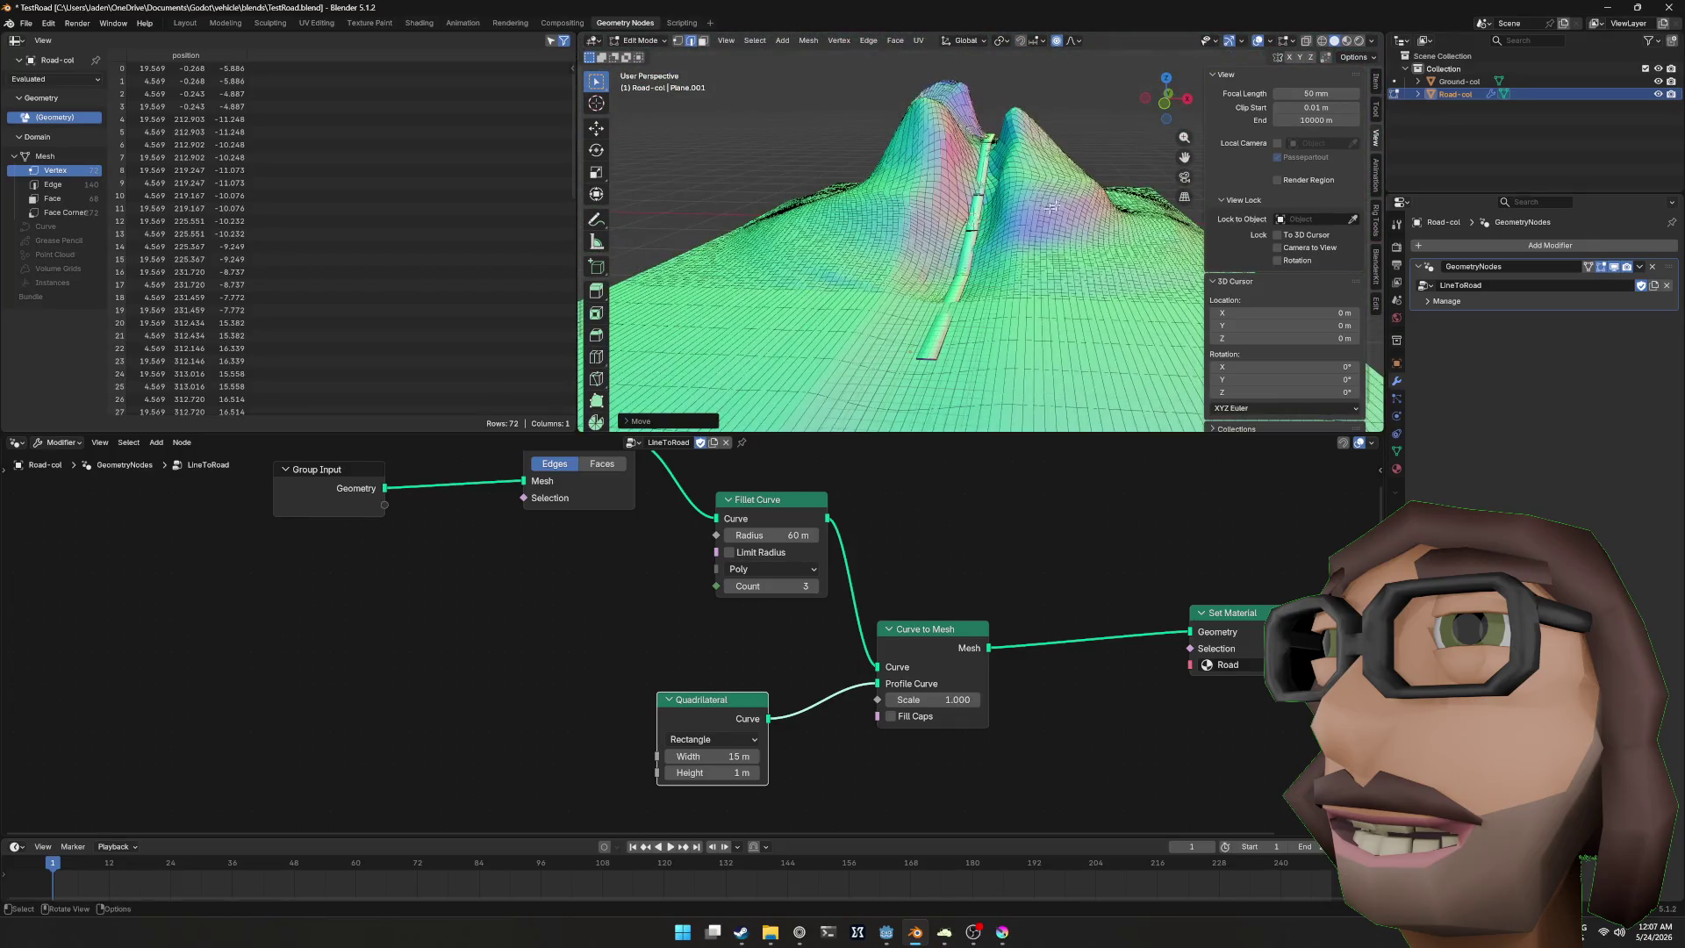
Step: Leave Edit Mode on the road and save TestRoad.blend in Blender
key(Tab)
click(1108, 151)
key(ctrl+s)
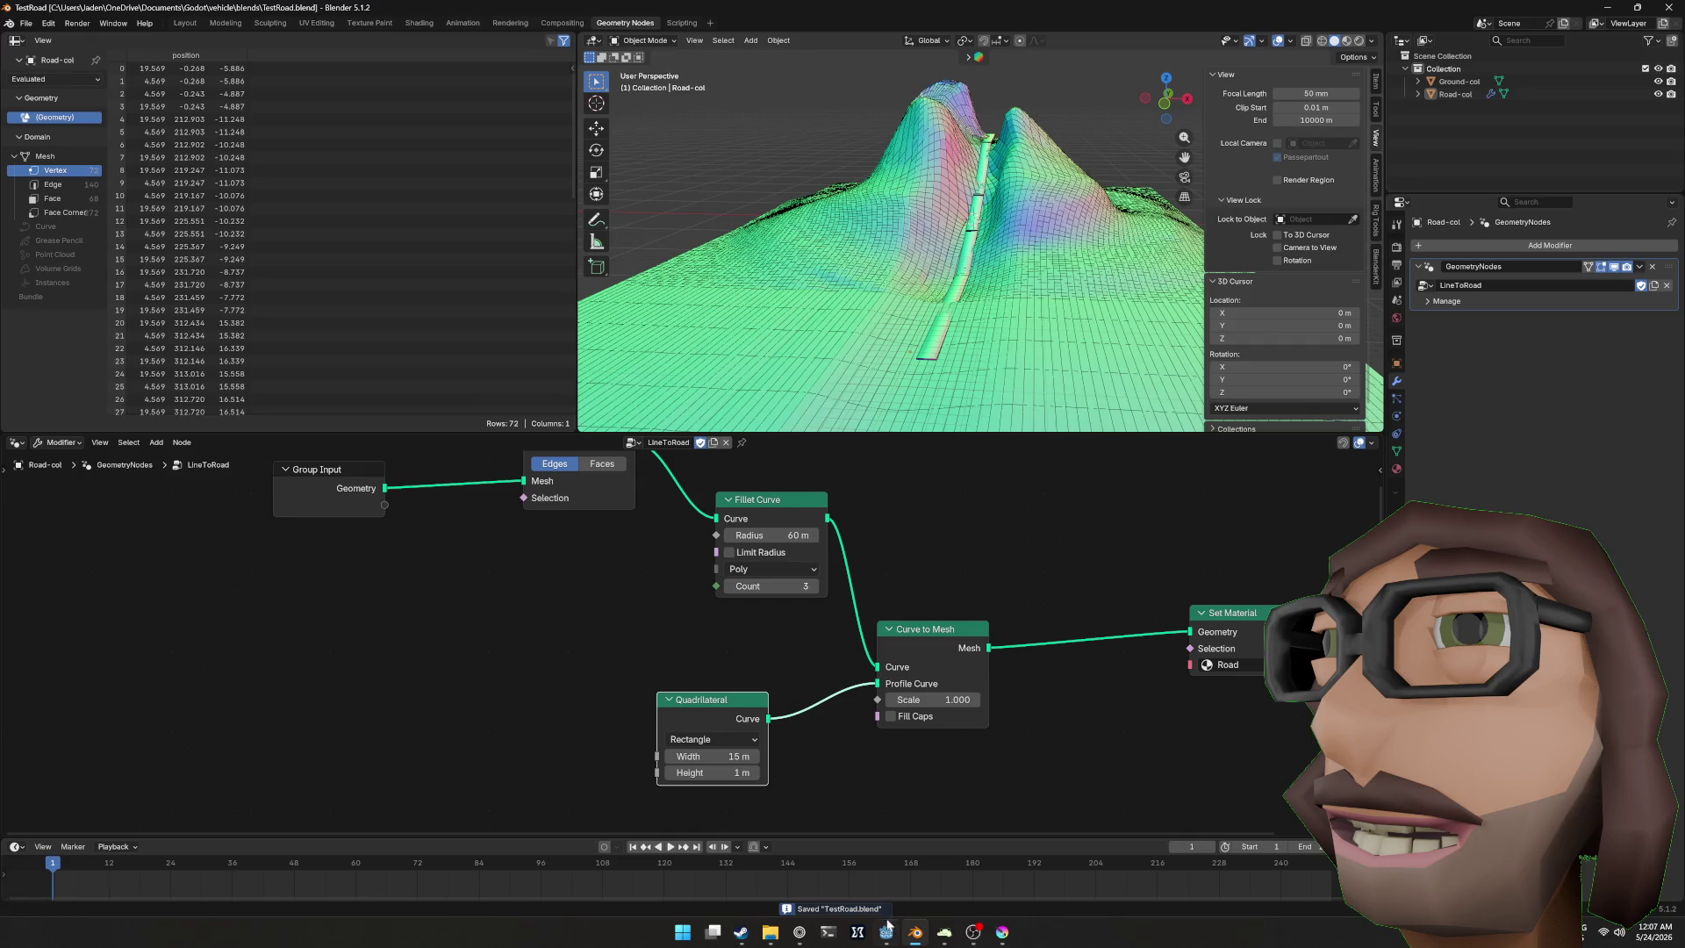
Step: Switch to Godot and run the van test scene on the reimported road
click(887, 929)
drag(1135, 439, 1287, 400)
key(F5)
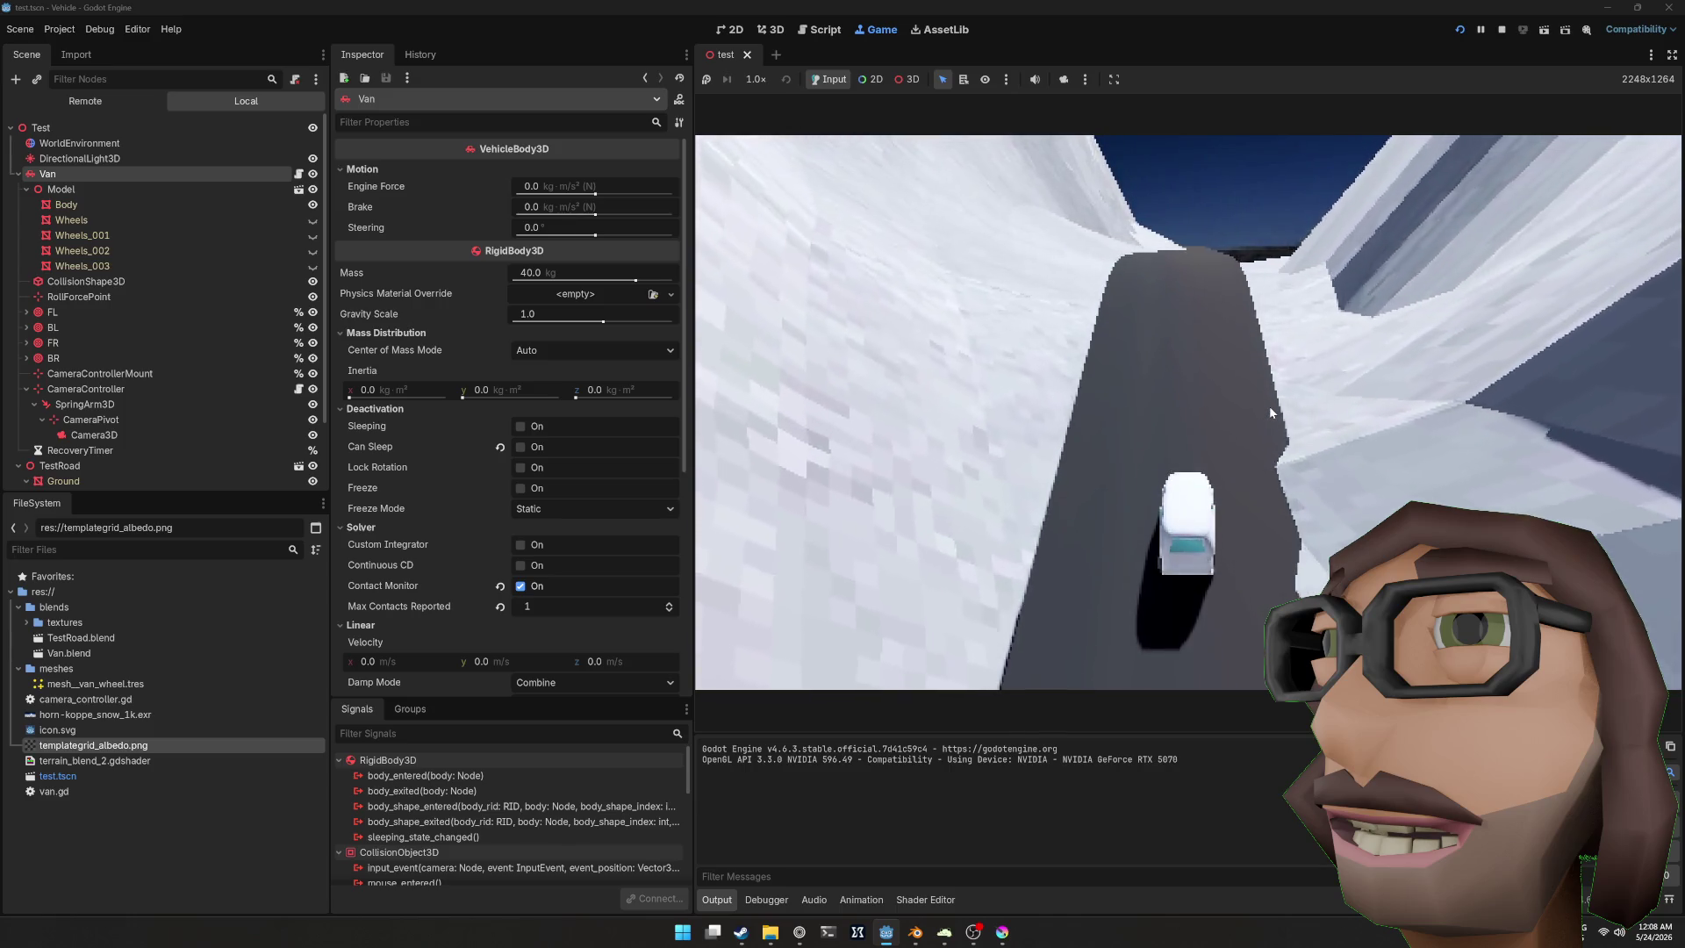
Step: Set Friction Slip to 40 on wheels FL, BL, FR and BR, then test-drive the van
key(F8)
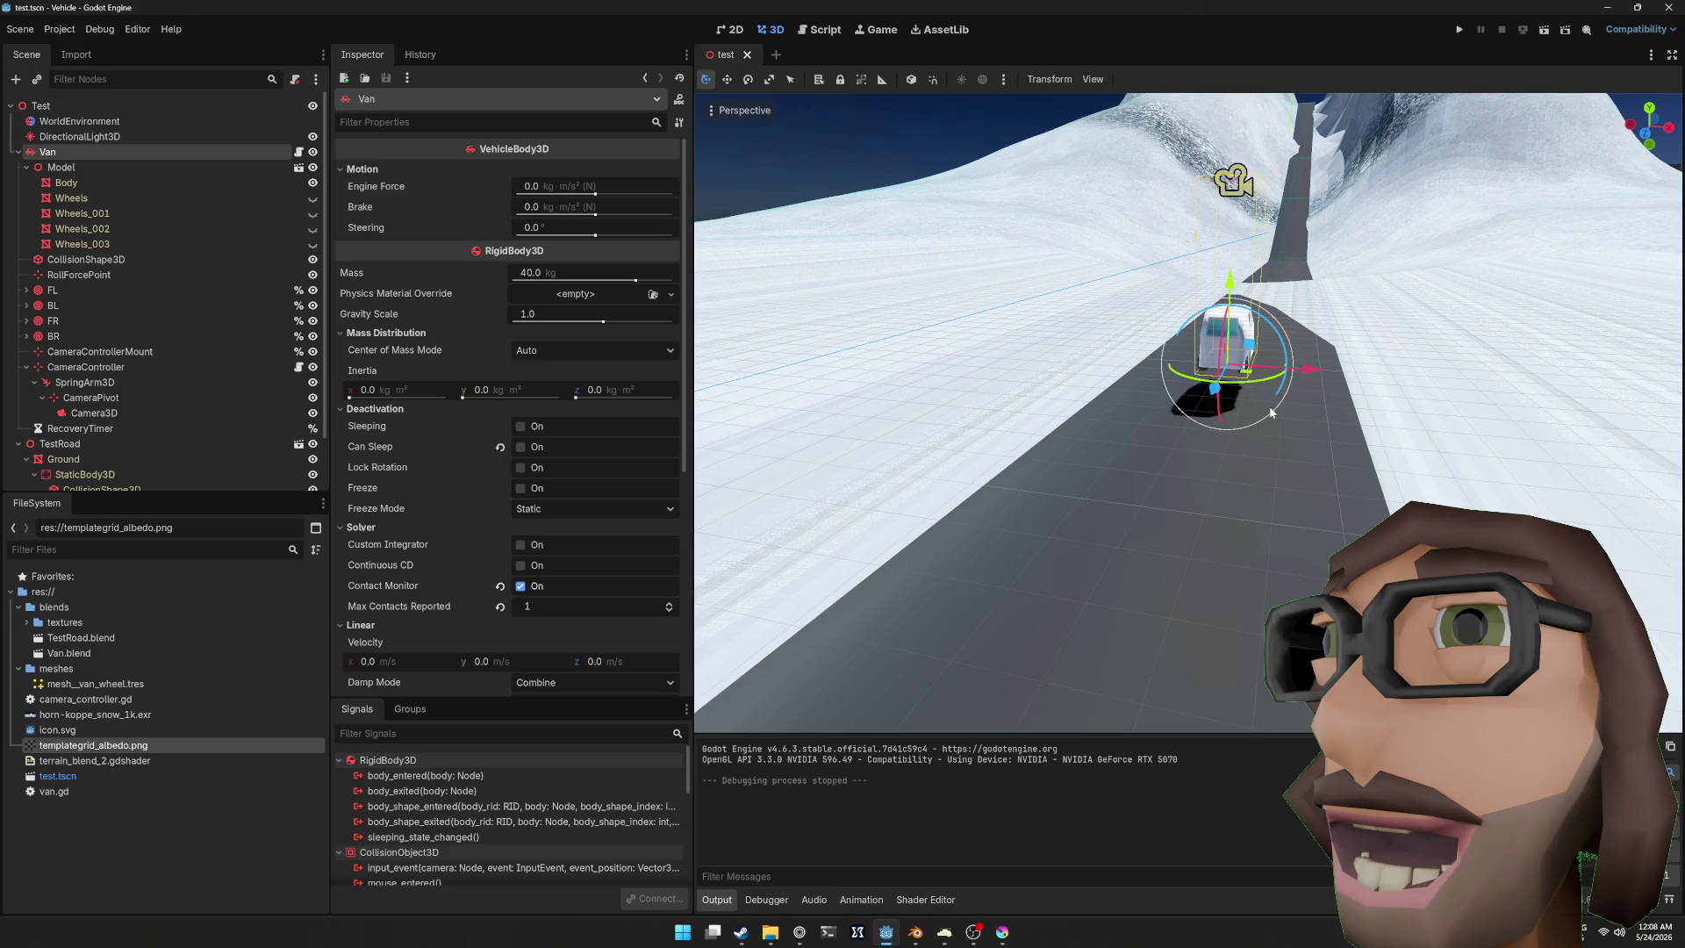
click(52, 290)
shift+click(53, 336)
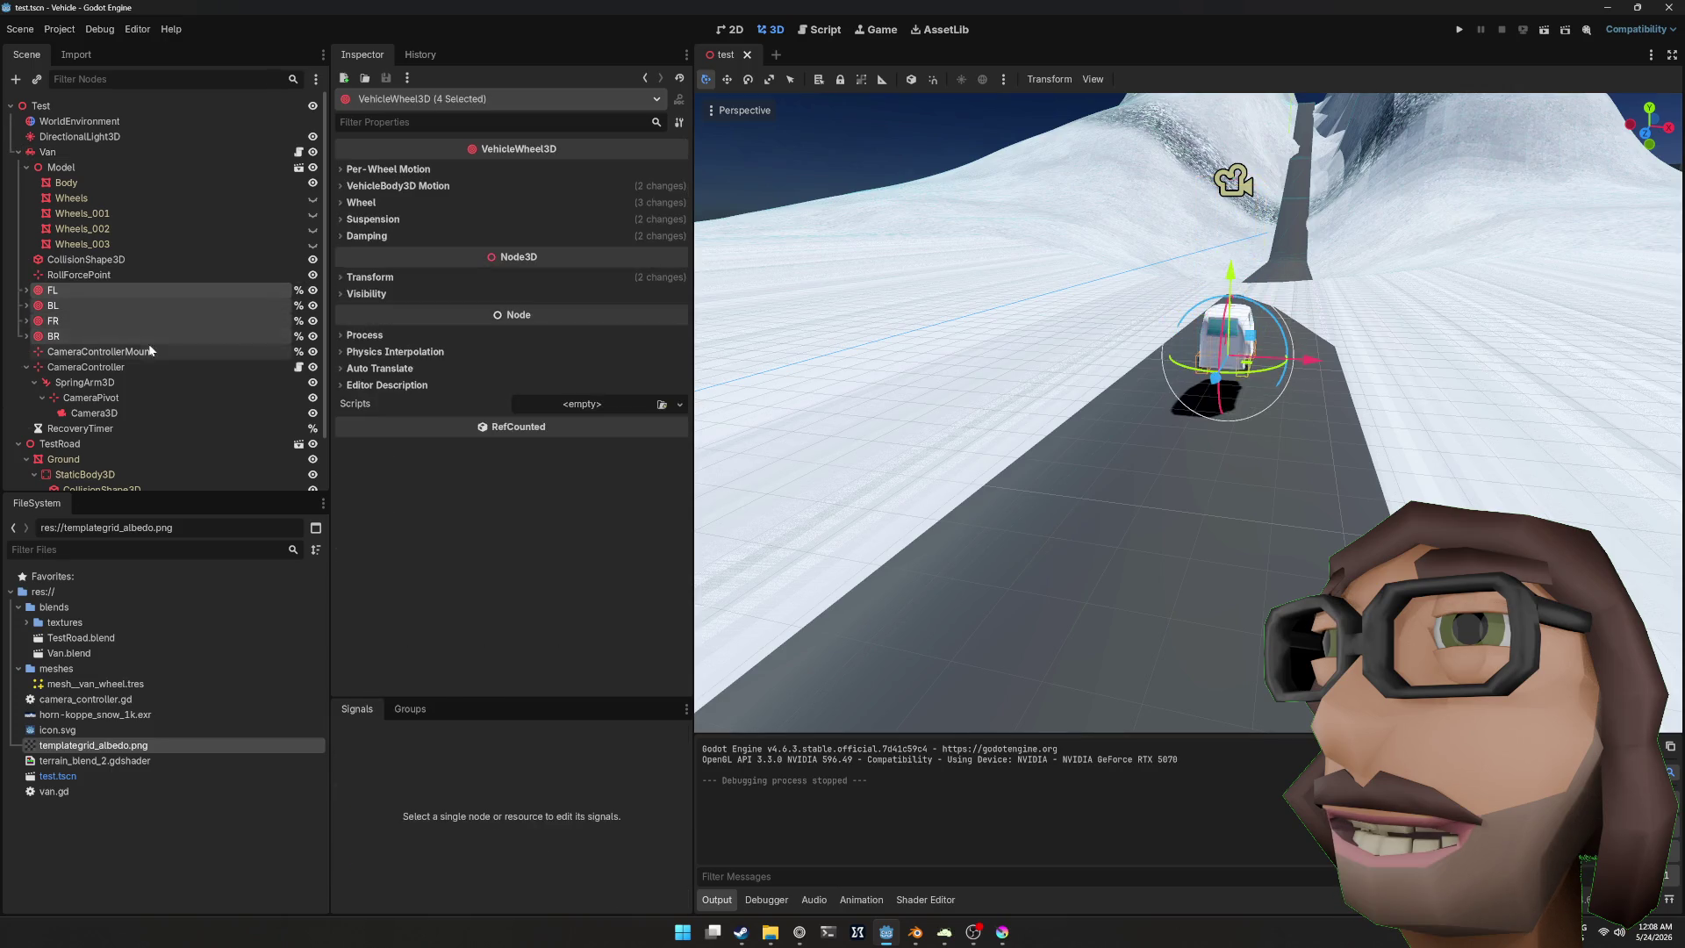
click(361, 202)
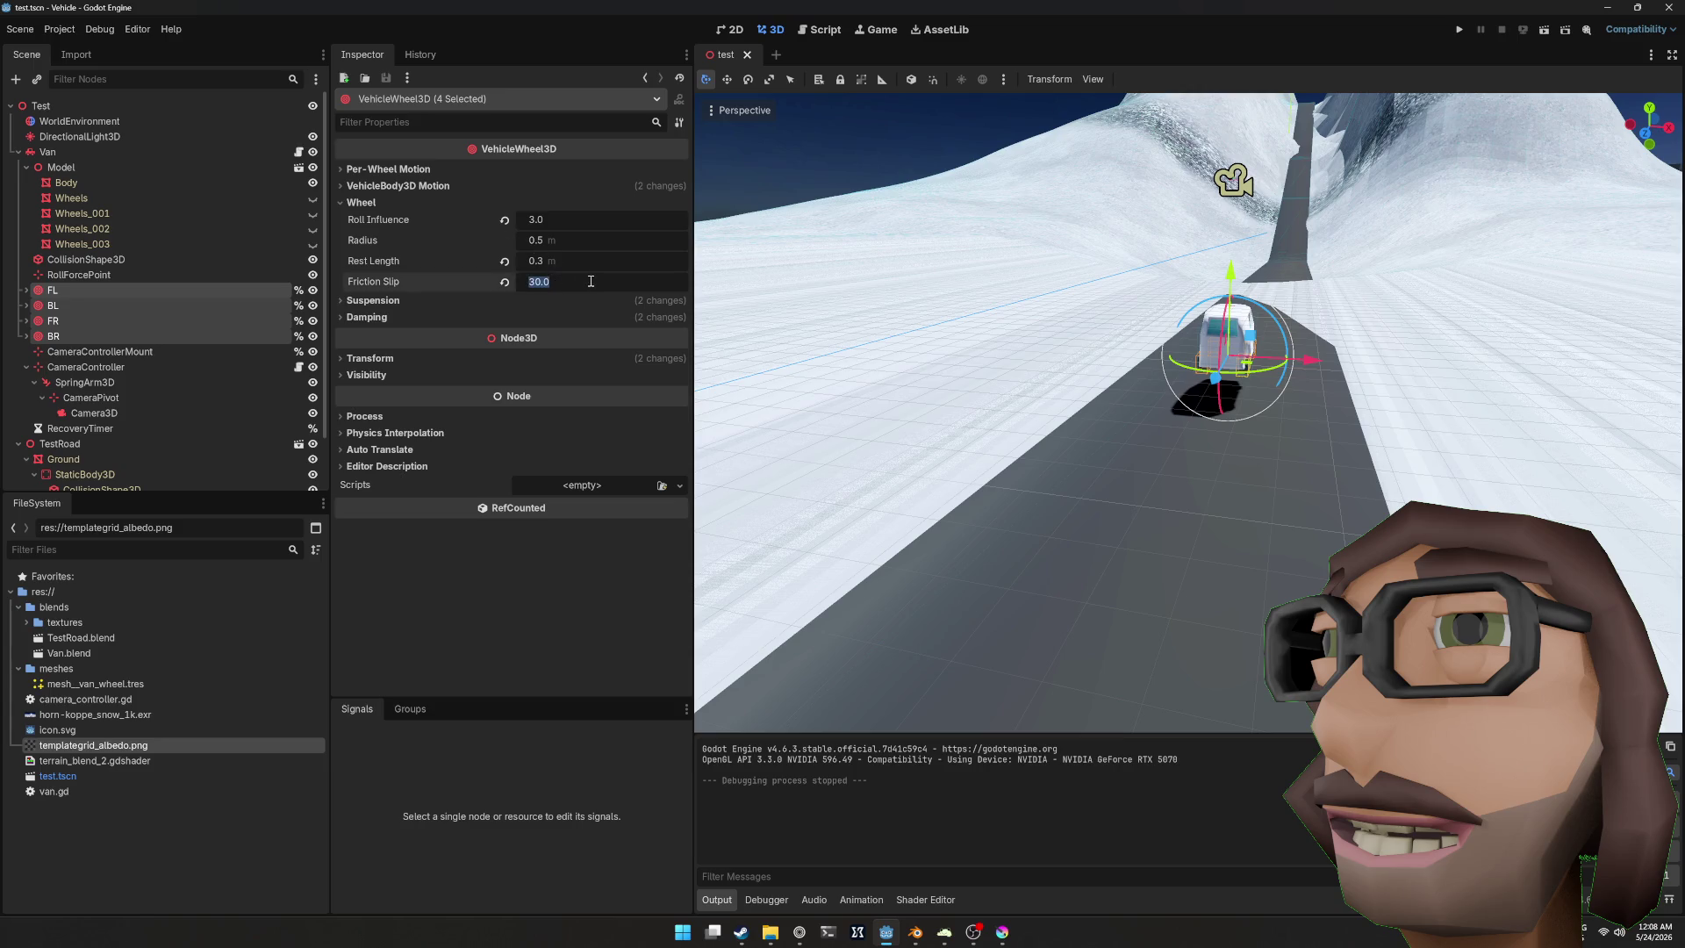
text(3)
text(40)
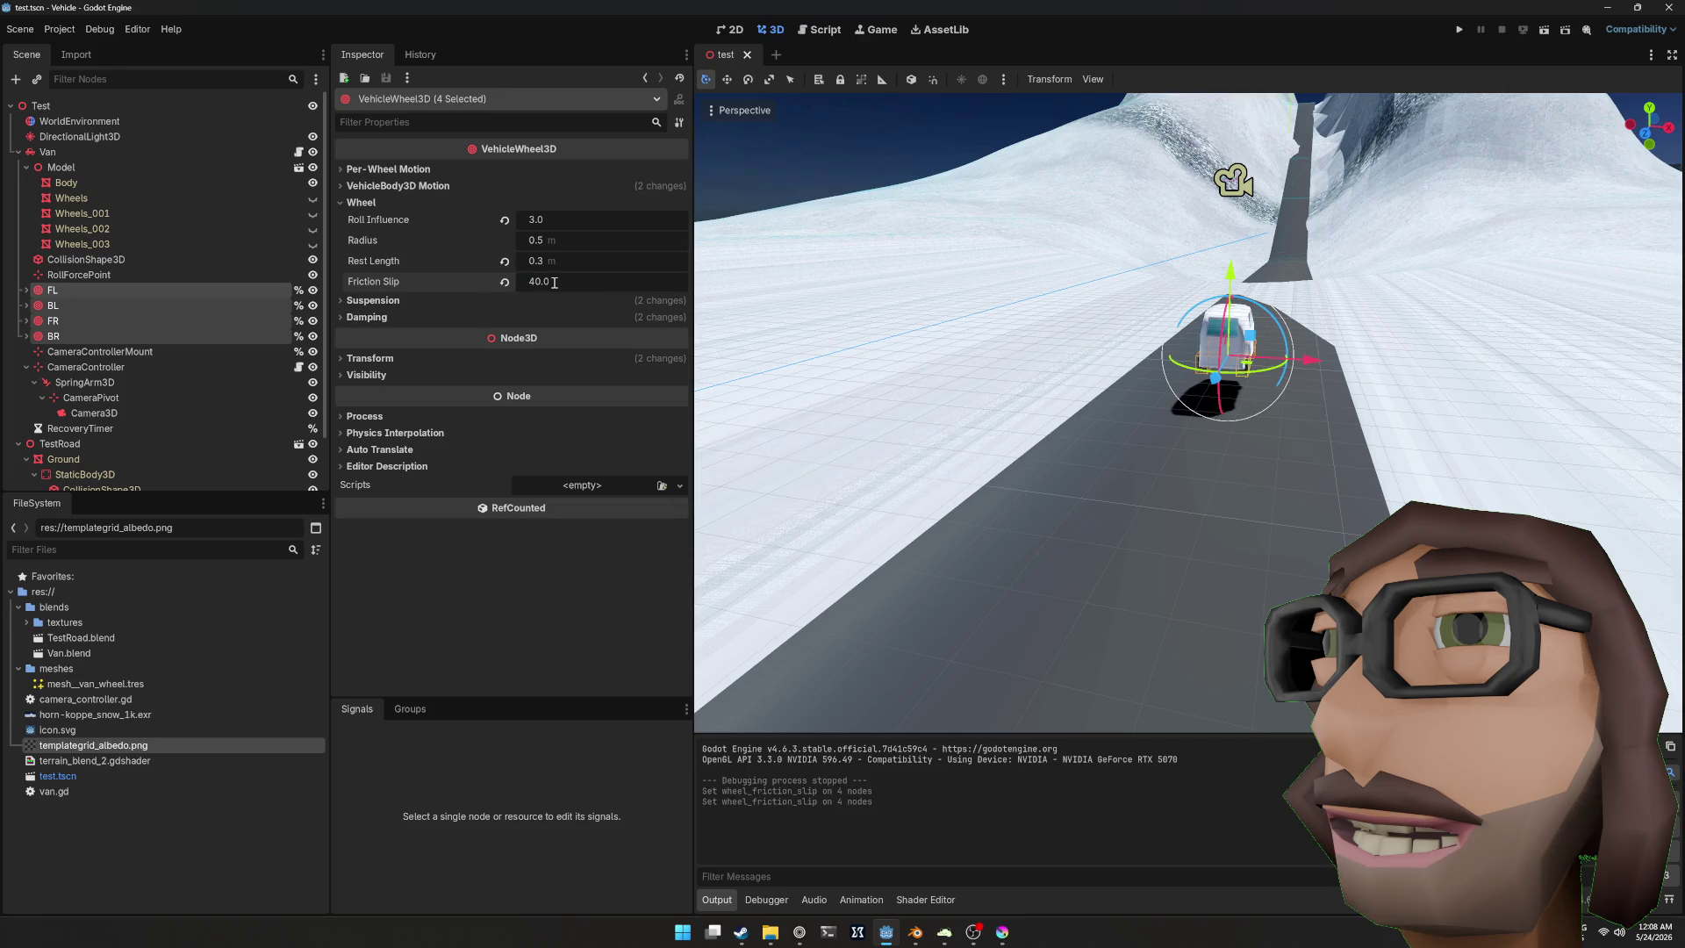
key(F5)
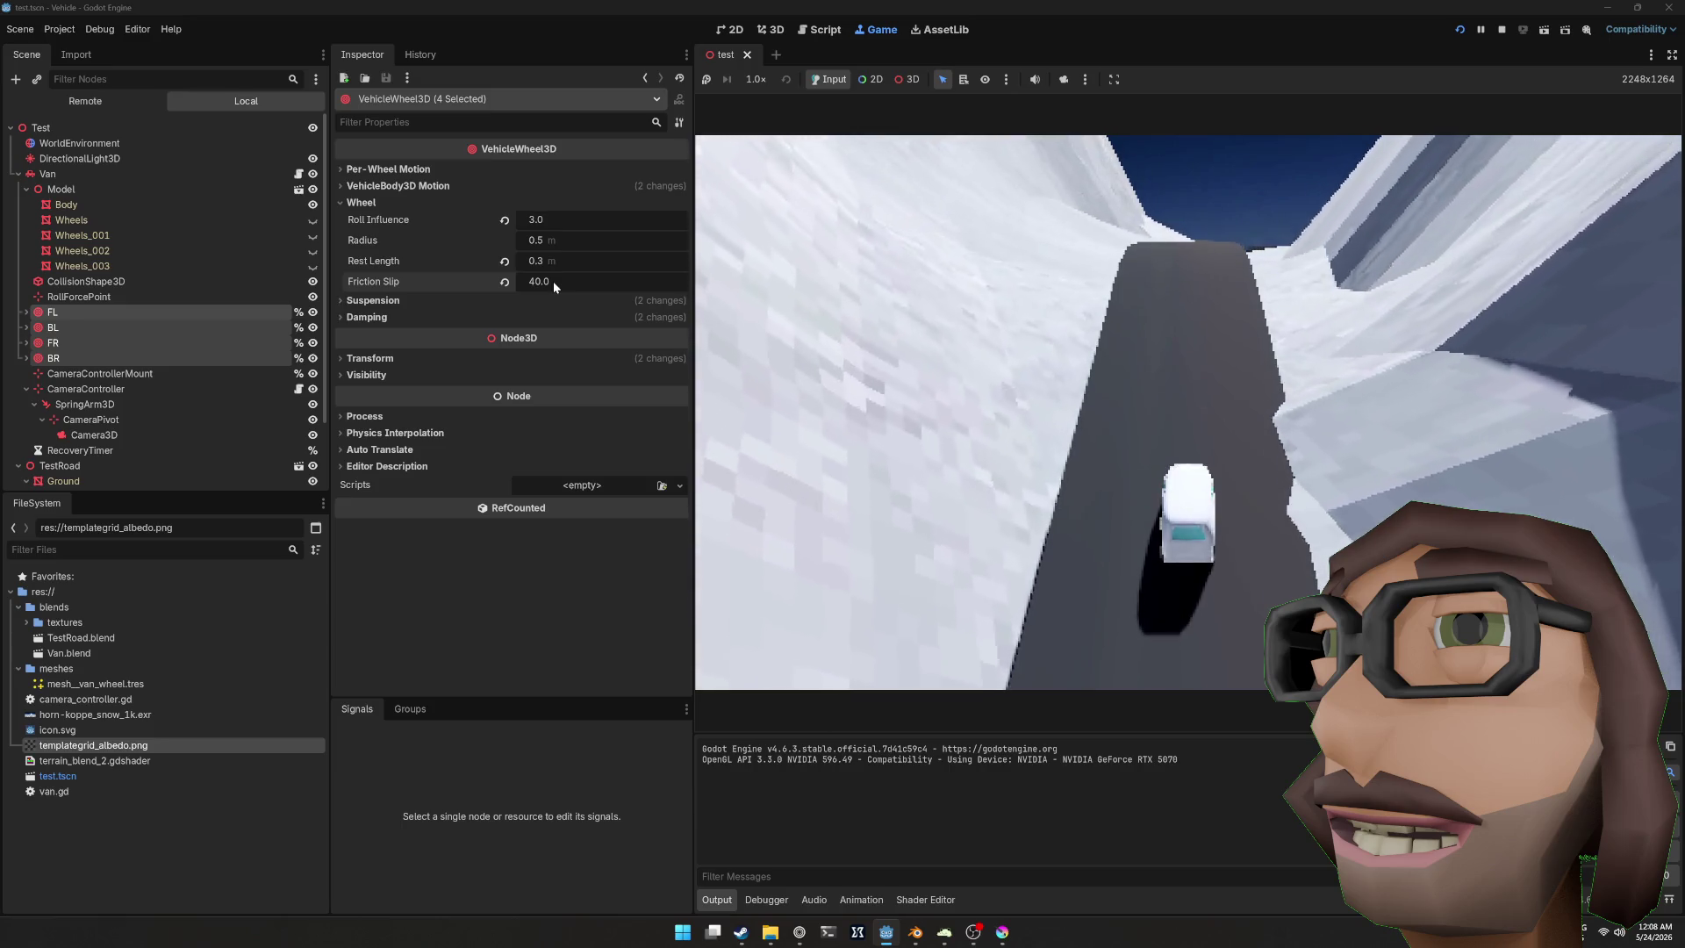
key(F8)
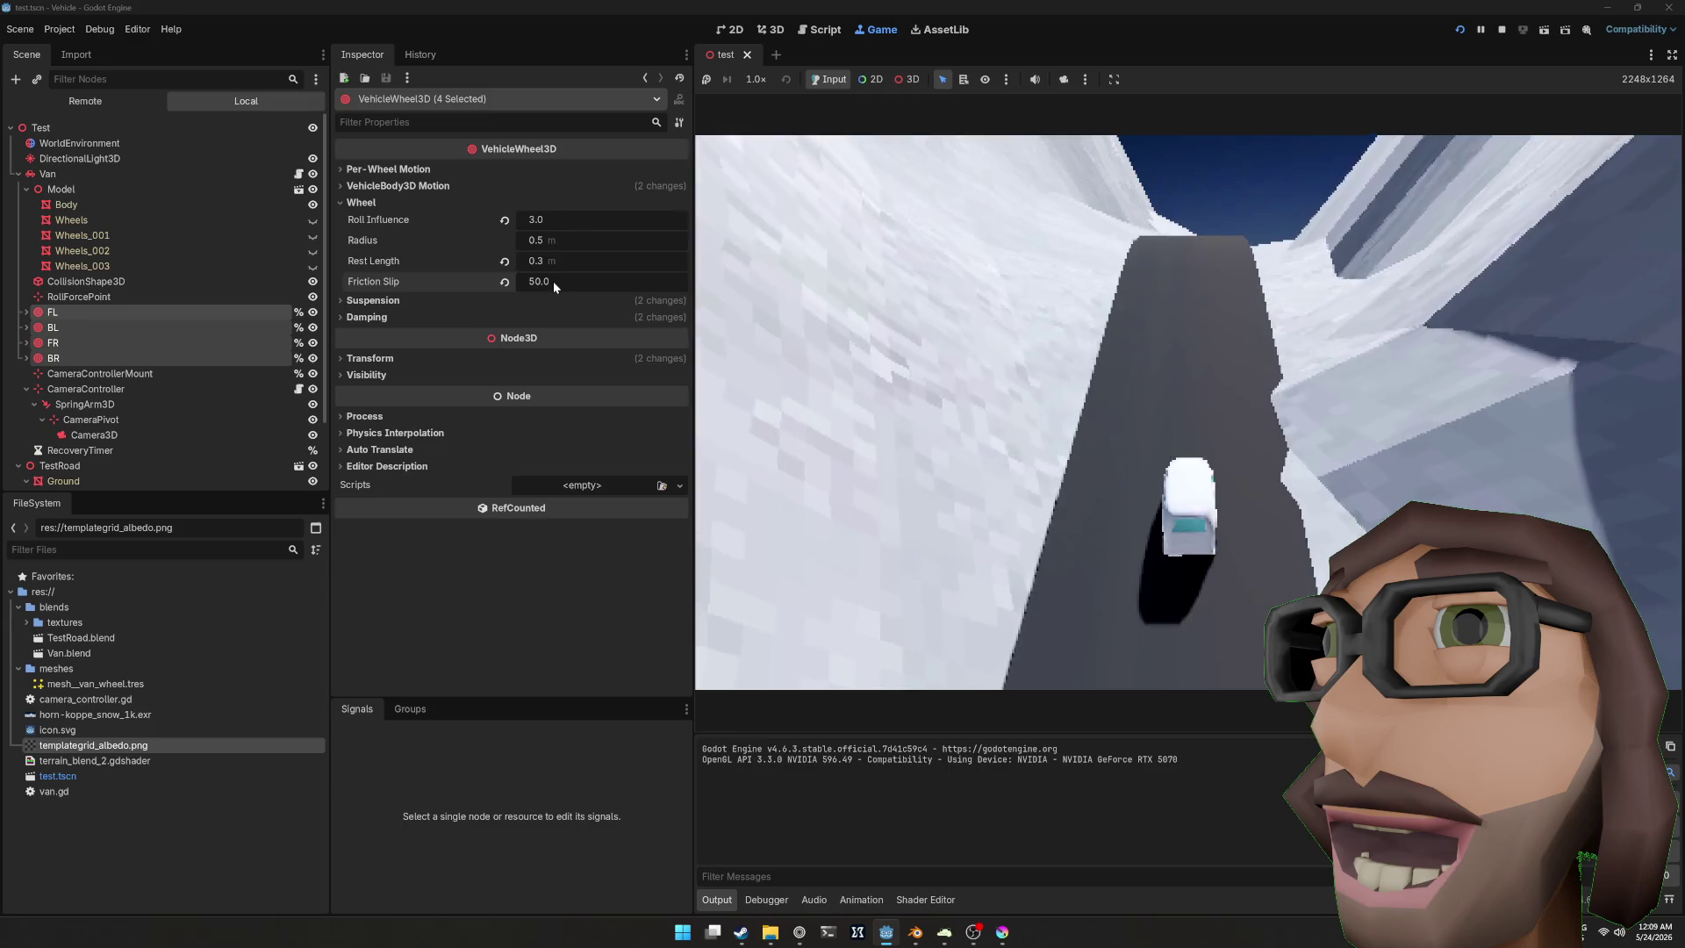
Step: Change the engine force multiplier on line 29 of van.gd from 75.0 to 100.0 and test-drive
key(F8)
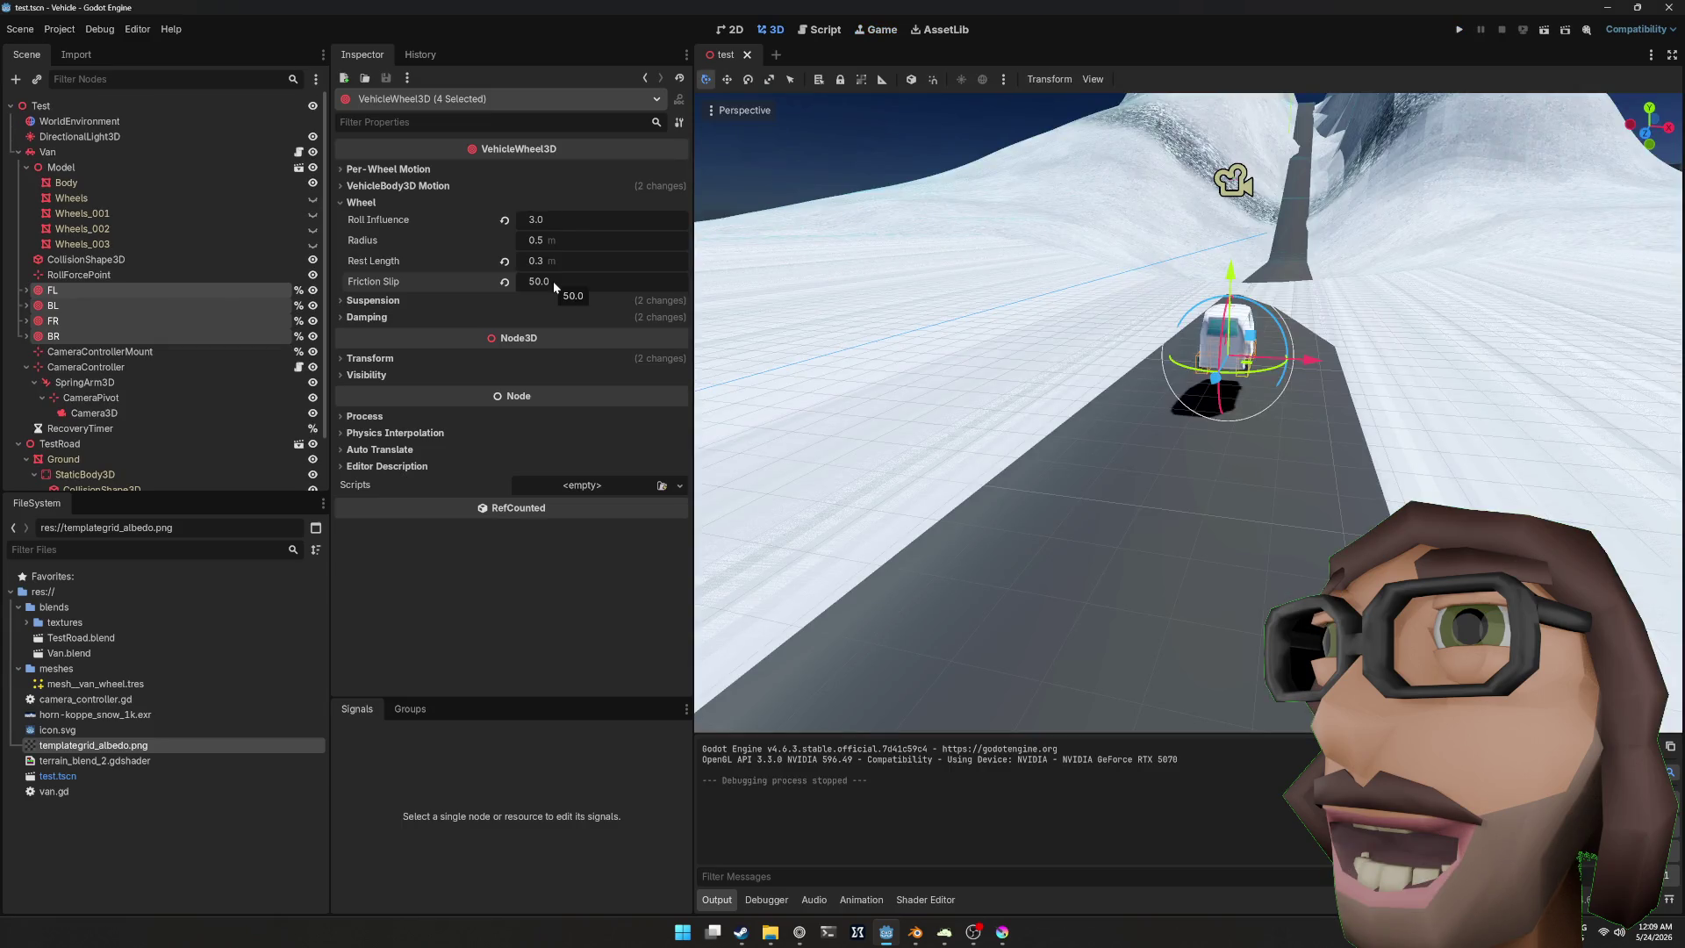
click(819, 29)
double_click(1132, 325)
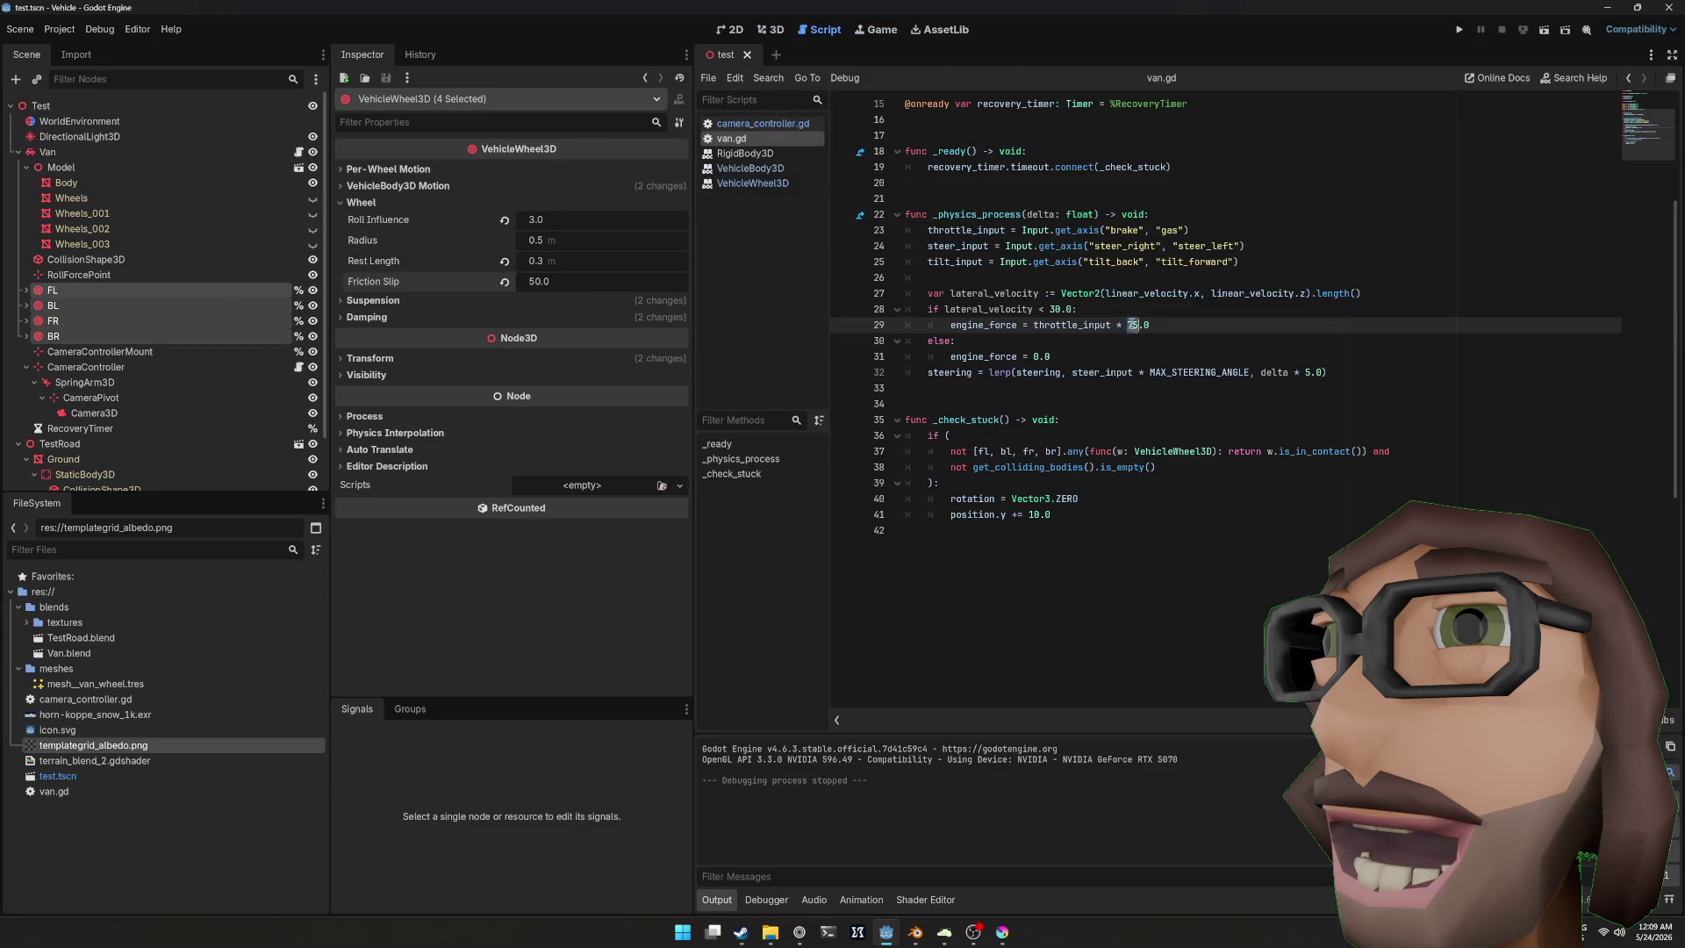
key(F5)
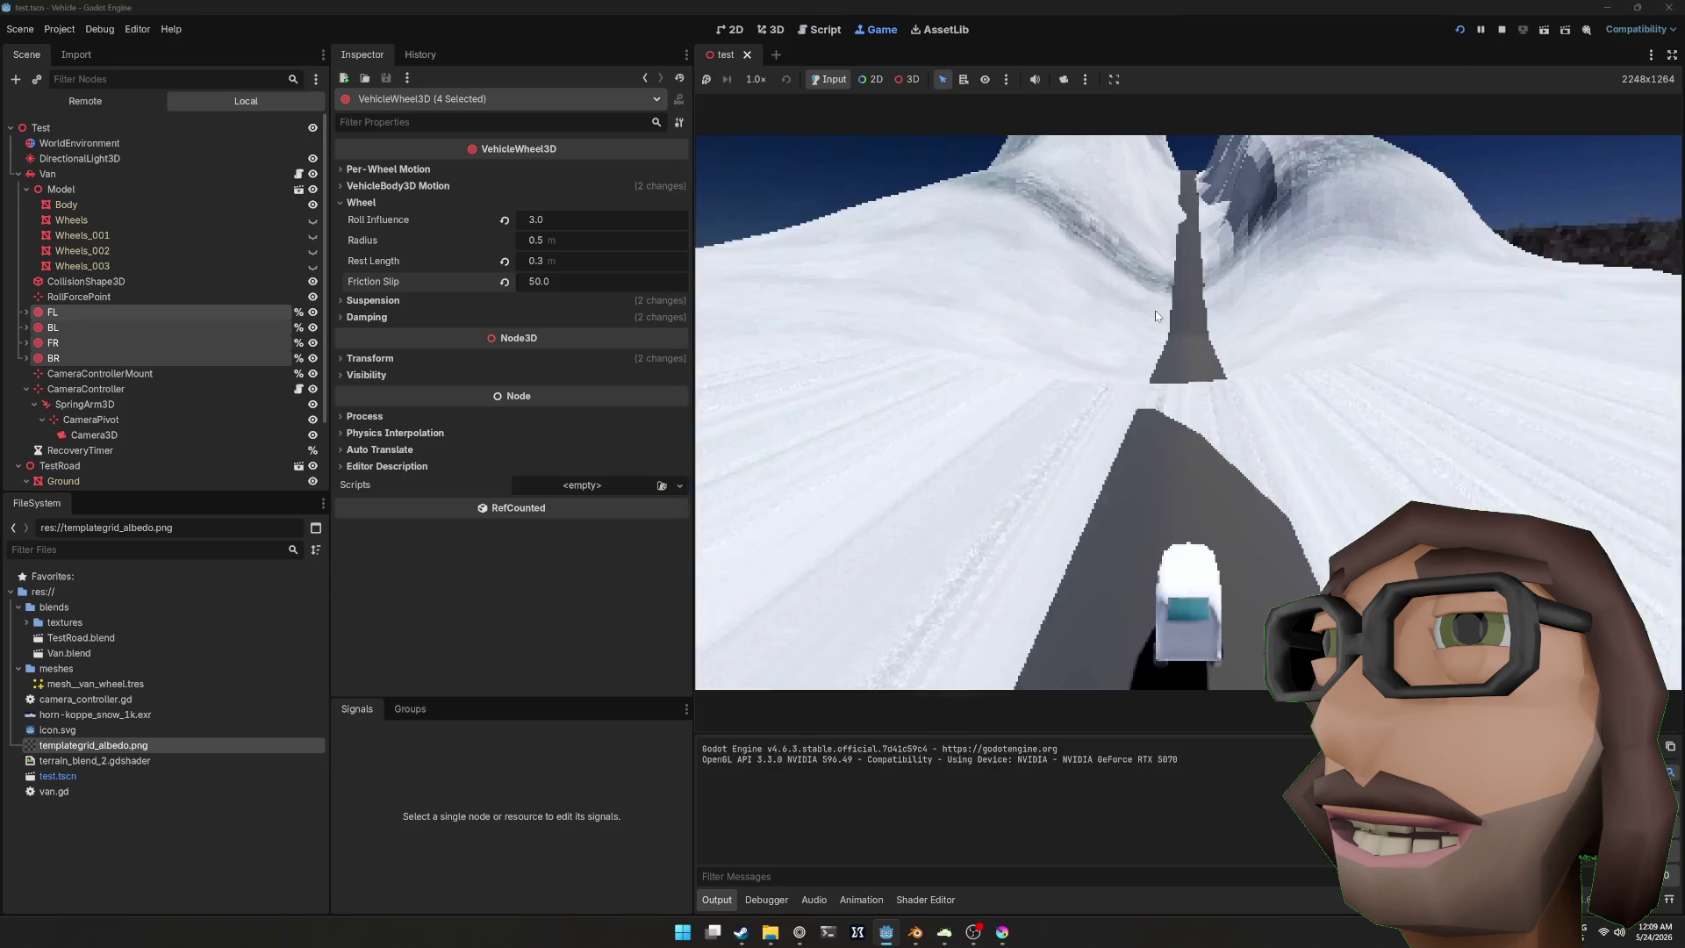
key(w)
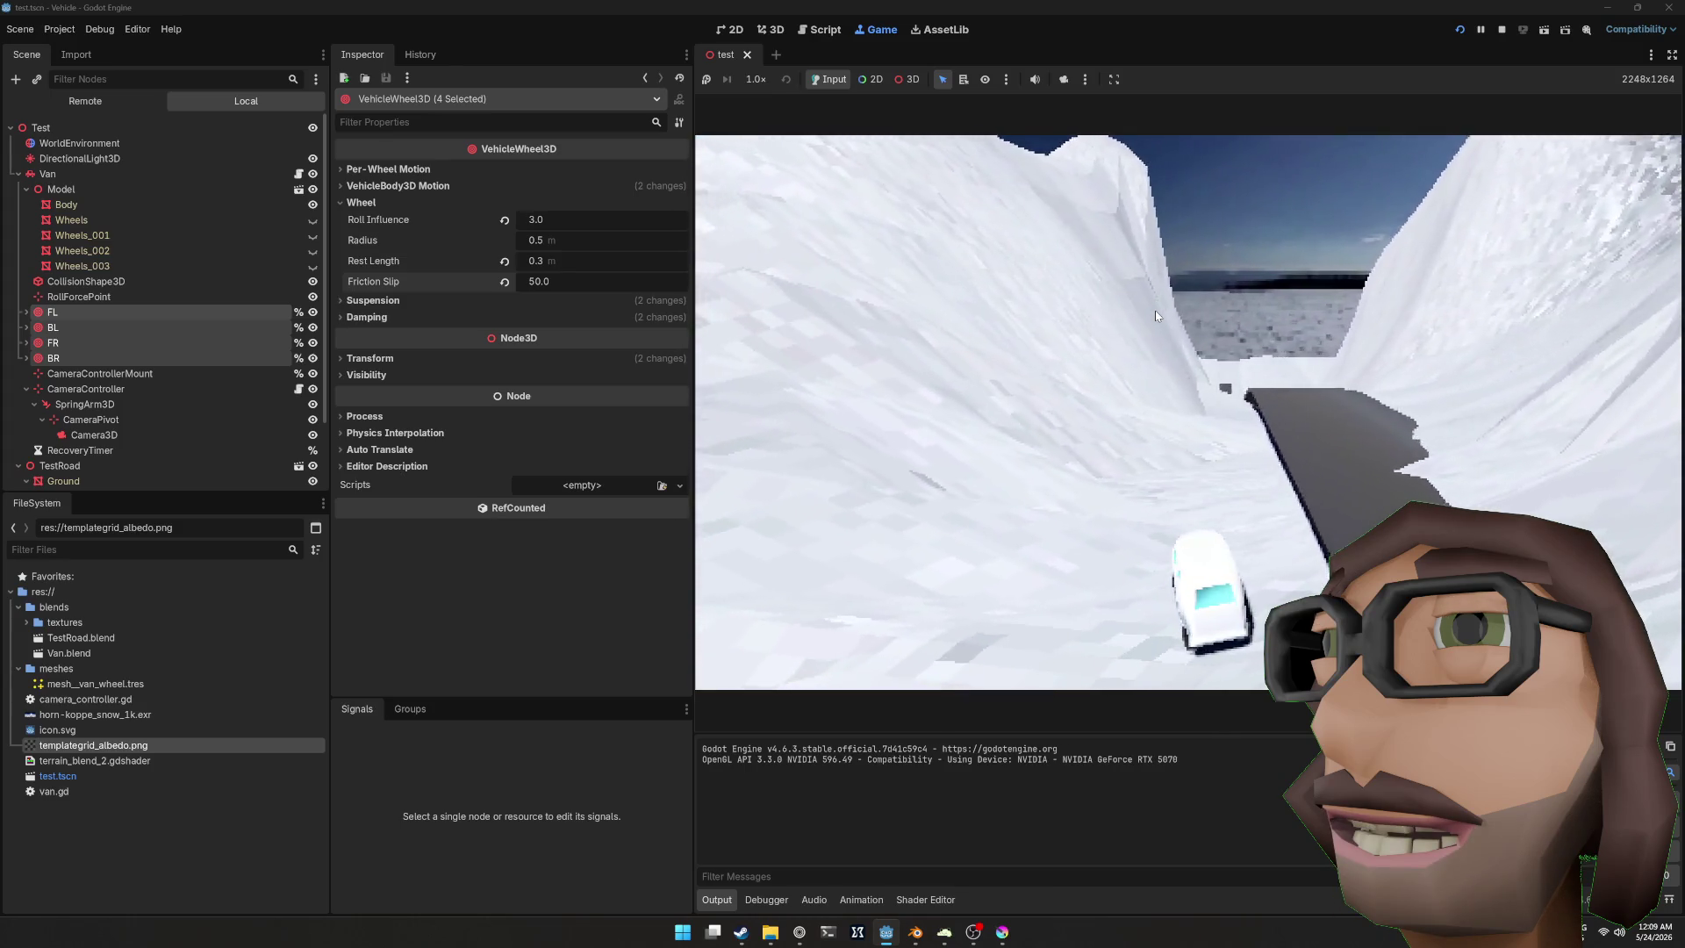
key(F8)
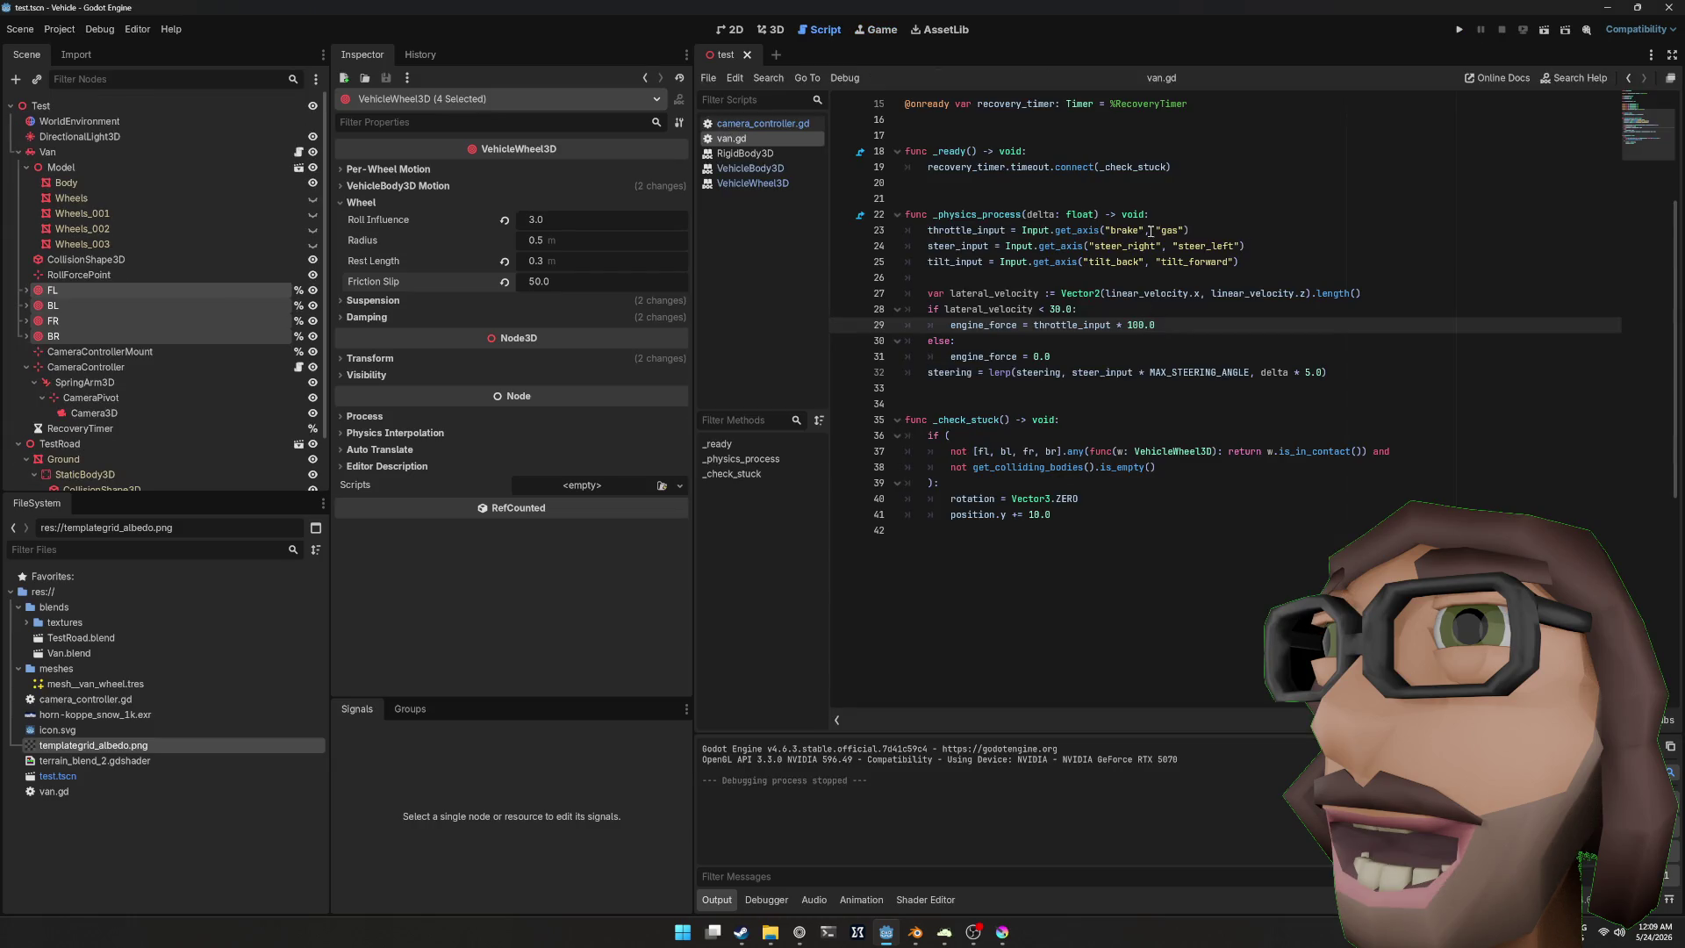
key(alt+Tab)
Step: Toggle Ground-col through Edit and Sculpt modes, save TestRoad.blend, and rerun the game in Godot
mouse_move(1026, 176)
mouse_down()
mouse_move(965, 213)
mouse_move(1008, 290)
mouse_up()
click(1049, 309)
key(Tab)
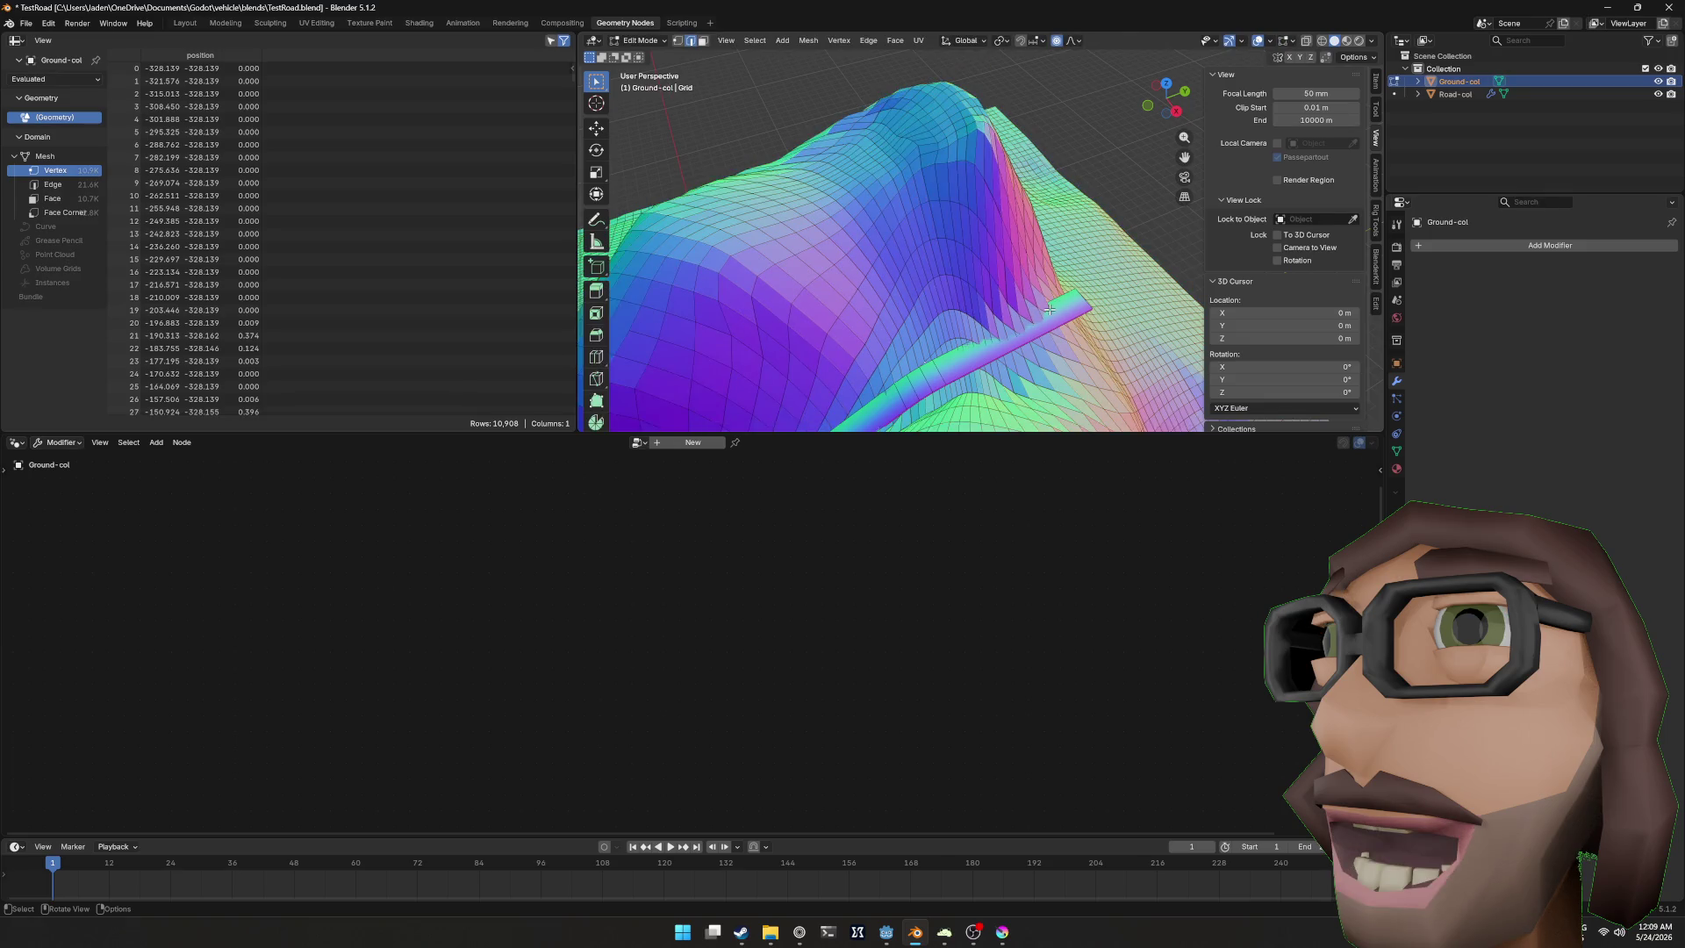
key(Tab)
key(ctrl+Tab)
key(2)
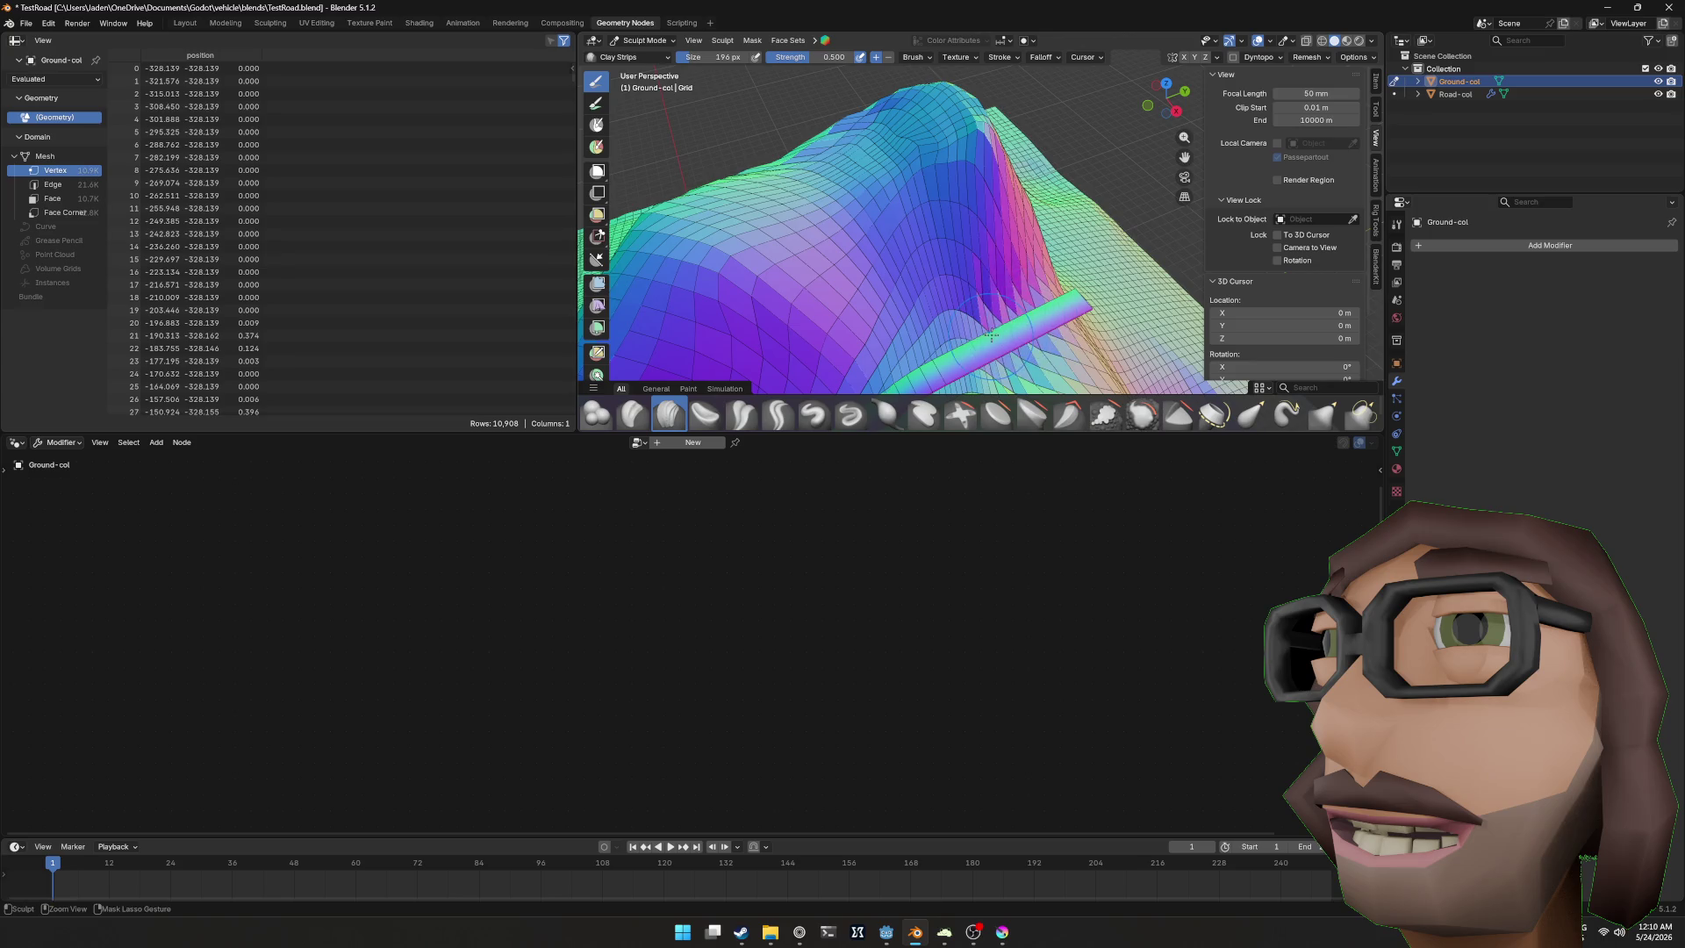
key(Tab)
scroll(1047, 319, down, 5)
key(ctrl+s)
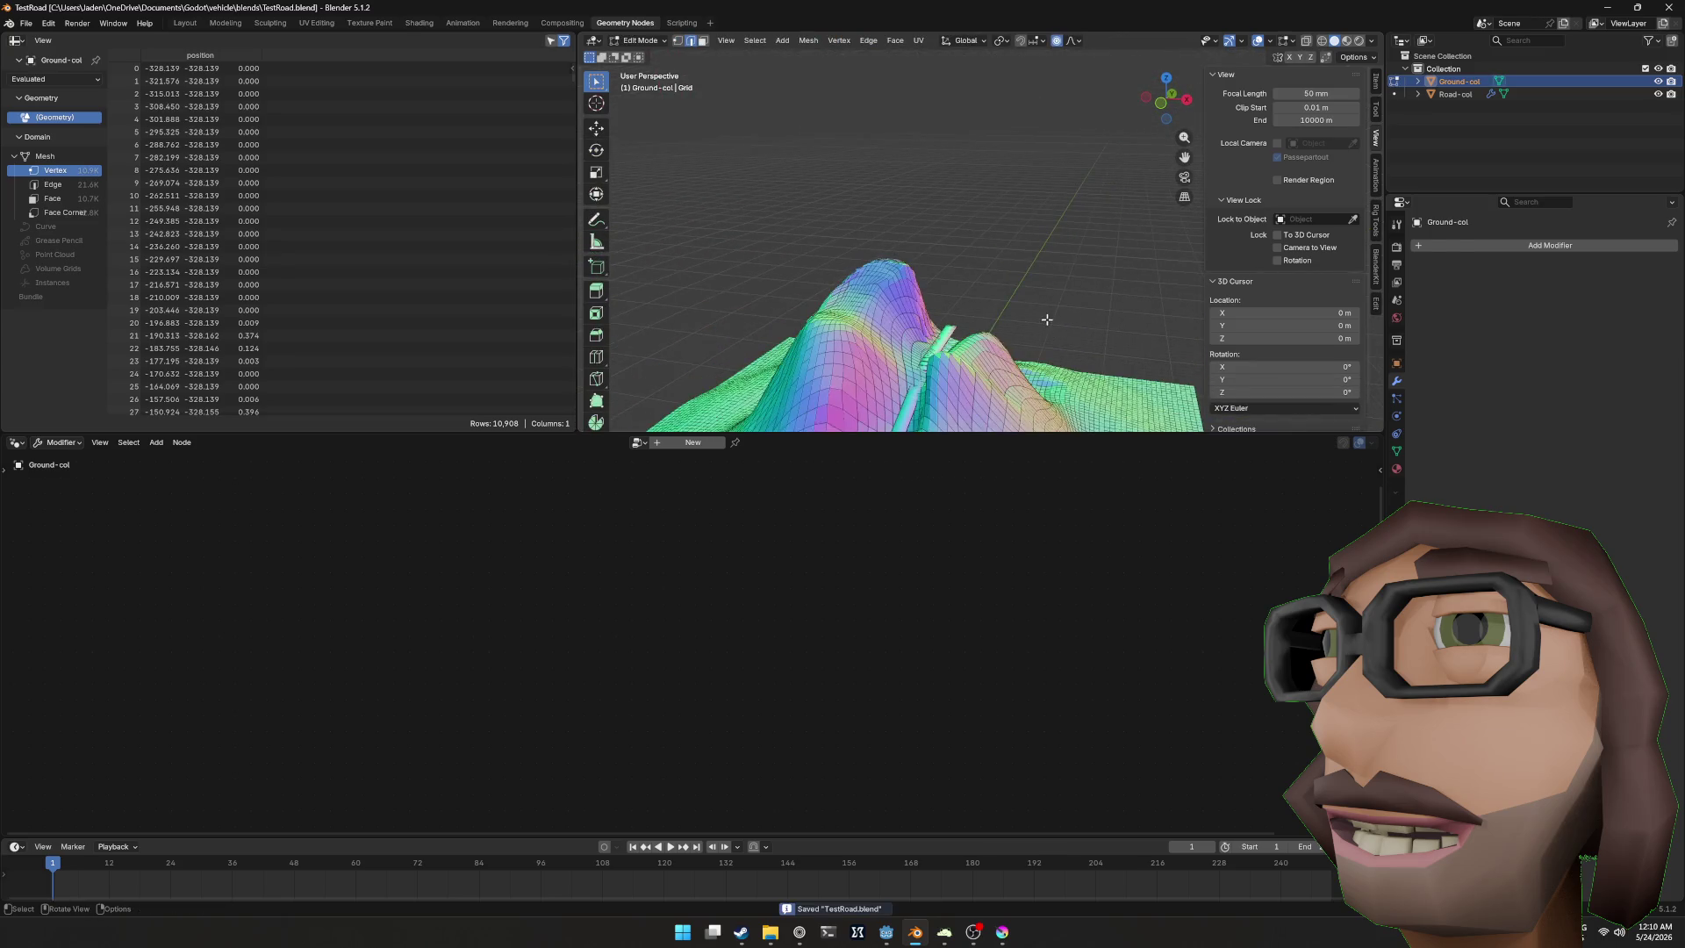
click(887, 928)
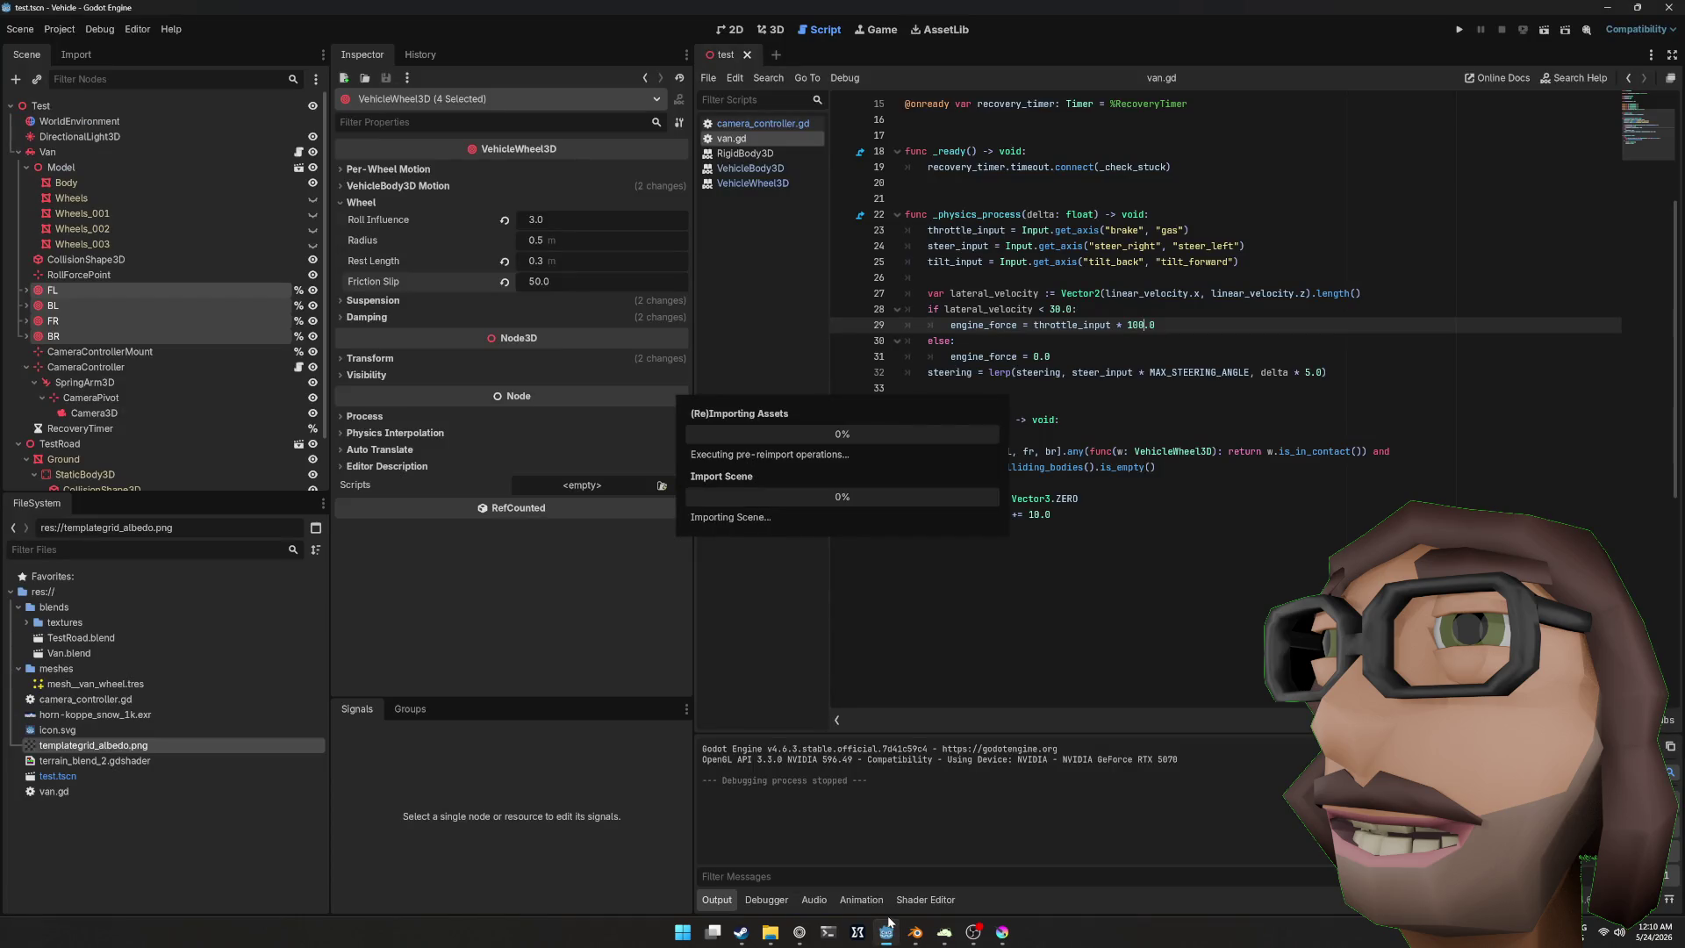
key(F5)
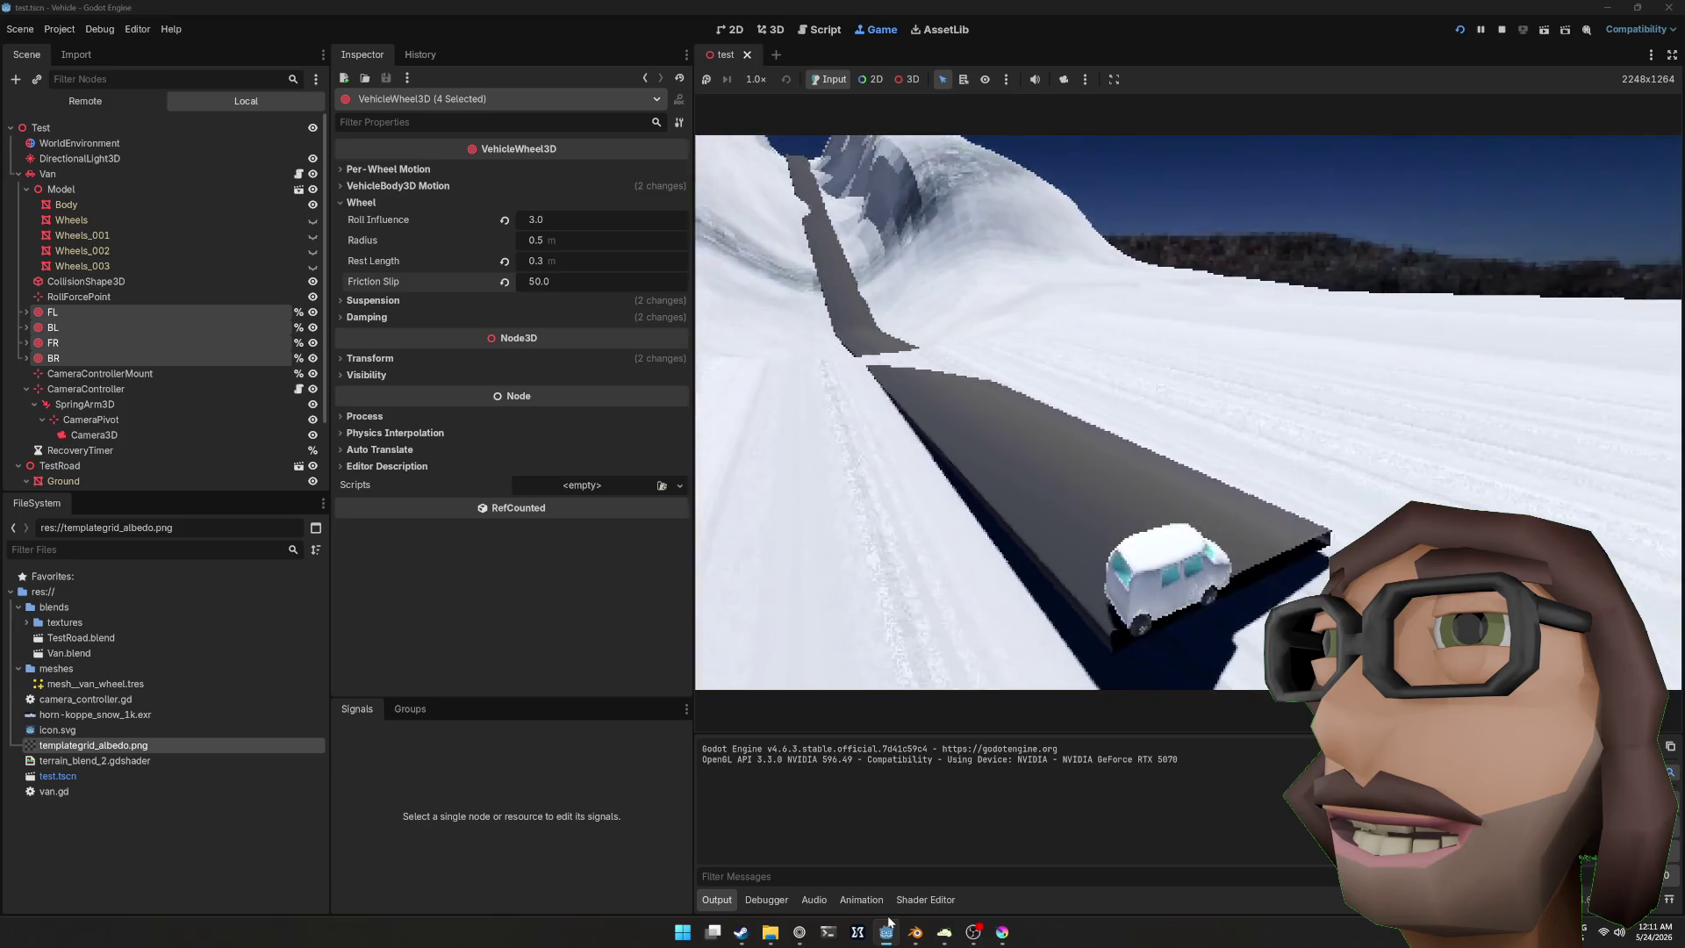
key(F8)
key(F5)
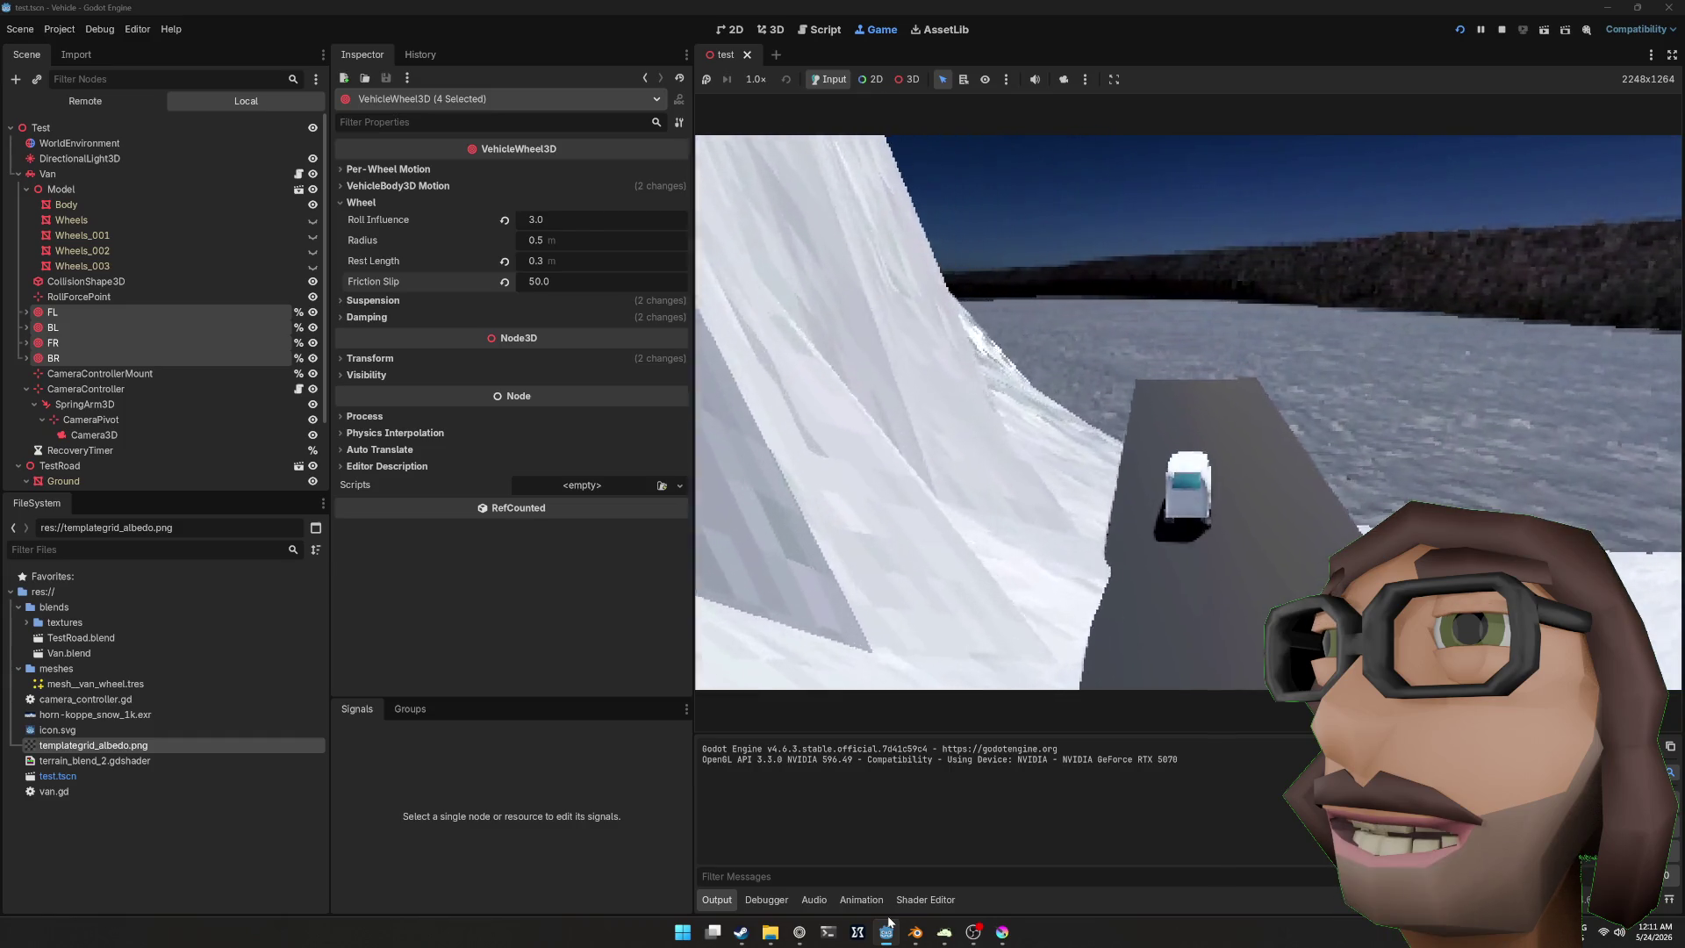
key(F8)
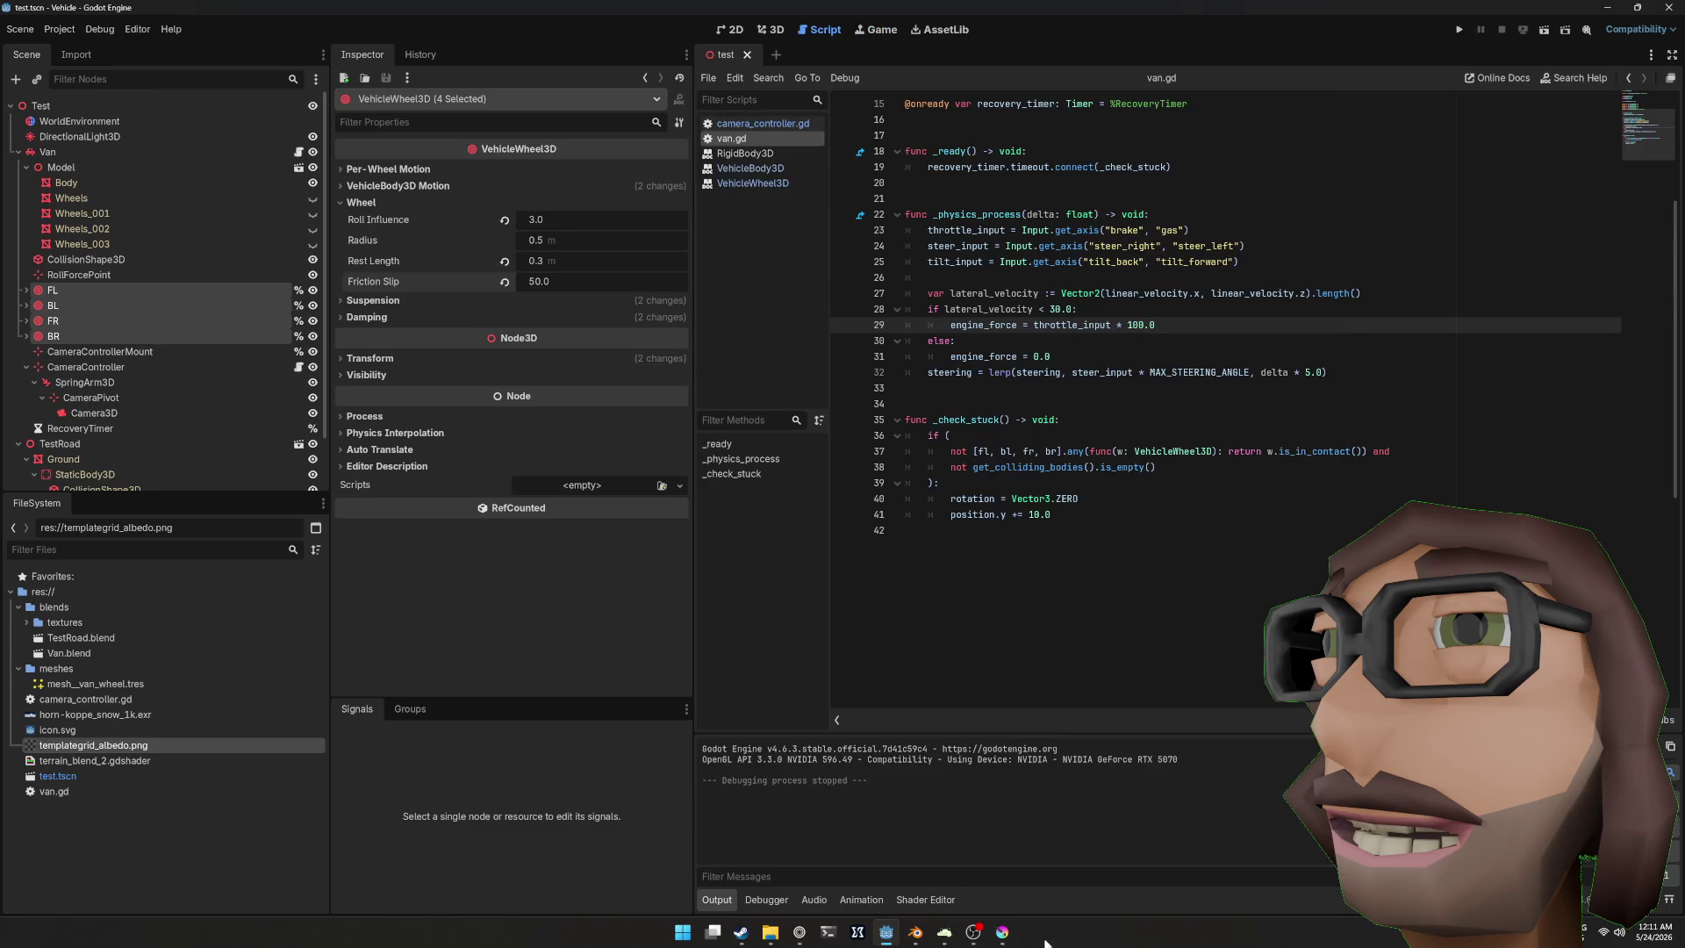
click(915, 941)
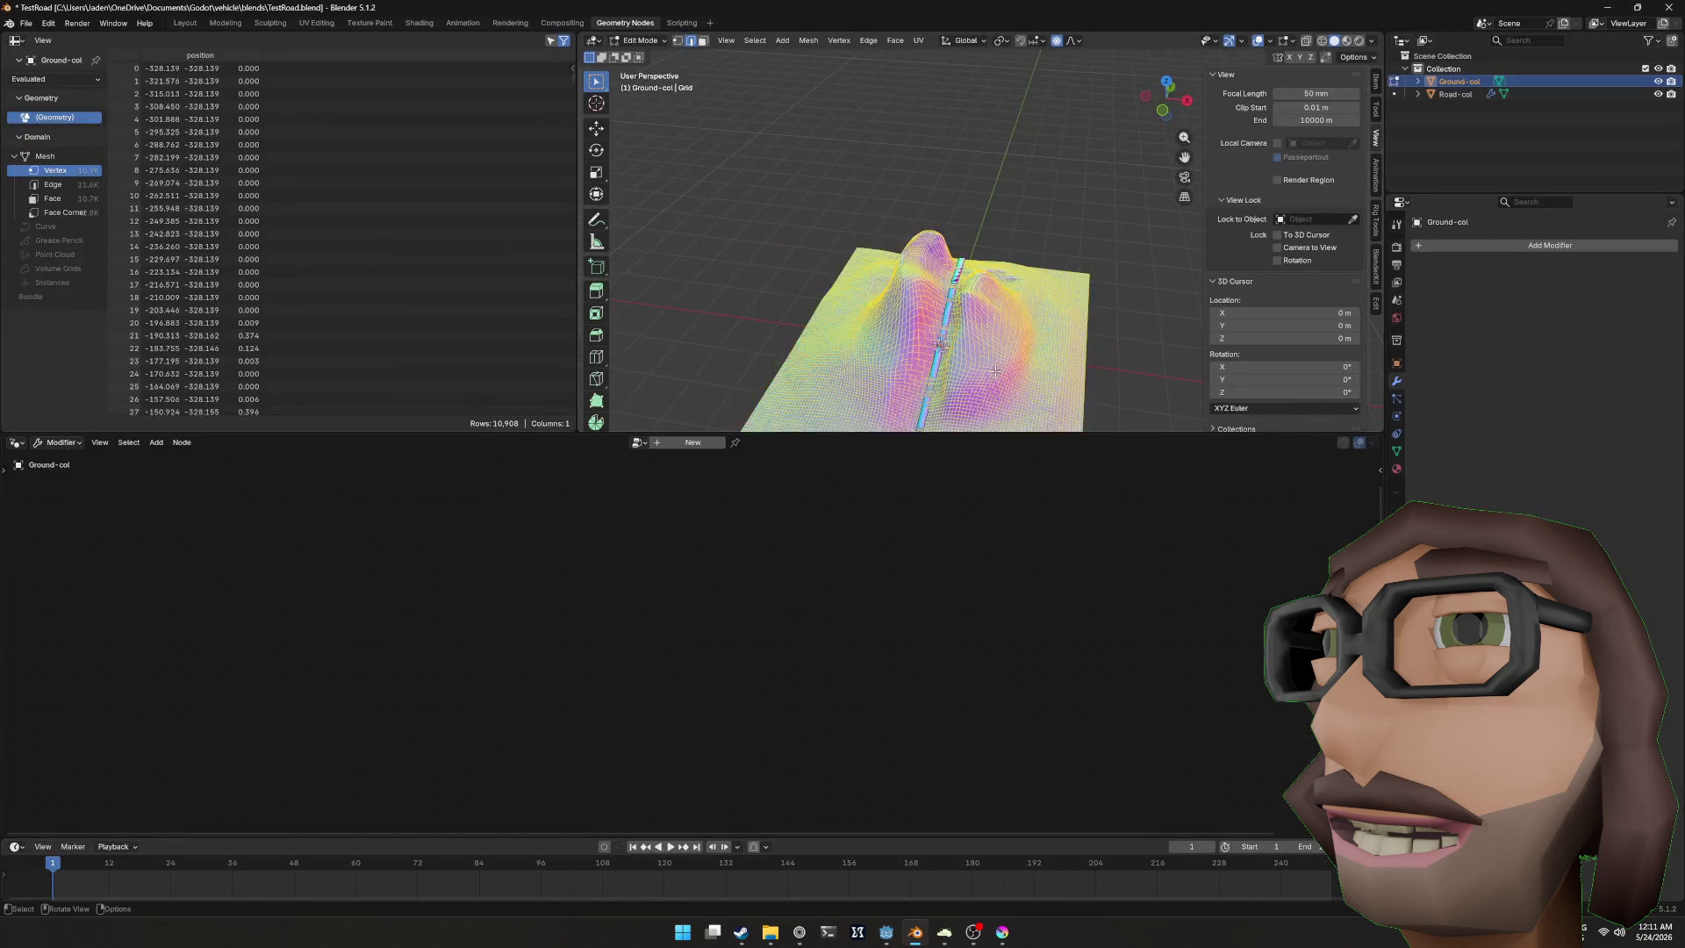
Step: Paint white with a hard brush over the ground's upper area and the black U shape
drag(1004, 400, 1018, 65)
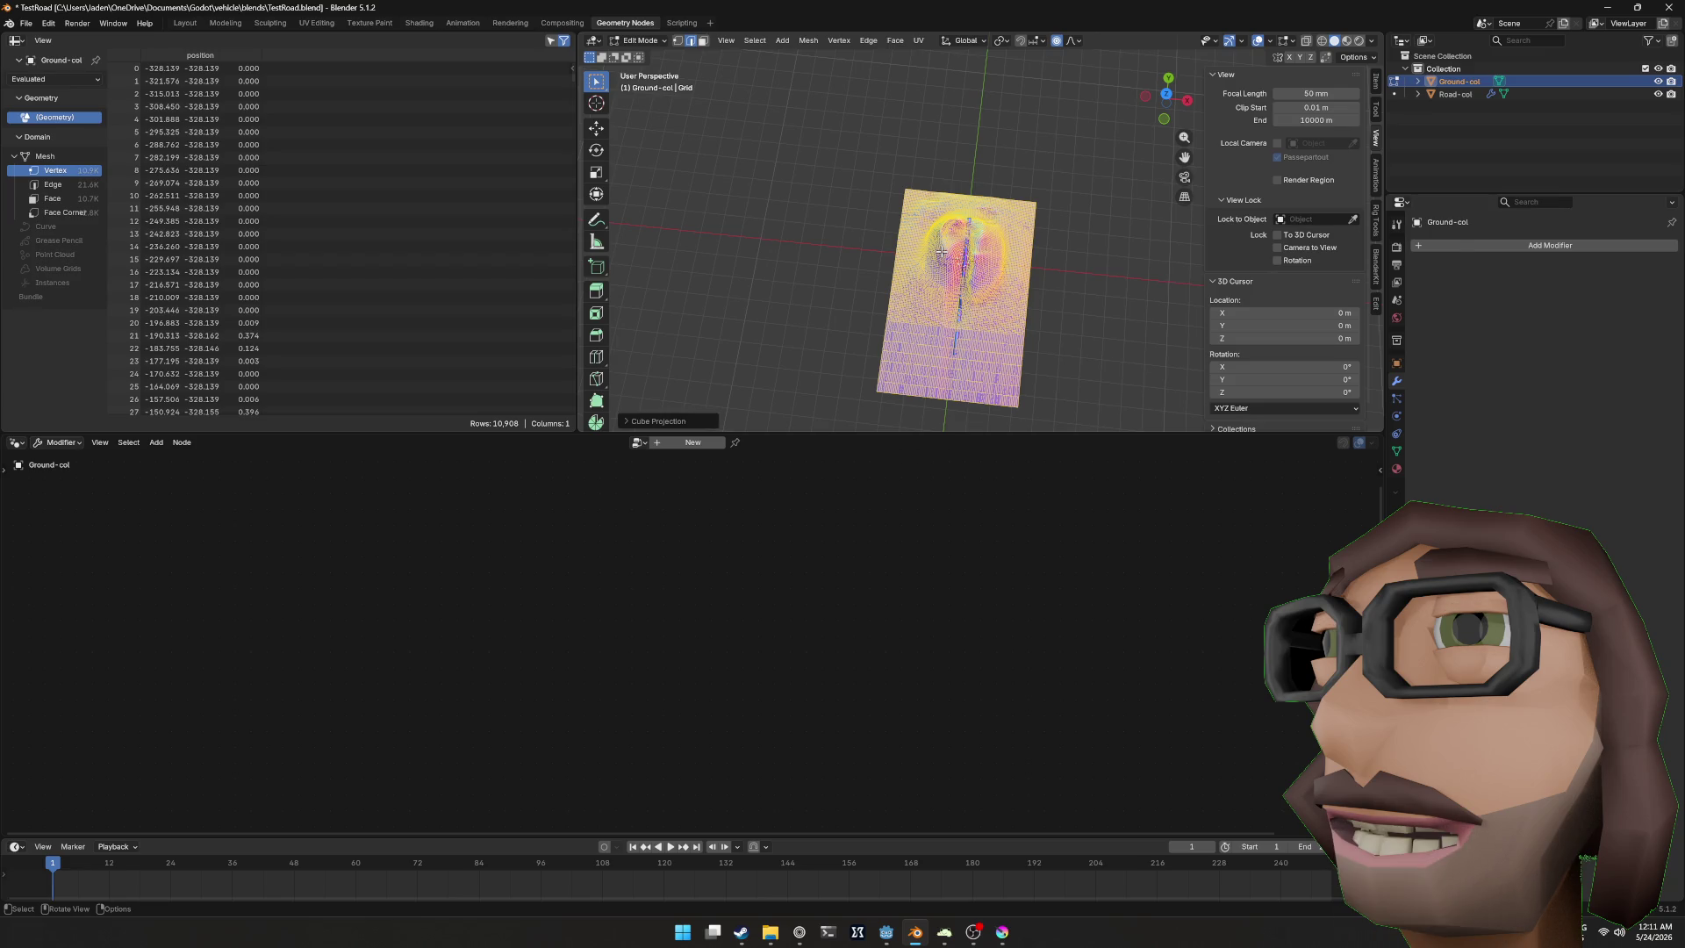
drag(850, 253, 805, 51)
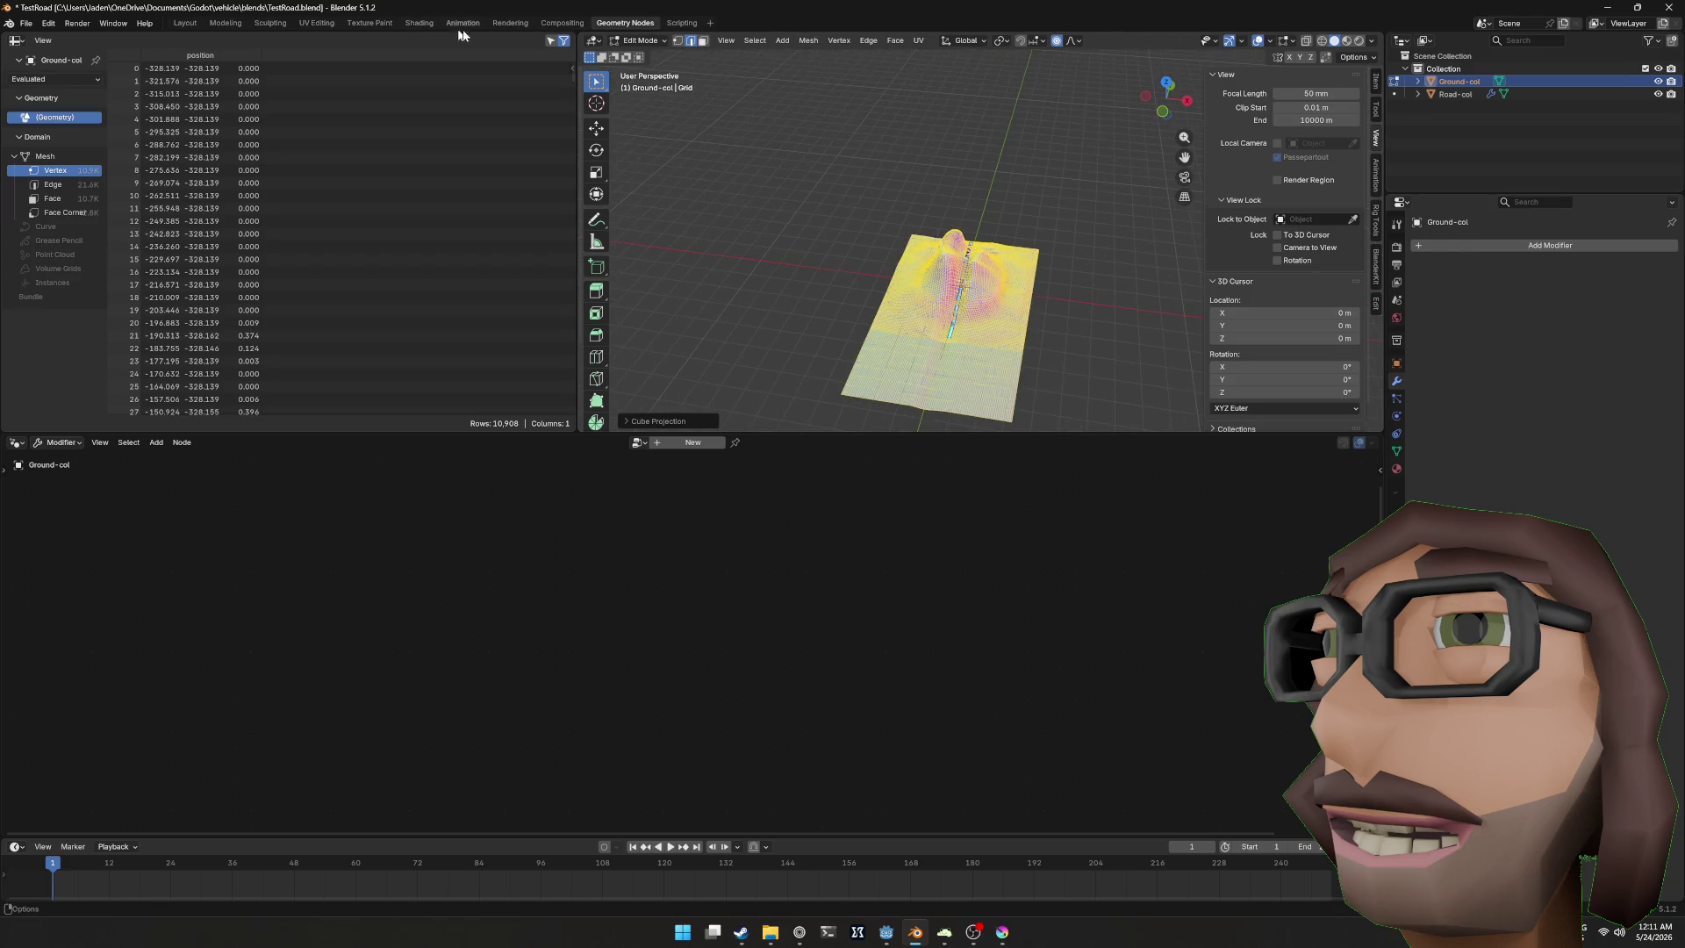
click(358, 24)
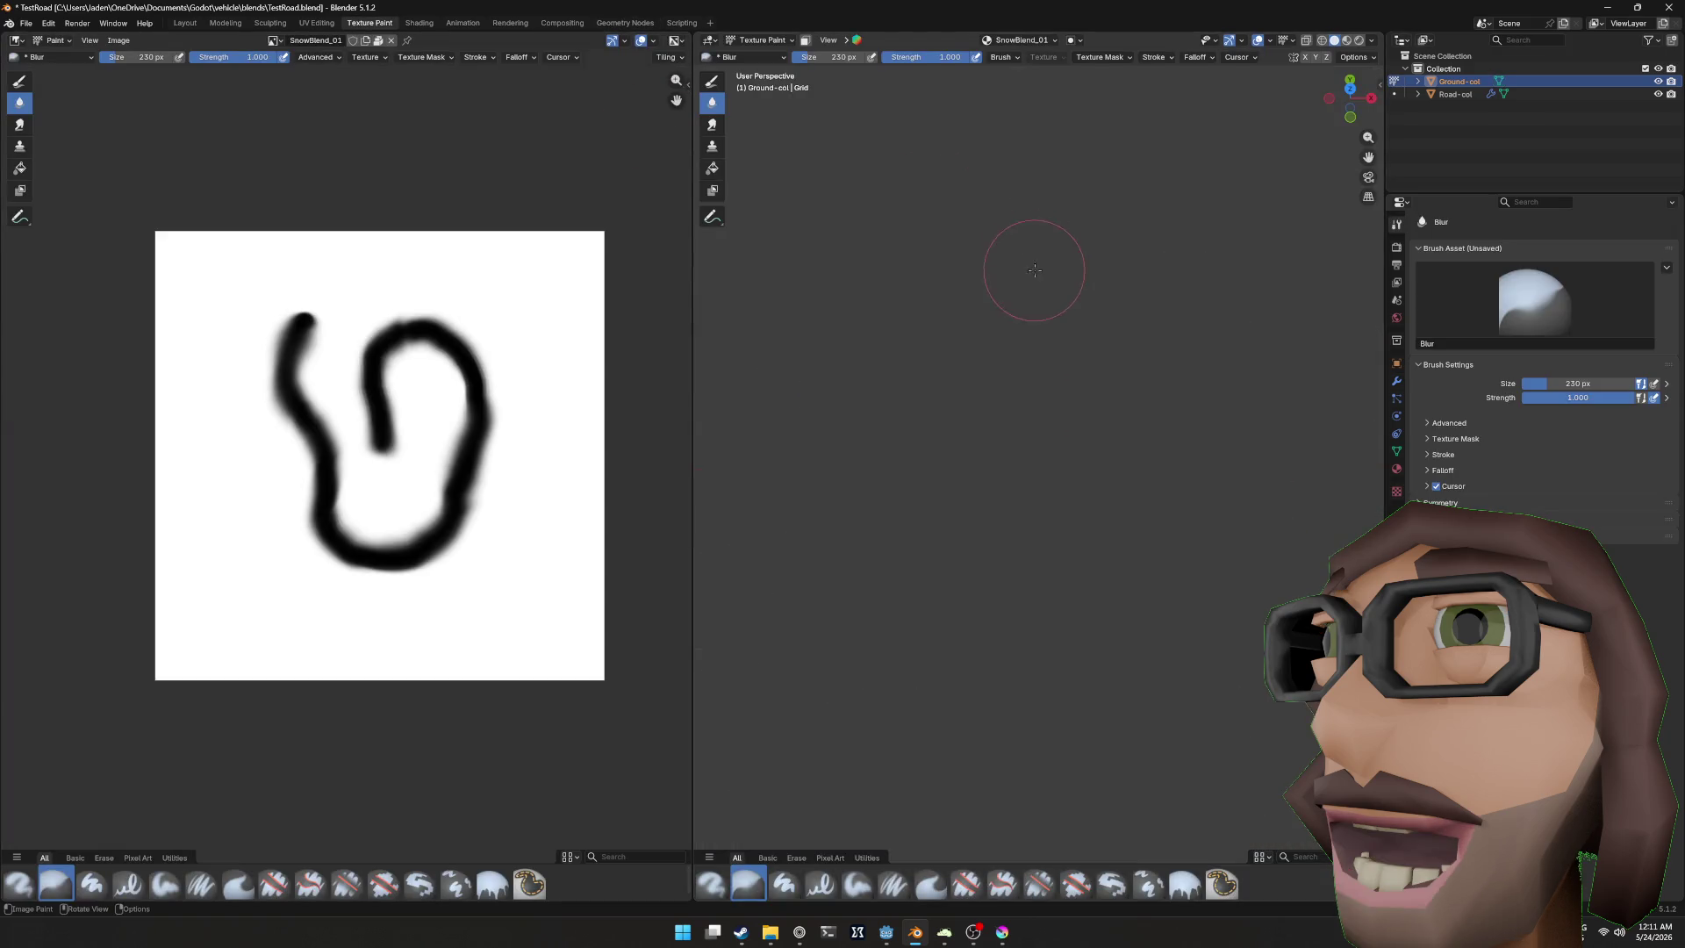
key(KP_7)
scroll(1036, 349, down, 1)
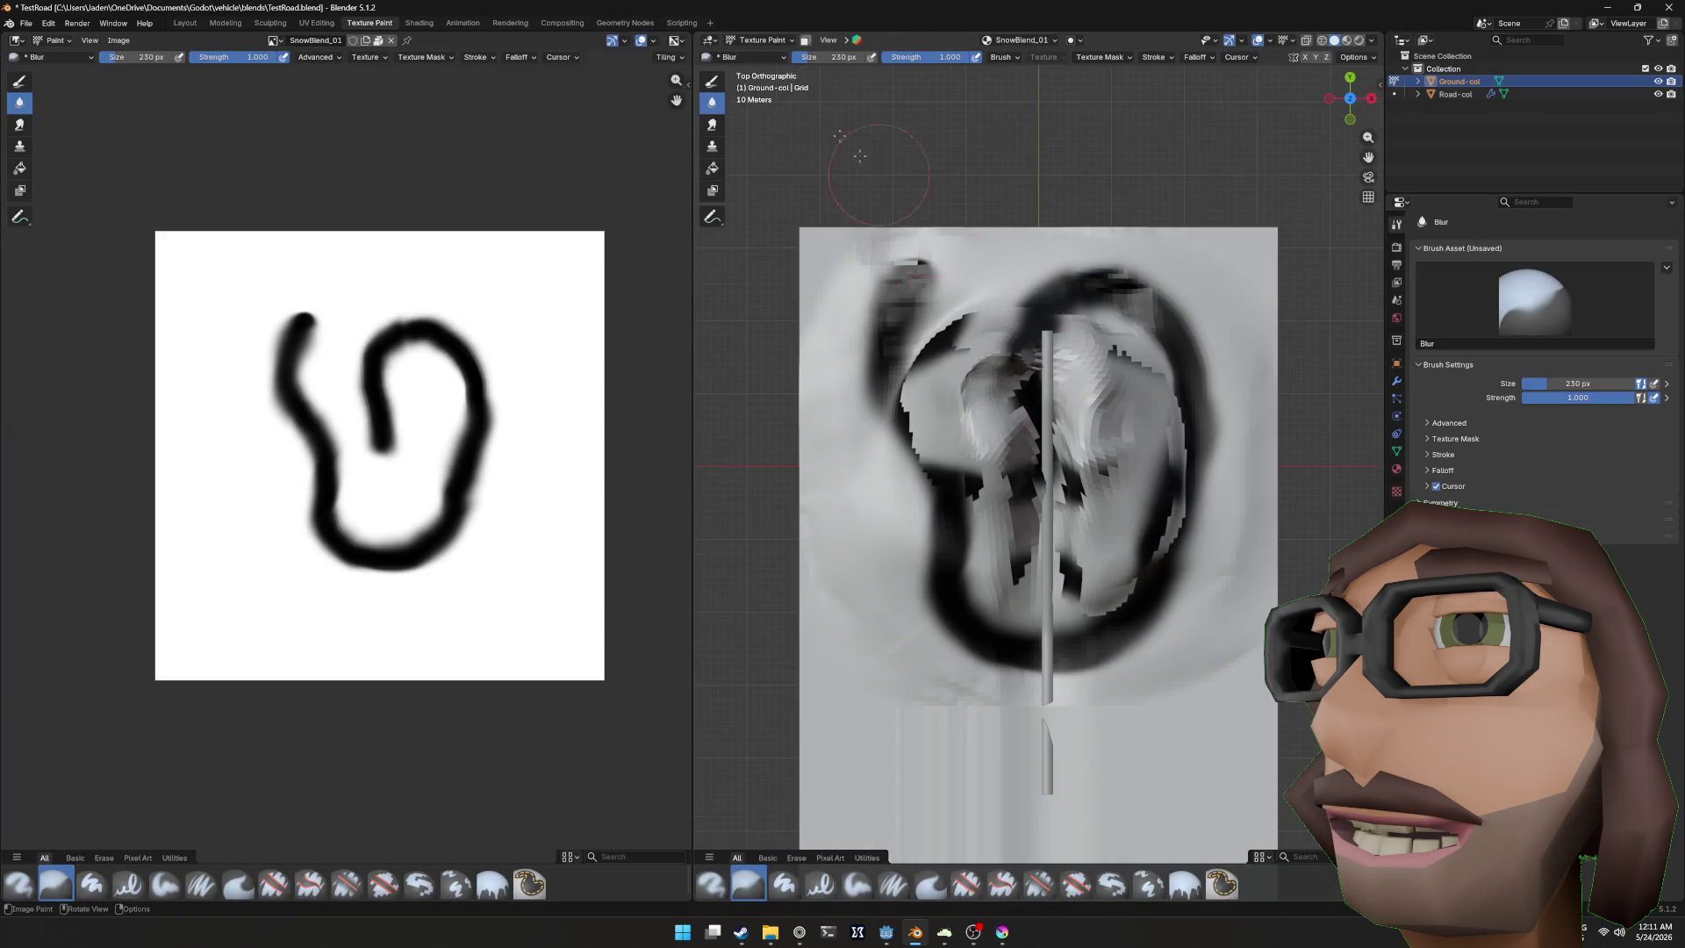
drag(909, 367, 989, 374)
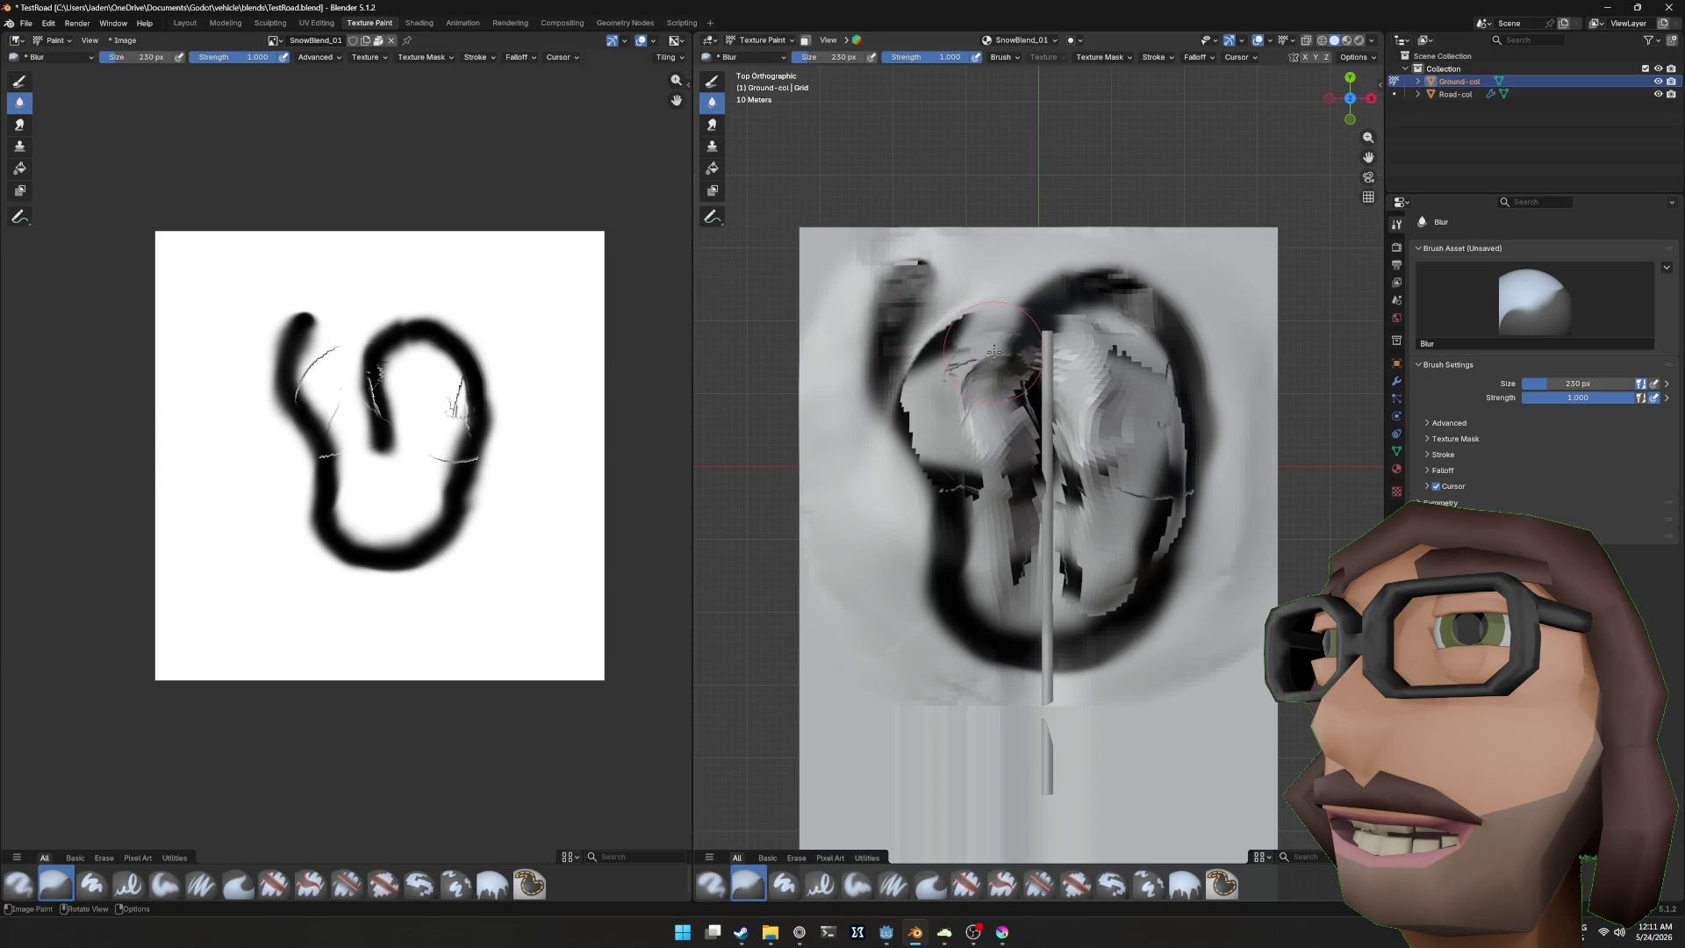
click(712, 82)
drag(926, 315, 878, 412)
key(Home)
mouse_move(405, 384)
mouse_down()
mouse_move(436, 361)
mouse_move(494, 430)
mouse_up()
Step: Paint a light grey strip along the road at 0.2 strength, undo dark strokes, enter Edit Mode
mouse_move(1088, 386)
mouse_down()
mouse_move(1097, 412)
mouse_move(1123, 342)
mouse_move(1050, 546)
mouse_move(1053, 698)
mouse_up()
scroll(1121, 355, up, 5)
key(ctrl+z)
click(1053, 378)
drag(1062, 356, 1040, 794)
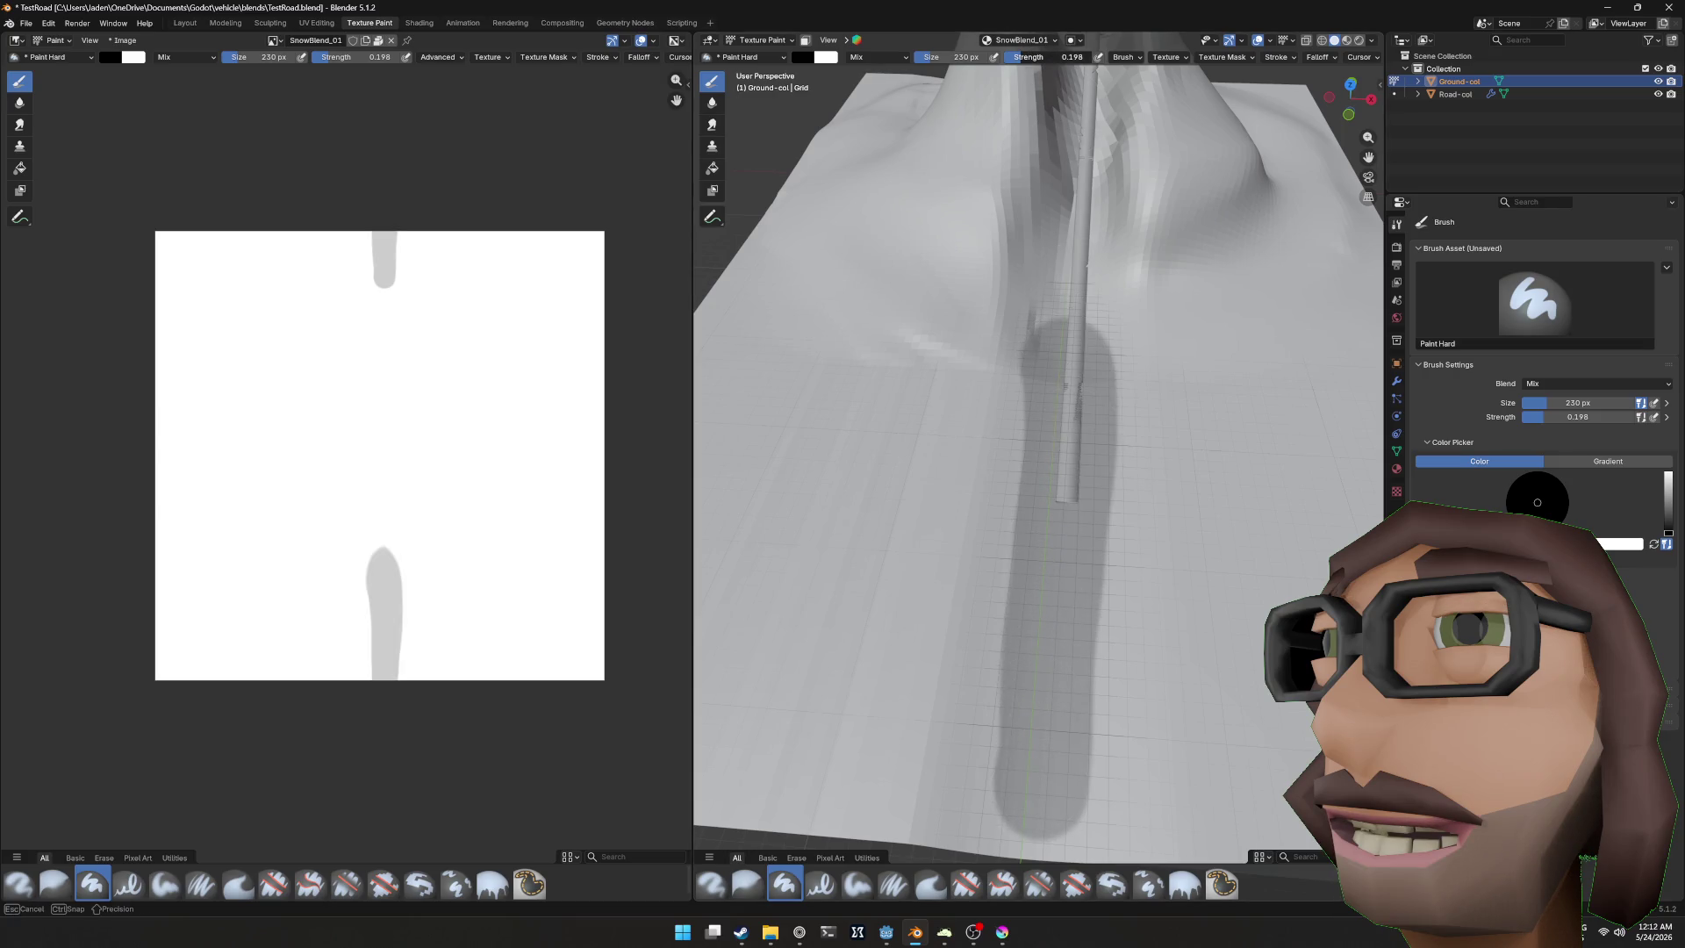
mouse_move(1045, 248)
mouse_down()
mouse_move(1035, 693)
mouse_move(1095, 252)
mouse_move(1192, 365)
mouse_move(1198, 419)
mouse_move(1132, 421)
mouse_move(1101, 386)
mouse_move(1003, 420)
mouse_move(1074, 344)
mouse_up()
scroll(1105, 403, up, 5)
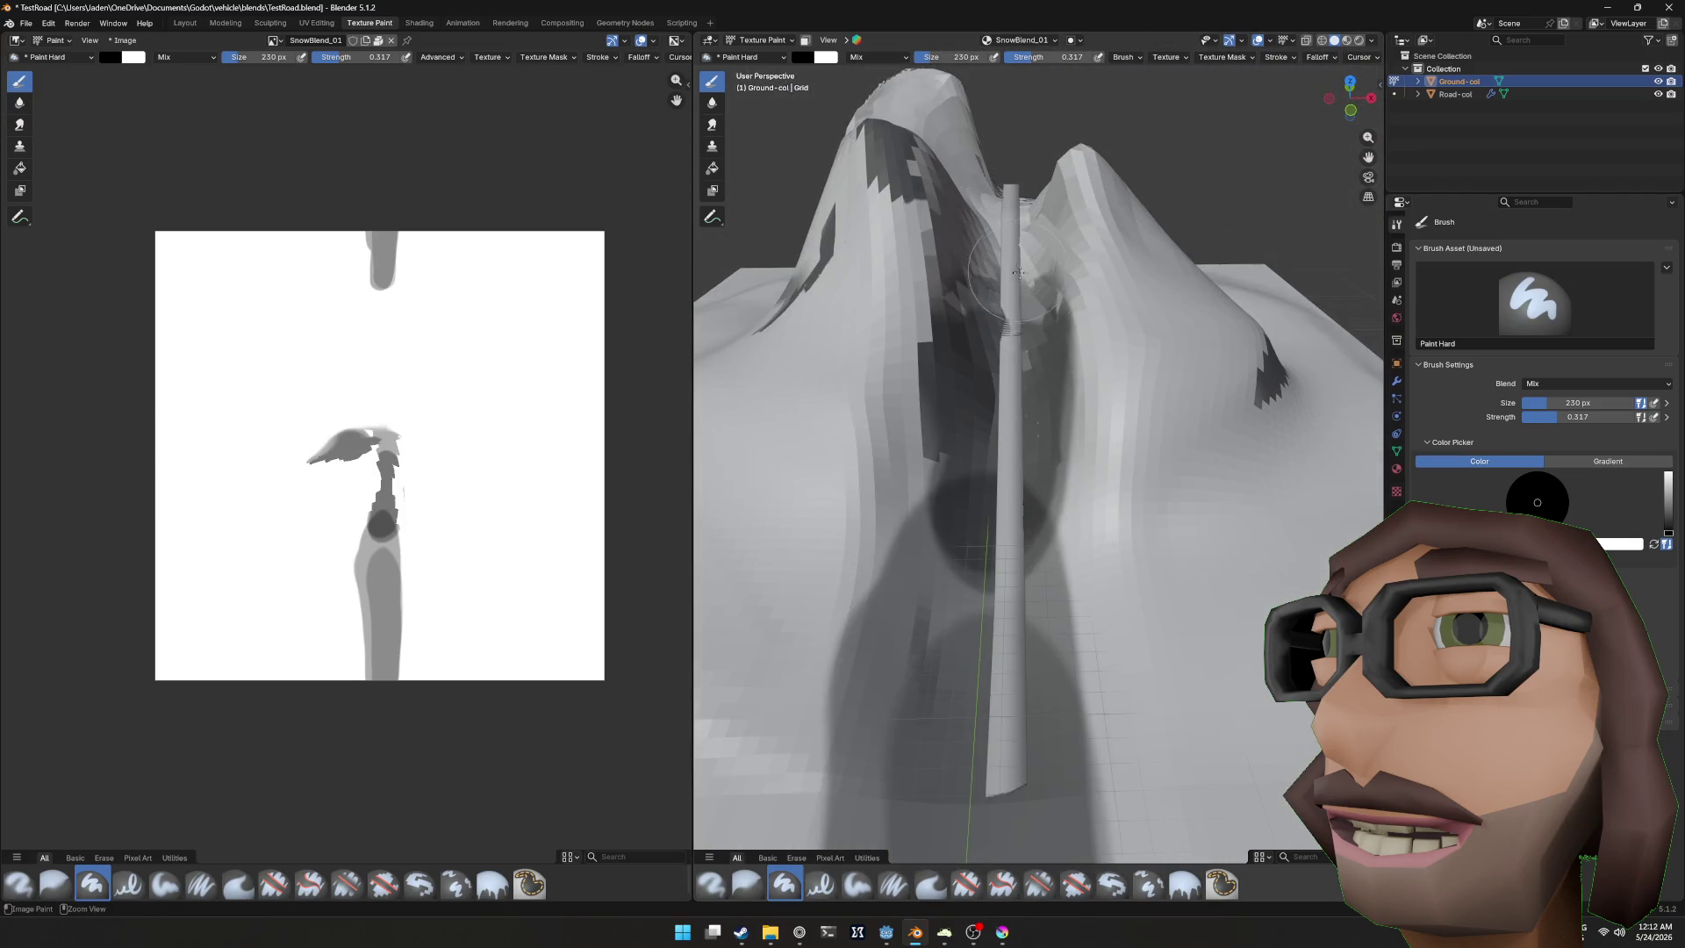
key(ctrl+z)
key(ctrl+z)
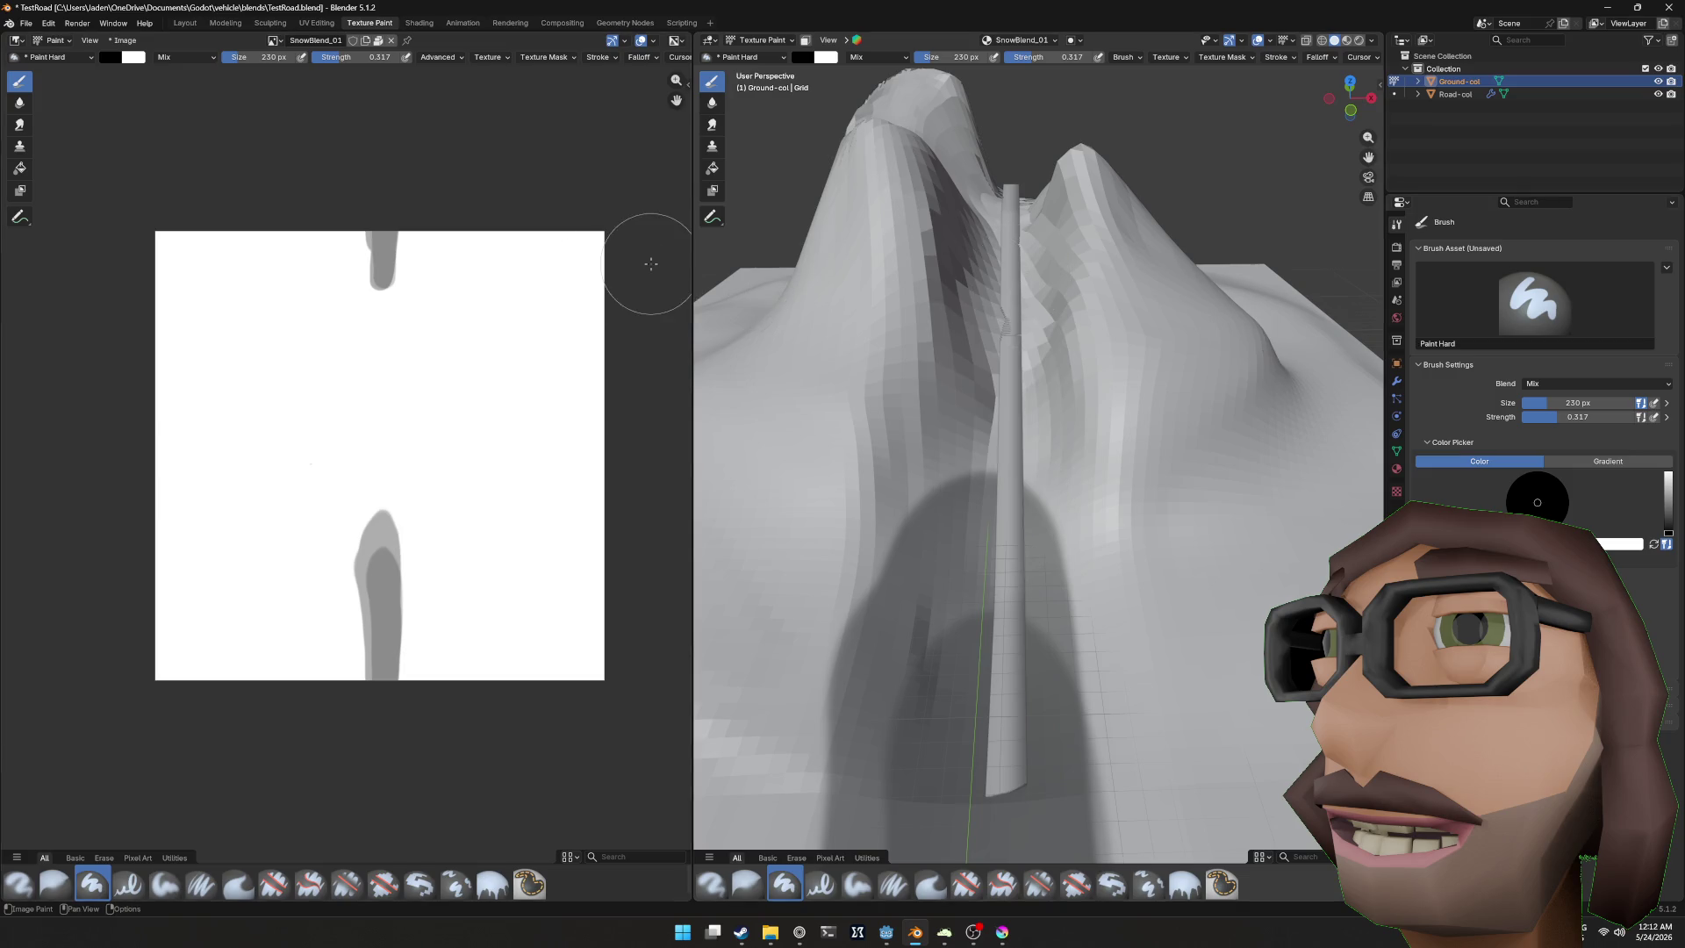
key(Tab)
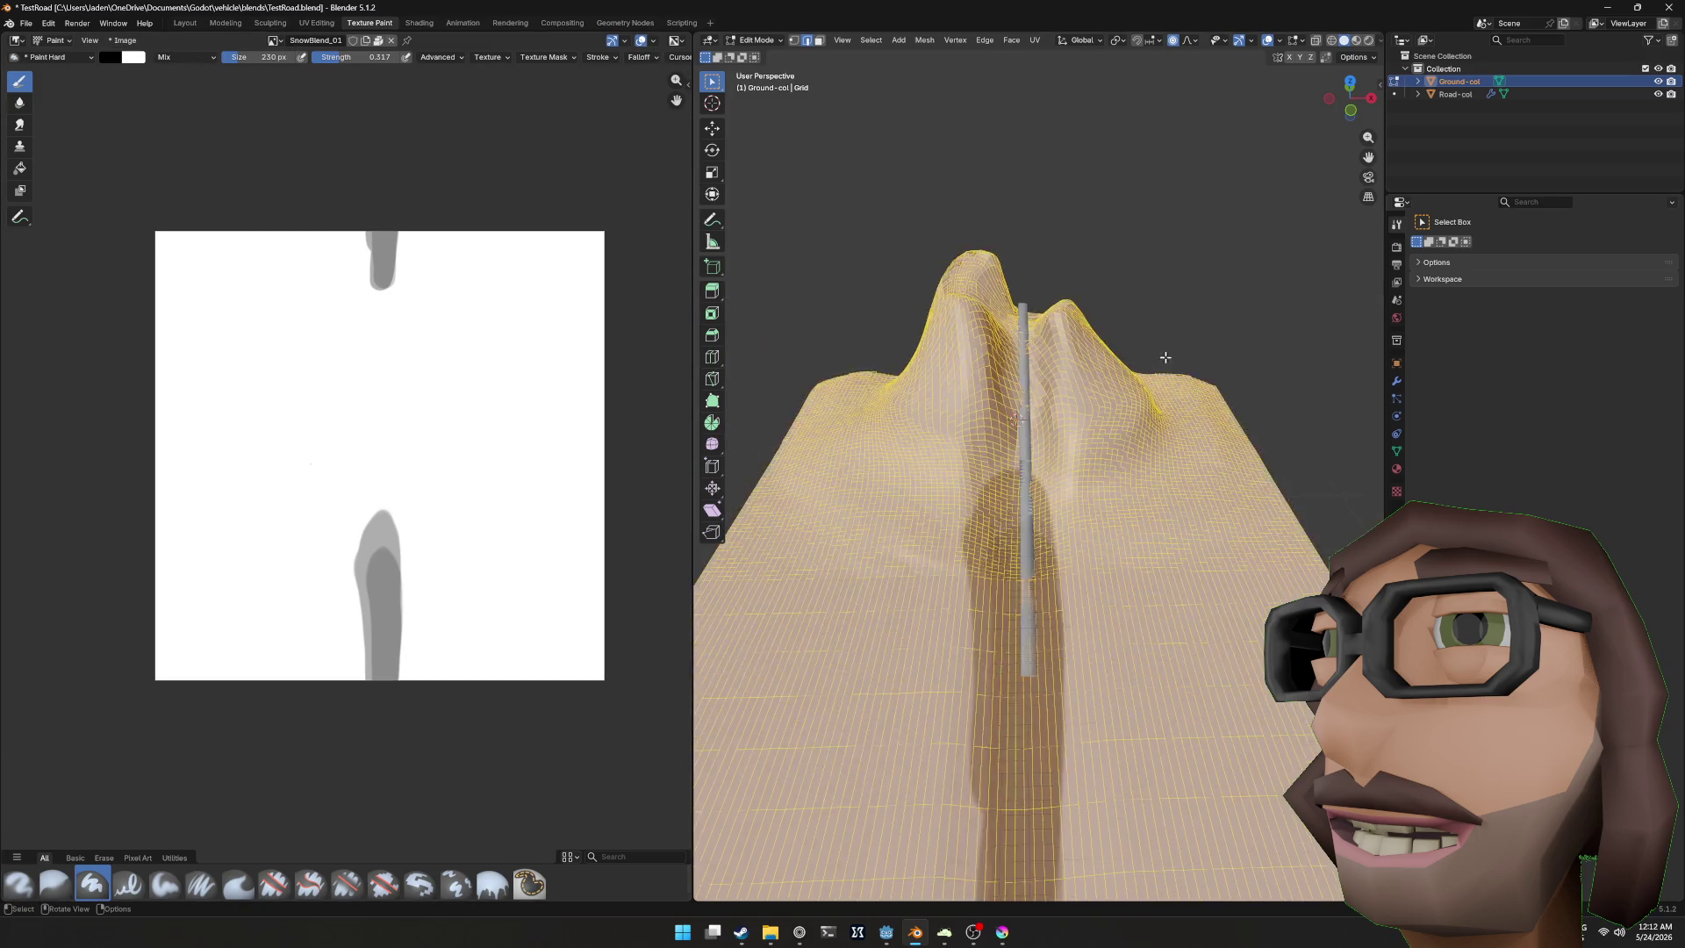
Step: Try a few dark paint strokes along the road strip, then undo them
key(Tab)
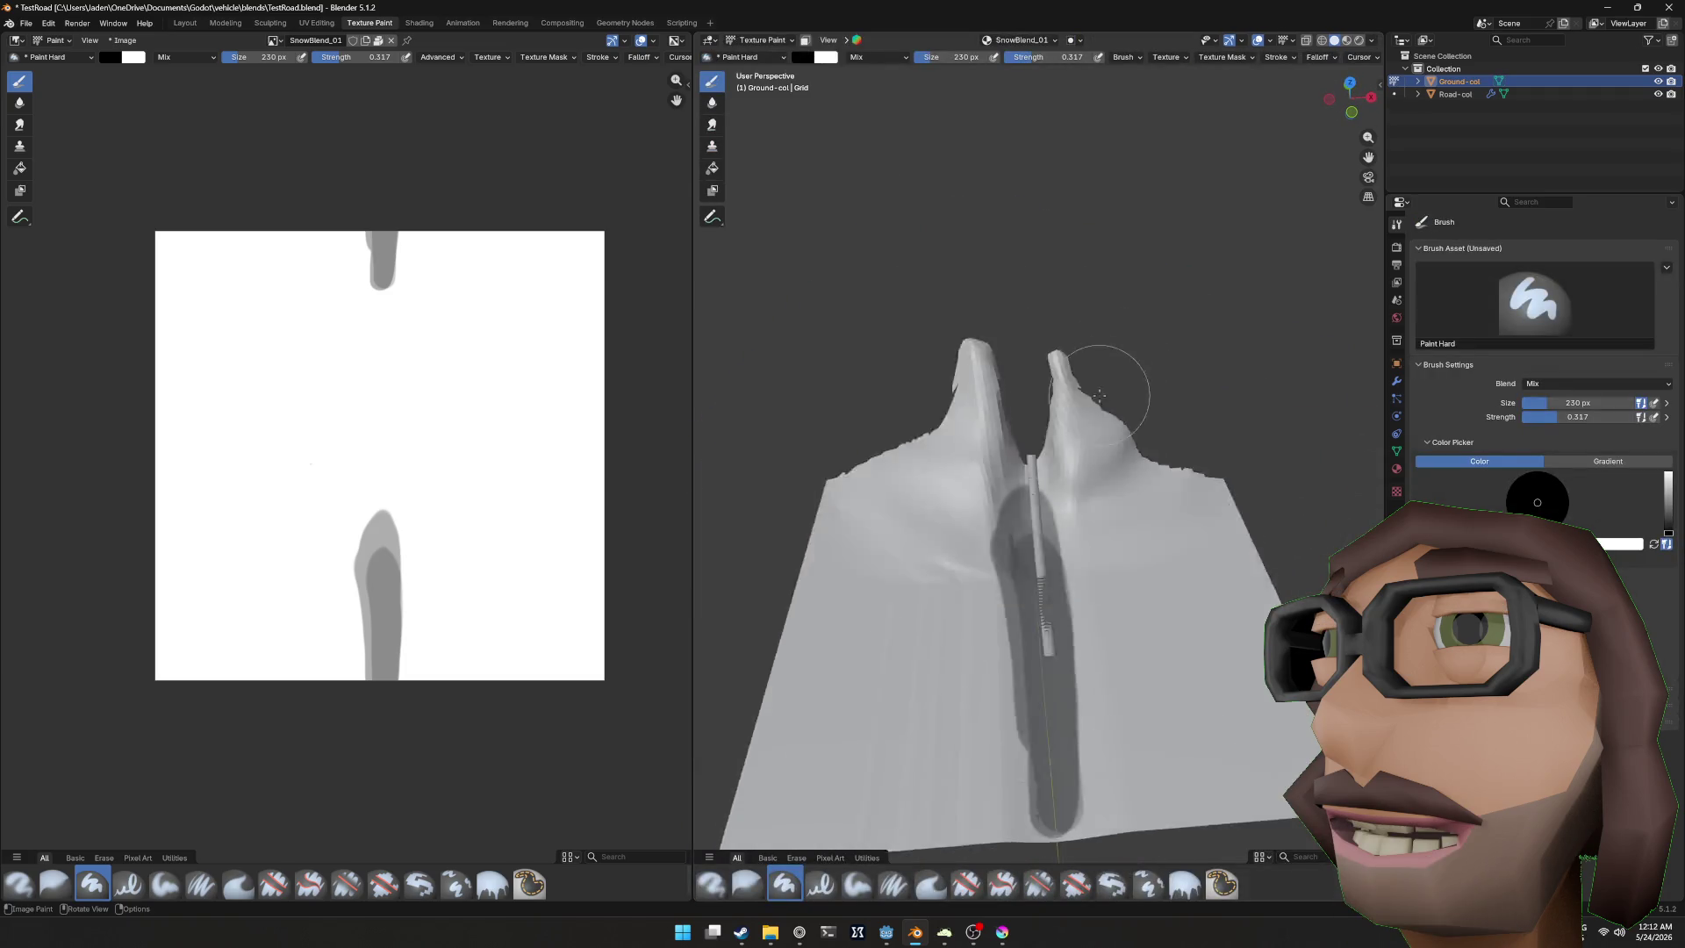
drag(1018, 540, 991, 220)
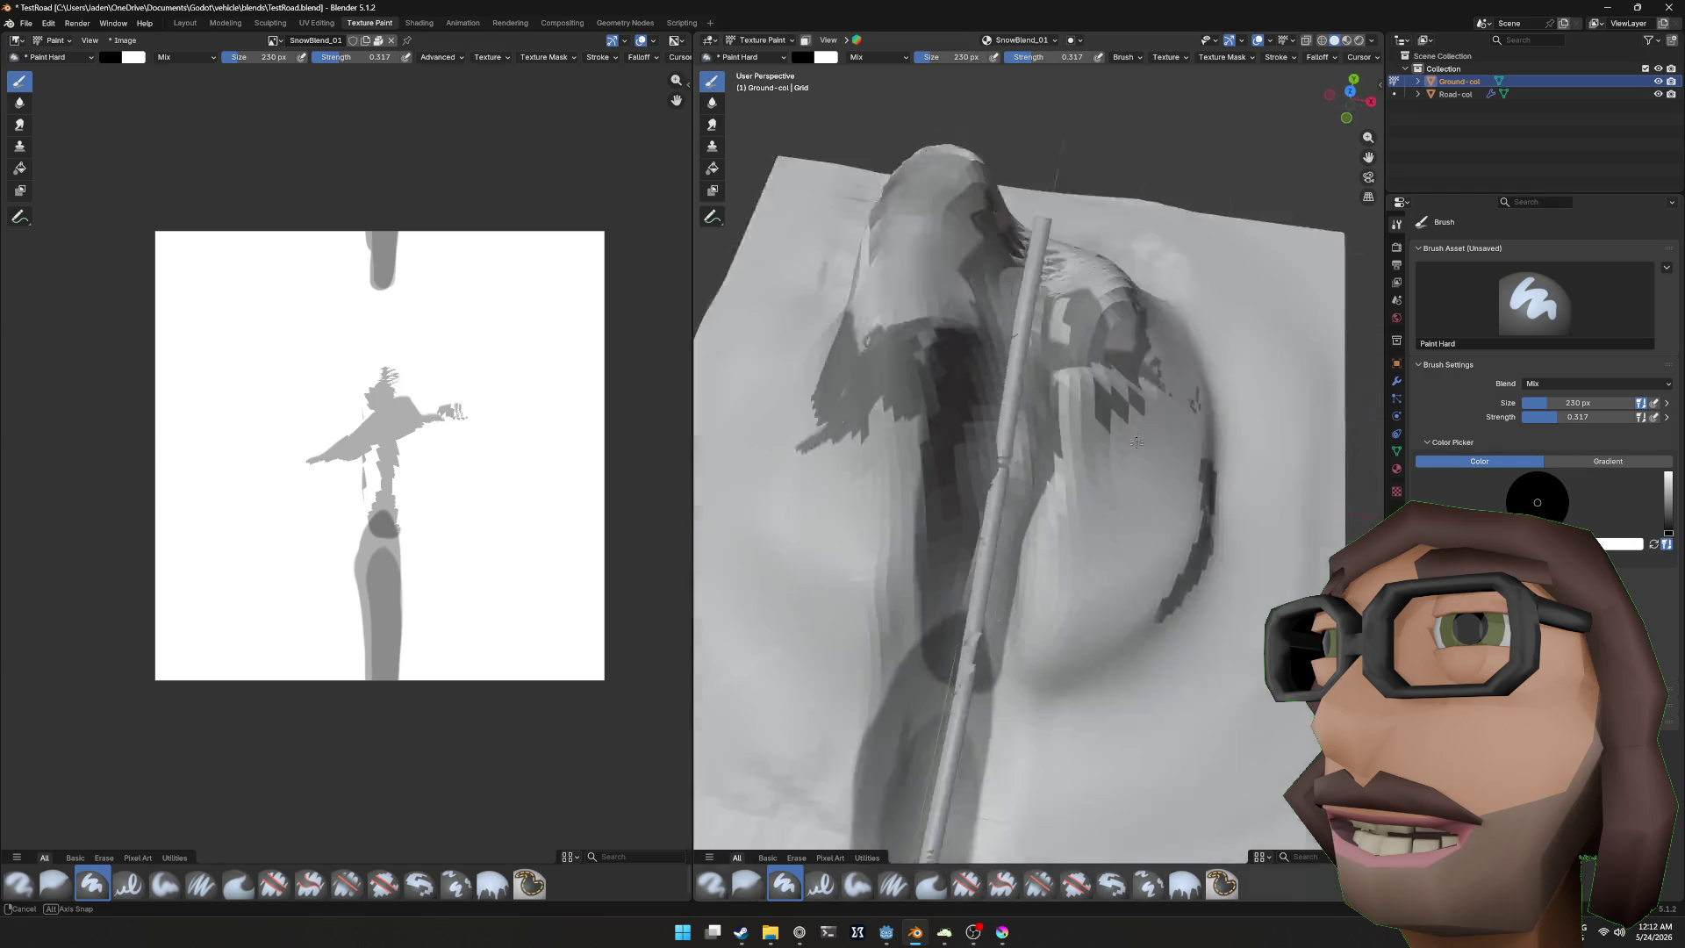
mouse_move(1022, 413)
mouse_down()
mouse_move(1064, 312)
mouse_move(1000, 581)
mouse_up()
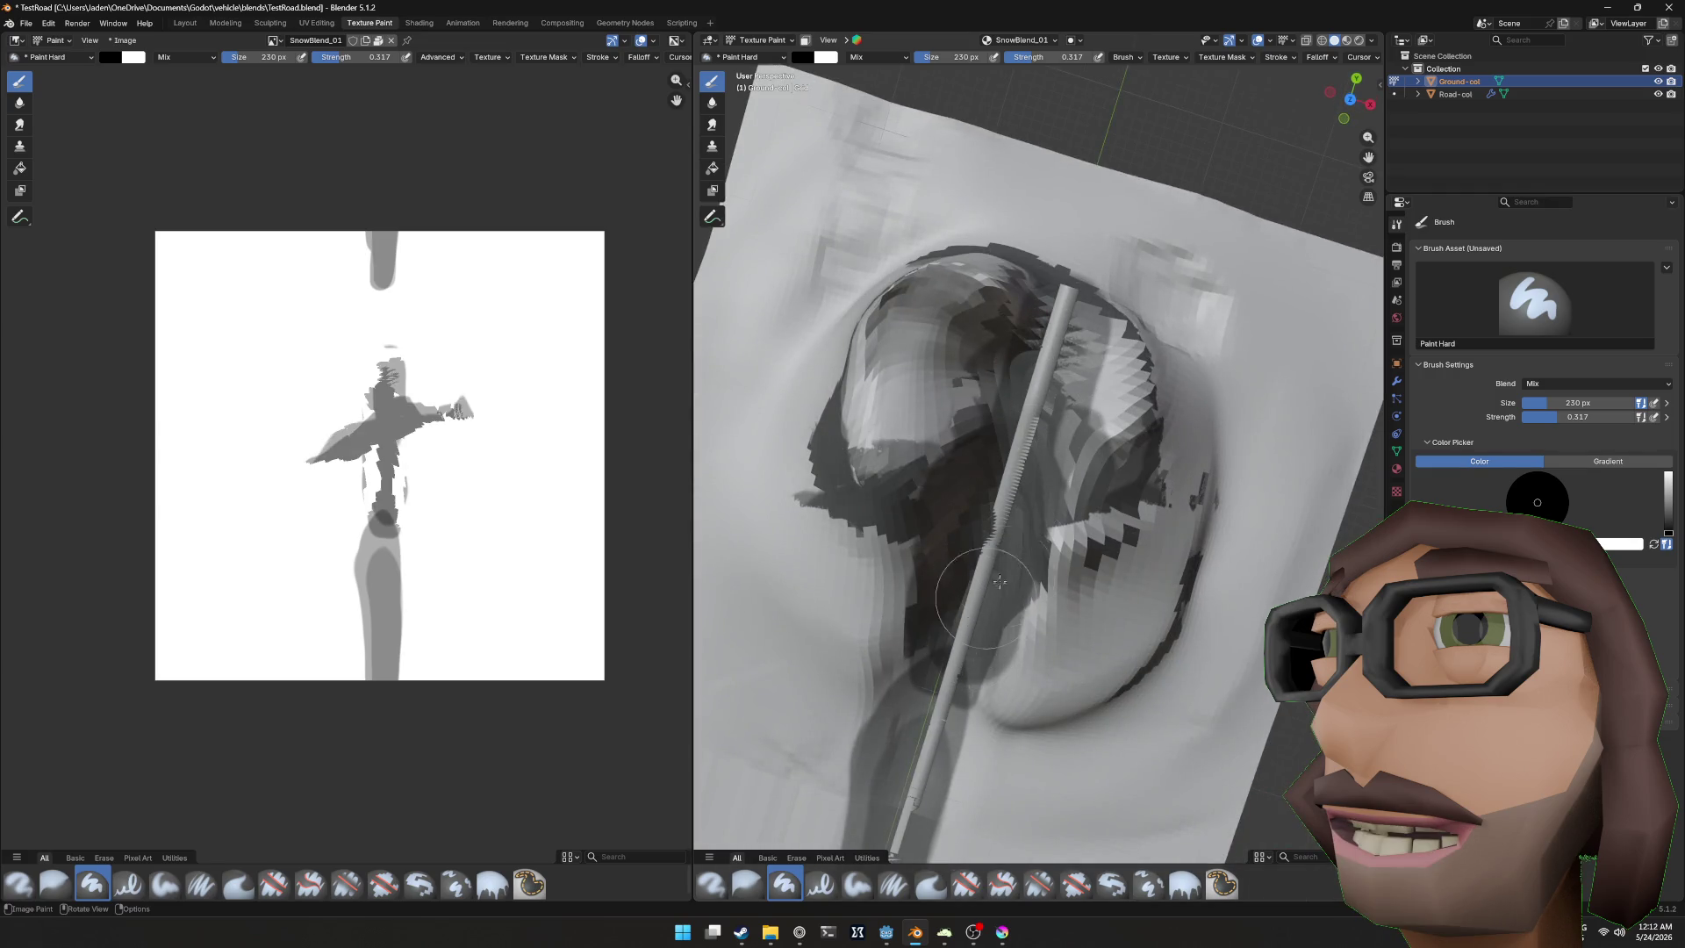
click(1379, 86)
key(n)
mouse_move(1036, 368)
mouse_down()
mouse_move(998, 299)
mouse_move(1018, 421)
mouse_up()
scroll(1023, 440, down, 5)
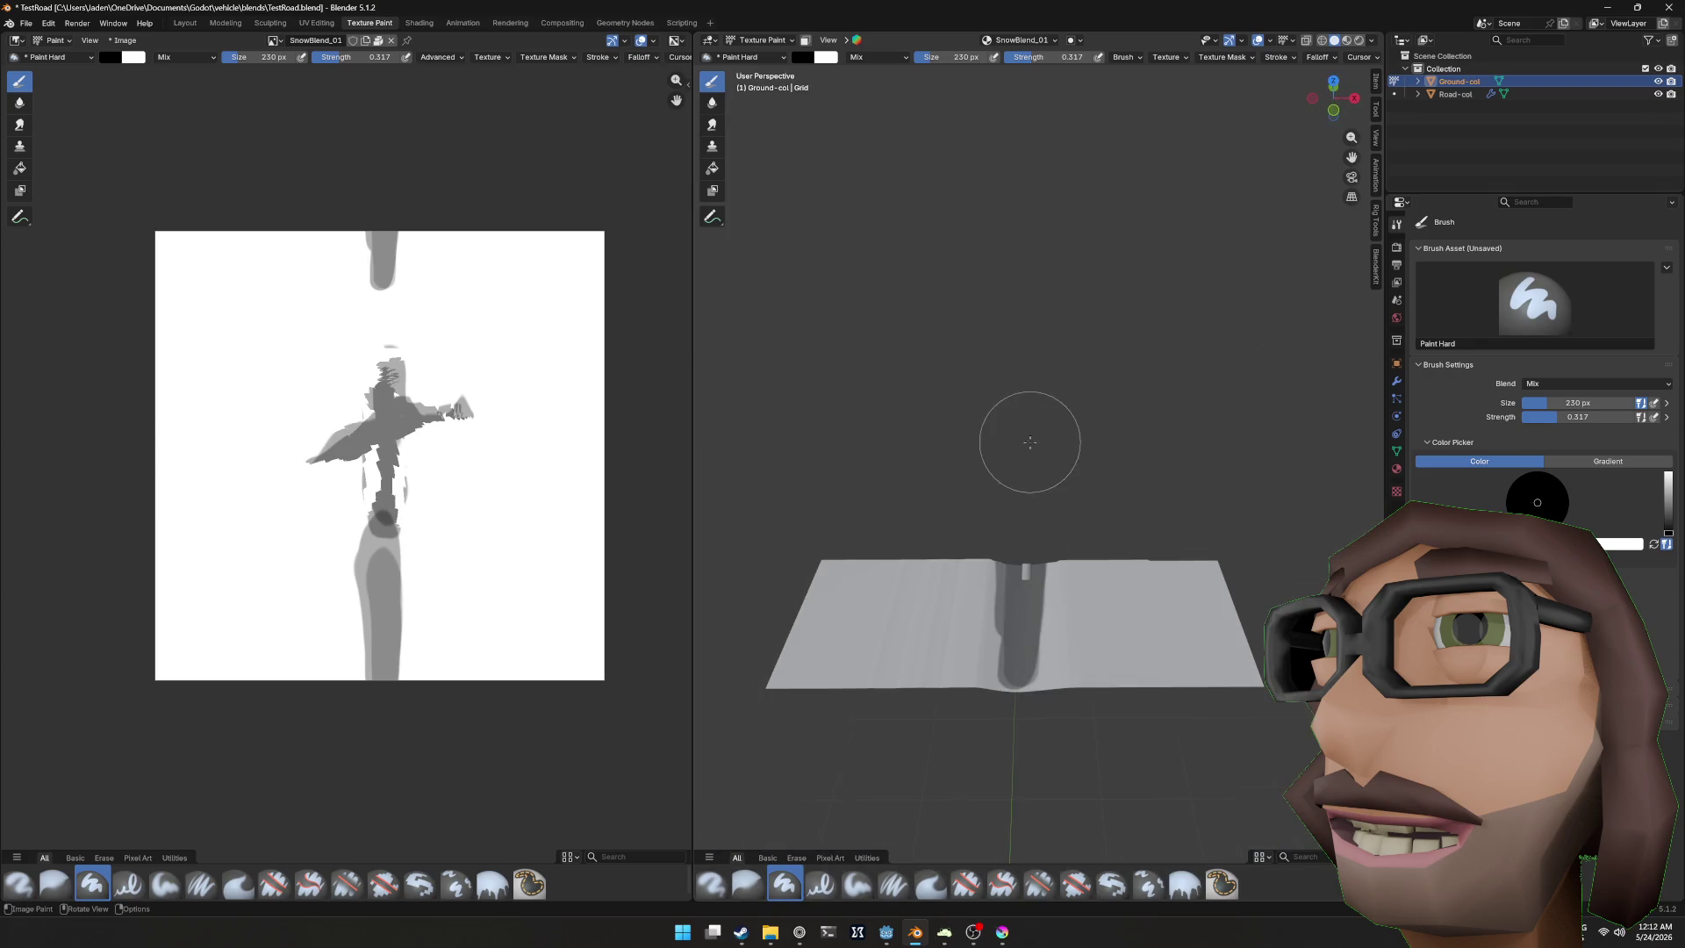
scroll(1044, 387, up, 5)
key(ctrl+z)
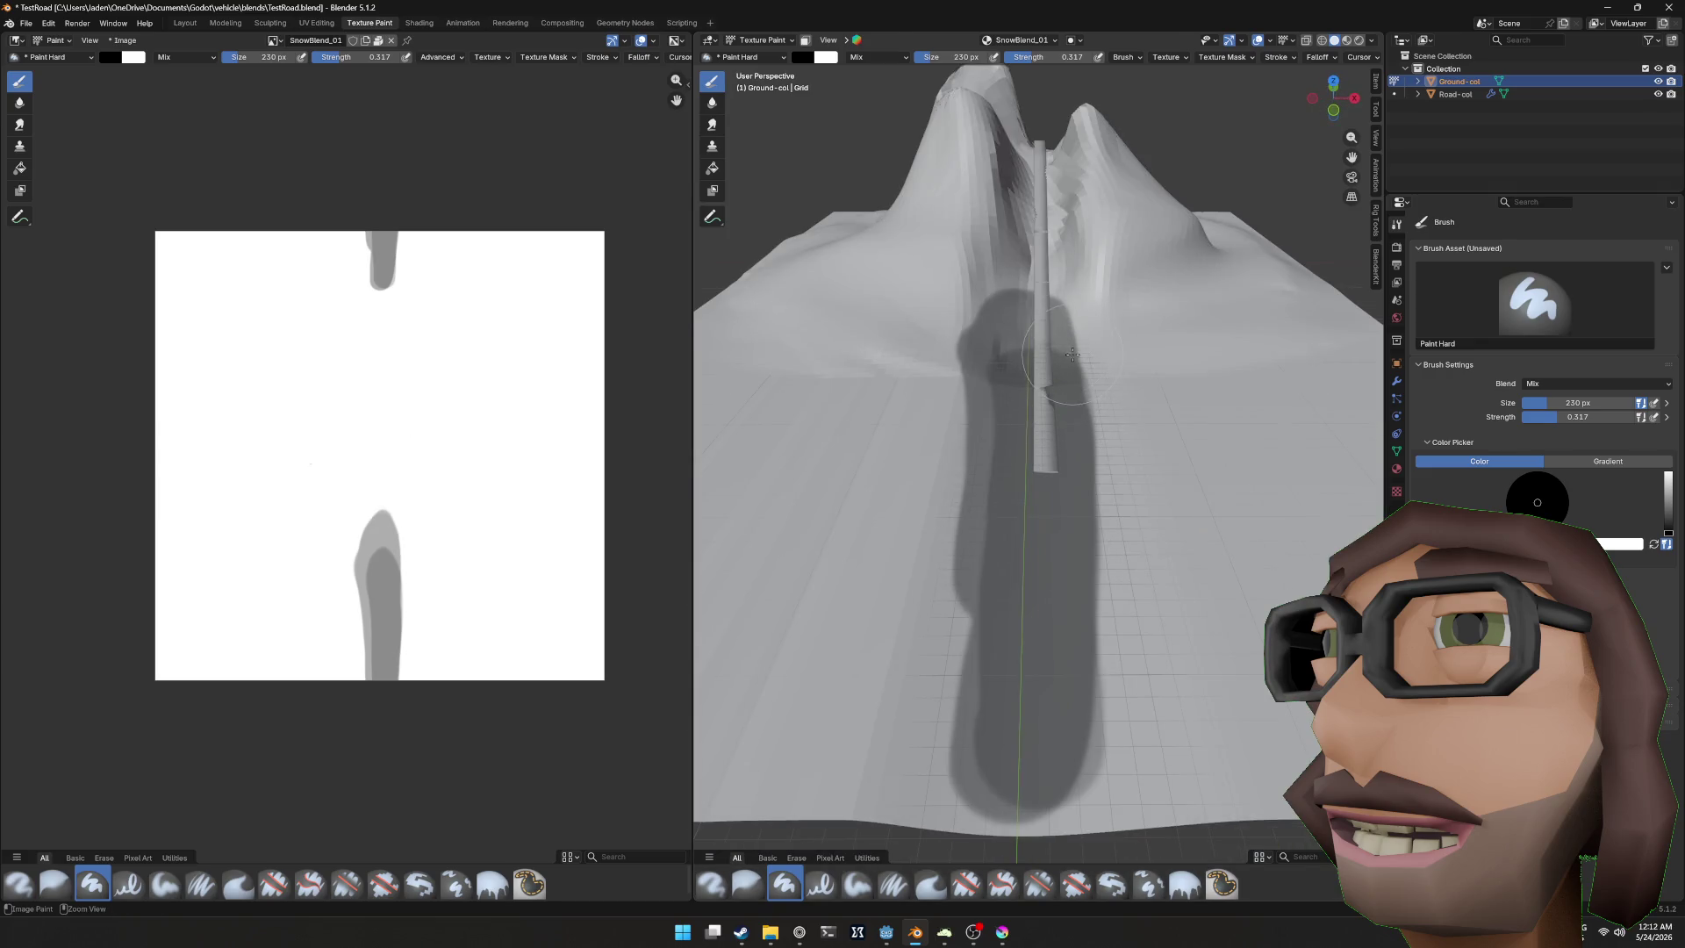
Step: Project the terrain's UVs from the top view and switch to the UV Editing workspace
key(Tab)
drag(1061, 345, 1063, 369)
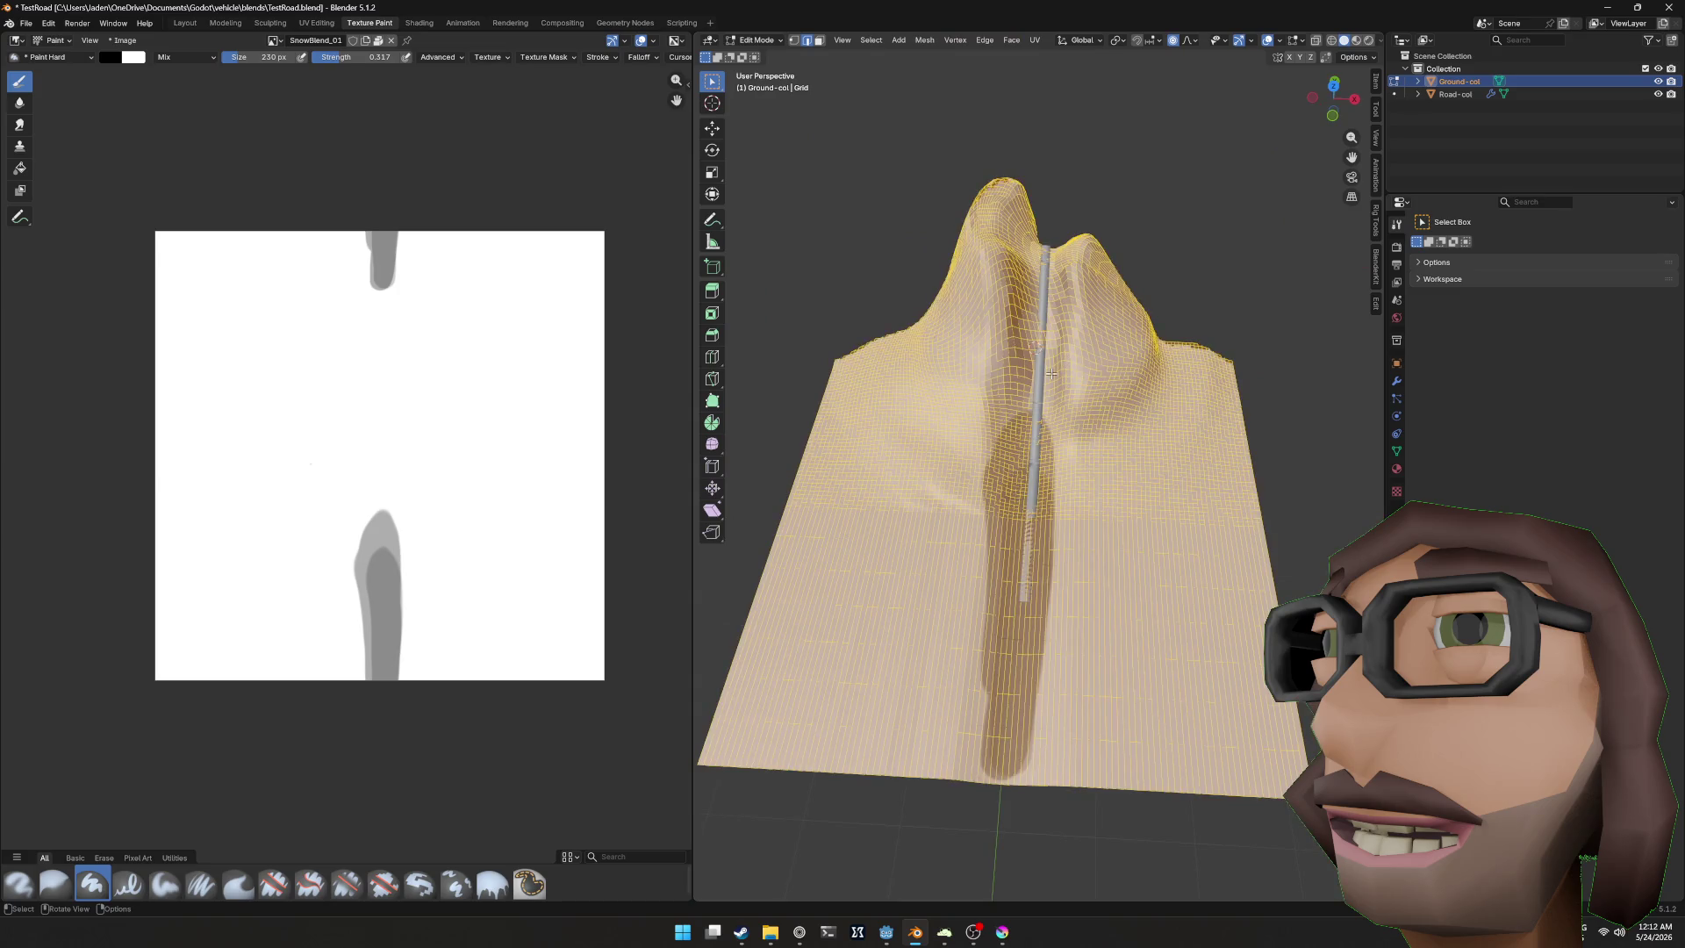
key(KP_7)
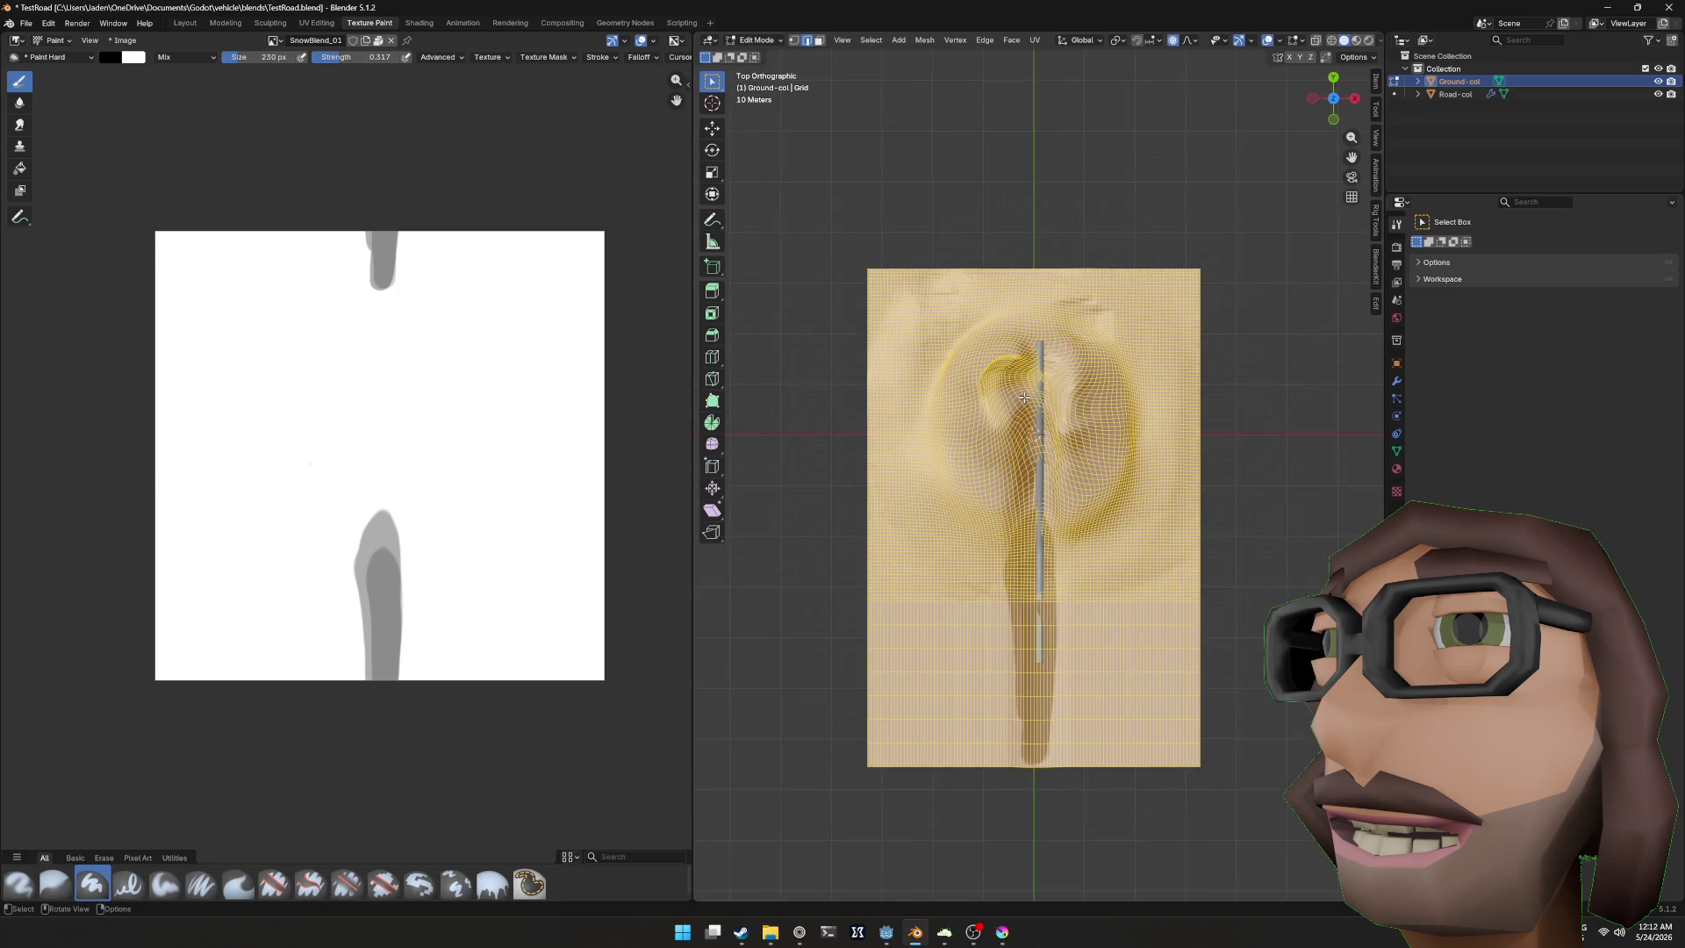
key(u)
click(1024, 397)
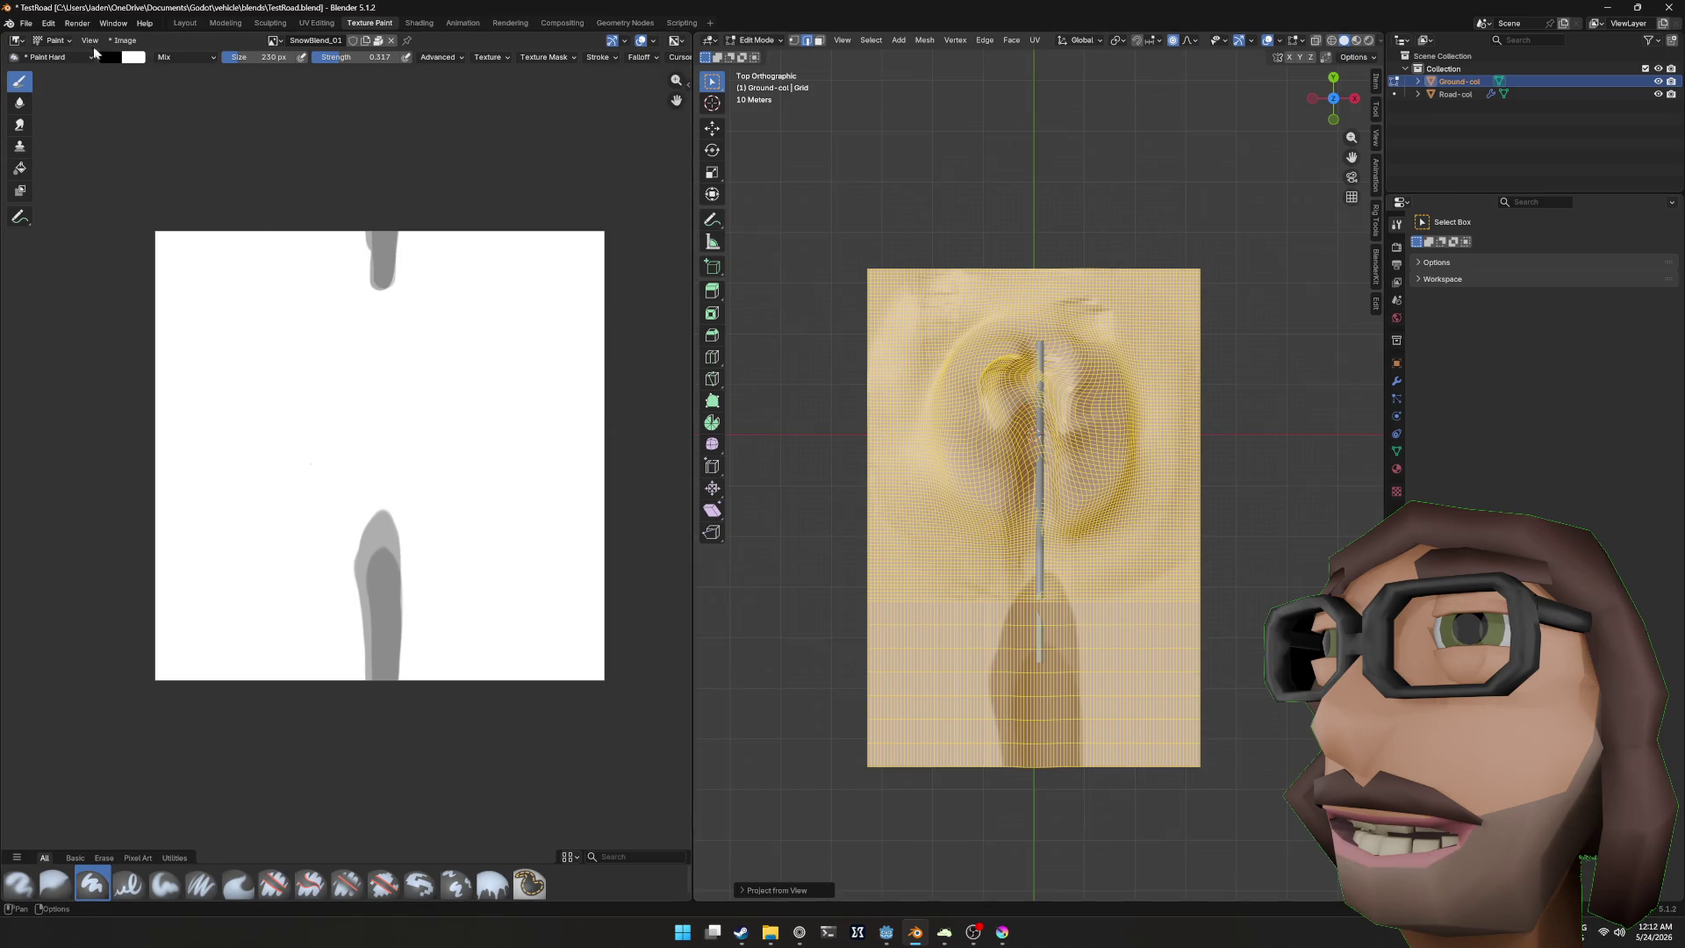
click(55, 40)
click(316, 23)
scroll(422, 487, down, 2)
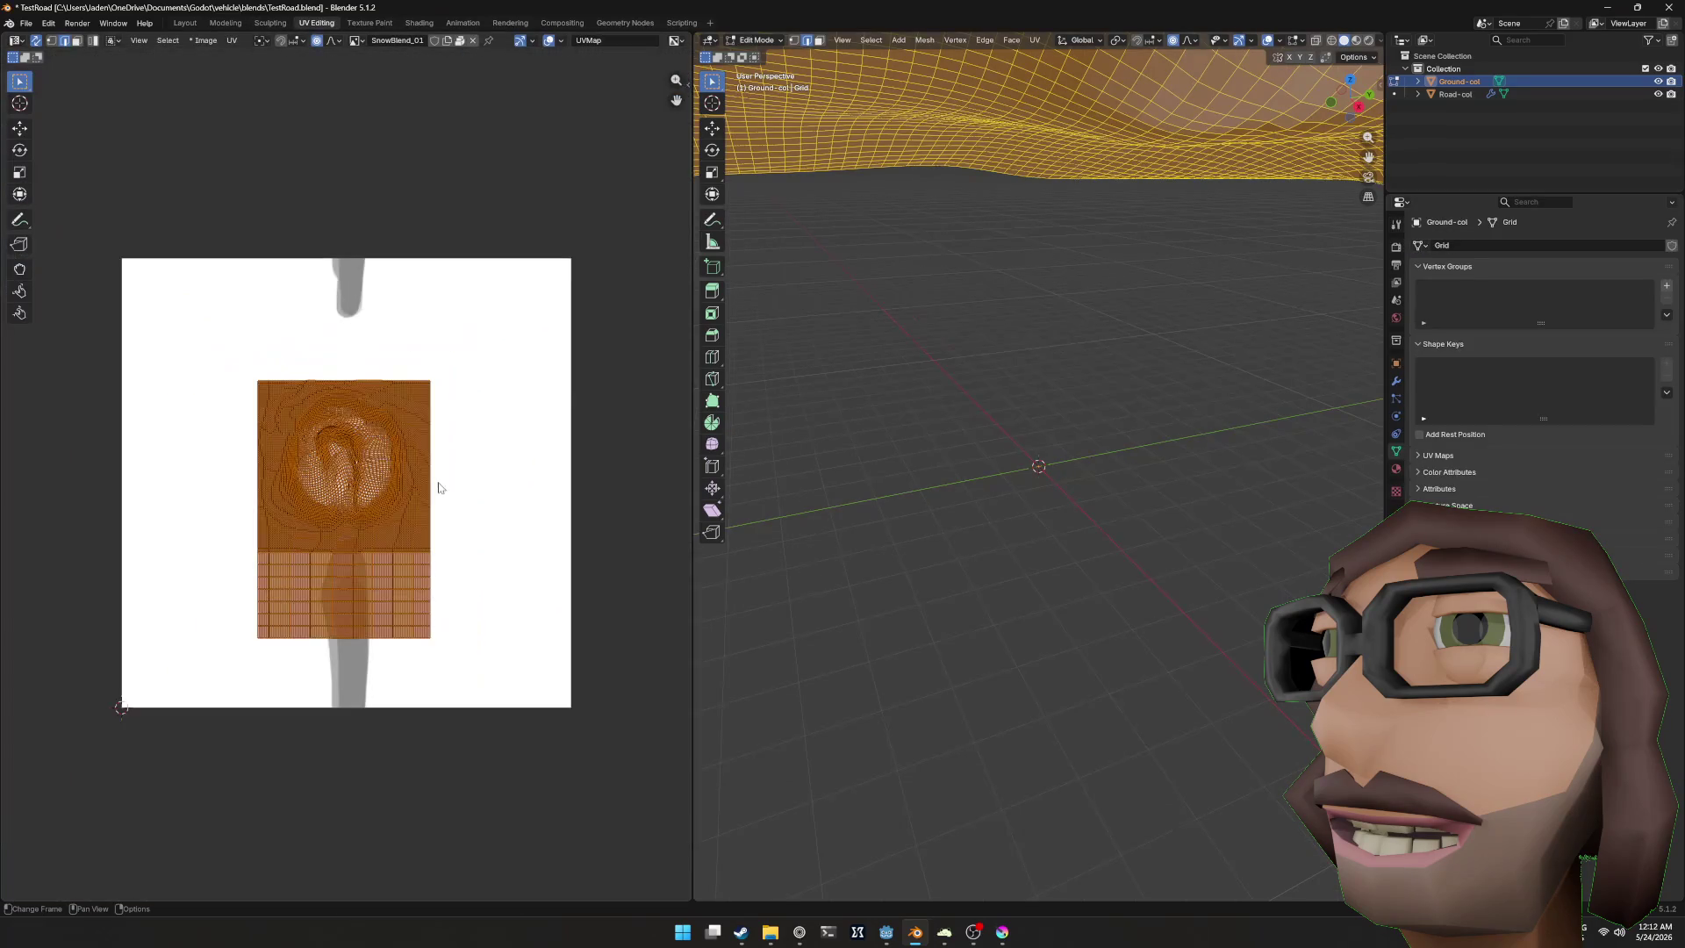
Step: Scale and shift Ground-col's UV layout to fit inside the SnowBlend_01 image, then save TestRoad.blend
key(s)
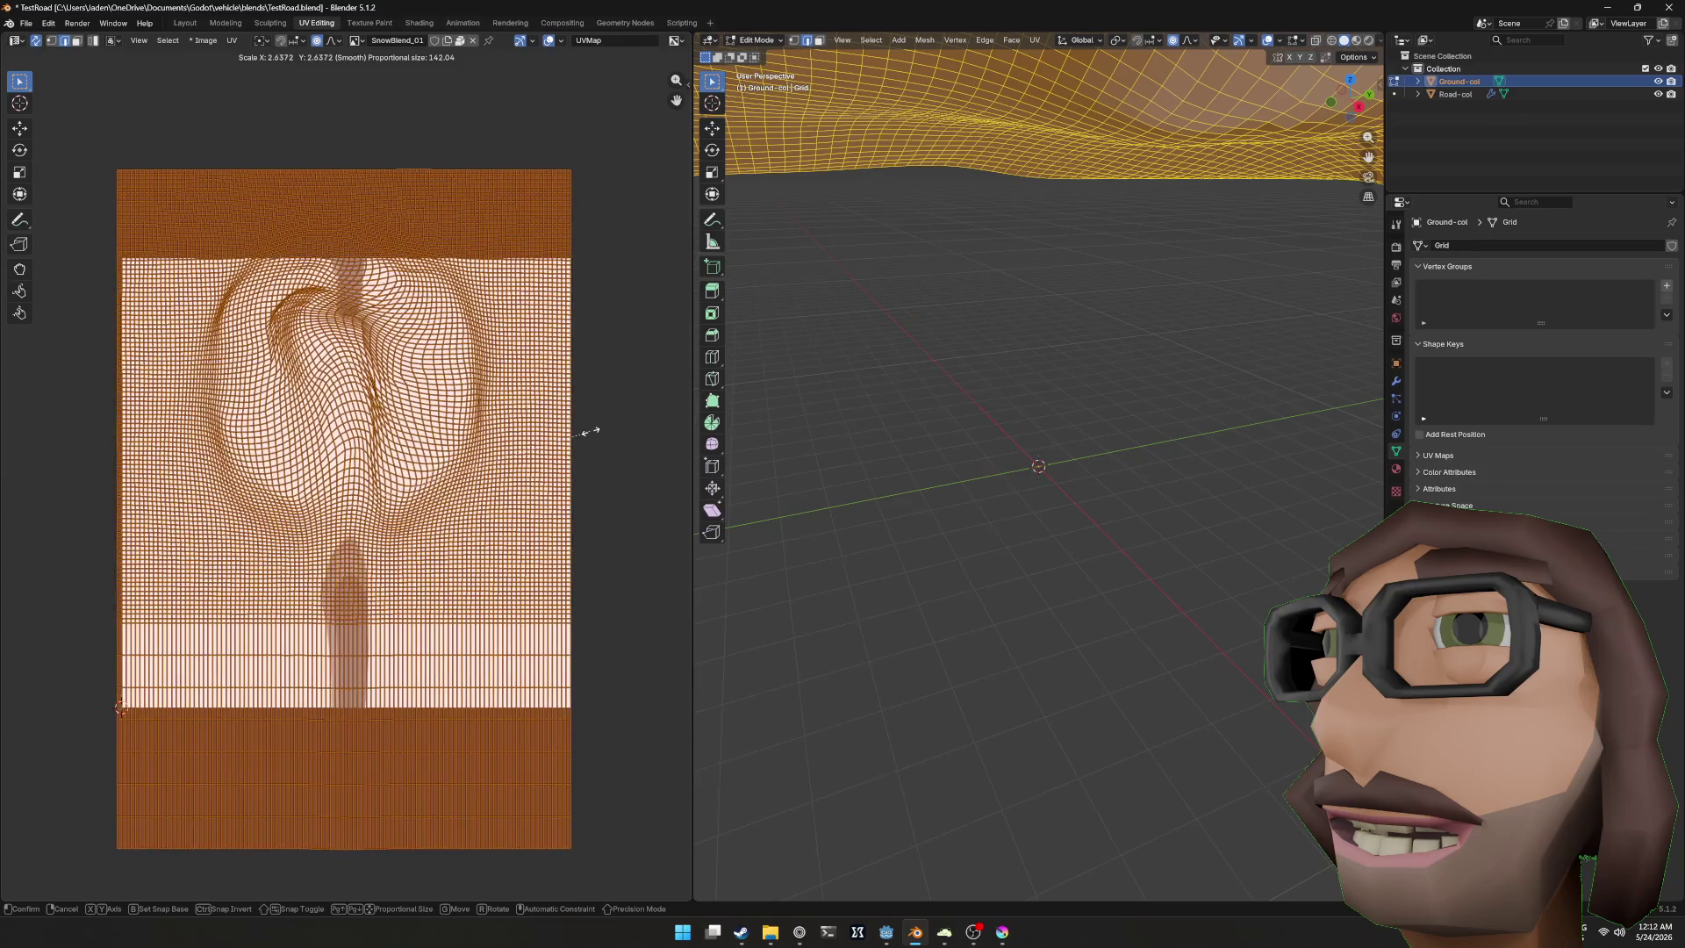
click(590, 436)
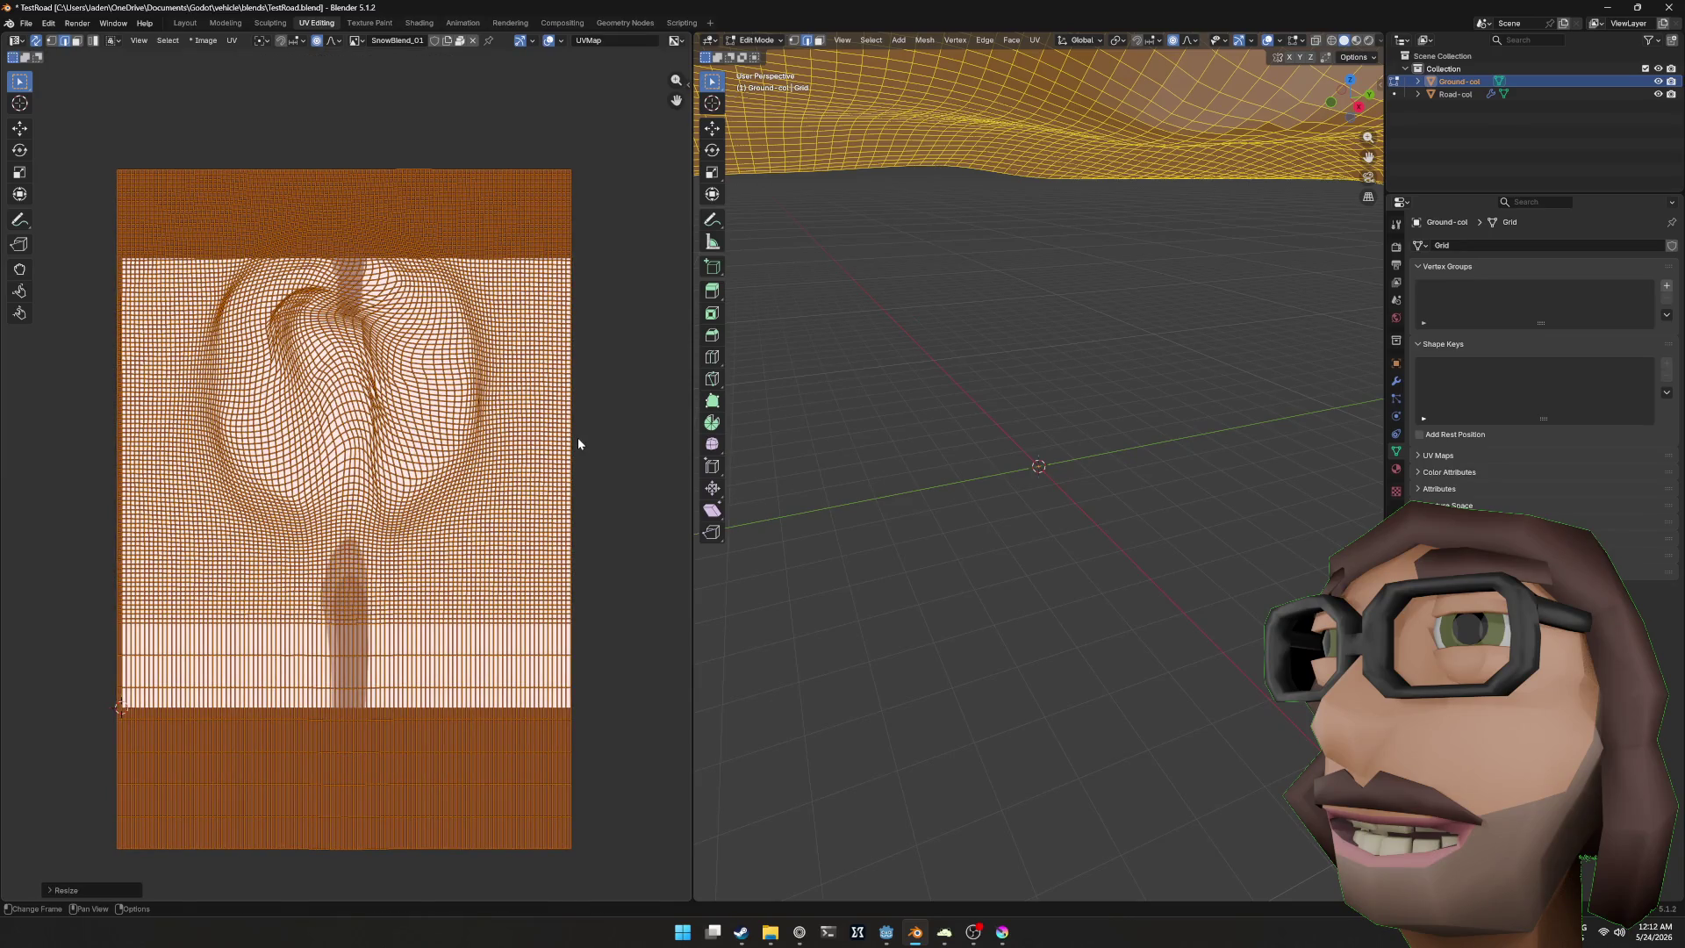
key(g)
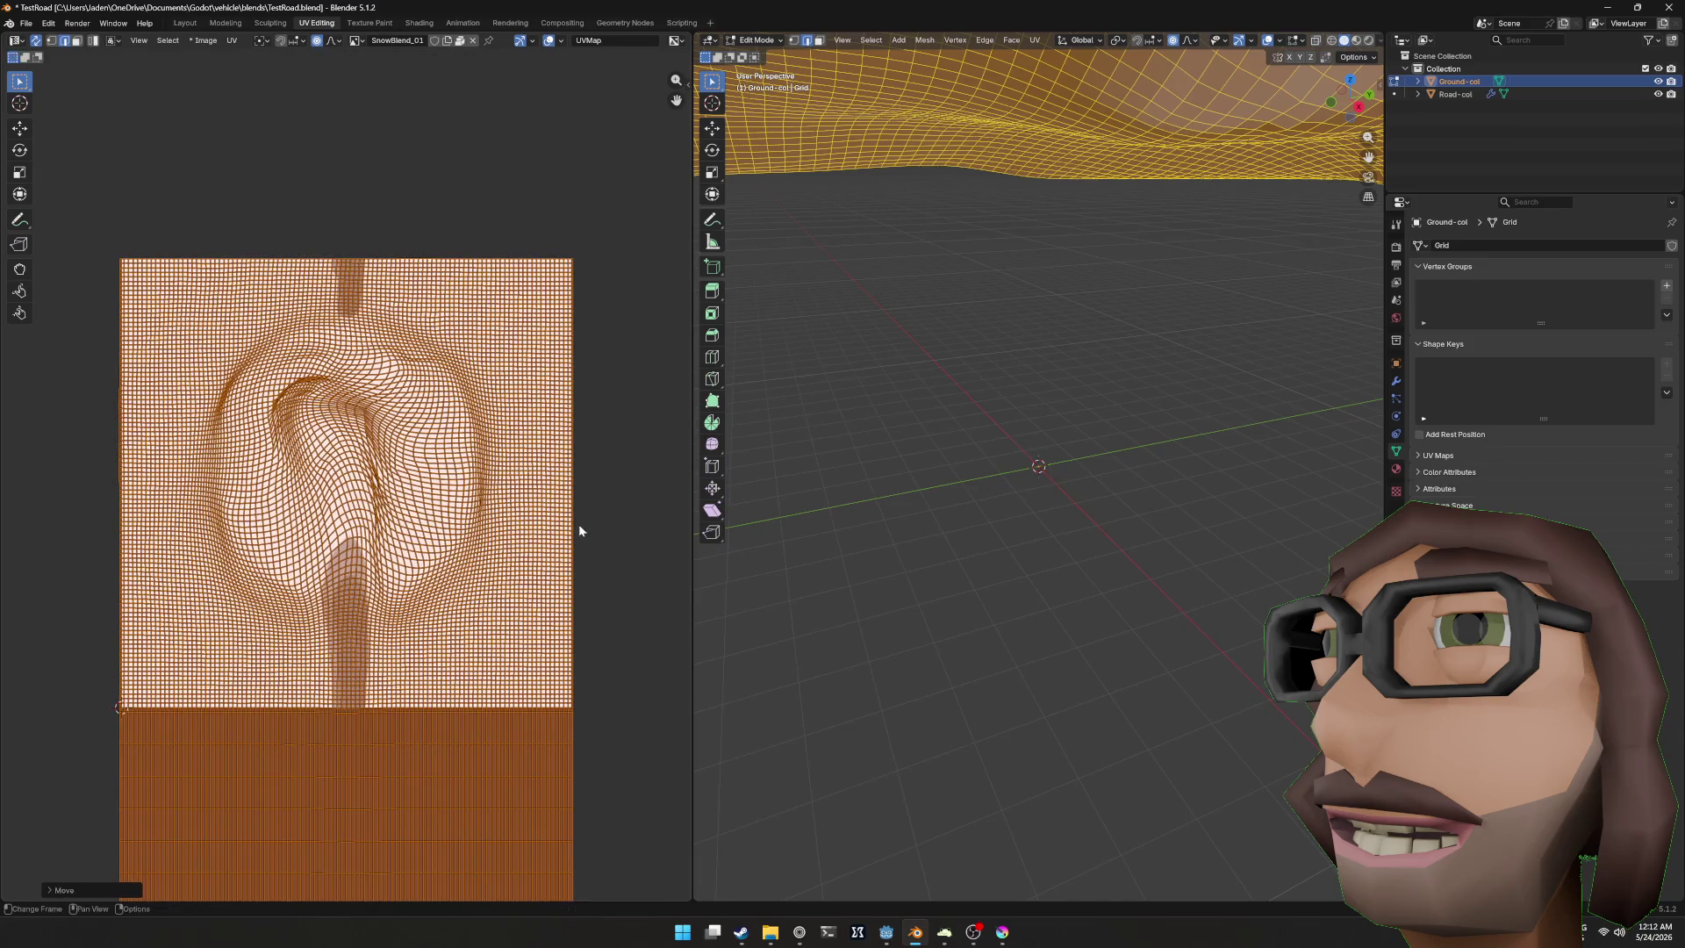
right_click(576, 526)
key(s)
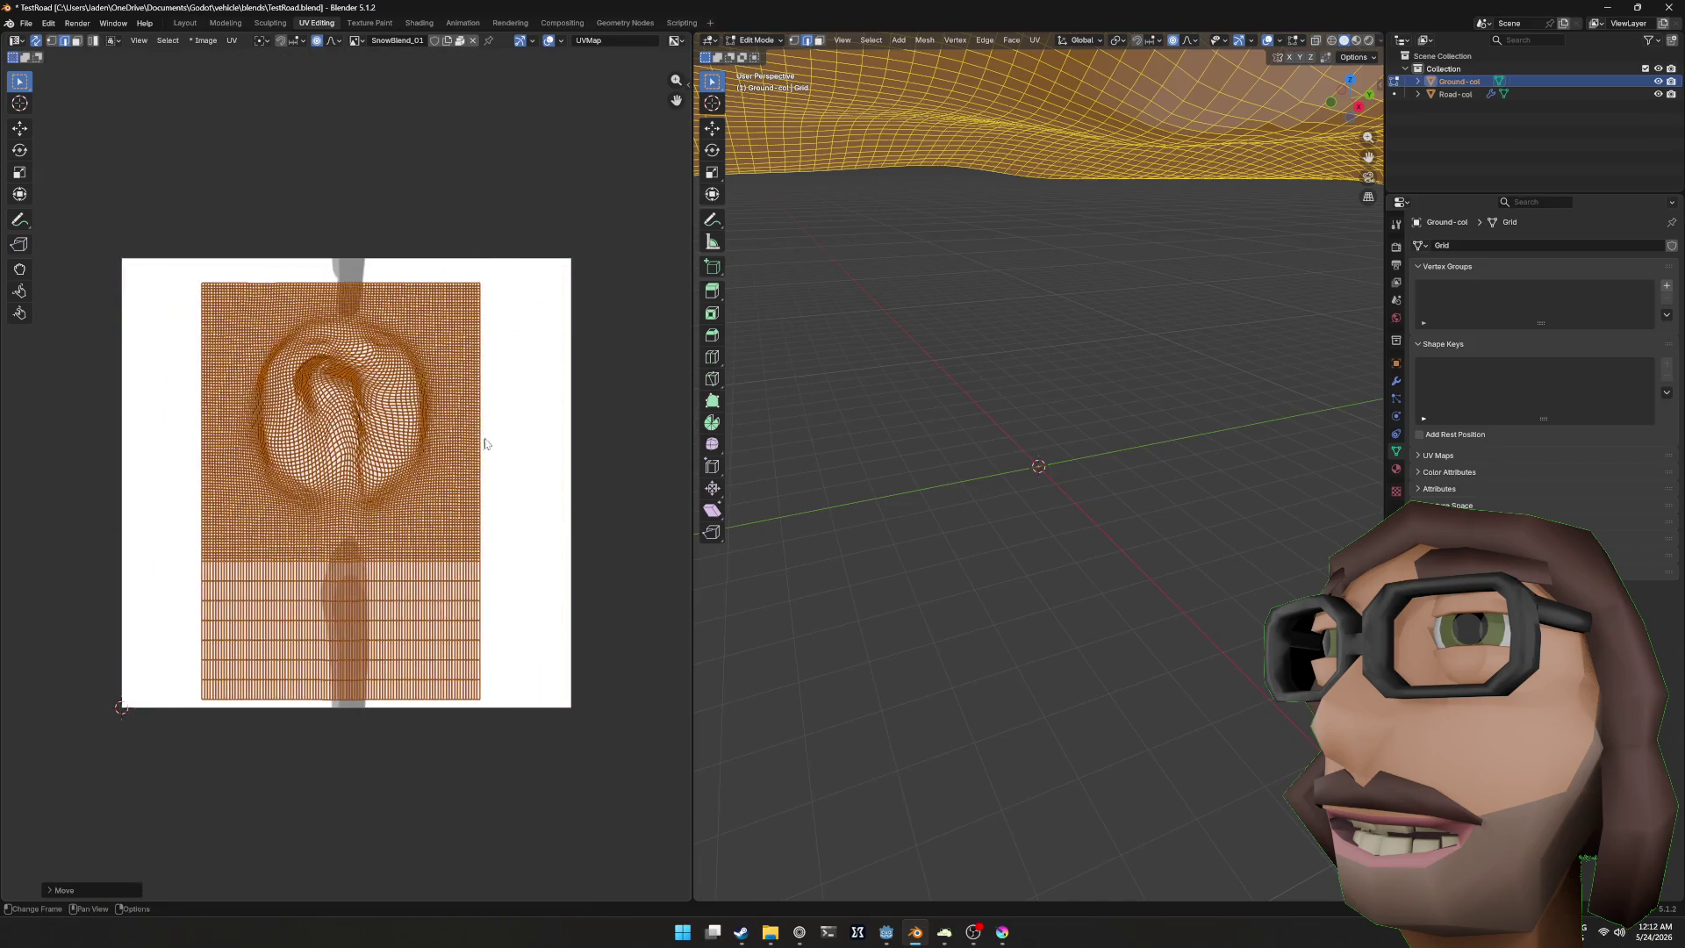
click(502, 437)
key(g)
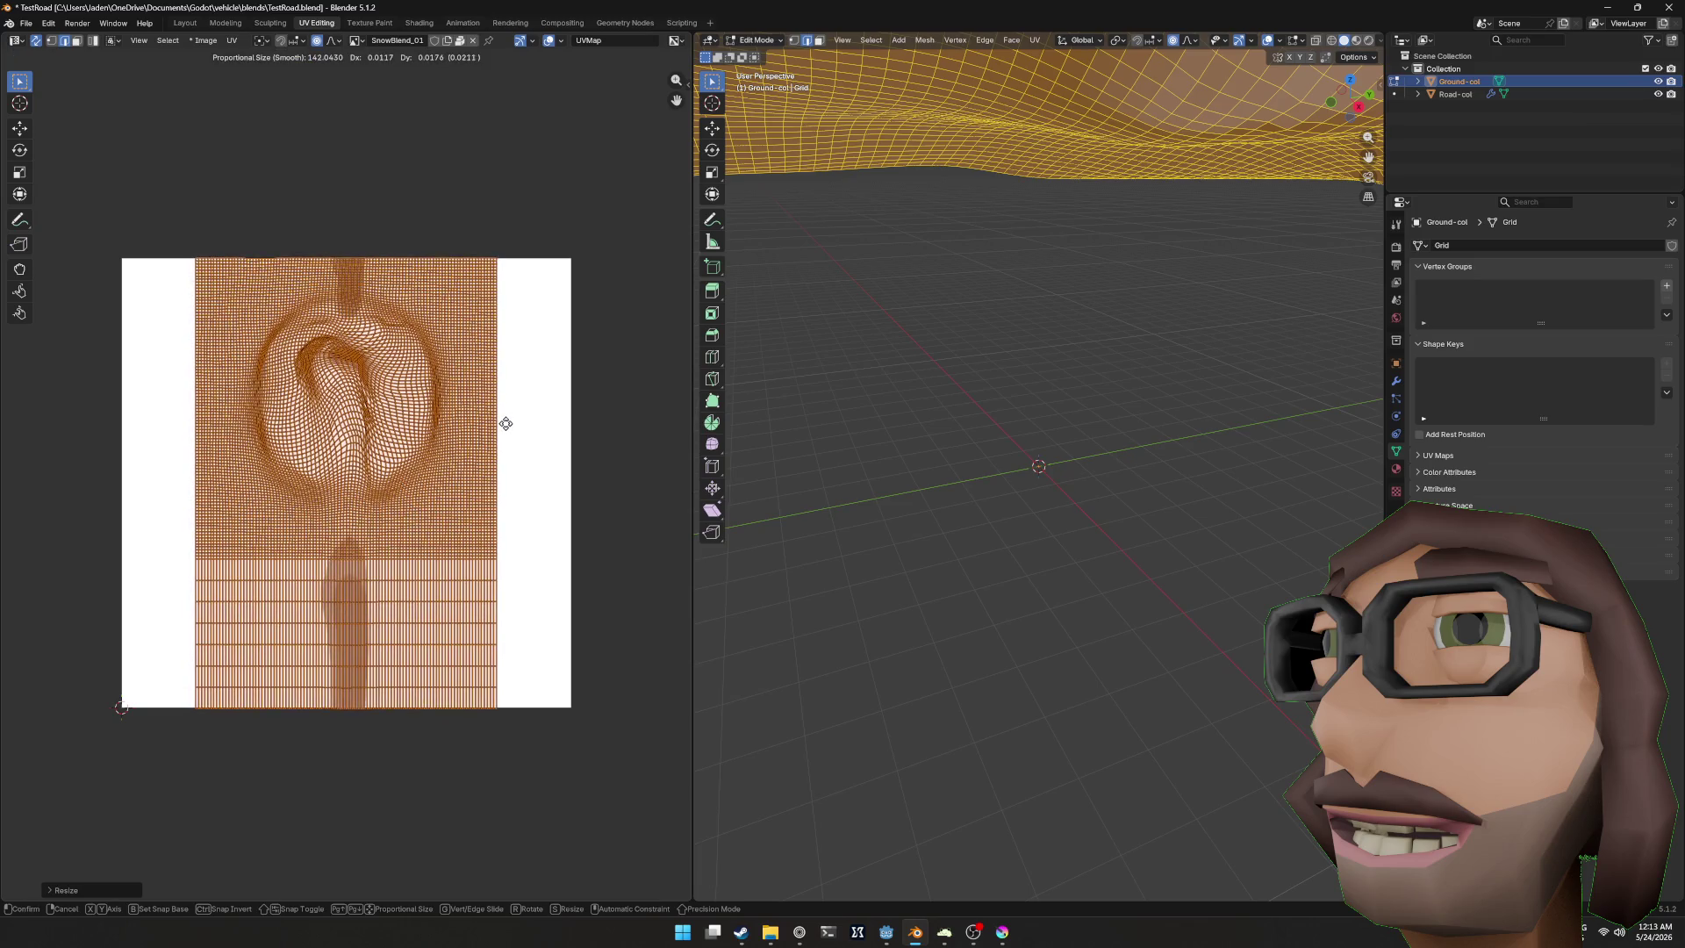
click(507, 423)
key(s)
click(505, 431)
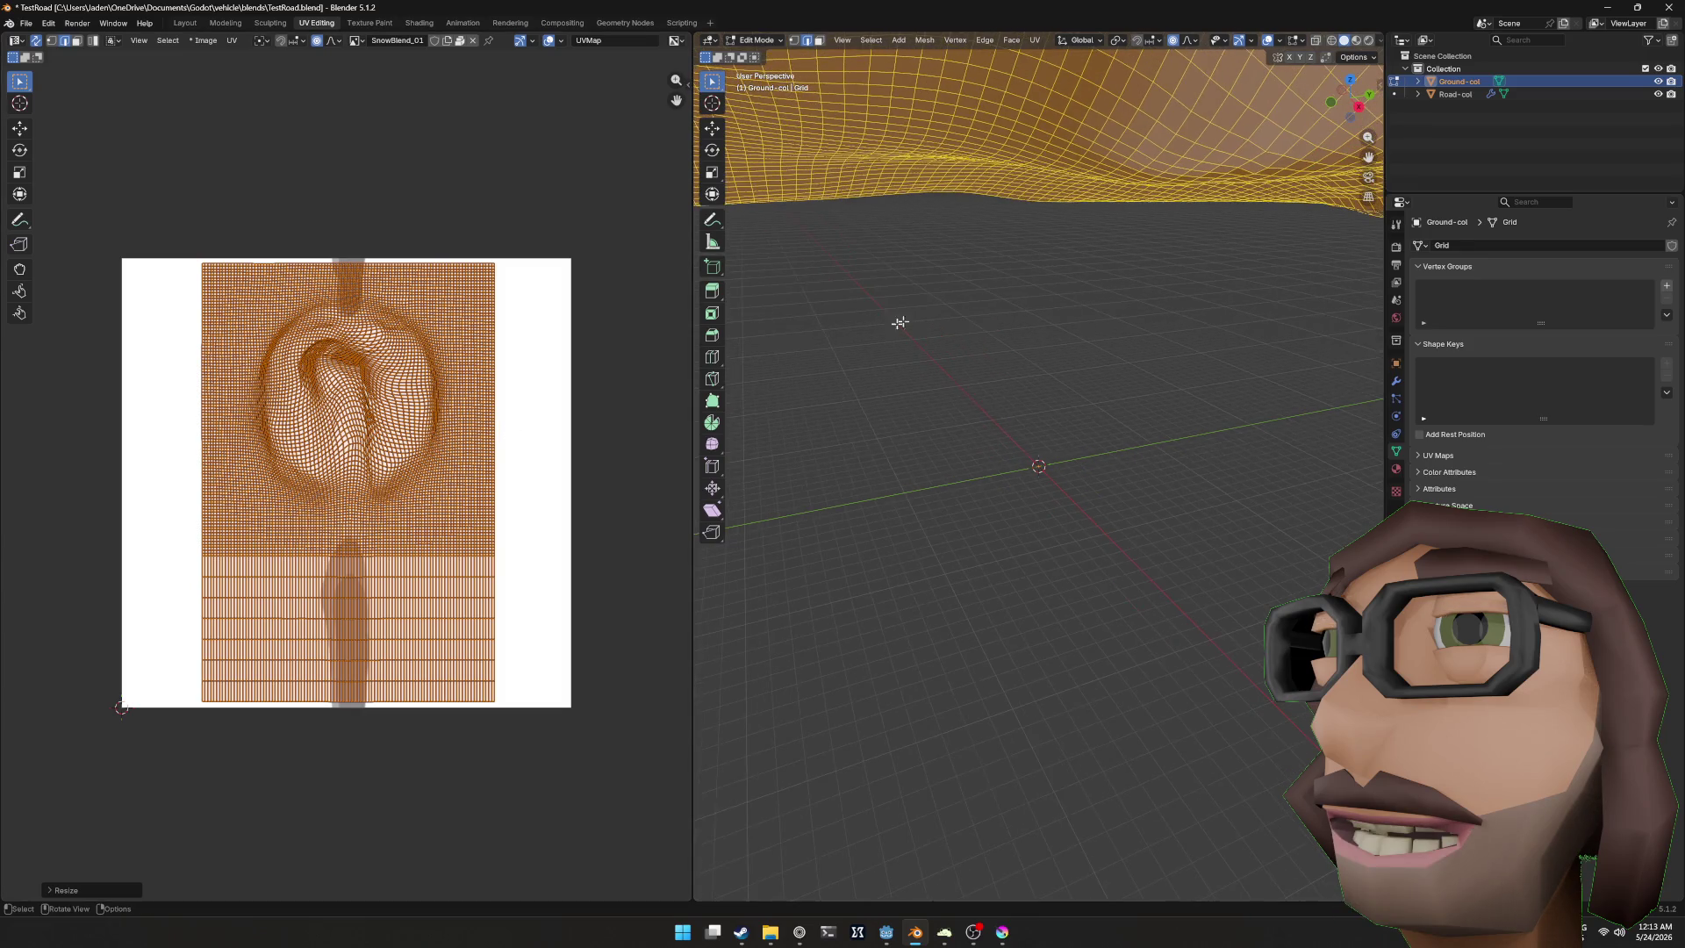
key(ctrl+s)
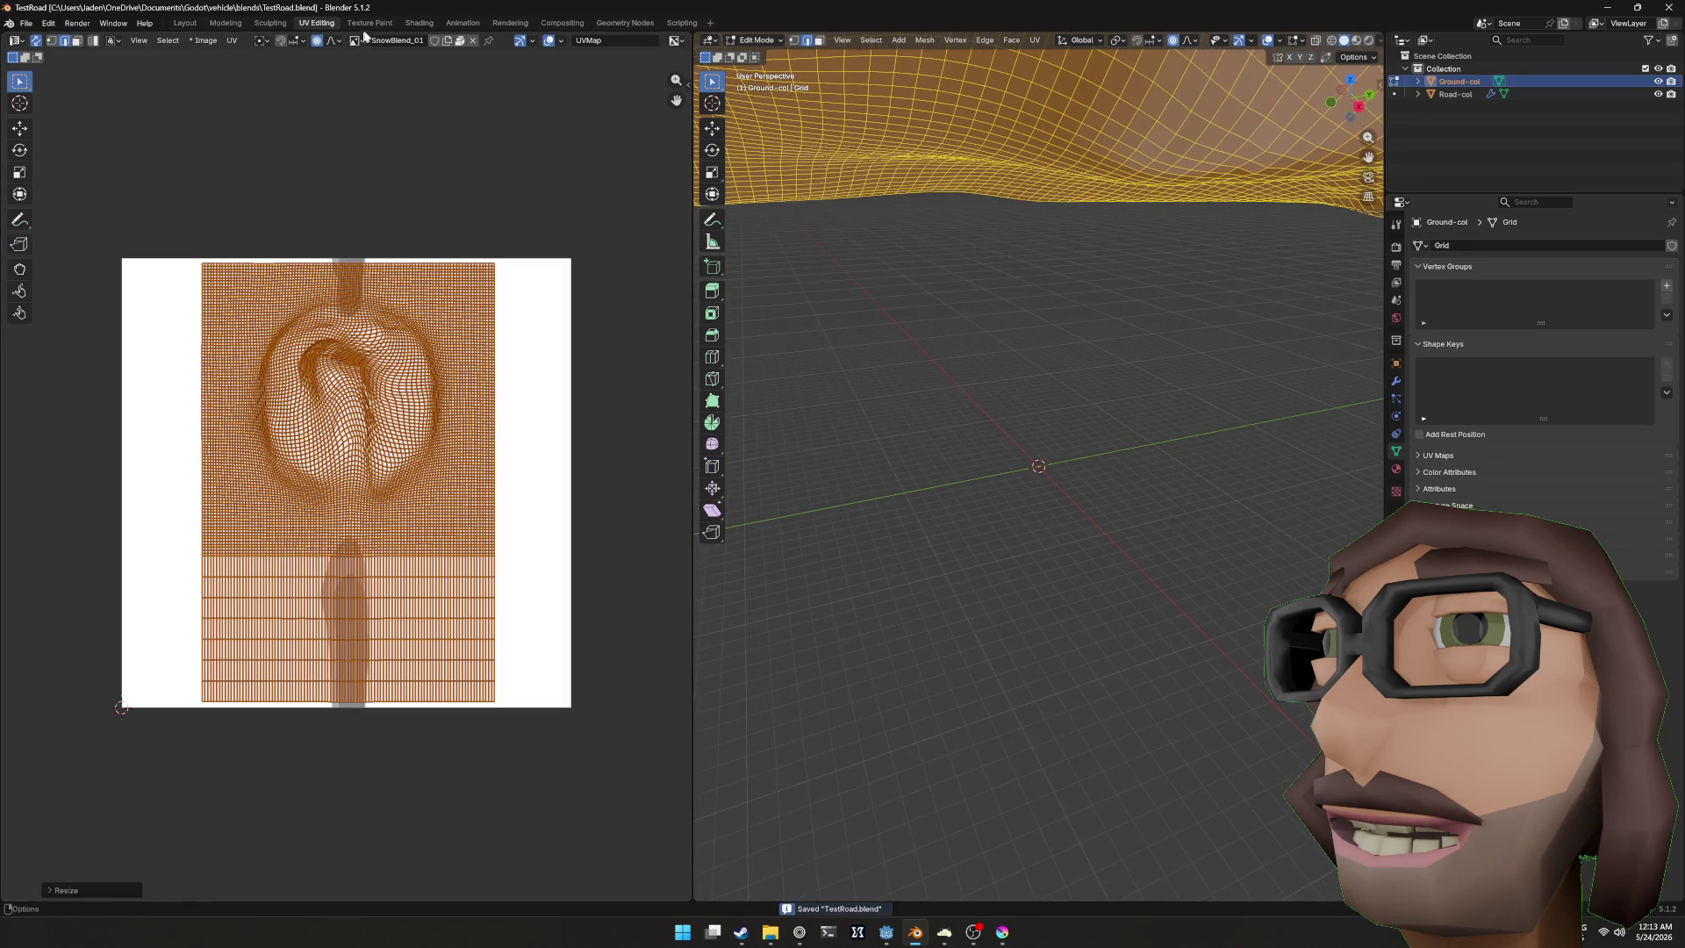
click(369, 23)
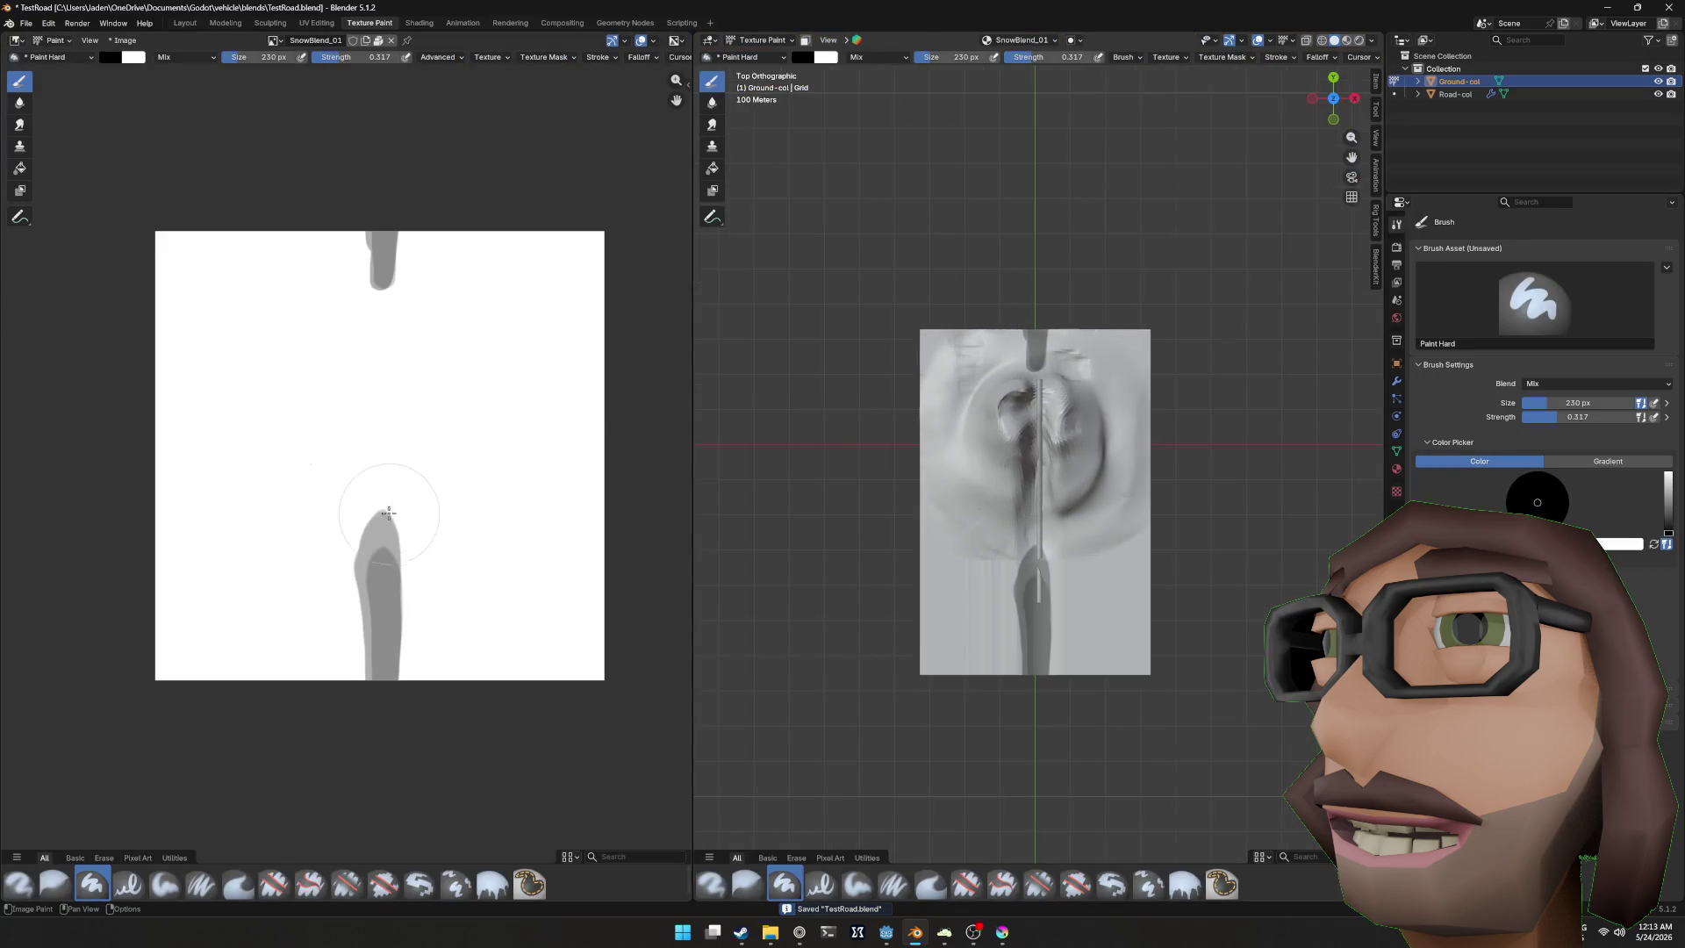
Step: Paint white at full 1.000 strength over all the old grey marks on the texture
drag(389, 513, 391, 449)
mouse_move(377, 263)
mouse_down()
mouse_move(392, 340)
mouse_move(357, 287)
mouse_up()
key(shift+f)
click(390, 351)
drag(391, 351, 402, 264)
mouse_move(244, 263)
mouse_down()
mouse_move(319, 377)
mouse_move(339, 670)
mouse_move(430, 674)
mouse_up()
scroll(1139, 620, up, 5)
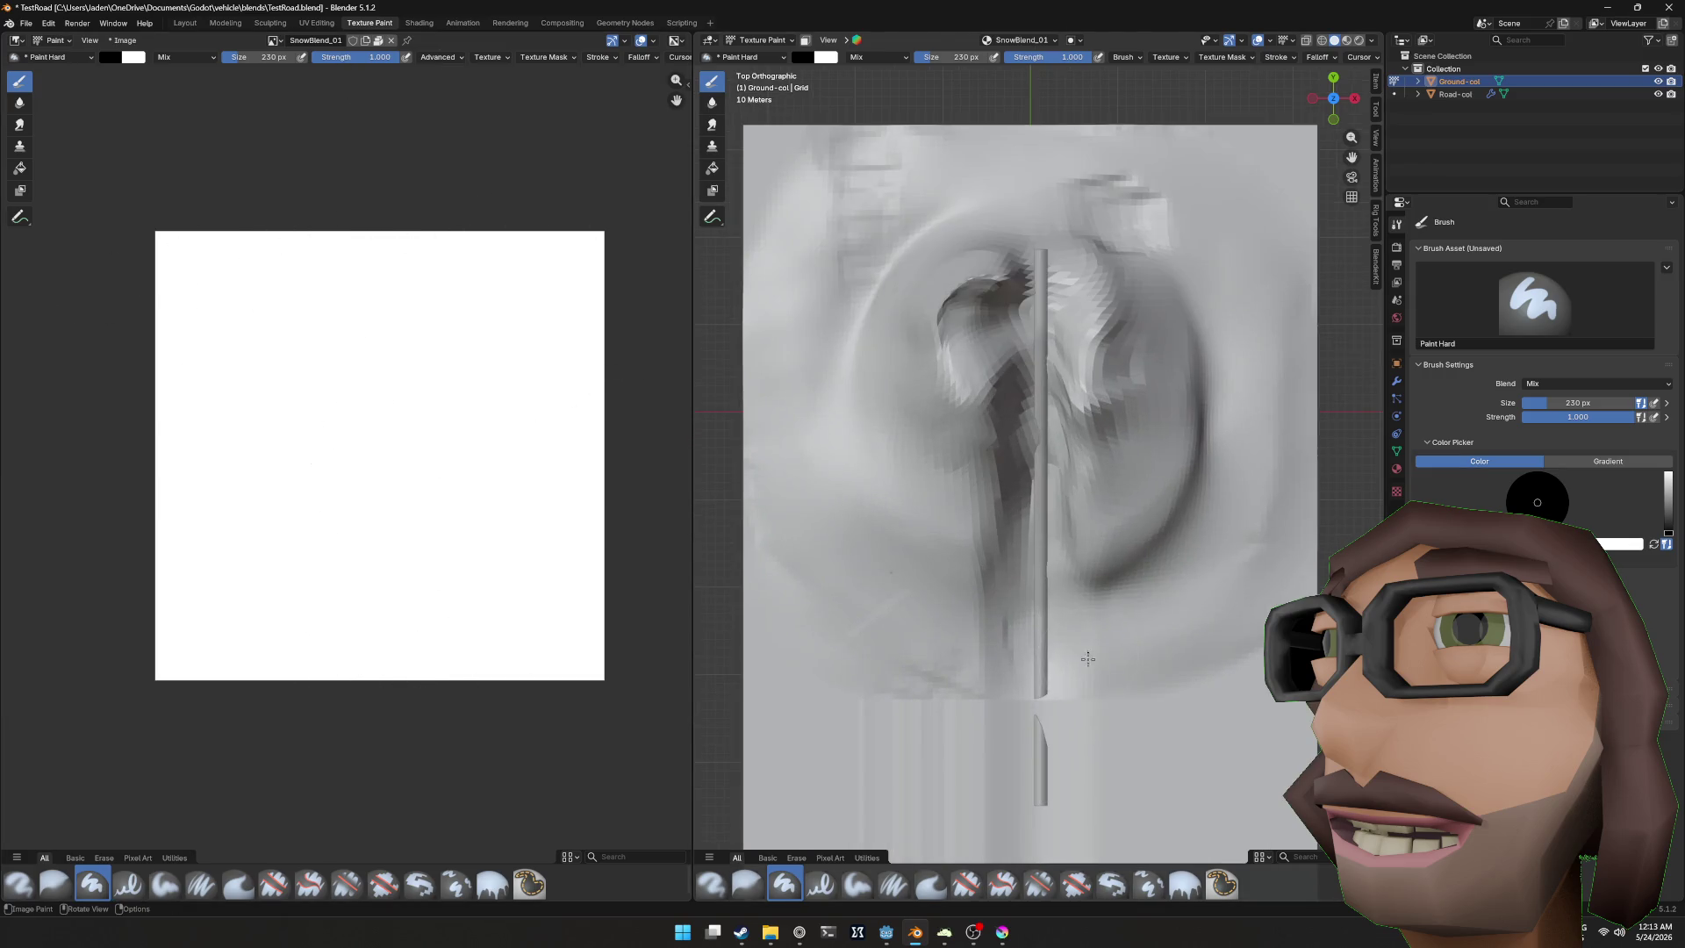
drag(1111, 650, 1095, 532)
Step: At 0.698 strength, paint a wide grey strip up the road
mouse_move(1033, 640)
mouse_down()
mouse_move(1023, 544)
mouse_move(1023, 570)
mouse_up()
key(ctrl+z)
drag(1036, 62, 1010, 63)
drag(1023, 524, 1023, 733)
drag(1003, 226, 1013, 558)
key(ctrl+z)
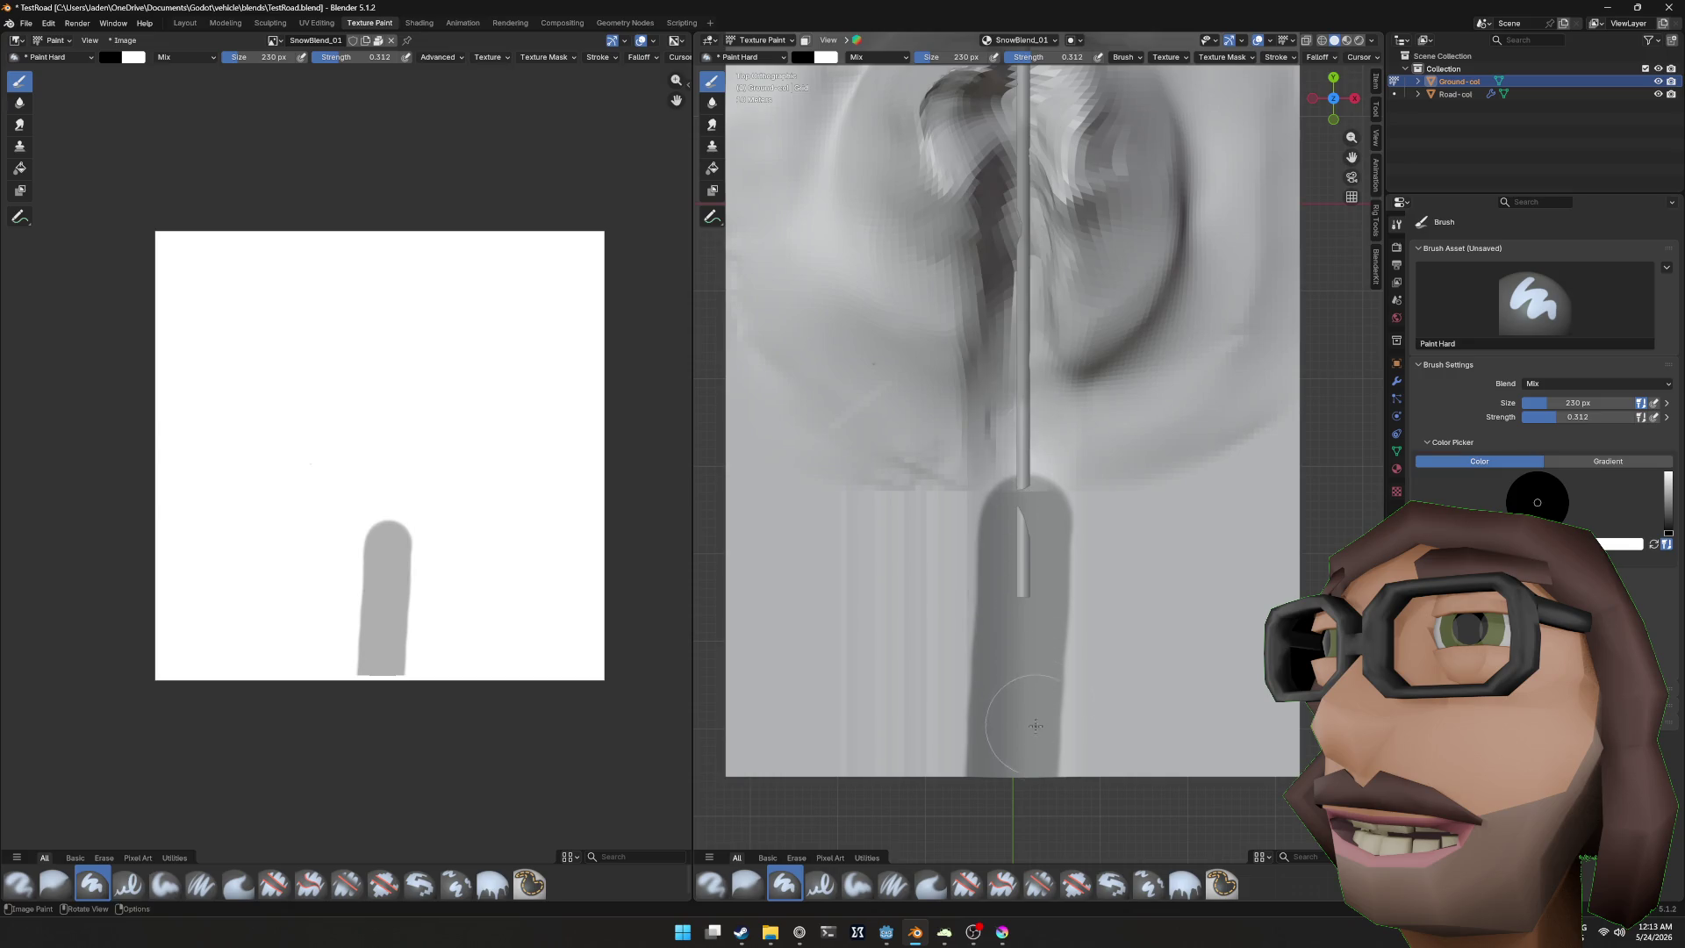
key(ctrl+z)
drag(1014, 724, 1016, 87)
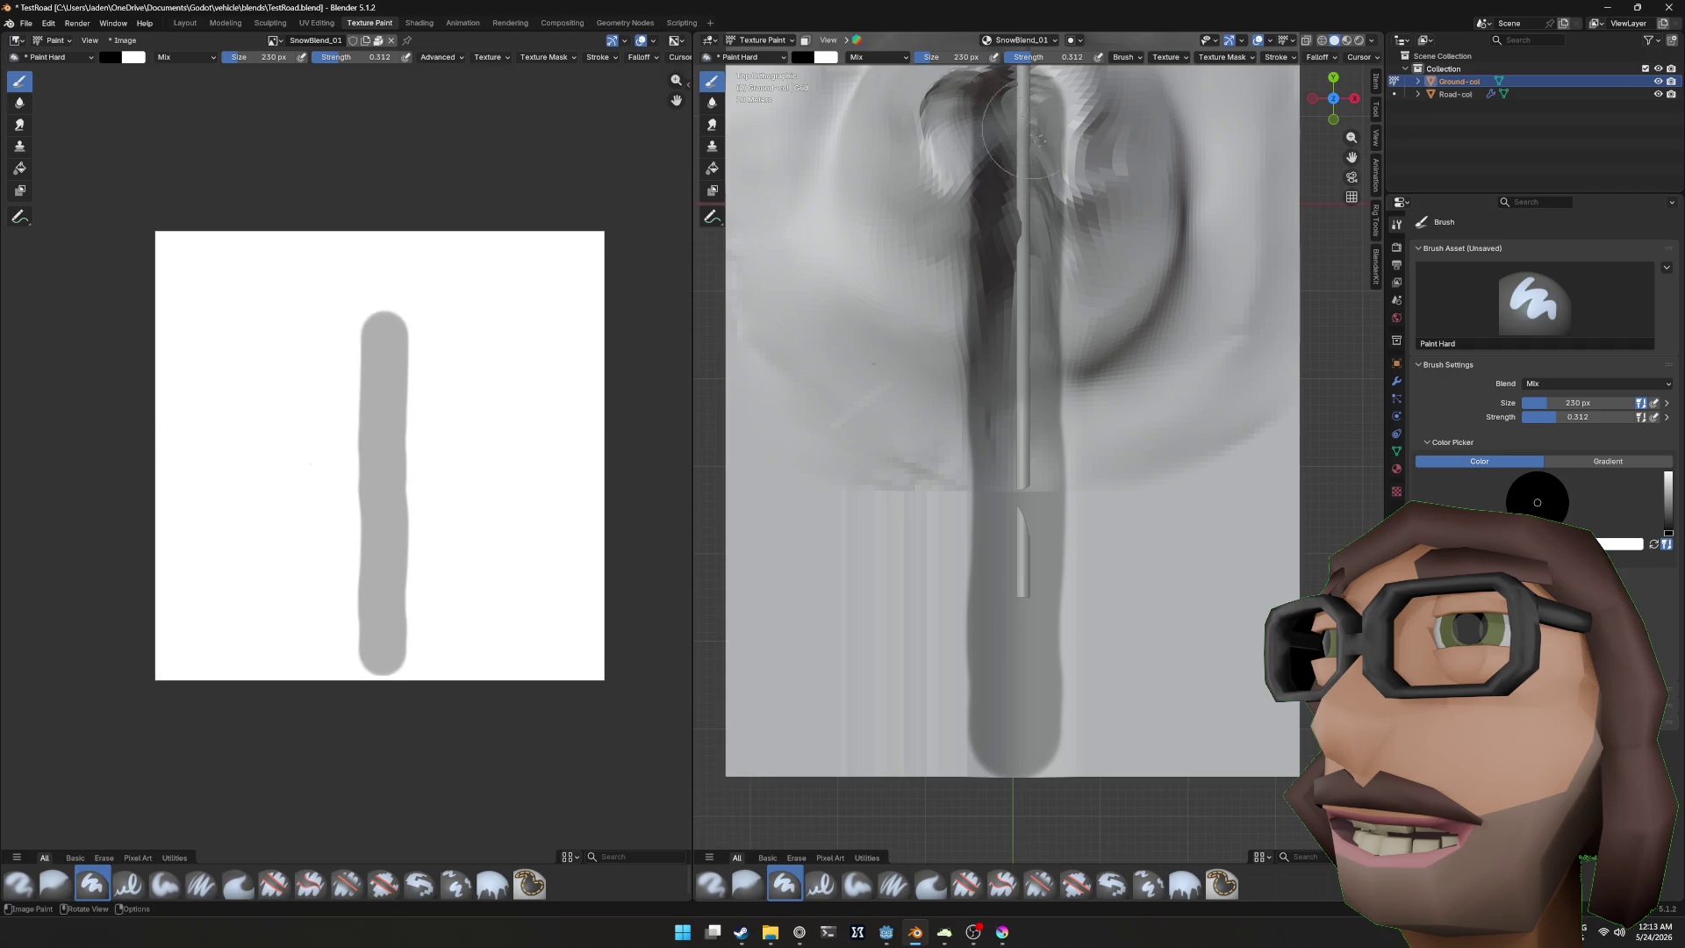
Step: Shrink the brush to 152 px and paint a darker line up the strip's centre
scroll(1022, 263, up, 5)
scroll(1017, 570, down, 4)
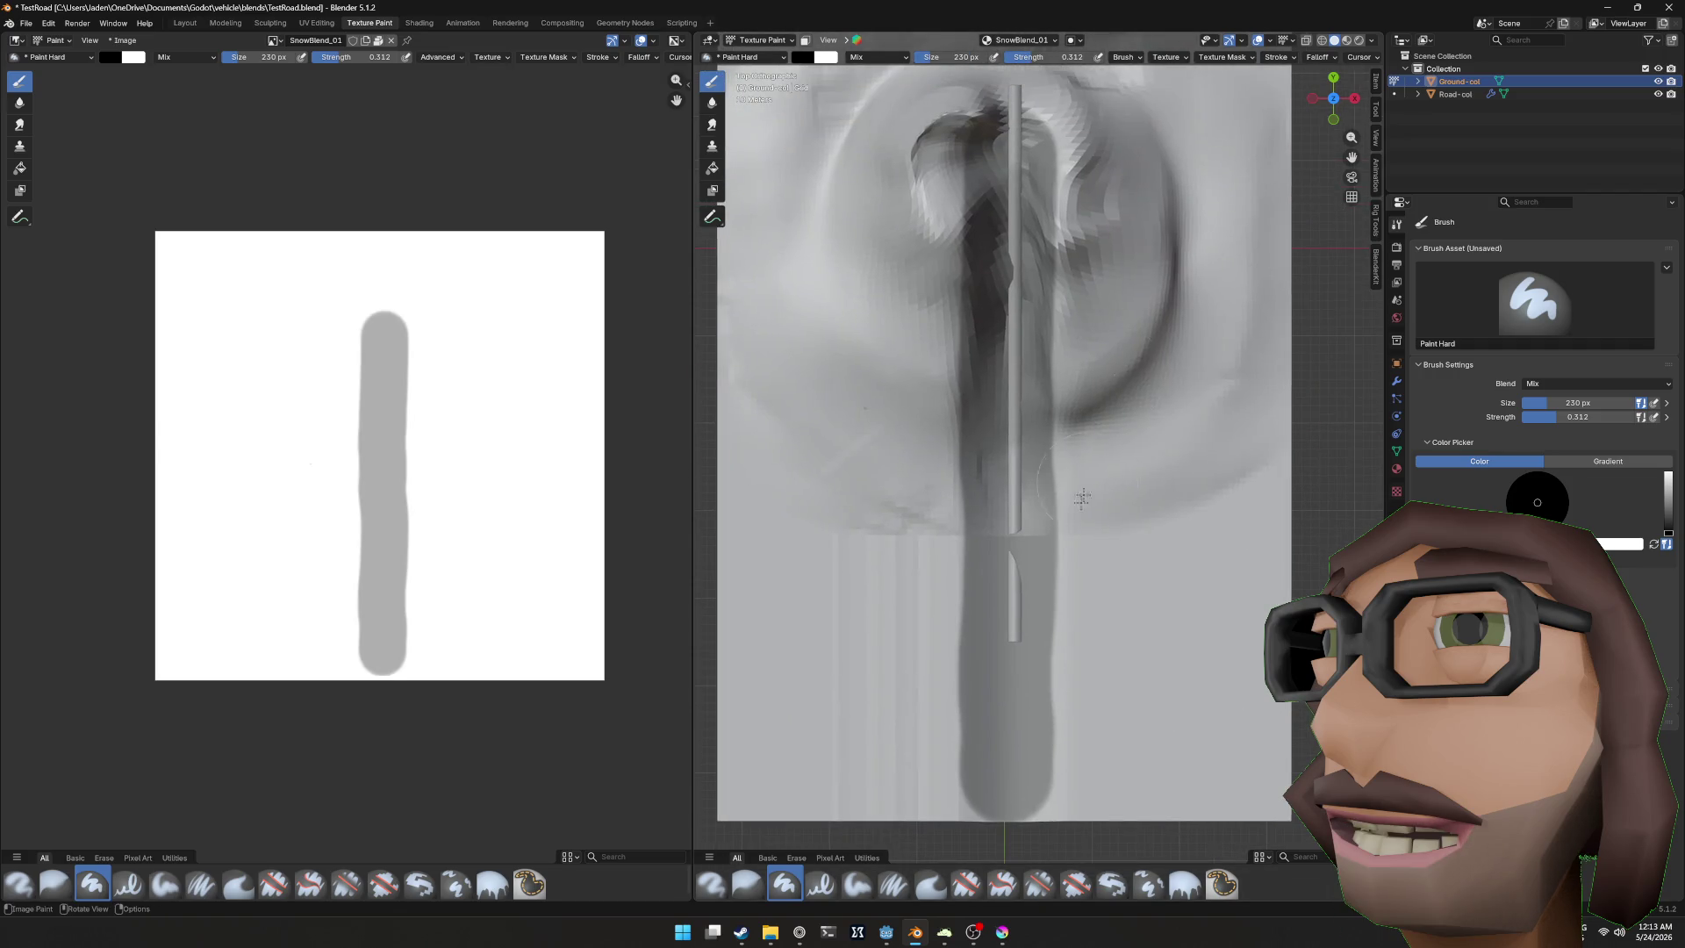
drag(1007, 779, 1018, 662)
key(ctrl+z)
key(bracketleft)
key(bracketleft)
key(bracketleft)
mouse_move(1007, 783)
mouse_down()
mouse_move(1011, 96)
mouse_move(1018, 387)
mouse_move(1095, 482)
mouse_move(1215, 413)
mouse_move(1021, 568)
mouse_up()
mouse_move(899, 441)
mouse_down()
mouse_move(1103, 442)
mouse_move(1263, 369)
mouse_up()
key(ctrl+z)
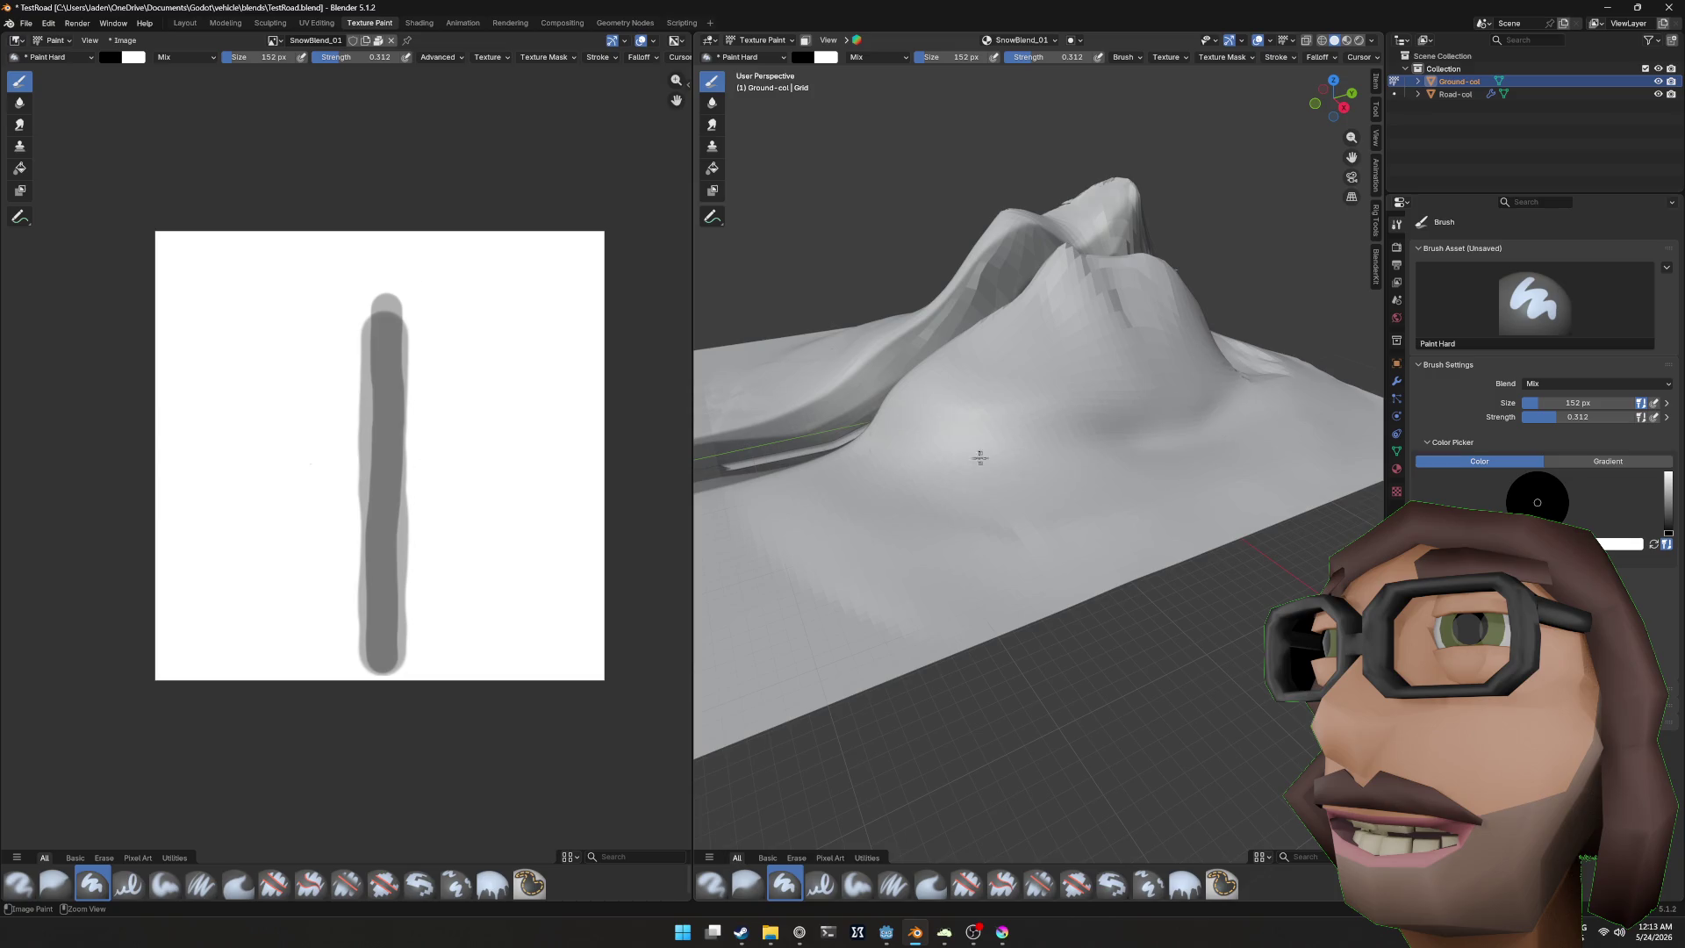
Step: Paint dark snow blend strokes across the terrain and the mound
mouse_move(888, 423)
mouse_down()
mouse_move(1066, 445)
mouse_move(1248, 418)
mouse_up()
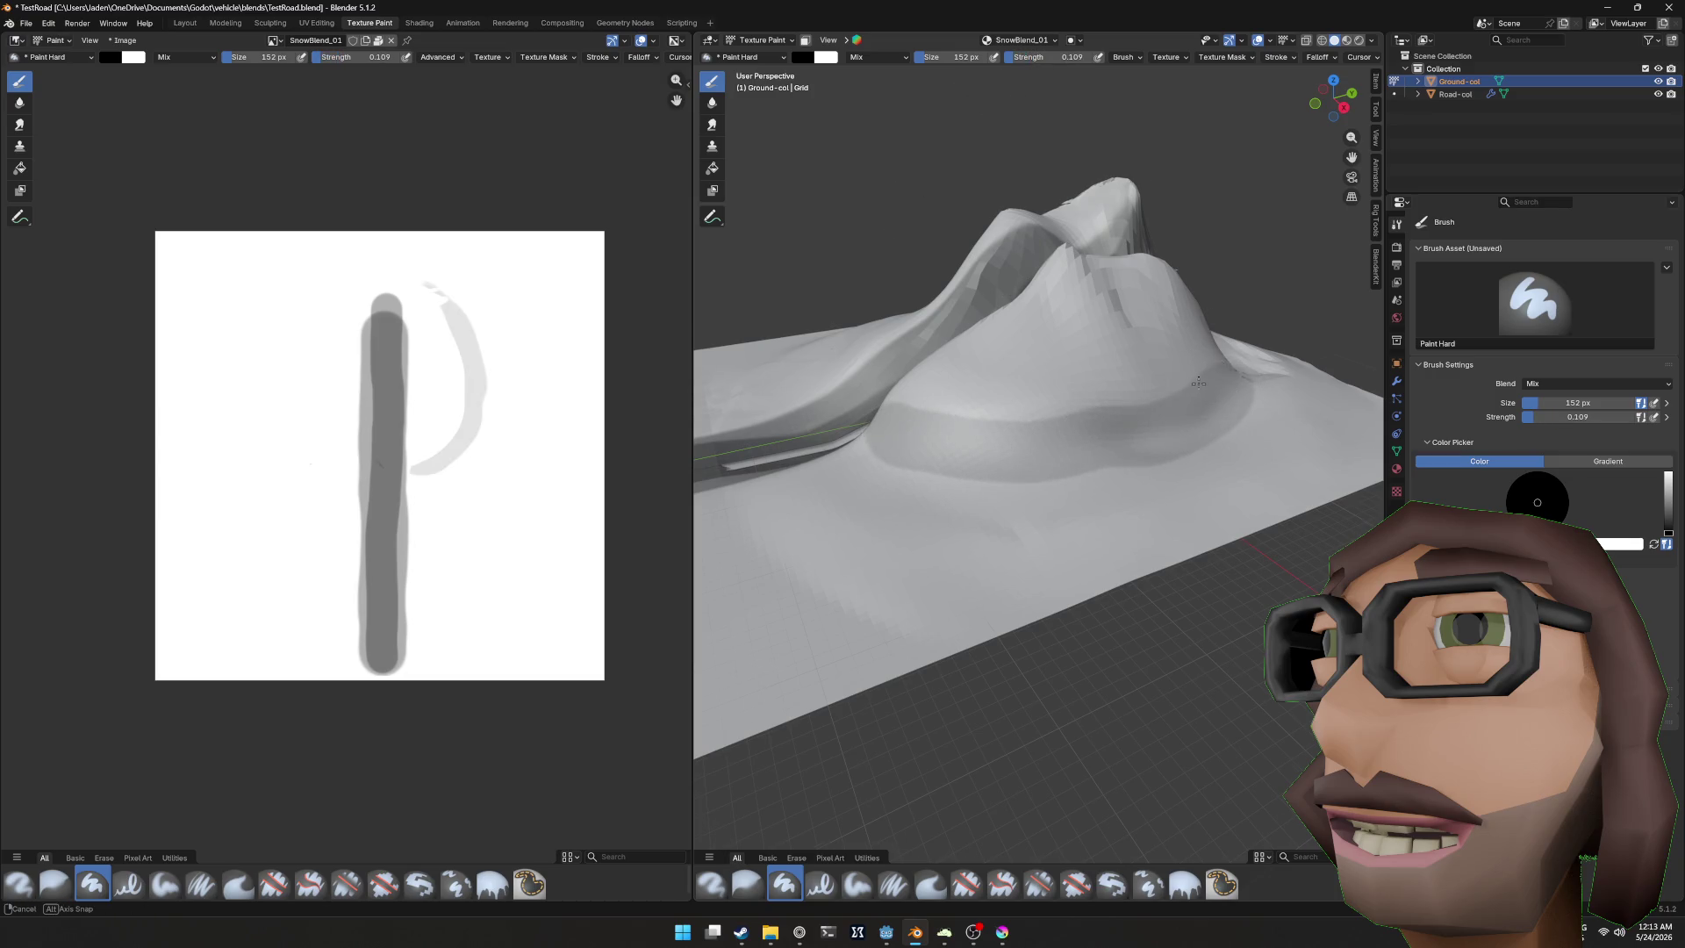
drag(1036, 332, 1053, 355)
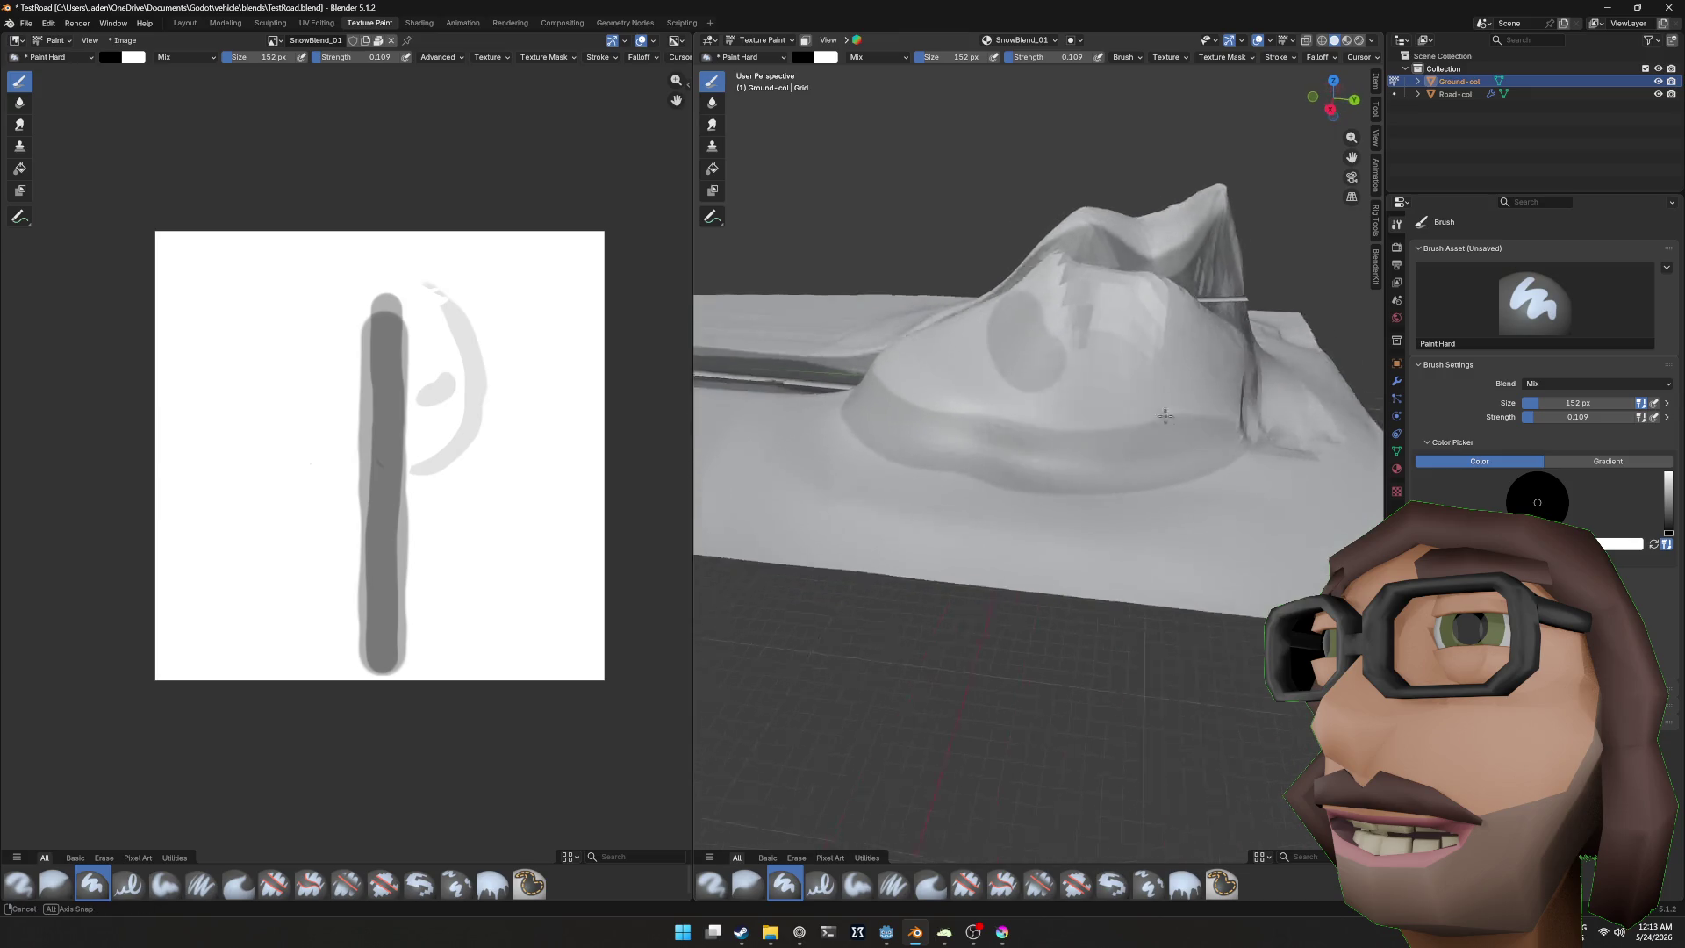
mouse_move(1029, 412)
mouse_down()
mouse_move(1132, 434)
mouse_move(1189, 408)
mouse_up()
drag(970, 475, 1053, 478)
mouse_move(904, 448)
mouse_down()
mouse_move(1058, 495)
mouse_move(1216, 406)
mouse_up()
drag(1216, 406, 1124, 423)
mouse_move(919, 359)
mouse_down()
mouse_move(934, 474)
mouse_move(1088, 405)
mouse_move(933, 388)
mouse_up()
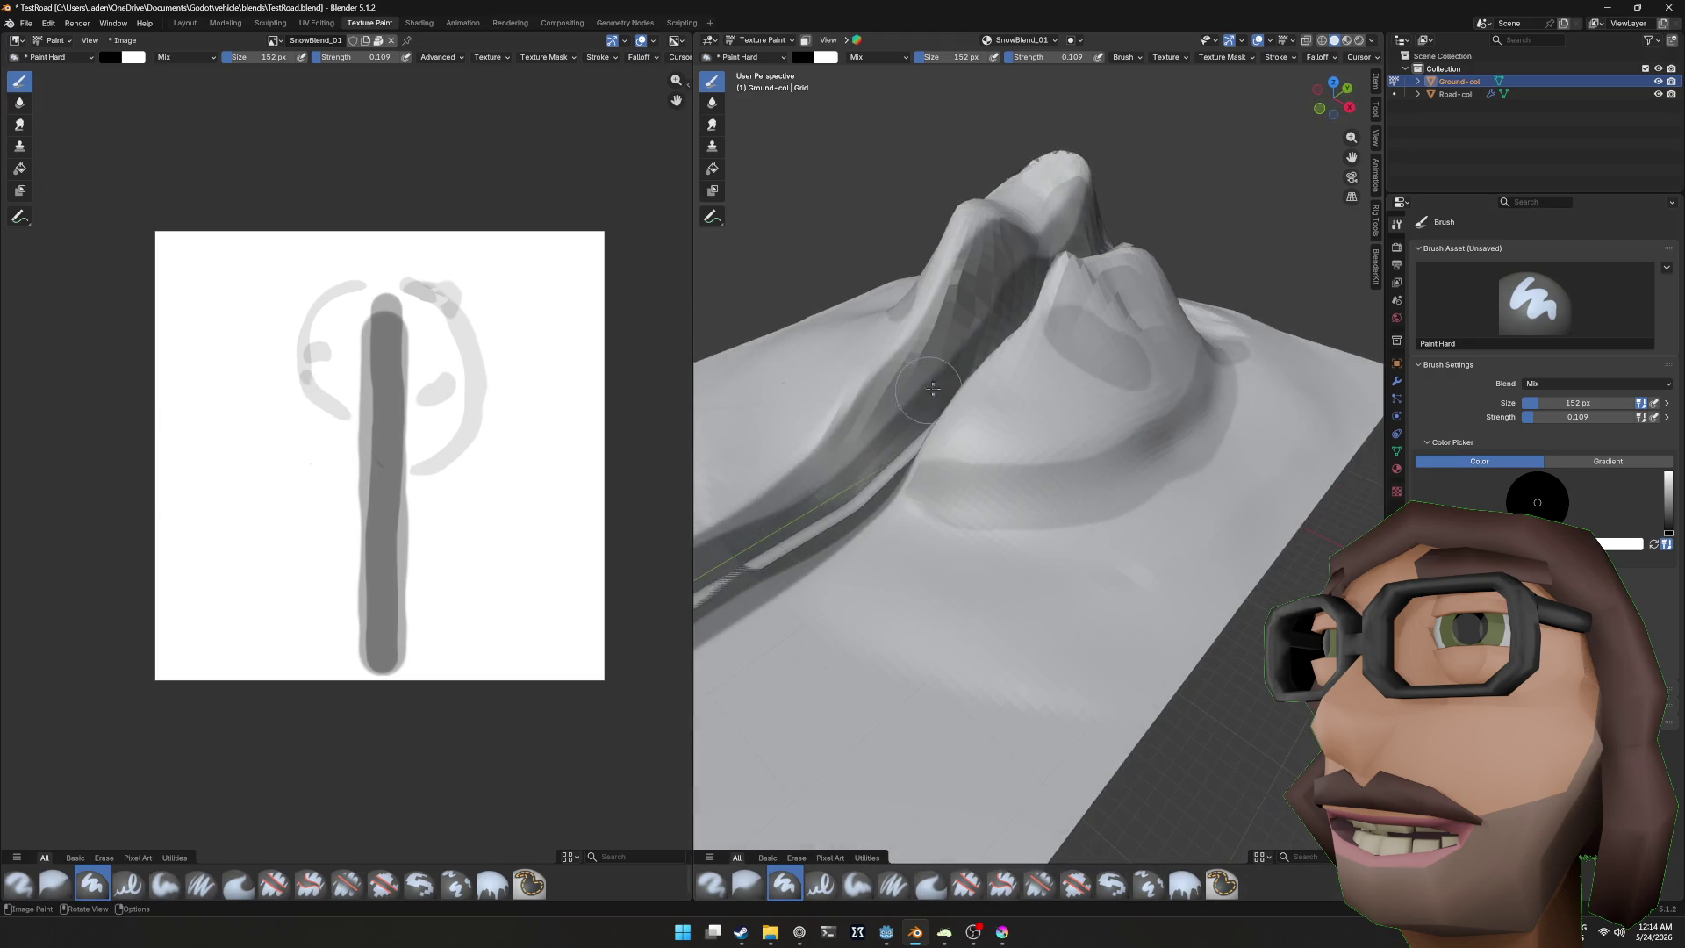
Step: Preview the terrain with its snow material, orbiting around the mound and along the road
click(1346, 40)
drag(1097, 369, 1156, 340)
drag(1269, 339, 979, 453)
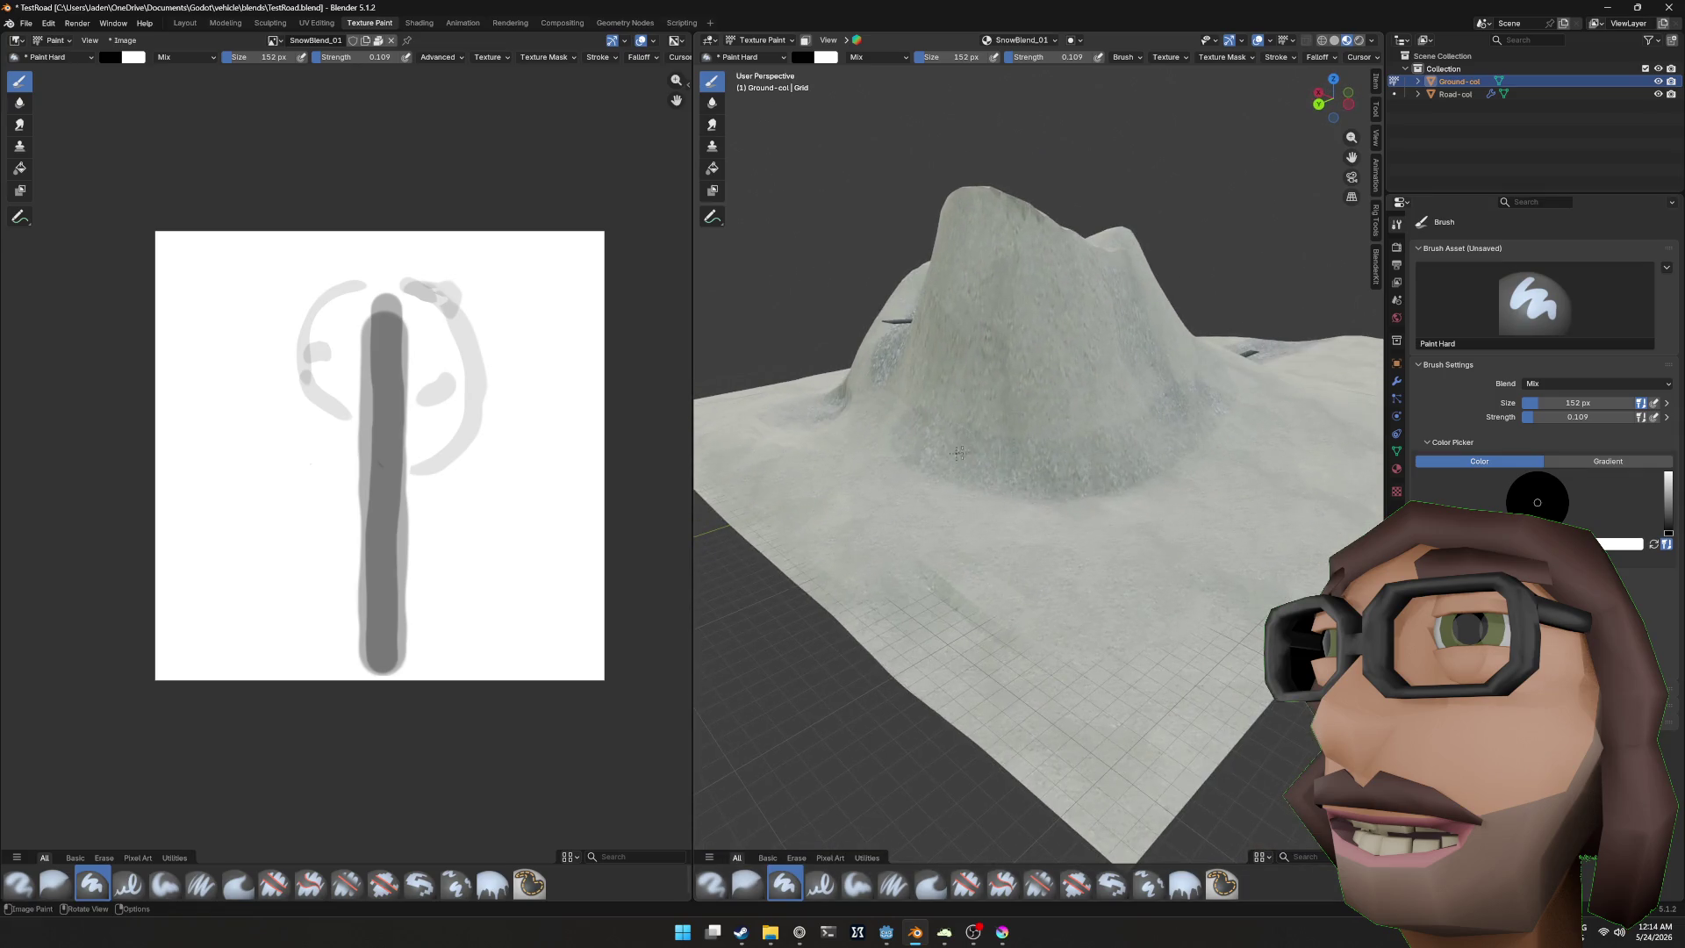
drag(1165, 424, 839, 436)
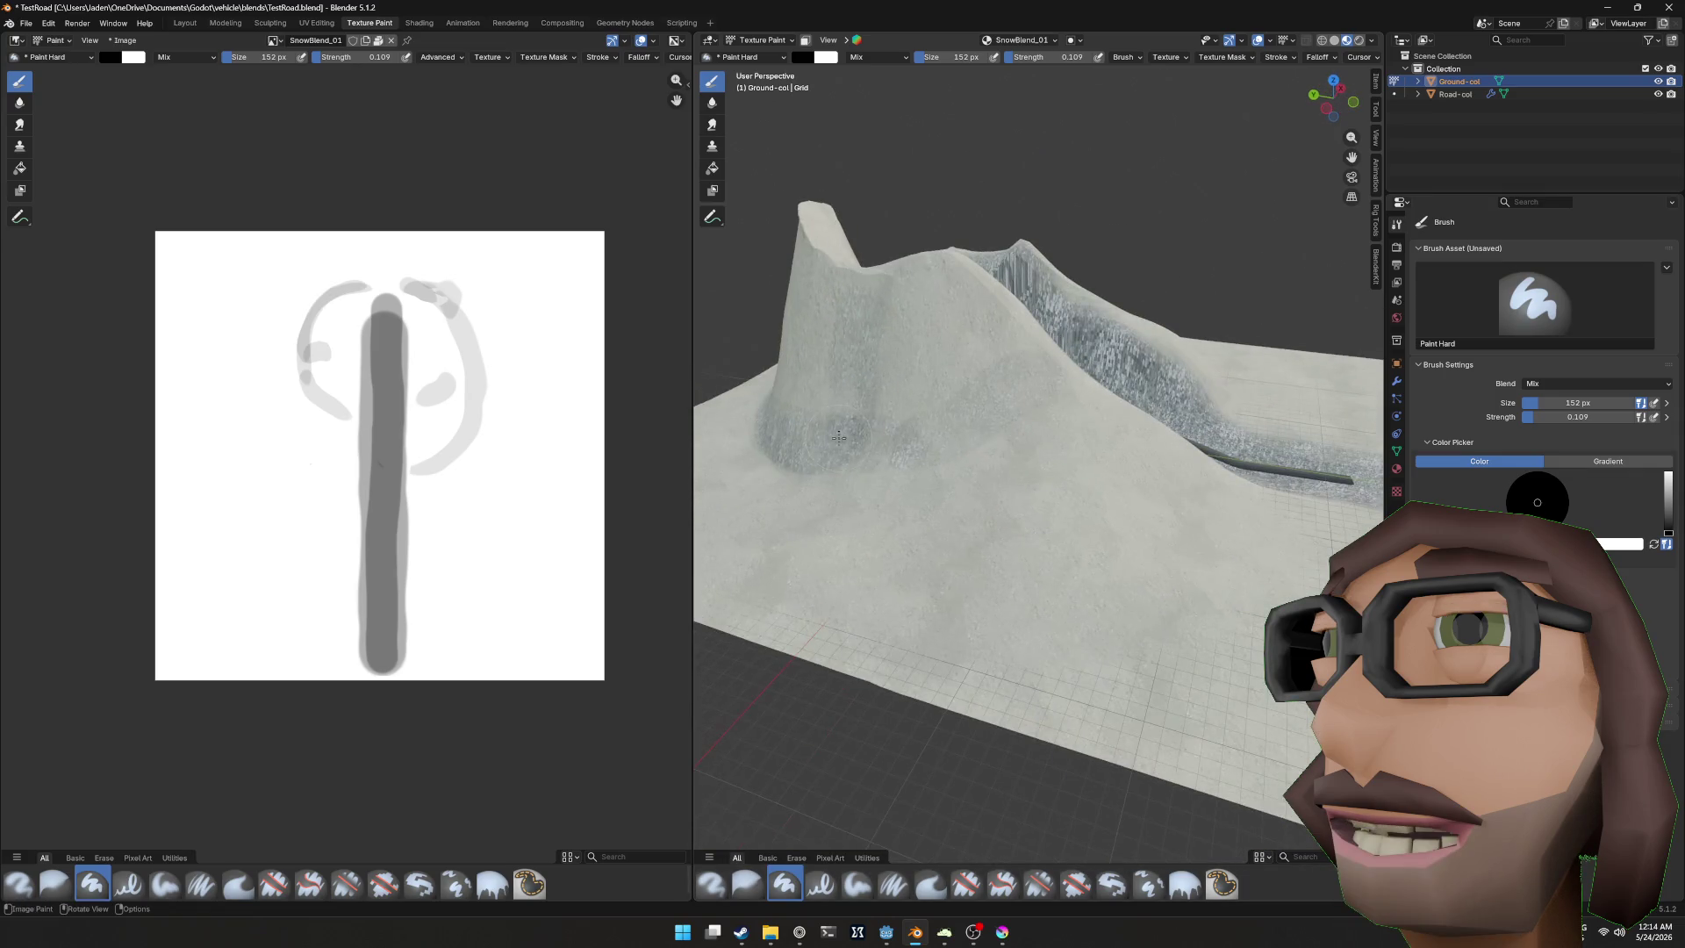
mouse_move(1016, 416)
mouse_down()
mouse_move(972, 423)
mouse_move(979, 444)
mouse_up()
drag(1145, 444, 1005, 469)
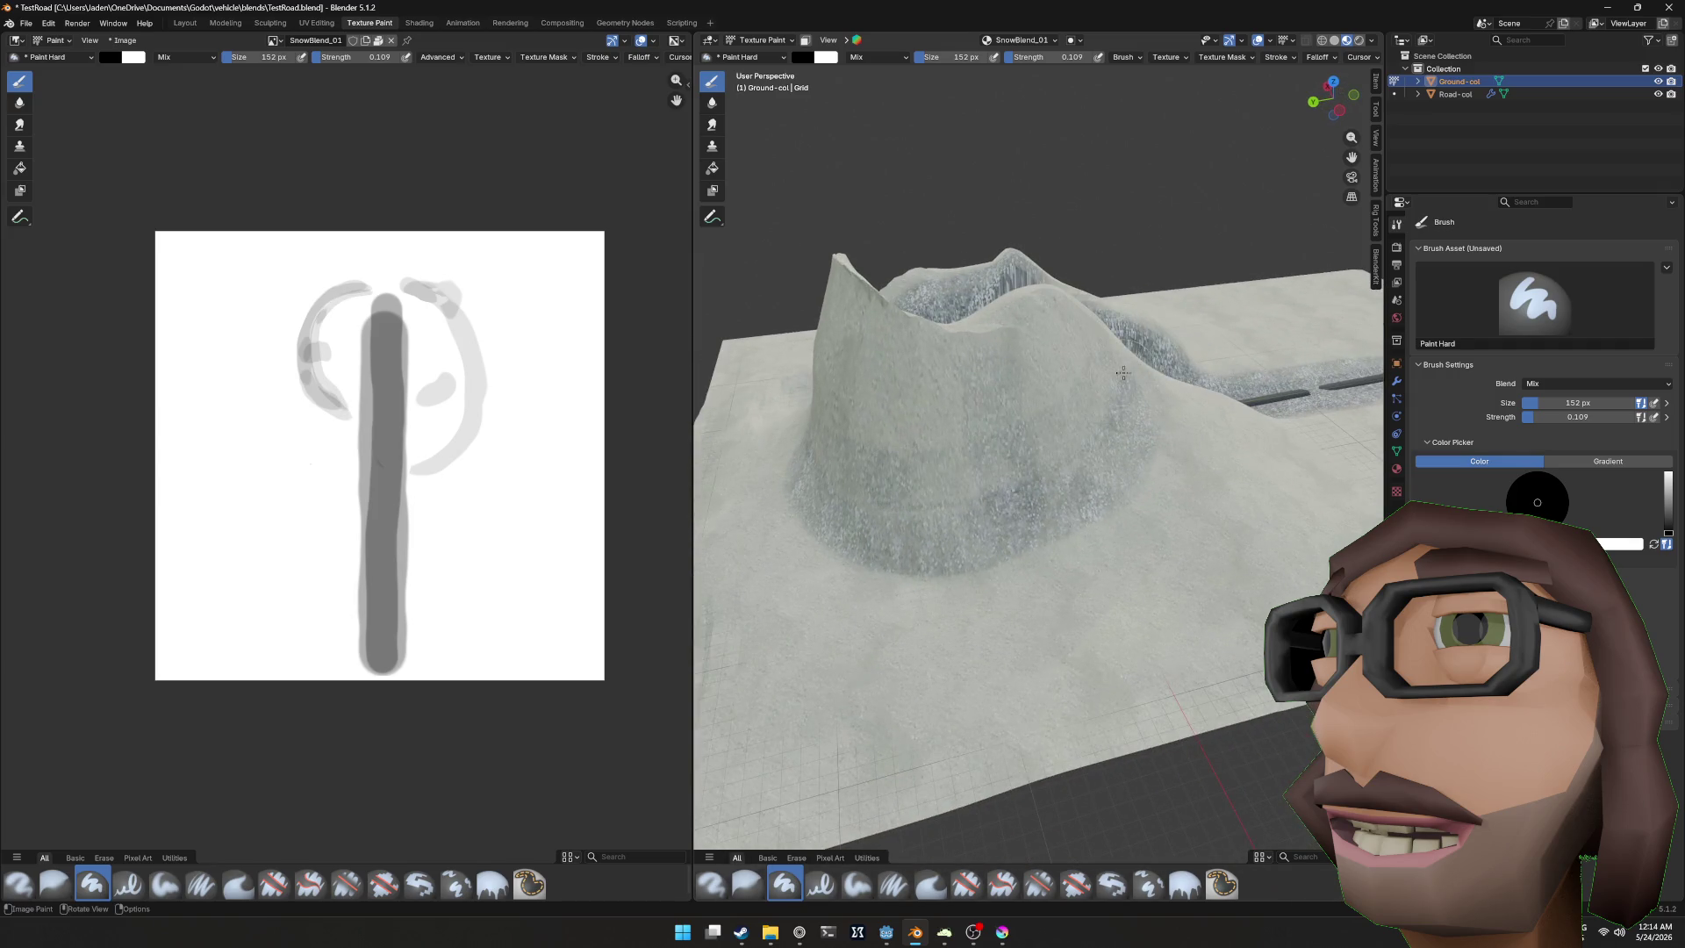
mouse_move(1123, 374)
mouse_down()
mouse_move(1105, 478)
mouse_move(1068, 459)
mouse_move(917, 537)
mouse_up()
drag(1128, 503, 913, 483)
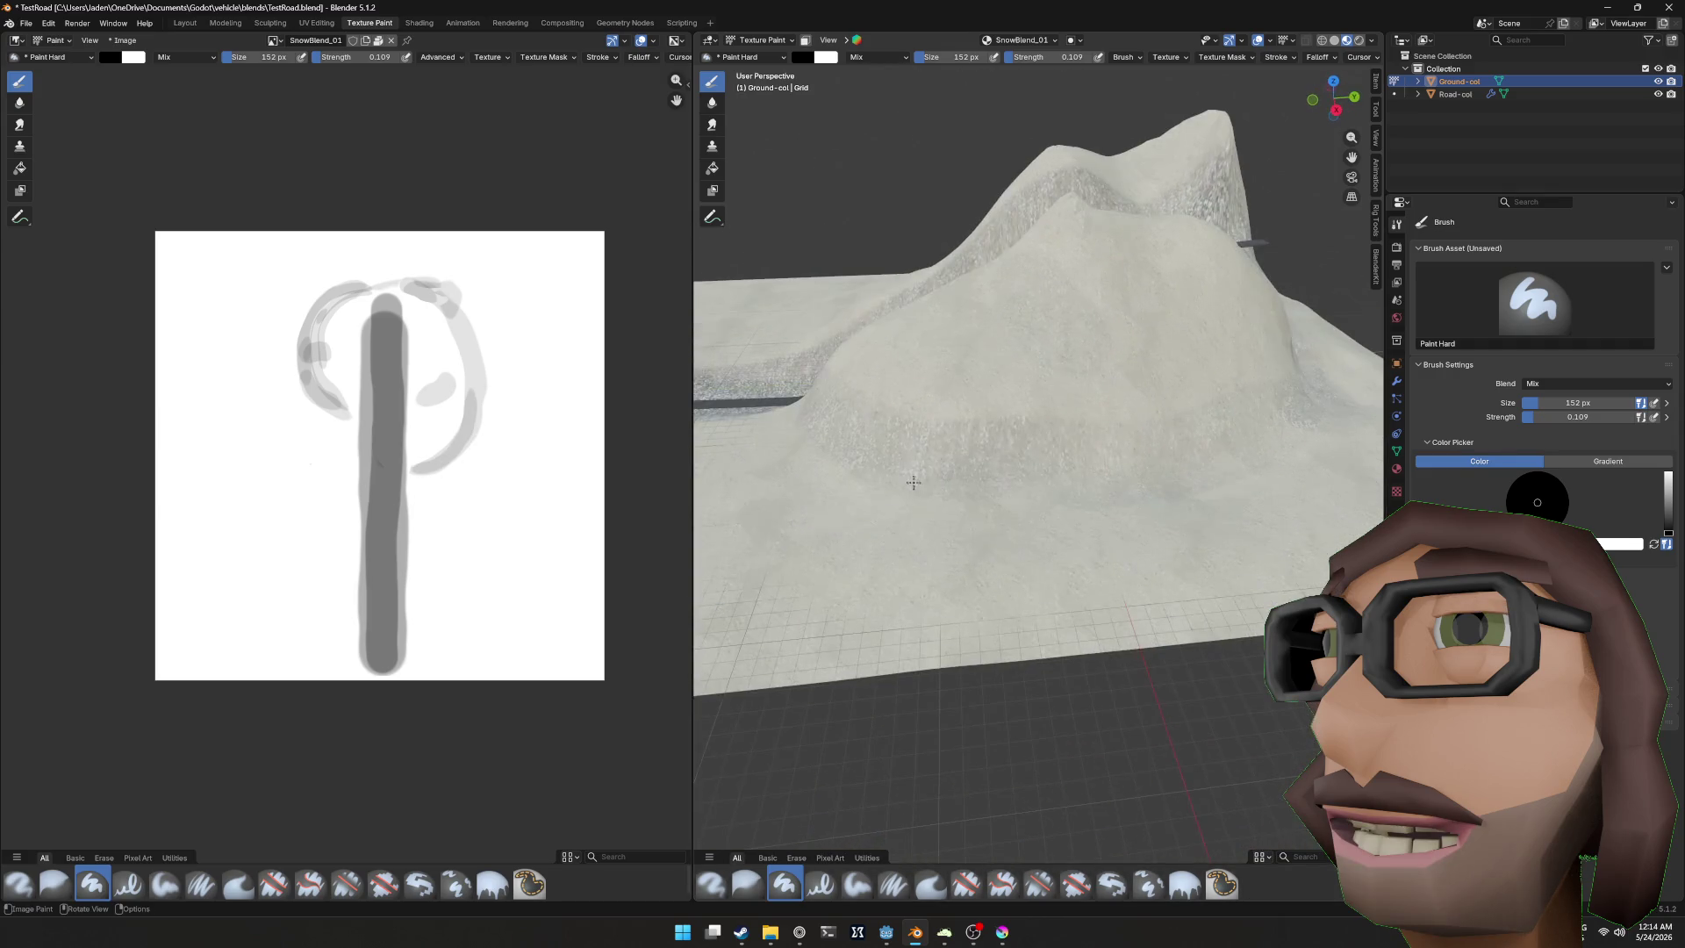
mouse_move(1146, 449)
mouse_down()
mouse_move(1070, 471)
mouse_move(1126, 453)
mouse_move(1064, 456)
mouse_move(1076, 424)
mouse_move(1076, 482)
mouse_up()
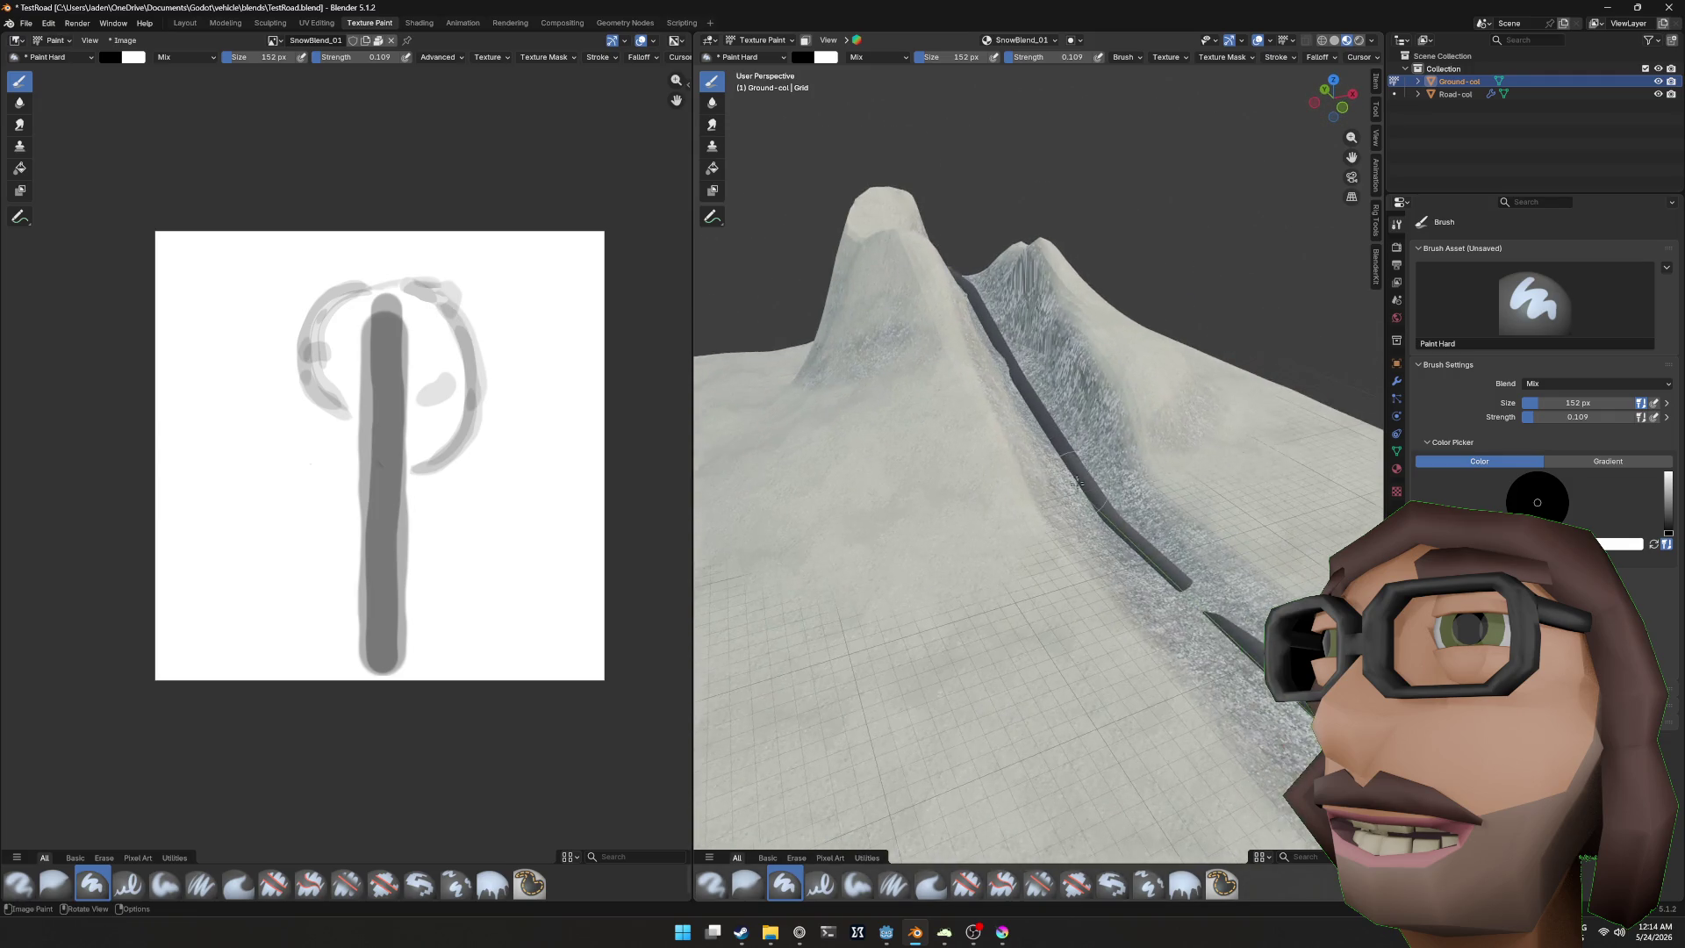
scroll(1076, 482, up, 3)
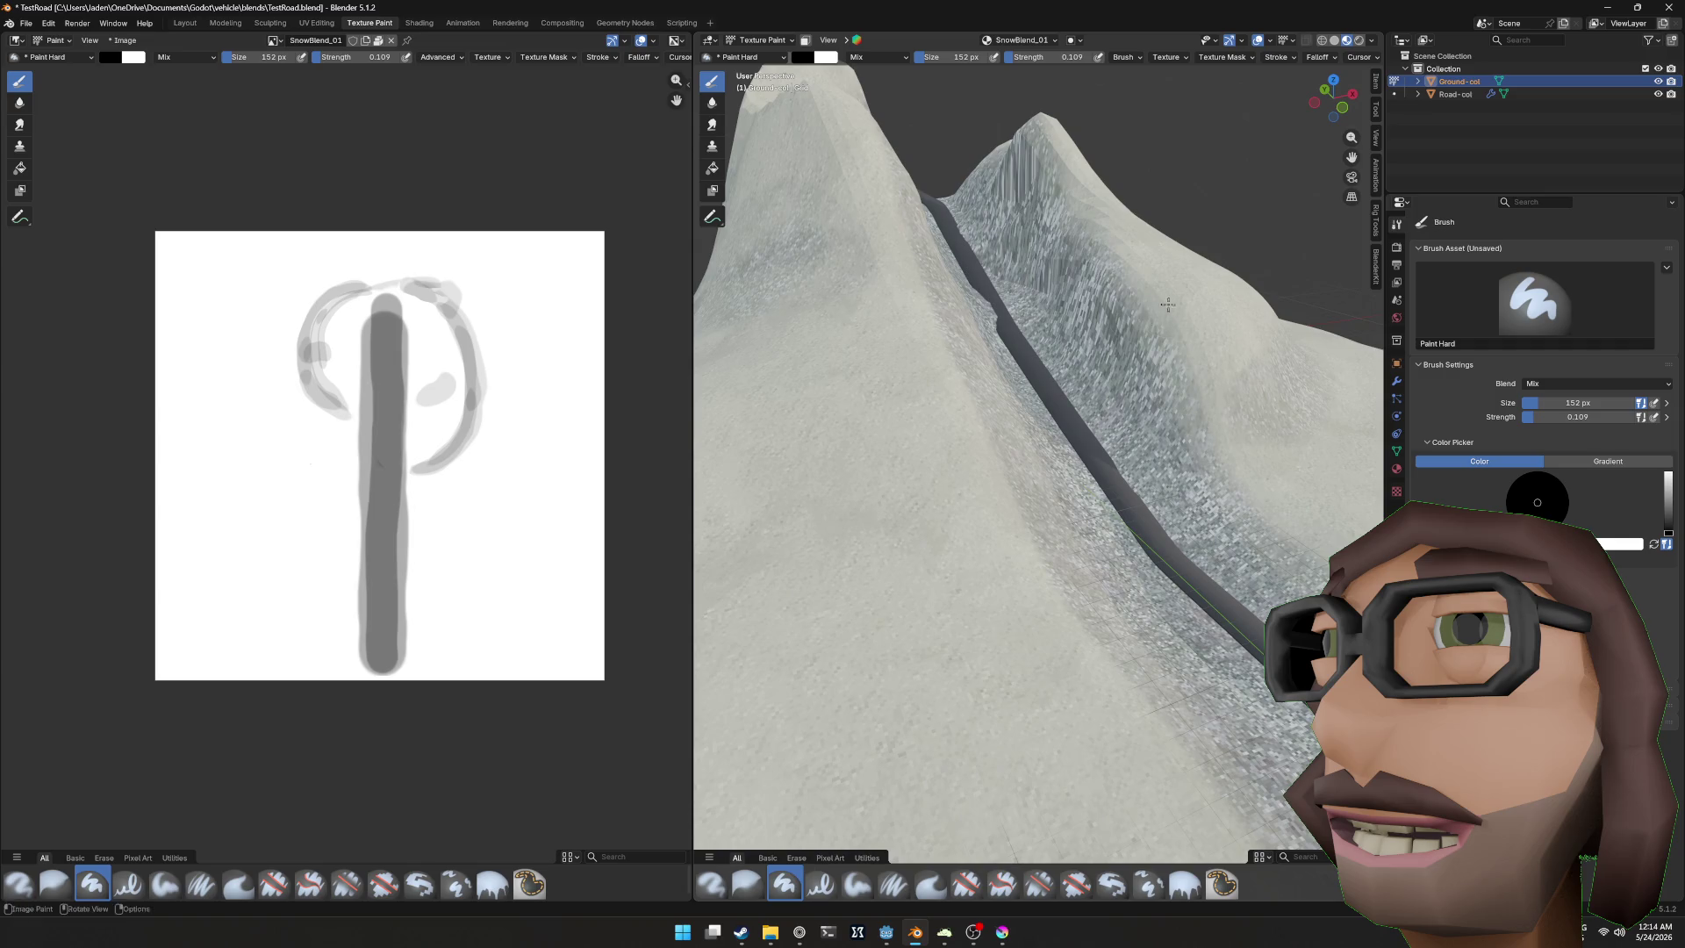
drag(1168, 304, 1029, 204)
drag(1093, 309, 982, 175)
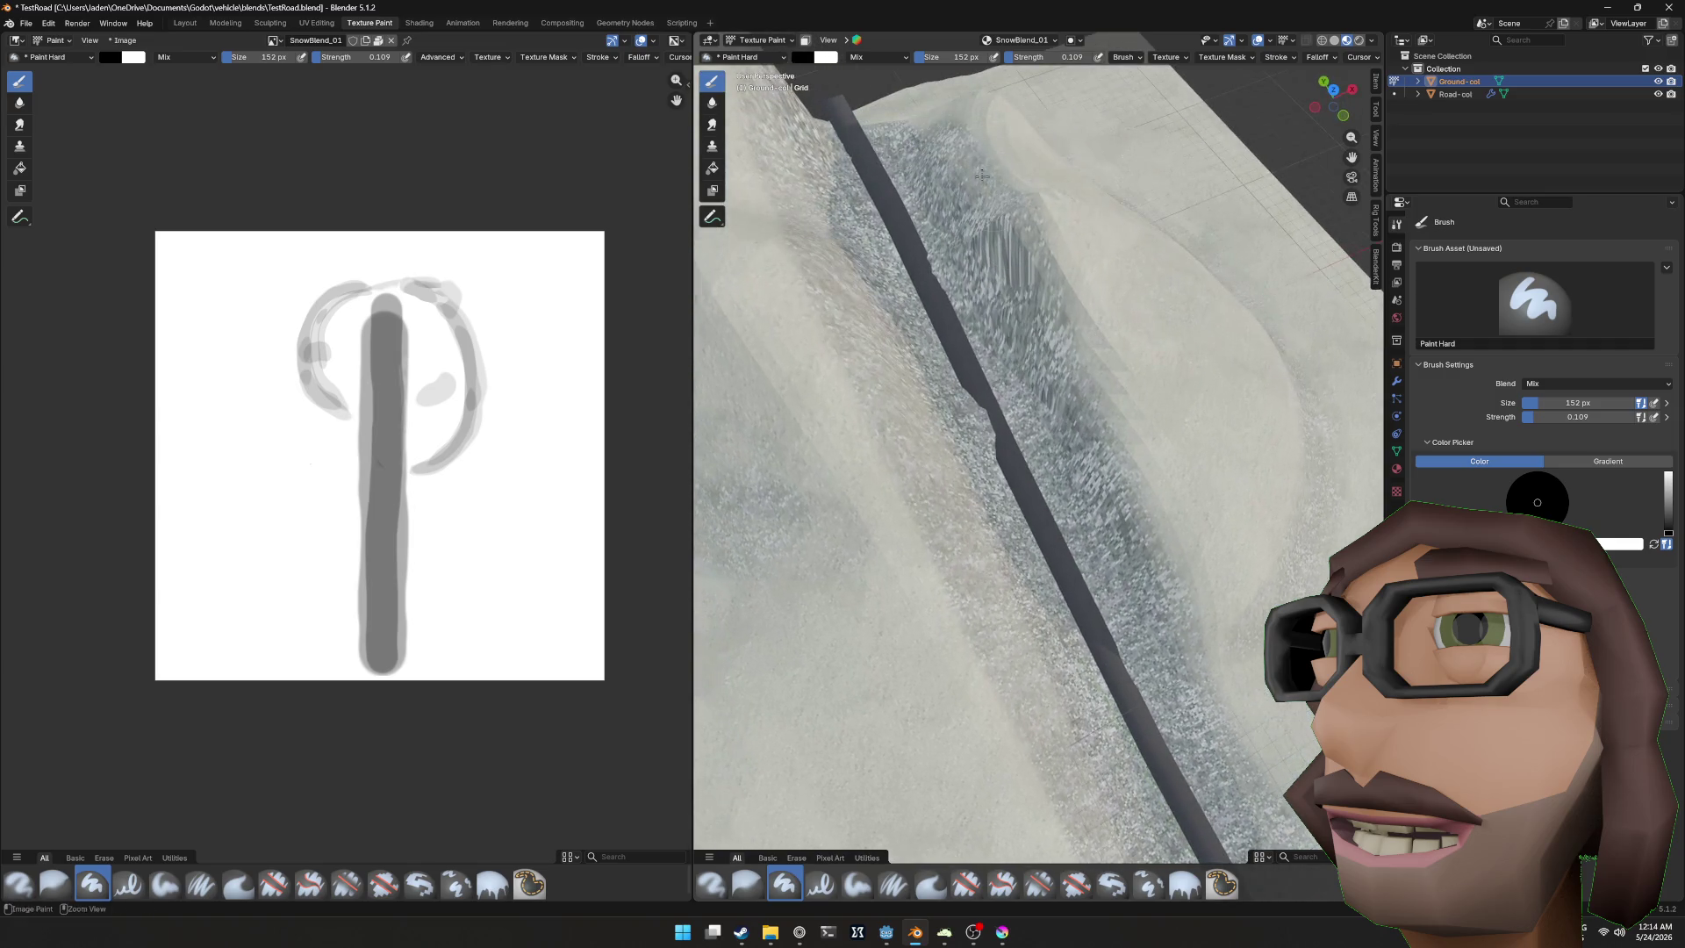
drag(1031, 248, 1001, 259)
scroll(965, 268, down, 5)
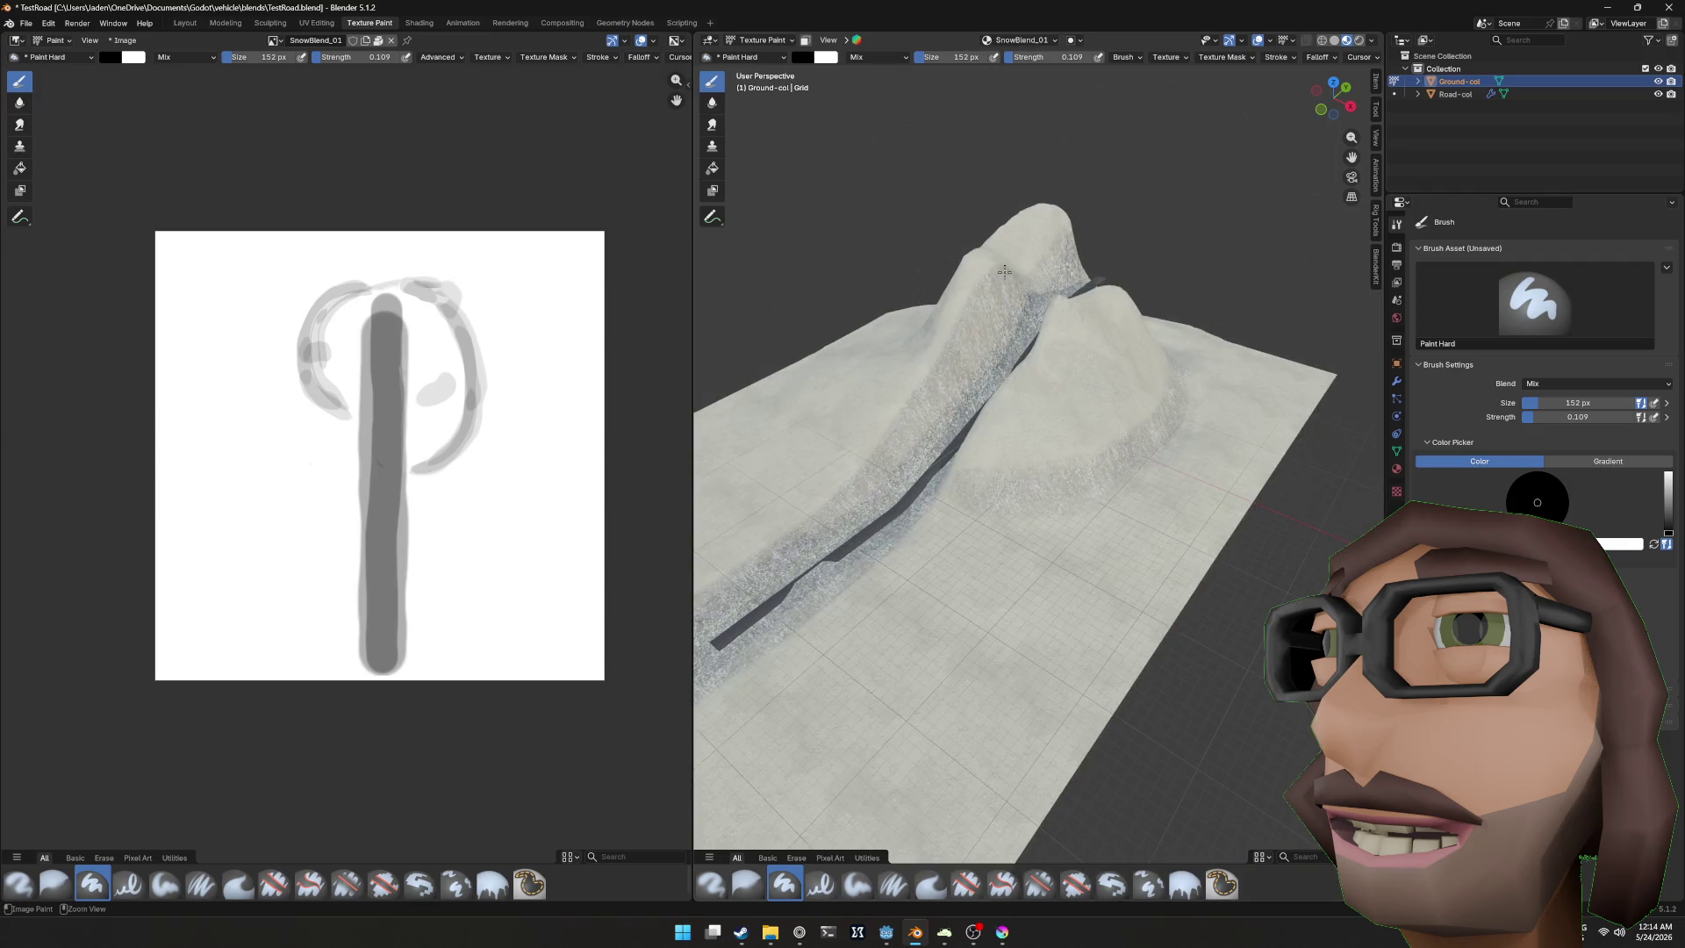
Step: Add lighter snow blend strokes on the terrain and save TestRoad.blend
drag(865, 489, 1013, 329)
drag(1138, 261, 1150, 319)
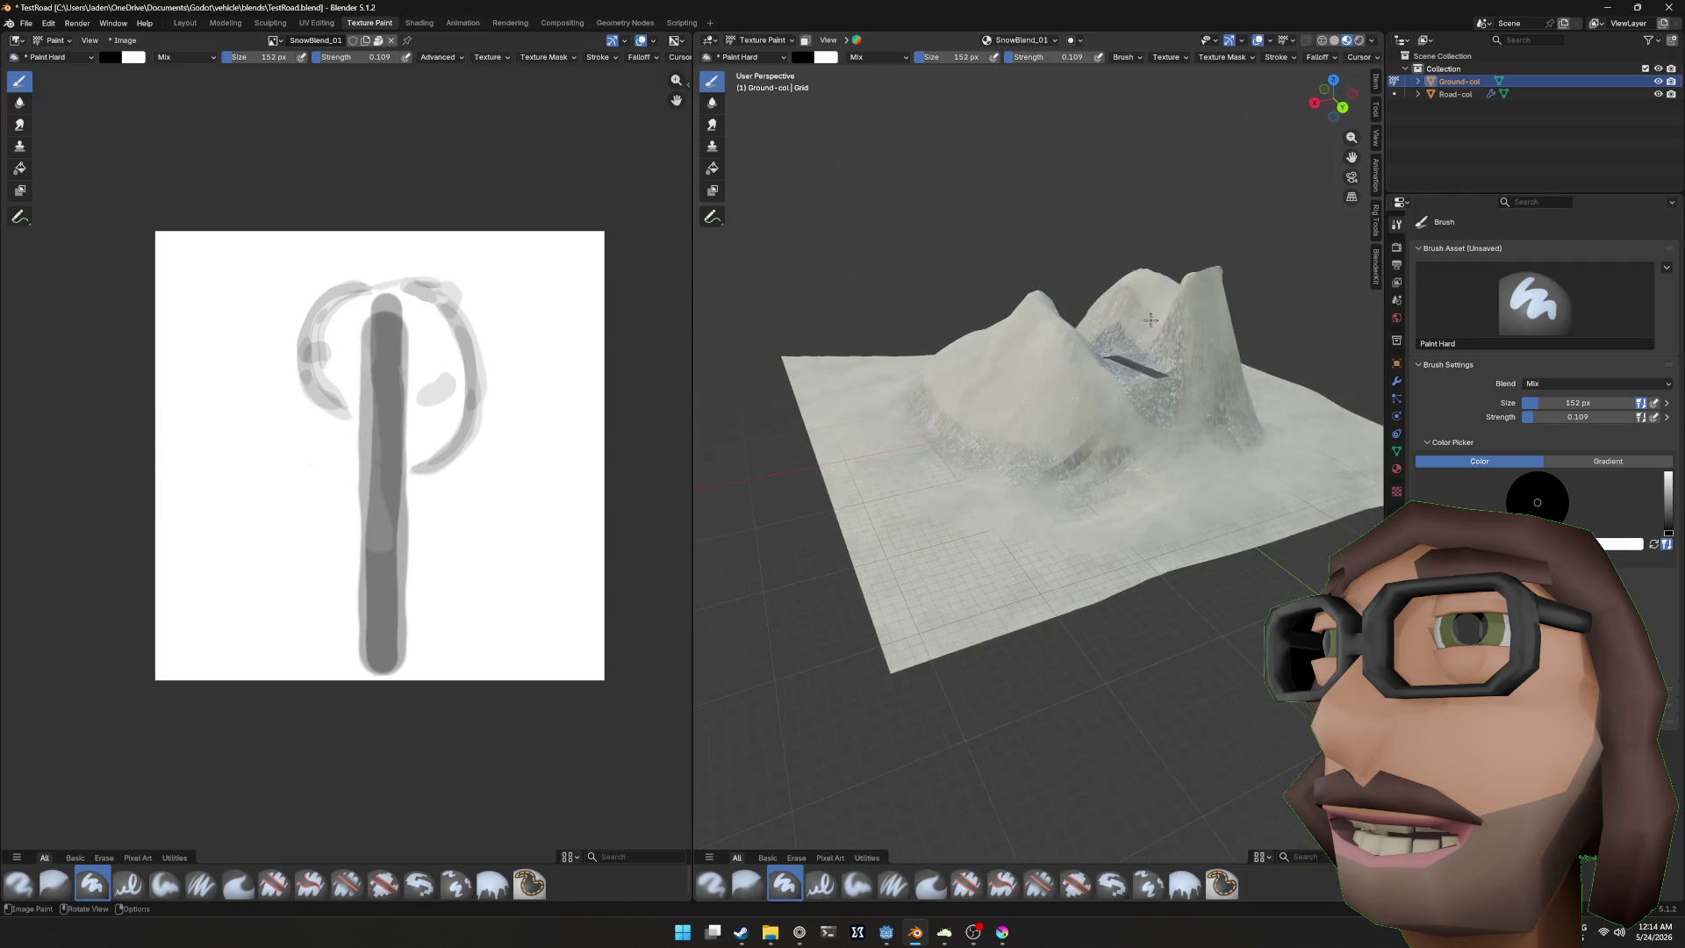
mouse_move(1081, 502)
mouse_down()
mouse_move(995, 442)
mouse_move(1046, 454)
mouse_up()
scroll(1097, 438, up, 4)
scroll(1154, 416, up, 5)
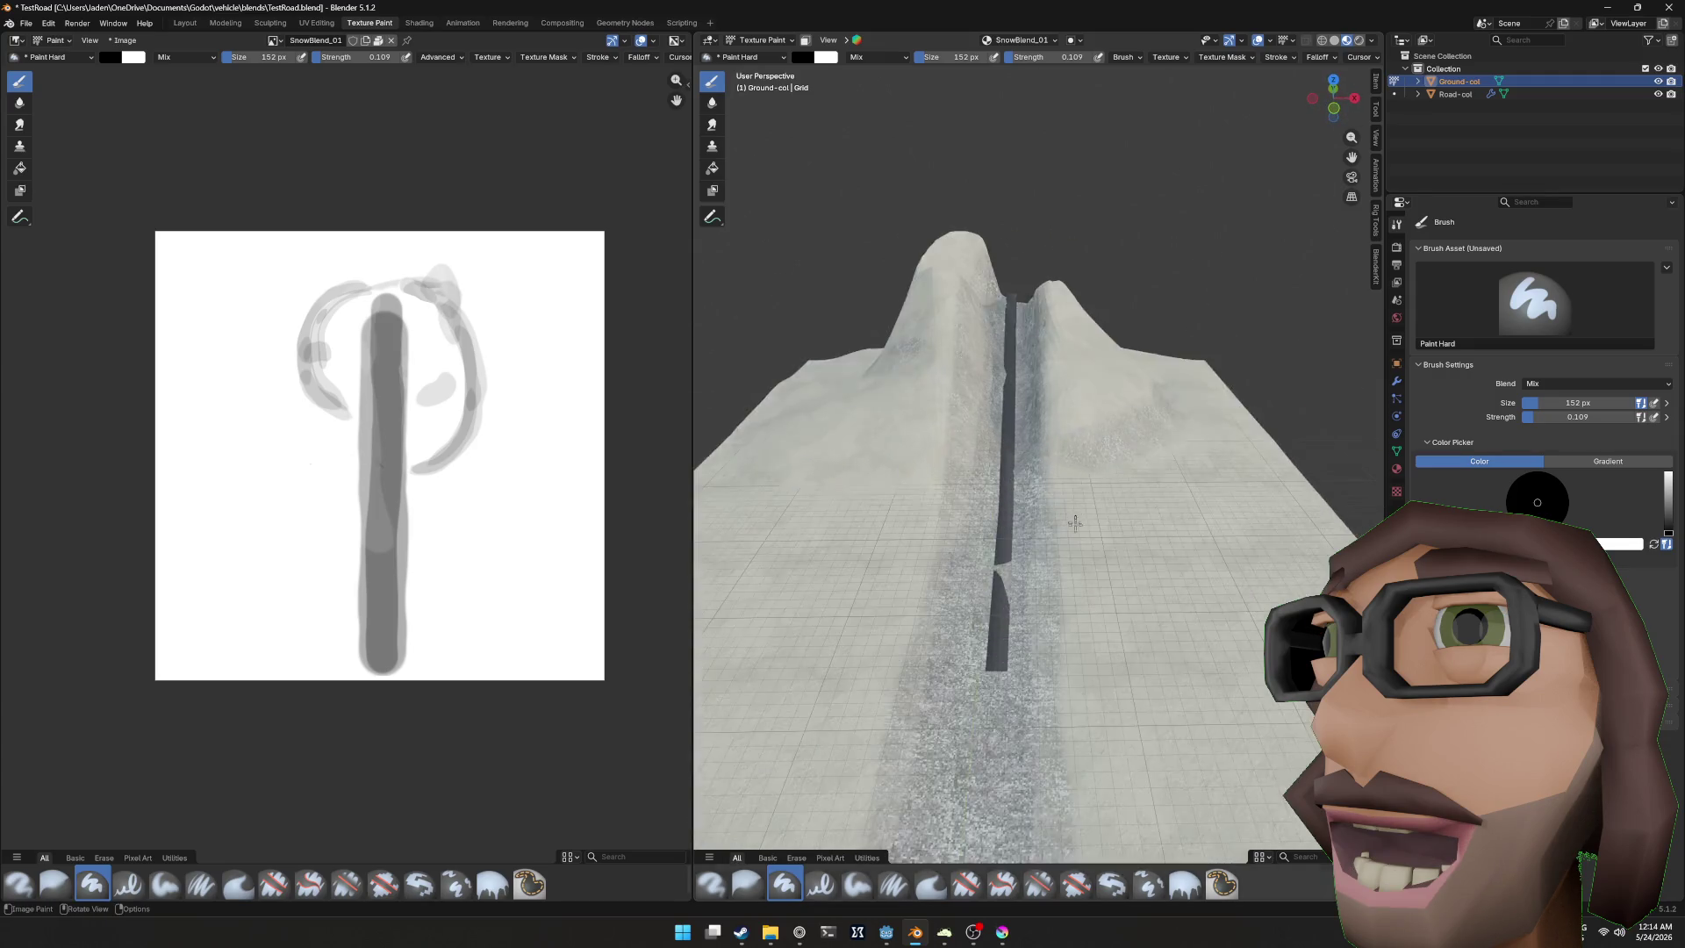
key(ctrl+s)
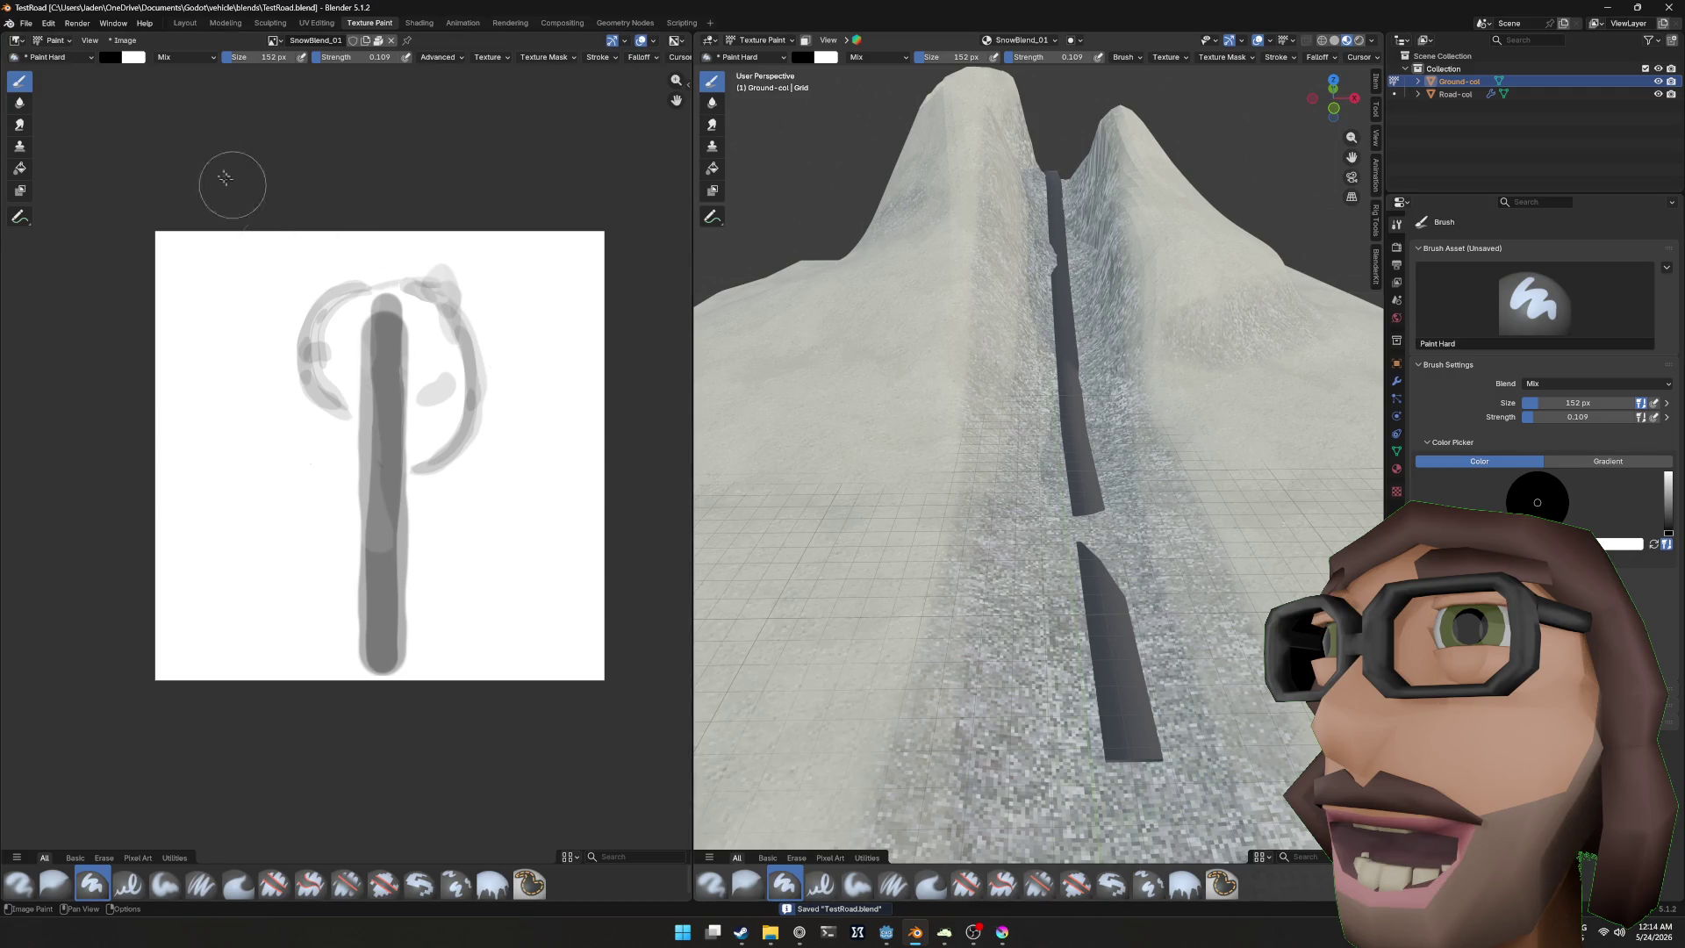
Step: Pack the painted snow image into the file and show Plaster_15-128x128.png in the Shading workspace
click(115, 40)
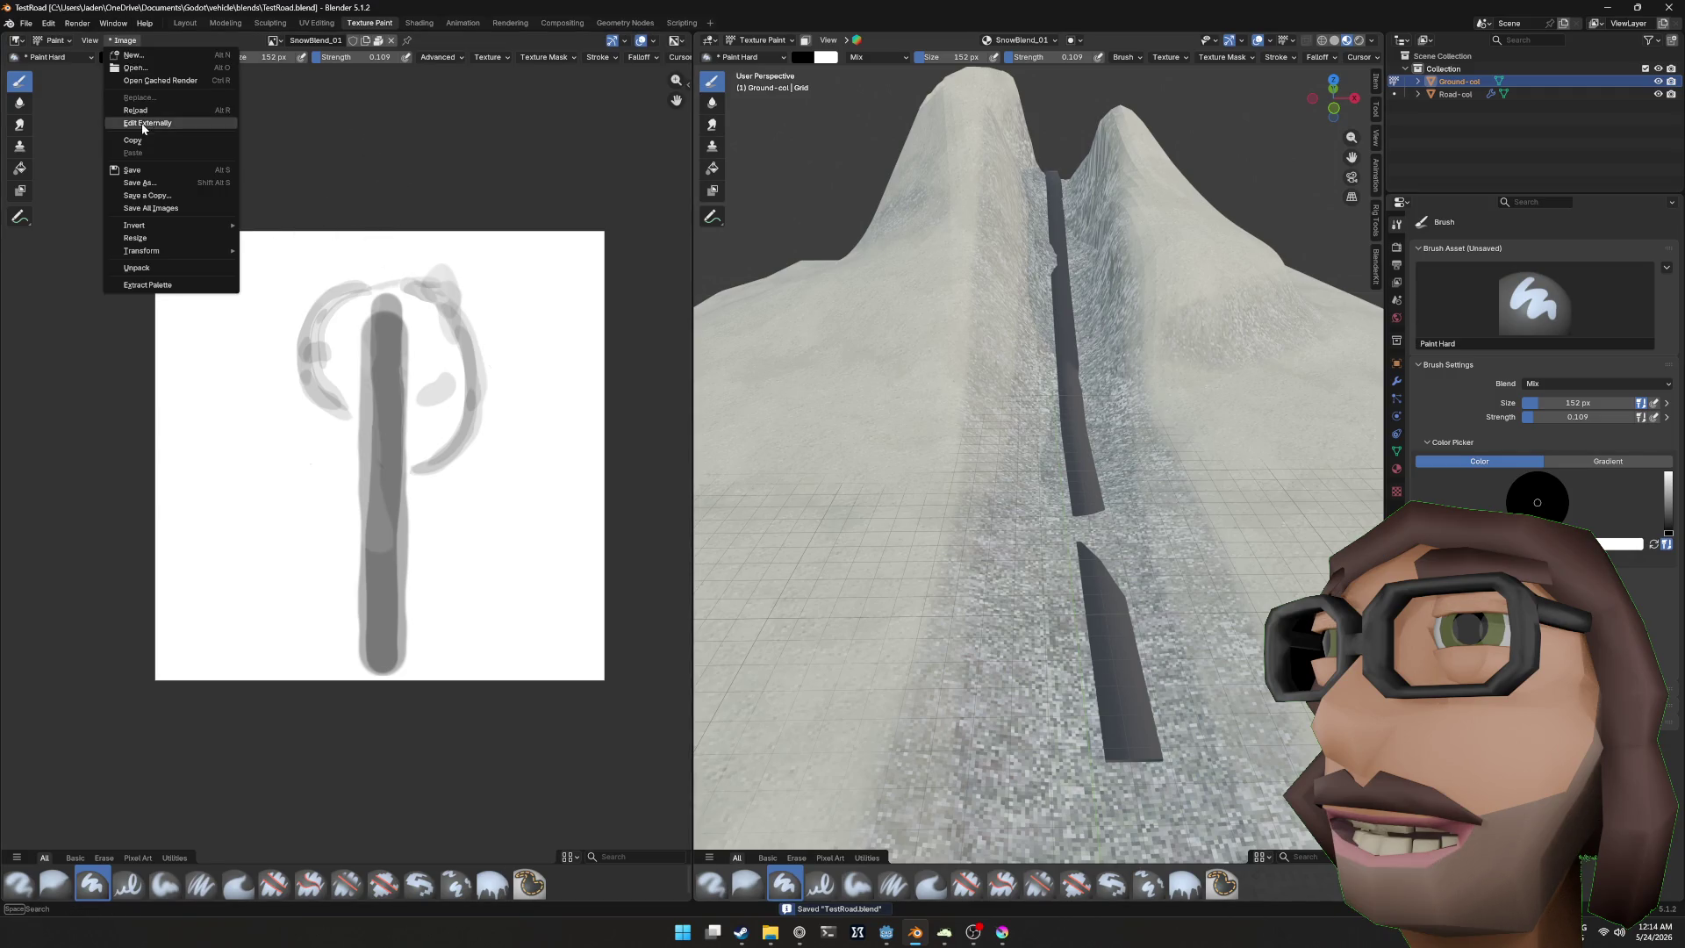
click(149, 177)
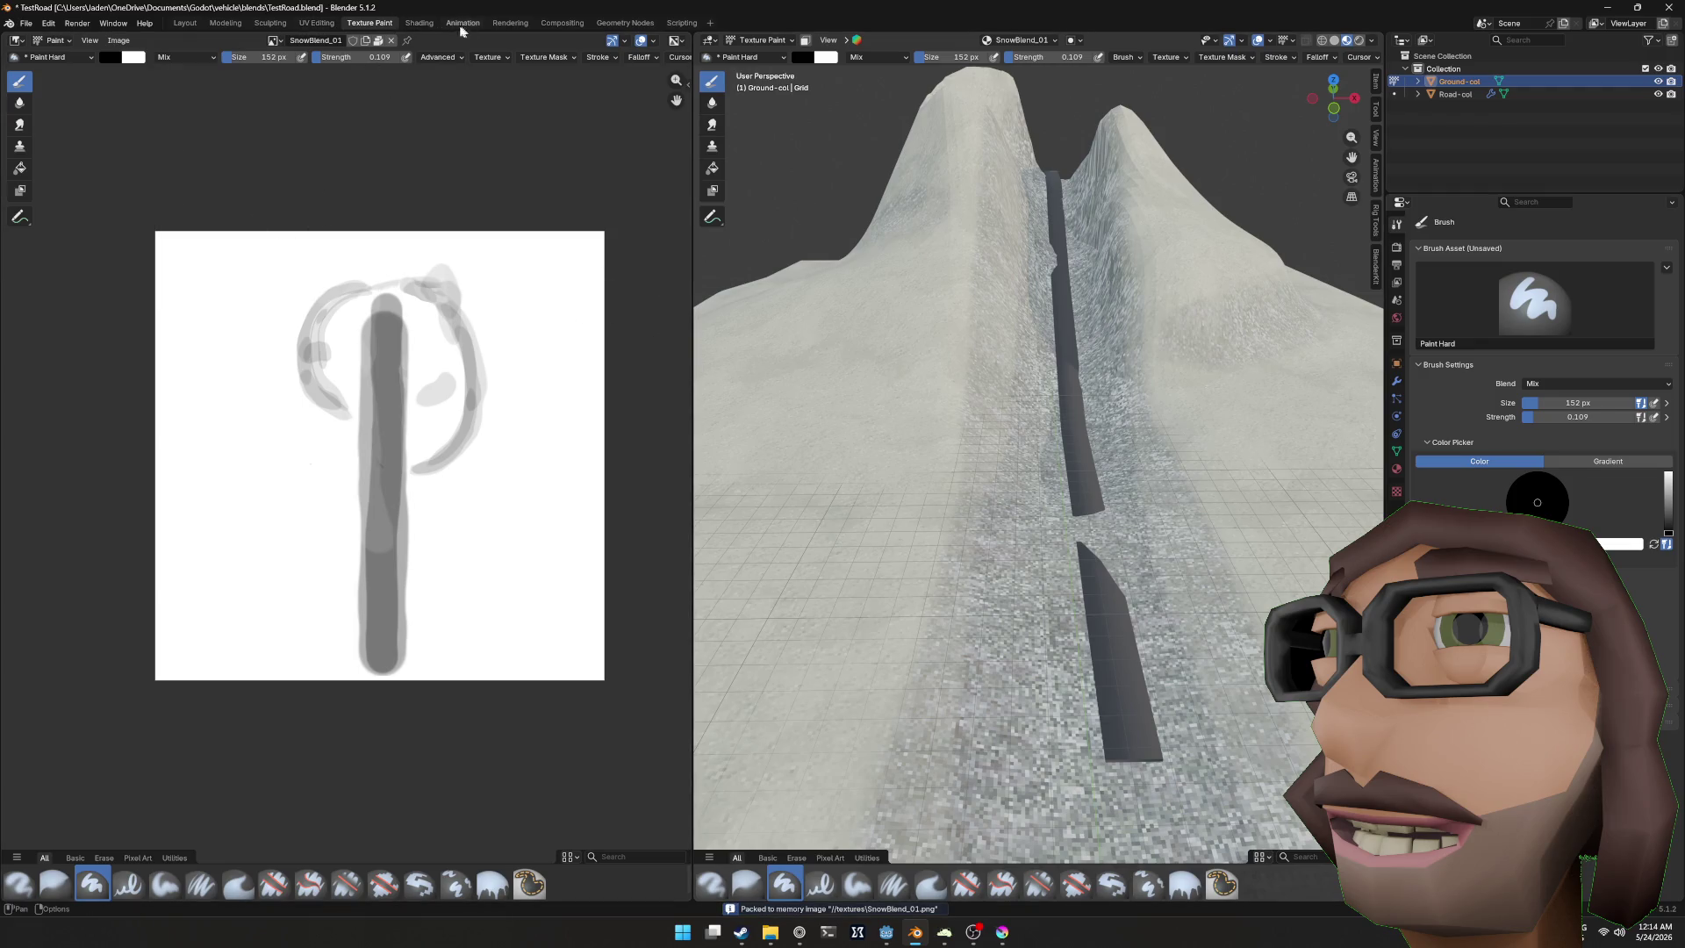
click(417, 24)
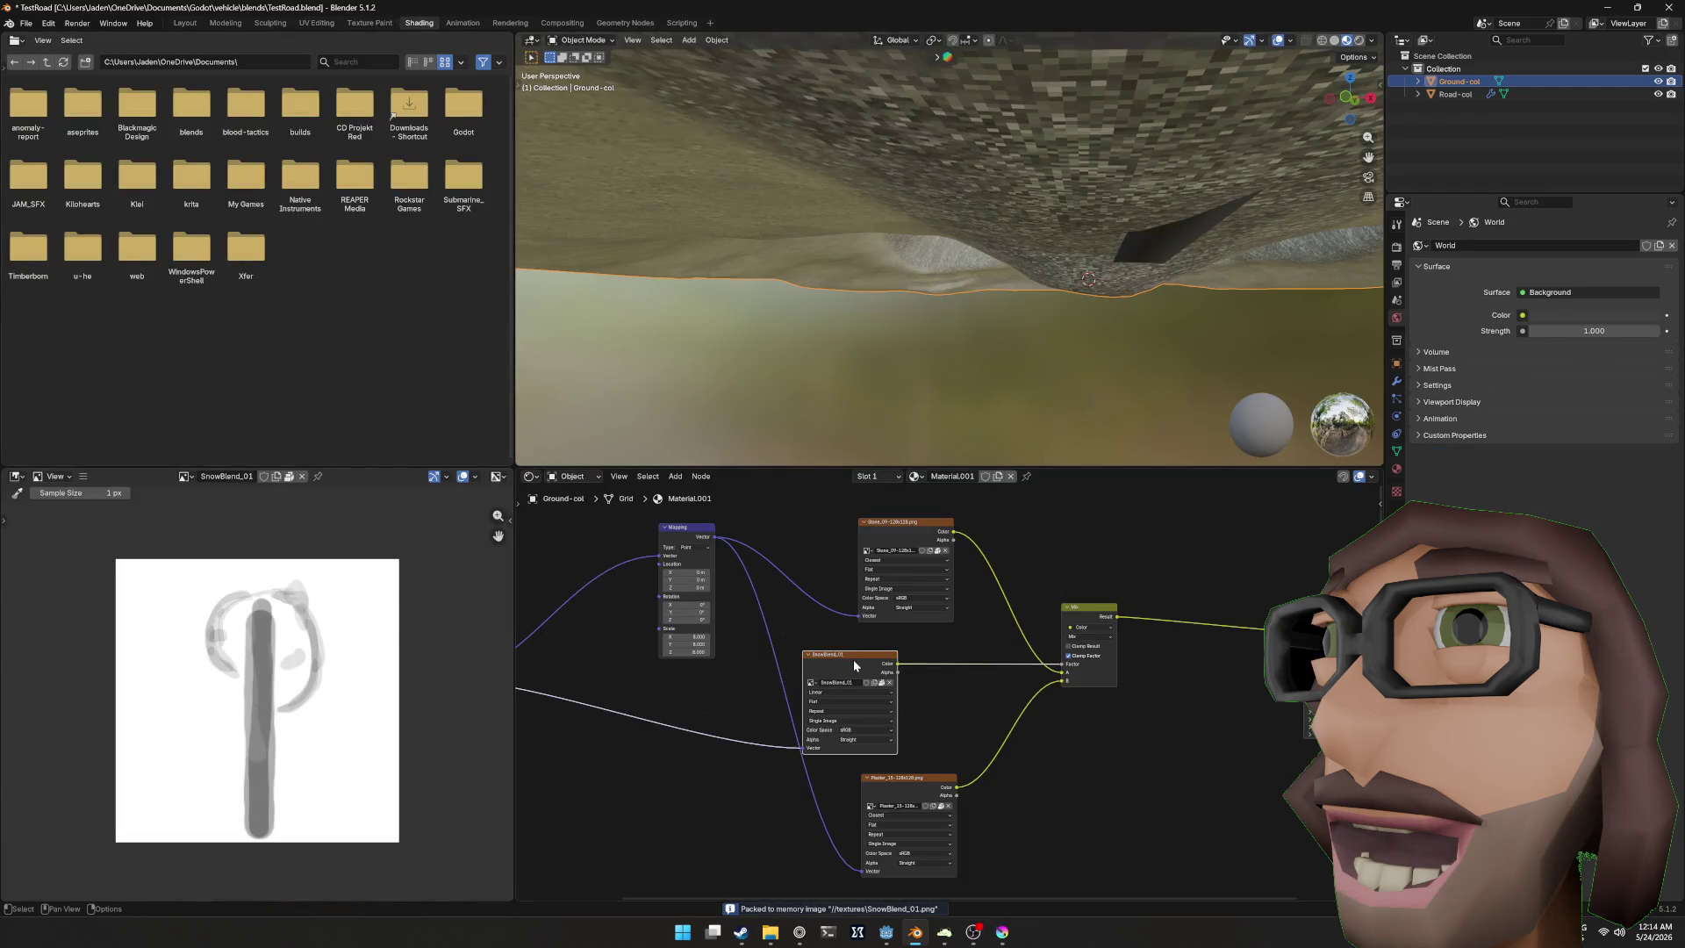
click(184, 476)
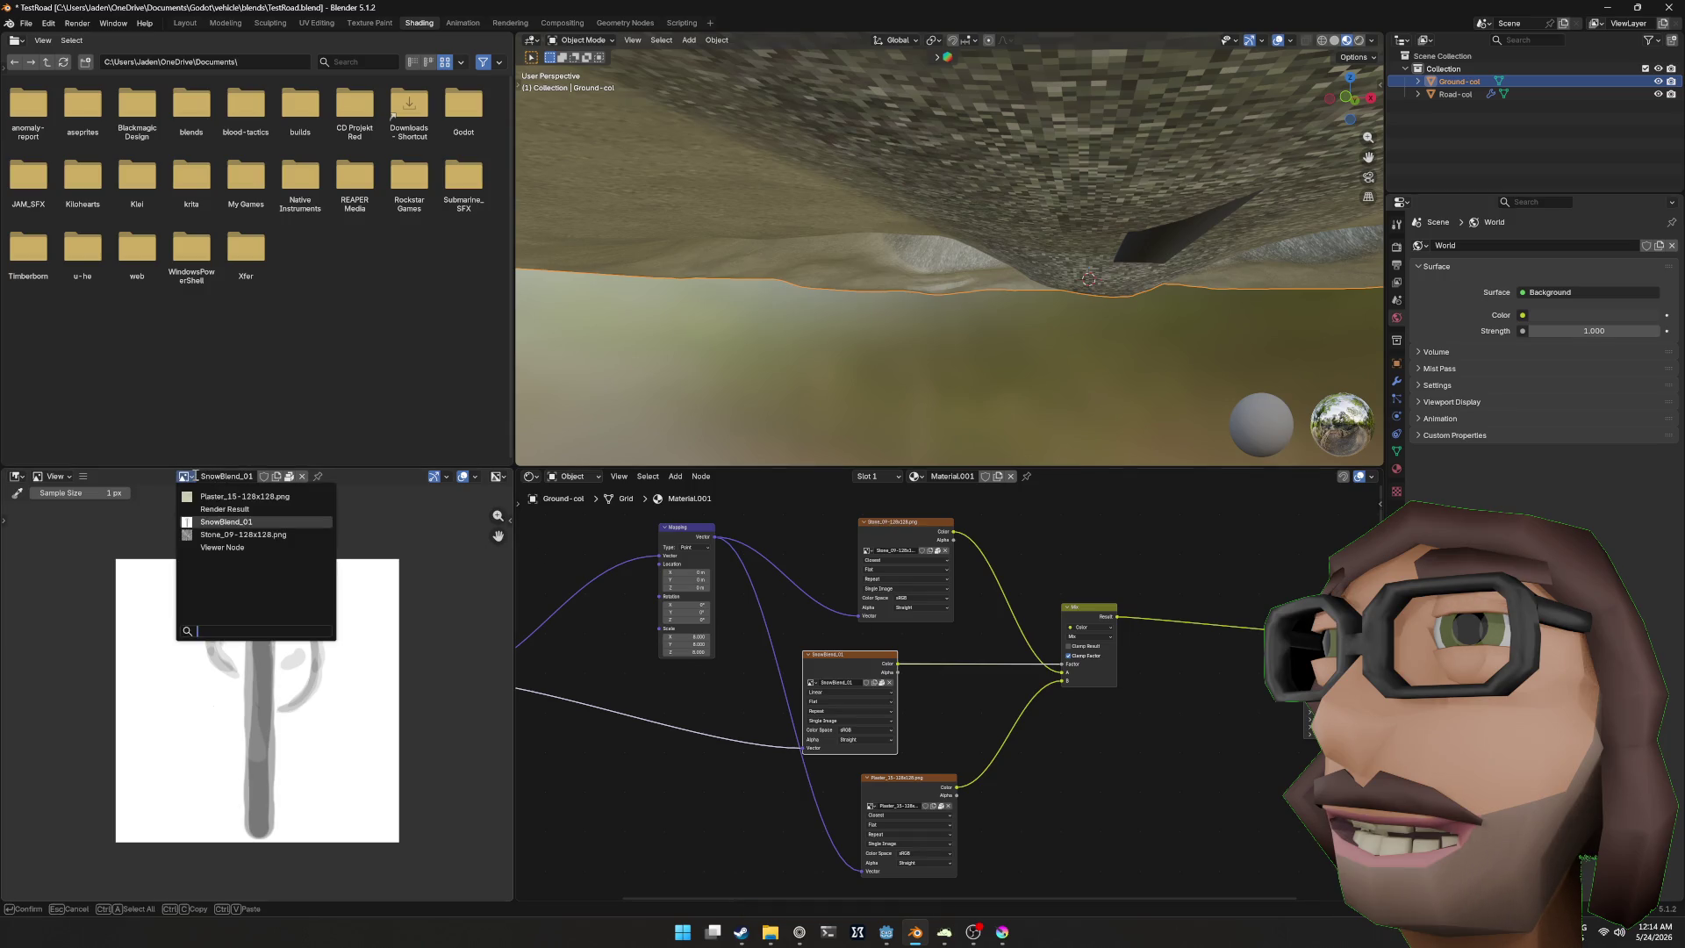
click(200, 497)
scroll(294, 618, up, 9)
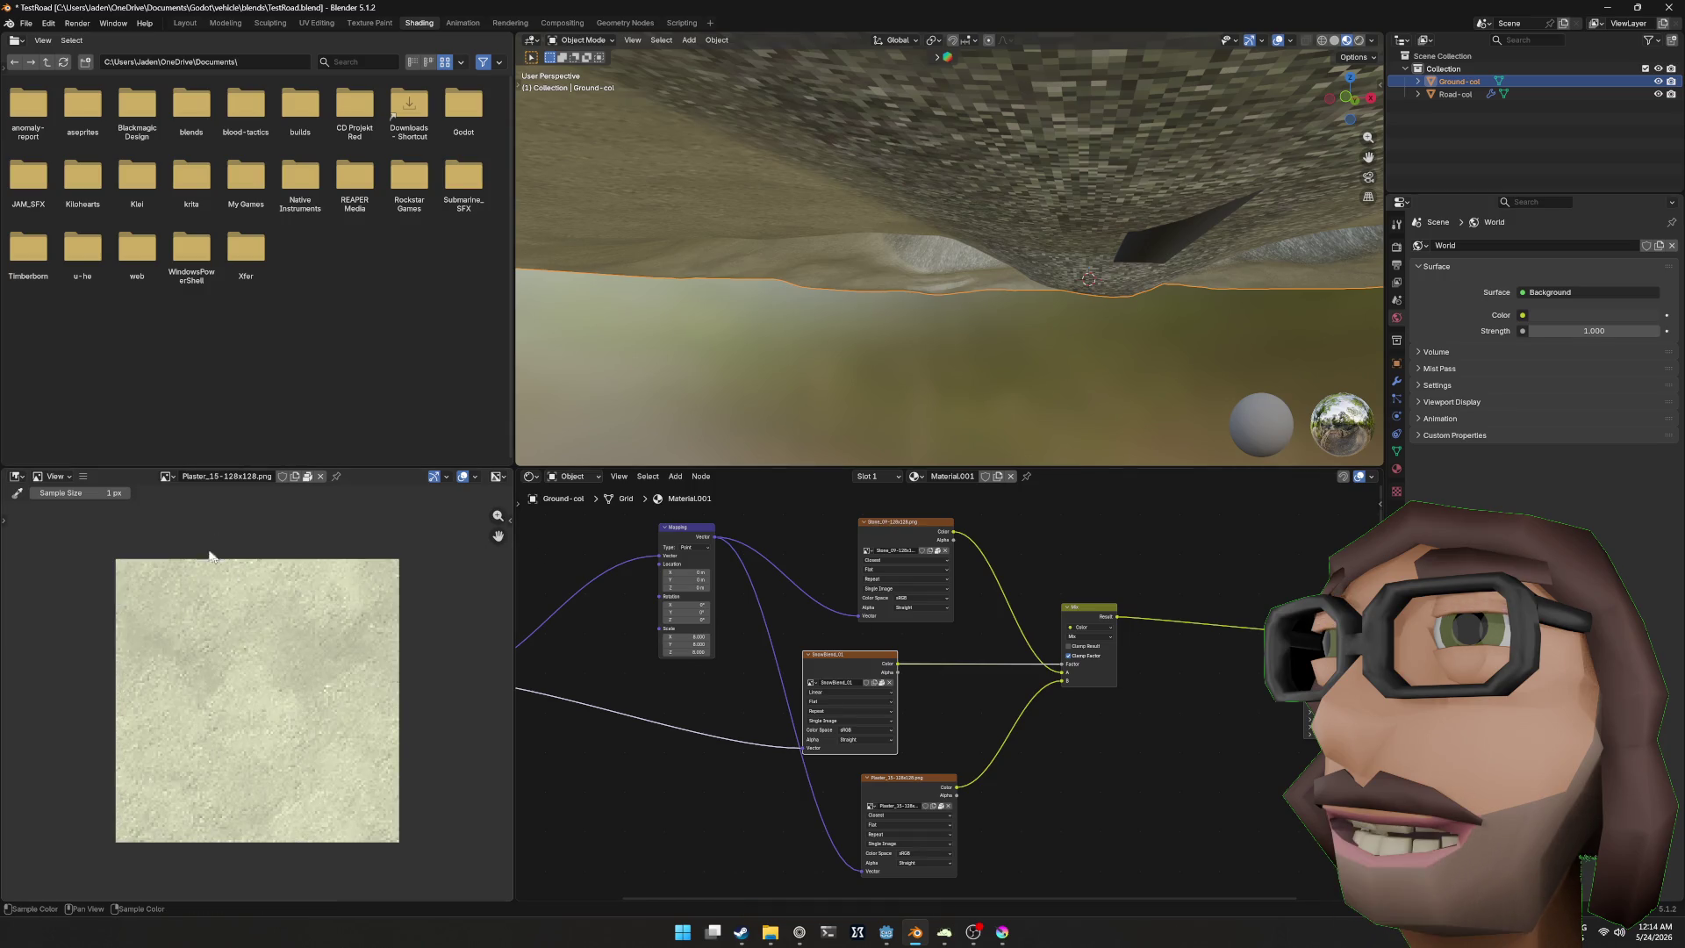
Step: Reload the plaster image from disk and view the terrain before returning to Godot
click(84, 476)
mouse_move(118, 502)
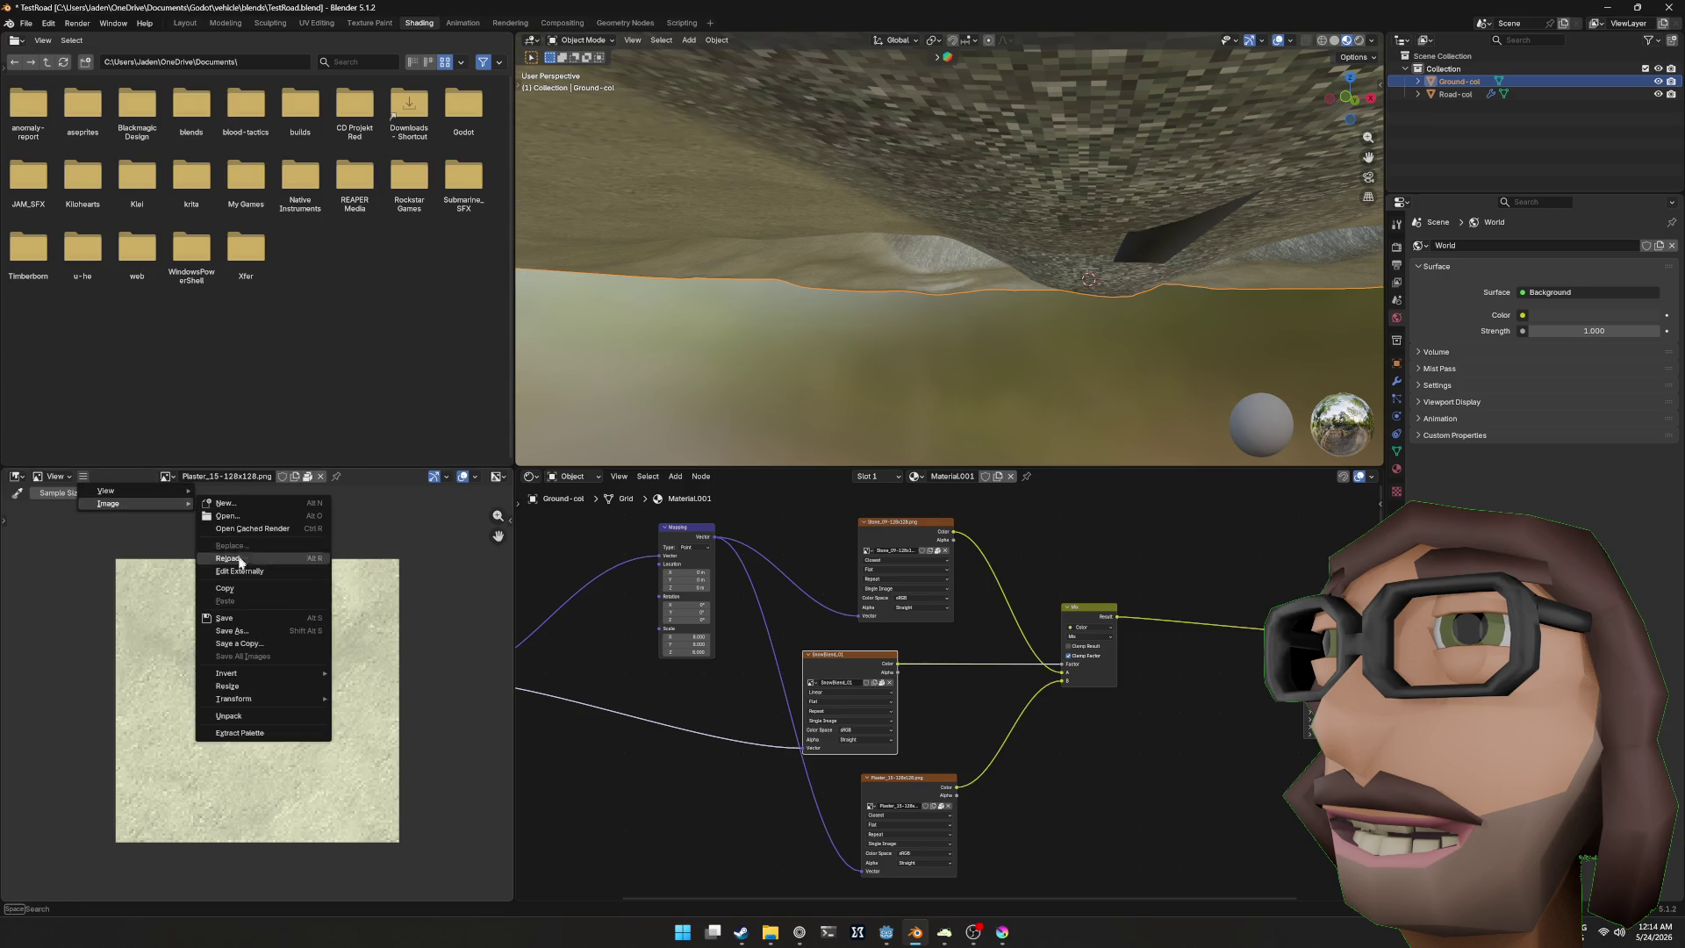
click(254, 551)
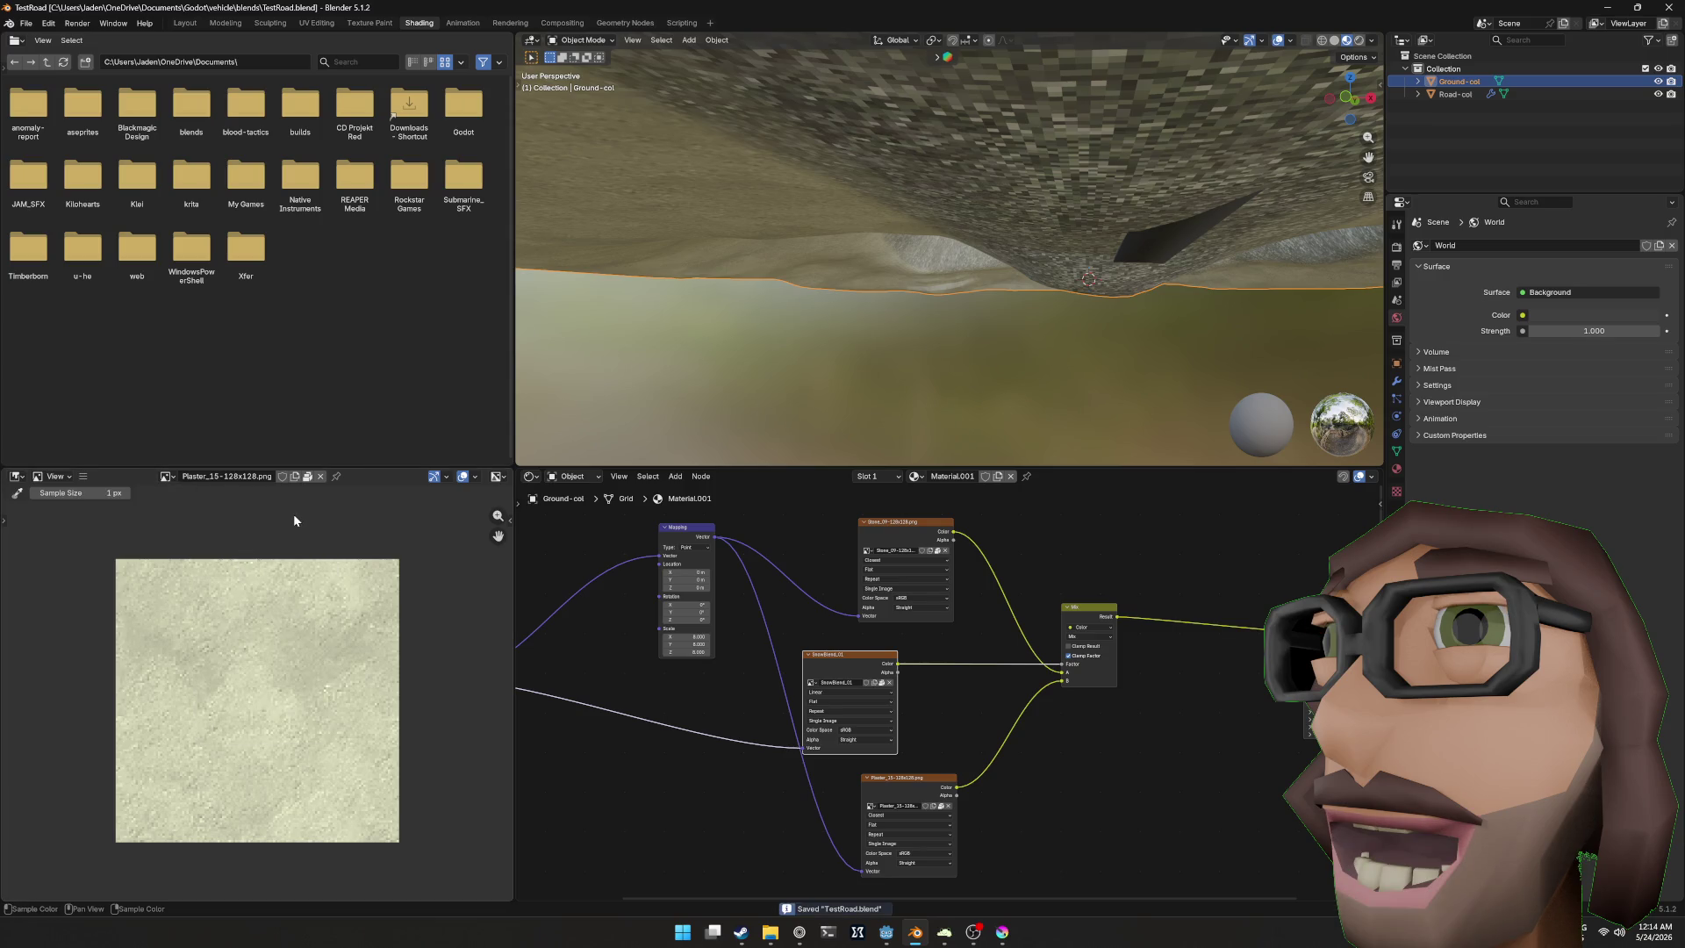
mouse_move(653, 446)
mouse_down()
mouse_move(1049, 282)
mouse_move(1034, 321)
mouse_up()
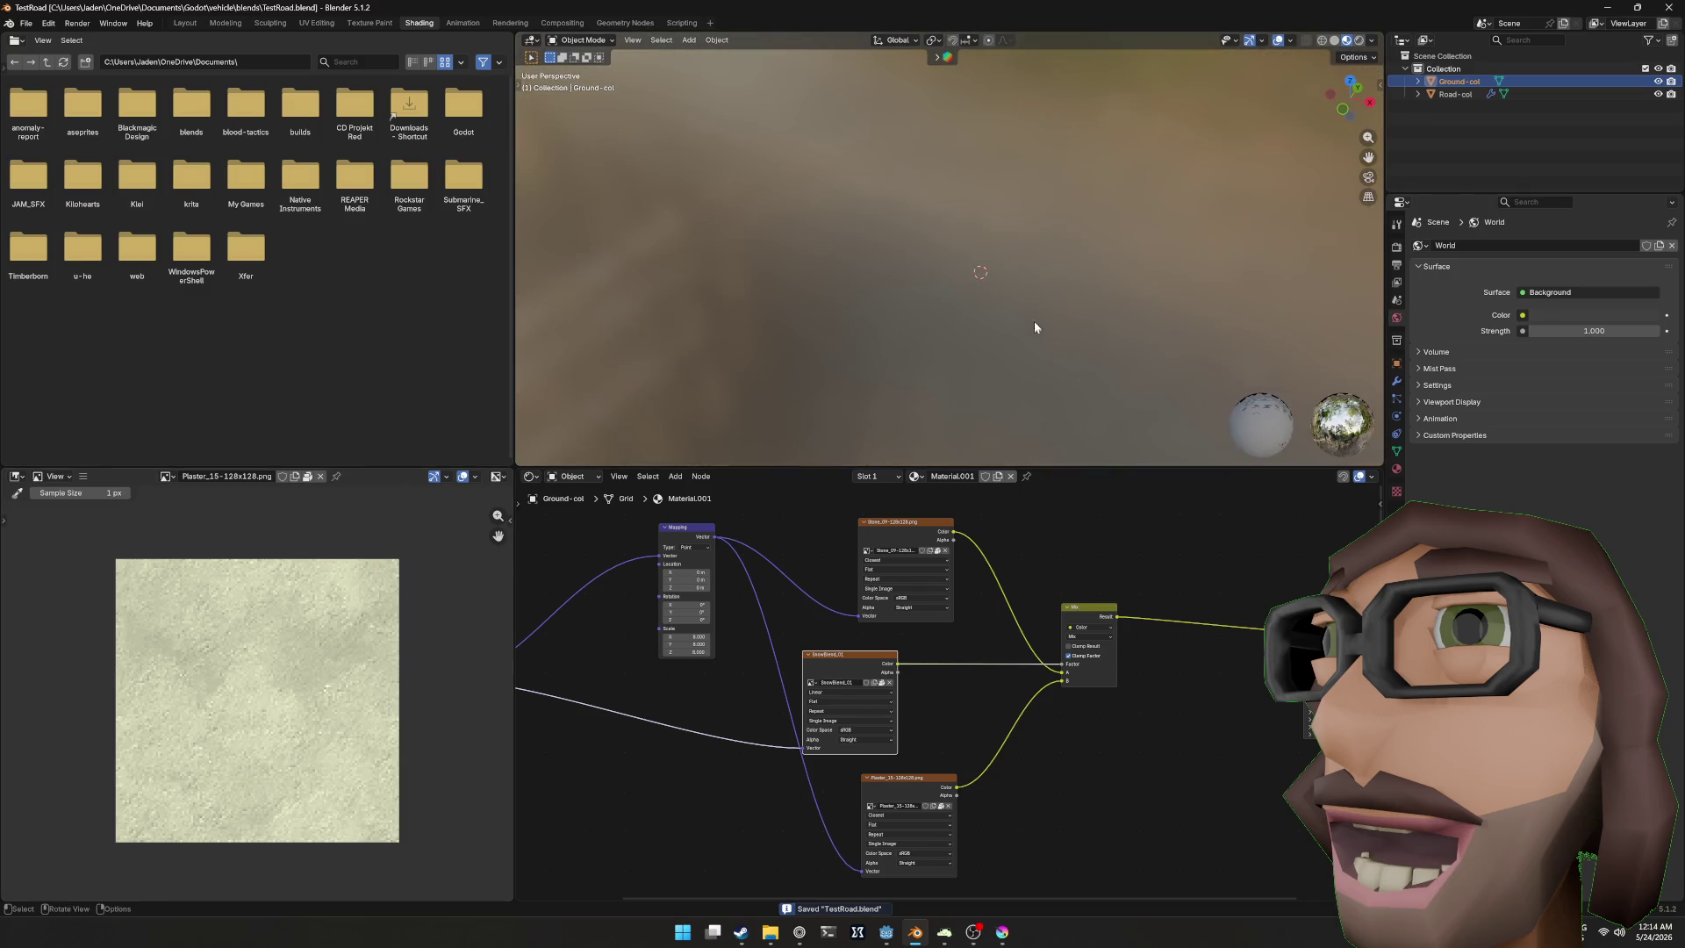
scroll(1034, 326, up, 5)
key(alt+Tab)
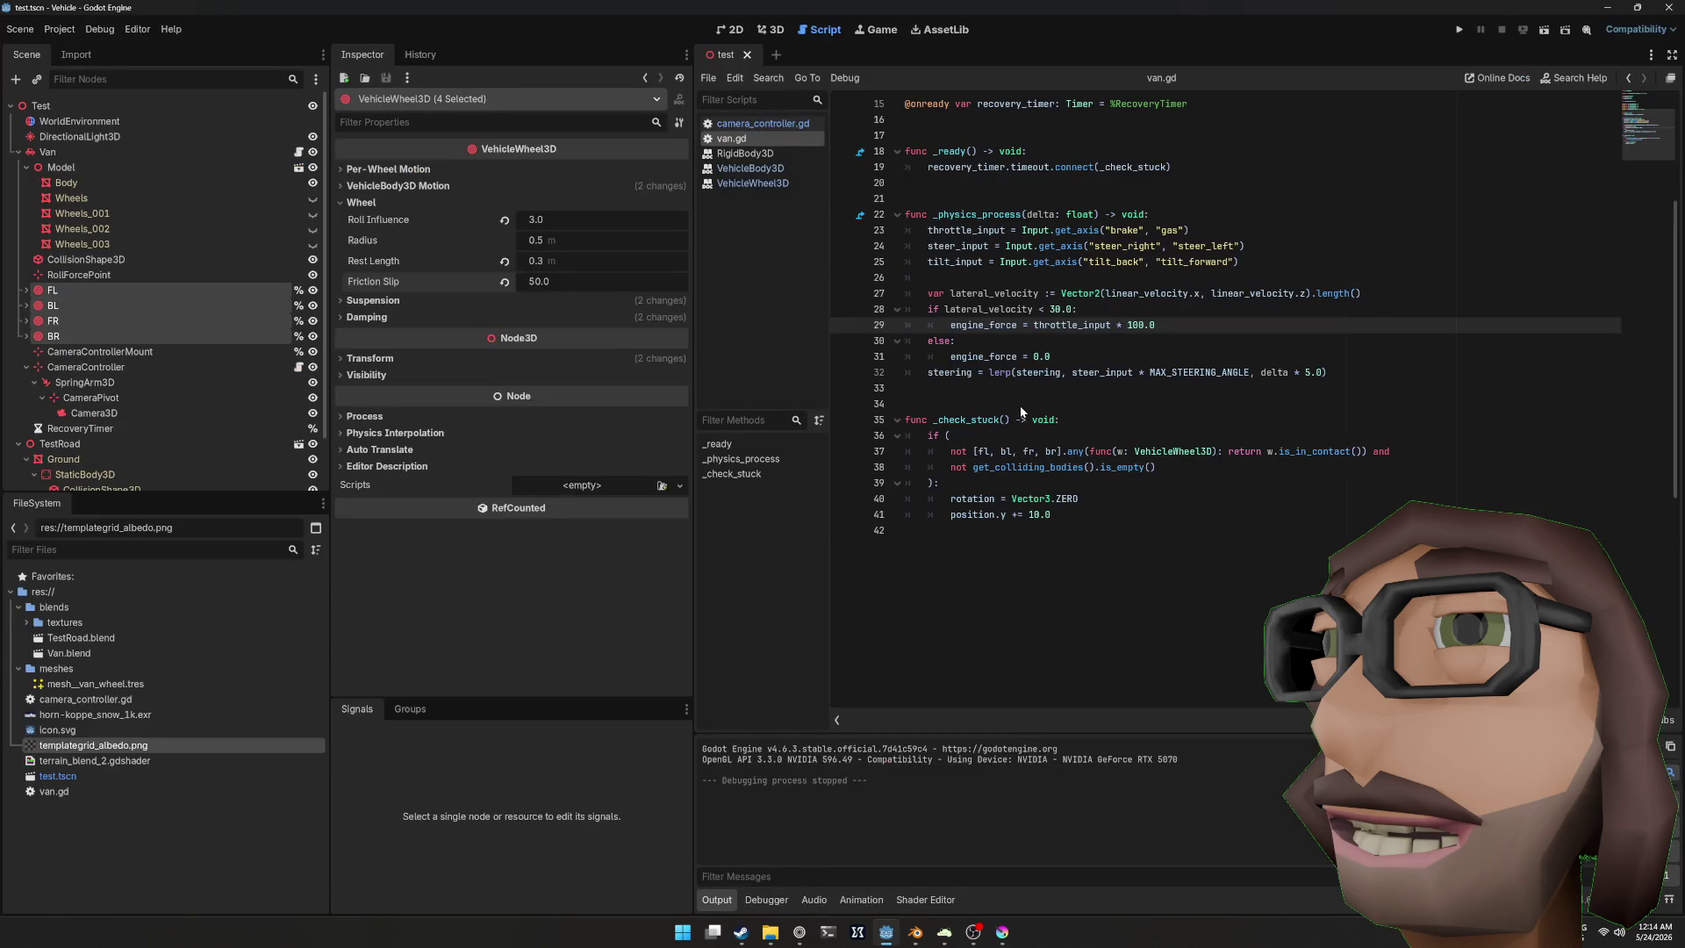
Step: Run the project, drive the van forward along the snowy road, then stop the game
key(F5)
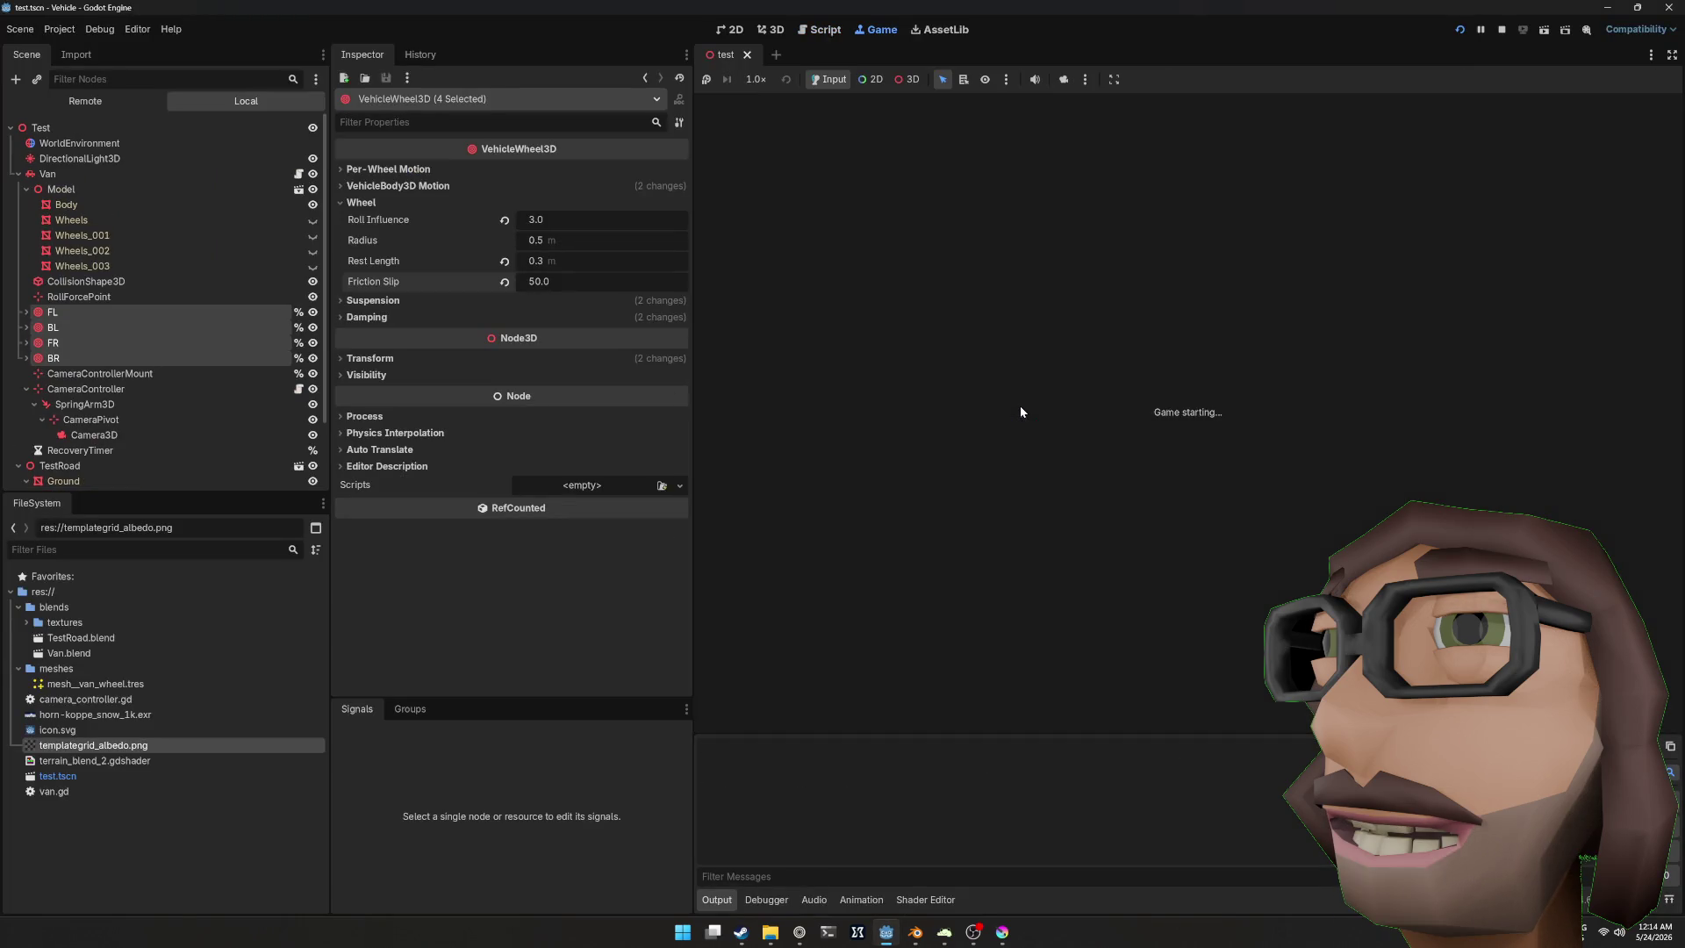
key(w)
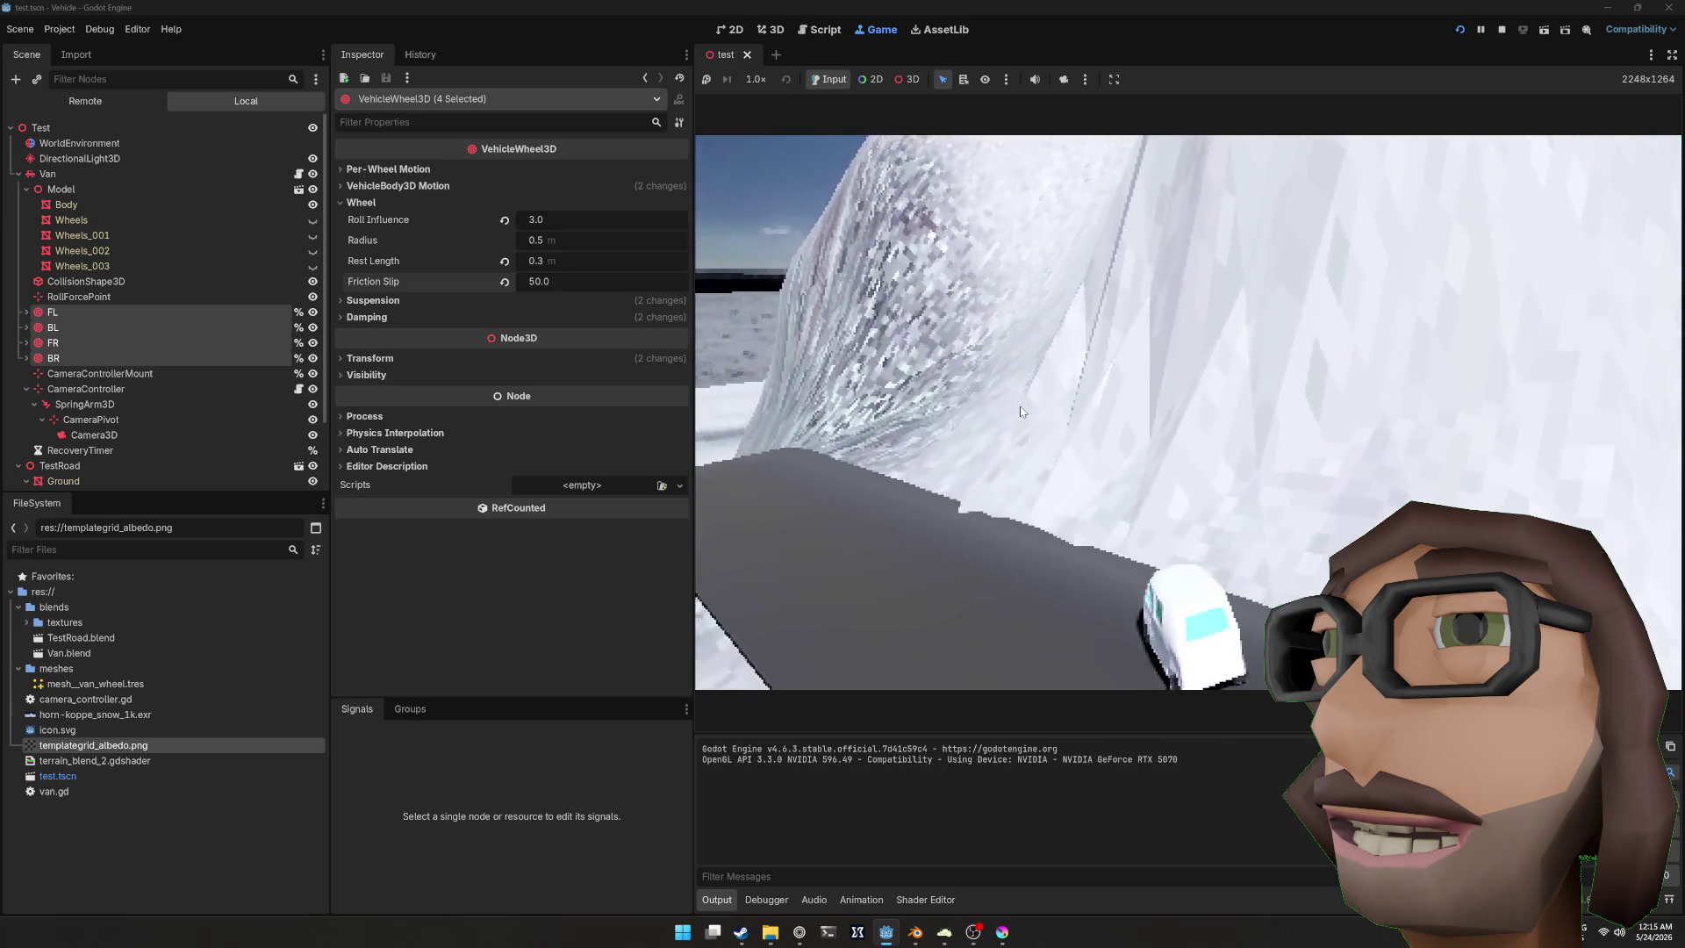
key(F8)
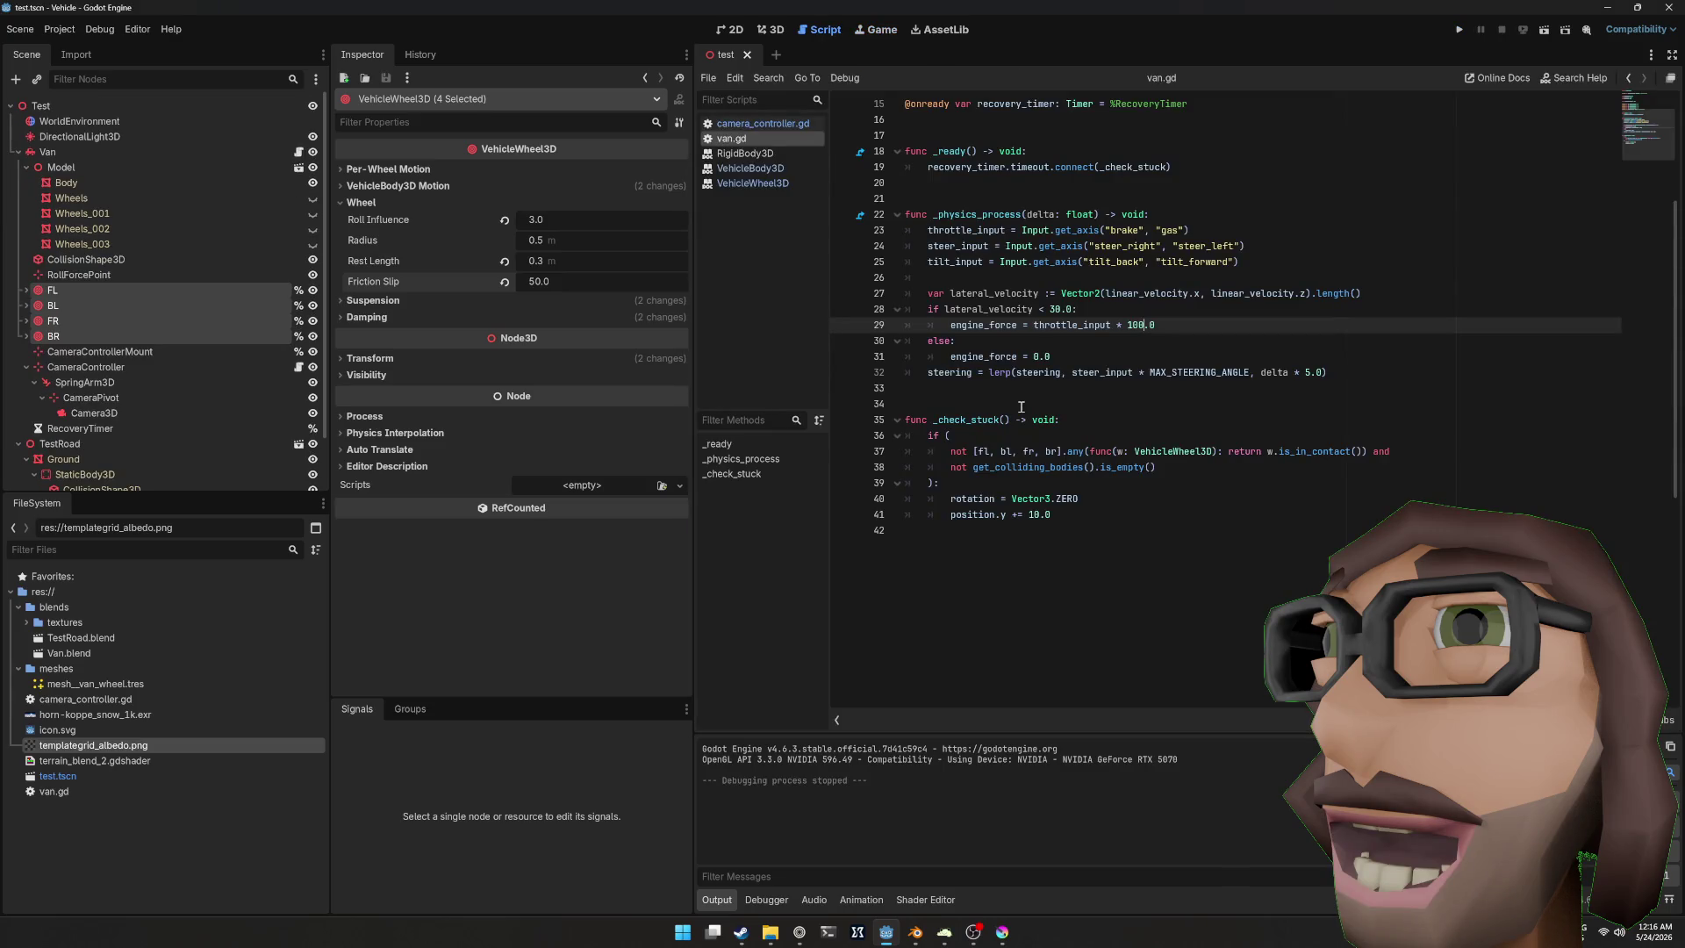
Step: Set Friction Slip to 35 on the BL and BR wheels and run the game to test it
click(53, 306)
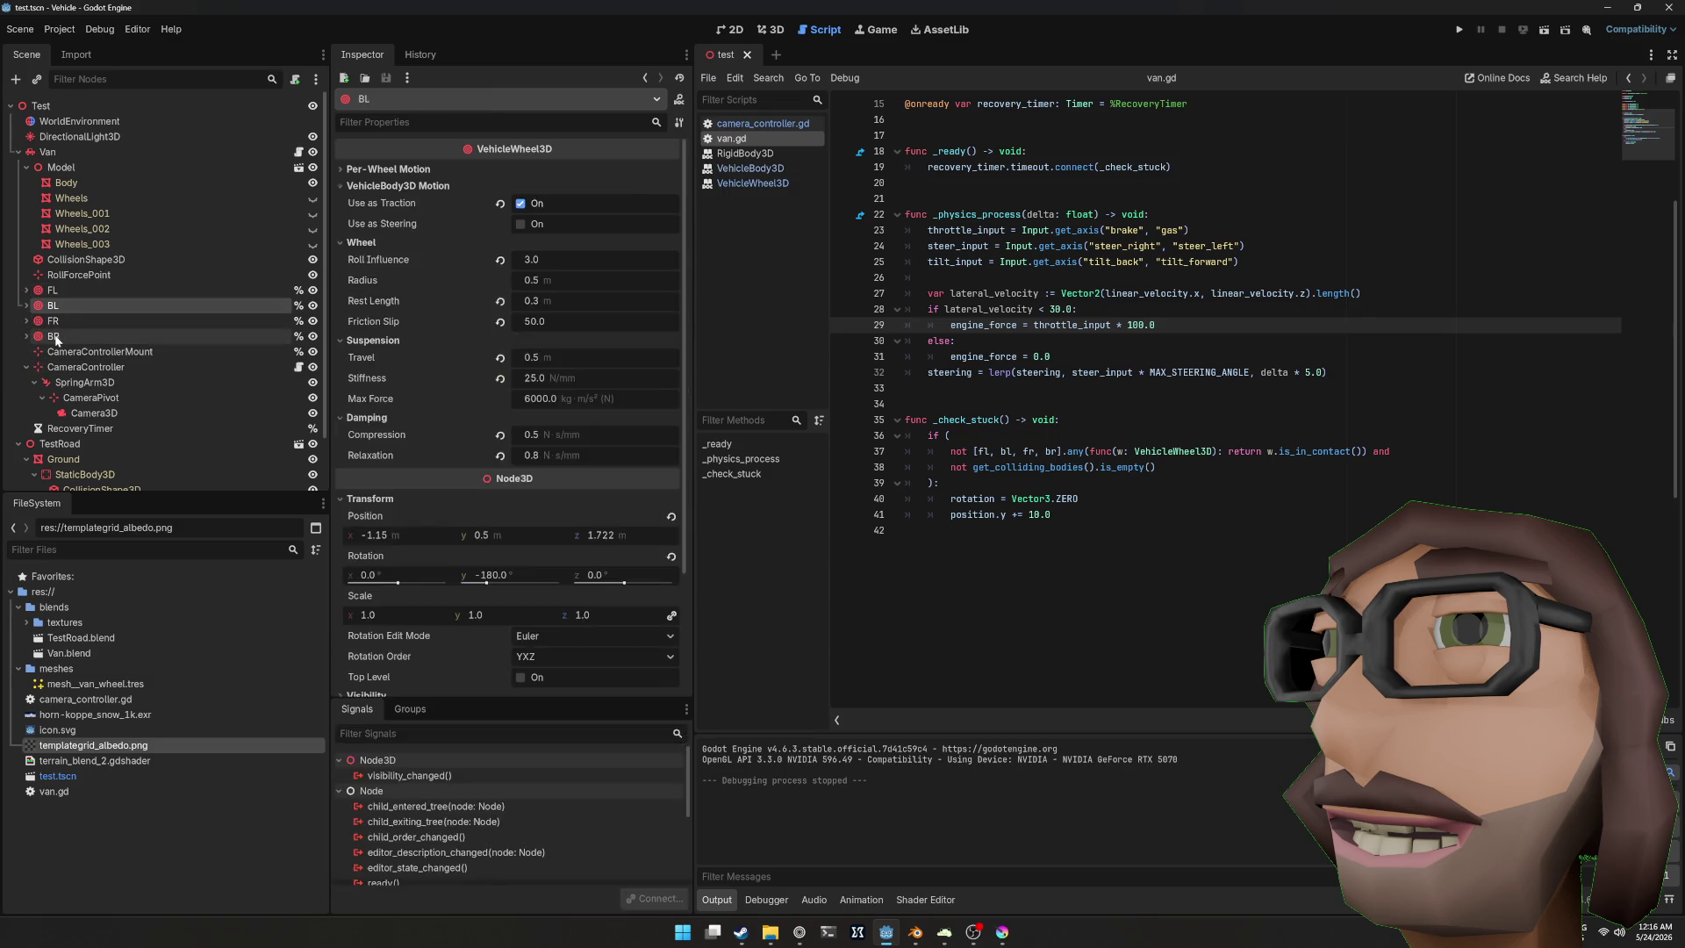
ctrl+click(53, 336)
click(382, 201)
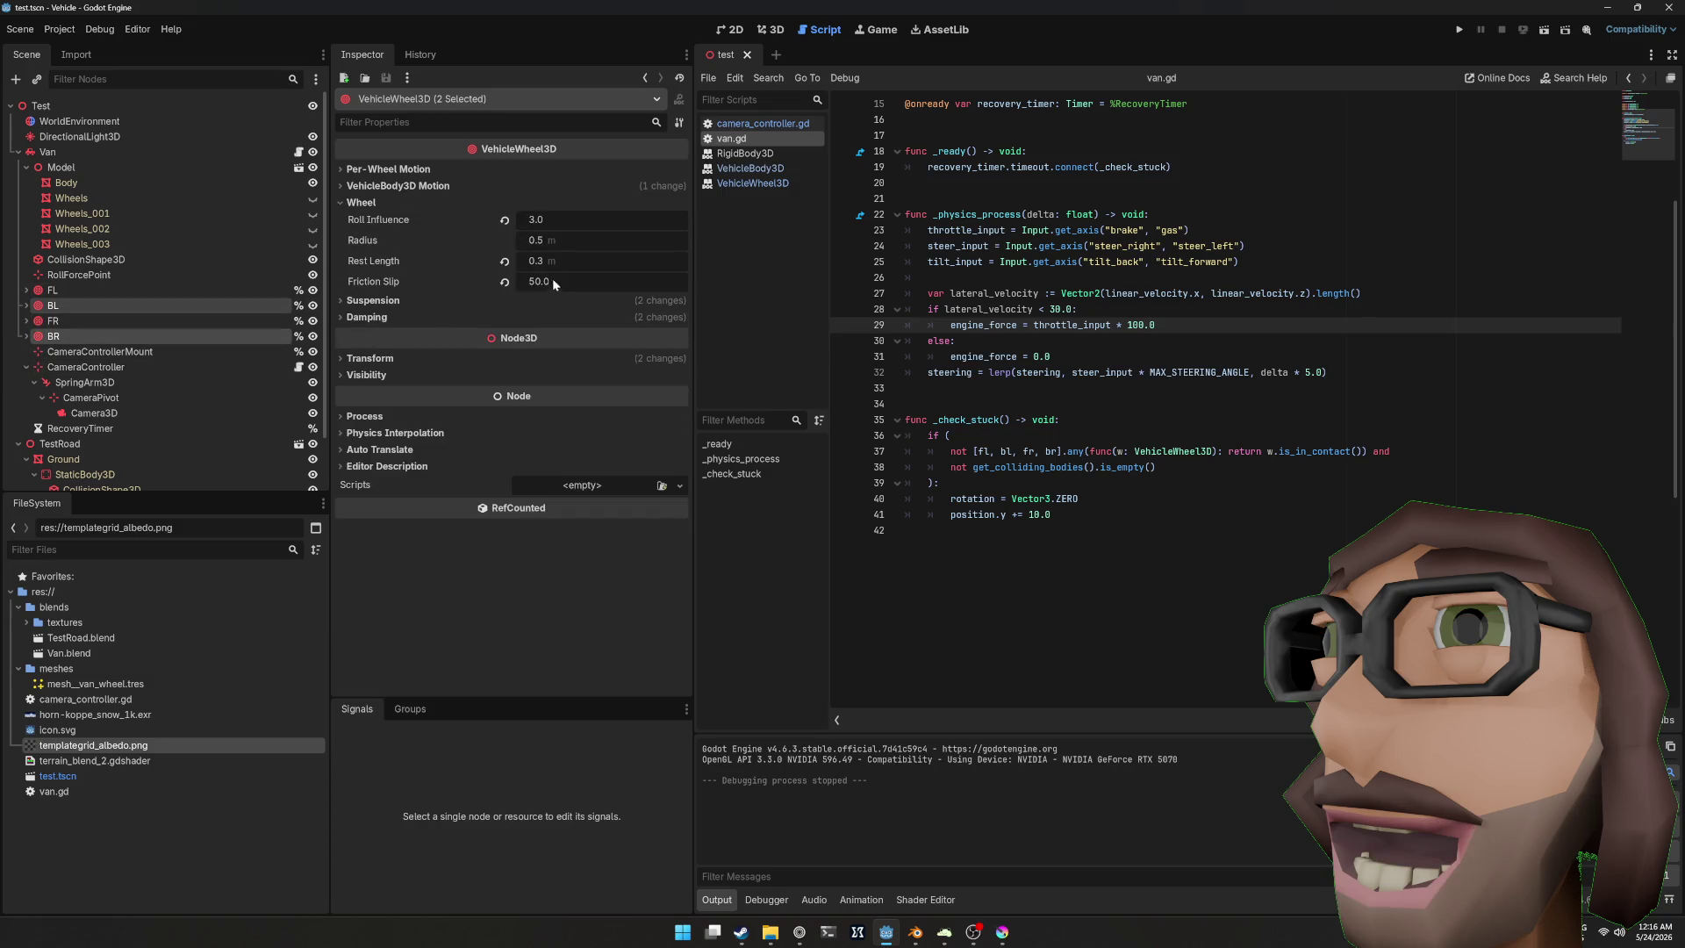
click(551, 281)
text(35)
key(Return)
key(F5)
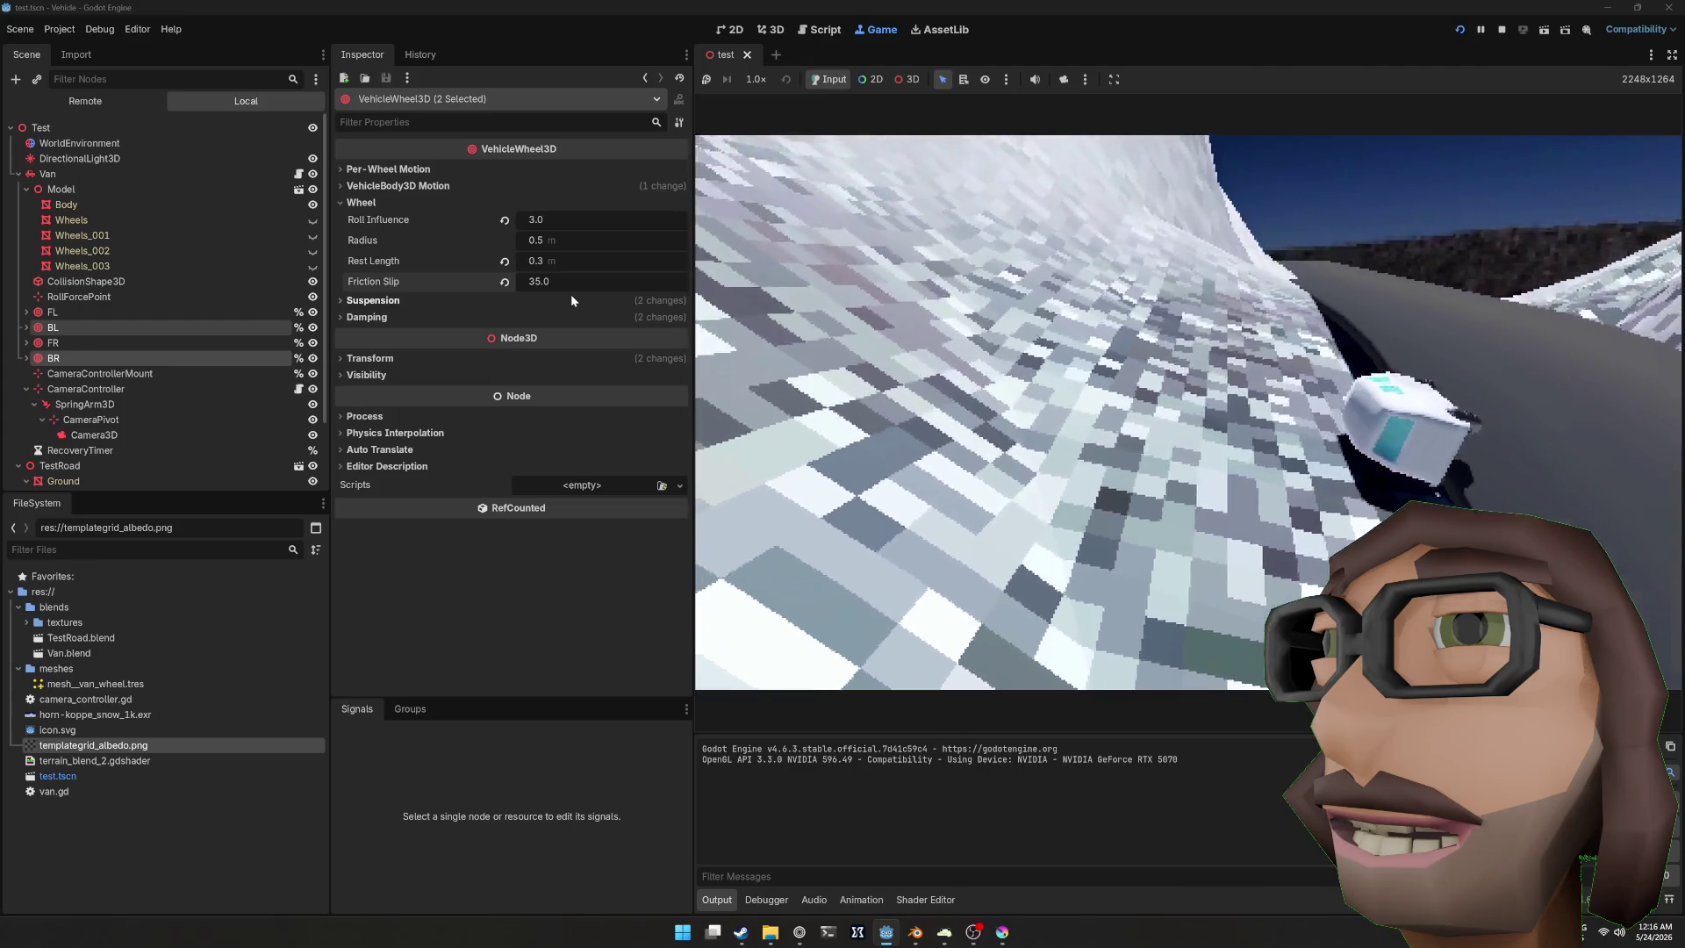
key(F5)
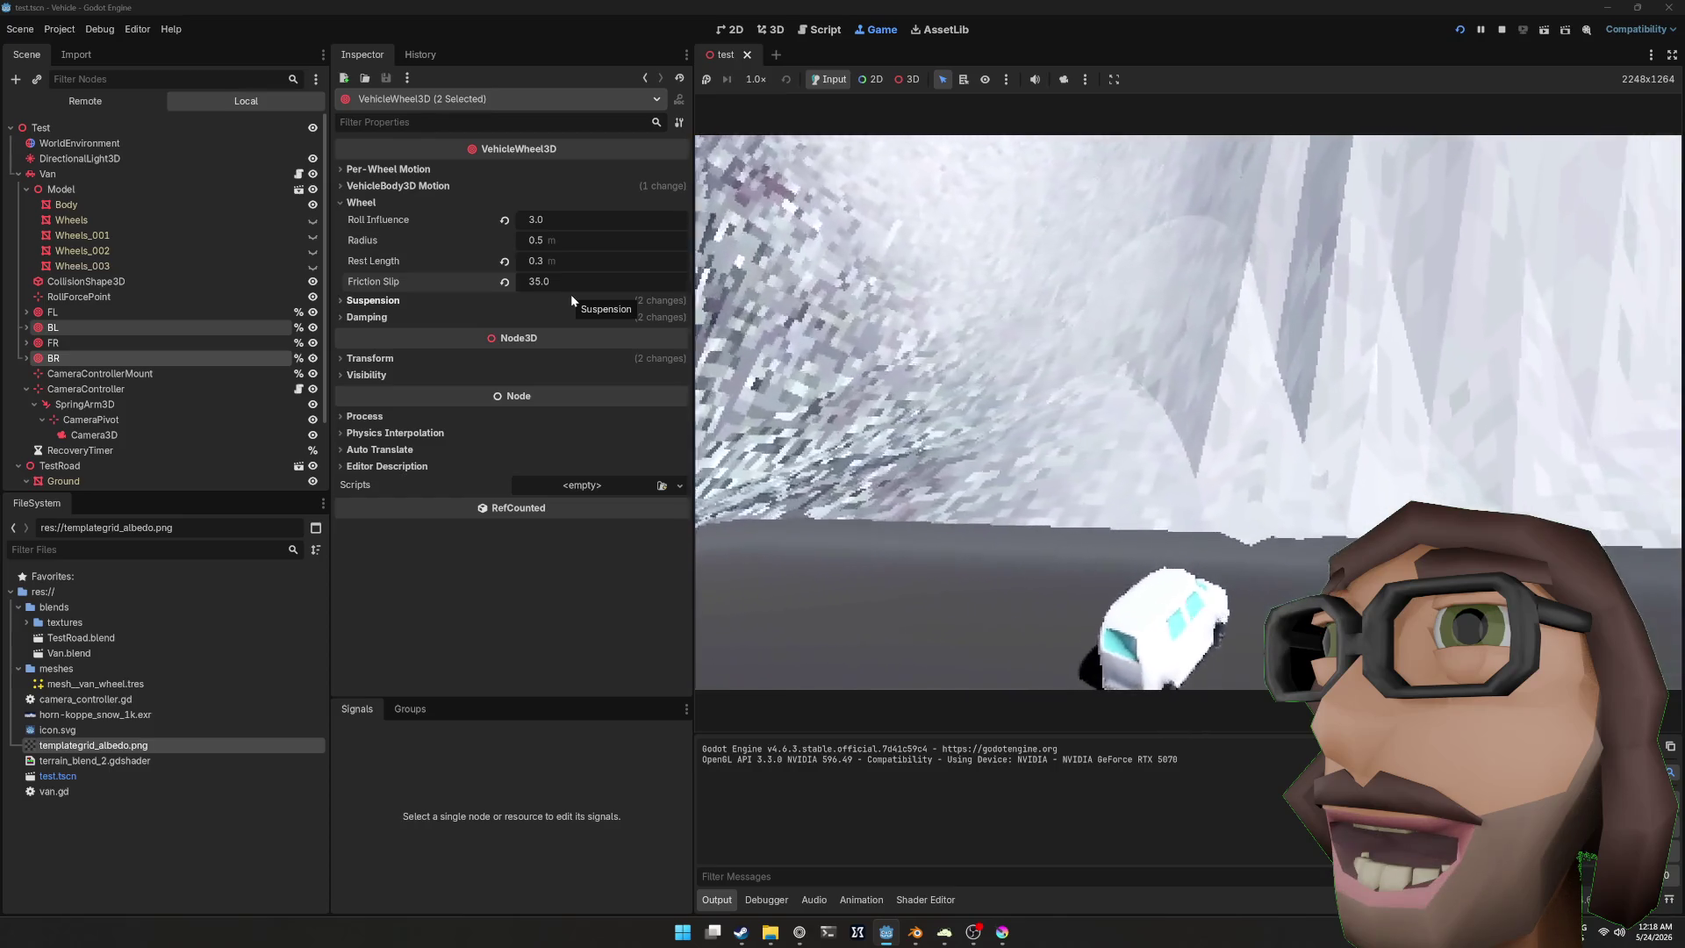
Step: Stop the running game after driving into the snowy gorge
key(F8)
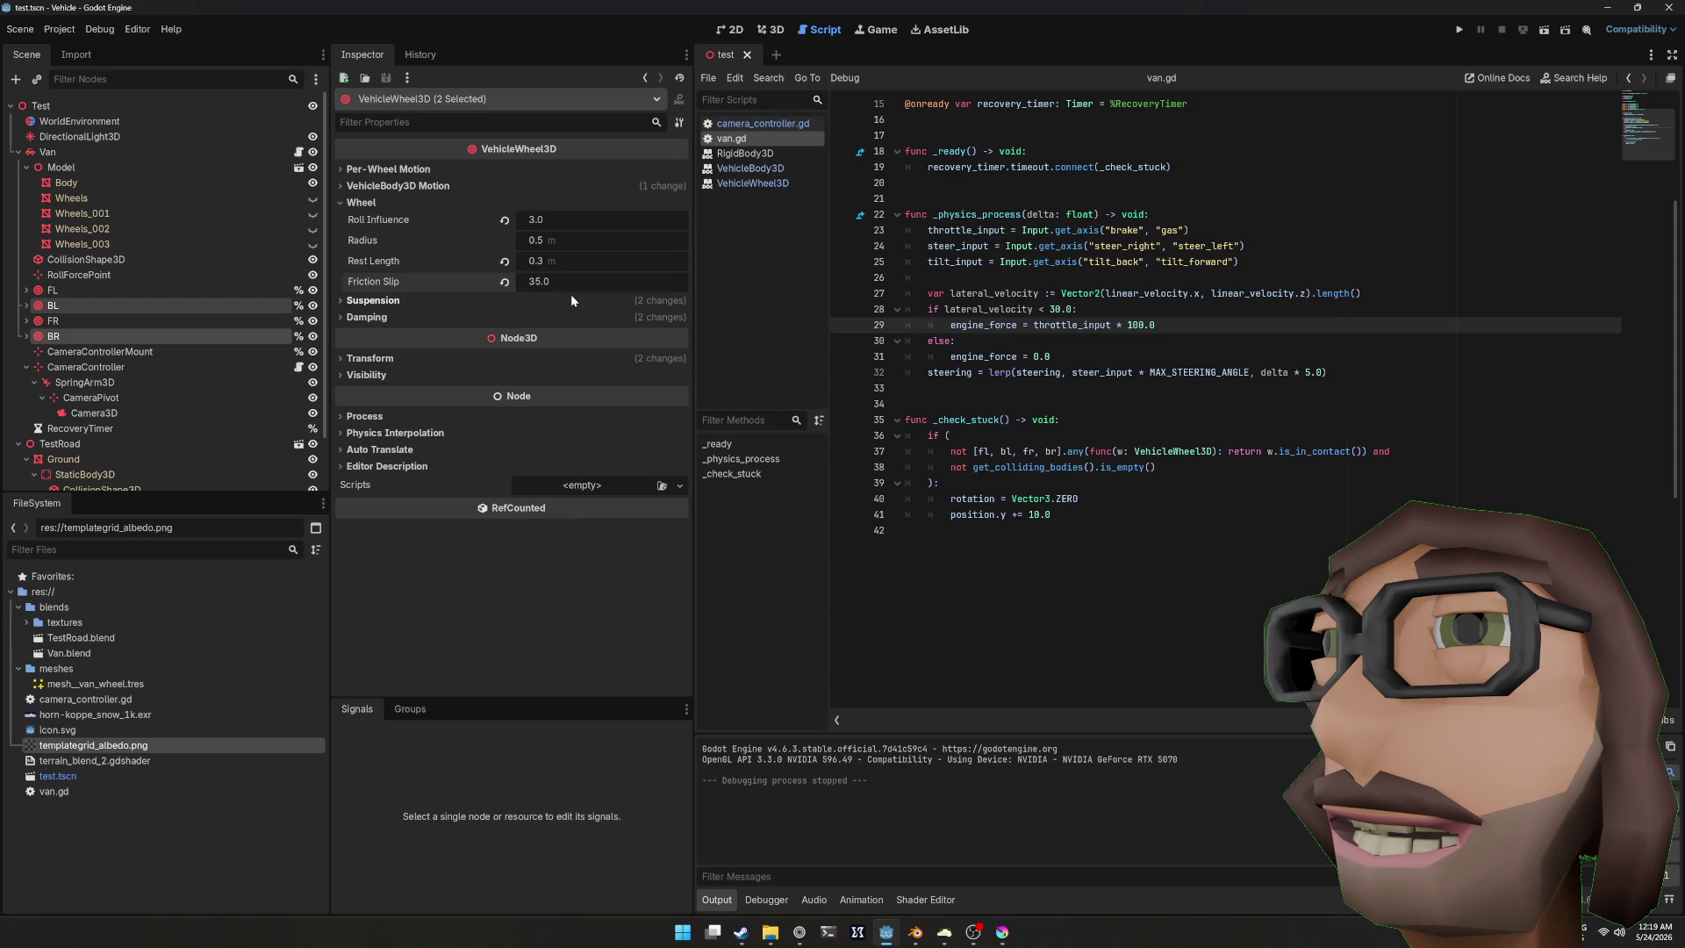
Step: Create a new scene with a Node3D root named Overdoor
click(776, 55)
click(248, 144)
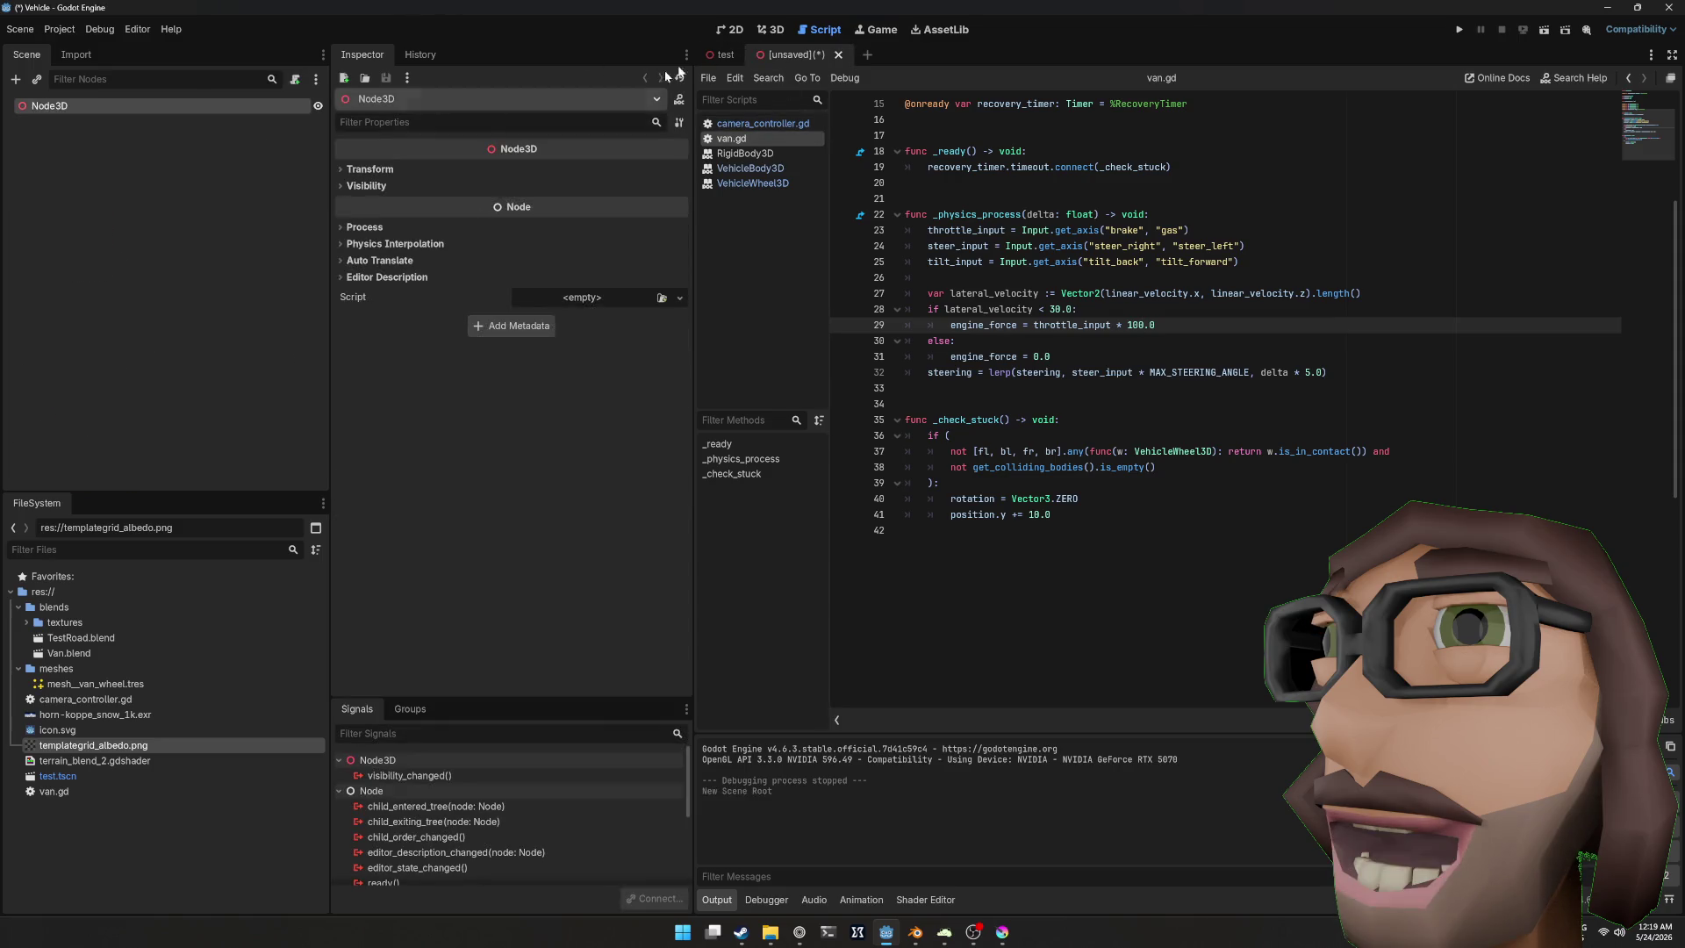
click(770, 29)
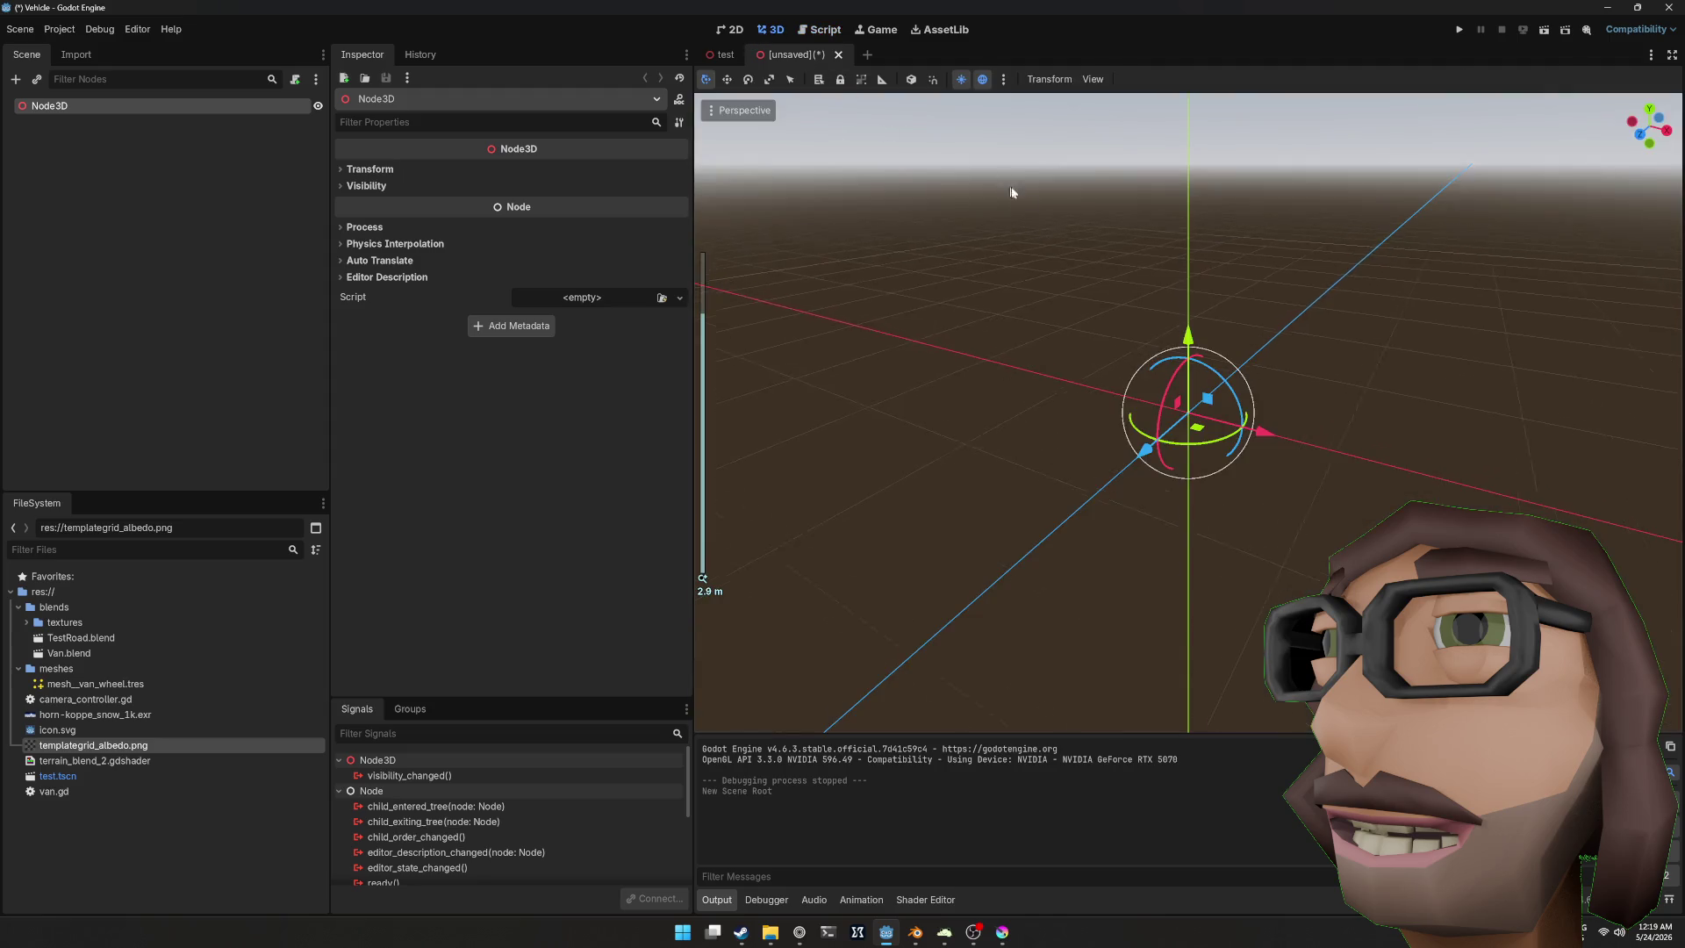
double_click(155, 105)
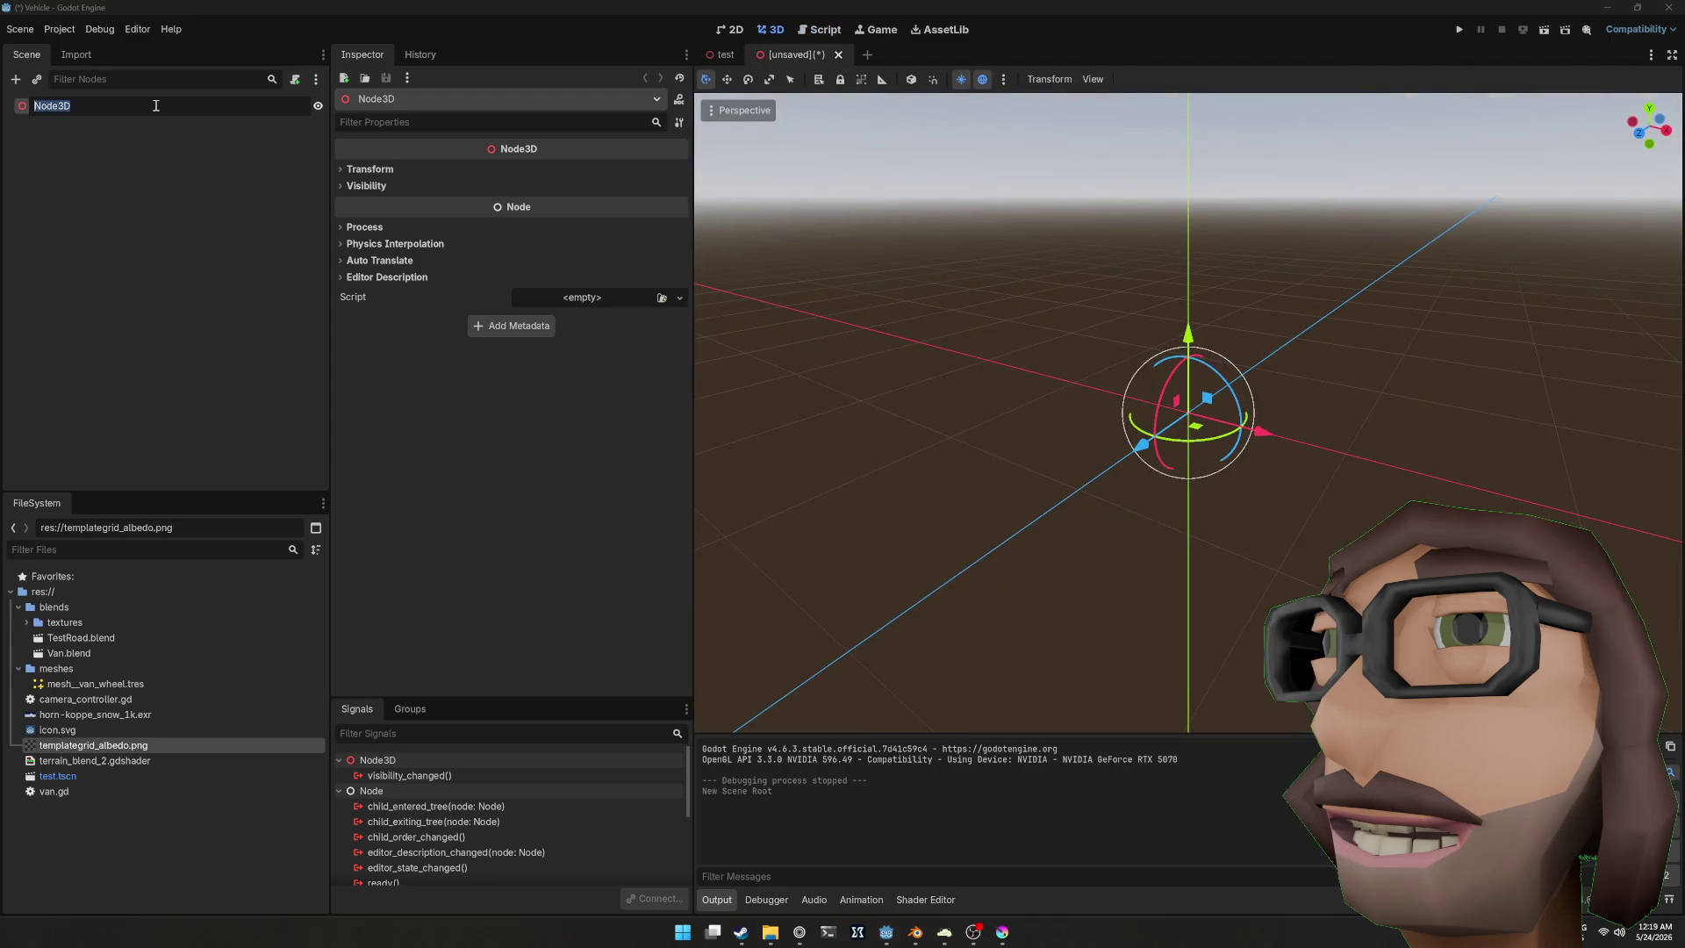
text(Overdoor)
key(Return)
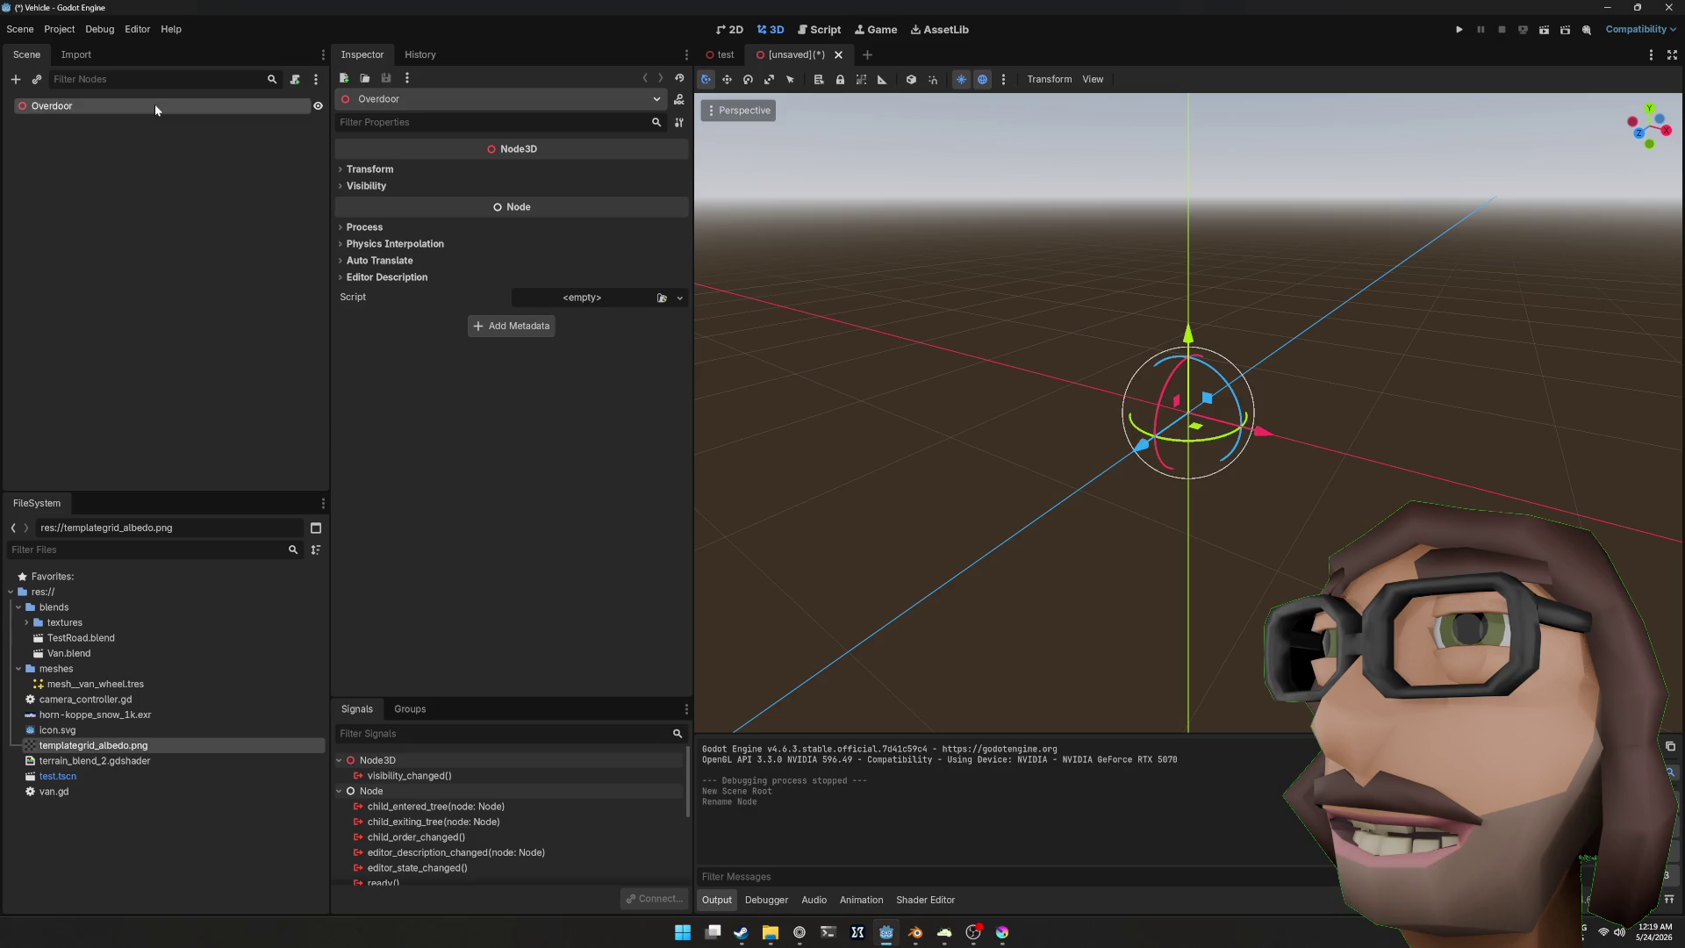
Step: Change the Overdoor node's type to Path3D
right_click(95, 105)
click(154, 239)
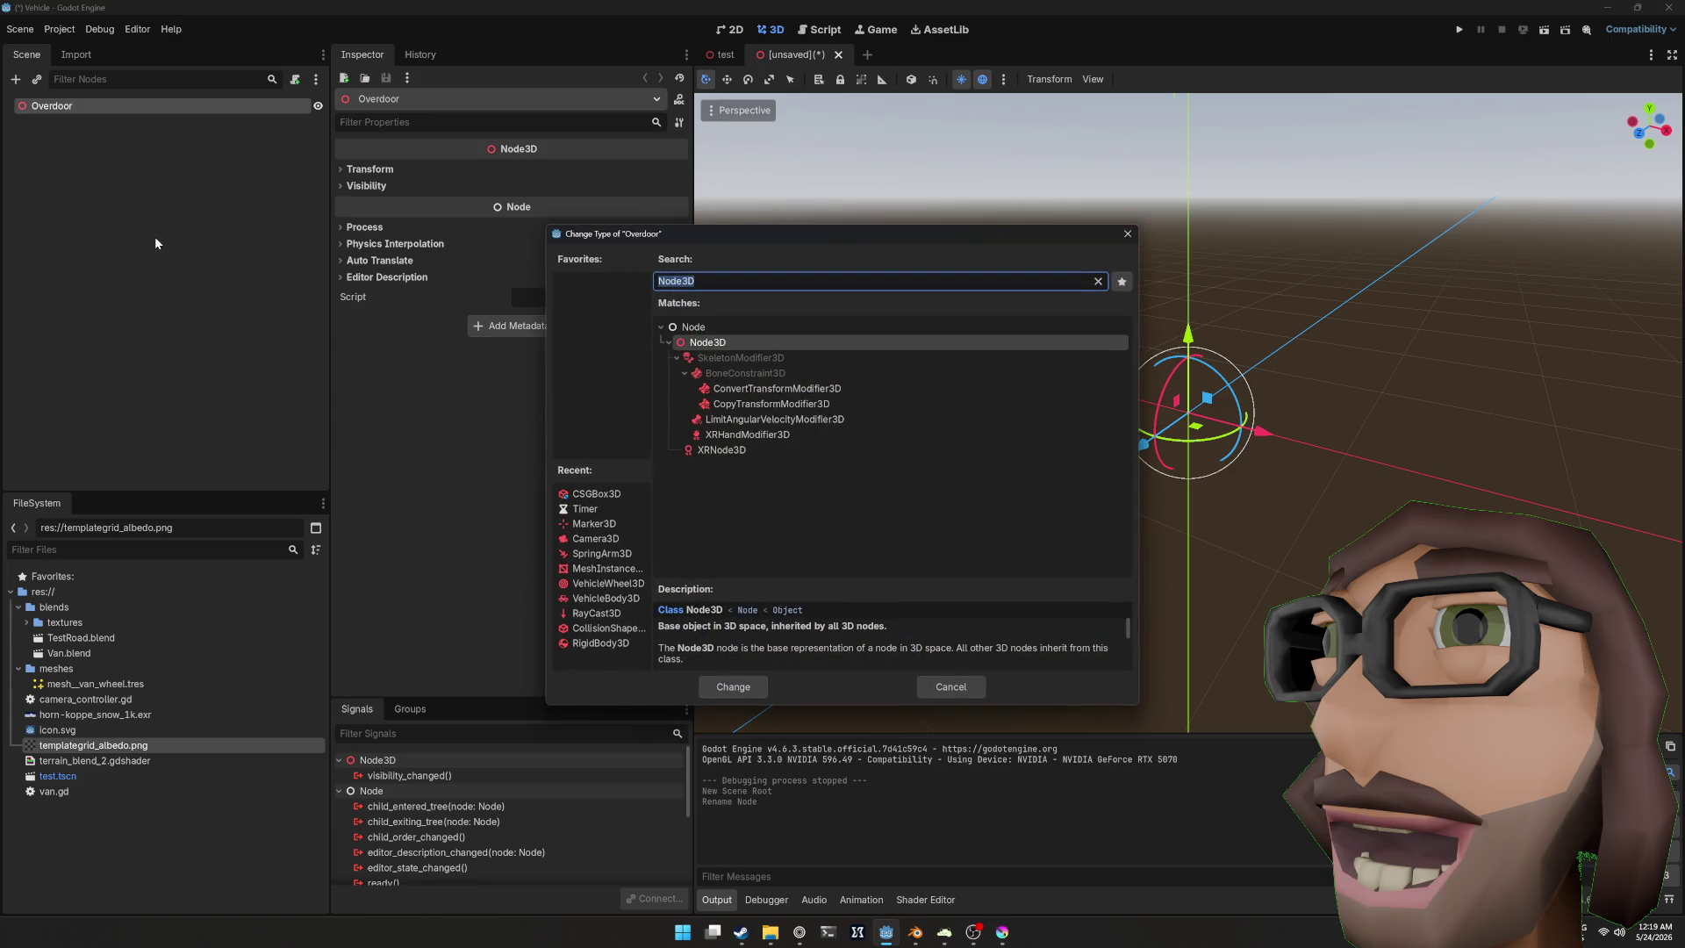
text(path)
key(Return)
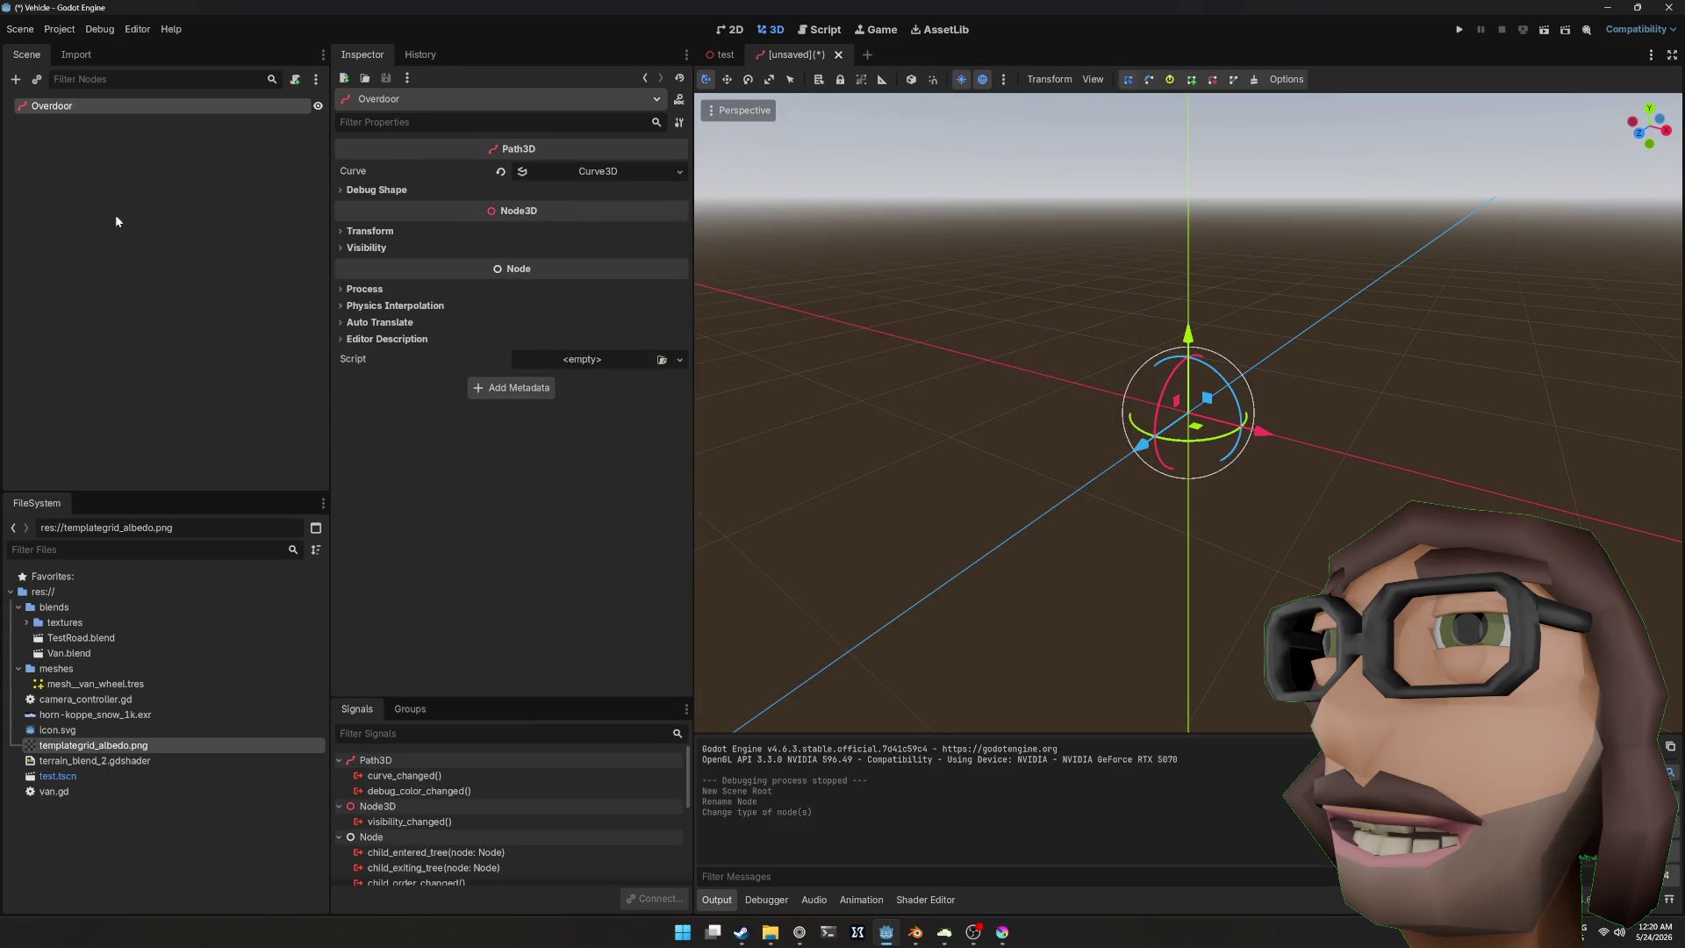
mouse_move(1174, 328)
mouse_down()
mouse_move(1101, 314)
mouse_move(1079, 368)
mouse_up()
Step: Add two points to the Overdoor path's Curve3D
click(445, 191)
click(579, 186)
click(576, 176)
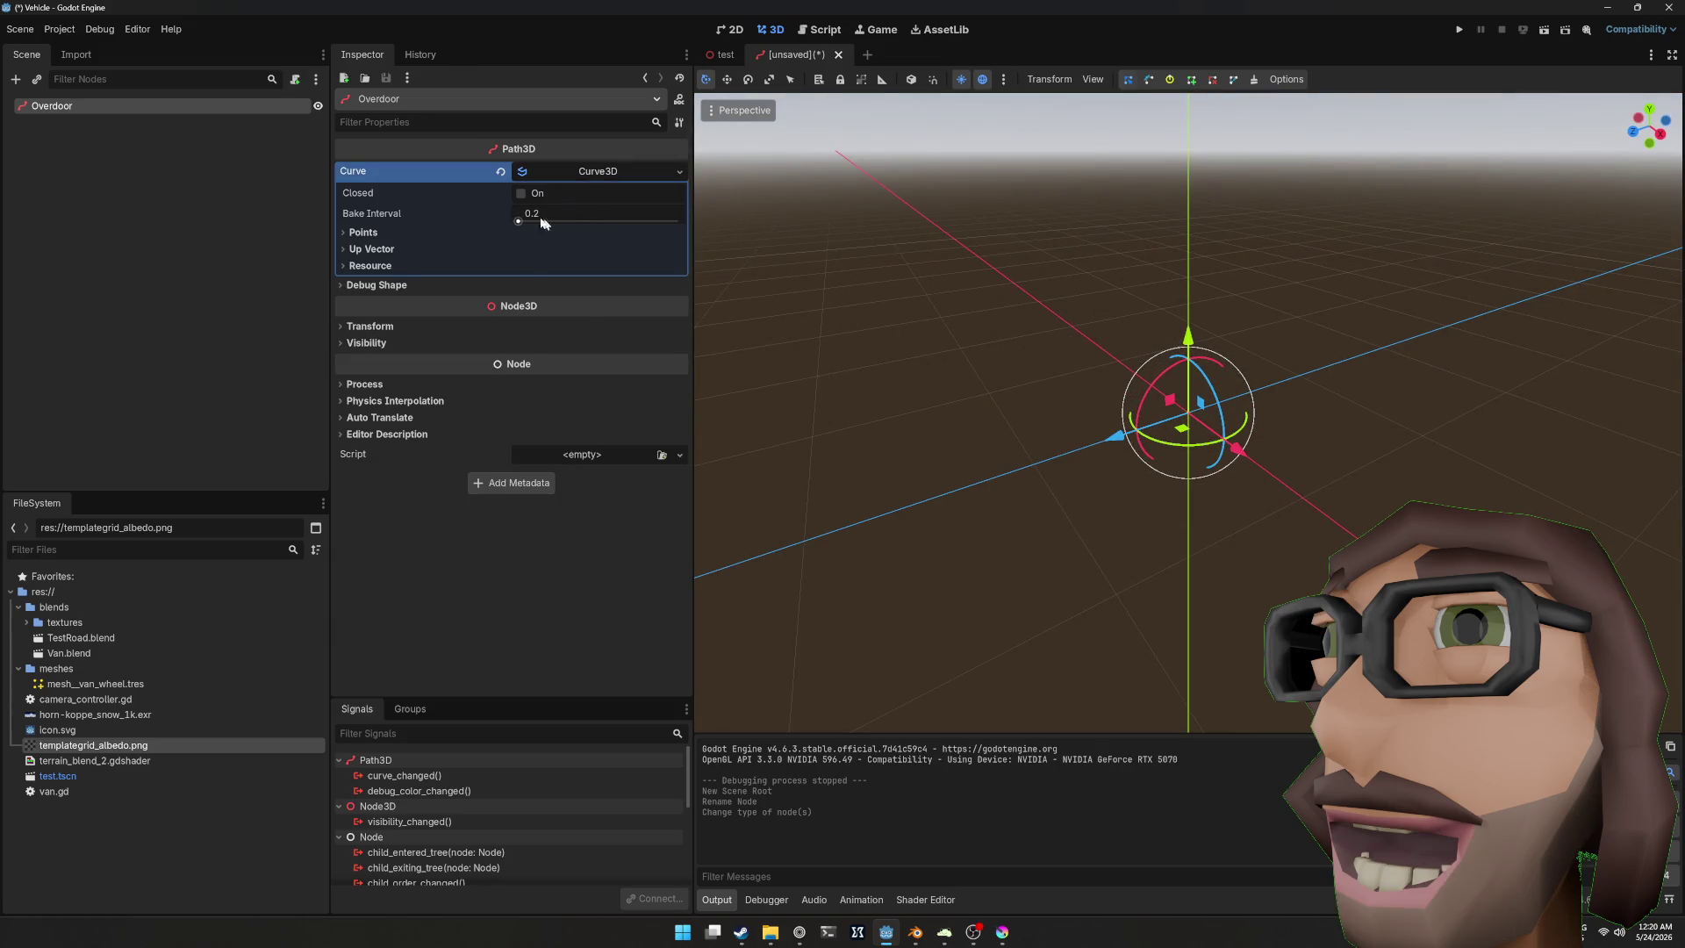
click(361, 231)
click(488, 254)
click(518, 321)
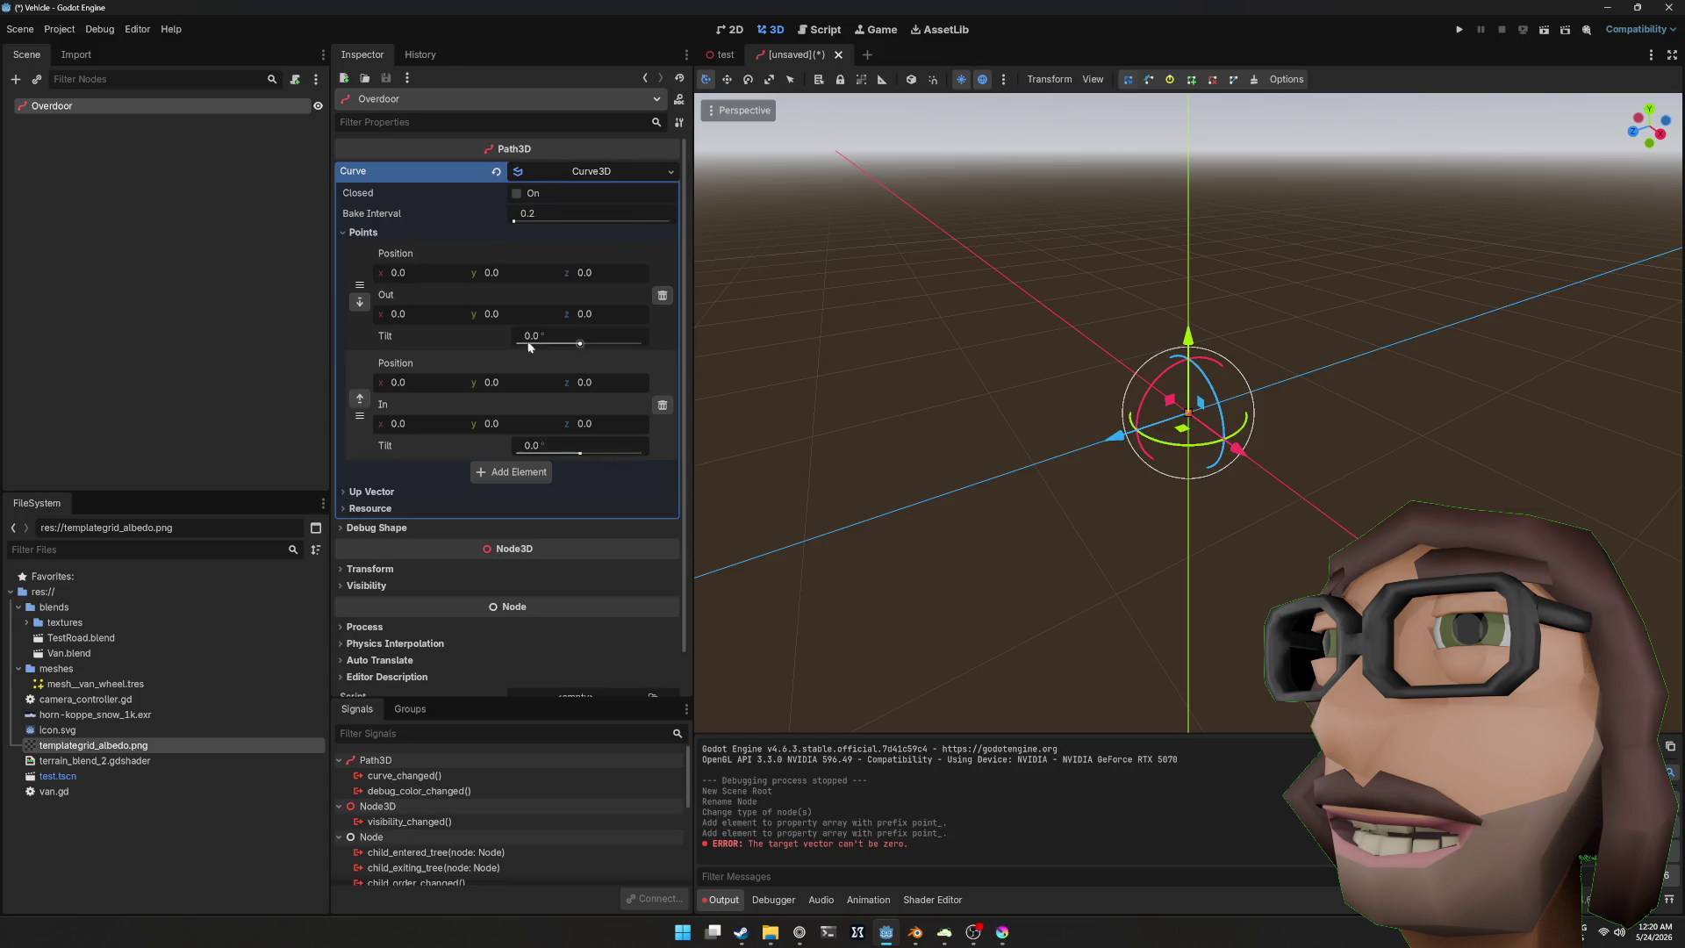
Step: Move the curve's second point to y 3, z 3
mouse_move(992, 386)
mouse_down()
mouse_move(981, 344)
mouse_move(963, 364)
mouse_move(1203, 405)
mouse_up()
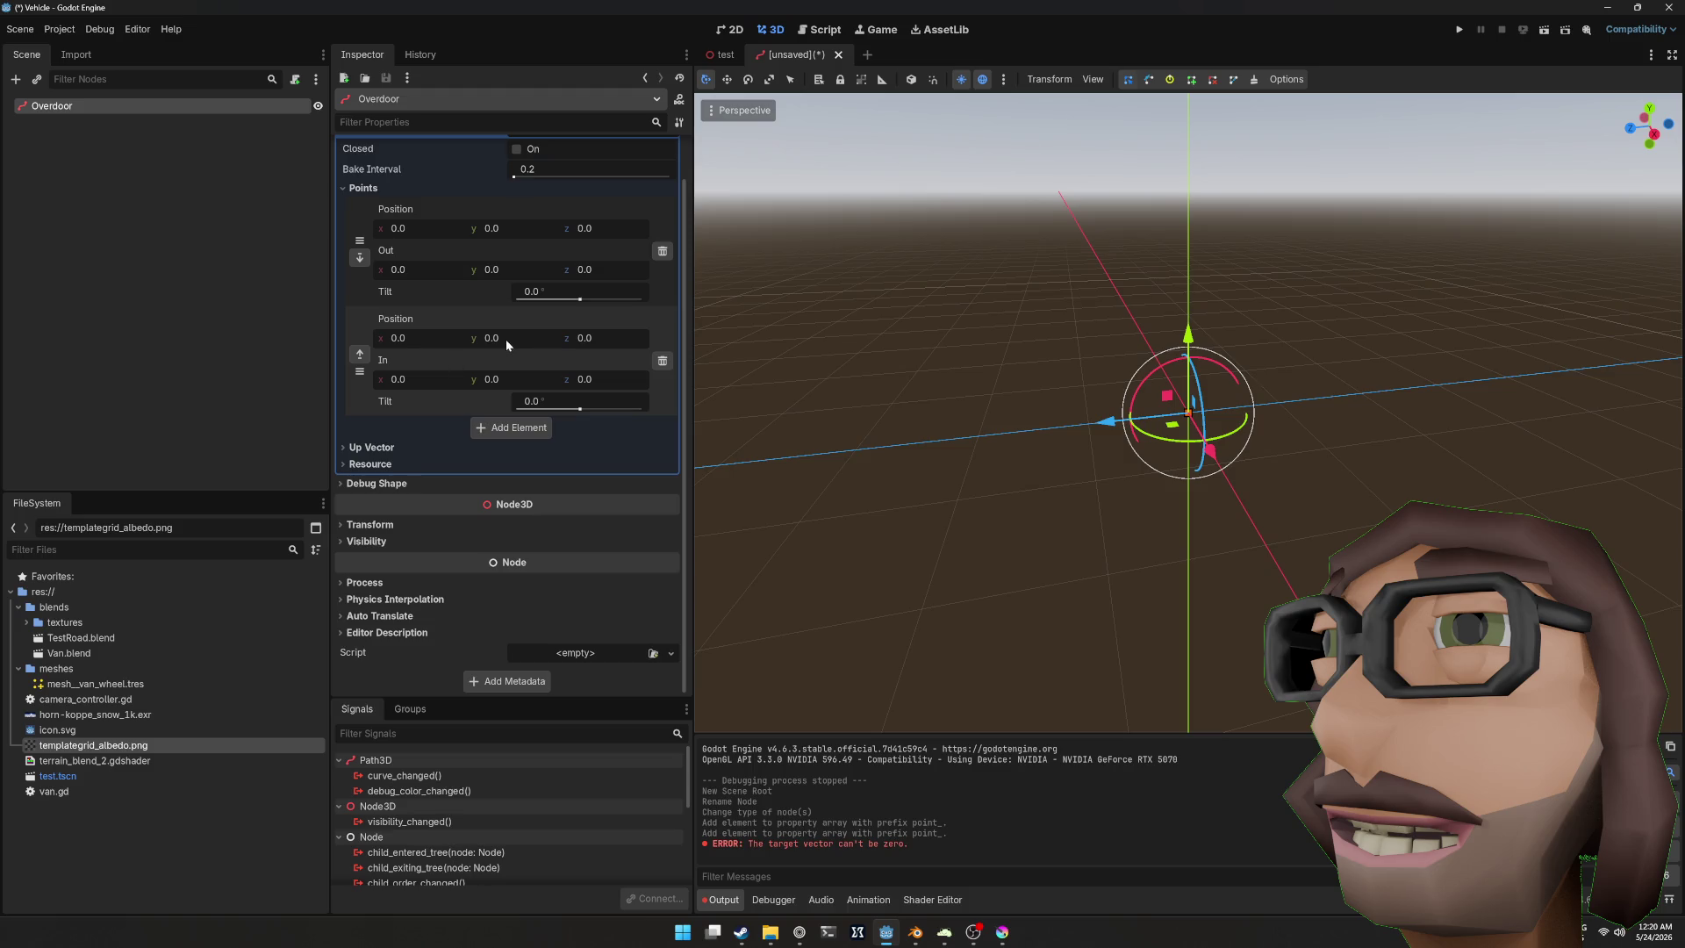
mouse_move(595, 339)
mouse_down()
mouse_move(561, 340)
mouse_move(650, 343)
mouse_move(596, 345)
mouse_up()
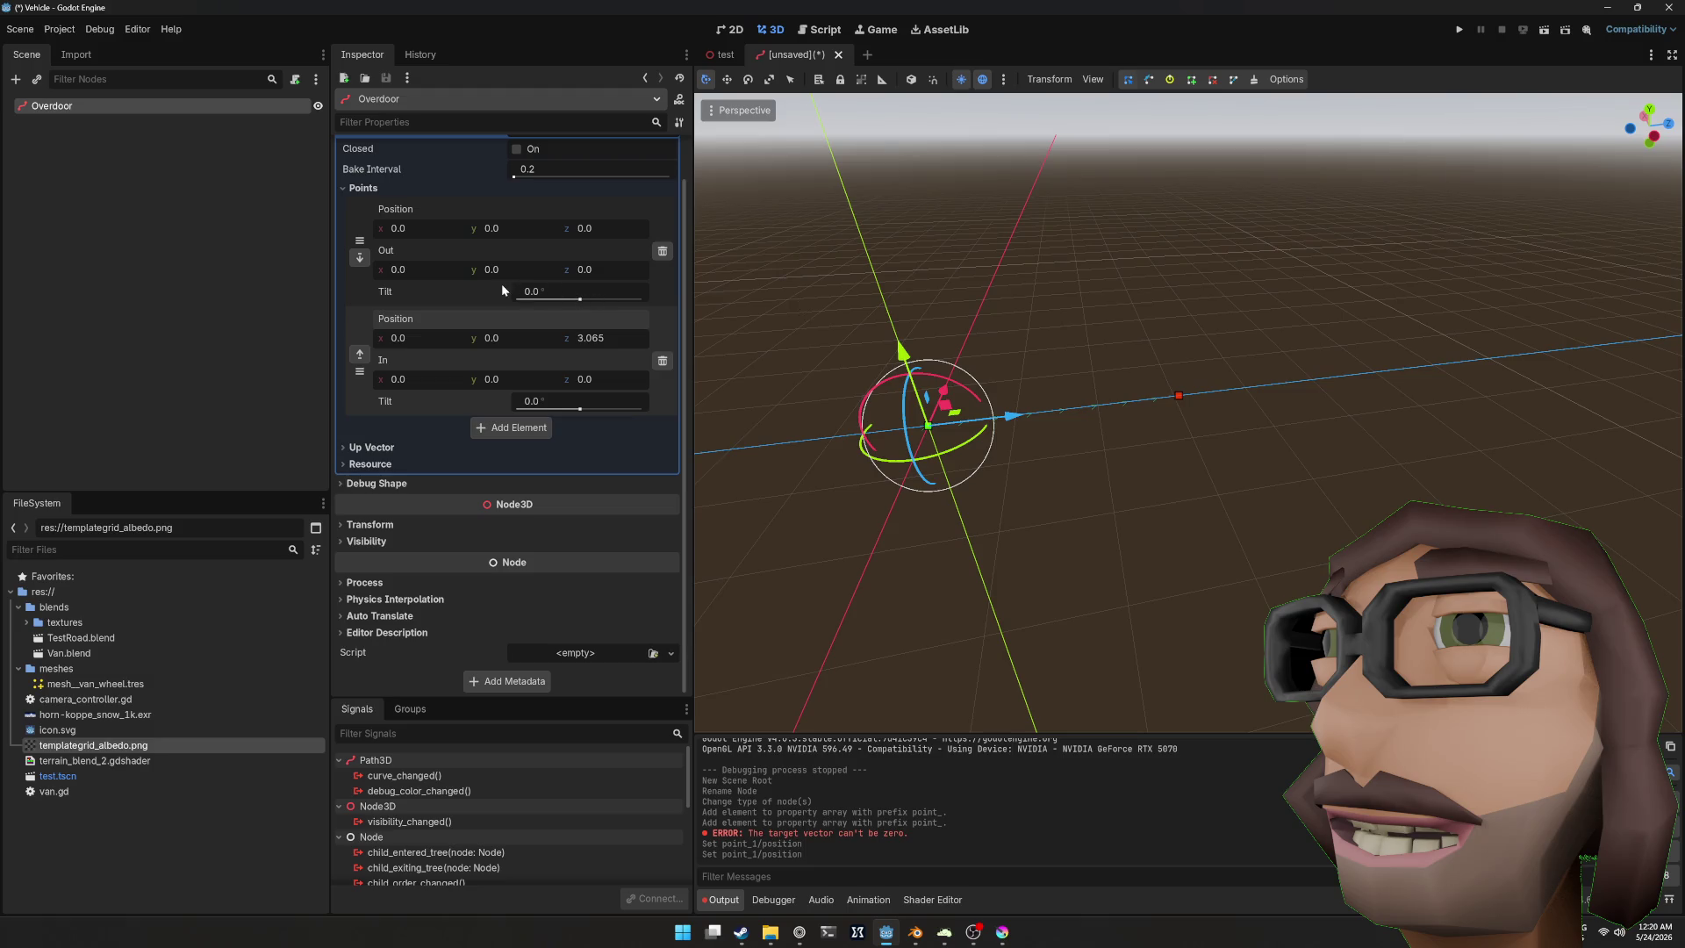
drag(500, 342, 570, 342)
scroll(771, 345, down, 3)
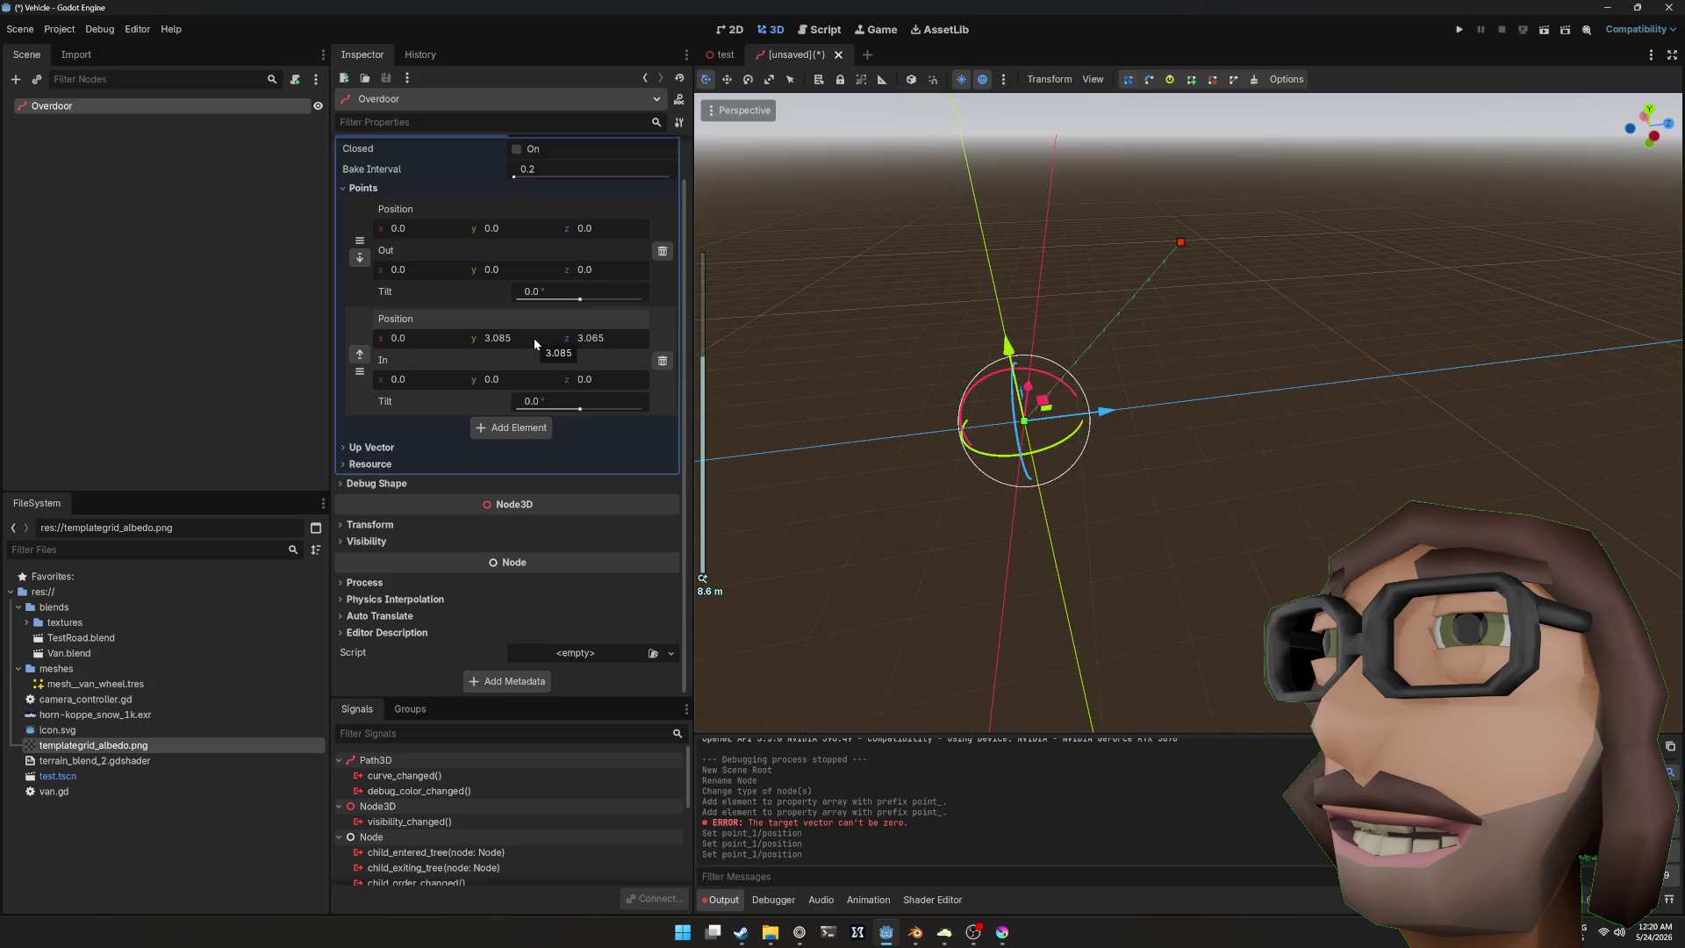
click(533, 338)
text(3)
click(562, 338)
text(33.0)
key(BackSpace)
key(Return)
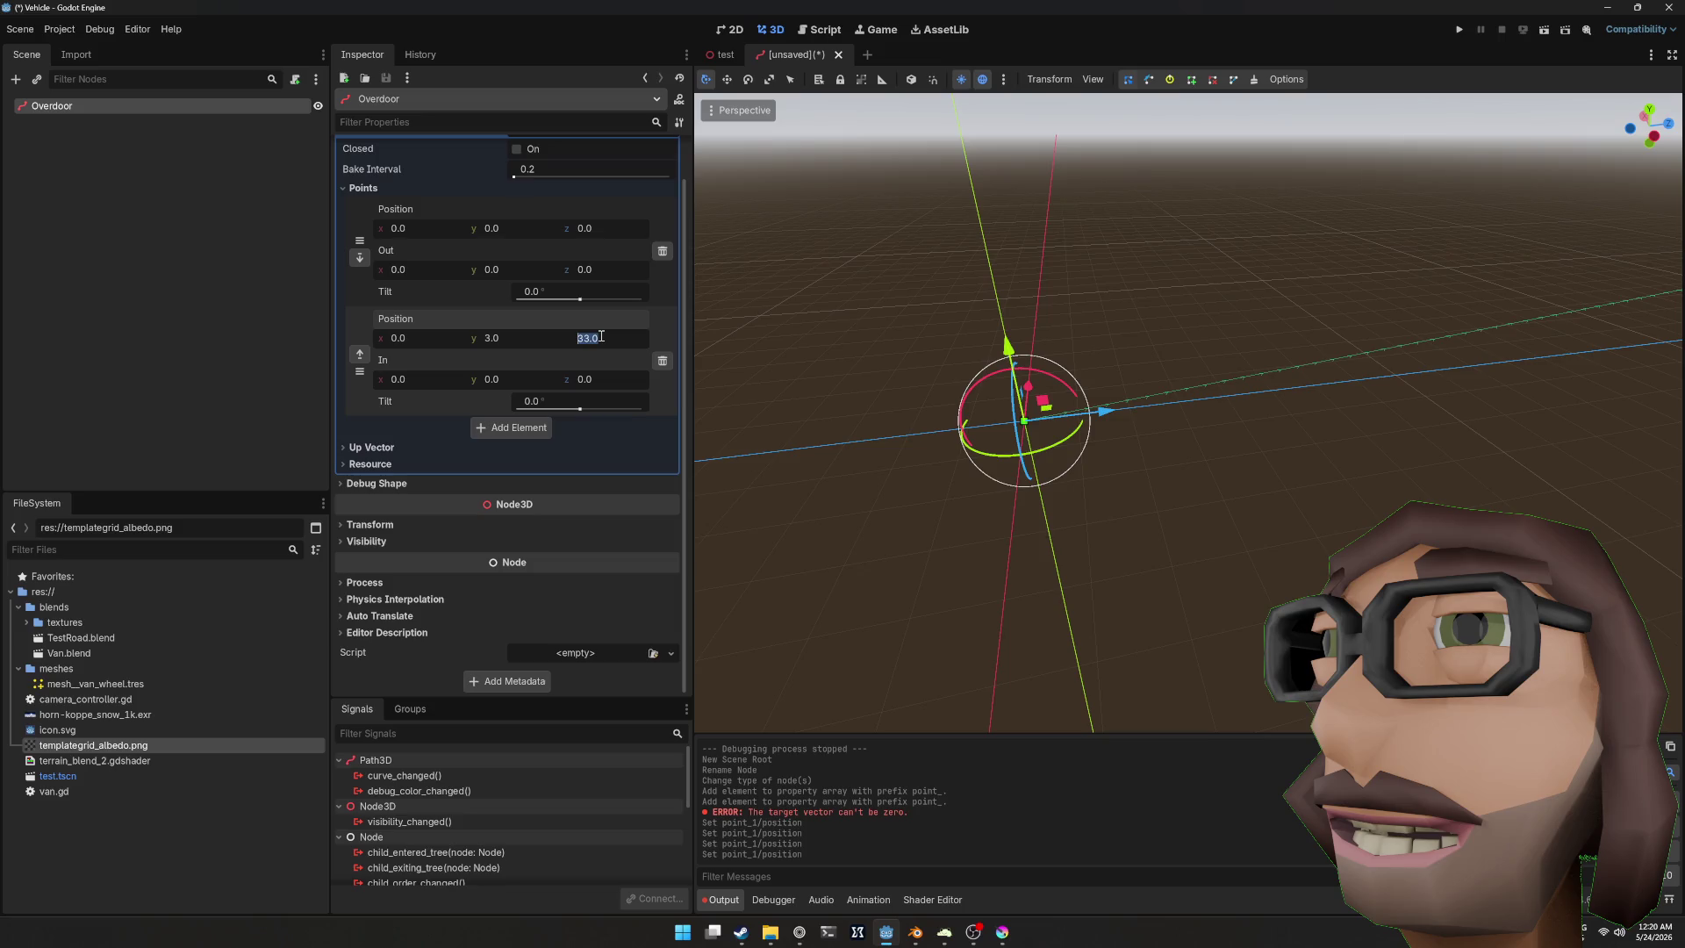
Step: Set point 1's In handle y to 0 and point 0's Out handle y to 3
mouse_move(771, 392)
mouse_down()
mouse_move(1188, 316)
mouse_move(869, 347)
mouse_up()
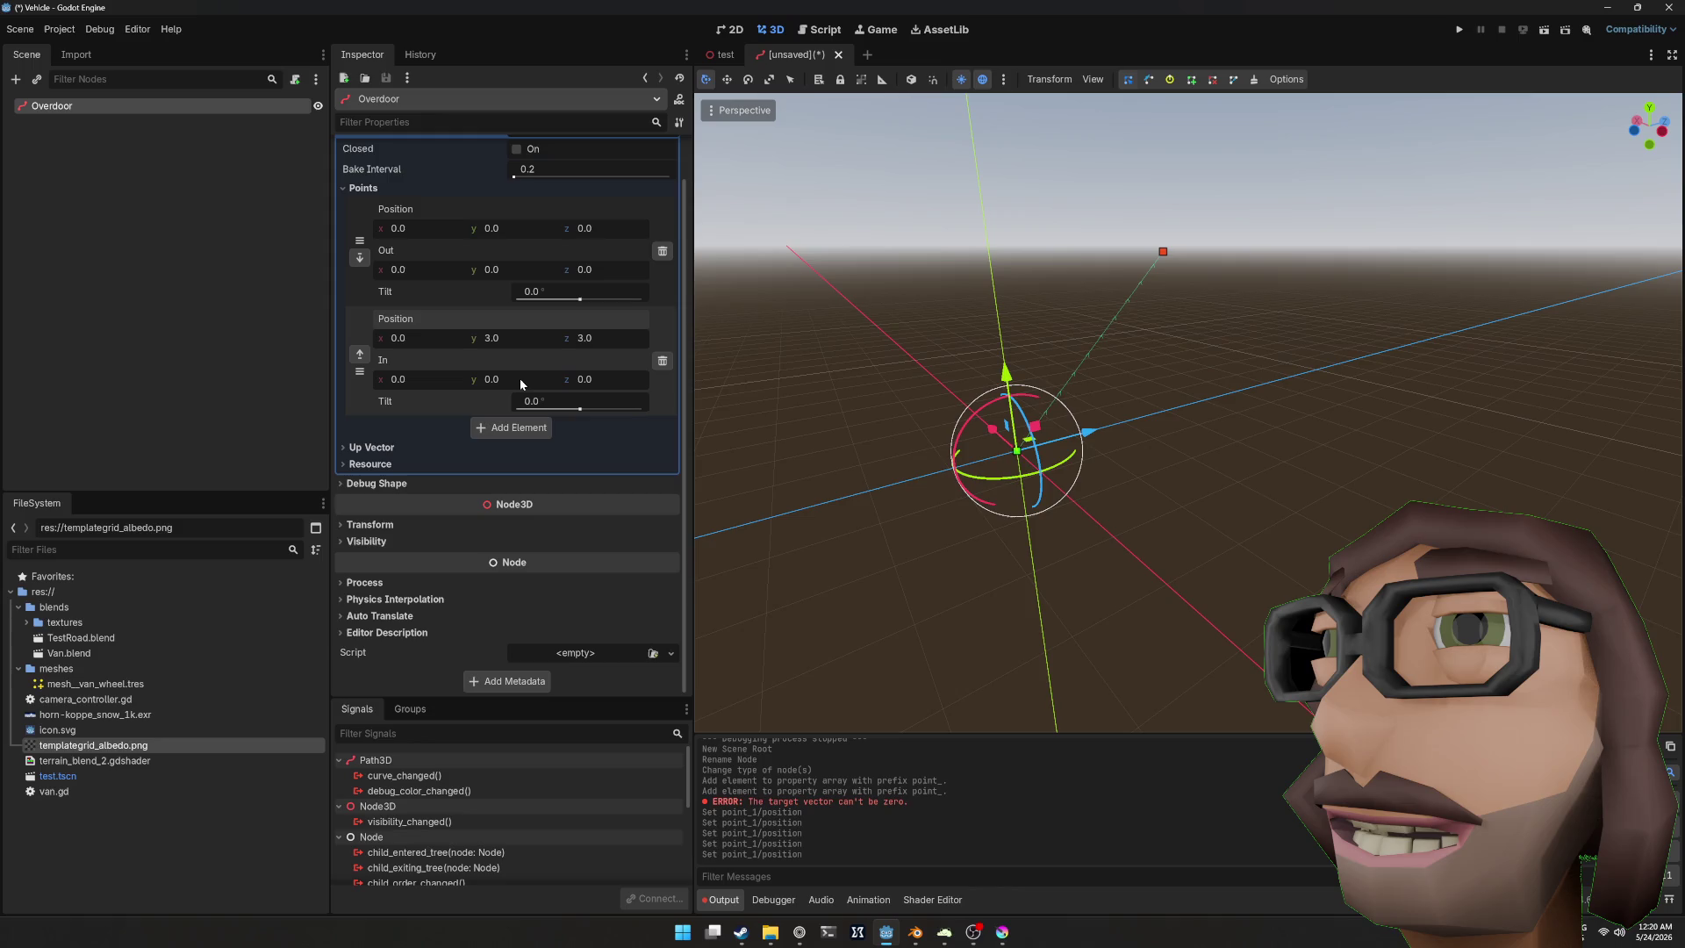
drag(498, 383, 498, 382)
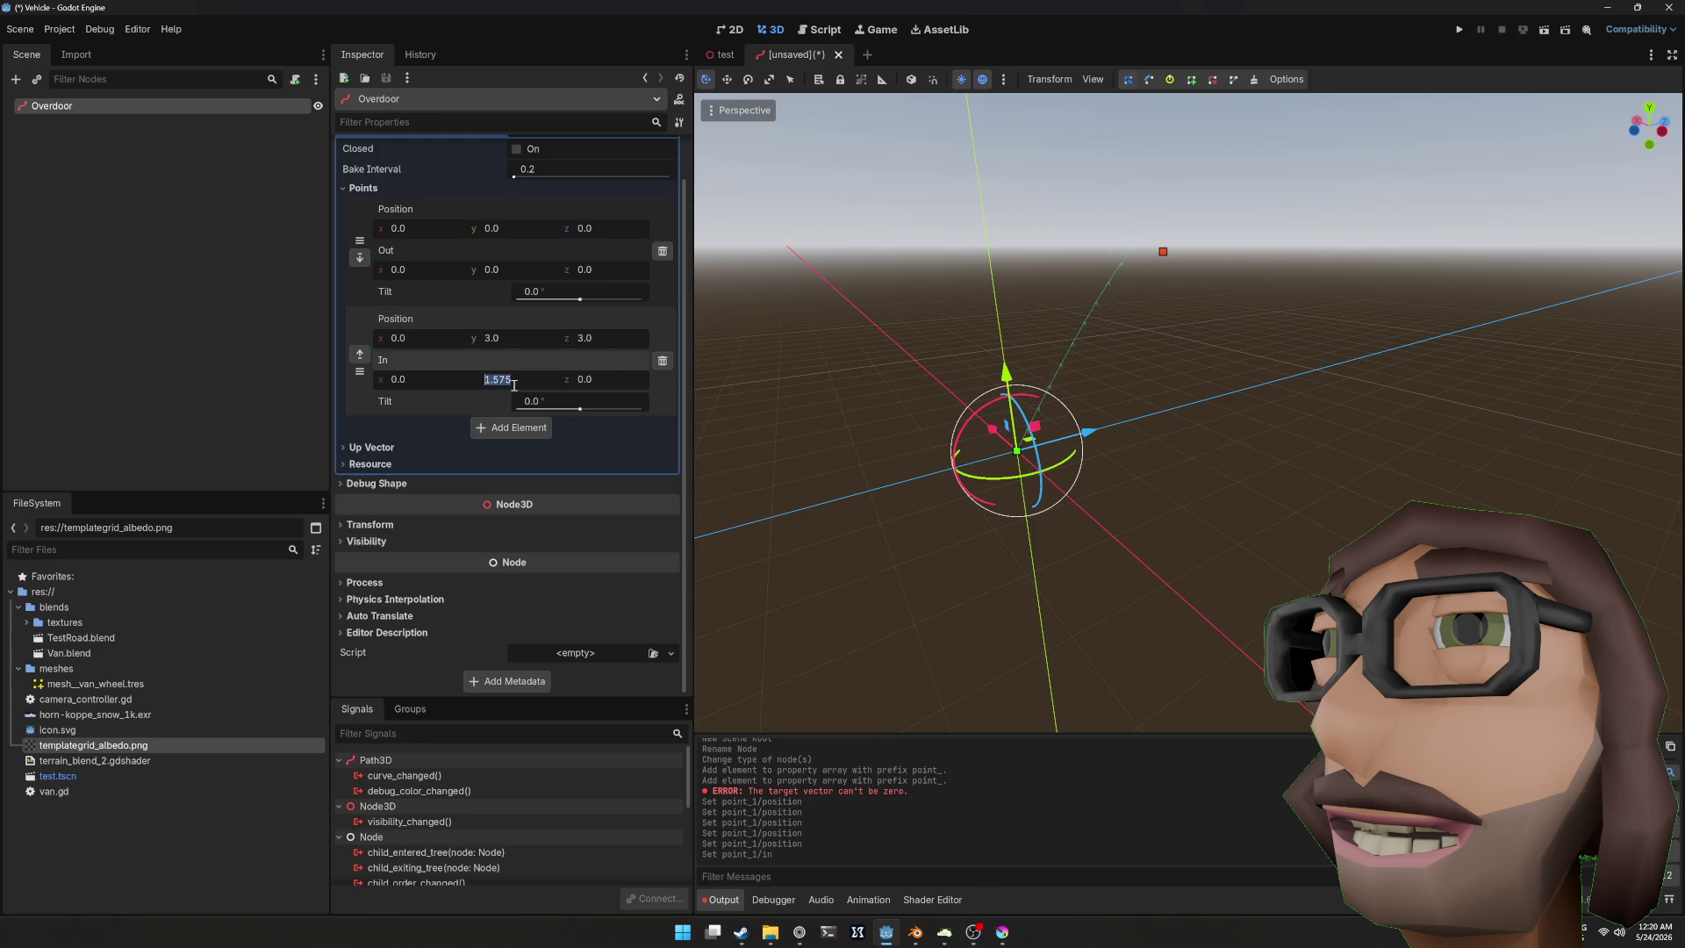
text(0)
key(Return)
drag(508, 268, 508, 268)
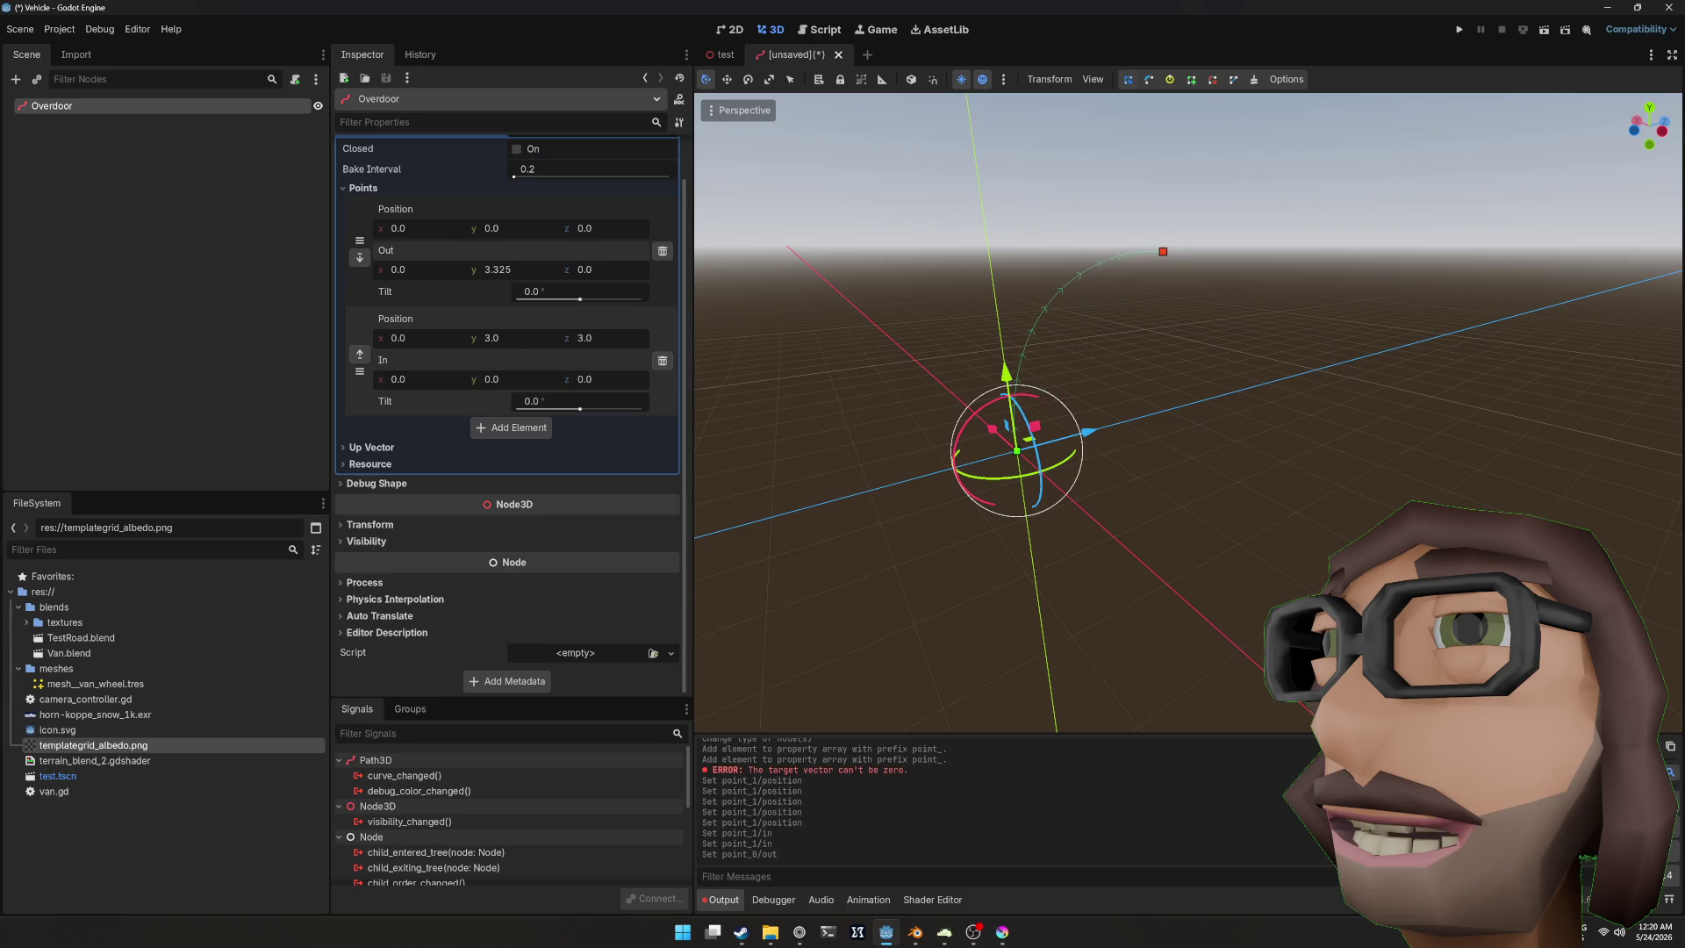
text(3)
key(Return)
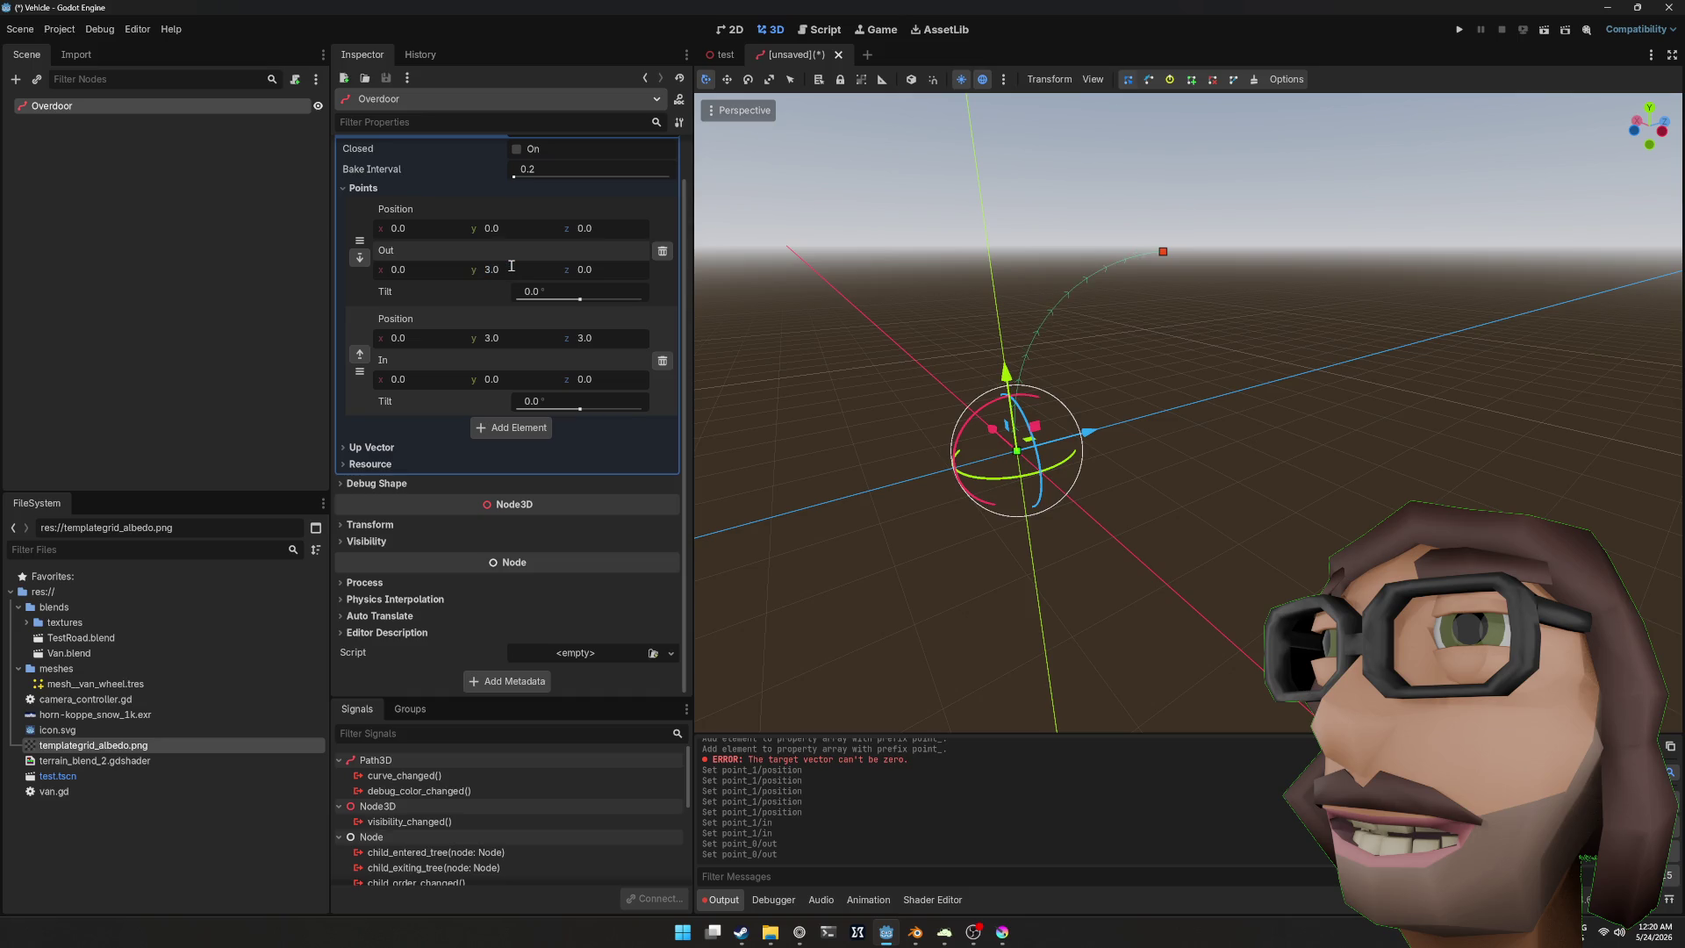
mouse_move(1349, 322)
mouse_down()
mouse_move(1175, 325)
mouse_move(1272, 329)
mouse_move(1225, 339)
mouse_move(1287, 319)
mouse_move(1343, 346)
mouse_move(1219, 365)
mouse_move(1303, 349)
mouse_up()
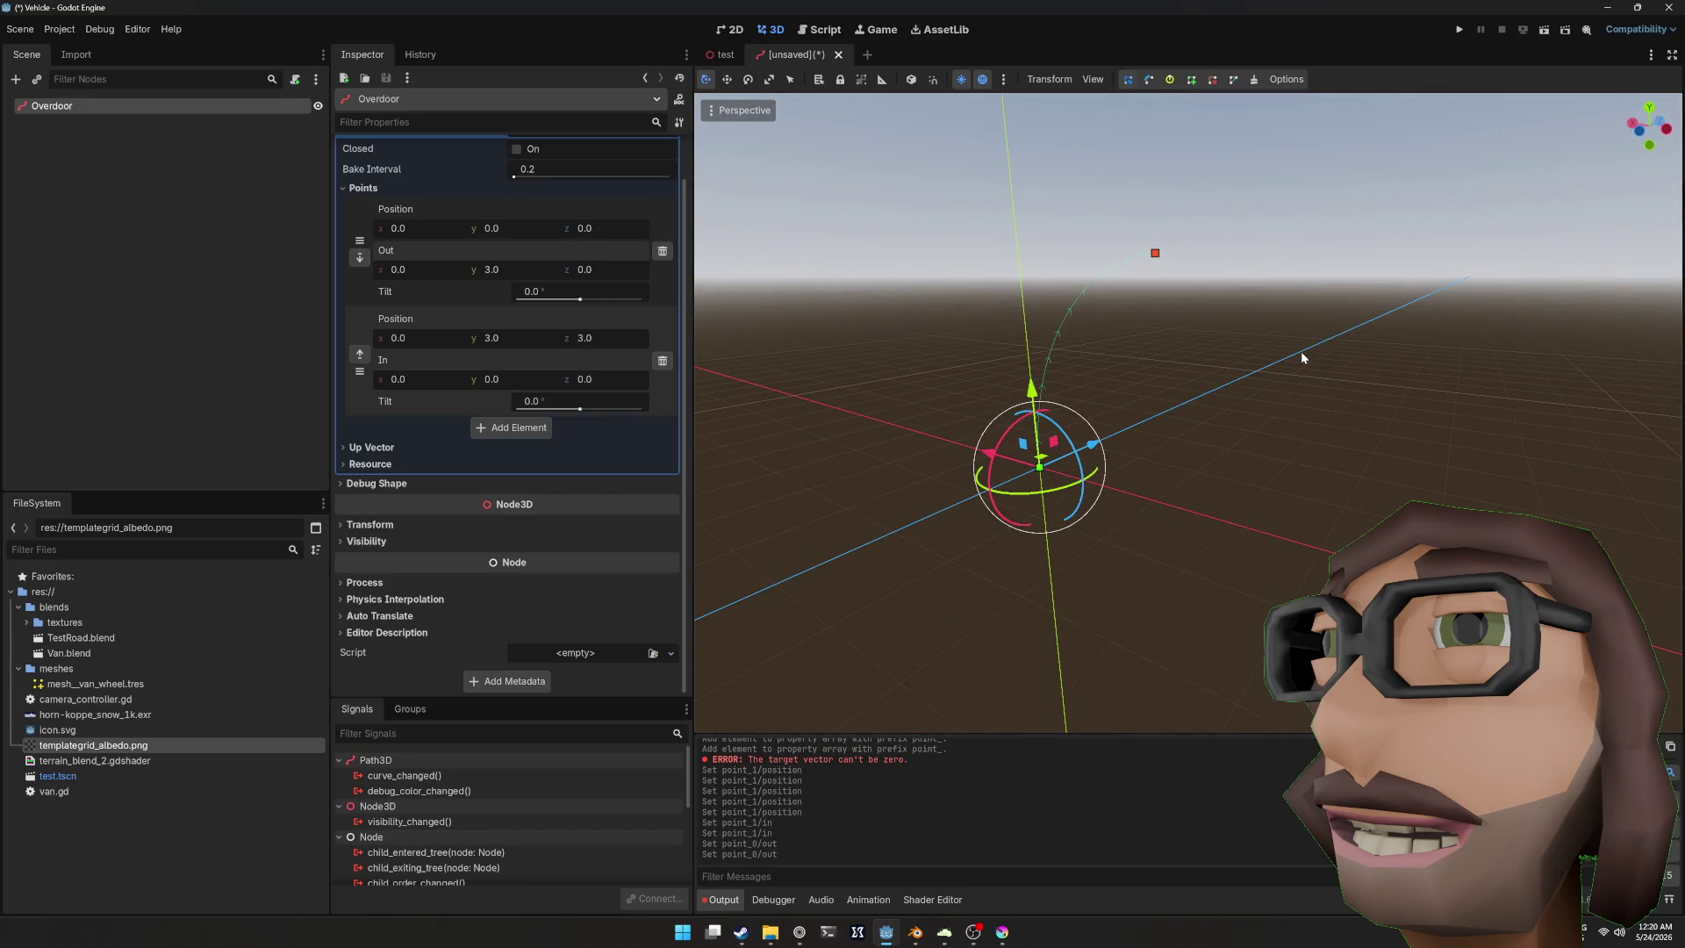
Step: Save the scene as overdoor.tscn
key(ctrl+s)
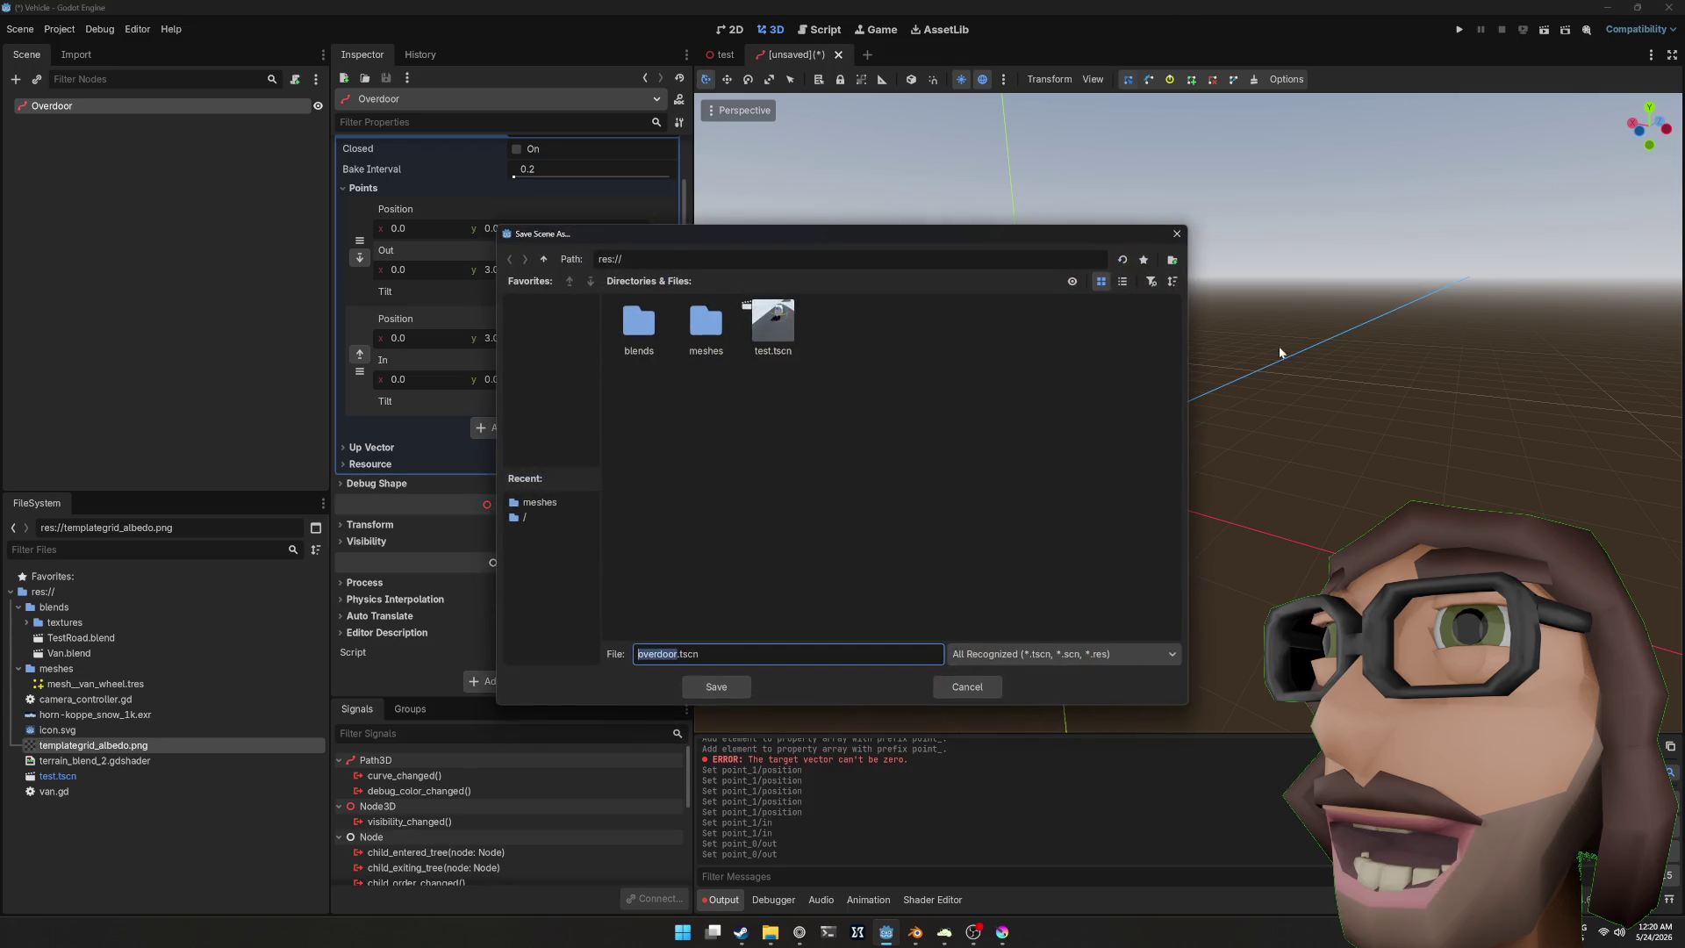
click(744, 690)
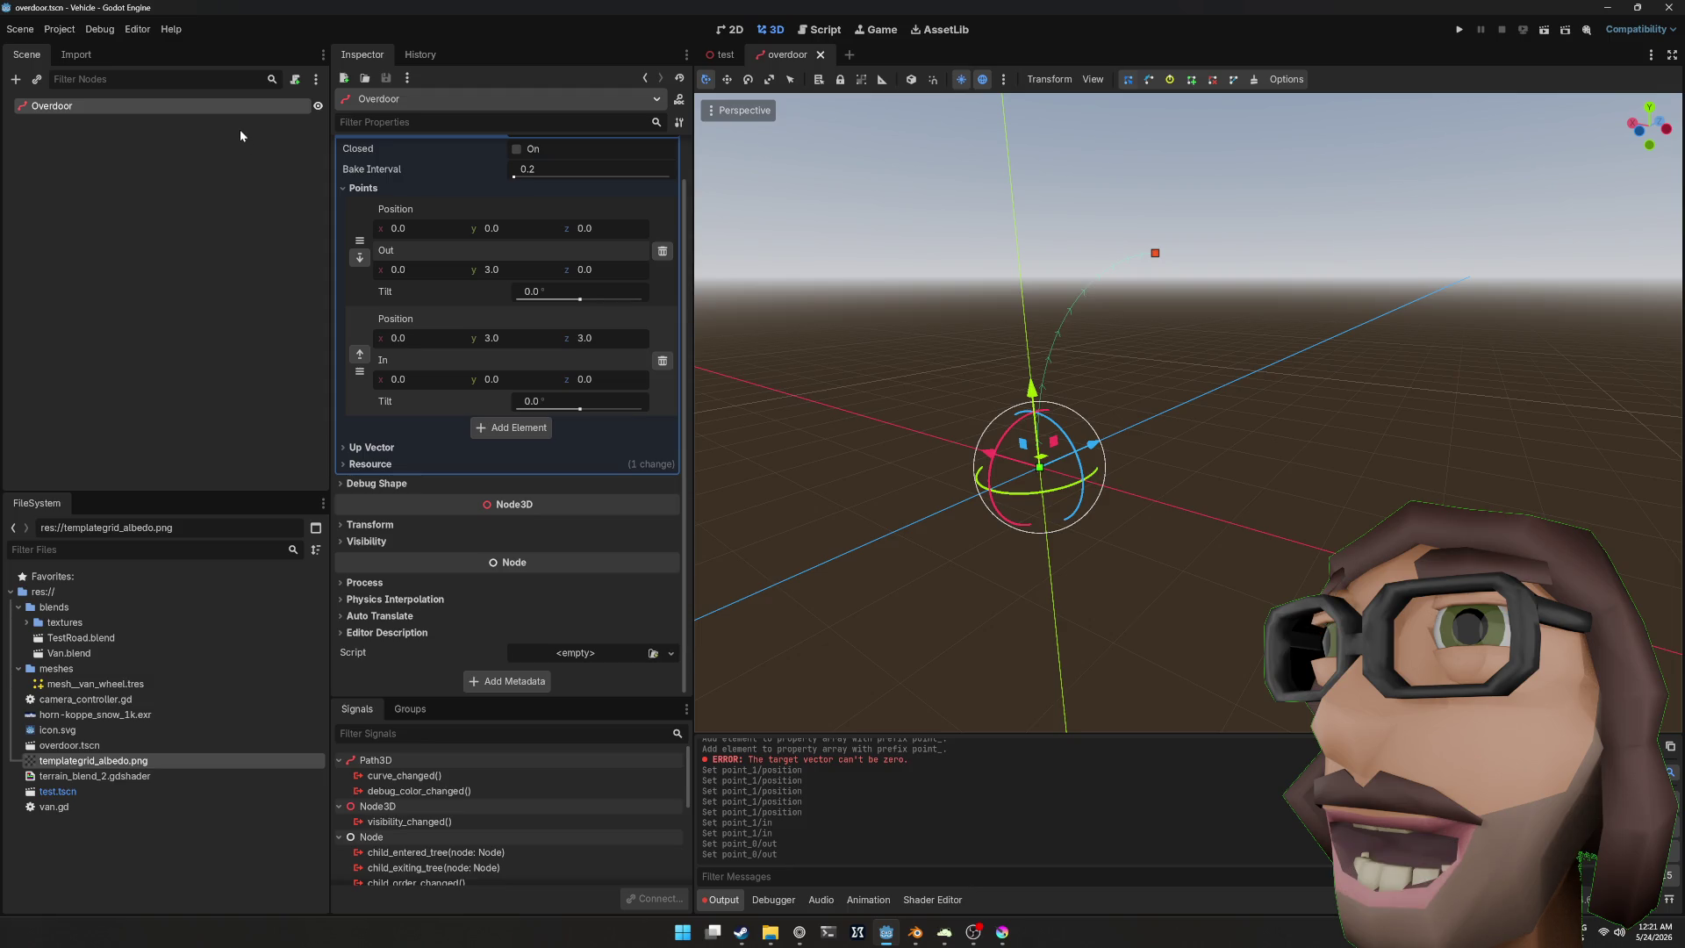
key(ctrl+a)
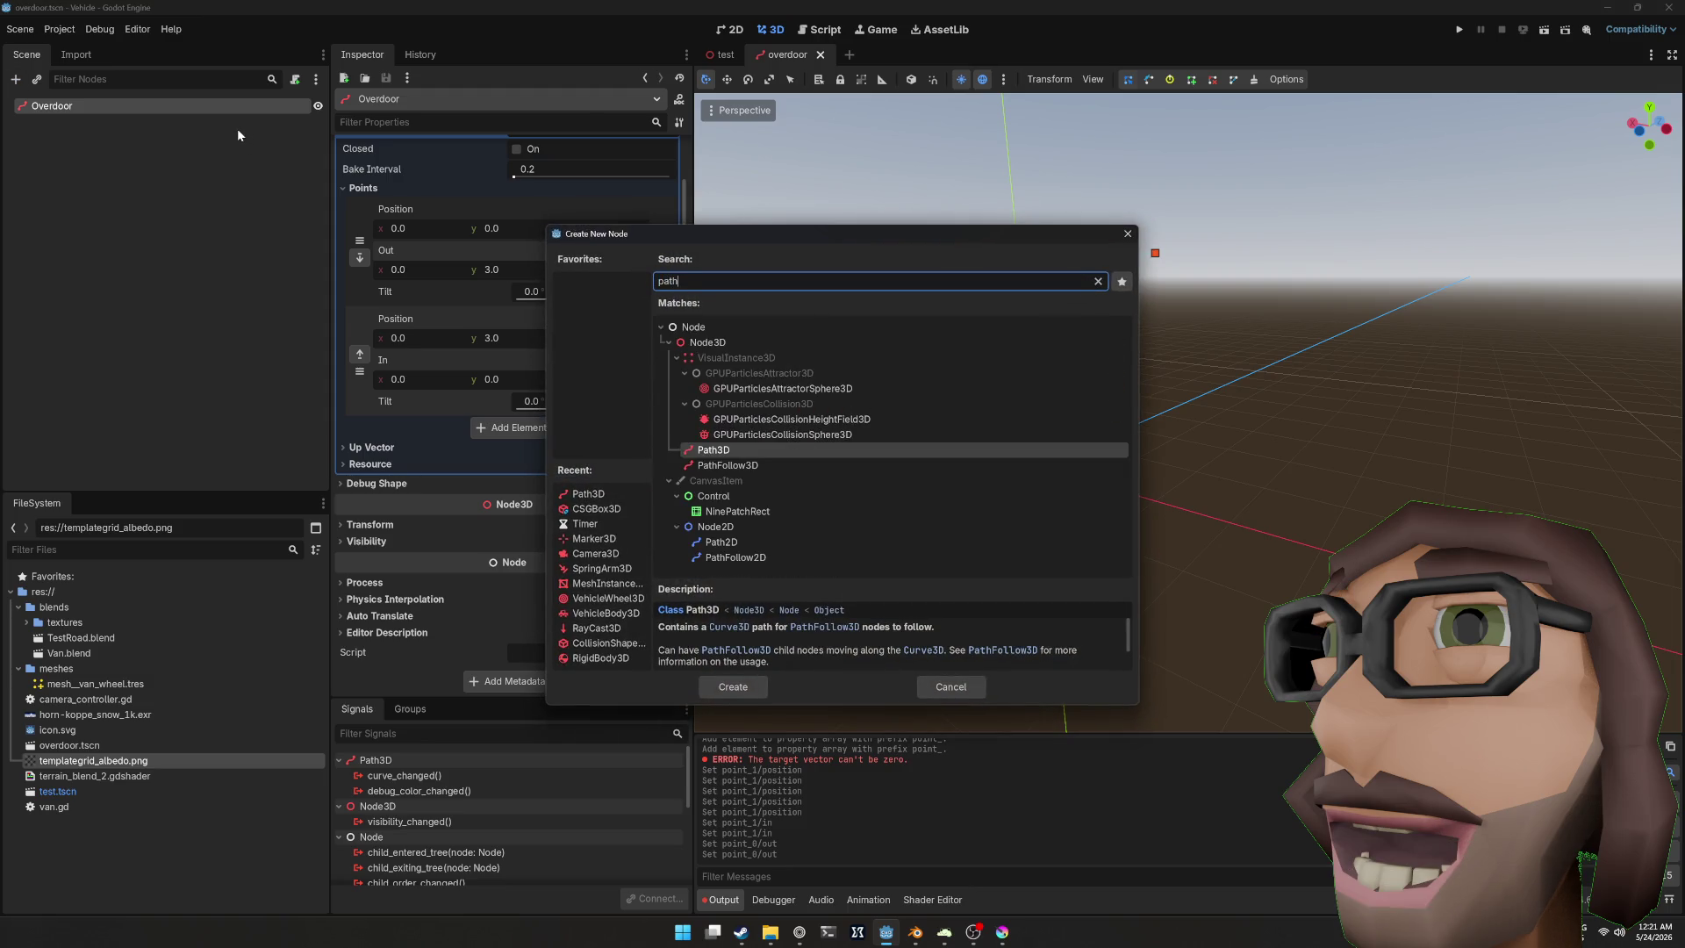
Step: Add a PathFollow3D under Overdoor with a MeshInstance3D child
key(Down)
key(Return)
right_click(1103, 399)
key(ctrl+a)
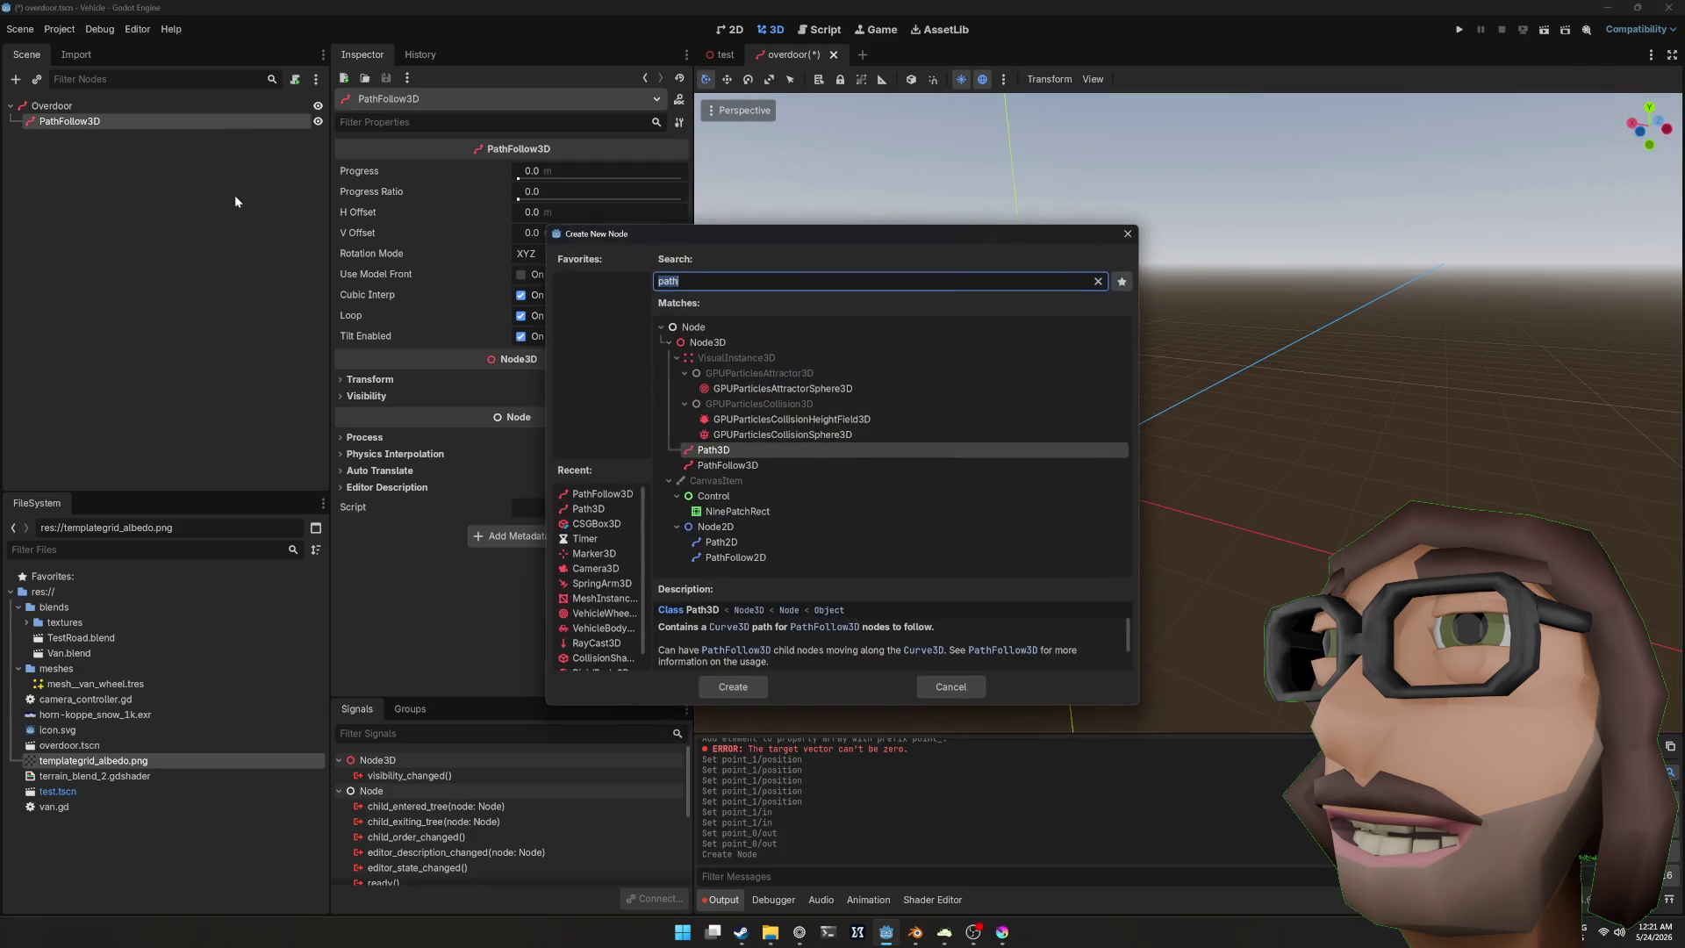
text(mesh)
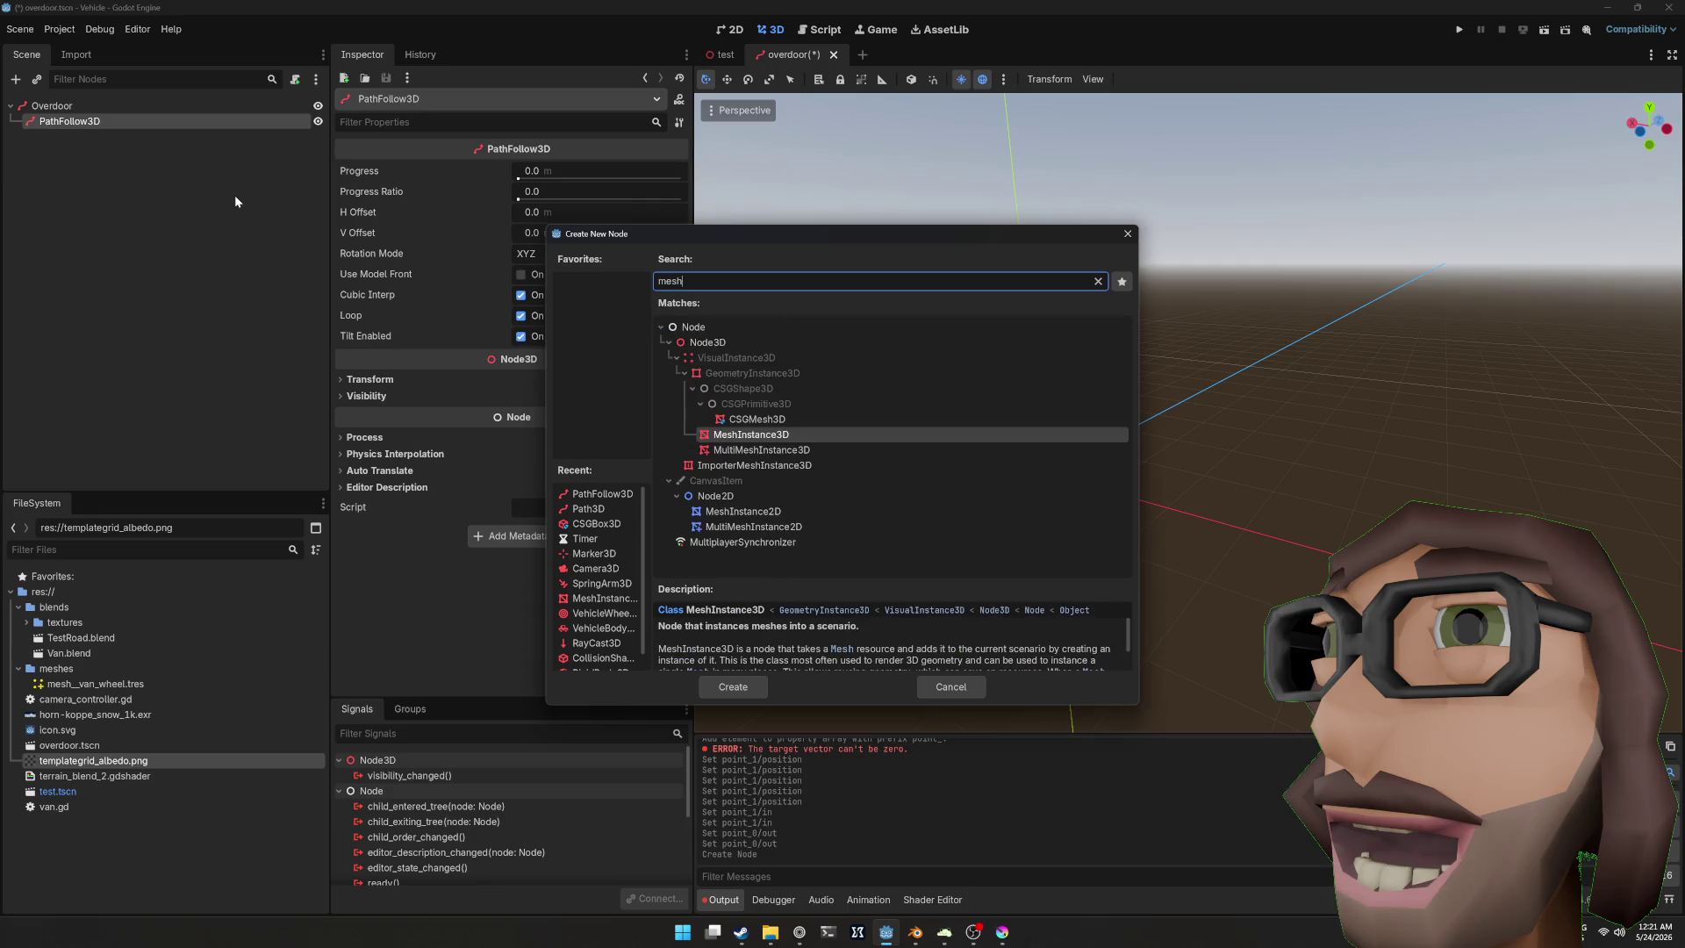
key(Return)
Step: Assign a new BoxMesh to the MeshInstance3D, keeping its depth at 1.0
click(679, 172)
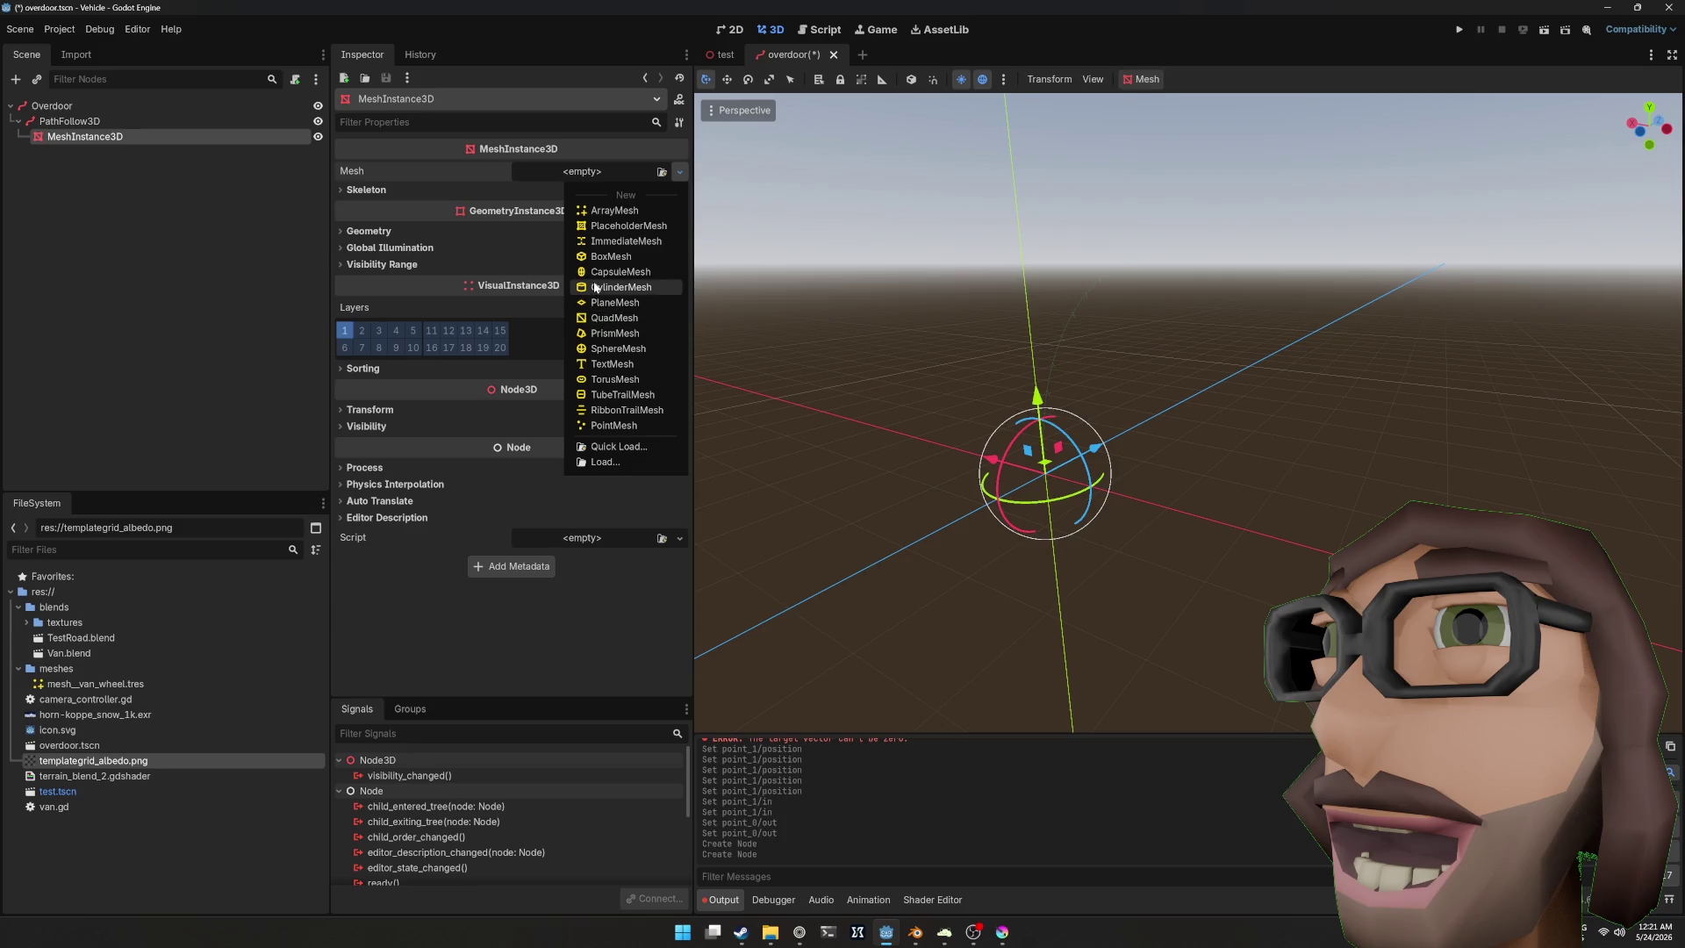
click(611, 256)
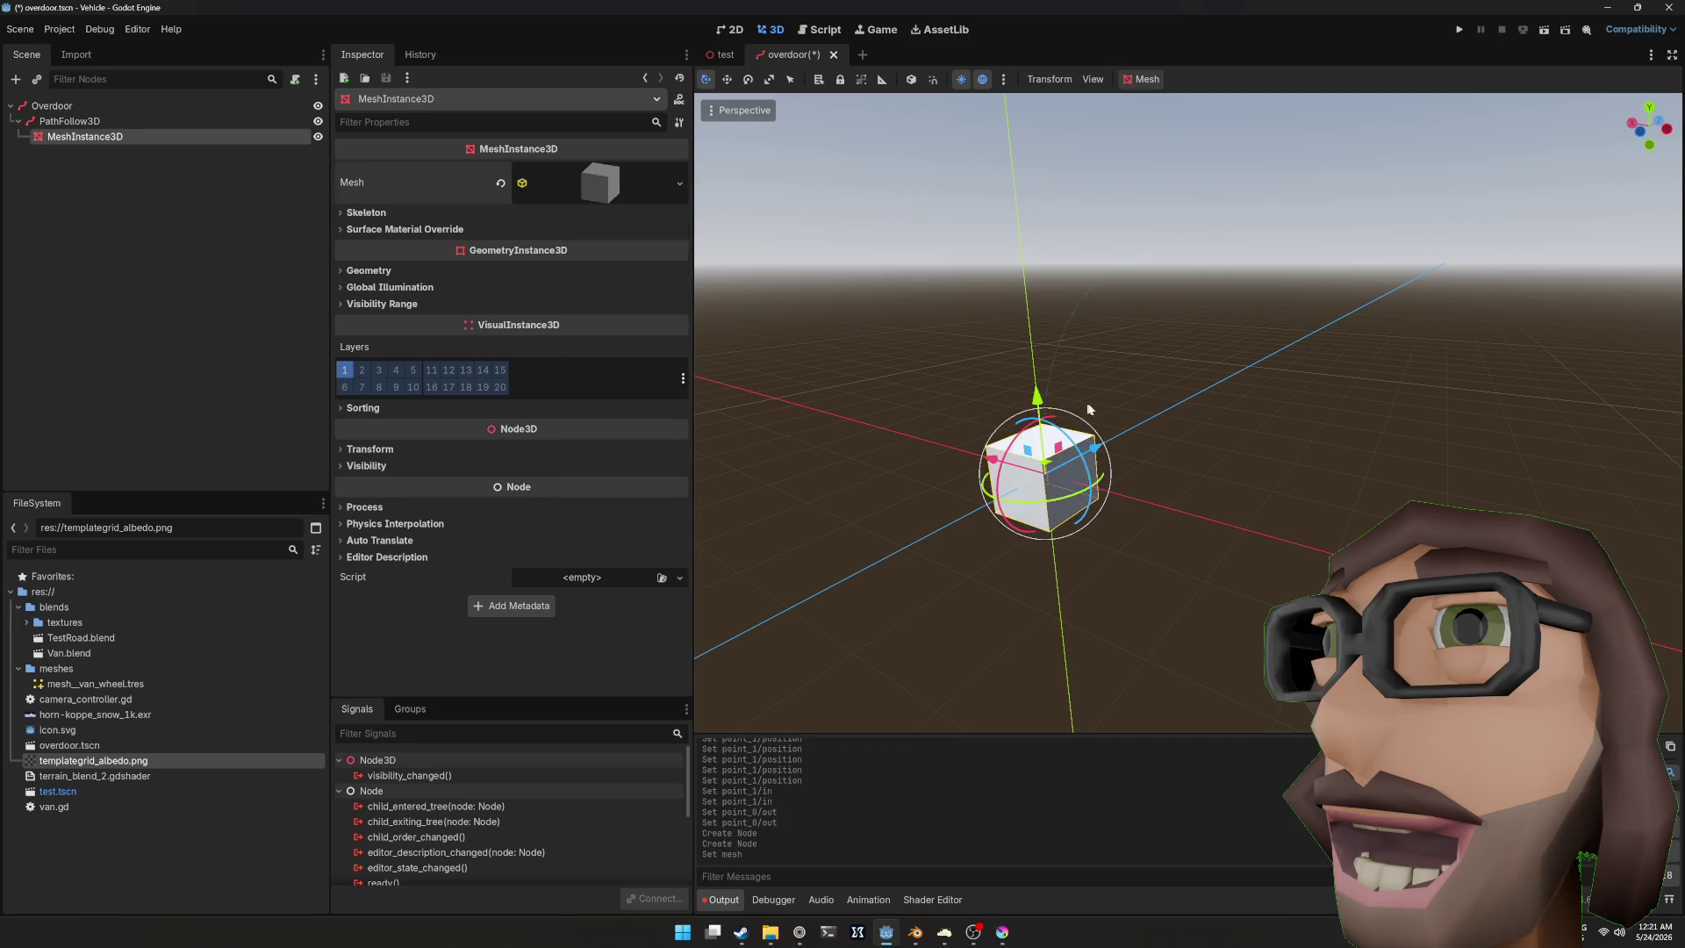
scroll(1056, 481, up, 5)
click(595, 180)
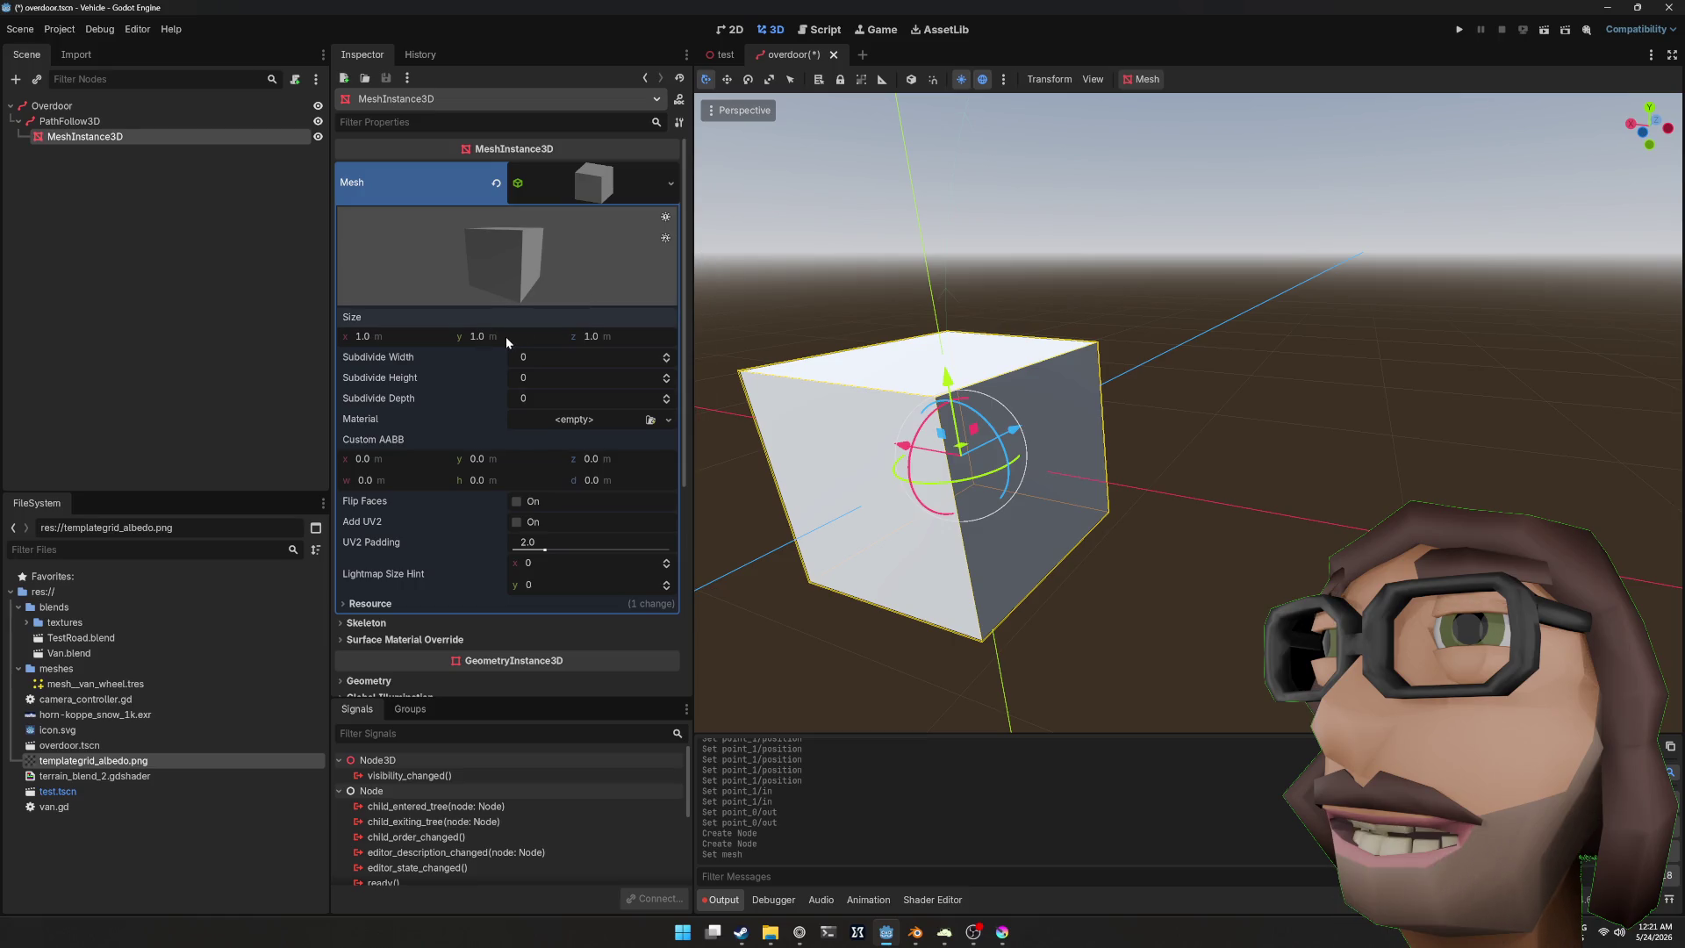
click(594, 337)
text(0.1)
key(Return)
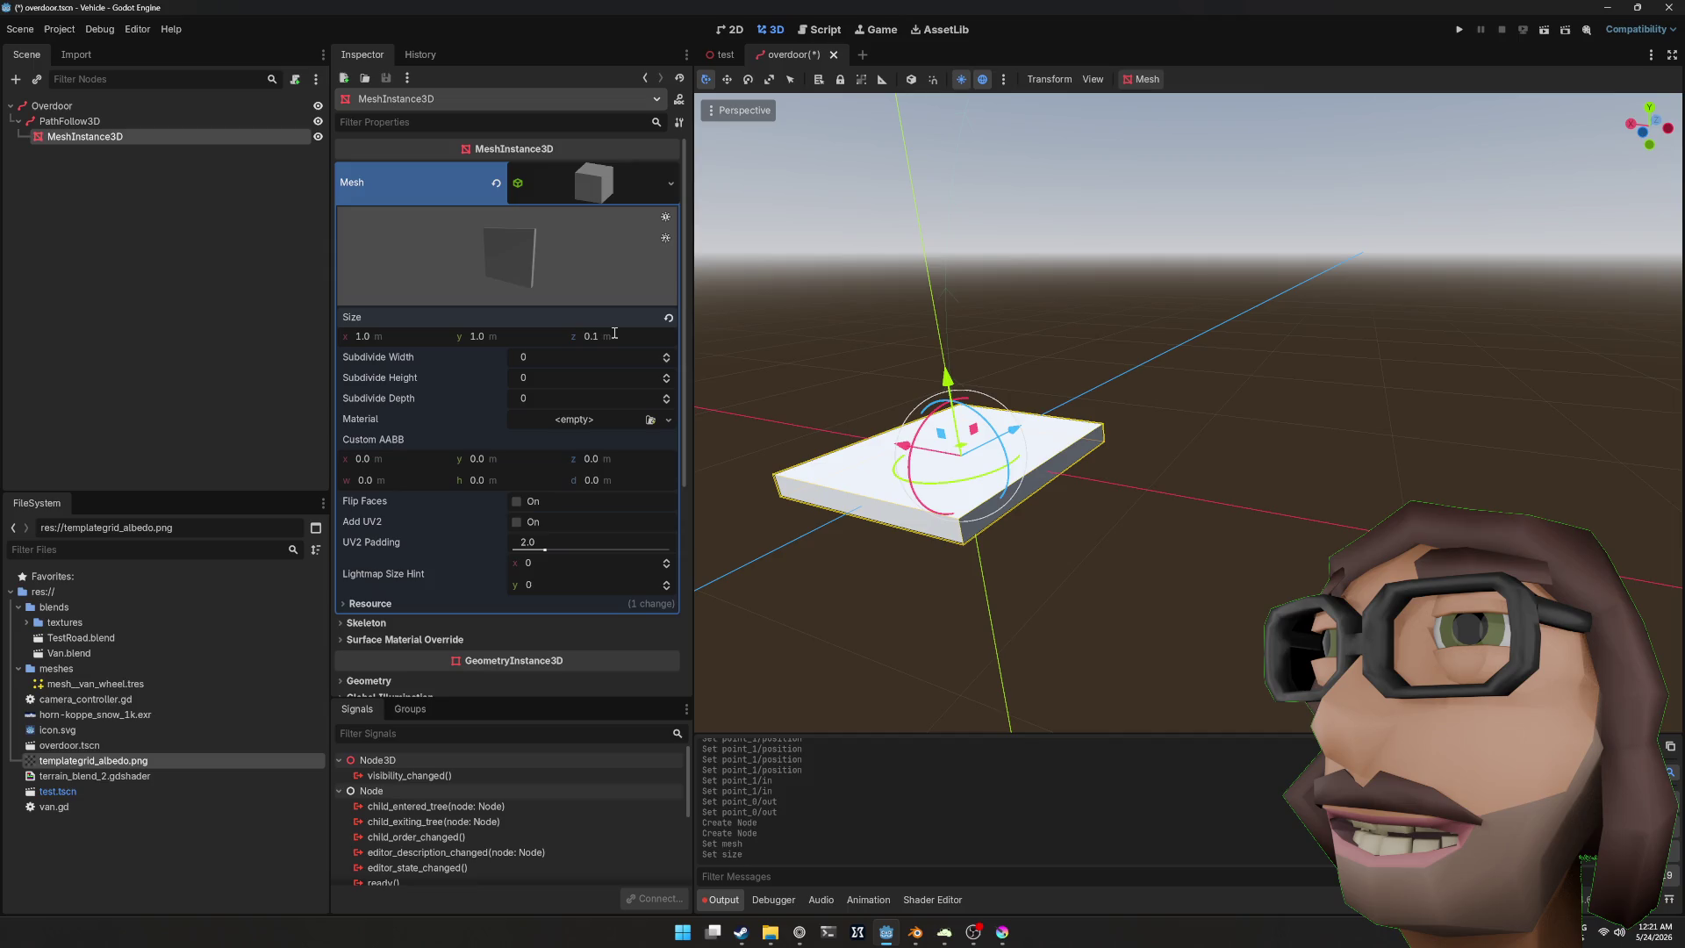
click(588, 340)
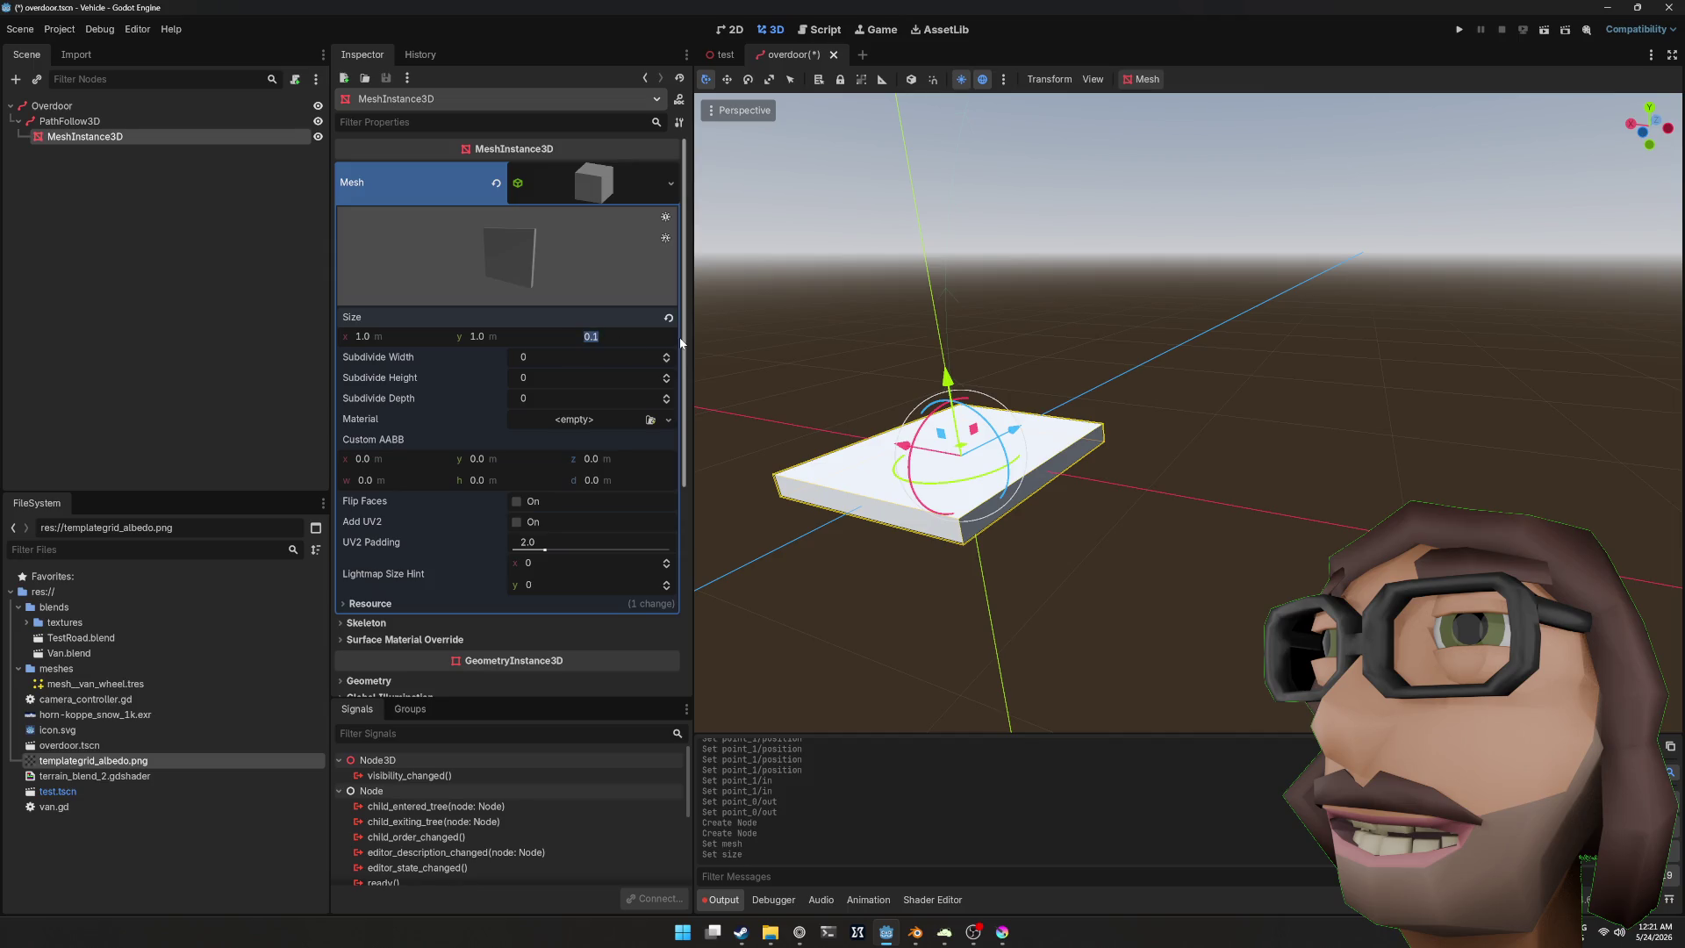
text(1)
key(Return)
Step: Flatten the box to 0.1 m height, giving a 1 × 0.1 × 1 m panel
click(523, 336)
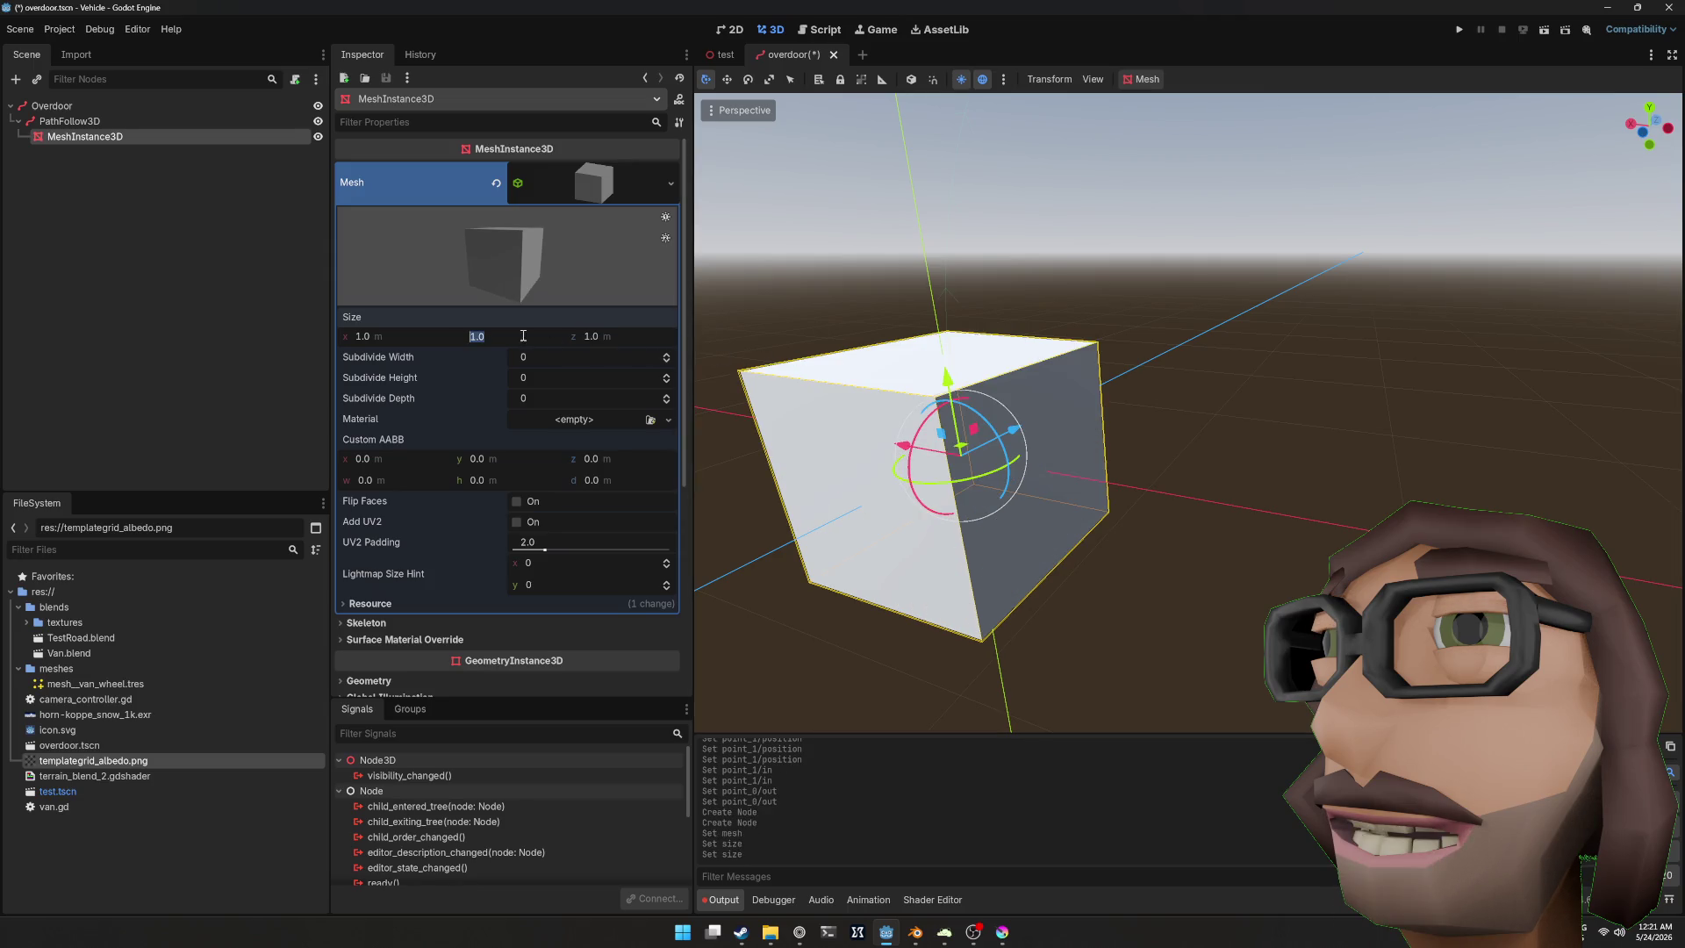
drag(1160, 477, 1151, 481)
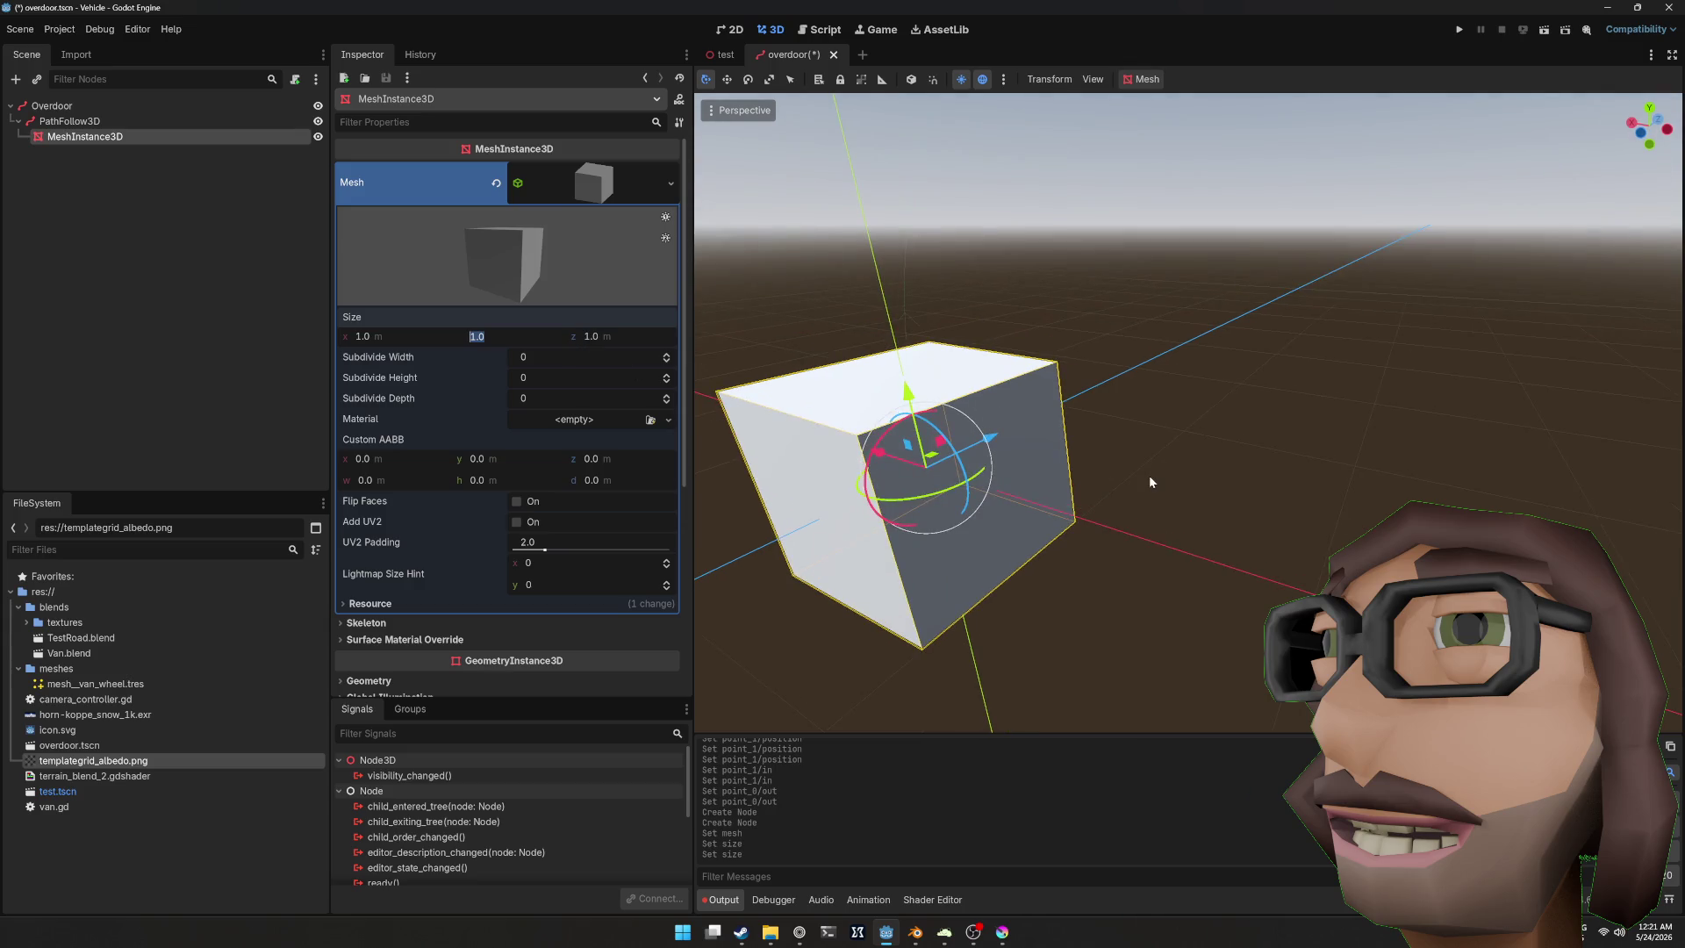
text(0.1)
key(Return)
drag(1143, 479, 709, 465)
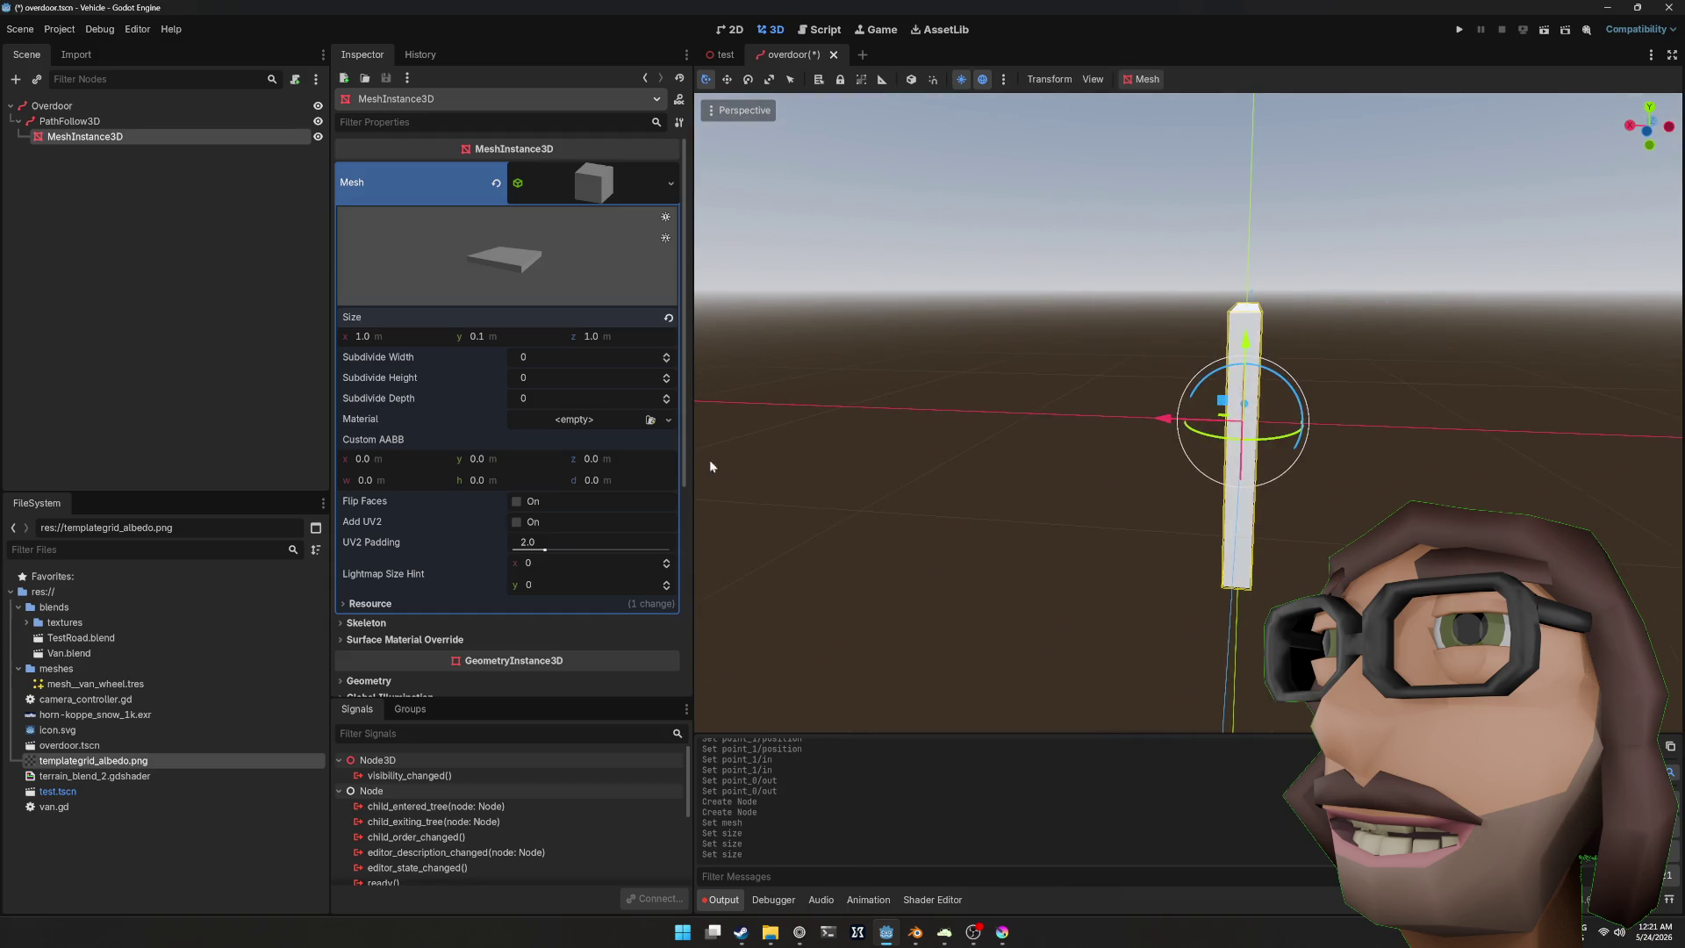
drag(1380, 441, 1271, 451)
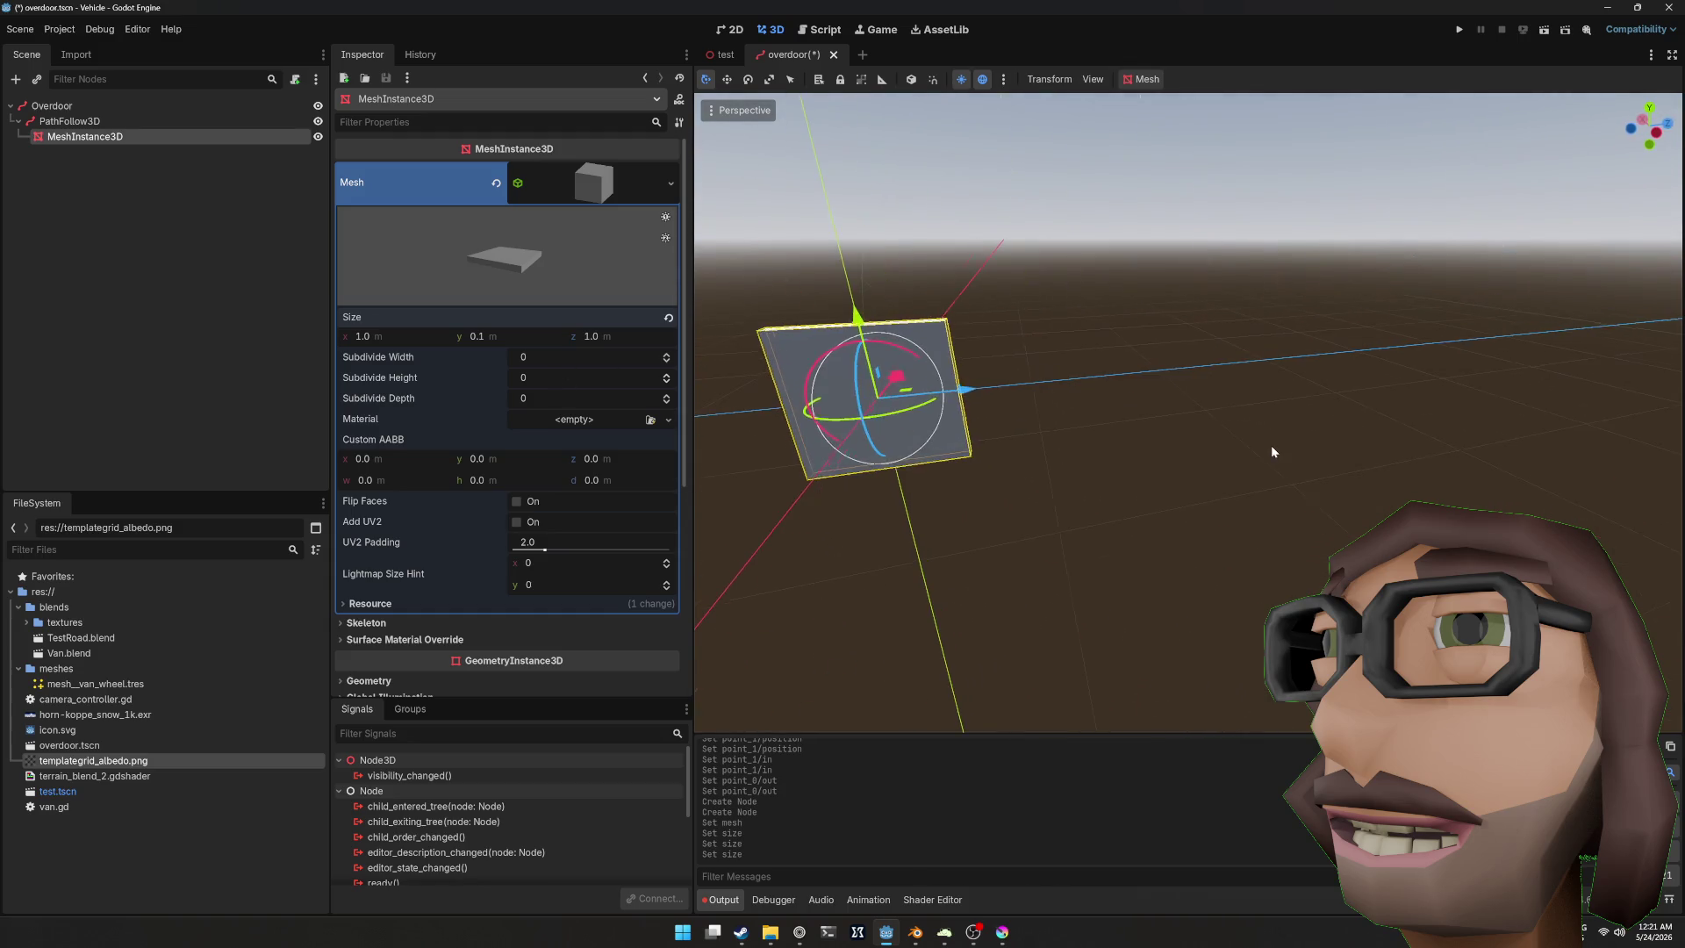
click(184, 122)
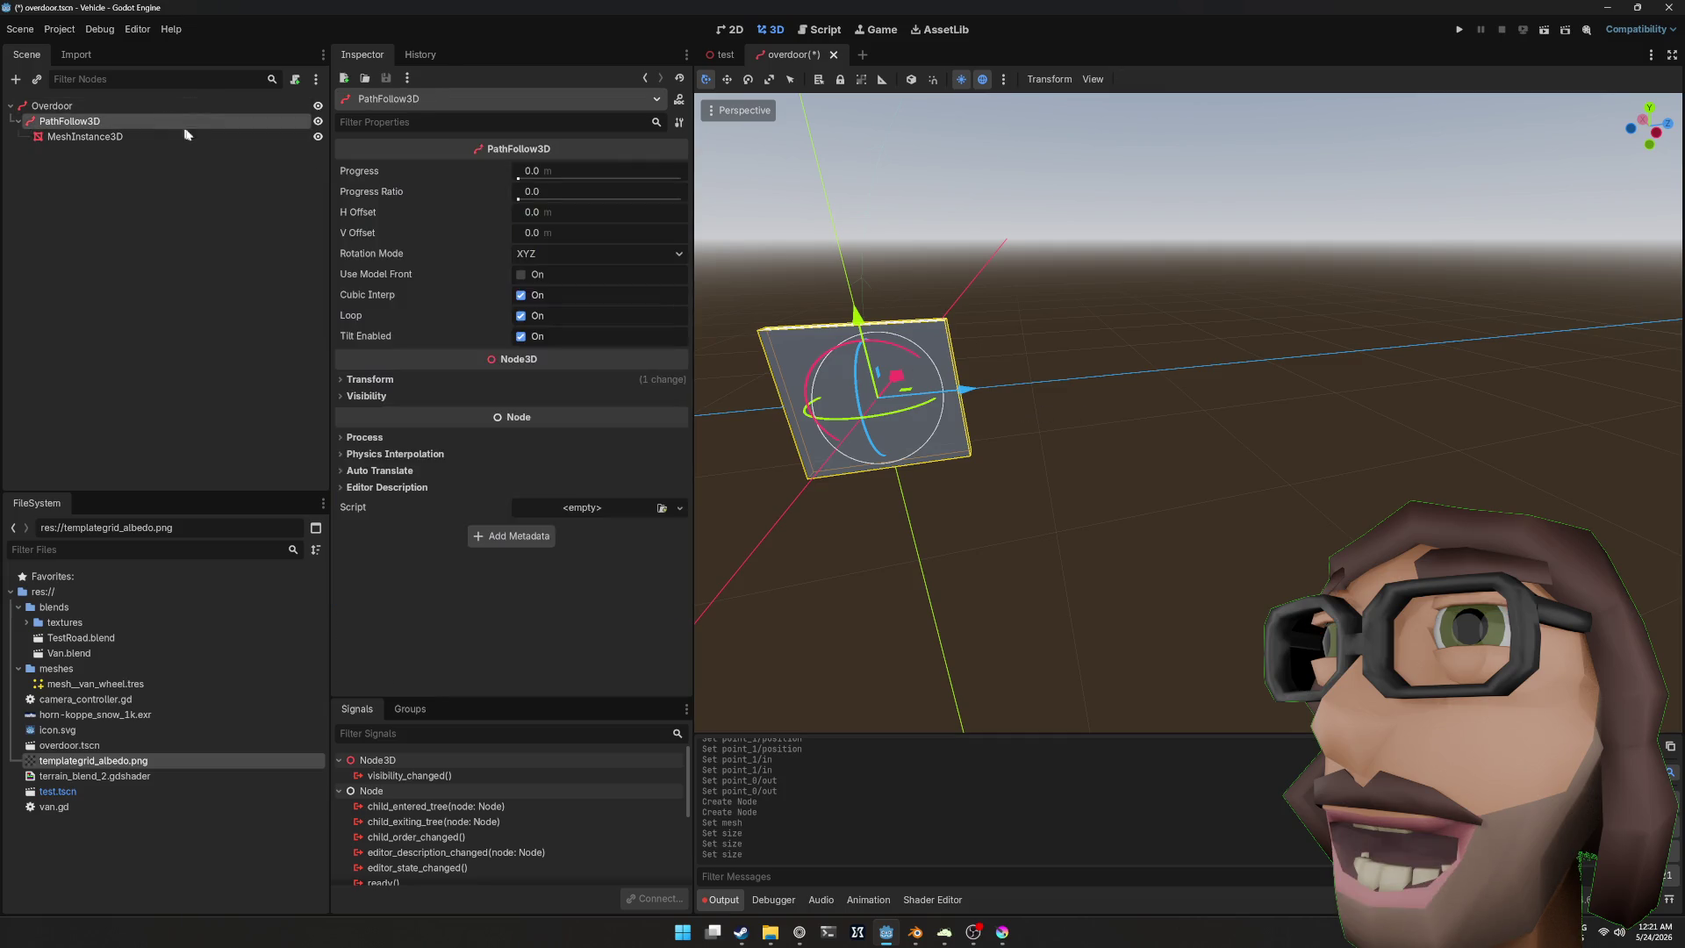
Step: Try the PathFollow3D rotation modes Oriented and None while sliding the box along the path
click(535, 254)
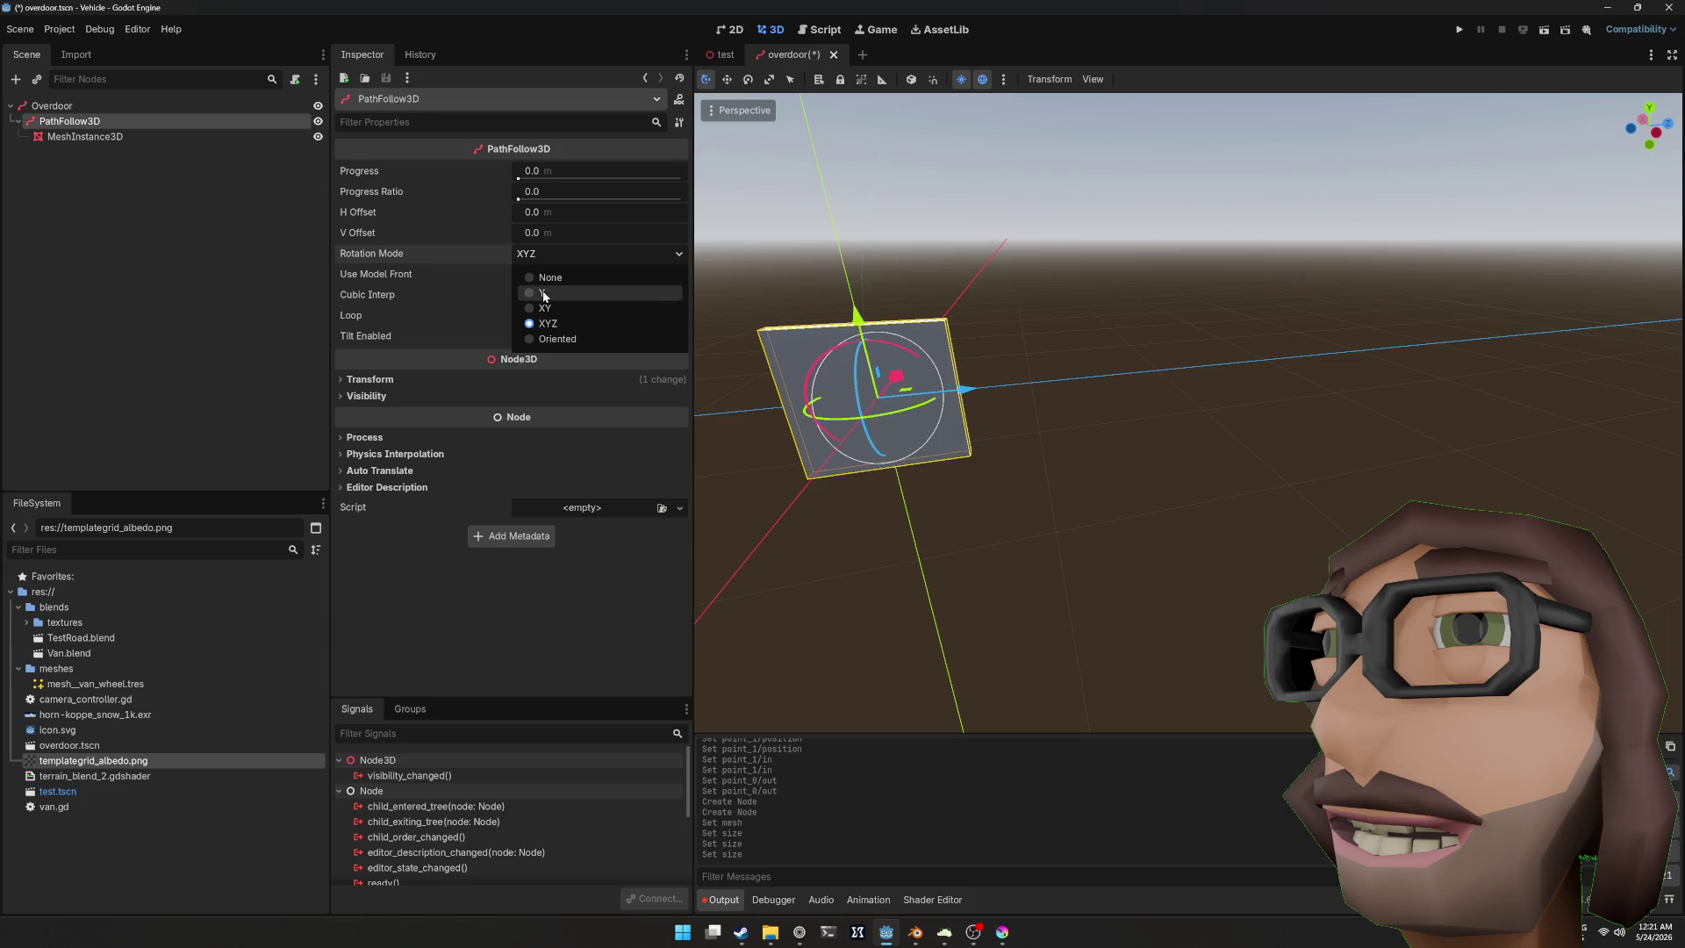
click(548, 338)
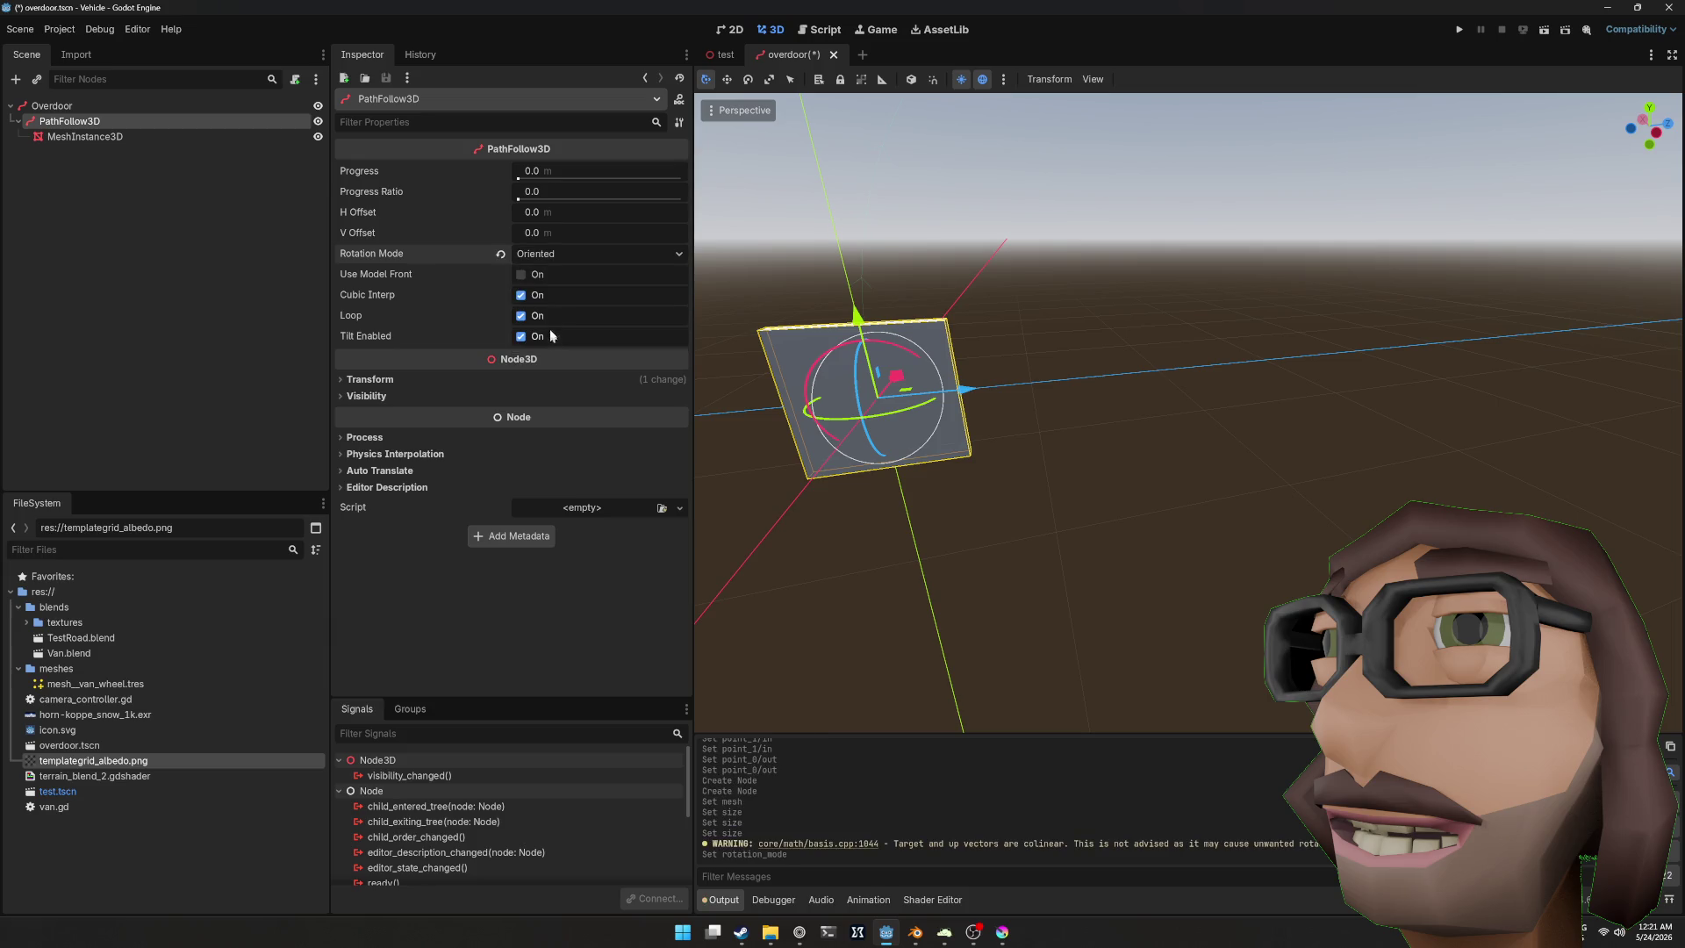
click(541, 256)
click(546, 289)
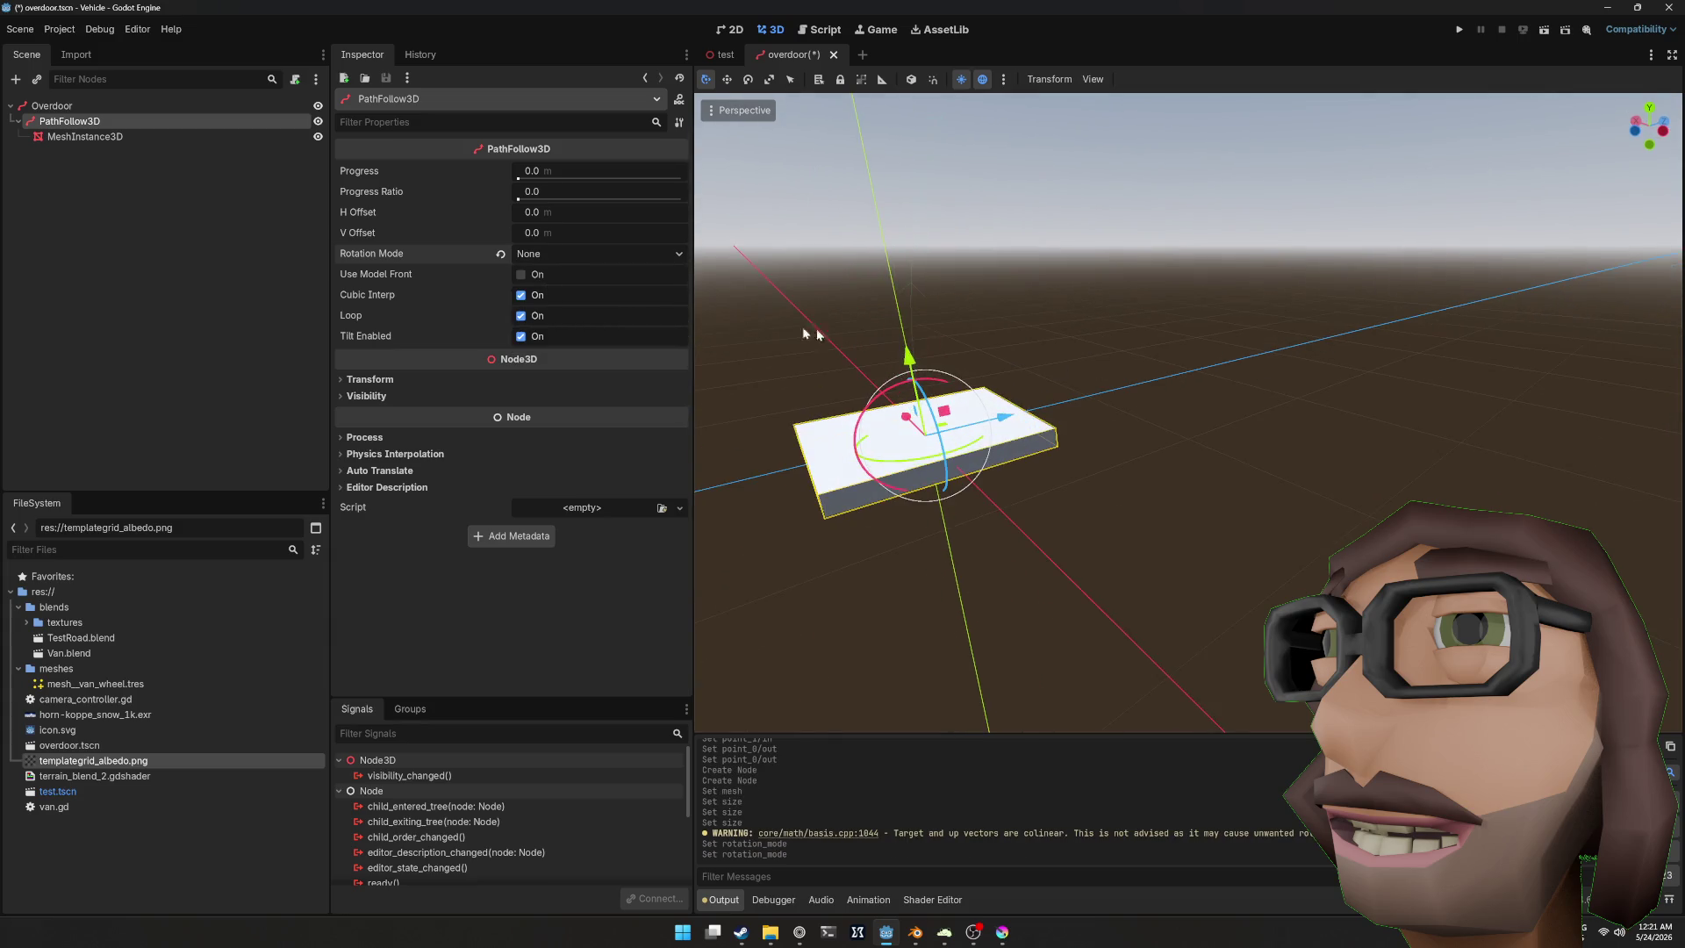
click(172, 136)
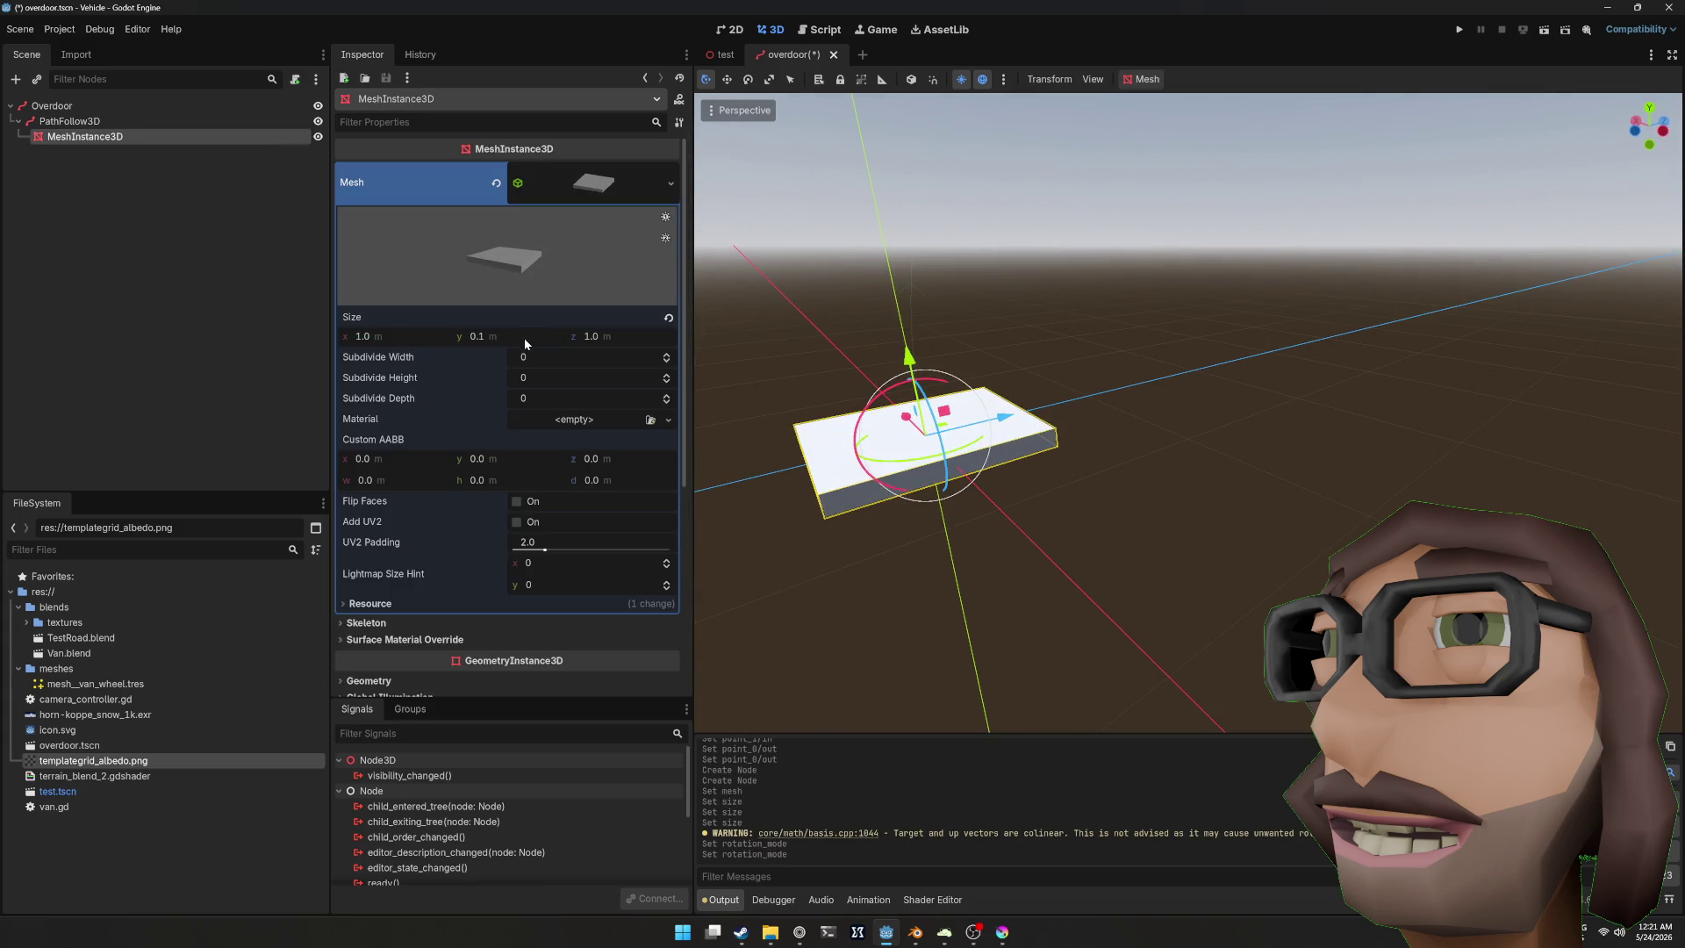
click(122, 122)
mouse_move(544, 172)
mouse_down()
mouse_move(614, 172)
mouse_move(550, 172)
mouse_move(549, 193)
mouse_move(713, 200)
mouse_move(471, 234)
mouse_up()
scroll(883, 294, down, 3)
Step: Try rotation mode Y, then settle the PathFollow3D on XYZ rotation
click(542, 255)
click(550, 296)
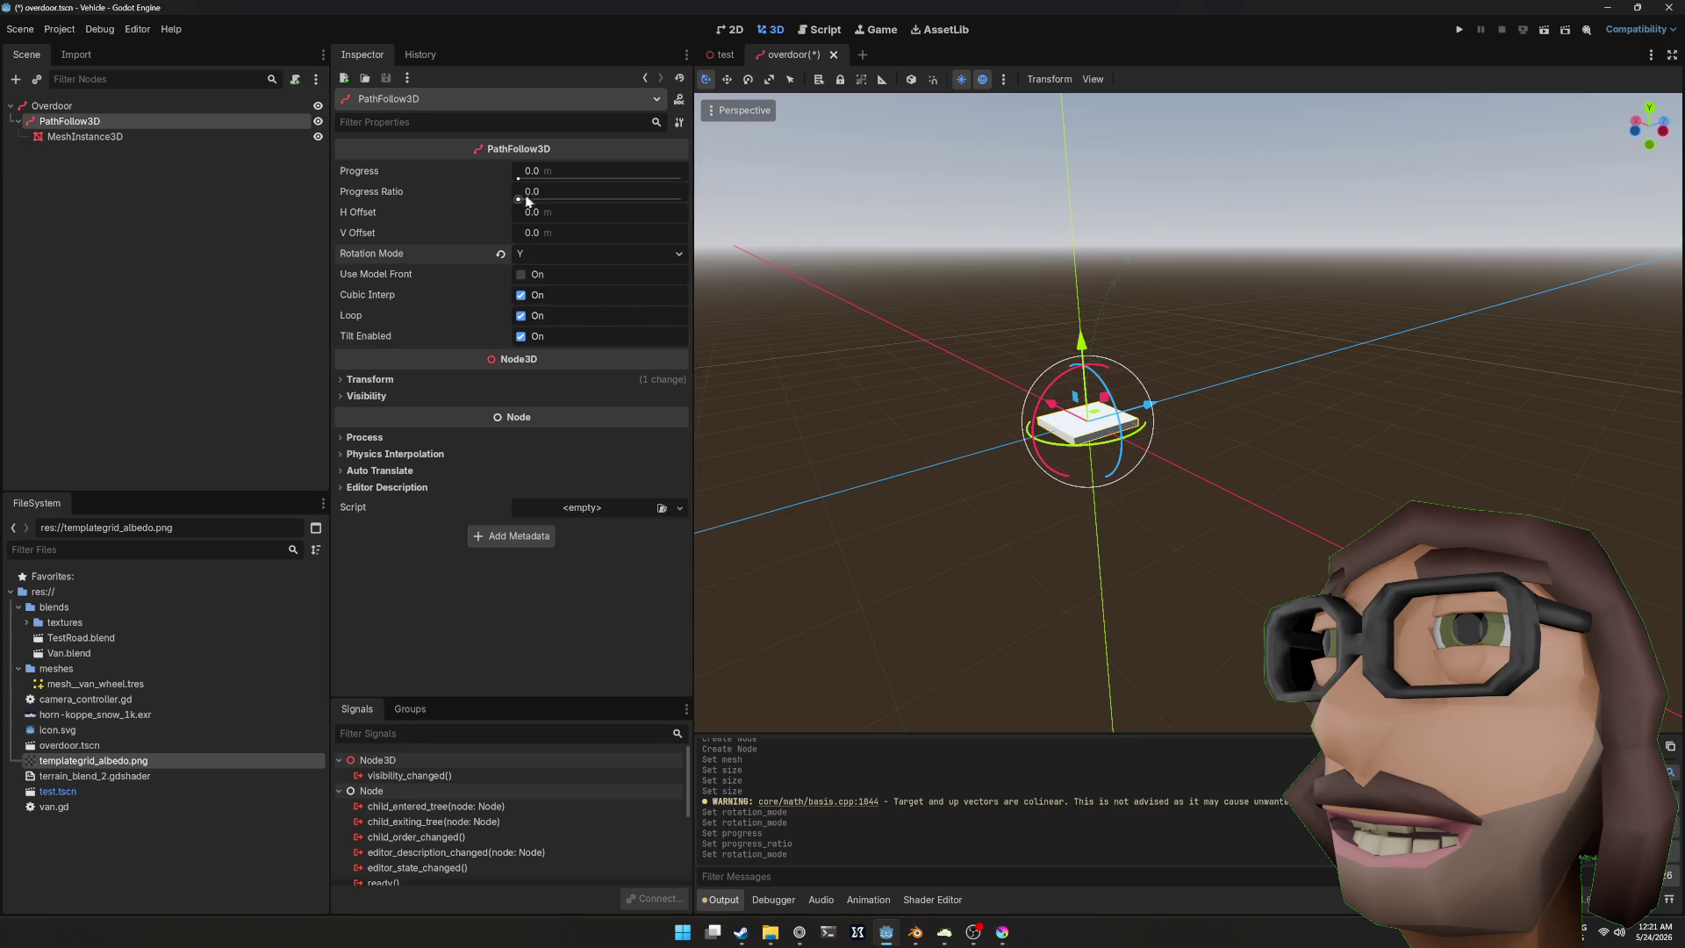
drag(519, 201, 553, 200)
click(536, 253)
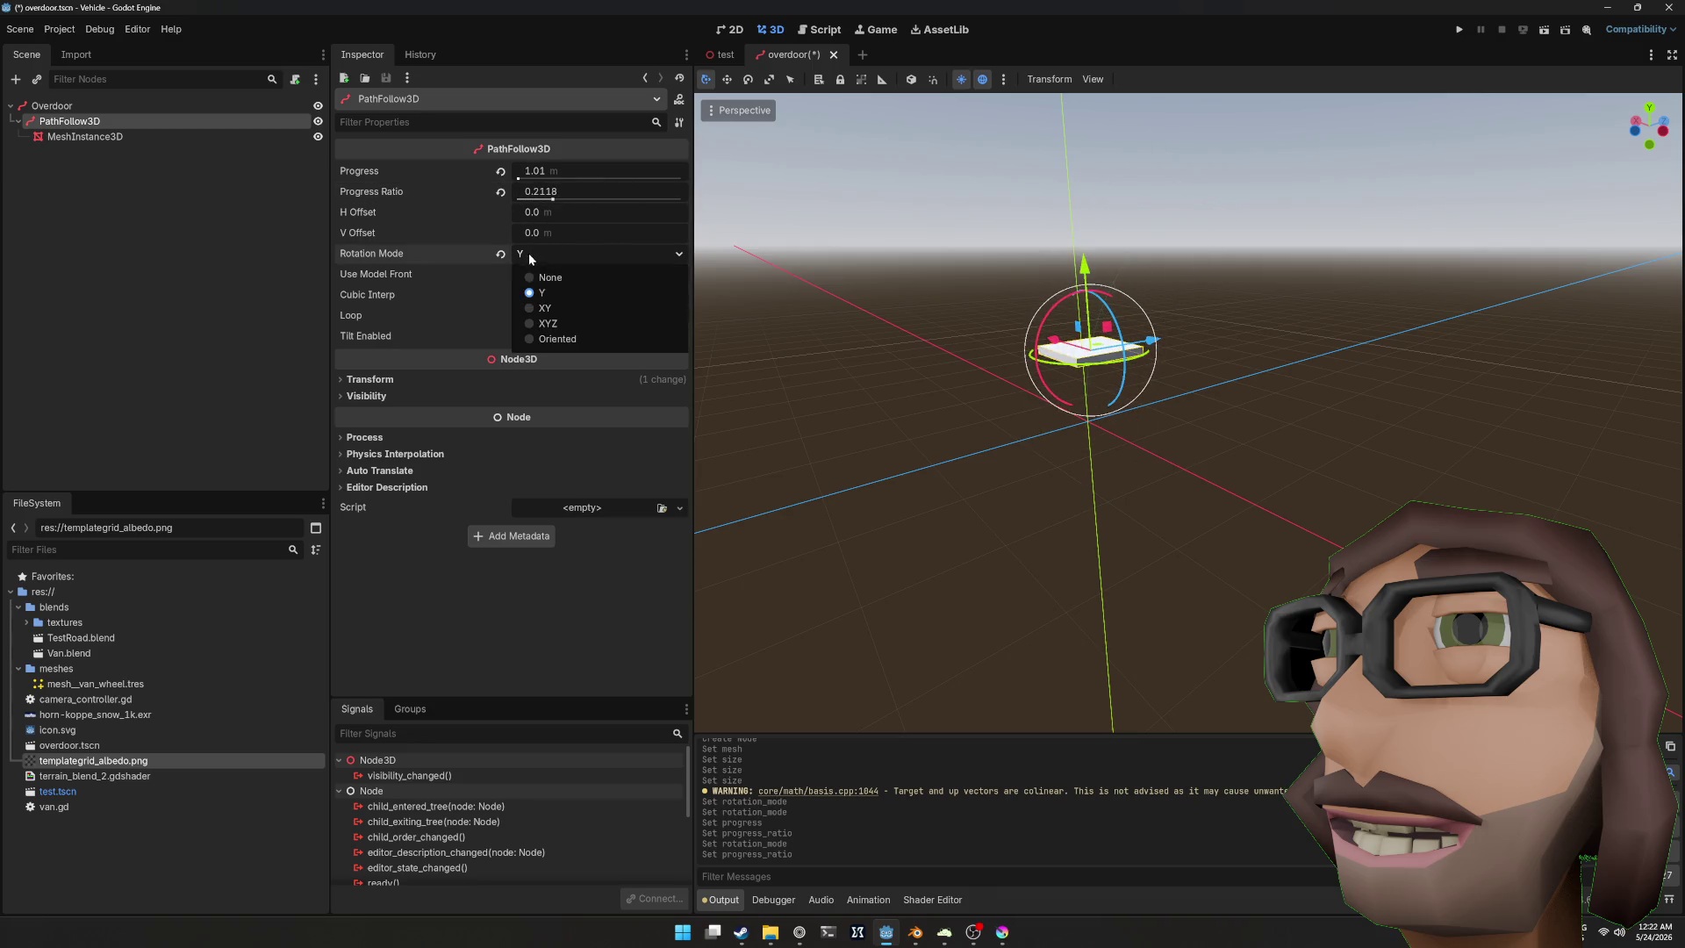
click(546, 322)
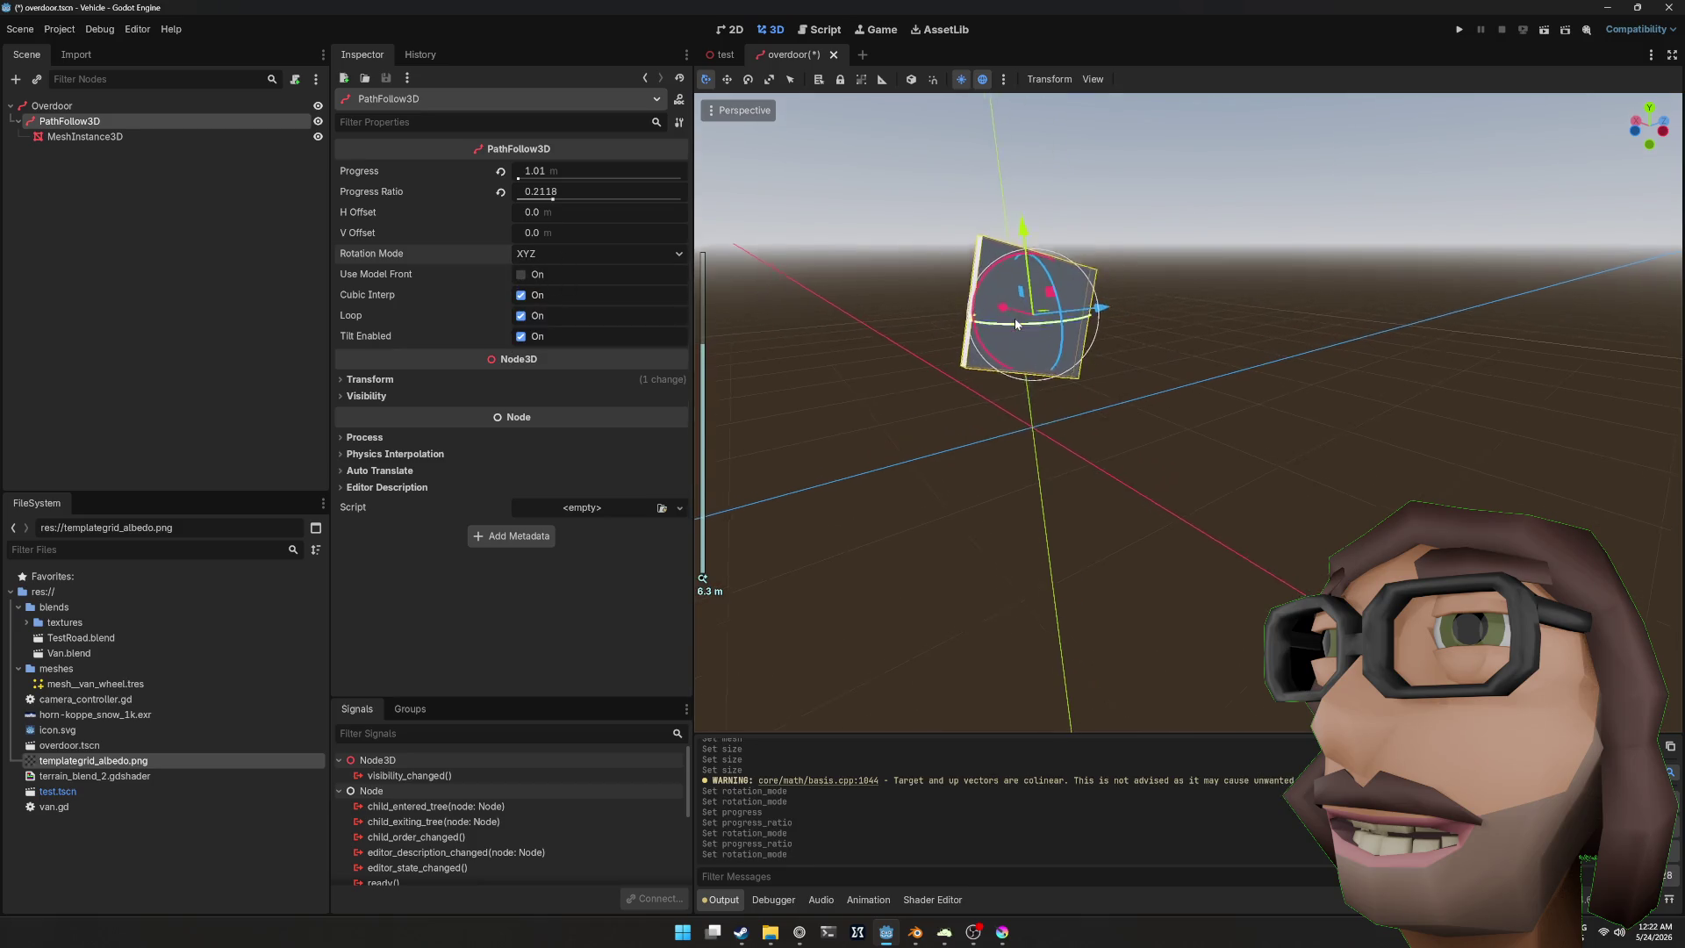
Step: Set the BoxMesh y size to 4 m
click(172, 136)
click(557, 337)
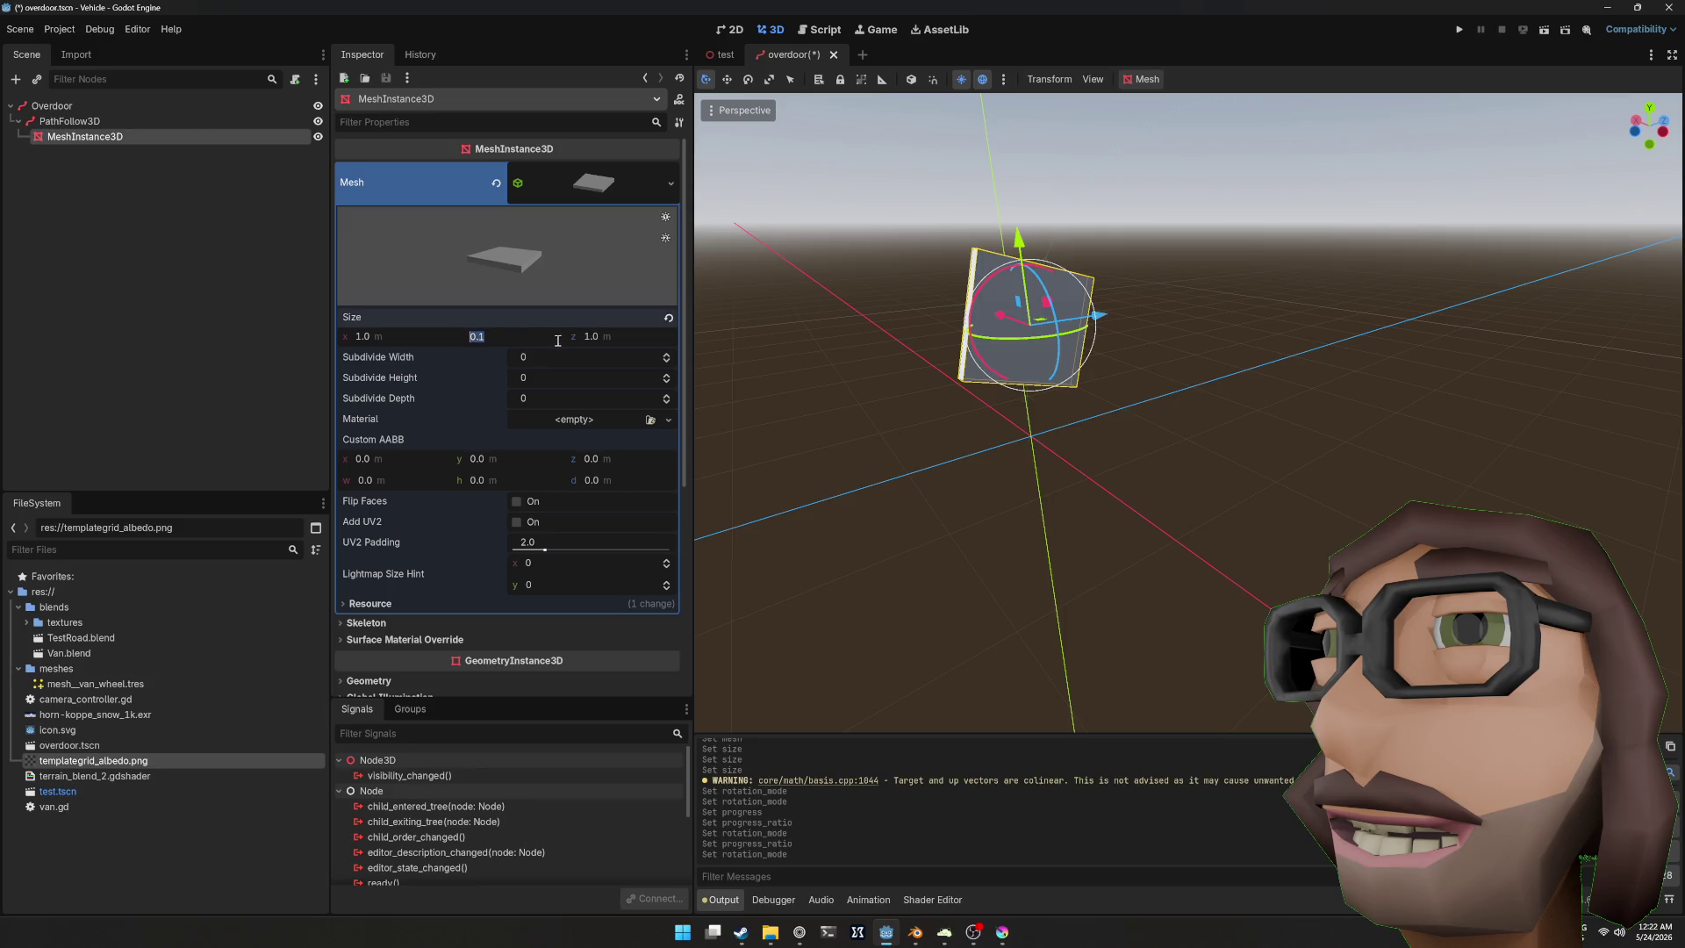
text(0)
key(Return)
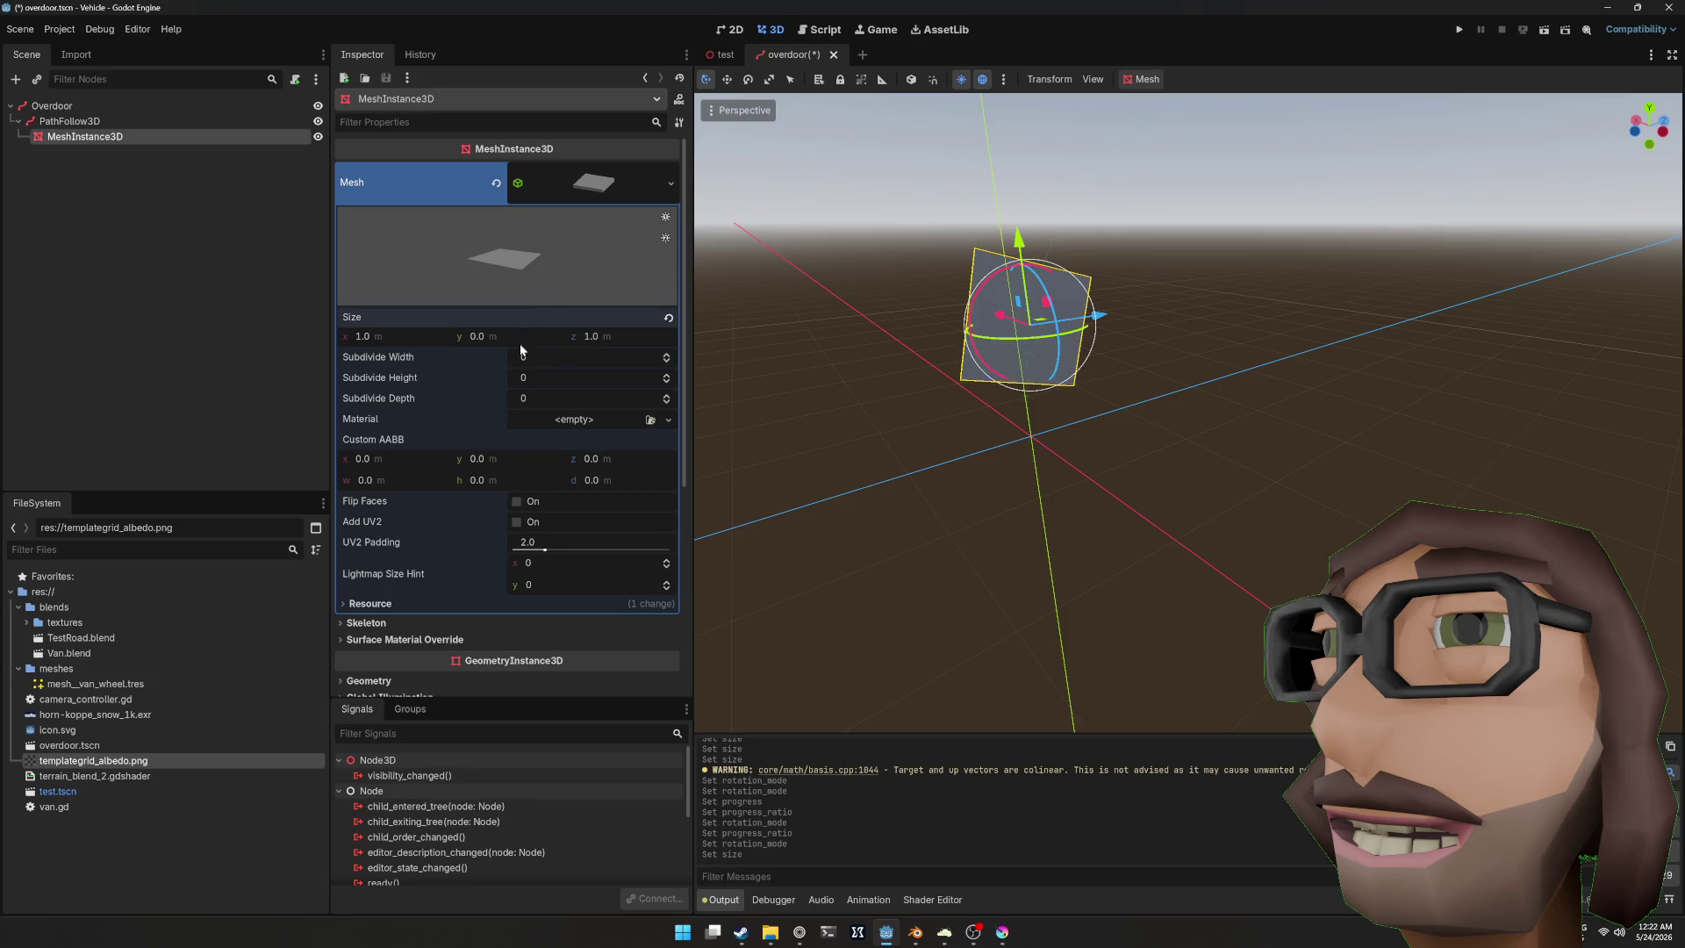
text(0.1)
key(Return)
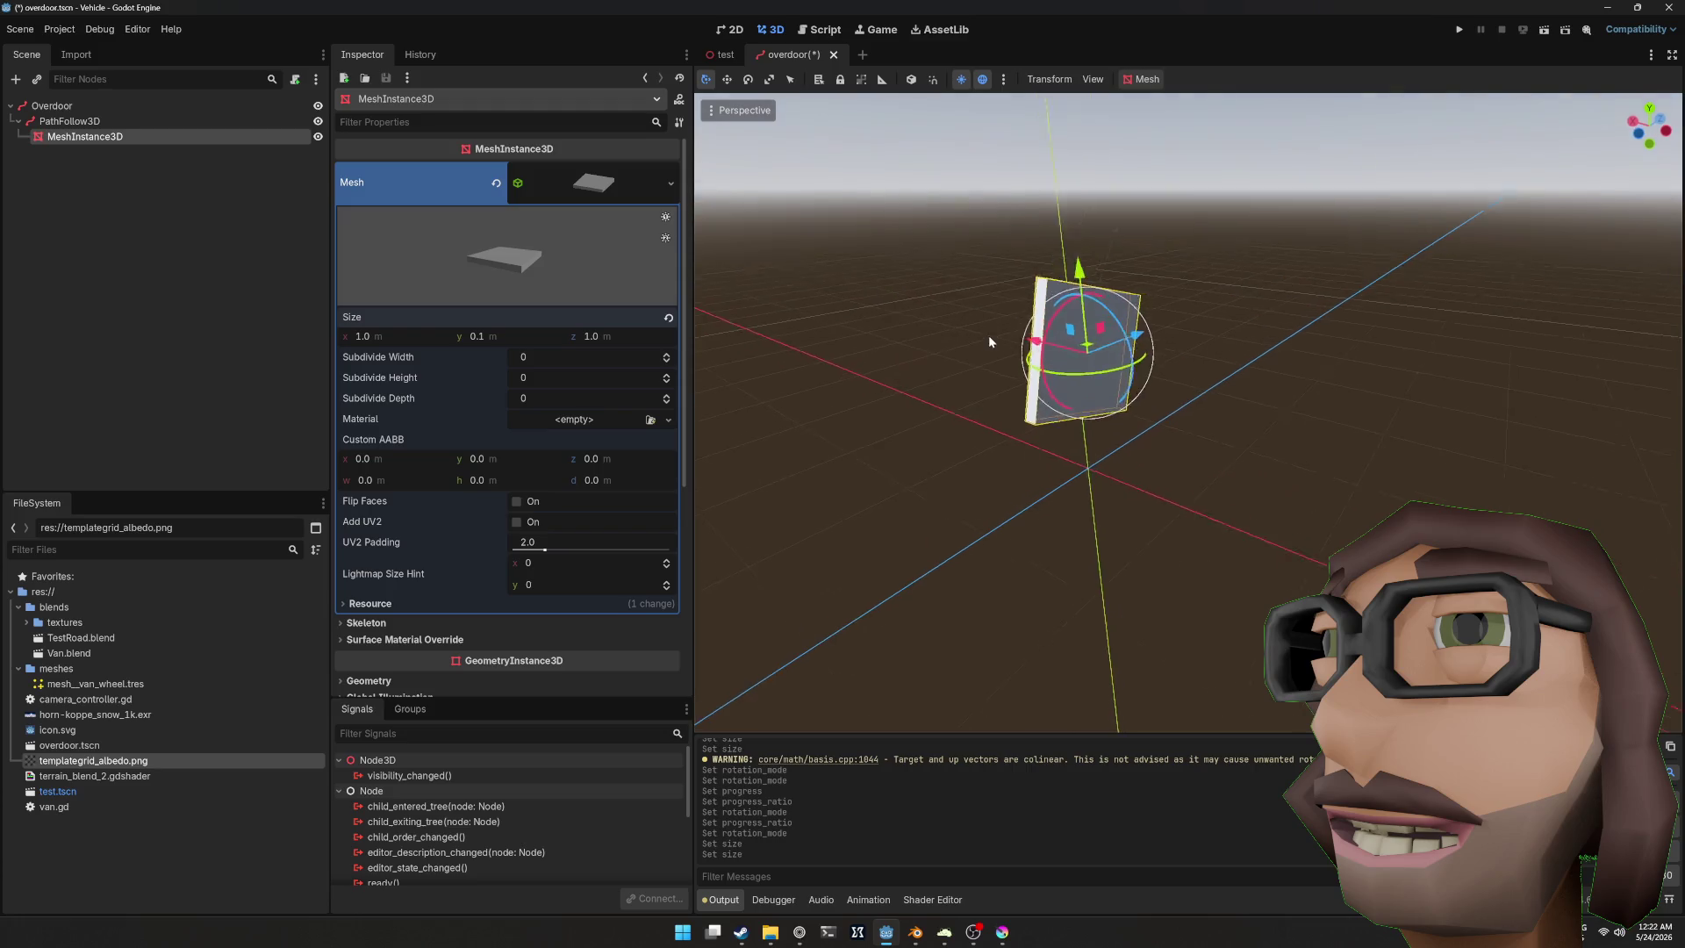
click(533, 337)
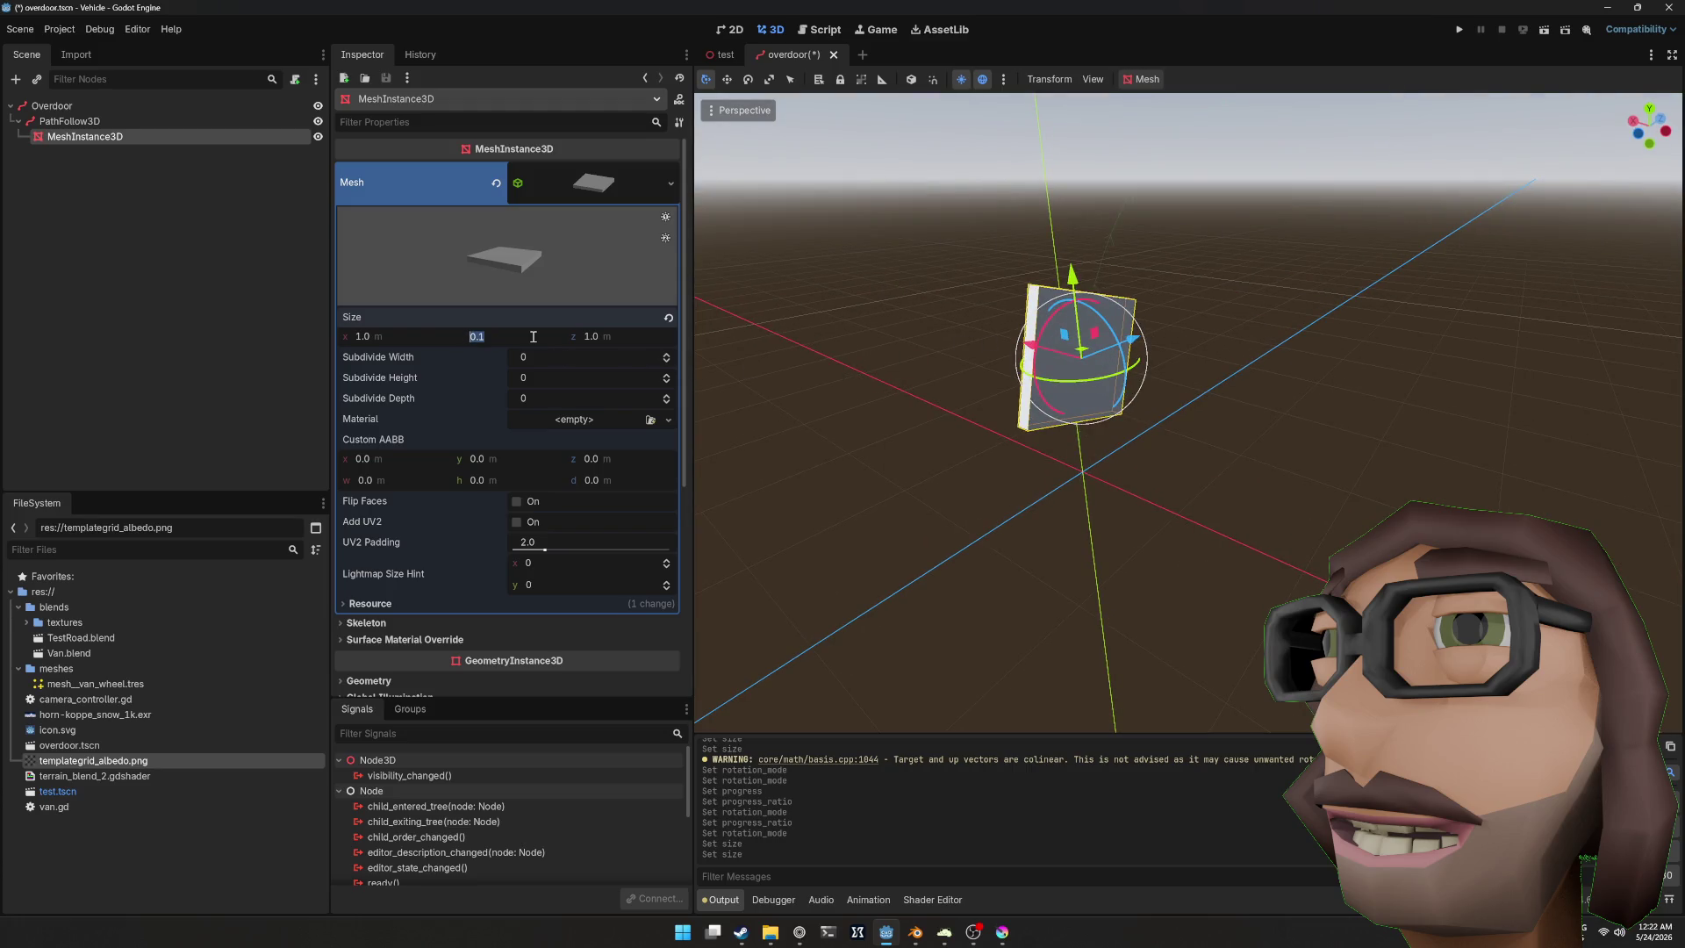
text(4)
key(Return)
Step: Set the BoxMesh z size to 1.0 and x size to 0.1
drag(597, 336, 614, 336)
click(634, 339)
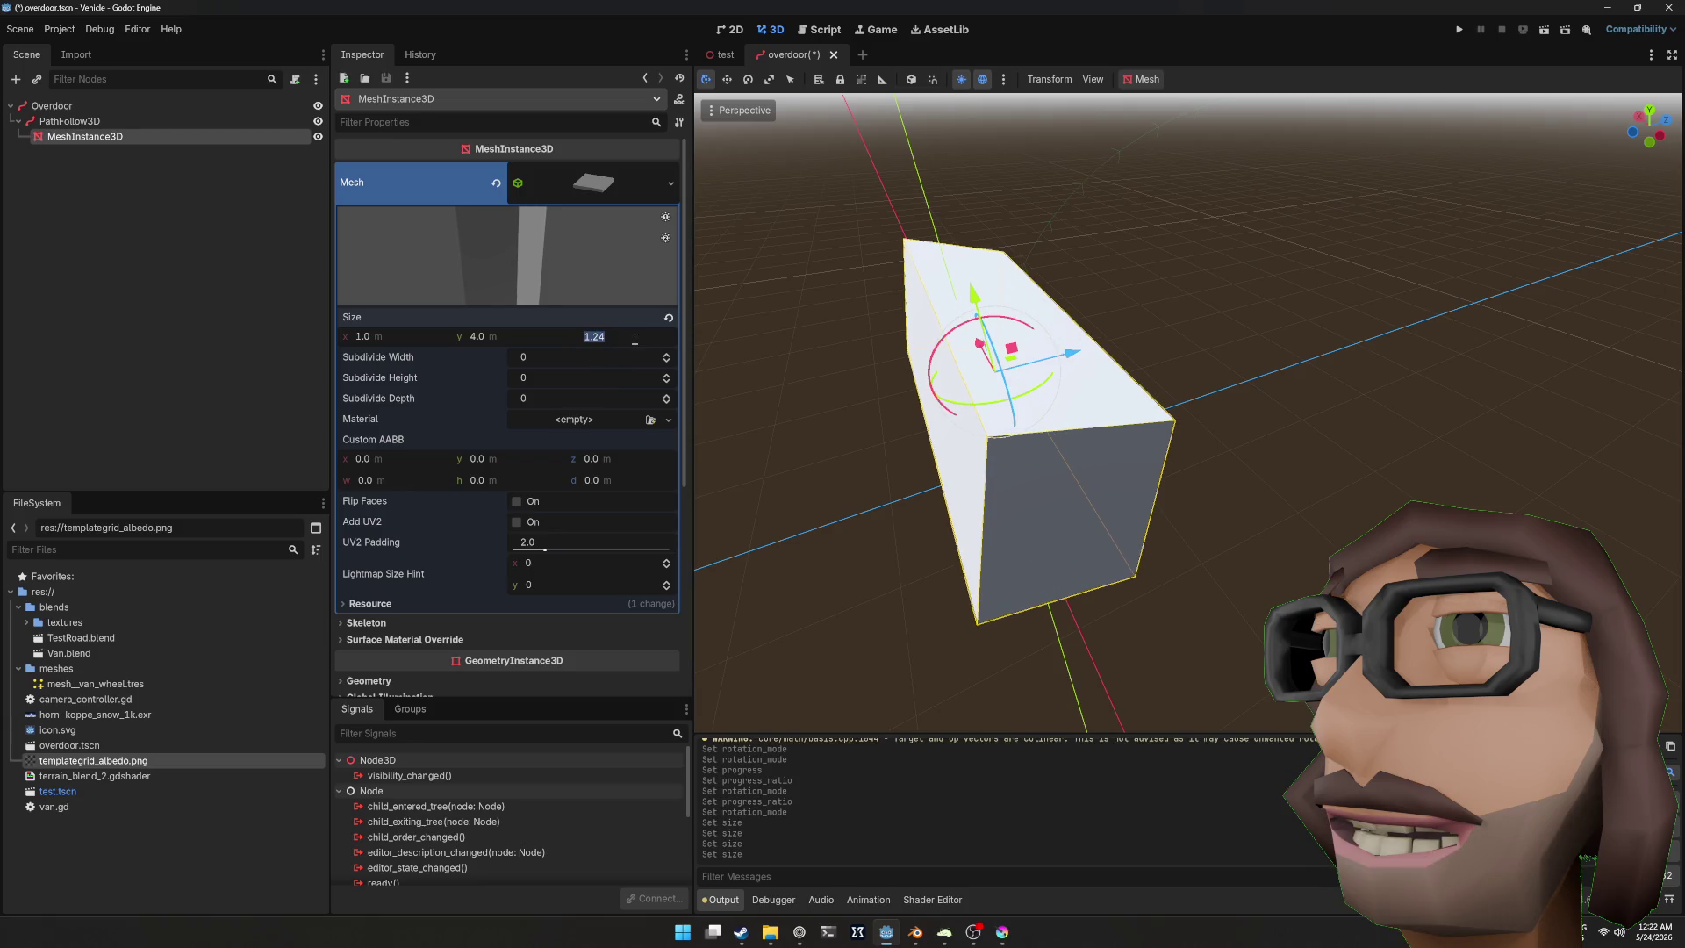
text(1)
key(Return)
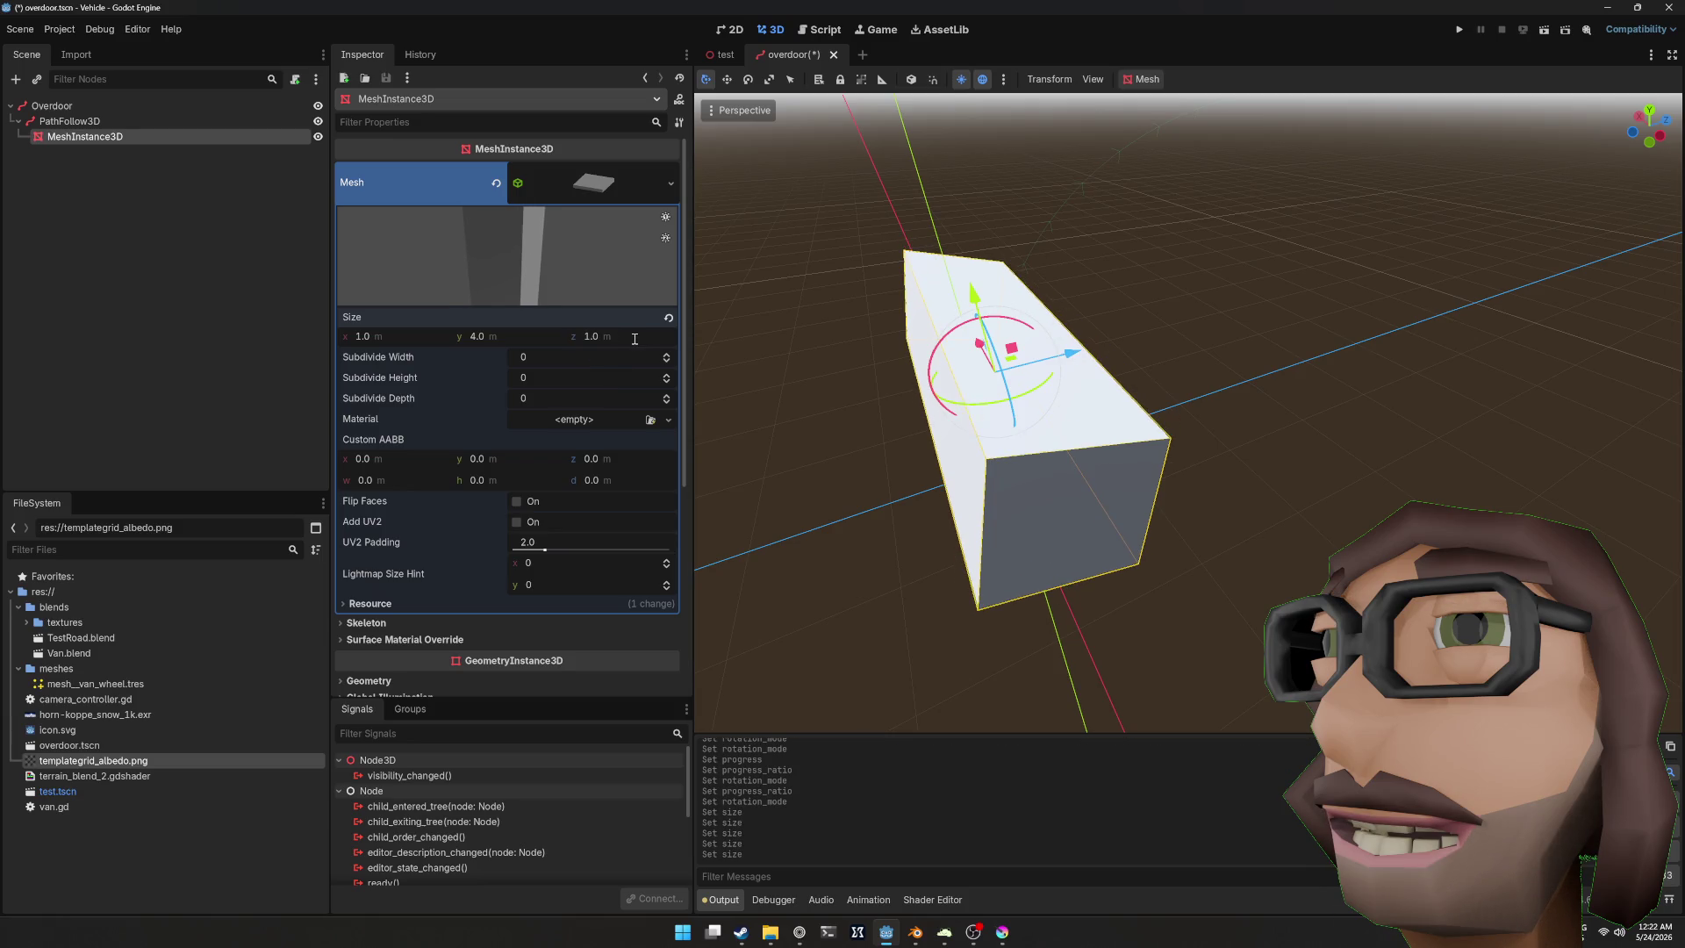
text(0.1)
key(Return)
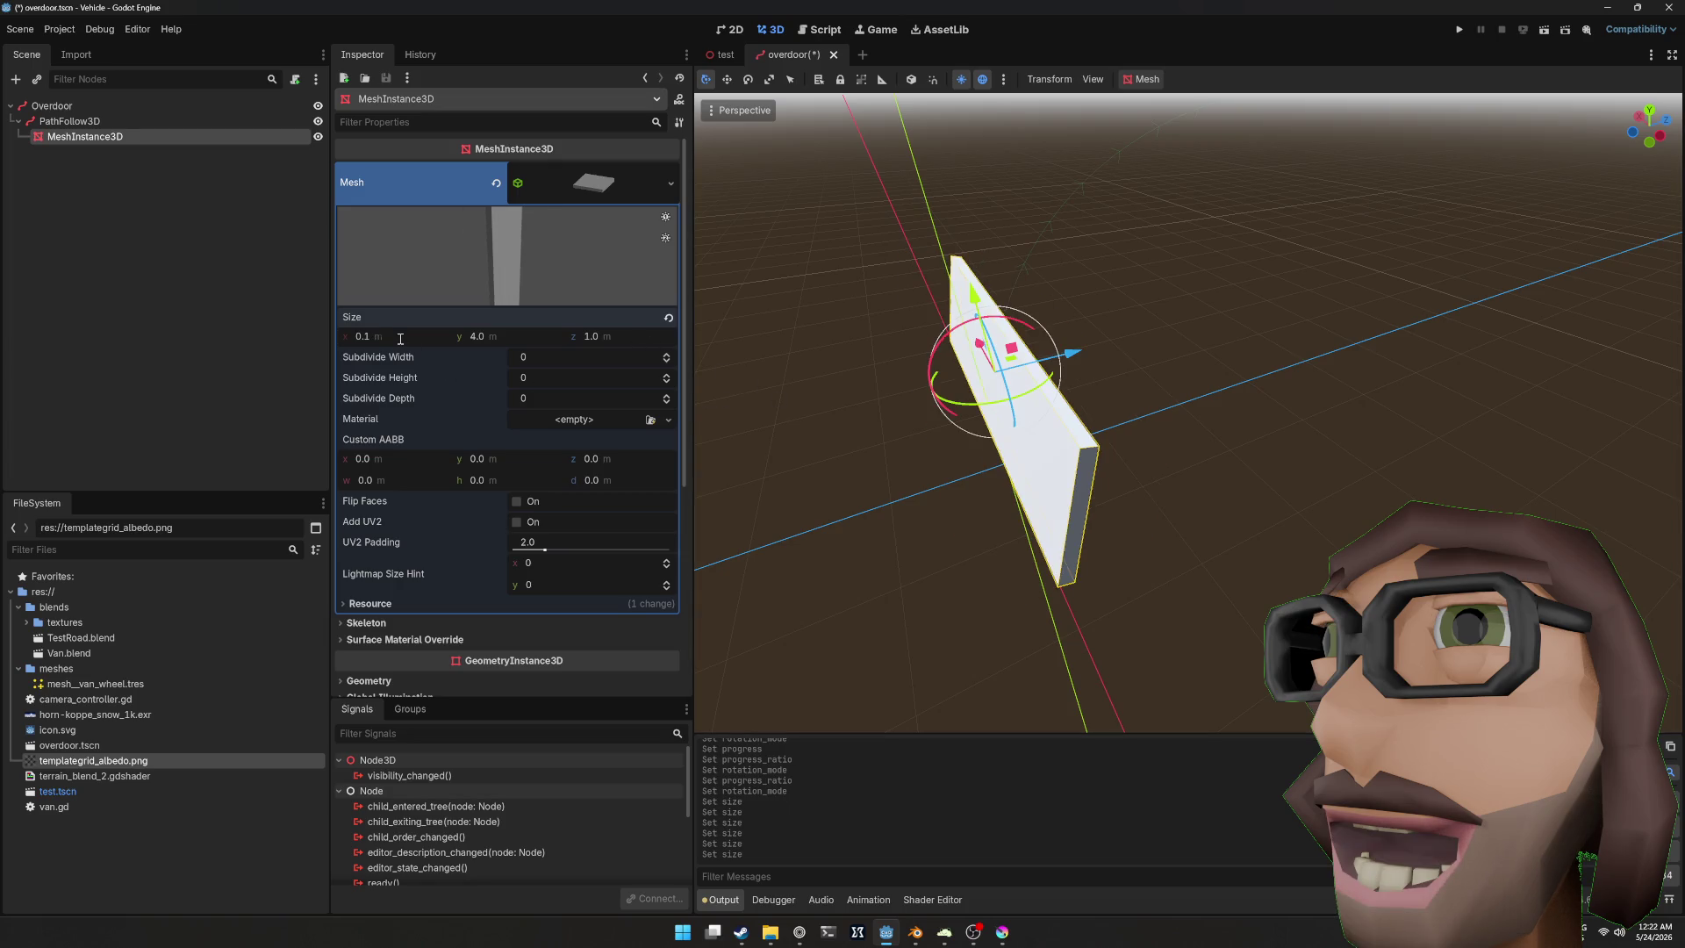
mouse_move(772, 310)
mouse_down()
mouse_move(877, 316)
mouse_move(773, 310)
mouse_up()
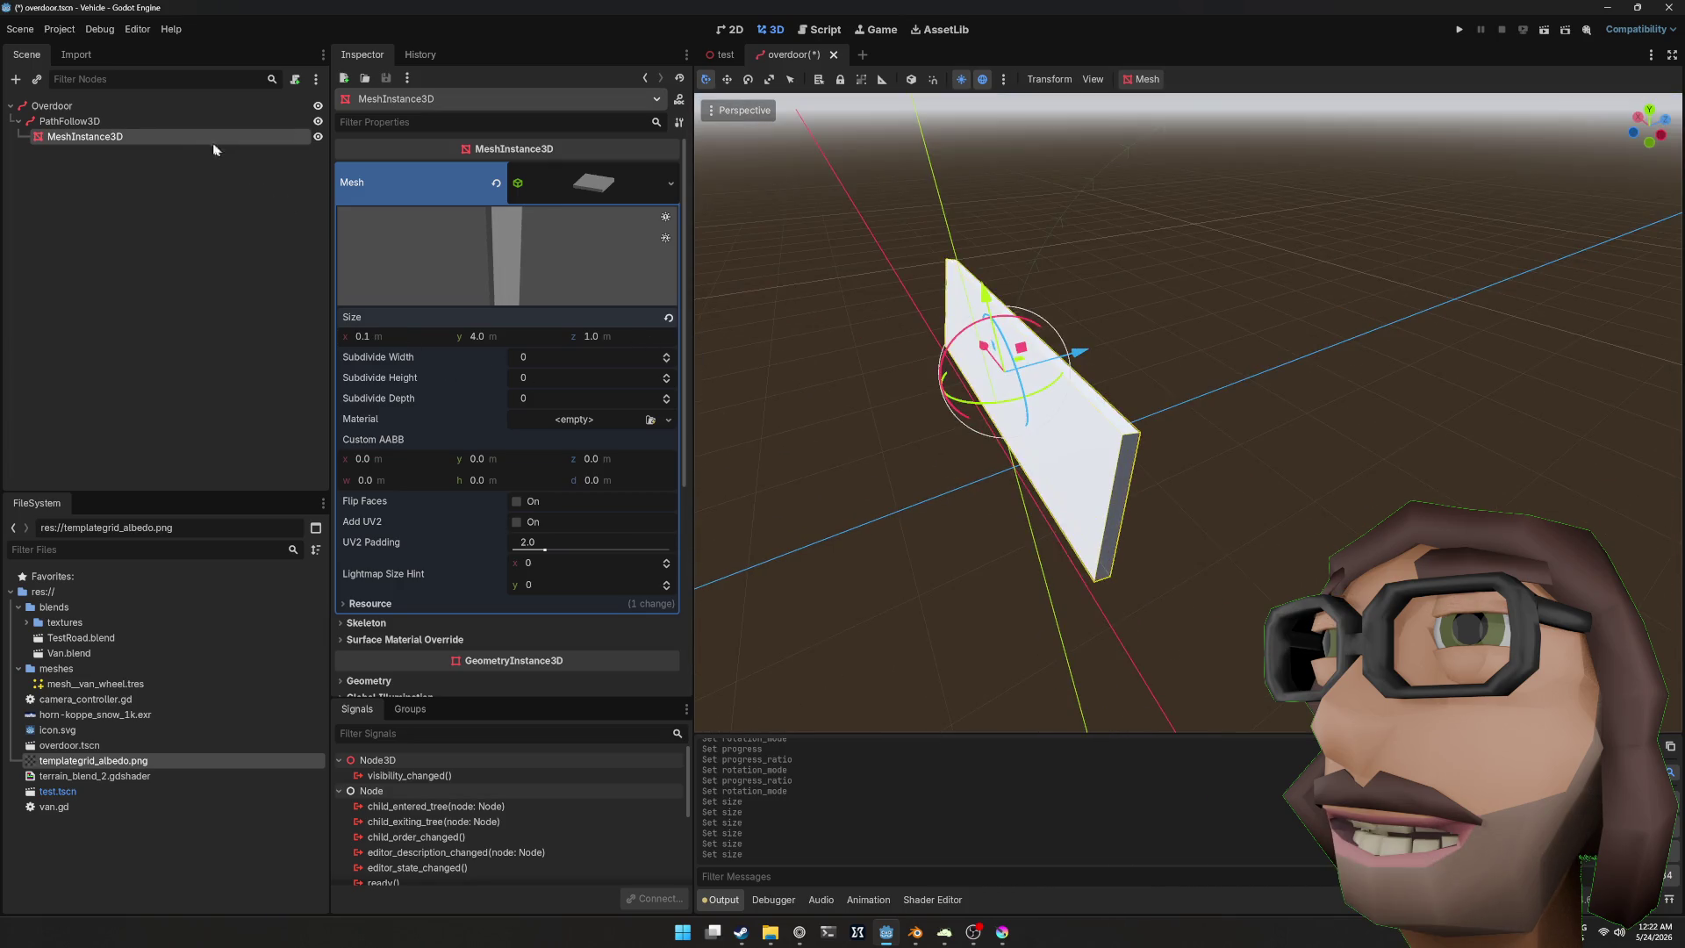
Step: Reset the PathFollow3D progress to 0 and reselect the panel mesh
click(124, 122)
drag(560, 200, 538, 201)
click(501, 192)
drag(807, 313, 1037, 311)
click(151, 137)
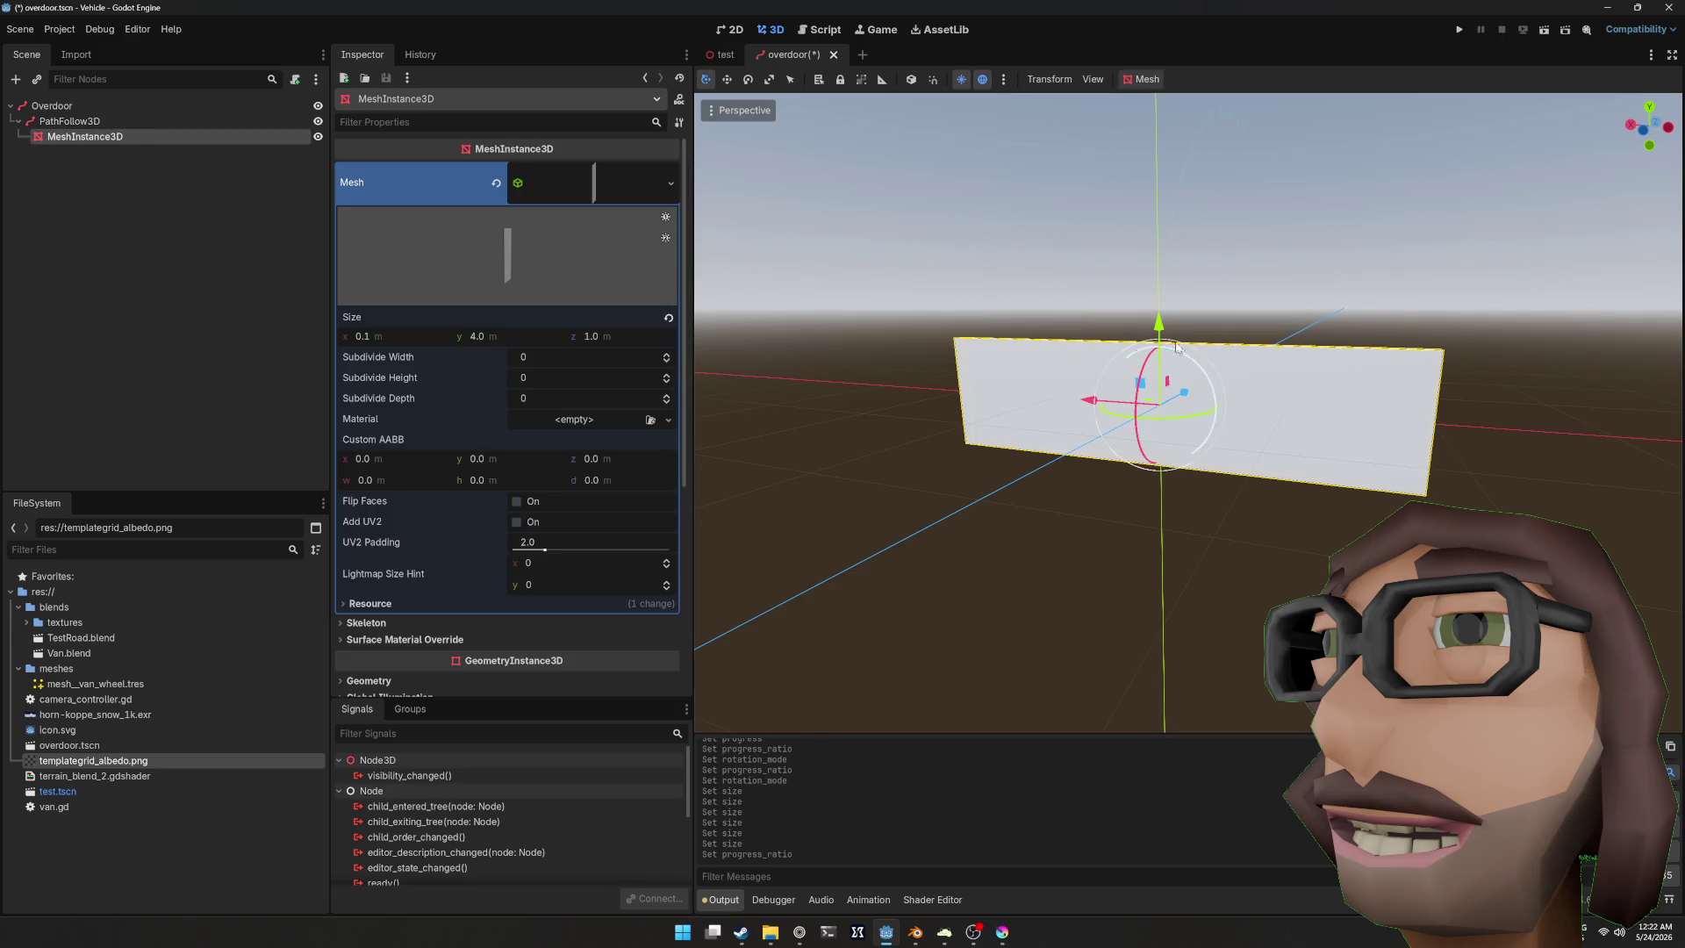
drag(1160, 321, 1155, 295)
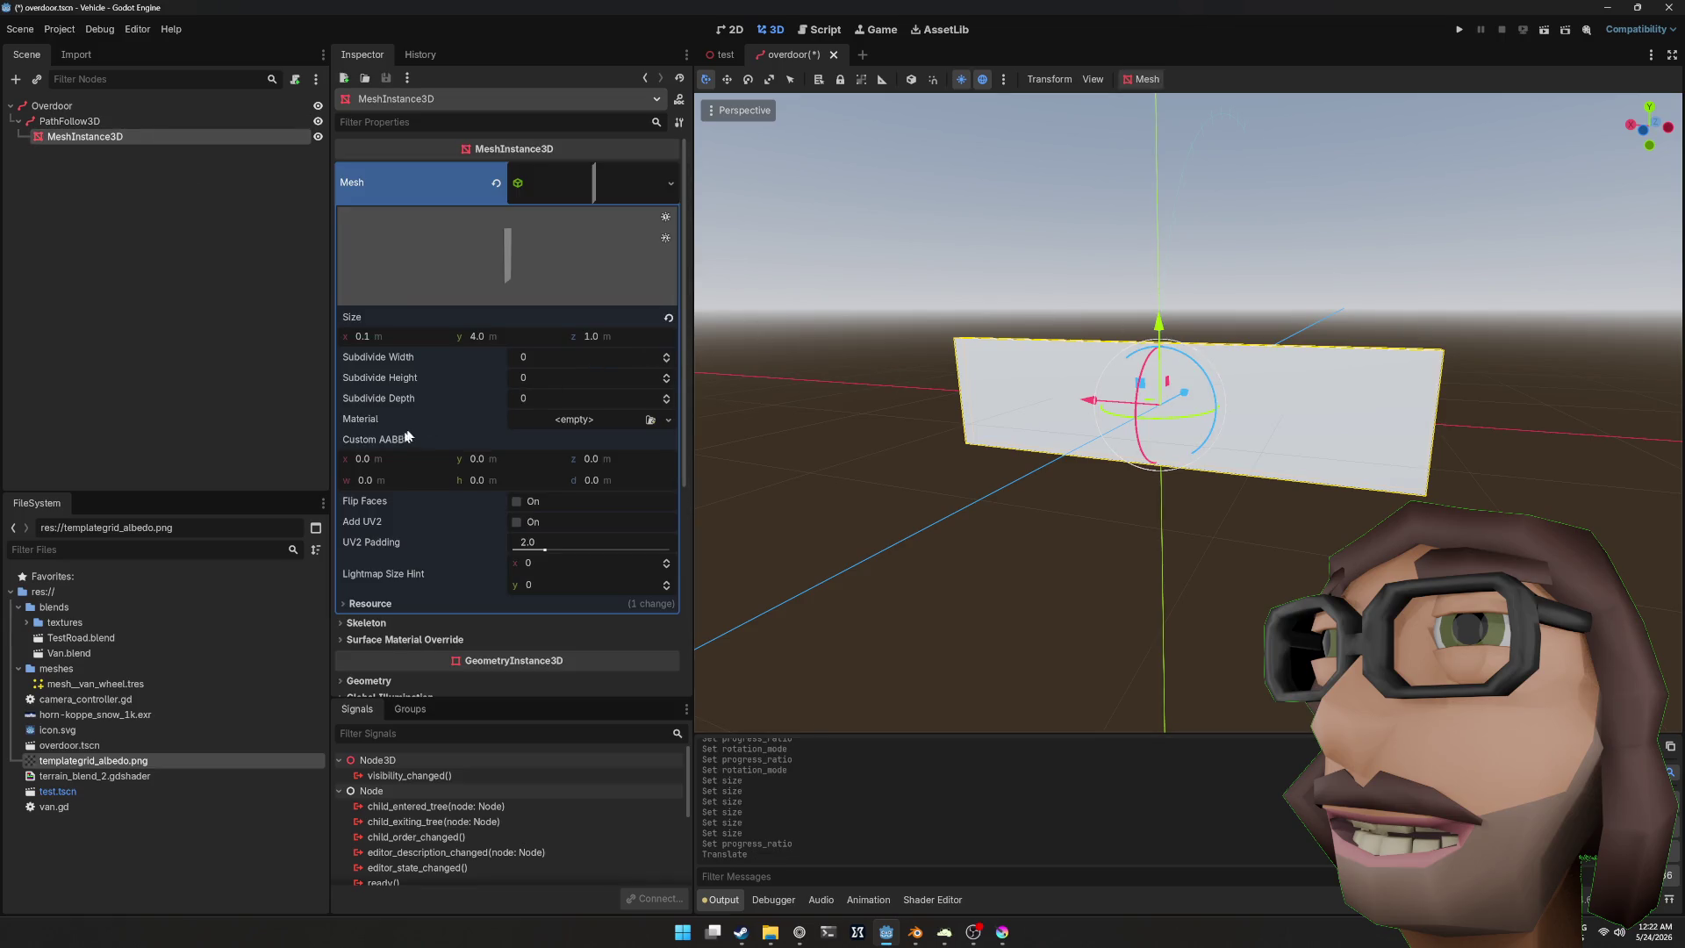
scroll(406, 436, down, 2)
Step: Set the panel mesh's Position x and y to 0
scroll(395, 522, down, 6)
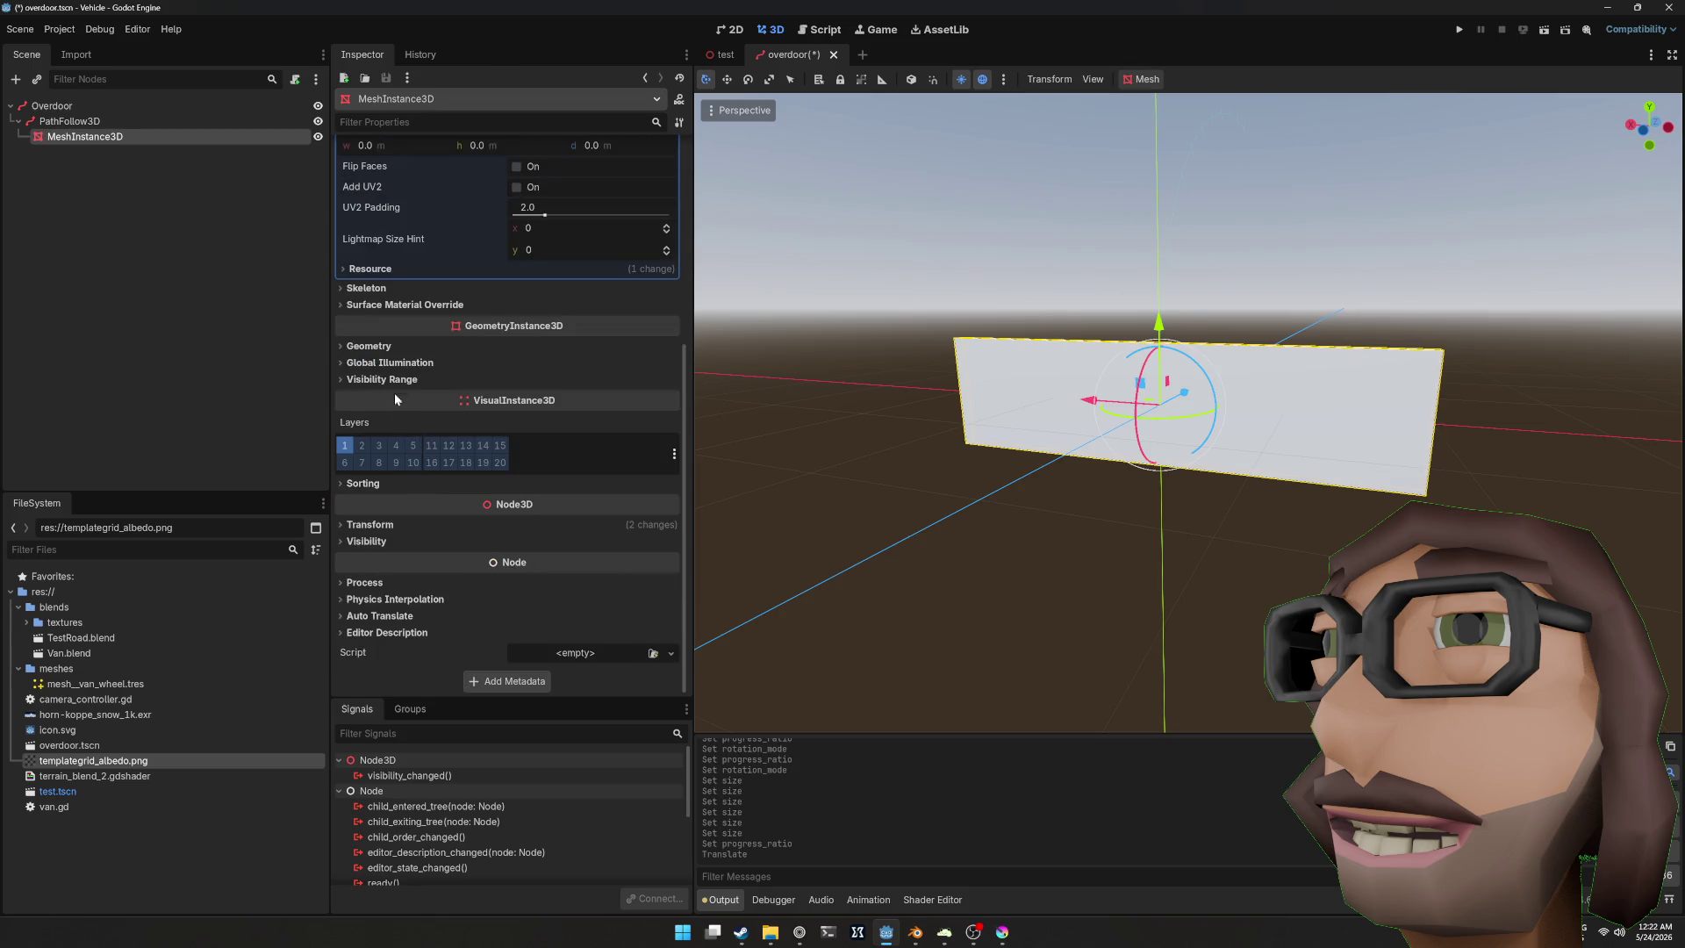
drag(499, 560, 526, 560)
text(0)
key(Return)
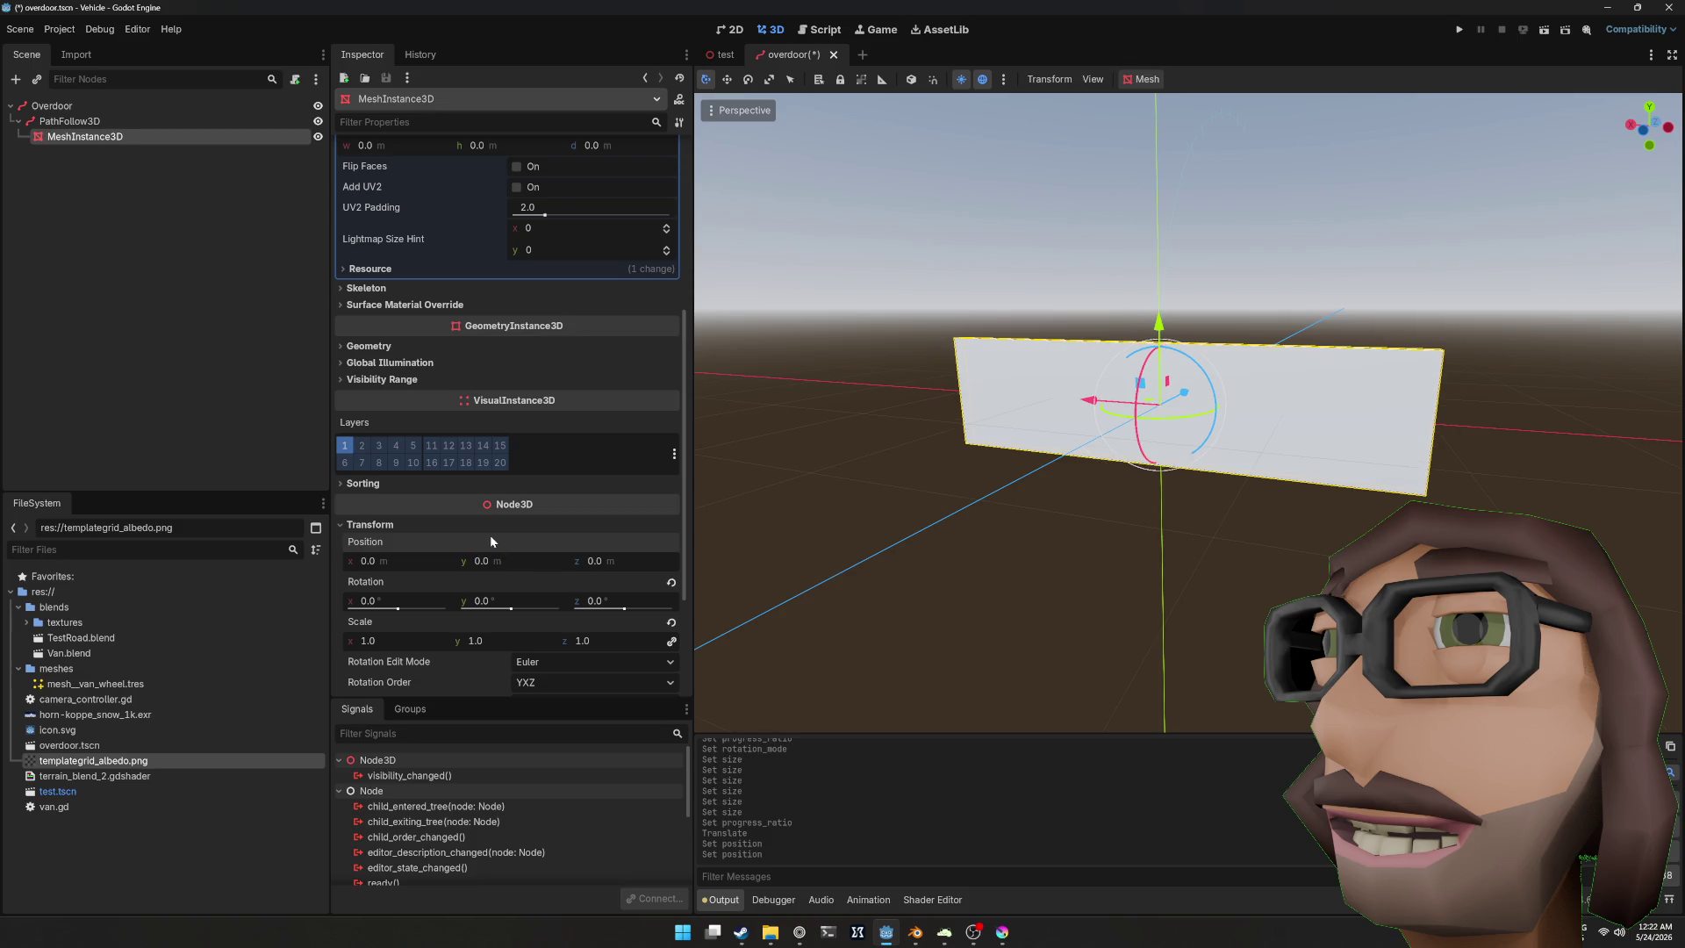
drag(416, 560, 471, 569)
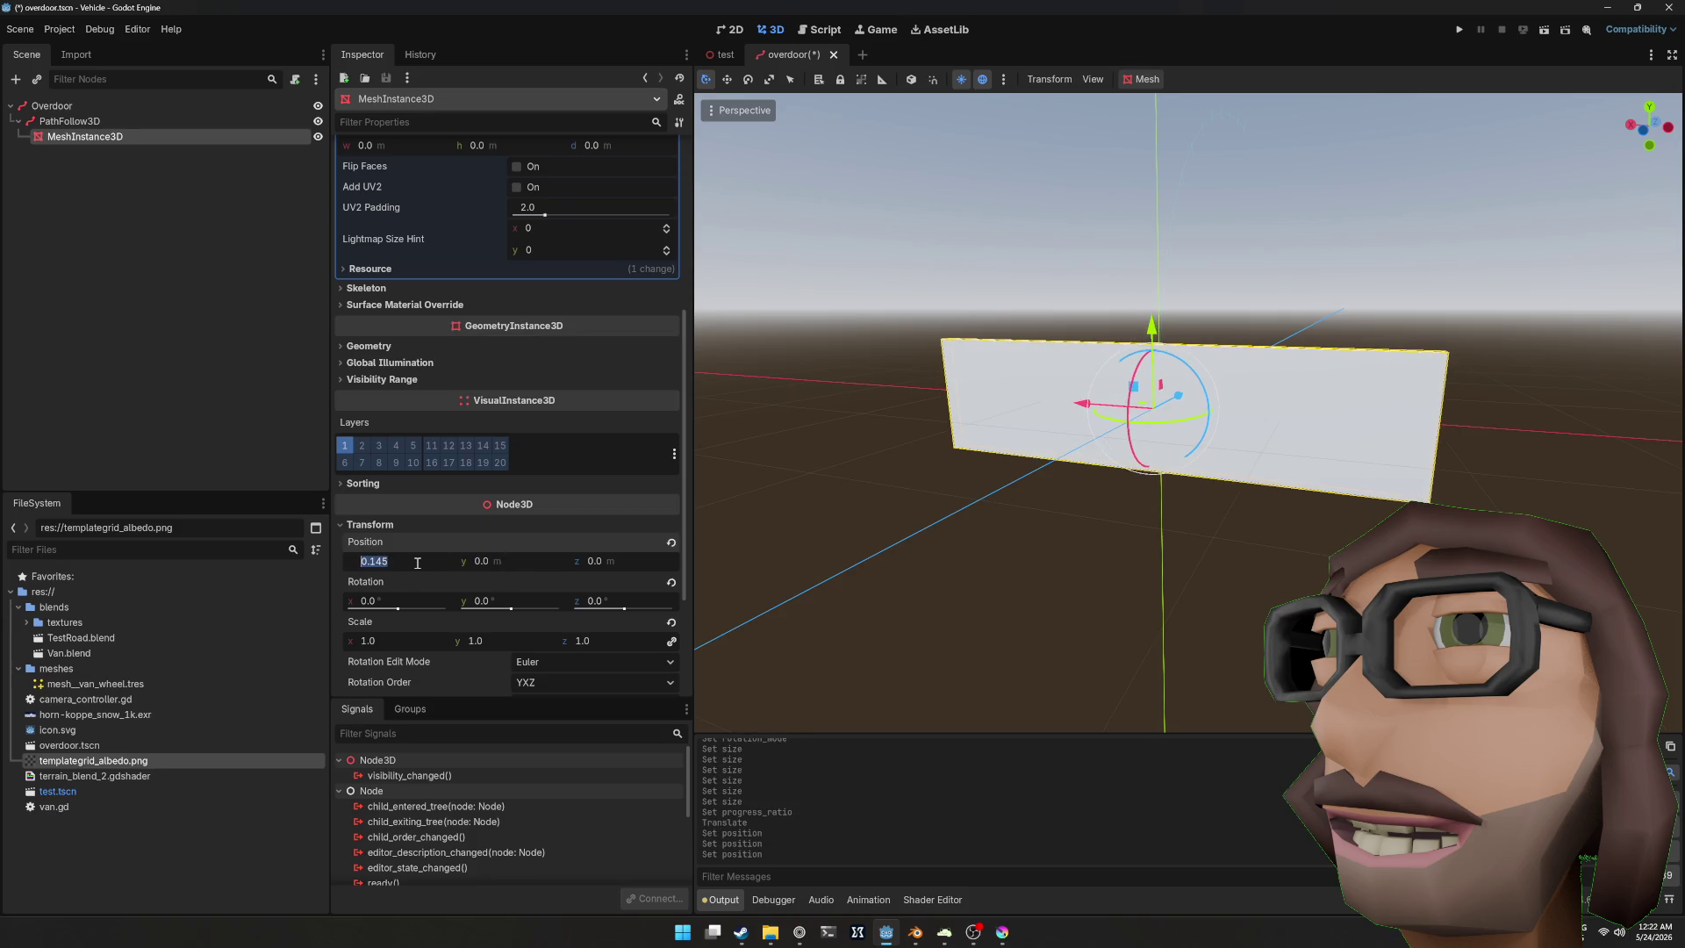
text(0)
key(Return)
Step: Set the panel mesh's Position z to -0.5
drag(631, 561, 596, 561)
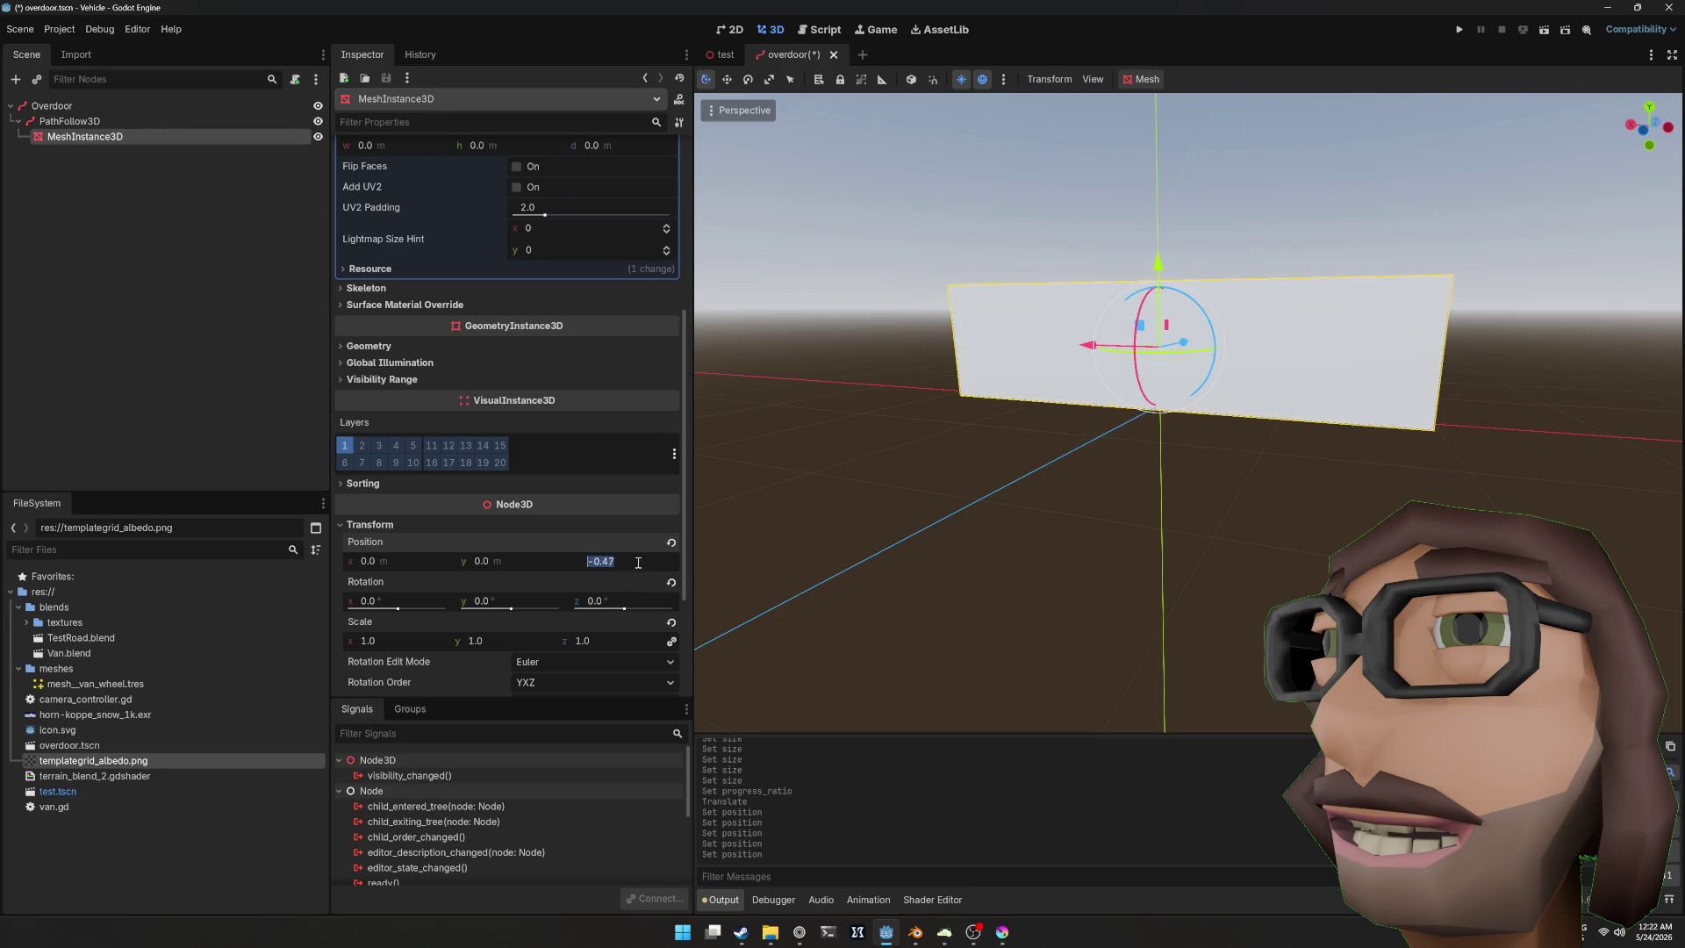
text(-5)
key(Return)
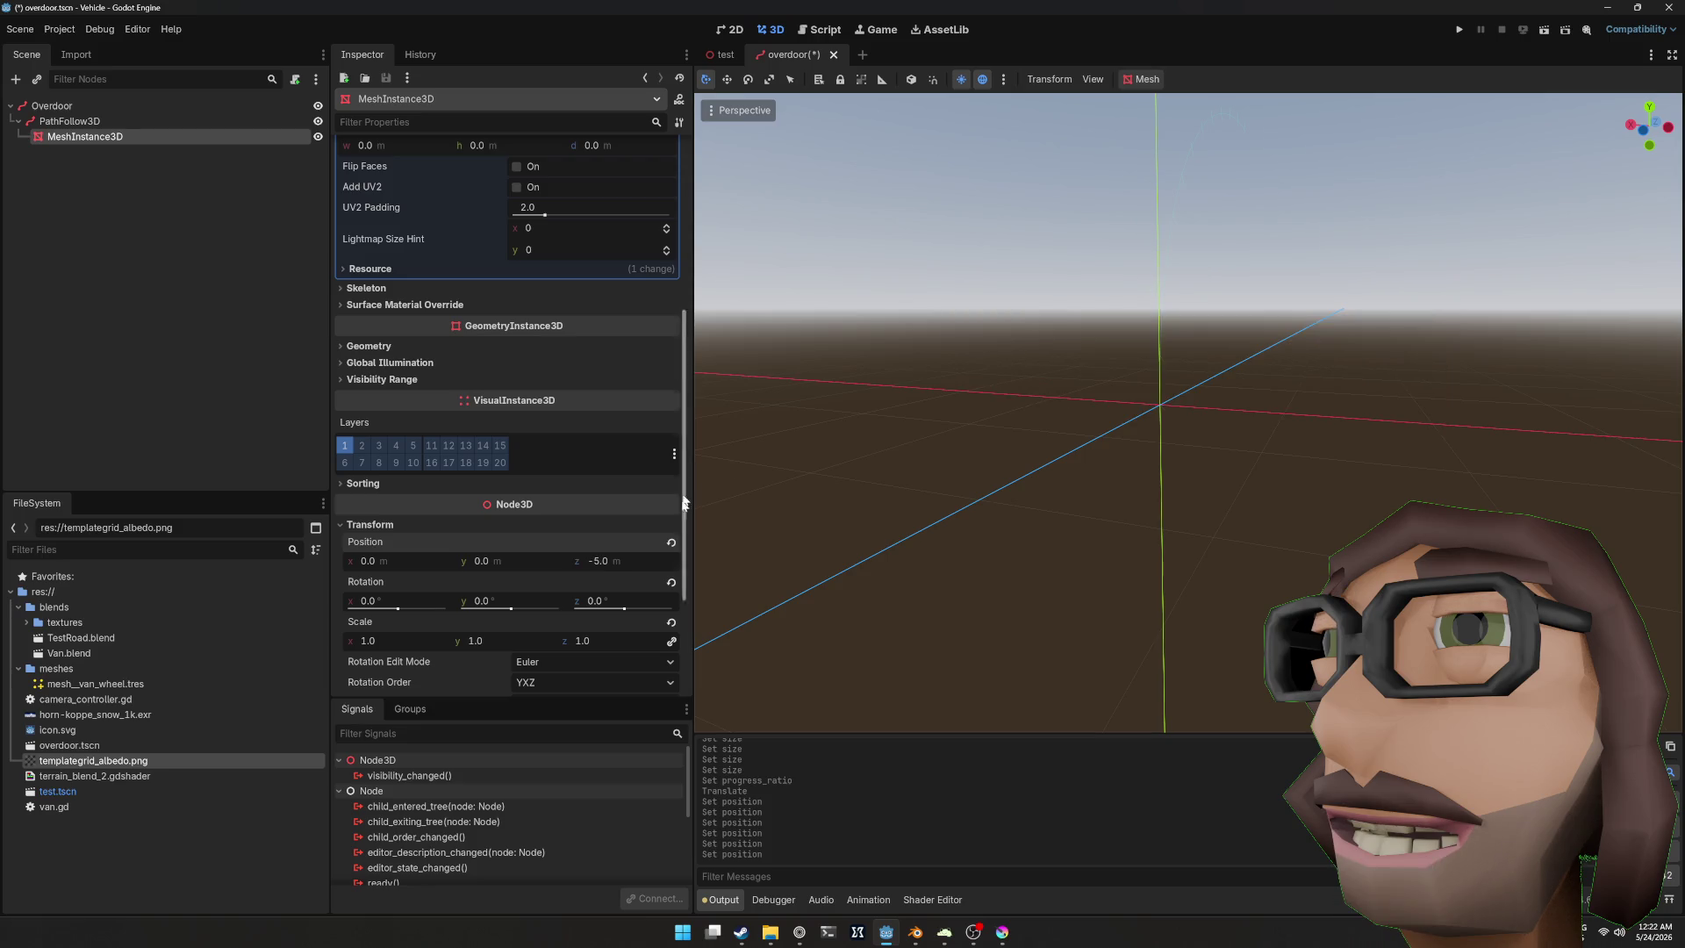
text(-0.5)
key(Return)
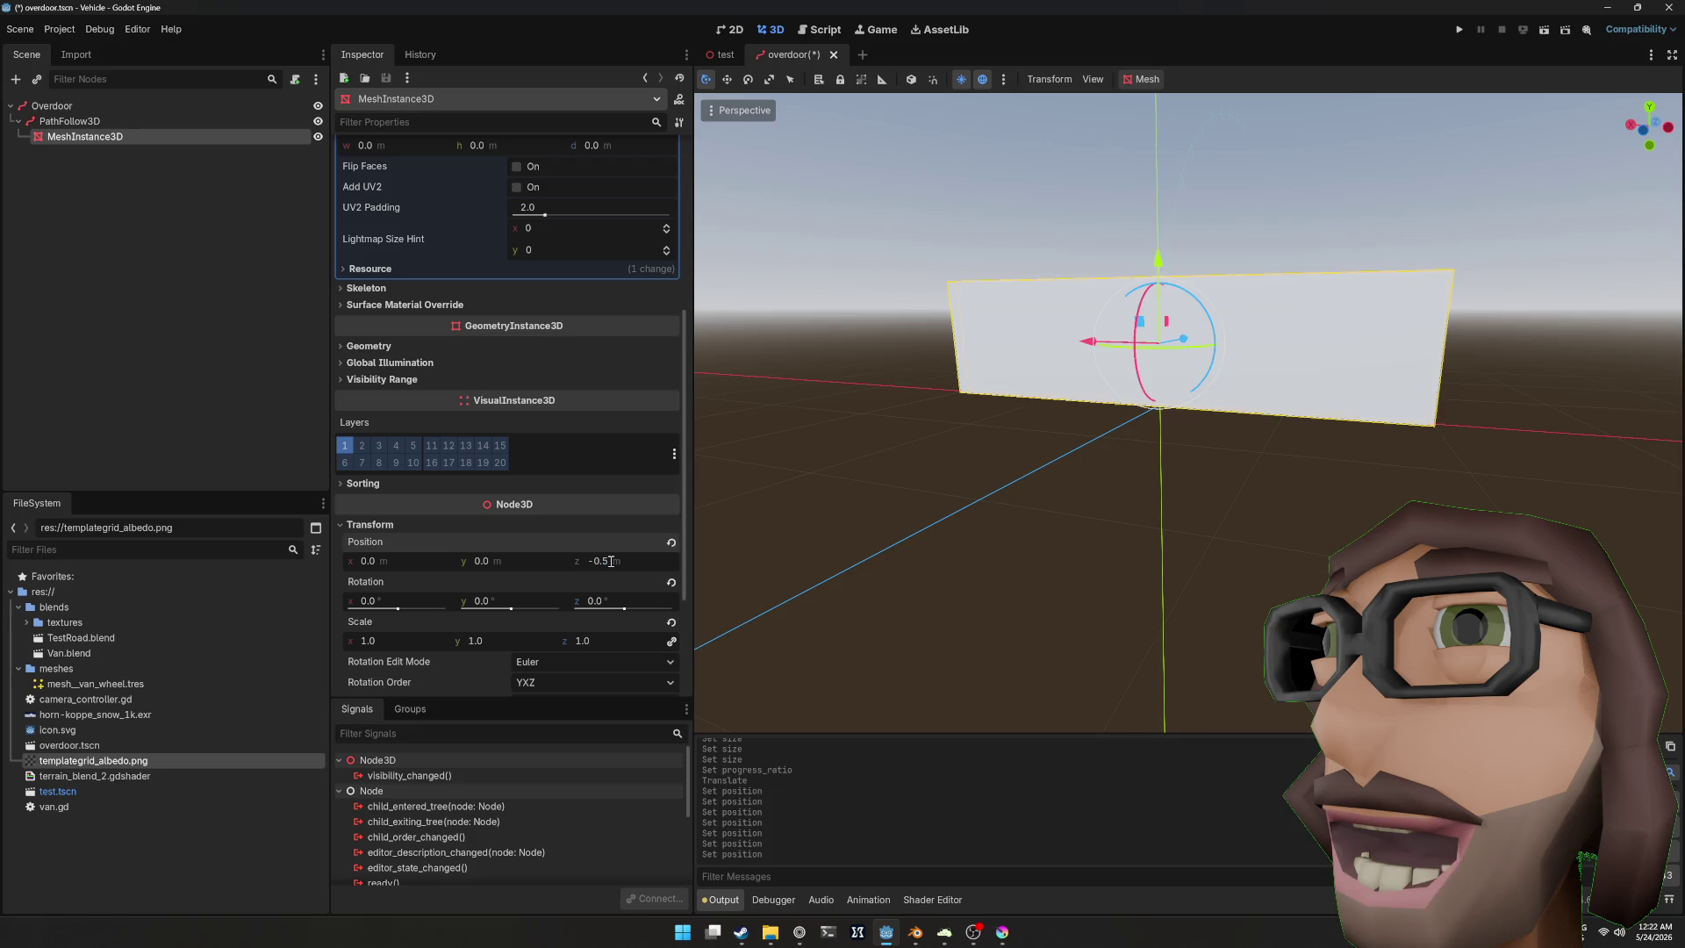
drag(1278, 410, 1214, 396)
scroll(1285, 397, down, 3)
scroll(1281, 416, up, 2)
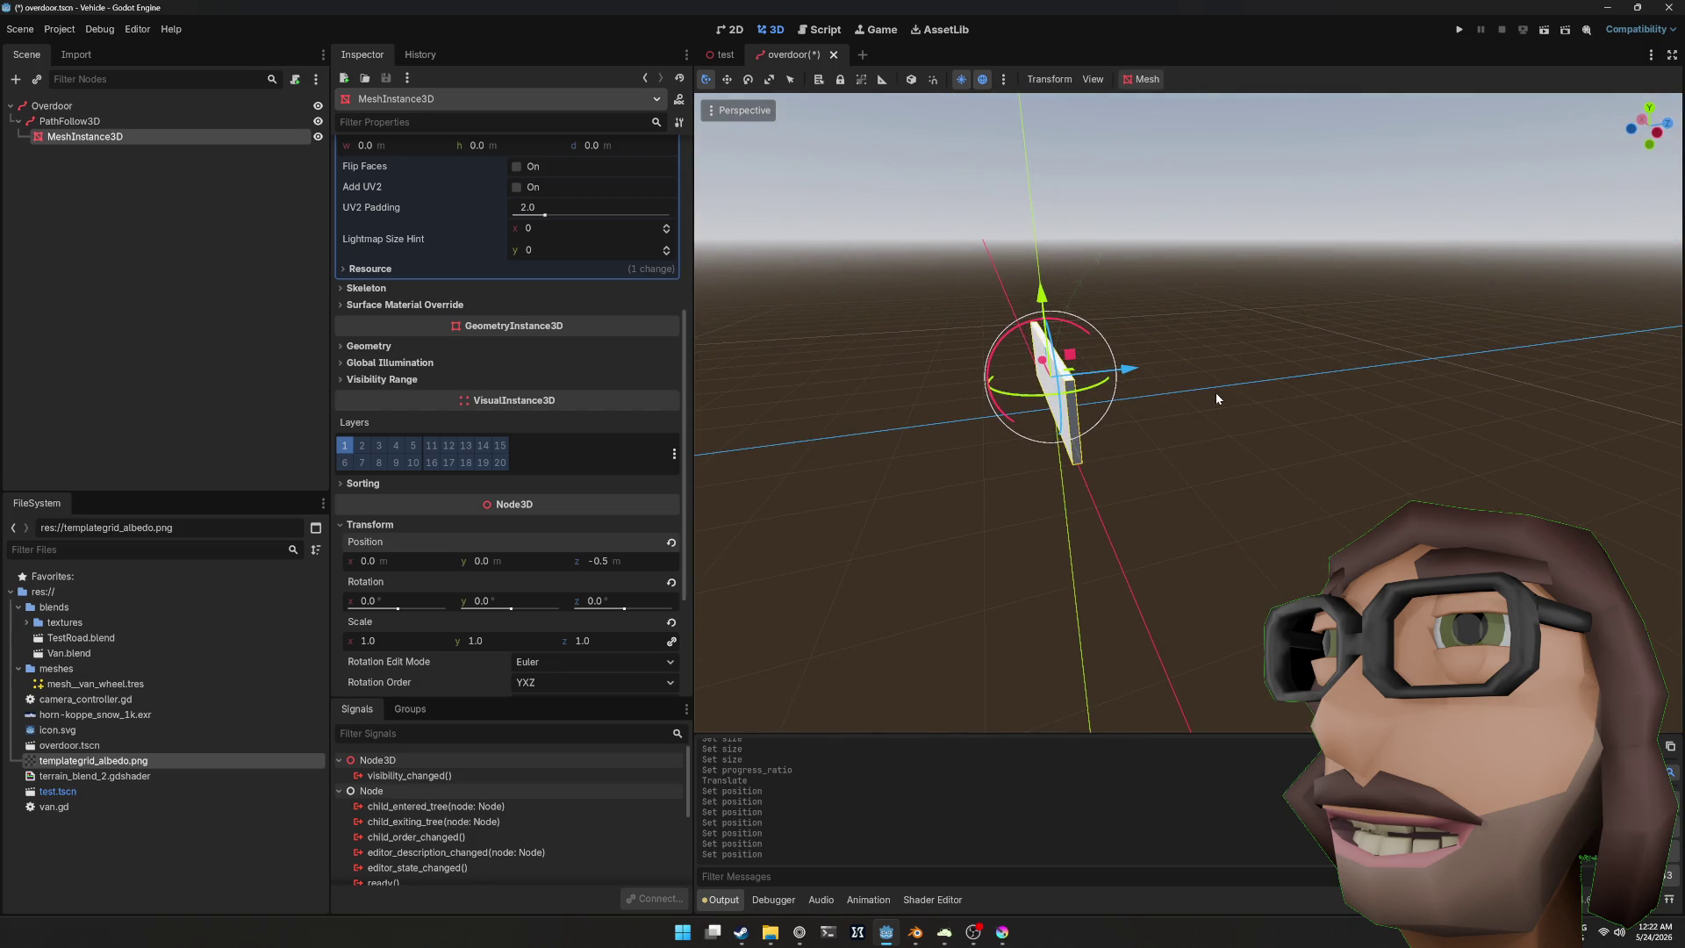
click(149, 121)
drag(878, 308, 1009, 319)
key(ctrl+d)
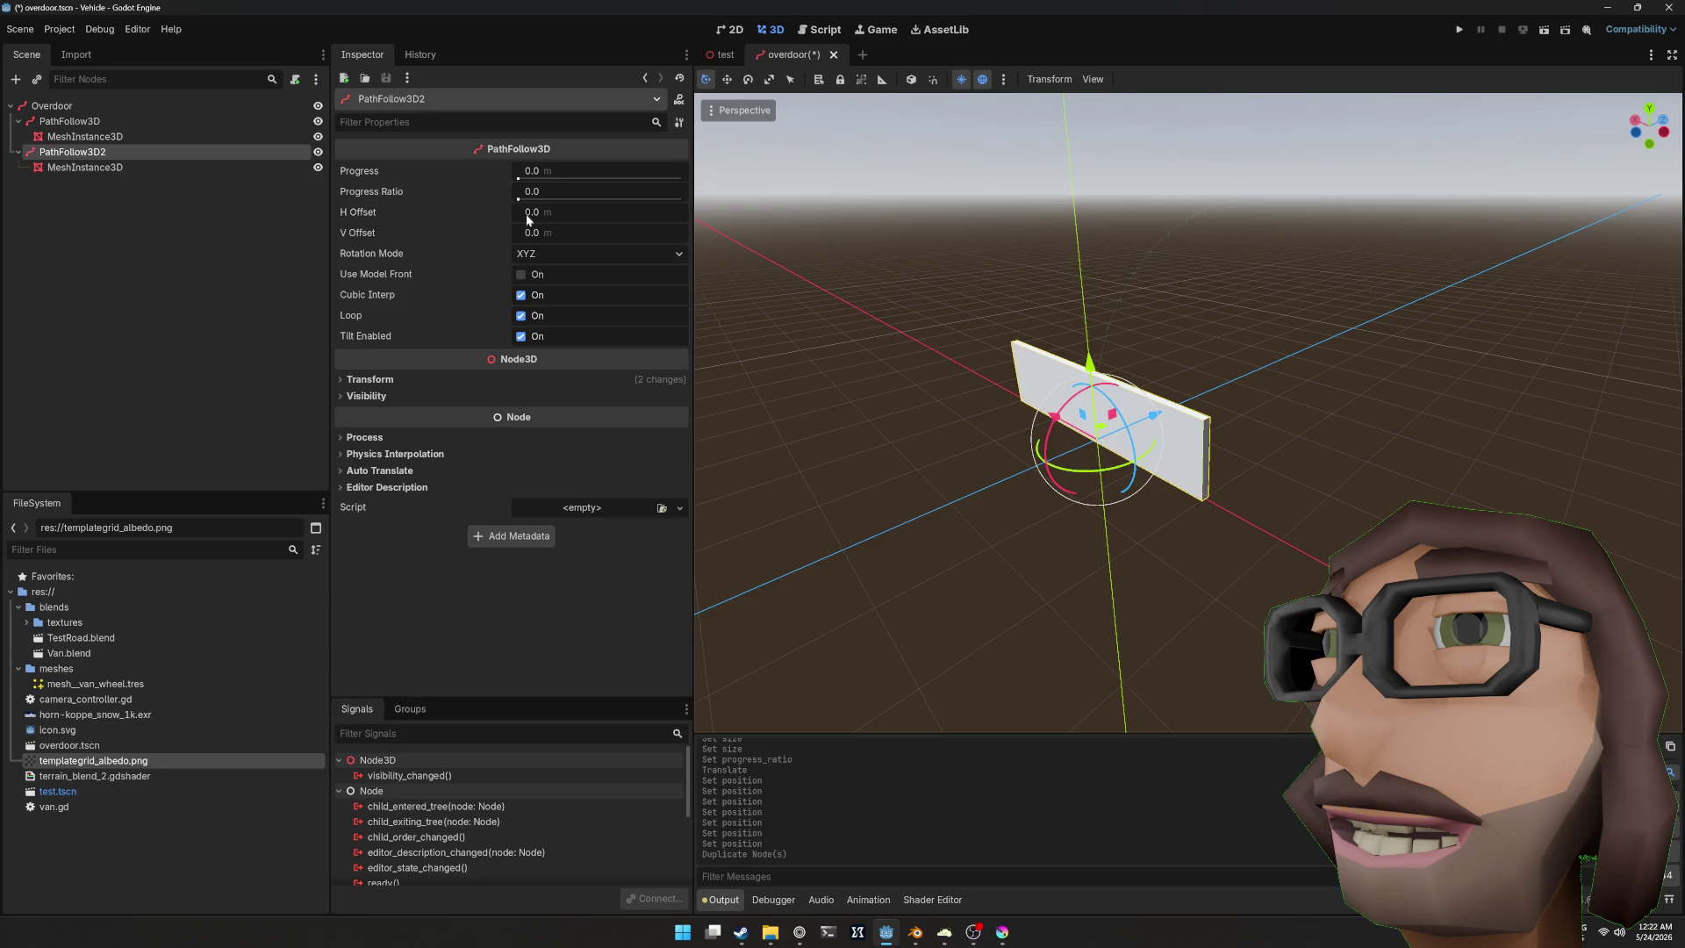
drag(519, 198, 558, 190)
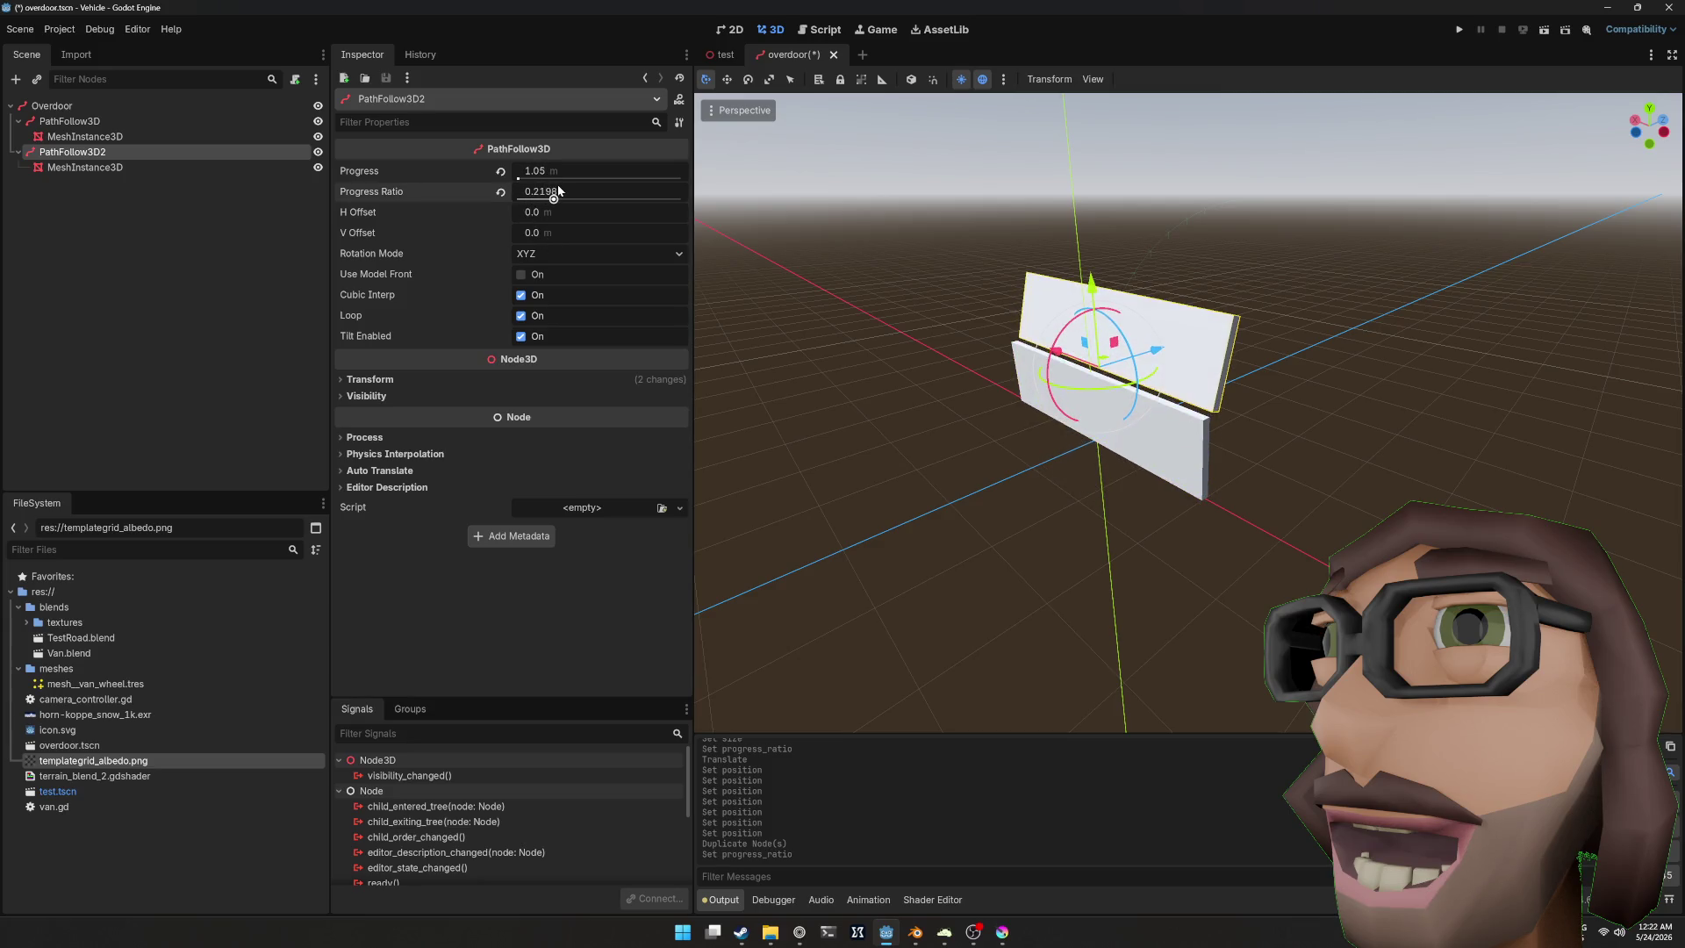
key(KP_6)
key(KP_6)
key(KP_6)
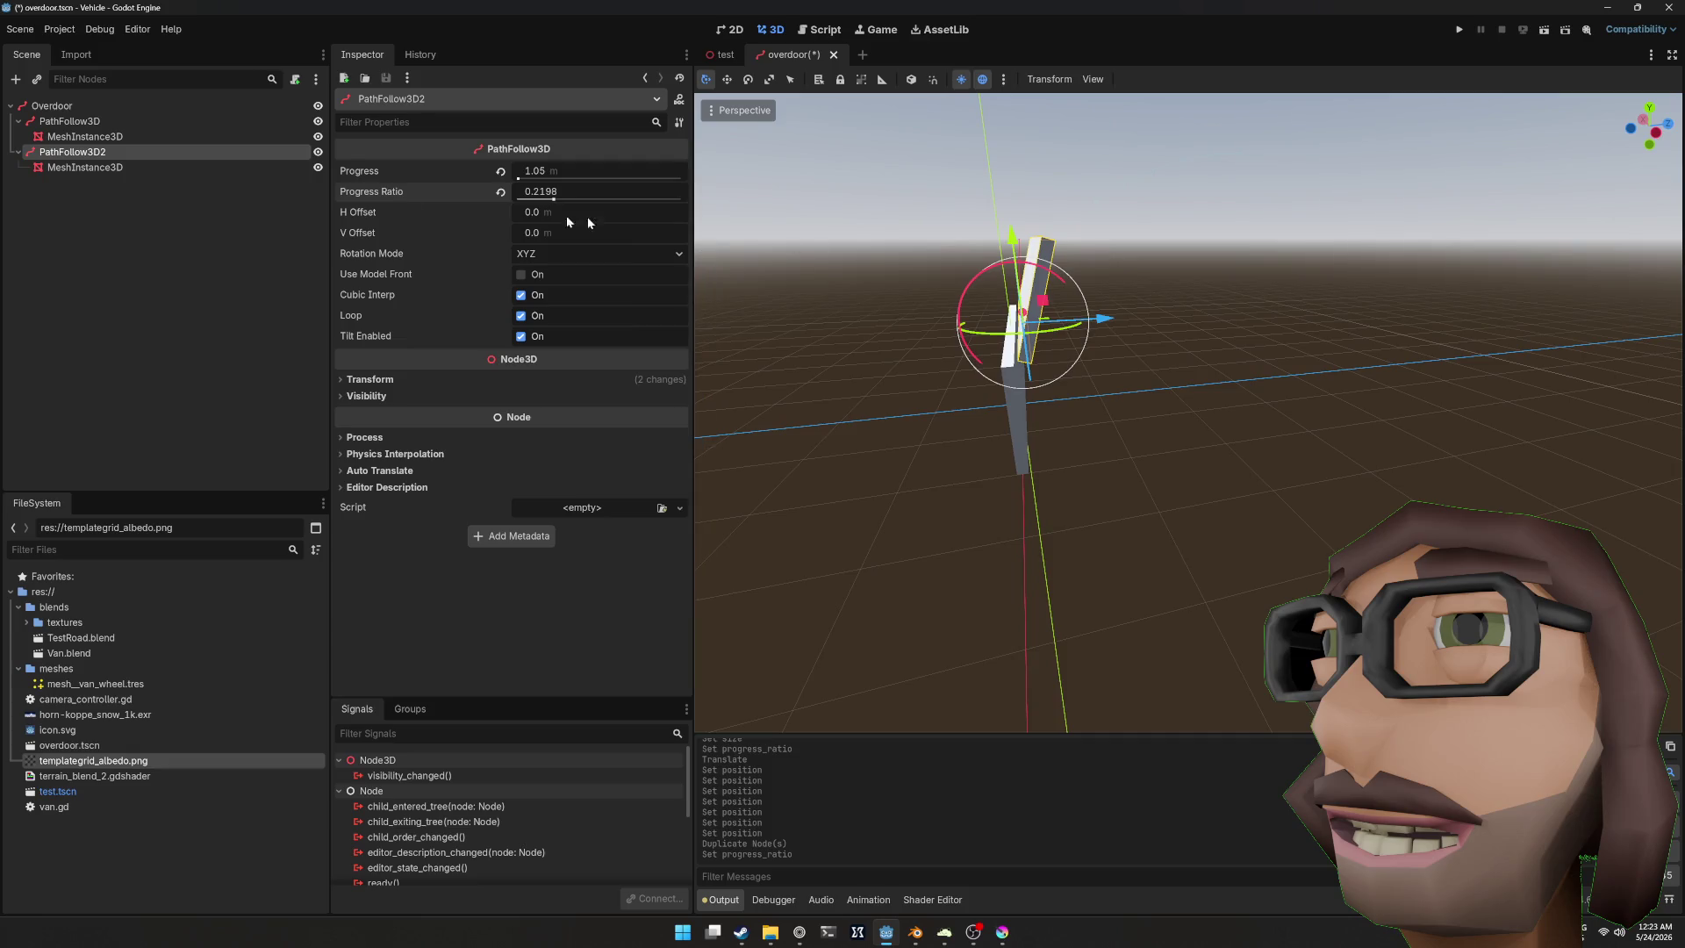
key(ctrl+d)
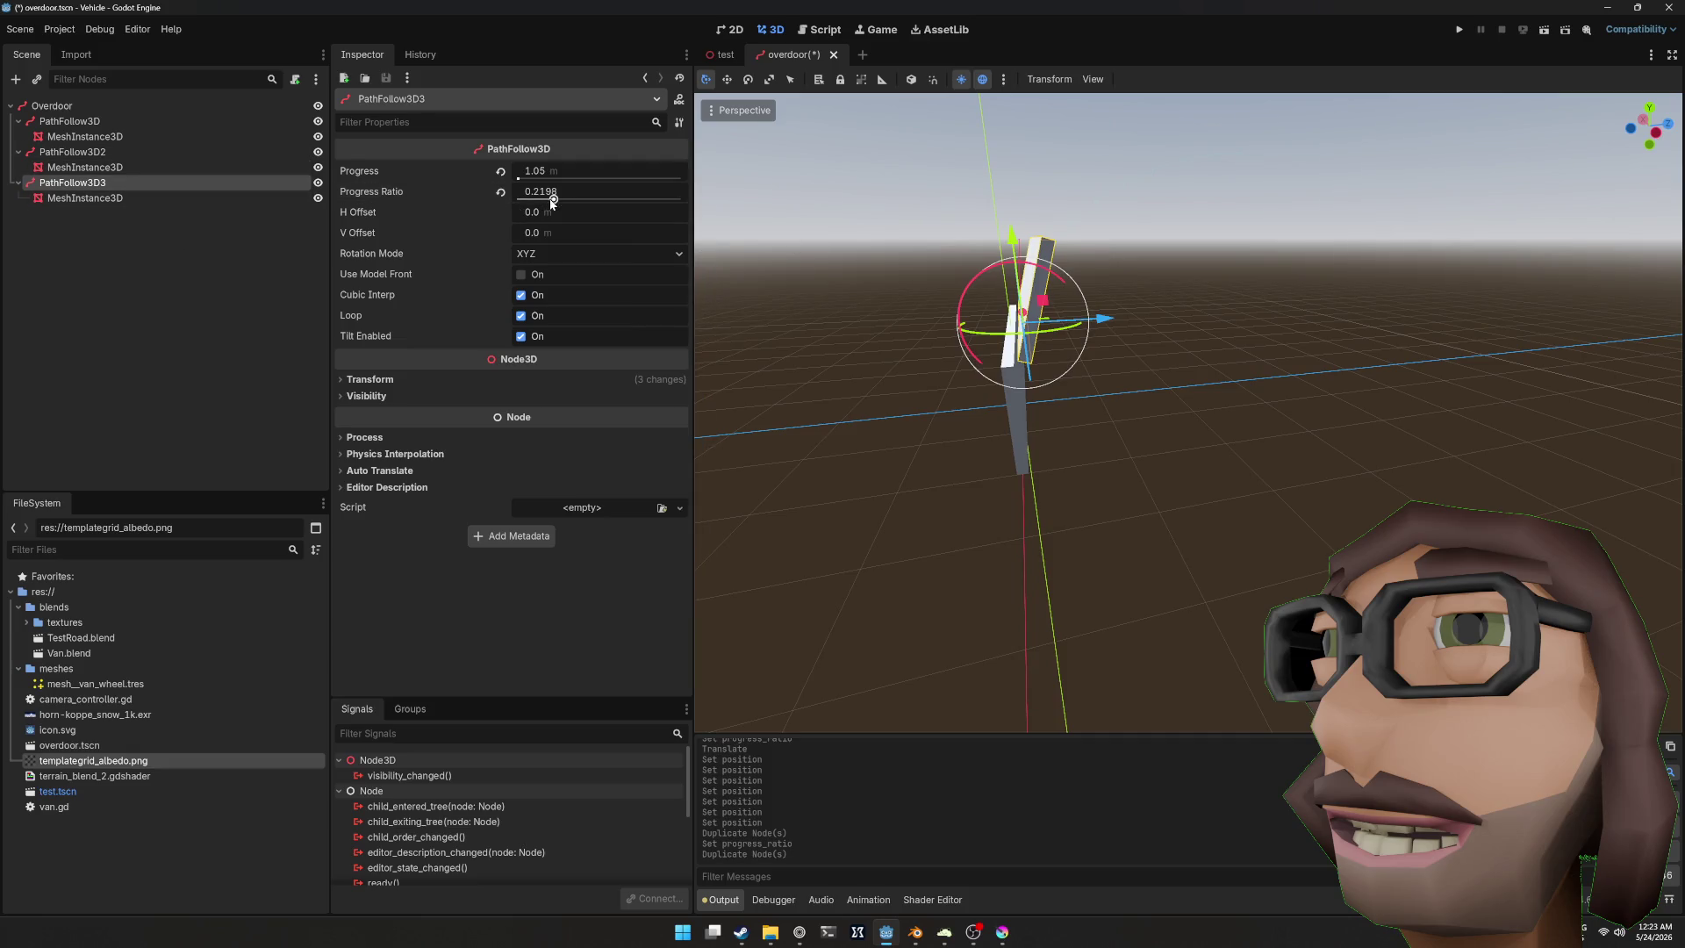
drag(545, 200, 592, 200)
mouse_move(723, 219)
mouse_down()
mouse_move(1016, 265)
mouse_move(989, 292)
mouse_up()
key(ctrl+z)
key(ctrl+z)
key(ctrl+z)
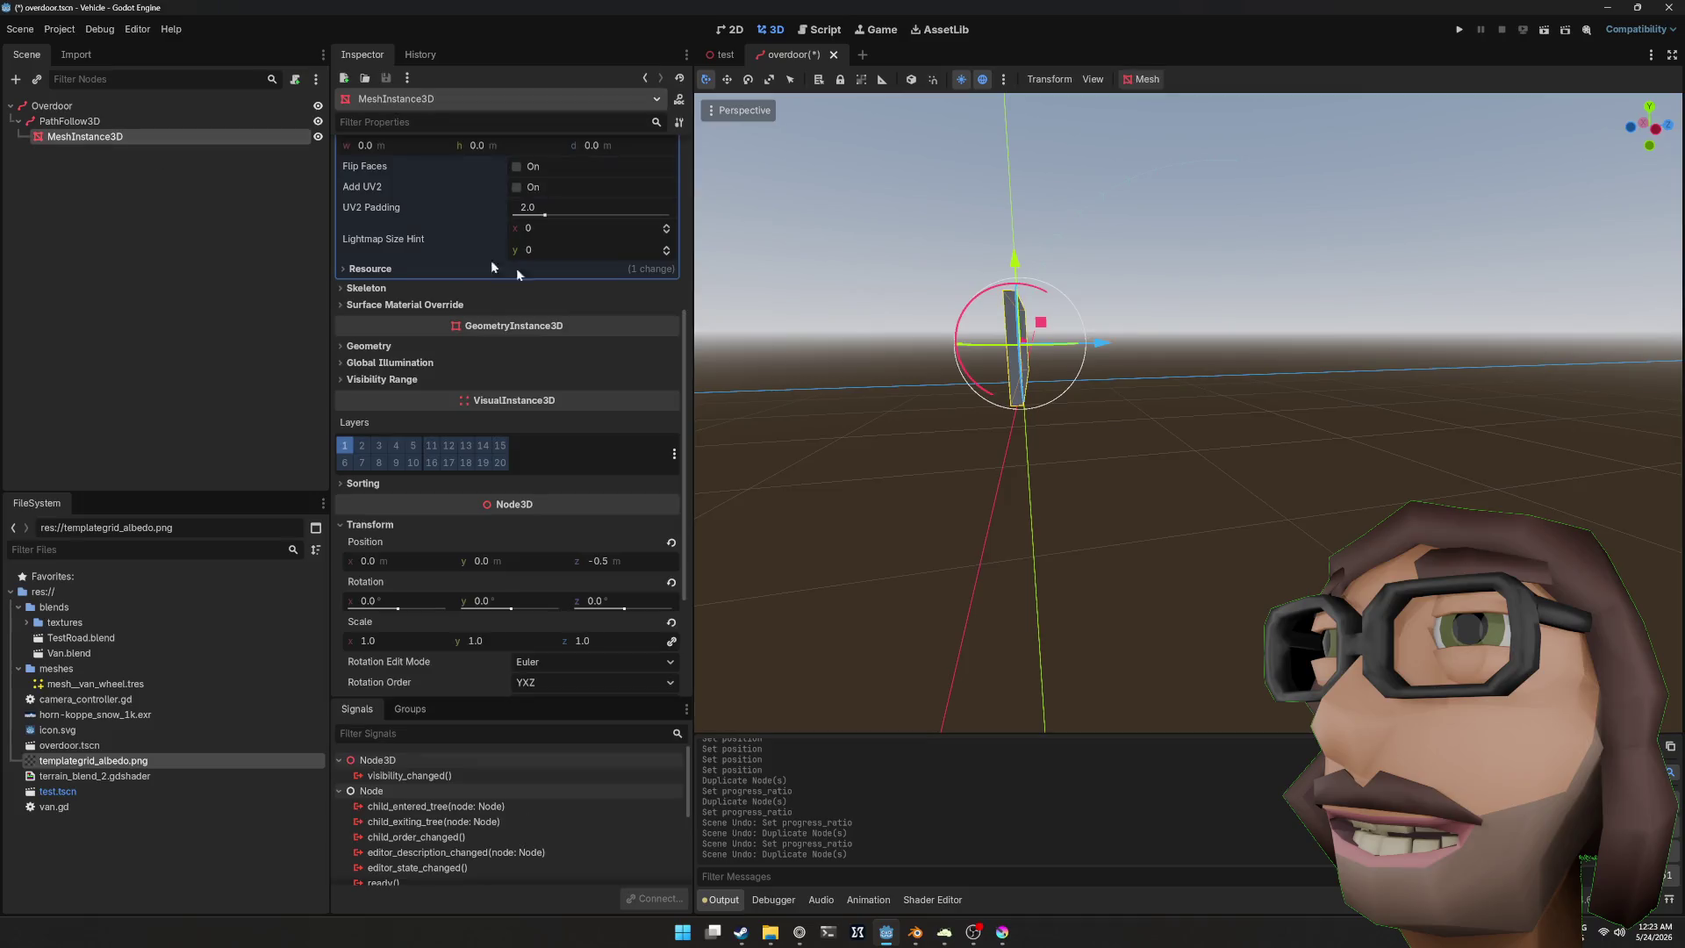
Step: In Right view, set the first panel's MeshInstance3D position x to -0.05 m
key(KP_3)
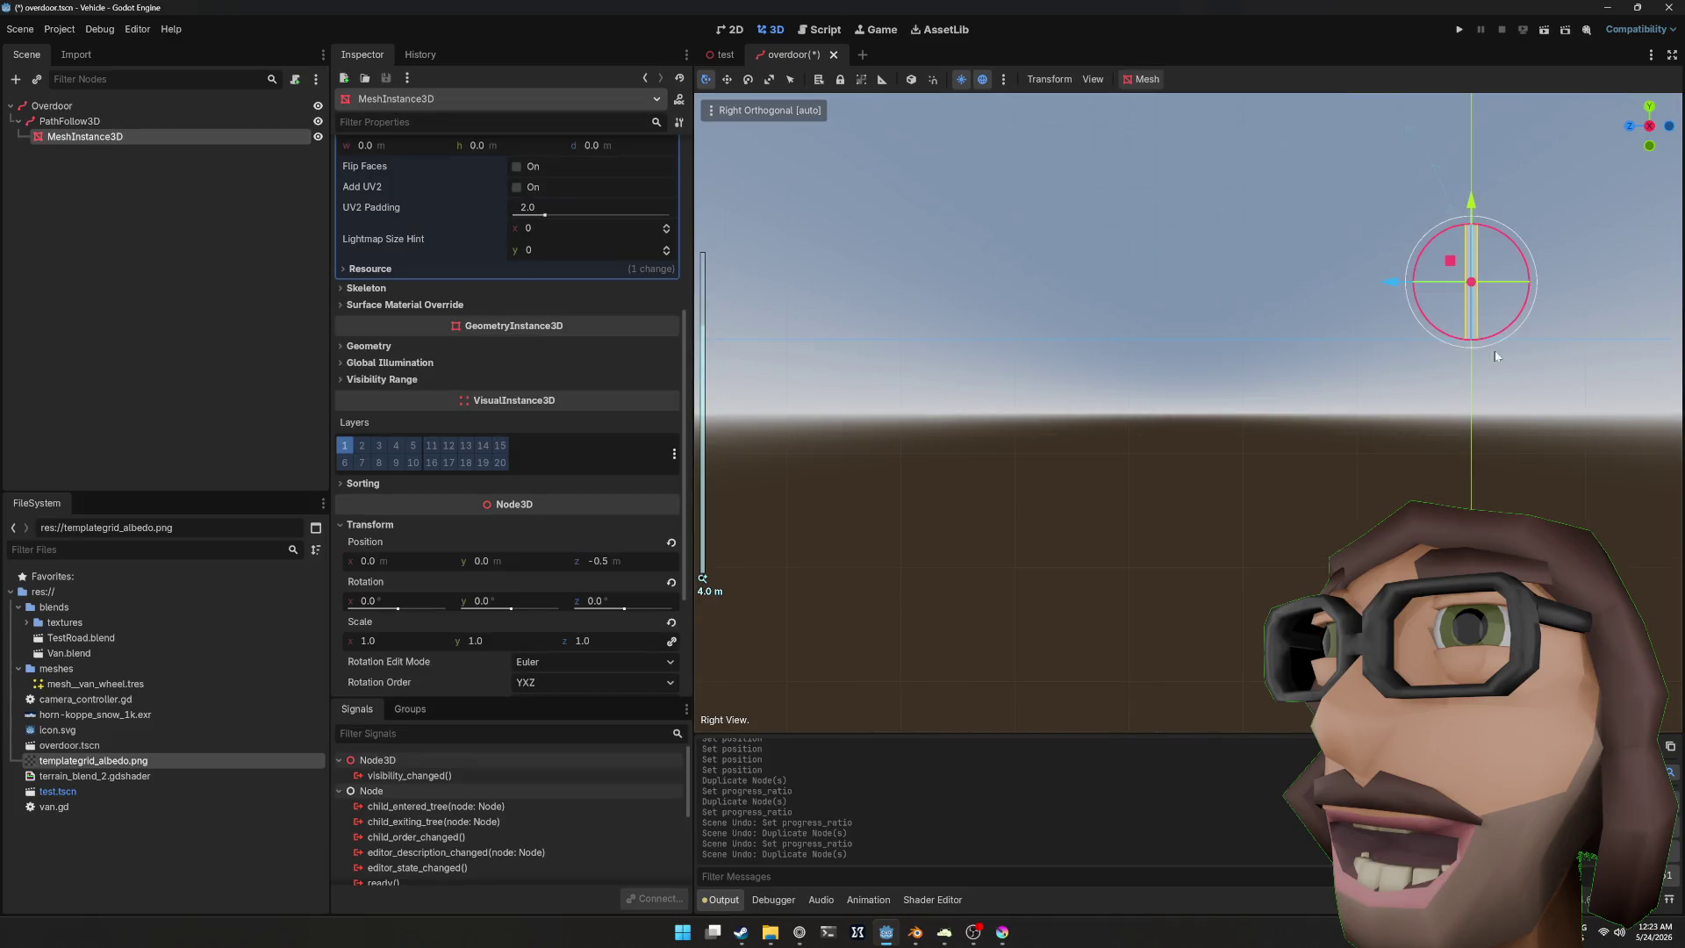
scroll(1360, 386, up, 3)
scroll(1345, 344, up, 3)
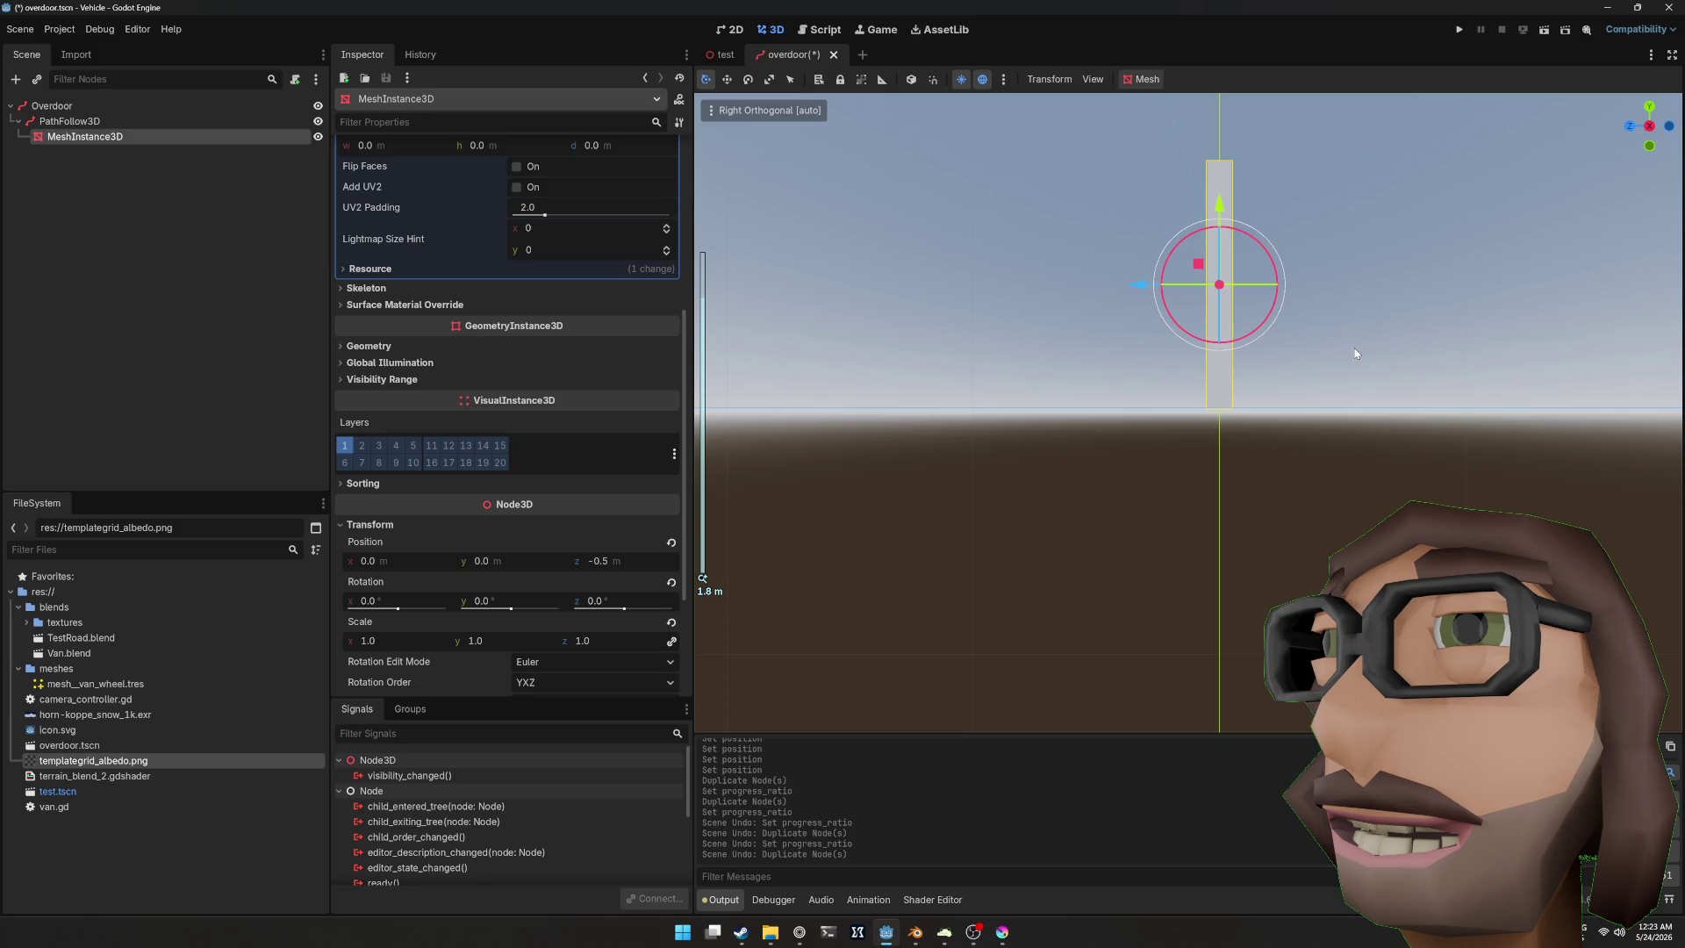
scroll(604, 417, down, 3)
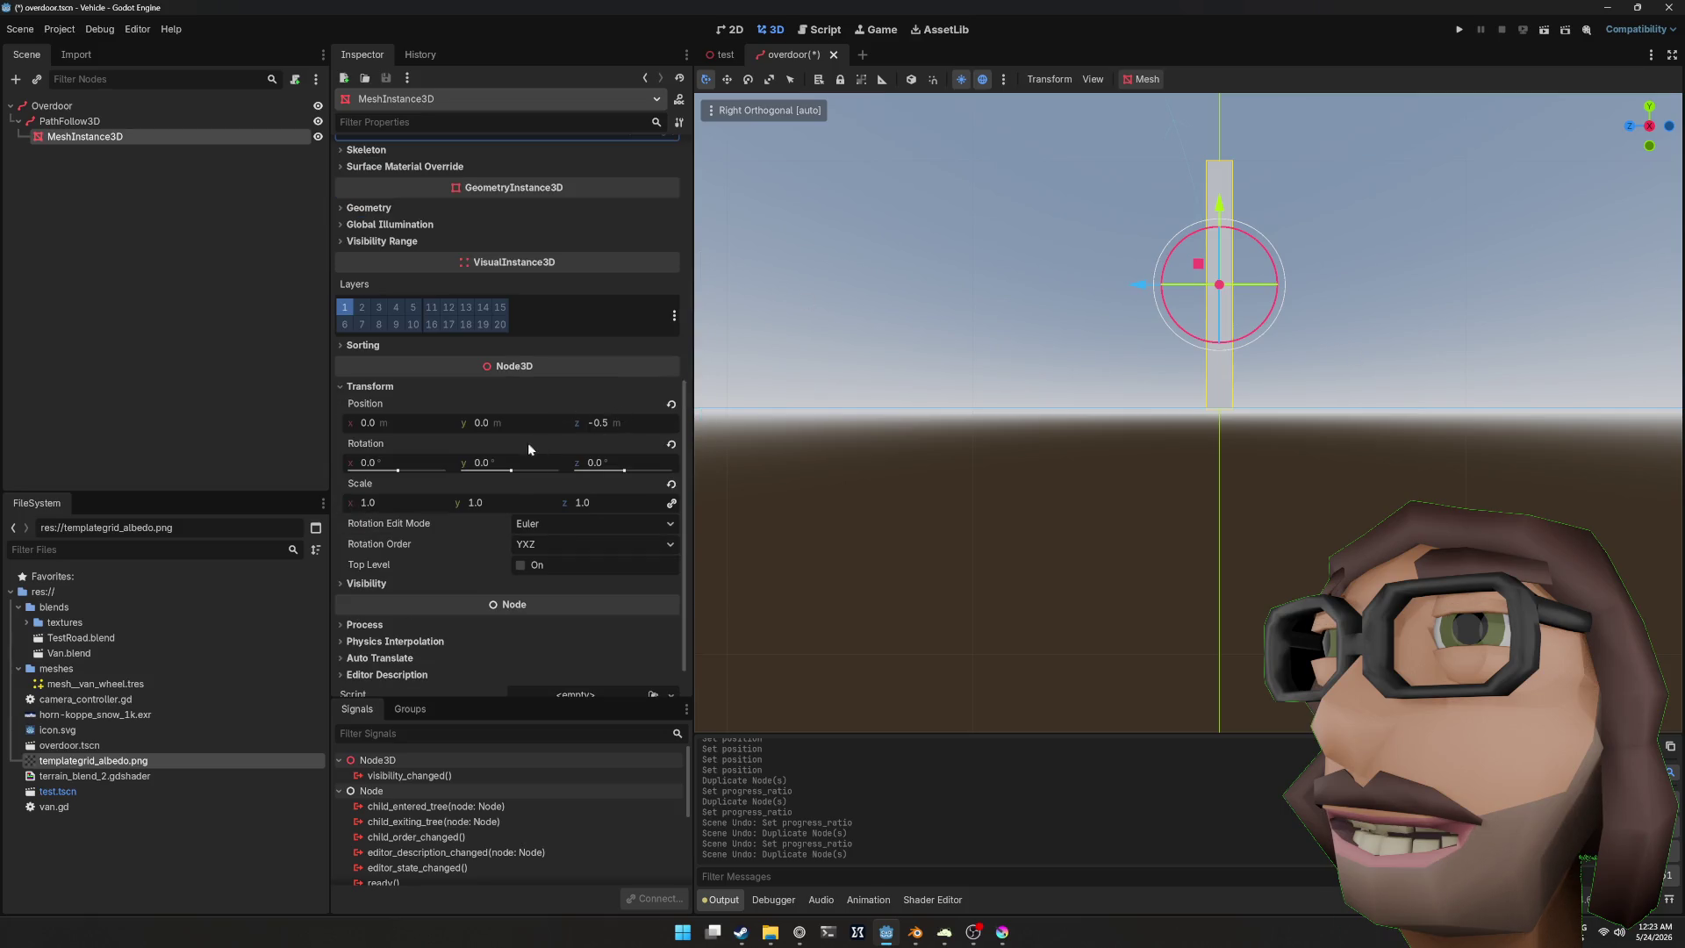
mouse_move(491, 423)
mouse_down()
mouse_move(474, 423)
mouse_move(518, 423)
mouse_move(390, 423)
mouse_up()
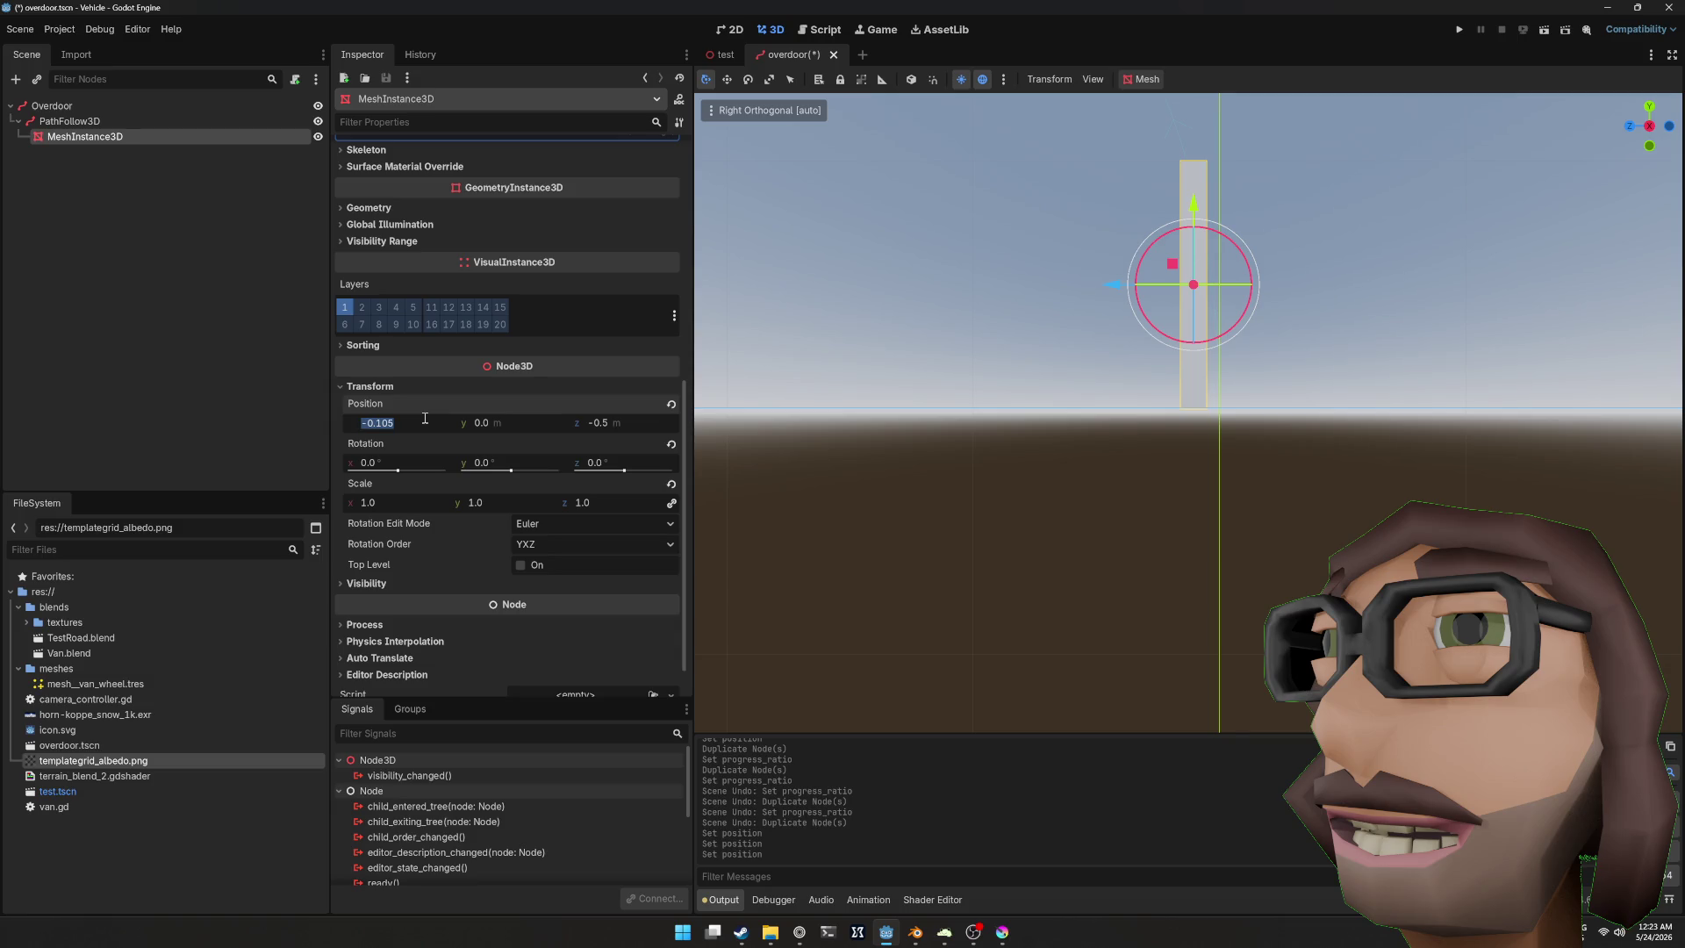
text(-)
key(Return)
Step: Save the overdoor scene and select the first PathFollow3D node
drag(1317, 338, 1167, 343)
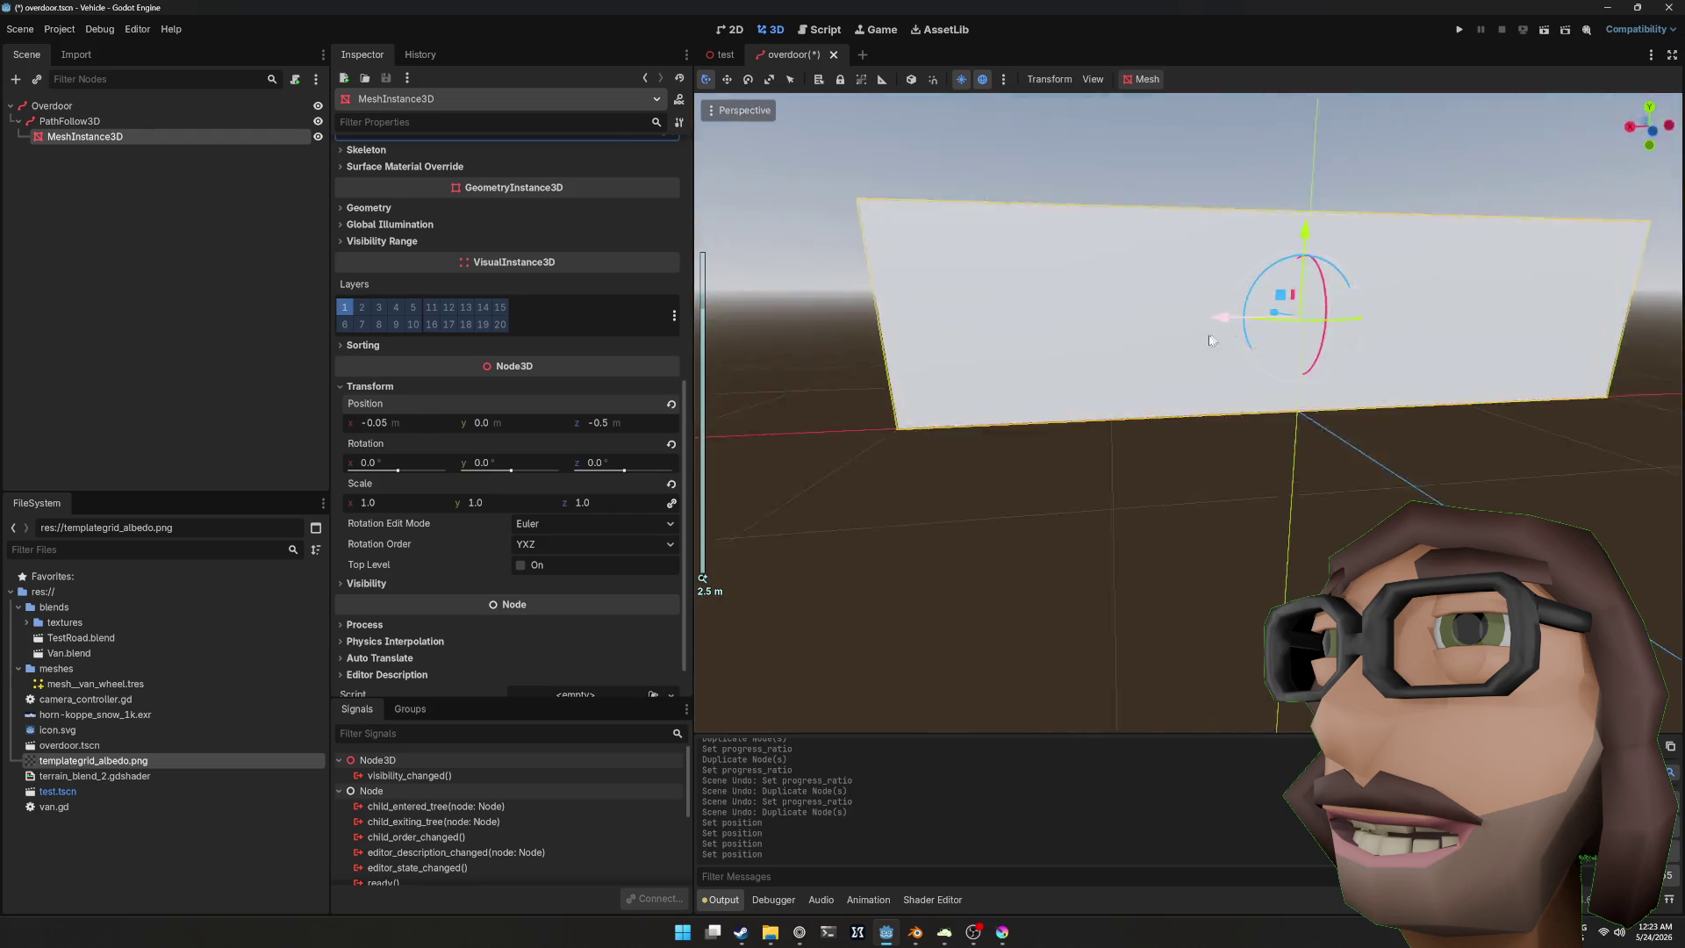
scroll(1158, 342, up, 3)
scroll(1159, 342, down, 4)
key(ctrl+s)
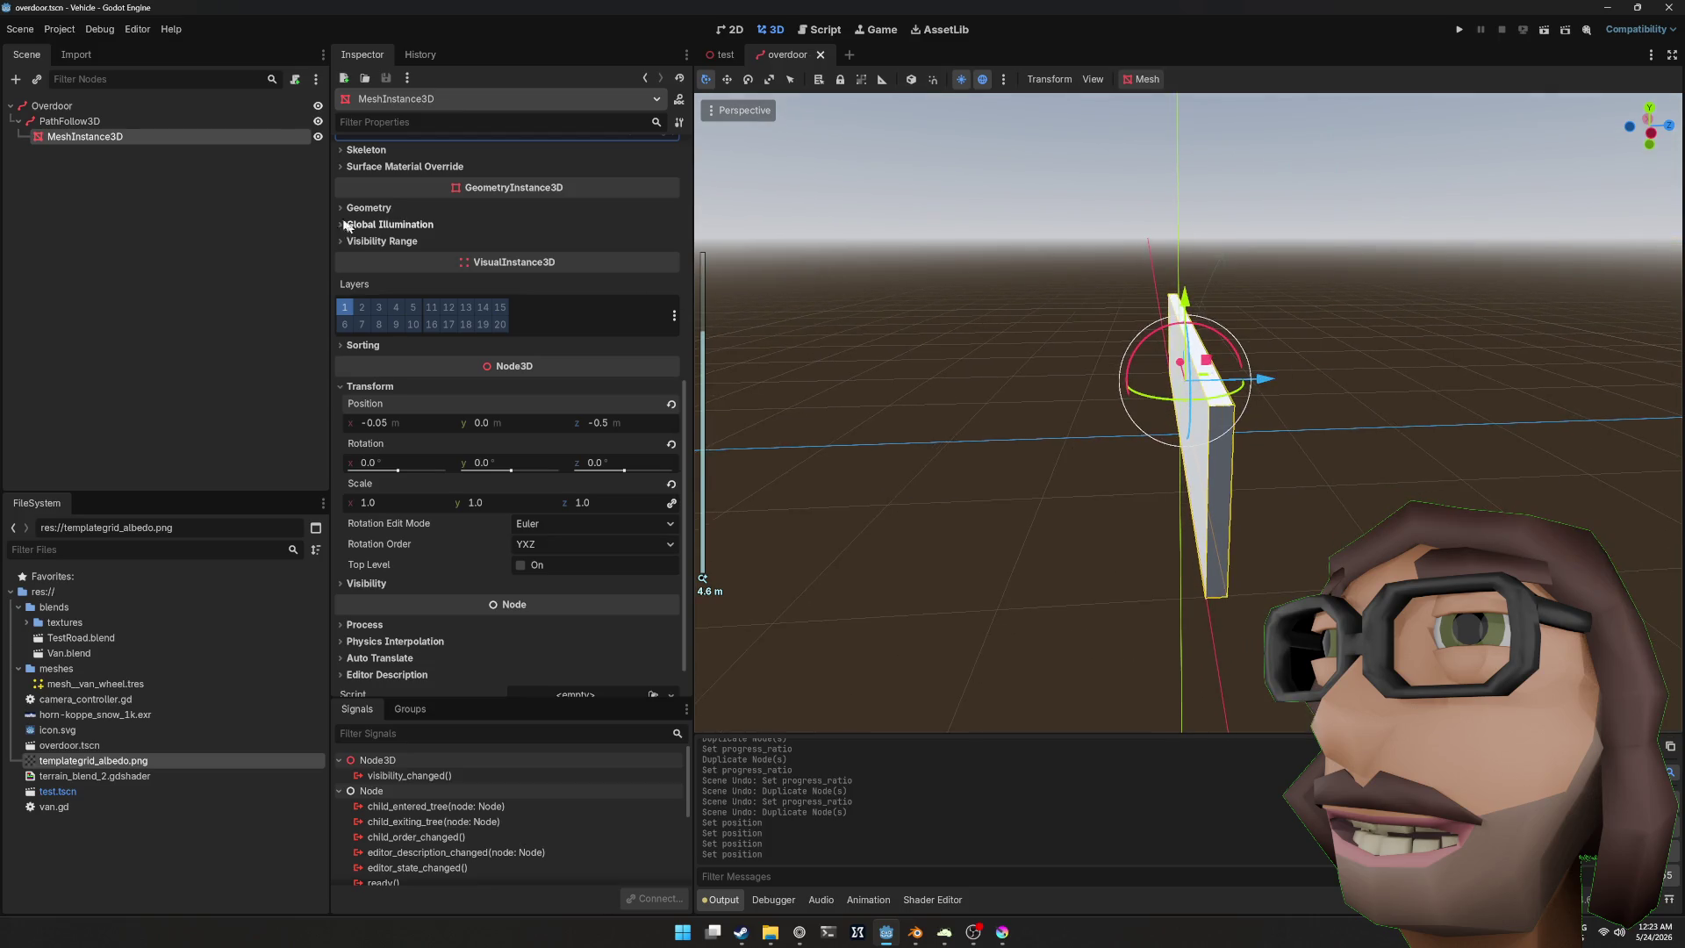
click(176, 121)
Step: Duplicate the path follower and slide the copy to progress ratio about 0.2145
key(ctrl+d)
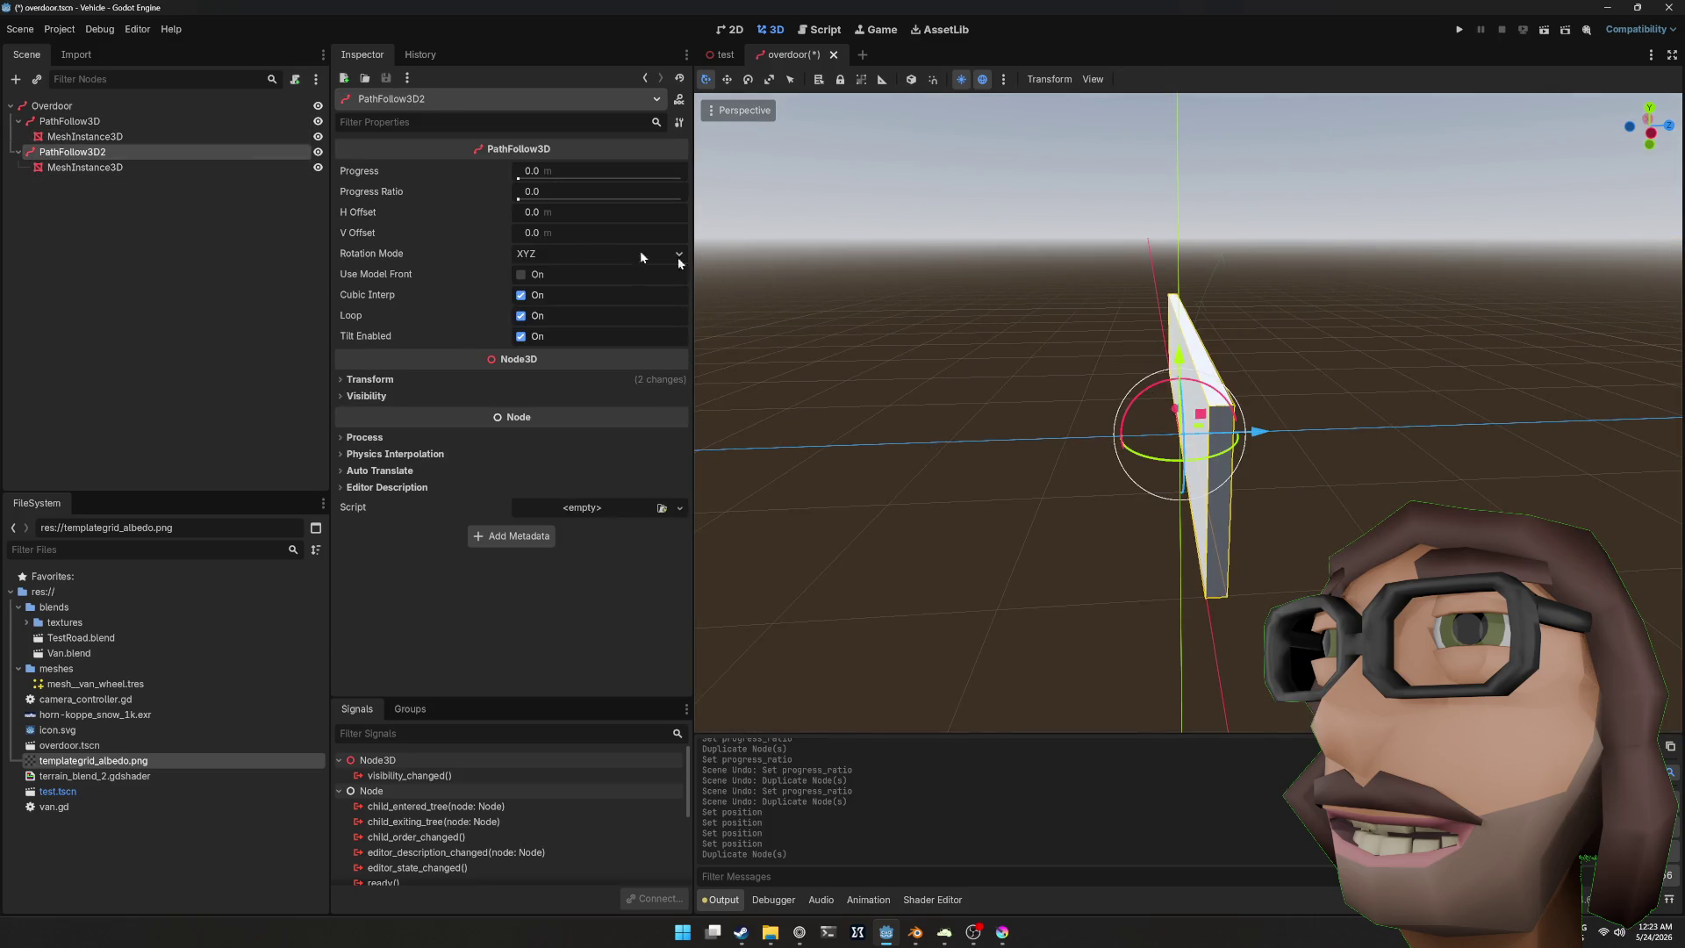
drag(526, 199, 551, 196)
mouse_move(1113, 276)
mouse_down()
mouse_move(1019, 274)
mouse_move(1088, 267)
mouse_move(1091, 302)
mouse_move(1111, 278)
mouse_move(1097, 285)
mouse_up()
Step: Shift the duplicate panel's mesh position x to 0.05 m, opposite the first panel
click(299, 167)
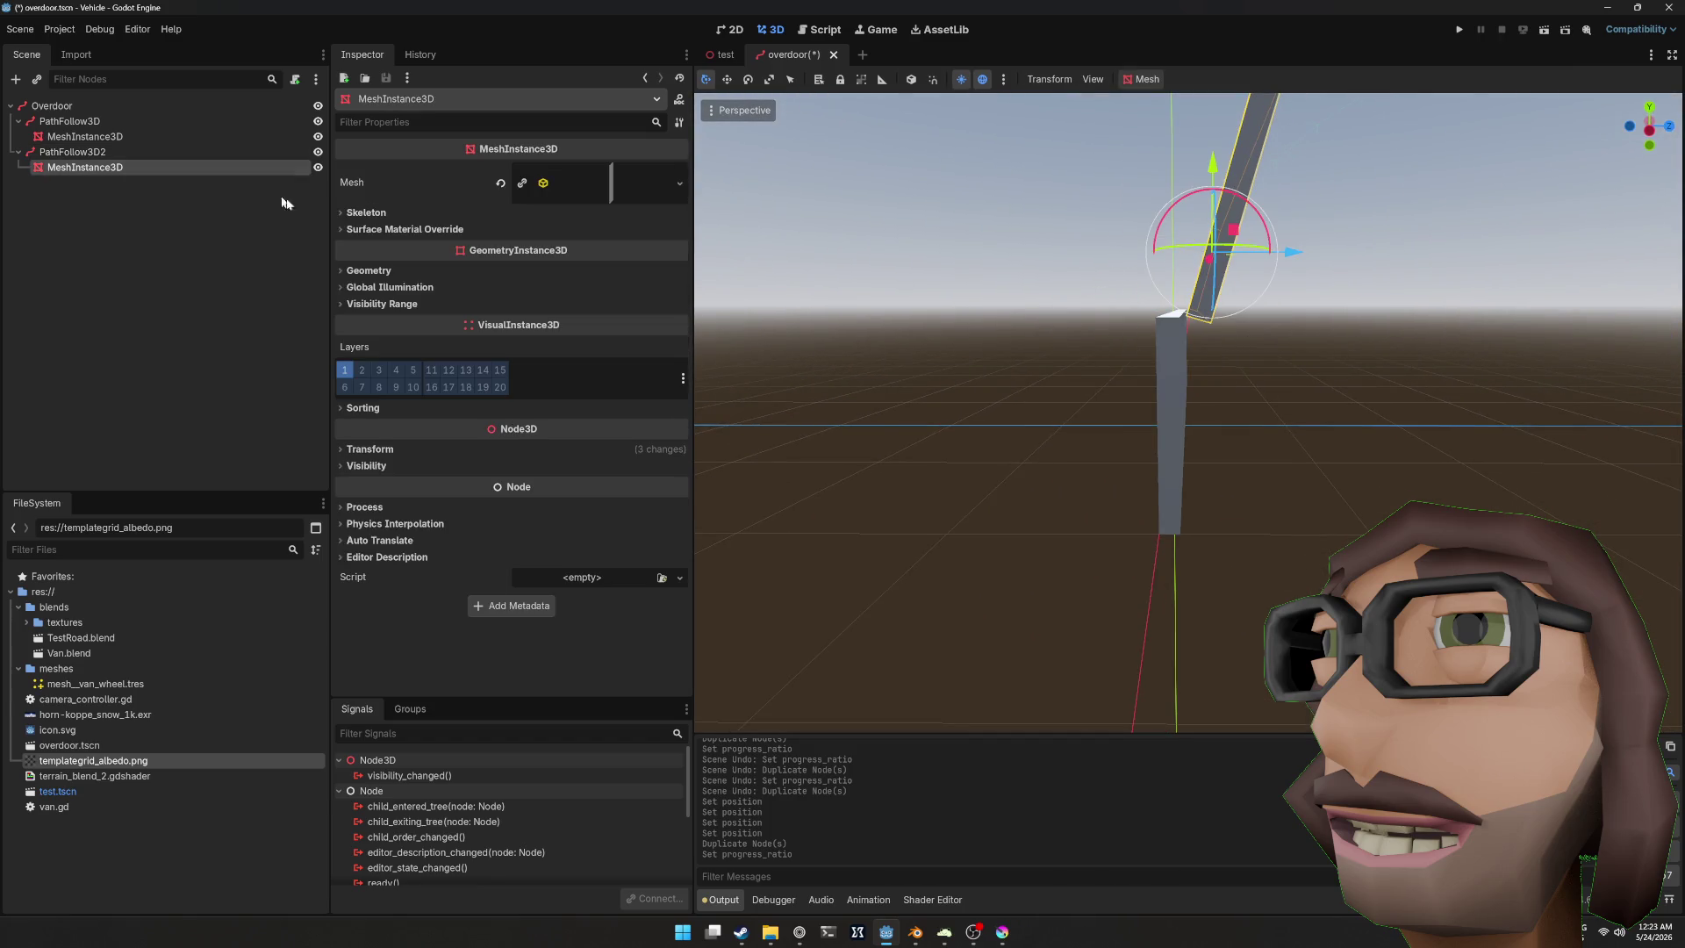
click(488, 464)
click(488, 451)
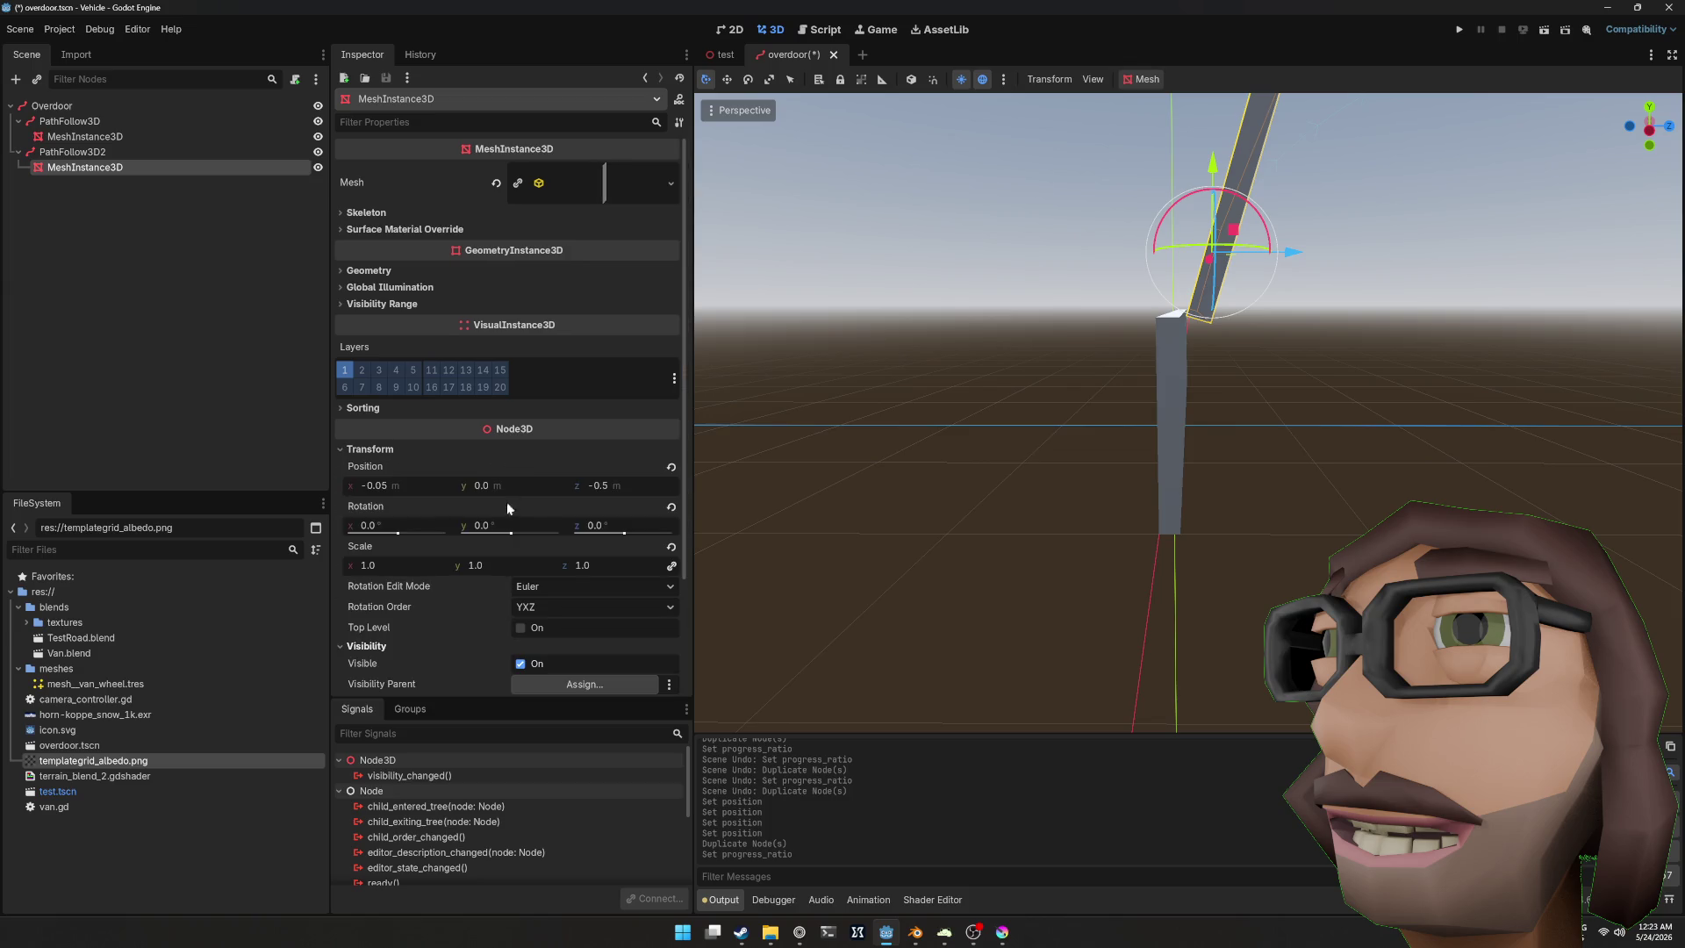
mouse_move(400, 488)
mouse_down()
mouse_move(425, 488)
mouse_move(397, 485)
mouse_move(405, 472)
mouse_up()
Step: Orbit around the panels and inspect the first panel's box mesh settings
drag(814, 453, 1316, 444)
scroll(1127, 461, down, 2)
scroll(1128, 461, down, 4)
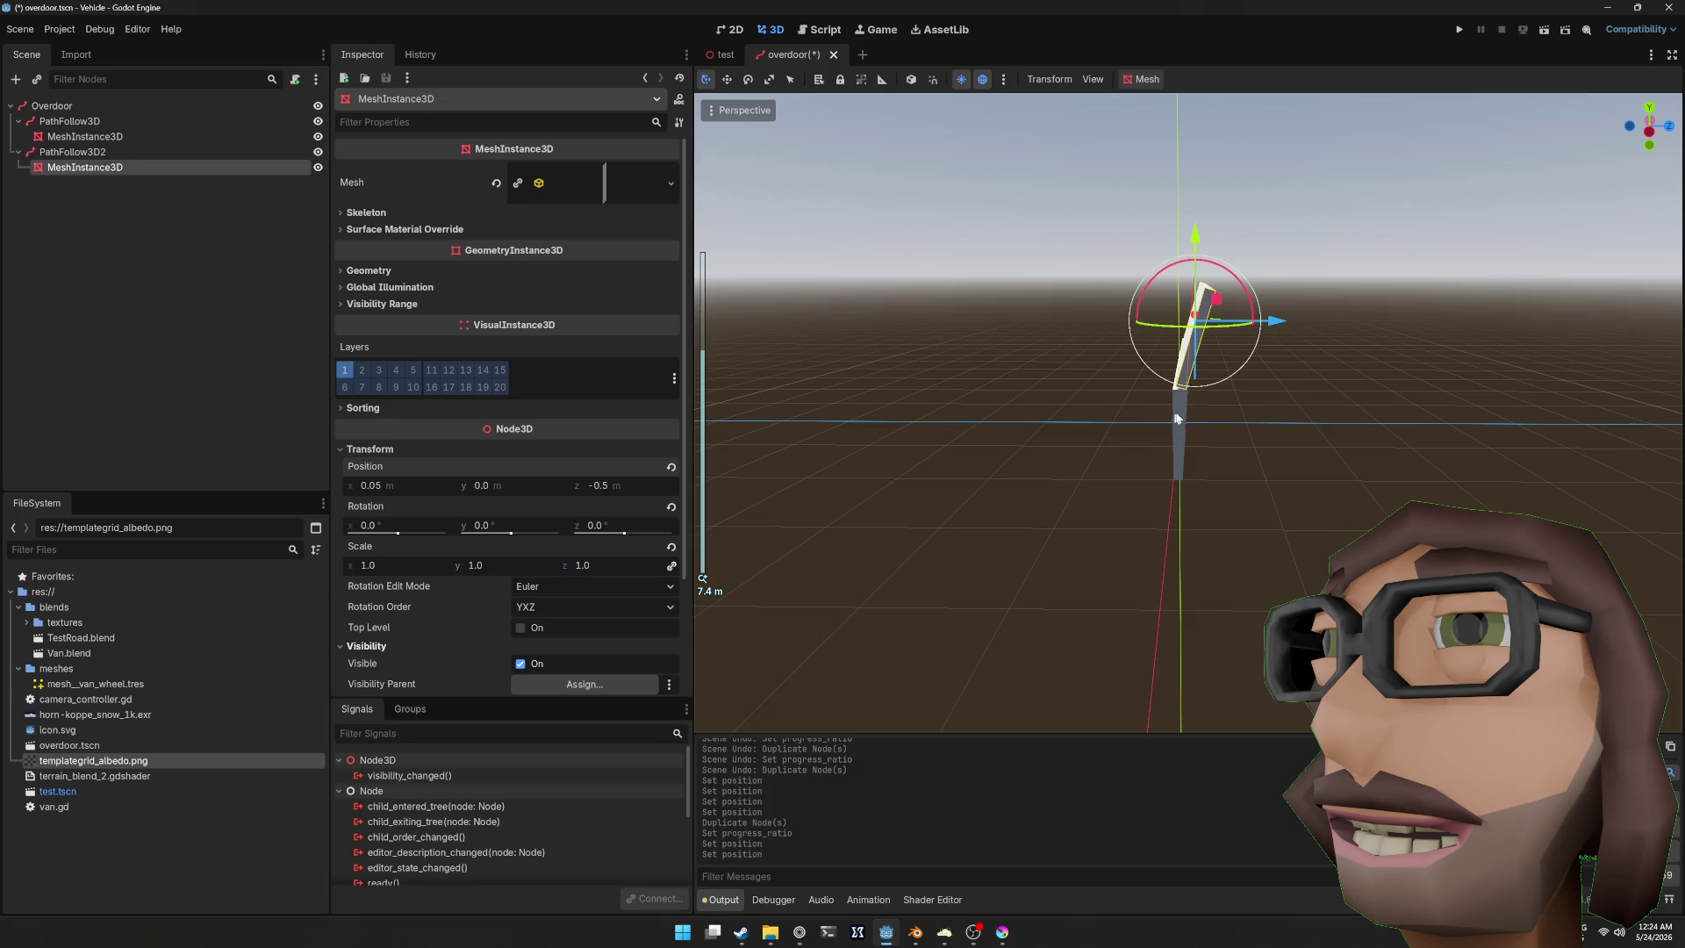
click(1178, 418)
click(553, 183)
scroll(435, 221, down, 3)
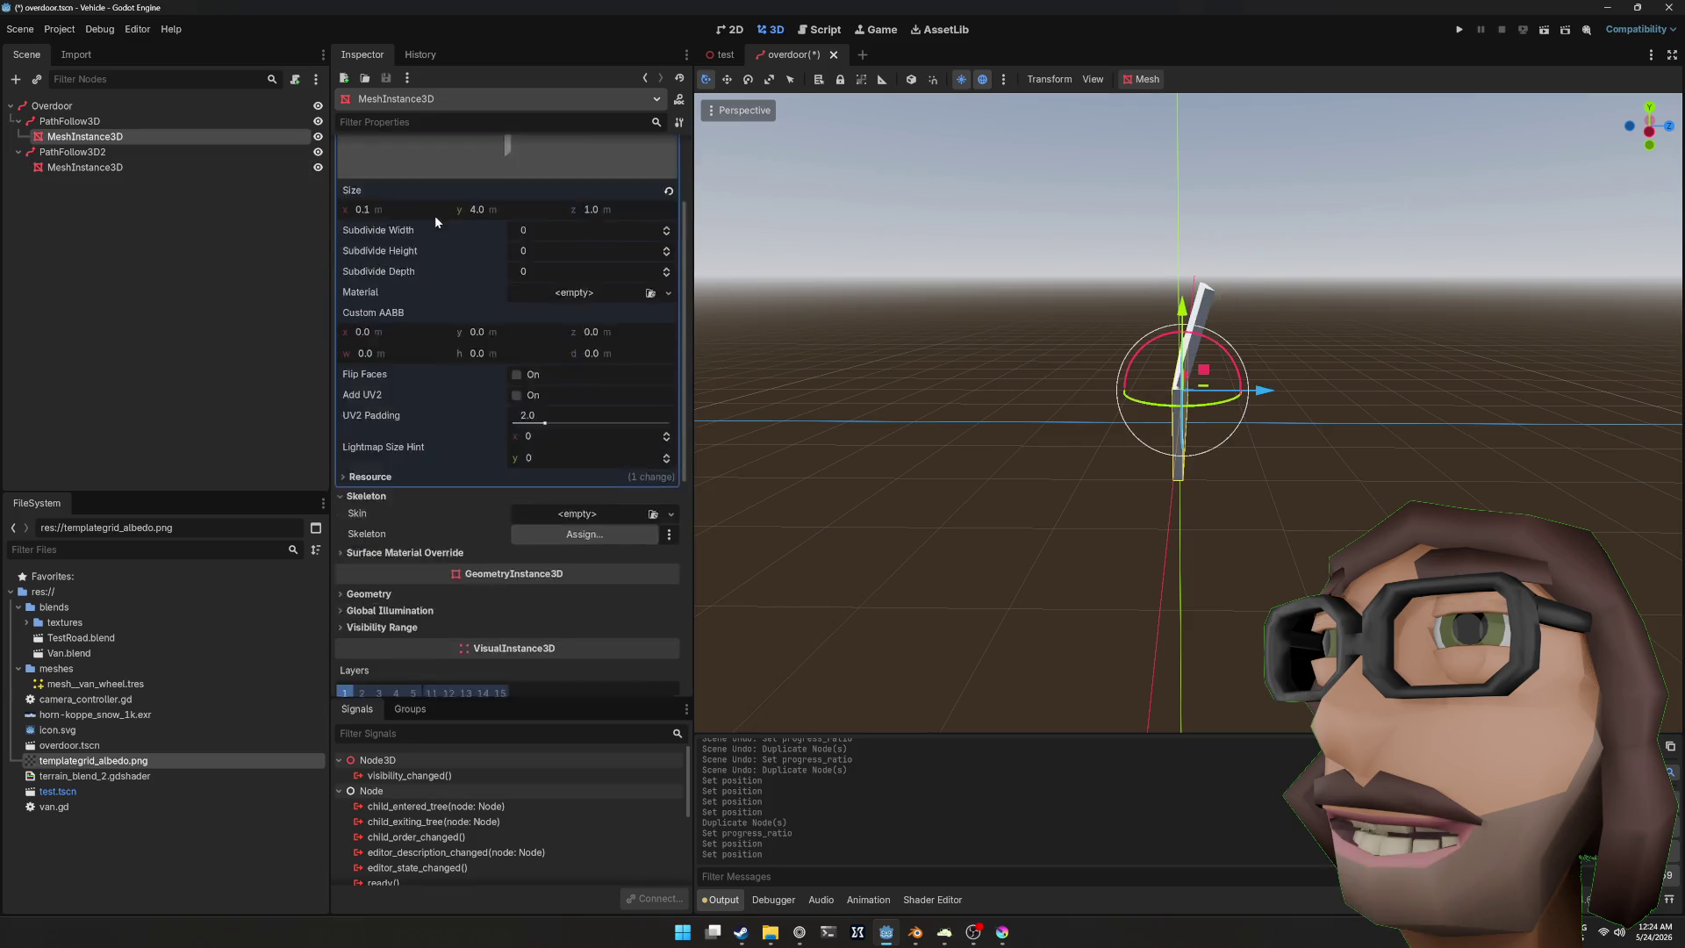
scroll(523, 261, up, 3)
Step: Select the first PathFollow3D and start editing its progress ratio
click(88, 167)
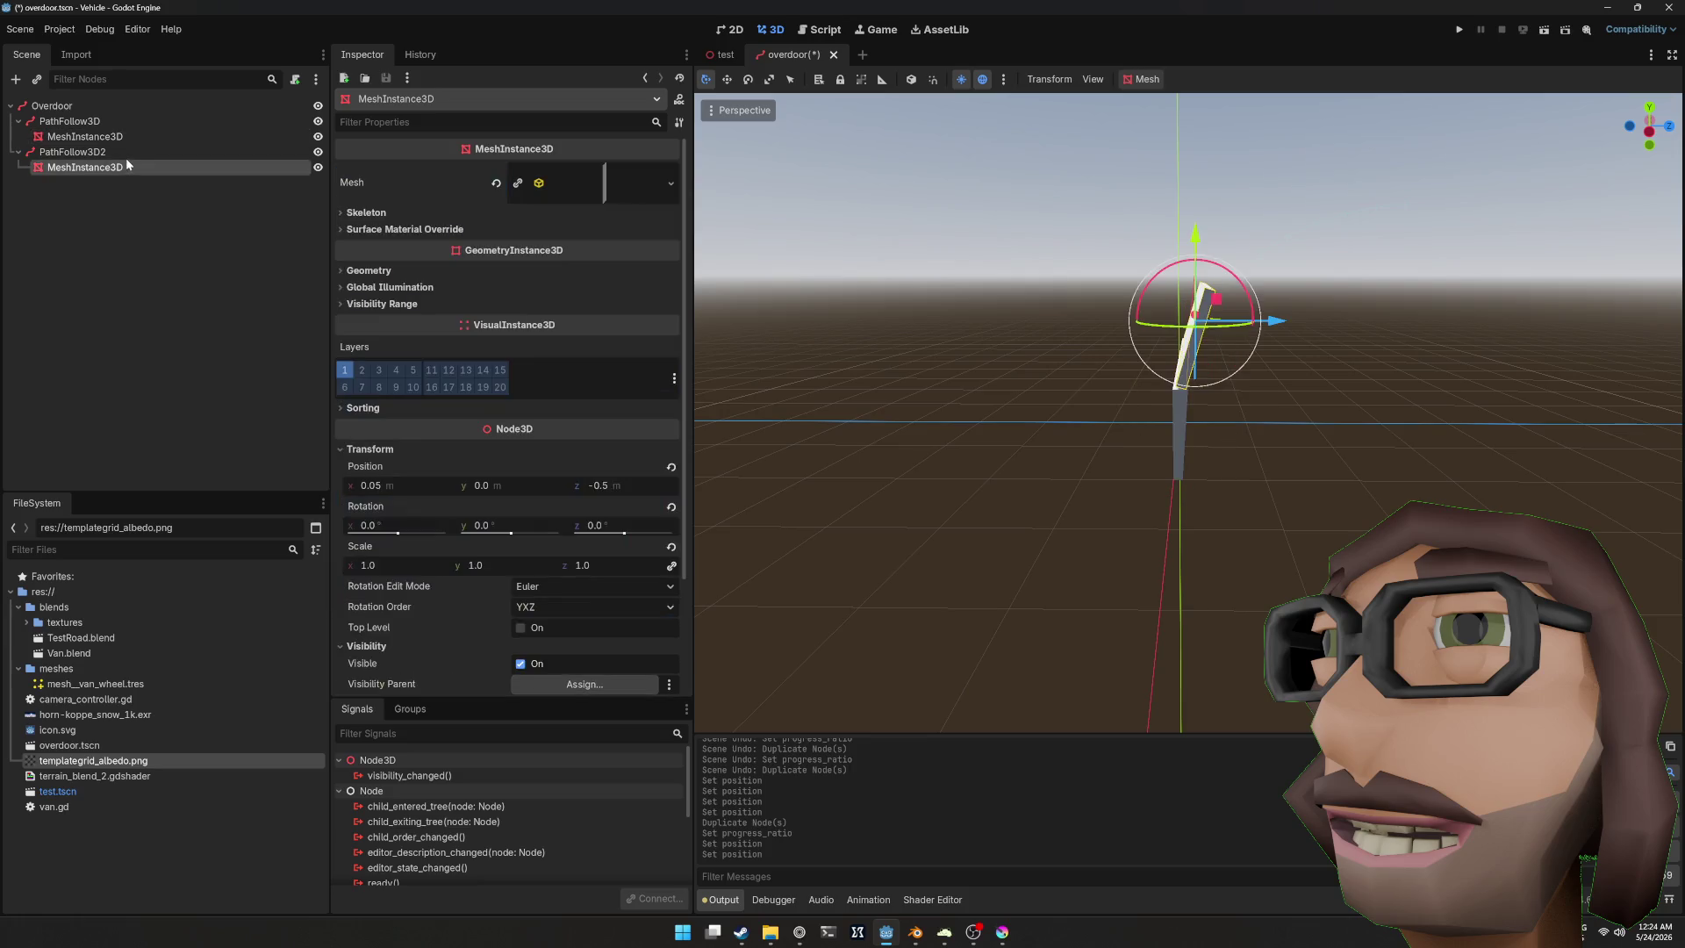
click(119, 152)
click(87, 121)
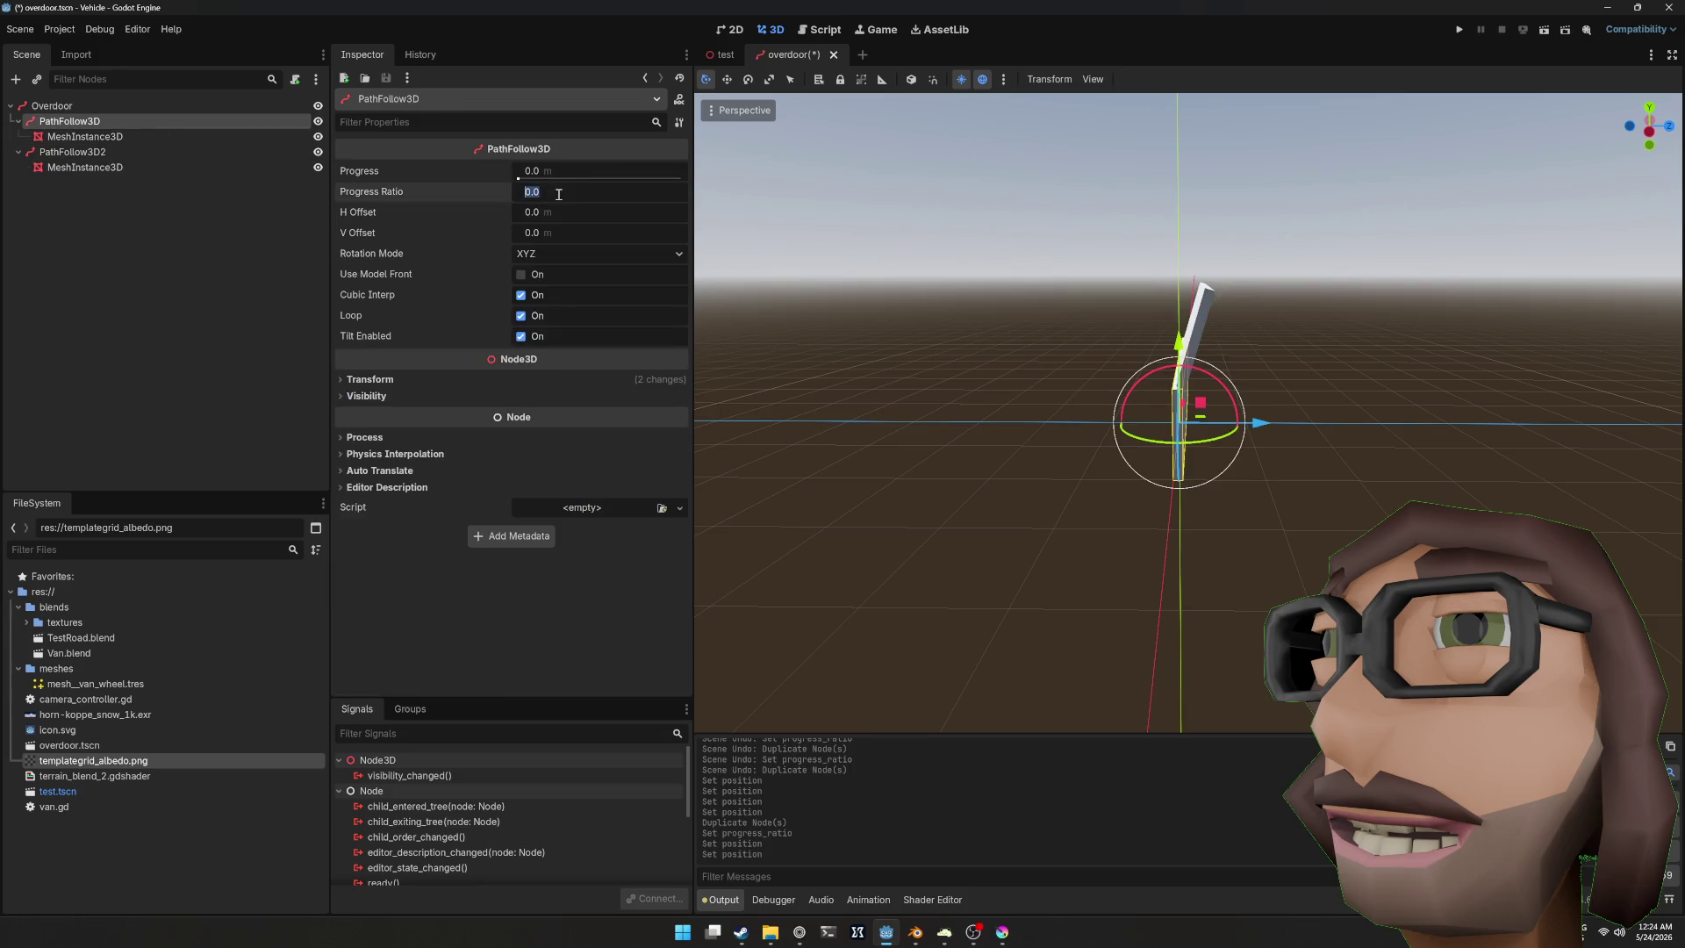
Step: Set the first PathFollow3D's progress ratio to 0.01
text(0.01)
key(Return)
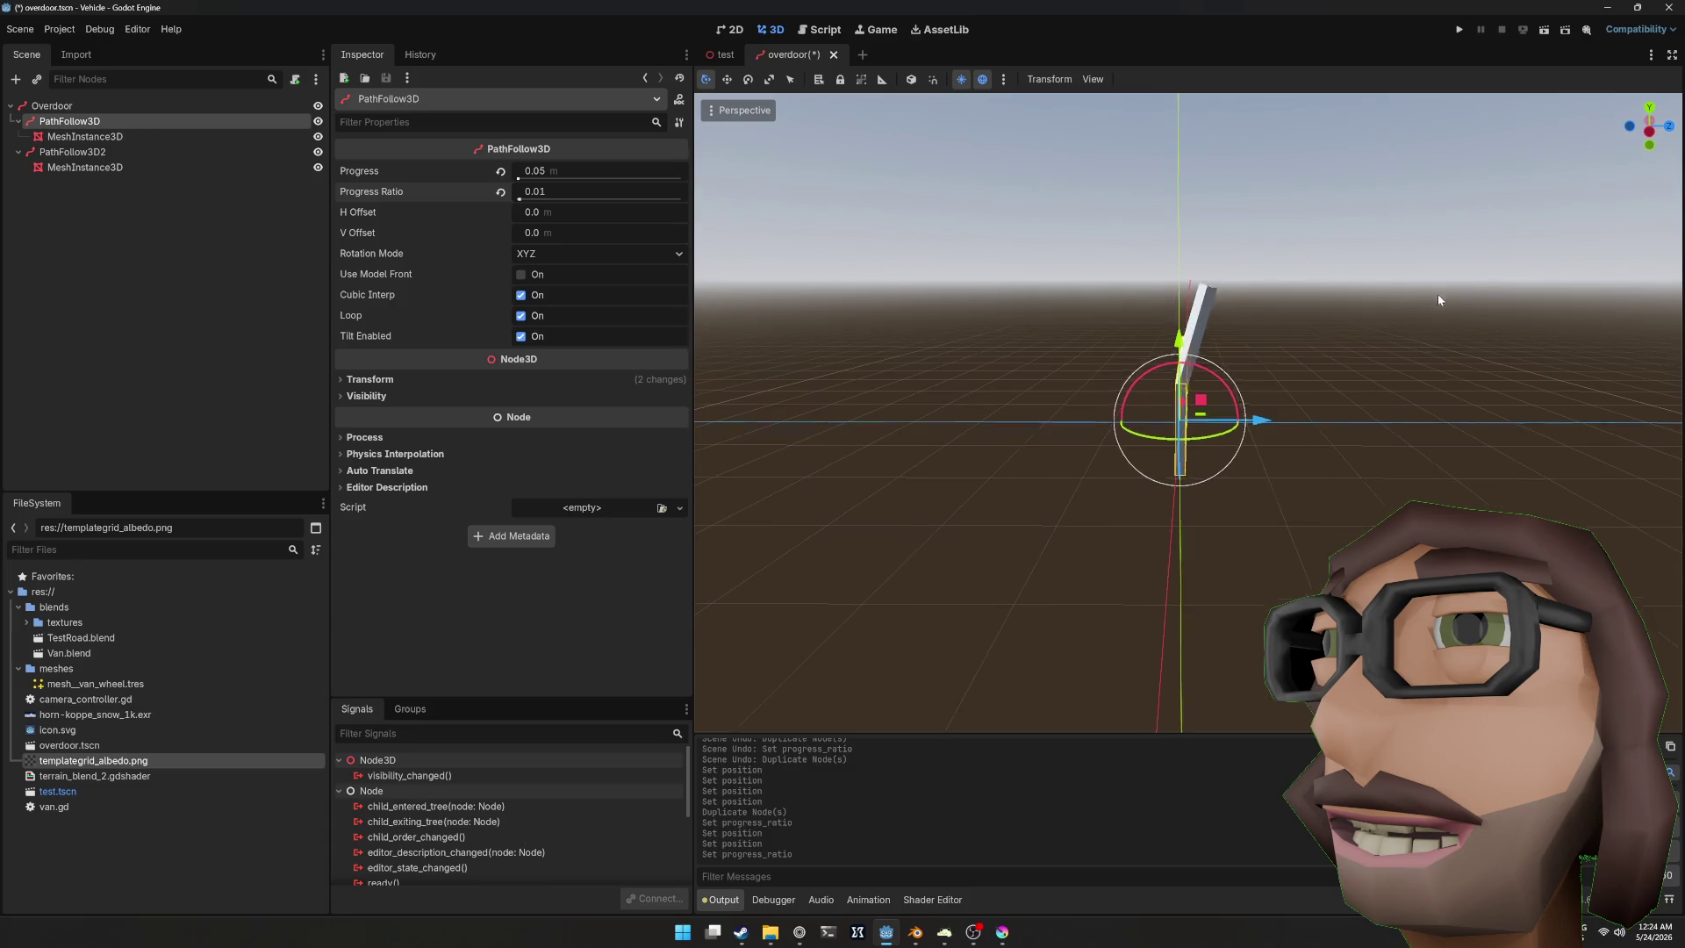
scroll(1404, 321, up, 5)
mouse_move(1361, 350)
mouse_down()
mouse_move(1127, 282)
mouse_move(790, 282)
mouse_up()
click(1239, 313)
scroll(1286, 288, down, 3)
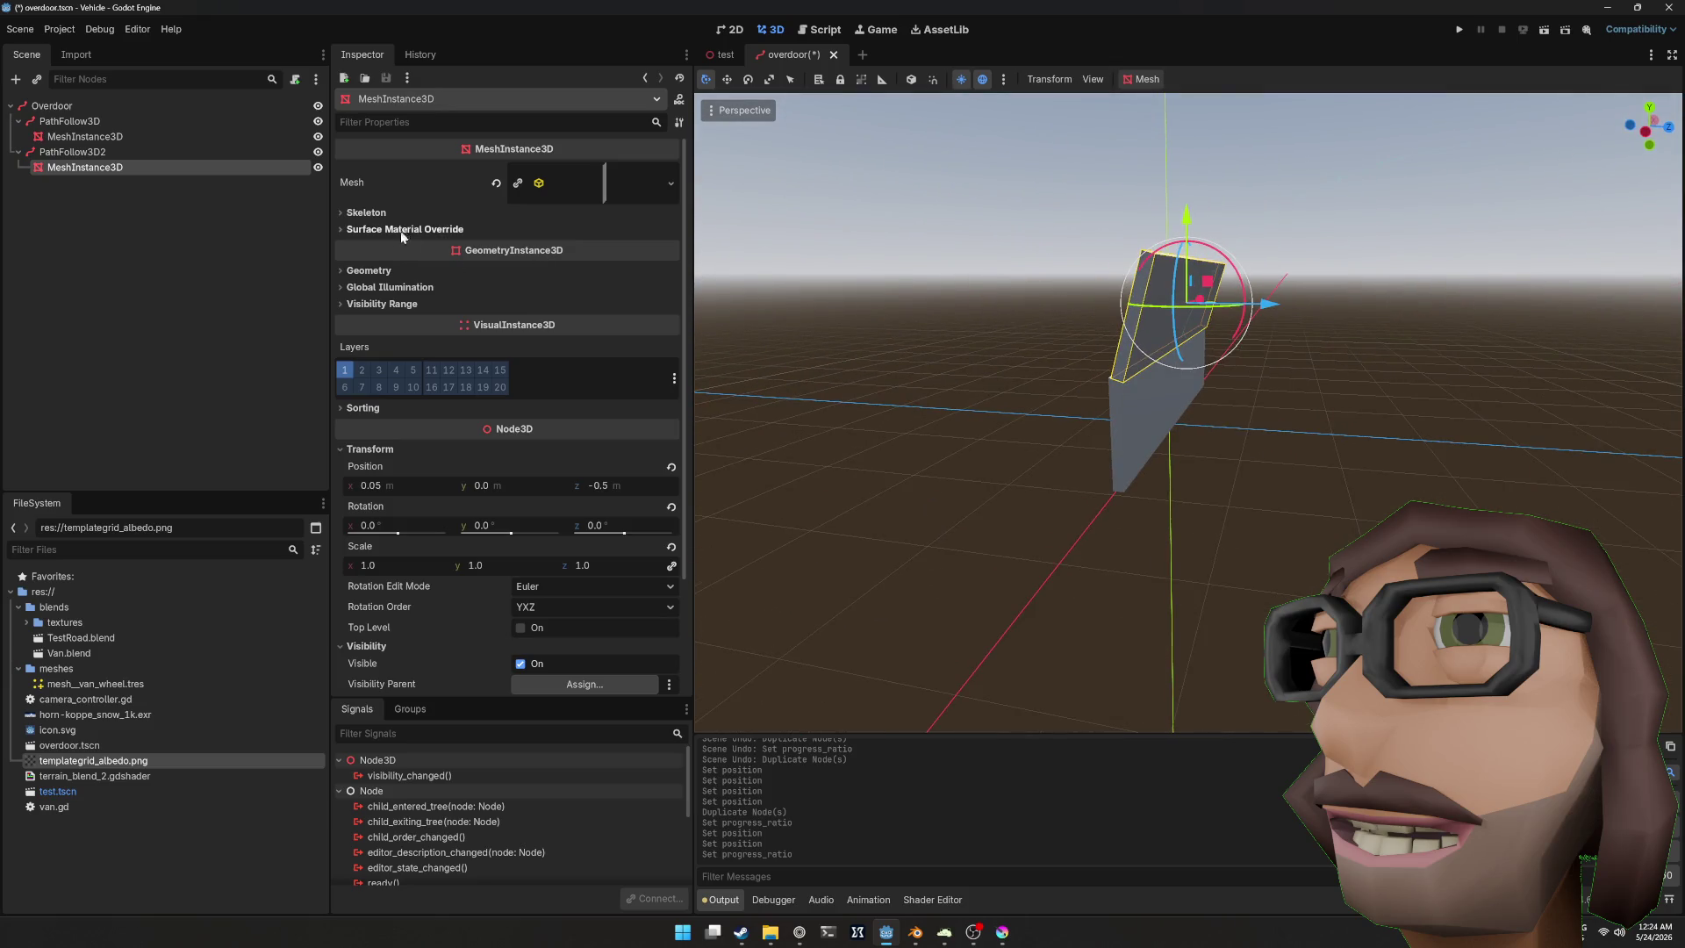
Step: Move PathFollow3D2 to progress ratio 0.2279, then duplicate it
click(123, 151)
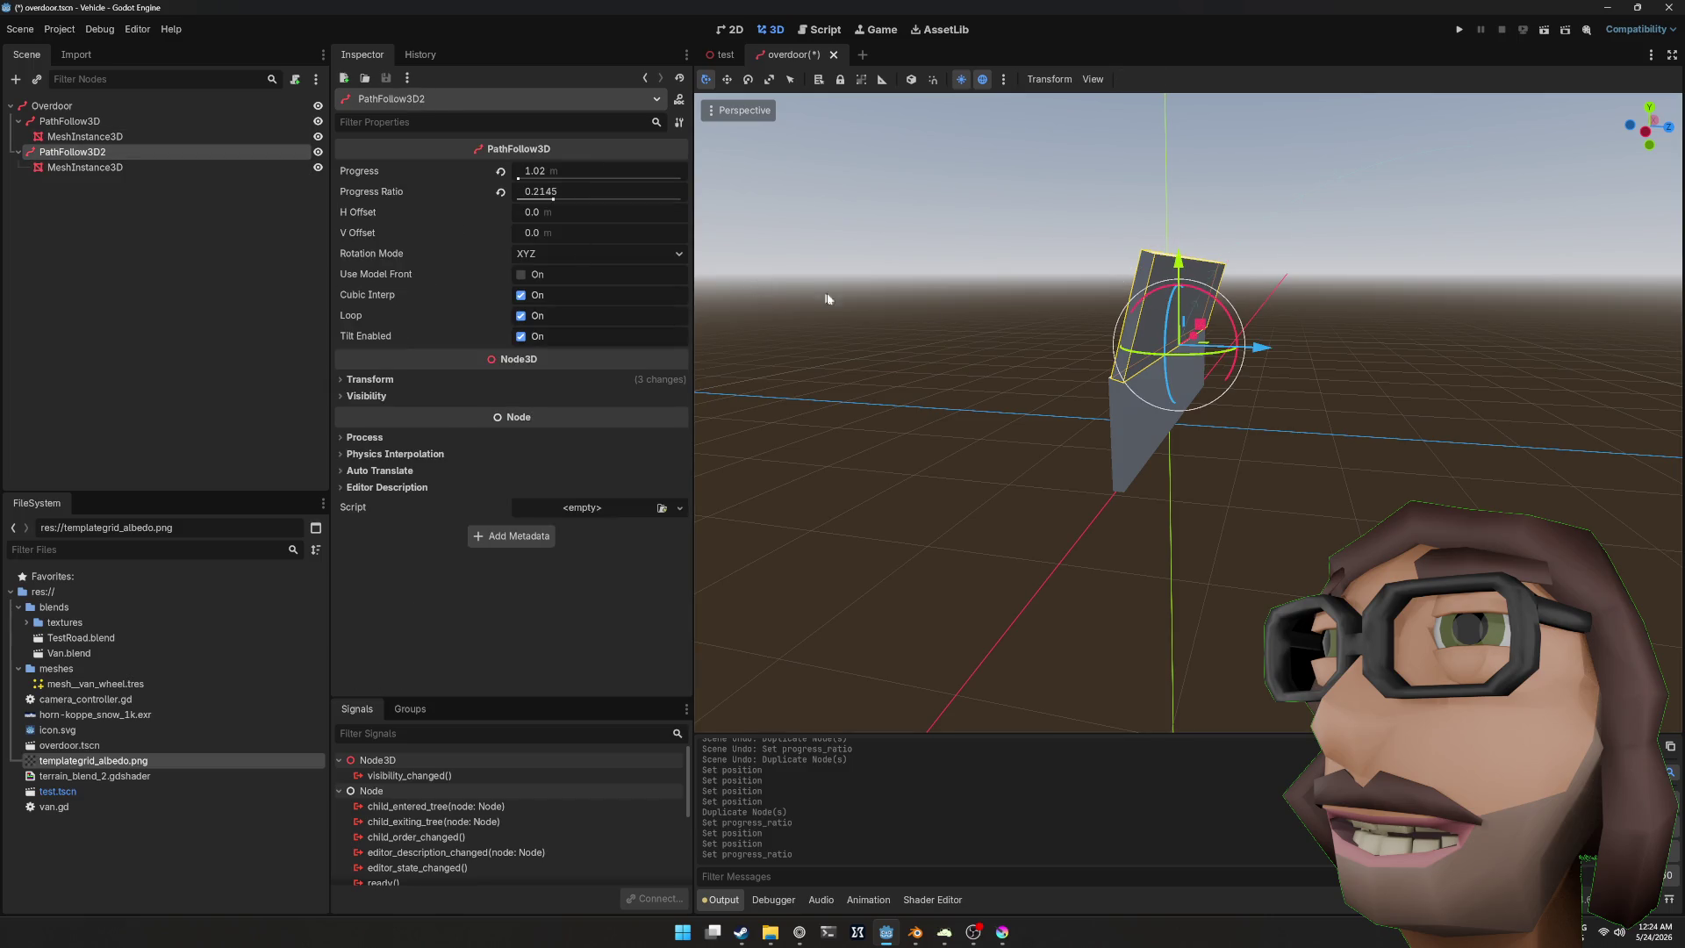
scroll(1067, 349, up, 3)
drag(549, 199, 554, 200)
scroll(1035, 237, up, 2)
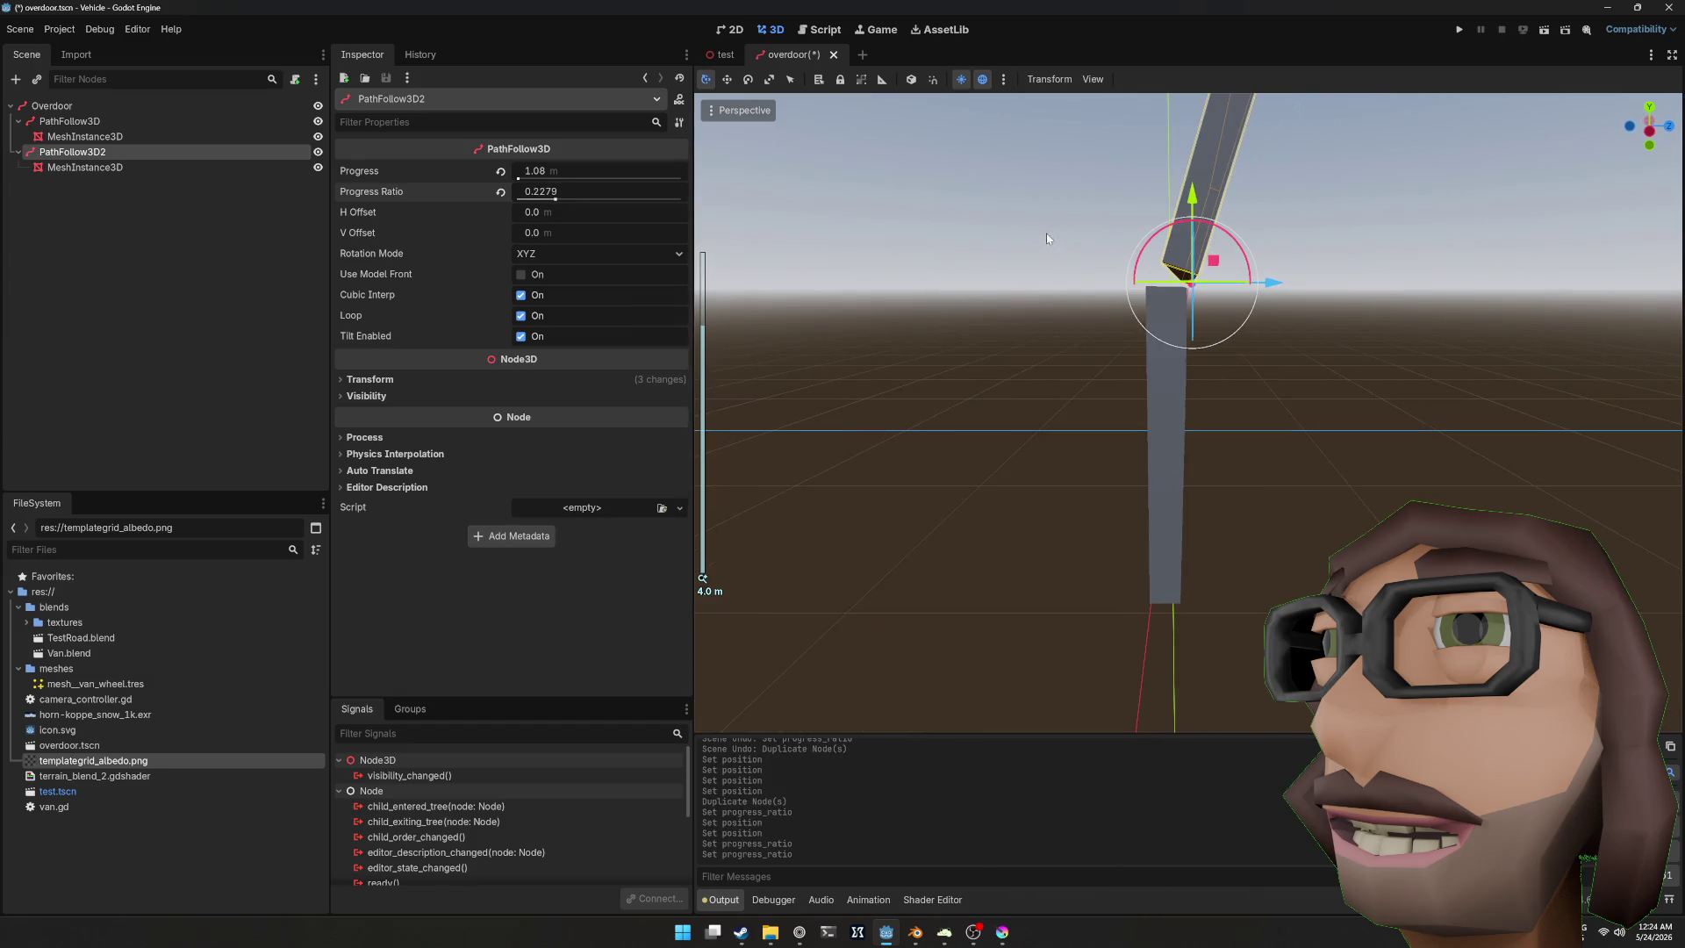
scroll(894, 335, down, 2)
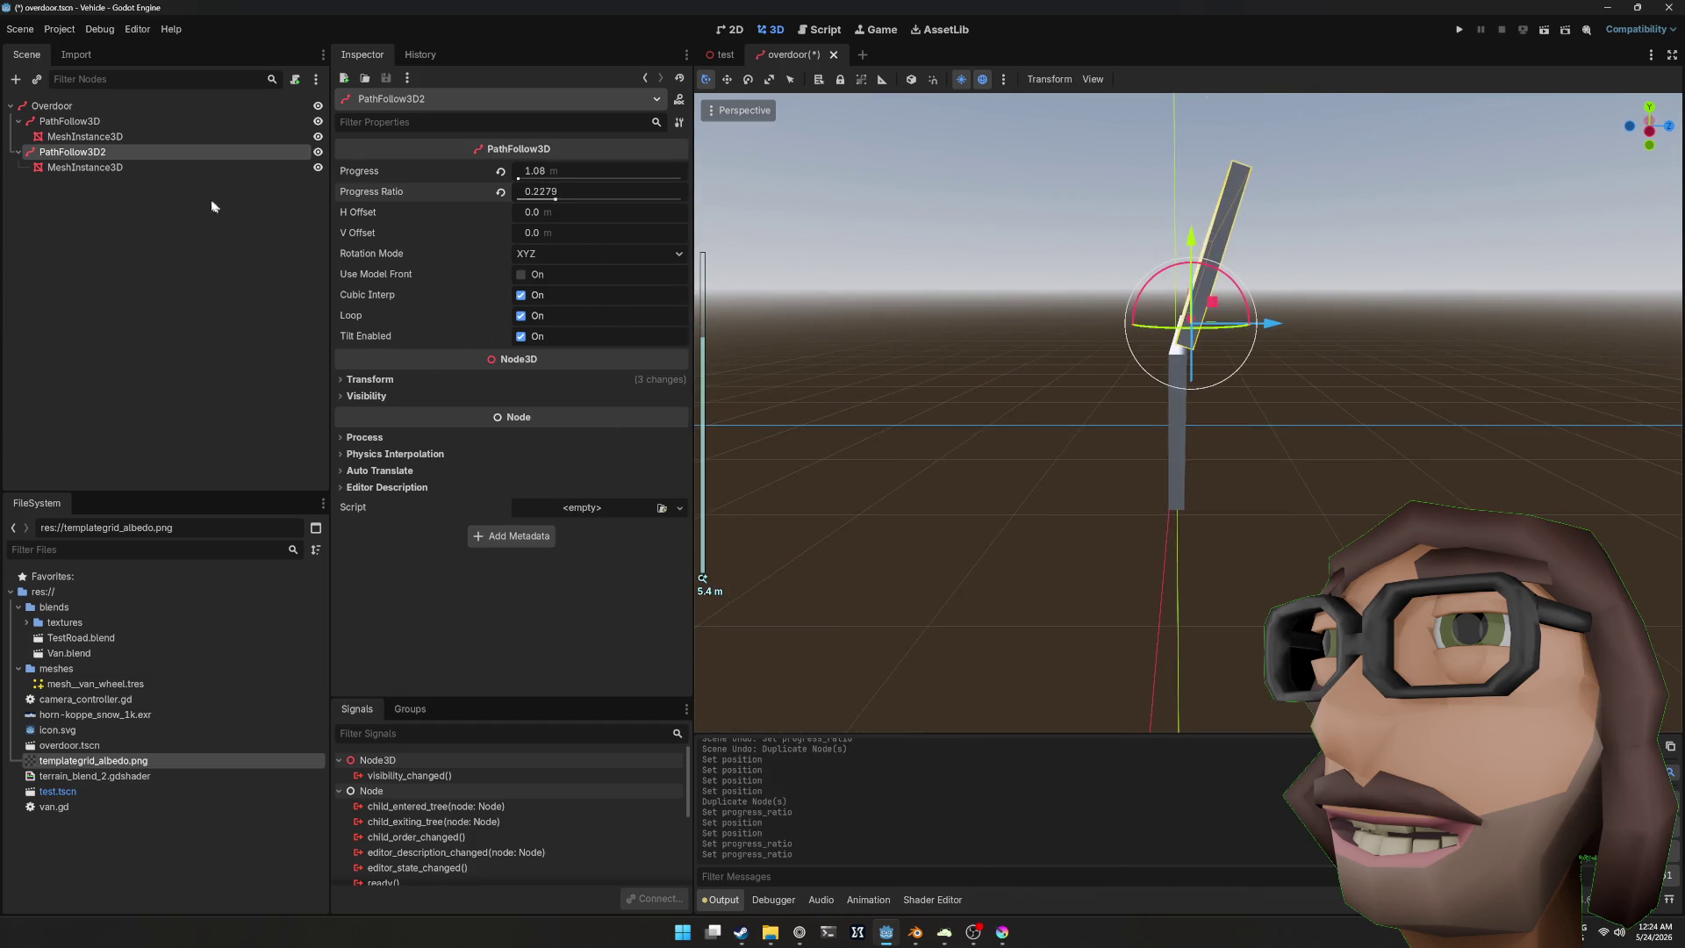
key(ctrl+d)
Step: Slide the third panel's path follower to progress ratio 0.426
scroll(878, 273, down, 1)
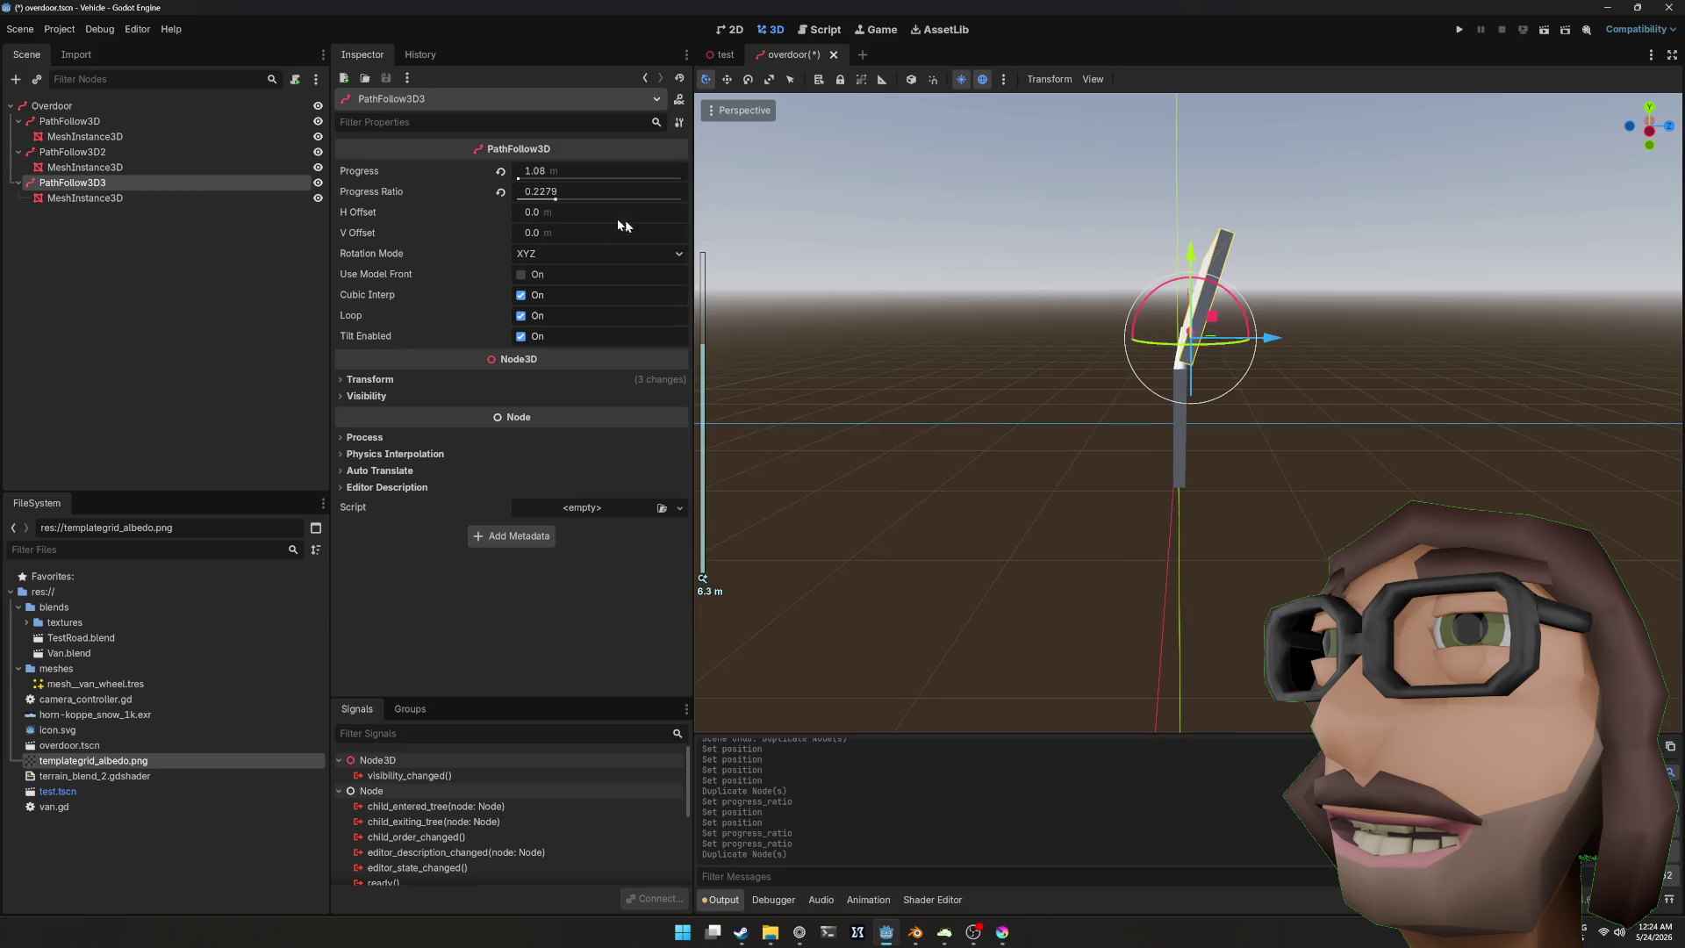
drag(555, 198, 600, 198)
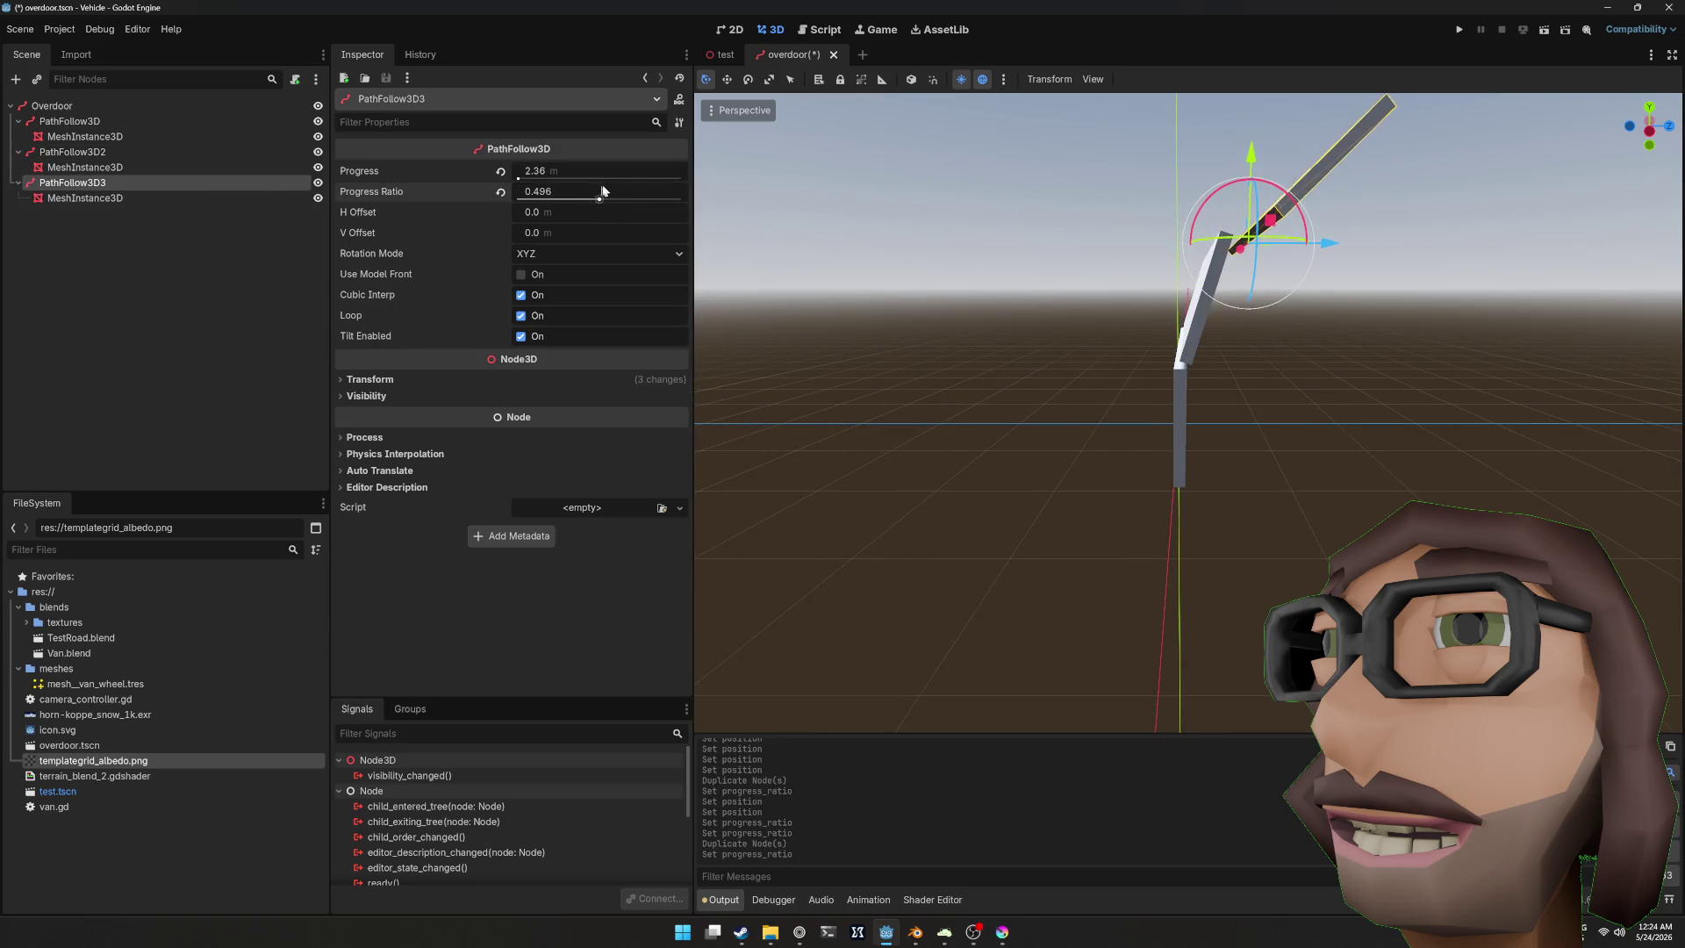
mouse_move(1138, 310)
mouse_down()
mouse_move(1129, 281)
mouse_move(1080, 290)
mouse_move(1112, 296)
mouse_move(1018, 230)
mouse_move(1033, 182)
mouse_move(1071, 172)
mouse_move(1201, 240)
mouse_move(1202, 285)
mouse_move(1190, 250)
mouse_up()
click(588, 199)
scroll(1070, 172, up, 3)
scroll(1189, 282, down, 2)
Step: Offset the third panel's mesh position x to 0.27
click(407, 384)
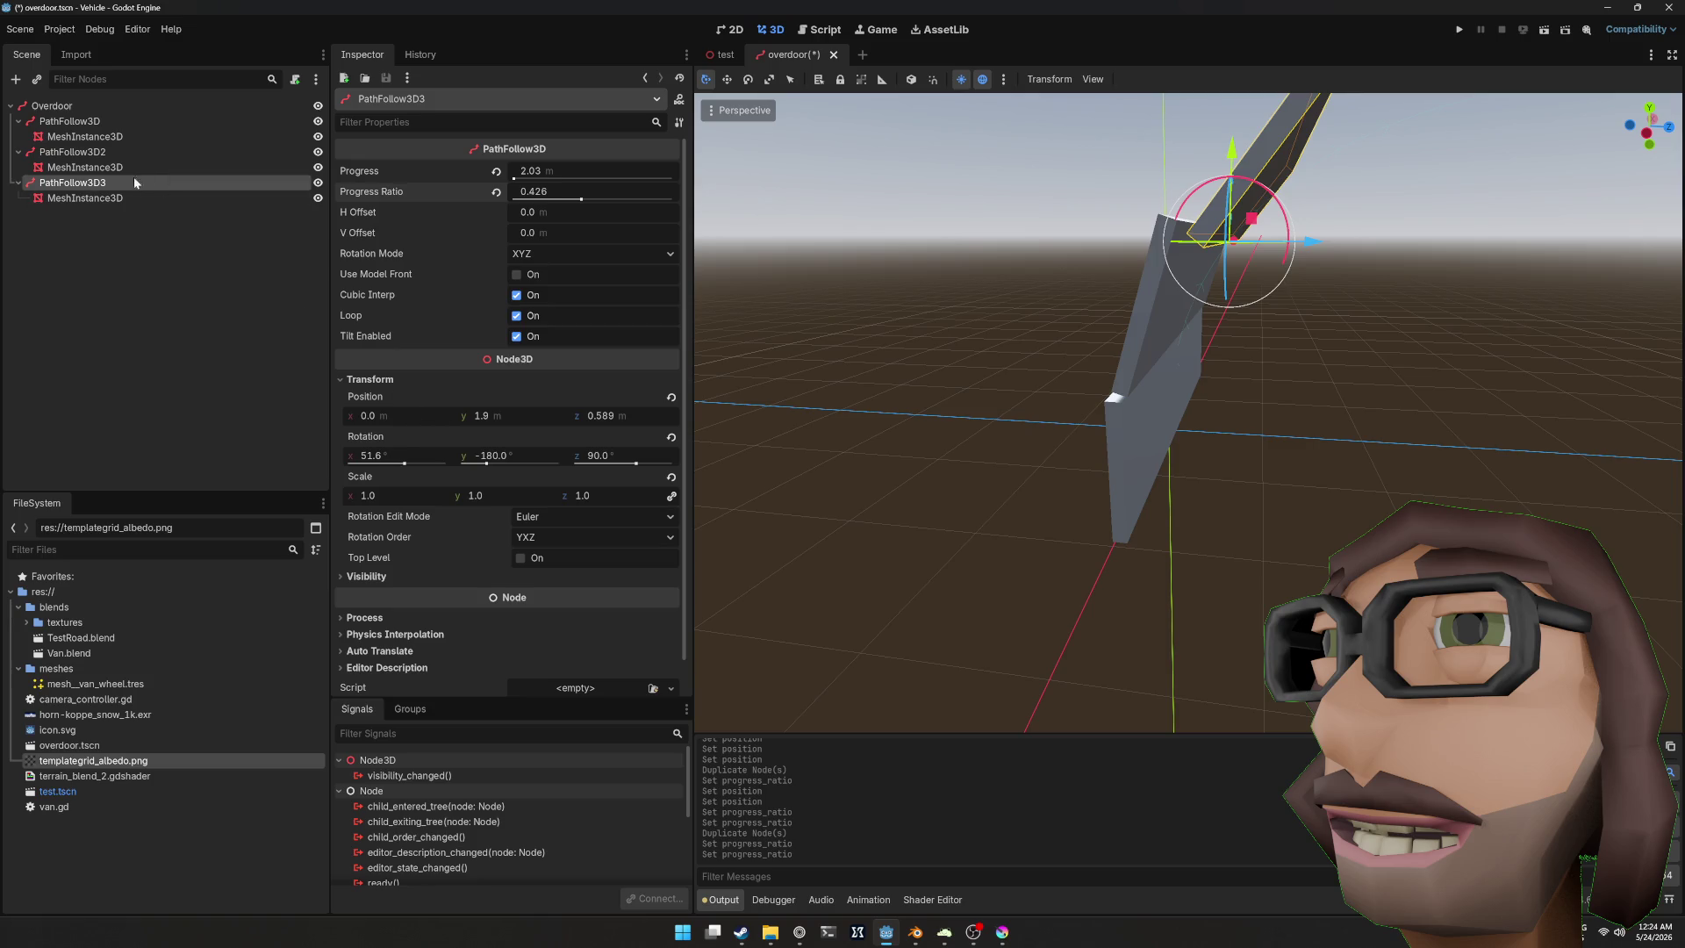
click(149, 197)
click(393, 448)
mouse_move(405, 482)
mouse_down()
mouse_move(457, 482)
mouse_move(410, 485)
mouse_up()
mouse_move(900, 414)
mouse_down()
mouse_move(982, 384)
mouse_move(1250, 391)
mouse_move(820, 388)
mouse_move(1066, 376)
mouse_up()
Step: Undo the third panel's offset, move and creation with three Ctrl+Z presses
key(ctrl+z)
key(ctrl+z)
key(ctrl+z)
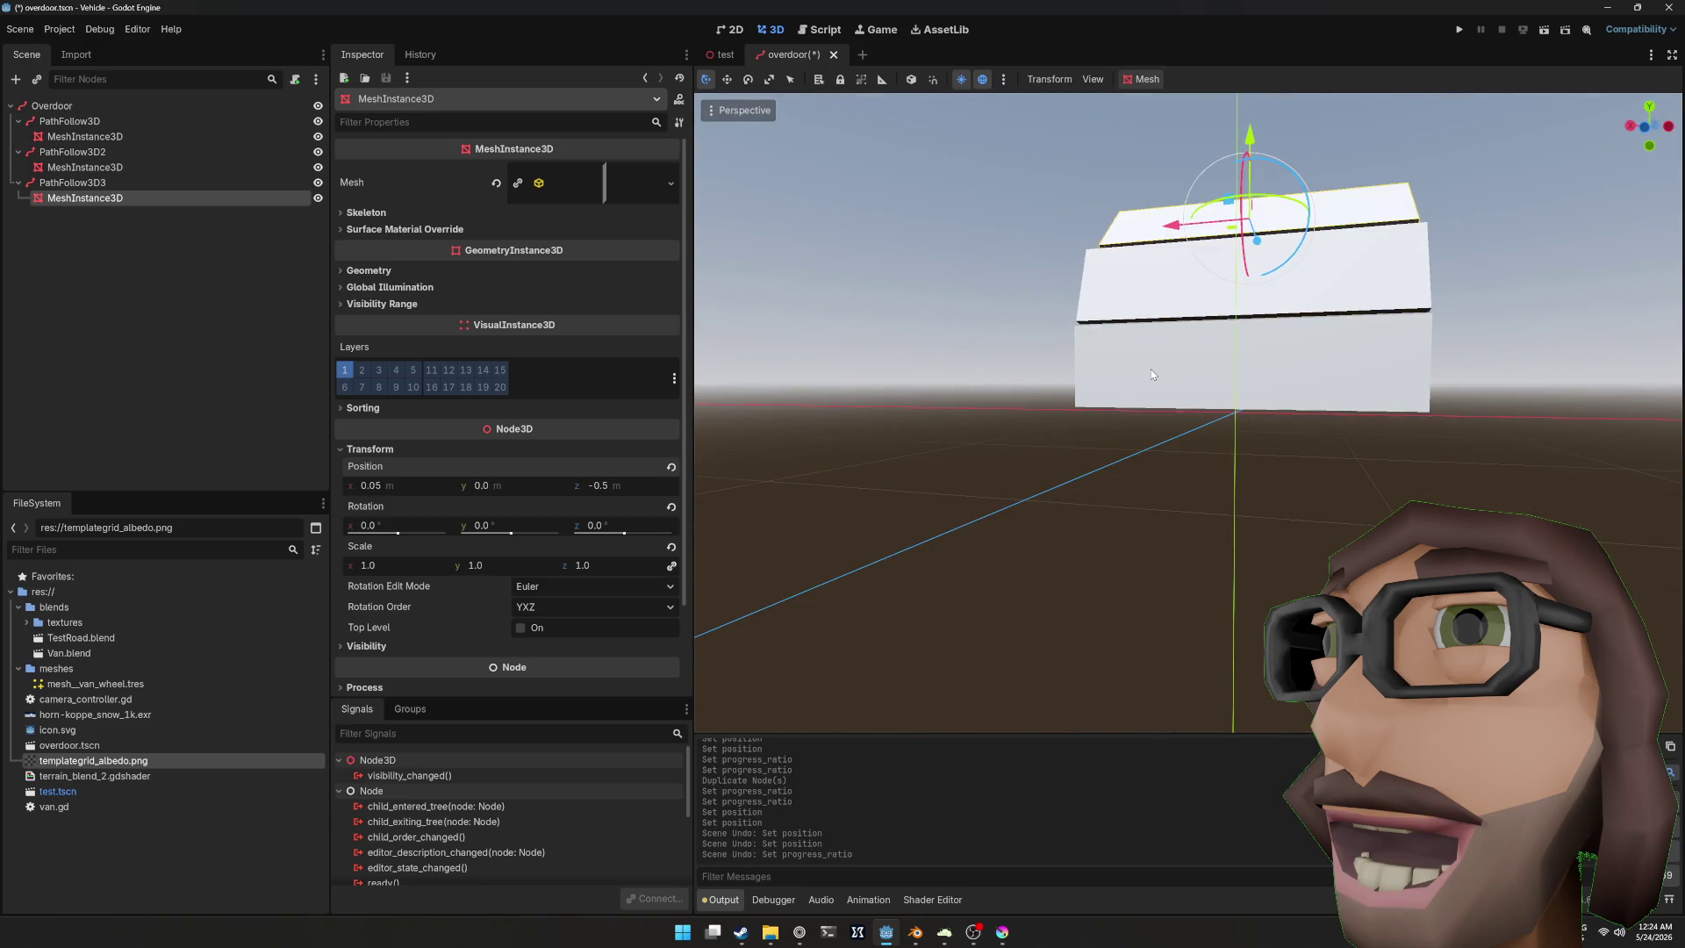
key(ctrl+z)
key(ctrl+z)
key(ctrl+z)
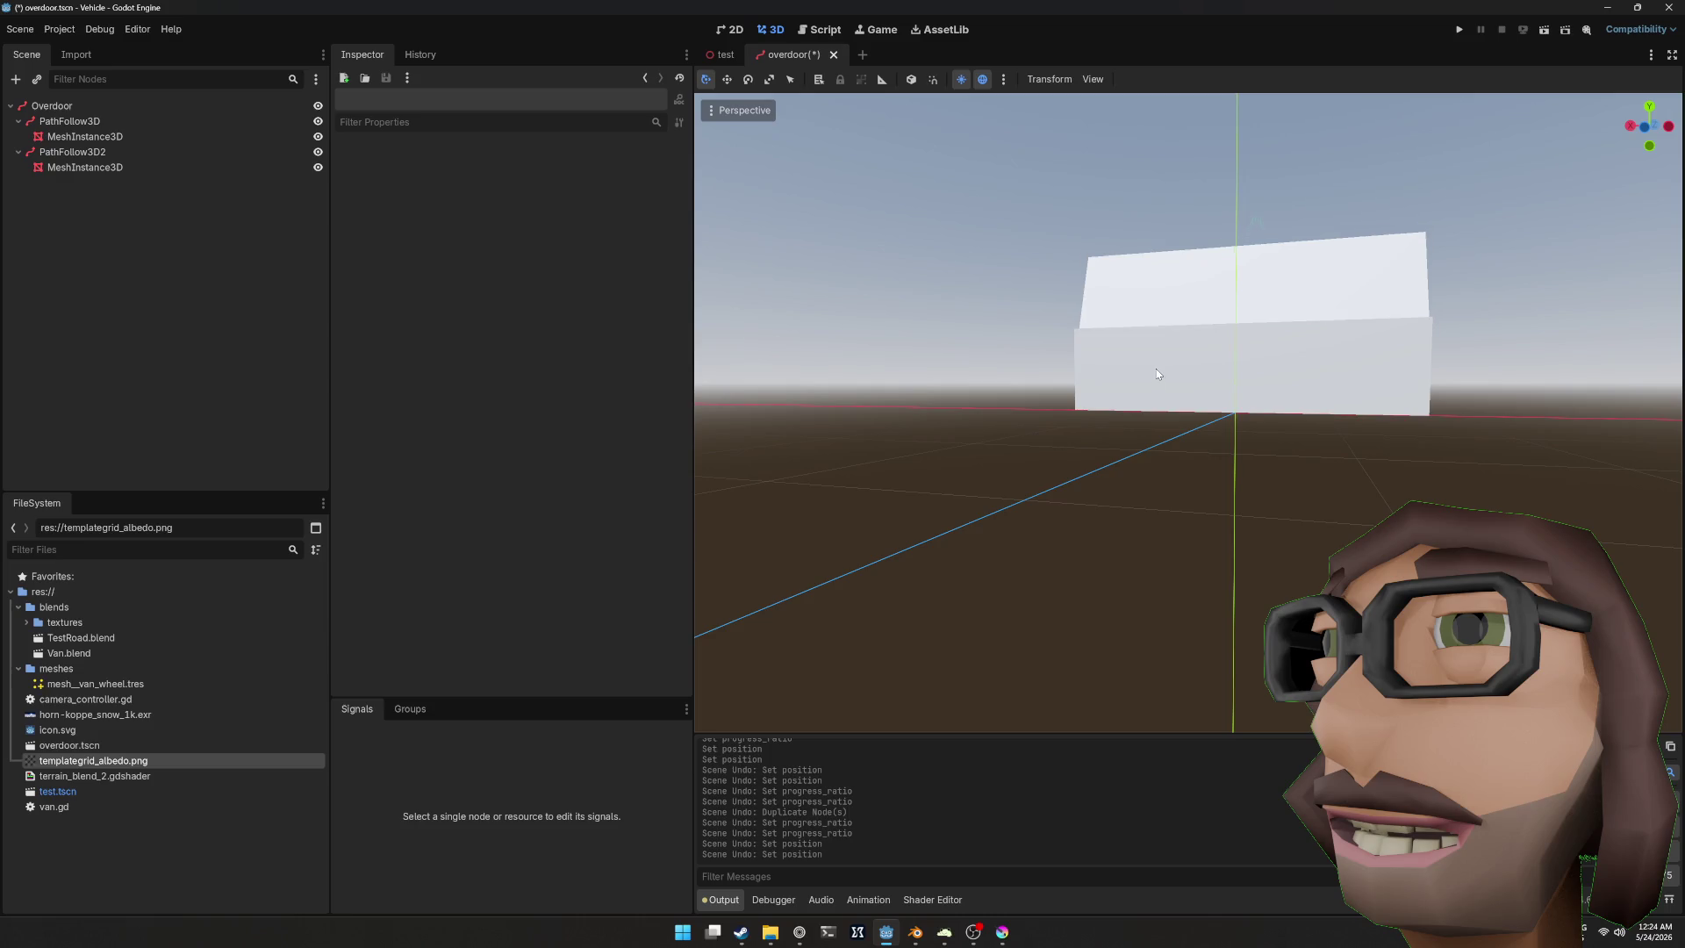
key(ctrl+z)
drag(1157, 367, 990, 375)
click(1103, 363)
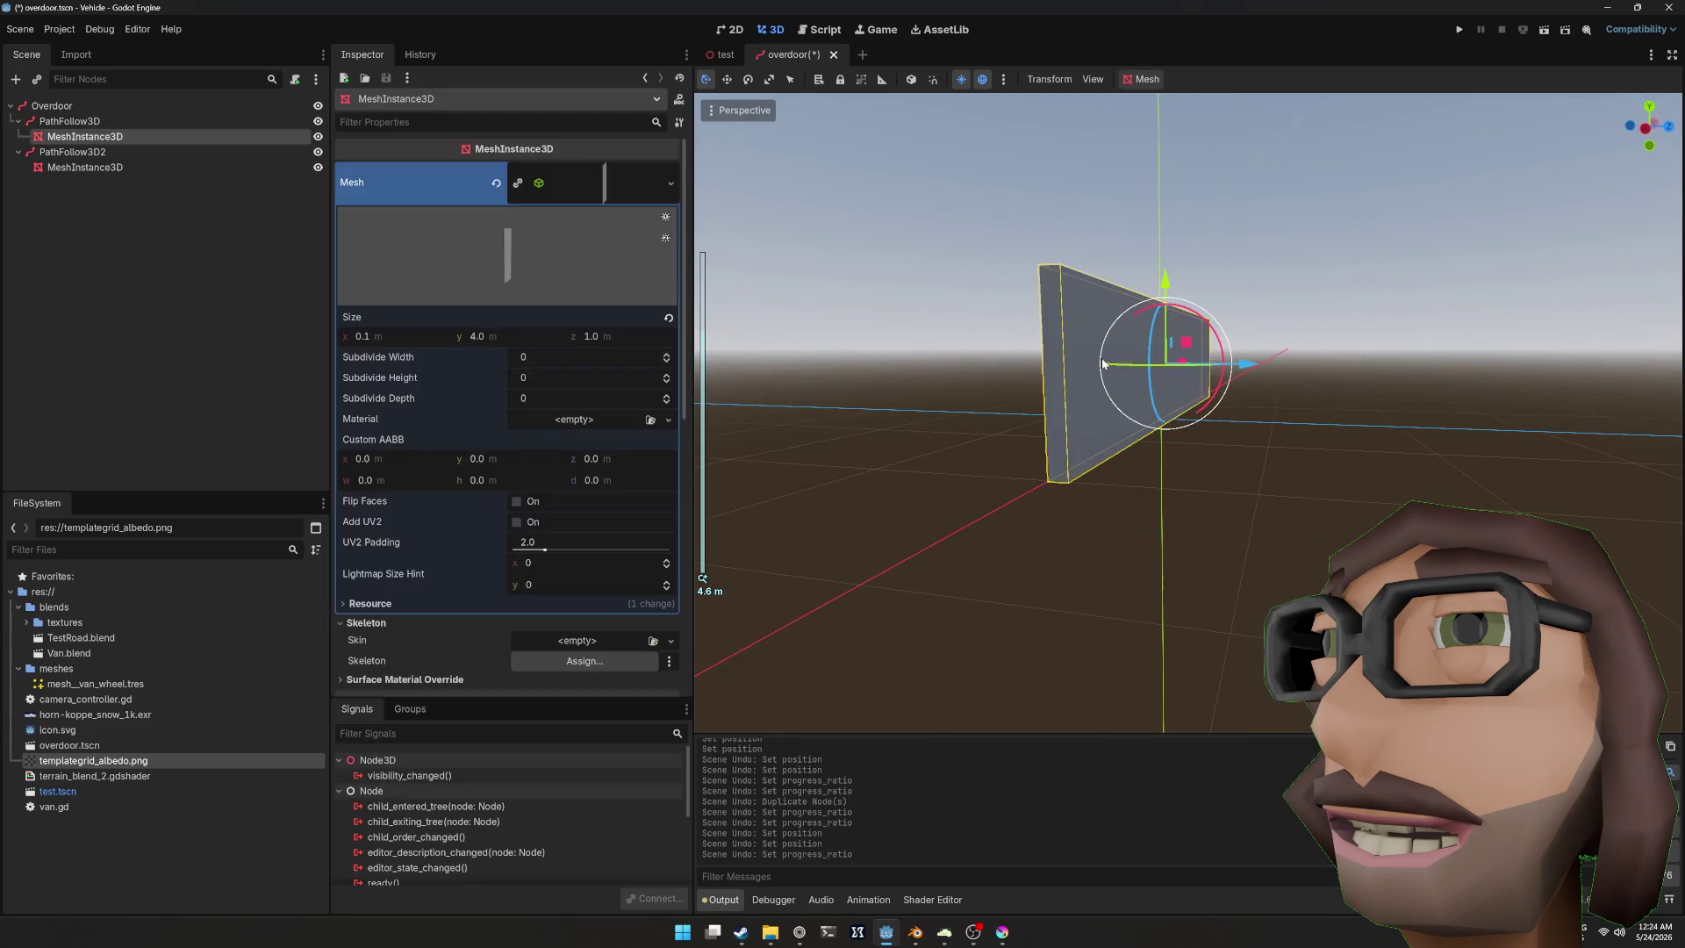
Step: Delete PathFollow3D2 together with its panel
click(157, 151)
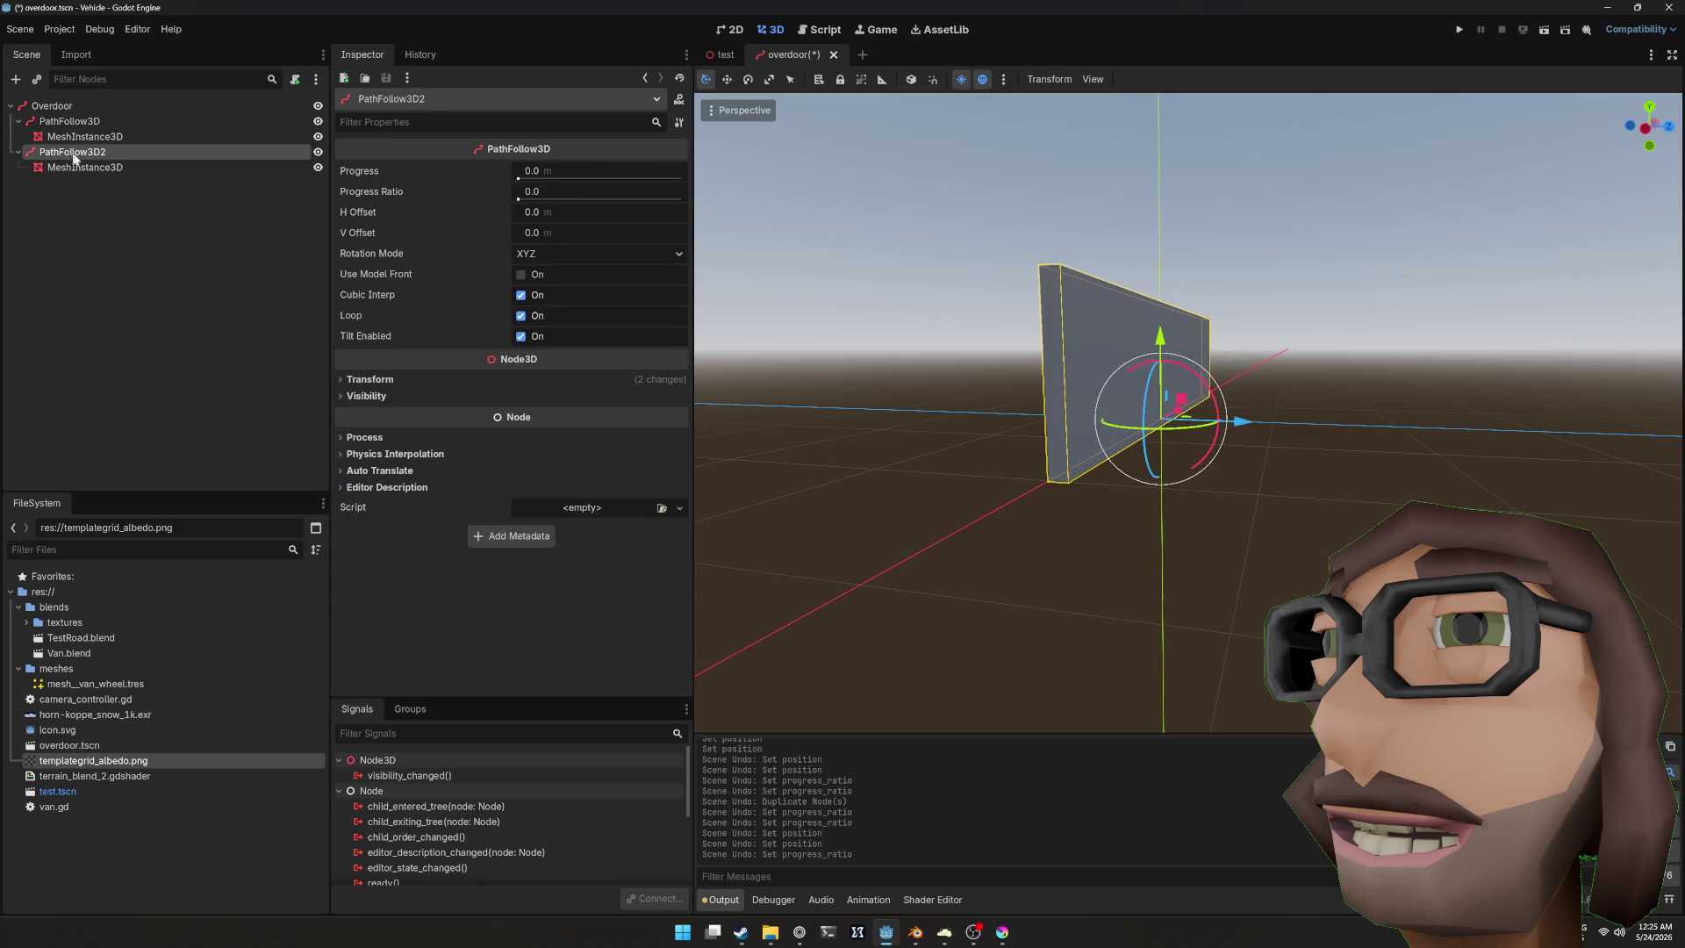
key(Delete)
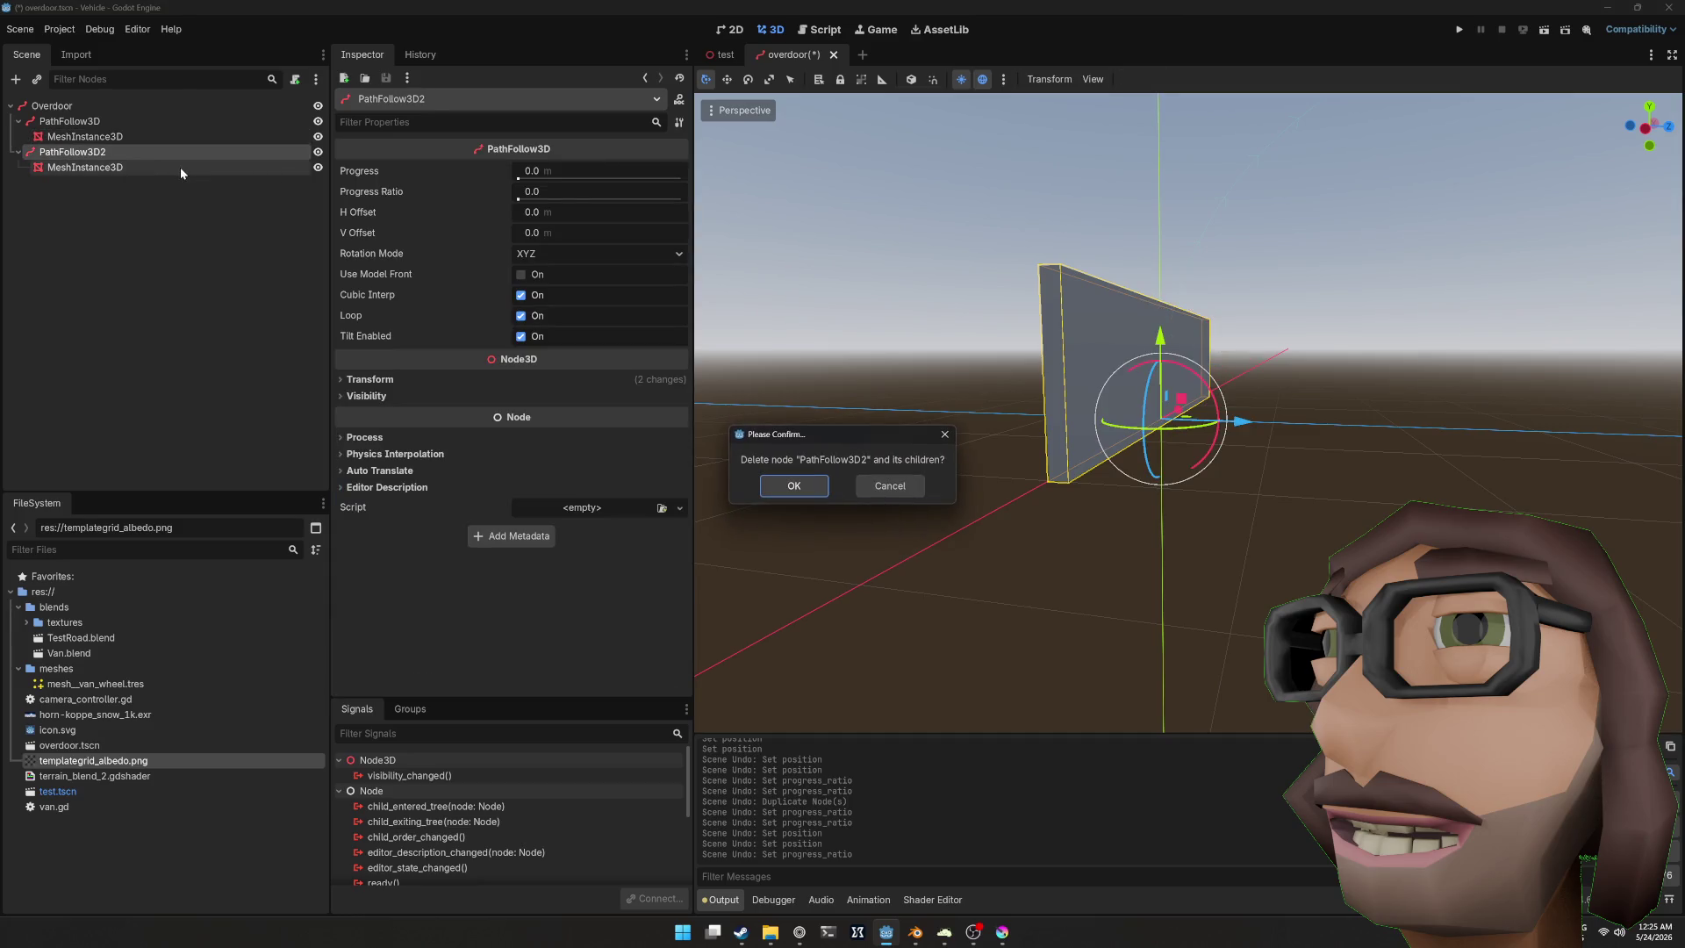
key(Return)
Step: Reset the remaining panel mesh's position and rotation to 0, 0, 0 and save overdoor.tscn
click(124, 137)
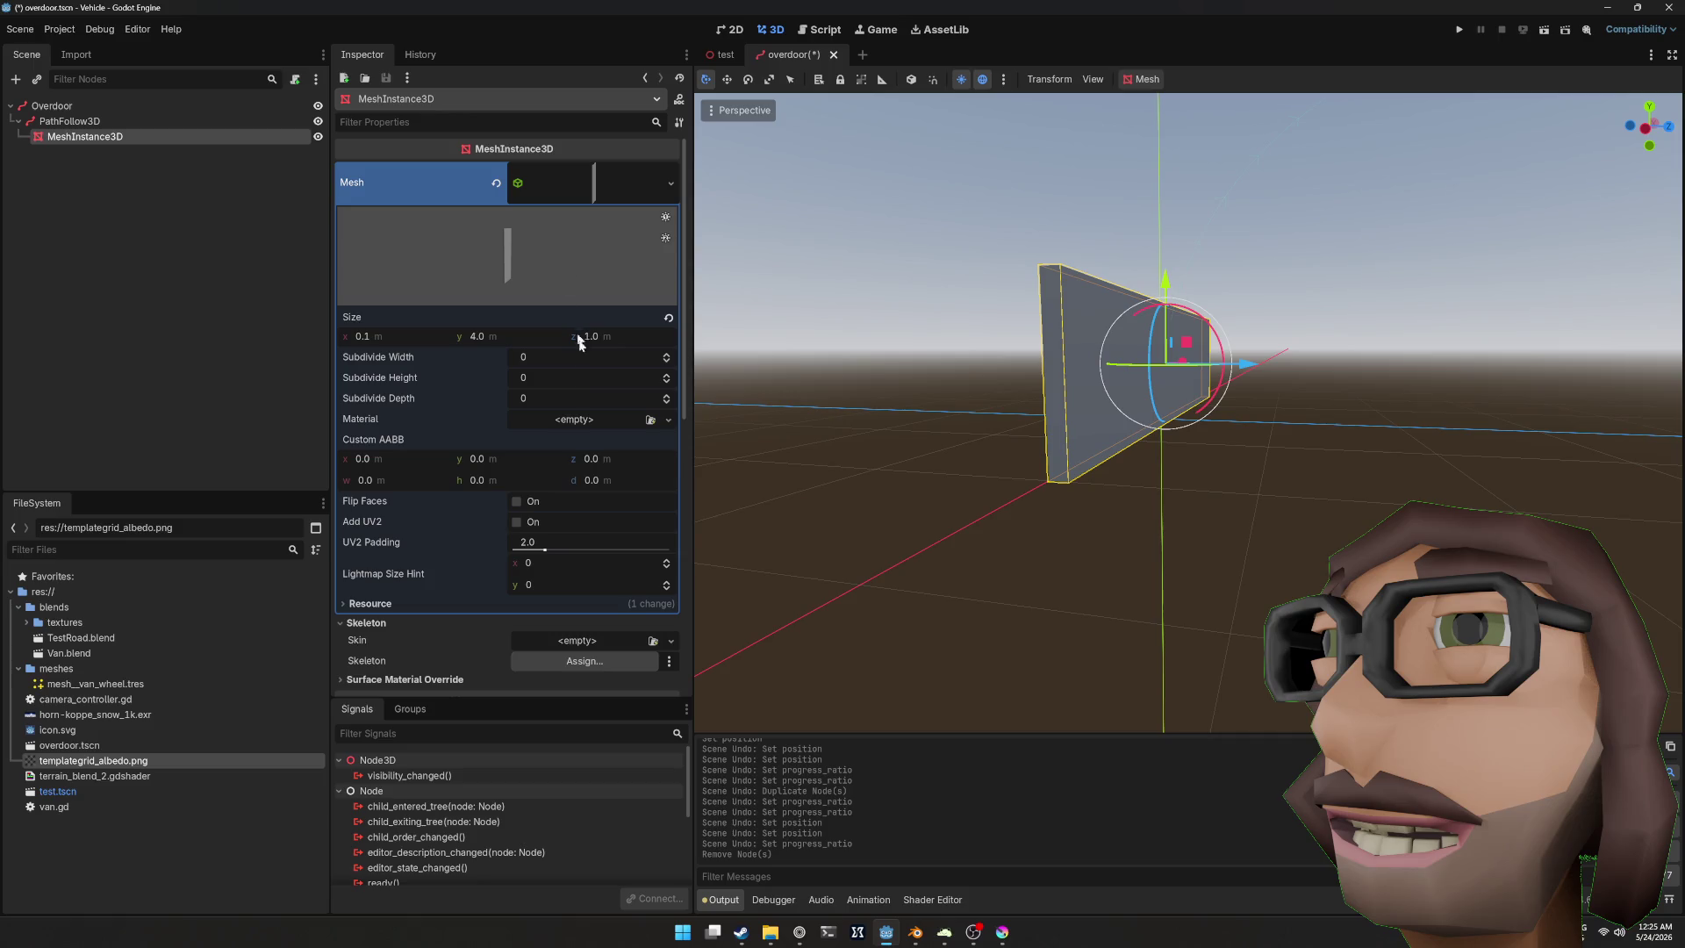
scroll(507, 502, down, 3)
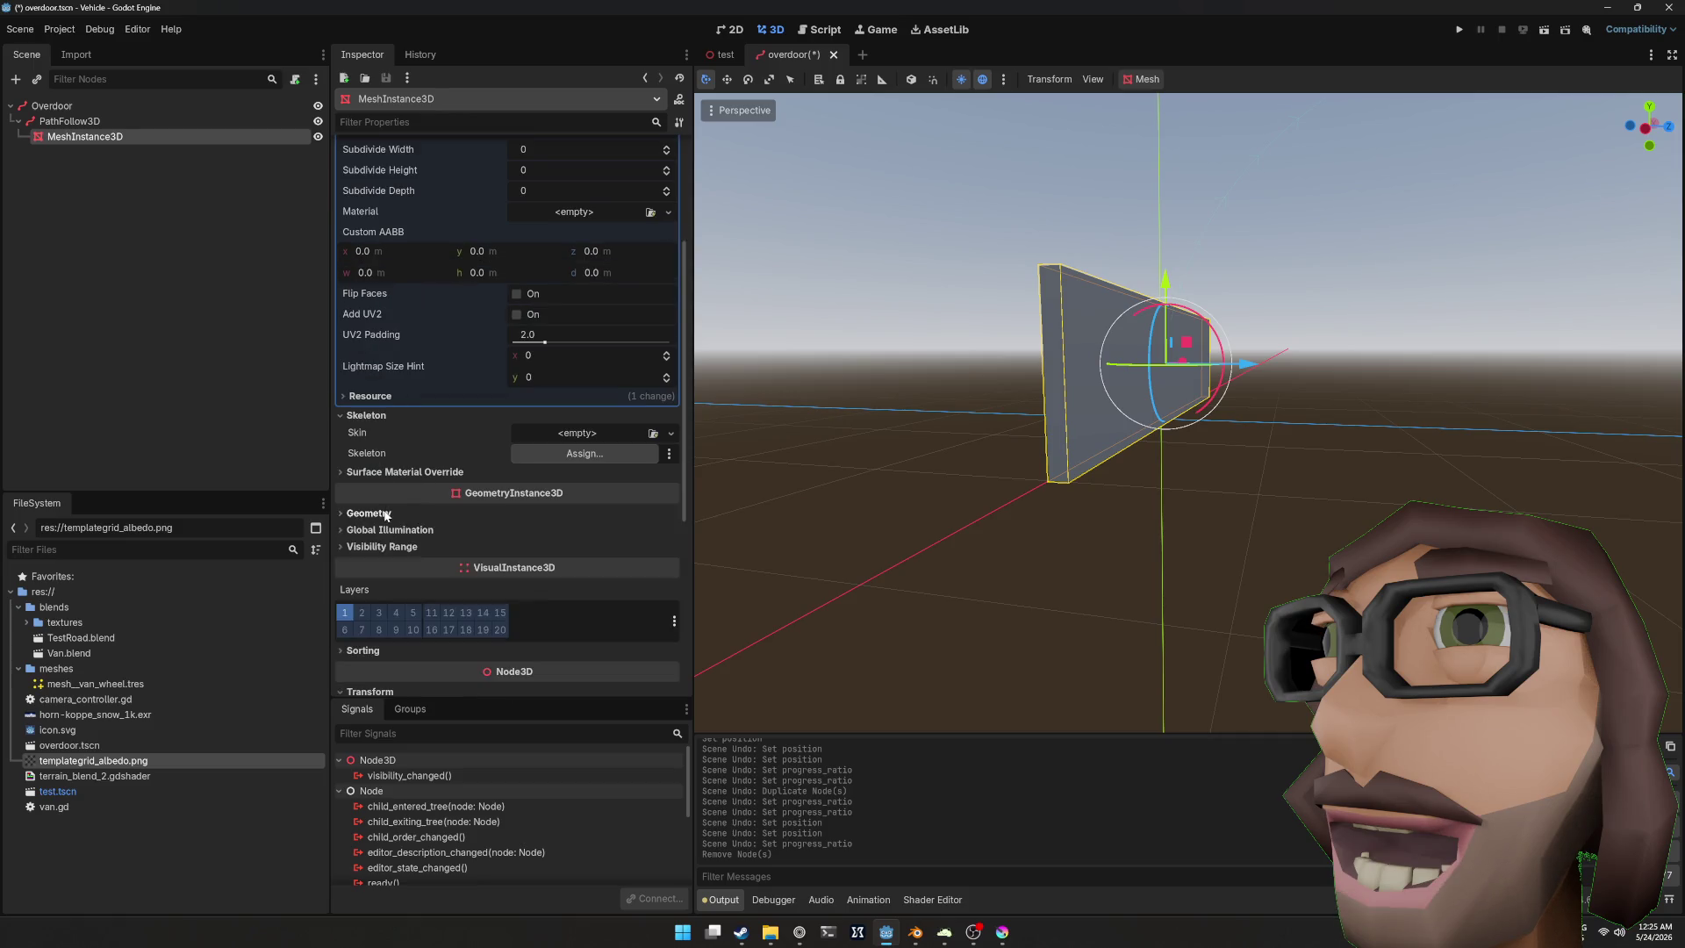
scroll(383, 522, down, 2)
scroll(379, 531, down, 3)
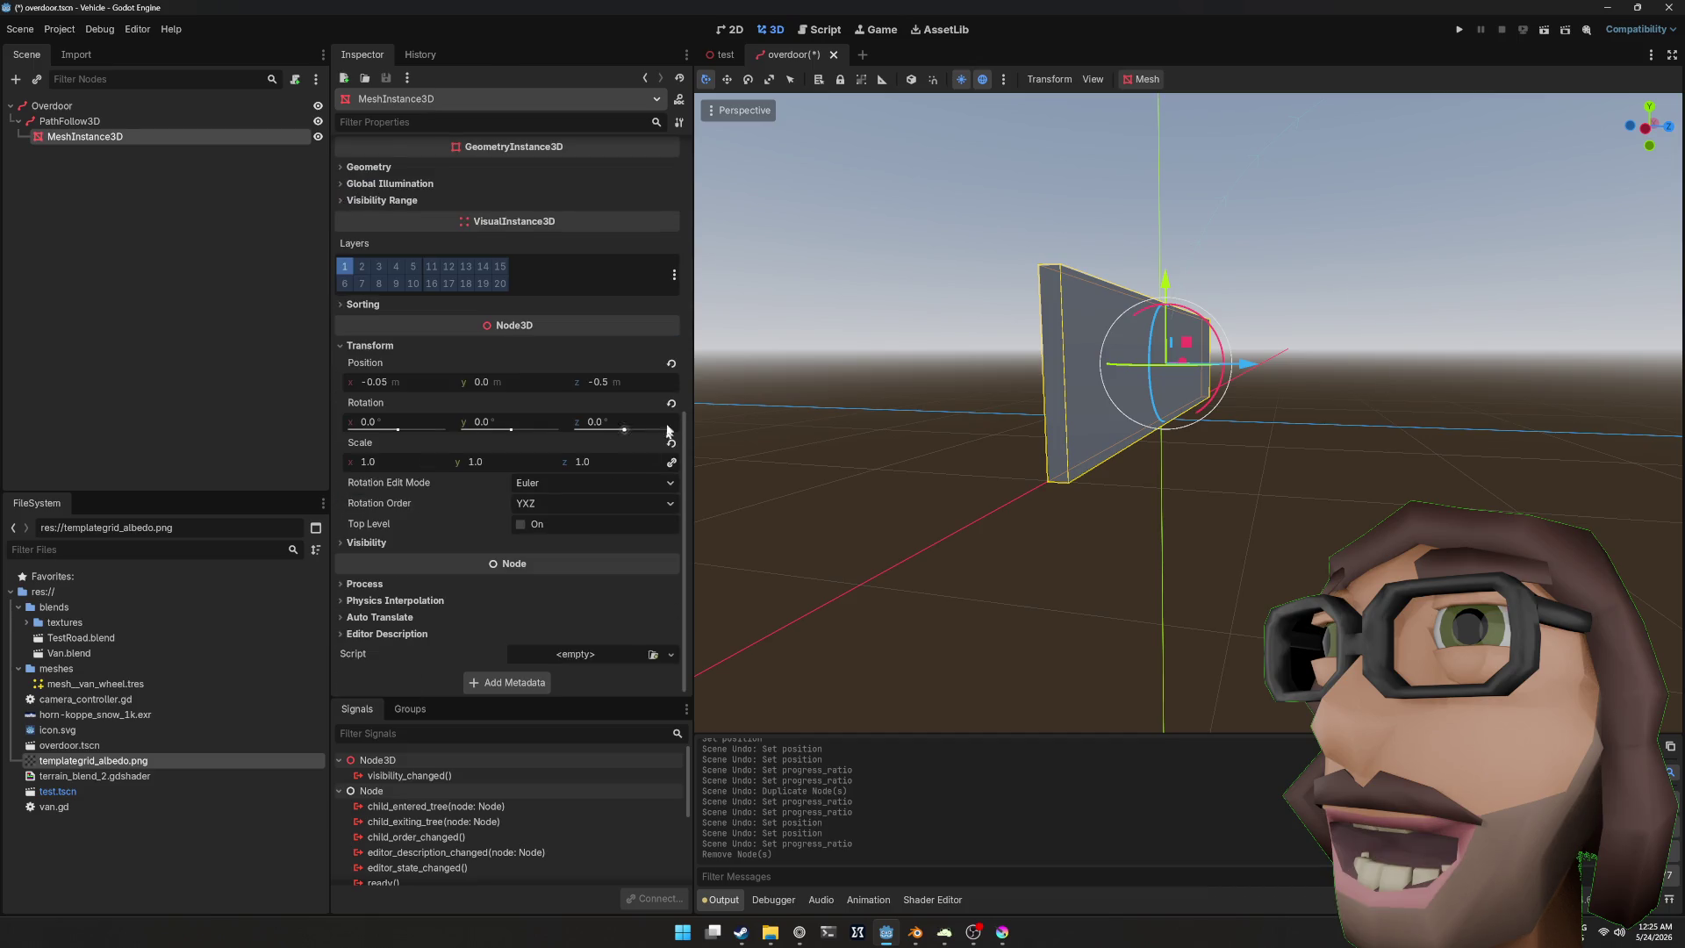
click(671, 365)
click(671, 405)
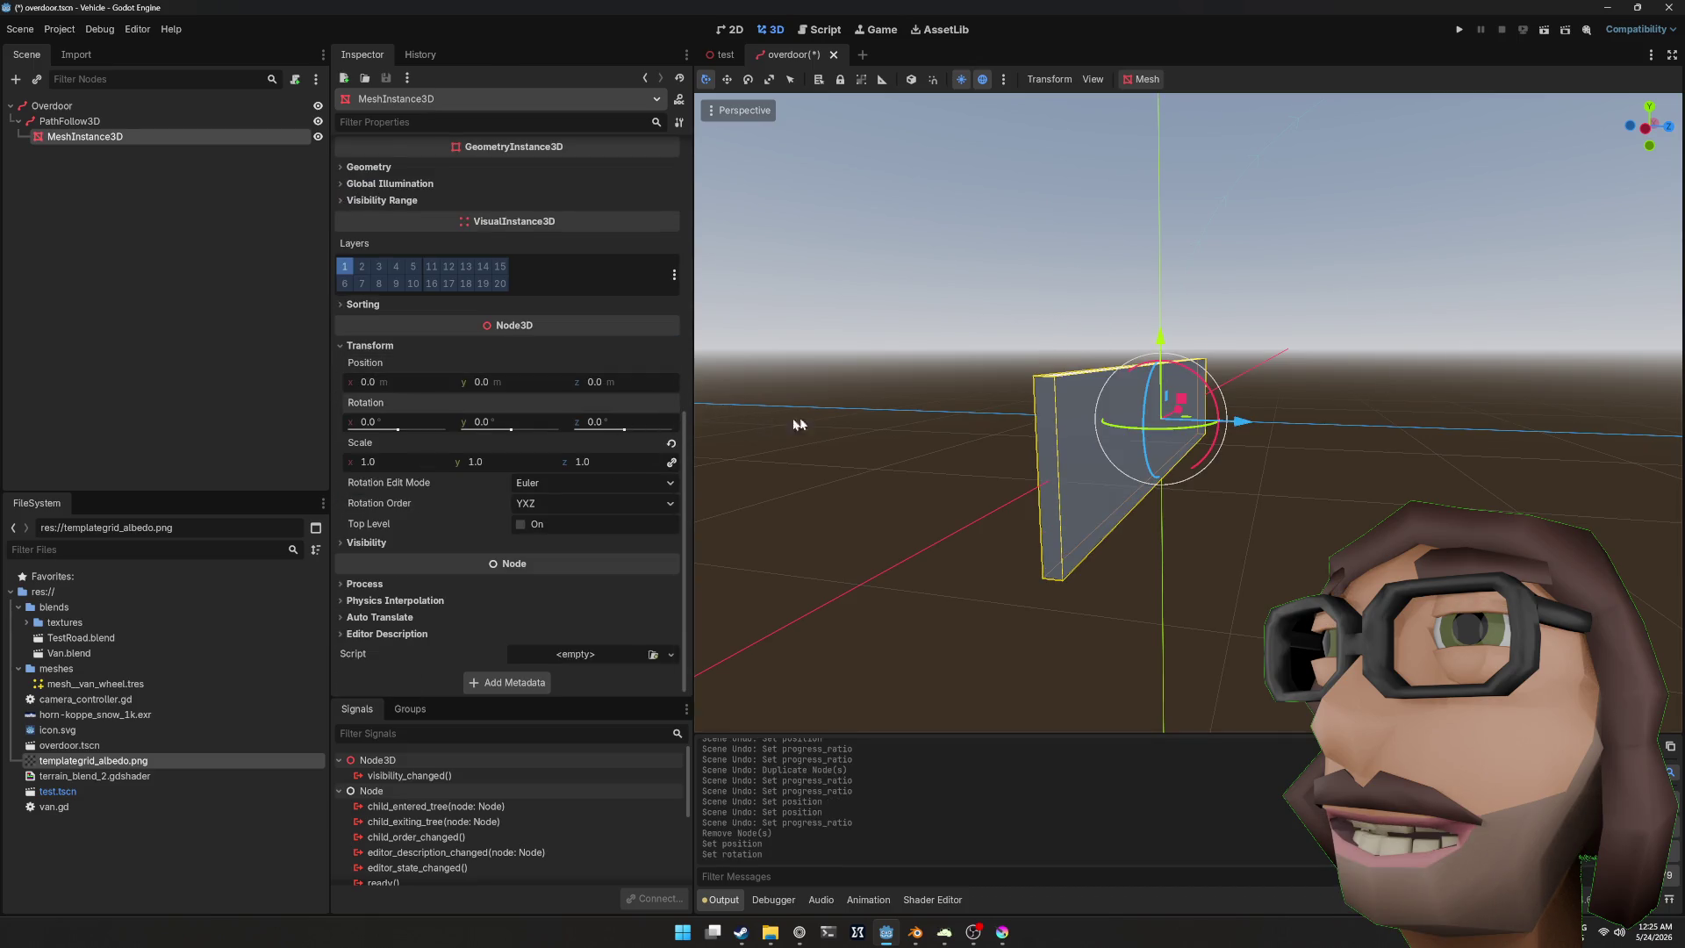
key(ctrl+s)
drag(1148, 411, 965, 377)
click(132, 125)
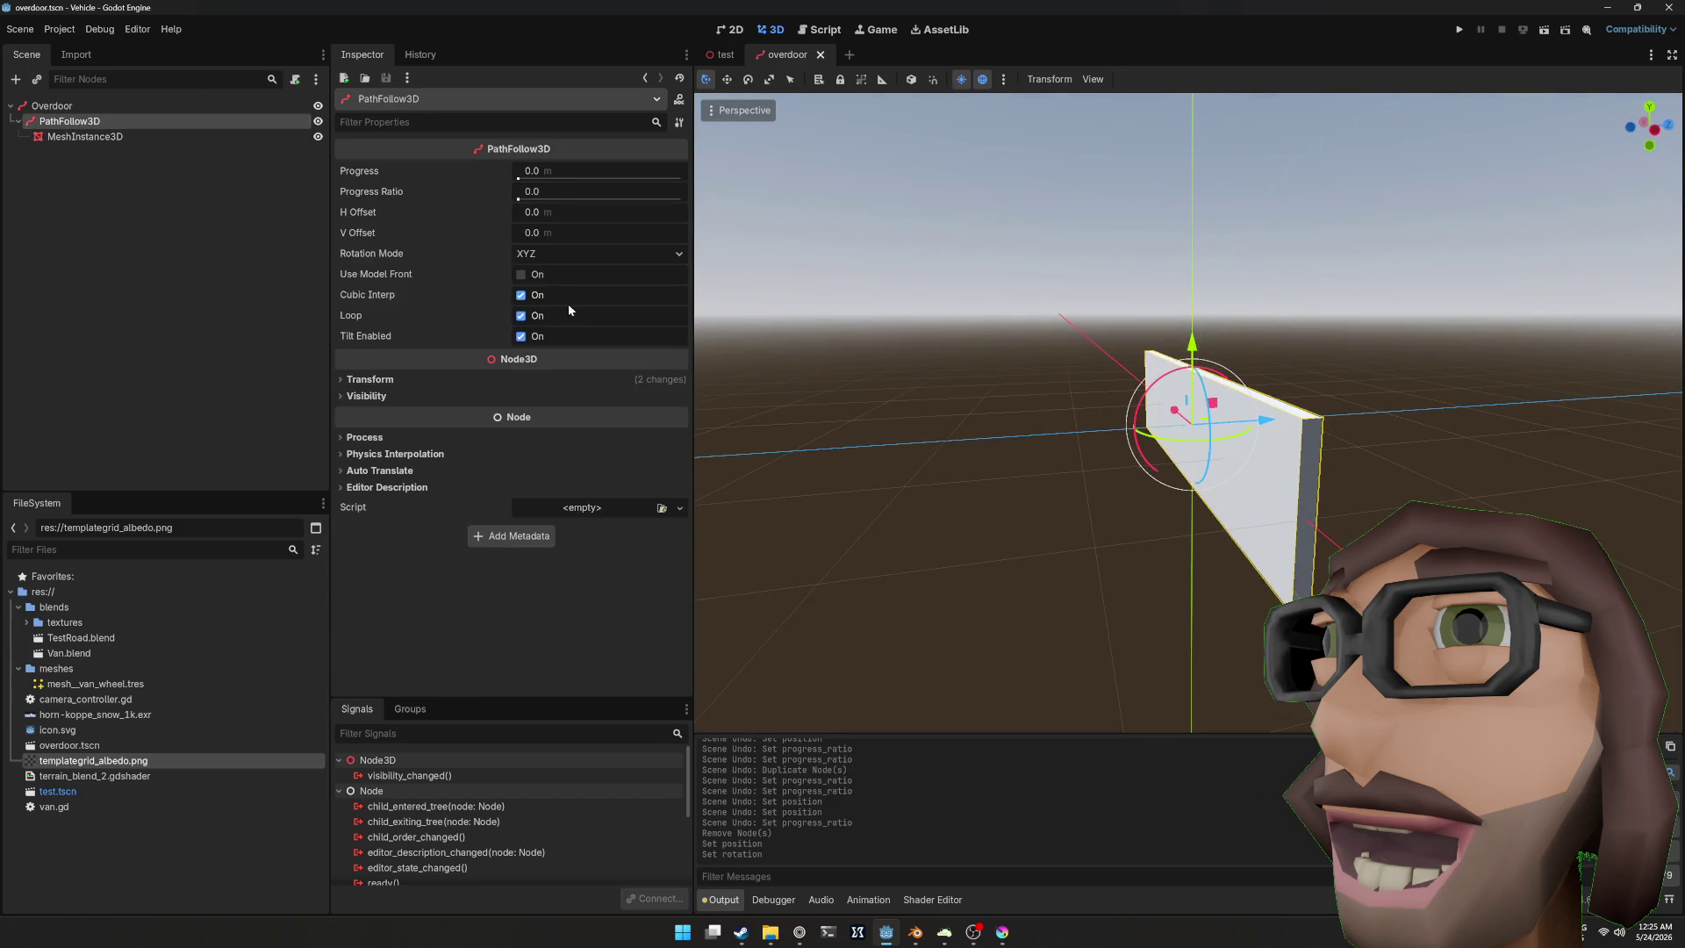
Step: Duplicate PathFollow3D and slide the copy about a fifth along the path (~0.21)
drag(524, 200, 609, 201)
click(500, 193)
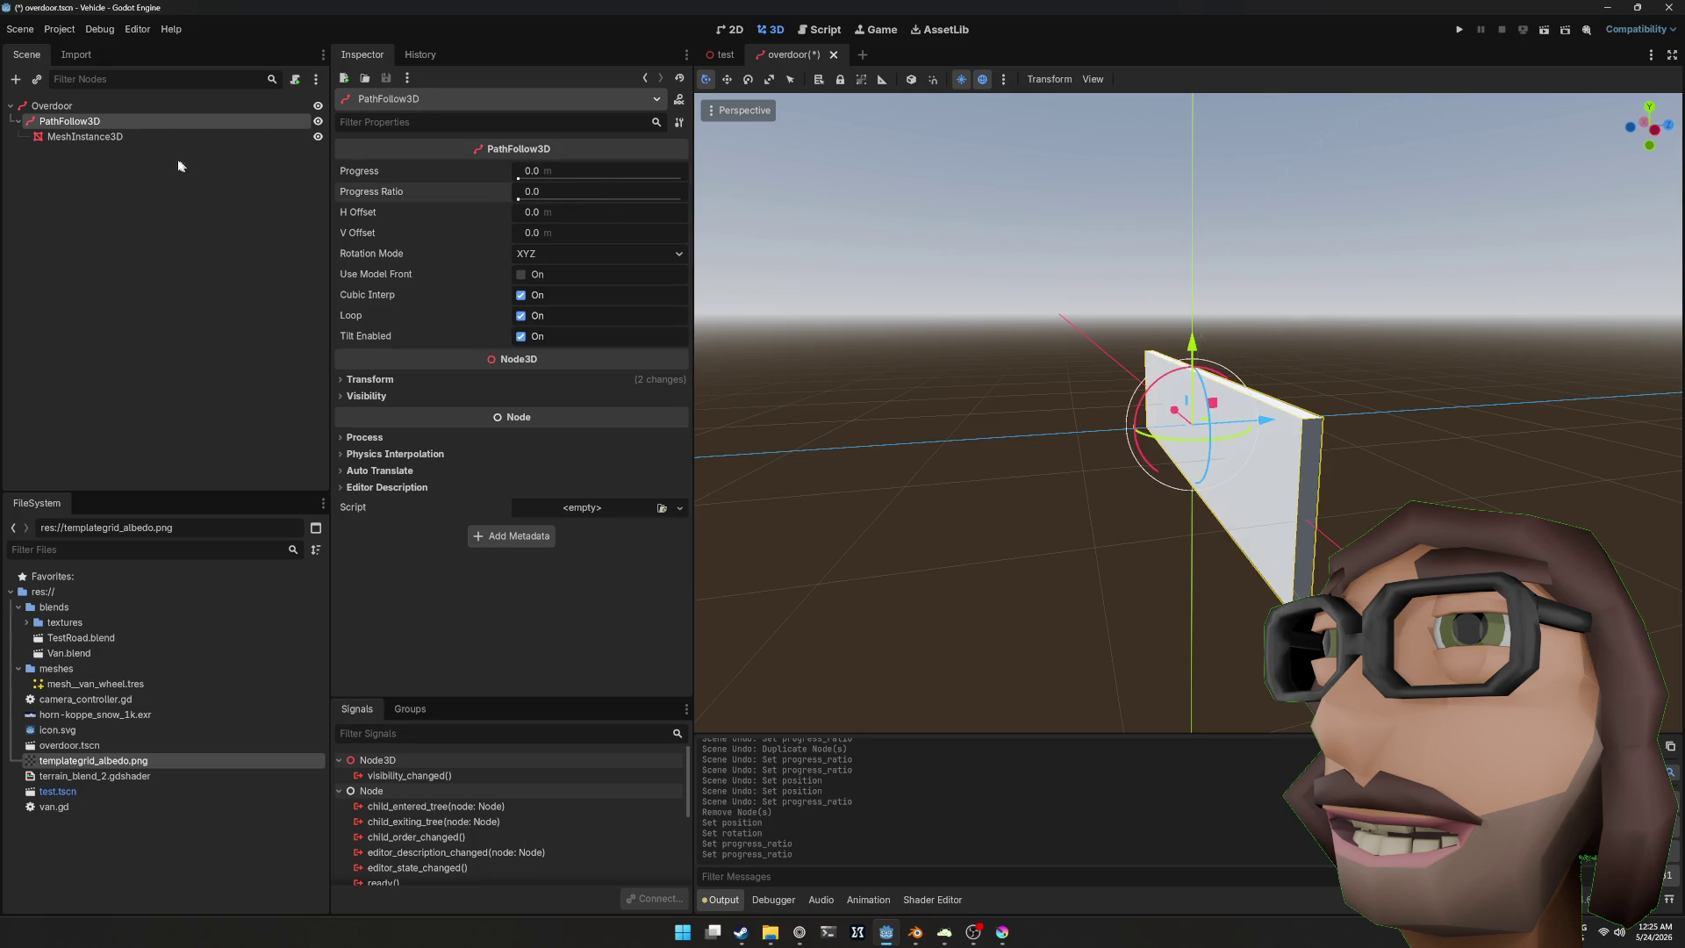
key(ctrl+d)
drag(519, 200, 589, 199)
Step: Duplicate the second path follower into a third copy and view the bent panels
key(ctrl+d)
scroll(1156, 248, up, 2)
drag(1156, 248, 1198, 279)
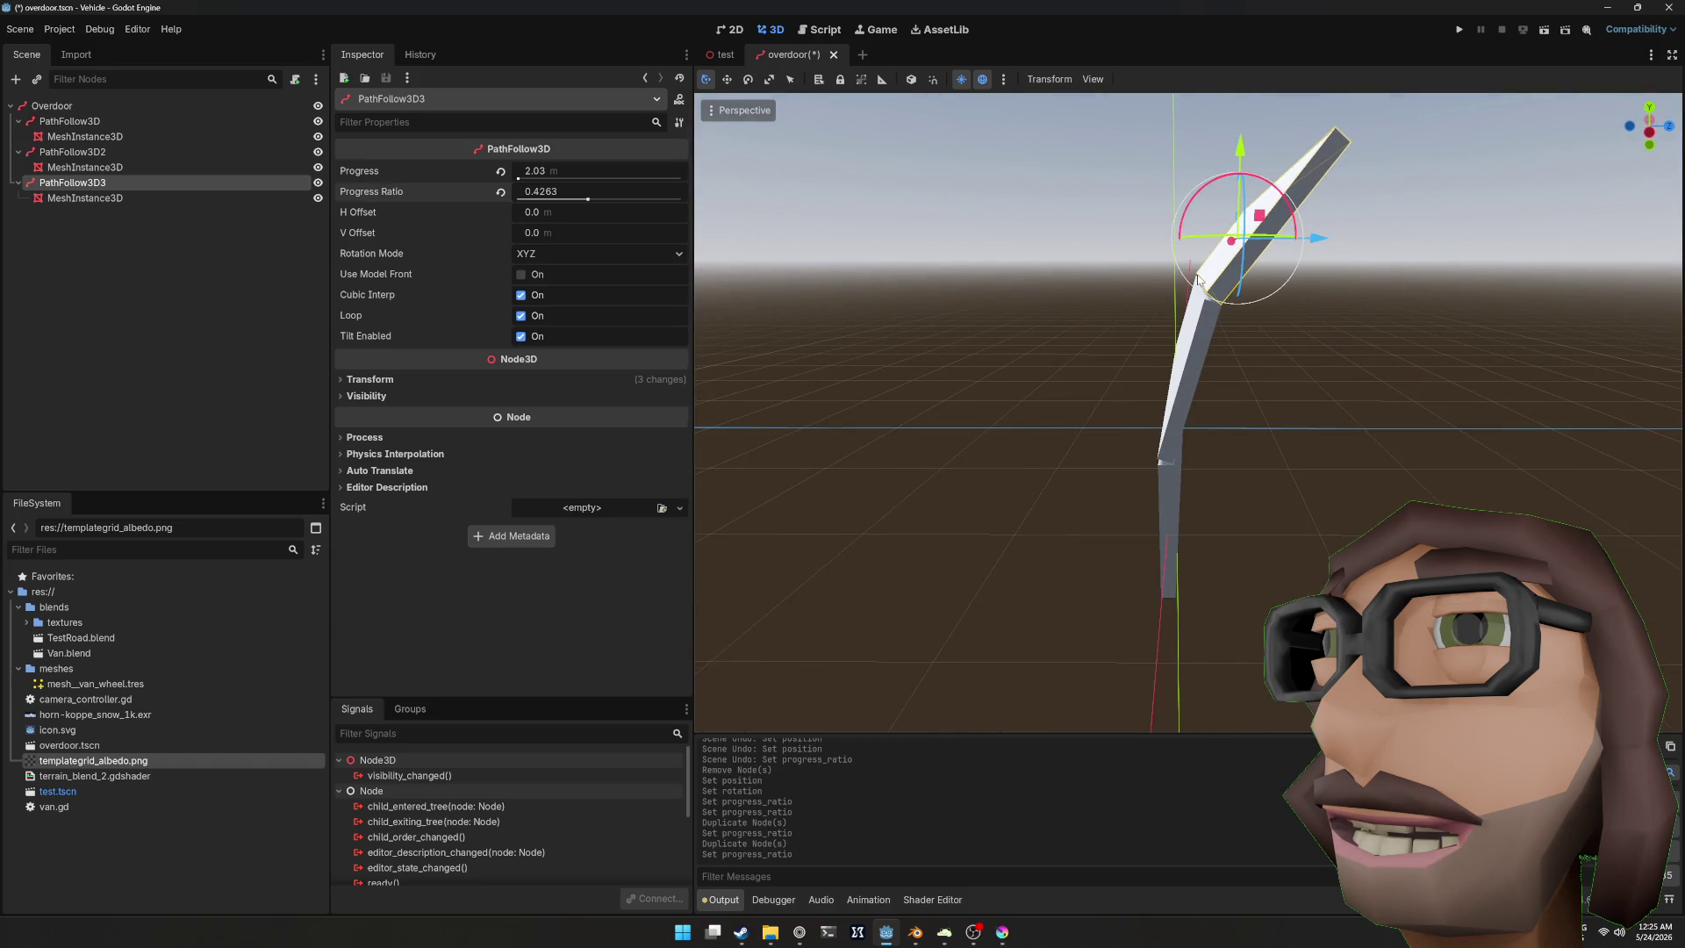
drag(926, 212, 1253, 274)
scroll(1225, 262, down, 3)
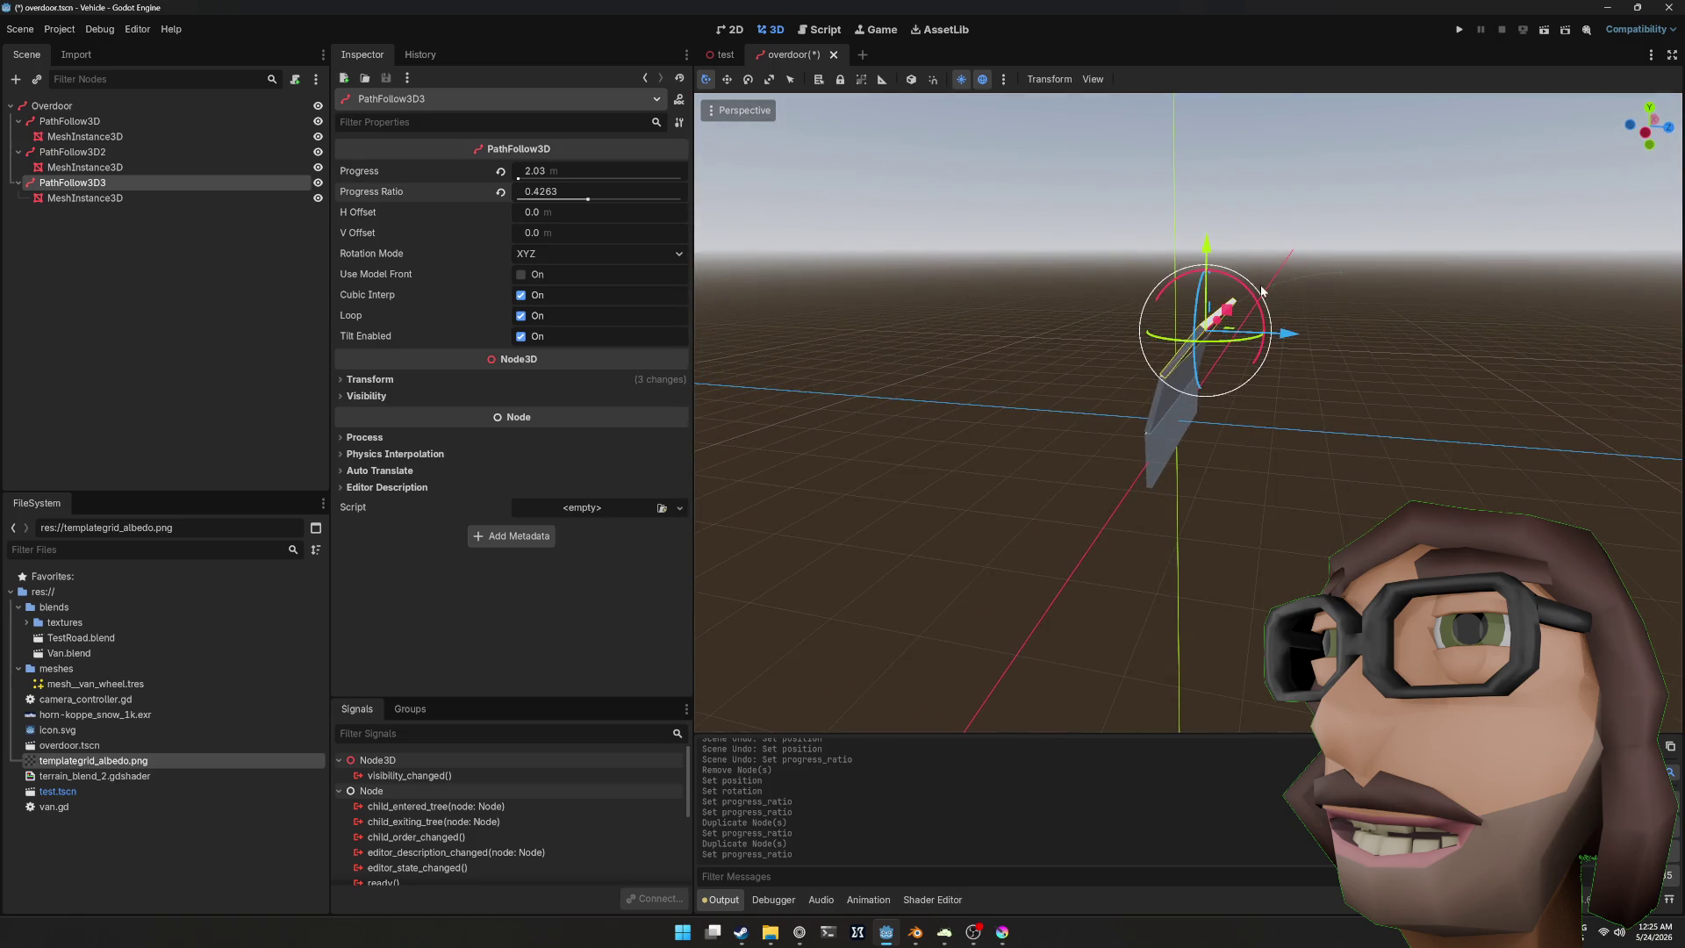
Step: Duplicate PathFollow3D3 into a fourth copy pushed to progress ratio 0.6461
click(72, 106)
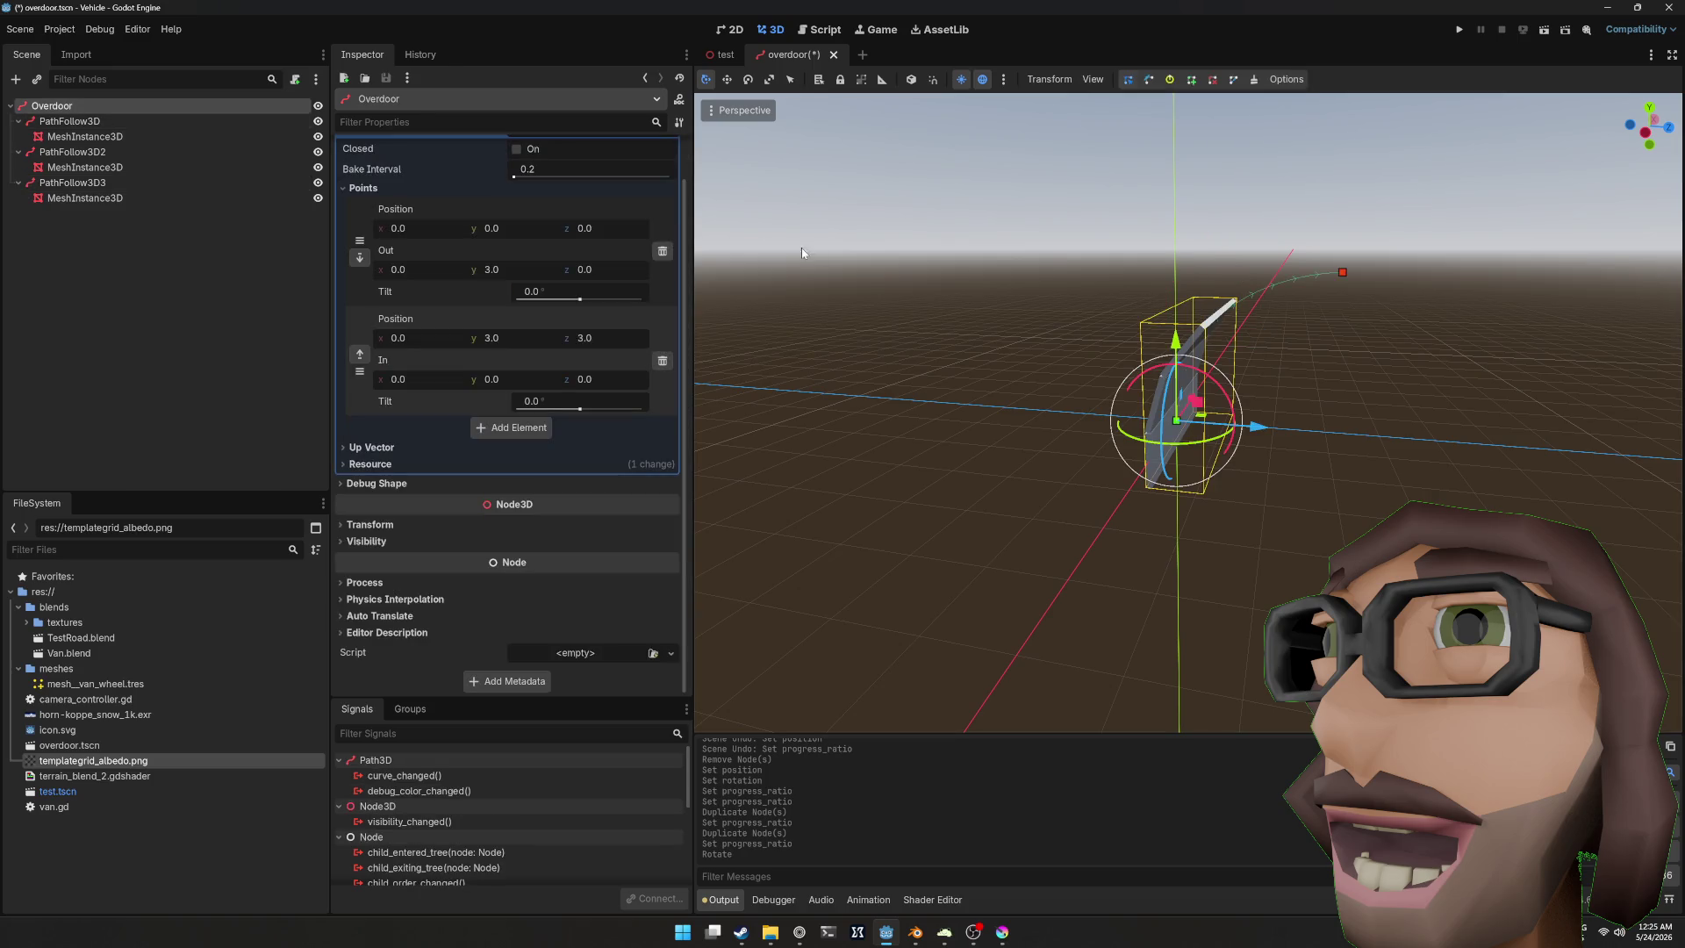
click(113, 180)
key(ctrl+d)
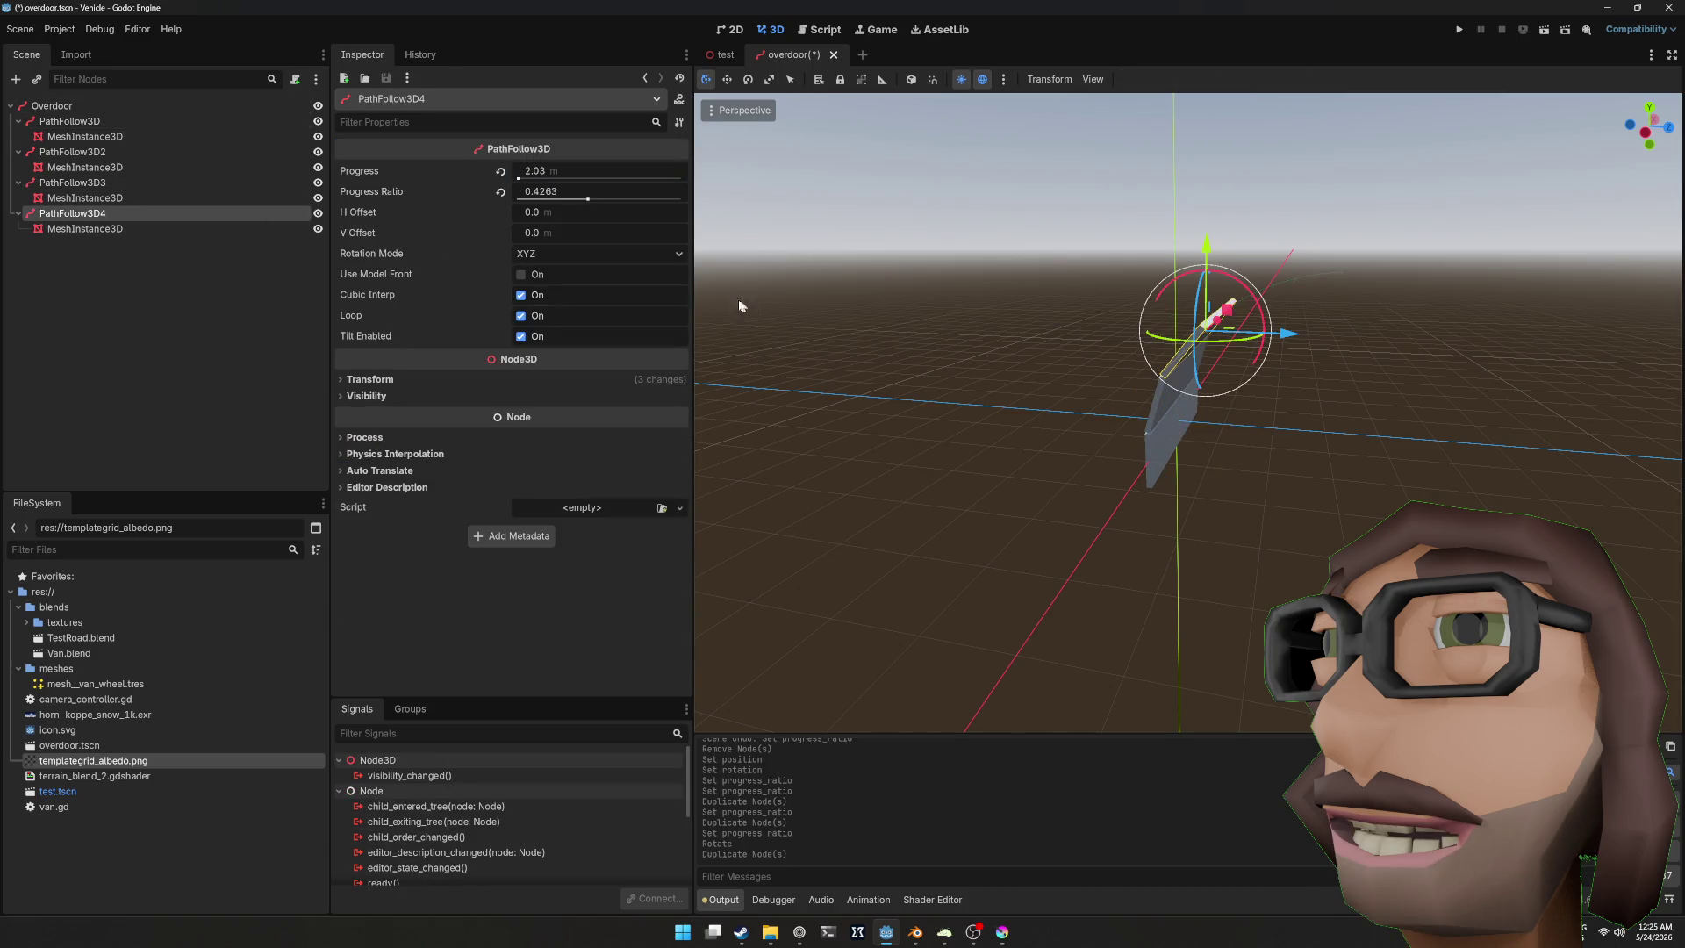
drag(577, 196, 623, 196)
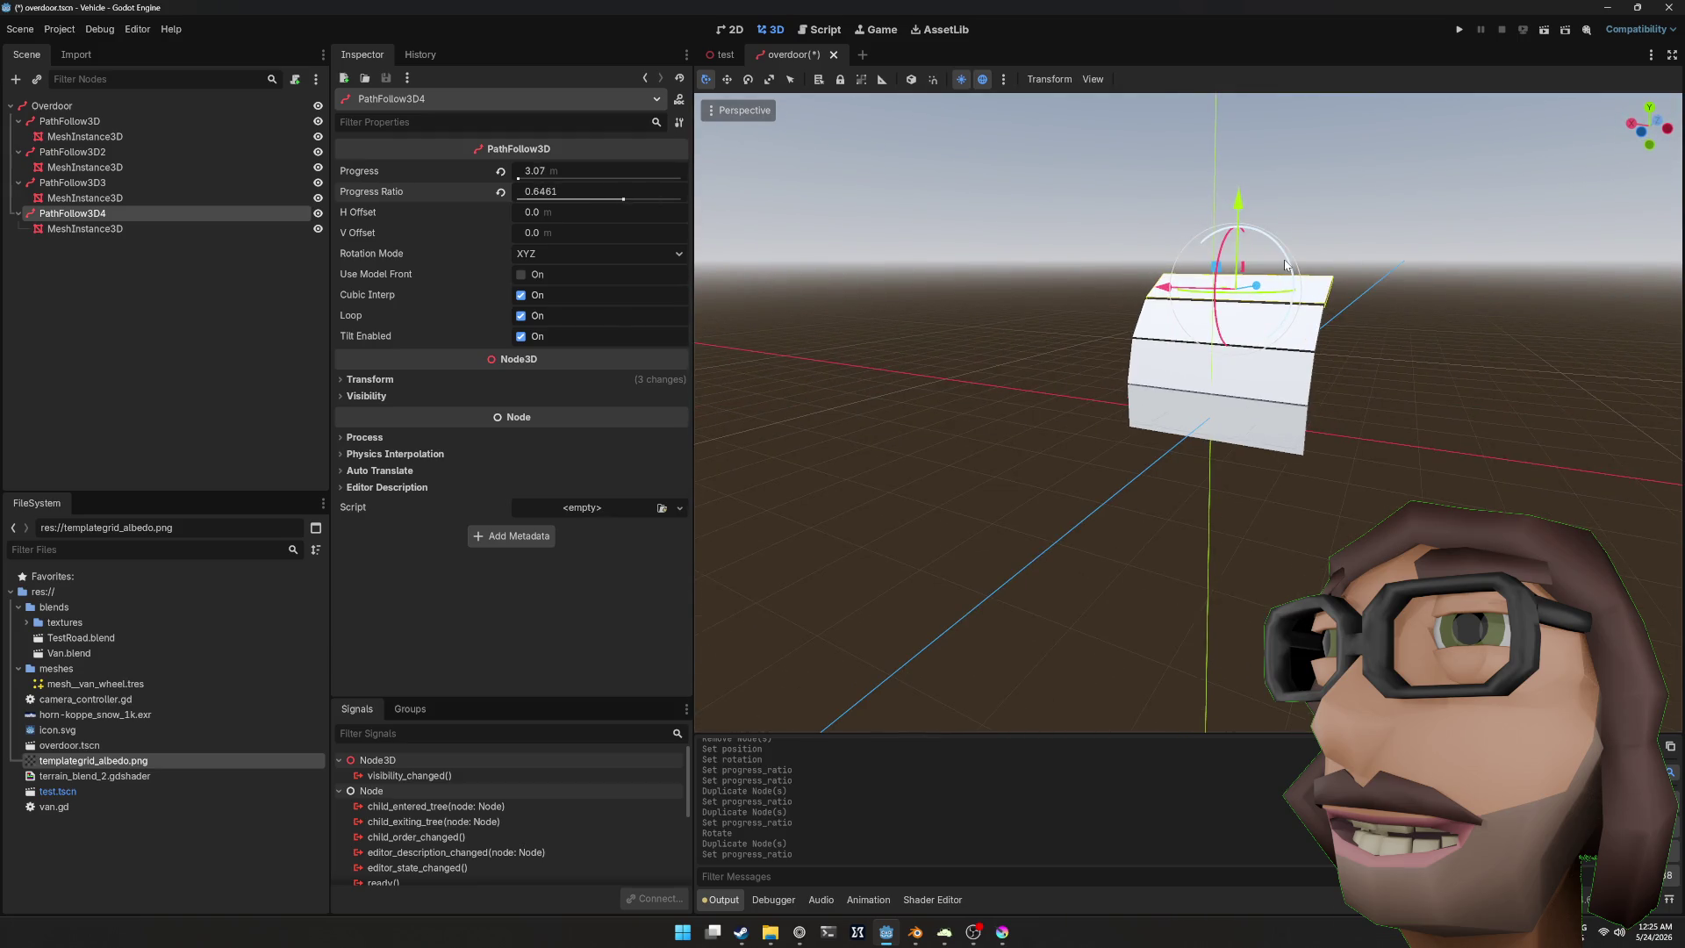
scroll(1254, 315, up, 2)
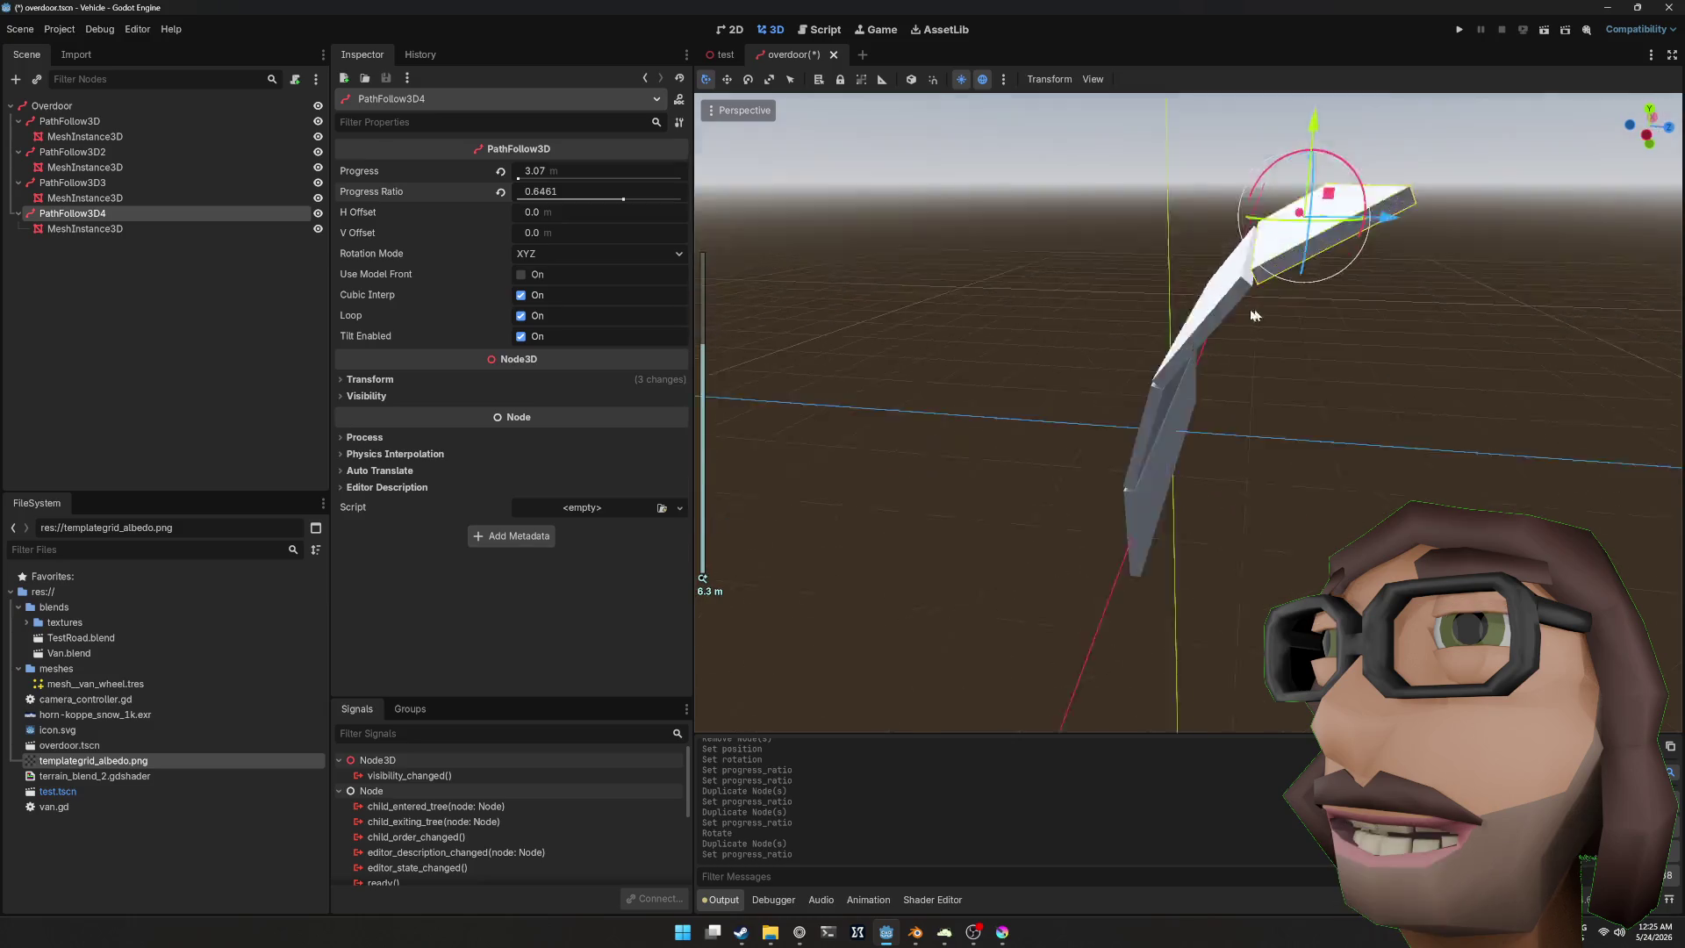
click(119, 121)
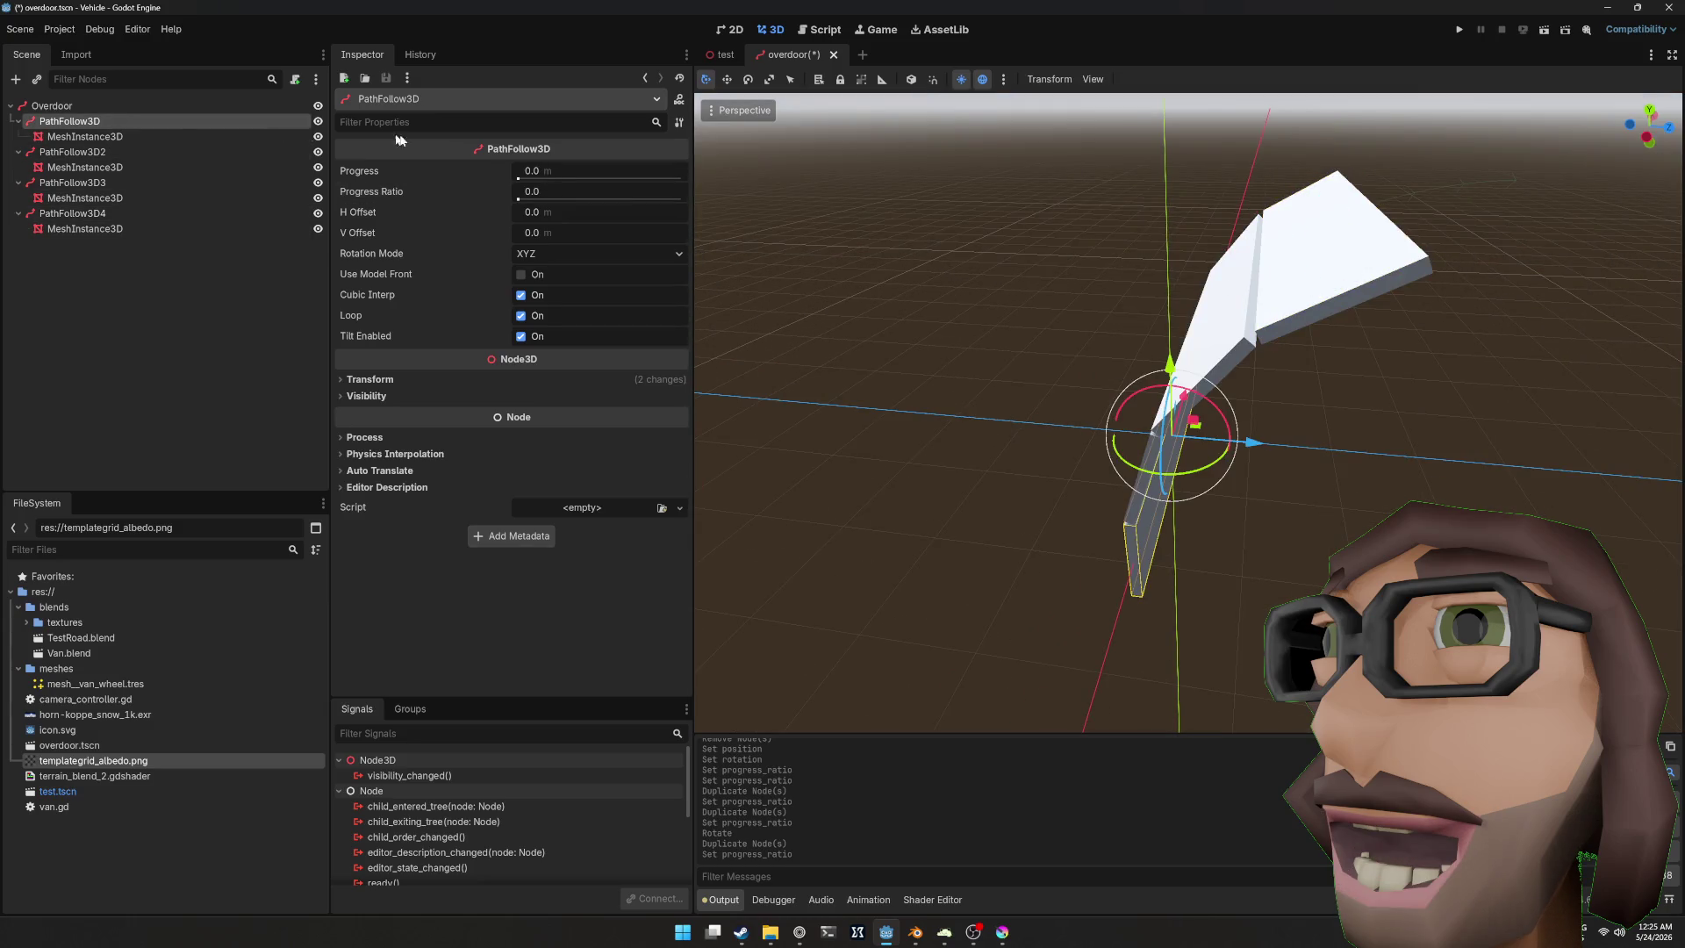
click(142, 107)
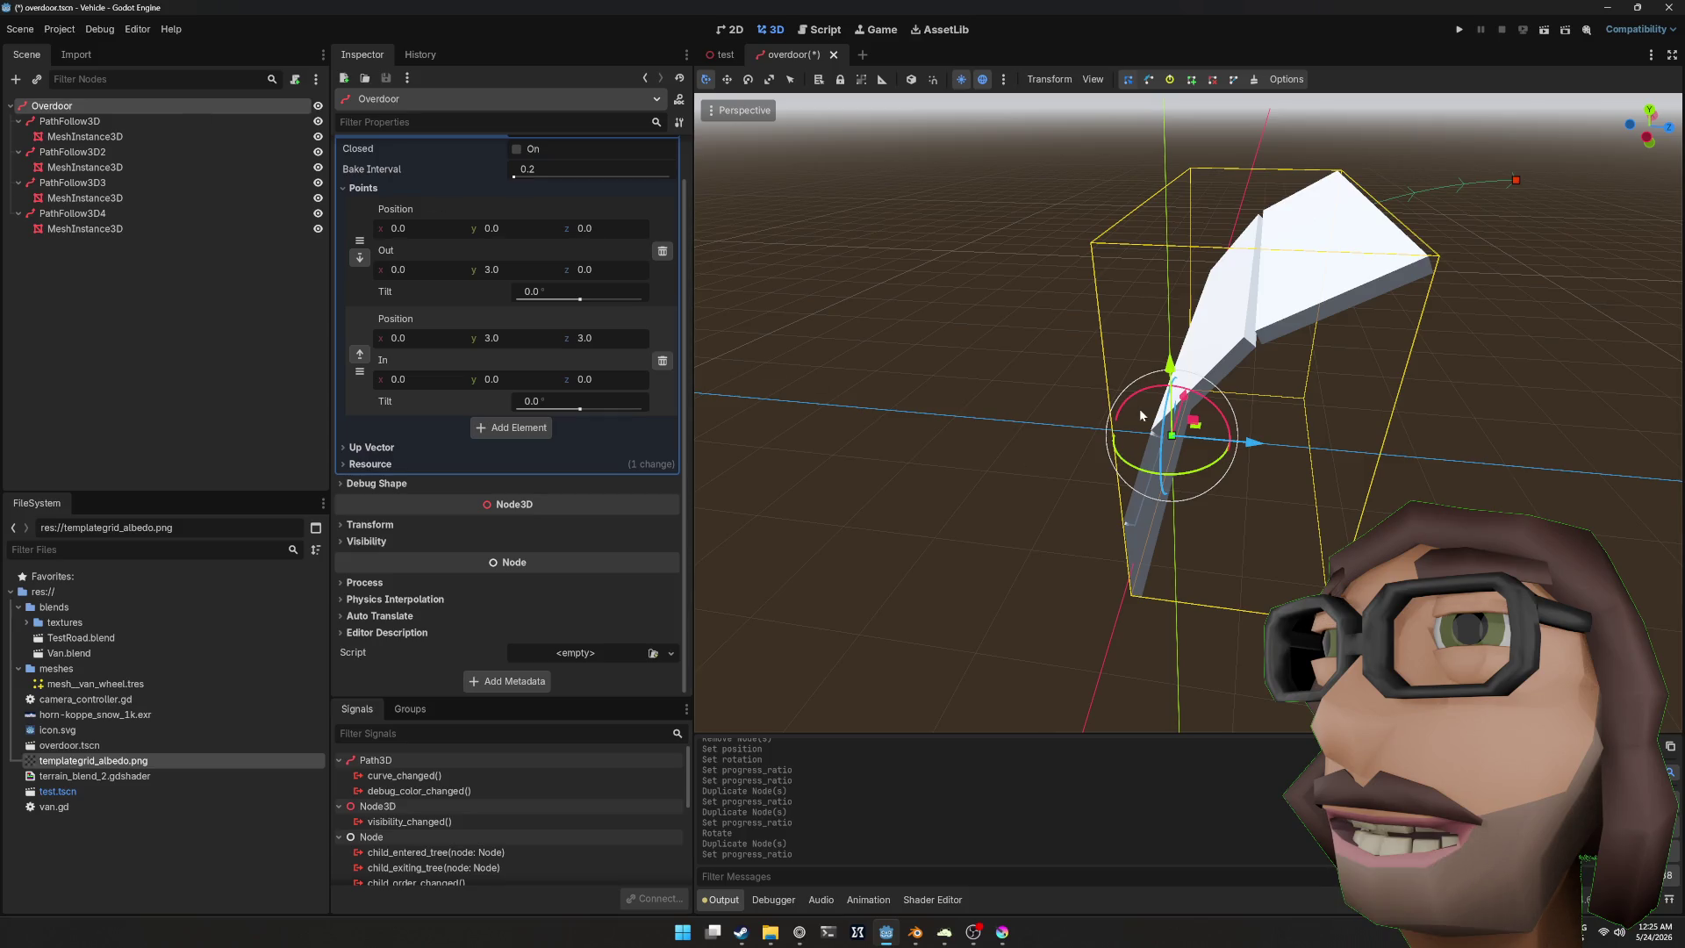
Step: Delete PathFollow3D4 and its panel mesh, confirming the removal of its children
key(KP_3)
scroll(1289, 344, up, 3)
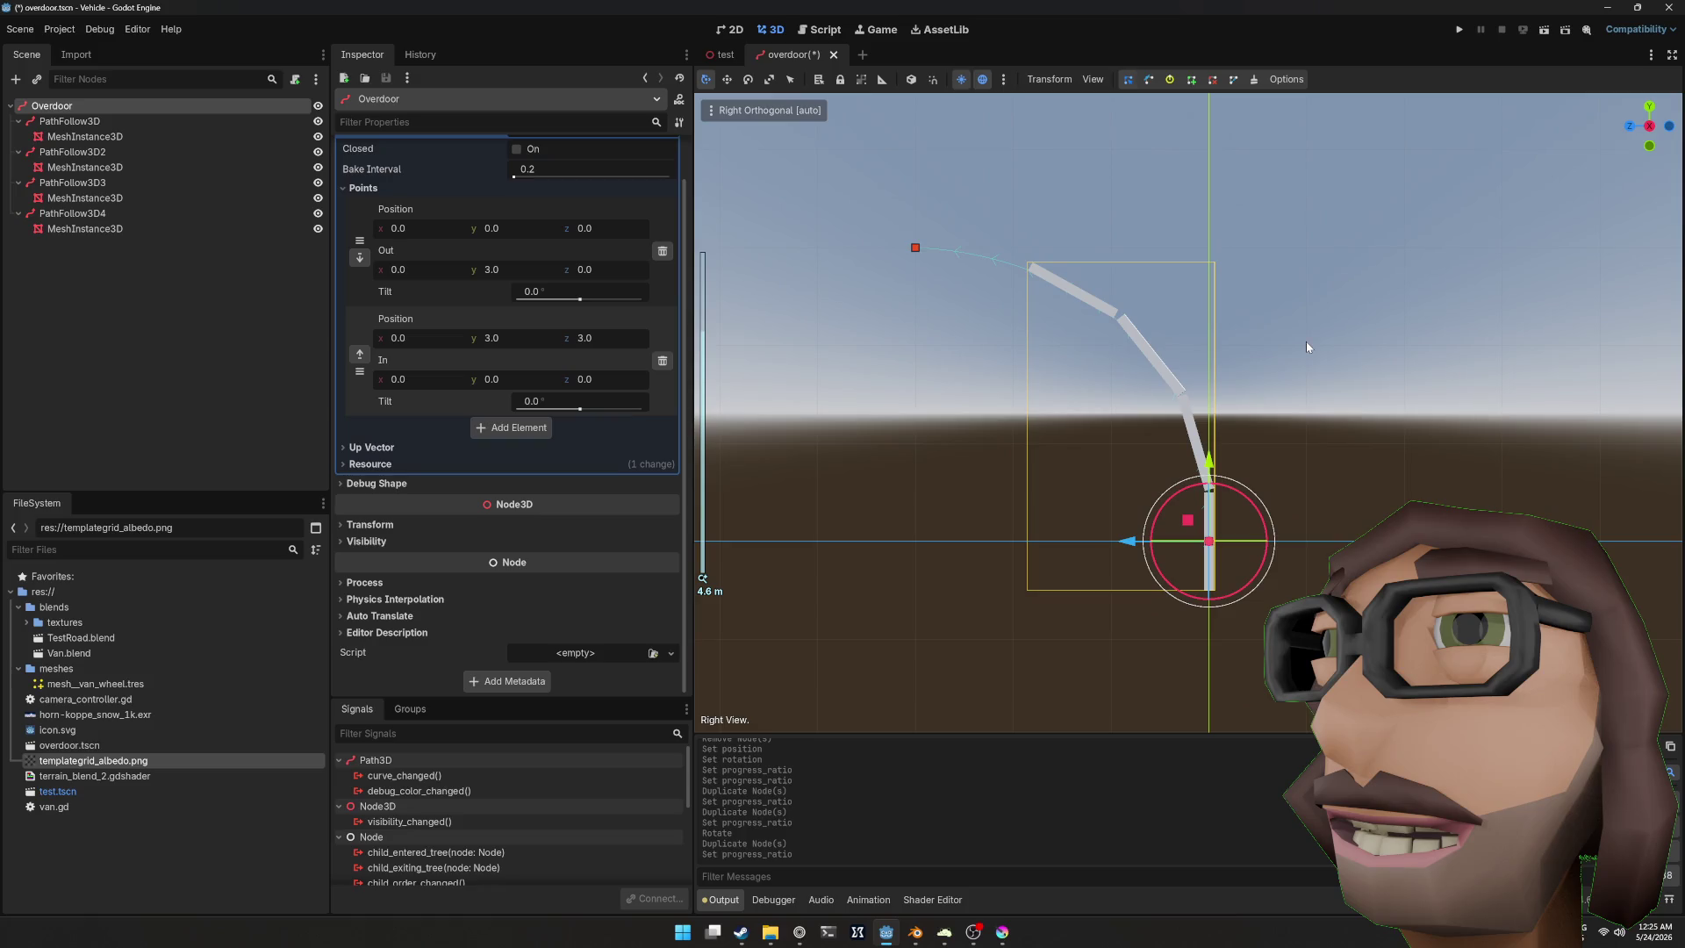
drag(1051, 288, 790, 307)
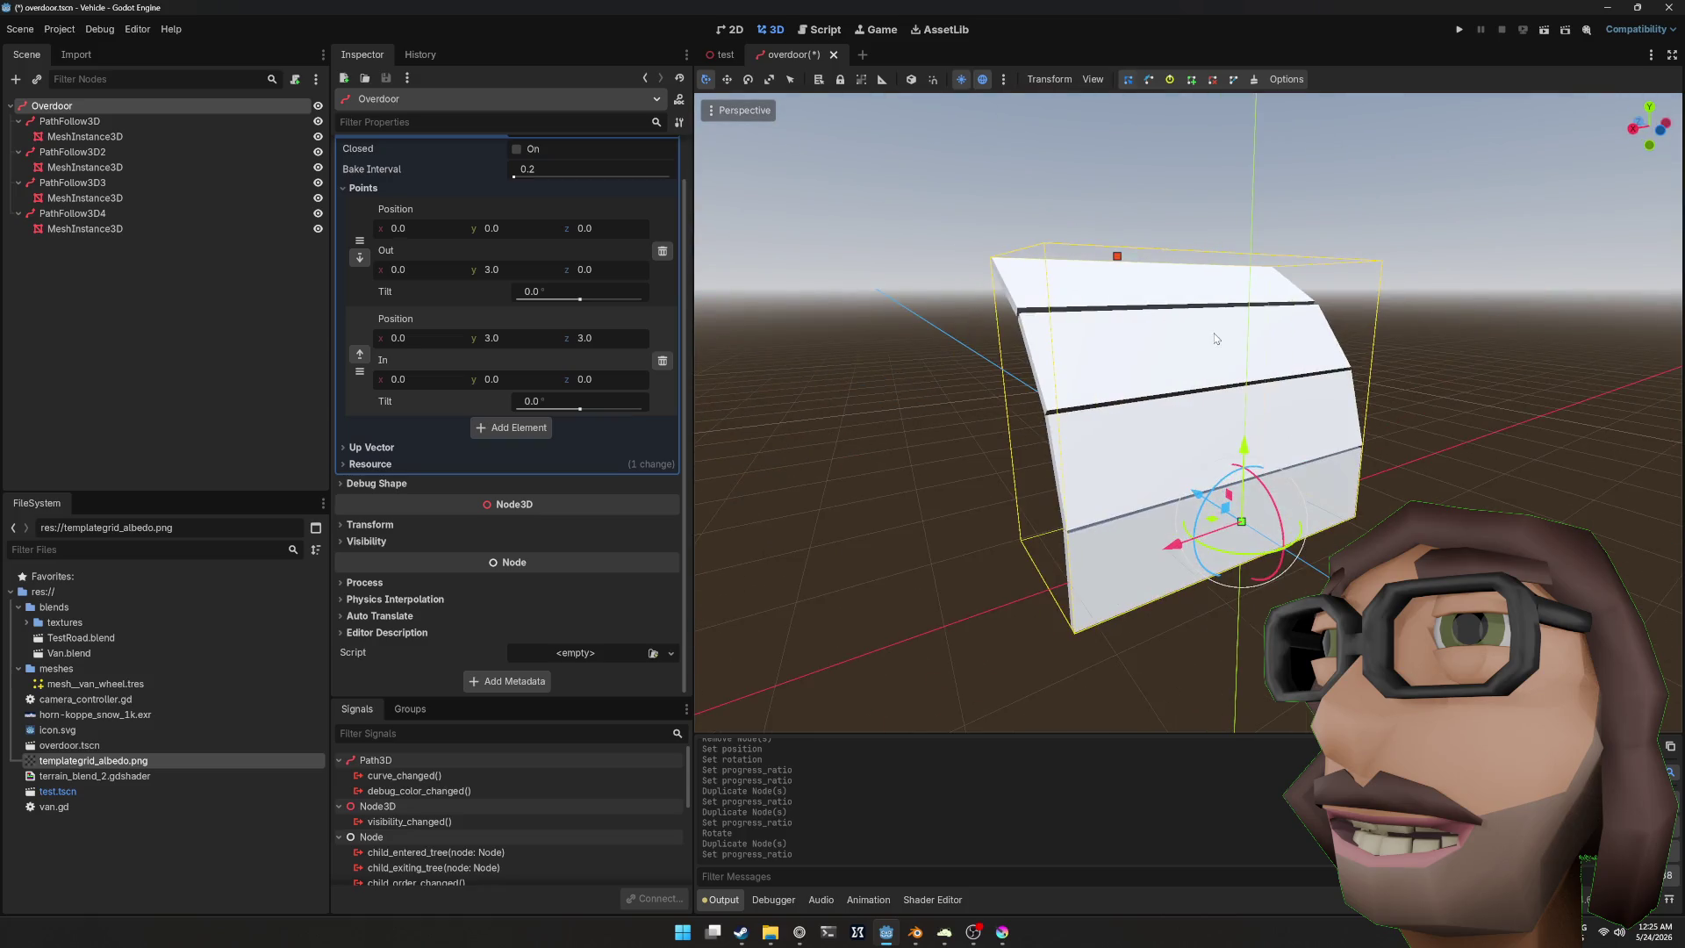
click(97, 217)
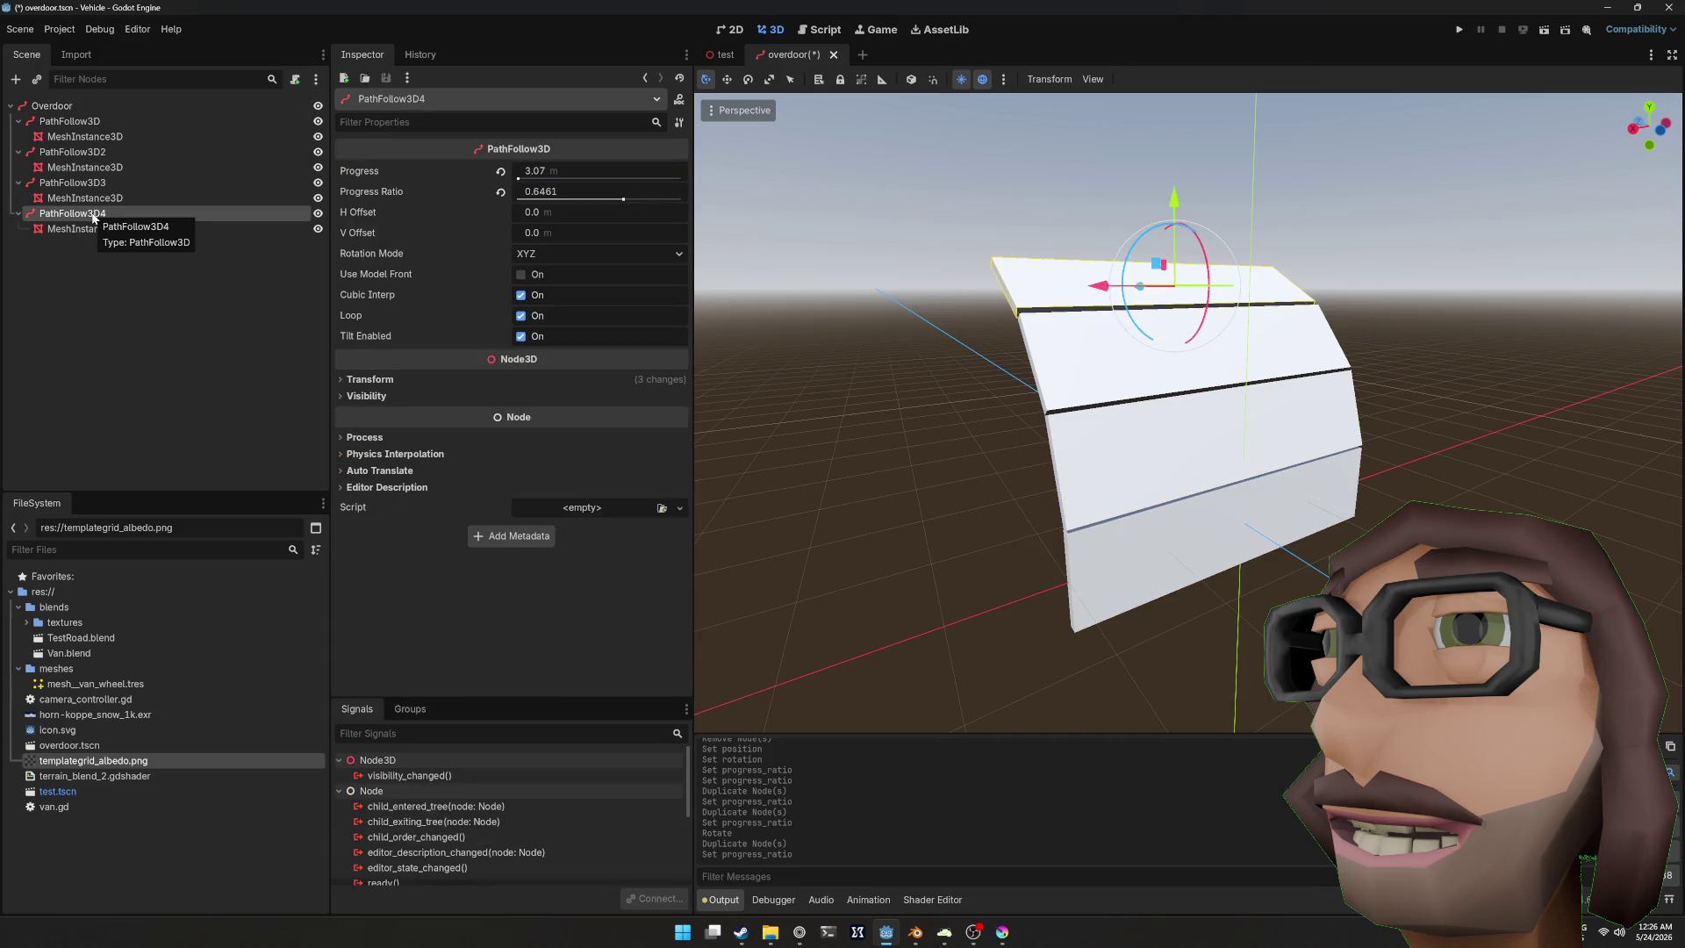
click(84, 229)
click(88, 215)
key(Delete)
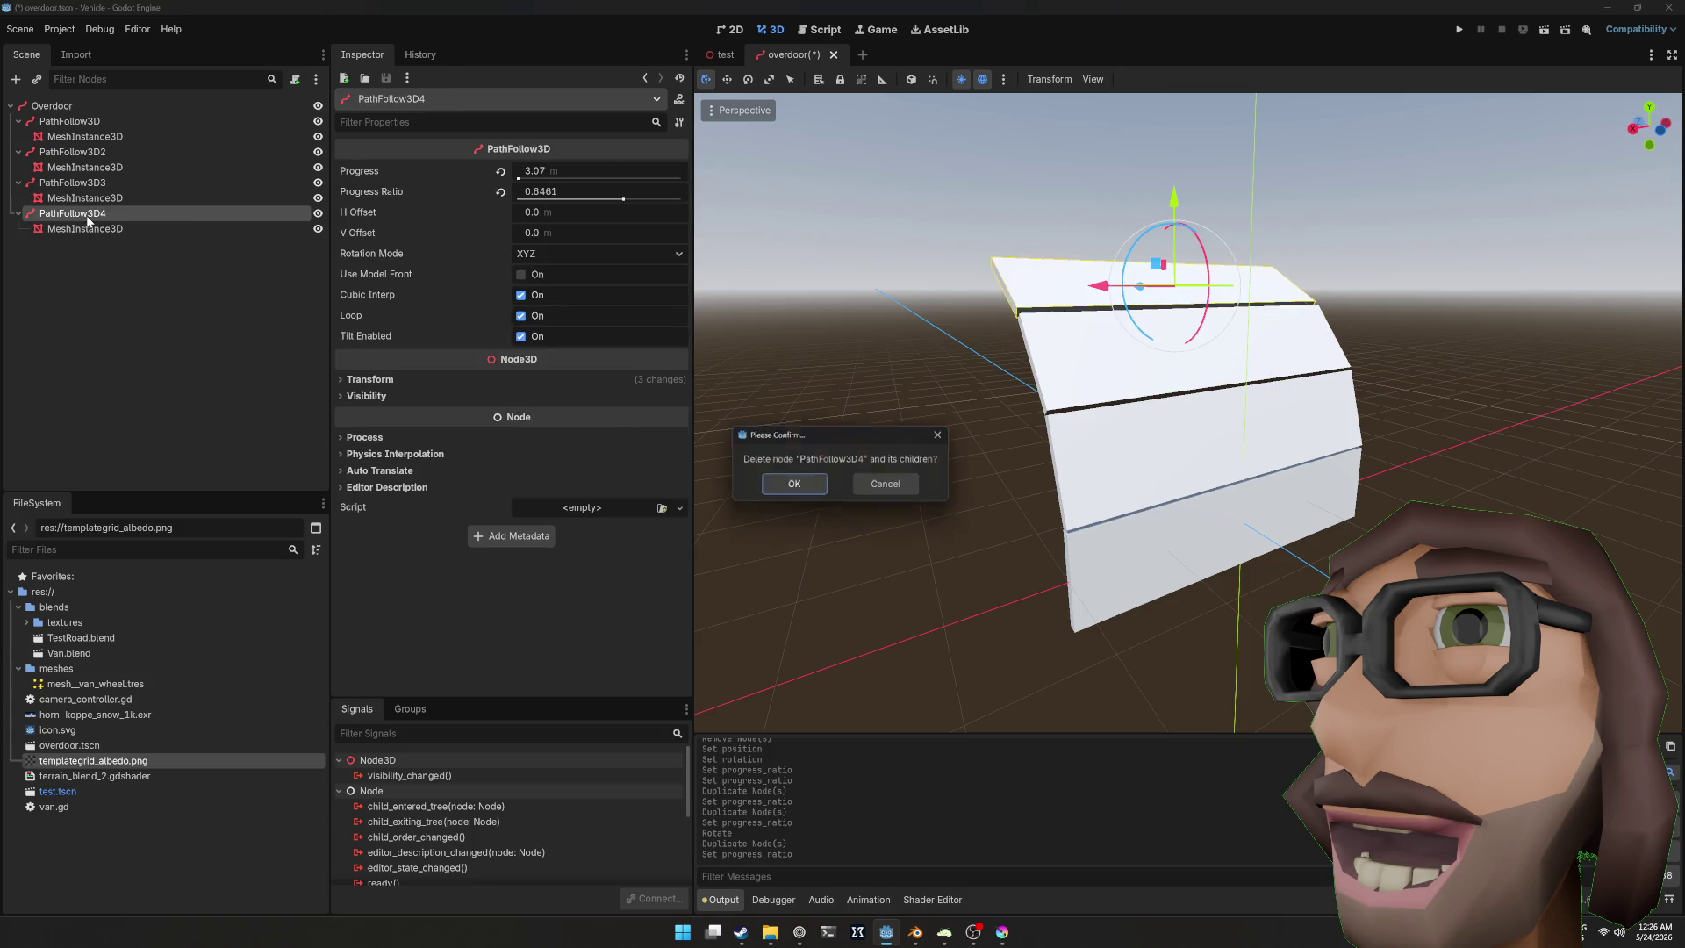
key(Return)
mouse_move(1290, 271)
mouse_down()
mouse_move(1184, 218)
mouse_move(1068, 254)
mouse_up()
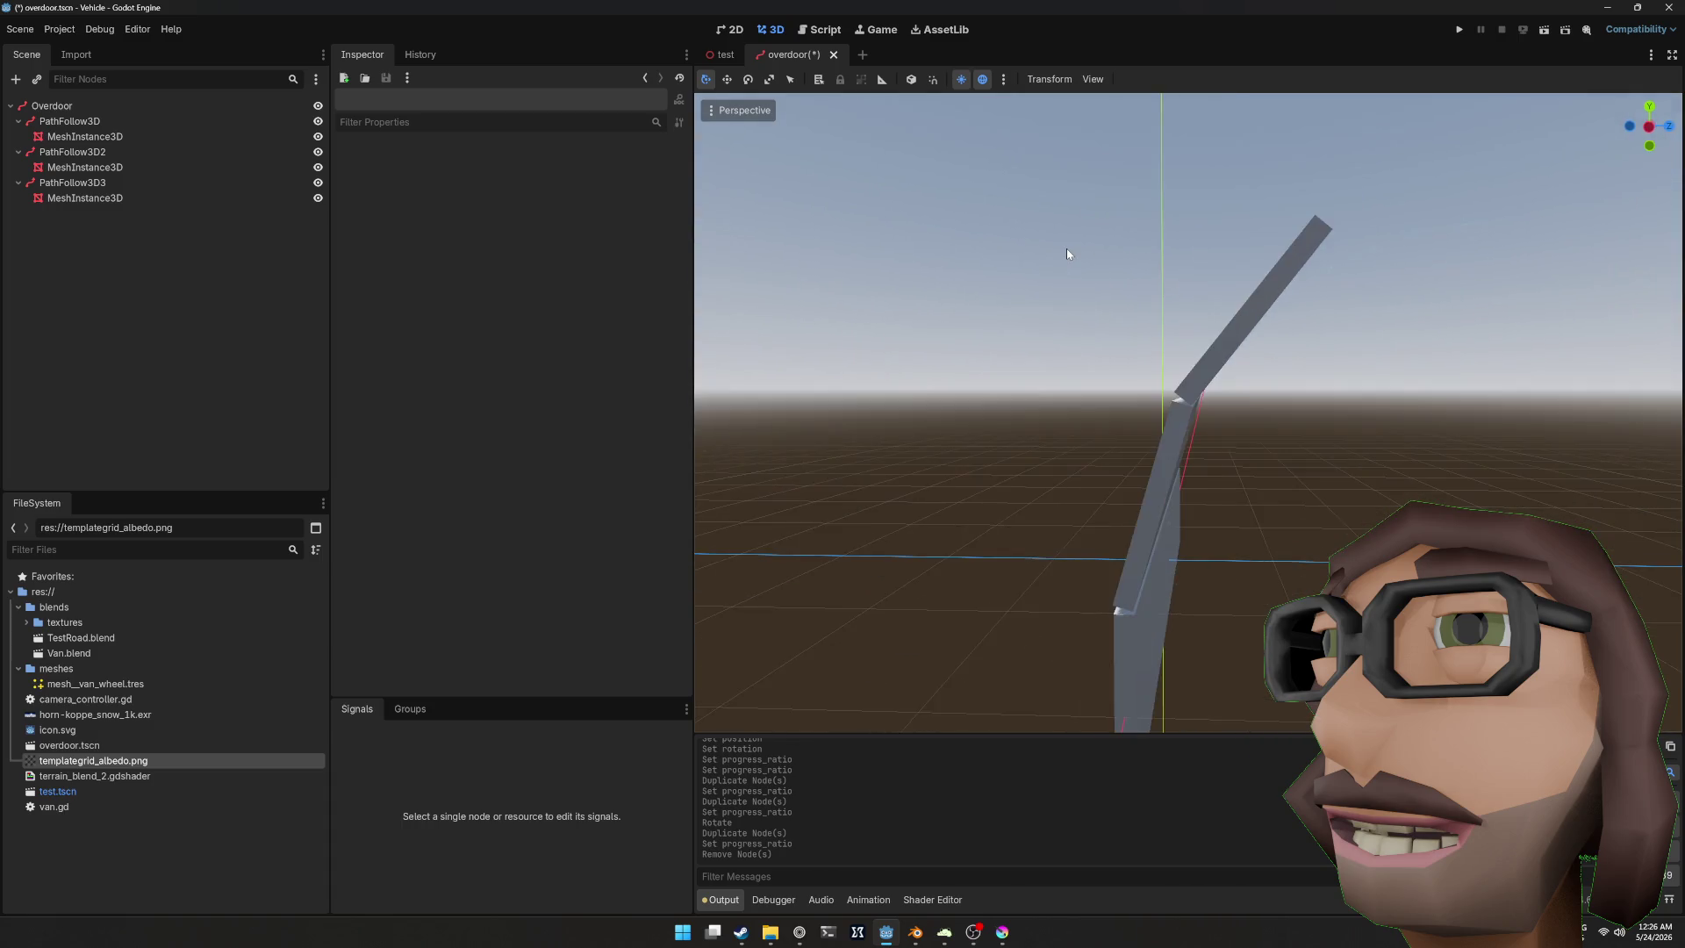
click(88, 106)
drag(1067, 386, 1058, 398)
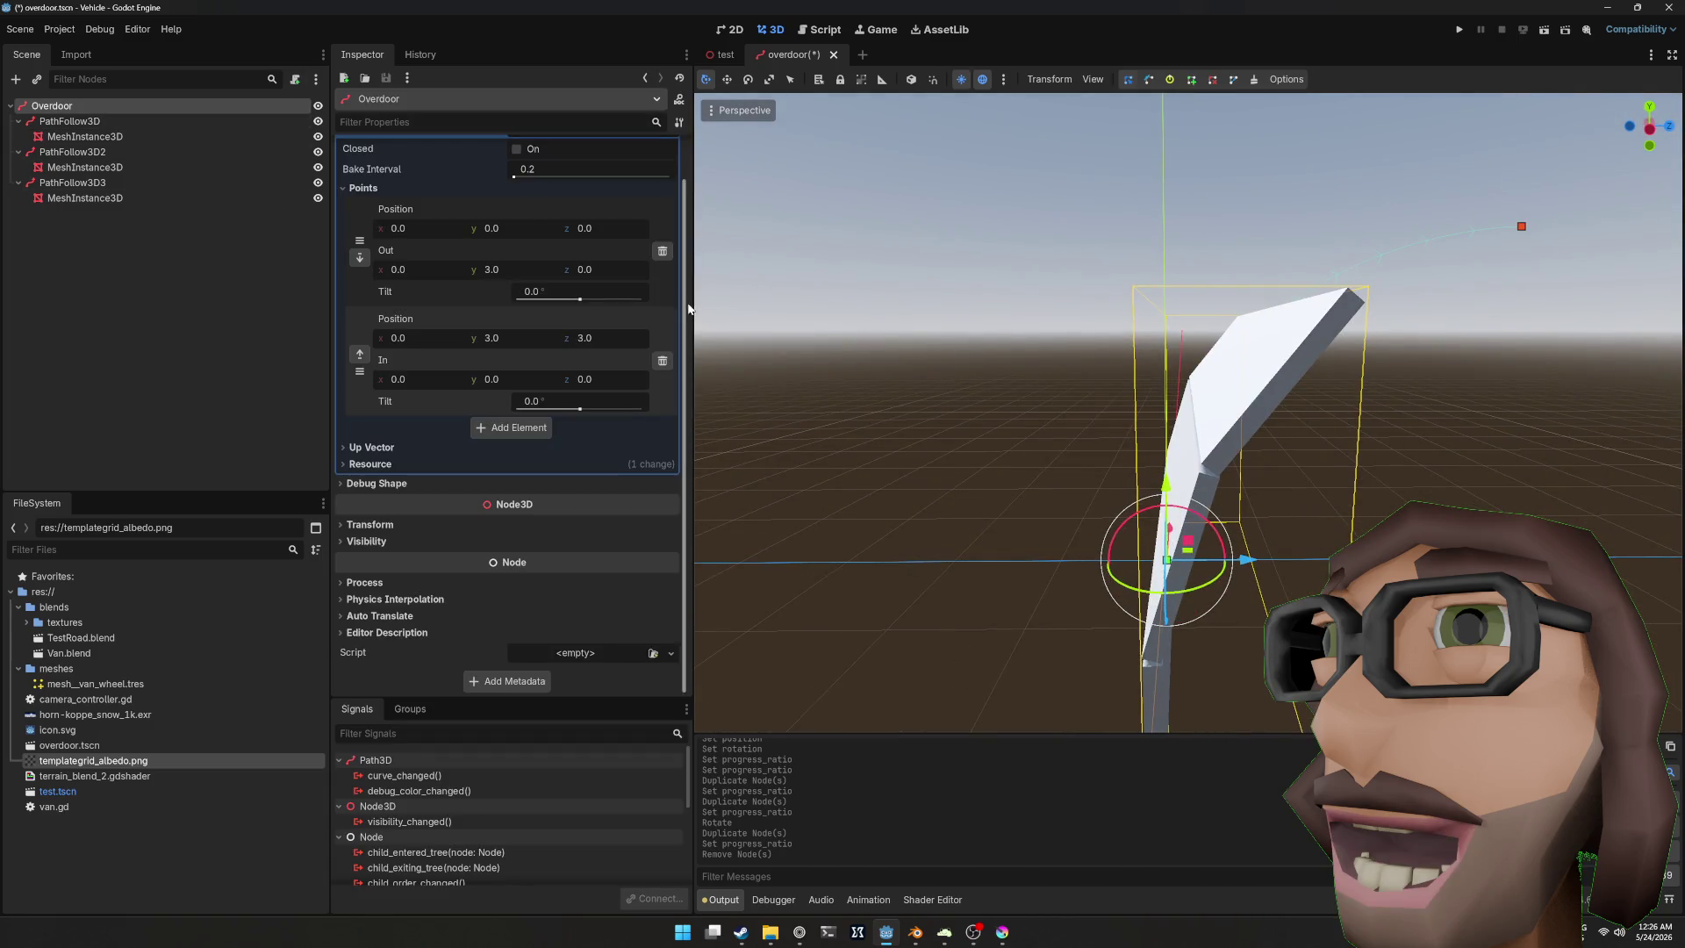
Step: Lengthen the first curve point's Out handle to y 7.905, z -0.22
scroll(1164, 344, down, 3)
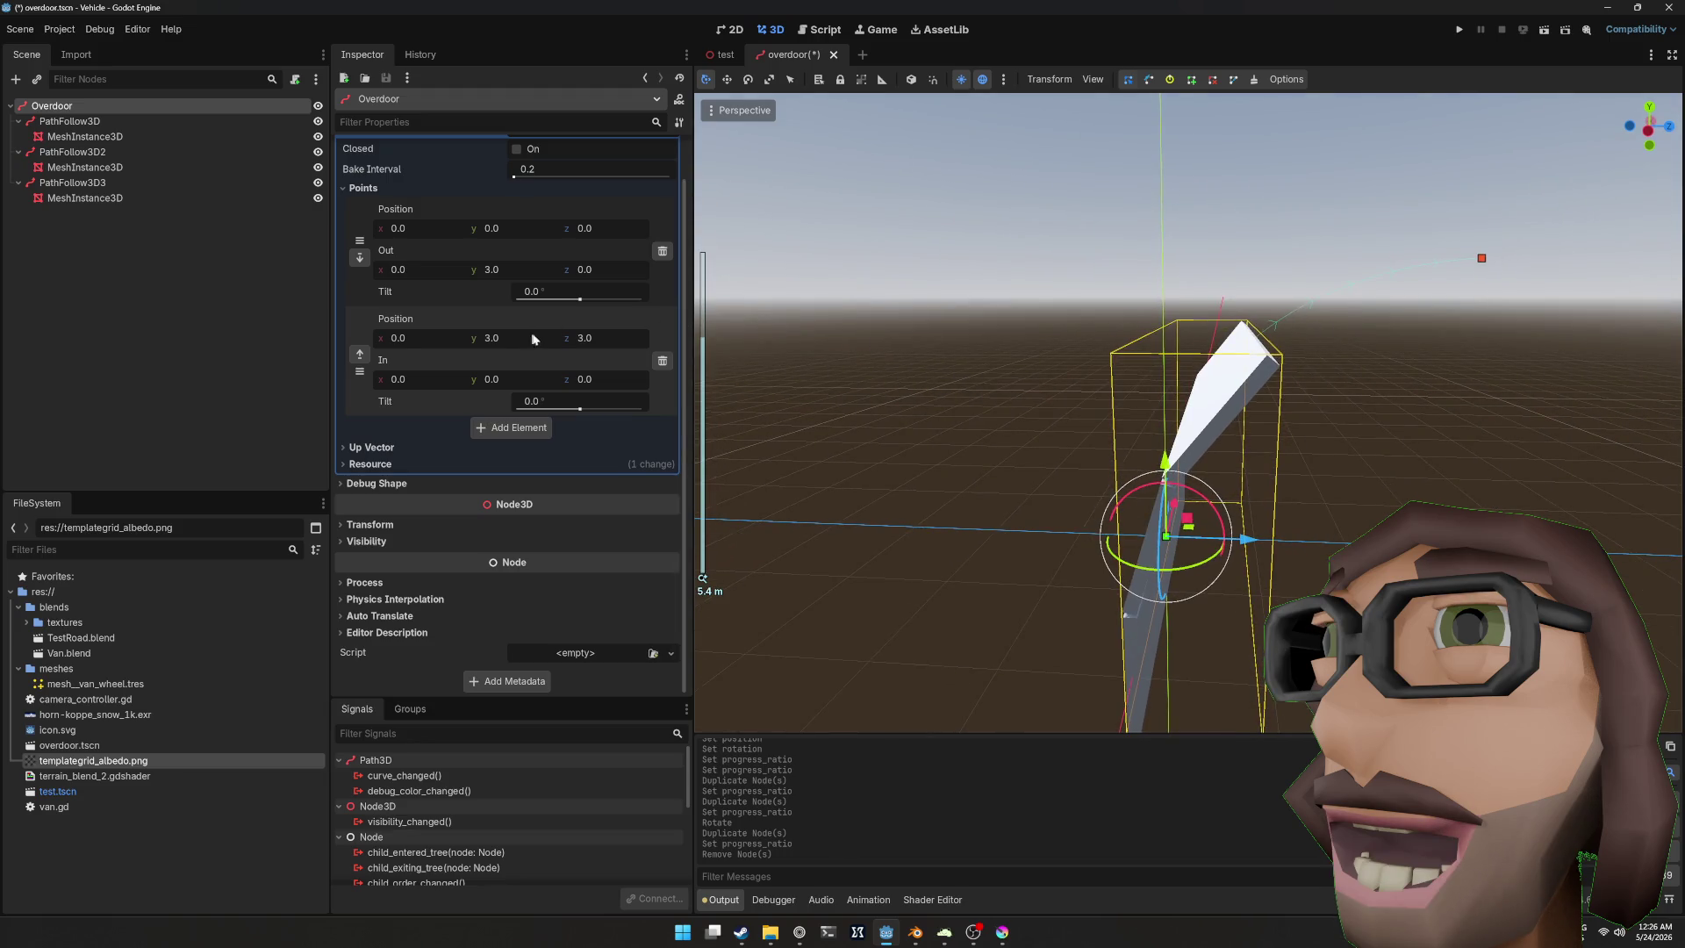
mouse_move(498, 269)
mouse_down()
mouse_move(641, 270)
mouse_move(601, 270)
mouse_up()
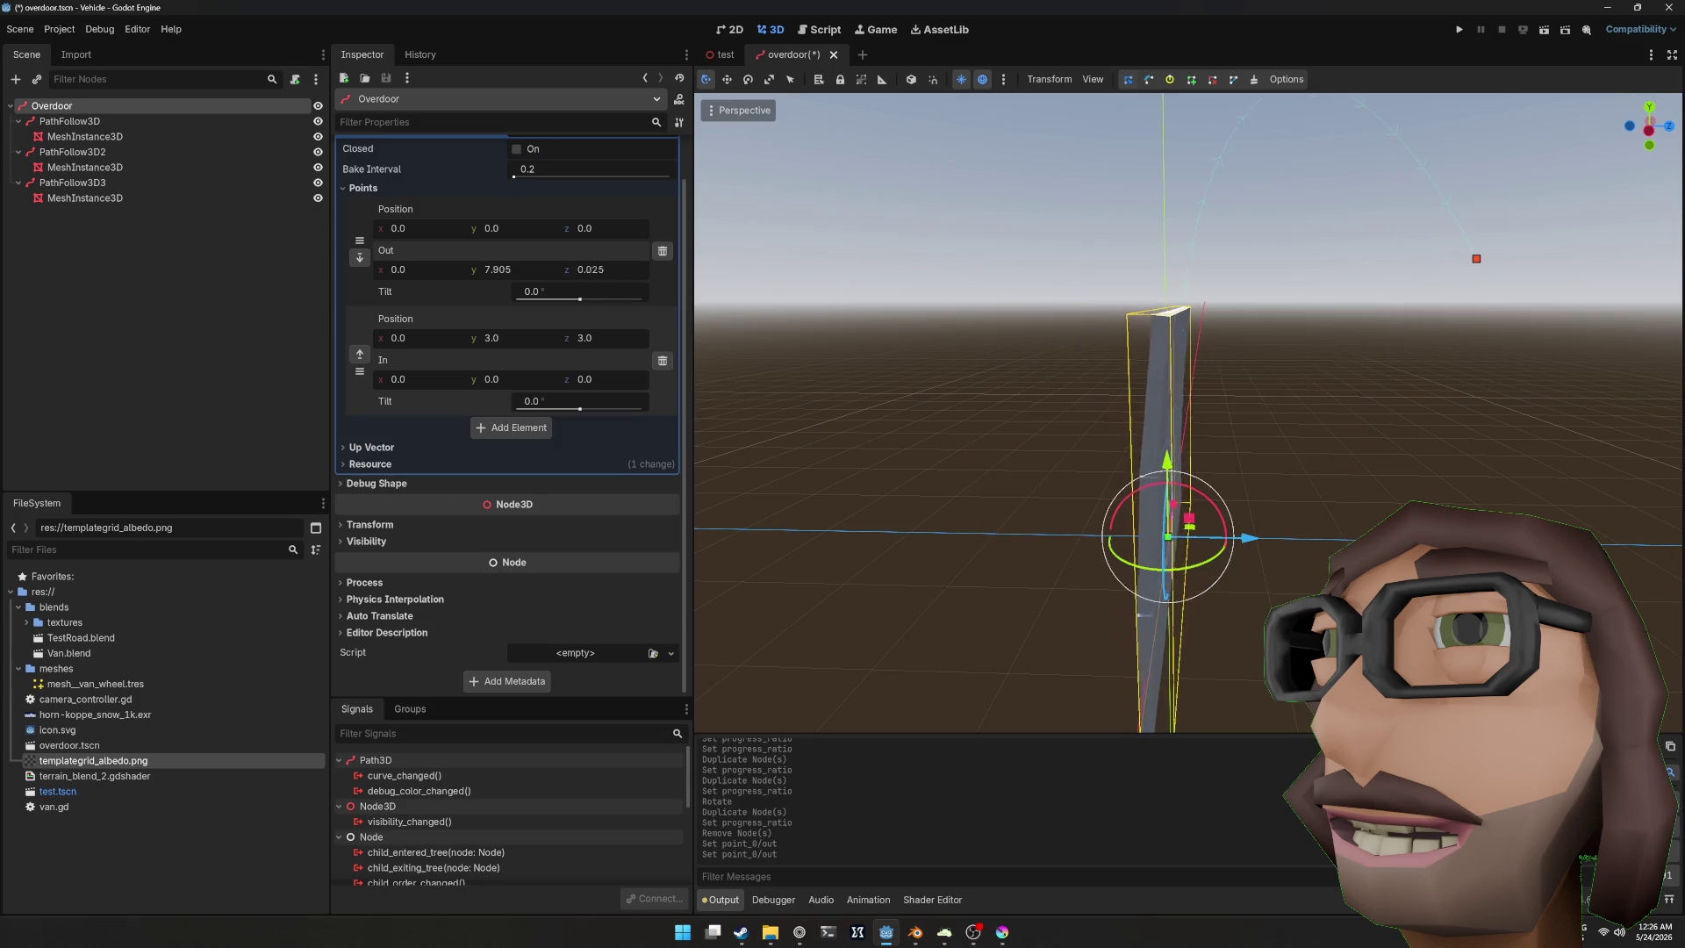
drag(924, 328, 1168, 356)
scroll(790, 312, down, 3)
Step: Zero the second curve point's In handle to 0, 0, 0
drag(499, 387, 470, 386)
drag(594, 386, 614, 386)
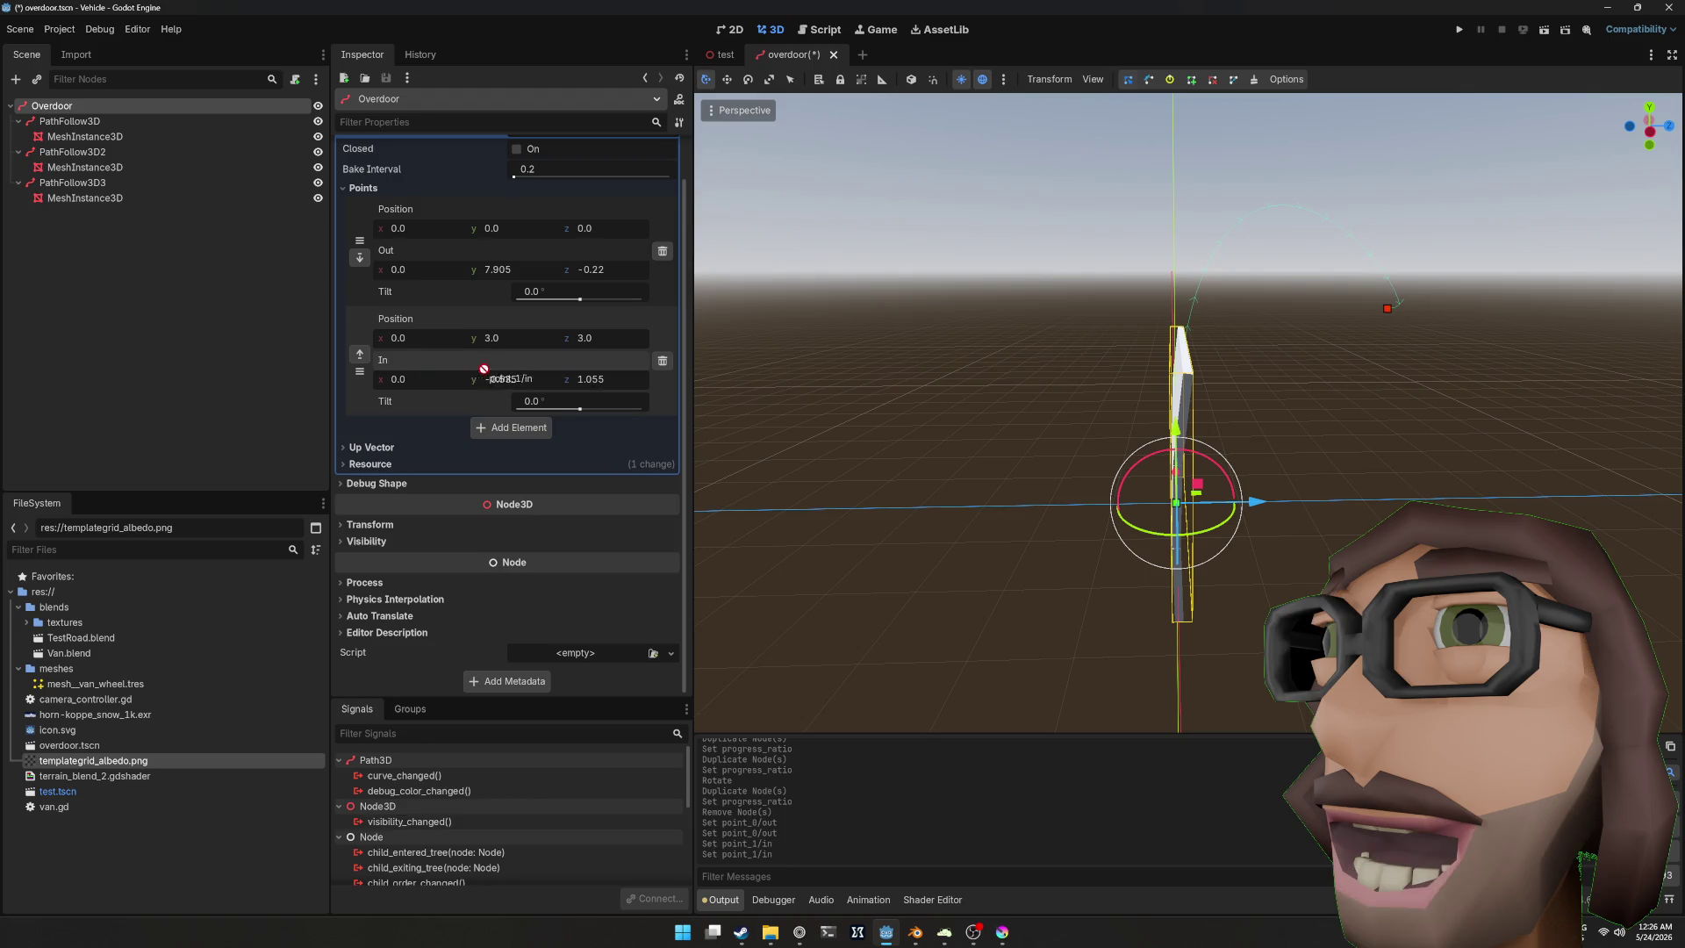
key(Tab)
drag(1246, 289, 1273, 342)
click(1273, 341)
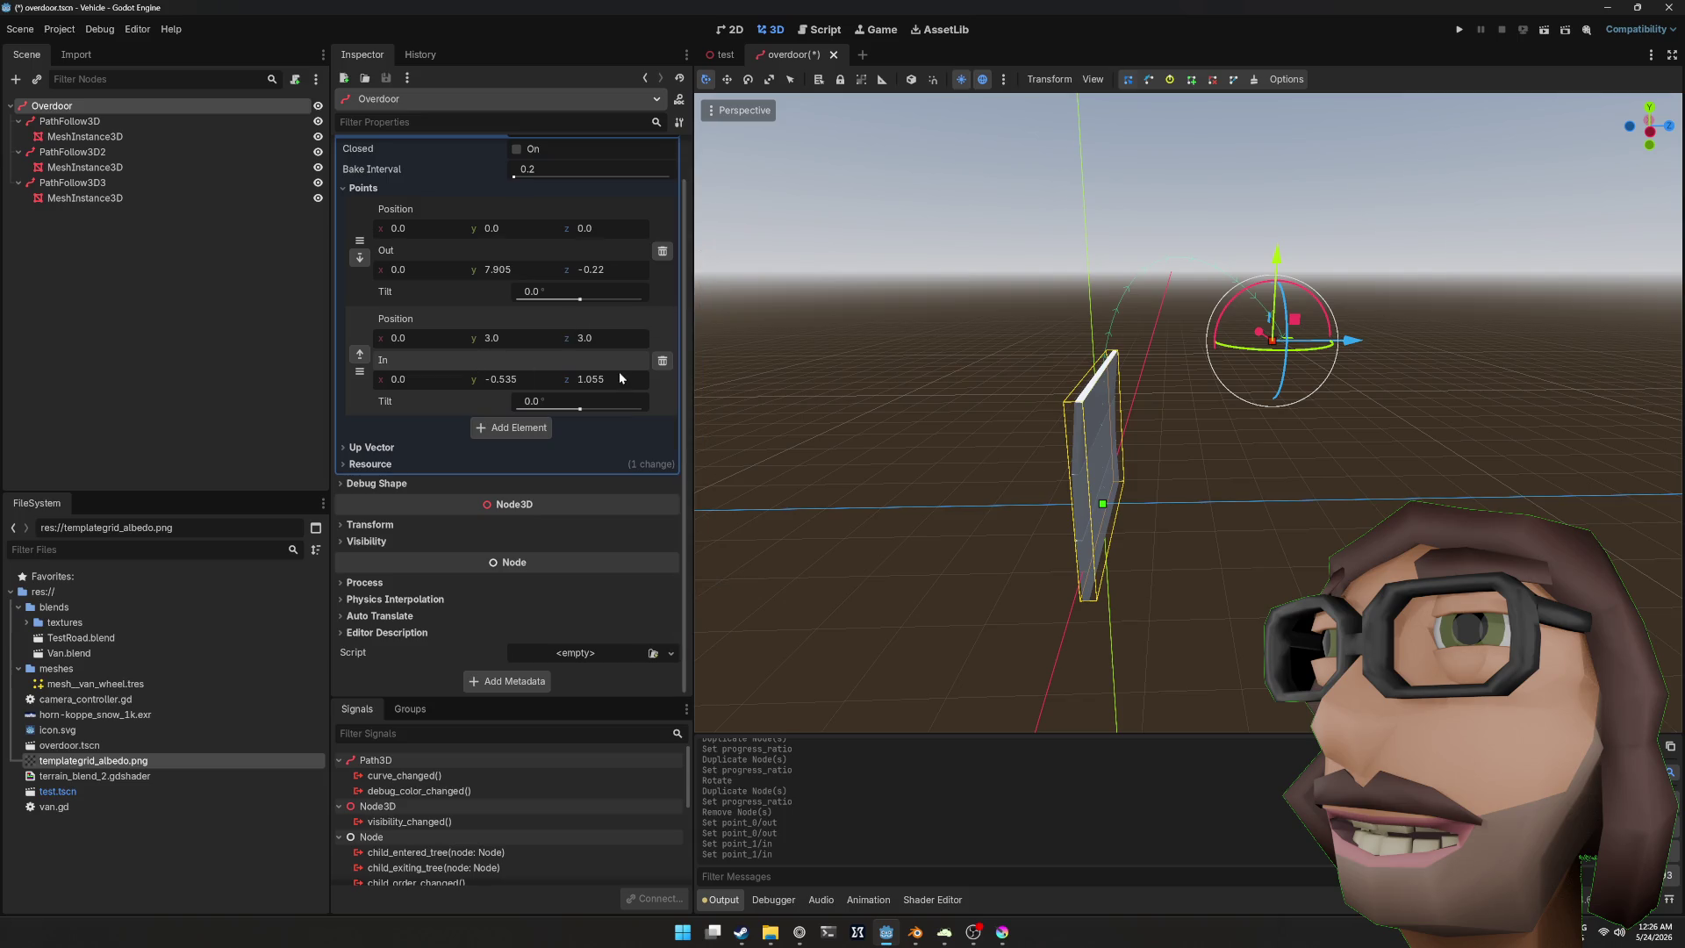
text(0)
key(Tab)
text(0)
key(Return)
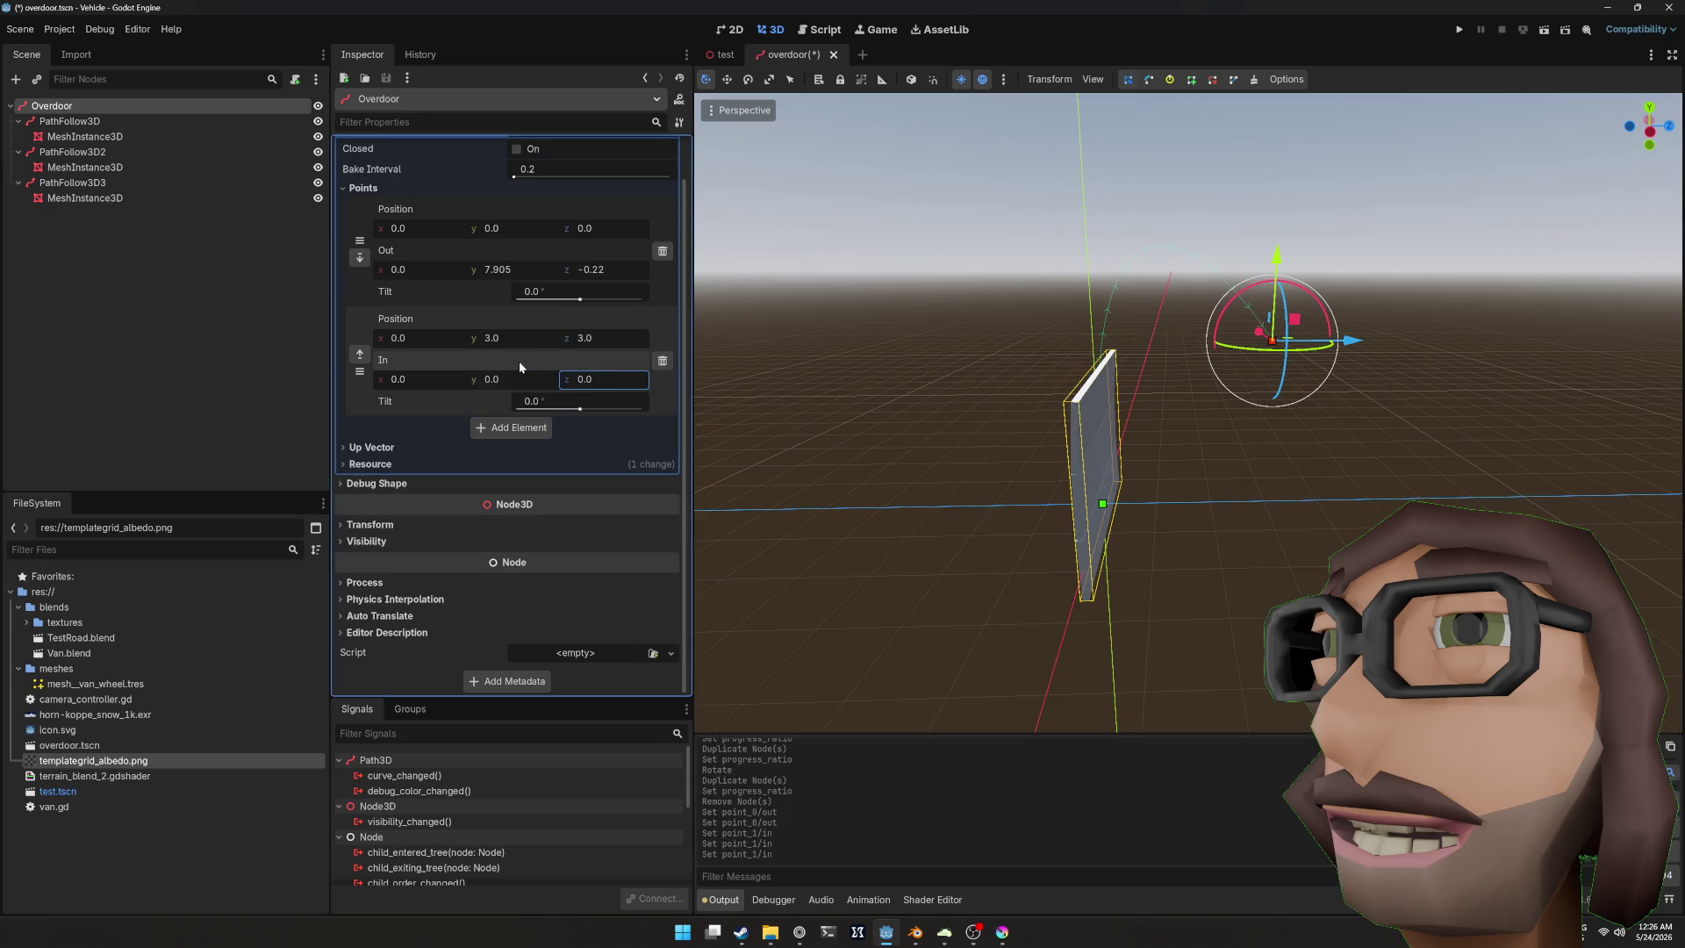
Step: Place the second curve point at height 3 and z 4.42, then add a third point
drag(502, 341, 535, 340)
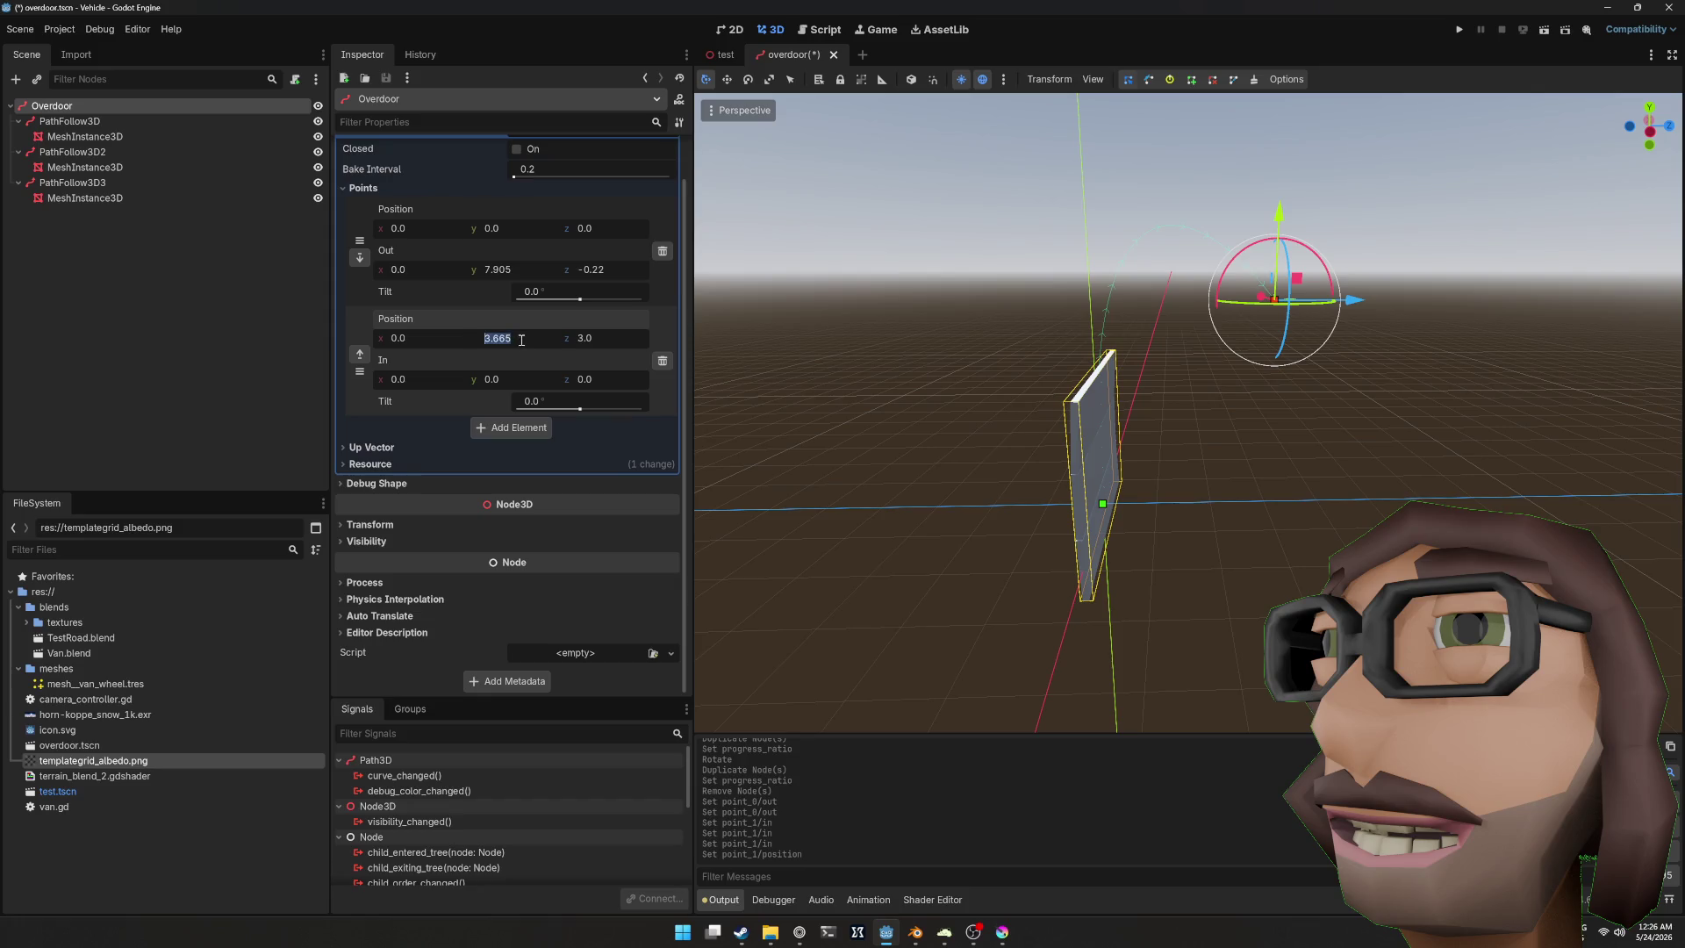
text(3)
key(Return)
mouse_move(589, 344)
mouse_down()
mouse_move(628, 345)
mouse_move(612, 345)
mouse_up()
mouse_move(778, 351)
mouse_down()
mouse_move(1053, 350)
mouse_move(1016, 368)
mouse_up()
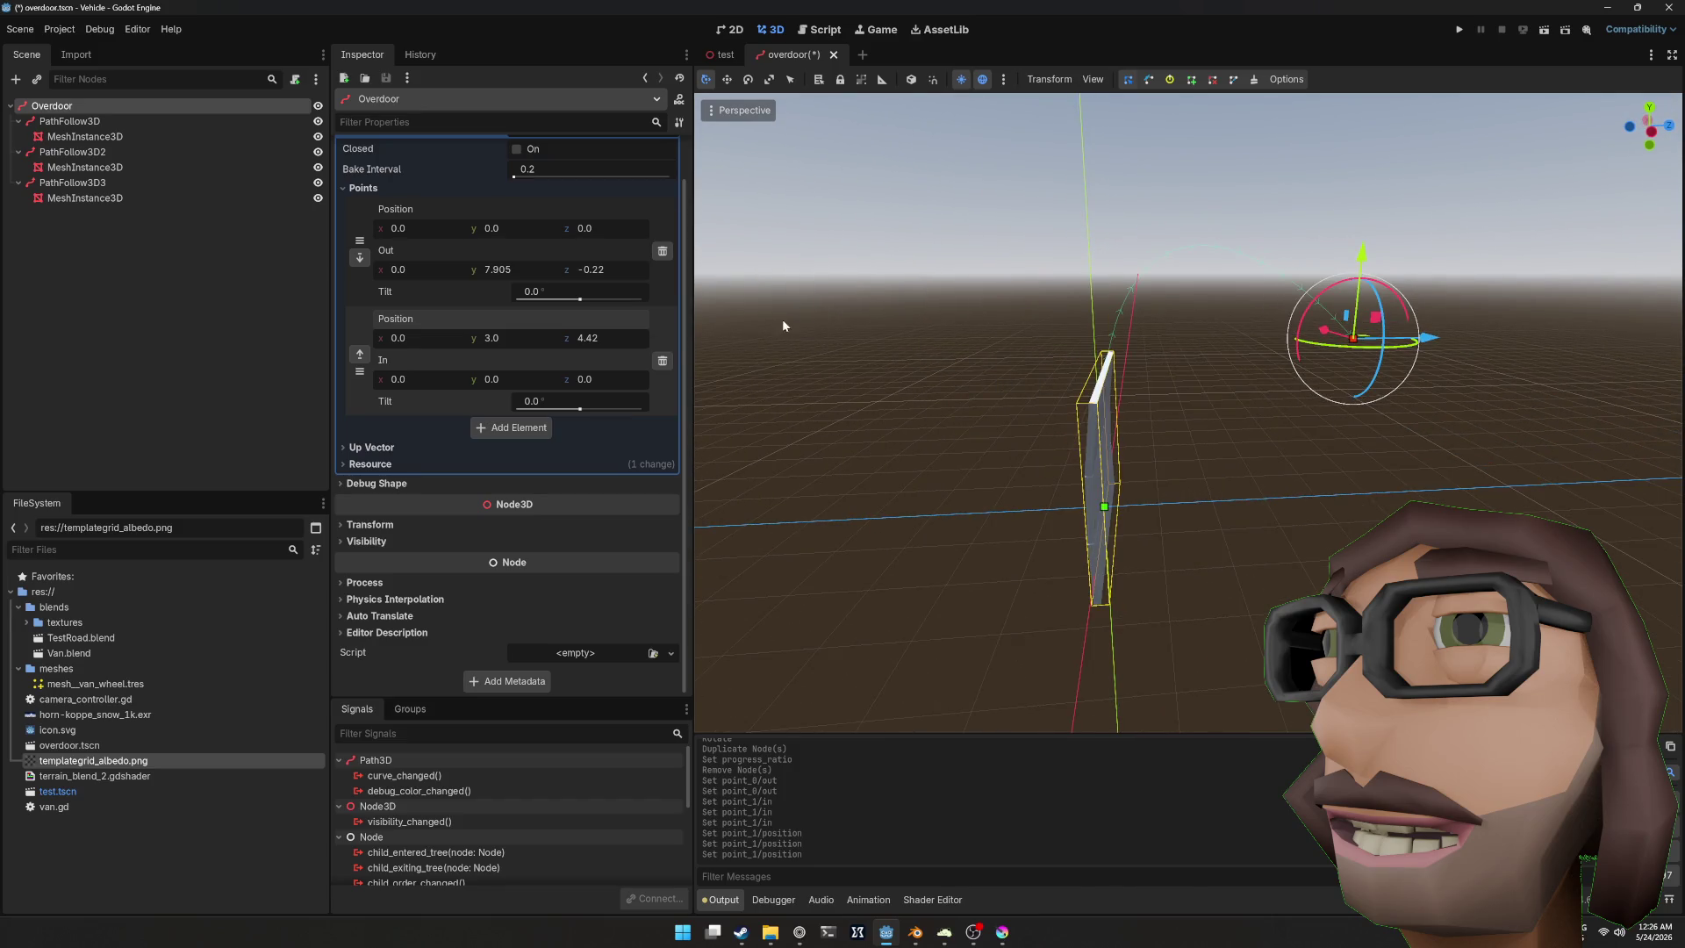
drag(877, 318, 1246, 316)
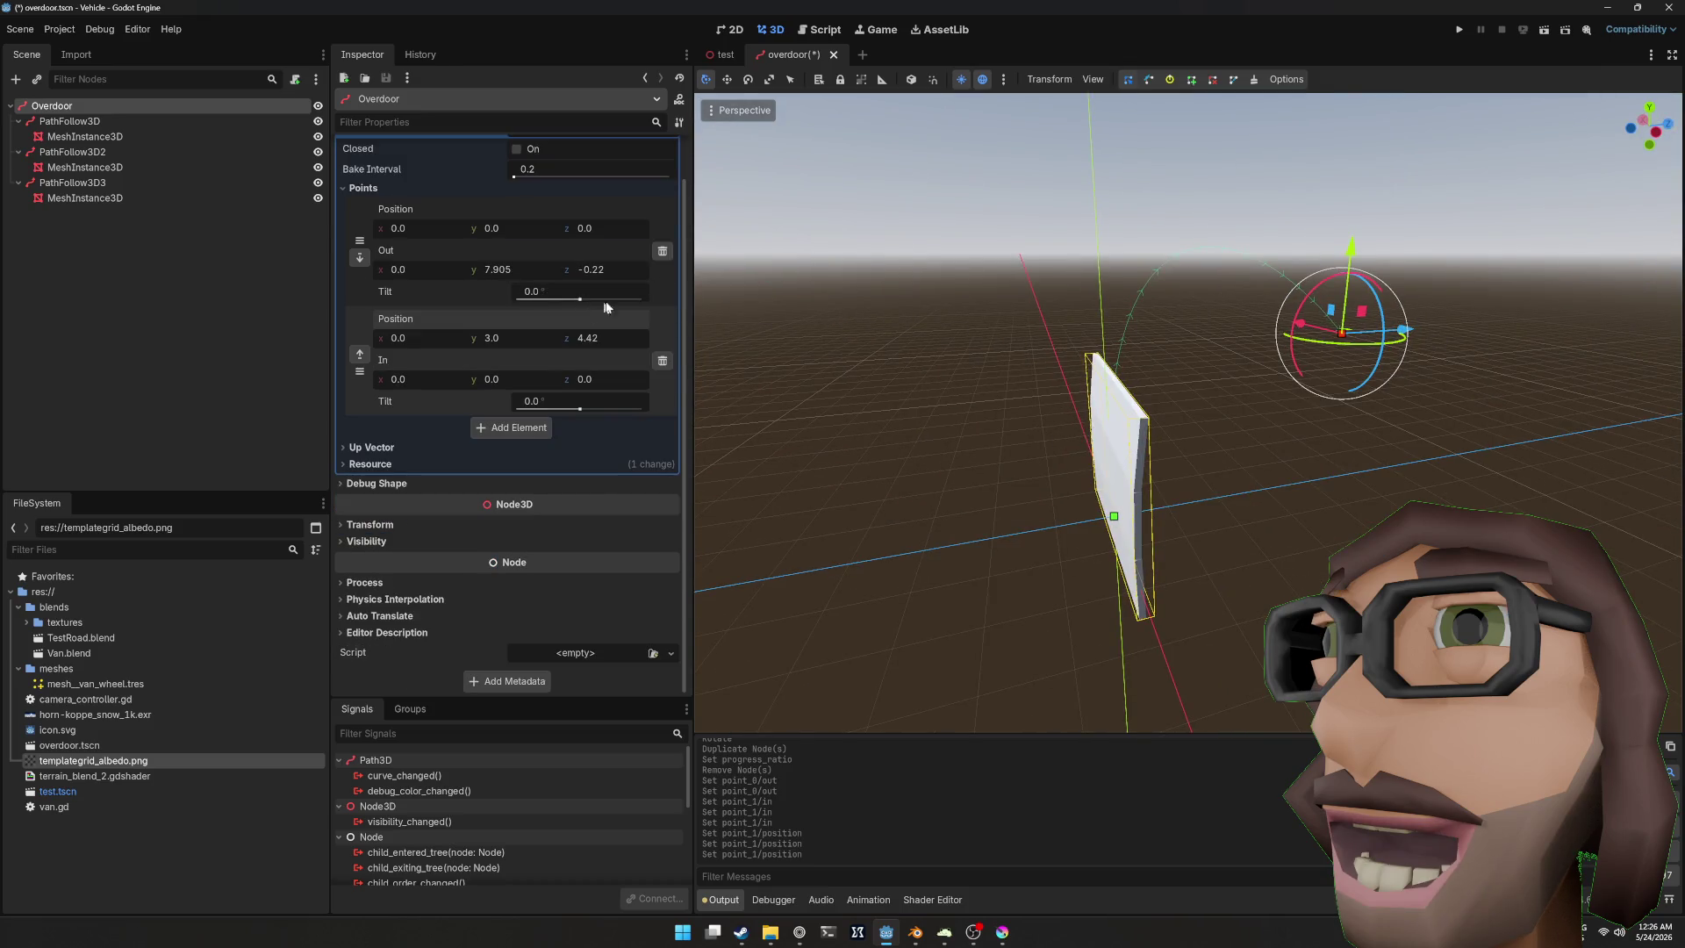
click(502, 428)
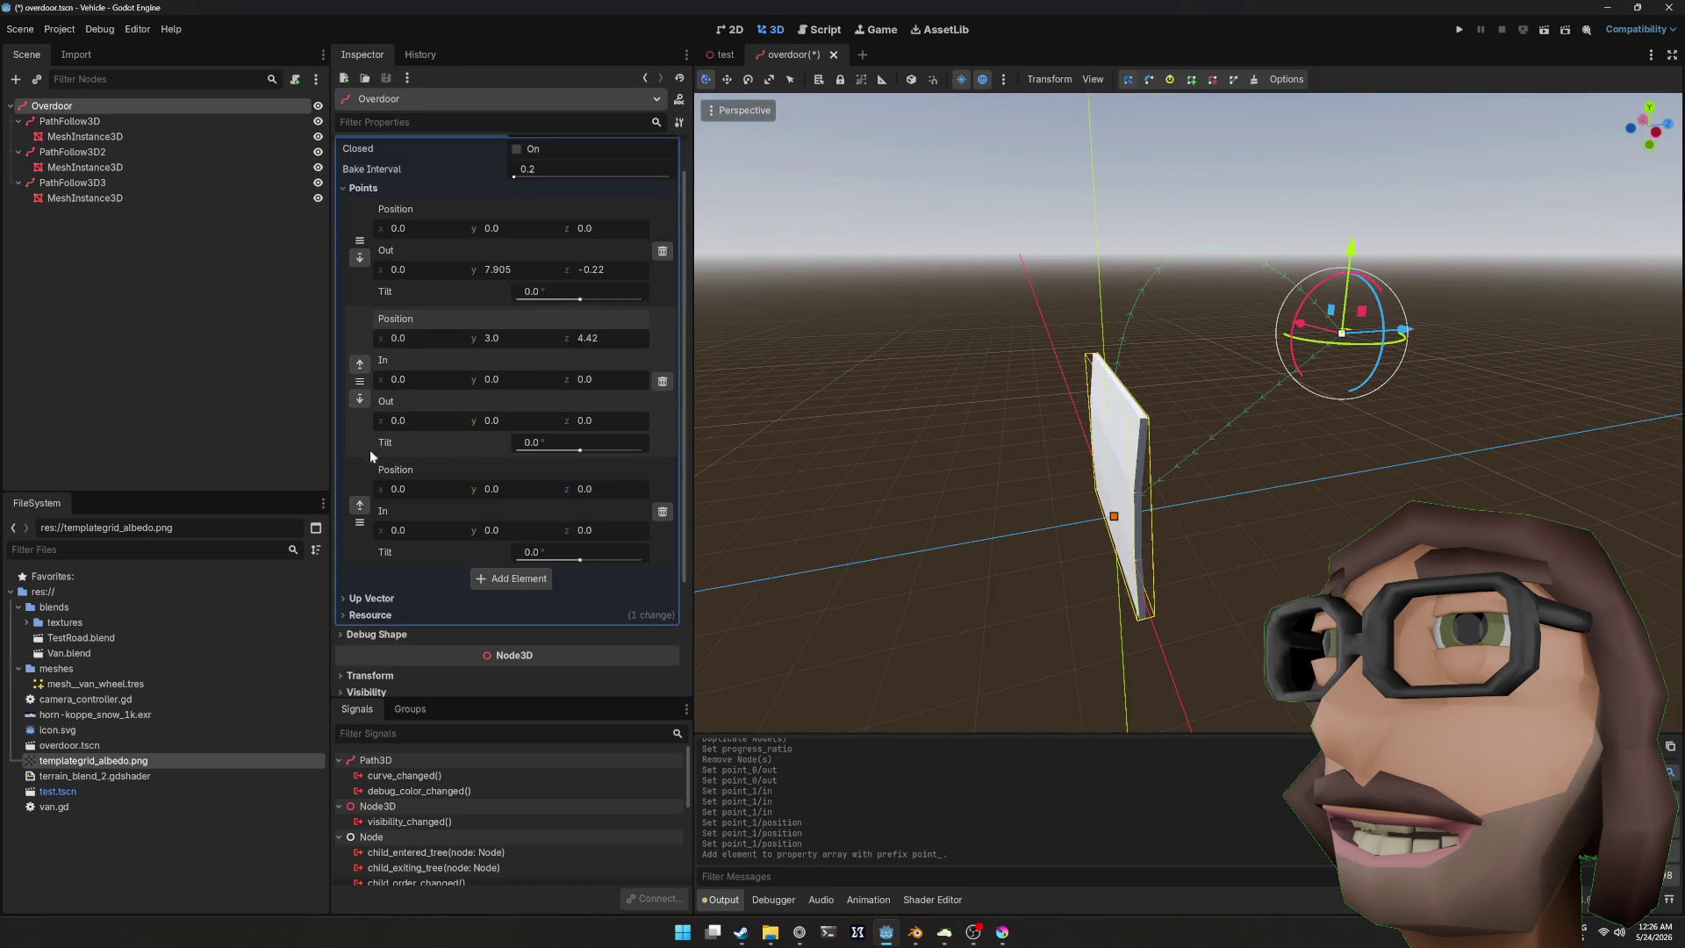
Step: Position the new middle curve point at height 3
drag(371, 344, 372, 347)
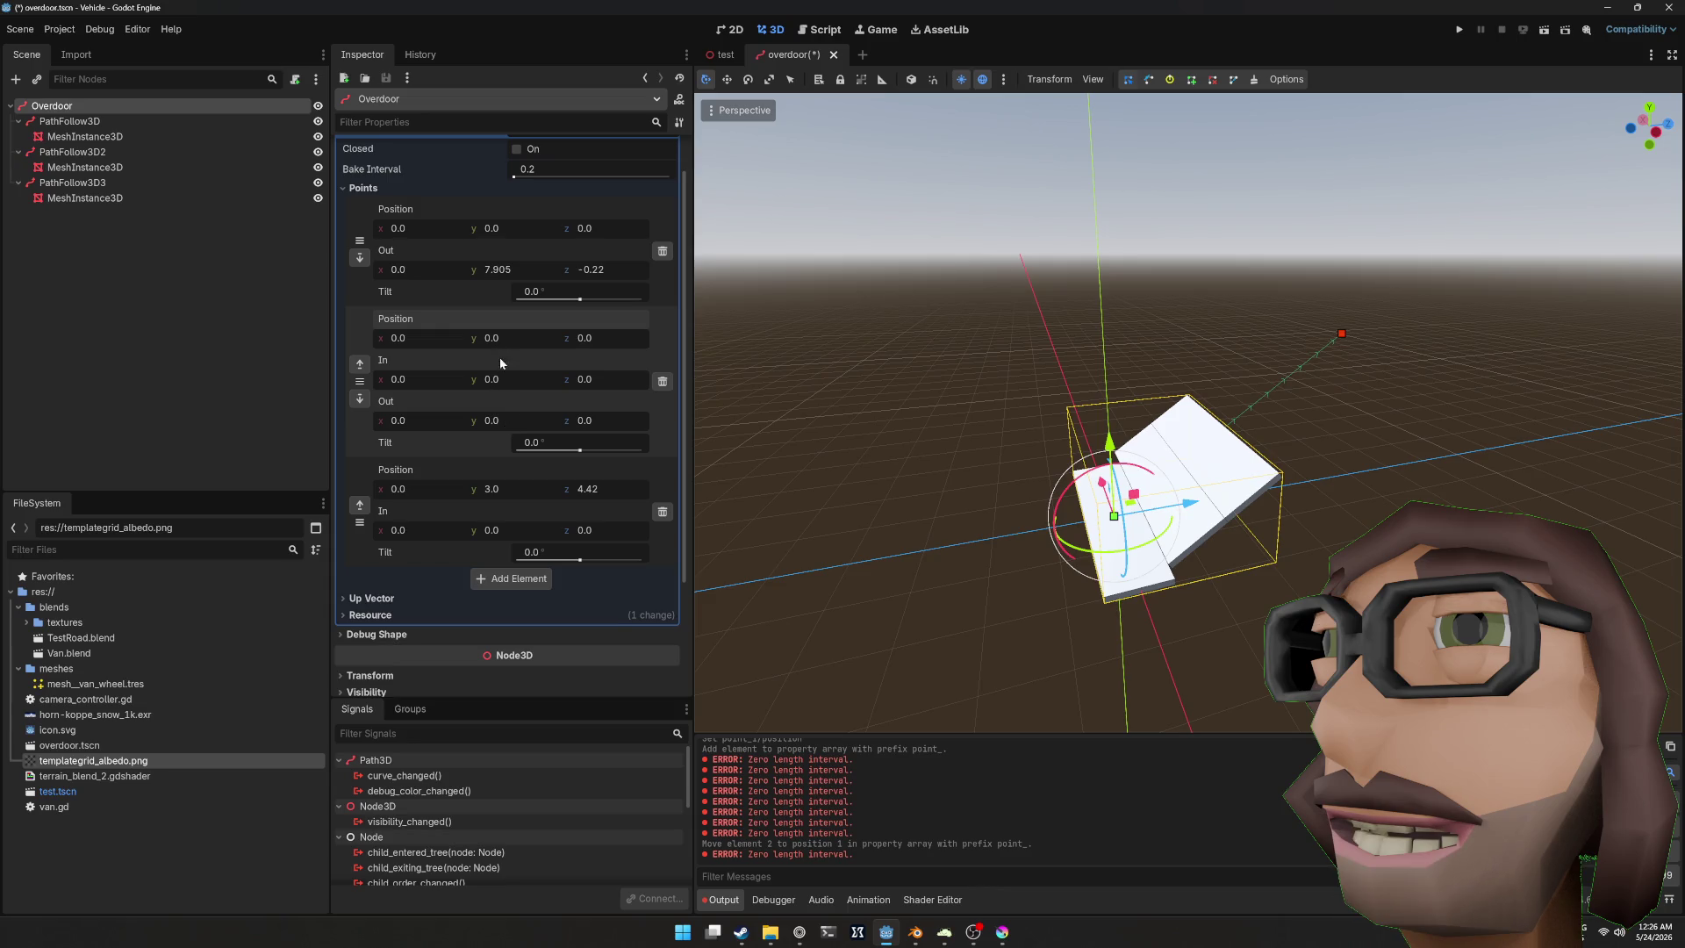
click(526, 339)
text(3)
key(Return)
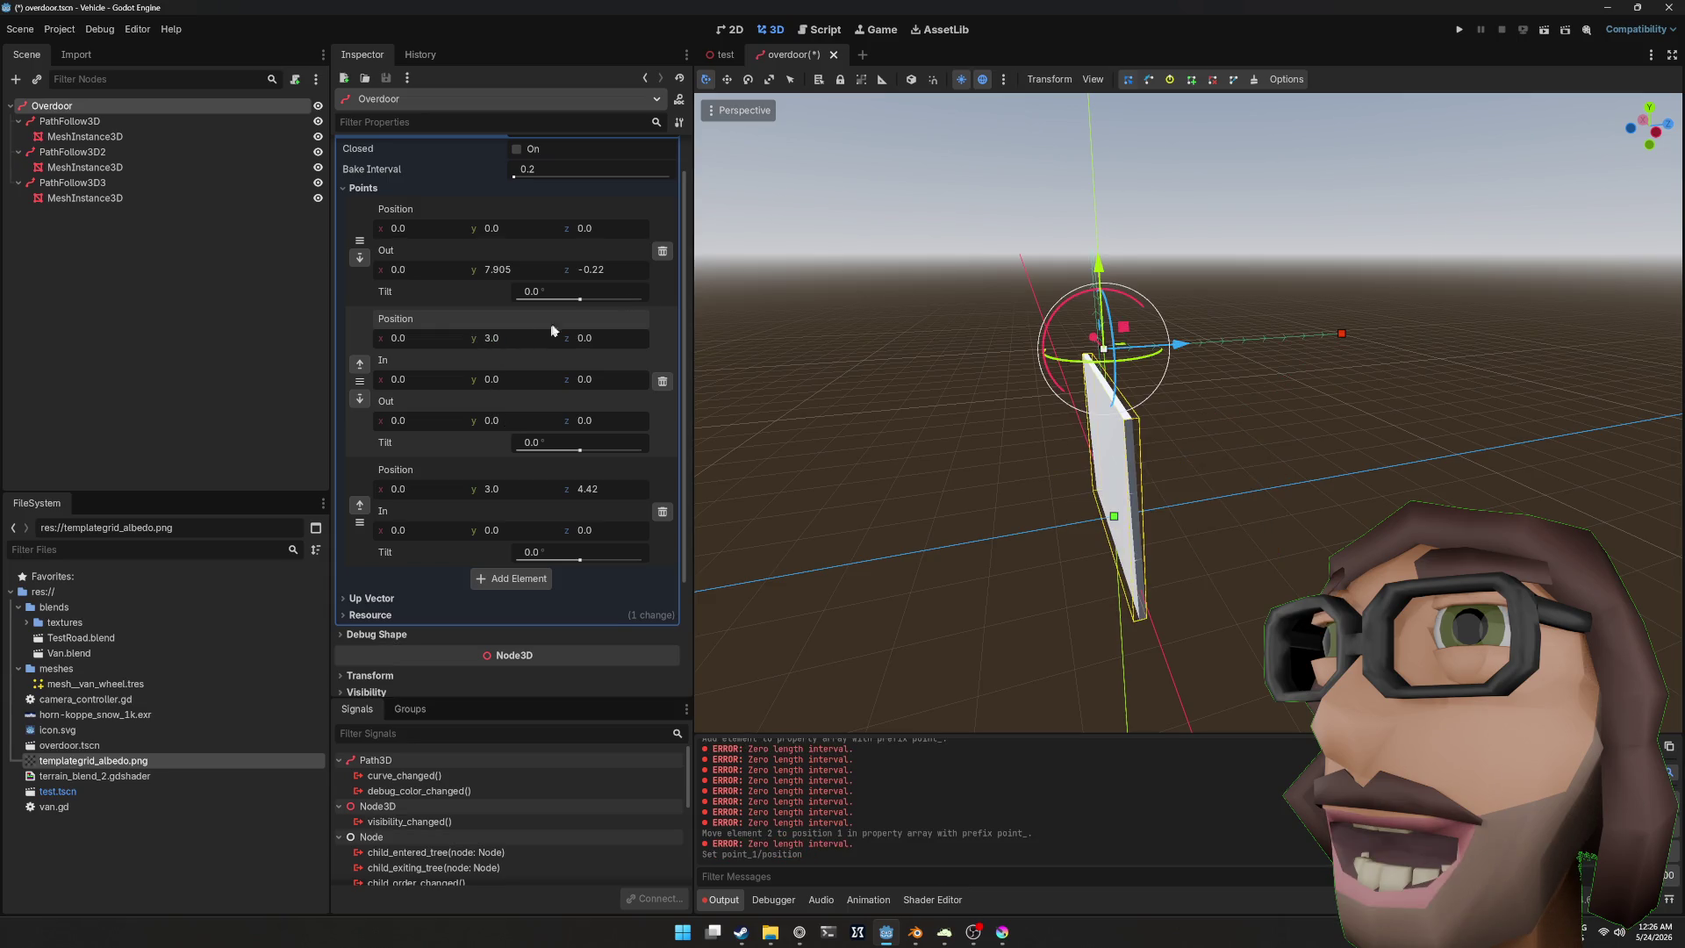
mouse_move(1284, 330)
mouse_down()
mouse_move(1302, 356)
mouse_move(1211, 344)
mouse_move(1118, 363)
mouse_up()
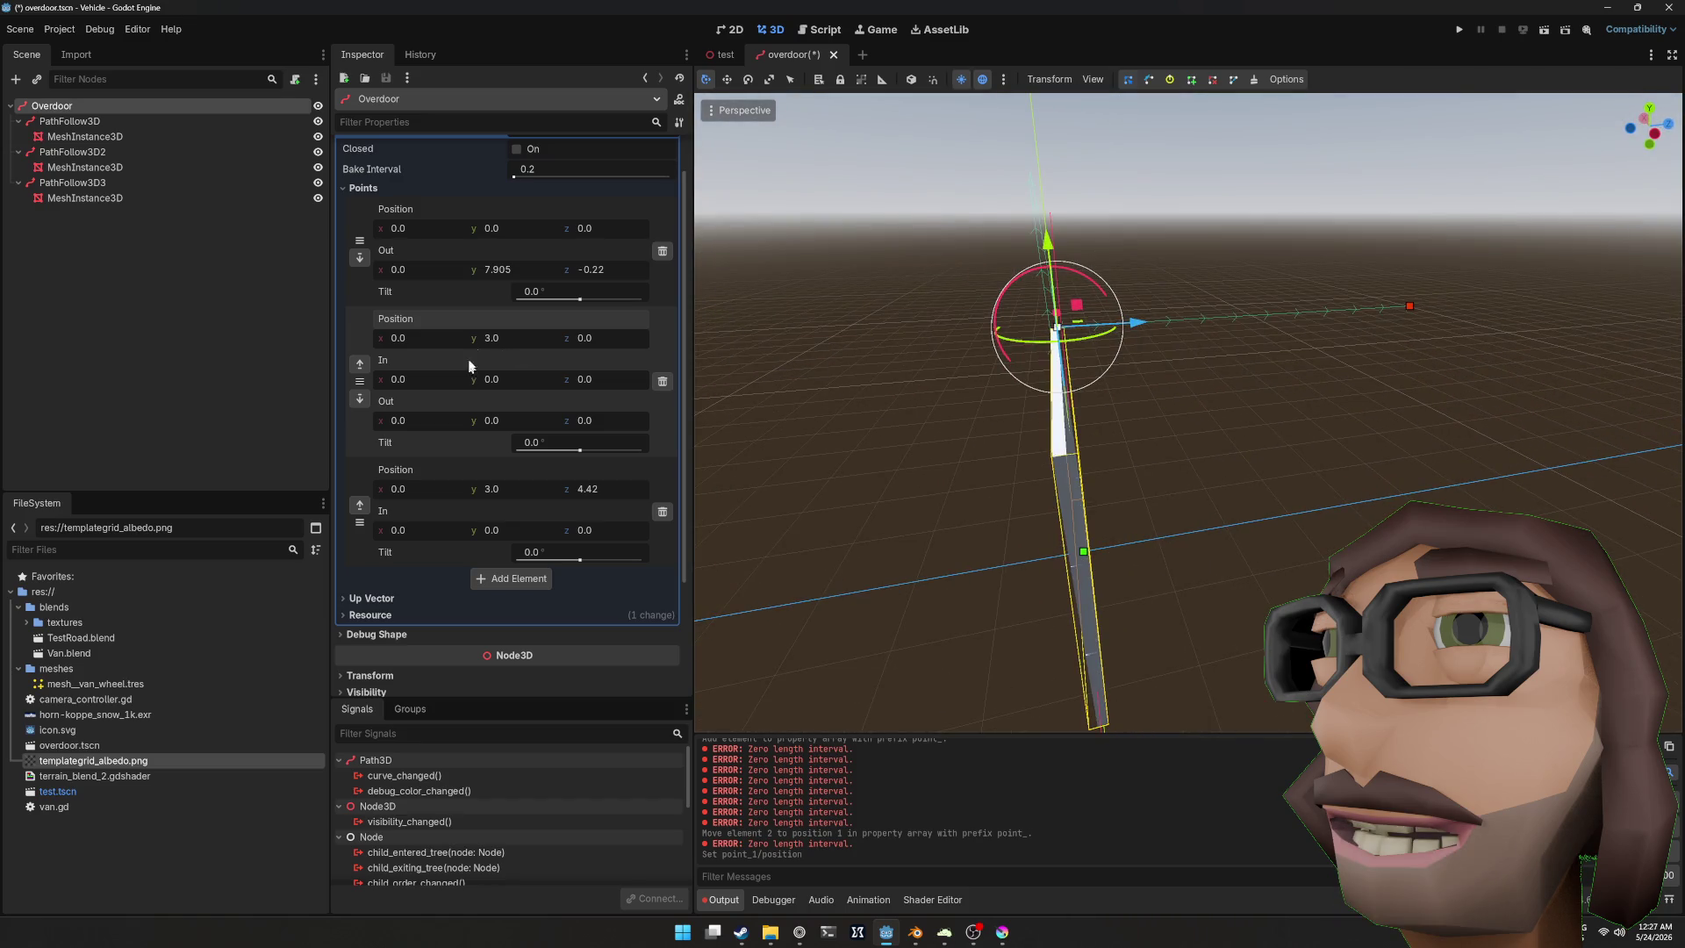
Step: Set the first curve point's Out handle y and z to 0
click(497, 272)
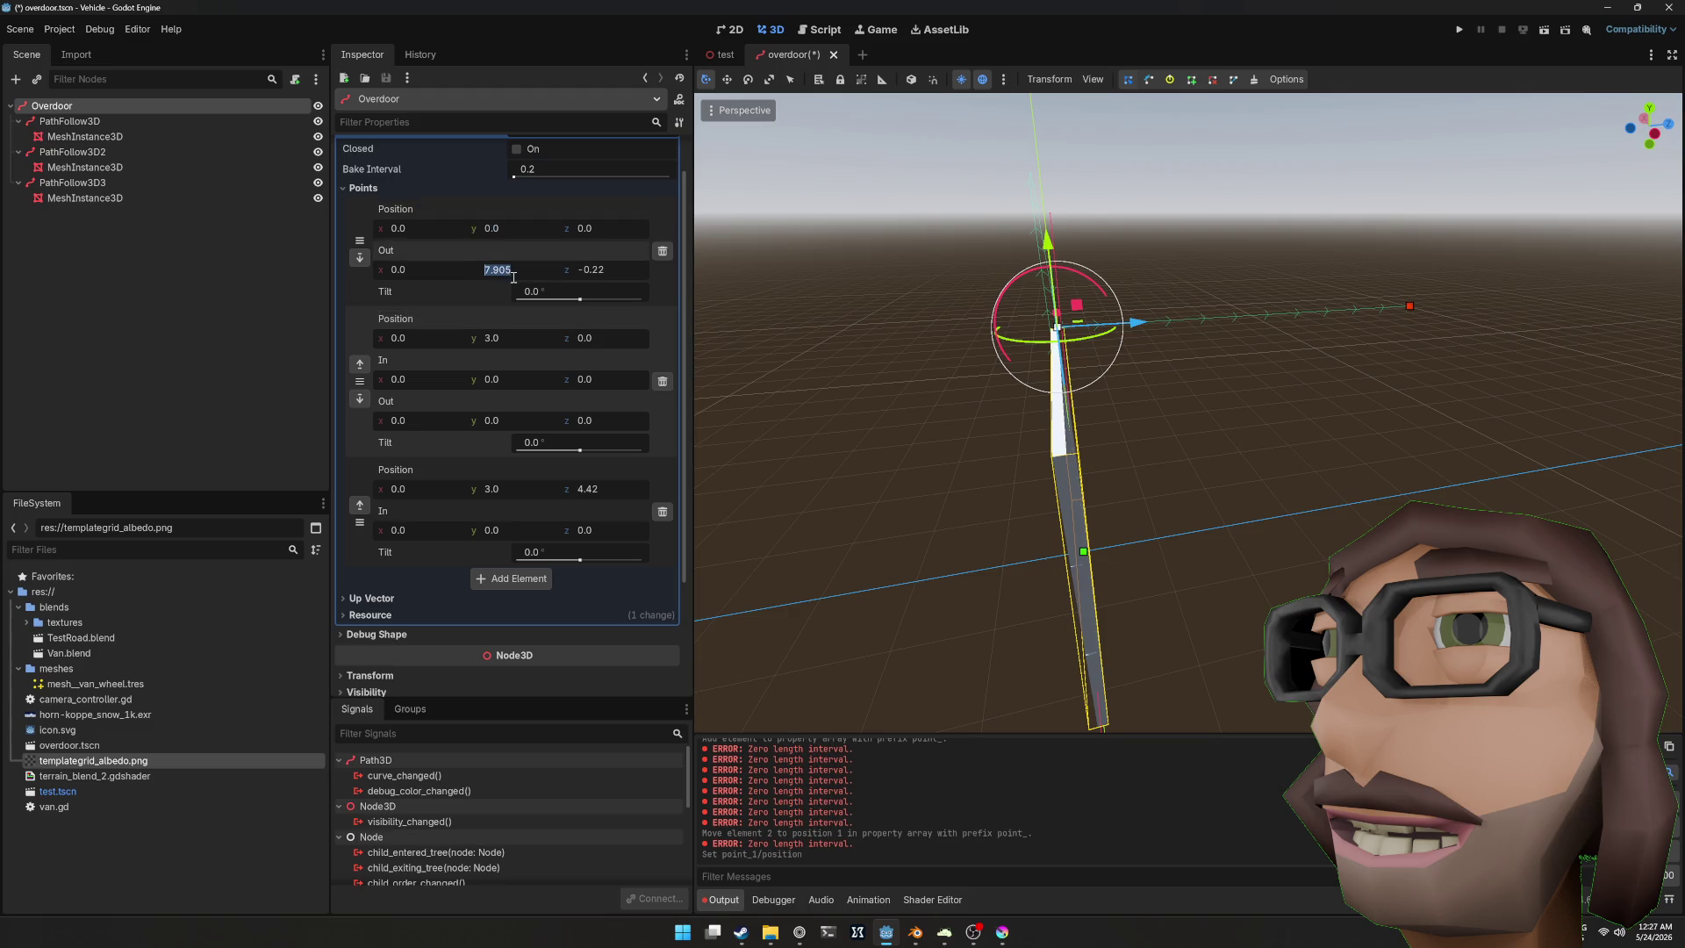
text(0)
key(Return)
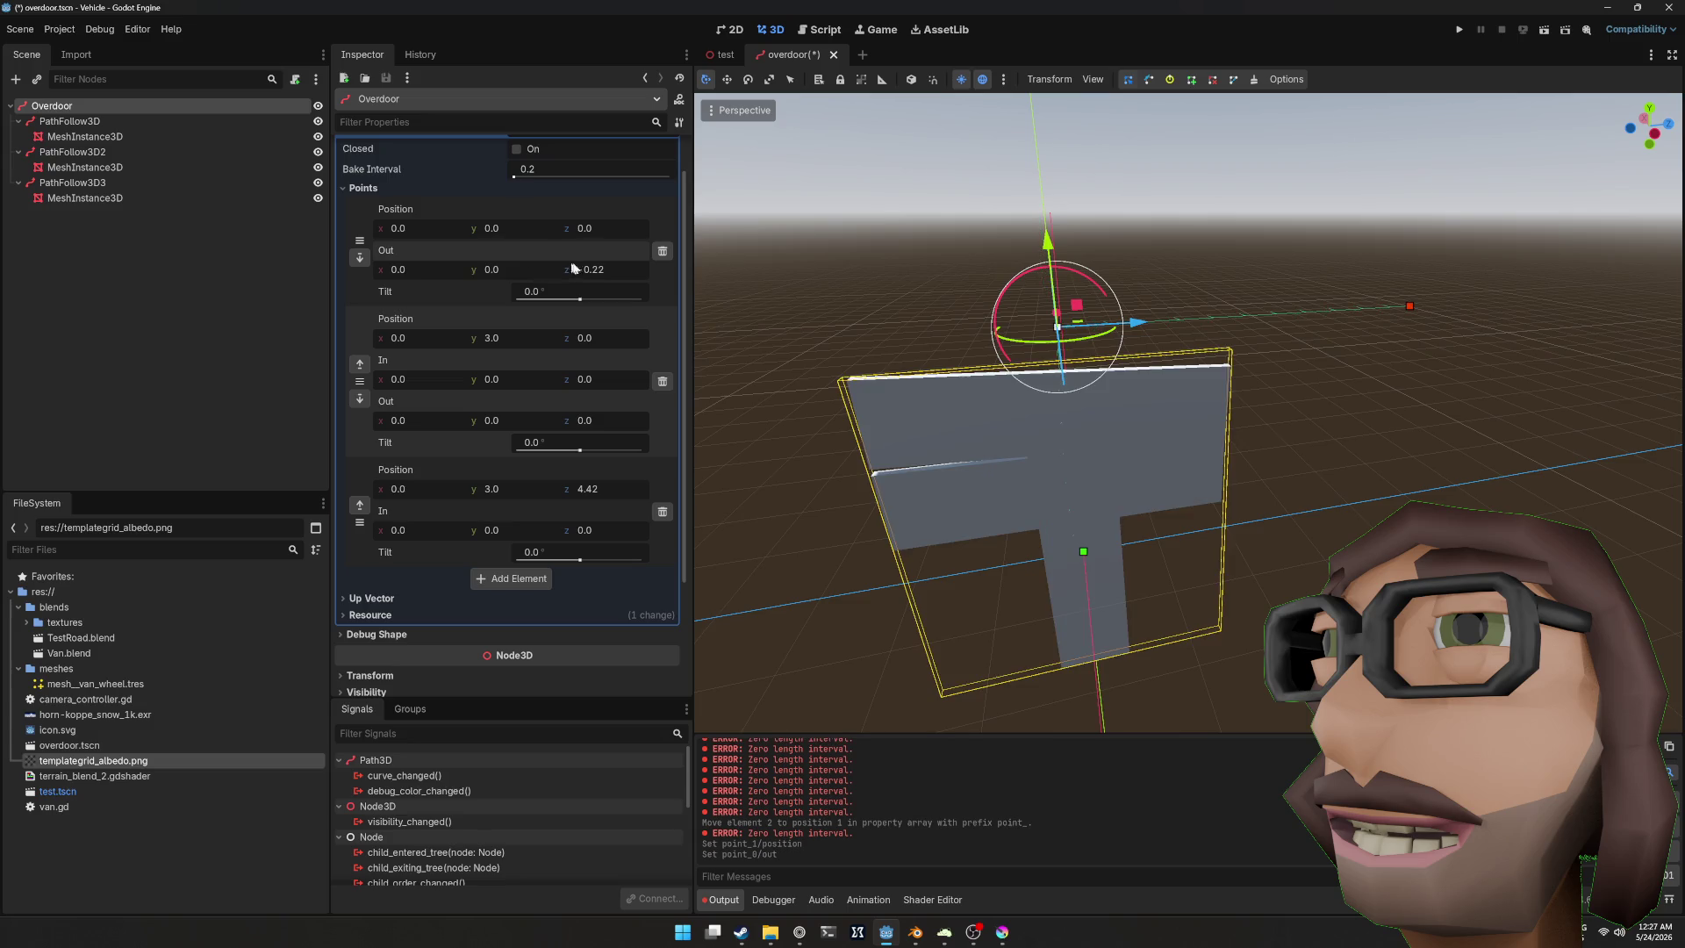
click(605, 270)
text(0)
key(Return)
mouse_move(1318, 402)
mouse_down()
mouse_move(1407, 375)
mouse_move(1342, 406)
mouse_move(1102, 405)
mouse_move(1249, 368)
mouse_move(1272, 399)
mouse_up()
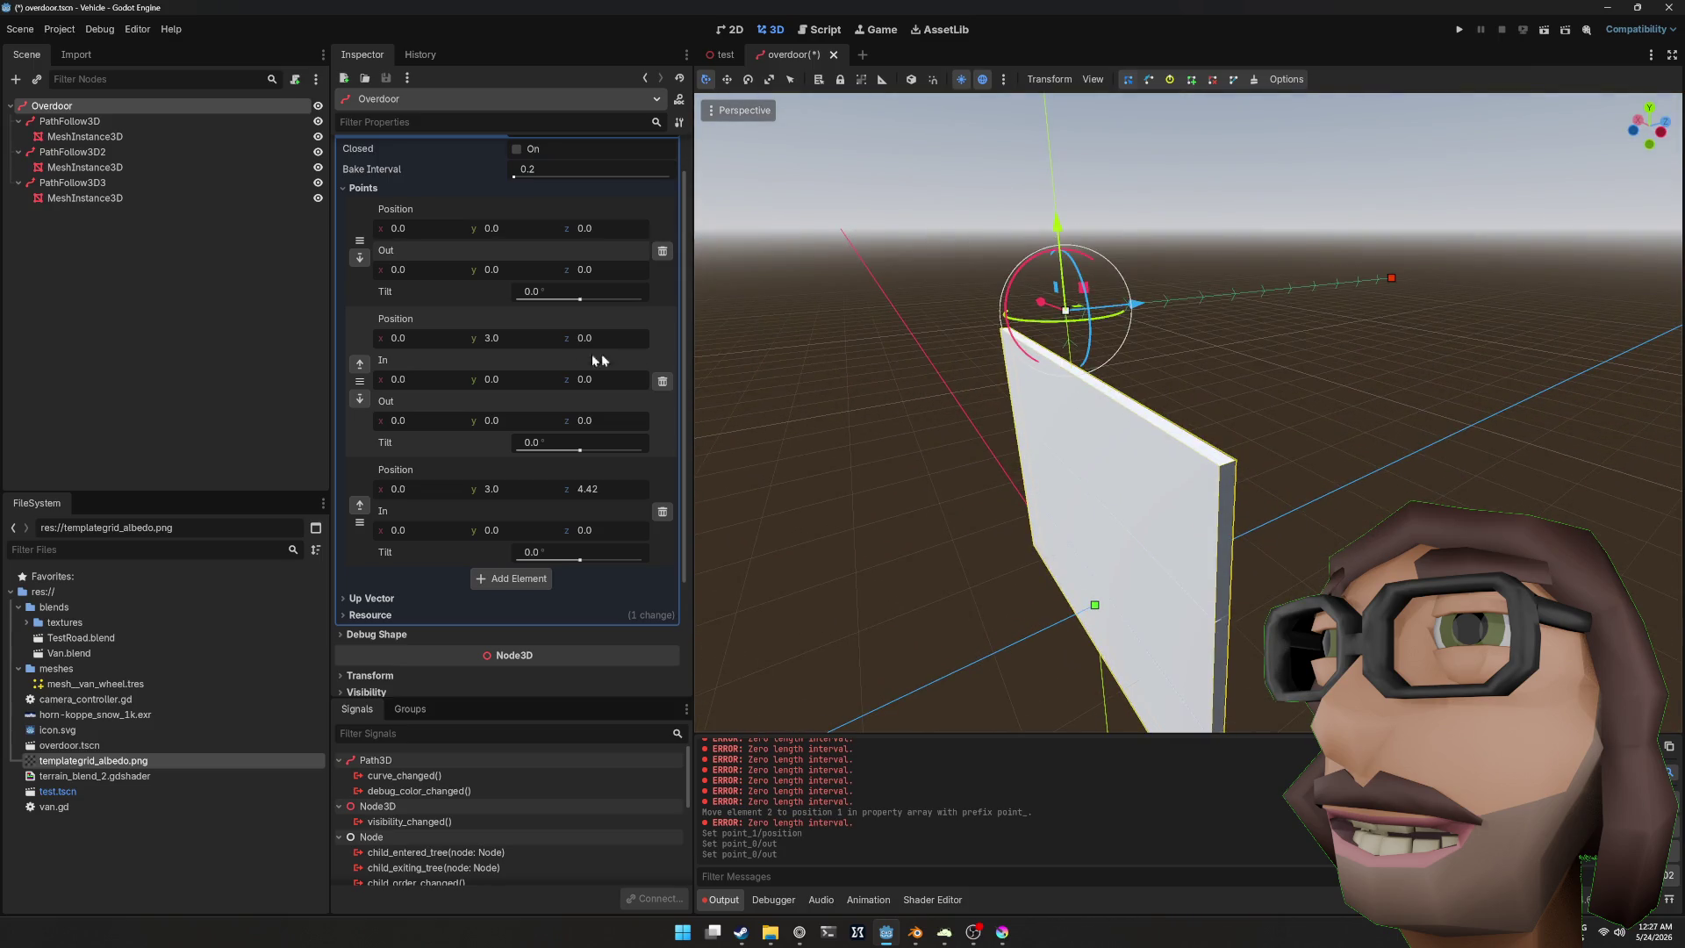
scroll(523, 272, up, 1)
Step: Nudge PathFollow3D3's progress ratio slightly along the path
click(69, 121)
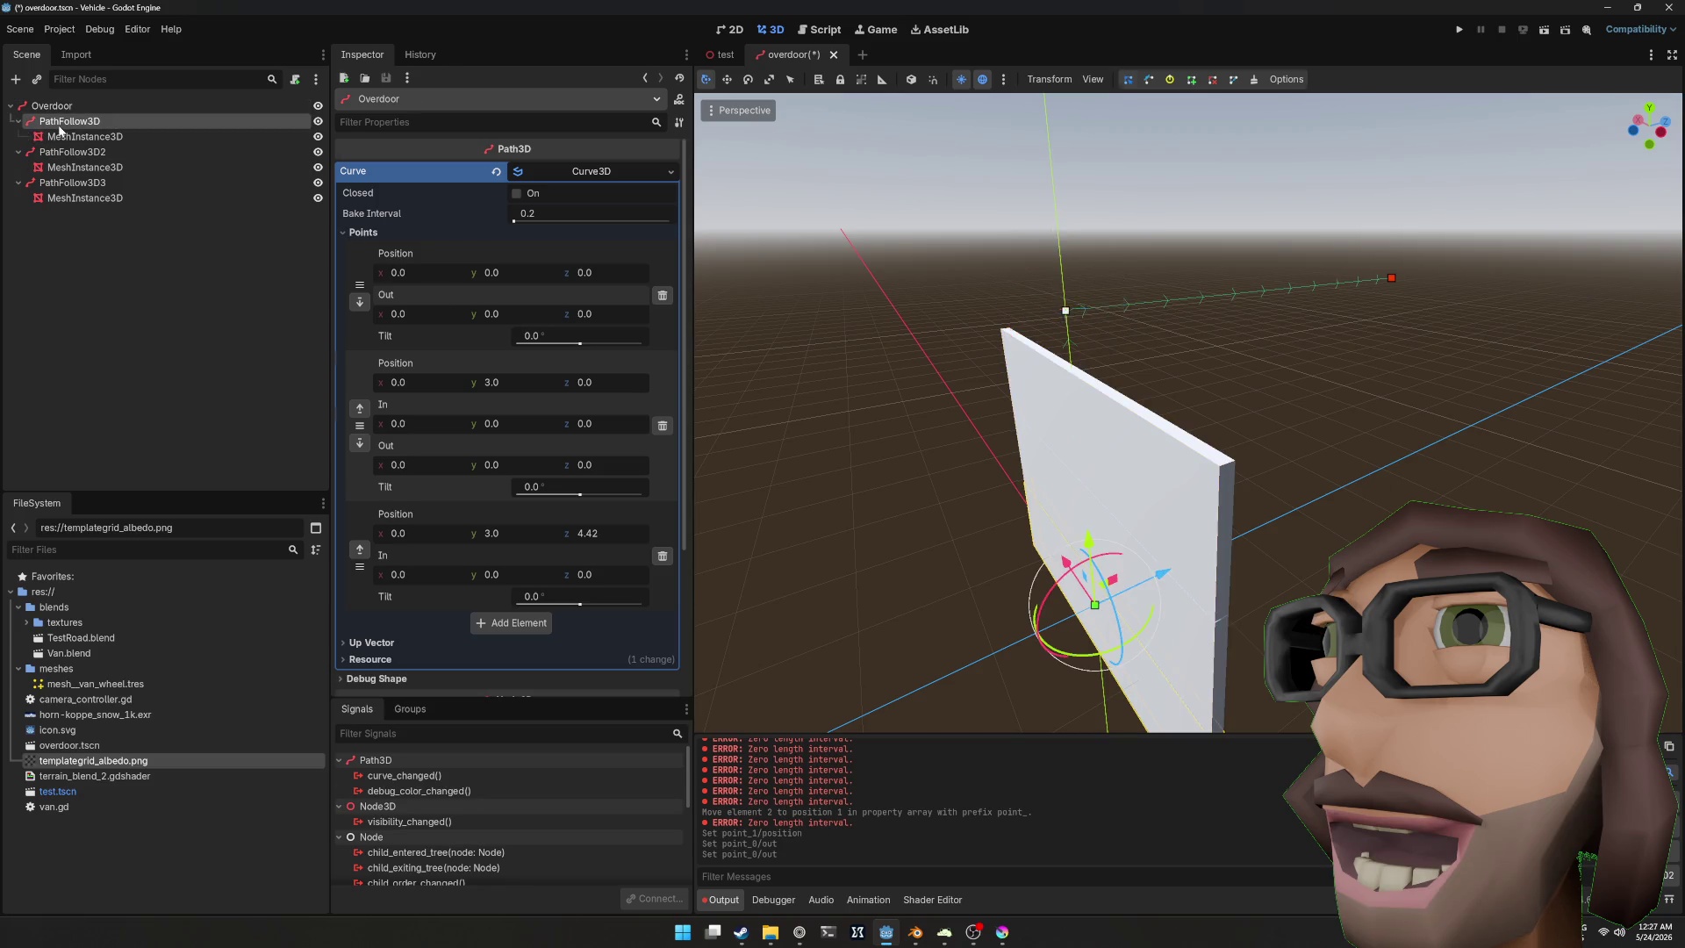
click(171, 183)
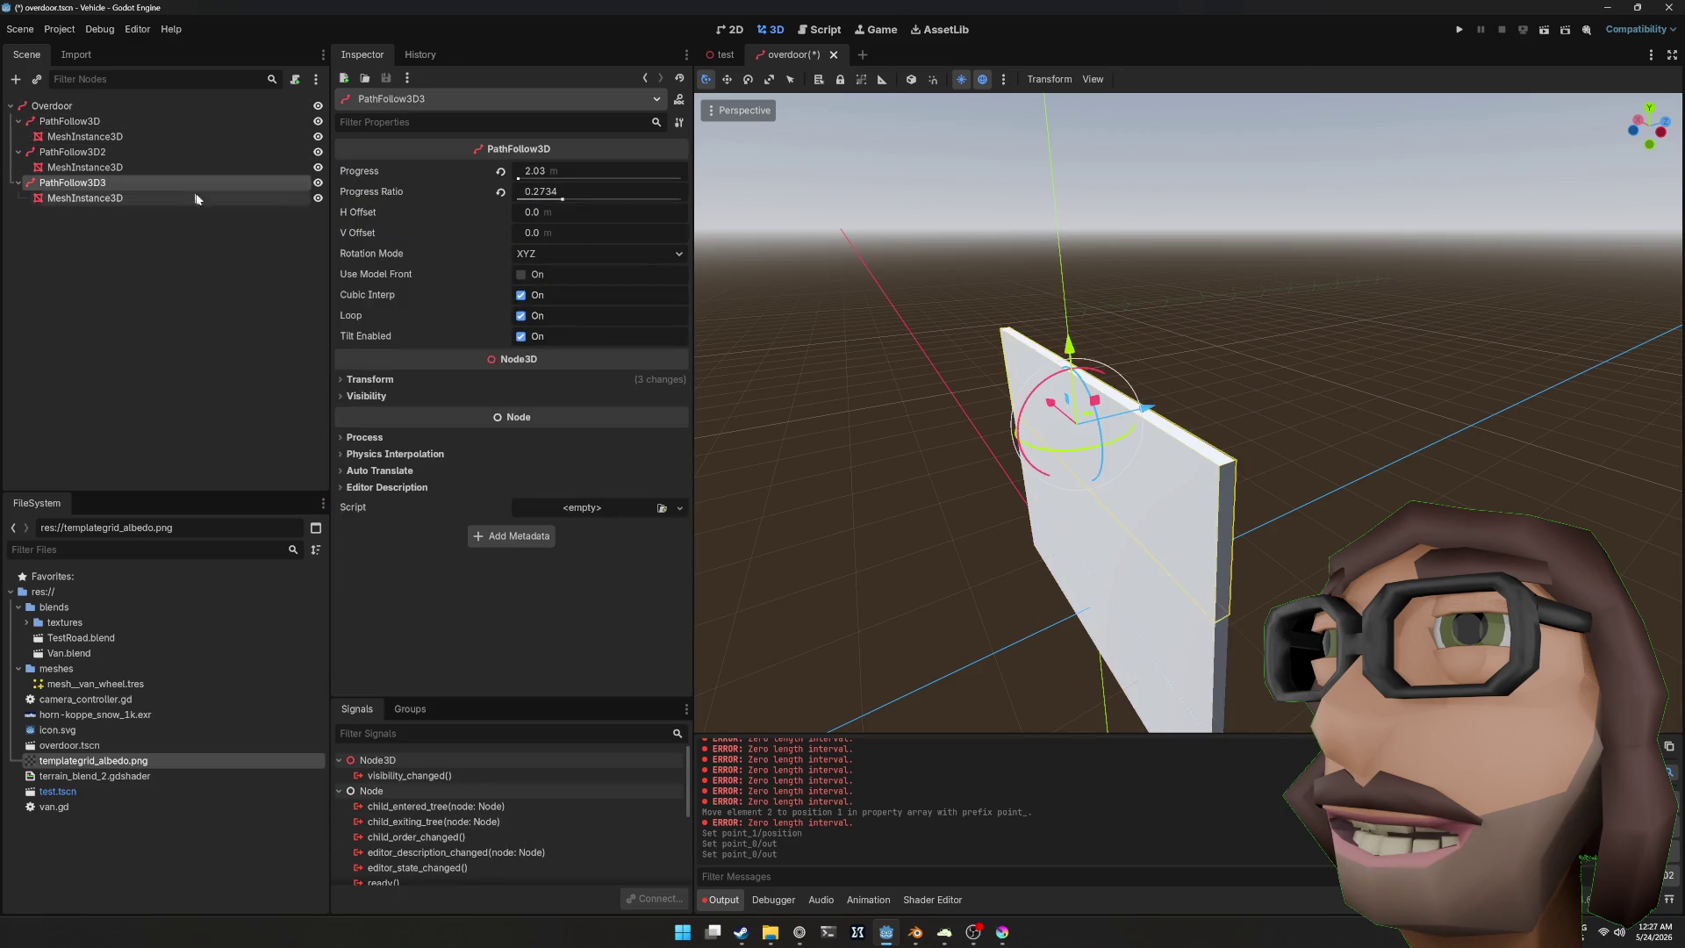
mouse_move(566, 203)
mouse_down()
mouse_move(598, 200)
mouse_move(564, 200)
mouse_up()
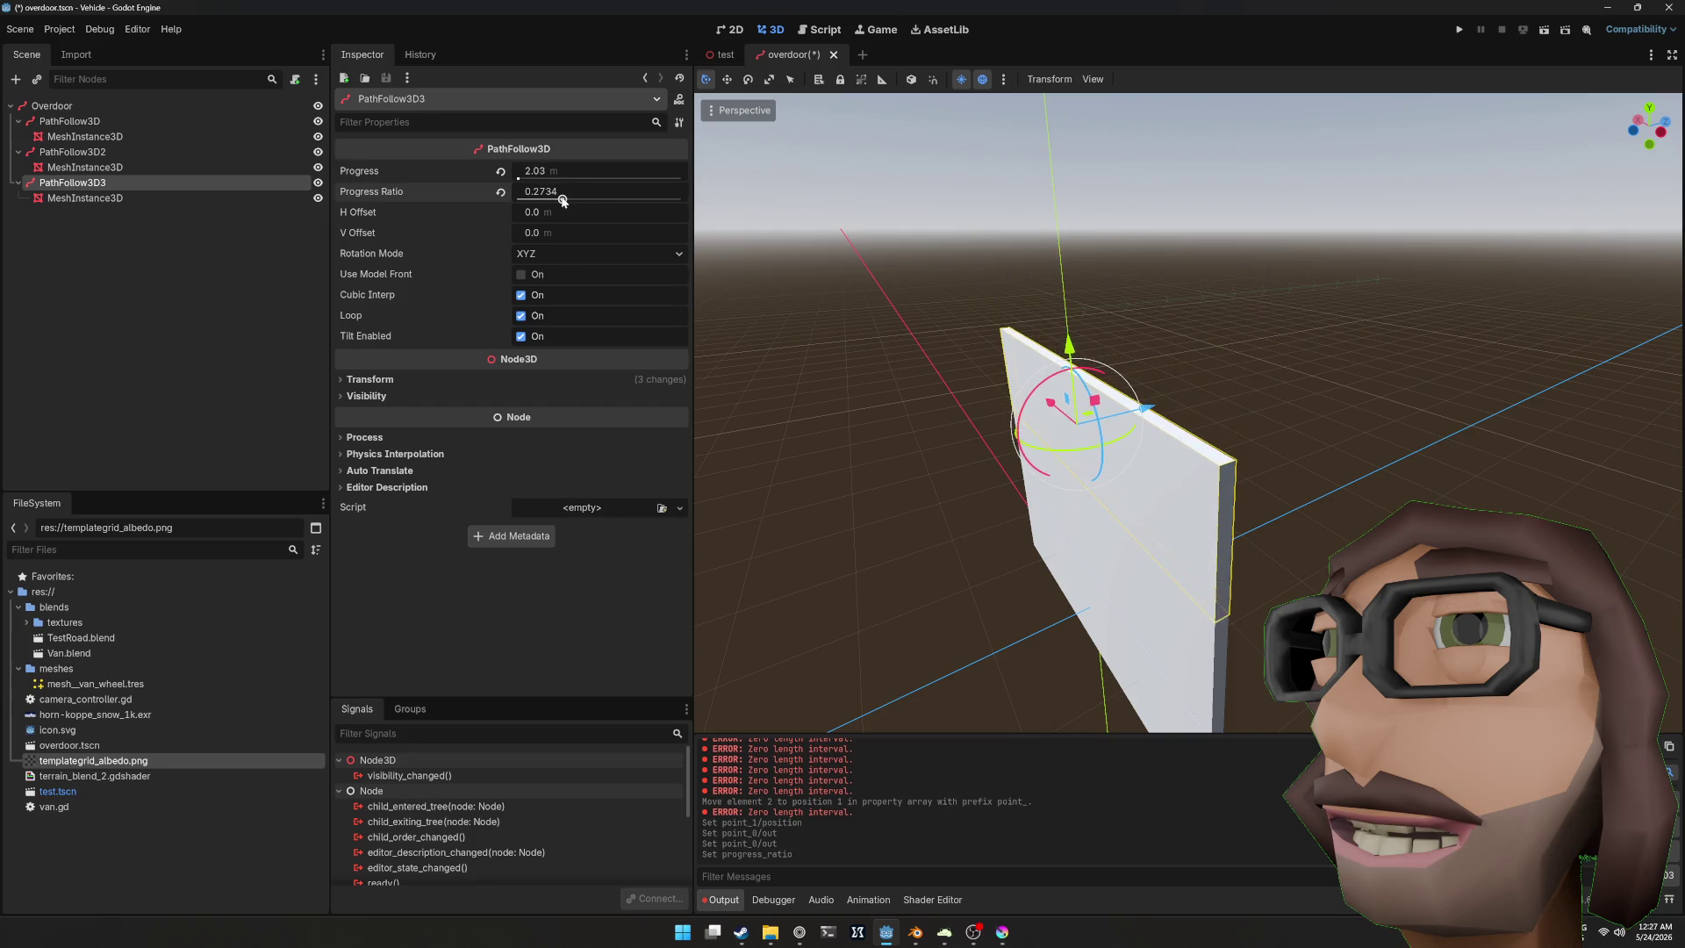
click(1097, 306)
scroll(1097, 305, up, 3)
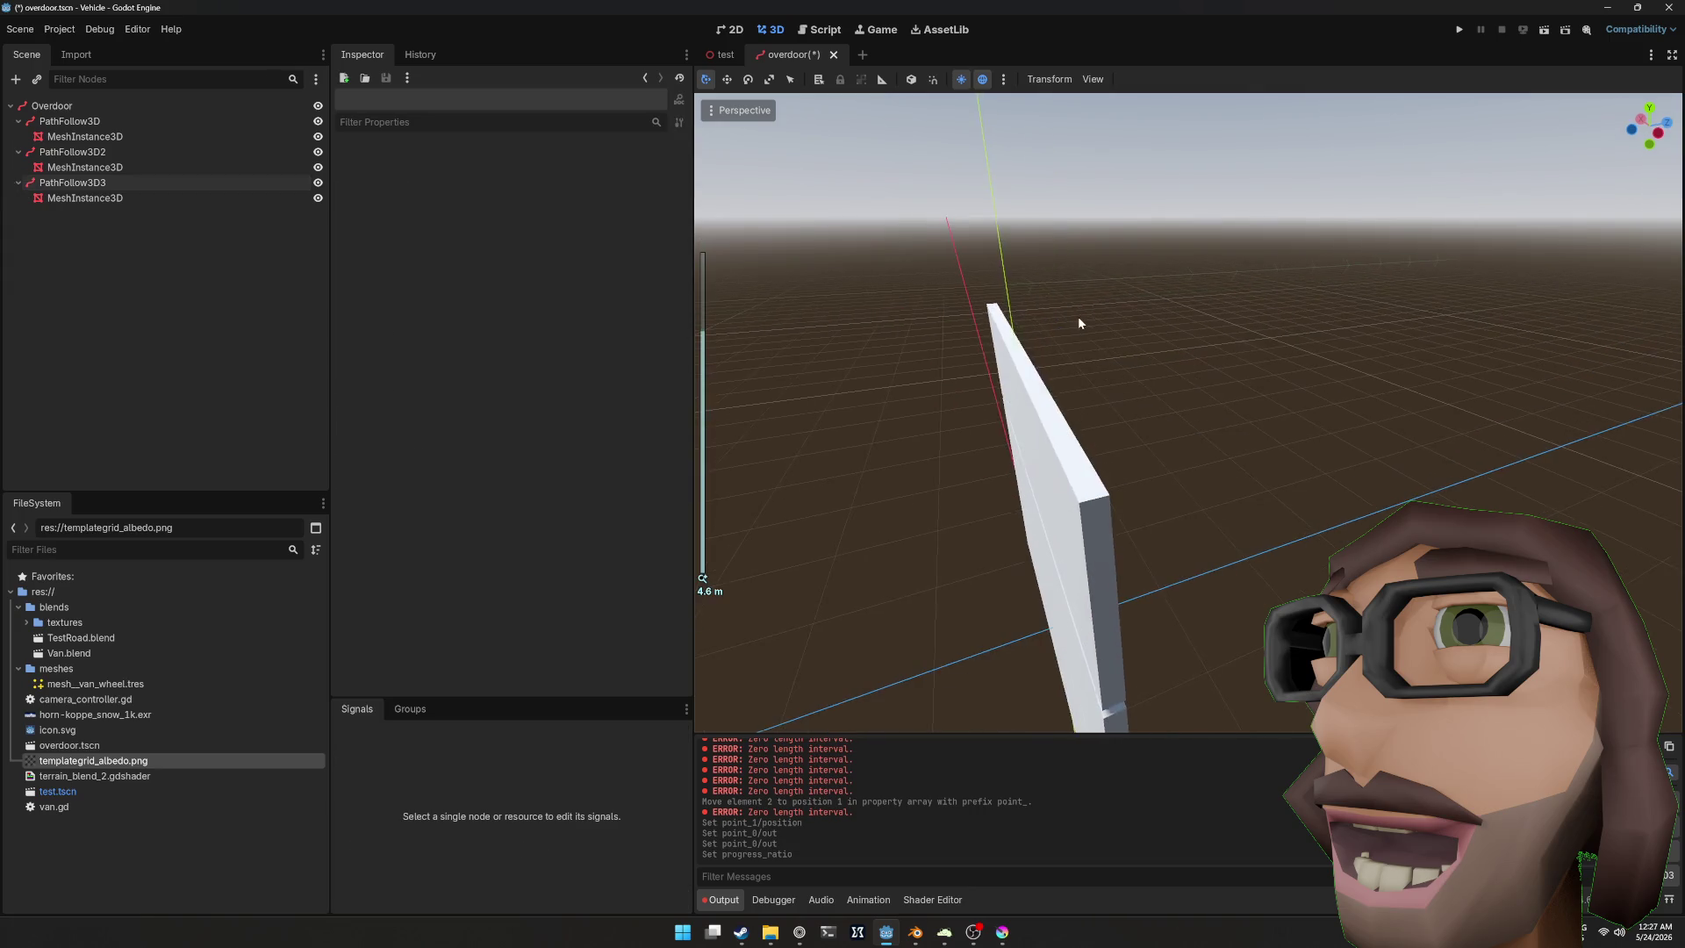
scroll(1093, 300, up, 3)
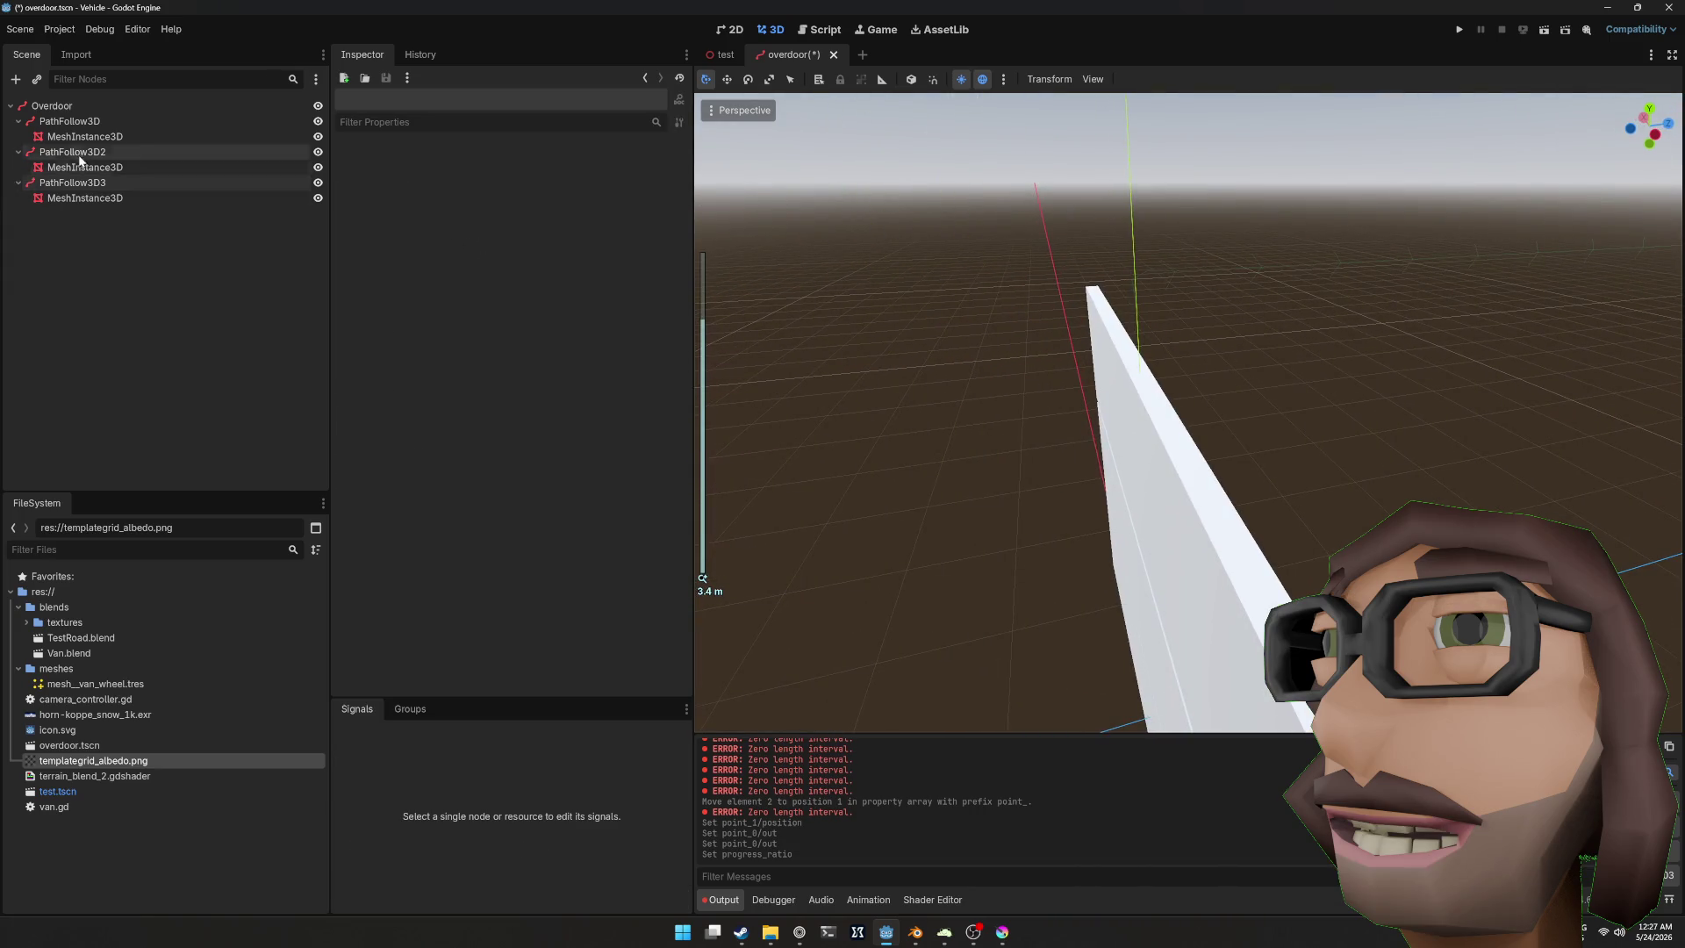
Step: On Overdoor, extend the middle point's out handle to z 9.18, undoing the in-handle tweaks
click(53, 105)
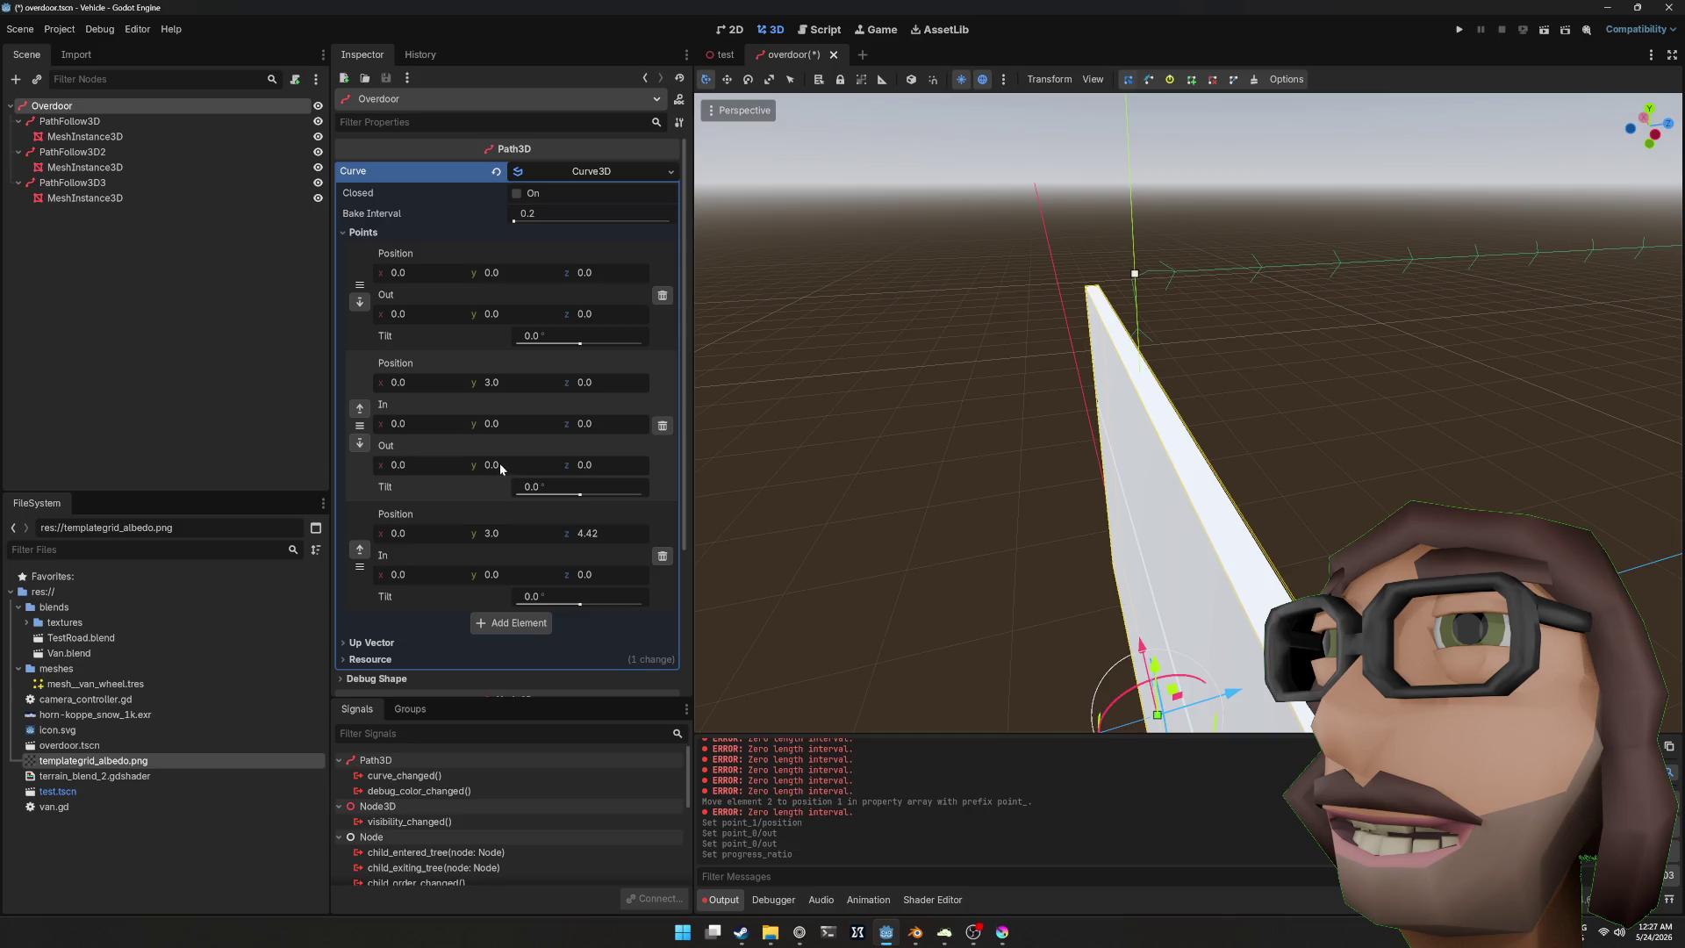
mouse_move(505, 425)
mouse_down()
mouse_move(544, 426)
mouse_move(491, 428)
mouse_up()
mouse_move(596, 424)
mouse_down()
mouse_move(615, 424)
mouse_move(588, 424)
mouse_up()
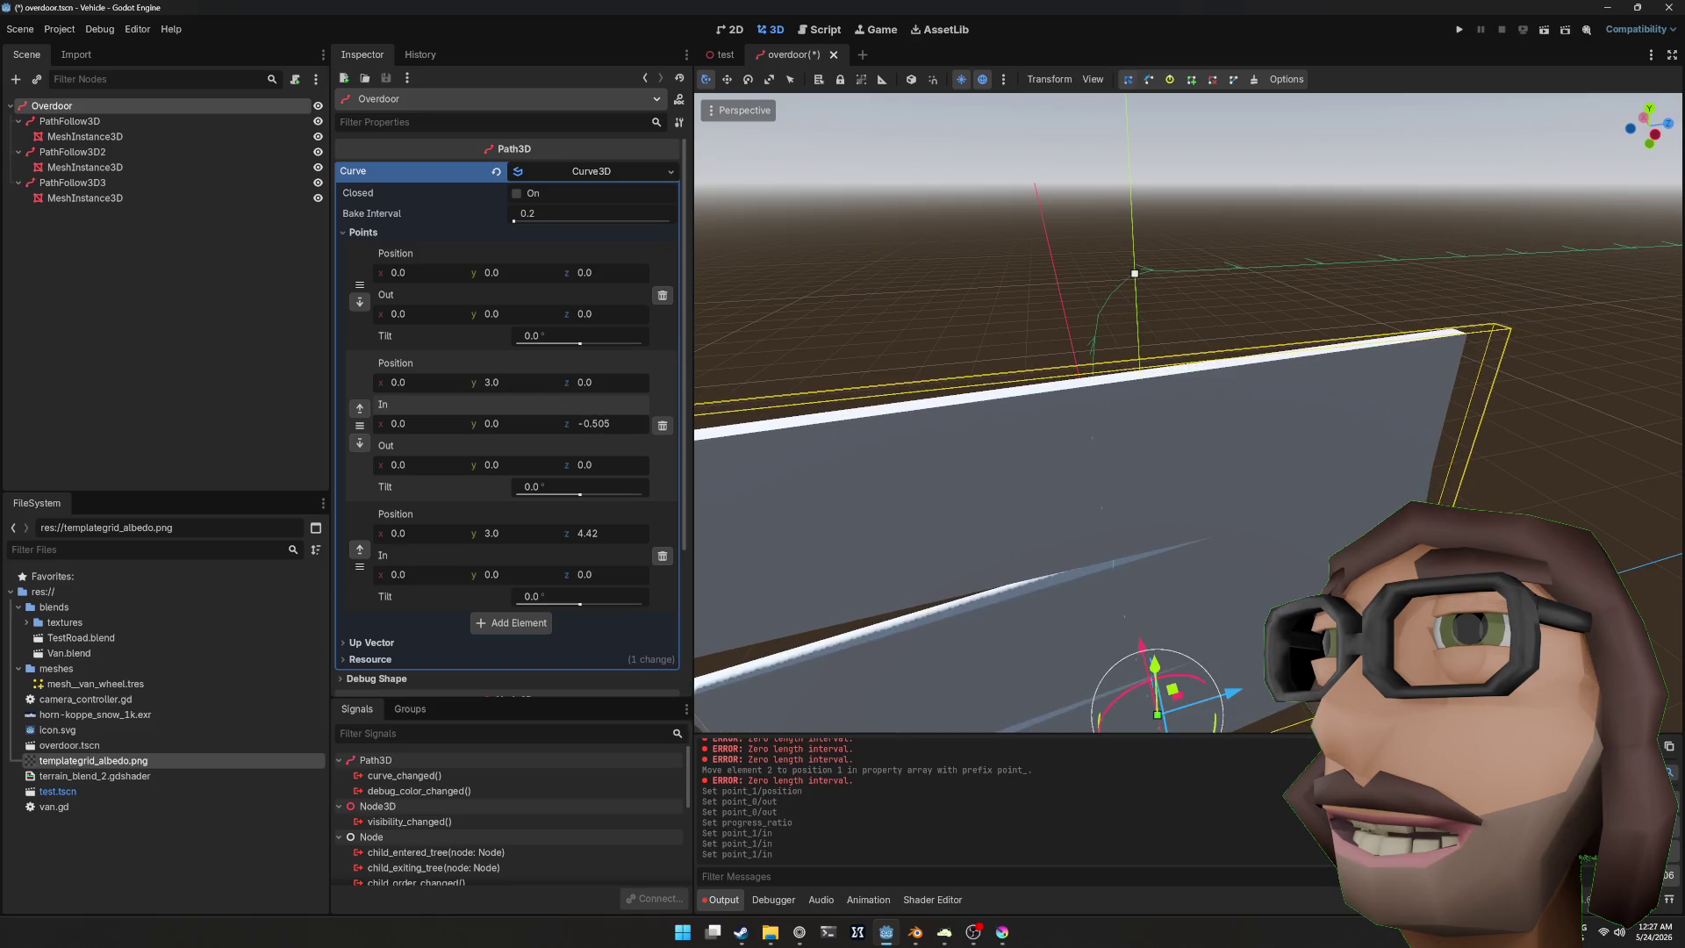
key(ctrl+z)
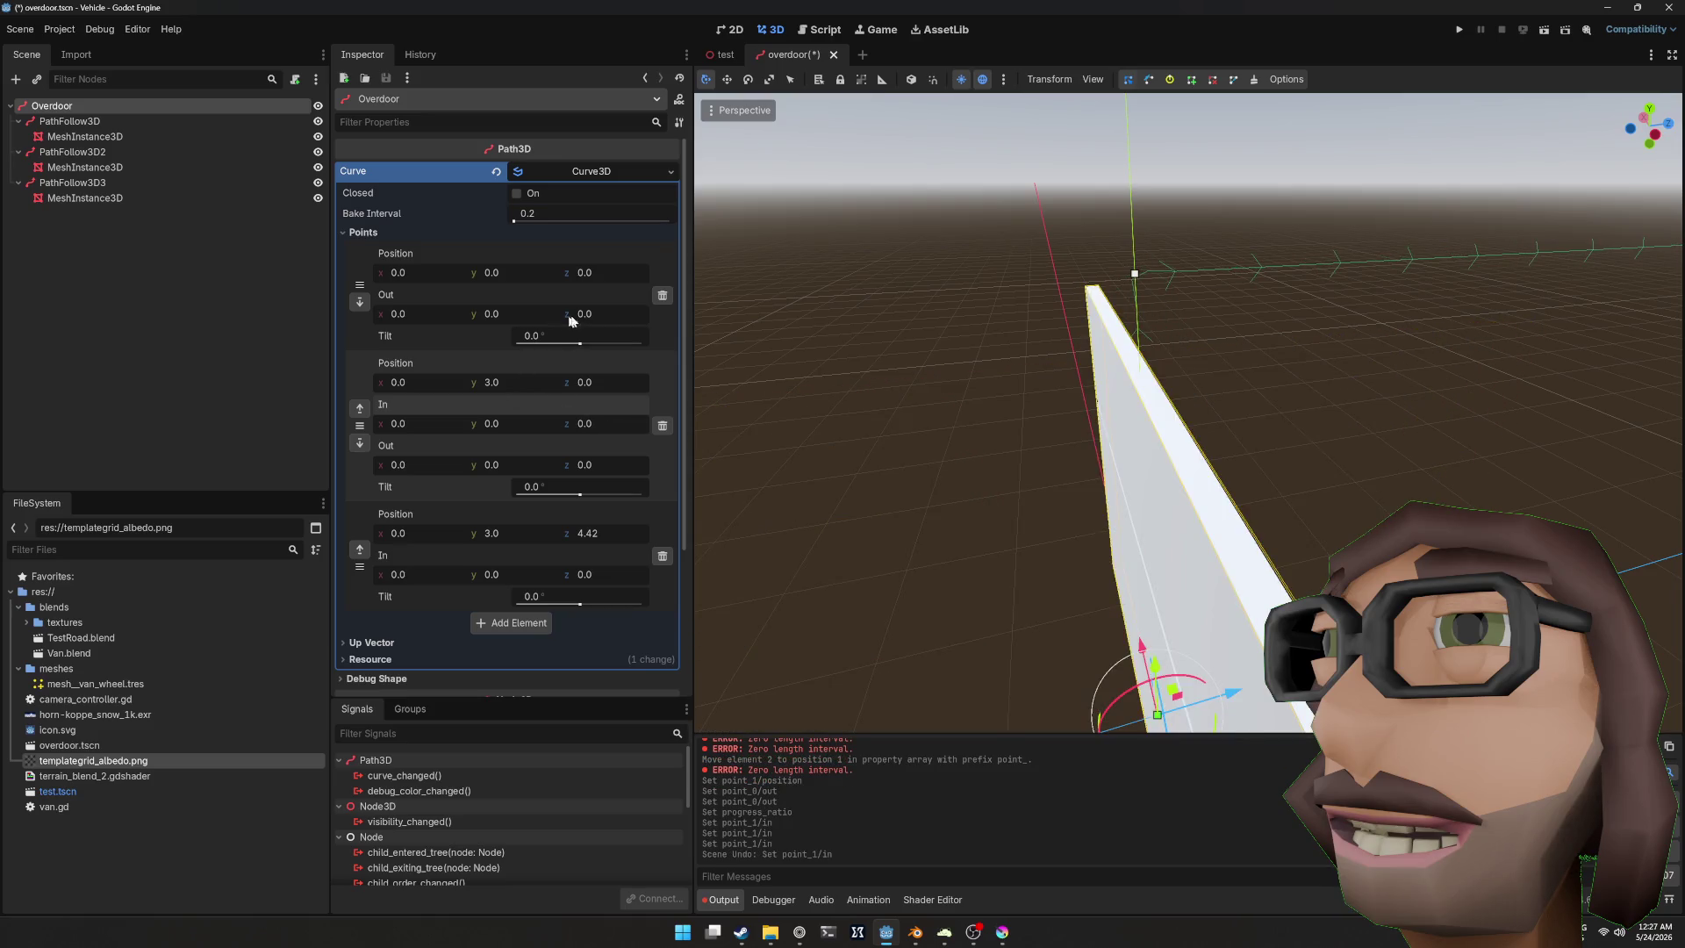
drag(596, 465, 606, 465)
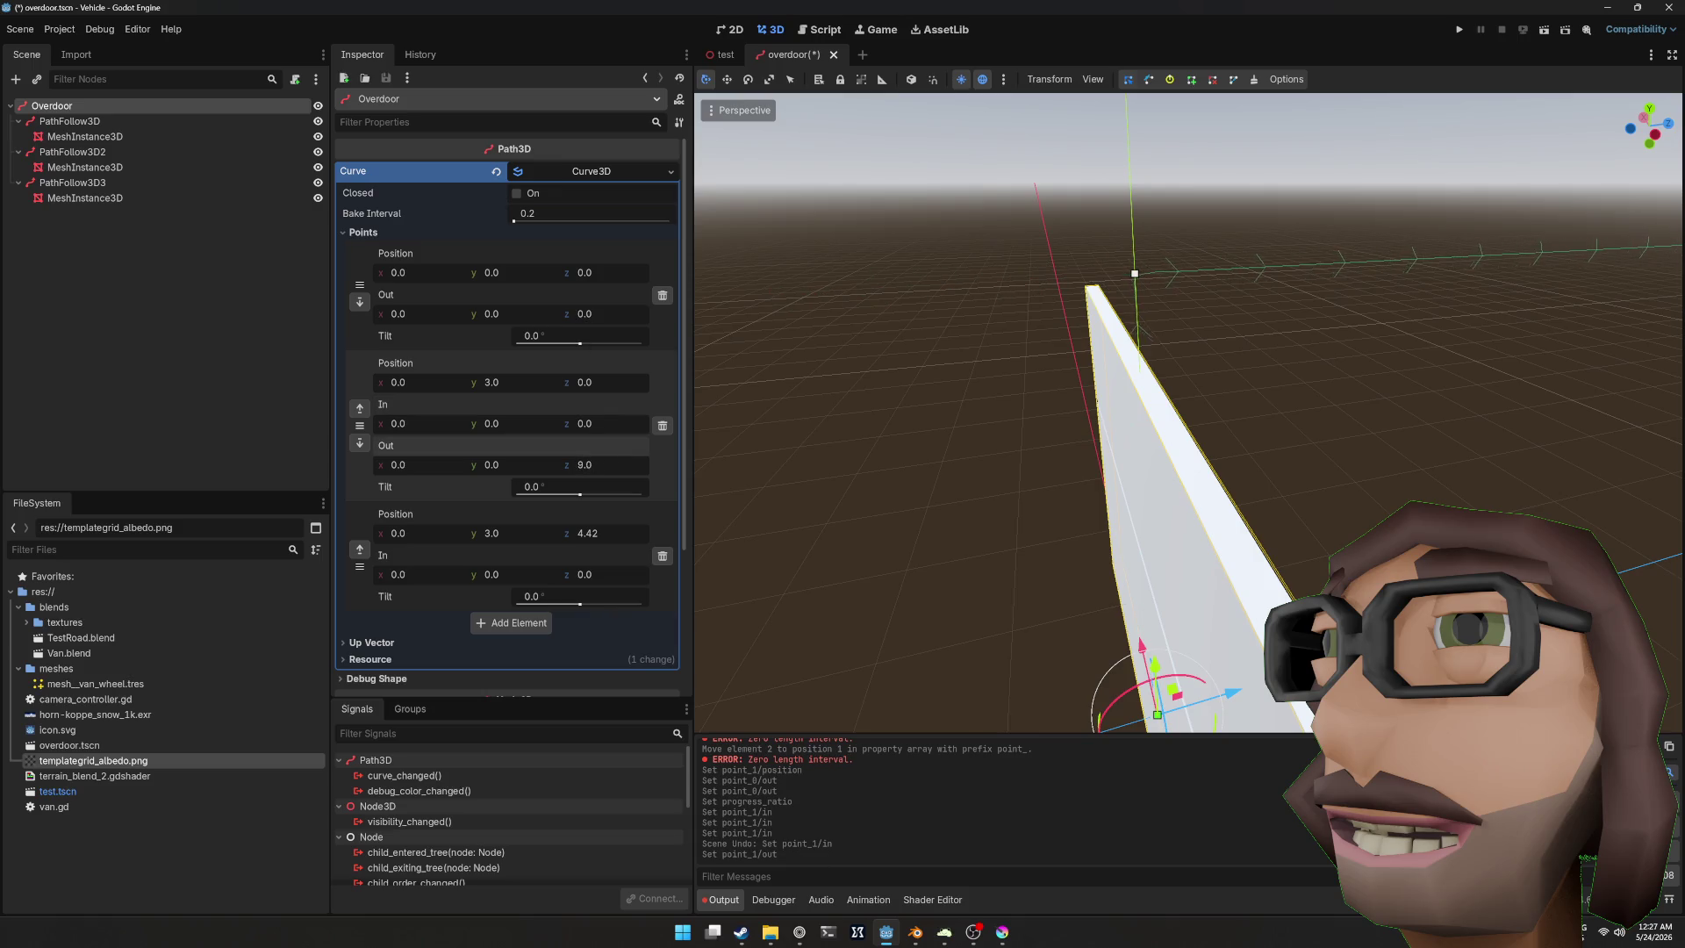
scroll(1379, 391, down, 3)
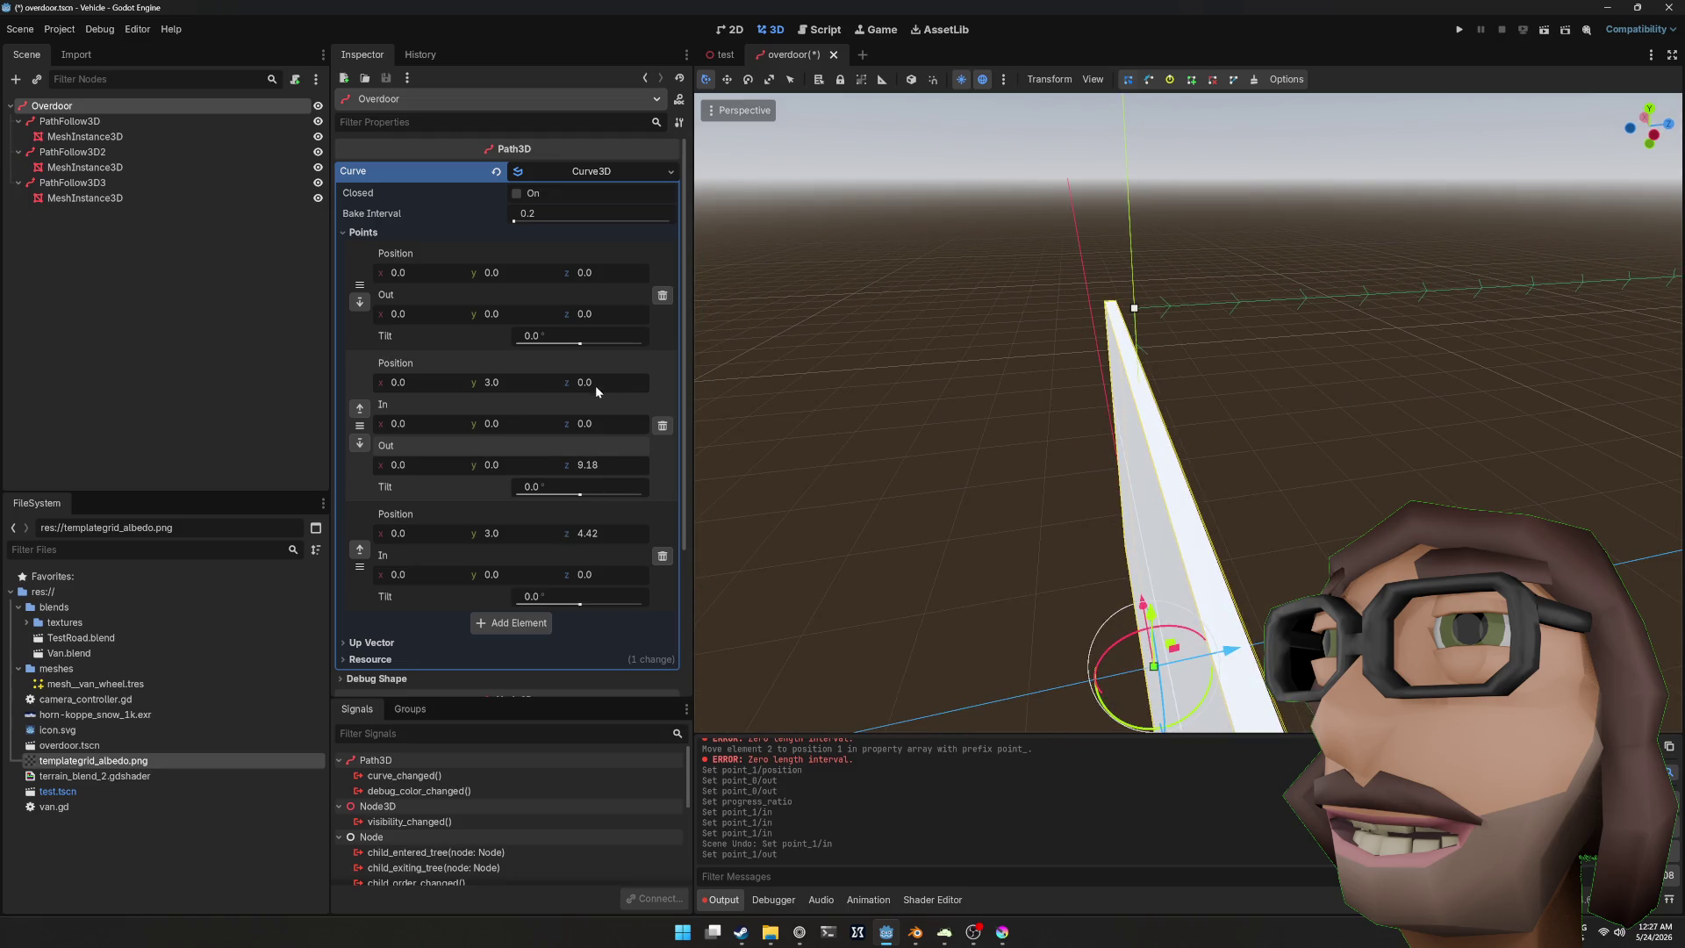
mouse_move(586, 423)
mouse_down()
mouse_move(605, 424)
mouse_move(582, 423)
mouse_up()
key(ctrl+z)
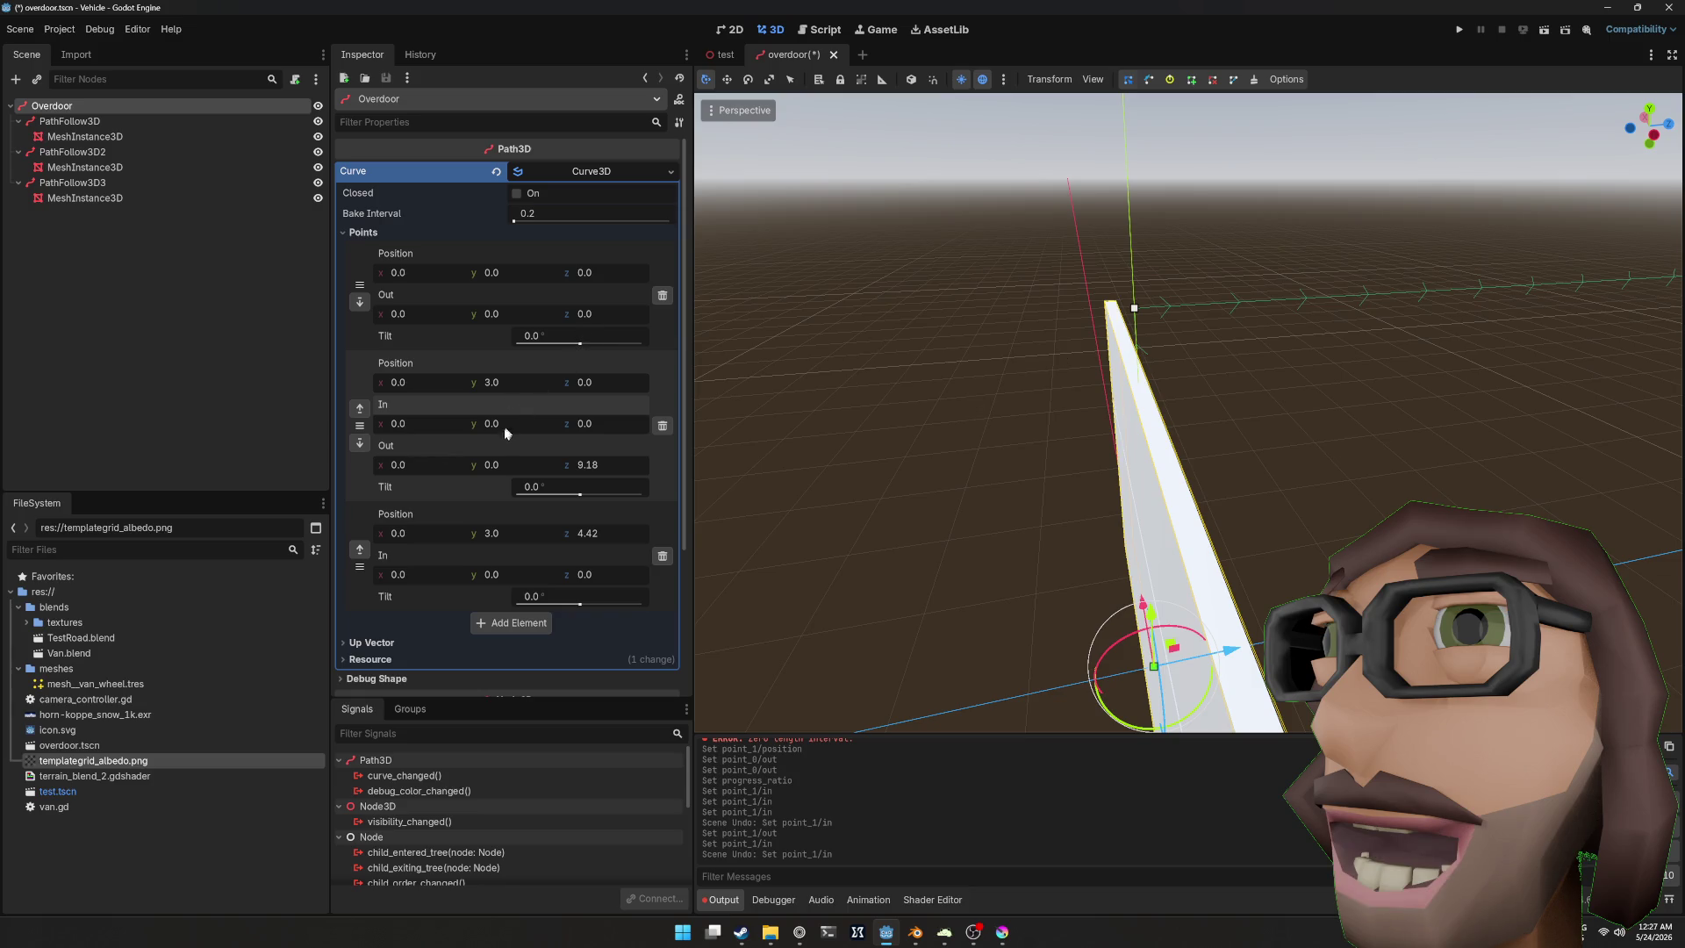
drag(597, 381, 597, 387)
Step: Set the middle curve point's z position to 0.5
text(0.5)
key(Return)
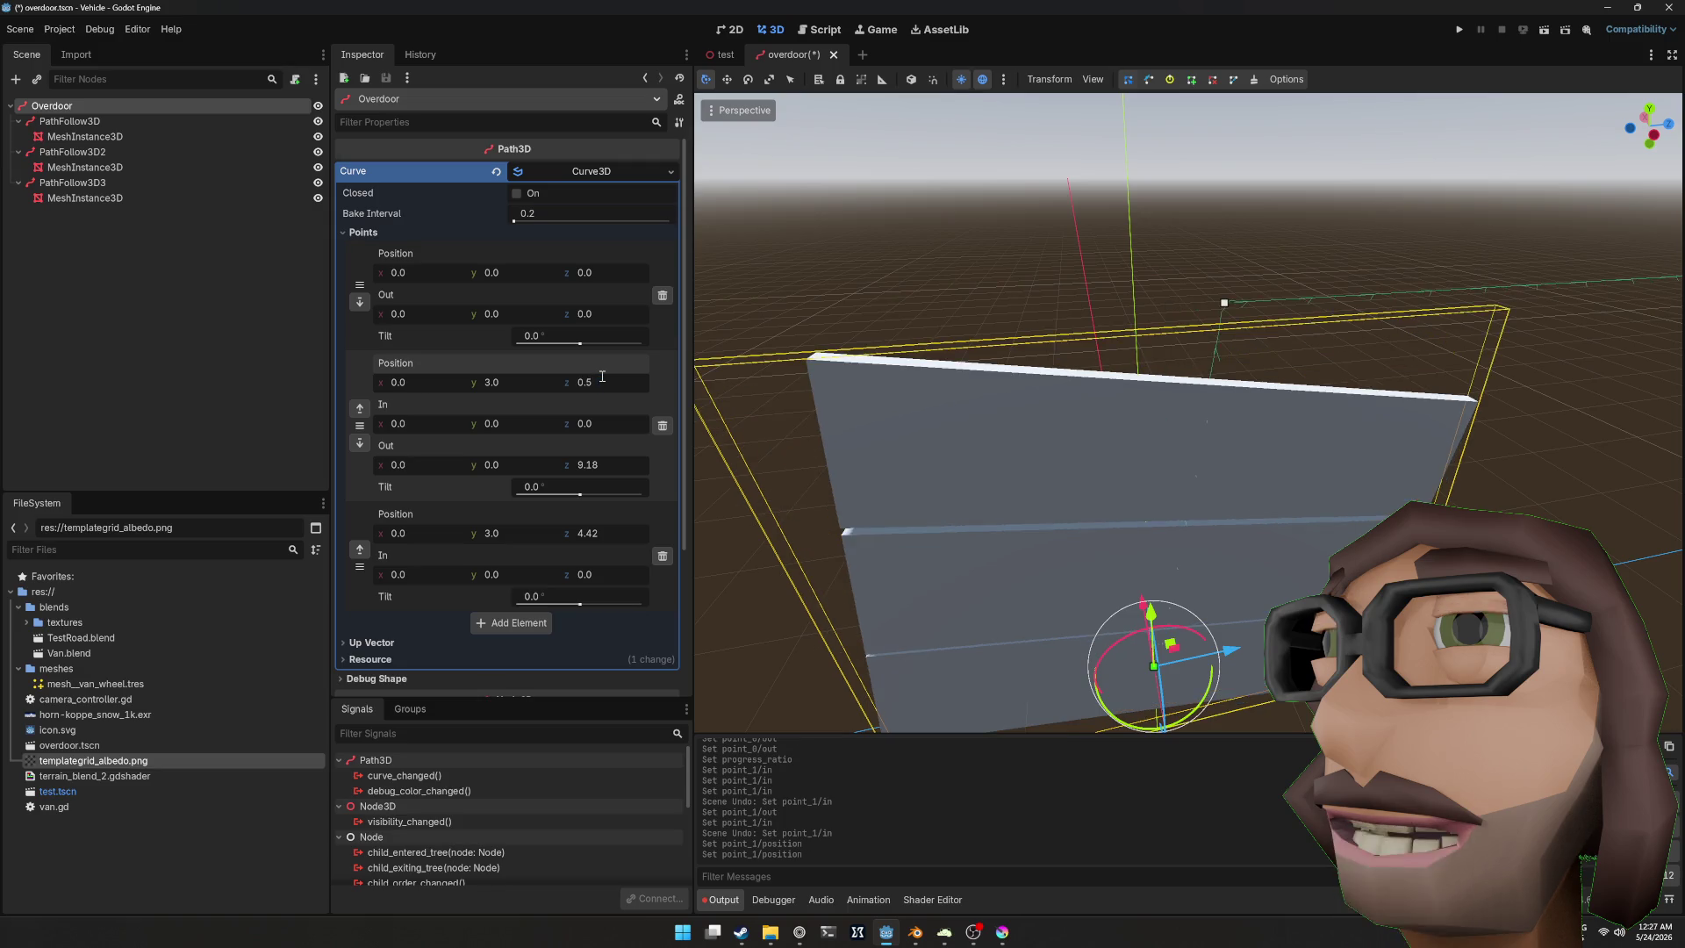
drag(1018, 443, 1114, 386)
Step: Bend the middle point's in handle to y 0.36, z -0.605 so the panels stand upright
drag(502, 427, 510, 427)
text(0)
key(Return)
drag(640, 423, 608, 423)
scroll(1205, 370, up, 3)
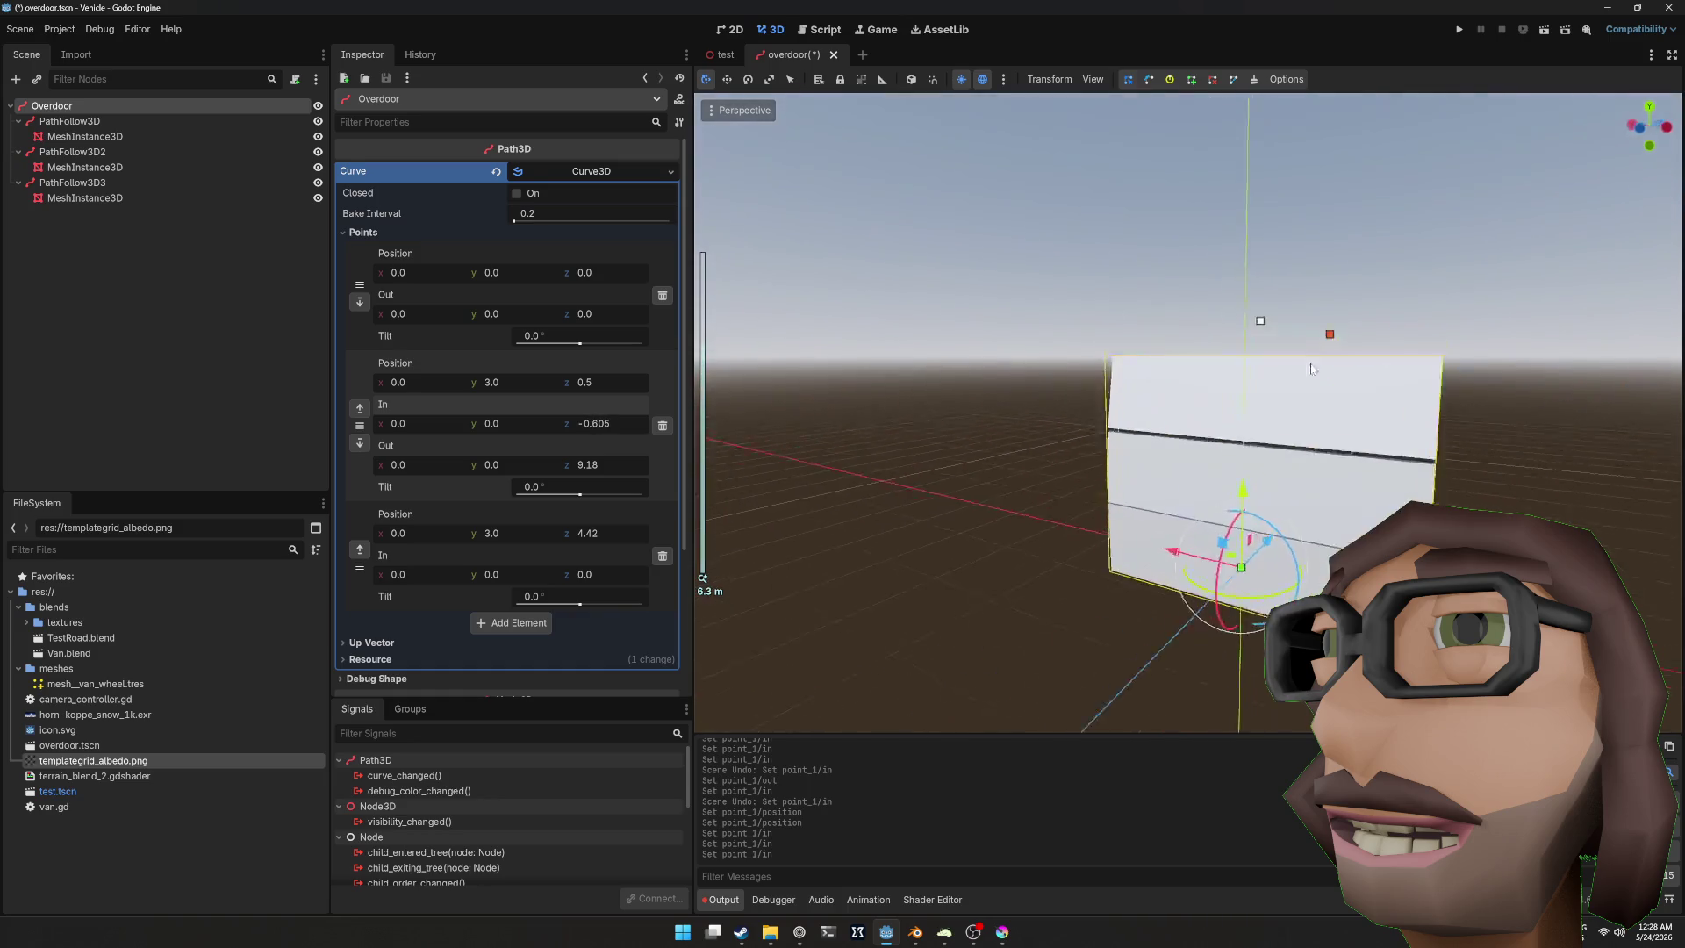
drag(1204, 370, 1208, 386)
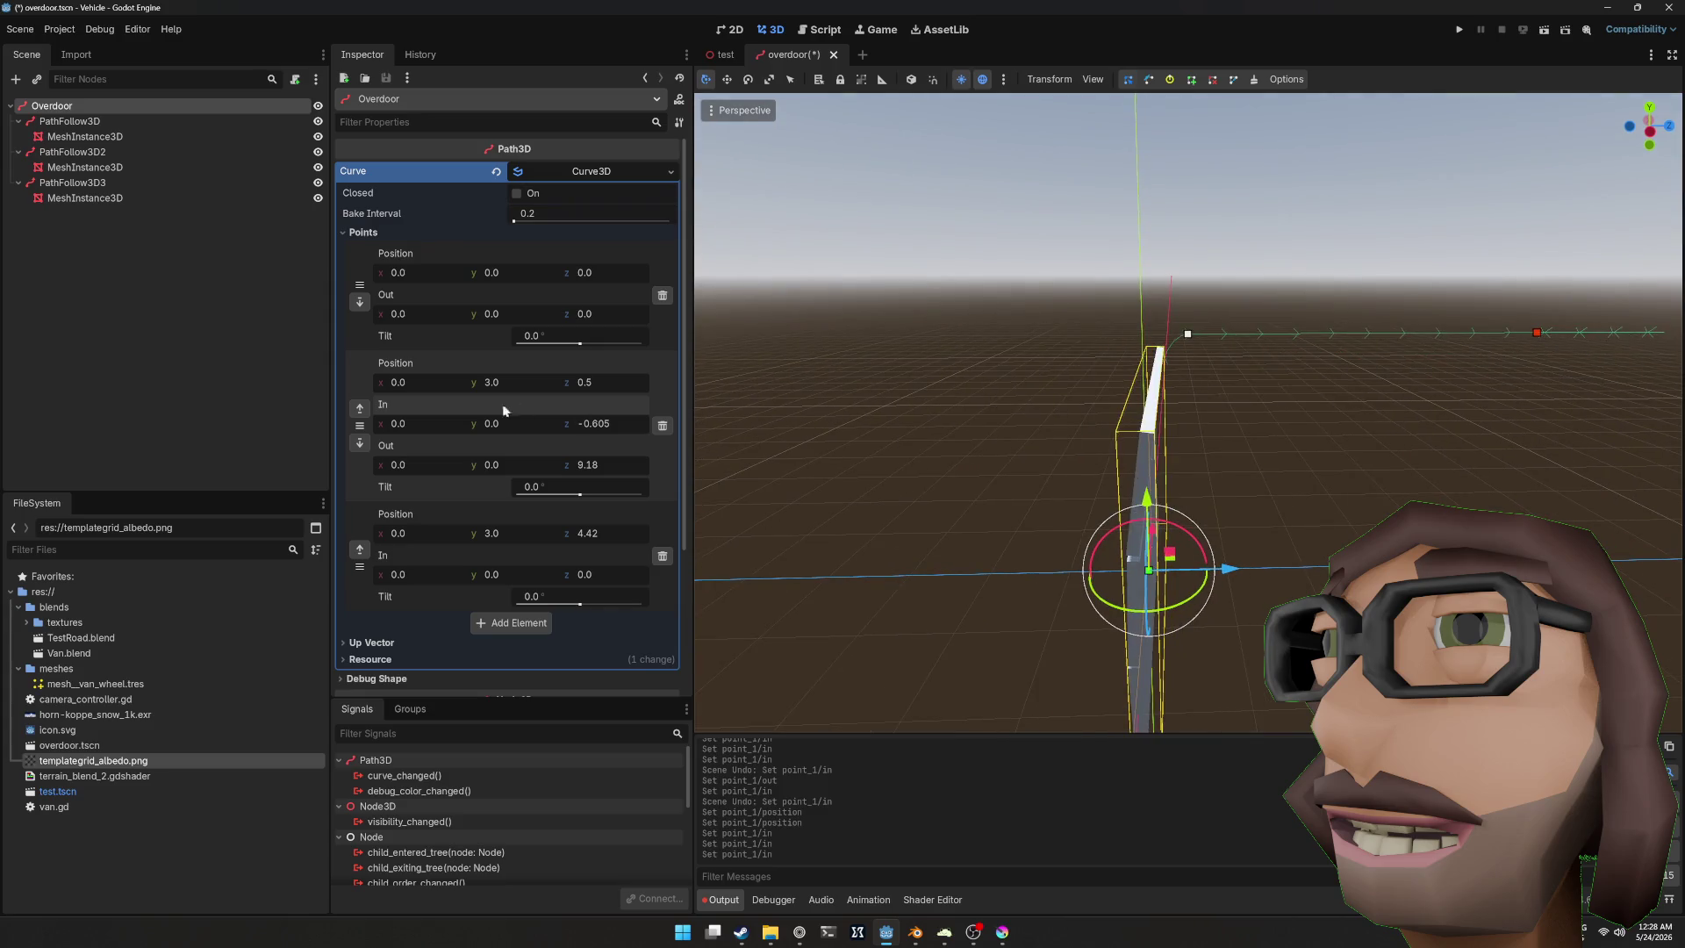
drag(523, 423, 537, 423)
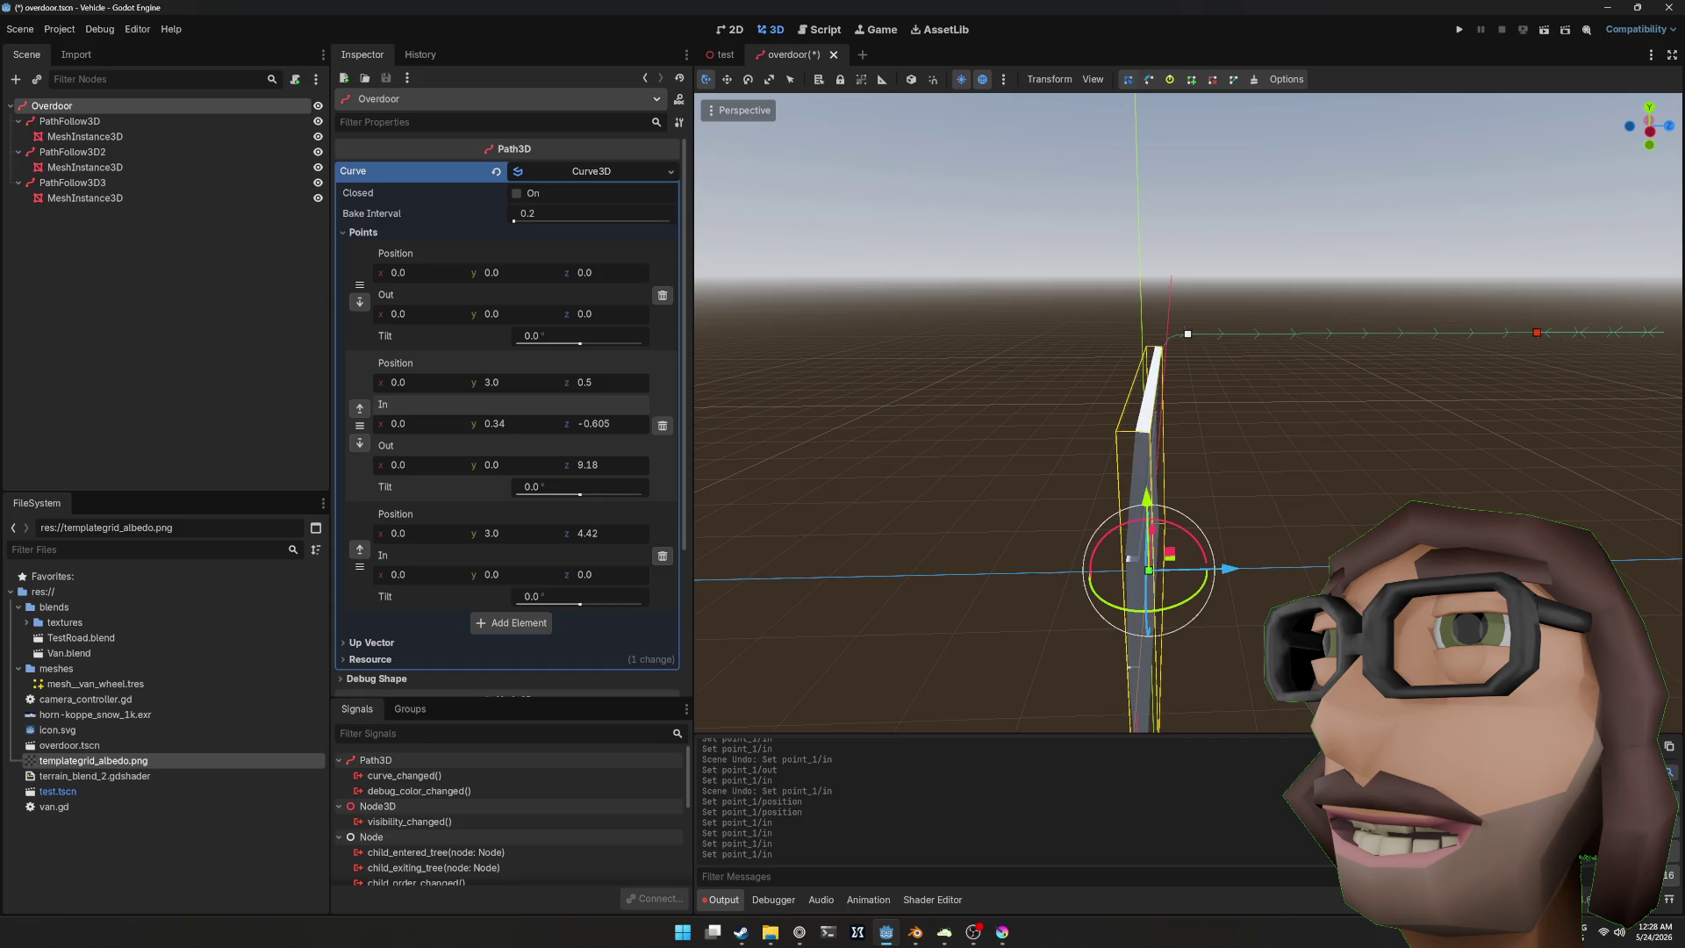
mouse_move(1207, 386)
mouse_down()
mouse_move(1238, 368)
mouse_move(1286, 382)
mouse_move(1128, 356)
mouse_up()
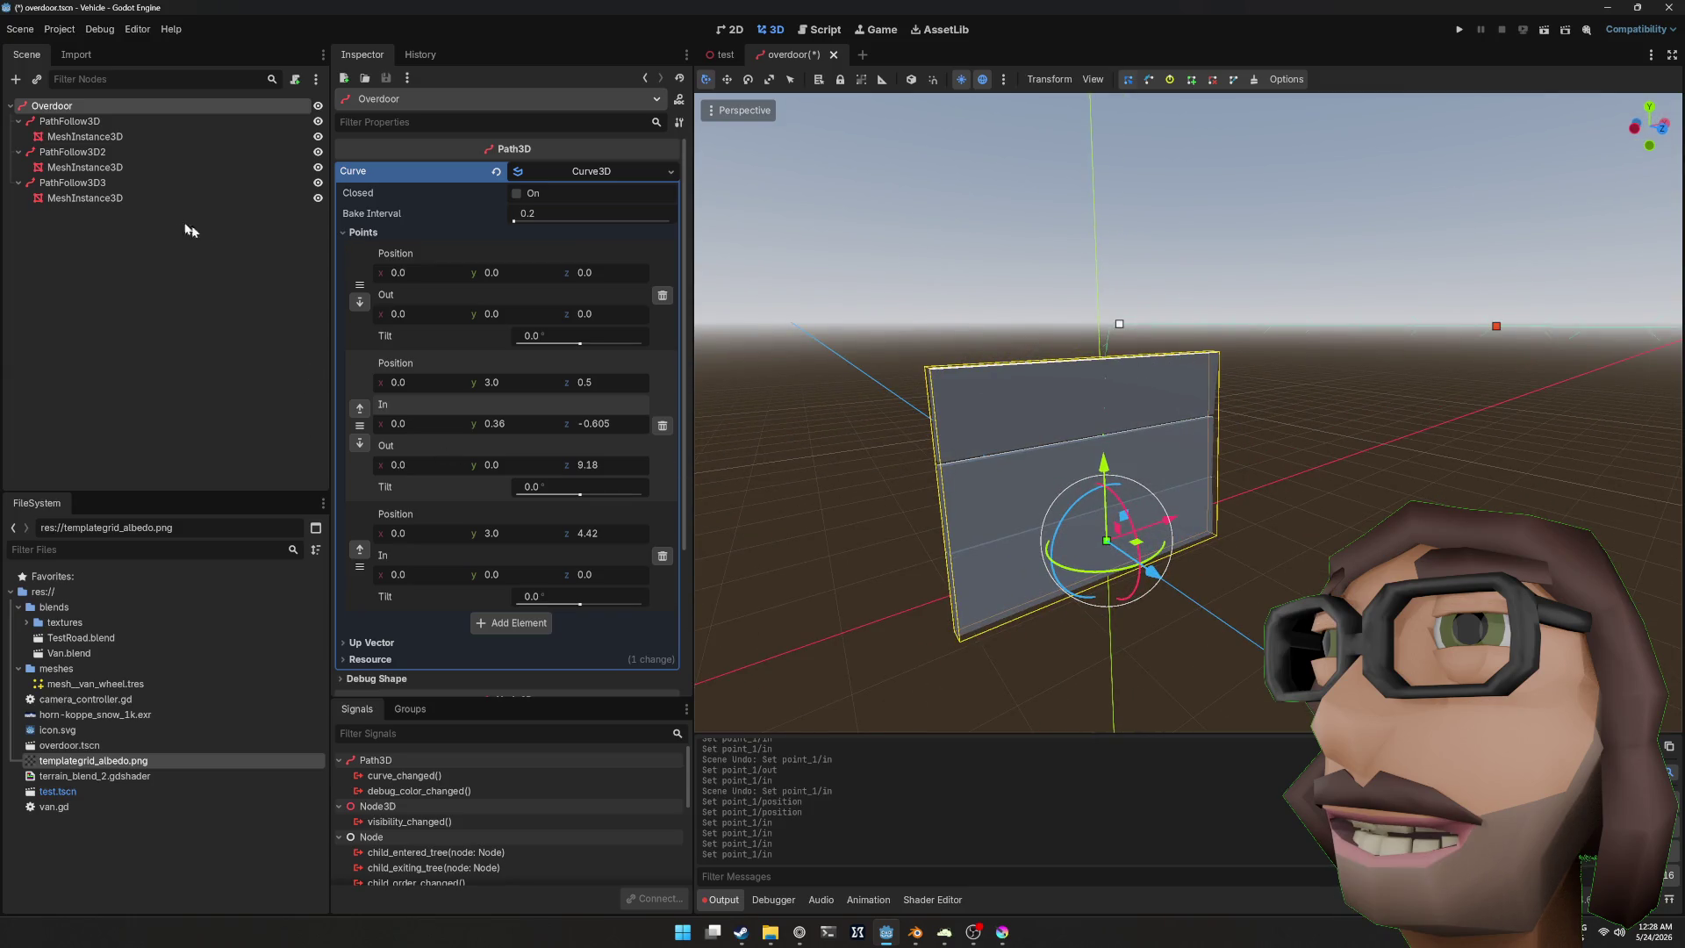
click(84, 182)
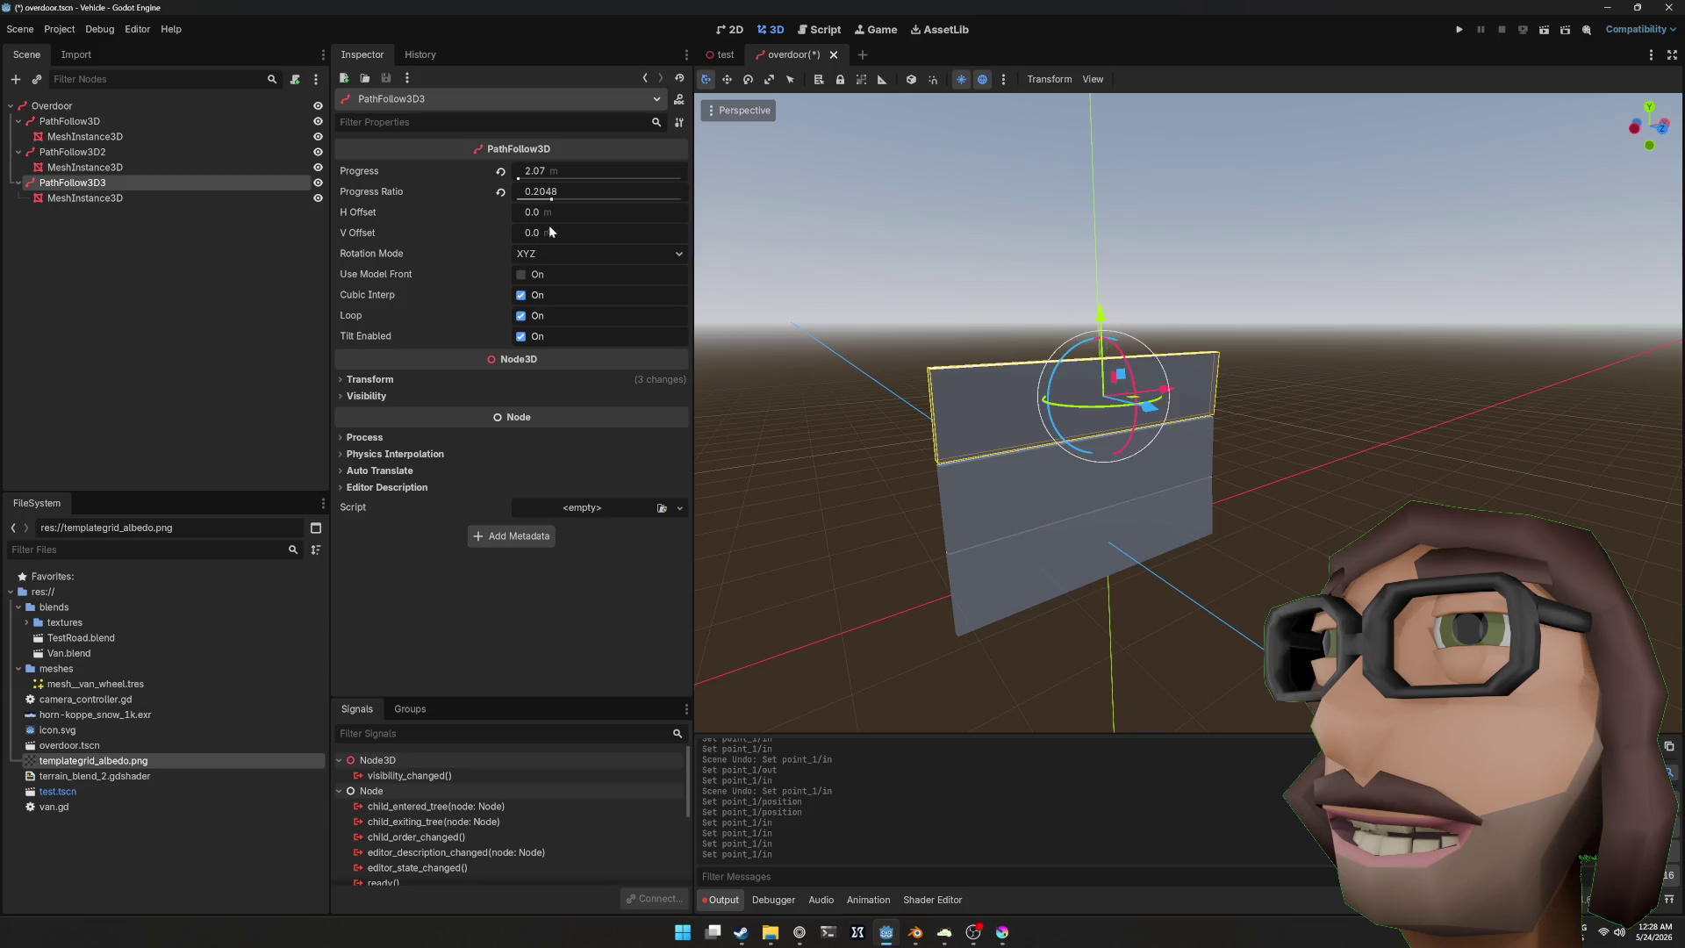
Step: Set PathFollow3D3's progress ratio to 0.2021 so the third panel rests on the lower panel
mouse_move(551, 200)
mouse_down()
mouse_move(623, 224)
mouse_move(548, 226)
mouse_up()
drag(842, 282, 1319, 306)
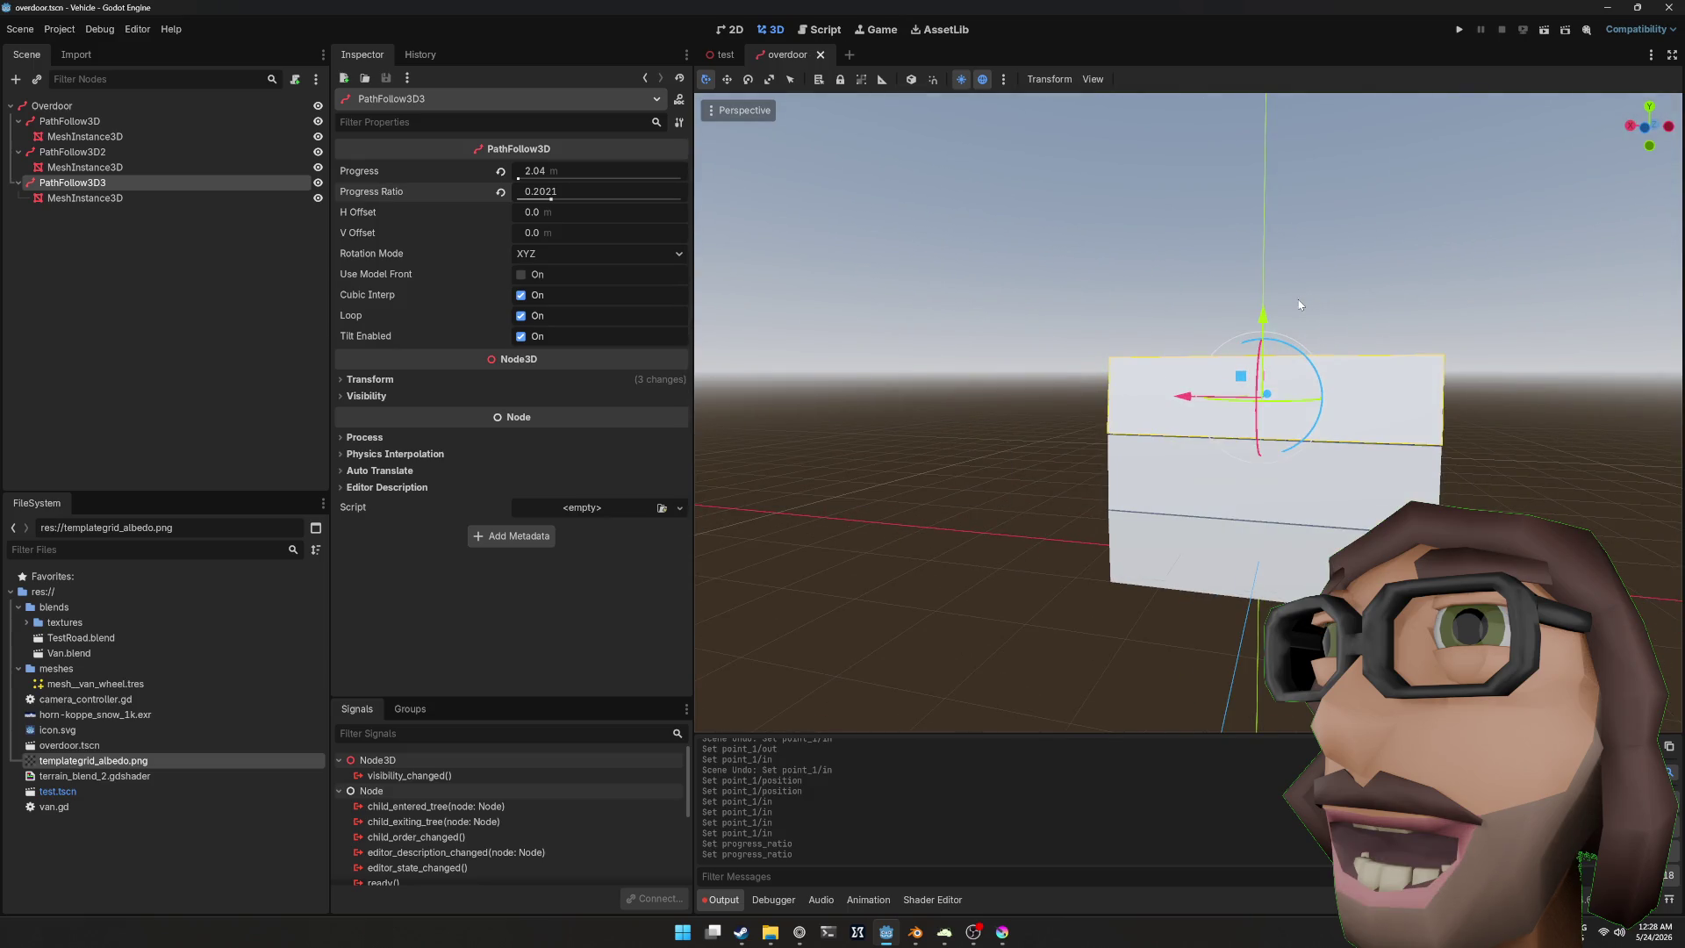
click(725, 54)
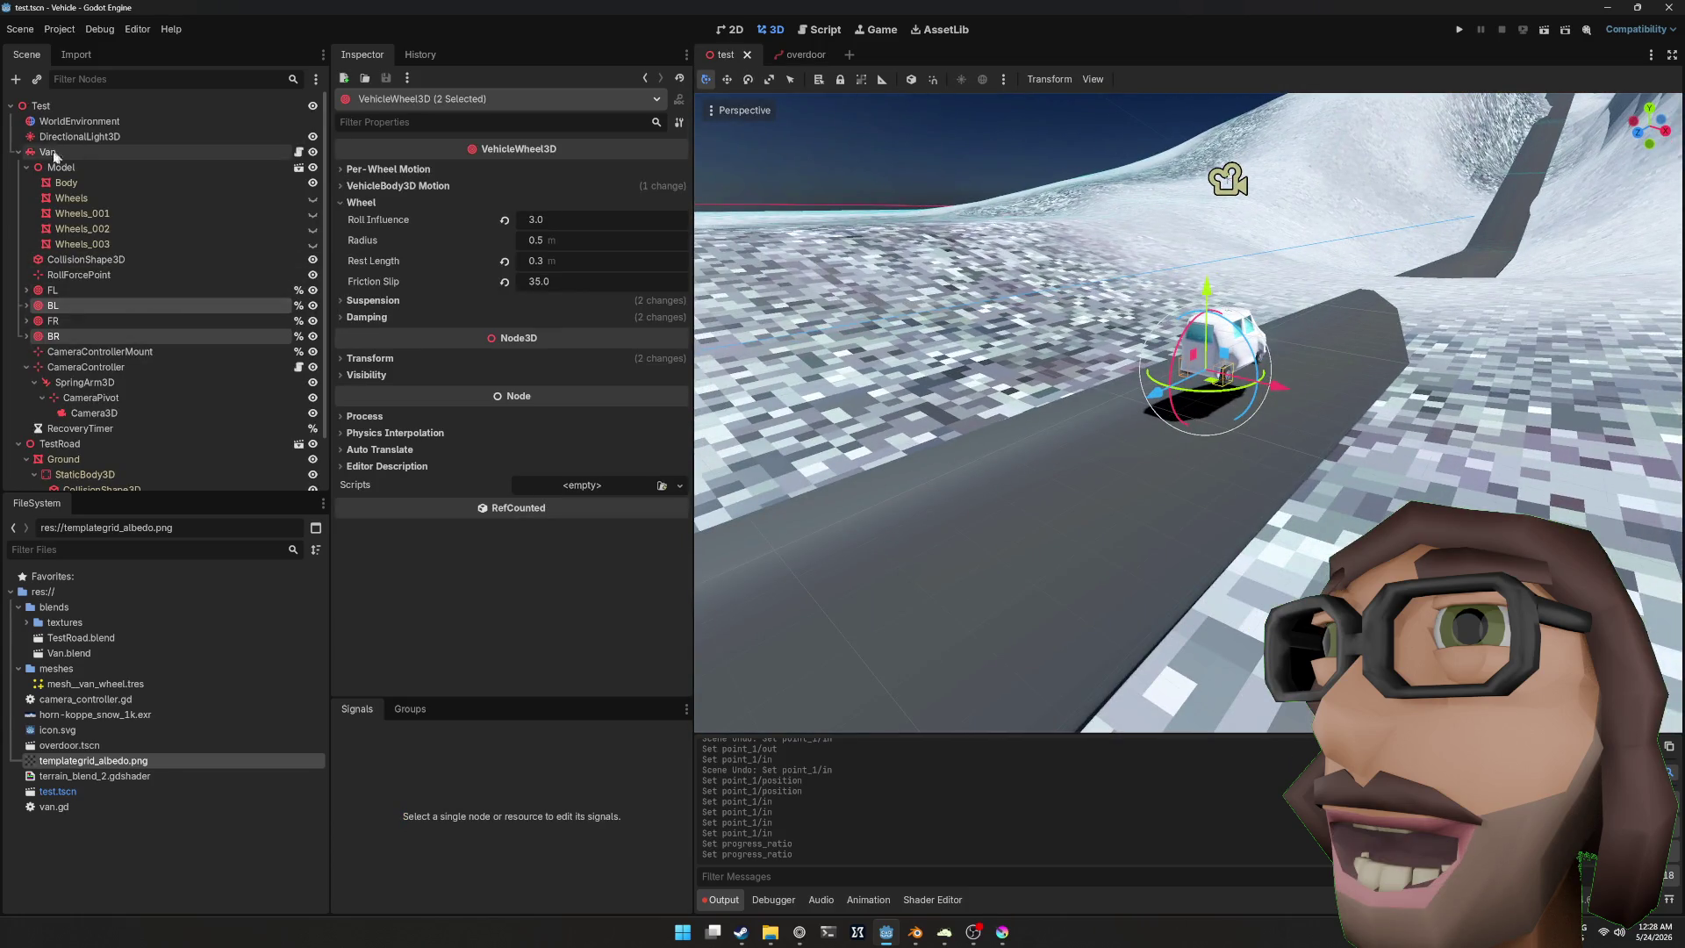
Step: Instance overdoor.tscn as a child of the Test root node
click(18, 152)
click(62, 109)
key(ctrl+shift+a)
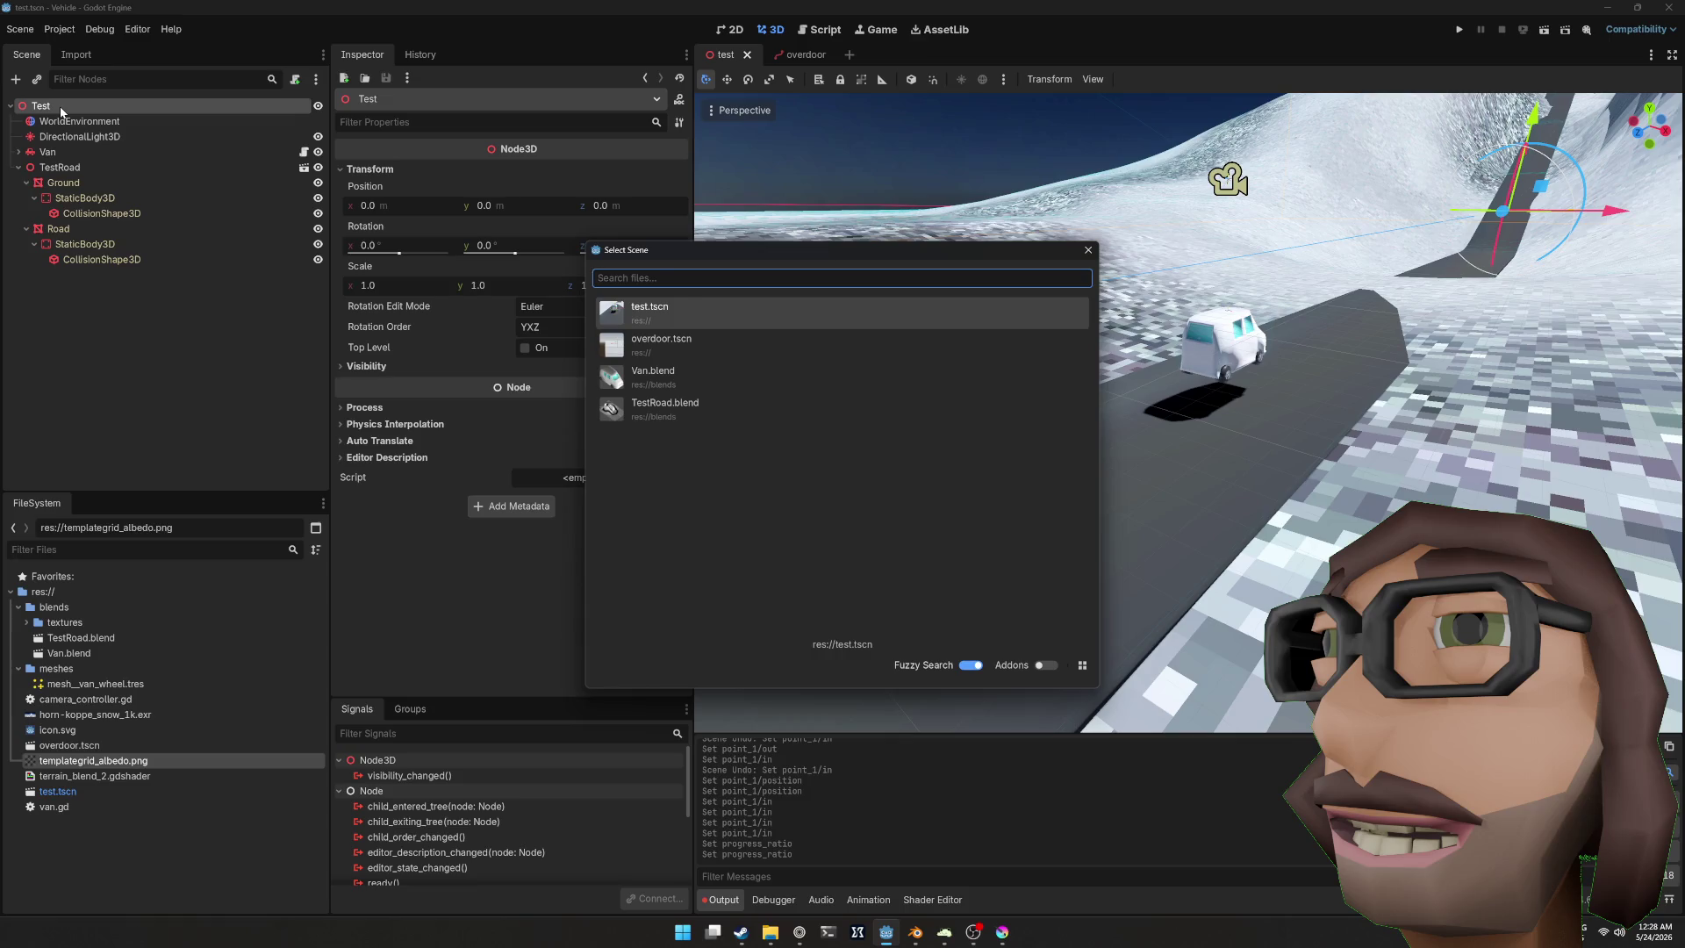
text(overdoor)
key(Return)
Step: Move the Overdoor instance beside the van and snap it onto the road
scroll(1257, 384, down, 3)
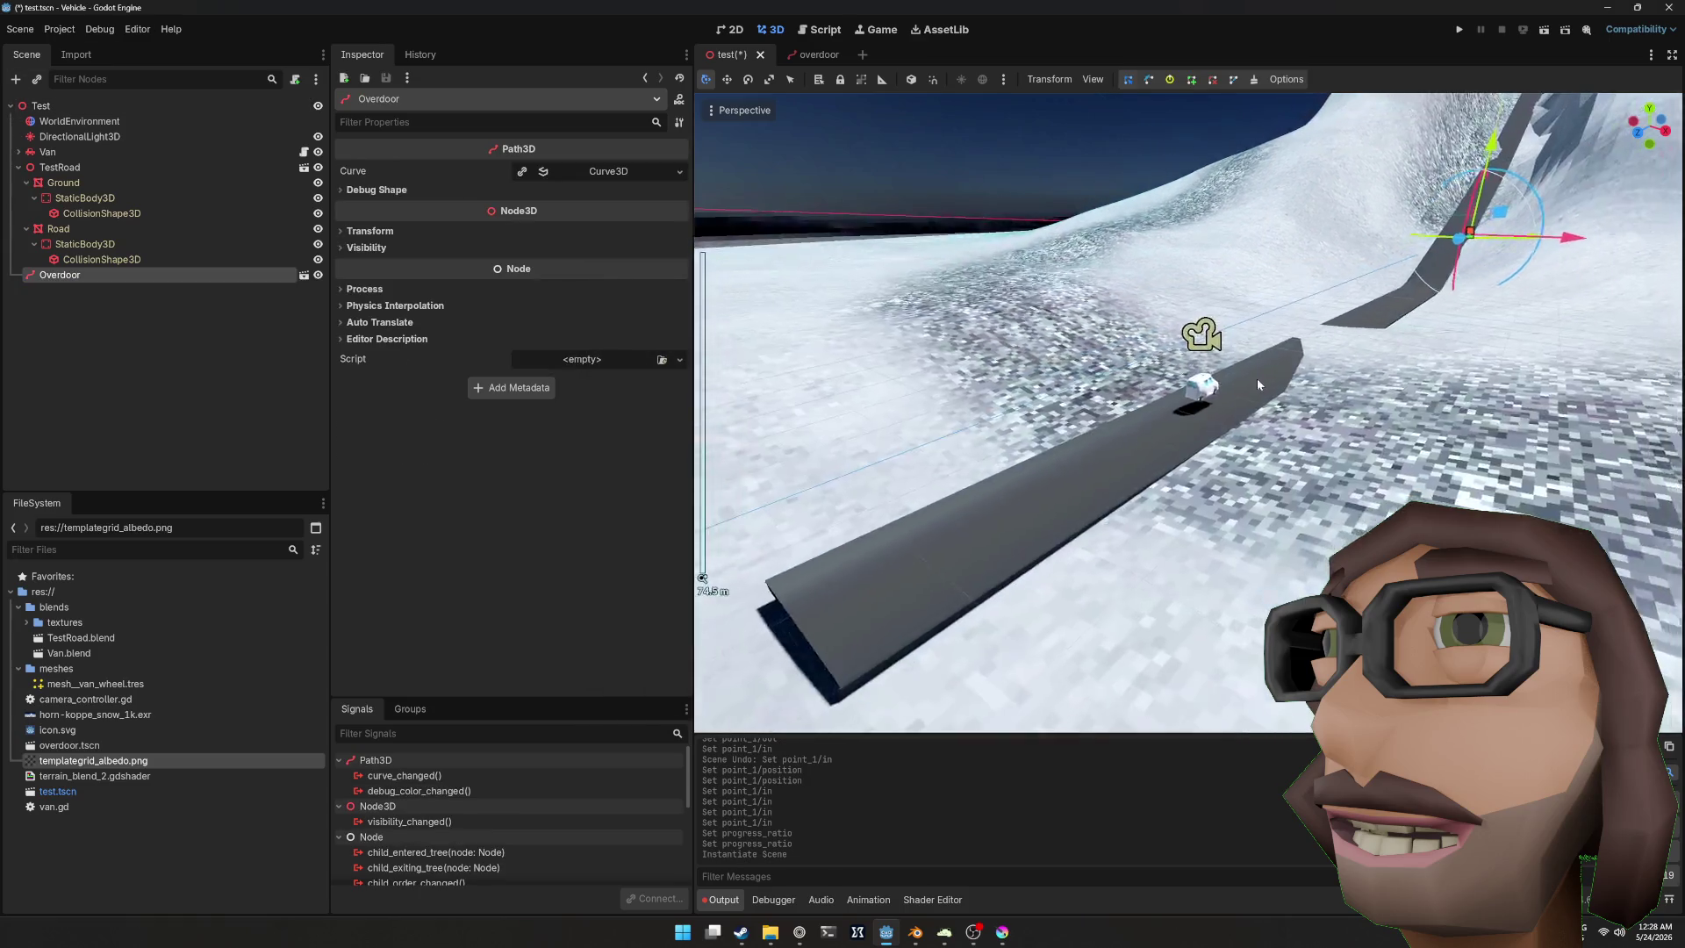
scroll(1257, 385, down, 3)
mouse_move(1398, 278)
mouse_down()
mouse_move(1211, 386)
mouse_move(1205, 439)
mouse_up()
key(f)
scroll(1205, 438, down, 2)
click(1145, 539)
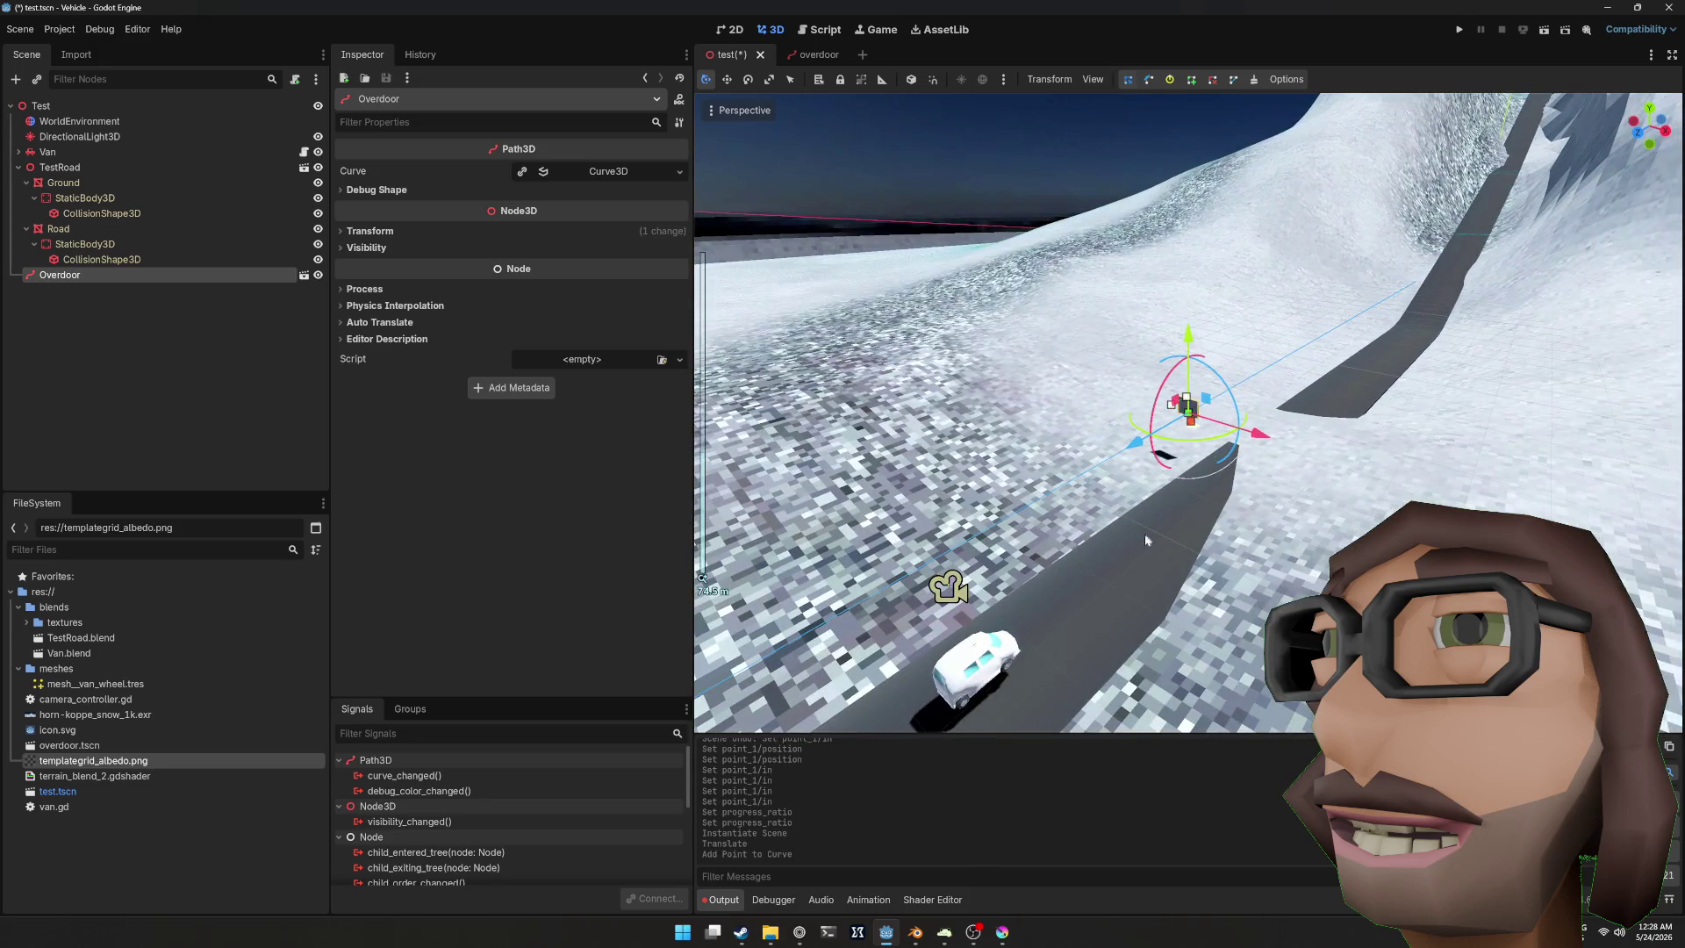
drag(1178, 458, 1065, 595)
key(Page_Down)
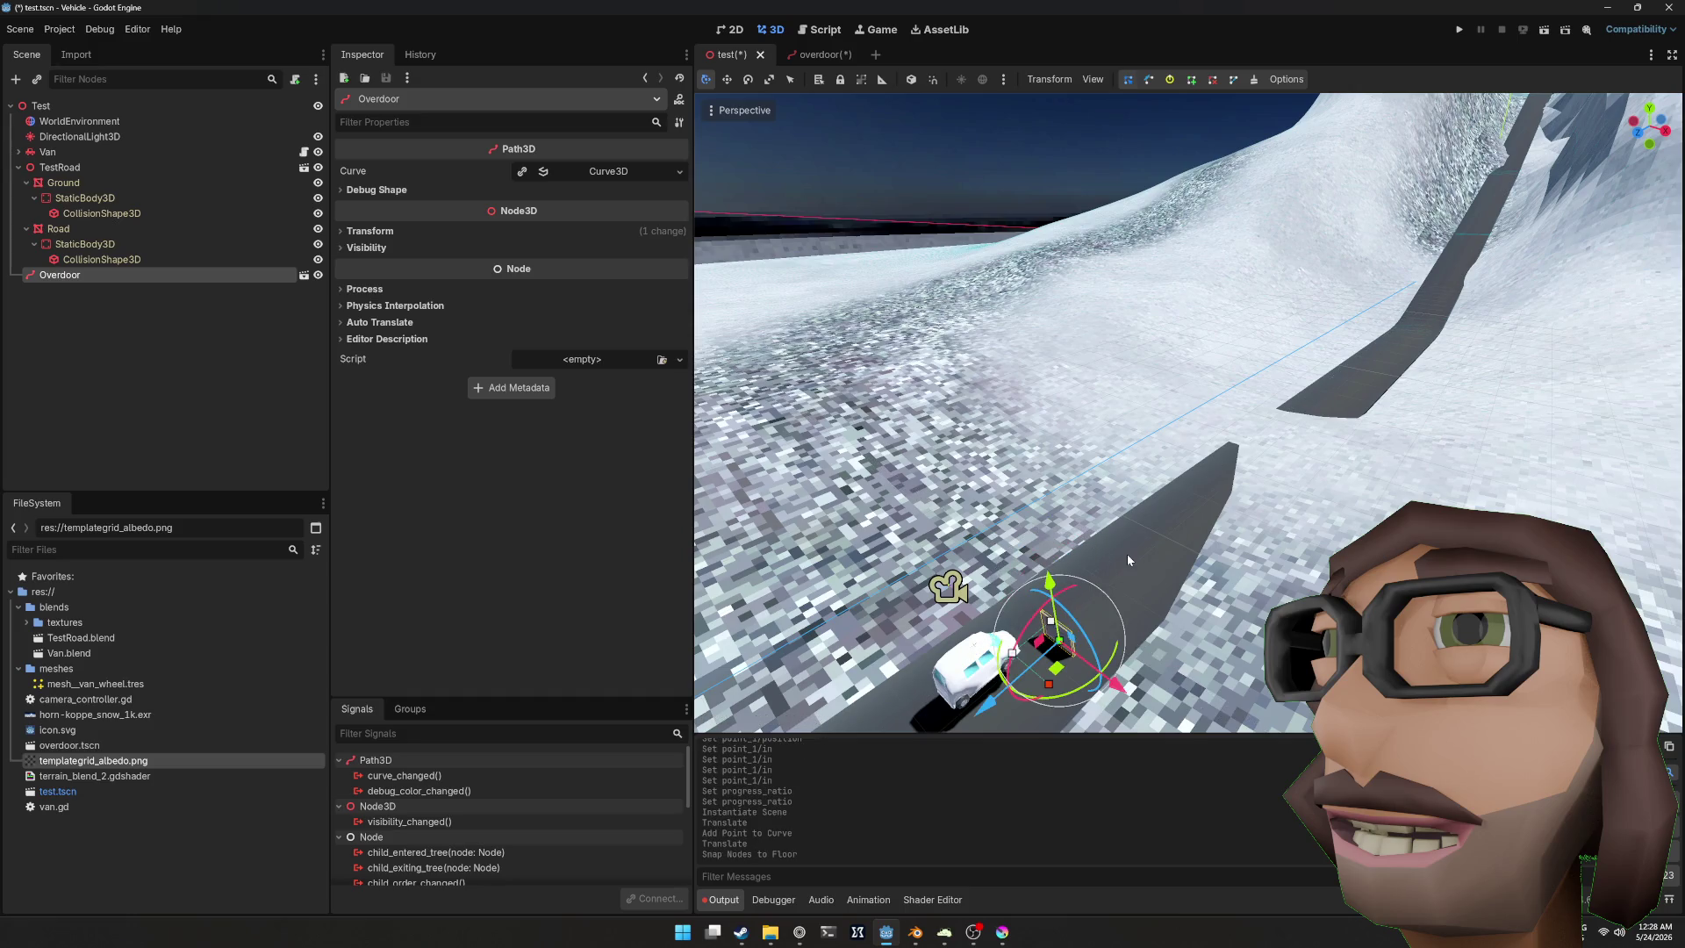
key(f)
mouse_move(1209, 427)
mouse_down()
mouse_move(1279, 403)
mouse_move(1219, 405)
mouse_move(1237, 329)
mouse_up()
Step: Save the test scene and return to the overdoor scene
click(1265, 419)
scroll(1220, 405, down, 2)
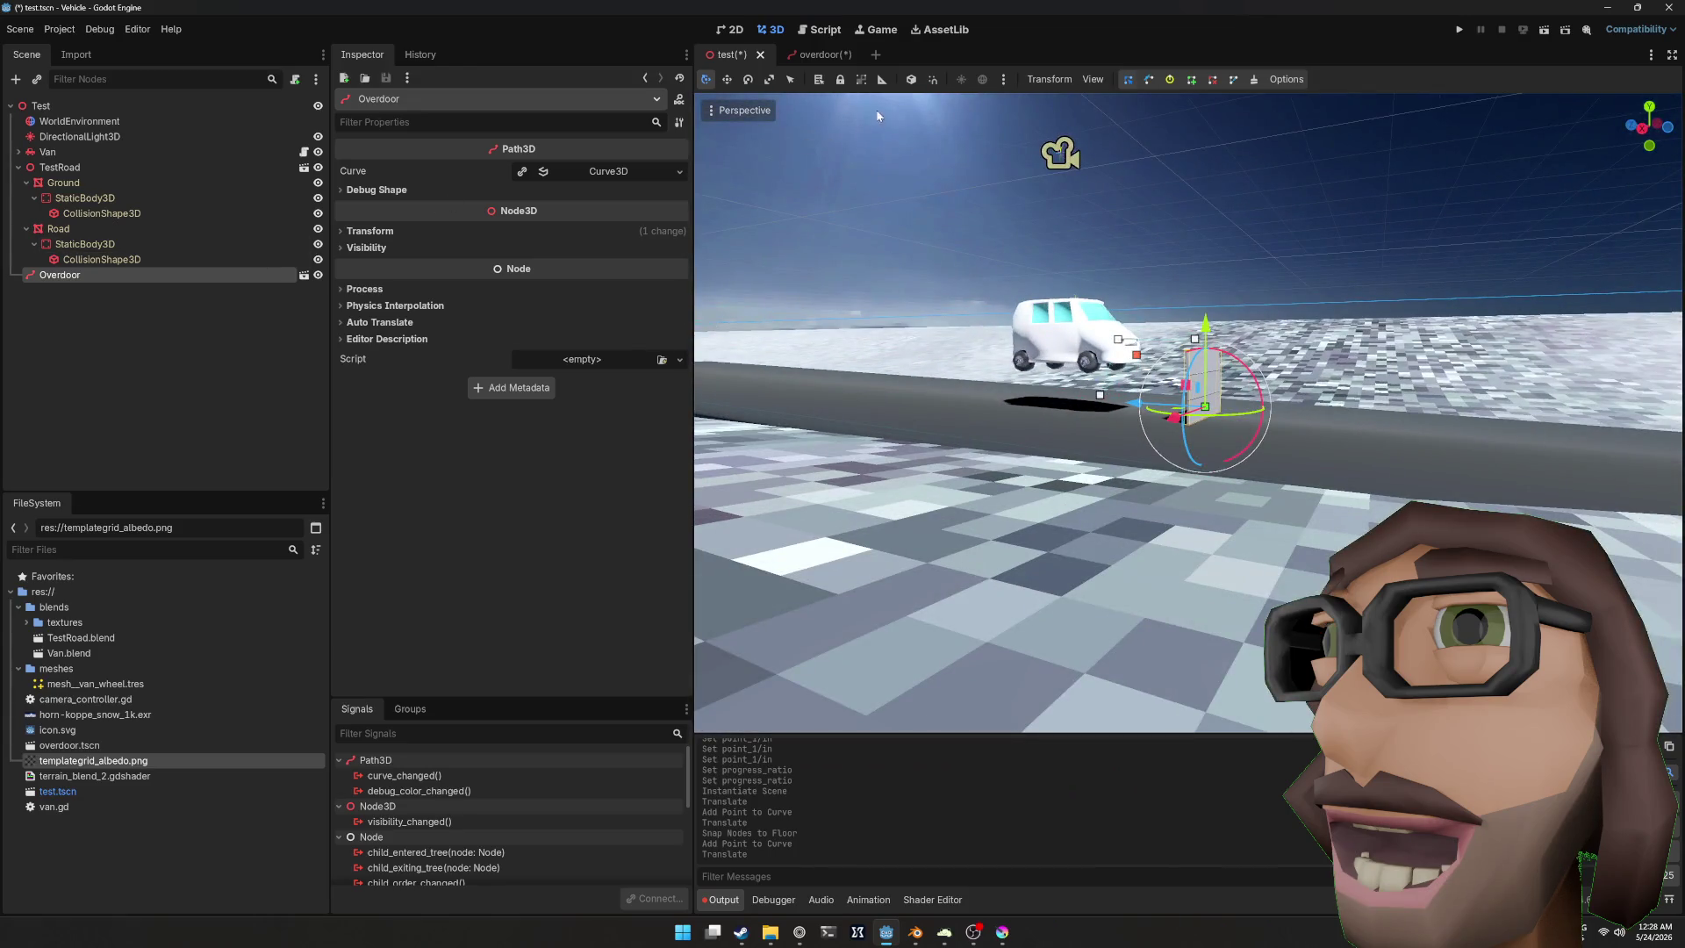
click(829, 56)
key(ctrl+shift+alt+s)
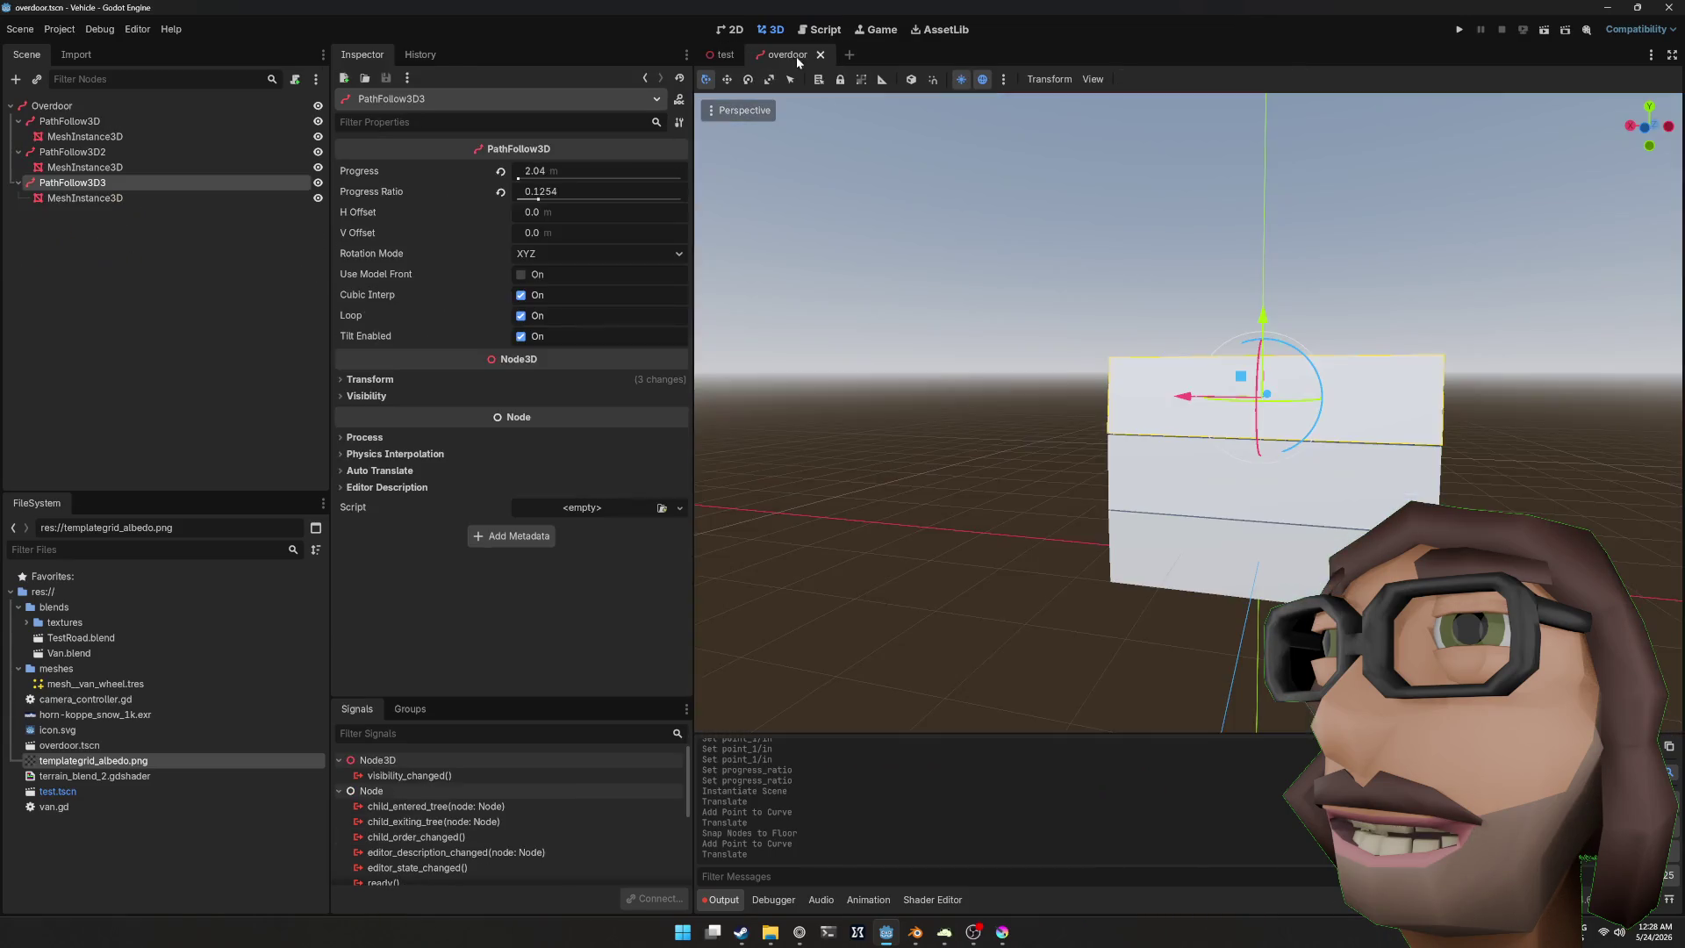
Step: Reselect PathFollow3D3 and orbit to inspect the stacked box panels
click(161, 193)
click(151, 182)
drag(720, 316, 811, 305)
scroll(790, 315, down, 3)
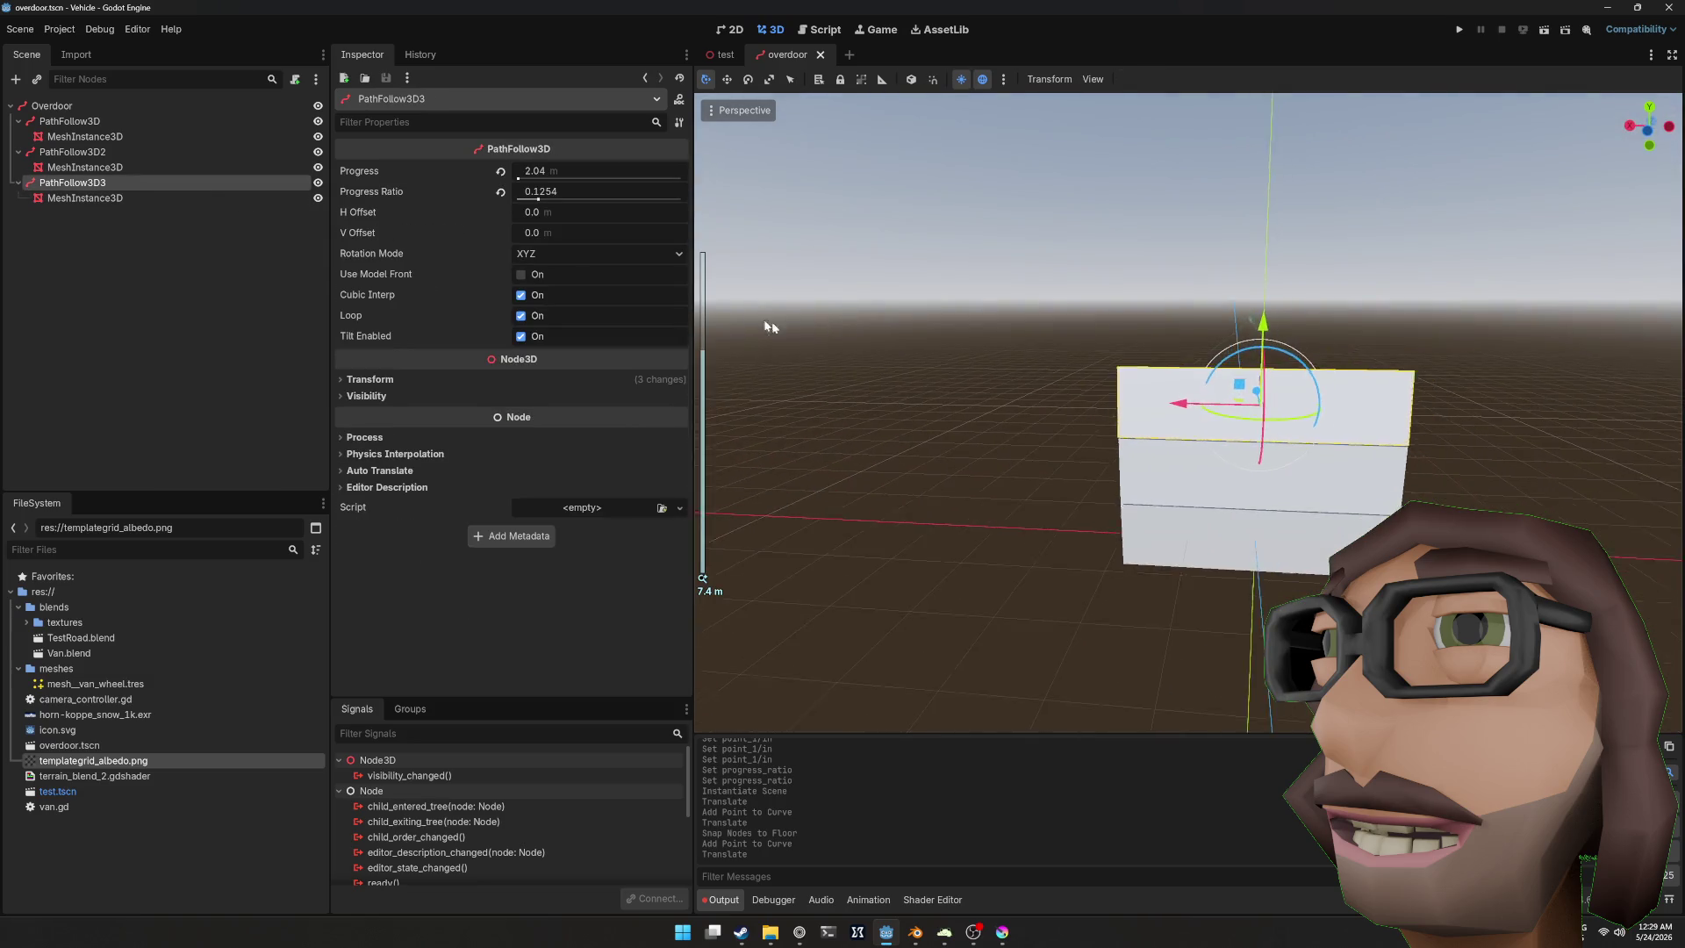
Step: Scale the Overdoor path uniformly to 2
click(150, 112)
scroll(509, 339, down, 10)
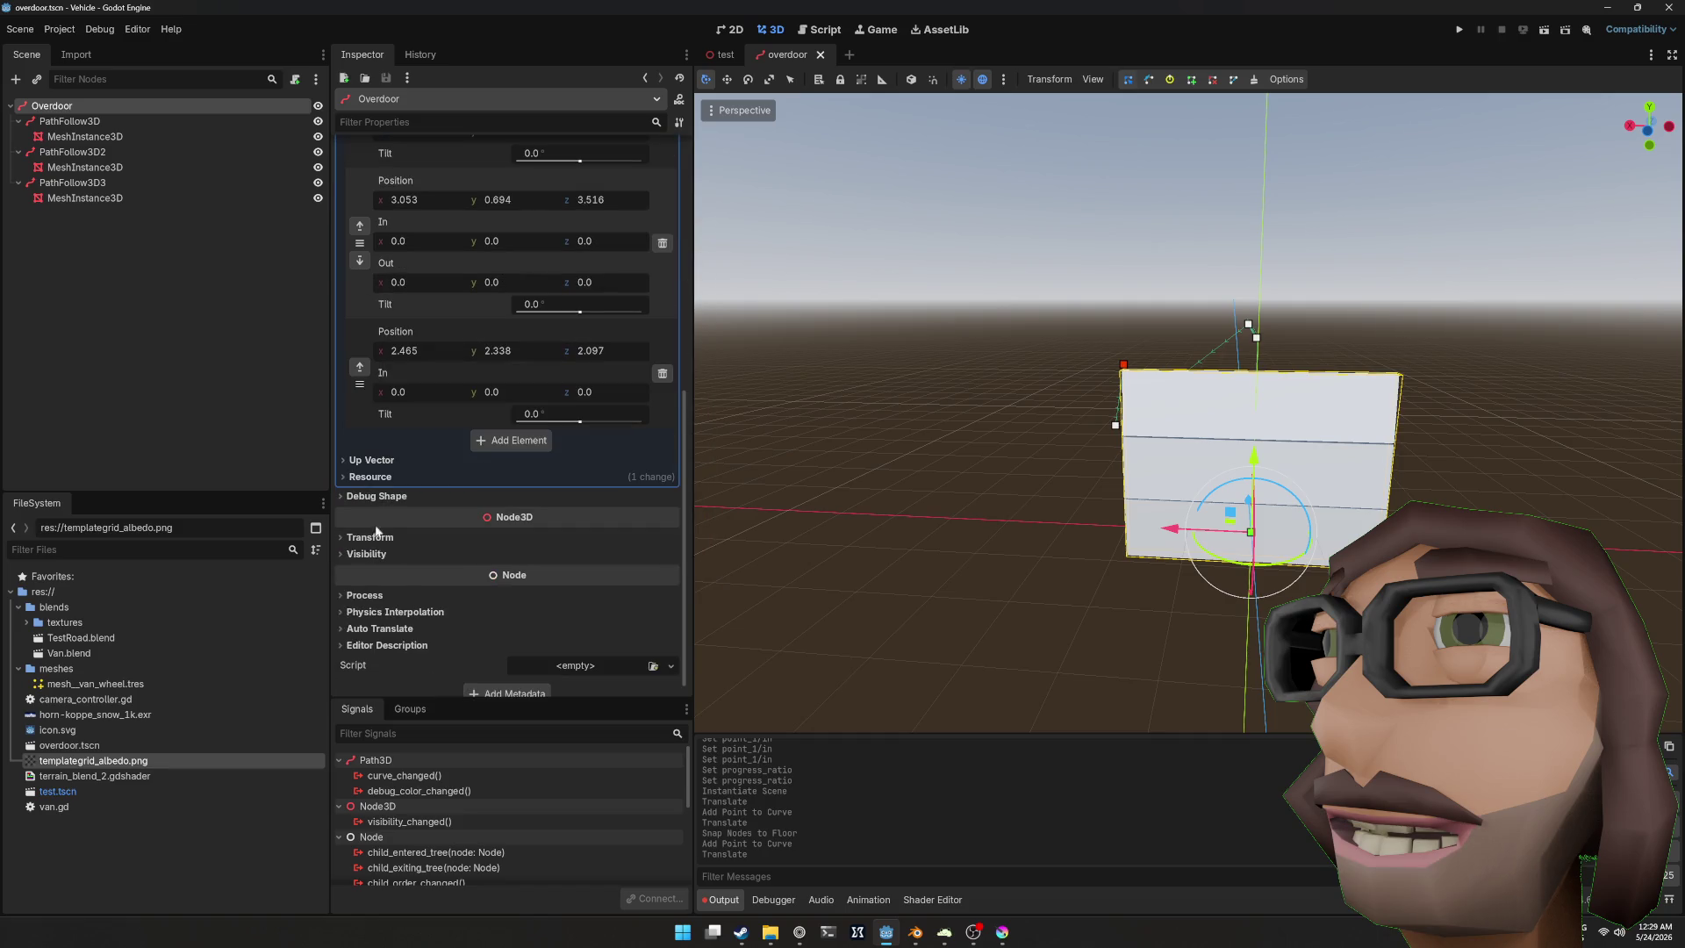
click(370, 536)
drag(413, 651, 456, 652)
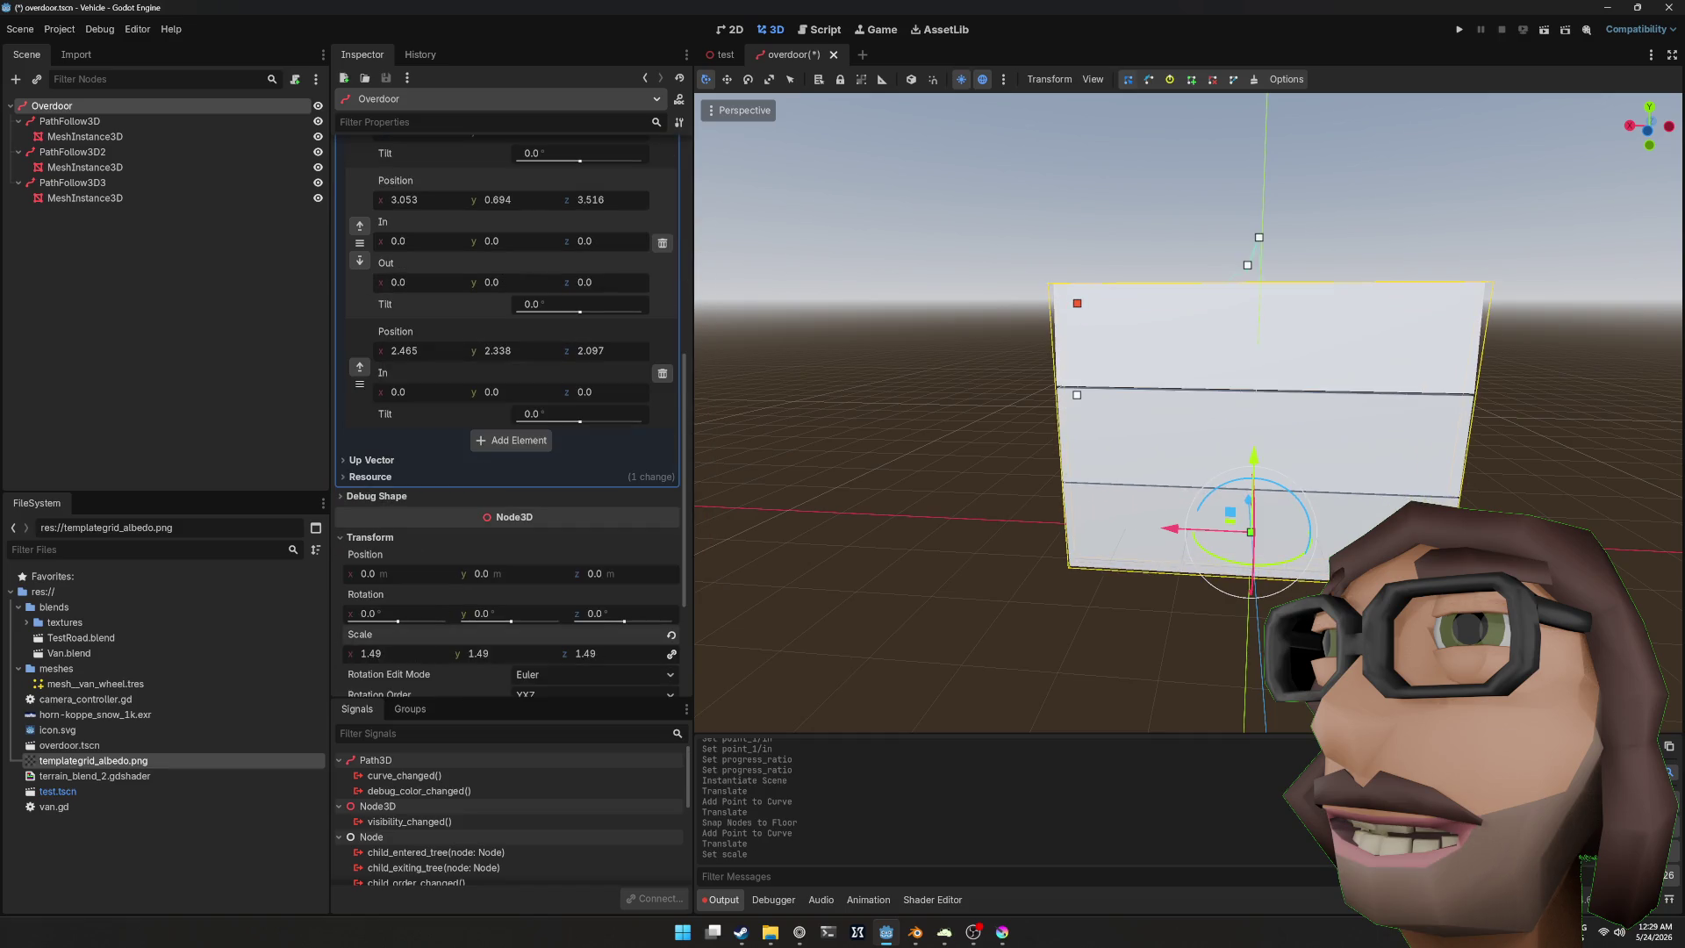
click(402, 653)
text(2)
key(Return)
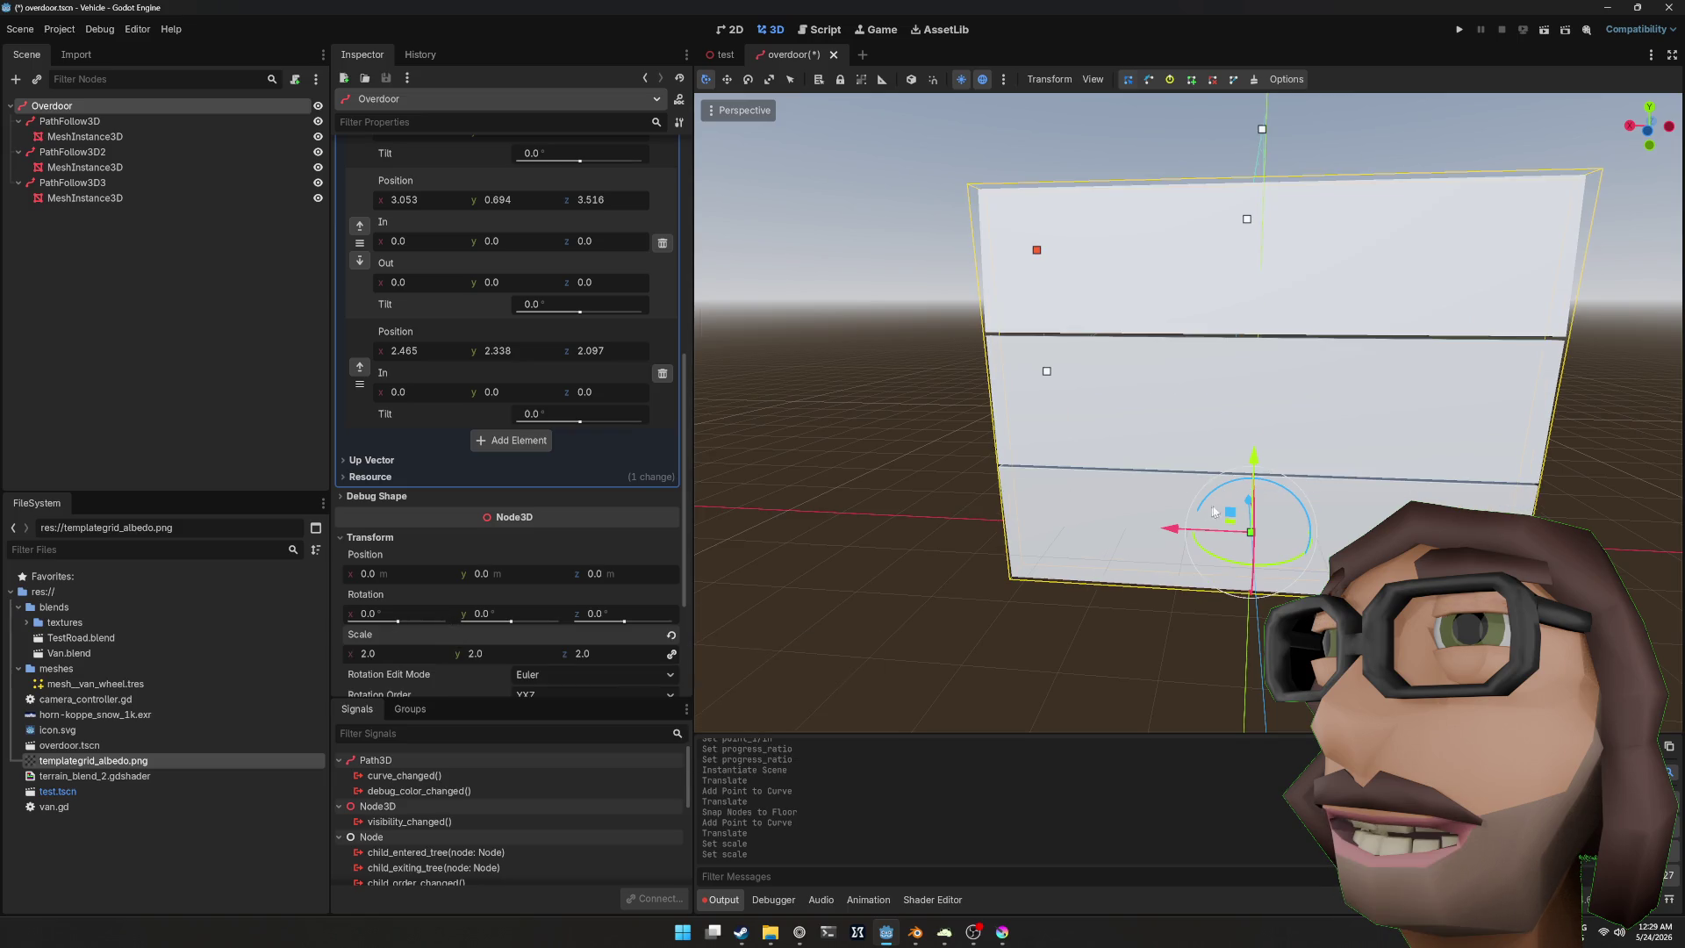
Step: Raise the Overdoor path to y 1.091 in front orthographic view
scroll(1240, 498, down, 3)
key(KP_1)
mouse_move(1158, 395)
mouse_down()
mouse_move(1159, 320)
mouse_move(1159, 337)
mouse_up()
mouse_move(1428, 383)
mouse_down()
mouse_move(1067, 444)
mouse_move(1322, 337)
mouse_move(1212, 309)
mouse_up()
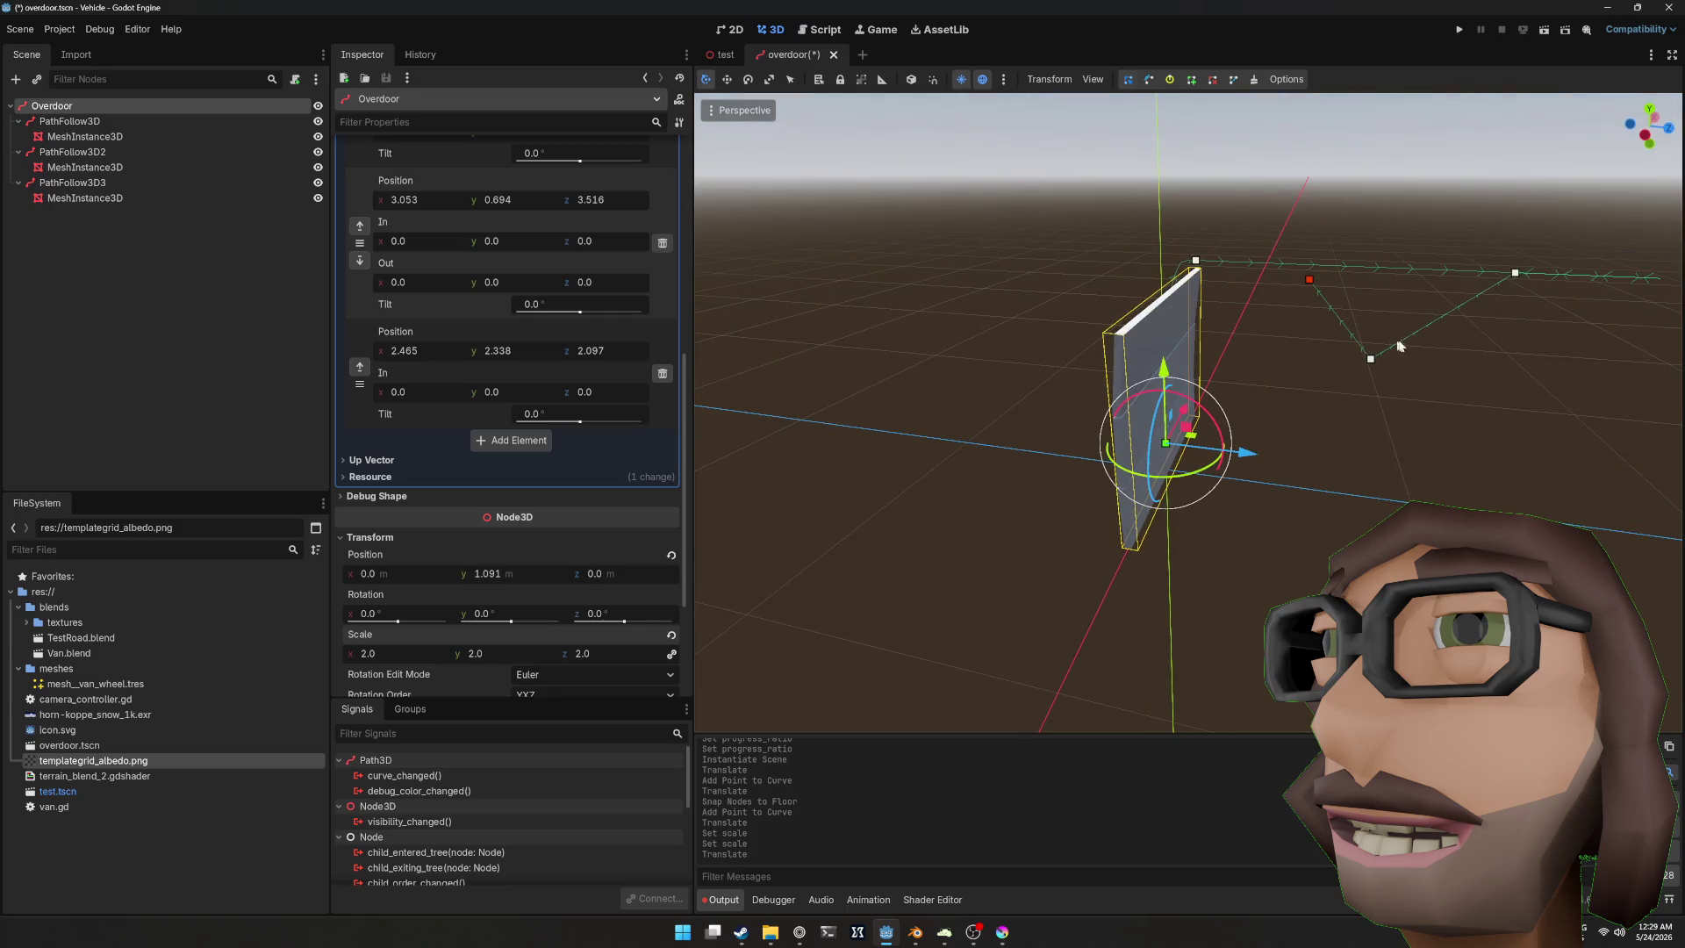
Step: Delete the path's fifth (last) curve point
click(1373, 361)
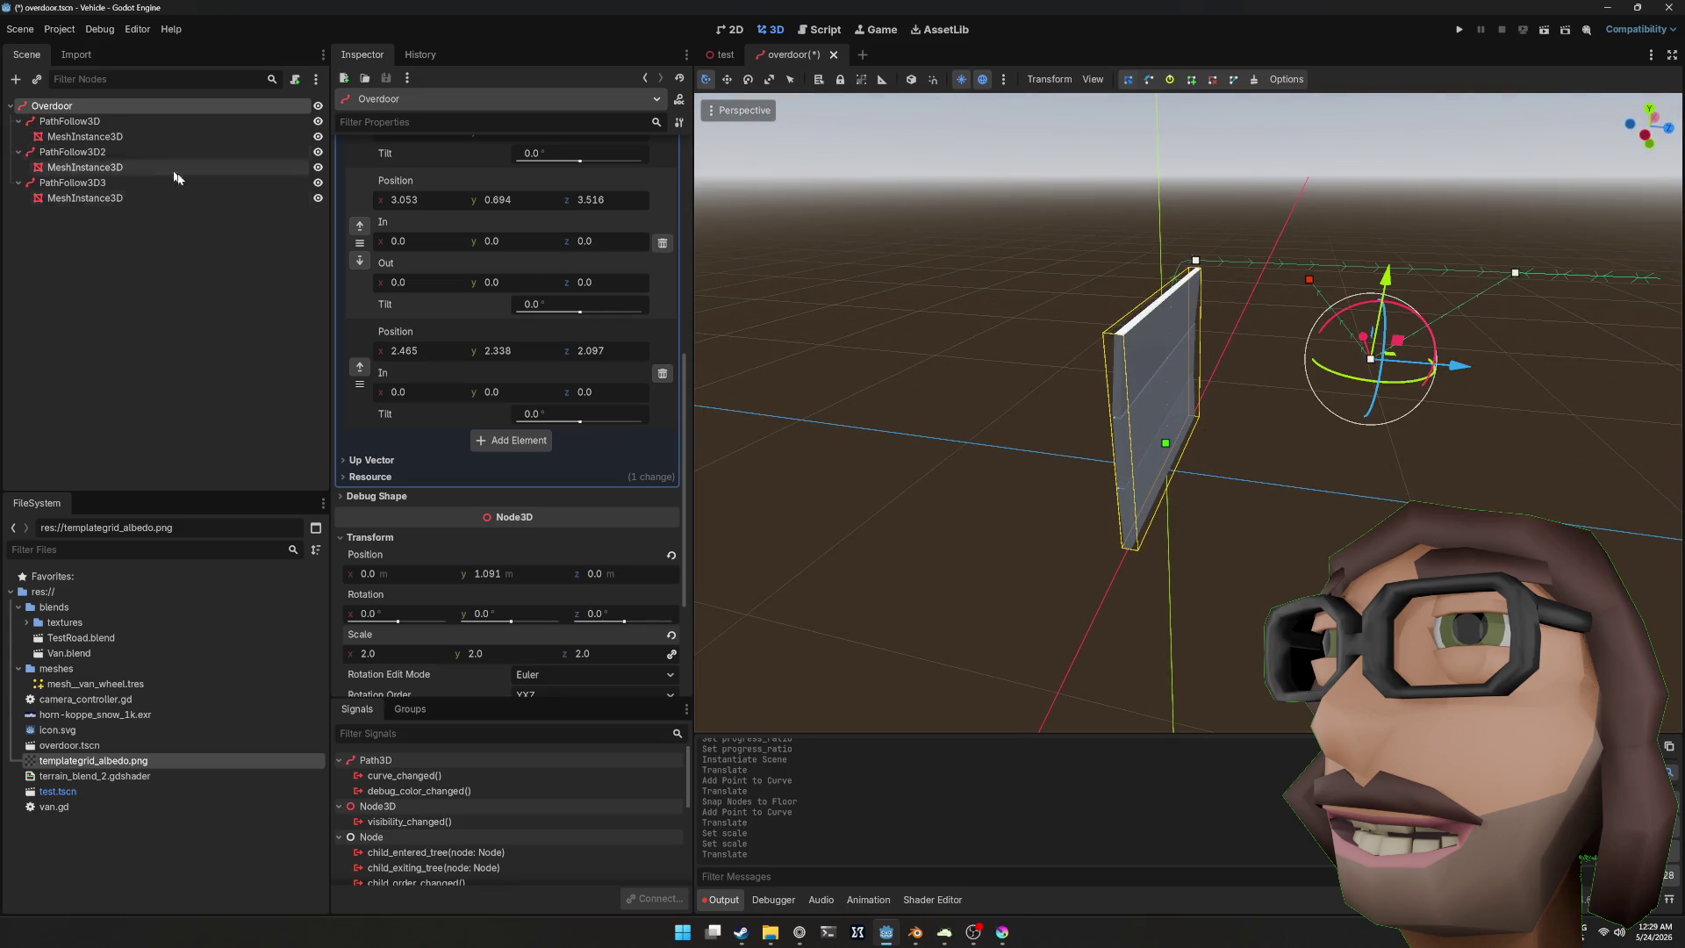
scroll(456, 316, up, 5)
scroll(456, 316, down, 5)
click(662, 509)
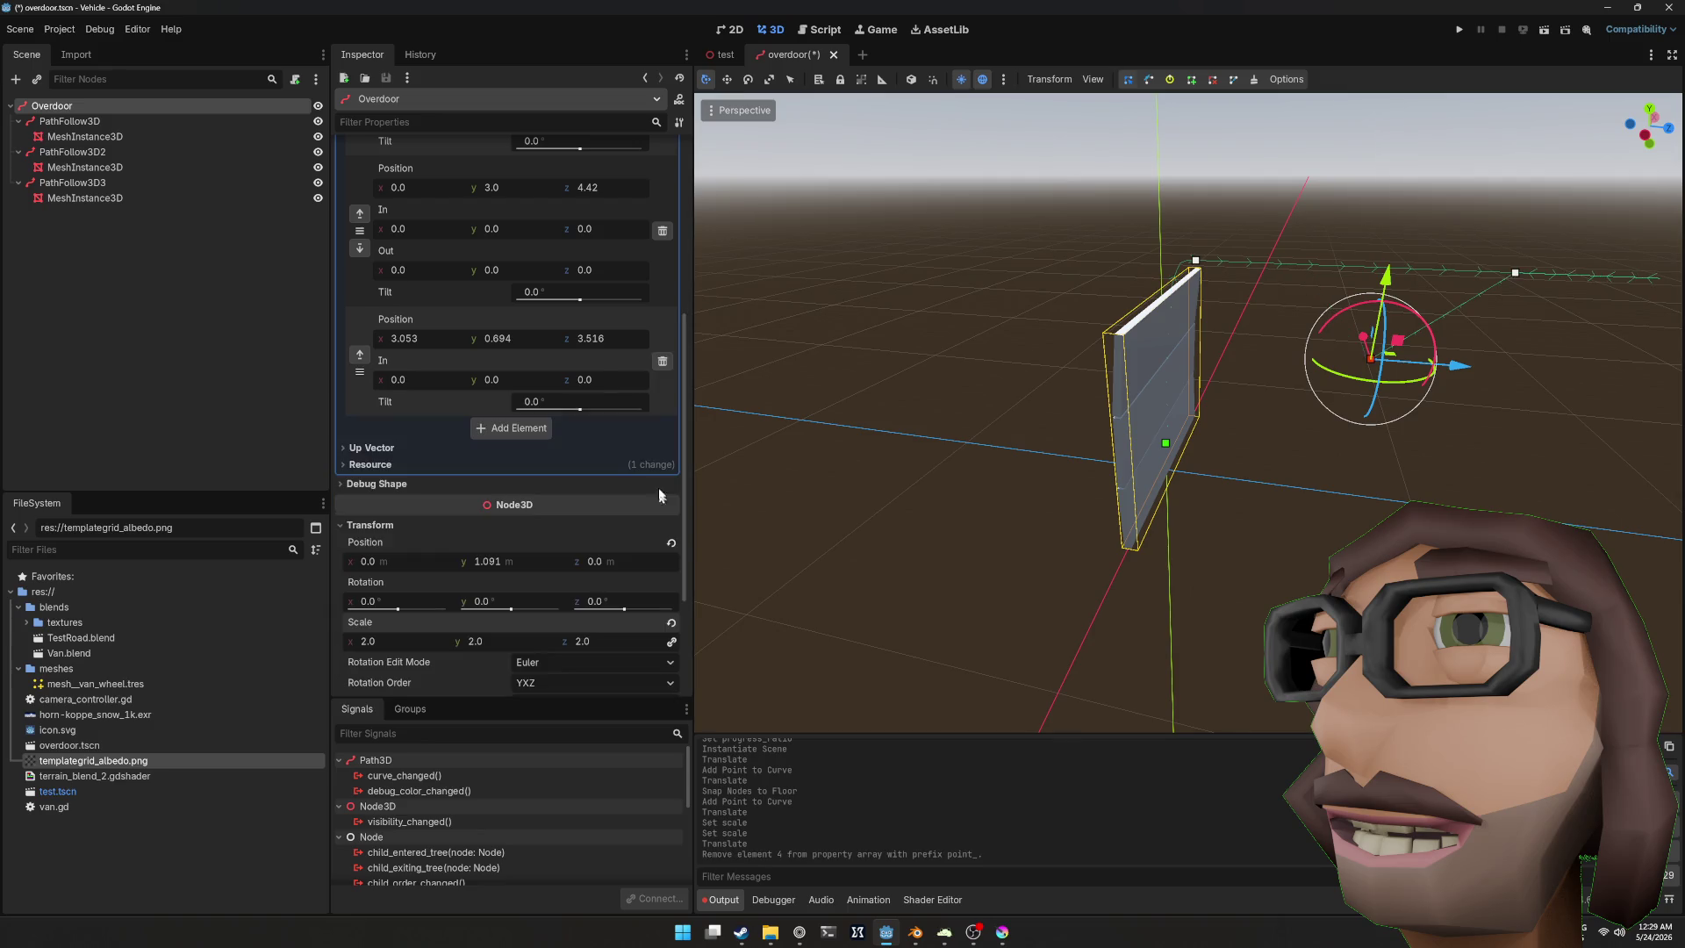
Step: Delete the fourth and third curve points, leaving only two
click(663, 362)
scroll(1283, 429, down, 5)
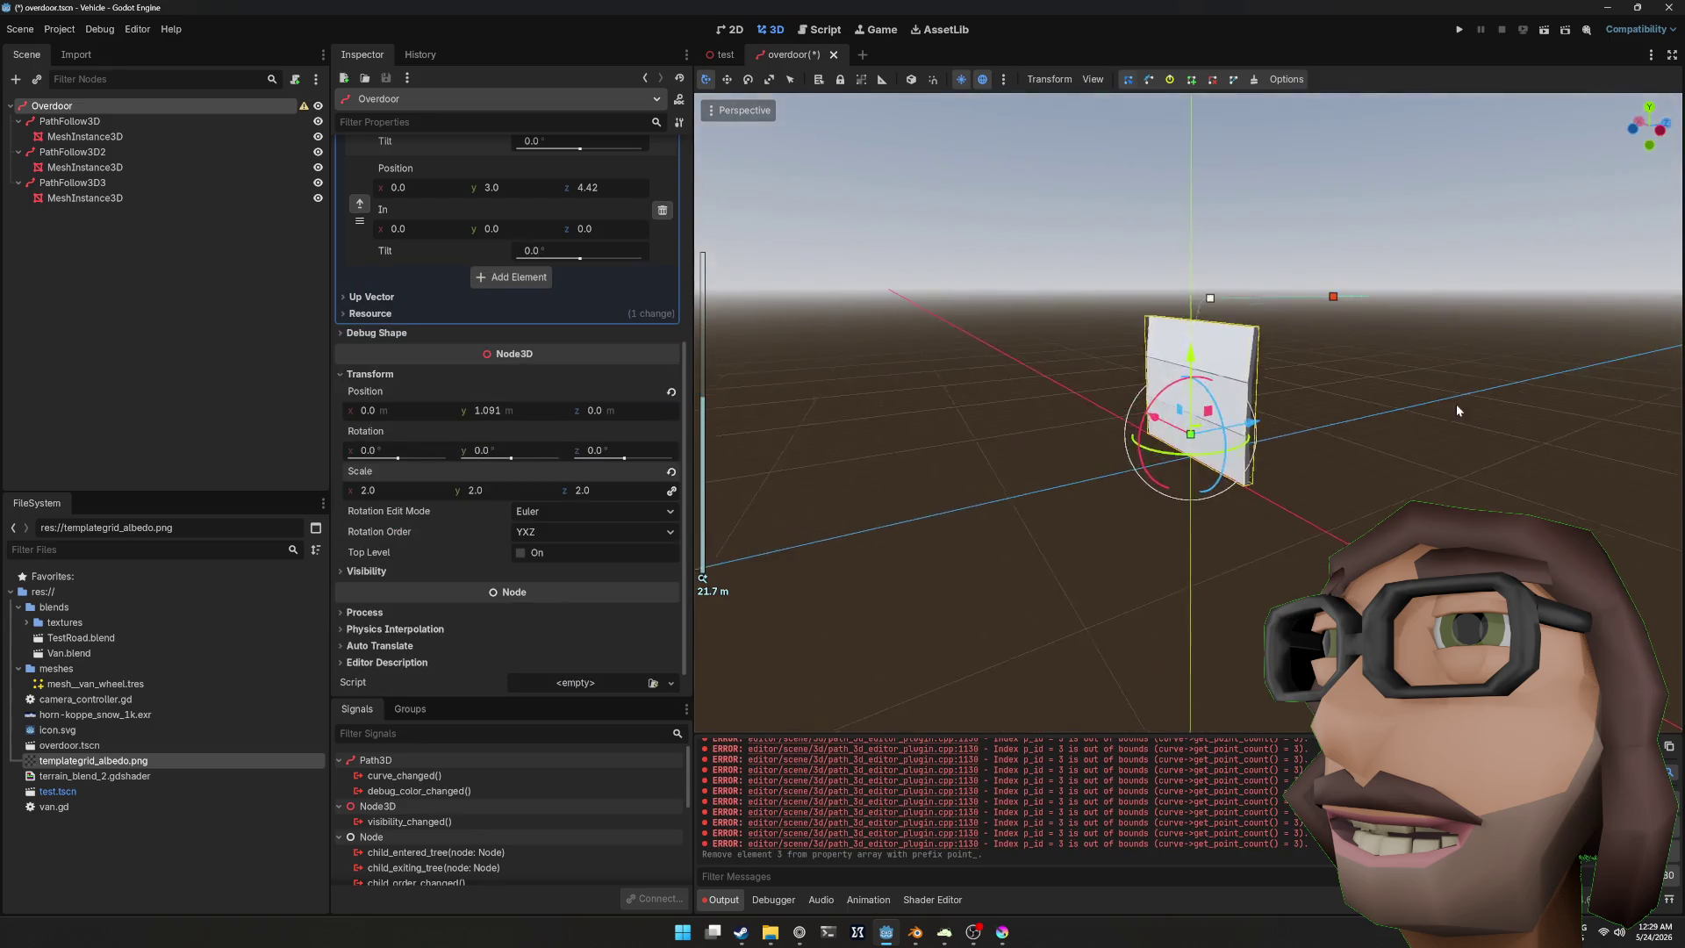
scroll(639, 395, up, 5)
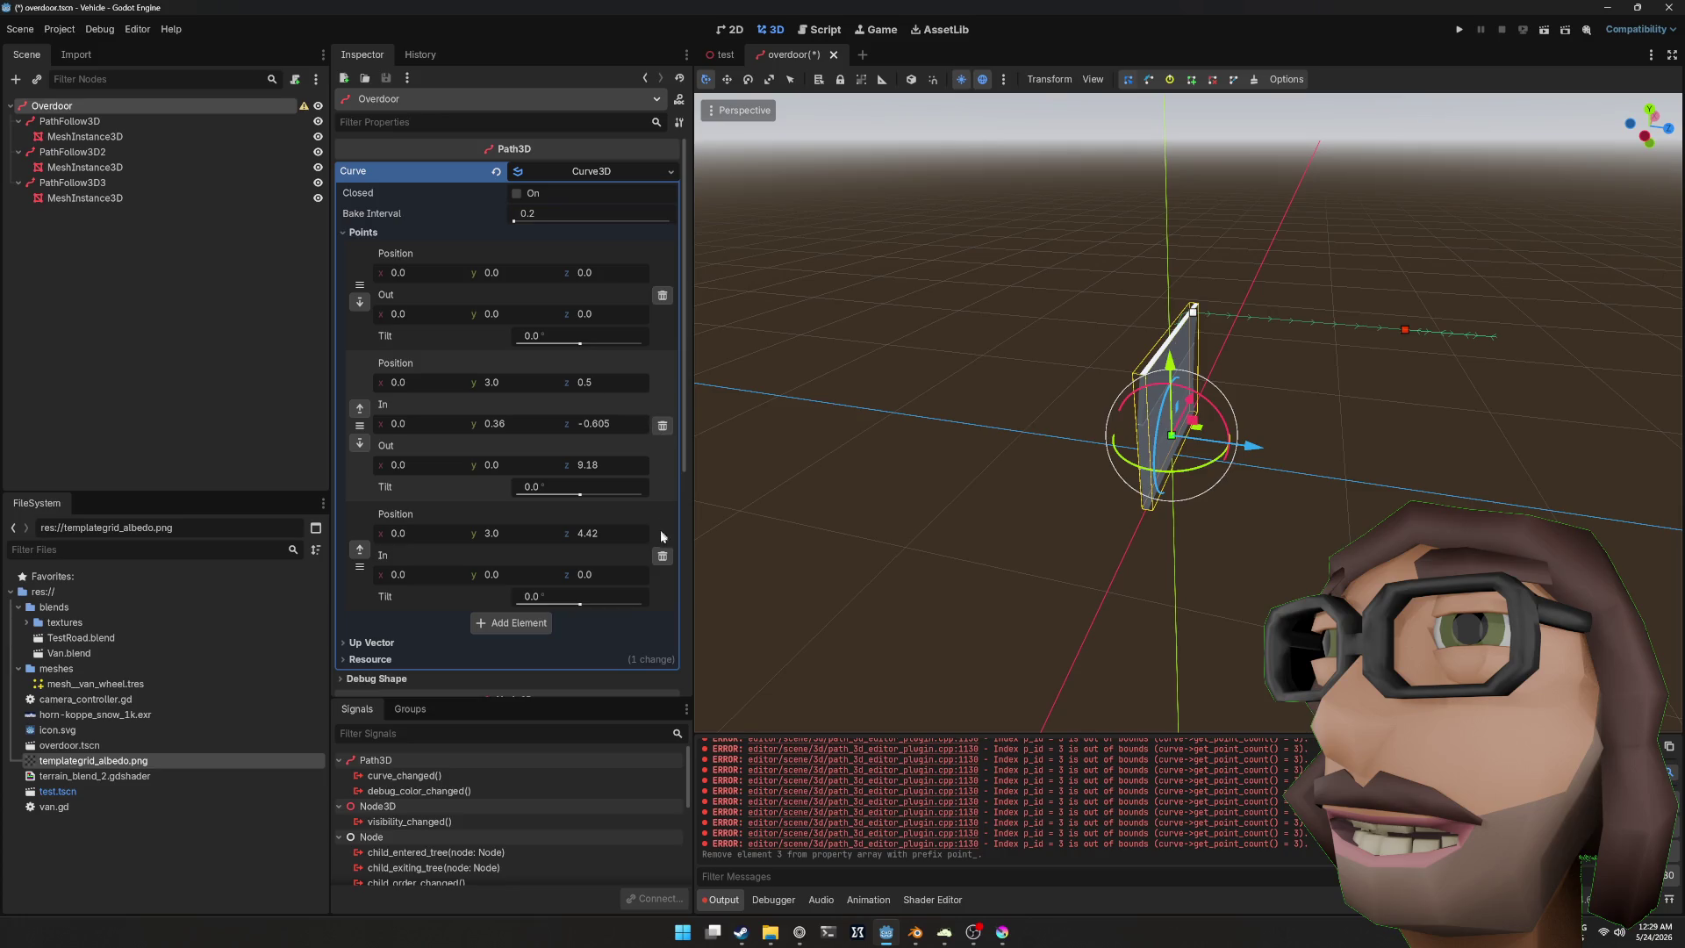
click(663, 555)
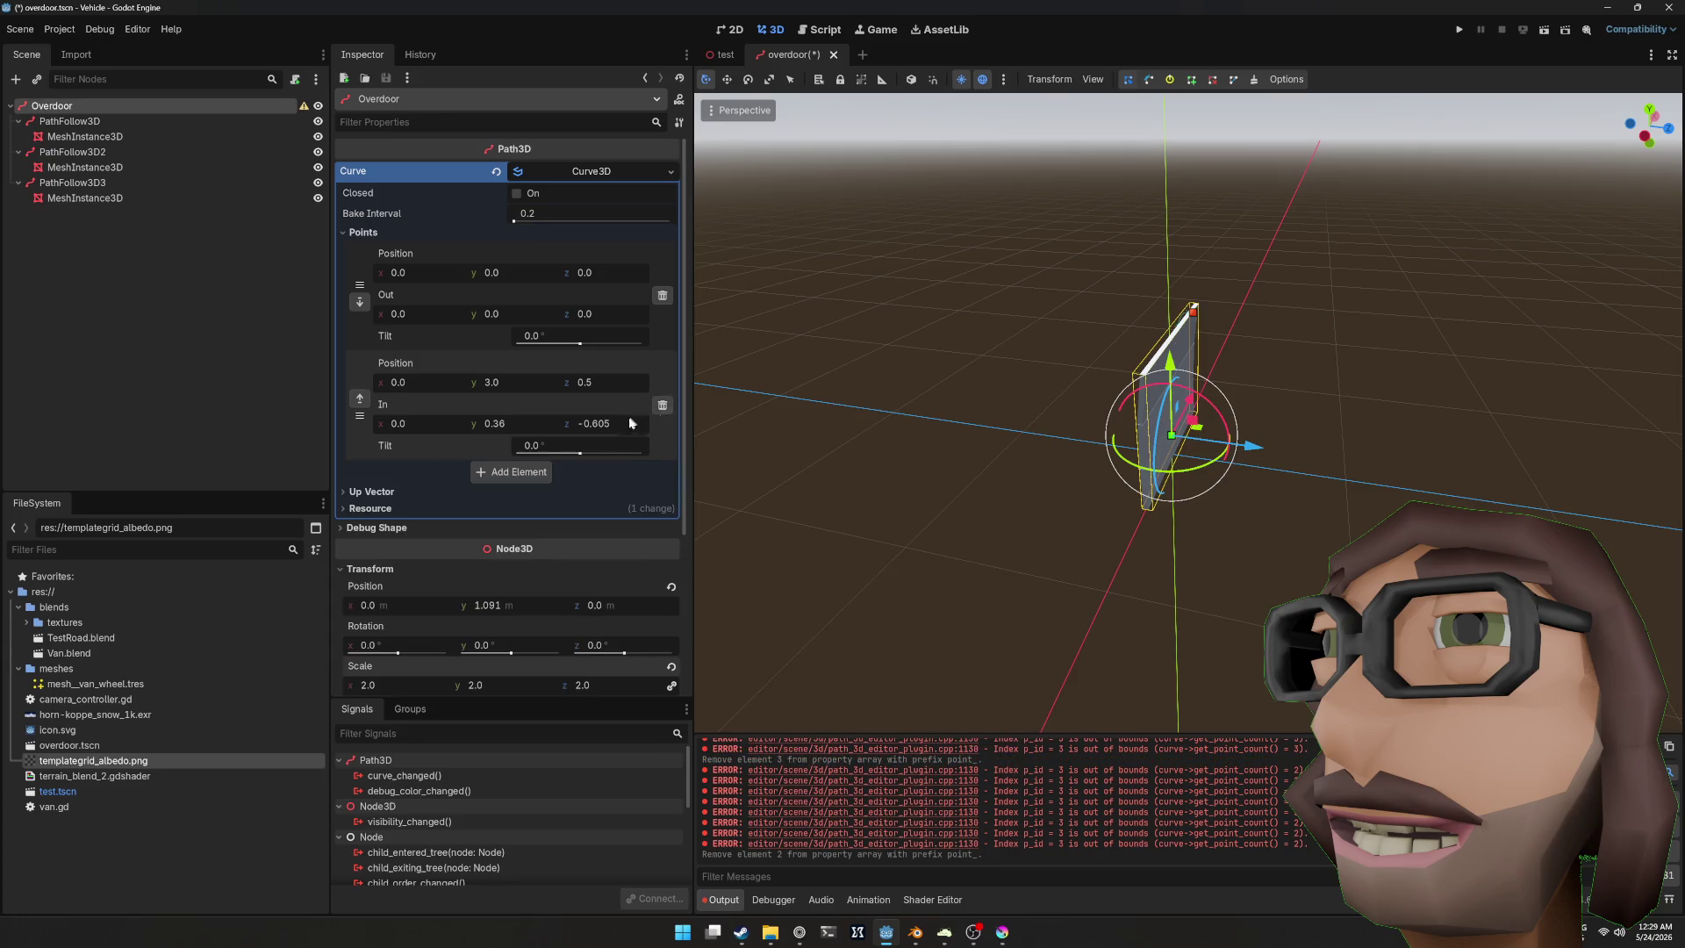
Step: Add a new third point at the origin with an in-handle y of 3
click(511, 471)
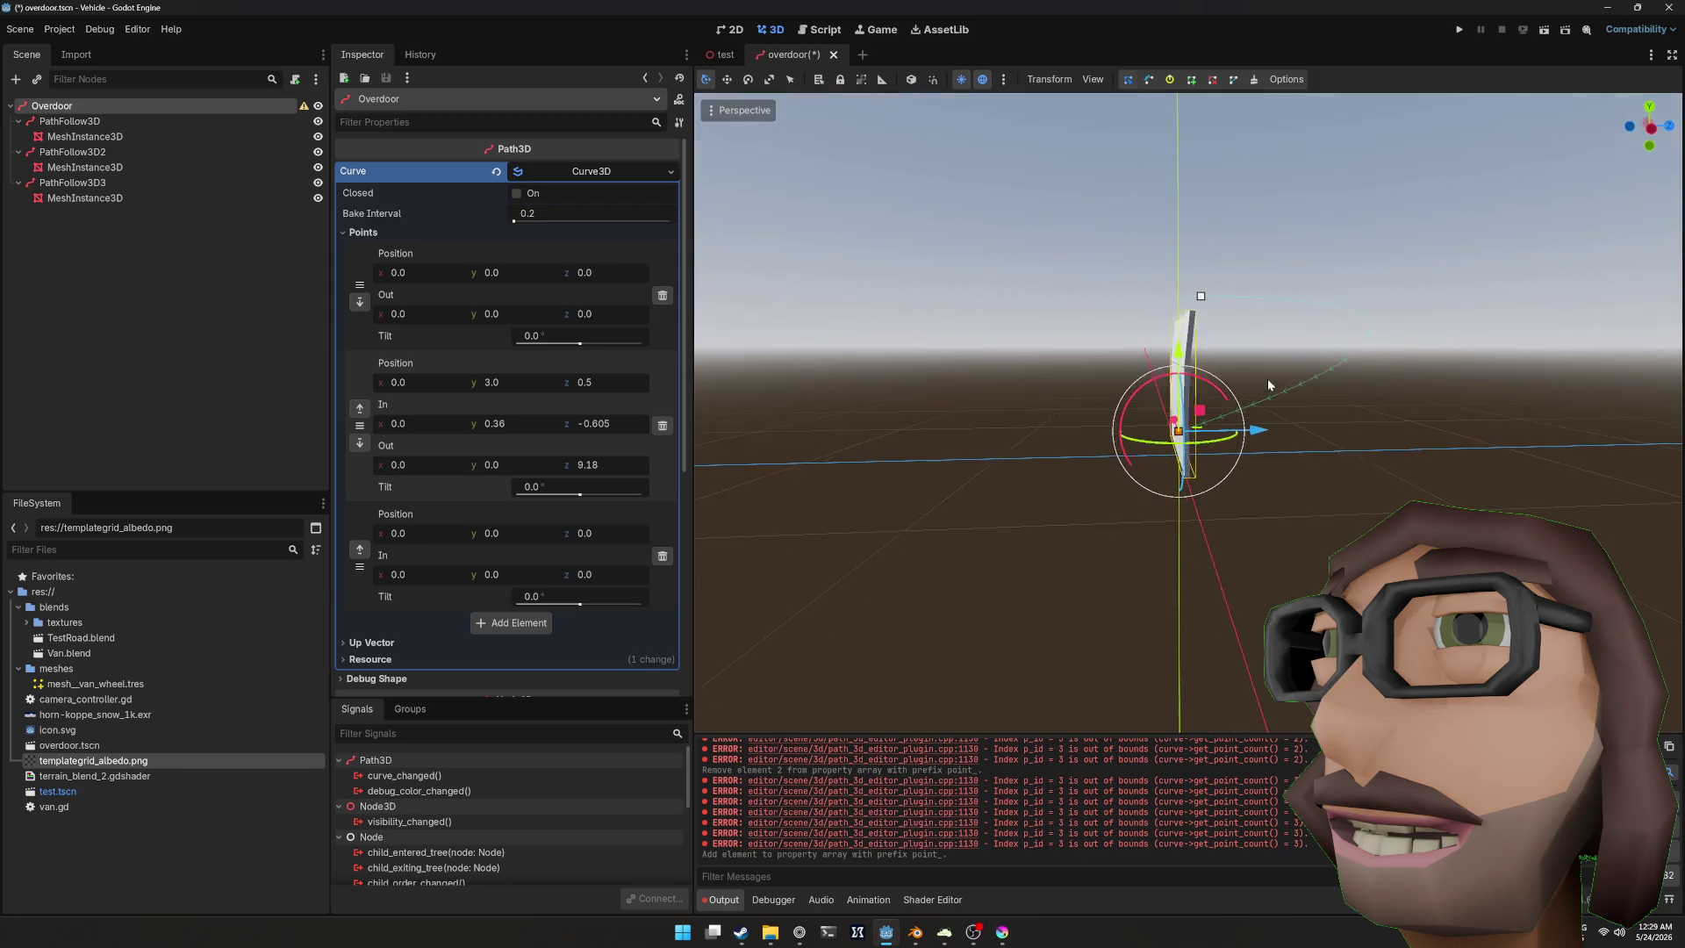
click(507, 536)
click(497, 573)
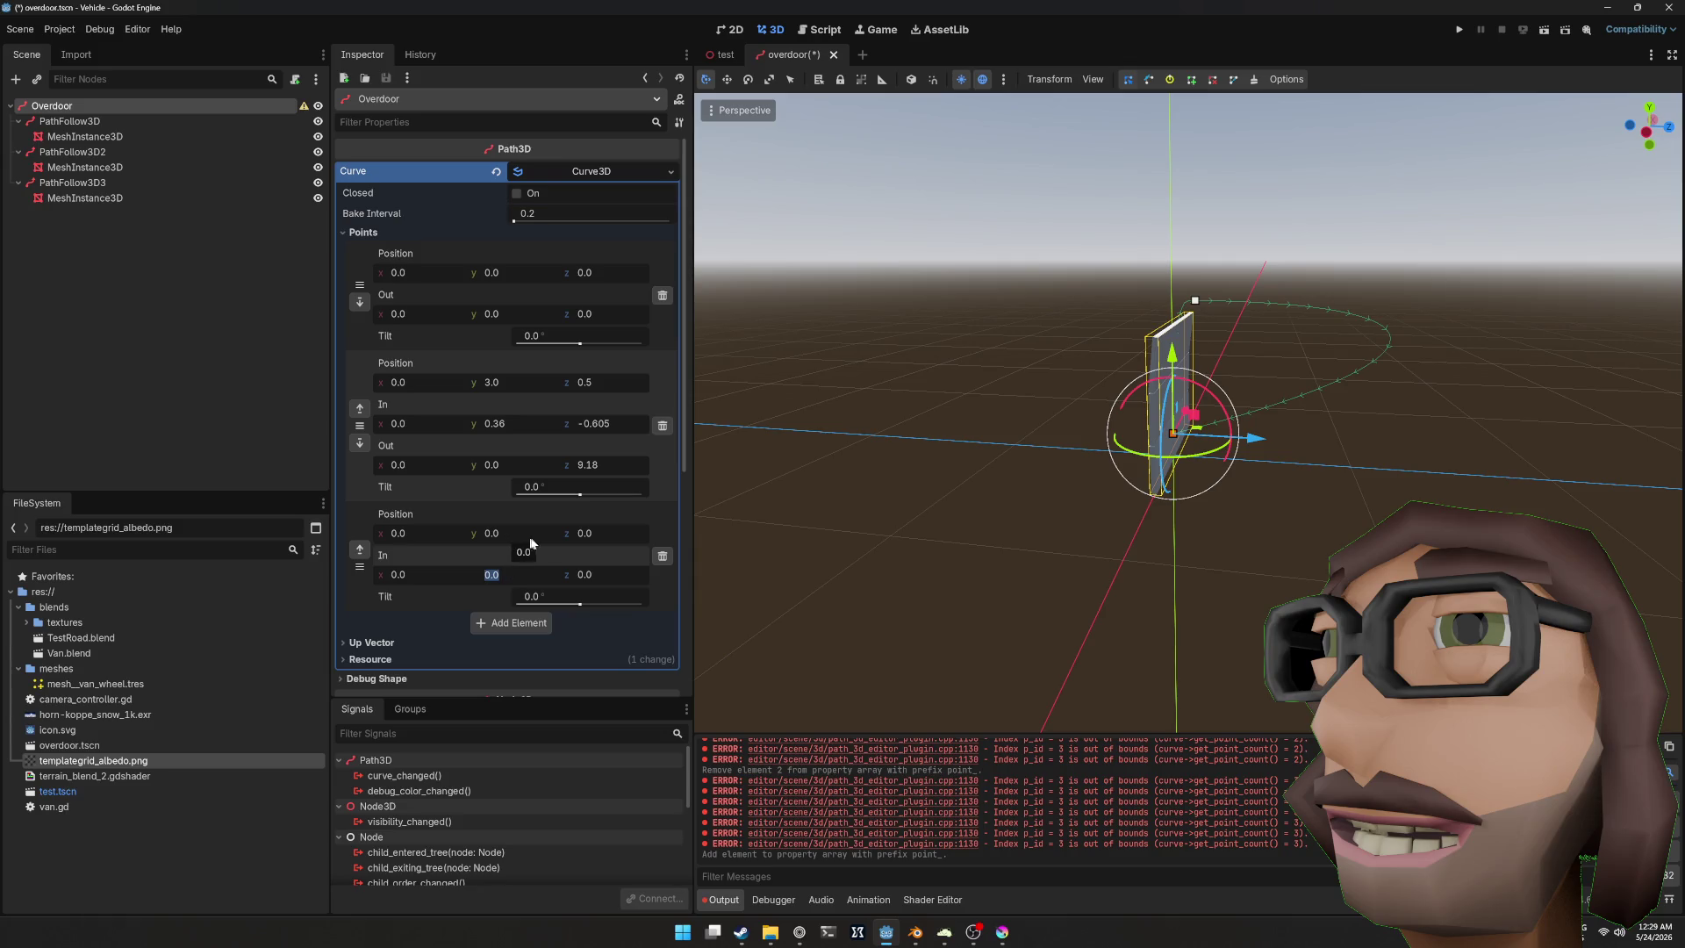
text(3)
key(Tab)
Step: Undo the in-handle height and set the third point's Position y to 3
text(3.0)
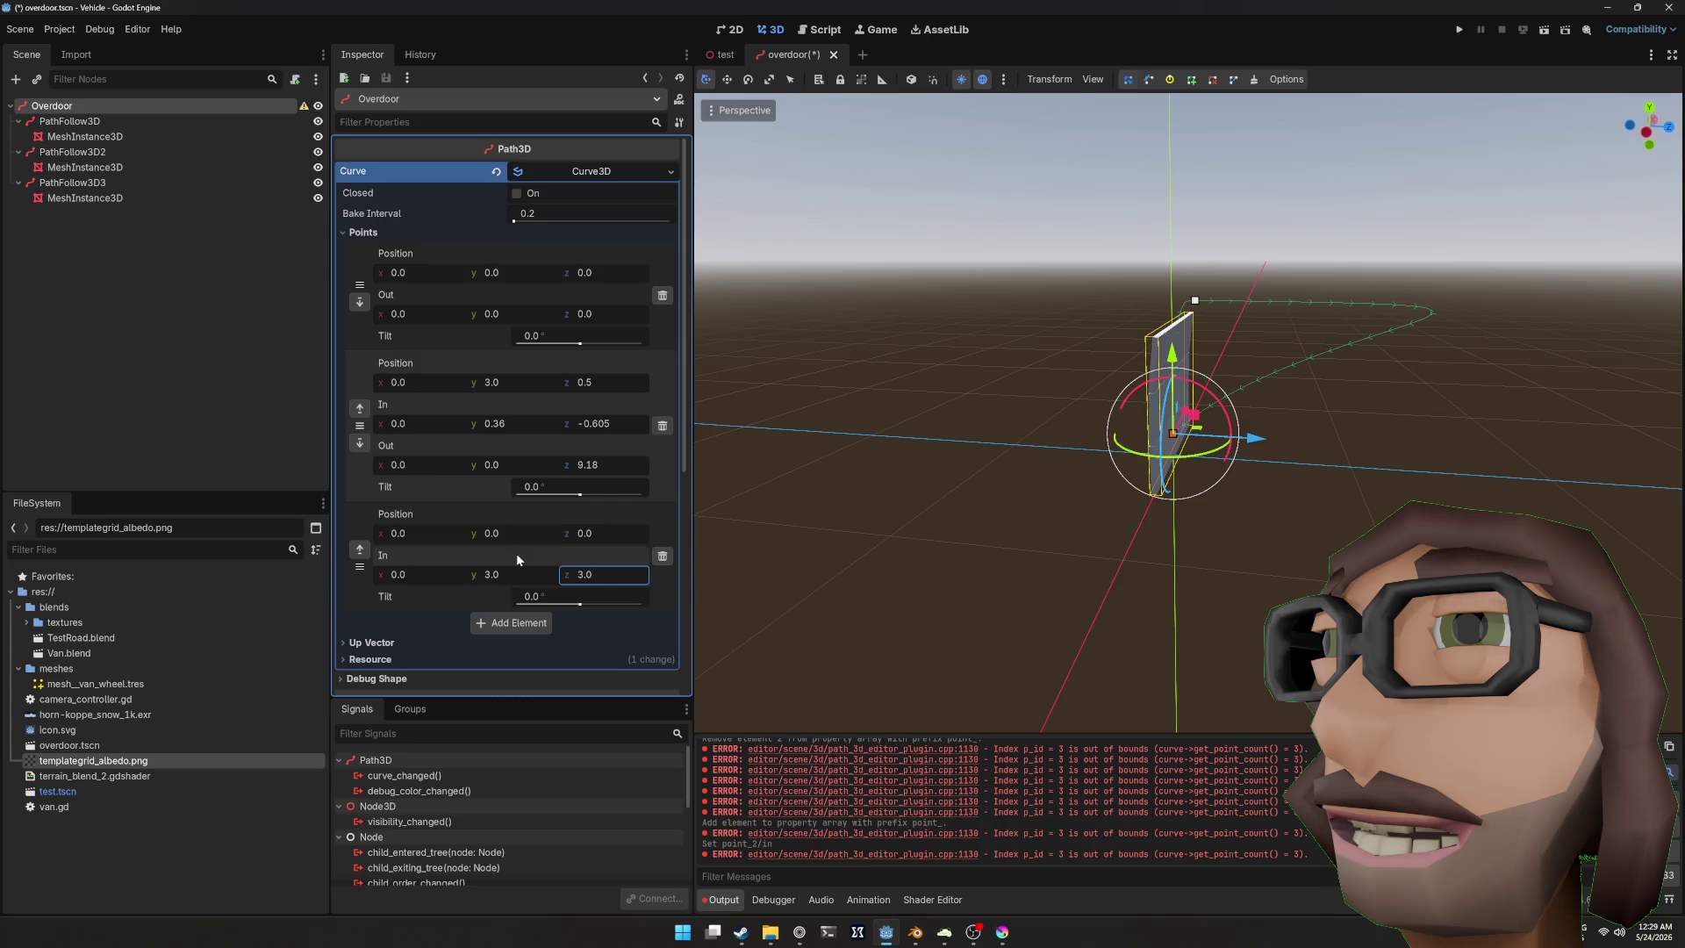
key(ctrl+z)
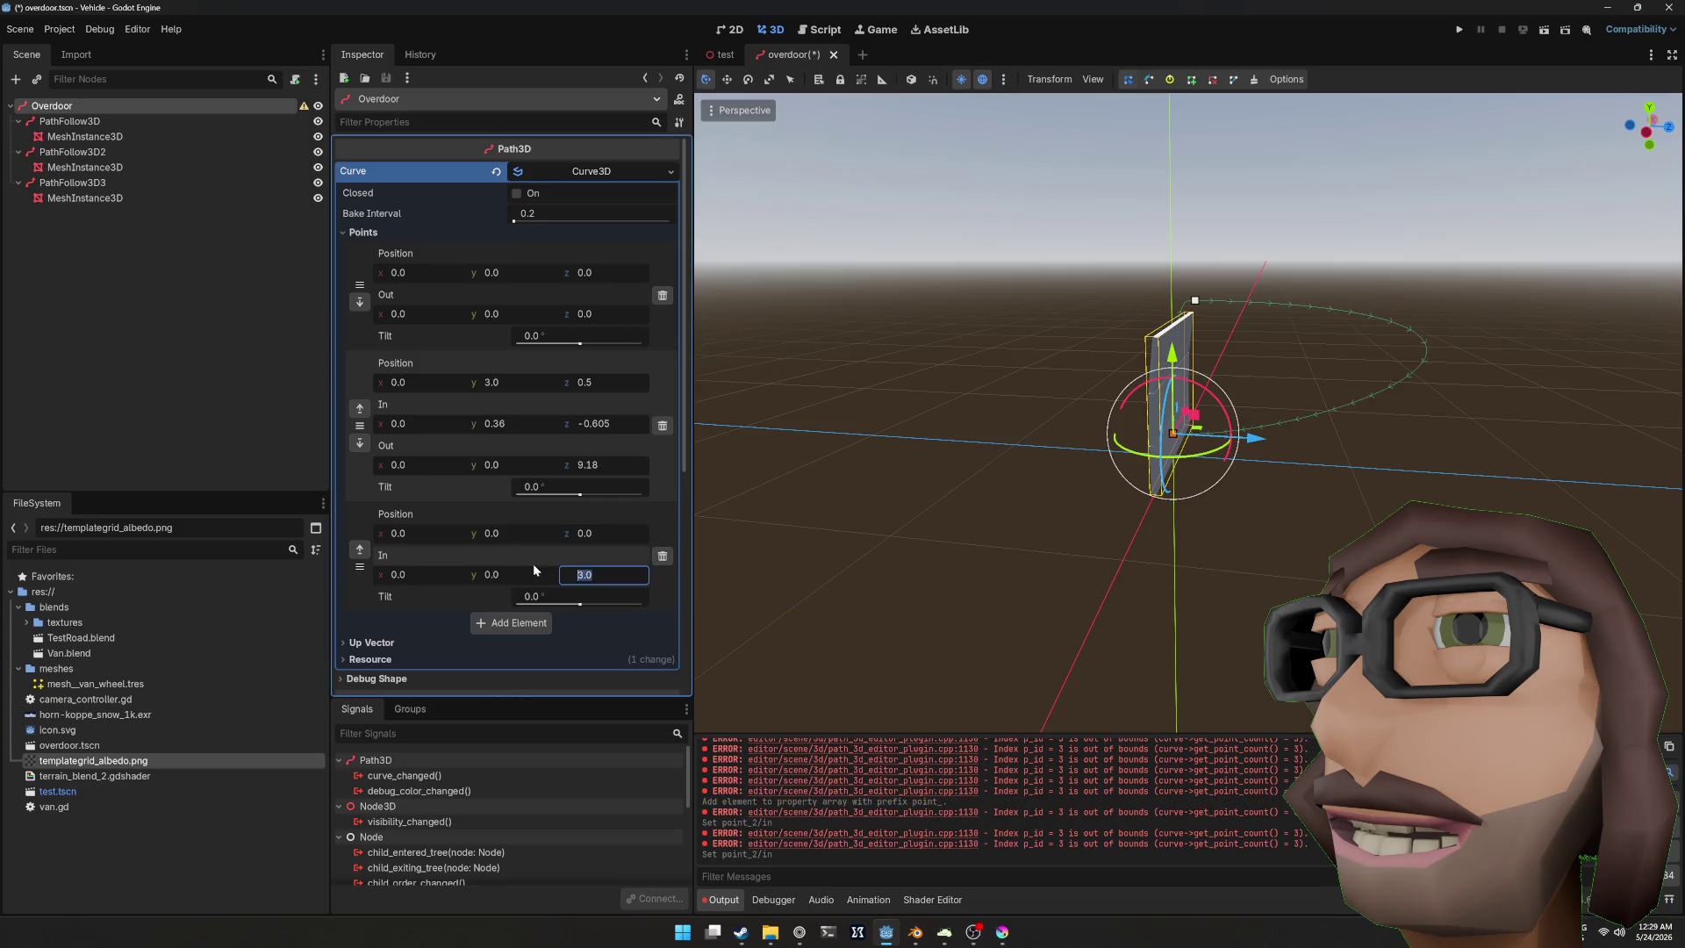
click(533, 532)
text(3)
key(Tab)
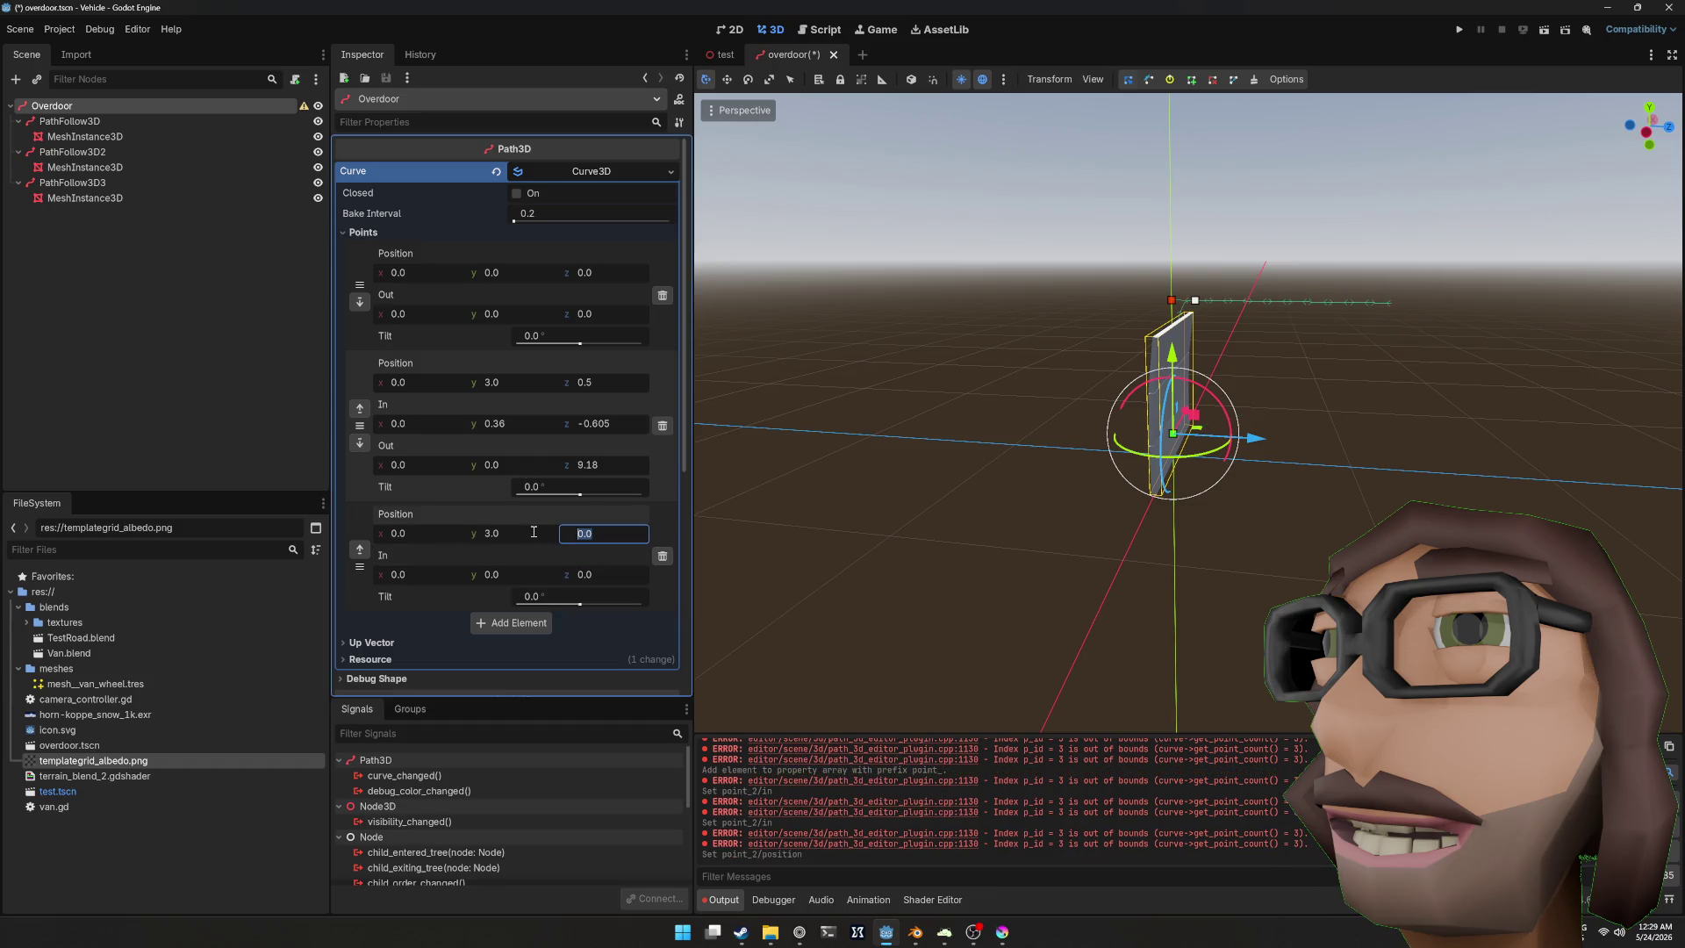
text(3)
key(Return)
Step: Move the third point's z position to 7.85
mouse_move(1545, 244)
mouse_down()
mouse_move(1539, 339)
mouse_move(1392, 383)
mouse_up()
scroll(1391, 382, up, 2)
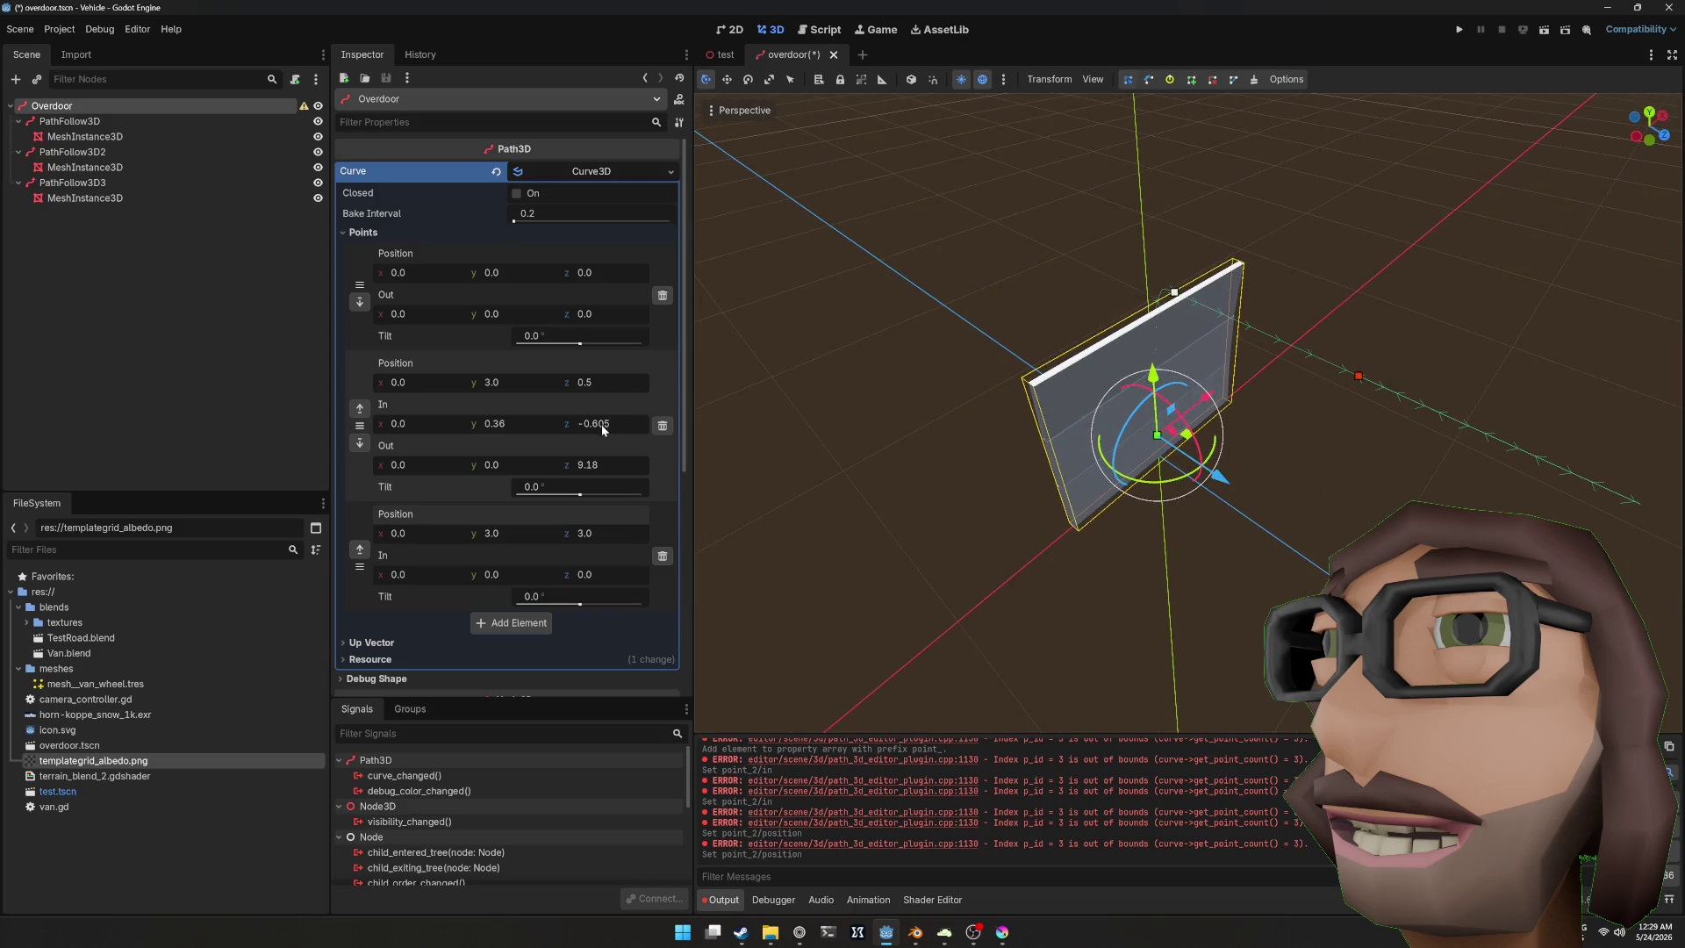
mouse_move(754, 390)
mouse_down()
mouse_move(1213, 338)
mouse_move(1275, 313)
mouse_move(1225, 309)
mouse_up()
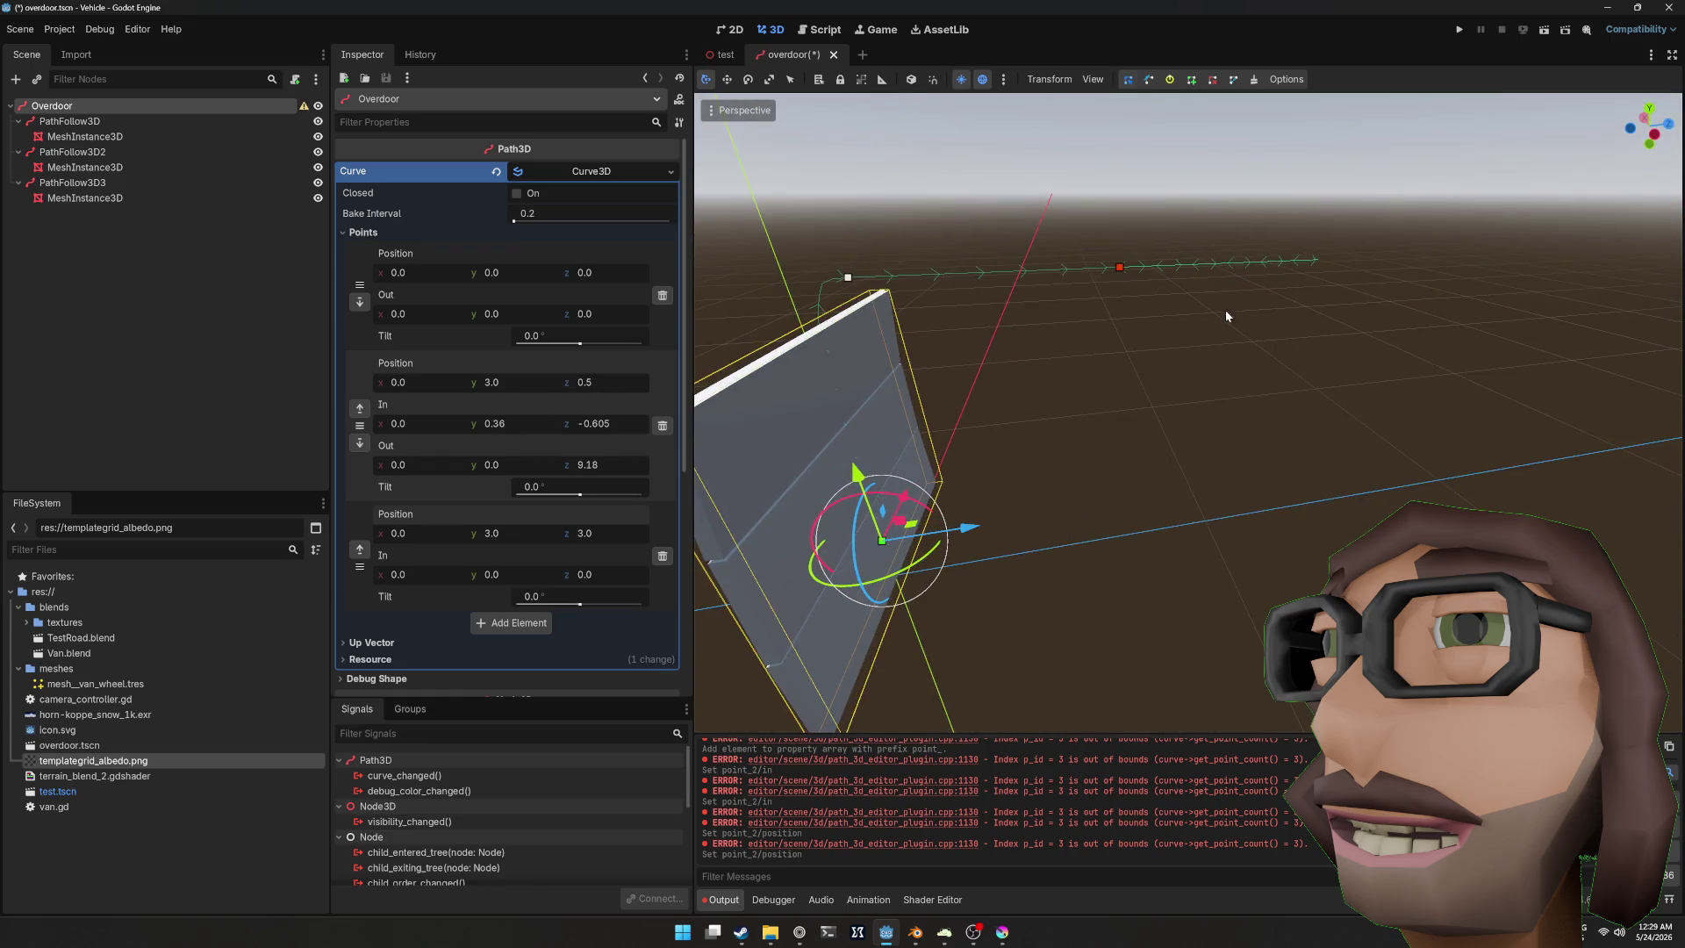
drag(594, 526, 575, 527)
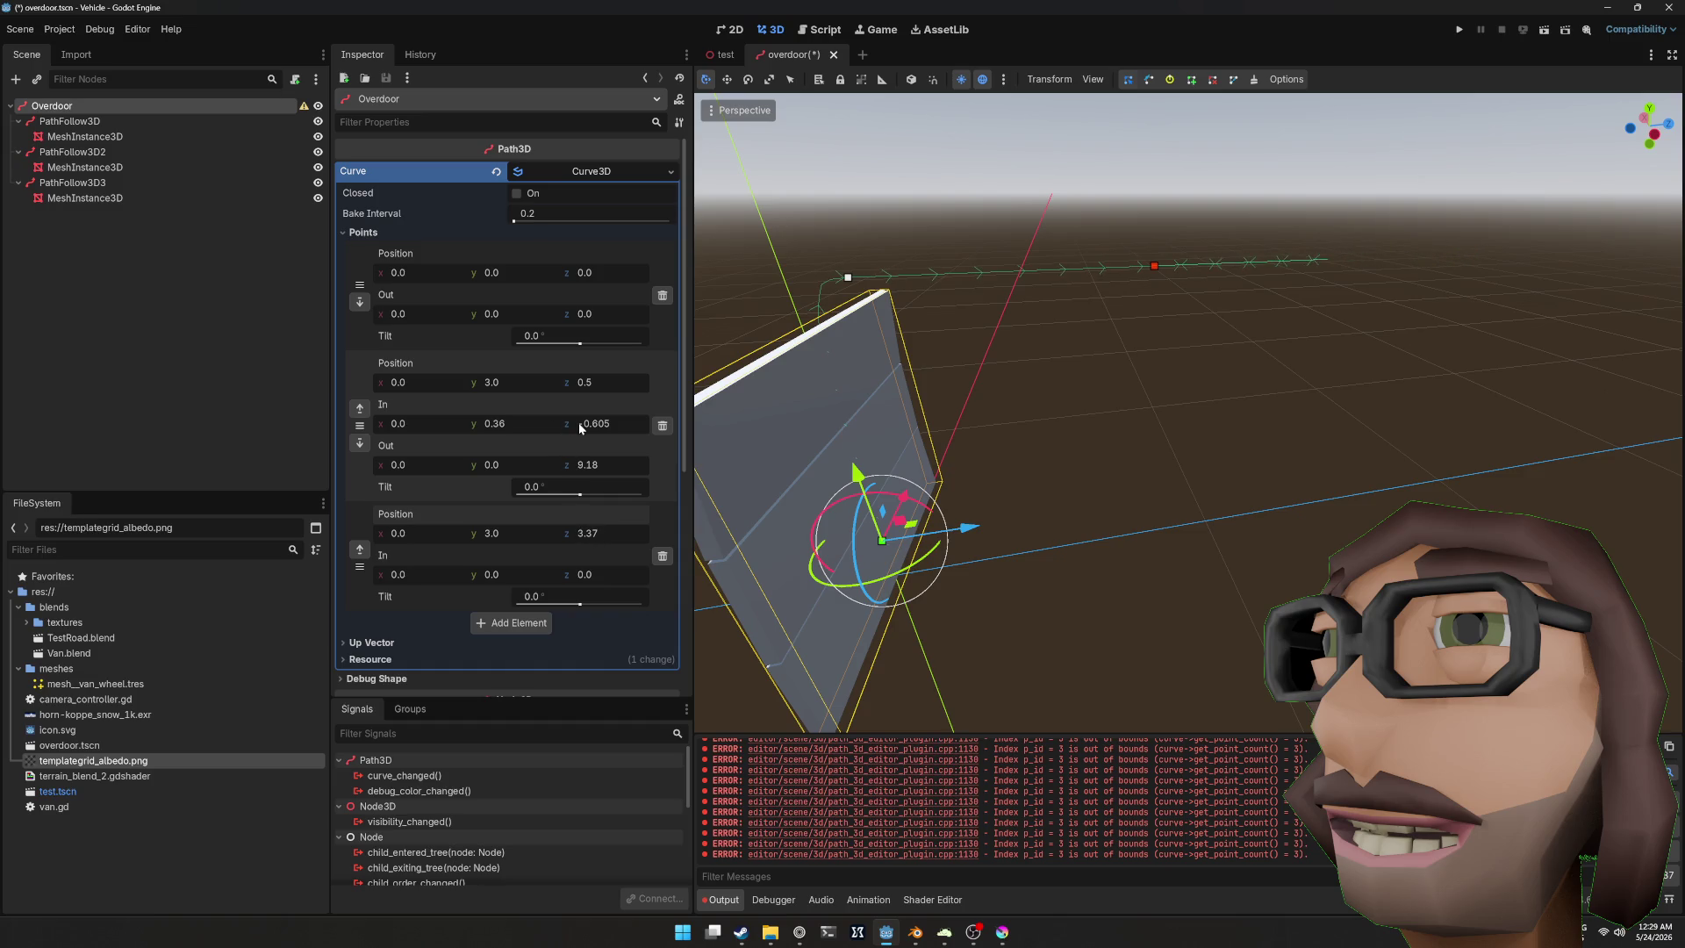
Step: Set the third point's in-handle z to -4.515 and save overdoor.tscn
drag(606, 425, 527, 424)
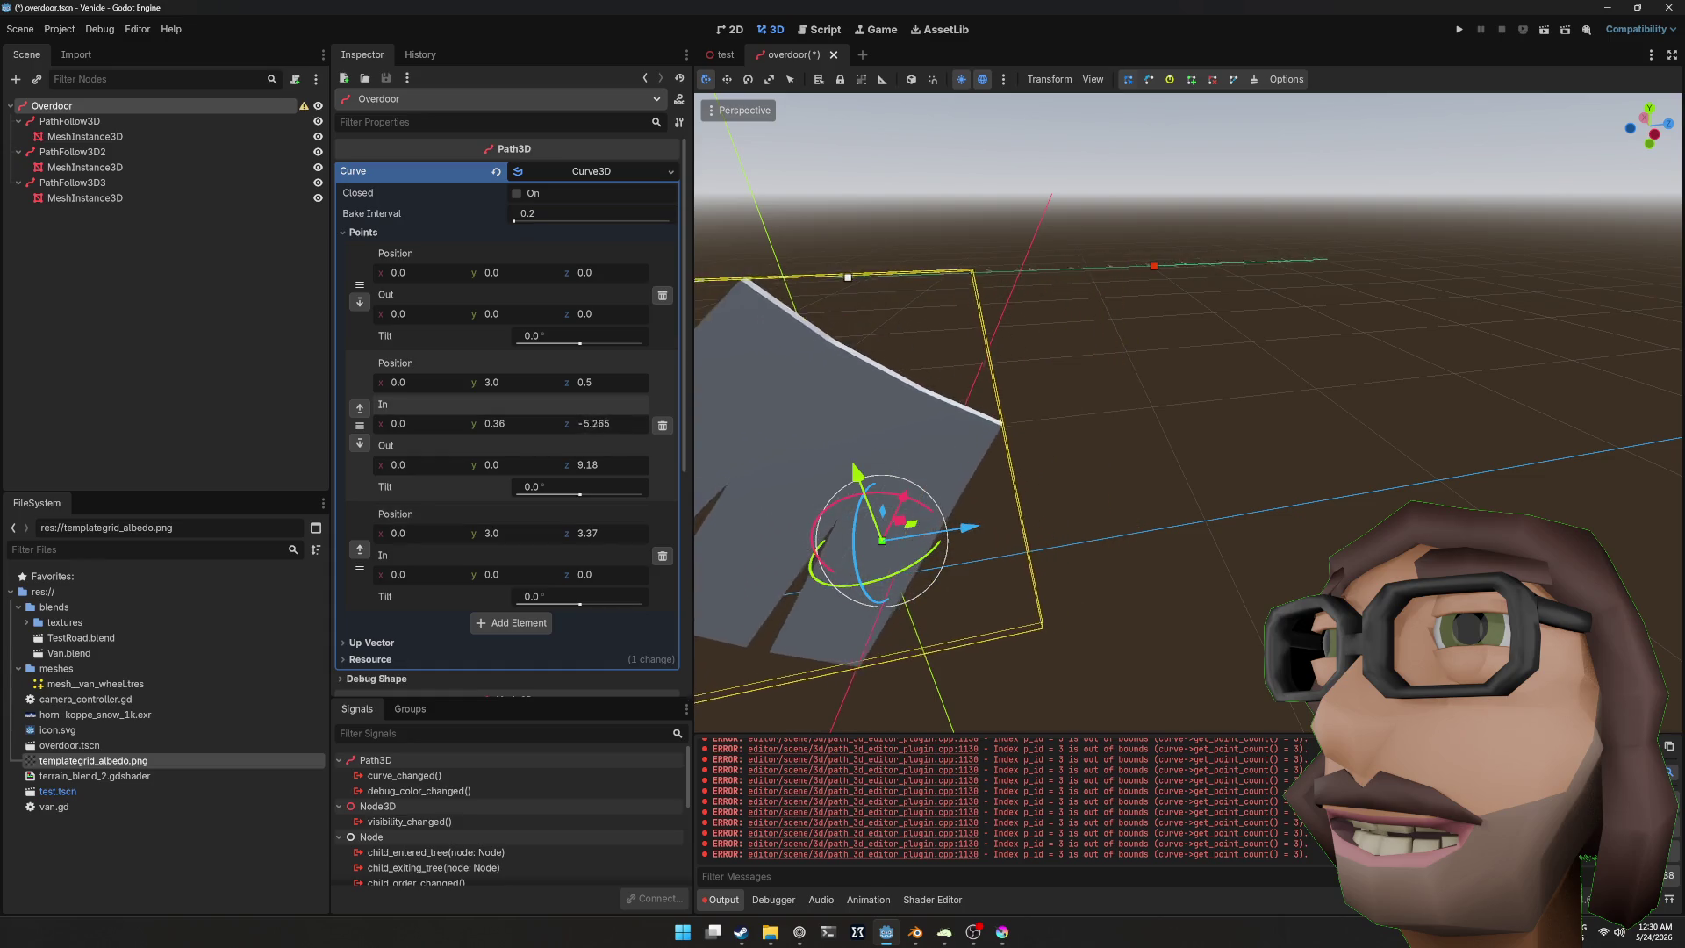
key(ctrl+z)
drag(581, 574, 577, 574)
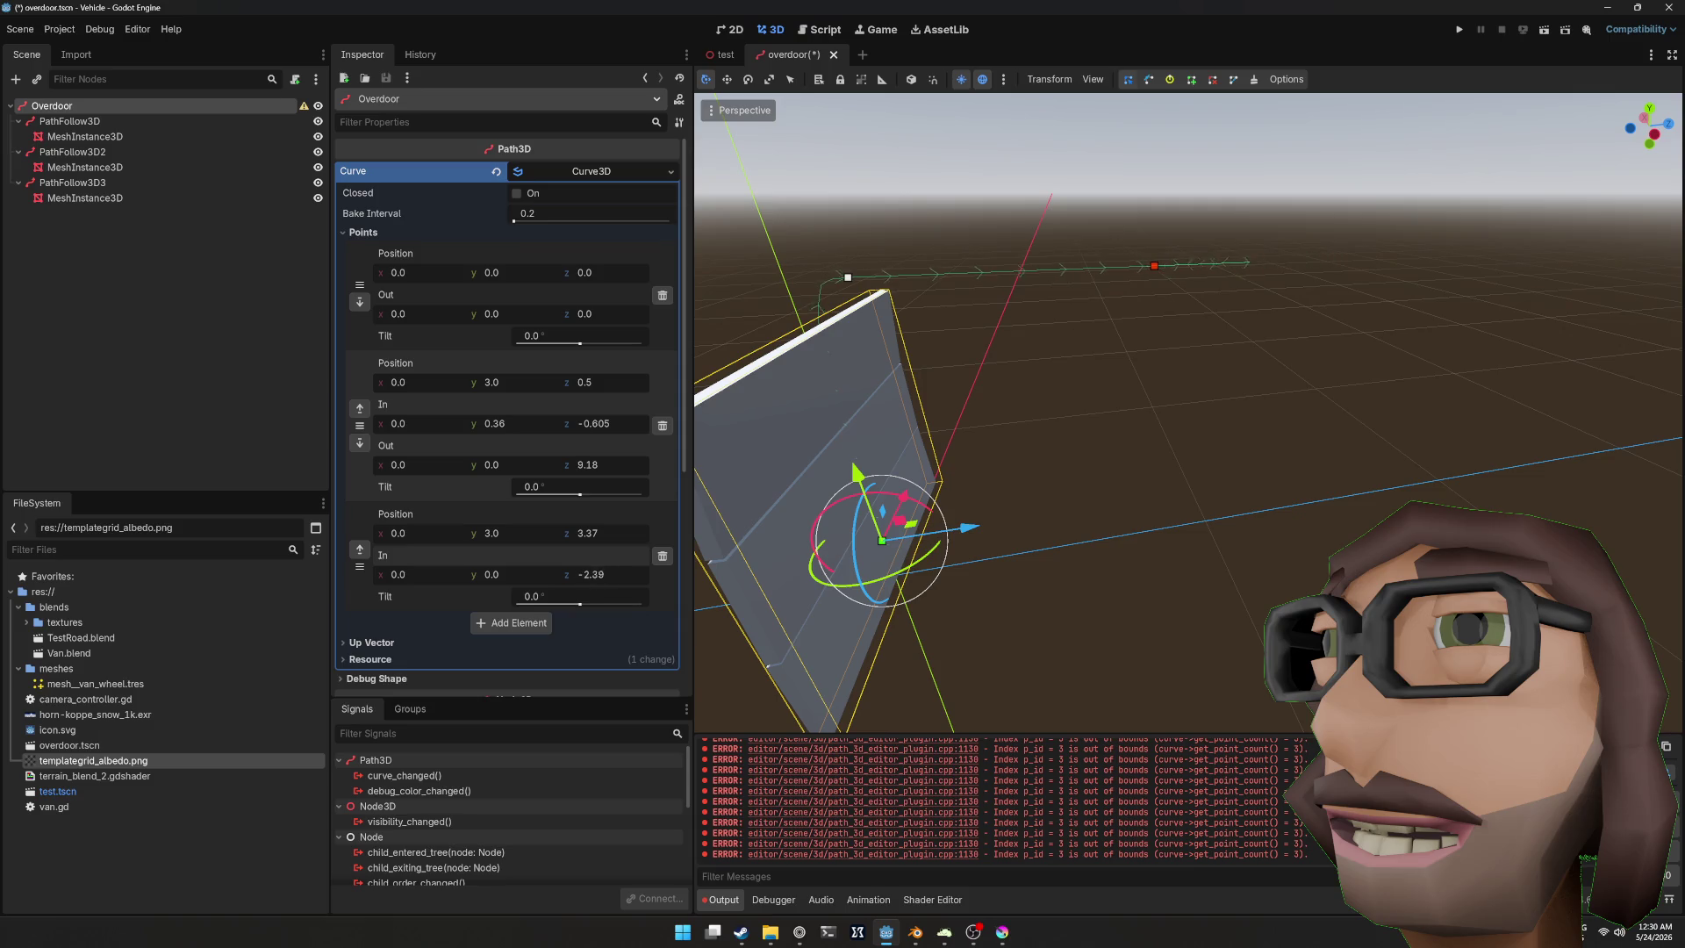
drag(583, 574, 614, 535)
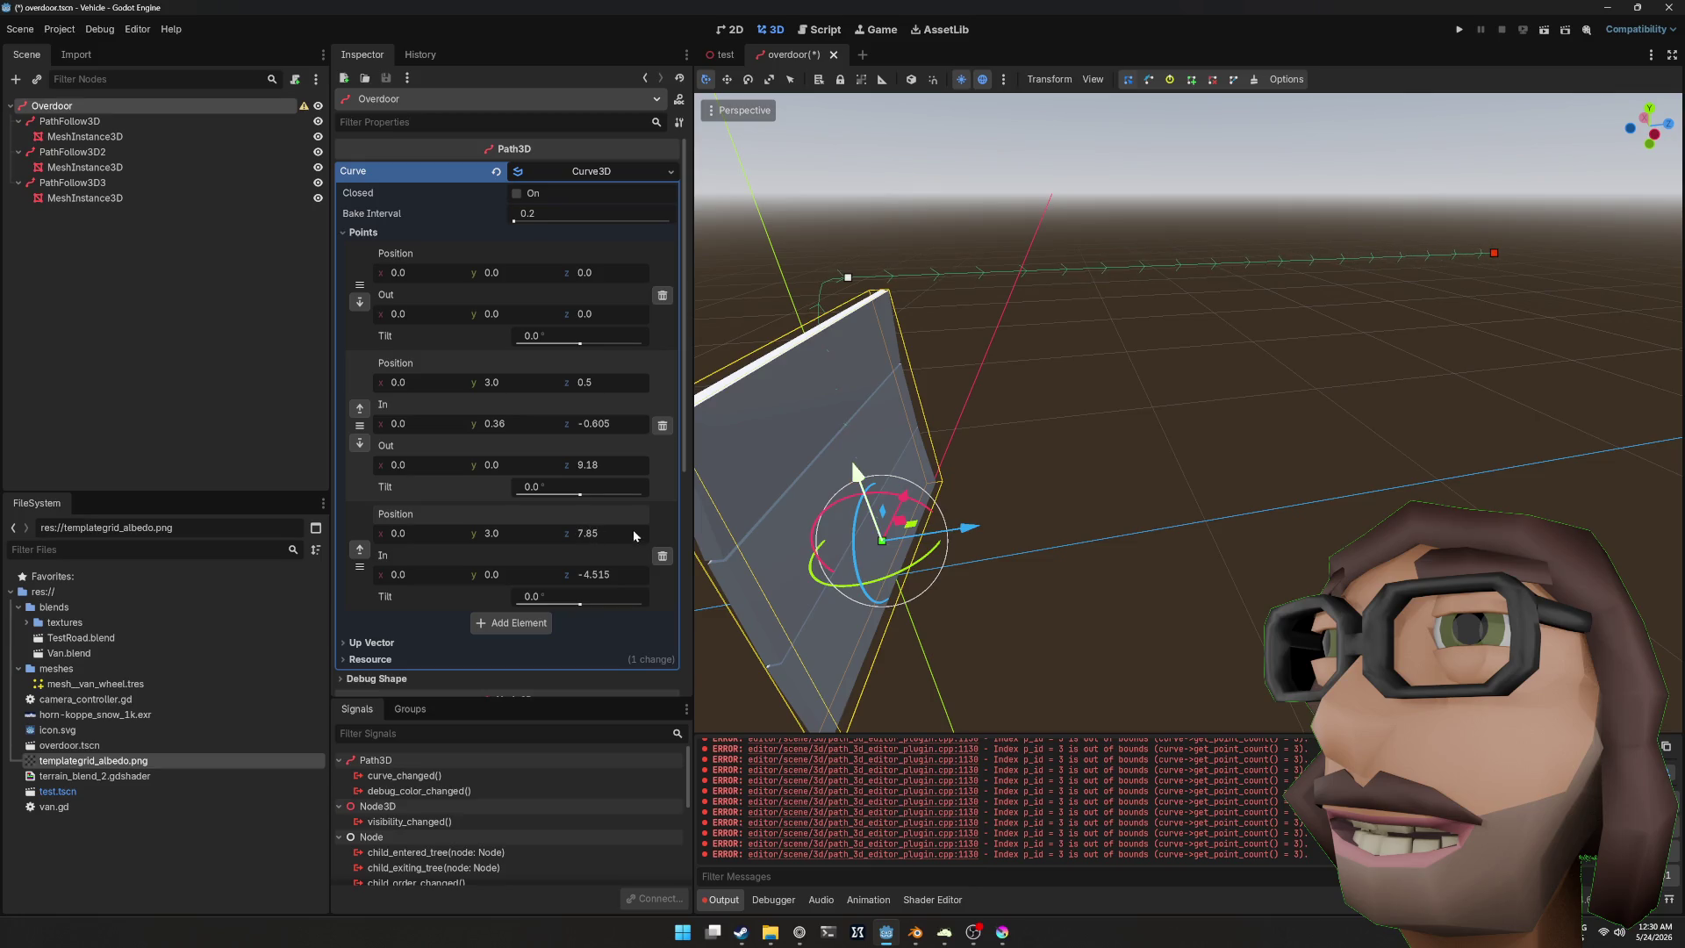
scroll(1199, 423, down, 5)
mouse_move(1198, 423)
mouse_down()
mouse_move(1374, 397)
mouse_move(1234, 422)
mouse_move(1240, 395)
mouse_move(1283, 369)
mouse_move(1256, 387)
mouse_up()
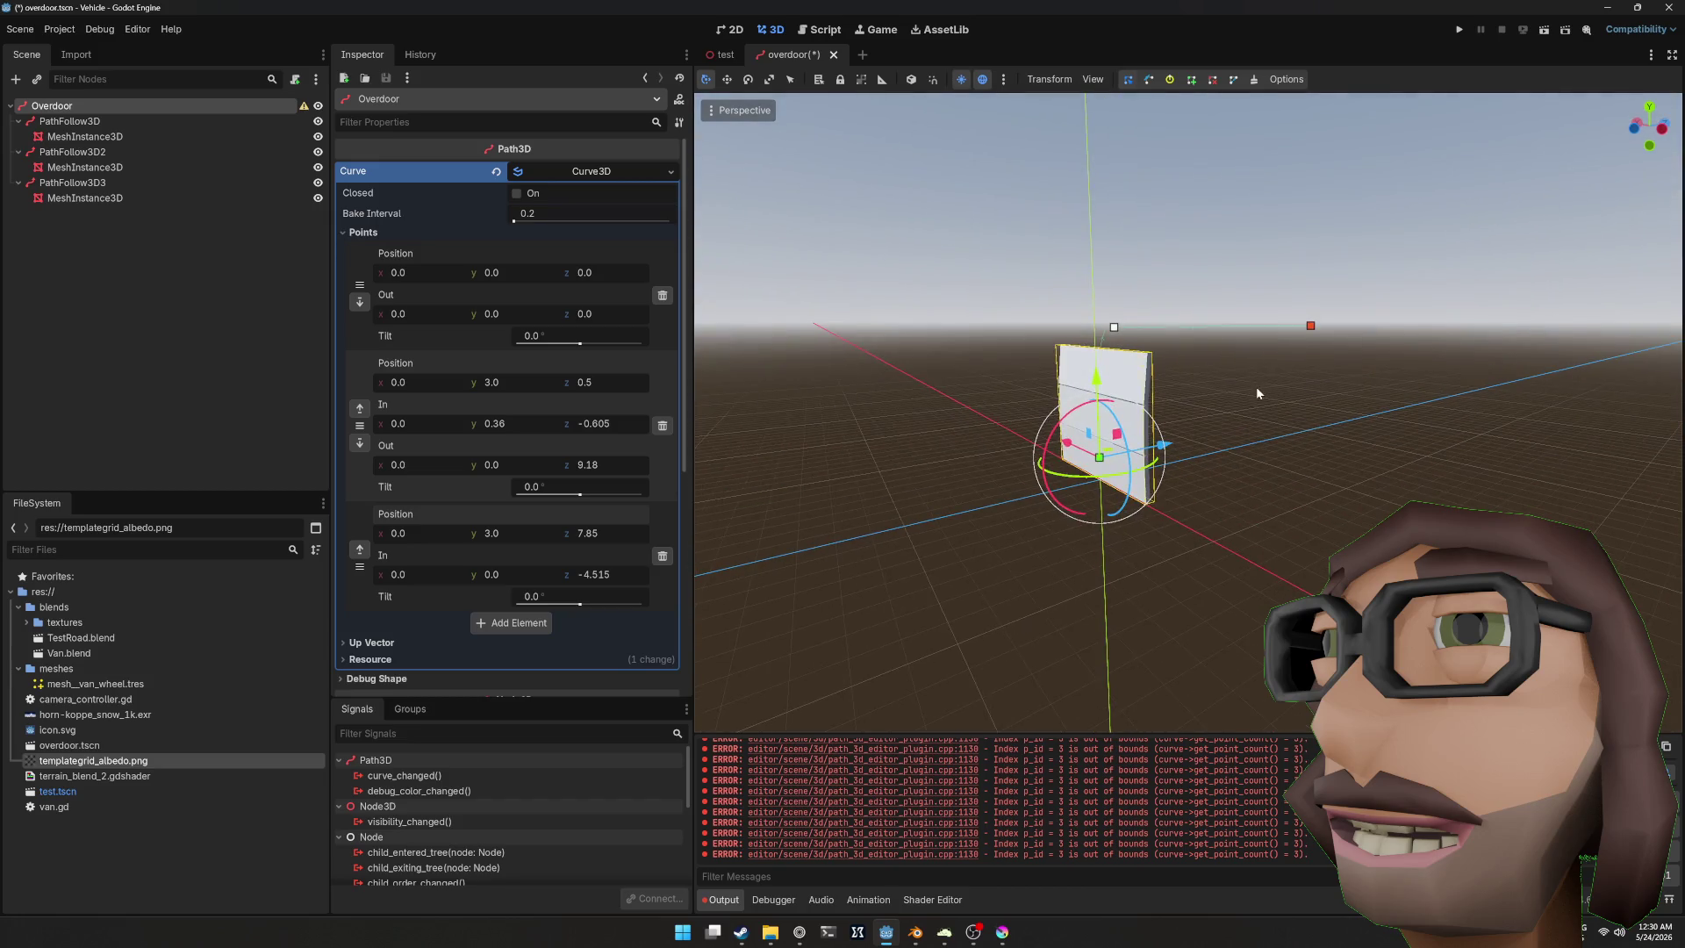
key(ctrl+s)
click(721, 54)
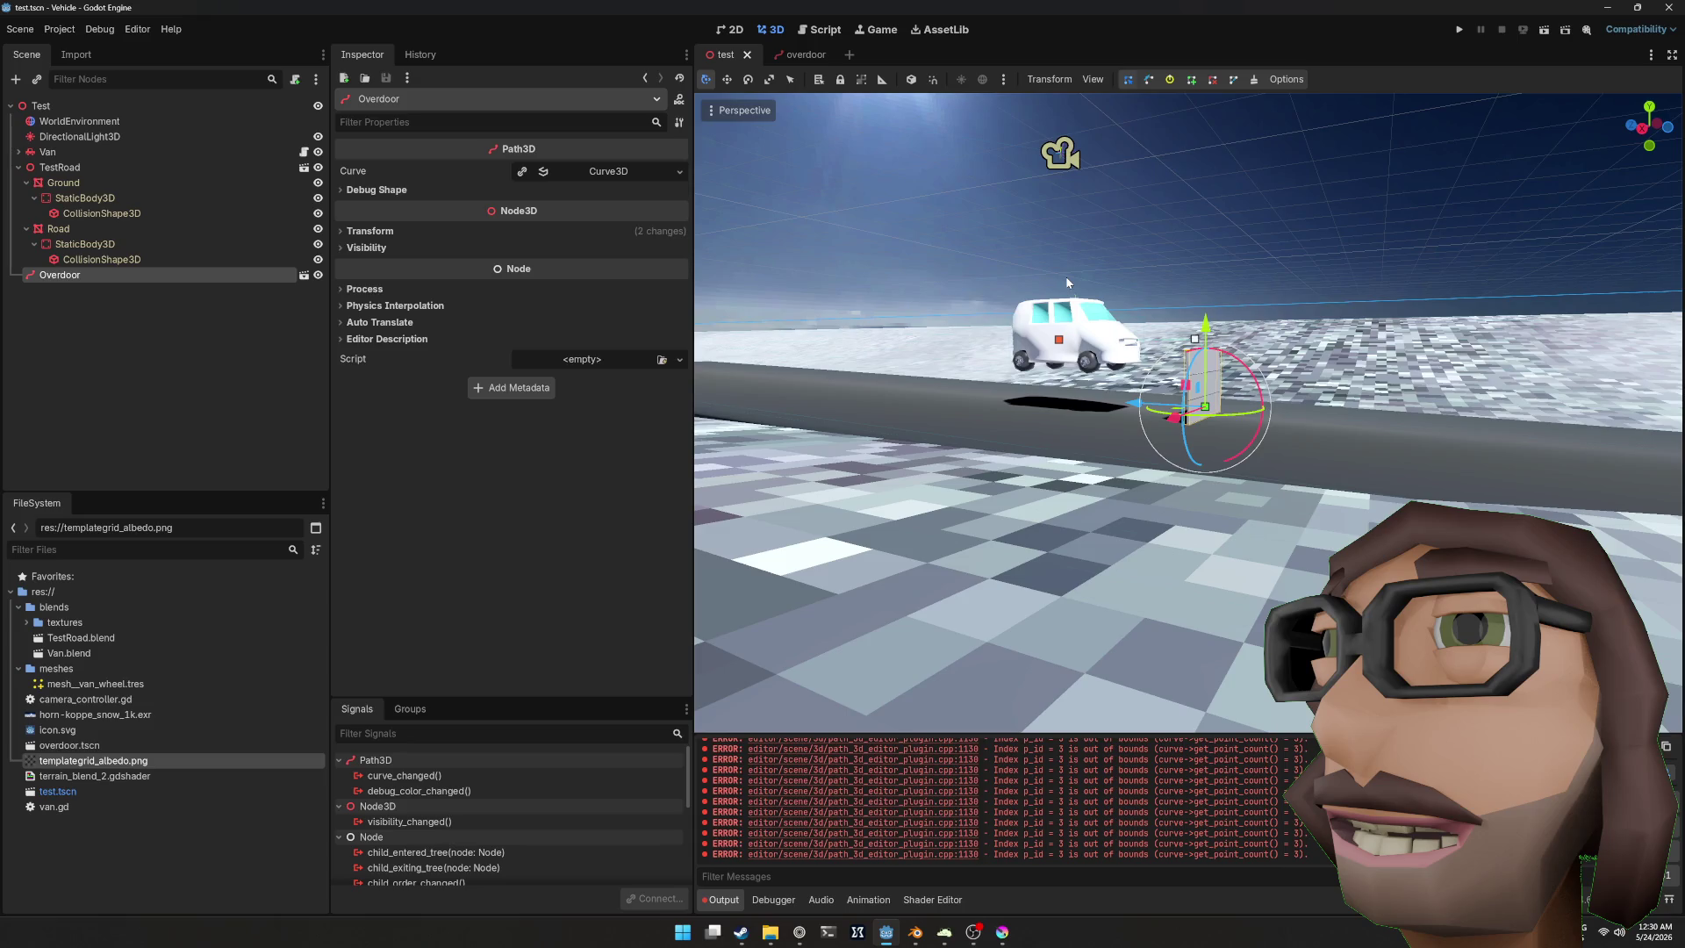
Step: Revert the Overdoor instance's scale to 2, then save and test-run the game
click(370, 231)
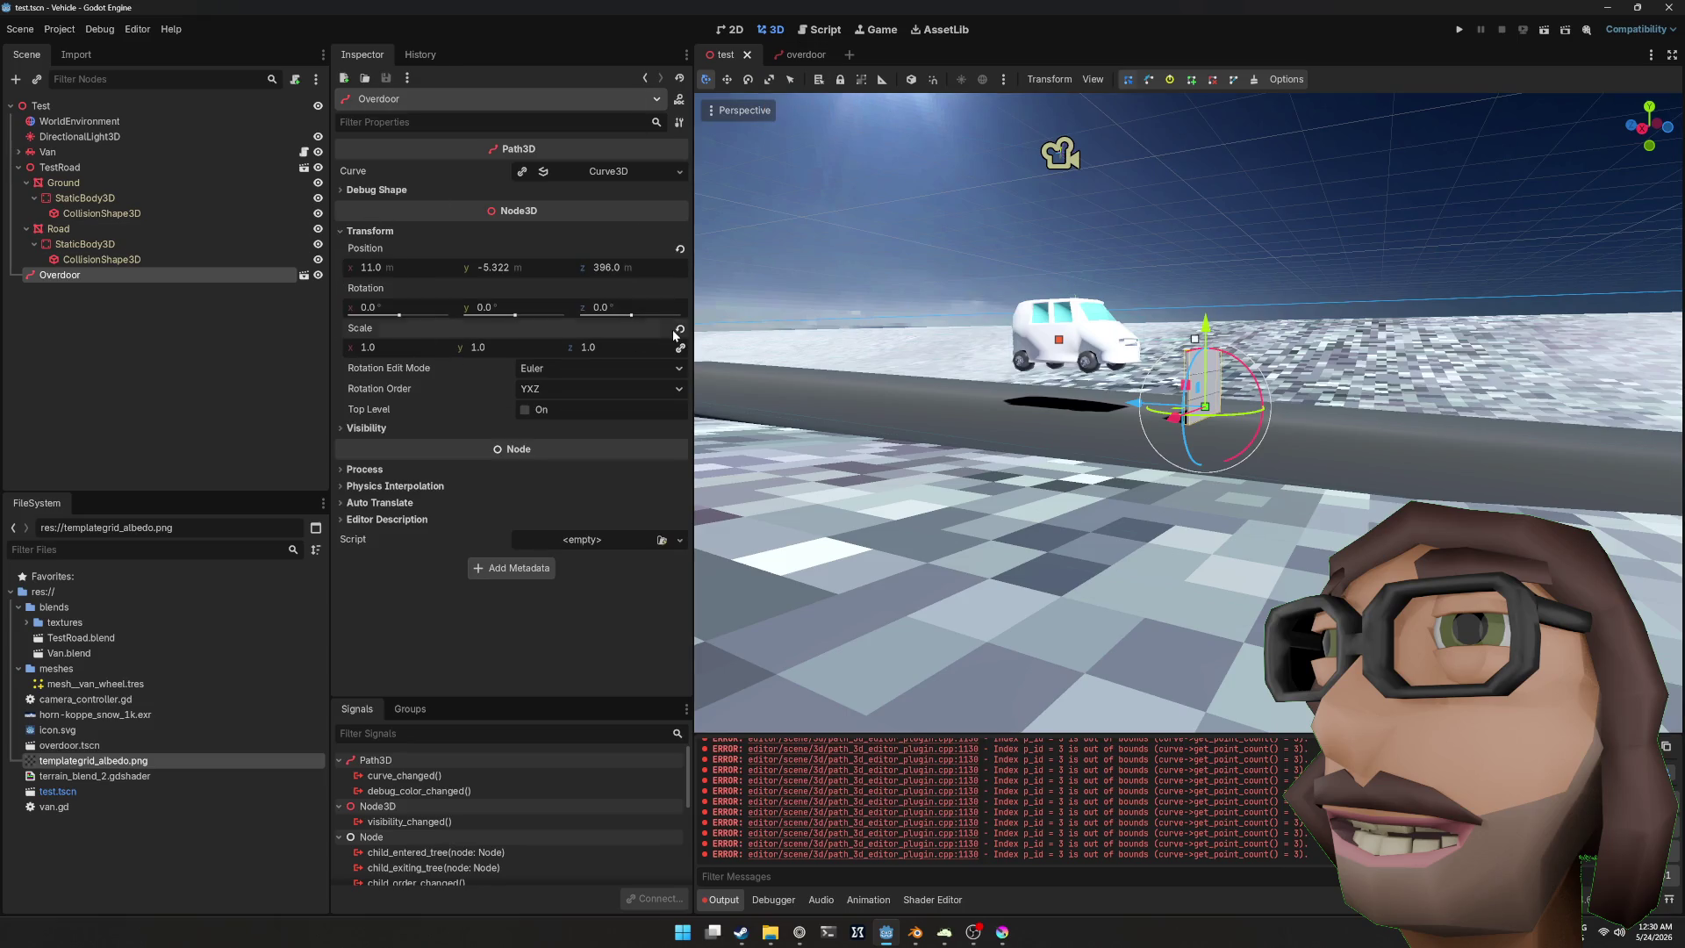
click(679, 330)
key(F5)
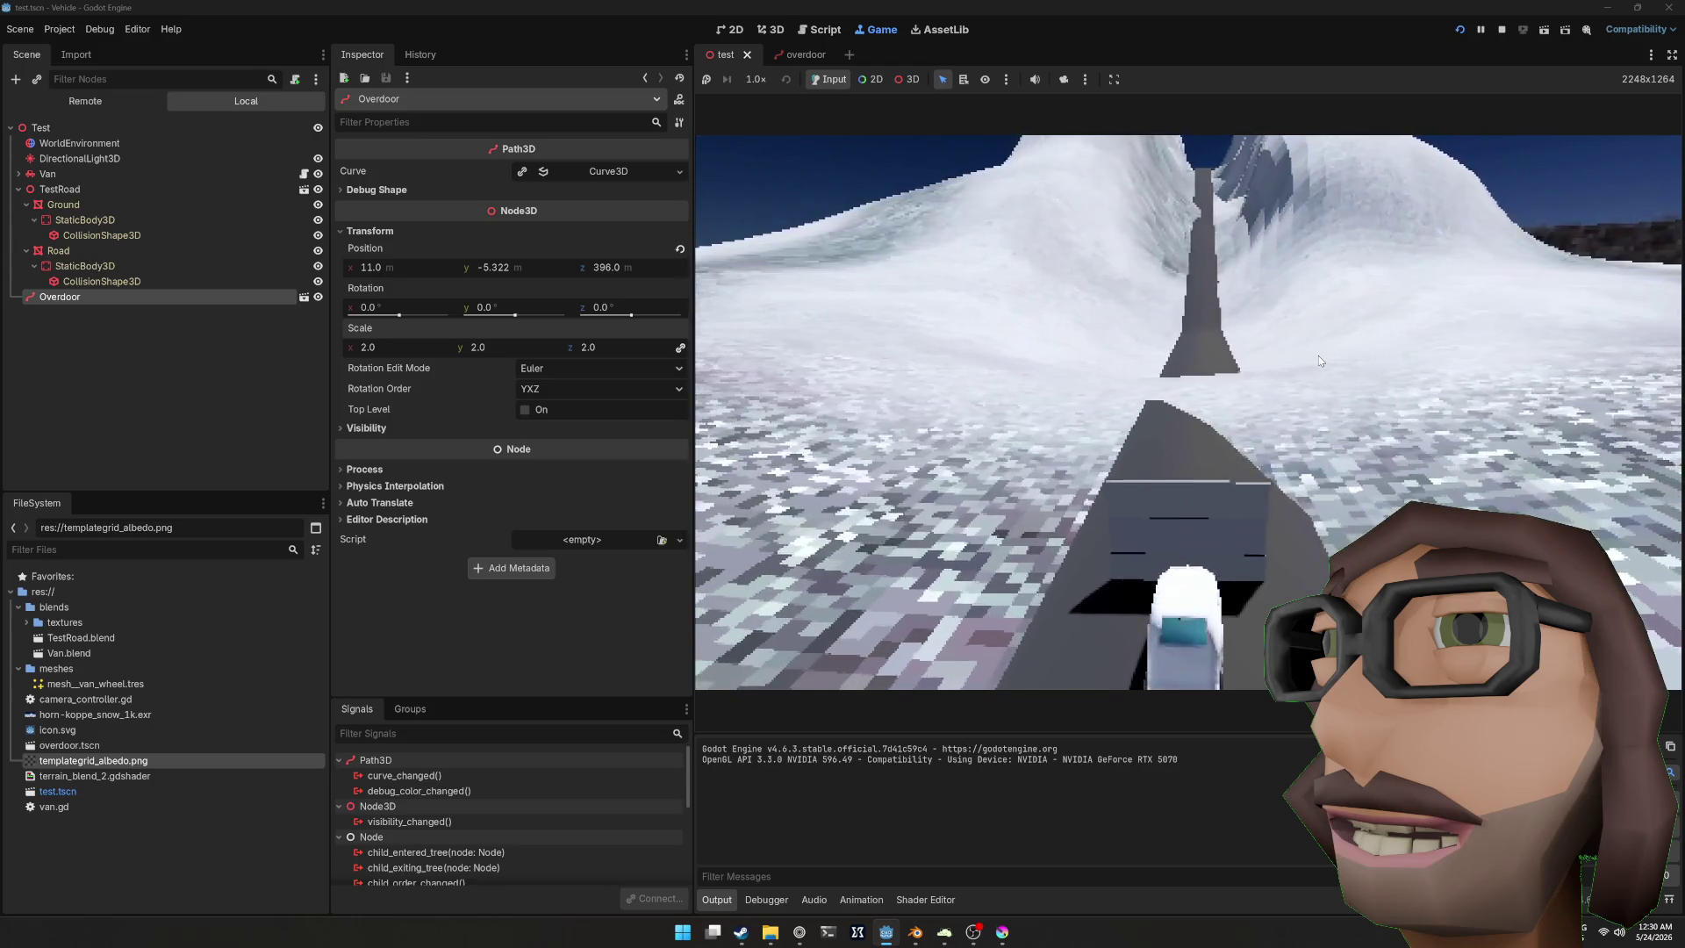
key(F8)
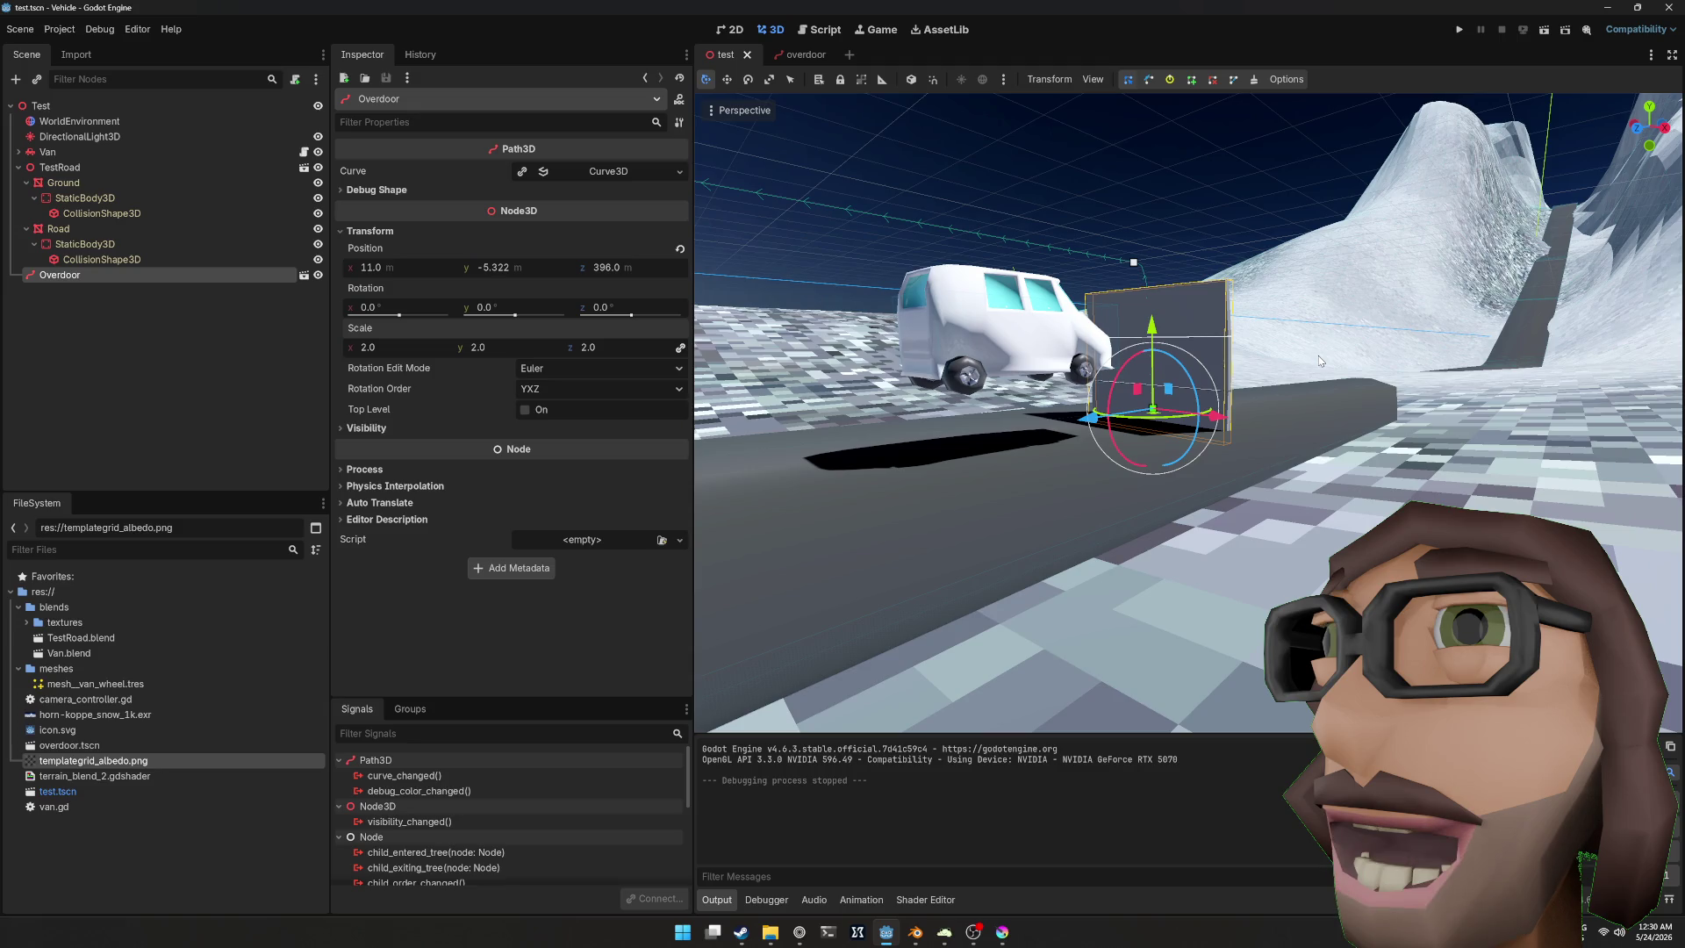
Step: Move the Overdoor door up the road to (11, -3.482, 440.111)
mouse_move(1249, 372)
mouse_down()
mouse_move(1172, 453)
mouse_move(1213, 381)
mouse_move(1120, 377)
mouse_move(1158, 369)
mouse_move(1166, 335)
mouse_move(1241, 394)
mouse_move(1191, 414)
mouse_move(1297, 400)
mouse_move(1285, 392)
mouse_up()
scroll(1296, 399, down, 1)
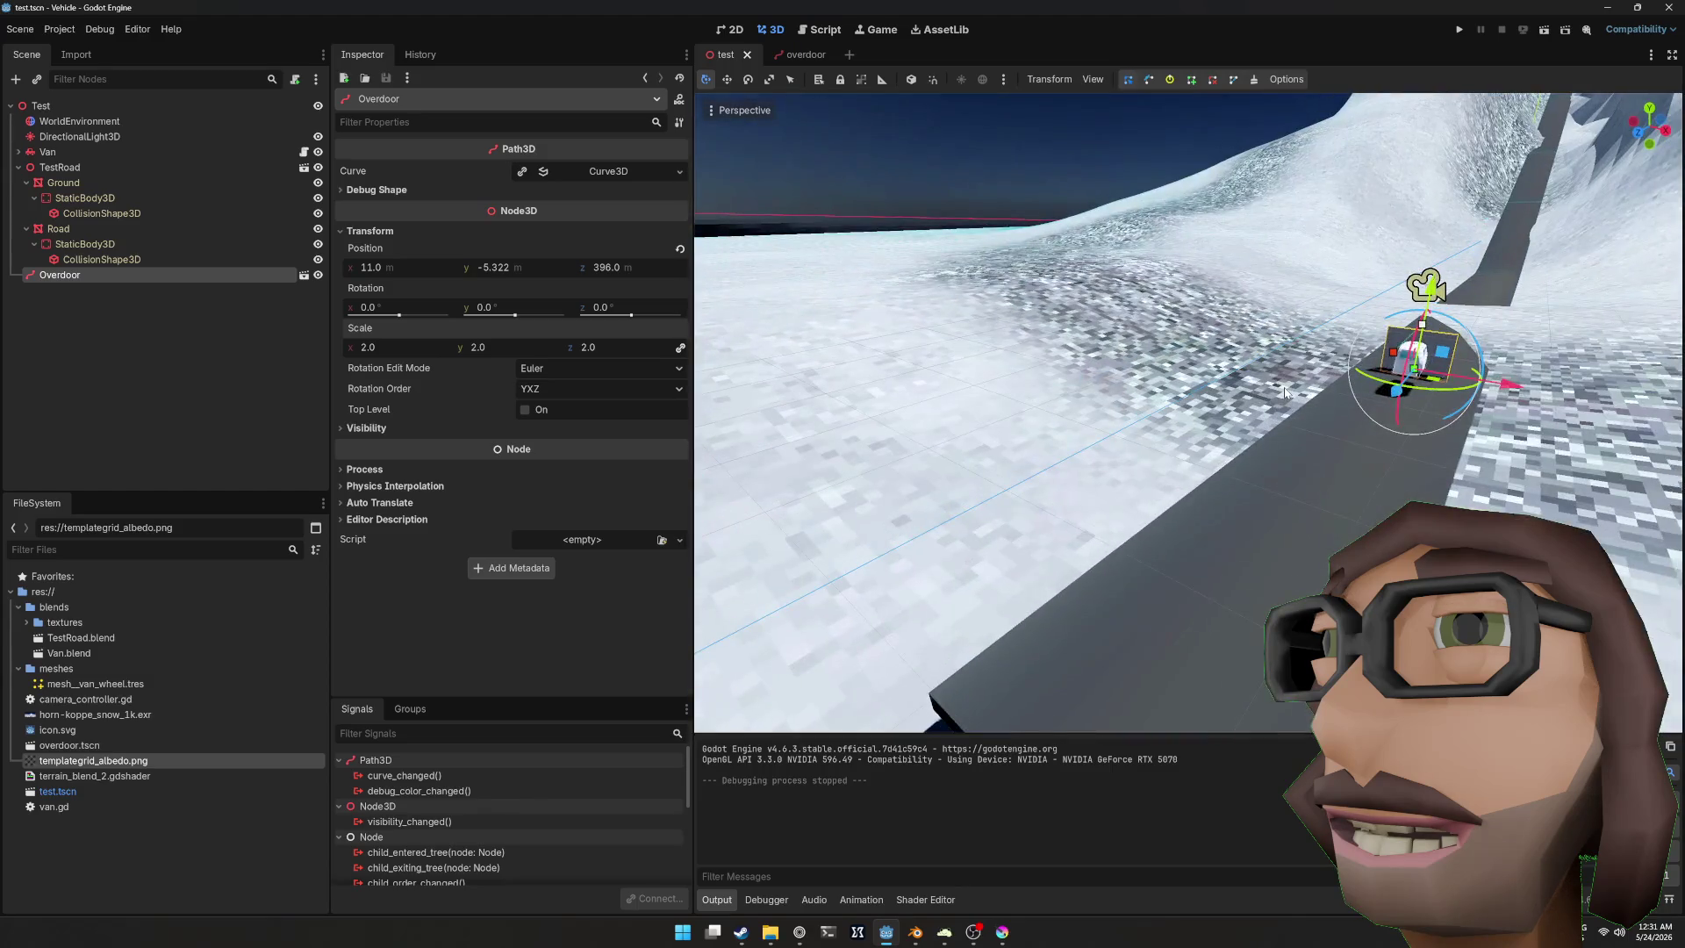
drag(1196, 328, 1066, 430)
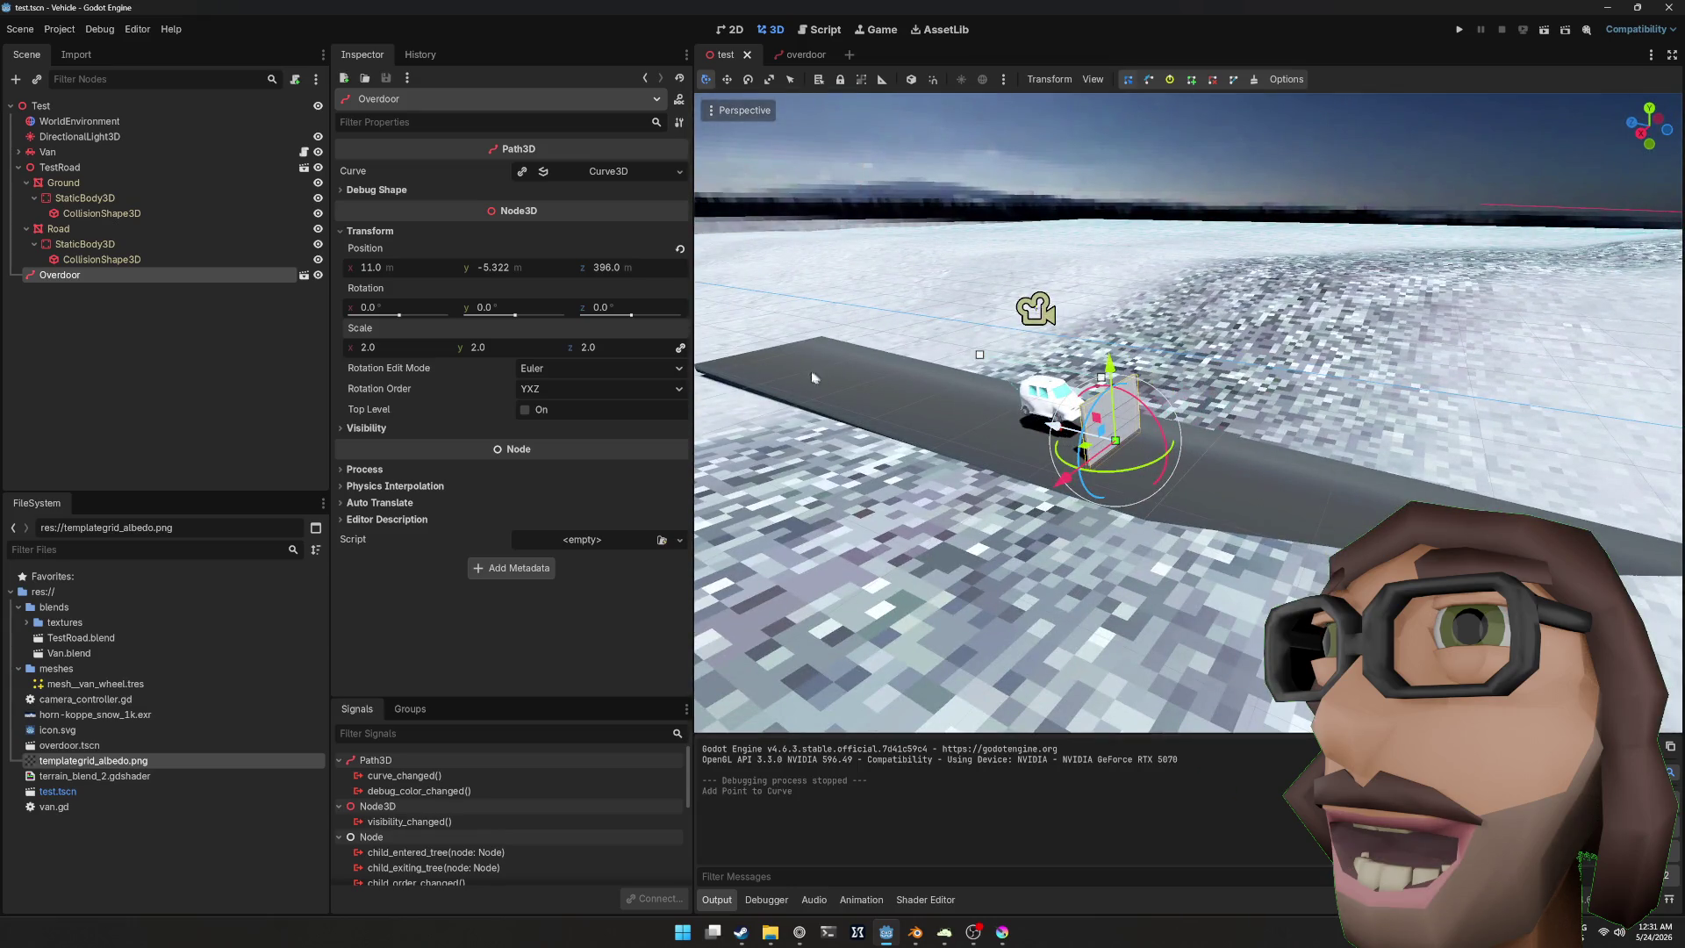
click(1095, 430)
click(1059, 430)
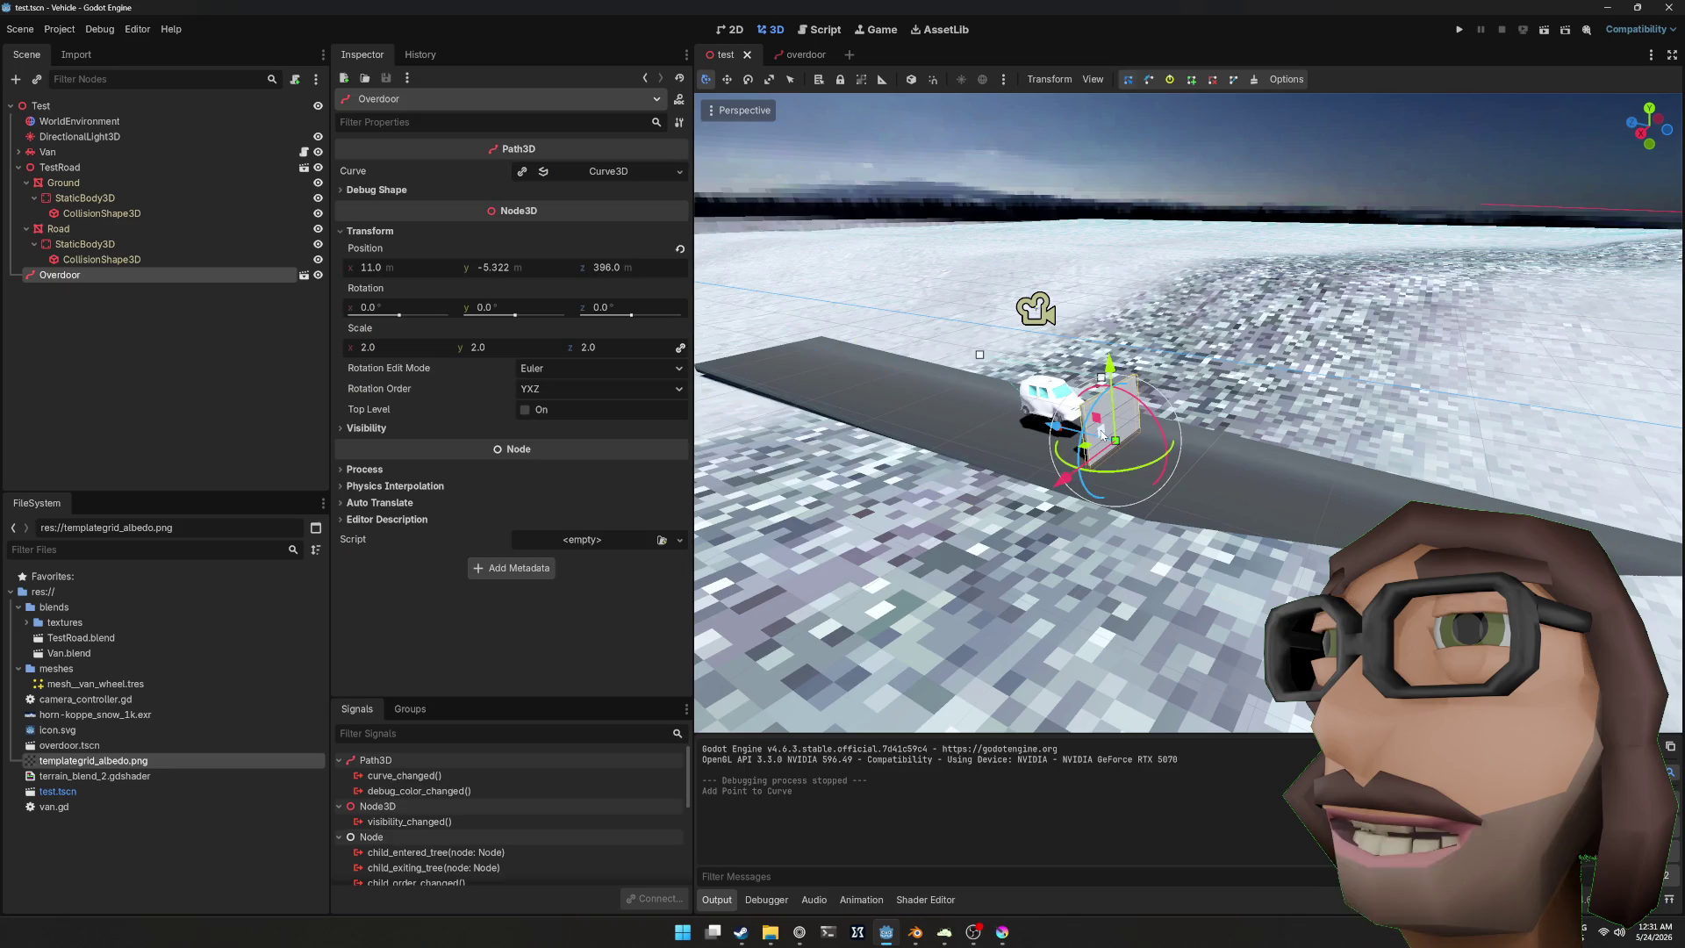
drag(1062, 417, 804, 375)
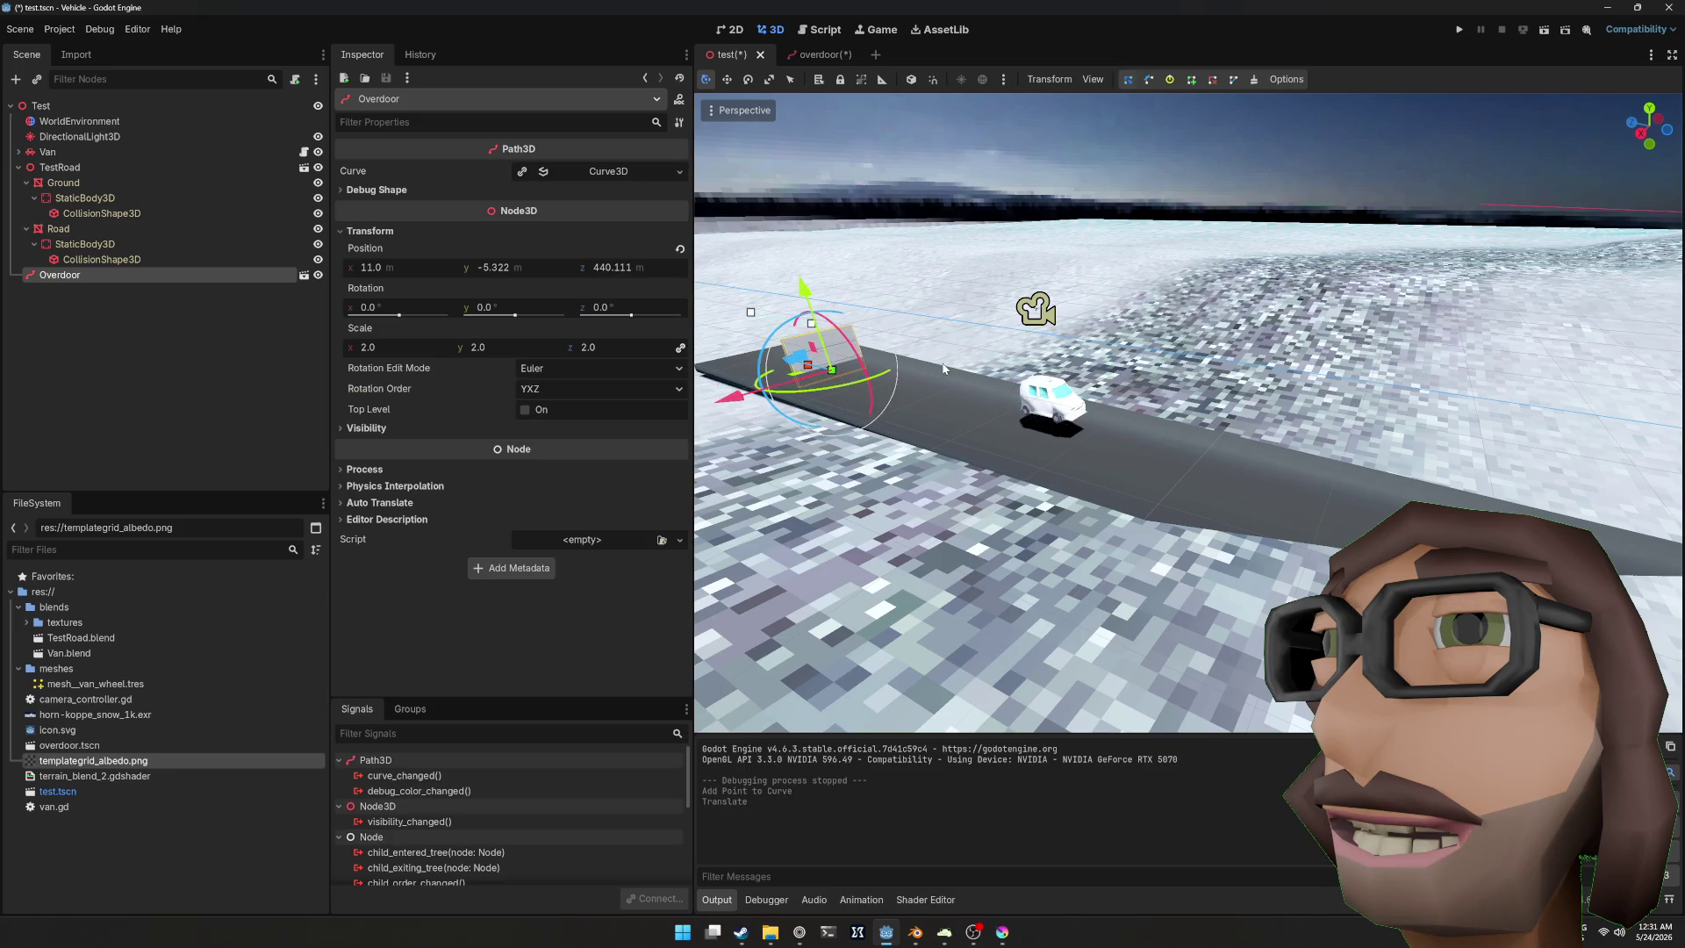
key(f)
mouse_move(966, 364)
mouse_down()
mouse_move(1293, 367)
mouse_move(1190, 334)
mouse_up()
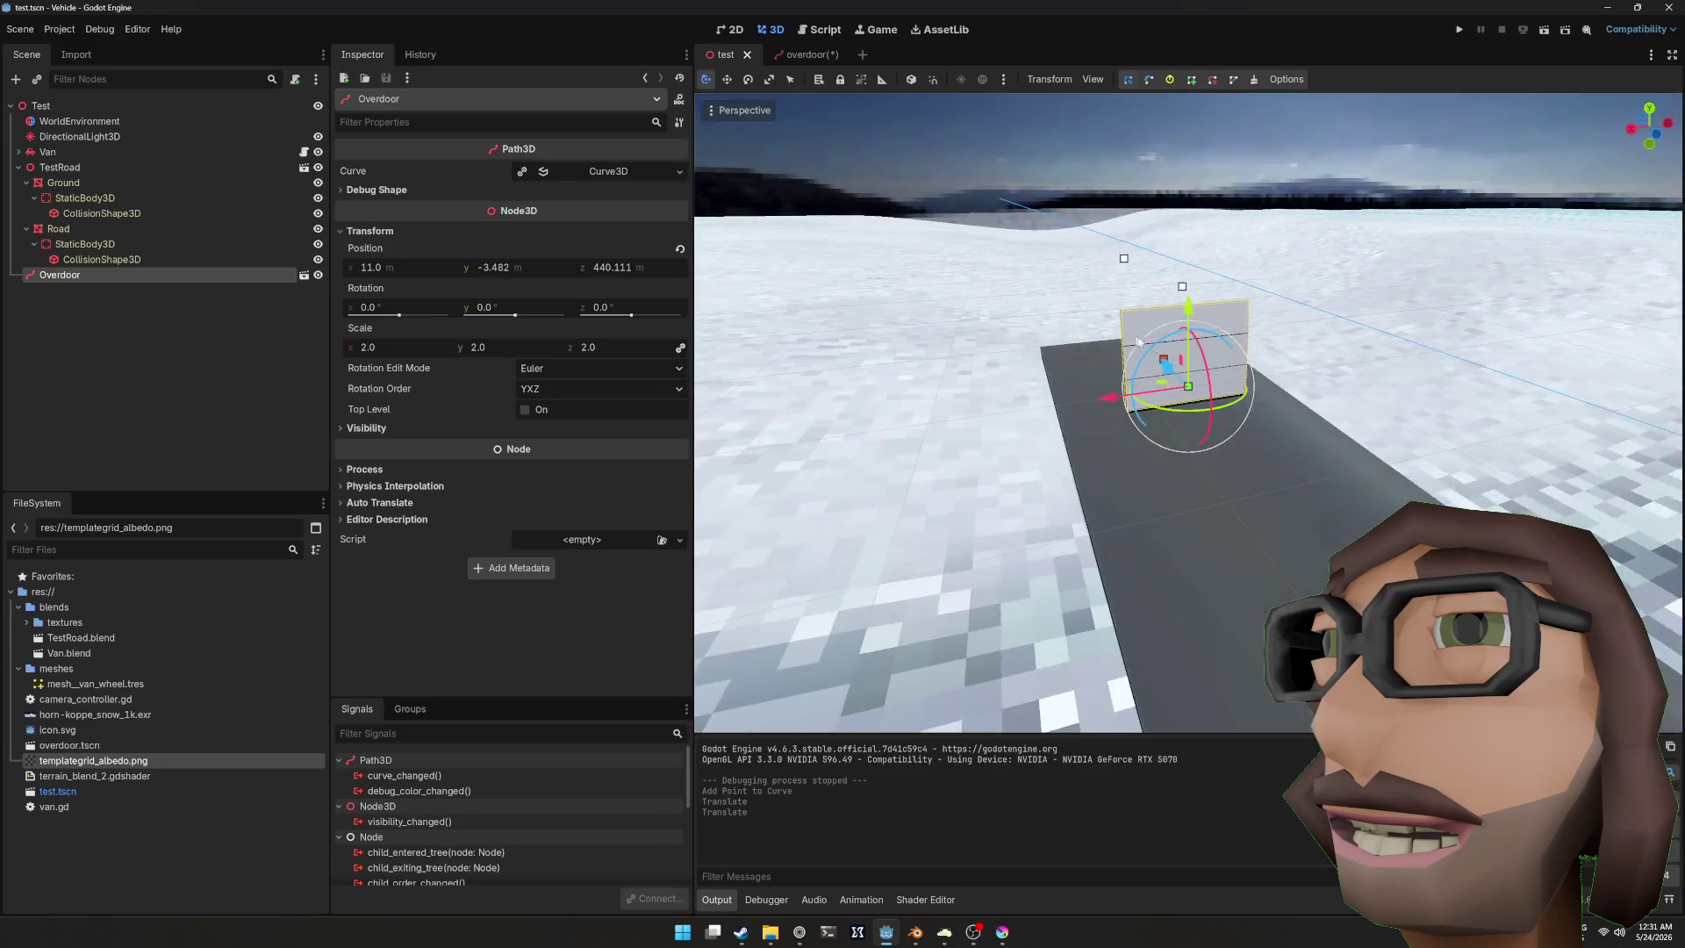
Step: Test-run the game briefly, then select and frame the Van
key(F5)
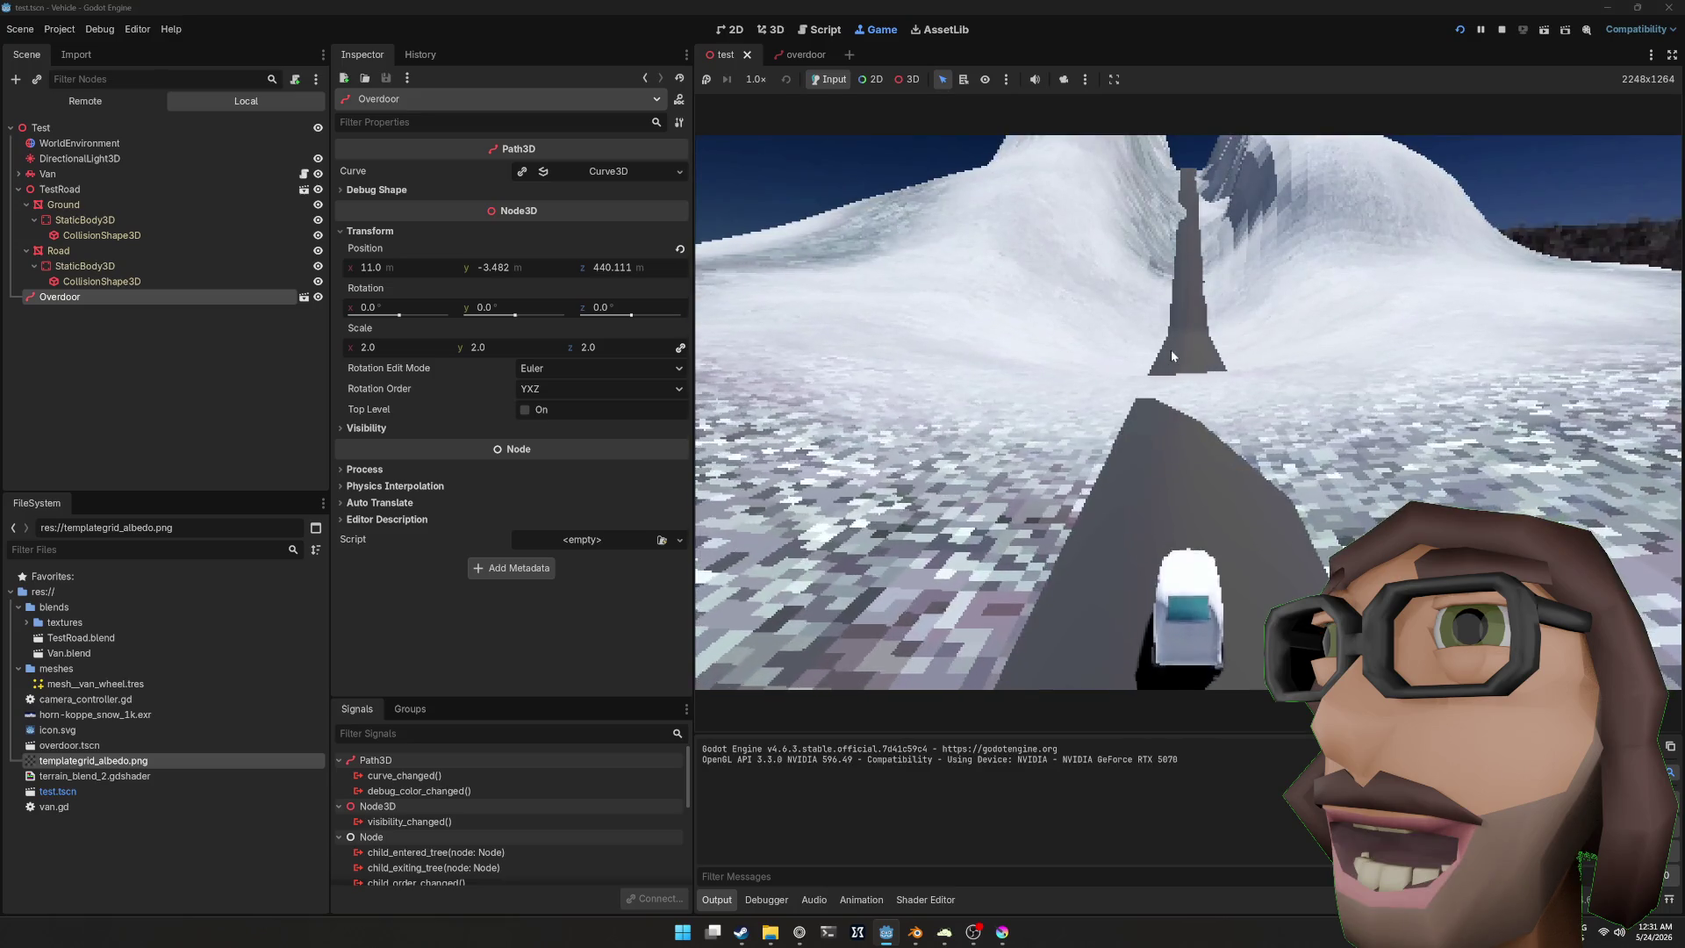
key(F8)
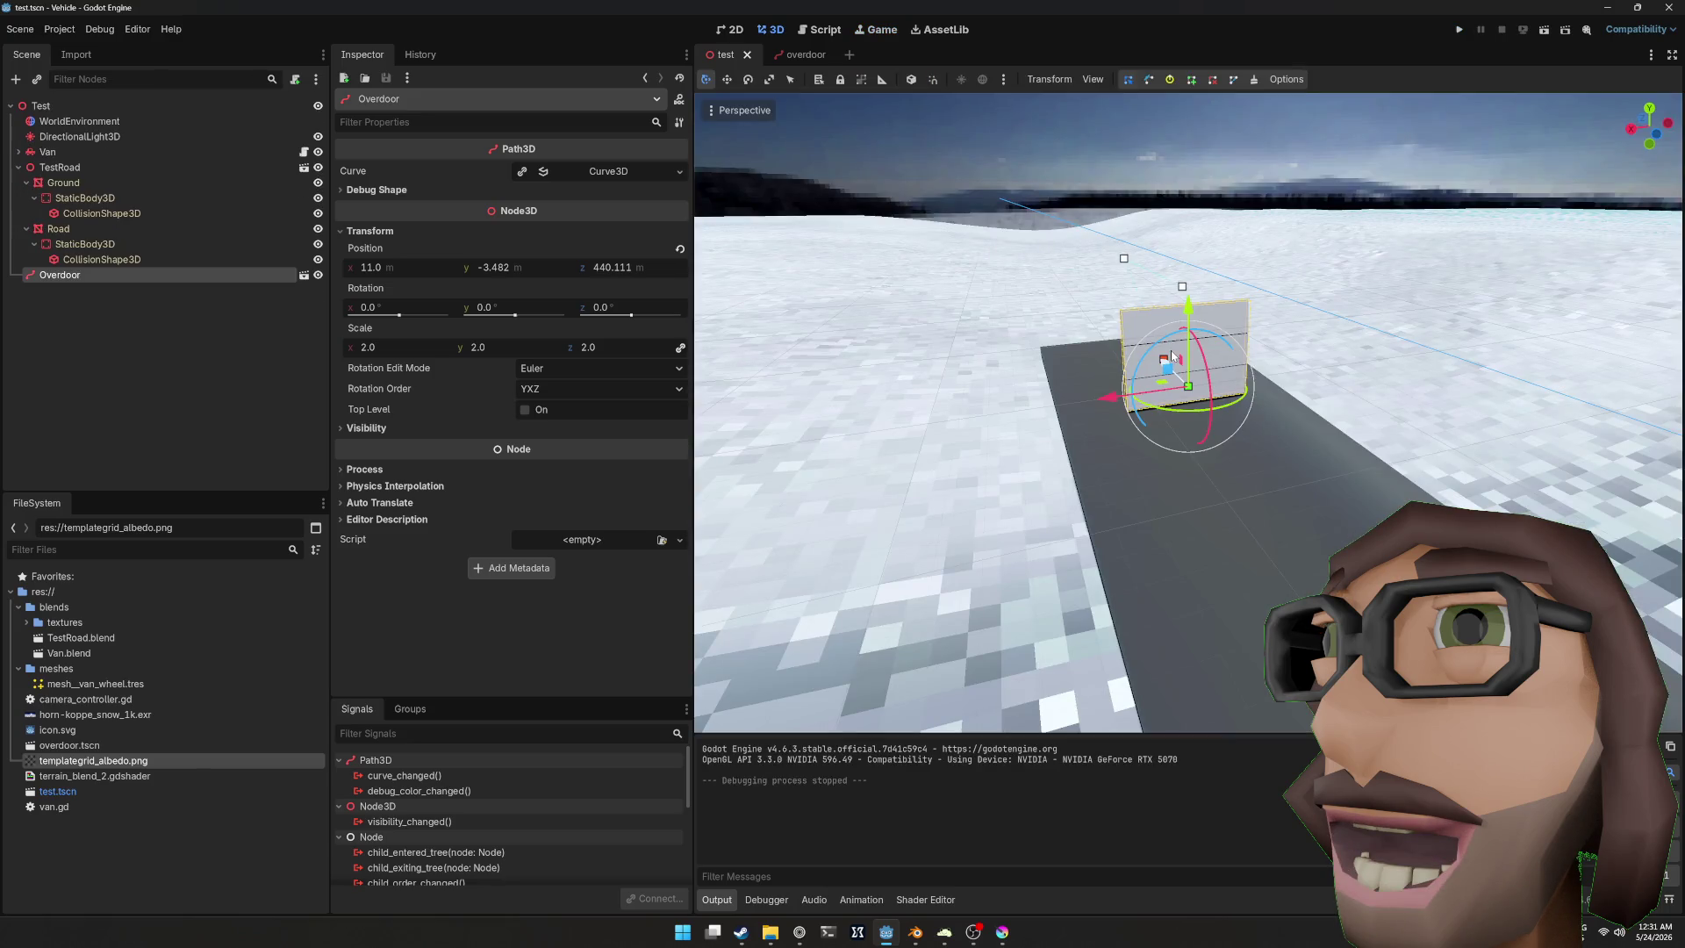
double_click(129, 151)
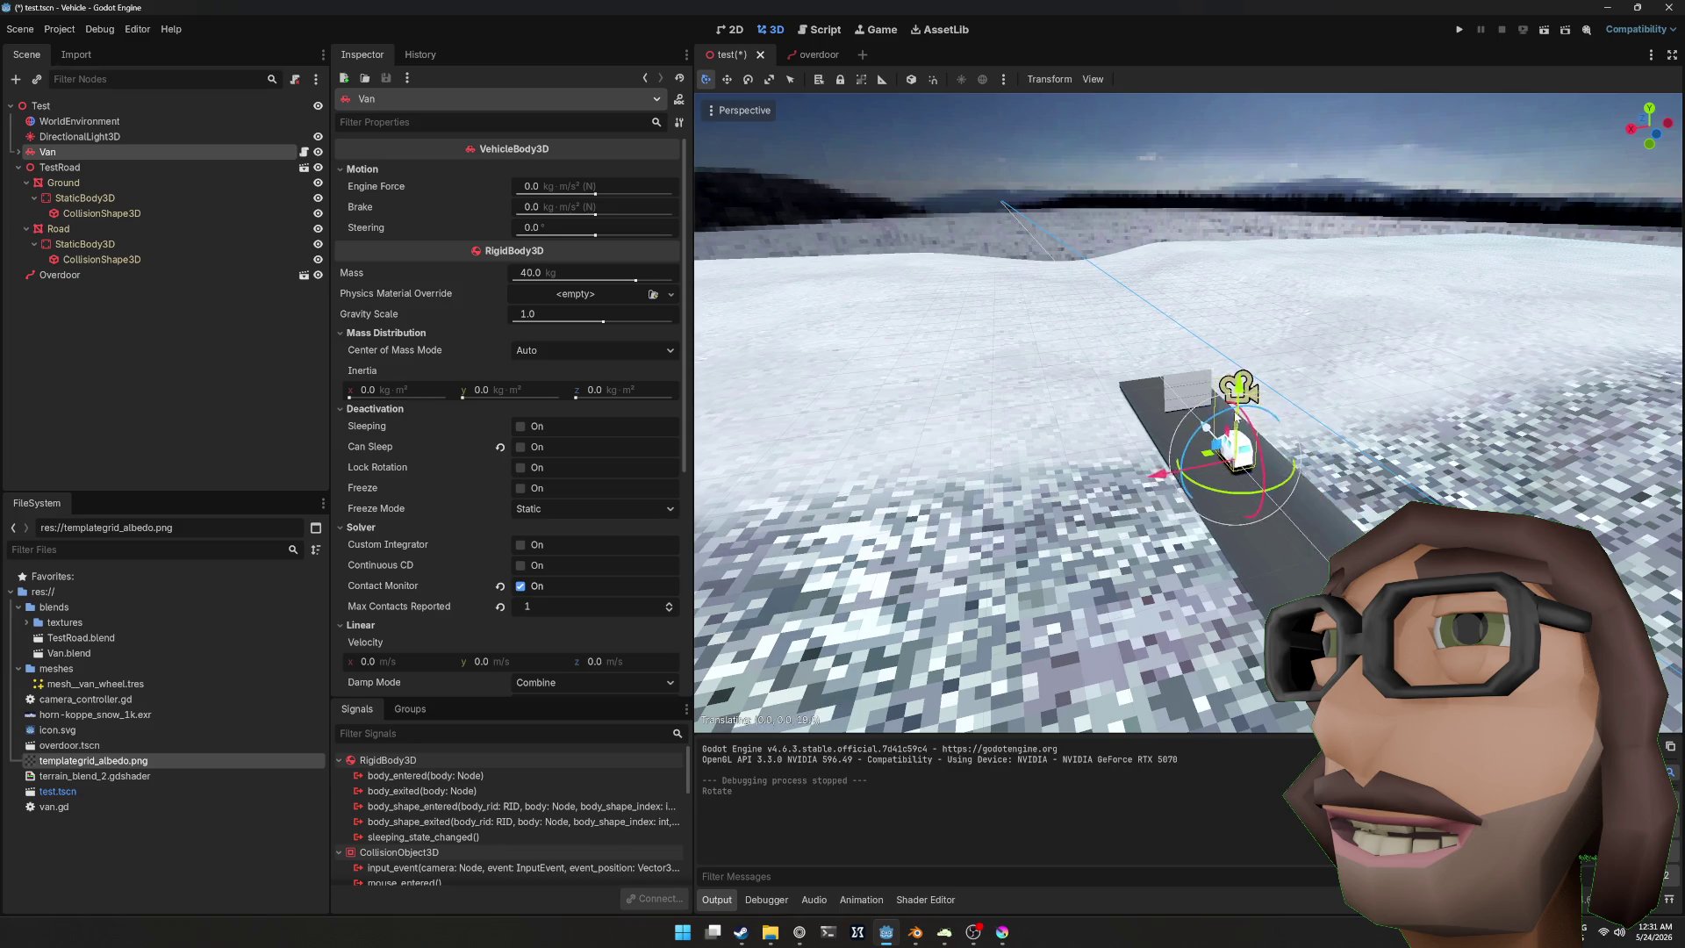
Step: Test-drive the van up to the Overdoor wall and back, then reopen overdoor.tscn
key(F5)
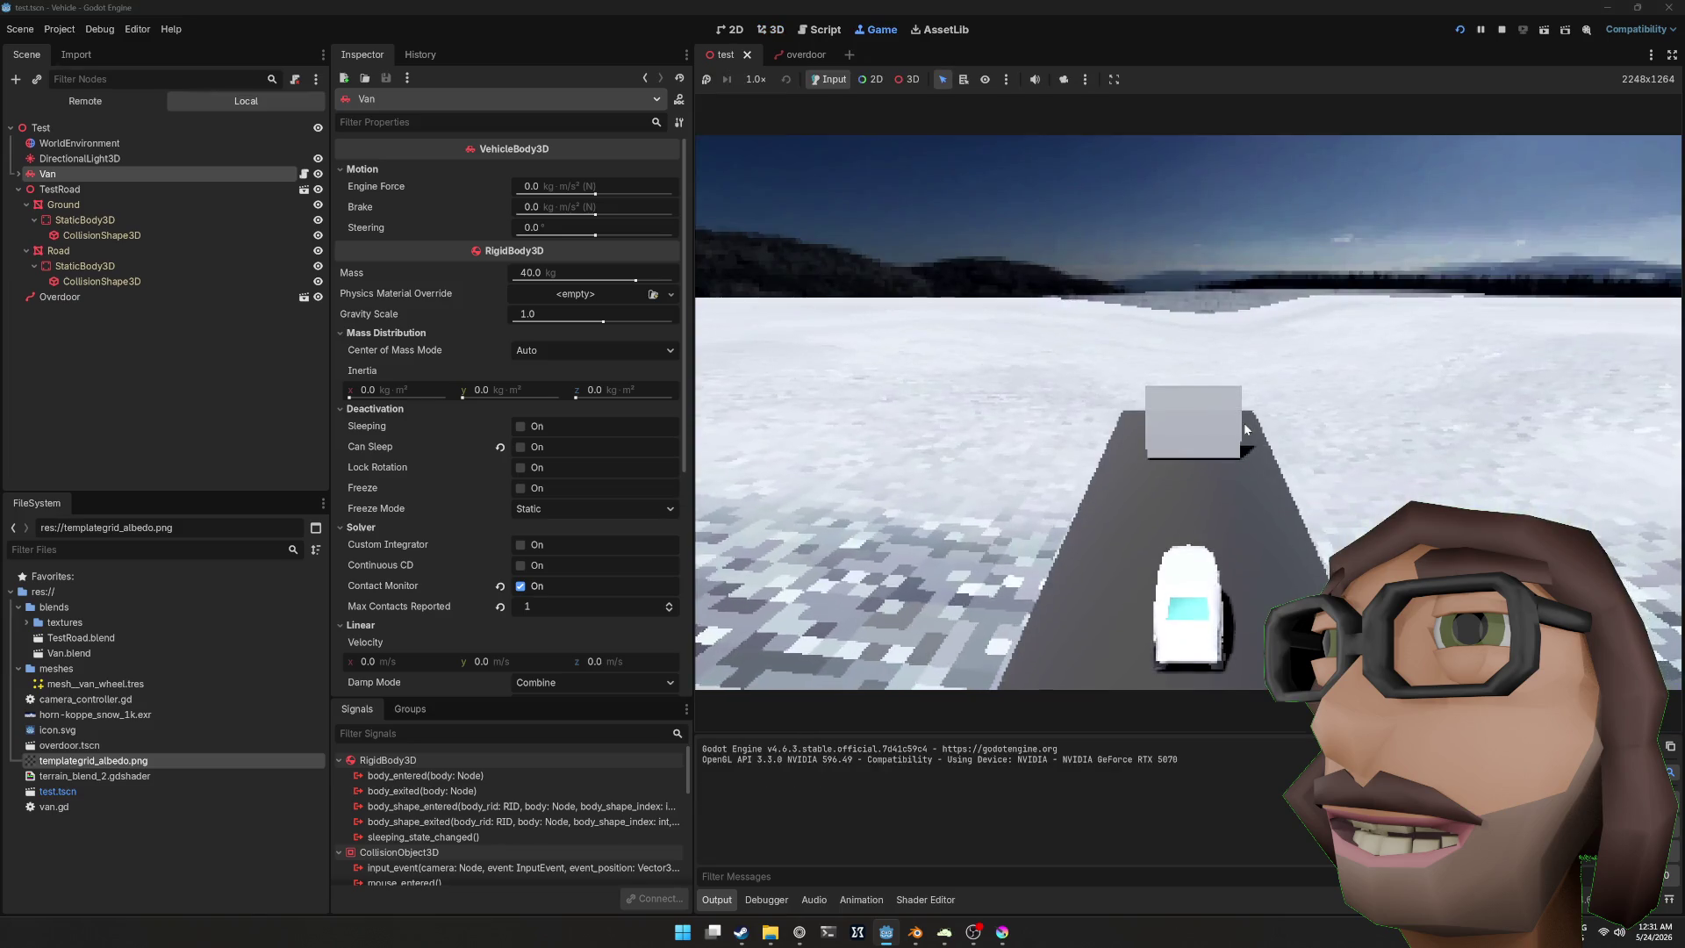
key(w)
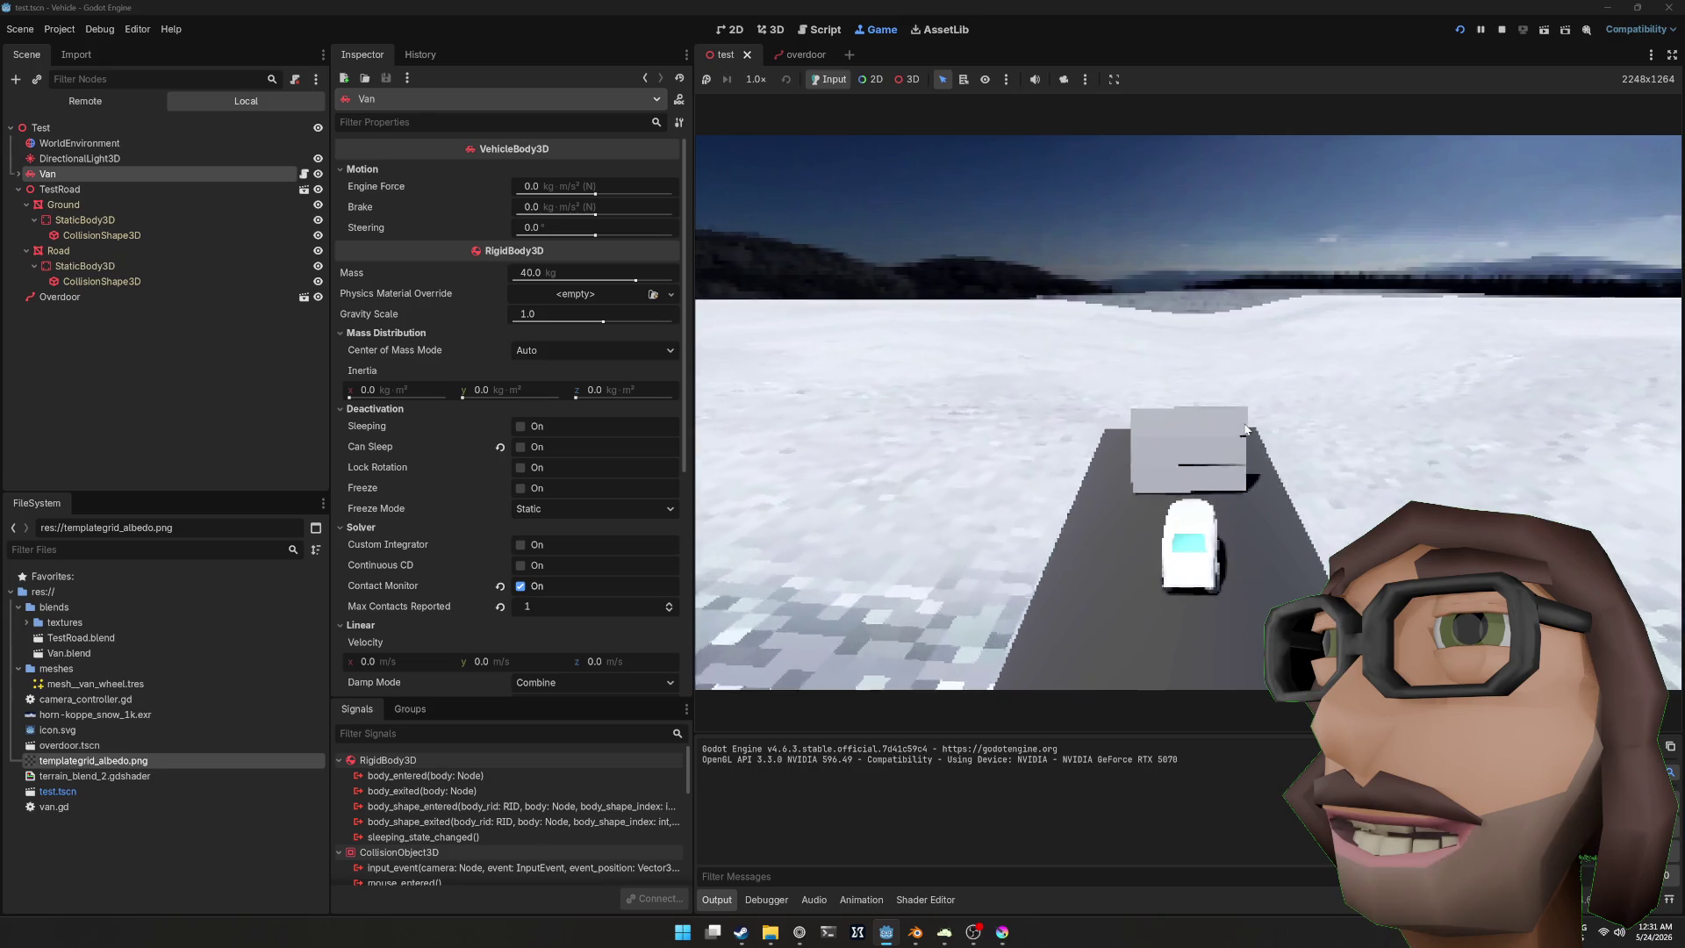
key(s)
key(d)
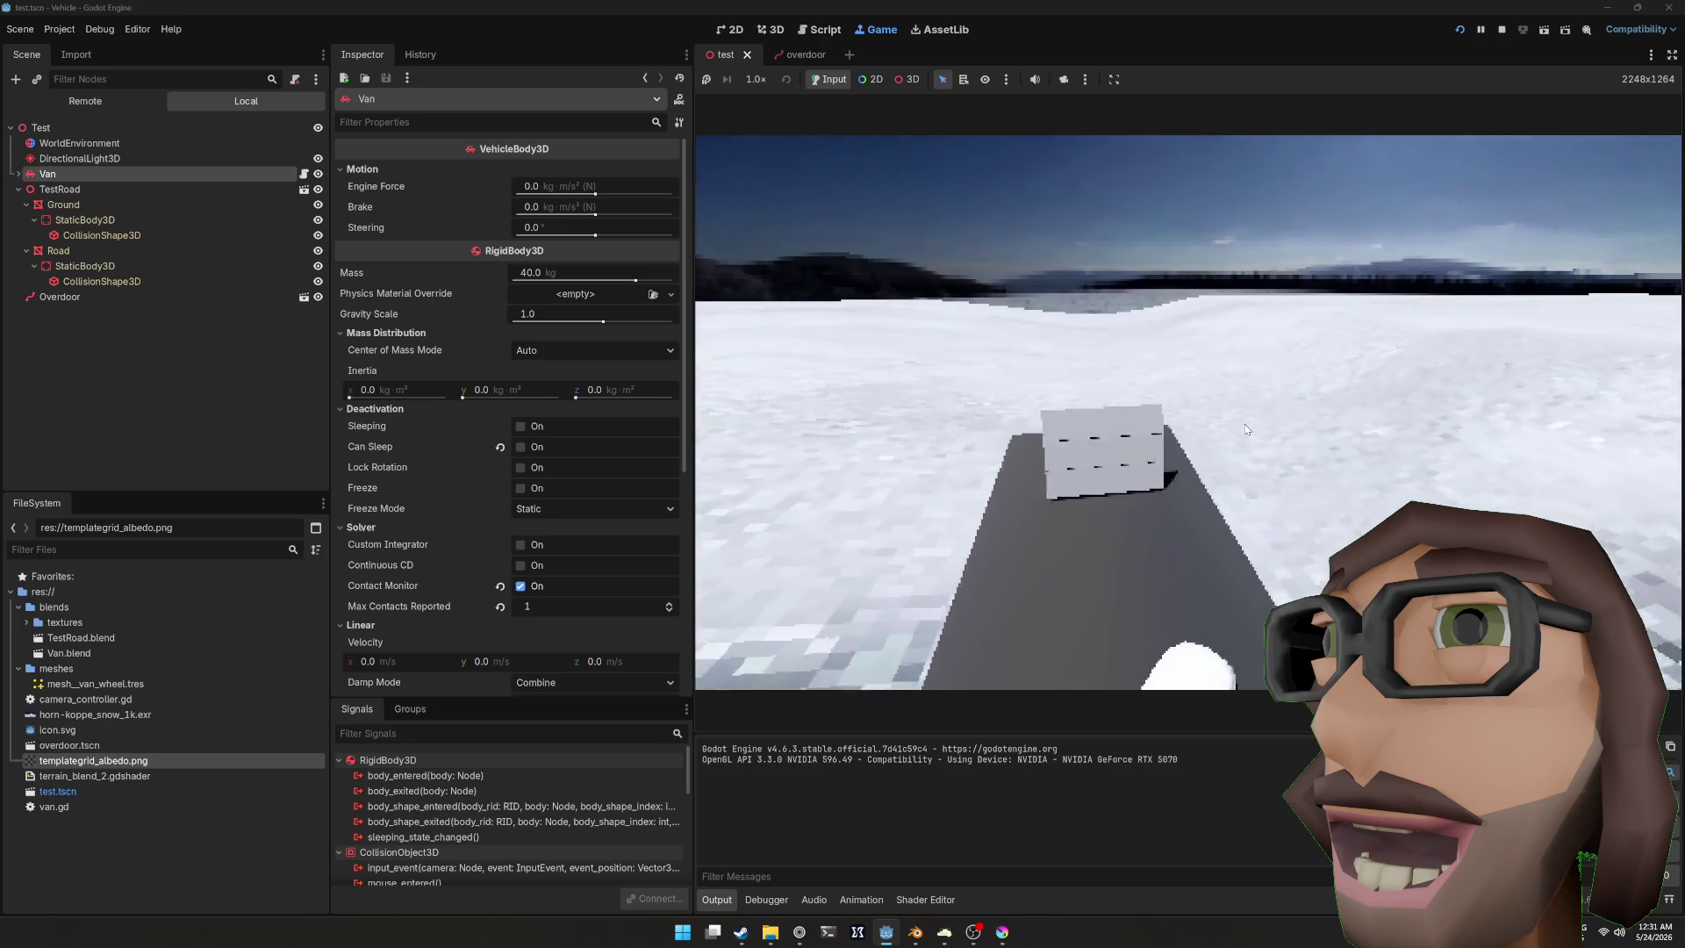
key(w)
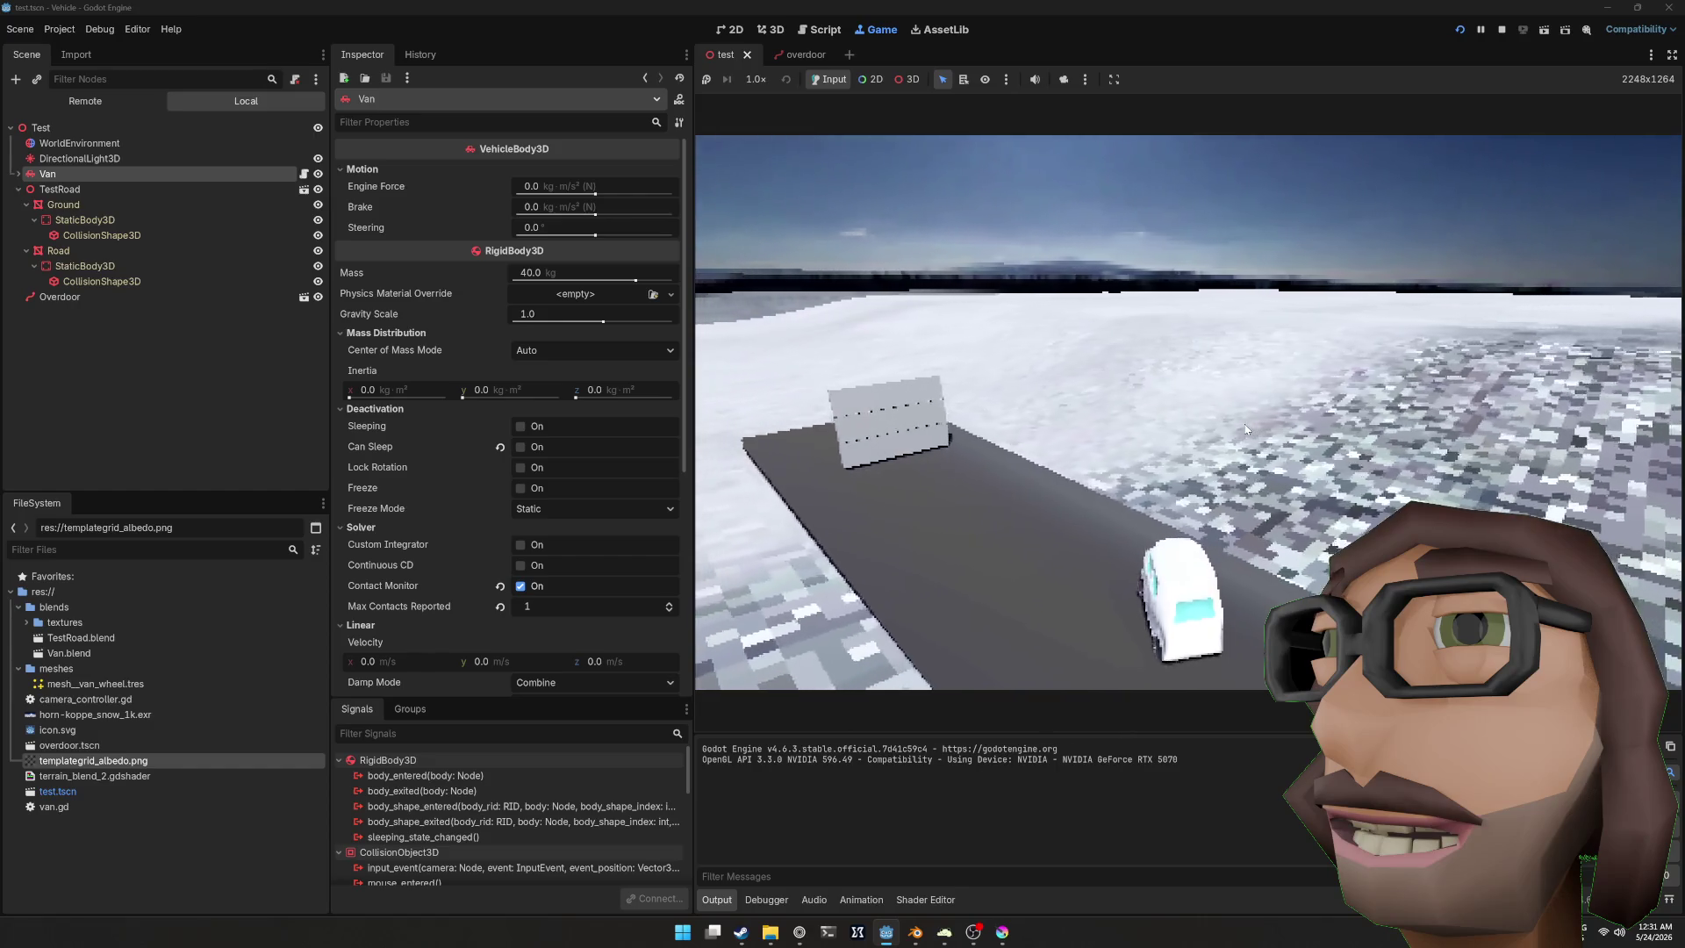
key(F8)
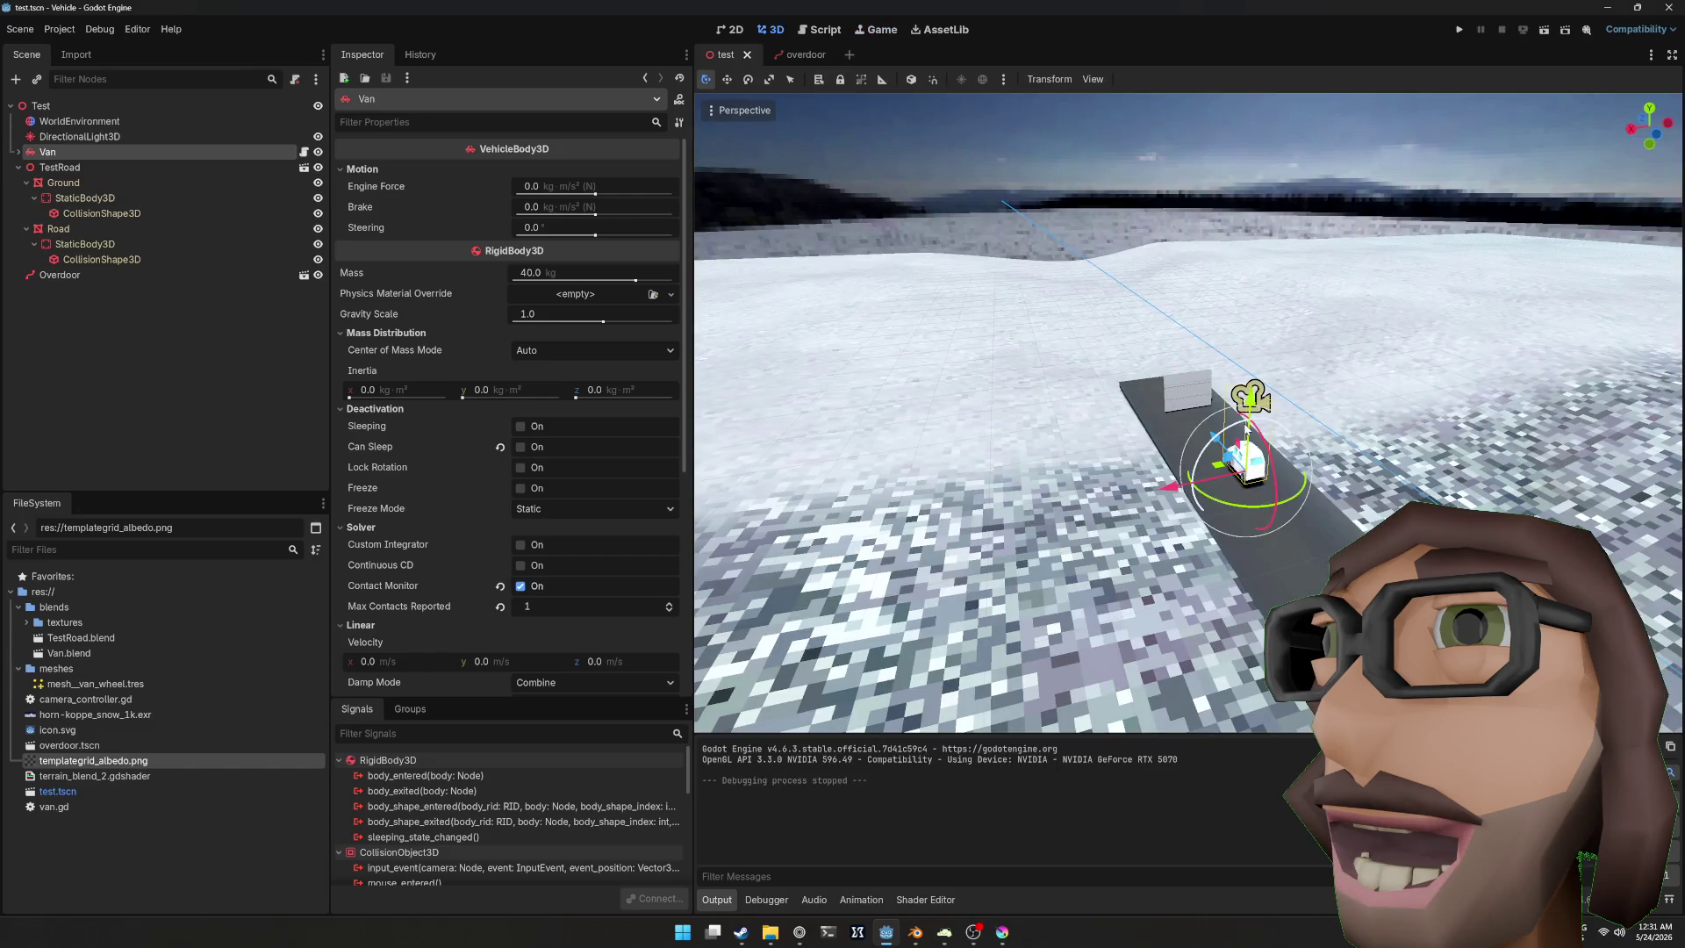
click(790, 54)
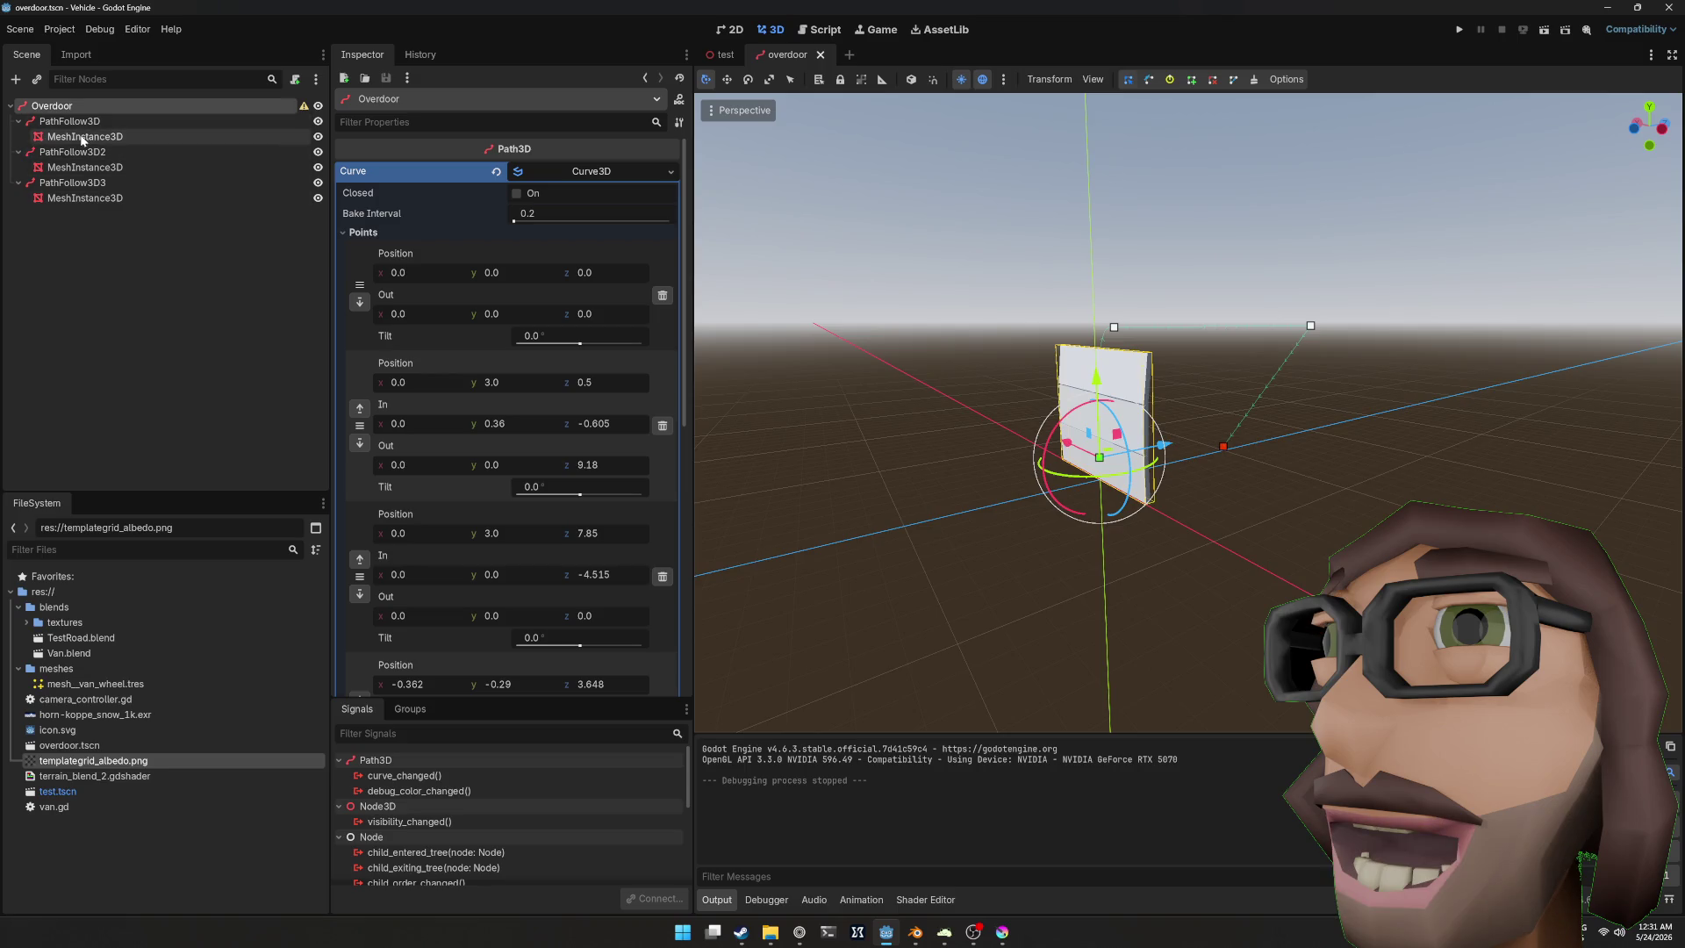
Step: Give the first overdoor panel a trimesh collision shape as a static body child
click(82, 137)
click(1143, 79)
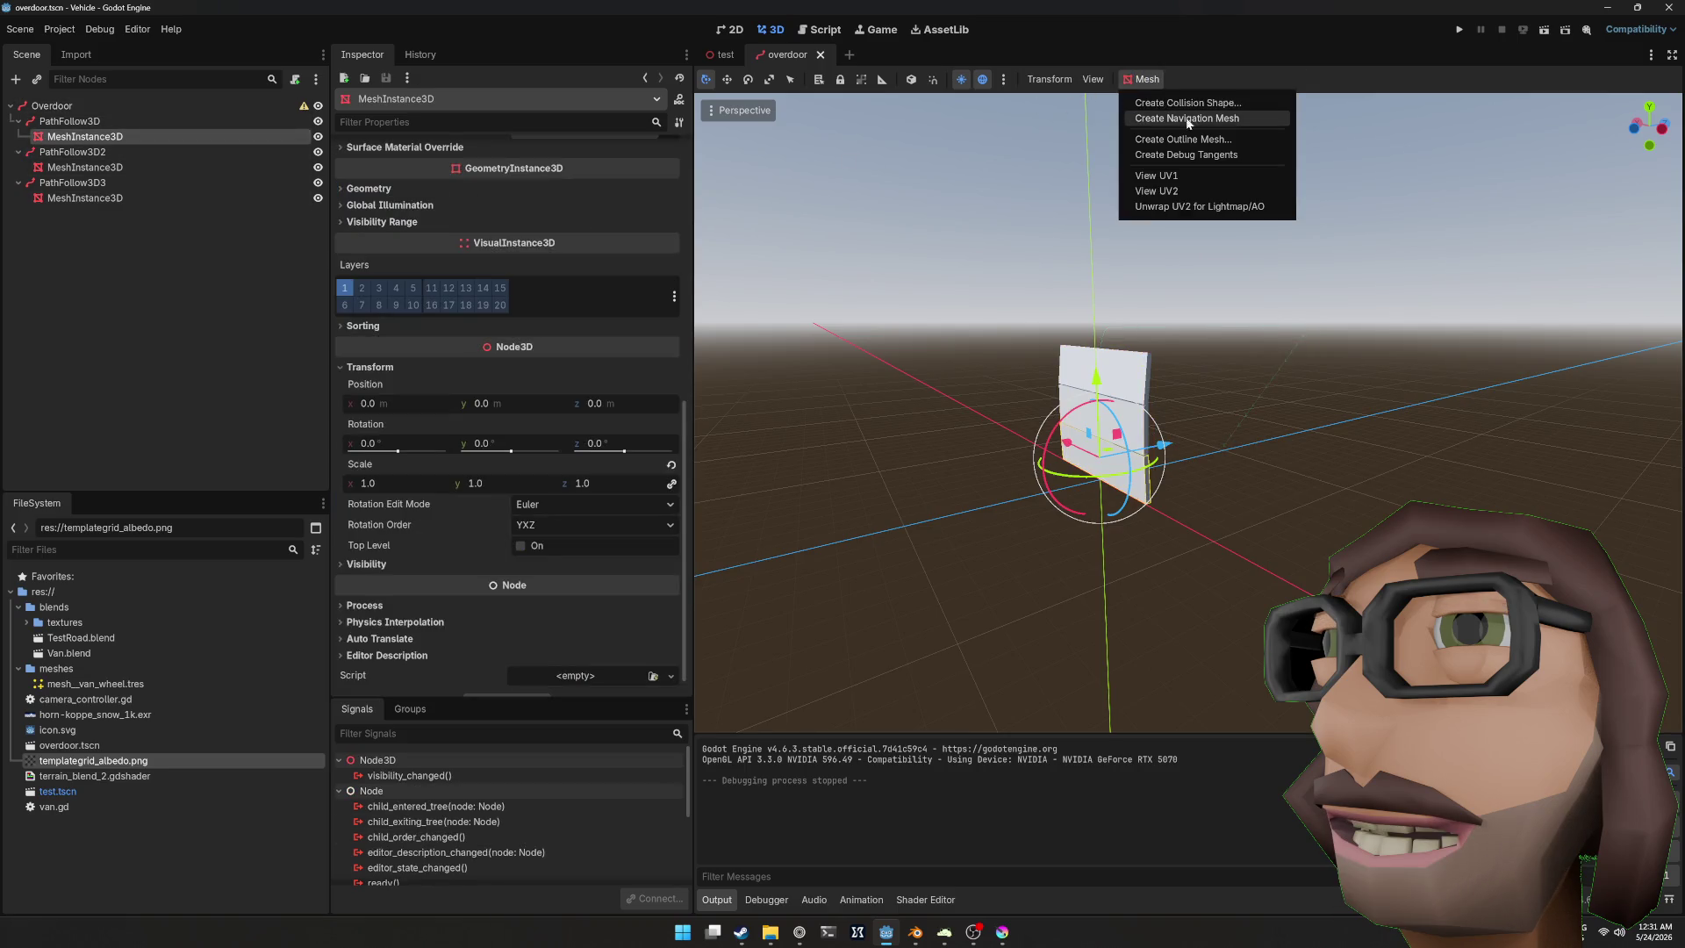
click(1183, 103)
click(850, 424)
click(842, 464)
click(816, 544)
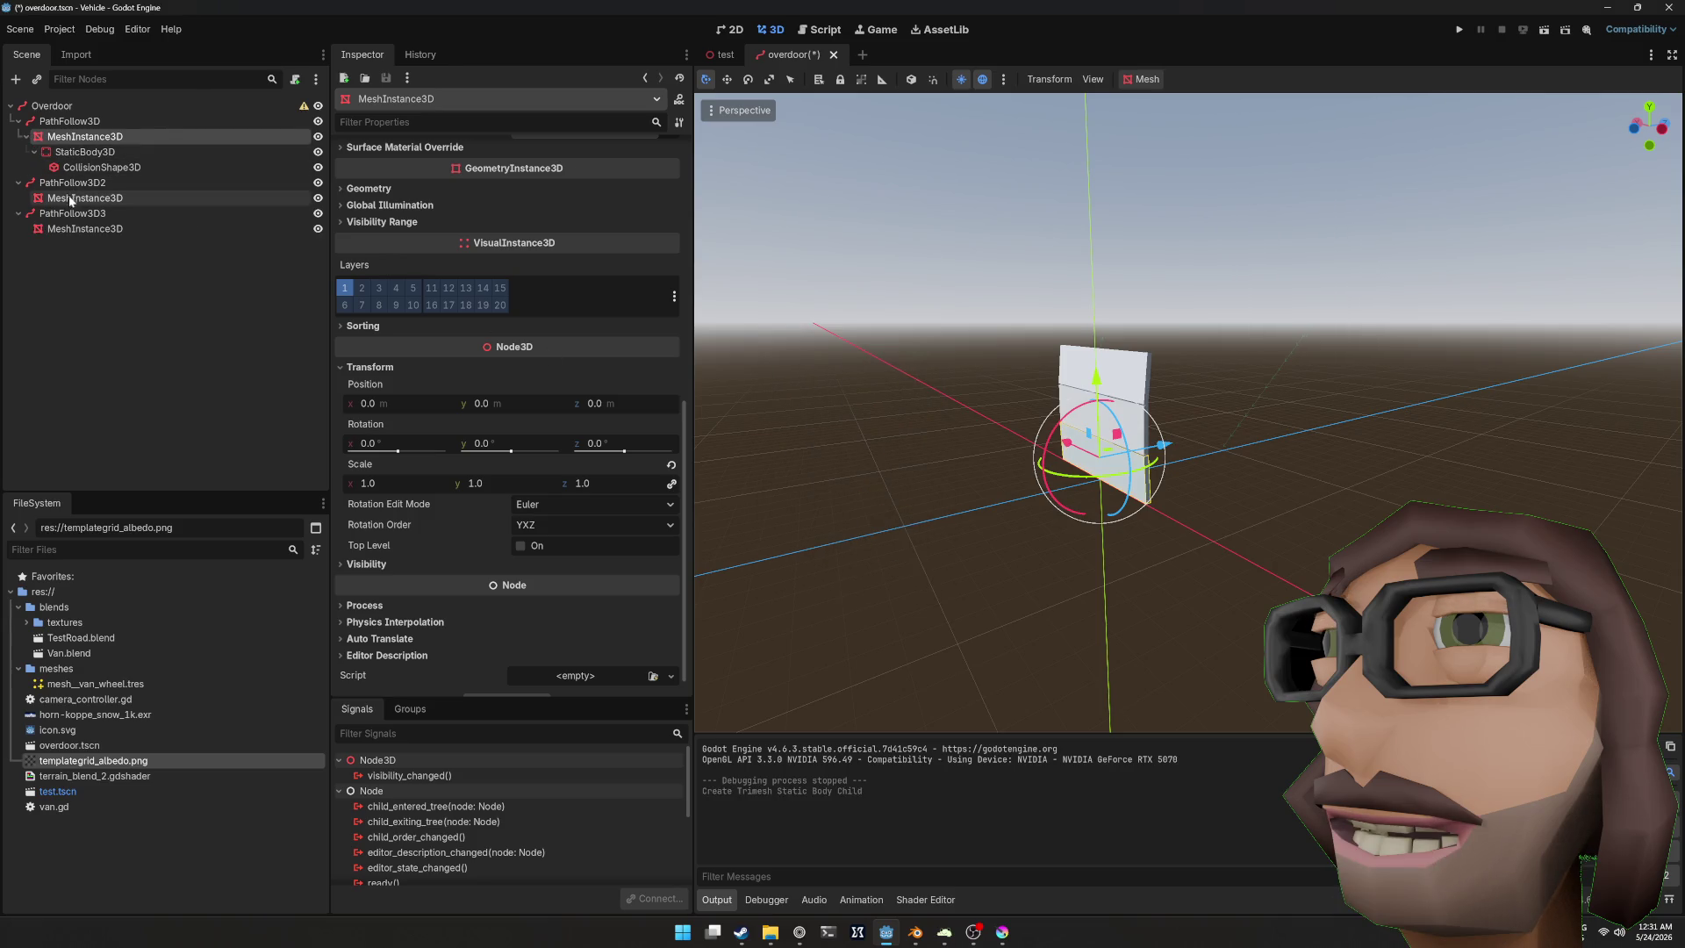
Step: Add trimesh static-body collision to the second and third panels, save the scene, and run the game
click(132, 198)
click(1143, 79)
click(1176, 103)
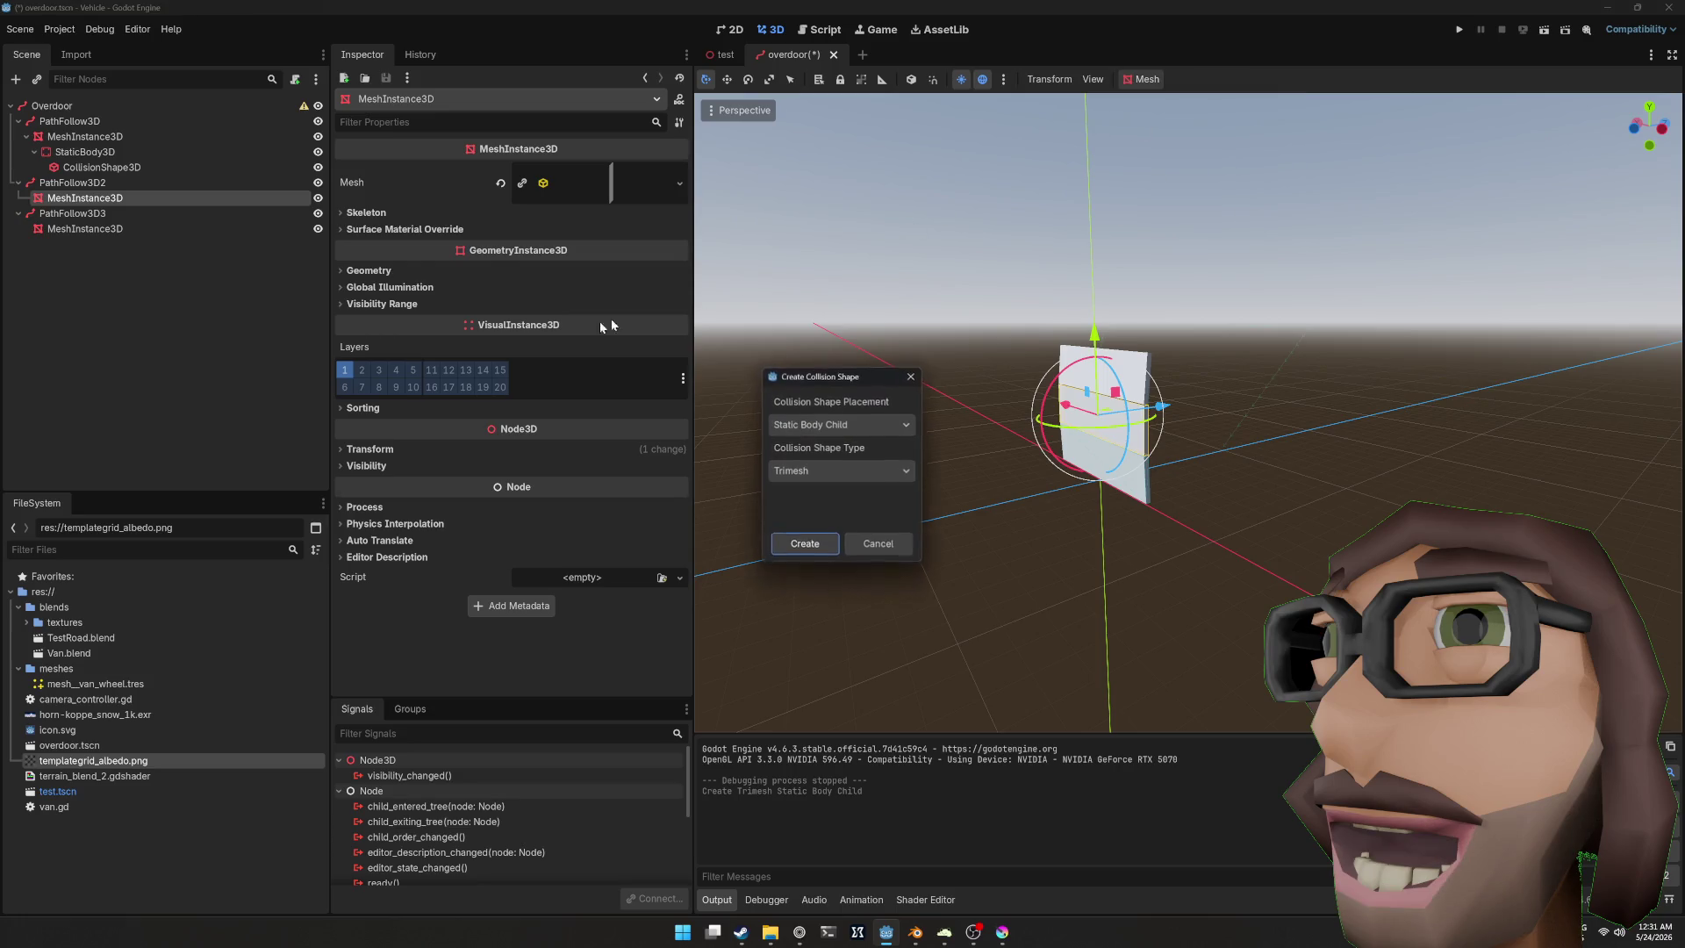
click(805, 544)
click(112, 259)
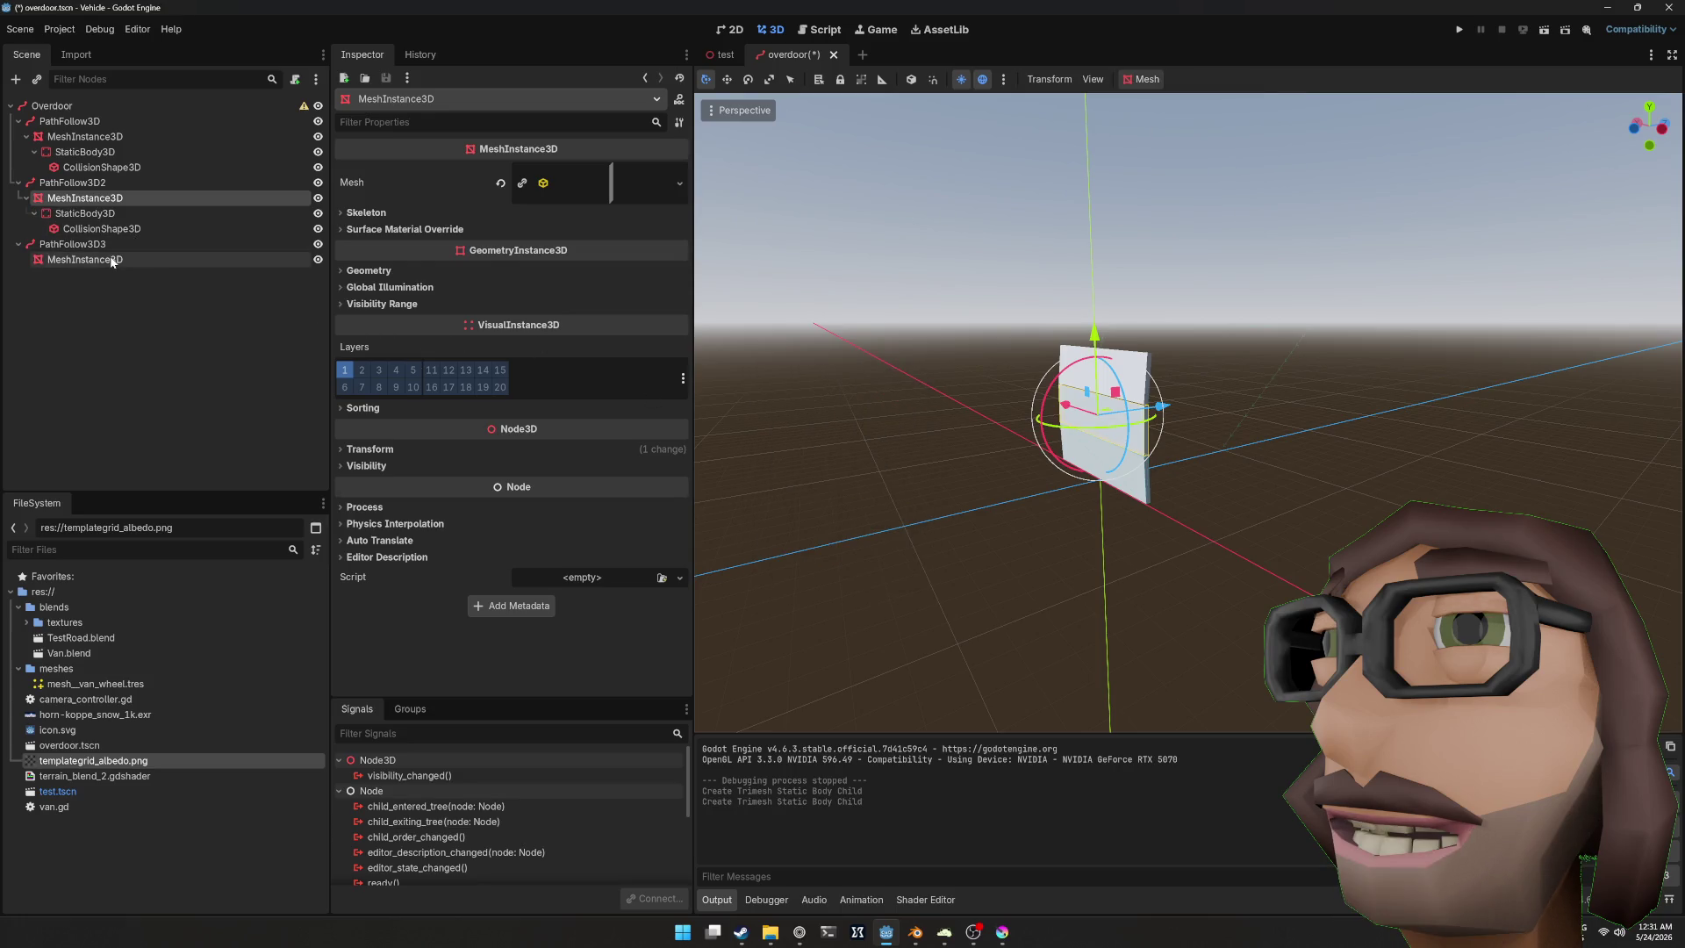
click(1143, 79)
click(1176, 104)
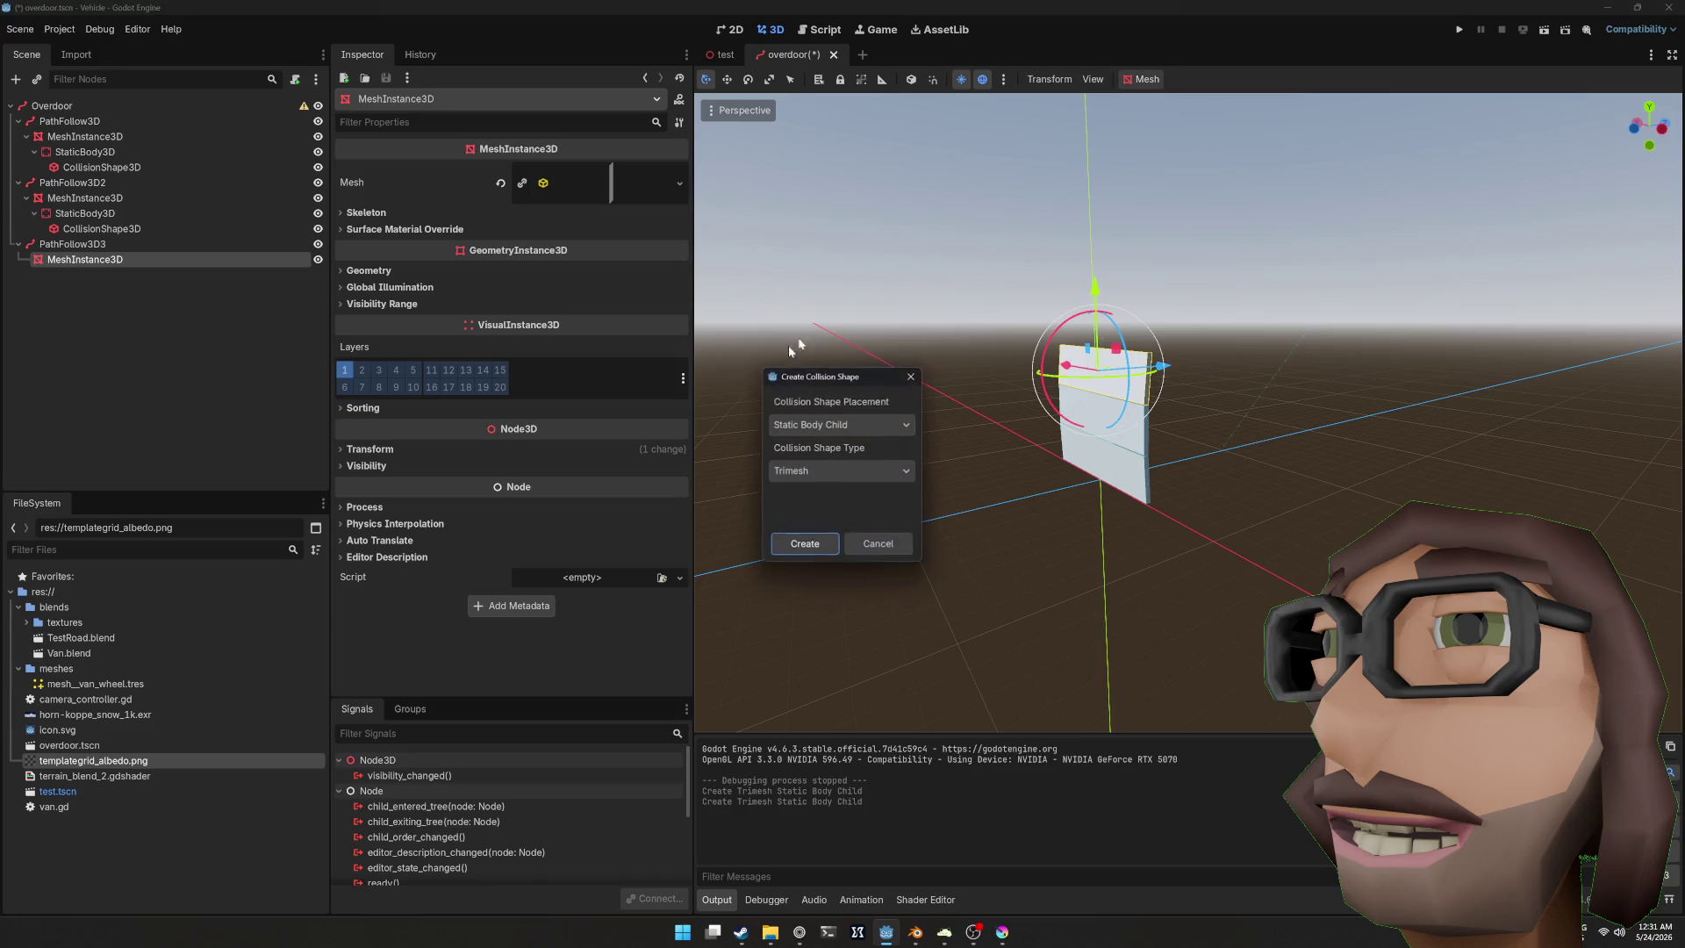
click(801, 544)
key(ctrl+s)
key(F5)
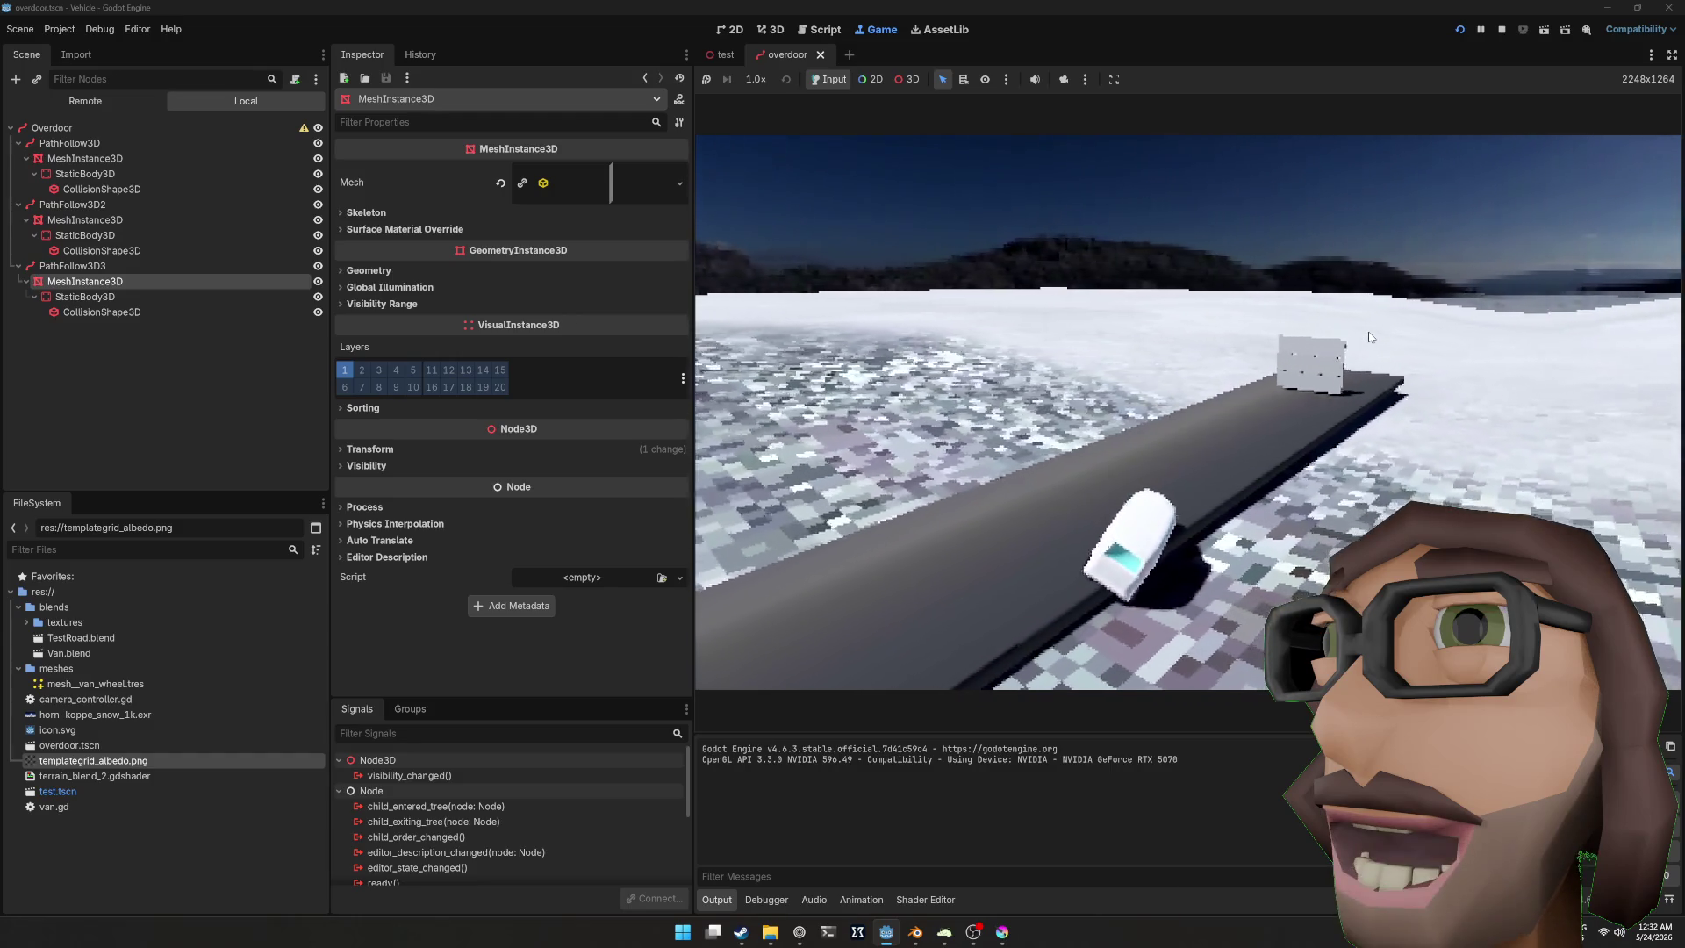
Step: Restart the game, drive the van into the overdoor panels, then stop the run
key(F5)
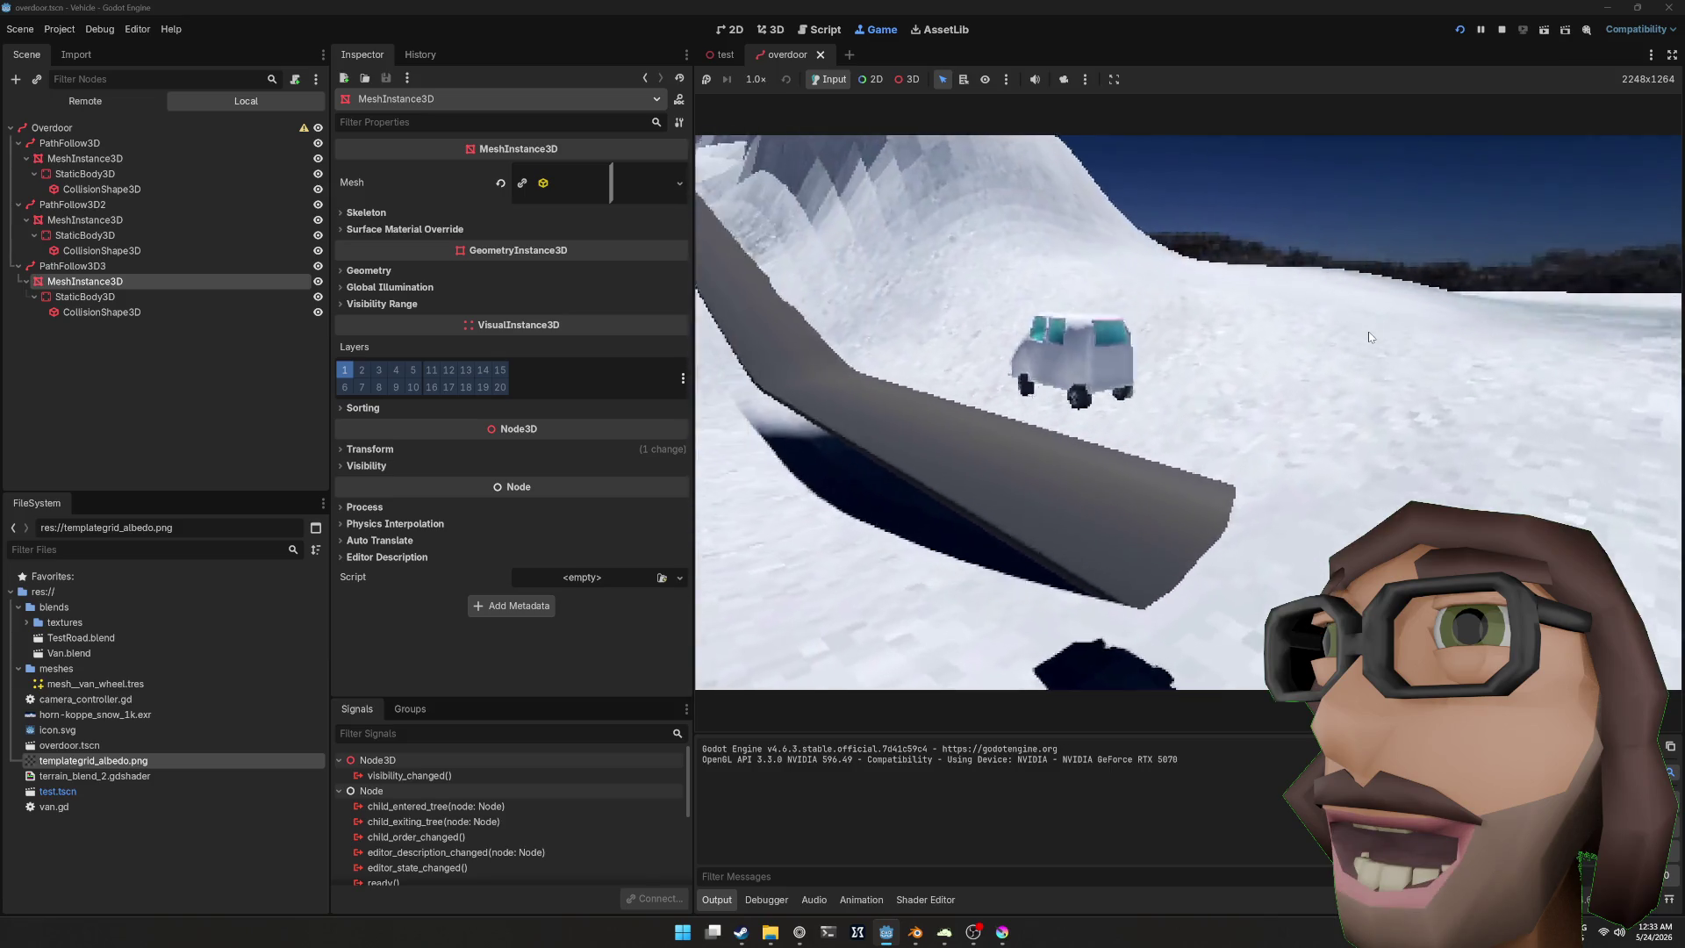
key(F8)
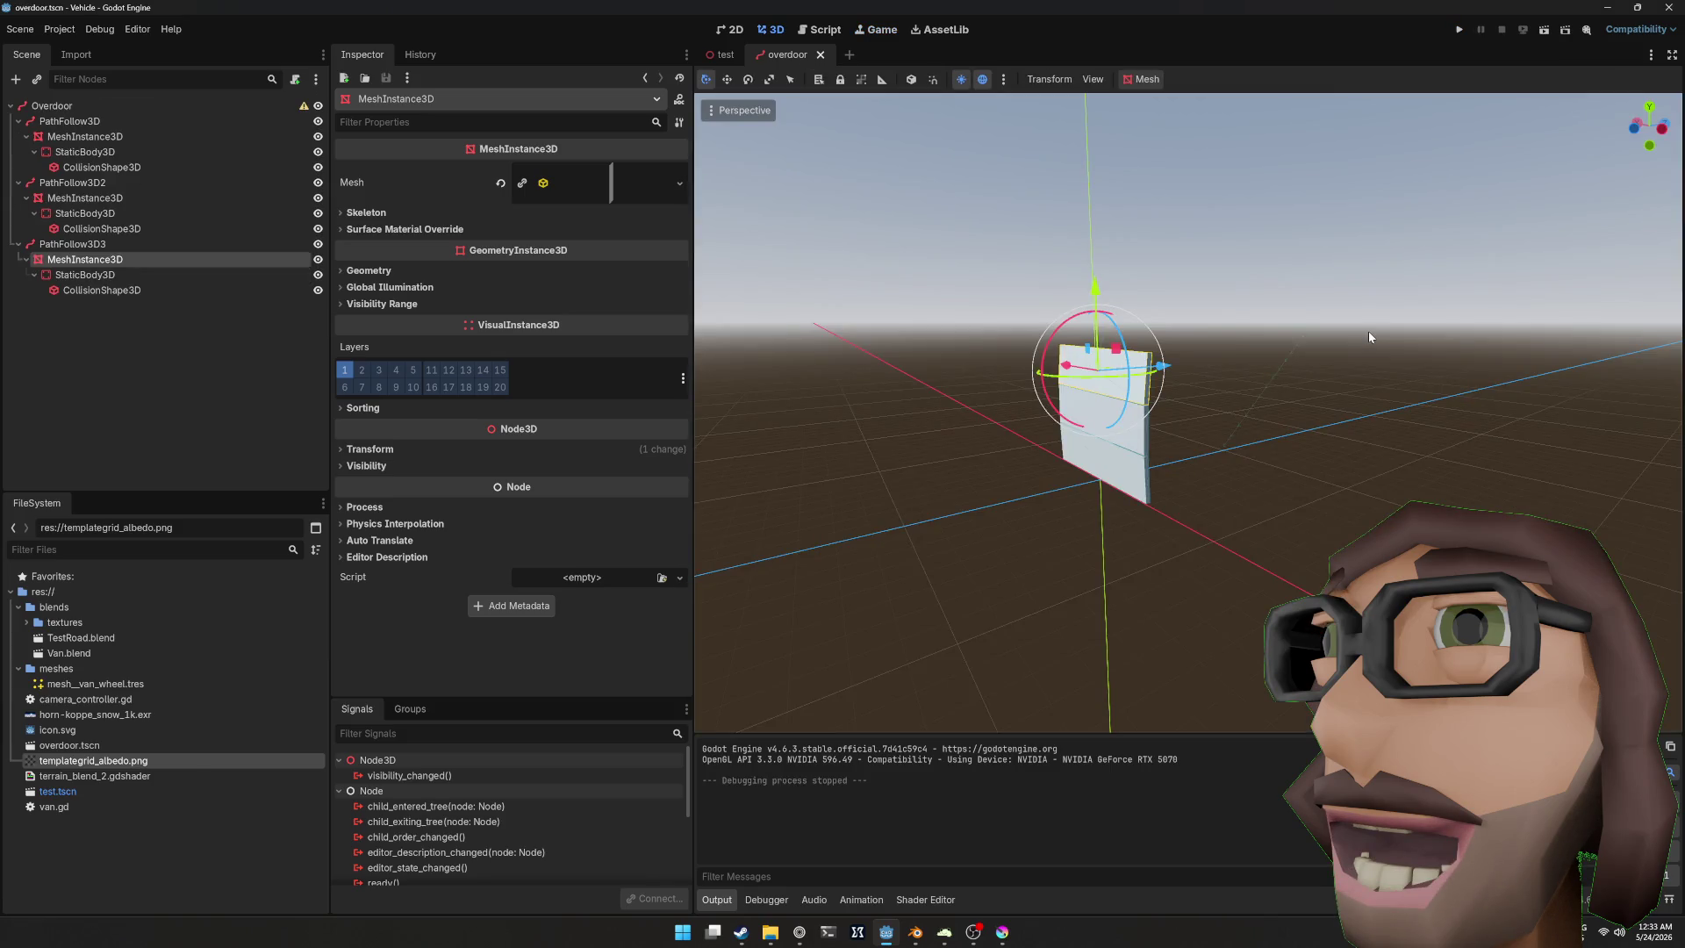
Step: In the test road scene, set the BL and BR rear wheels' Friction Slip to 20 and test-drive
click(700, 55)
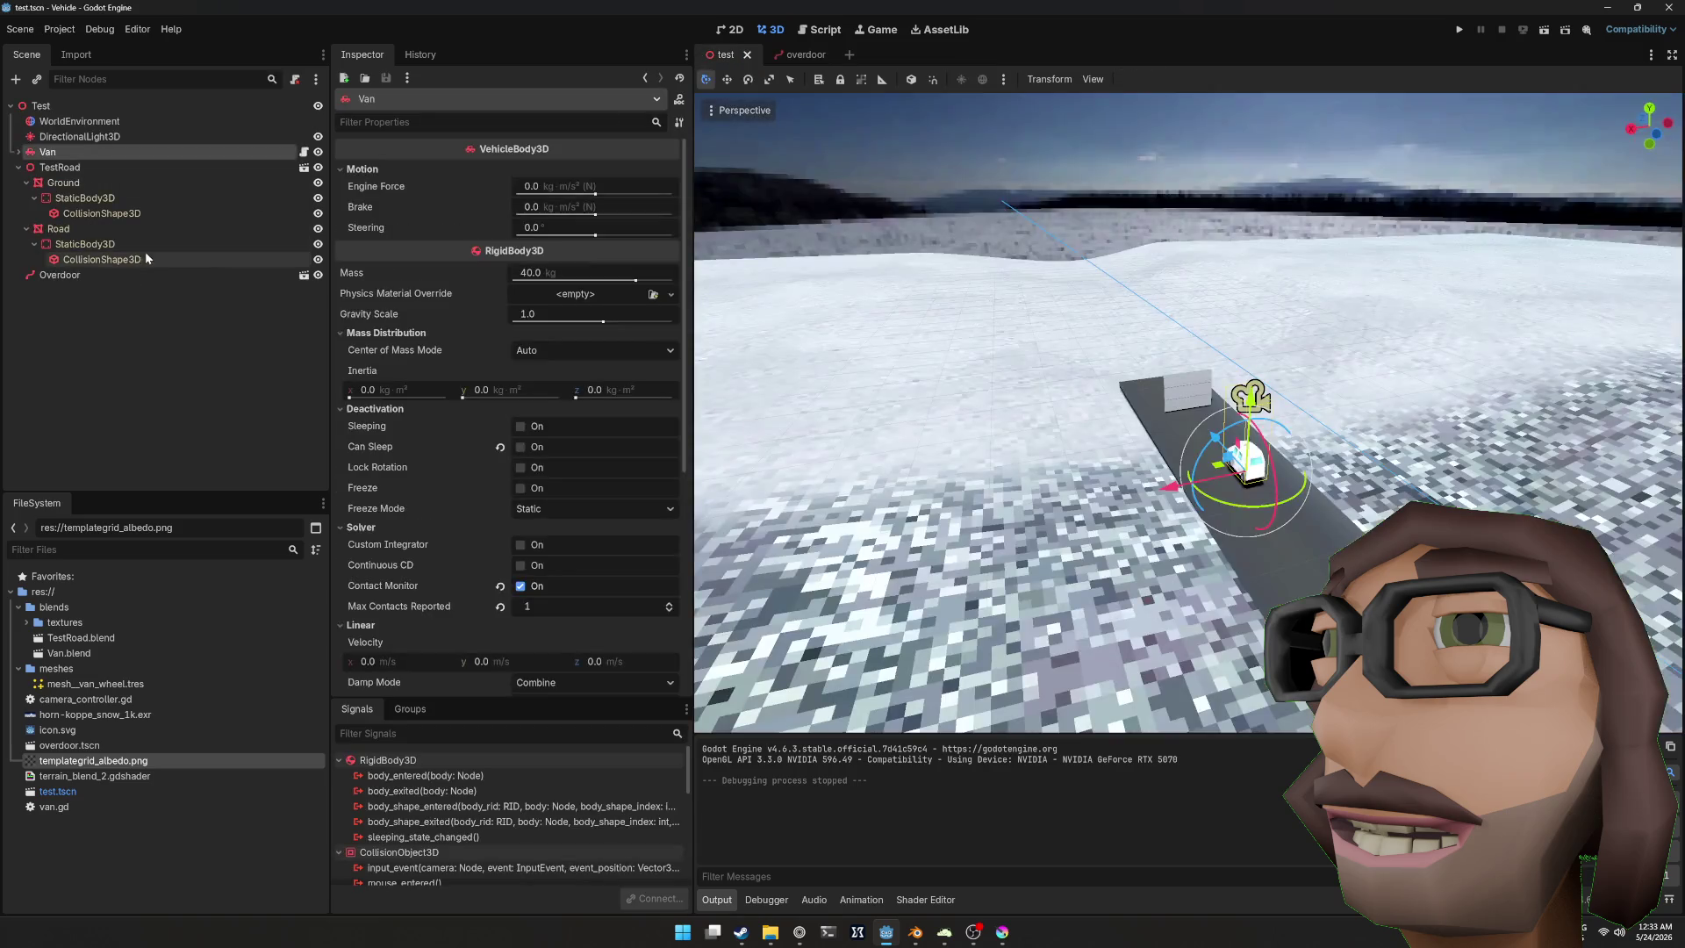
click(17, 153)
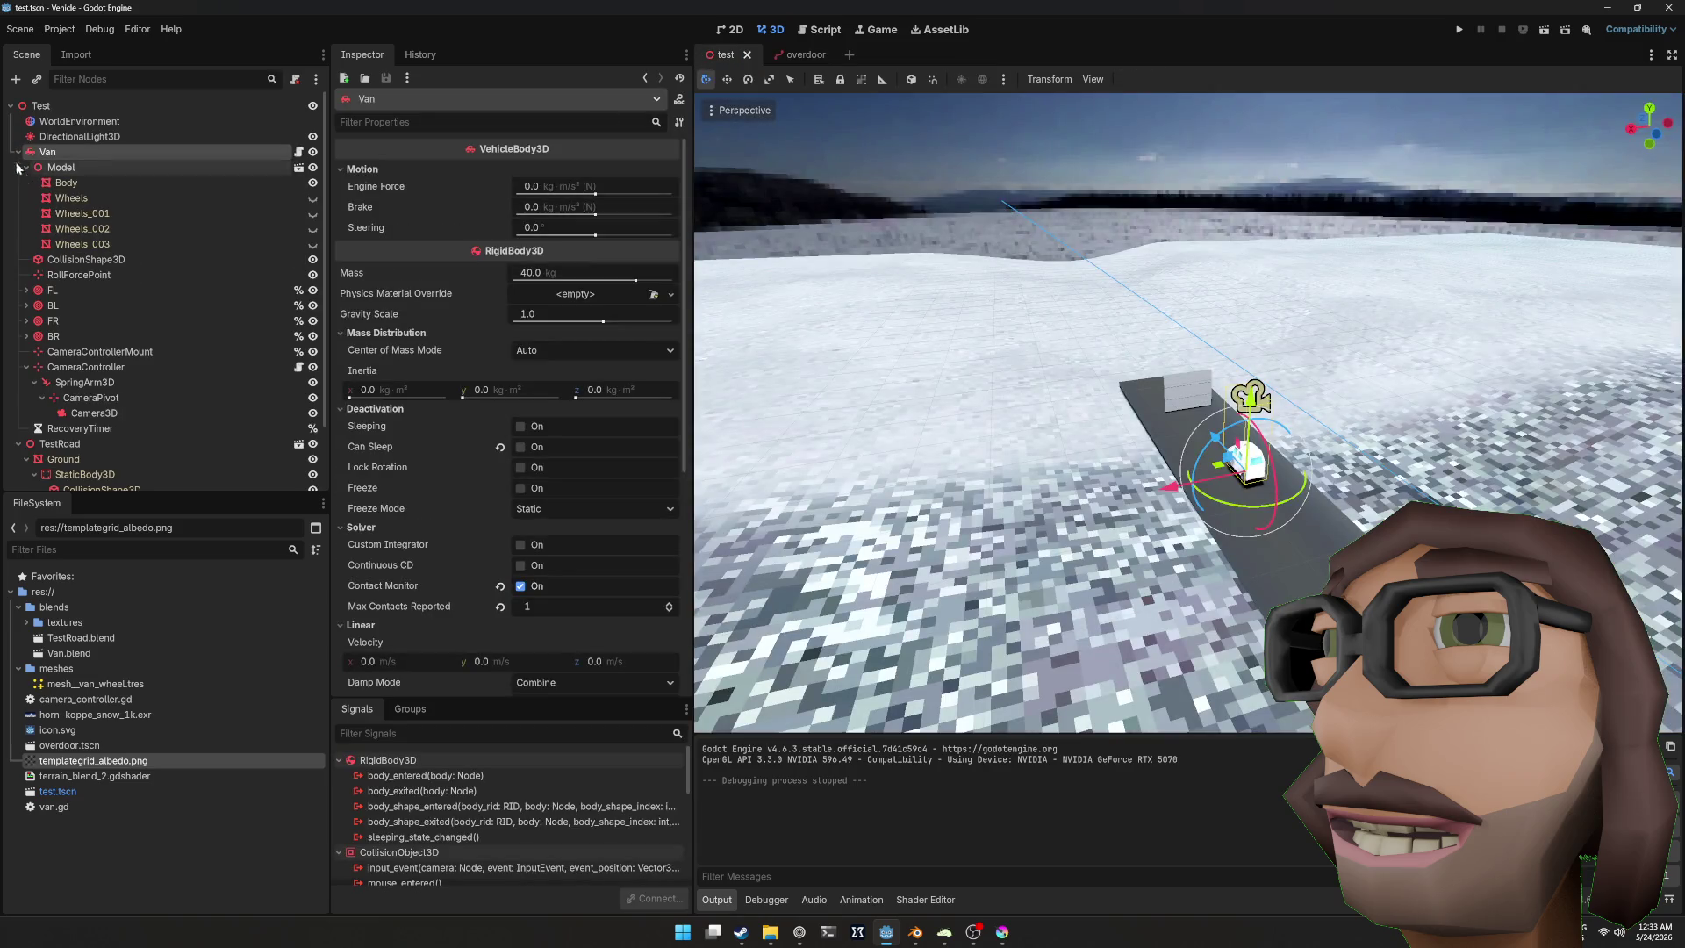
click(55, 306)
ctrl+click(54, 337)
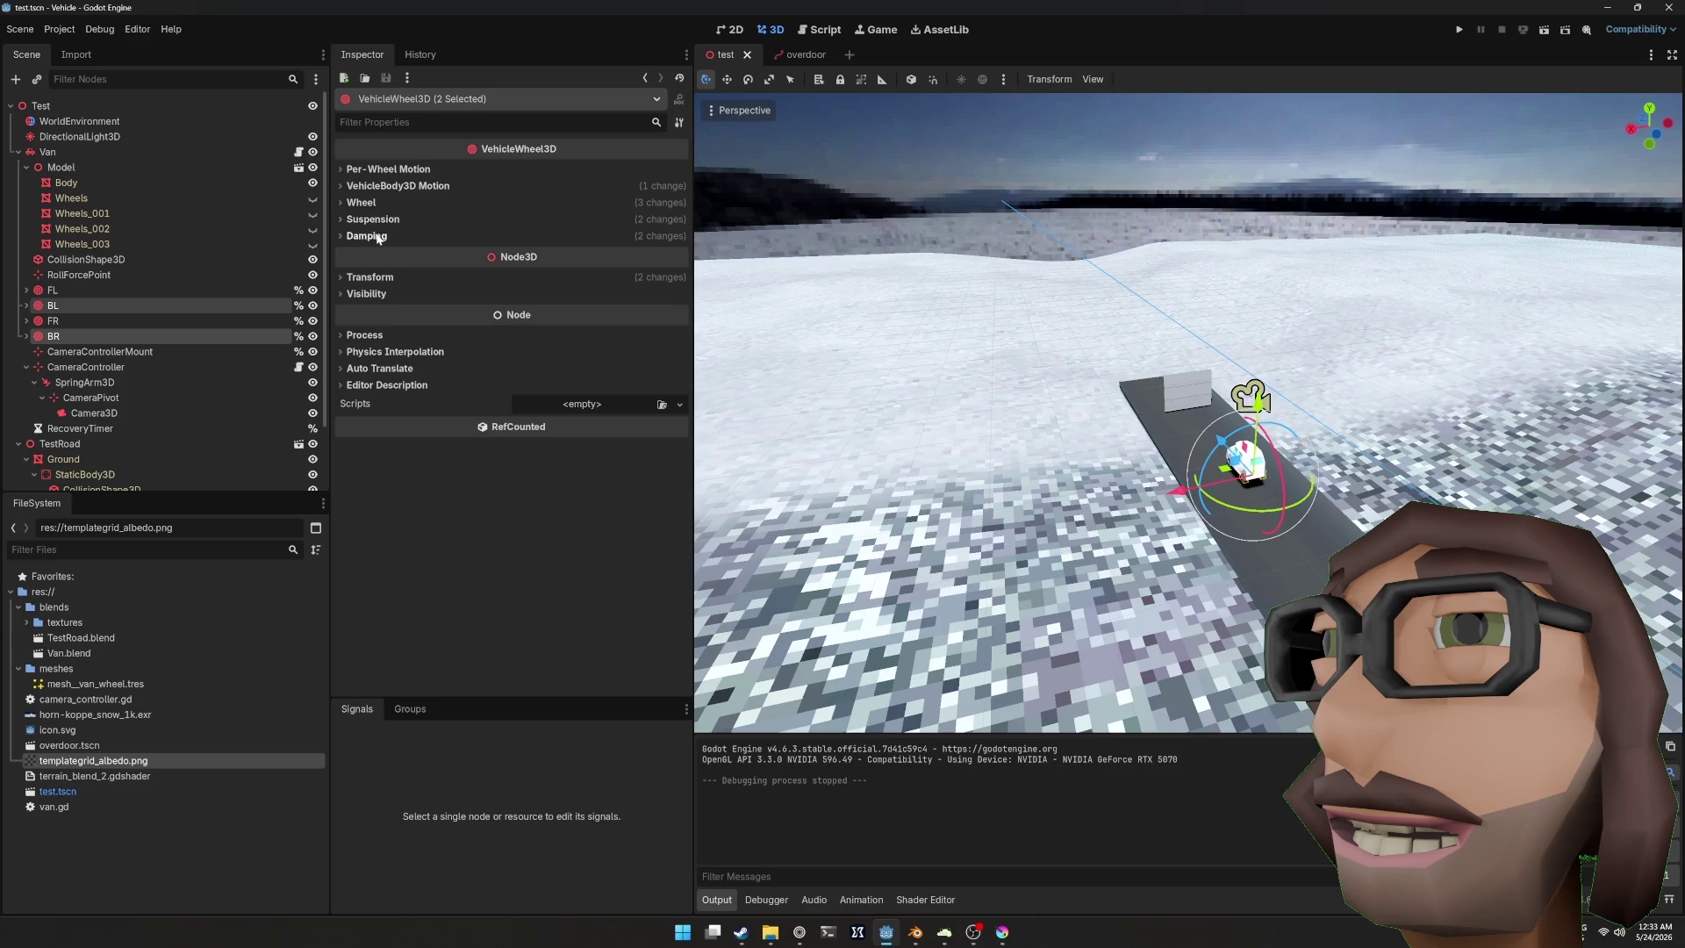
click(372, 204)
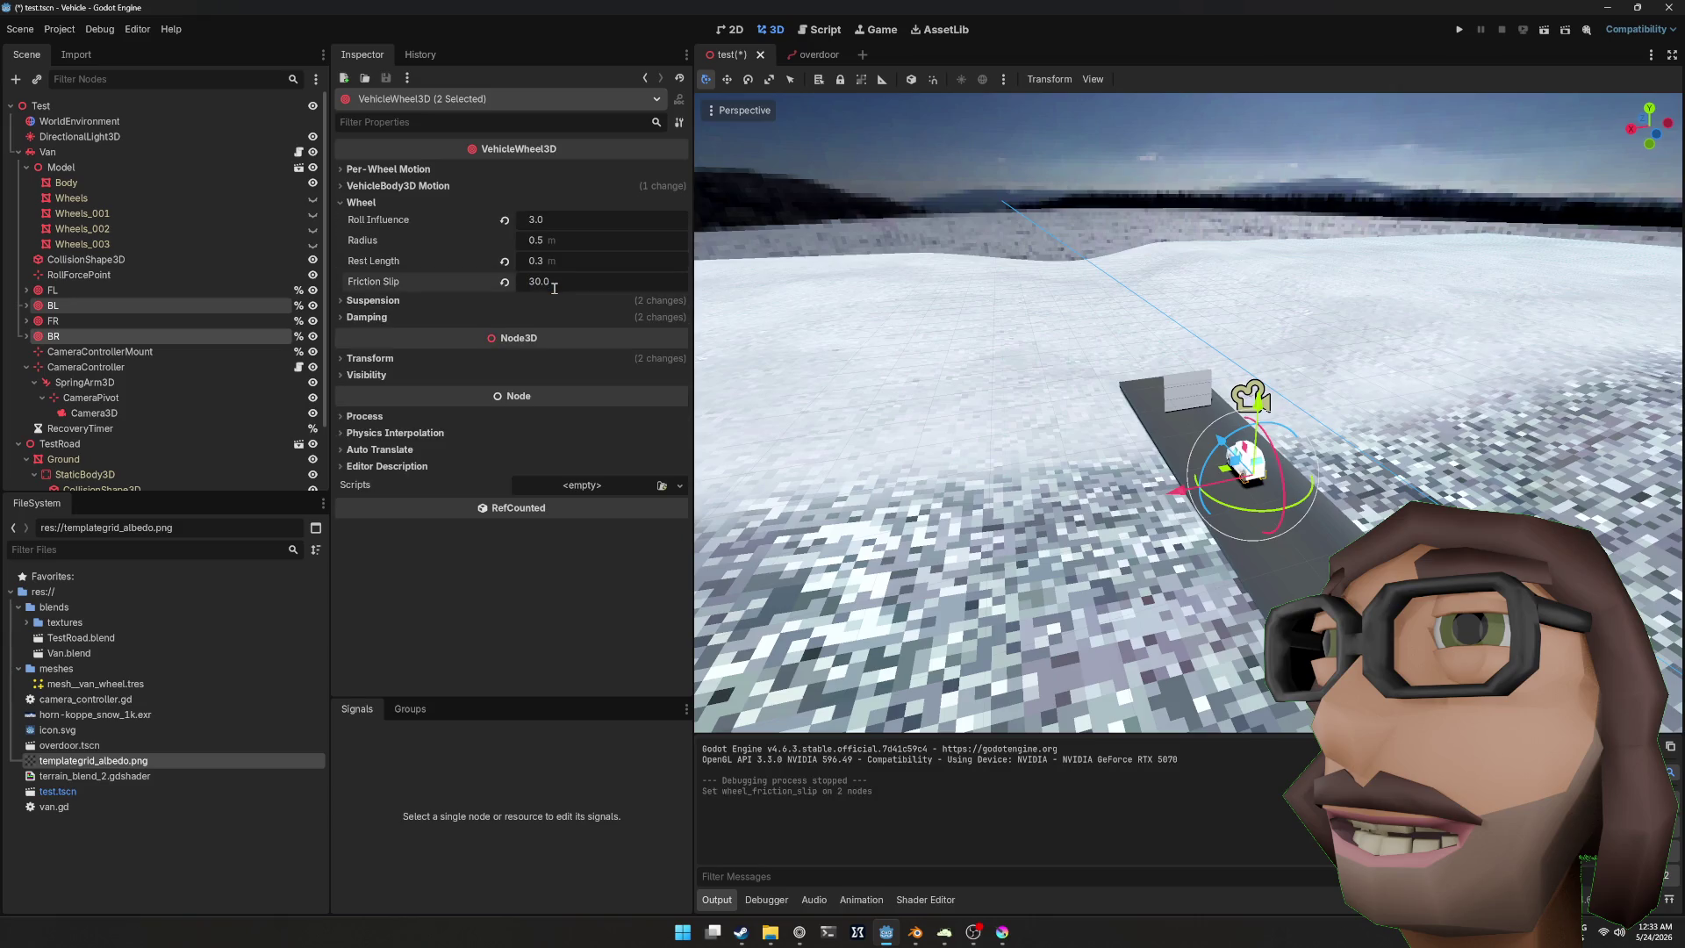
key(F5)
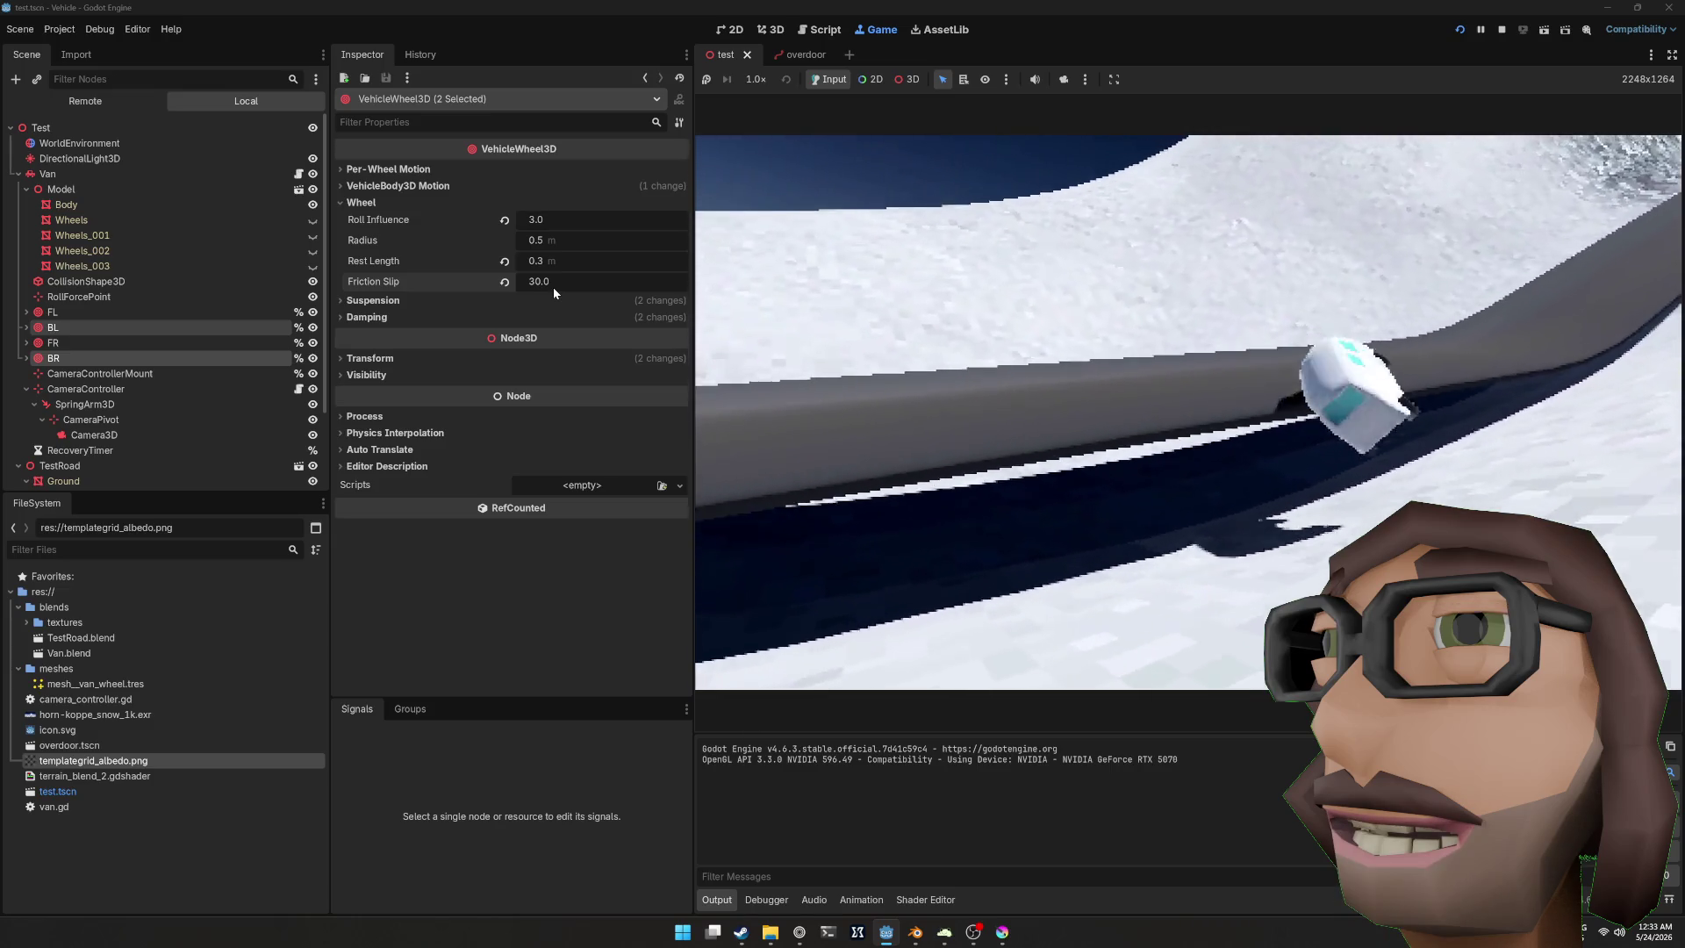
key(F8)
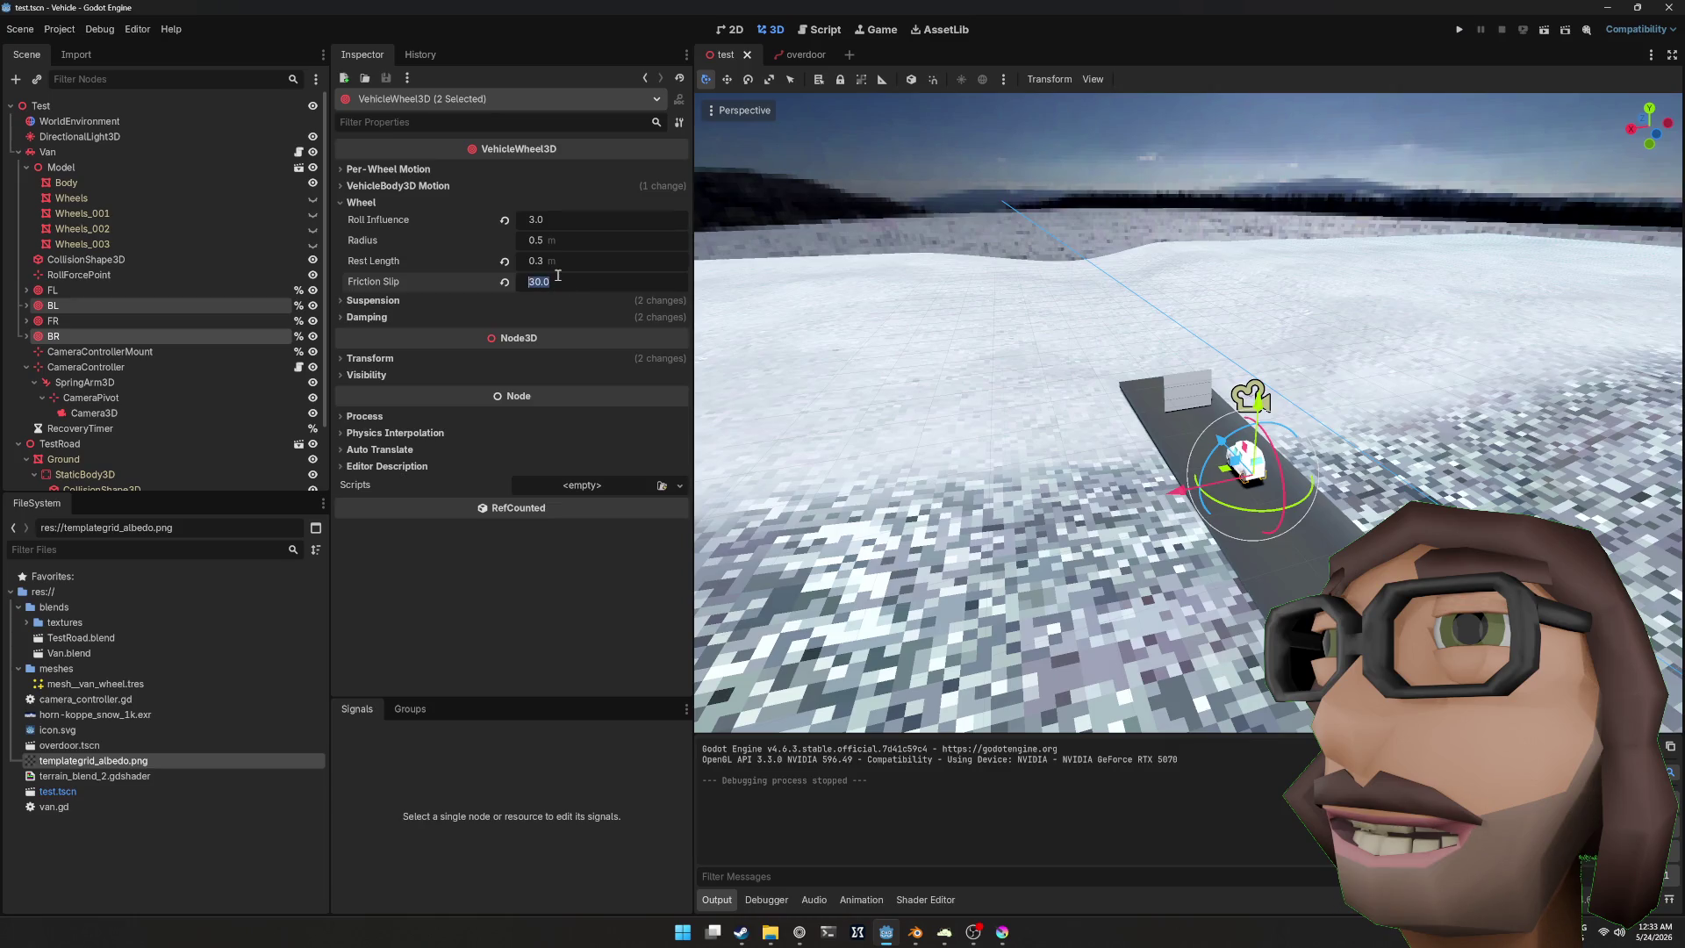
text(20)
key(F5)
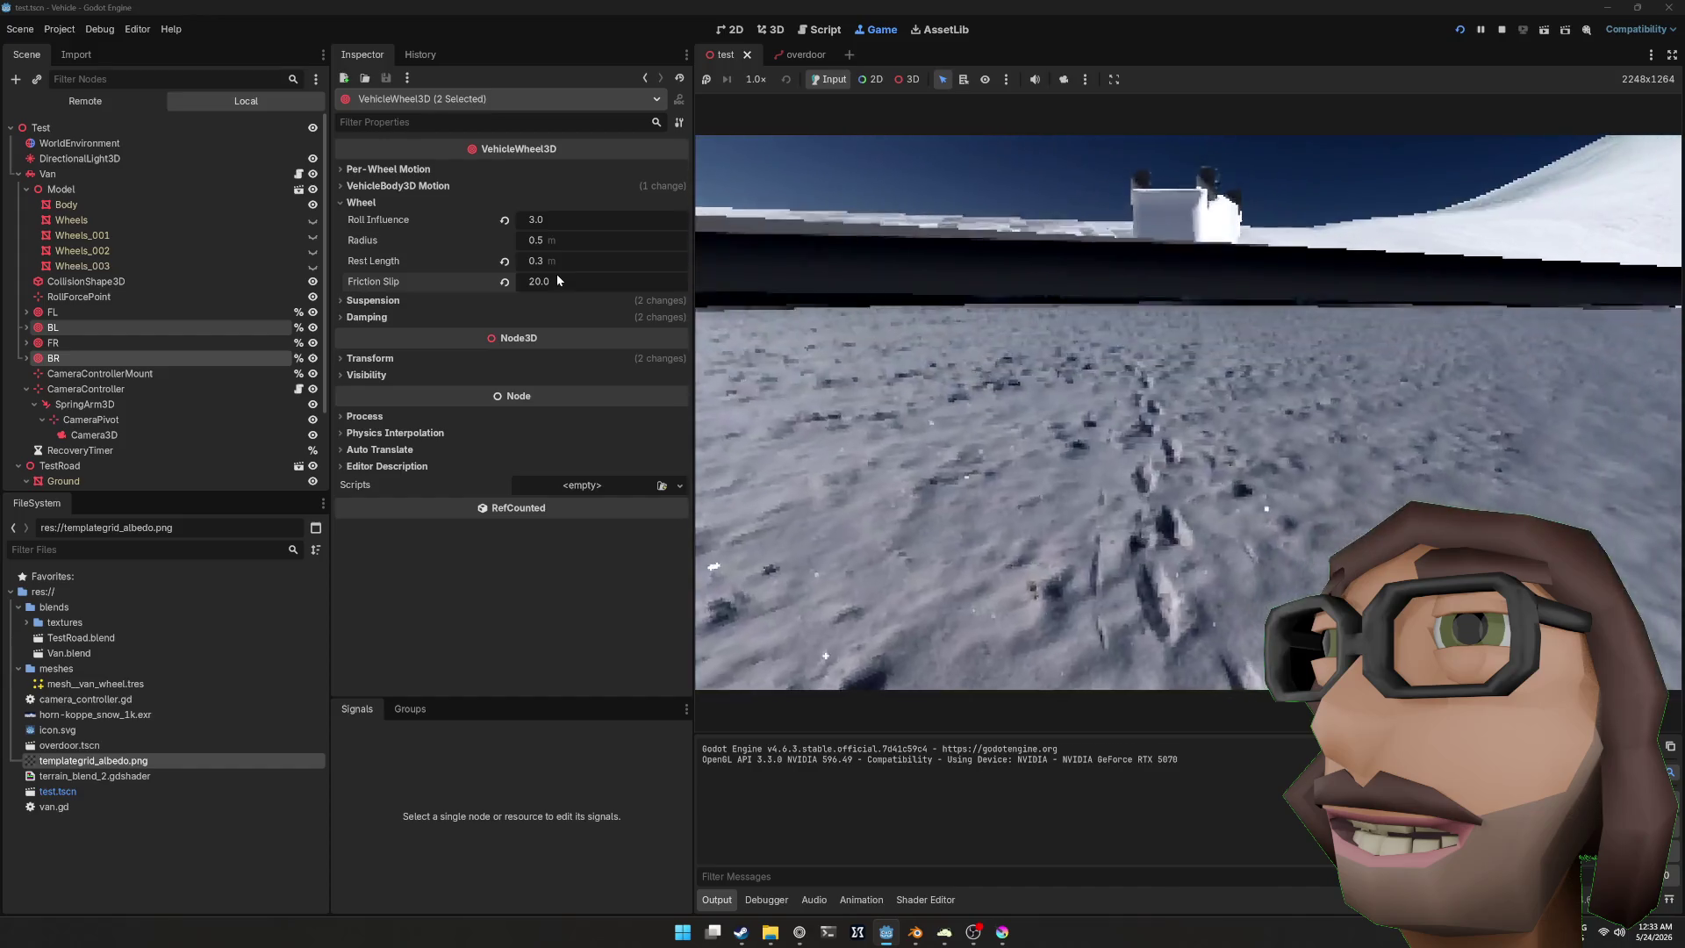
key(F8)
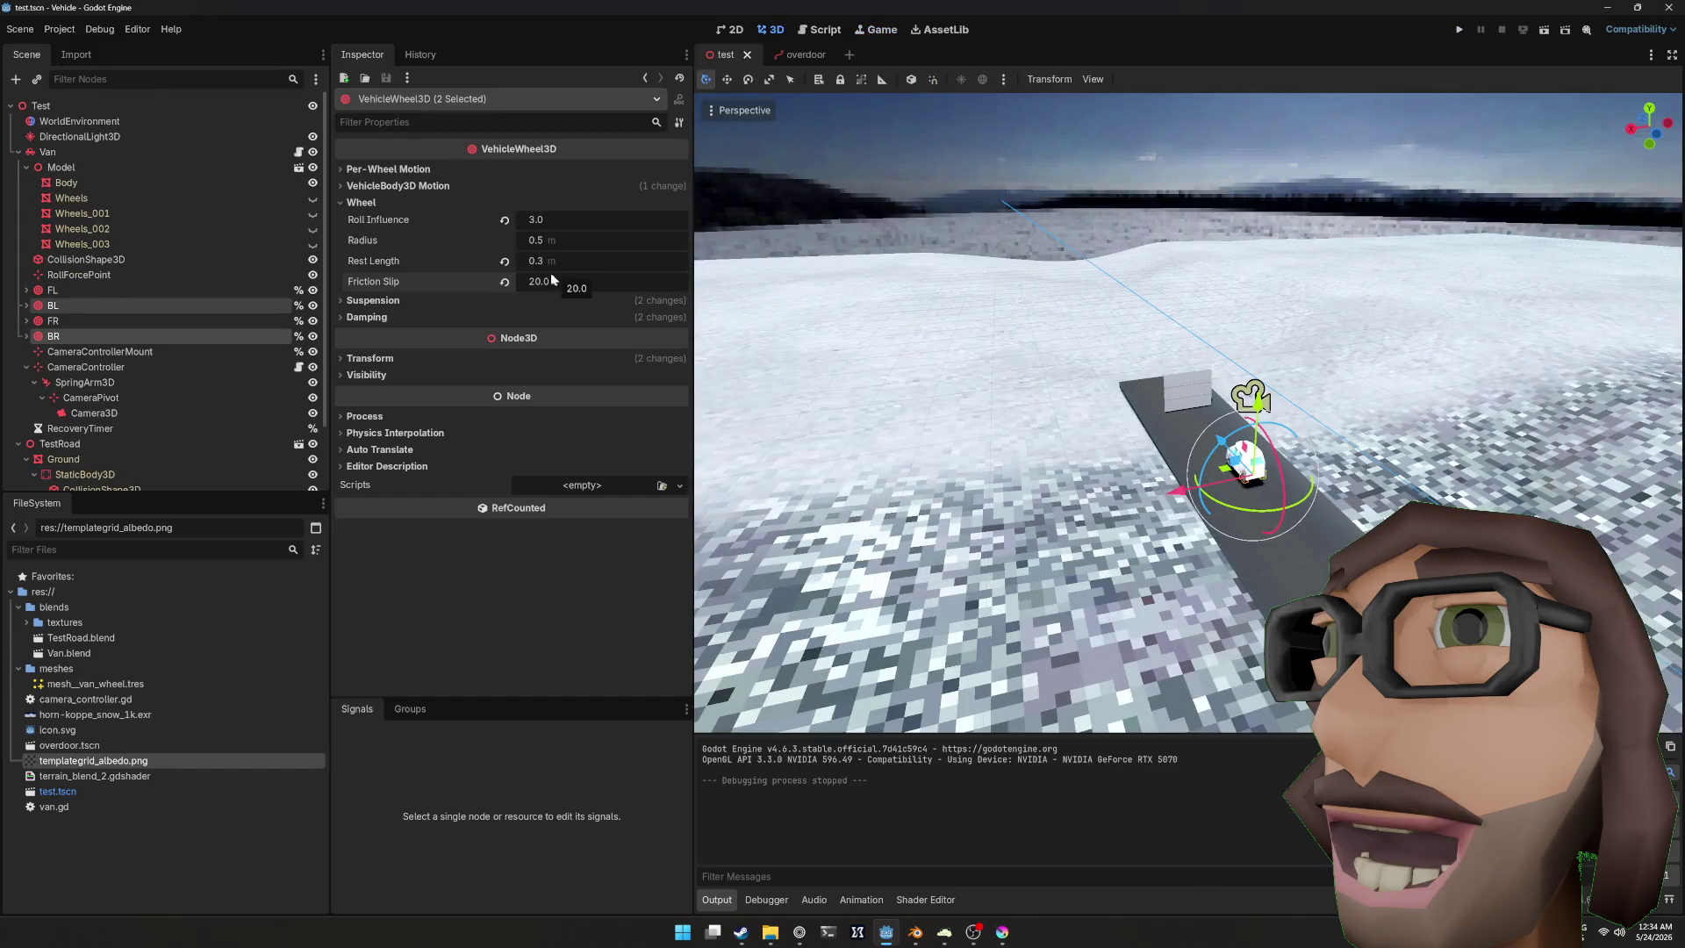
Step: Select the FL and FR front wheels and bring up their Wheel friction settings
click(97, 290)
ctrl+click(84, 321)
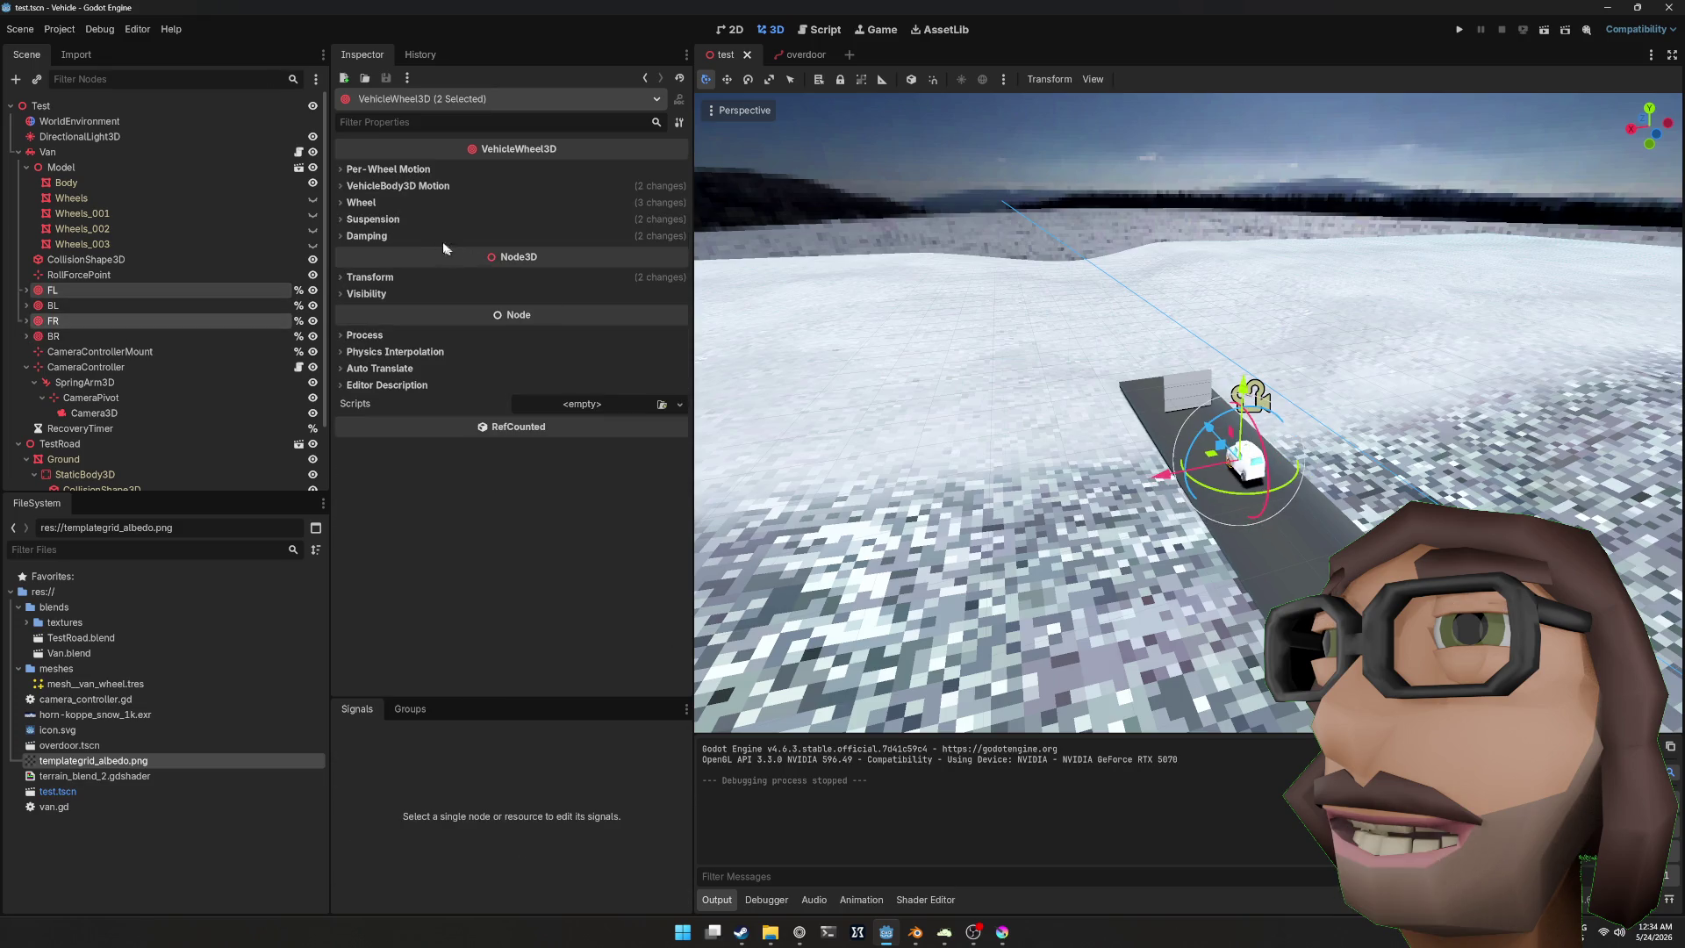
click(393, 203)
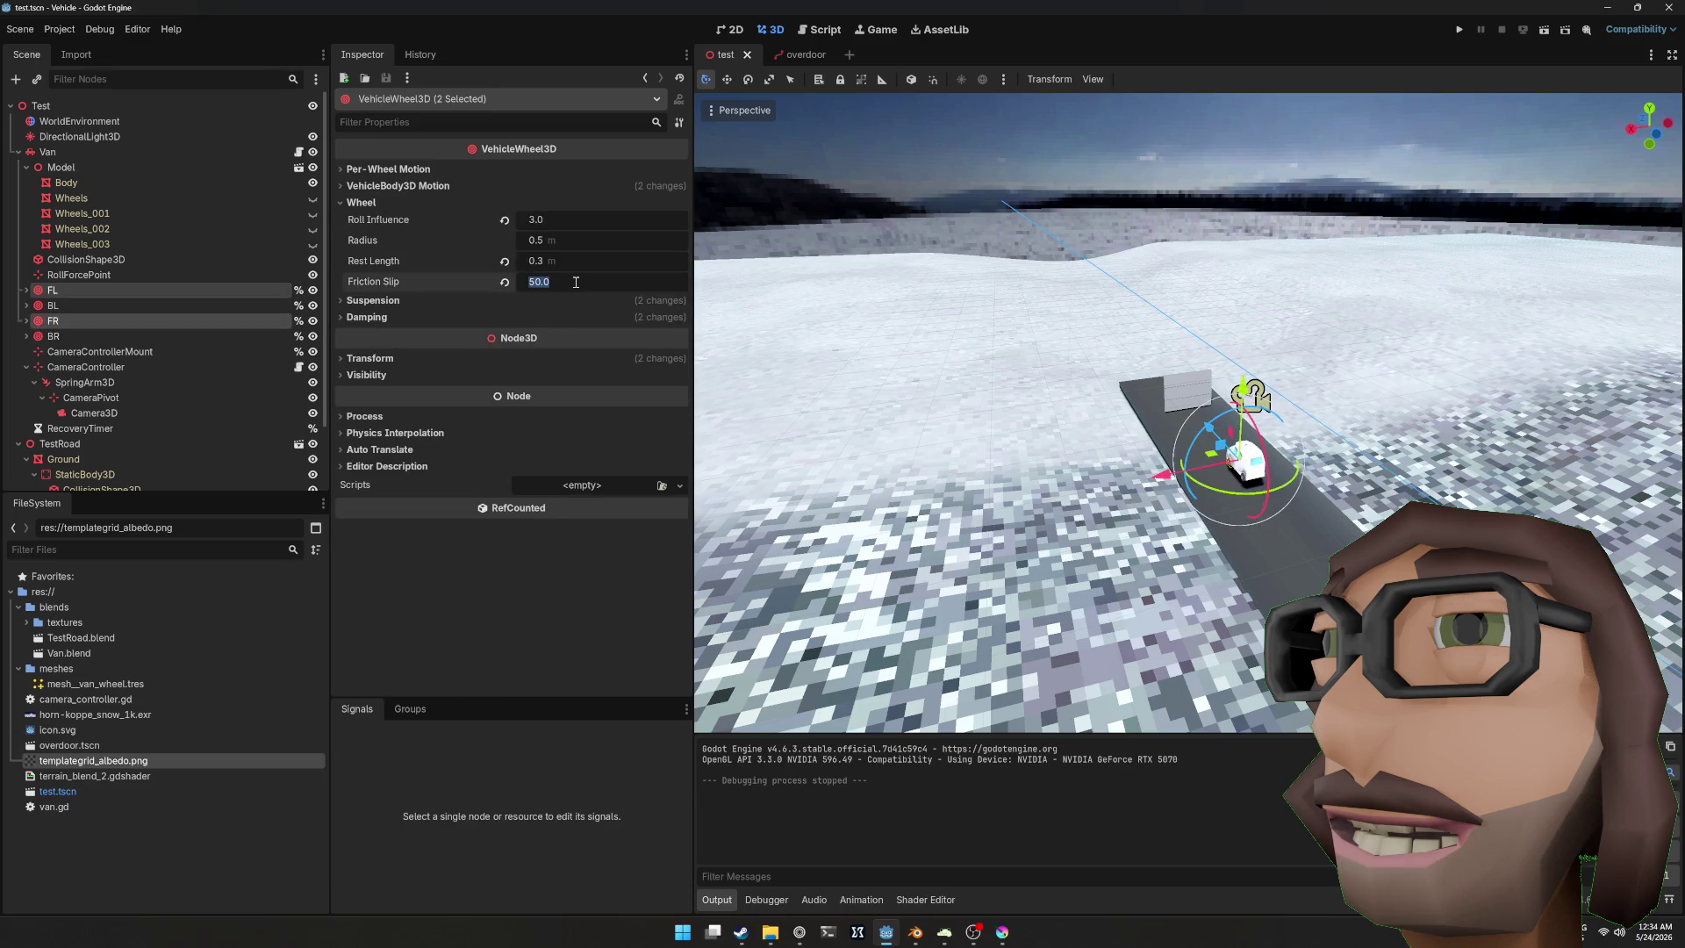
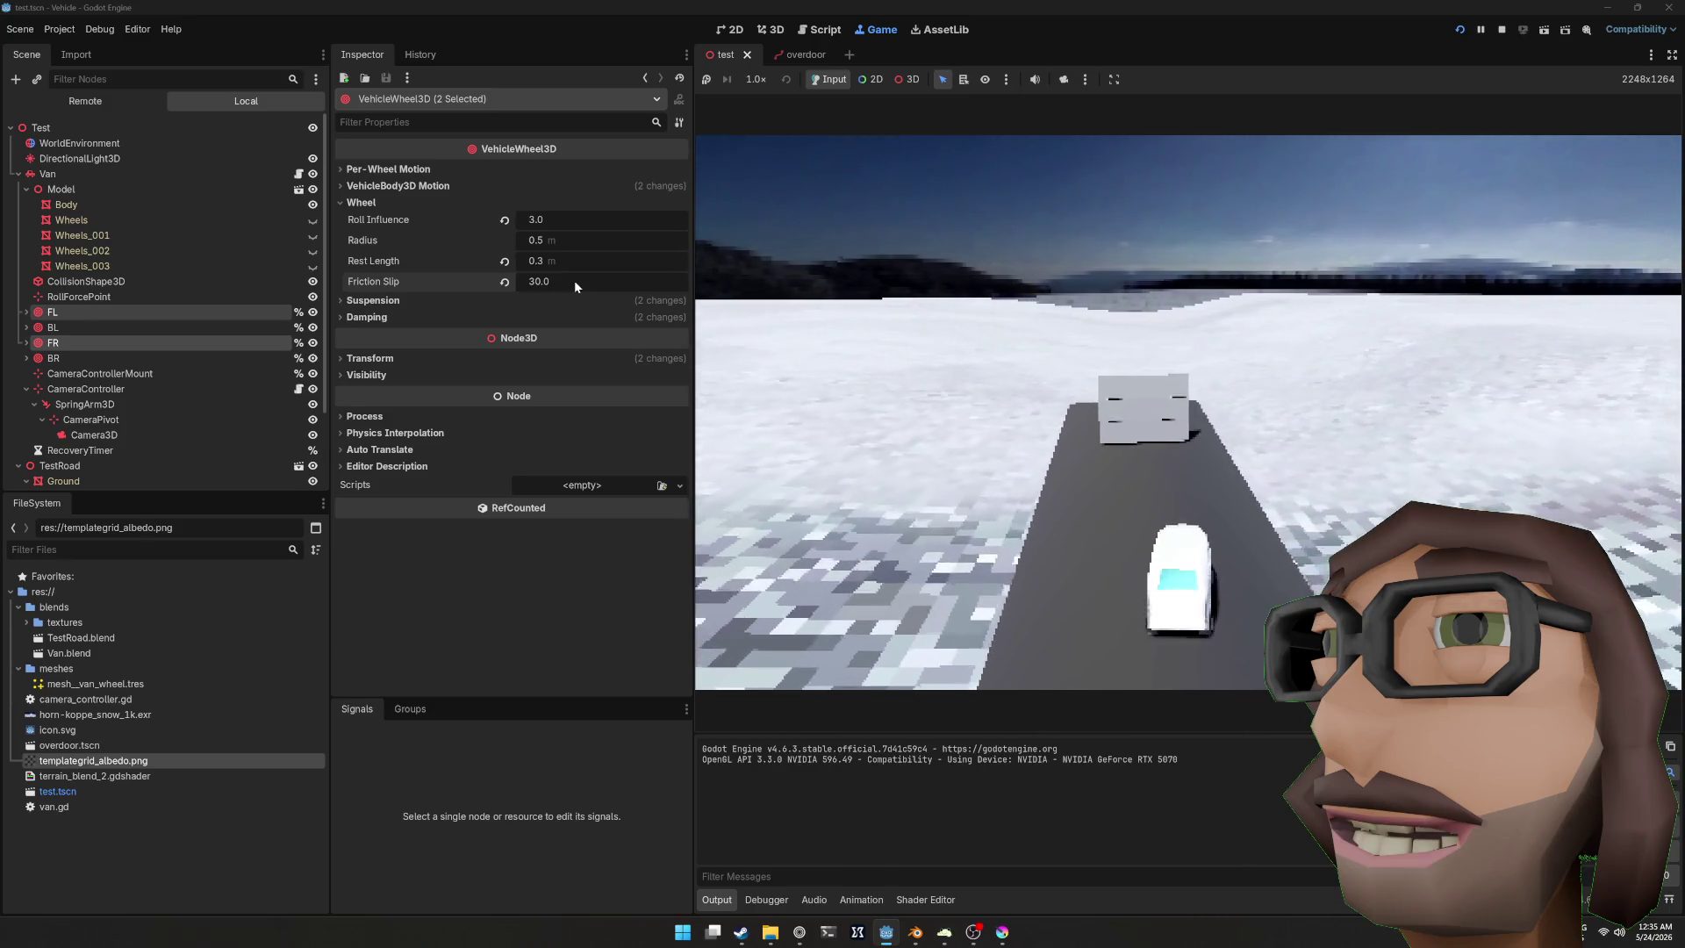
Step: Stop the test game and open Edit Layer Names from the Van's Collision properties
key(F8)
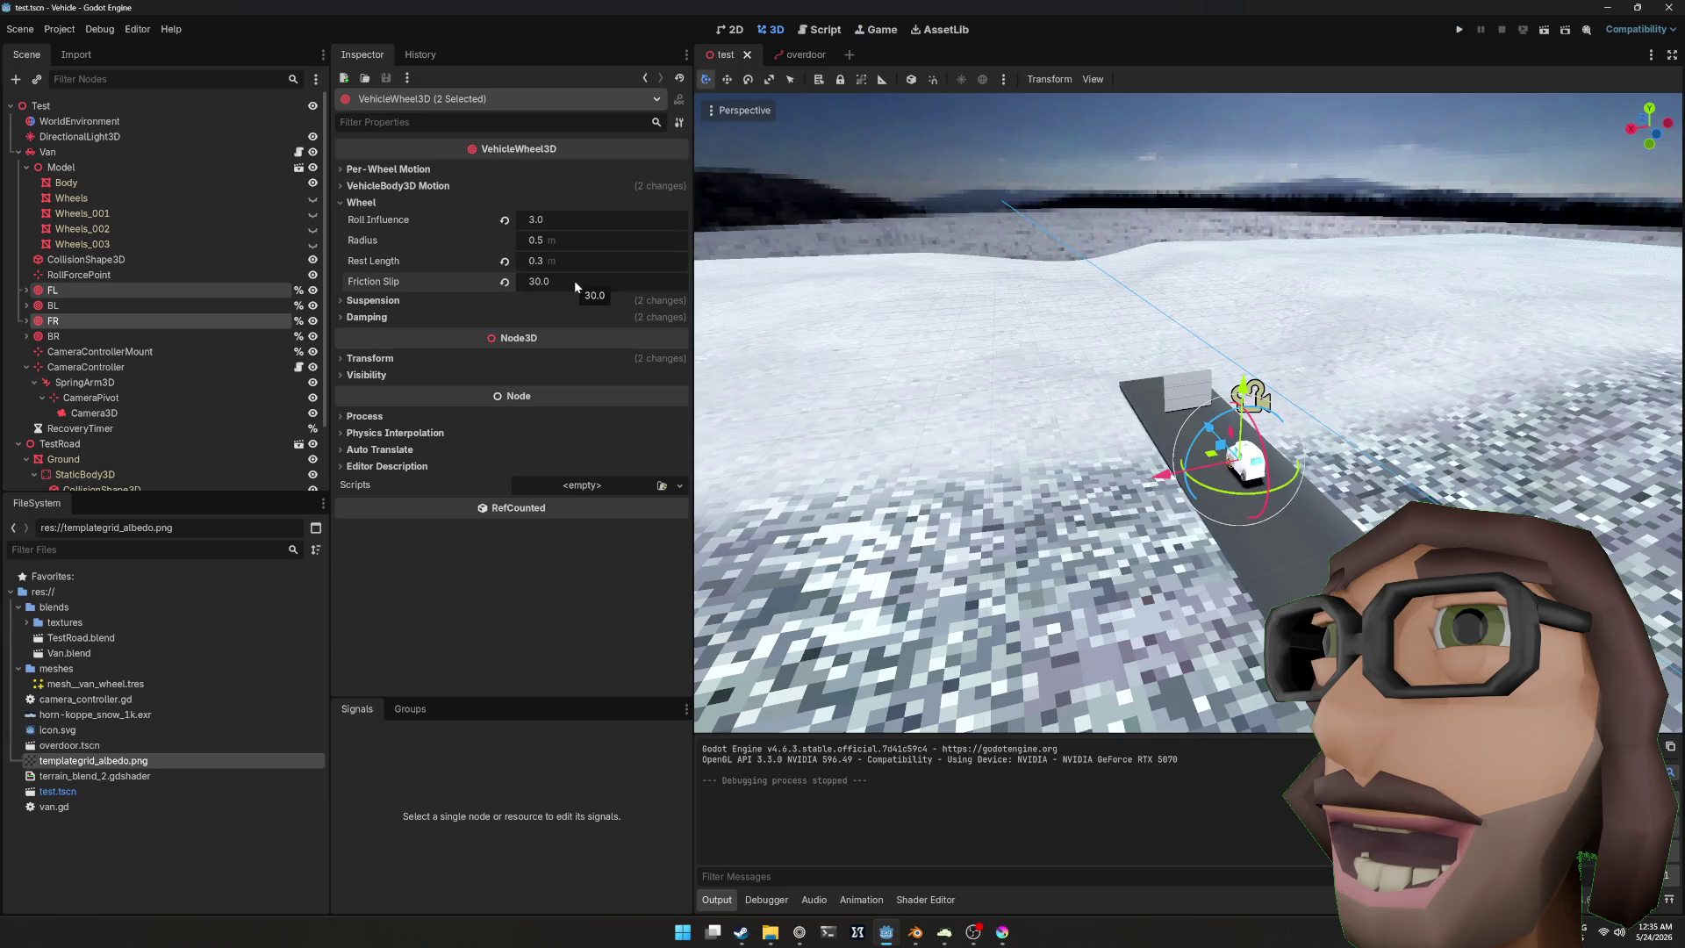
click(70, 151)
scroll(565, 340, down, 5)
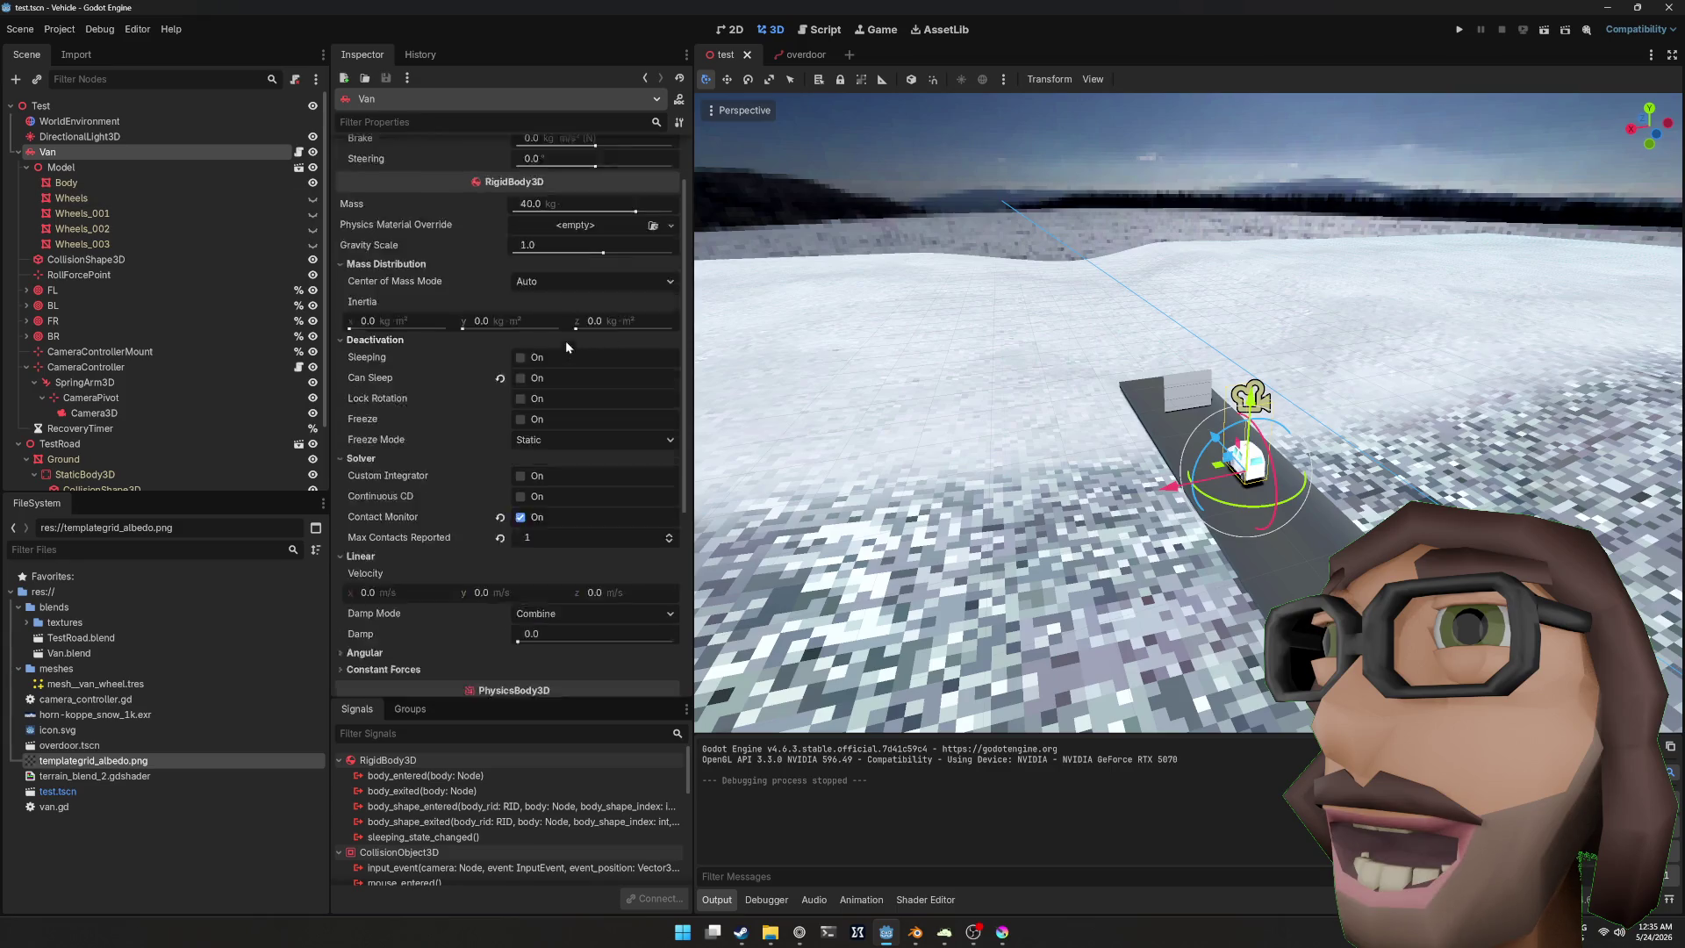
scroll(420, 441, down, 2)
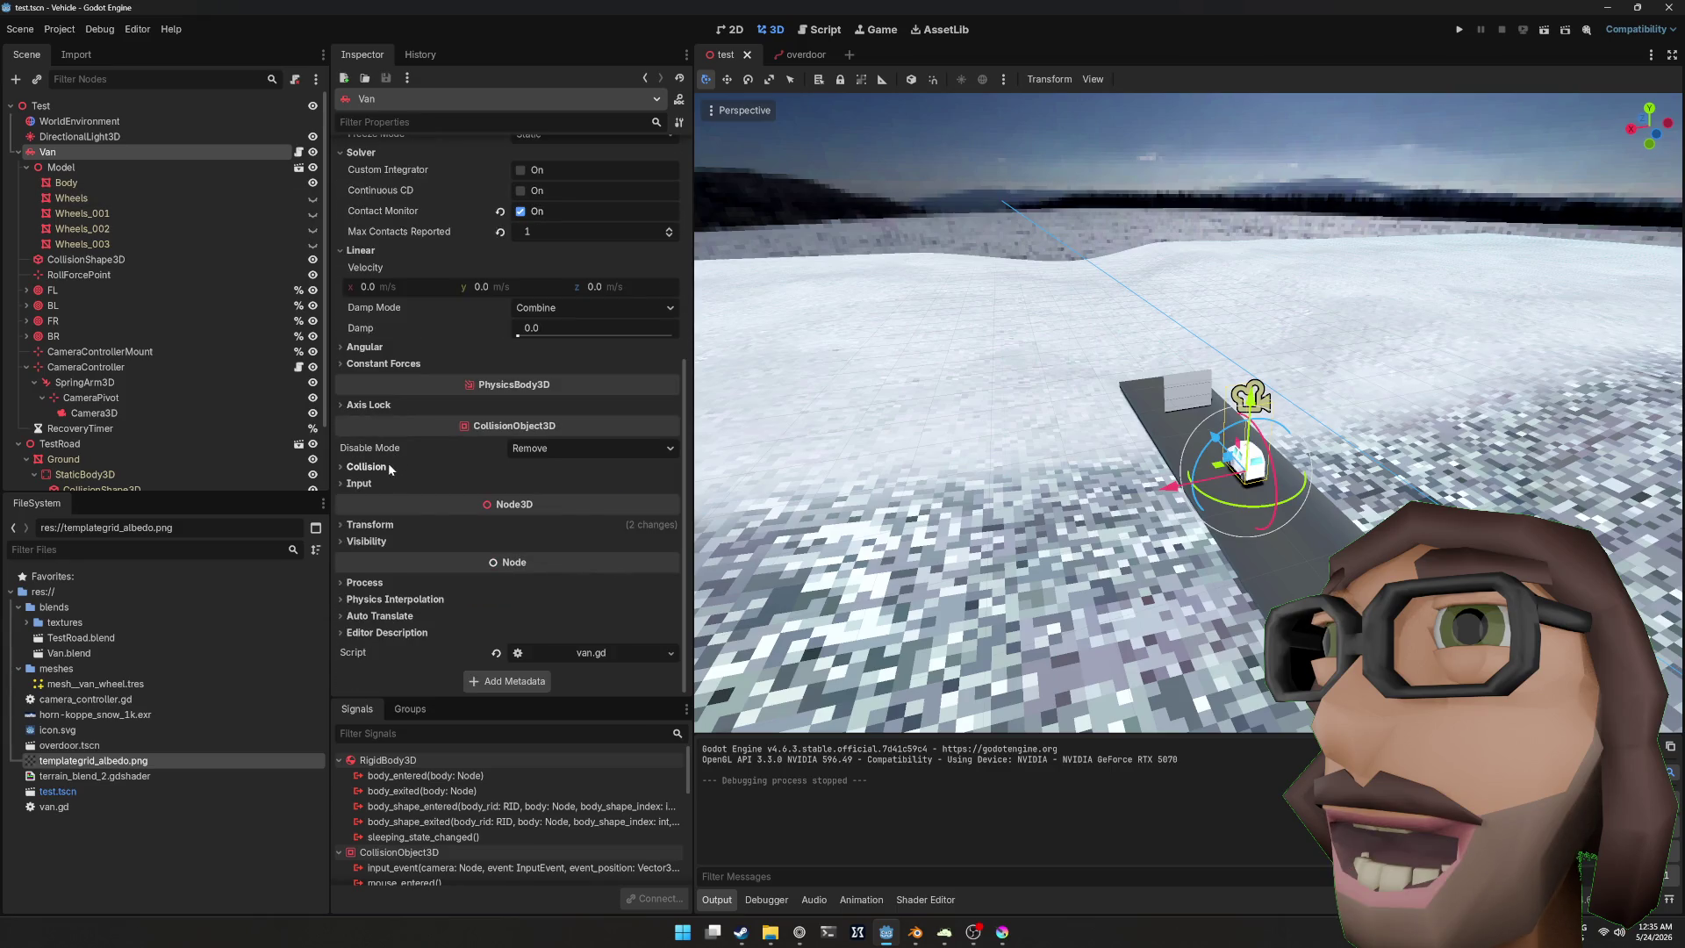
click(388, 468)
click(674, 515)
click(633, 536)
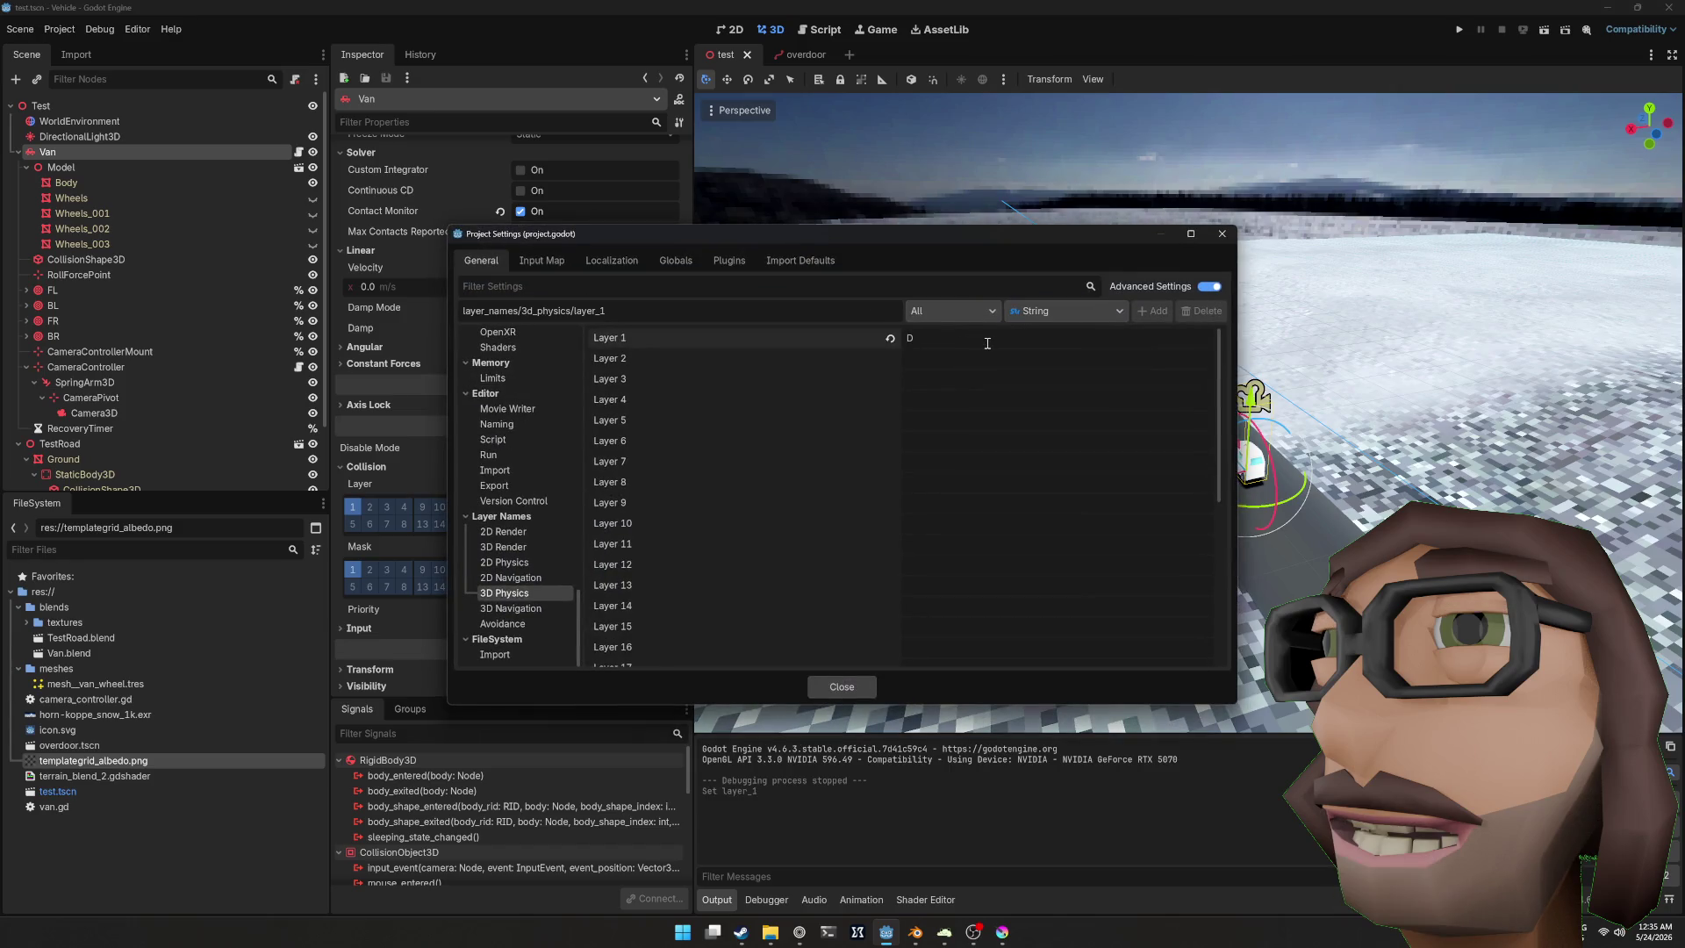
Step: Name 3D physics layers 1–3 Default, Player and Interactables, then close Project Settings
text(efault)
key(Down)
key(Return)
text(Player)
key(Down)
key(Return)
text(Interactables)
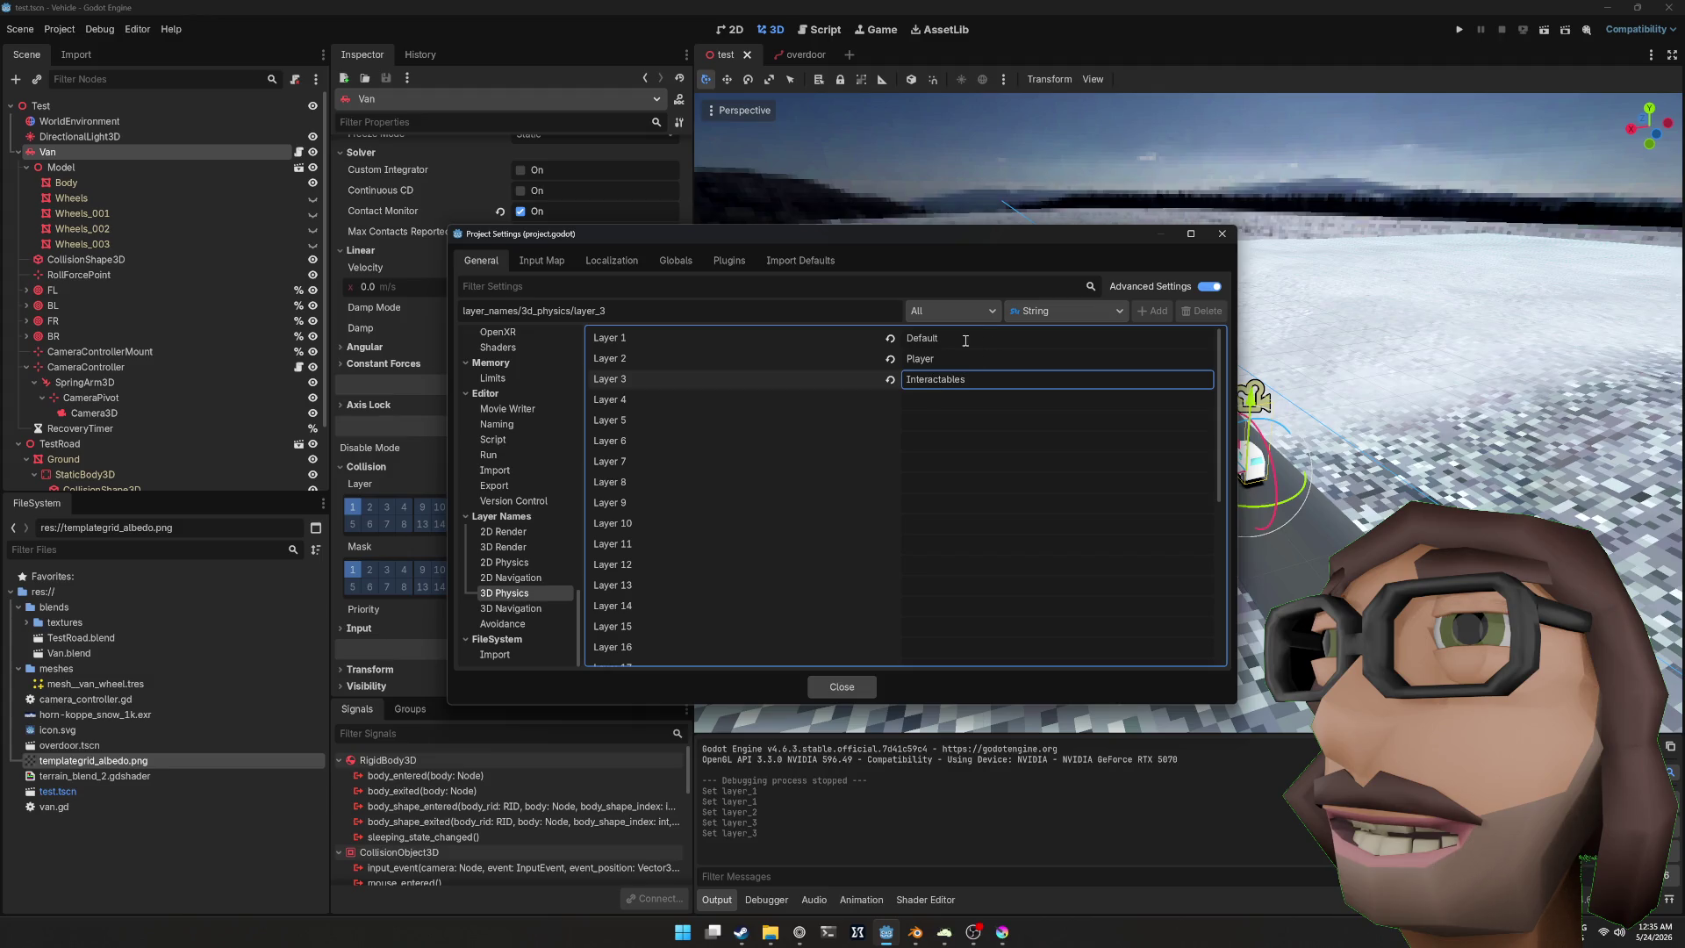
click(855, 688)
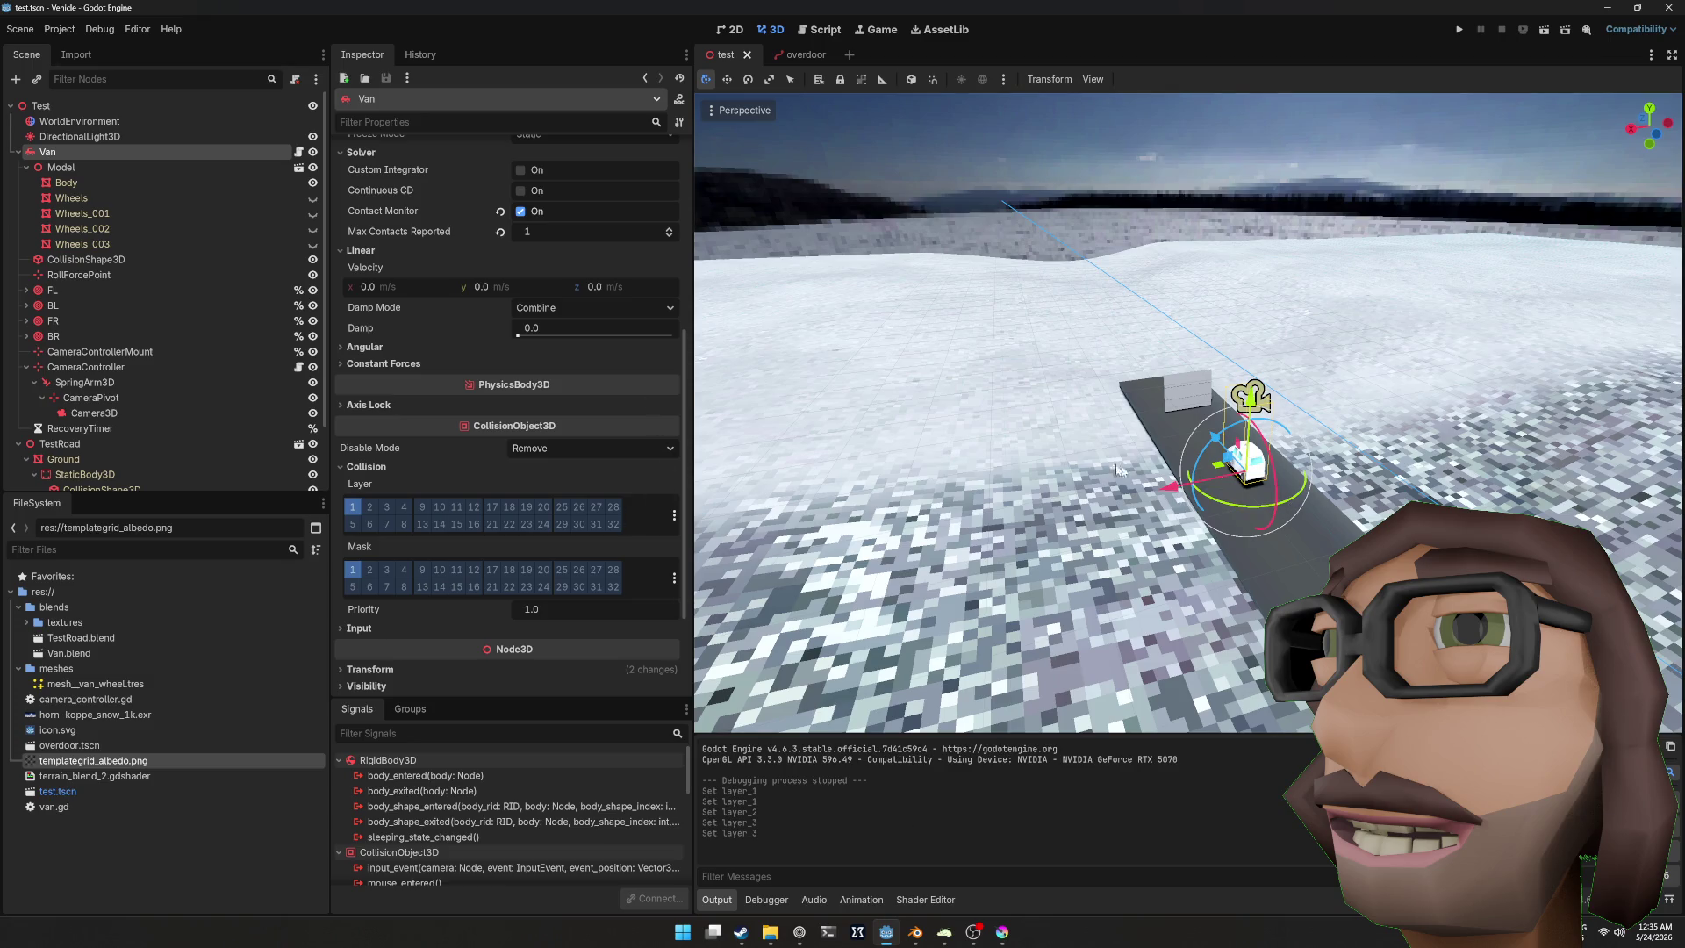
Step: Switch to the overdoor scene and select the Overdoor path to show its curve points
click(1208, 394)
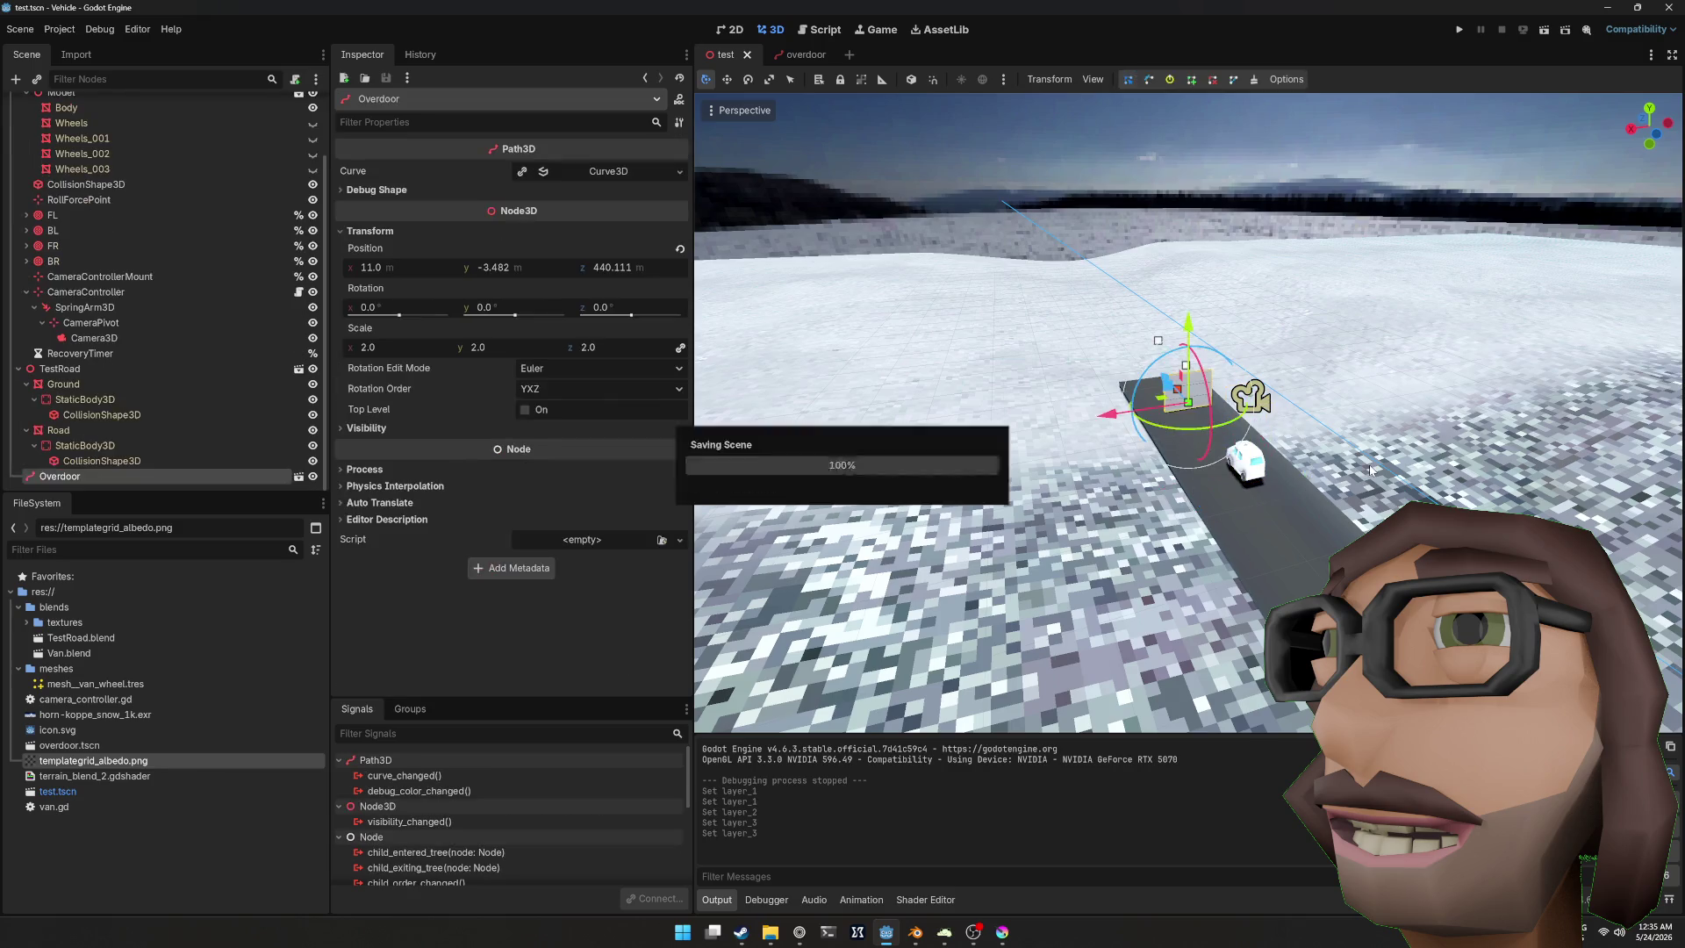
key(f)
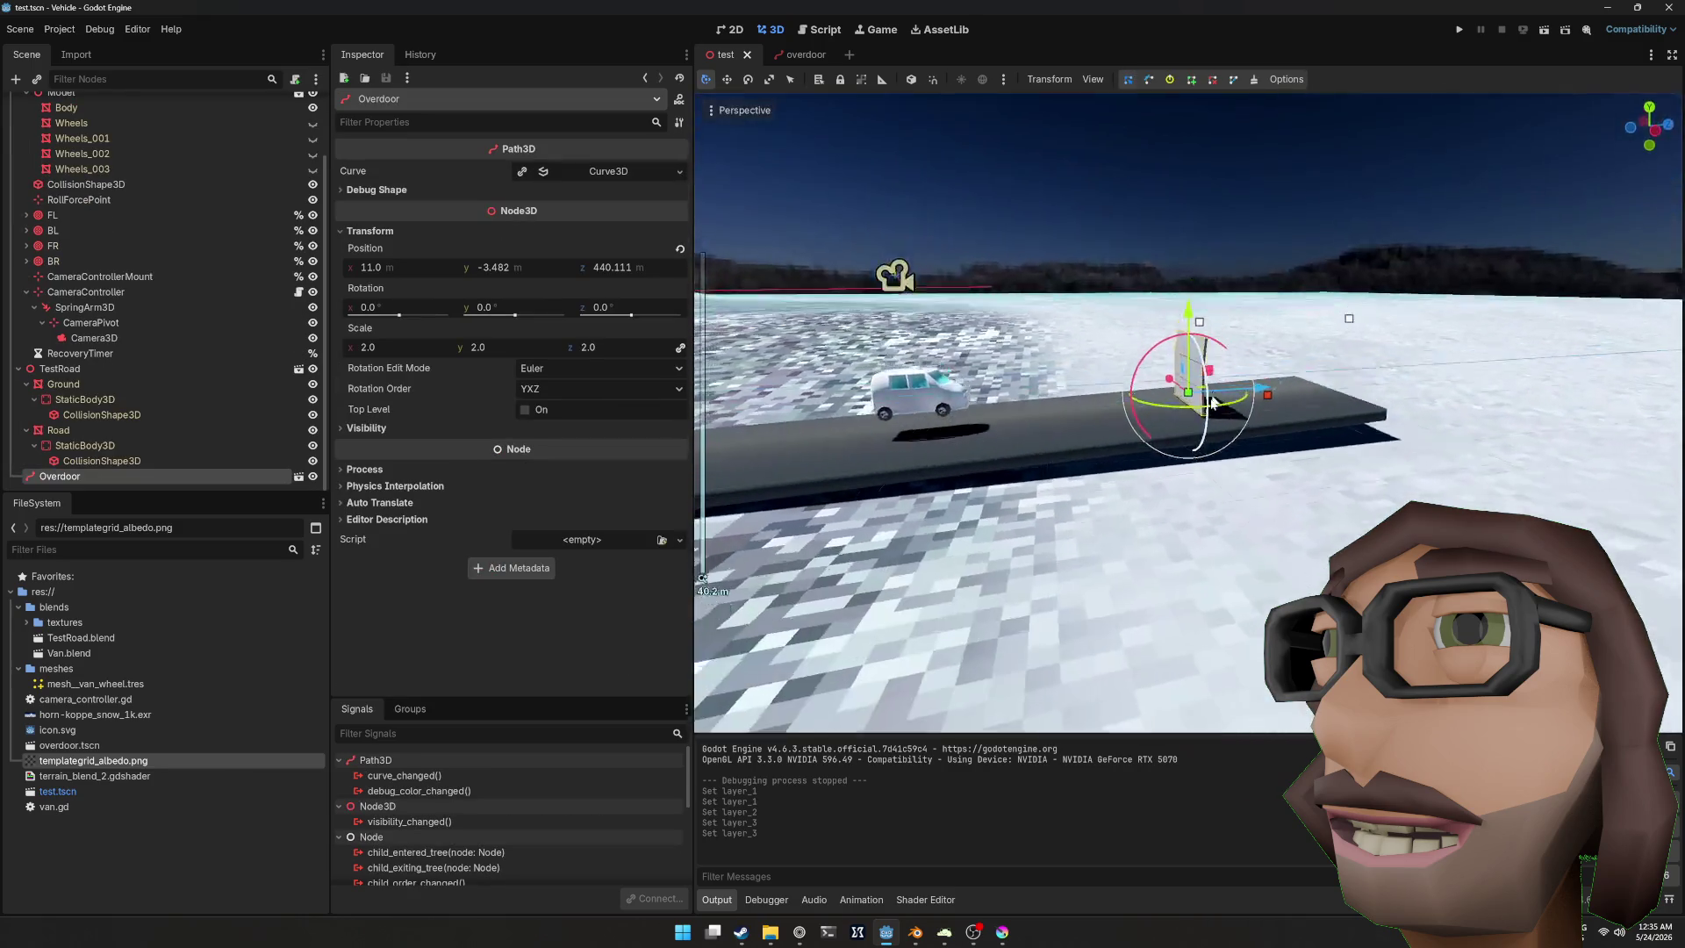
click(800, 54)
drag(1165, 332, 1260, 423)
click(1215, 448)
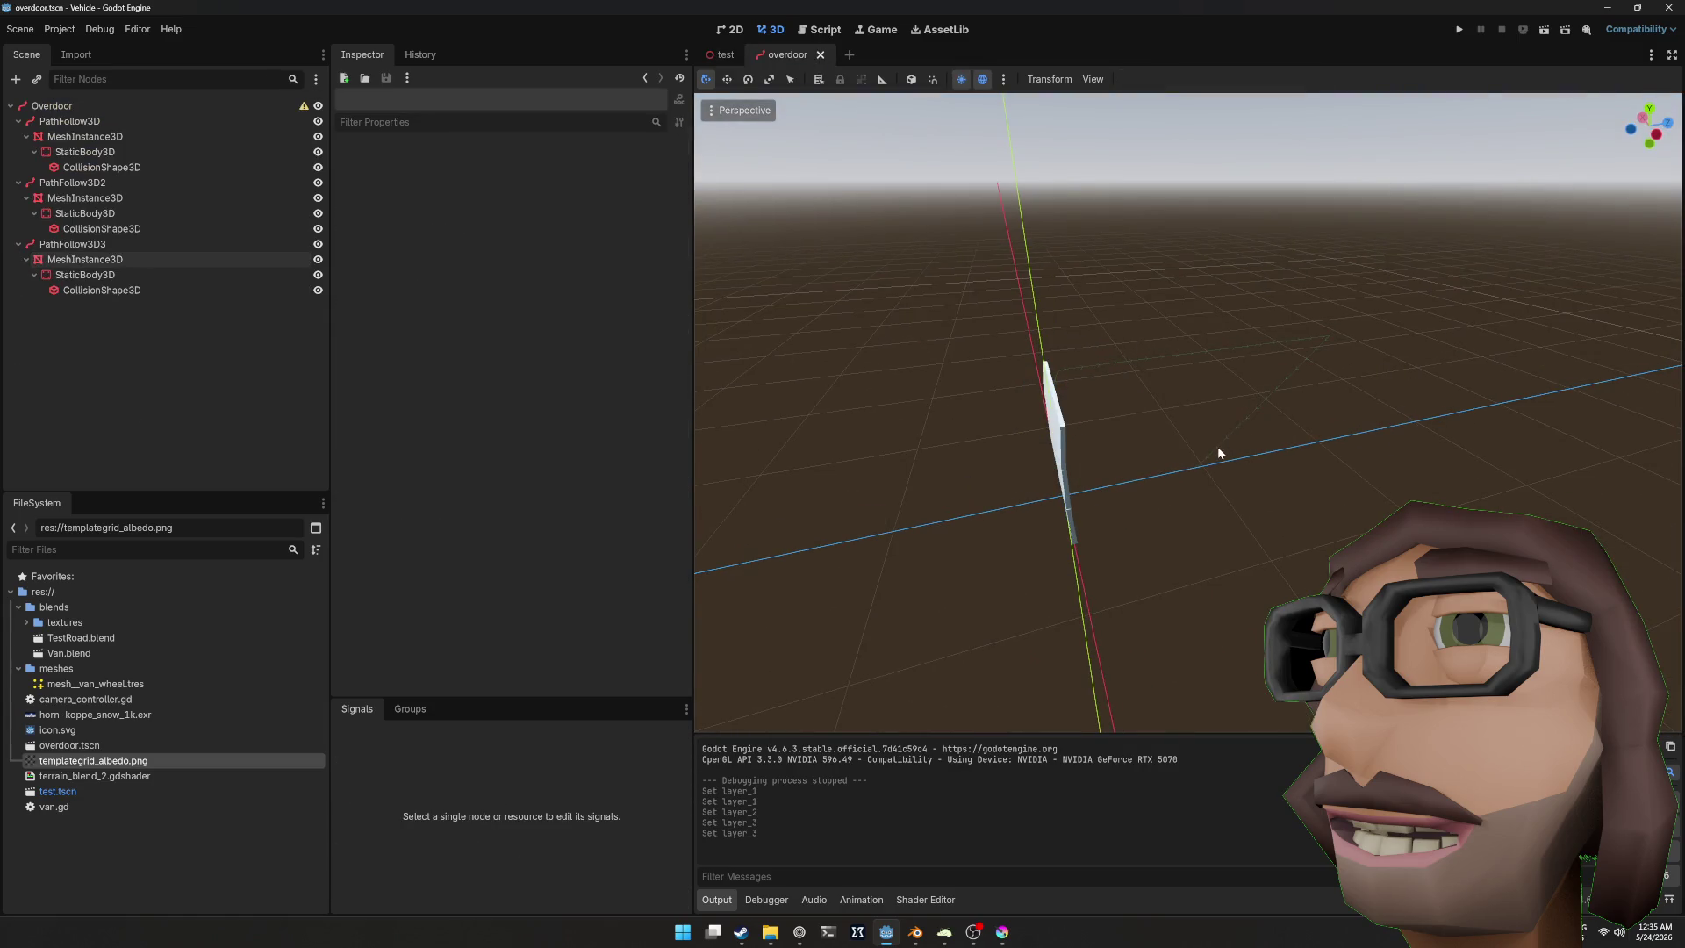
click(1218, 445)
scroll(550, 465, down, 5)
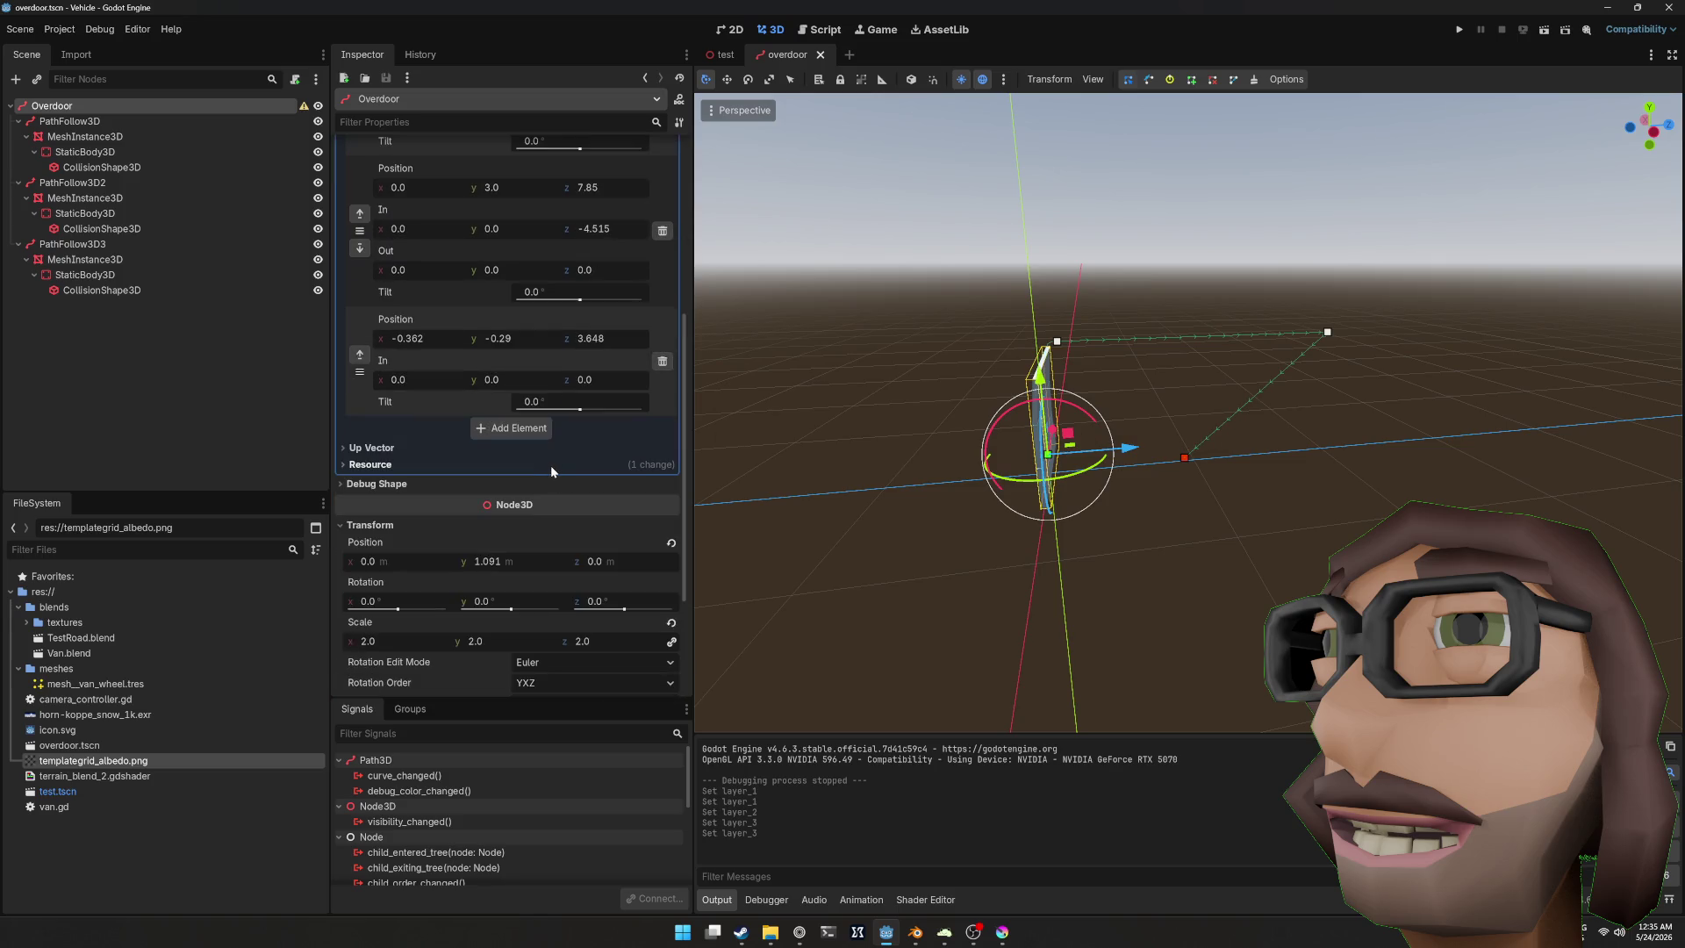
scroll(614, 483, up, 2)
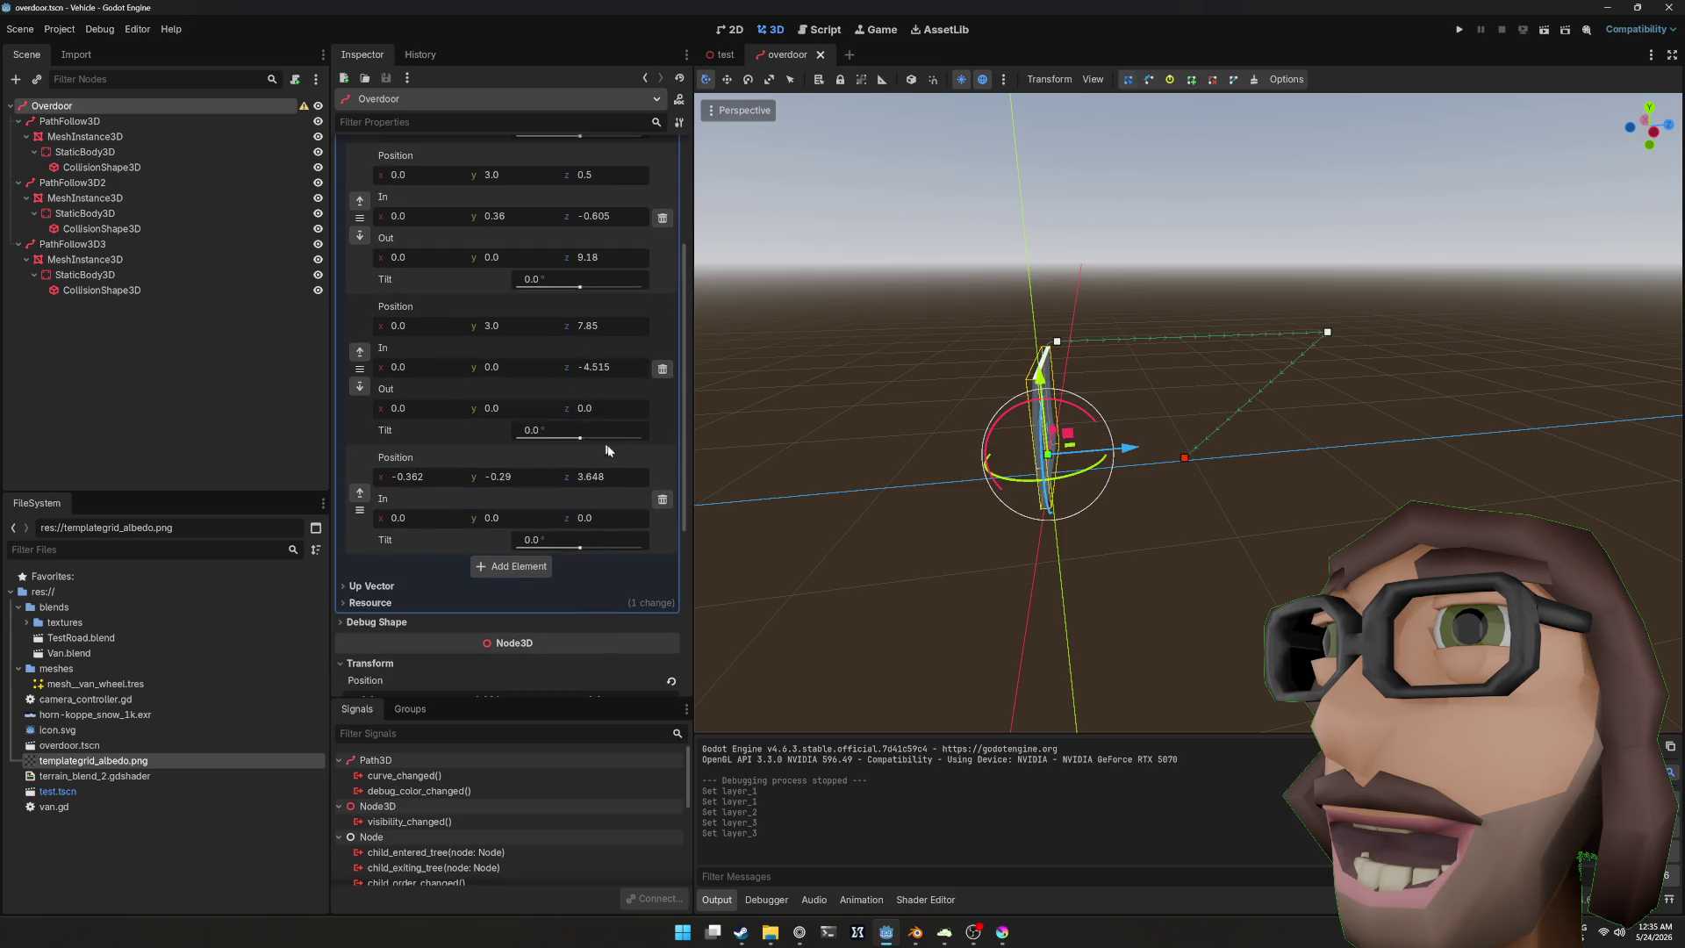
Step: Delete the door path's last curve point and save the overdoor scene
click(664, 499)
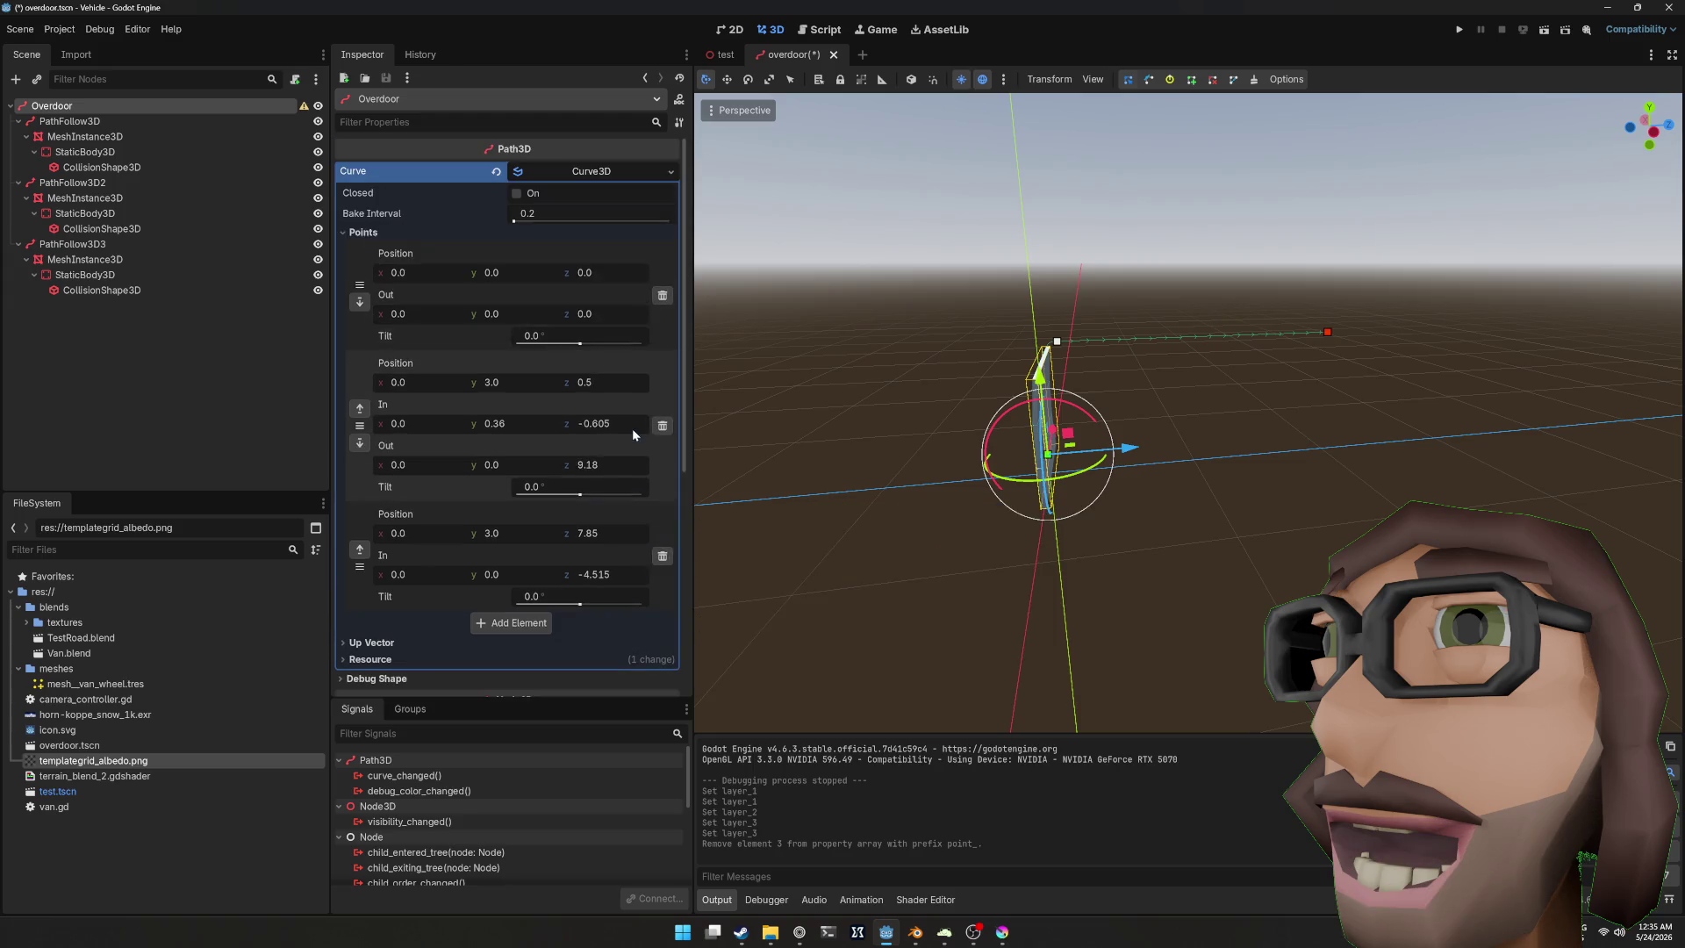
click(551, 168)
mouse_move(1390, 408)
mouse_down()
mouse_move(1334, 427)
mouse_move(1293, 410)
mouse_up()
key(ctrl+s)
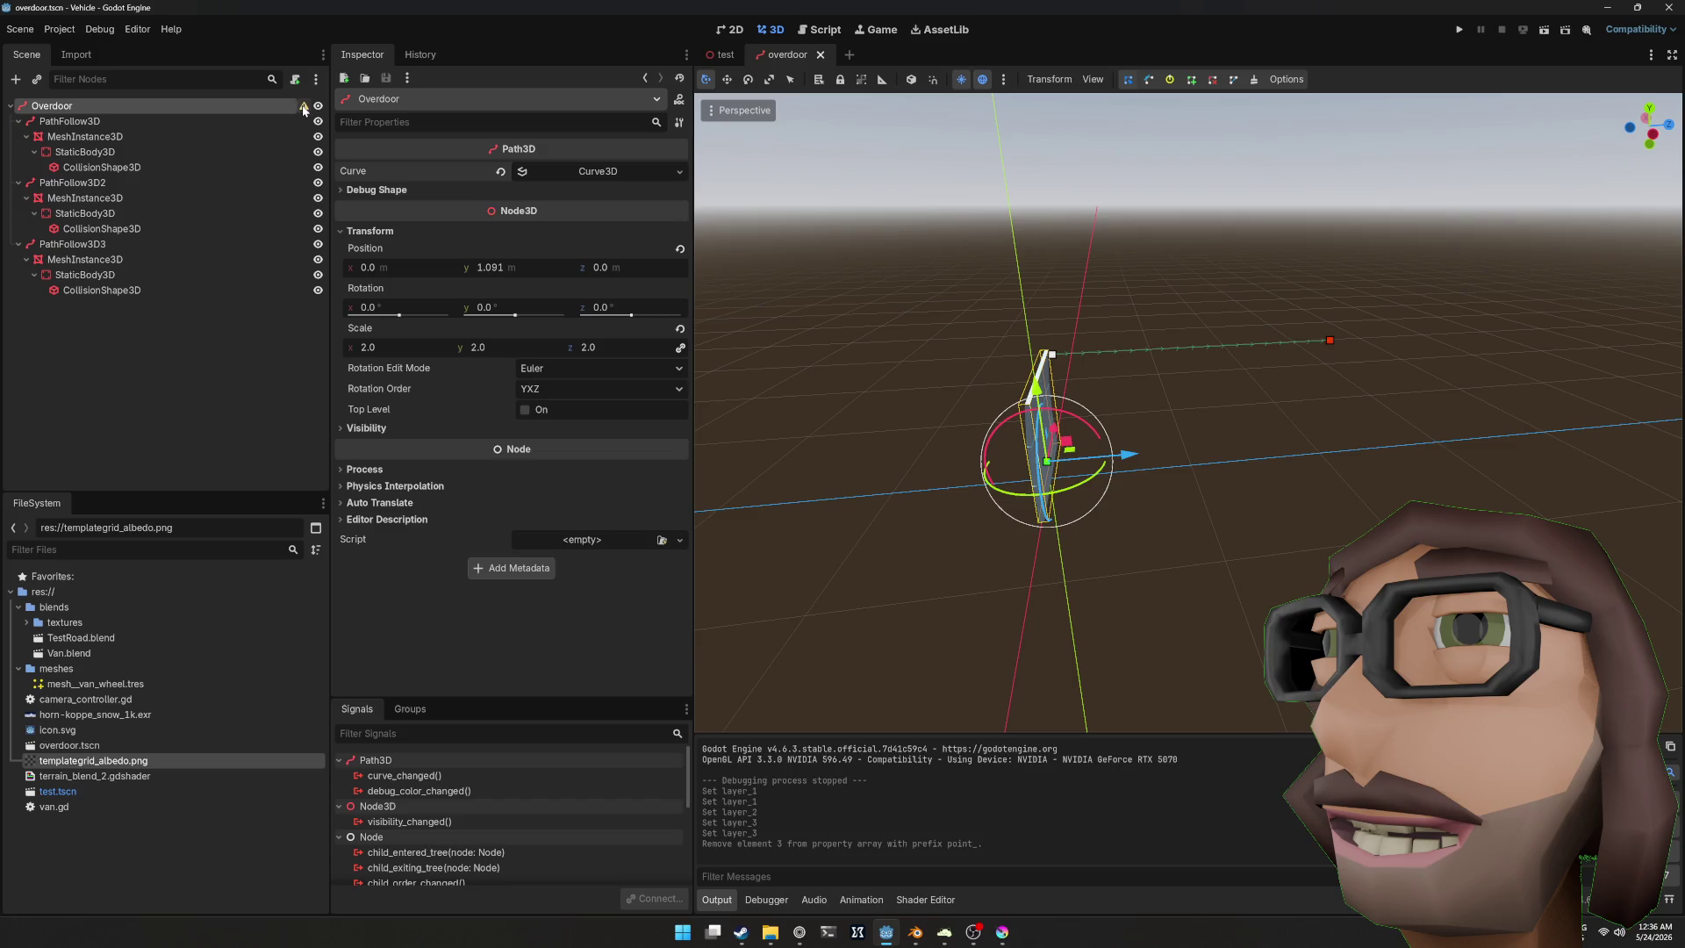
Step: Slide the path's end point along its axis away from the door
mouse_move(304, 109)
click(1326, 339)
mouse_move(1395, 342)
mouse_down()
mouse_move(1318, 344)
mouse_move(1419, 340)
mouse_move(1333, 342)
mouse_move(1388, 341)
mouse_move(1395, 295)
mouse_move(1343, 291)
mouse_up()
mouse_move(1393, 341)
mouse_down()
mouse_move(1281, 344)
mouse_move(1500, 342)
mouse_move(1281, 358)
mouse_move(1330, 354)
mouse_up()
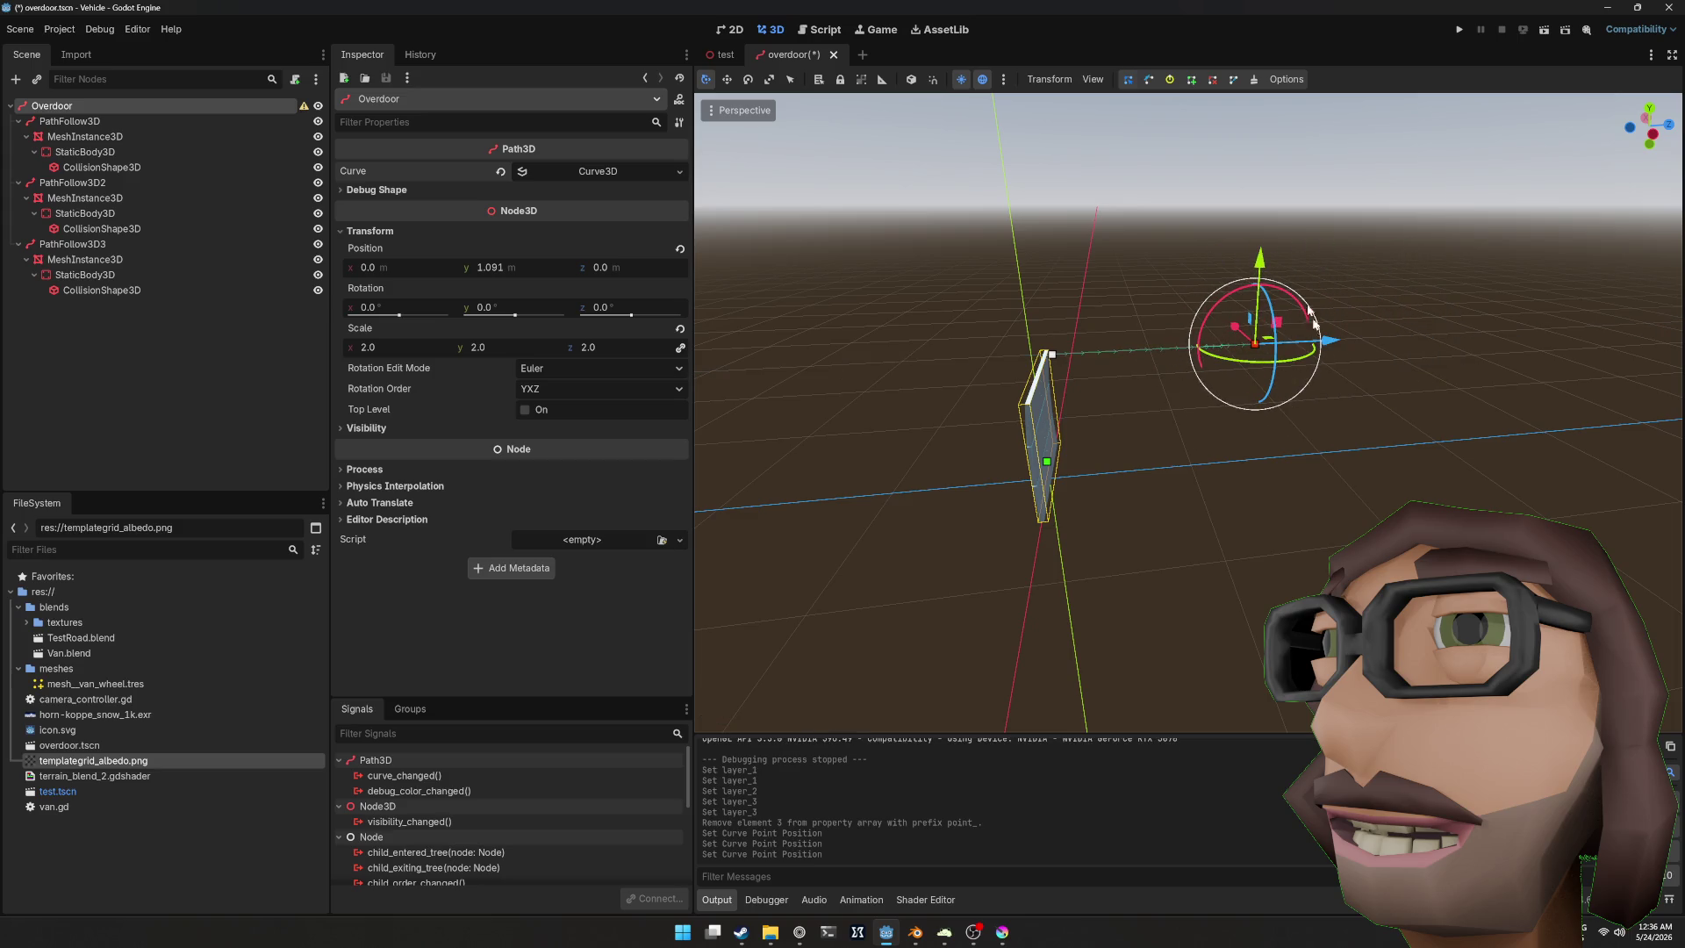
Step: Try reshaping point 2's curve handles in handle mode, then undo the edits
click(1149, 79)
scroll(1103, 360, up, 5)
mouse_move(1061, 314)
mouse_down()
mouse_move(1093, 237)
mouse_move(1110, 235)
mouse_move(1321, 386)
mouse_move(1297, 253)
mouse_move(1211, 239)
mouse_move(1037, 263)
mouse_move(1264, 446)
mouse_move(1211, 373)
mouse_move(1160, 225)
mouse_move(1204, 251)
mouse_up()
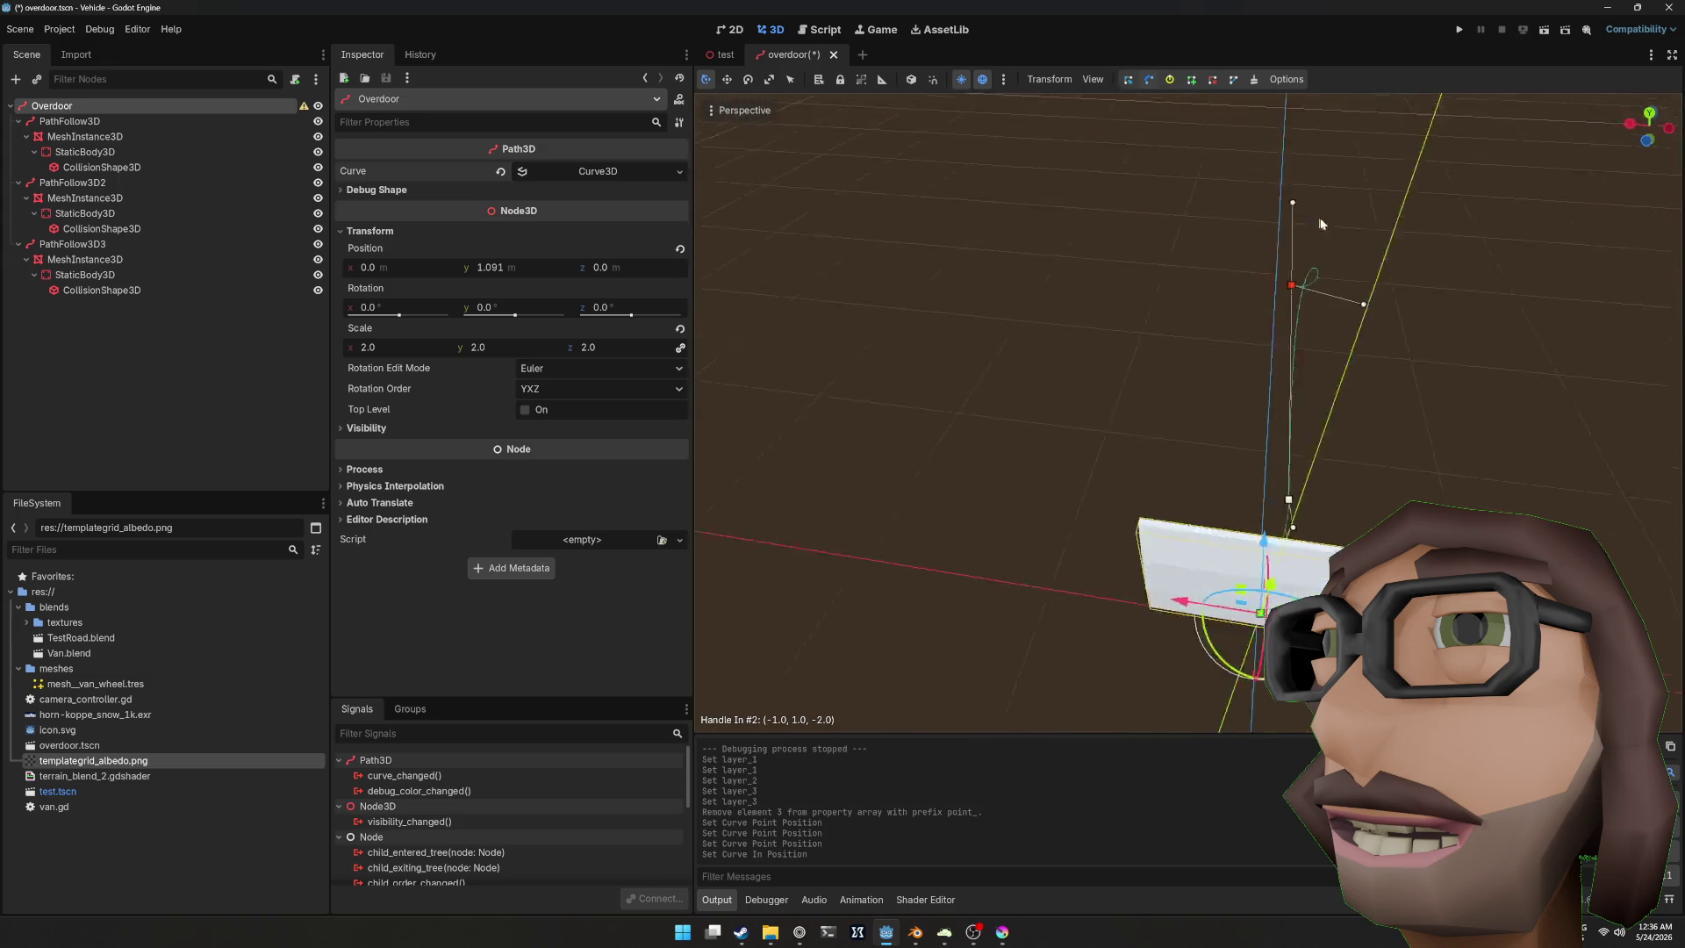
drag(1307, 295, 1345, 293)
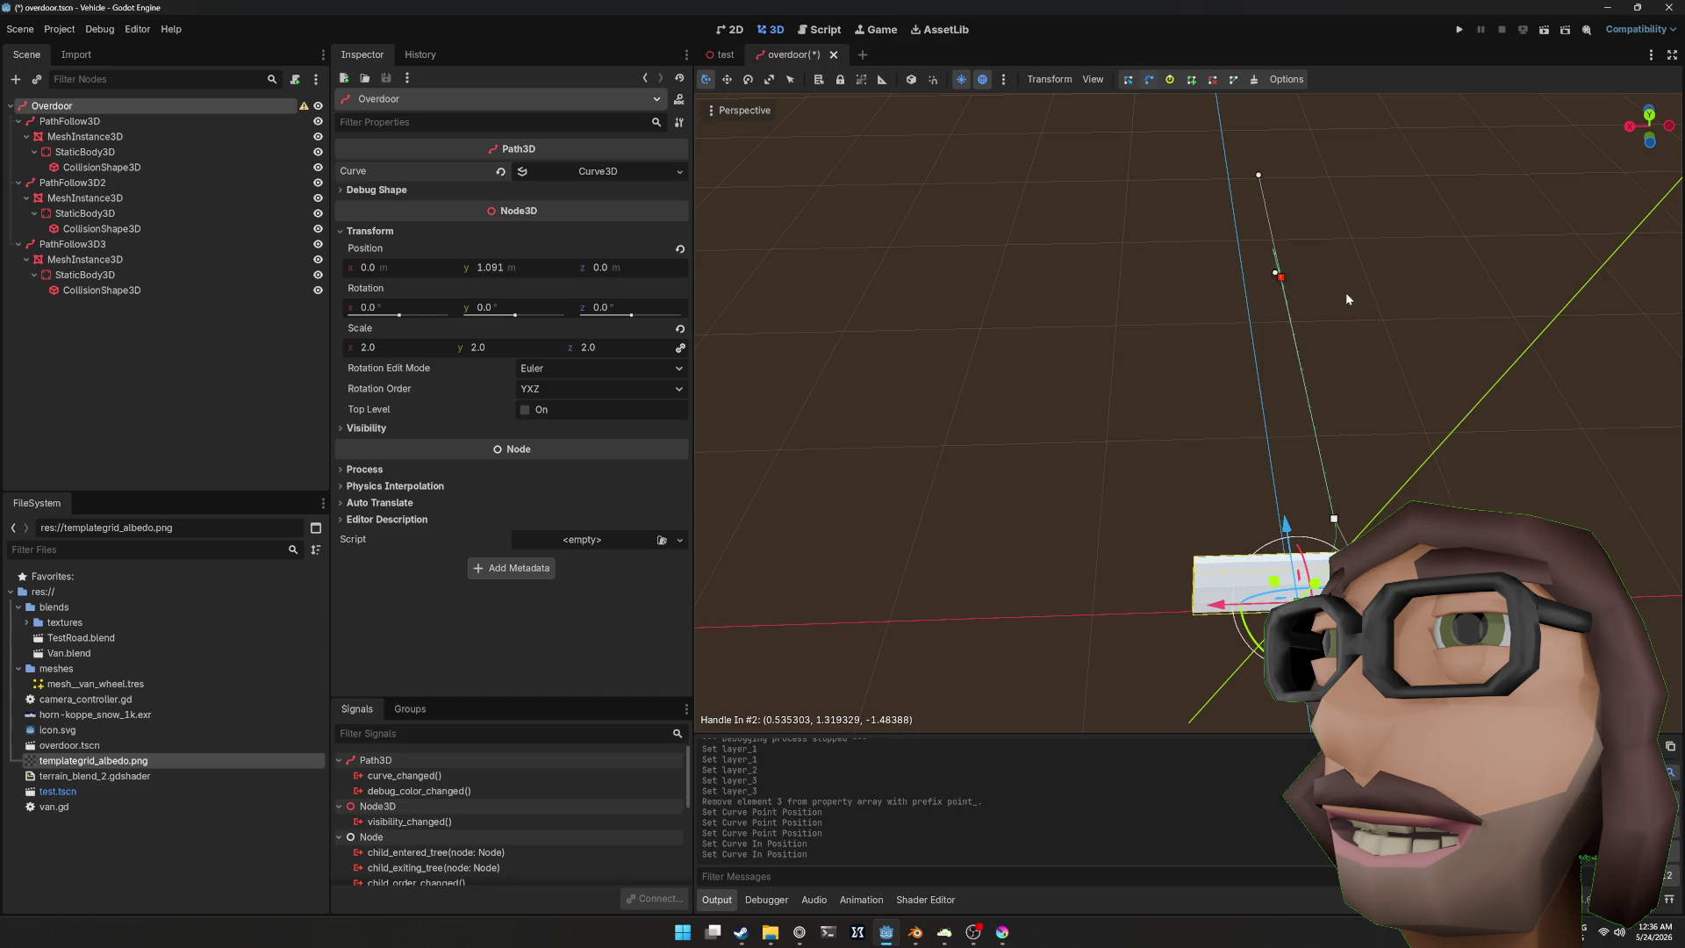
mouse_move(1187, 254)
mouse_down()
mouse_move(1226, 344)
mouse_move(1237, 299)
mouse_move(1177, 320)
mouse_up()
mouse_move(924, 319)
mouse_down()
mouse_move(929, 293)
mouse_move(895, 263)
mouse_move(932, 272)
mouse_move(884, 312)
mouse_up()
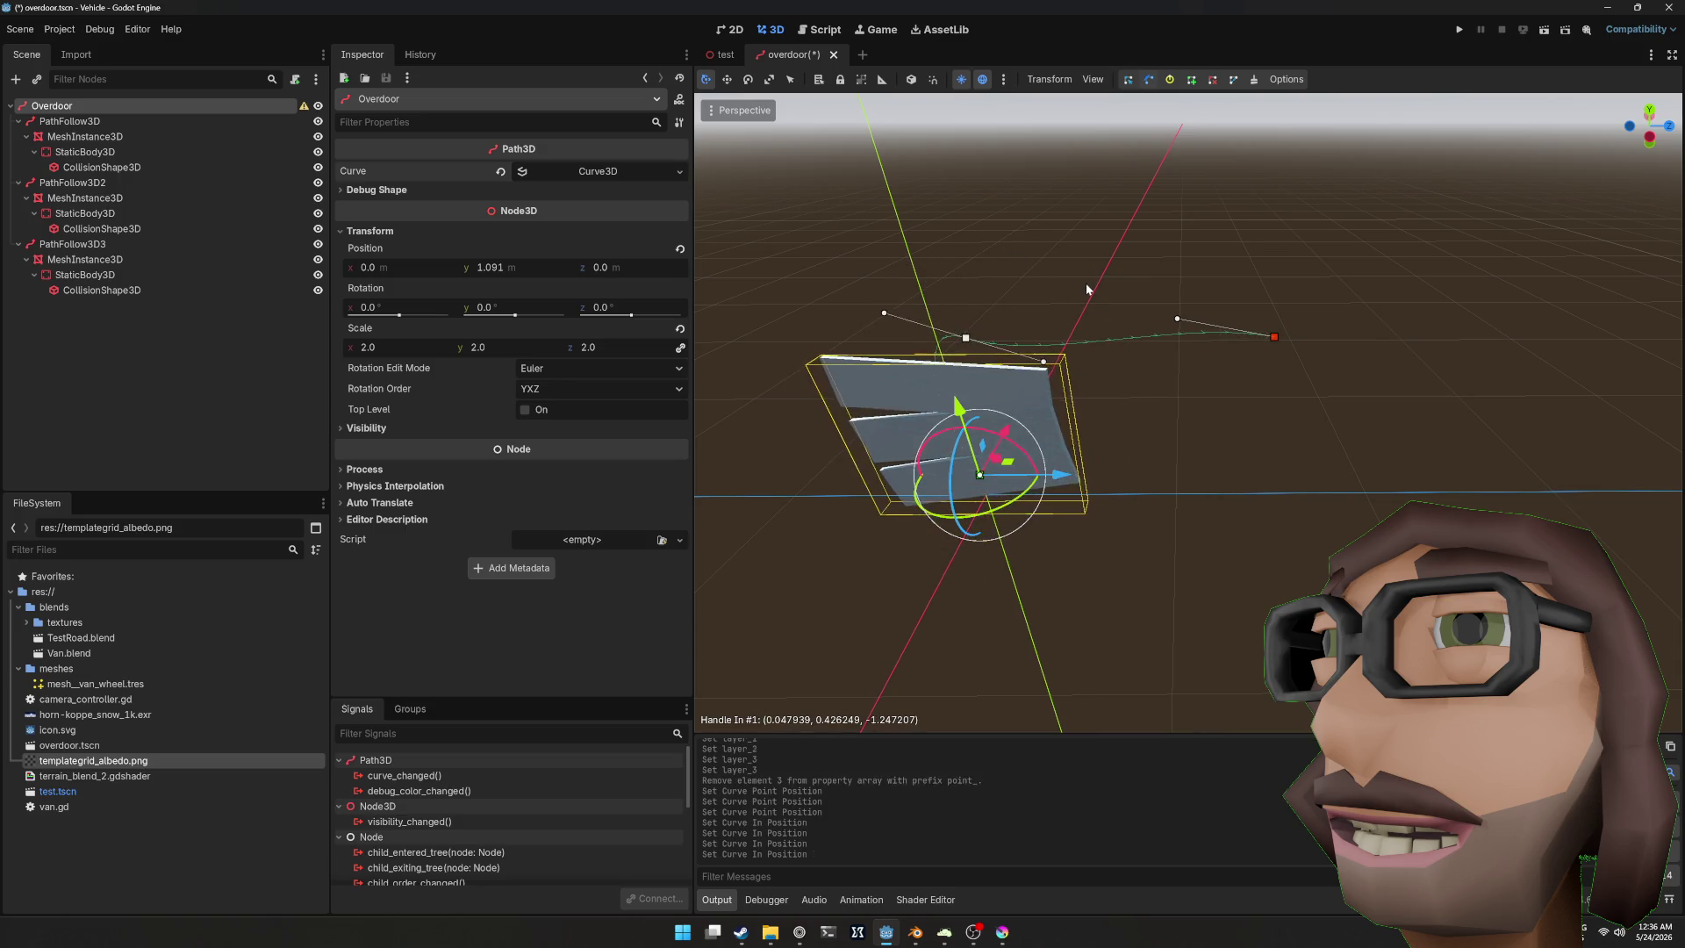
key(ctrl+z)
key(ctrl+z)
key(ctrl+z)
key(ctrl+z)
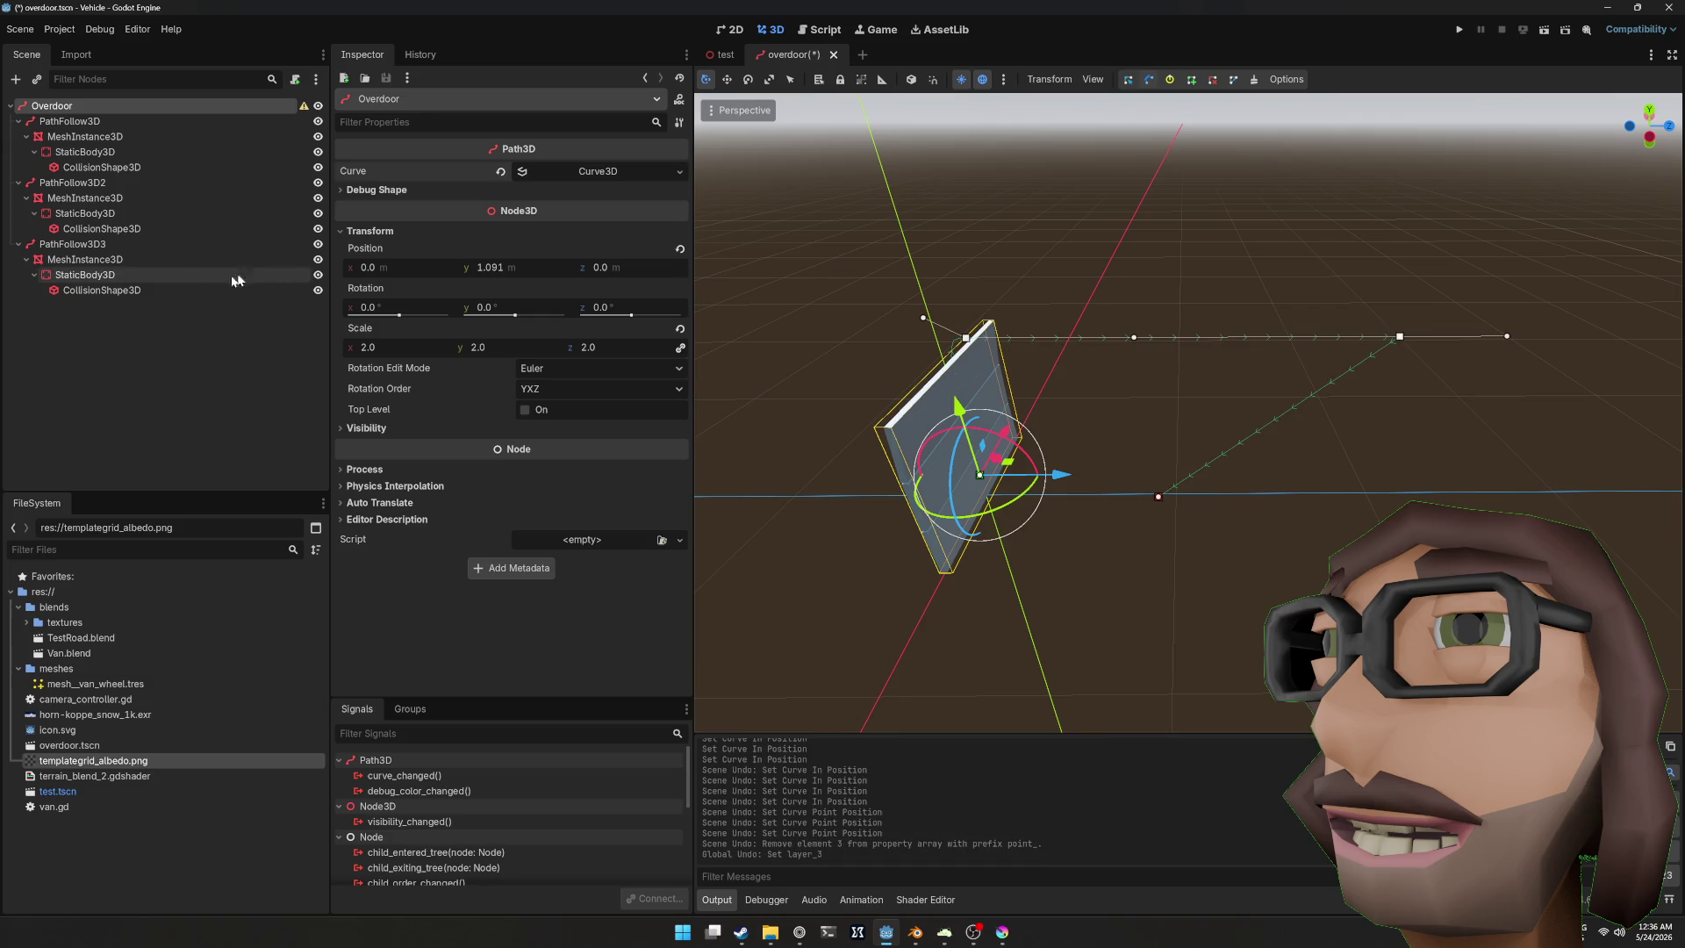
Step: Reselect the Overdoor path and delete its last curve point in the Inspector
click(175, 120)
click(175, 107)
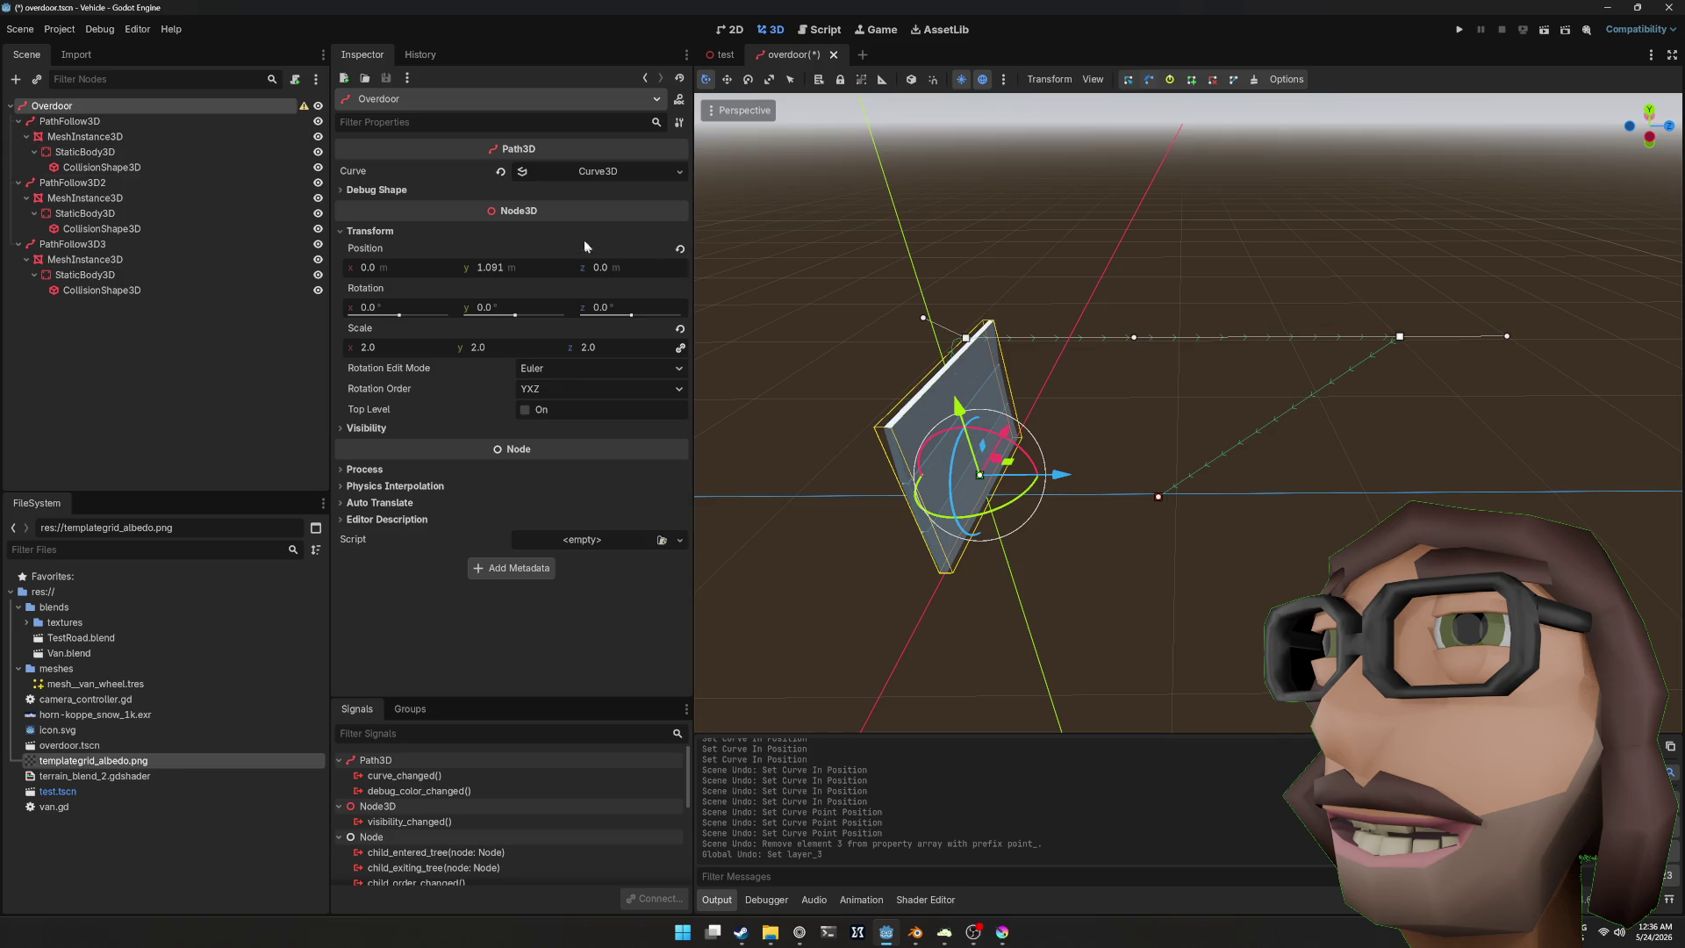
click(567, 171)
scroll(508, 395, down, 3)
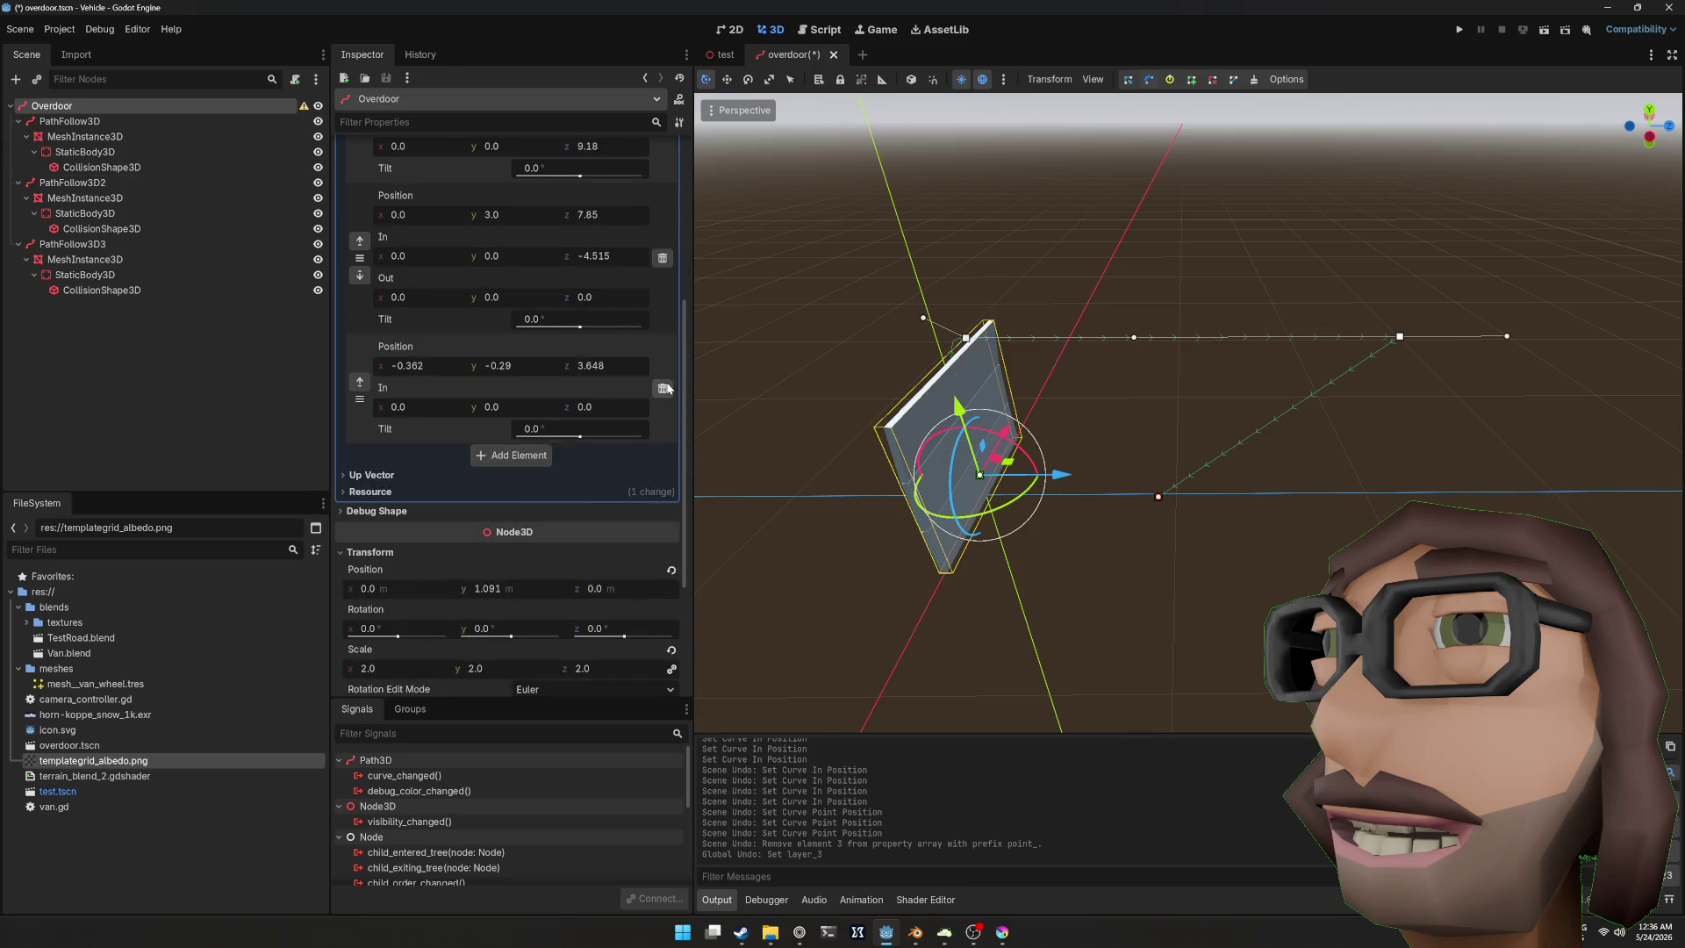
click(663, 388)
mouse_move(818, 394)
mouse_down()
mouse_move(1278, 319)
mouse_move(1514, 355)
mouse_up()
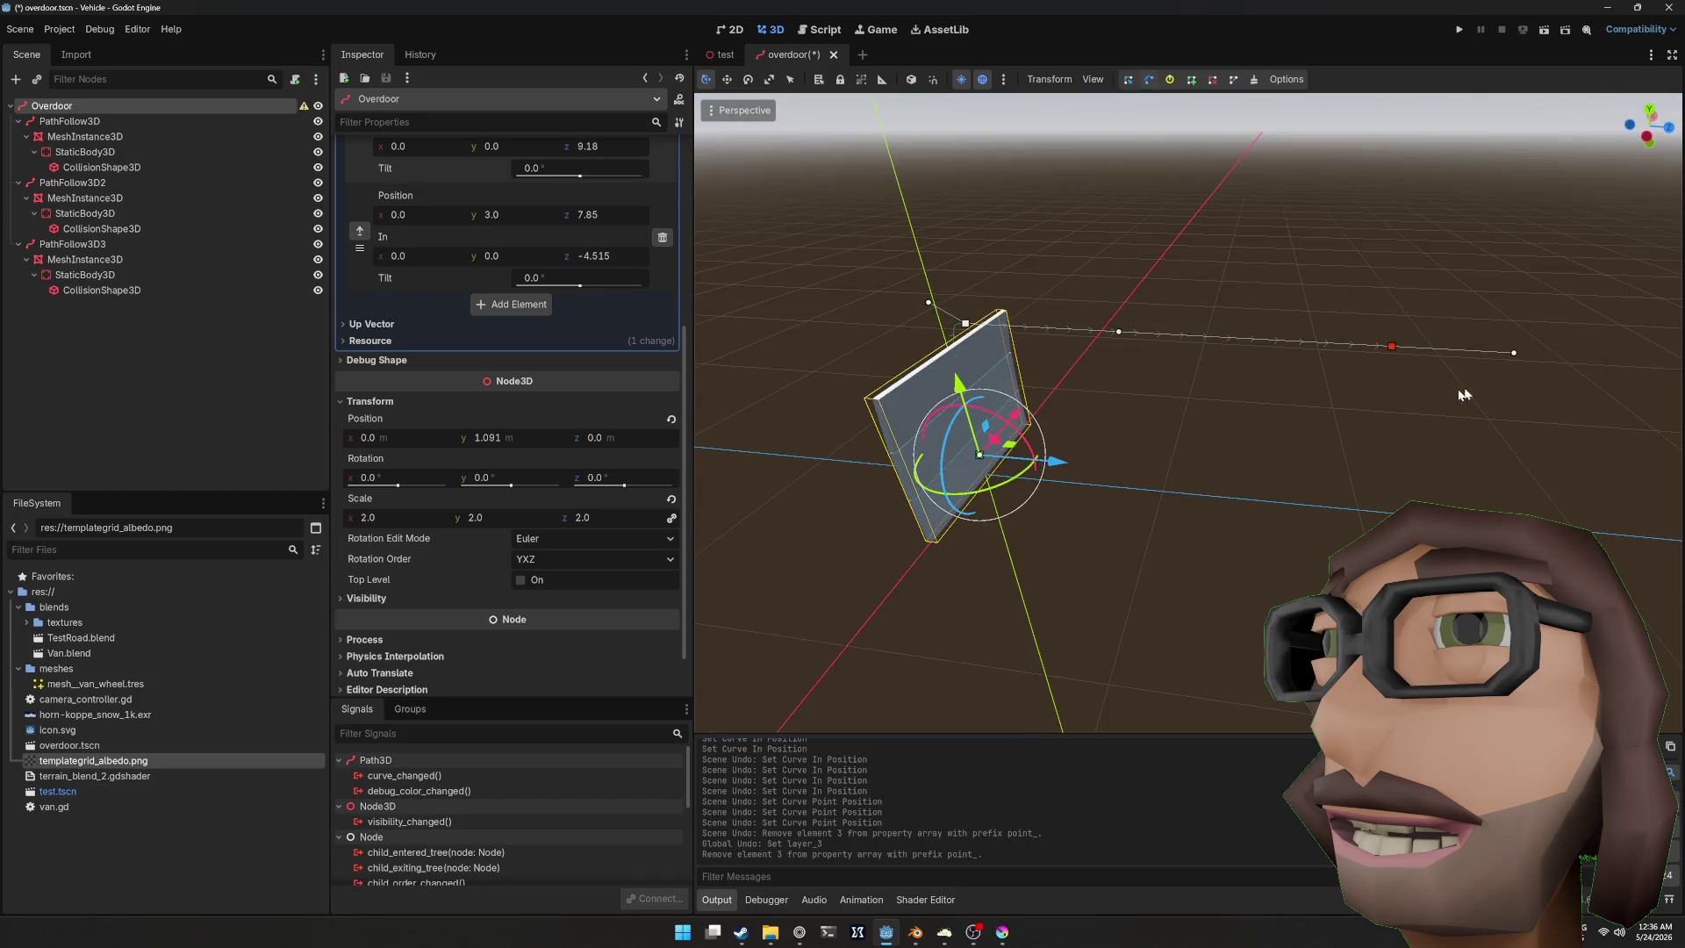
click(1514, 352)
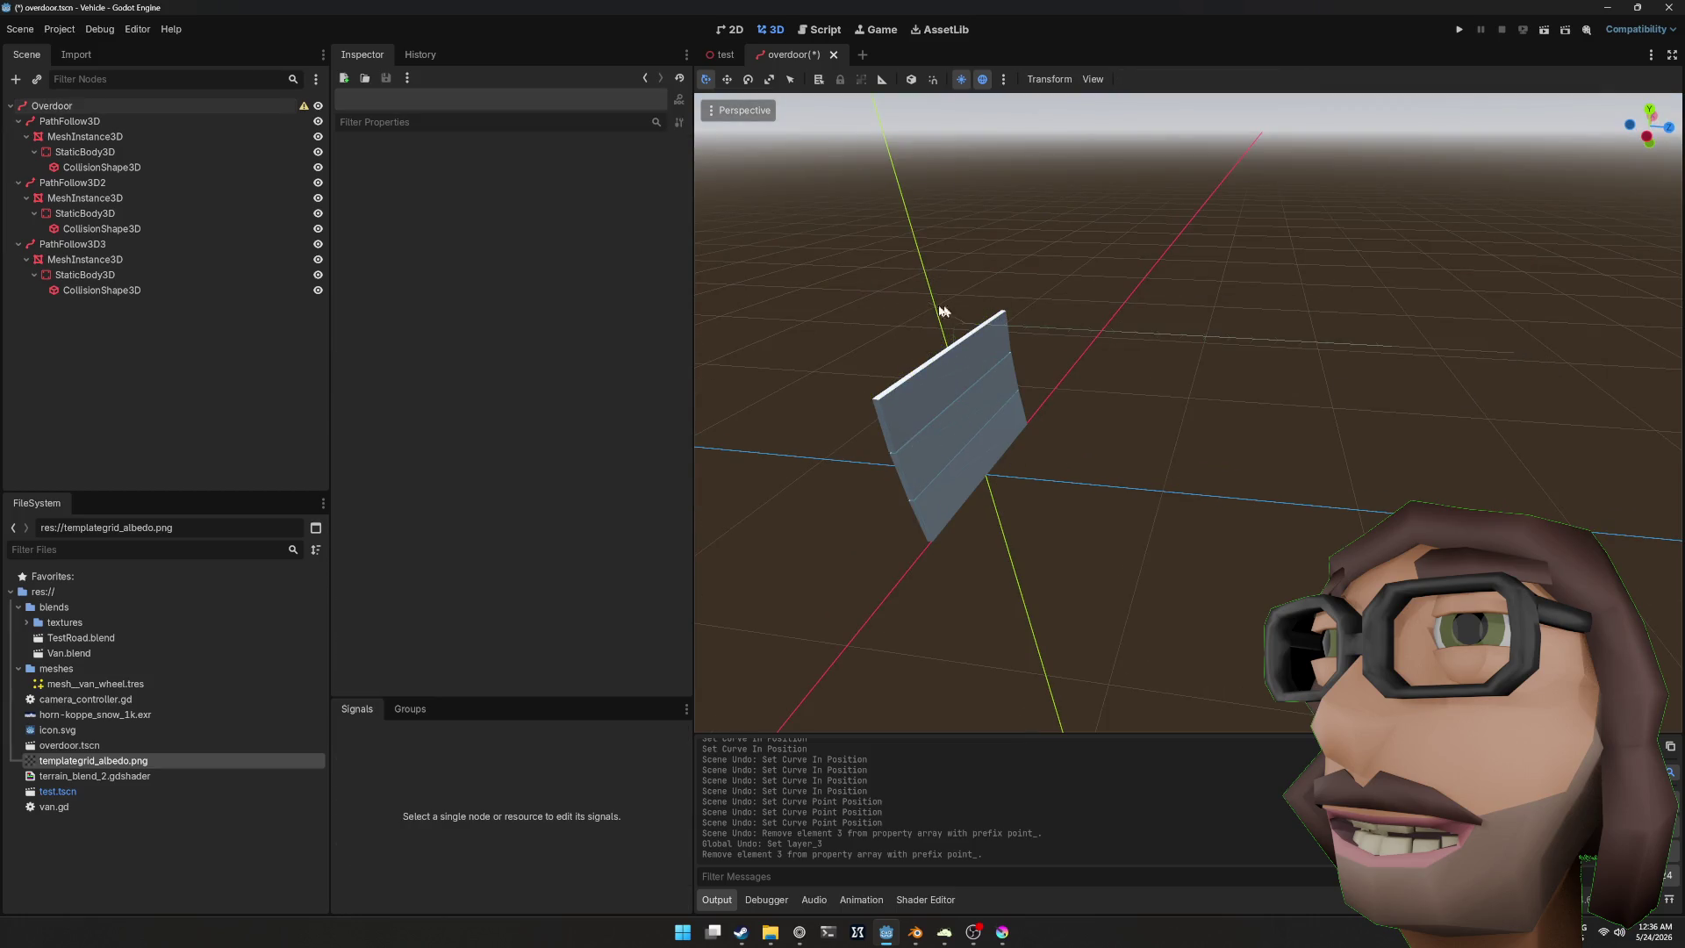
click(97, 103)
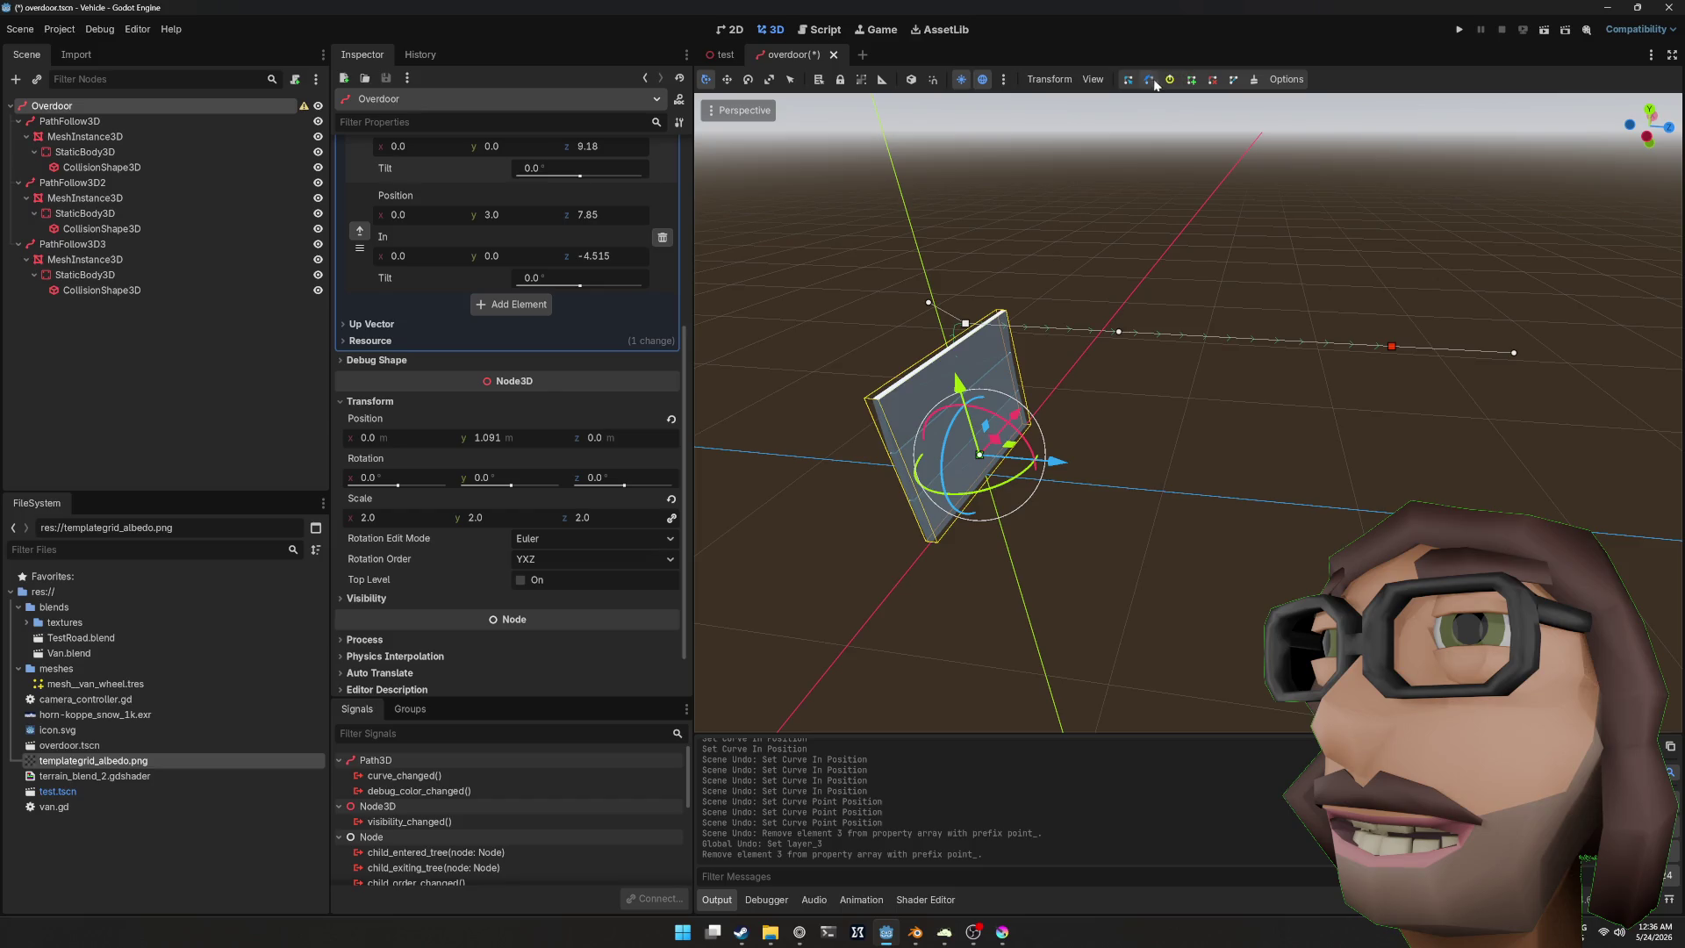
Step: Pull the end point's out-handle toward the door, delete the last point again and save
mouse_move(1513, 353)
mouse_down()
mouse_move(960, 329)
mouse_move(1404, 356)
mouse_move(965, 326)
mouse_move(1097, 337)
mouse_move(1334, 399)
mouse_up()
scroll(1408, 348, up, 3)
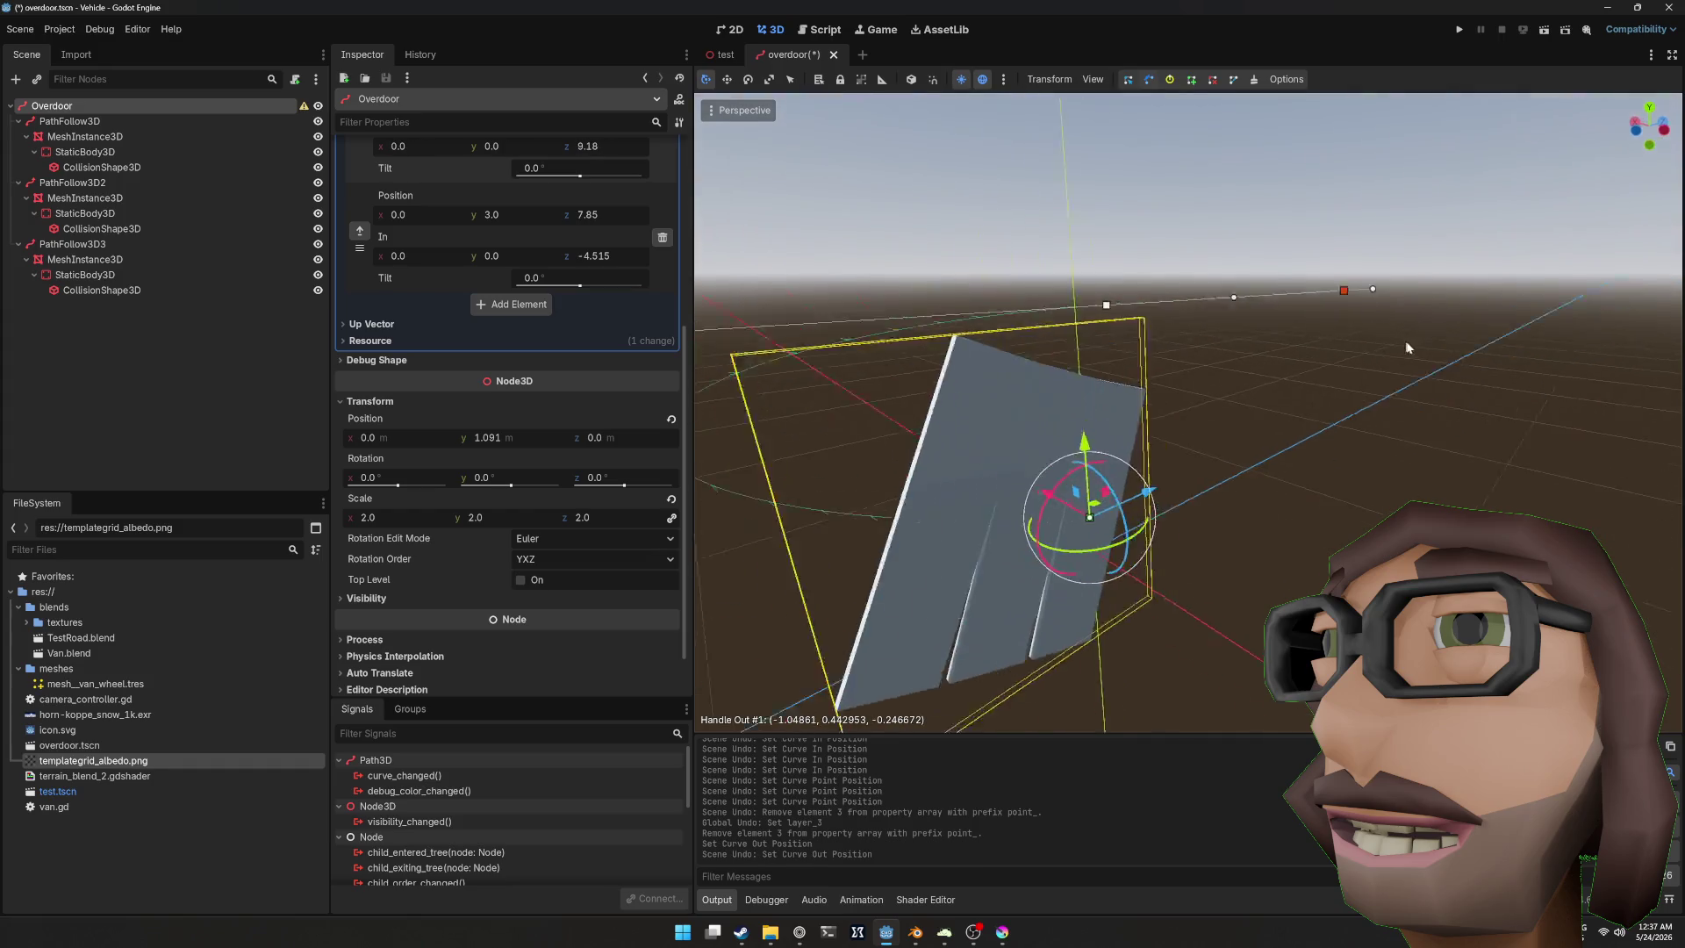
key(ctrl+z)
mouse_move(1407, 348)
mouse_down()
mouse_move(1288, 366)
mouse_move(1275, 399)
mouse_up()
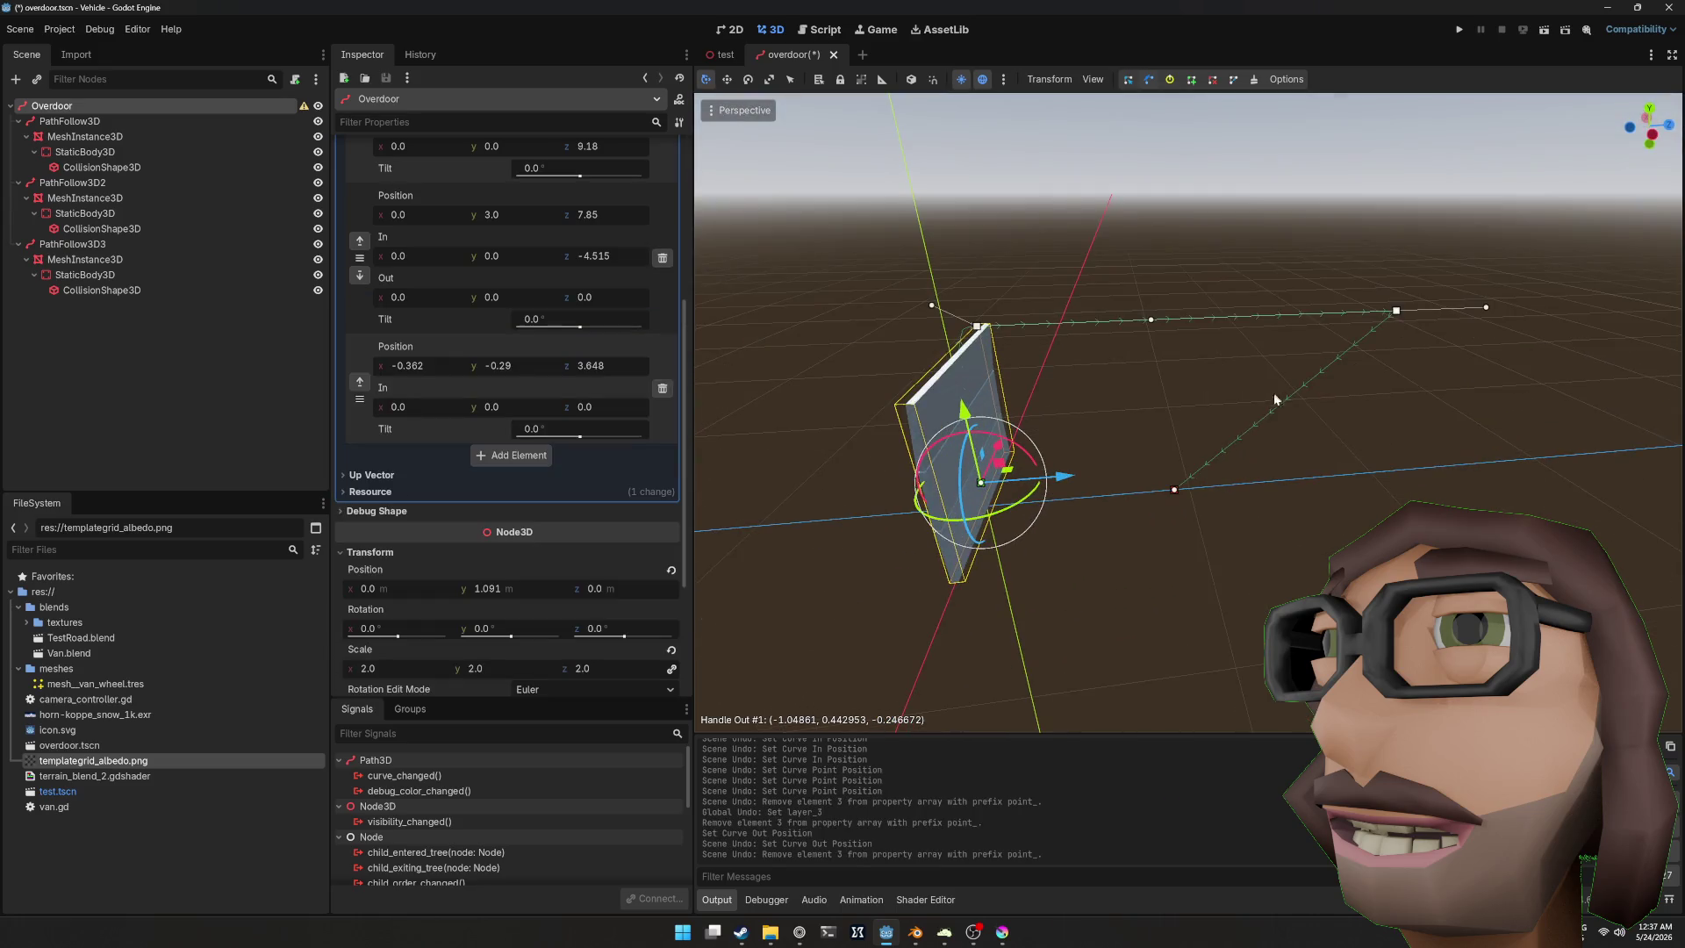
click(663, 389)
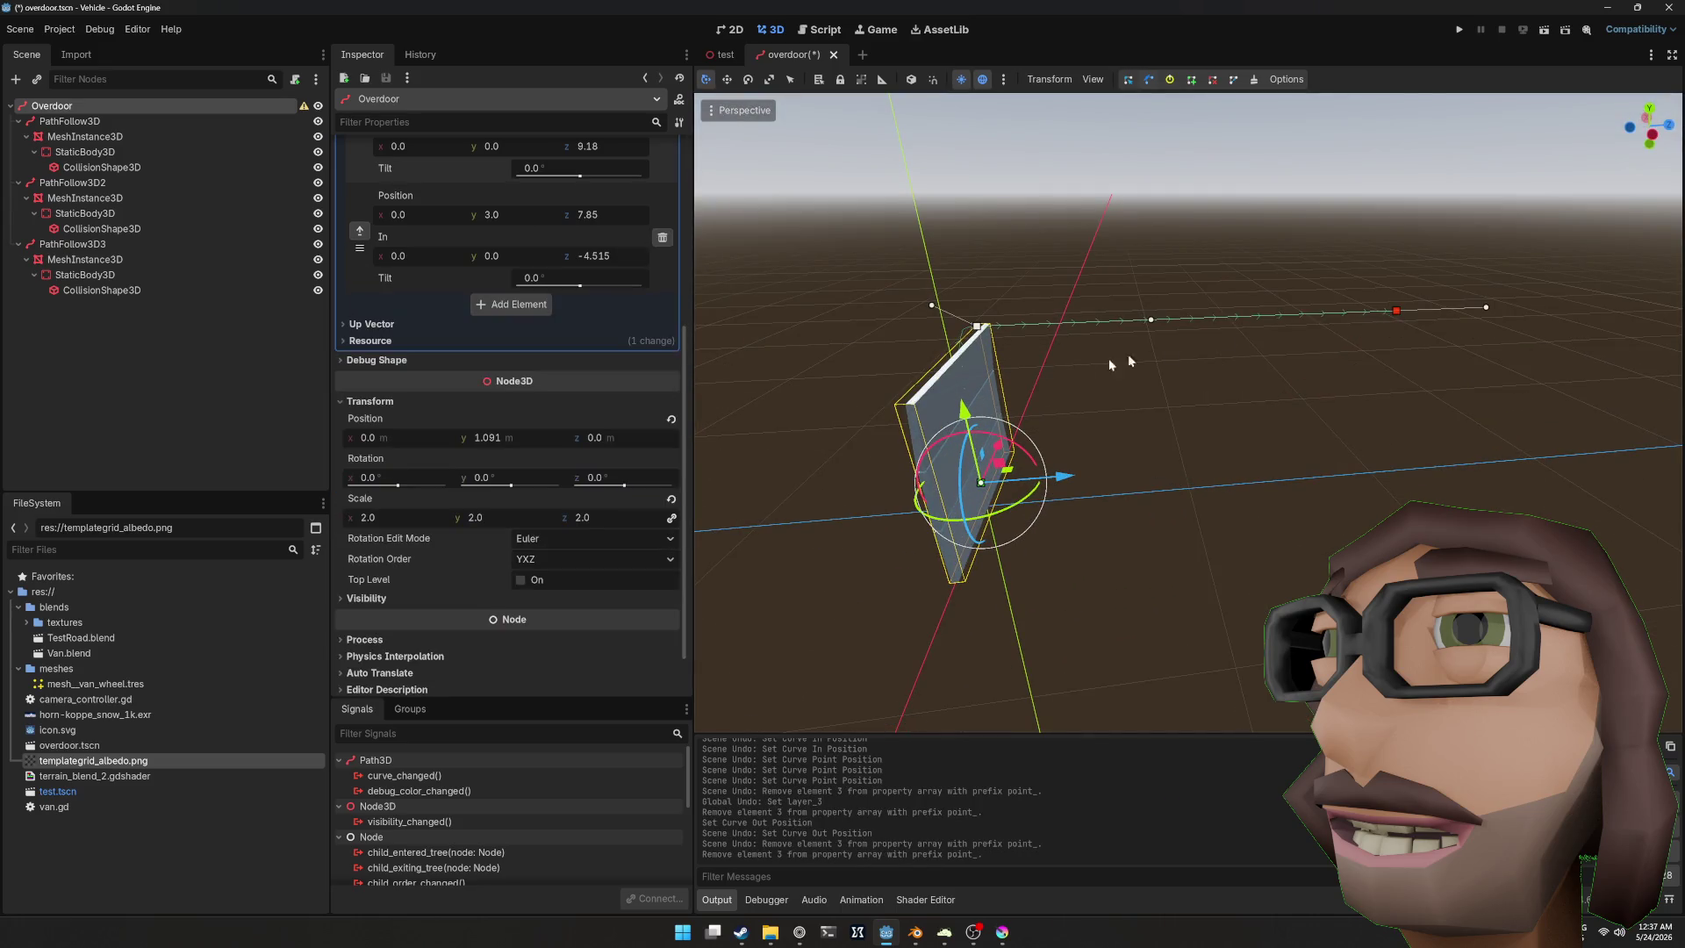
drag(1128, 355, 1256, 374)
scroll(503, 281, up, 5)
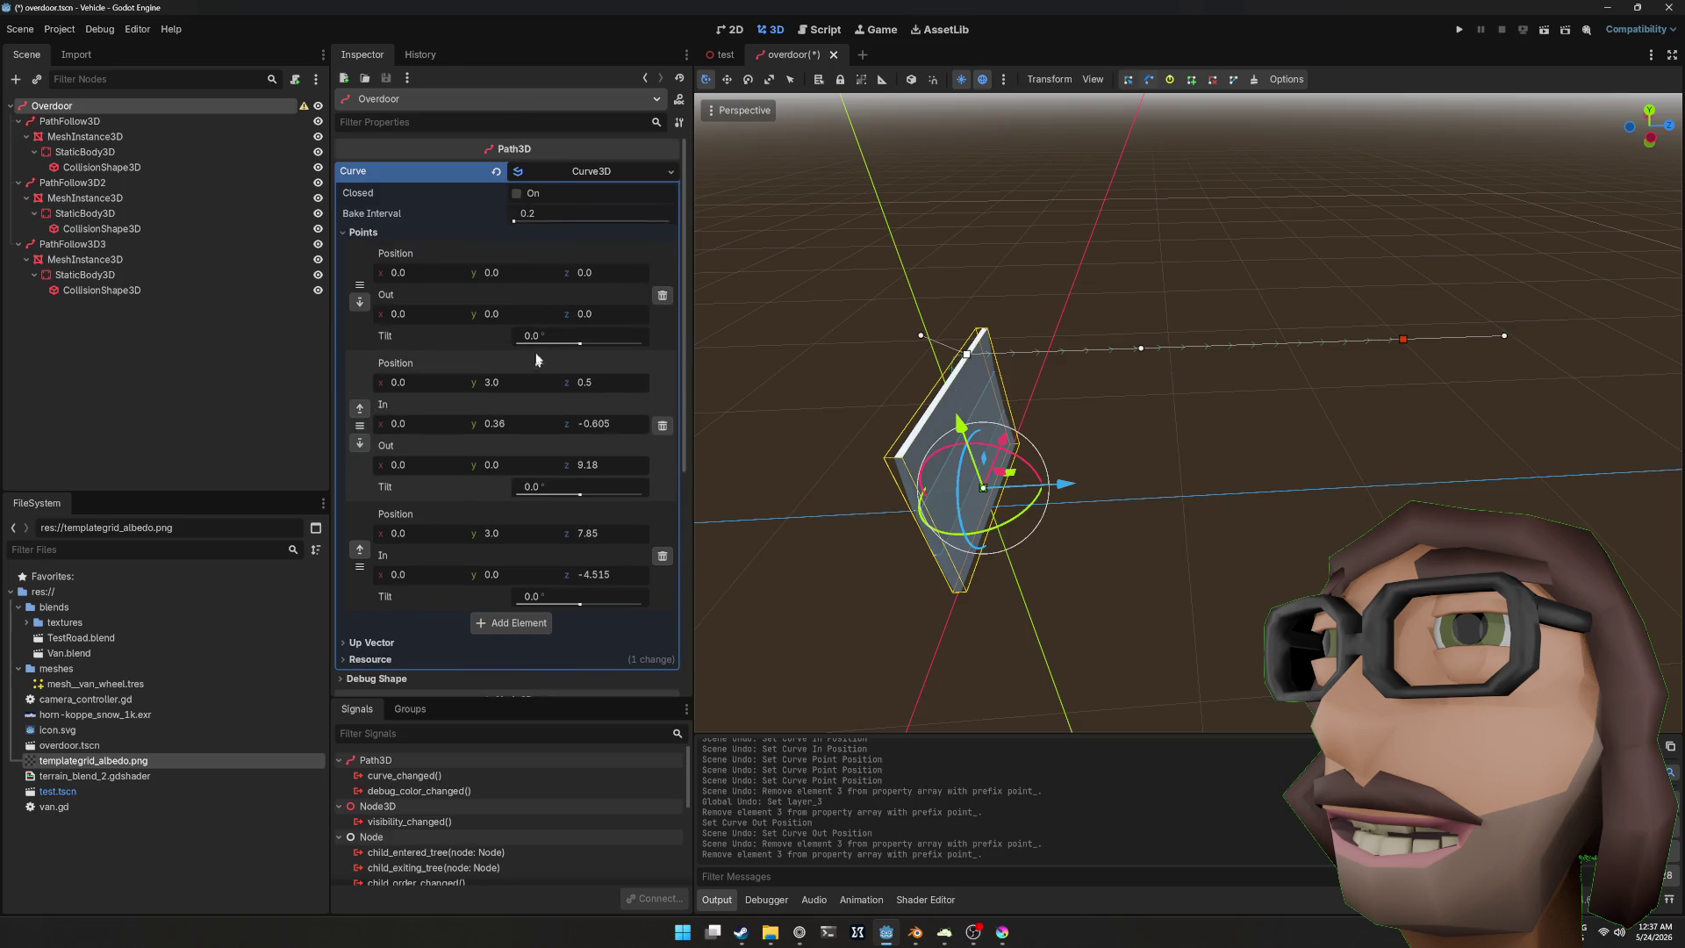
key(ctrl+s)
drag(1114, 314, 1171, 277)
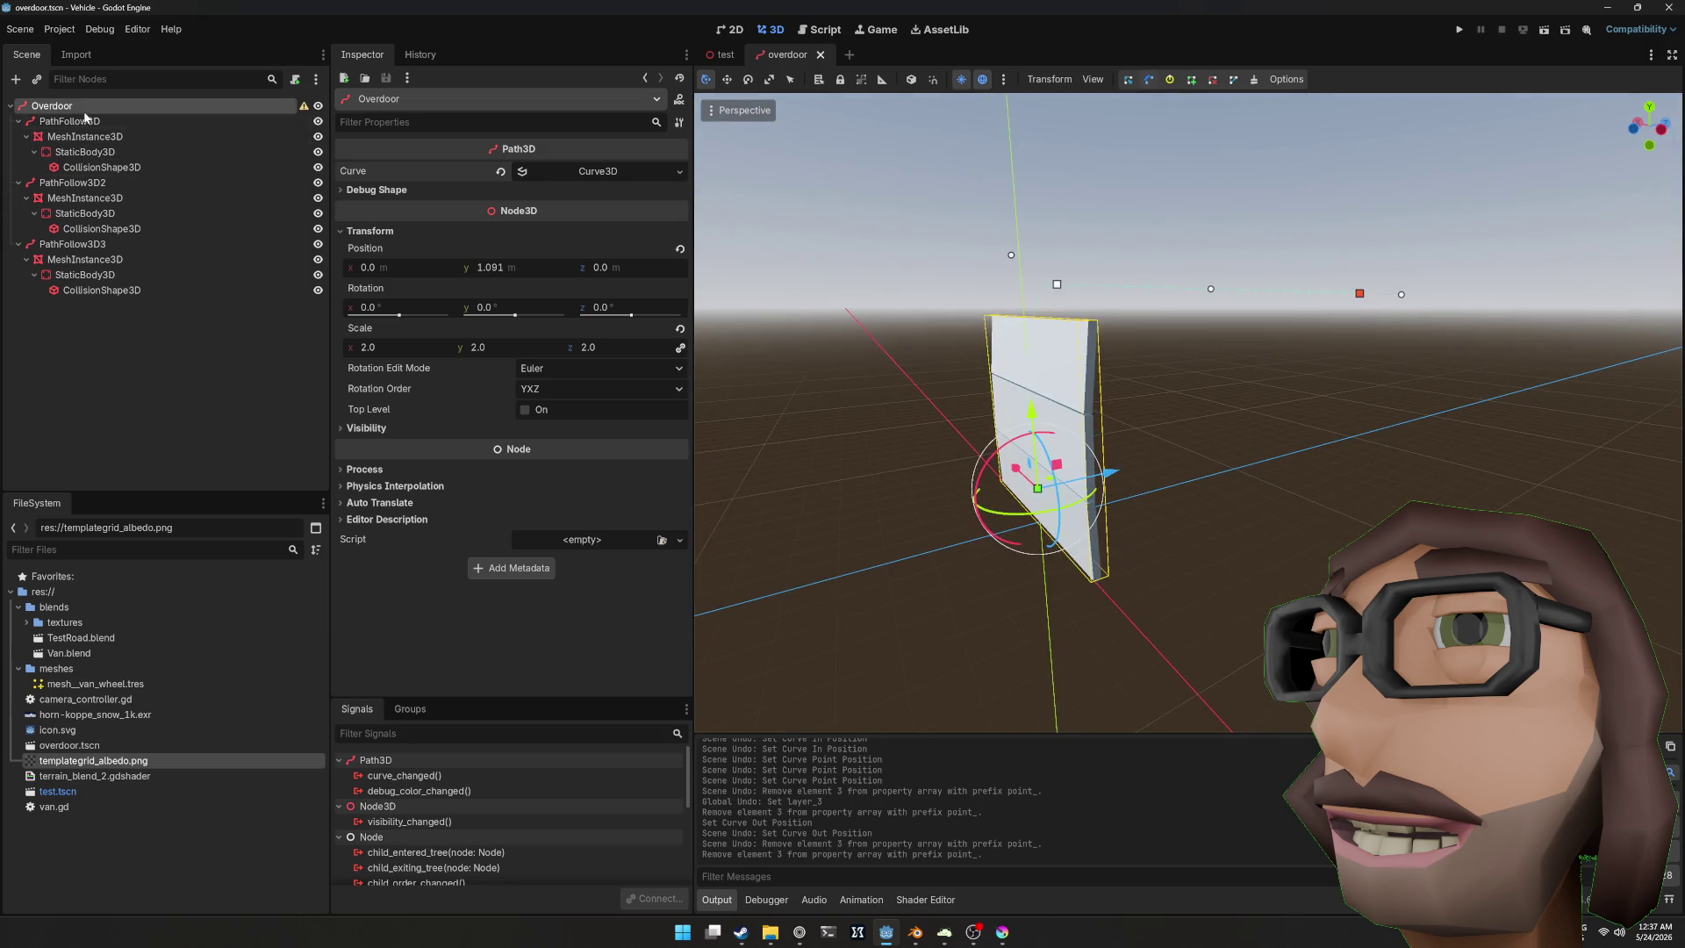
key(ctrl+a)
text(animationtree)
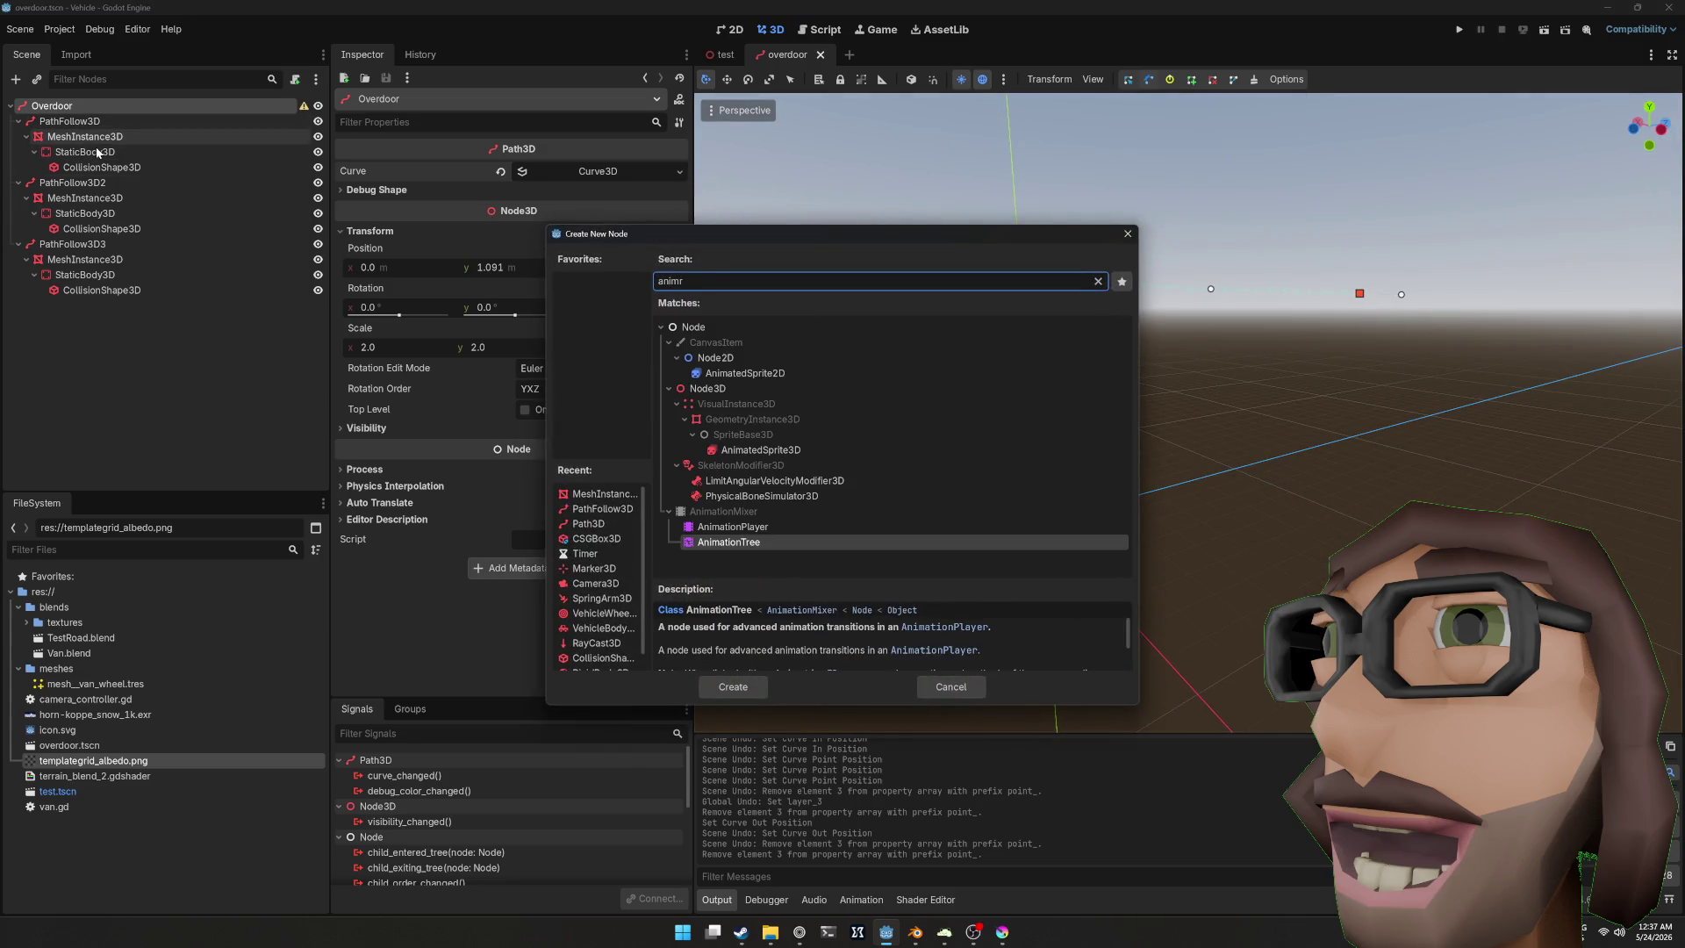
key(Return)
key(ctrl+z)
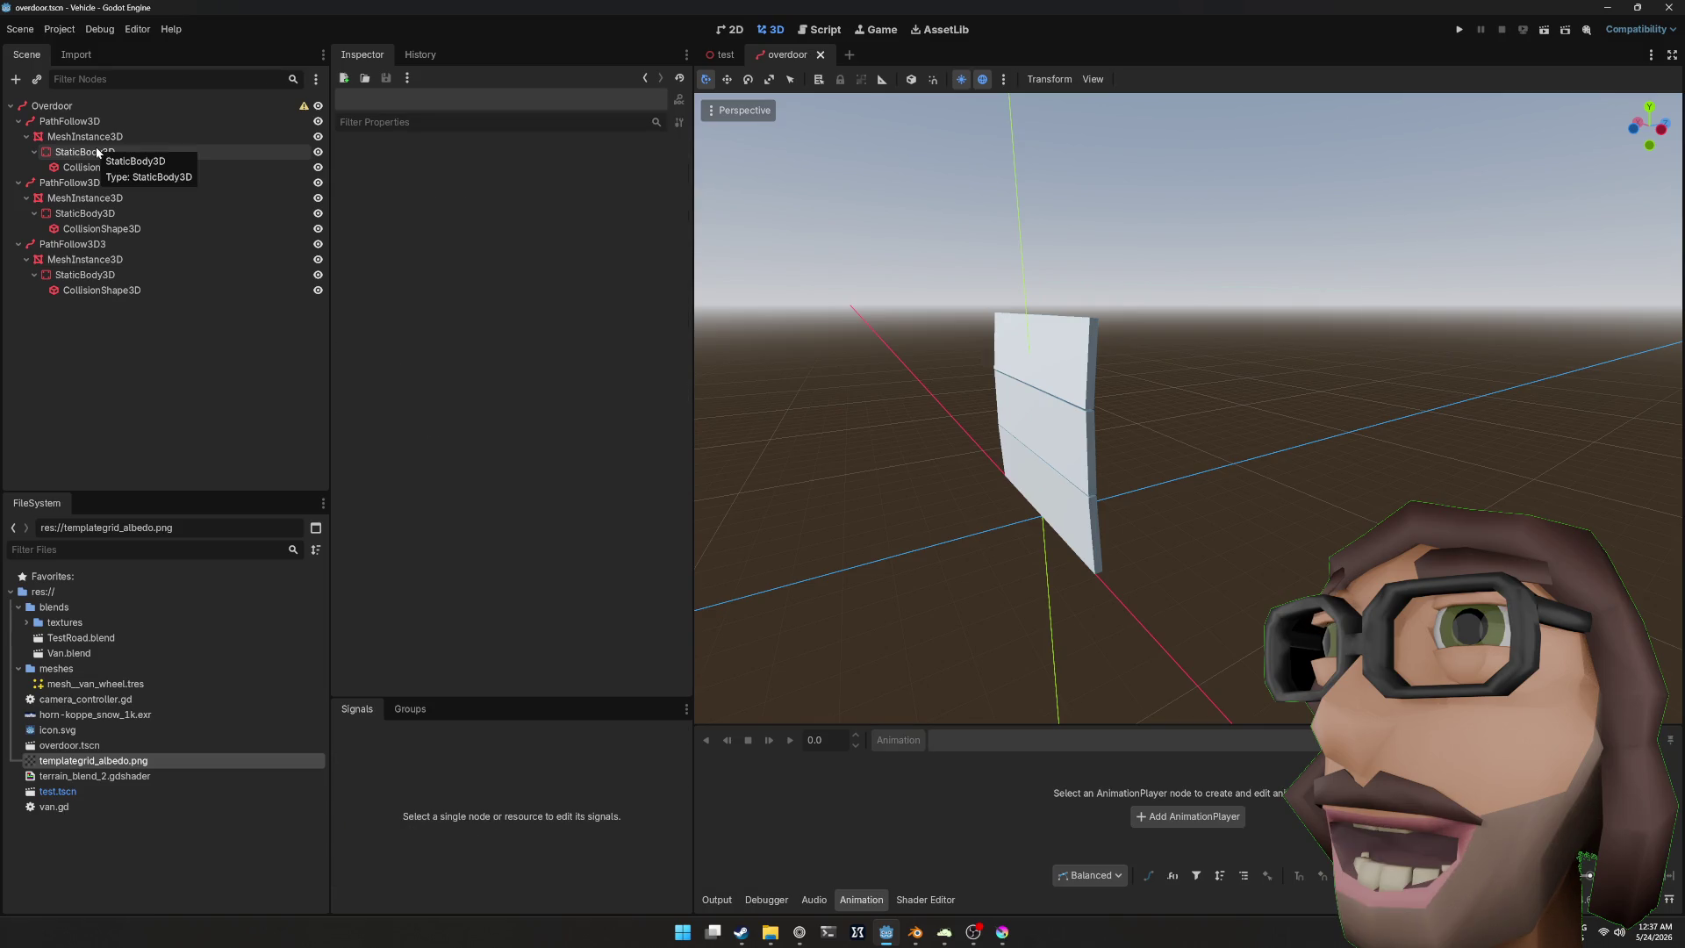
key(shift+alt+o)
text(al)
key(Escape)
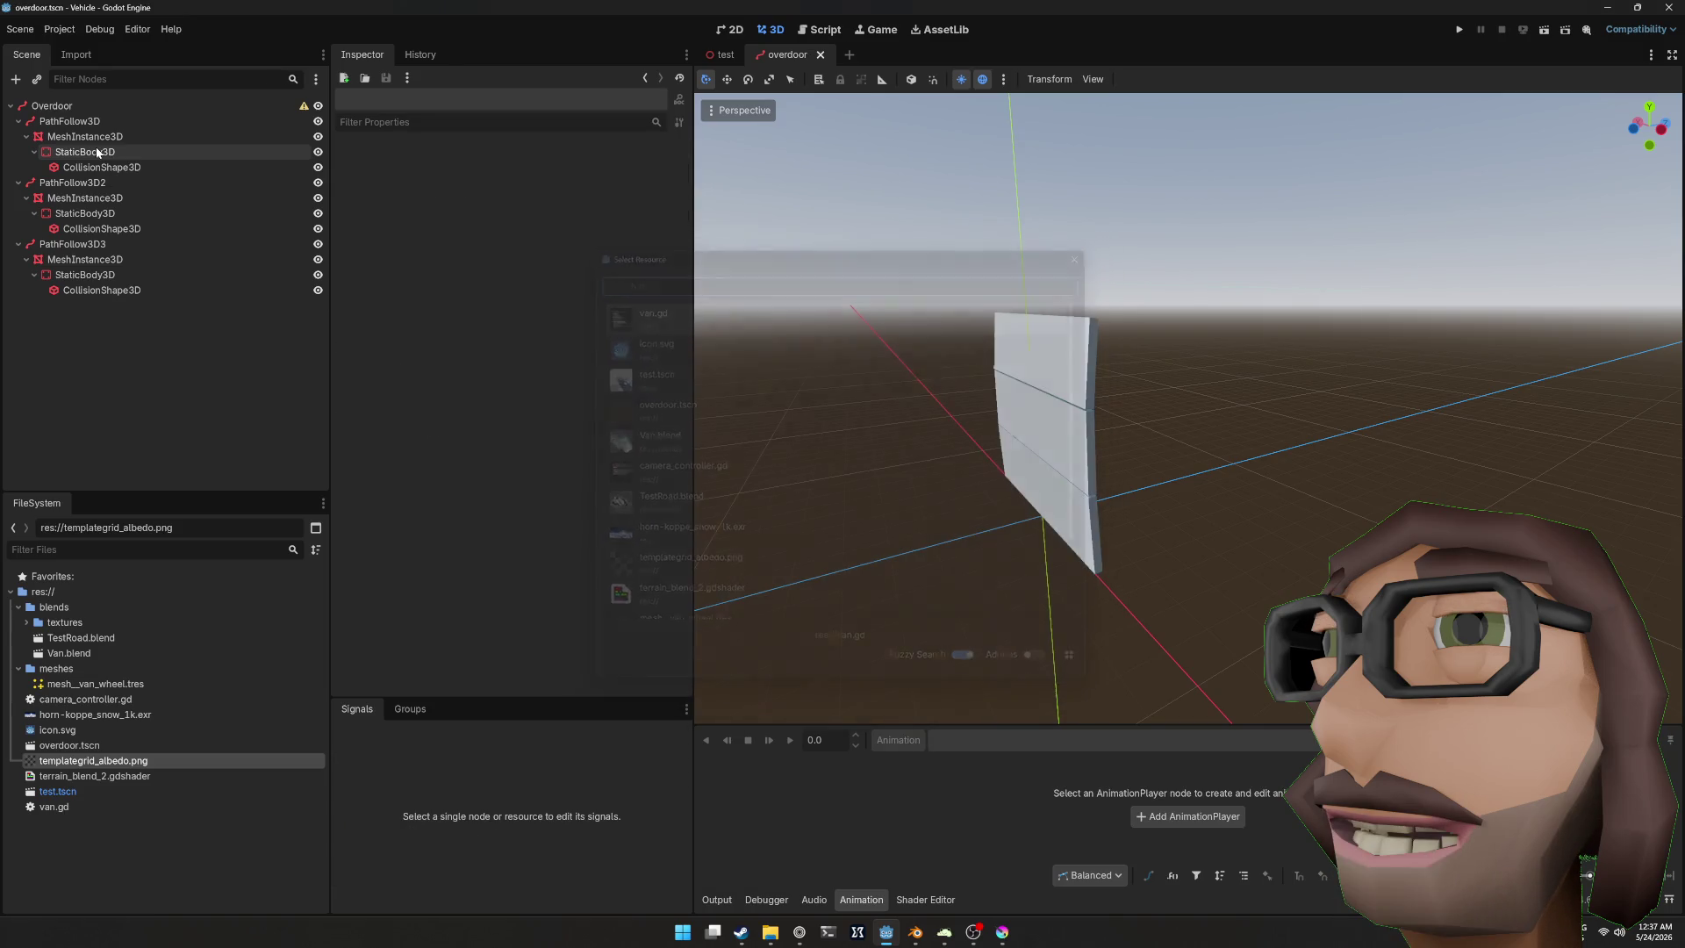
key(ctrl+a)
text(animationplayer)
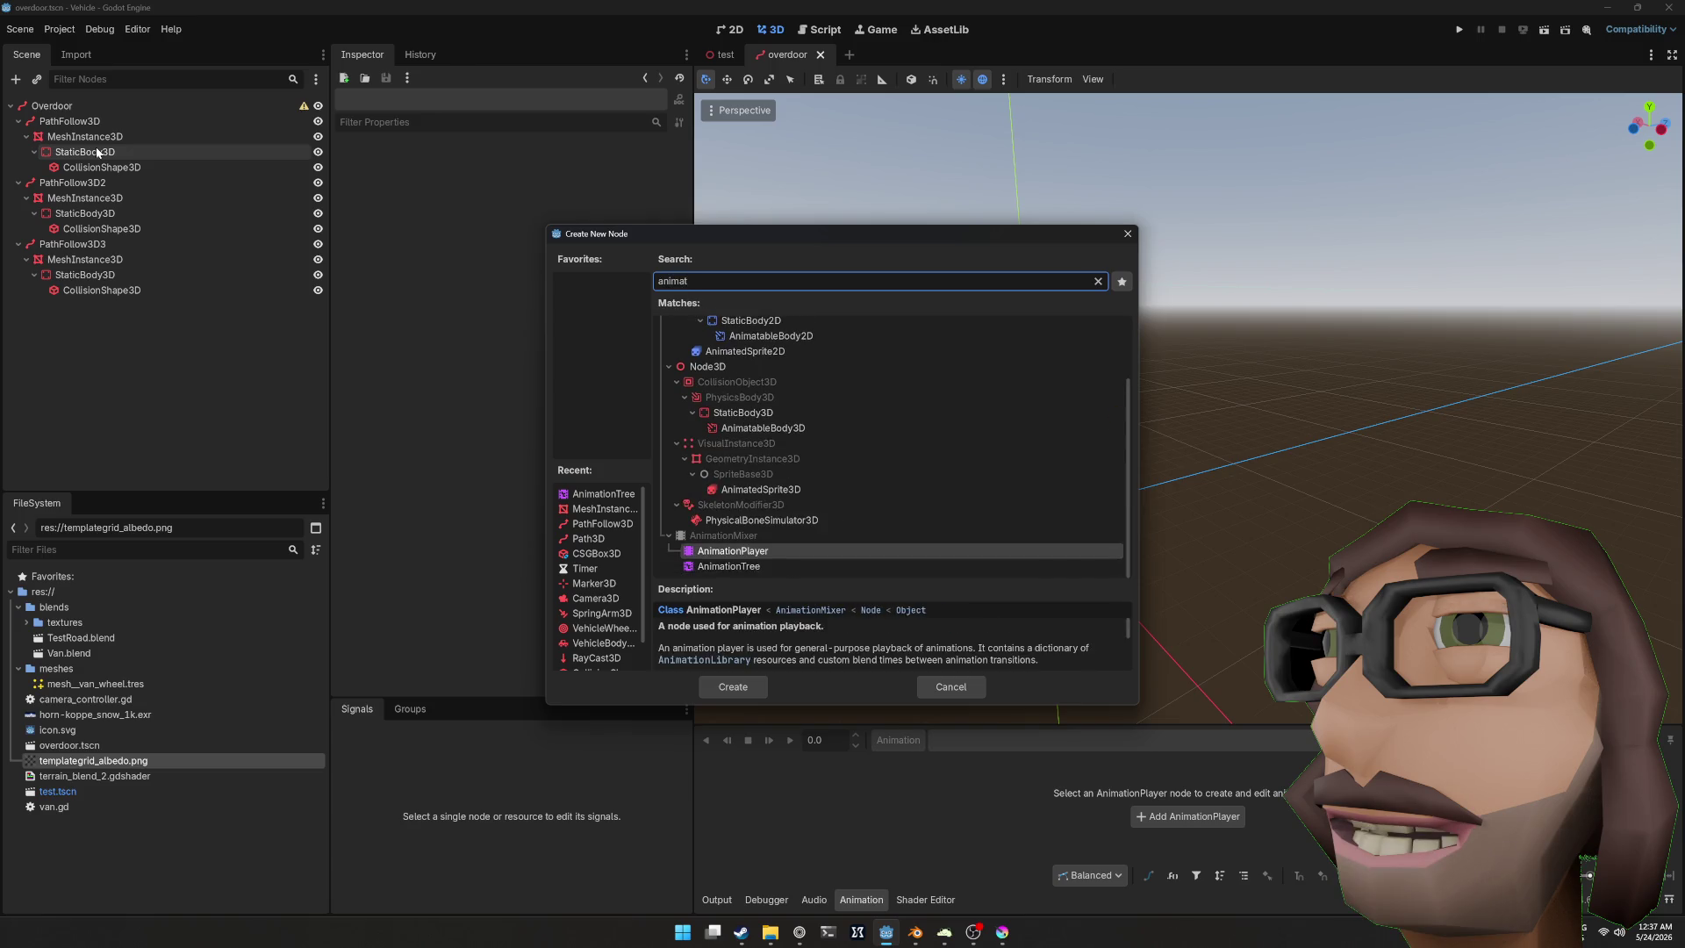
key(Return)
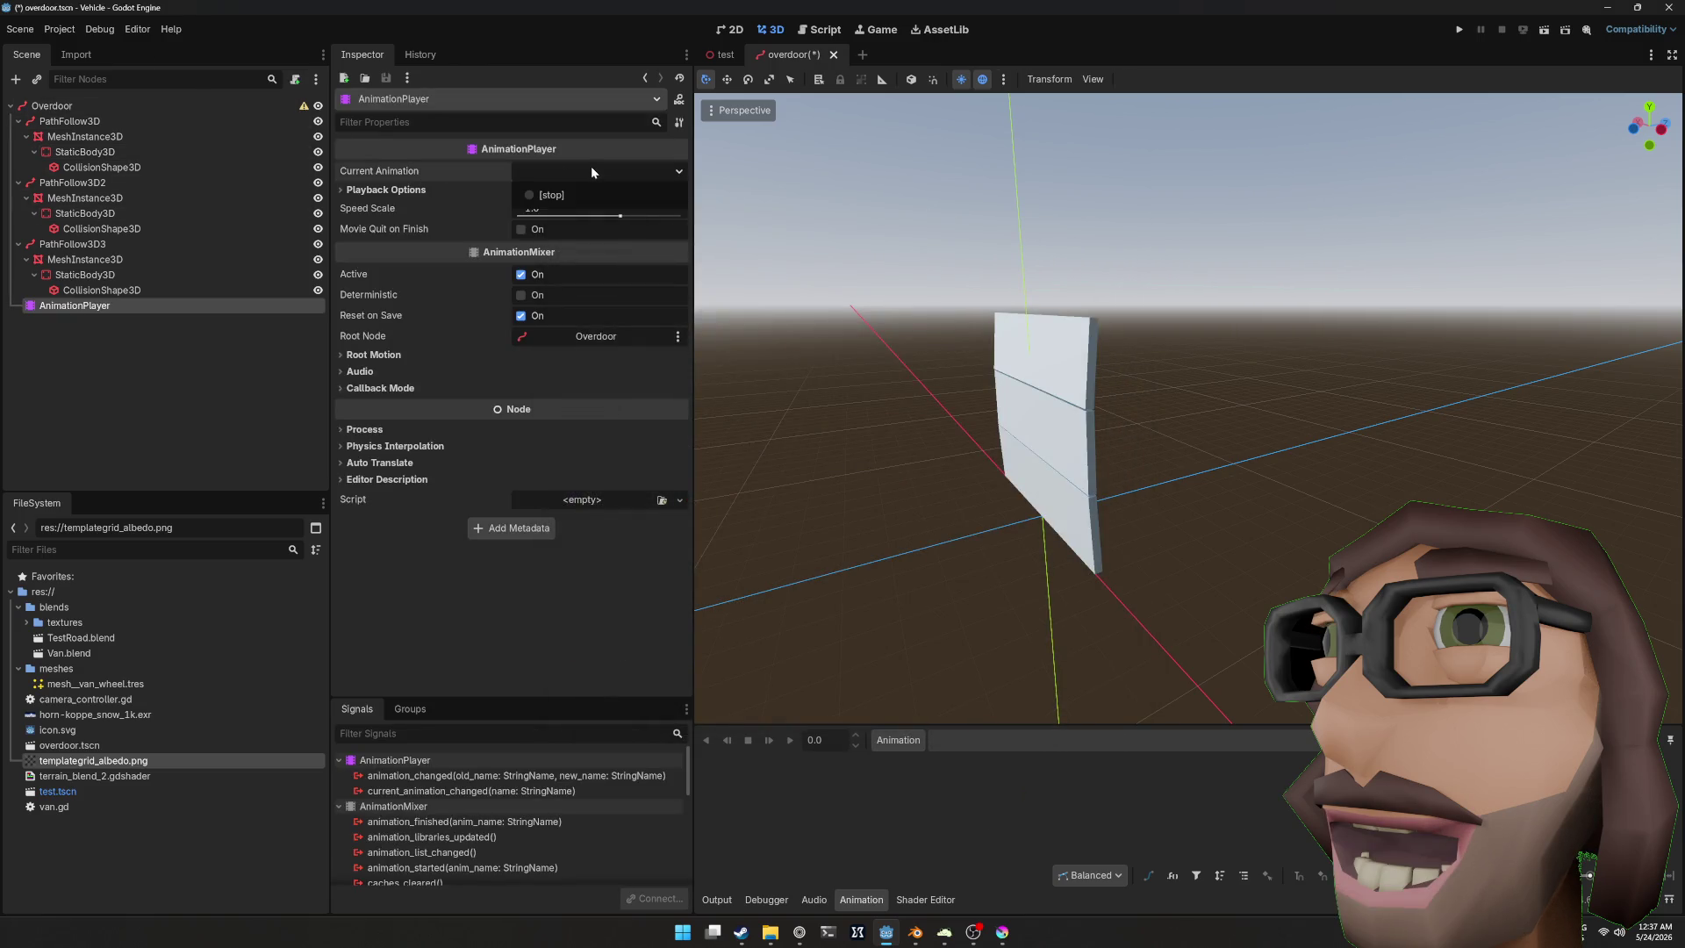
click(913, 744)
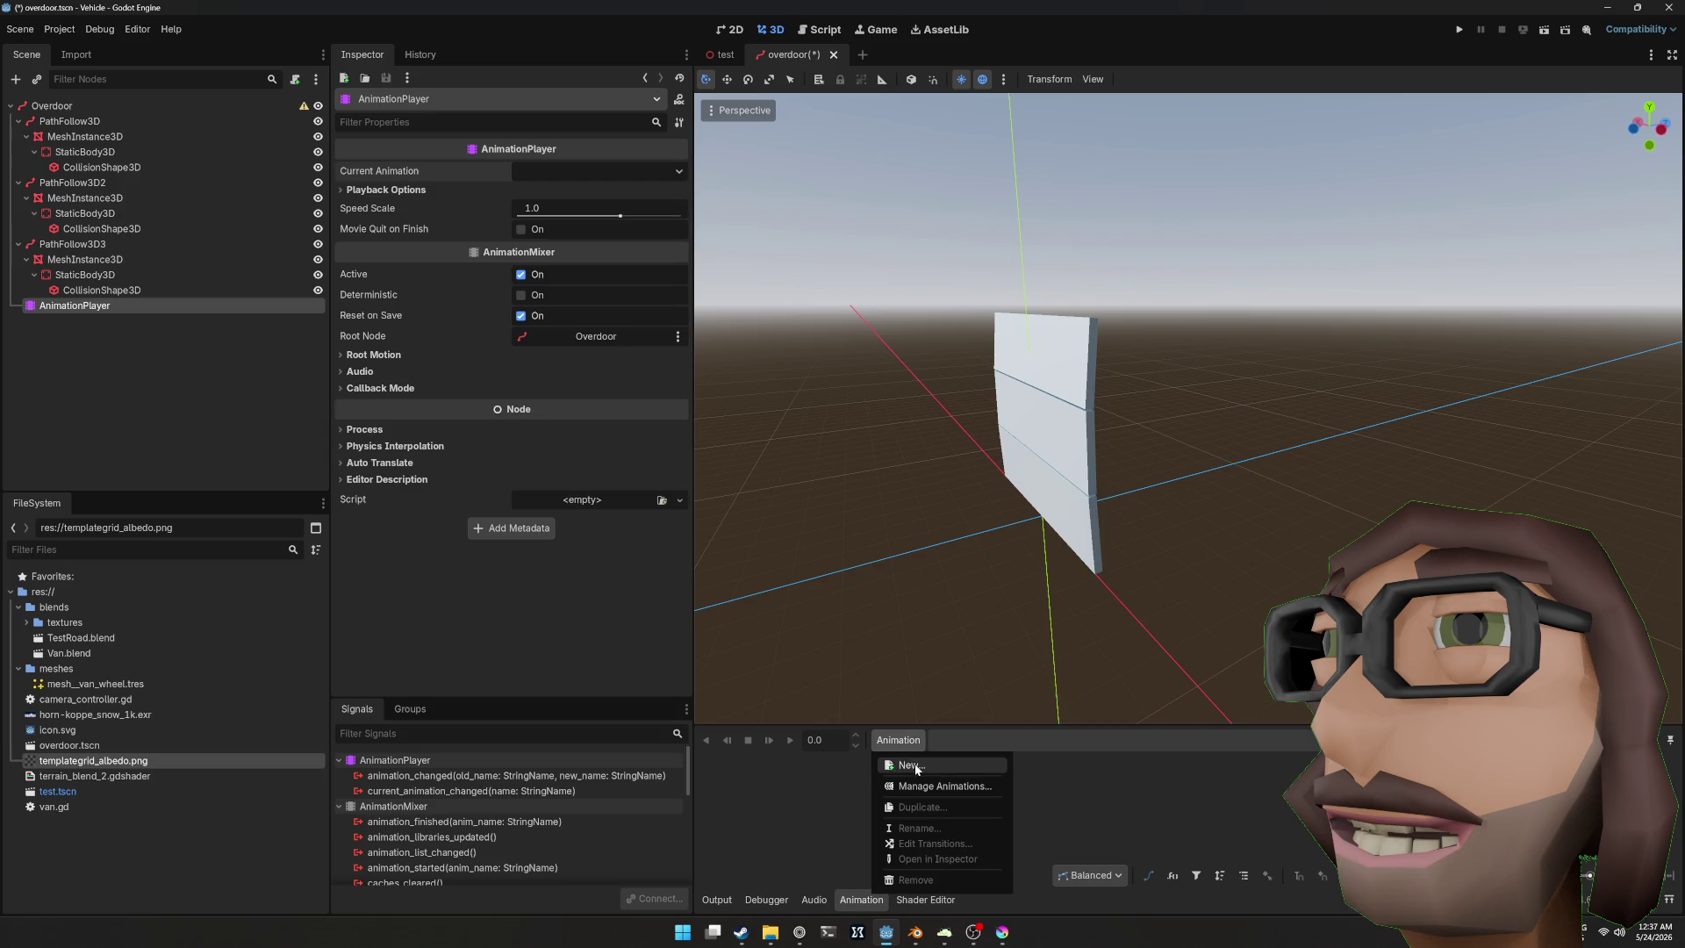
click(913, 766)
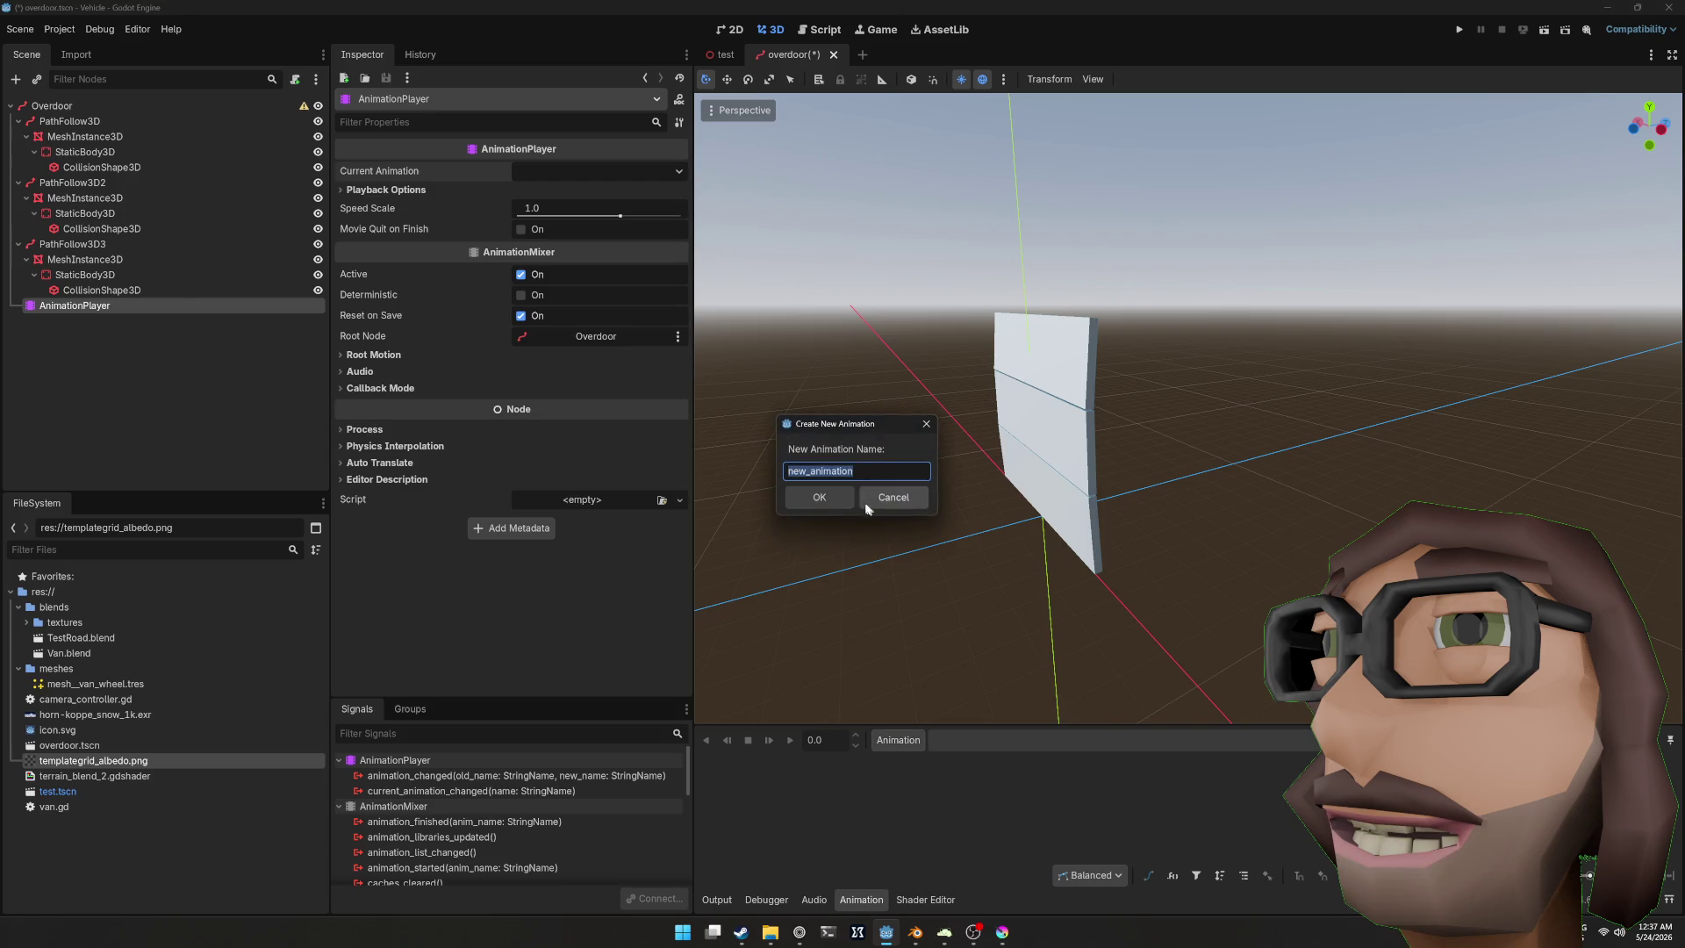
text(de)
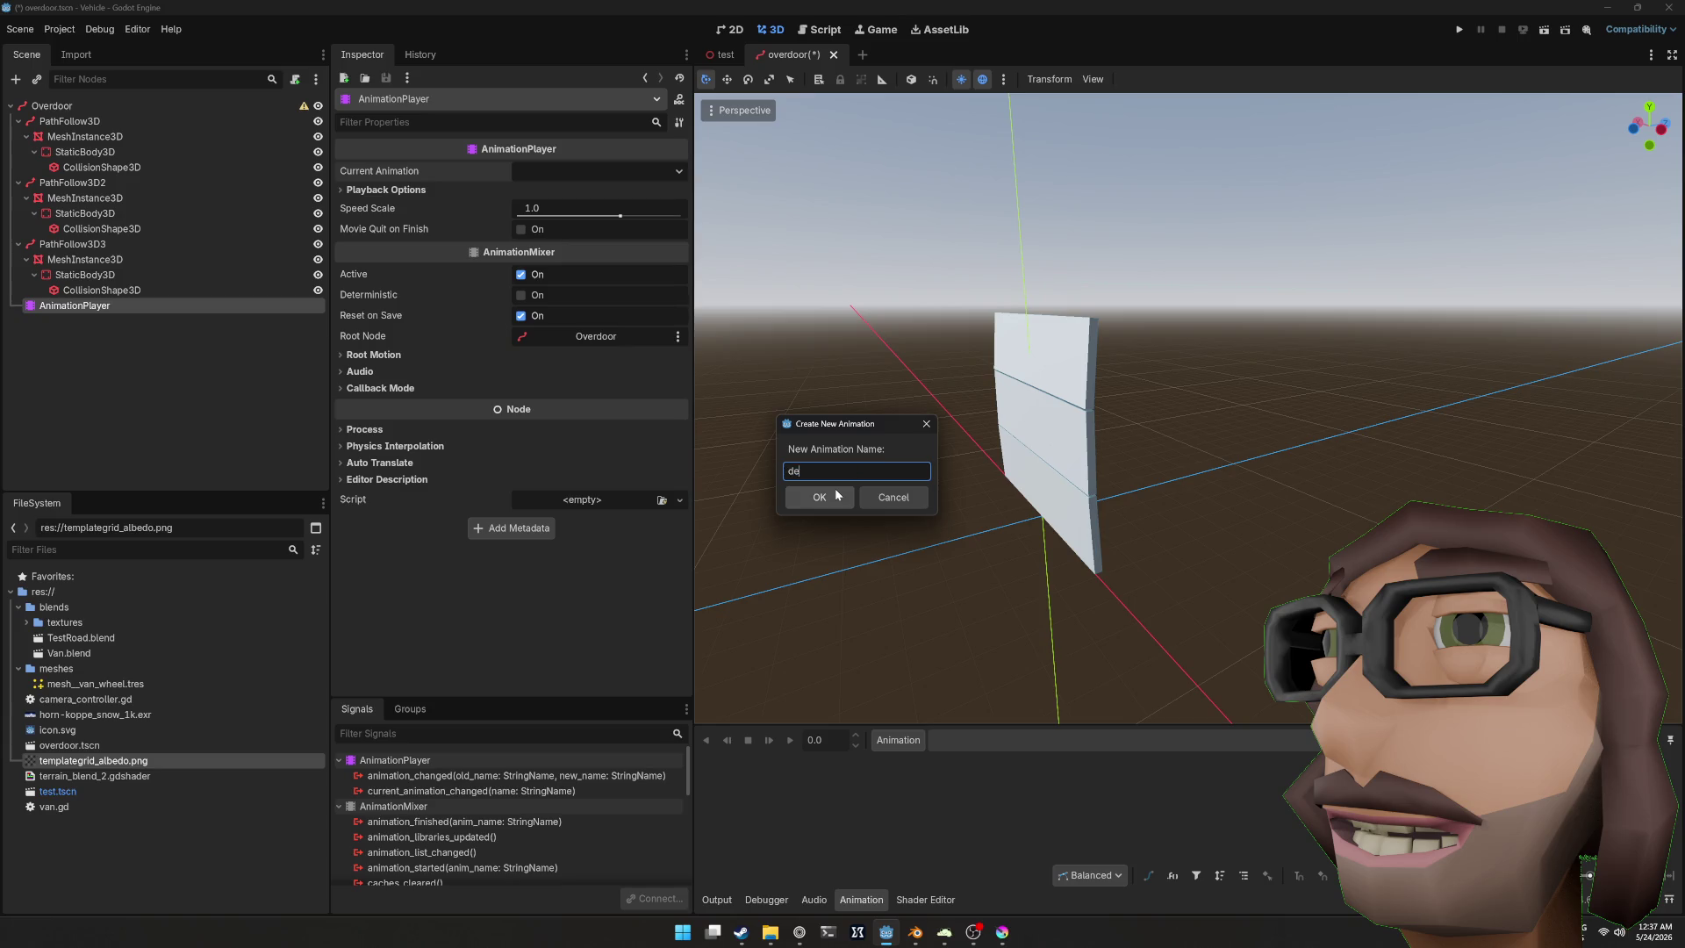
text(fault)
click(836, 495)
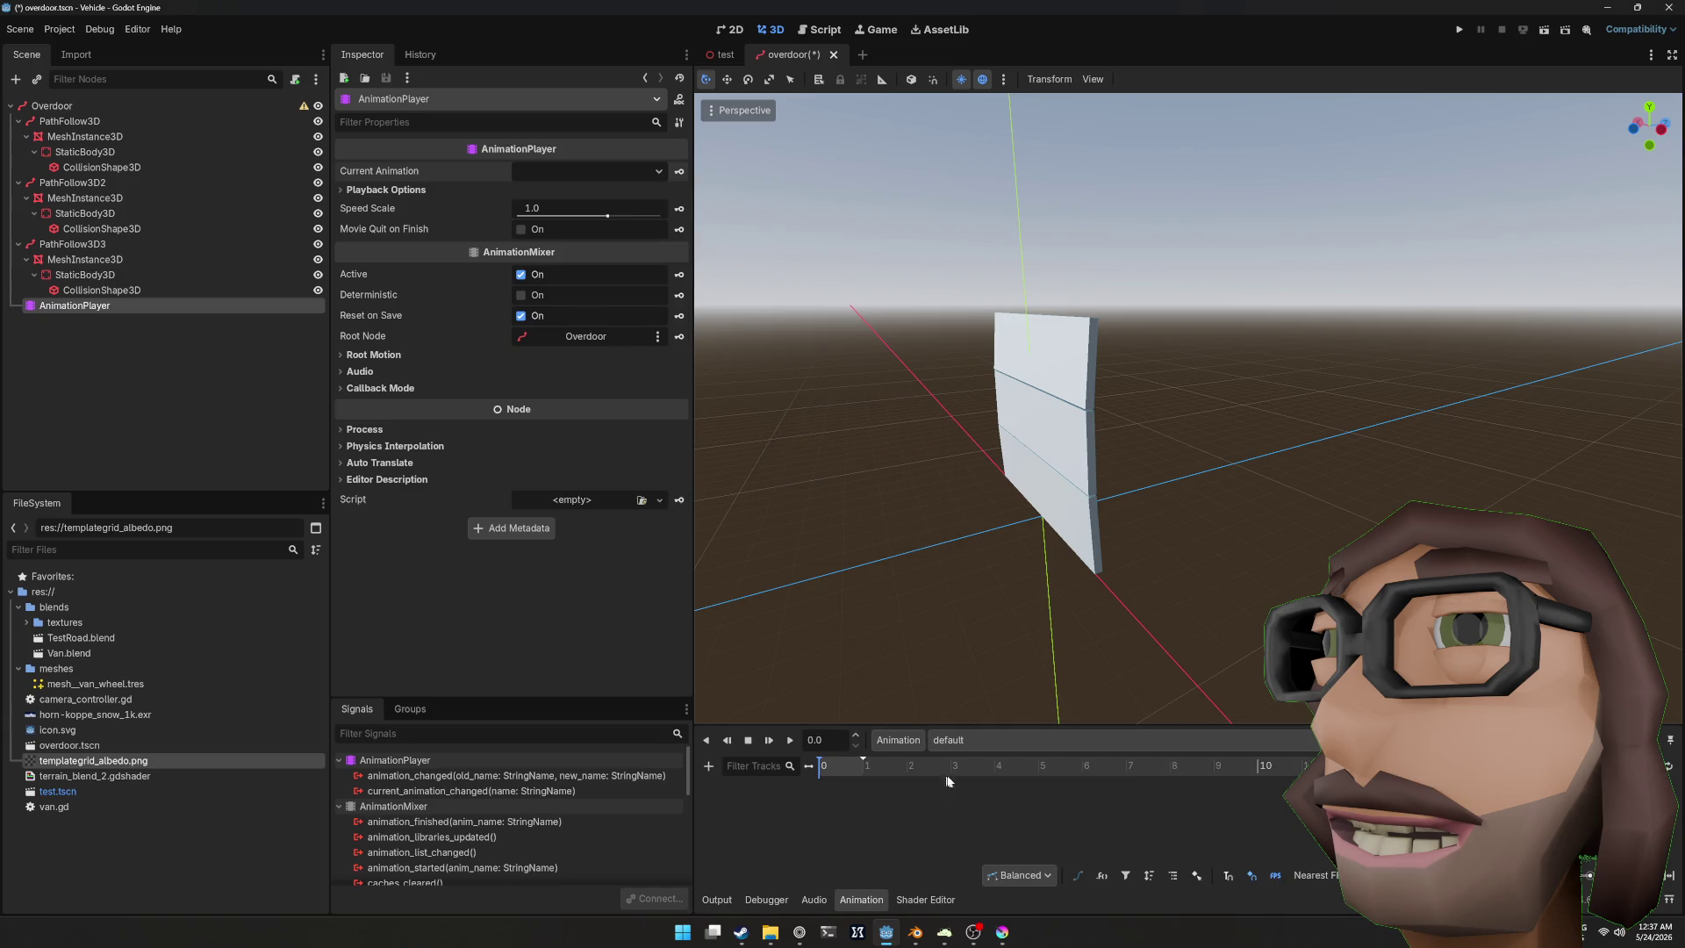
mouse_move(1026, 684)
mouse_down()
mouse_move(1081, 488)
mouse_move(1172, 502)
mouse_move(1051, 541)
mouse_up()
click(85, 290)
click(92, 307)
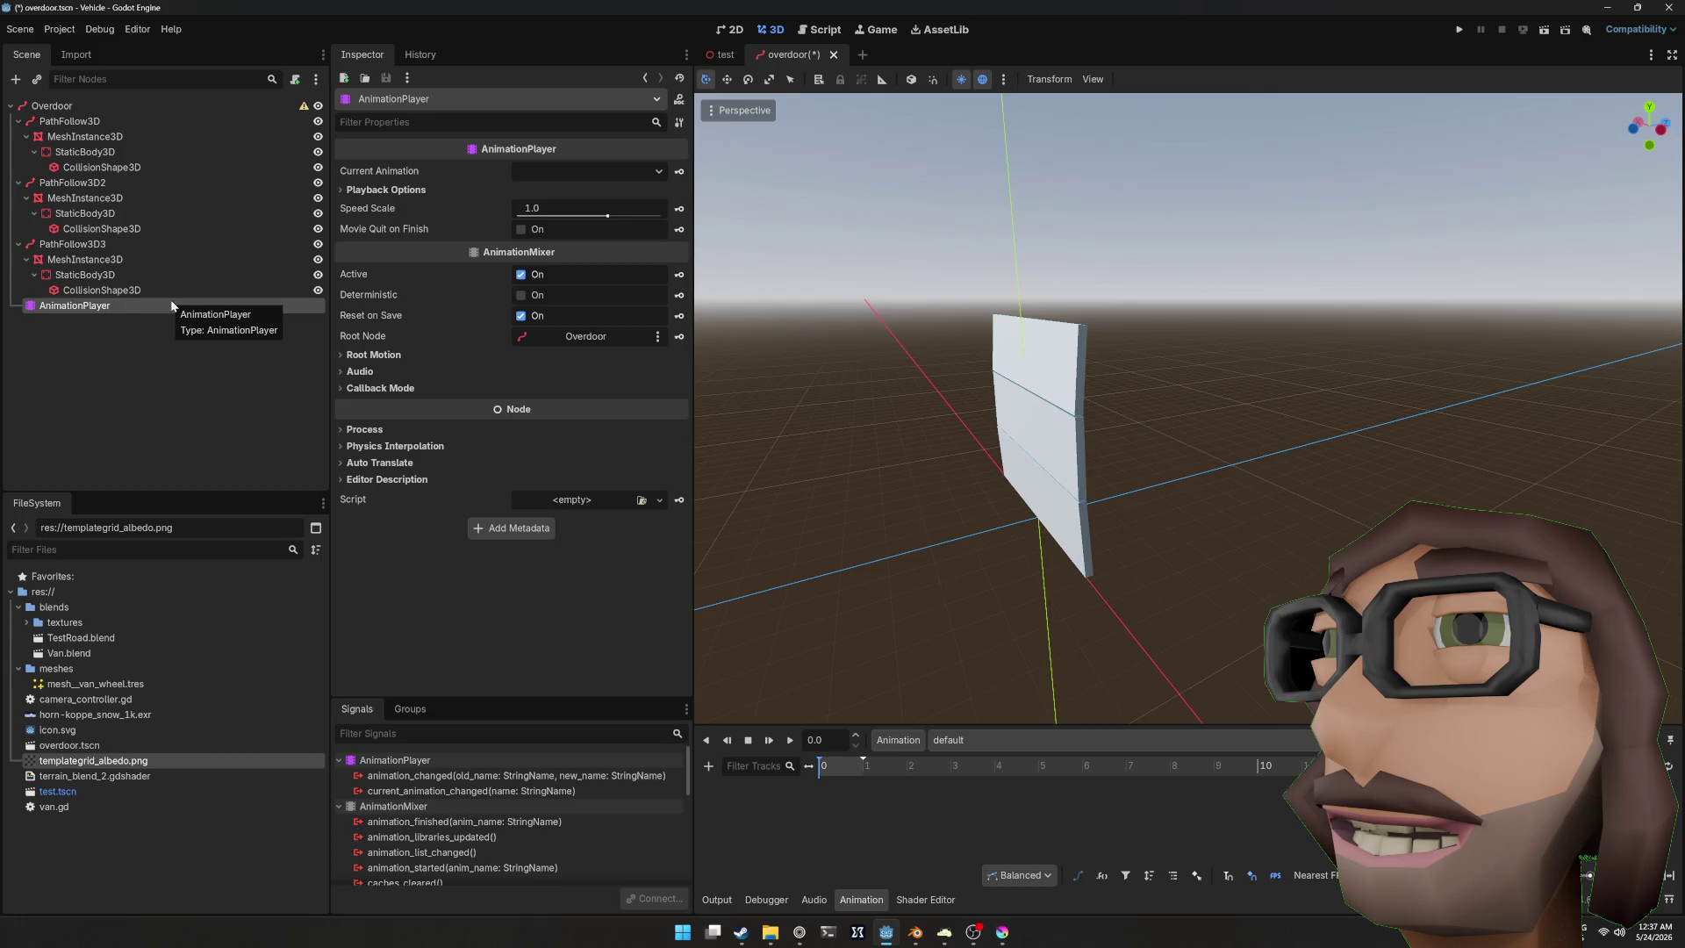
key(Delete)
key(Return)
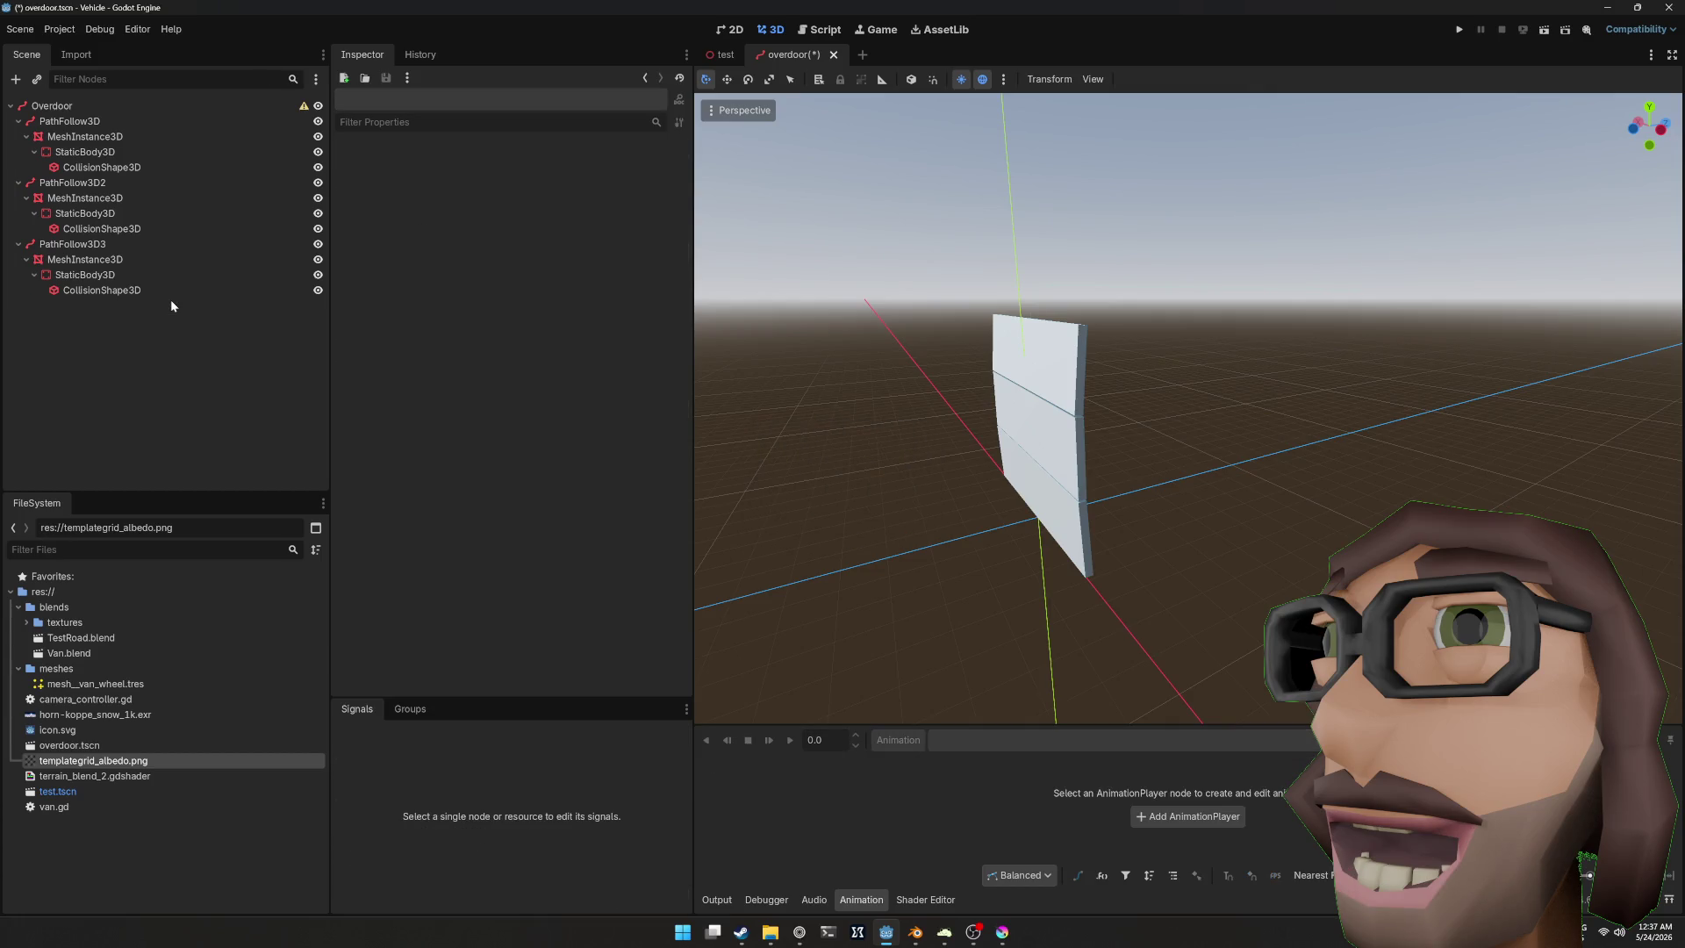
click(91, 98)
Step: Attach a new overdoor.gd script to the Overdoor node and view it in the Script editor
right_click(91, 97)
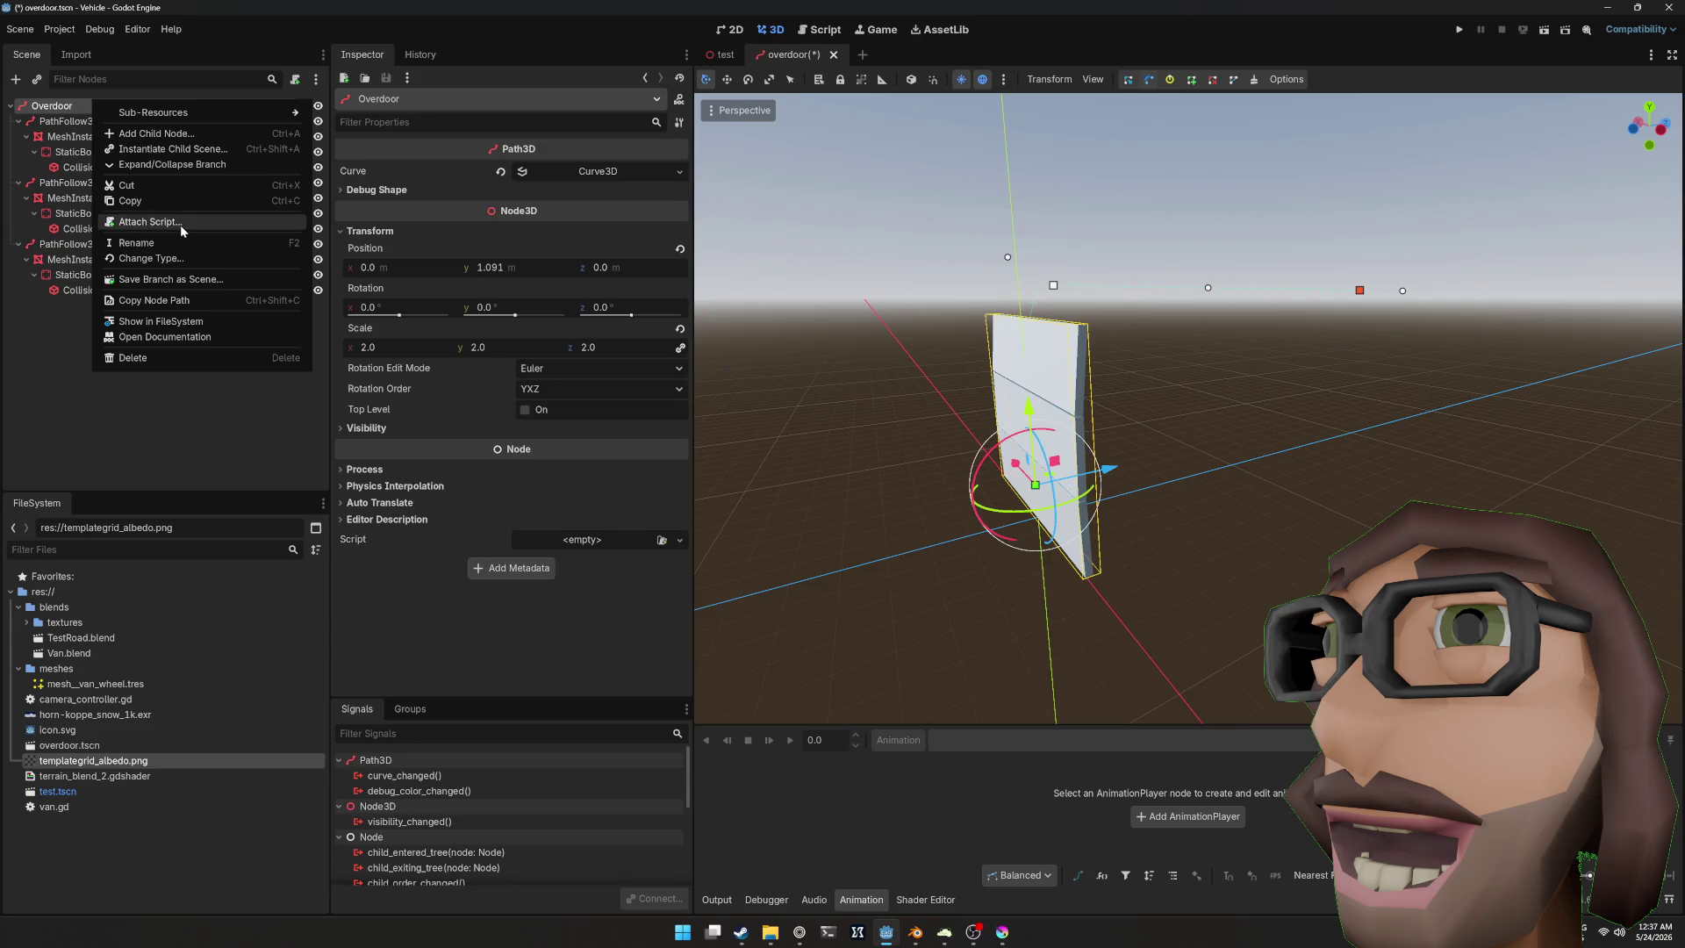
click(181, 225)
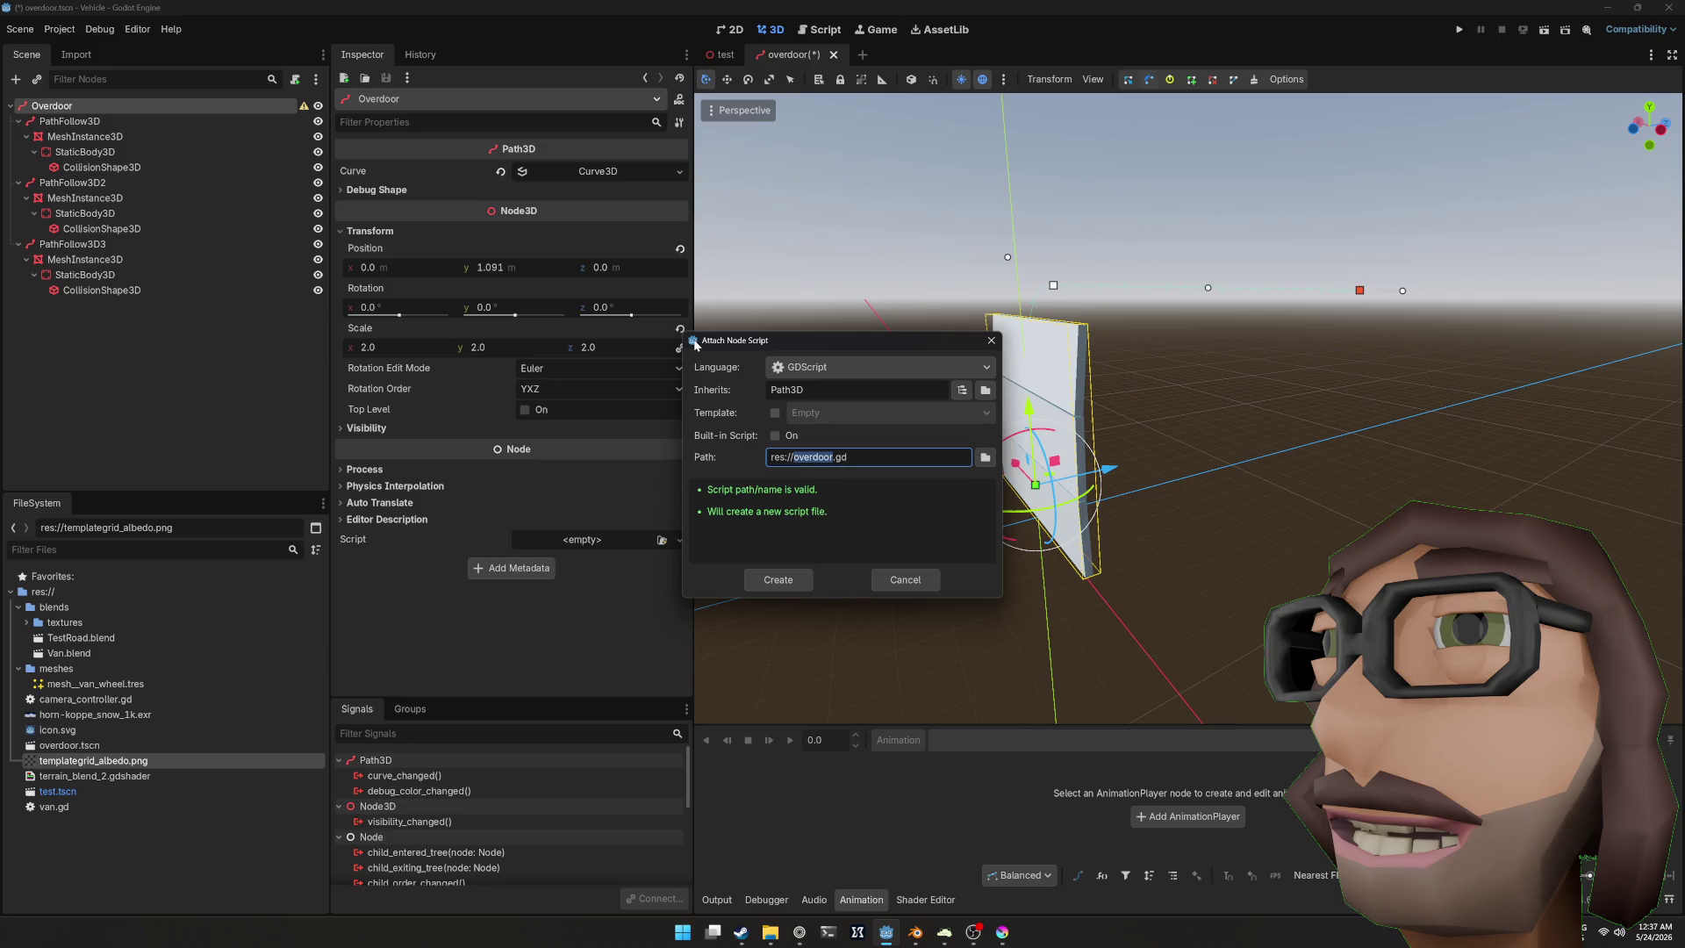
key(Return)
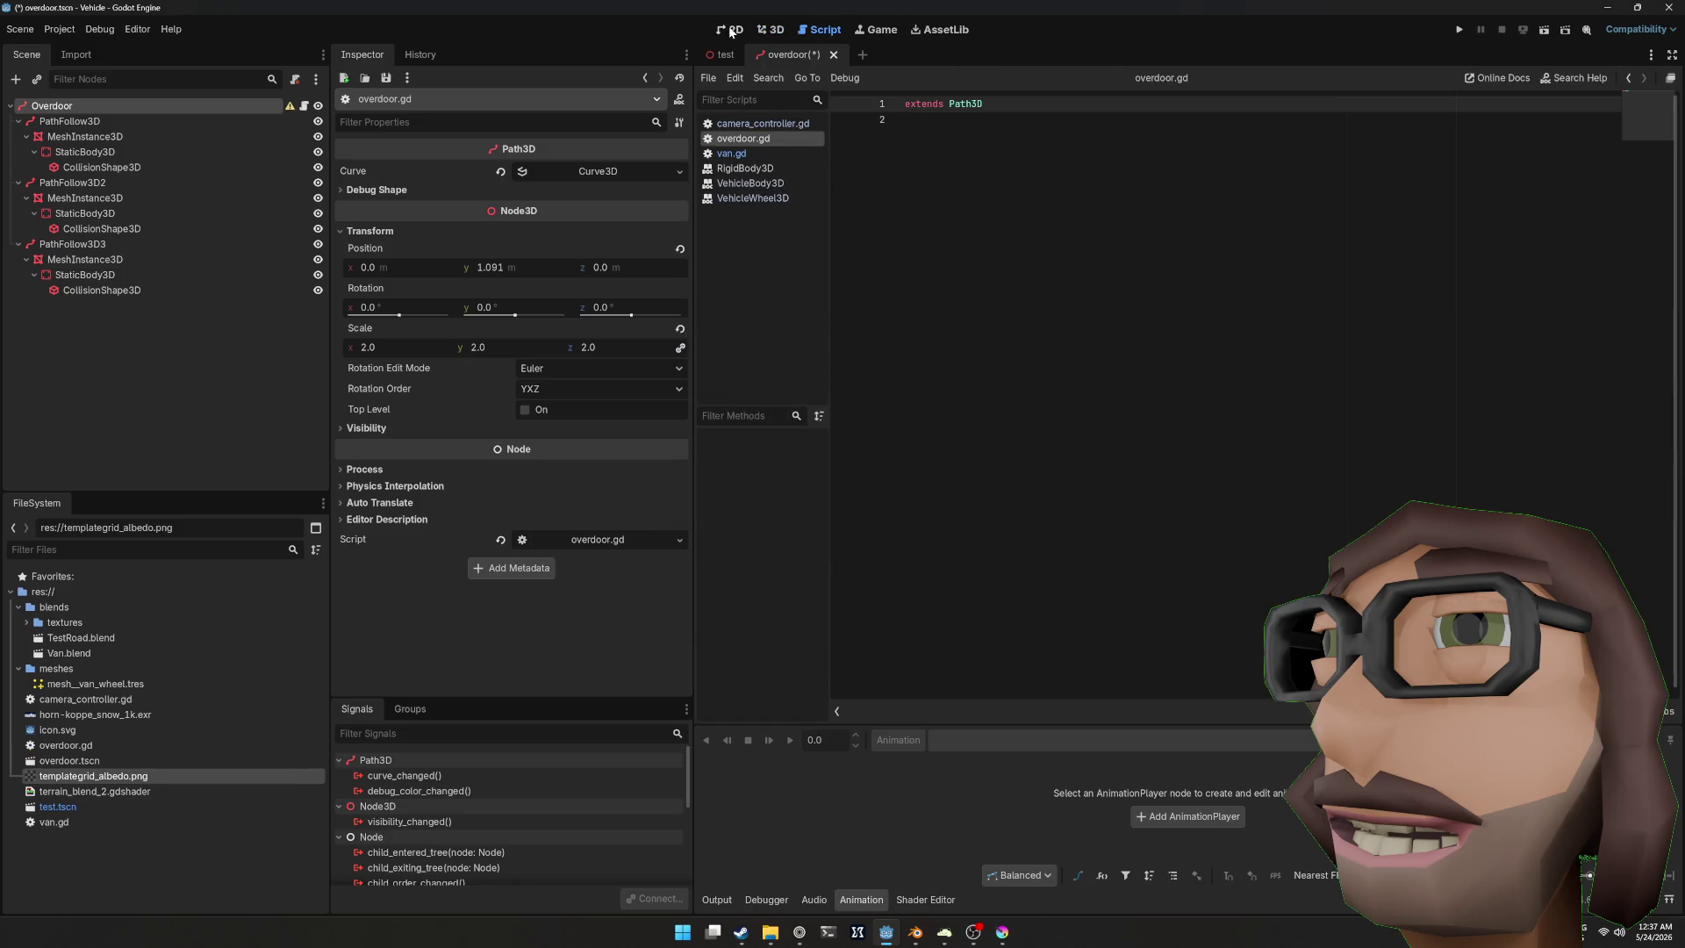
click(734, 30)
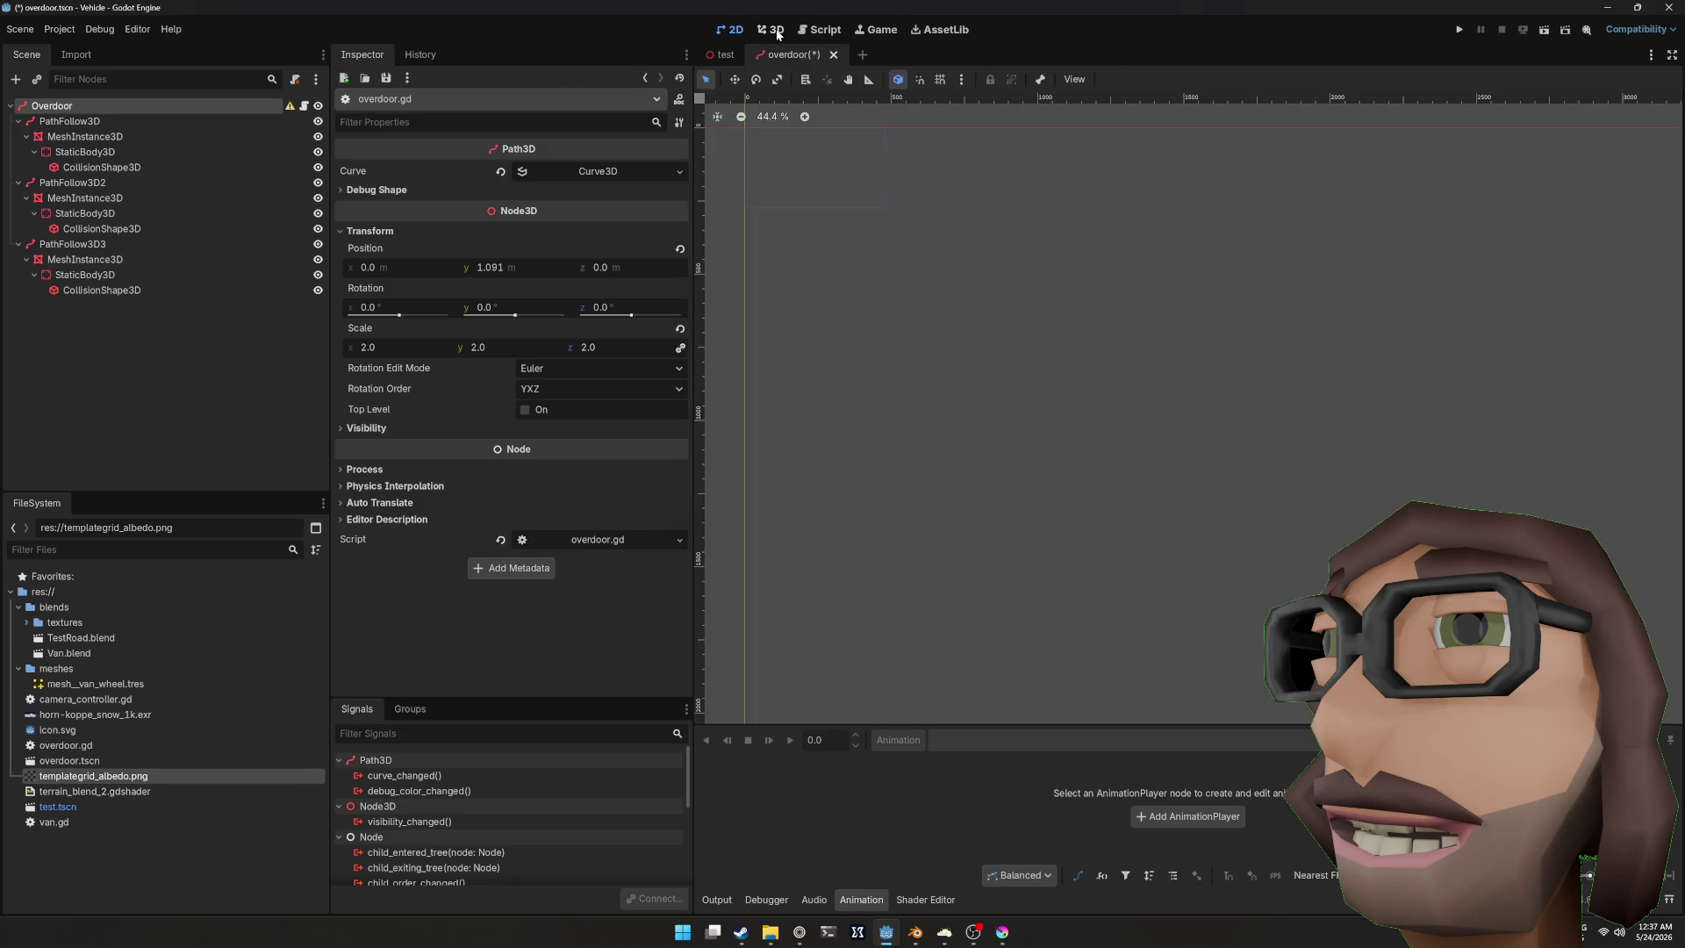
click(768, 30)
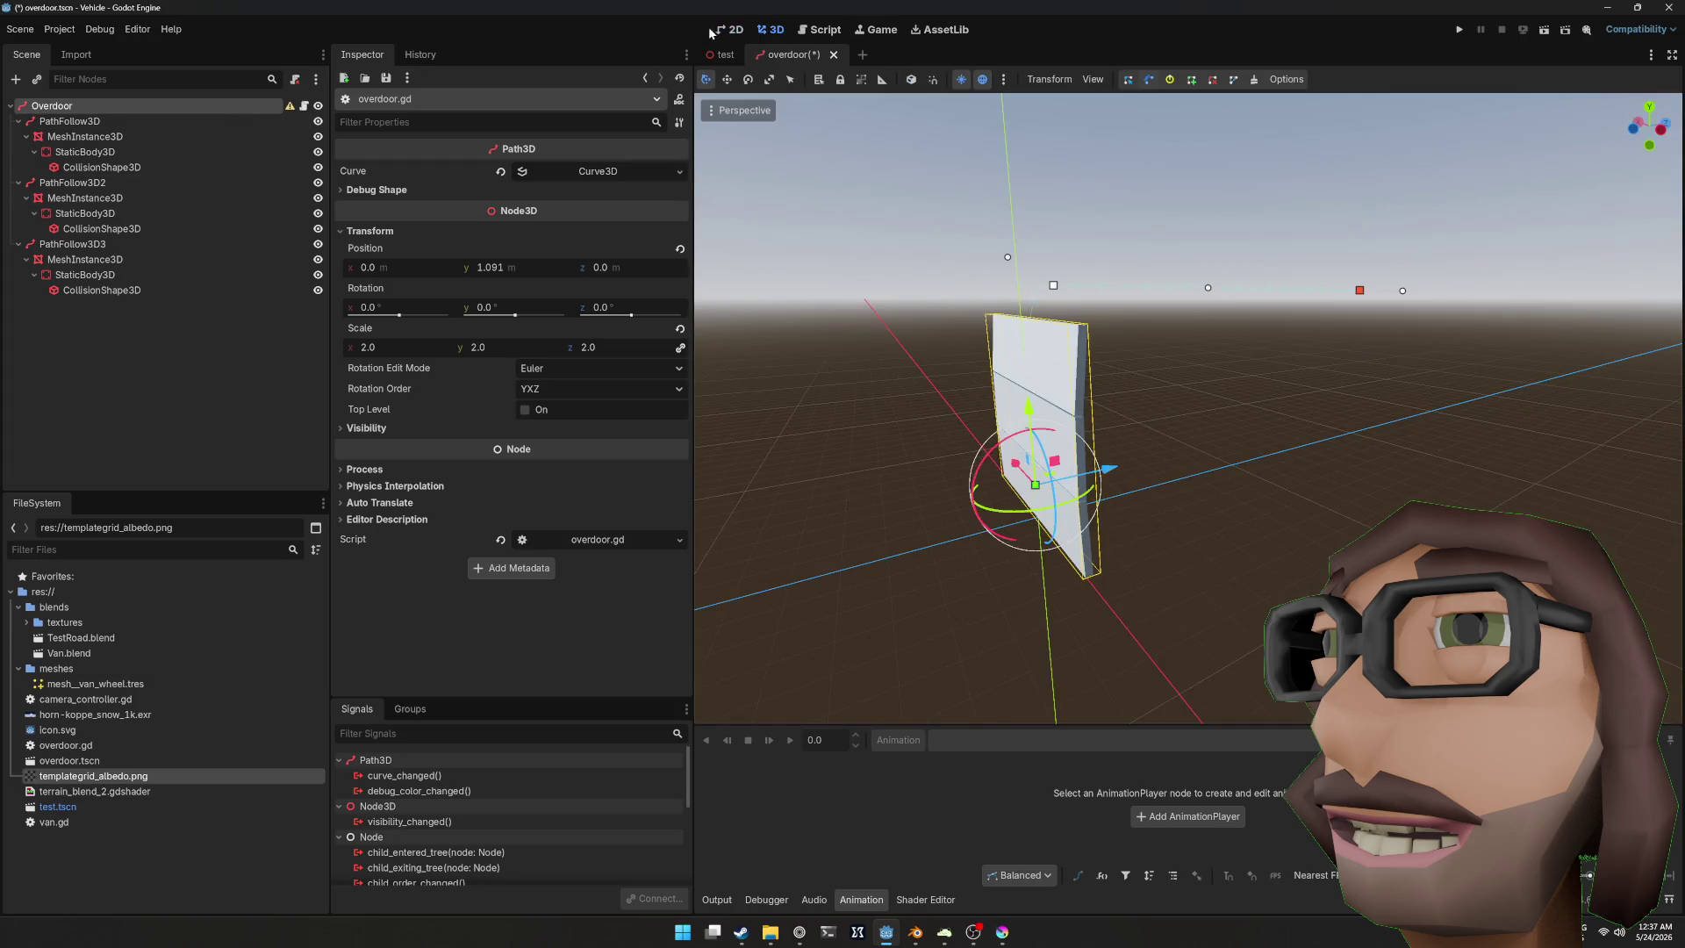
click(733, 30)
click(819, 30)
Step: Add blank lines below 'extends Path3D' and select PathFollow3D2 and PathFollow3D3
click(959, 118)
key(Return)
key(Return)
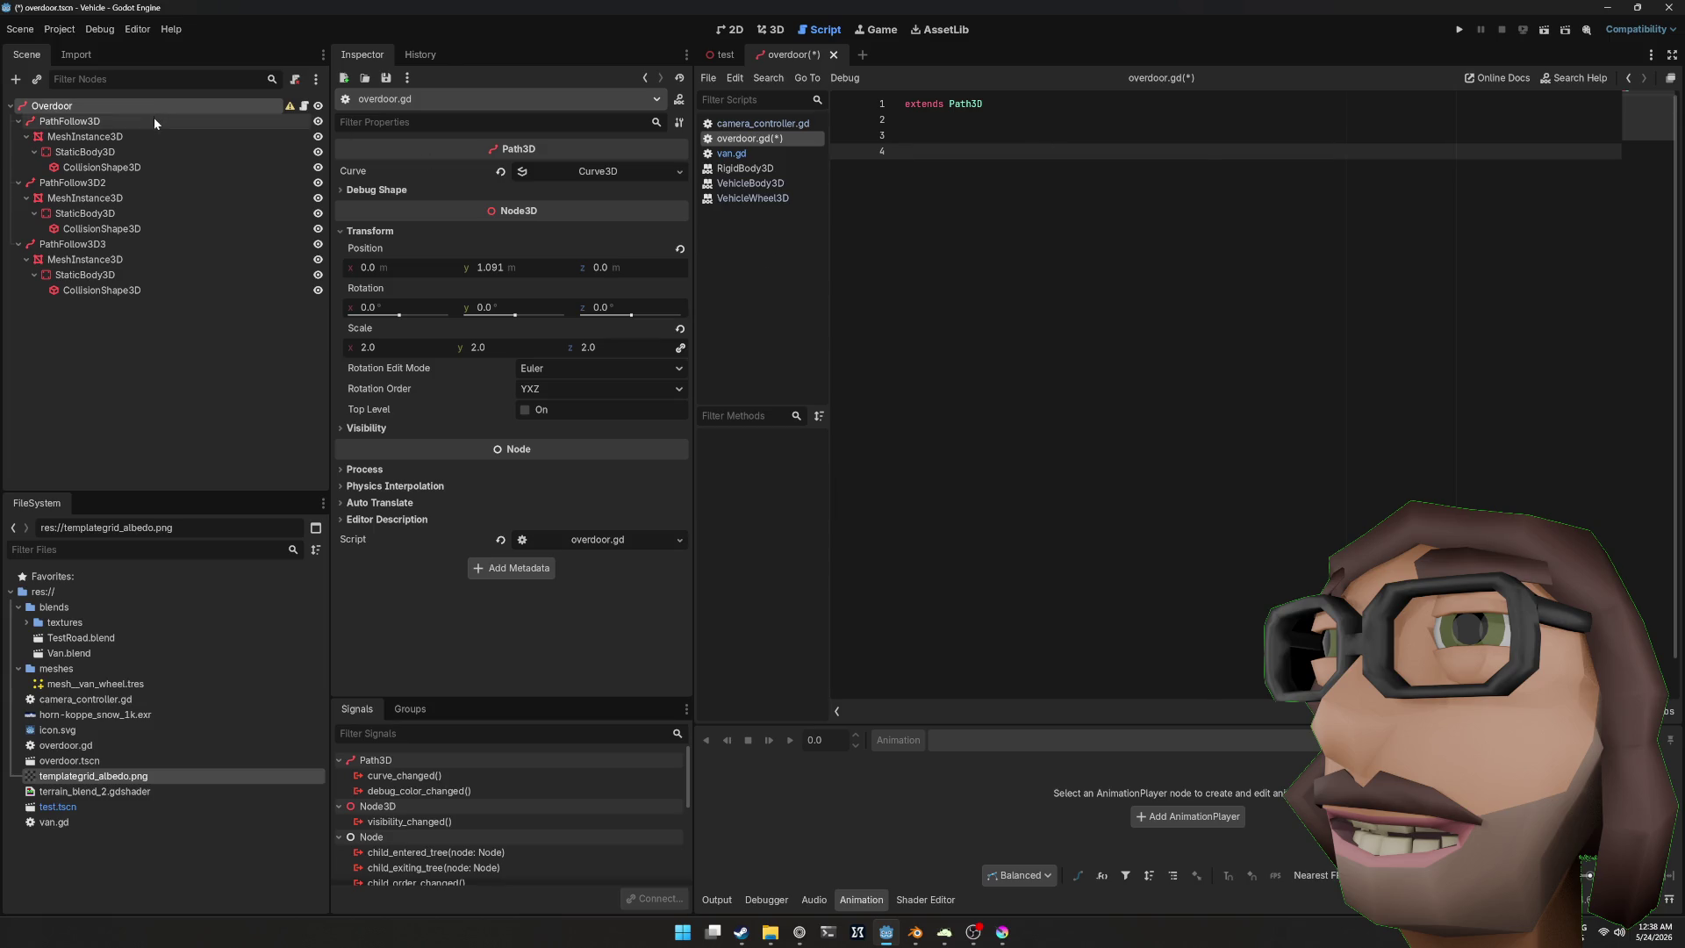
click(123, 182)
click(95, 244)
key(super)
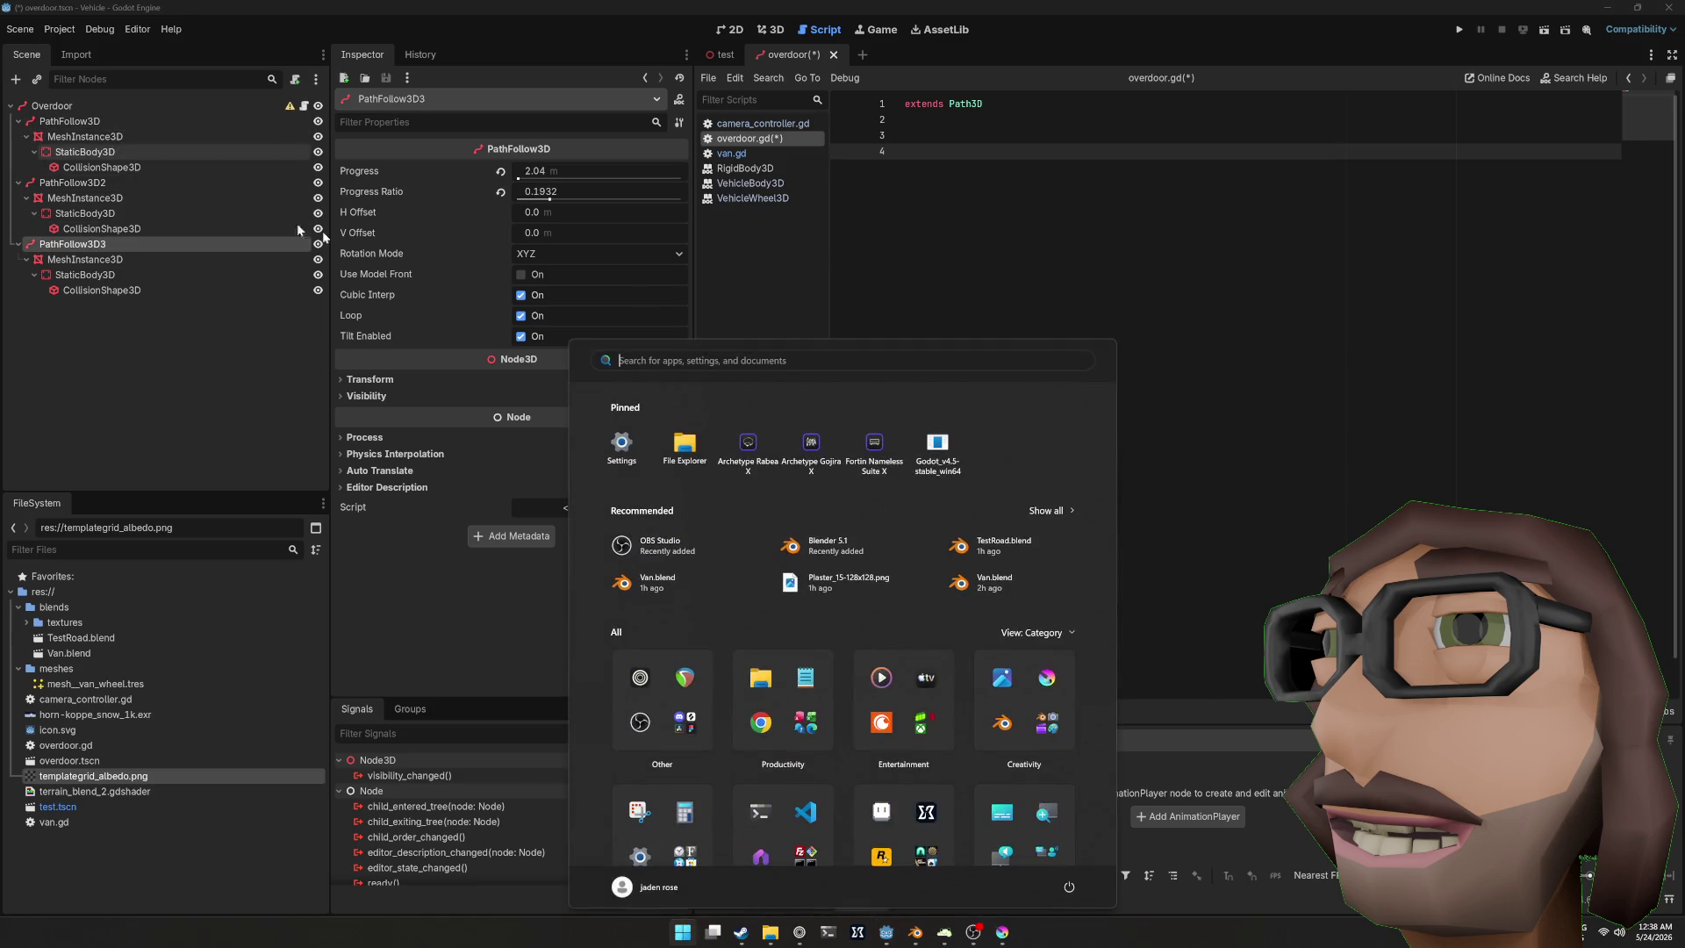
key(super)
ctrl+click(41, 123)
ctrl+click(63, 184)
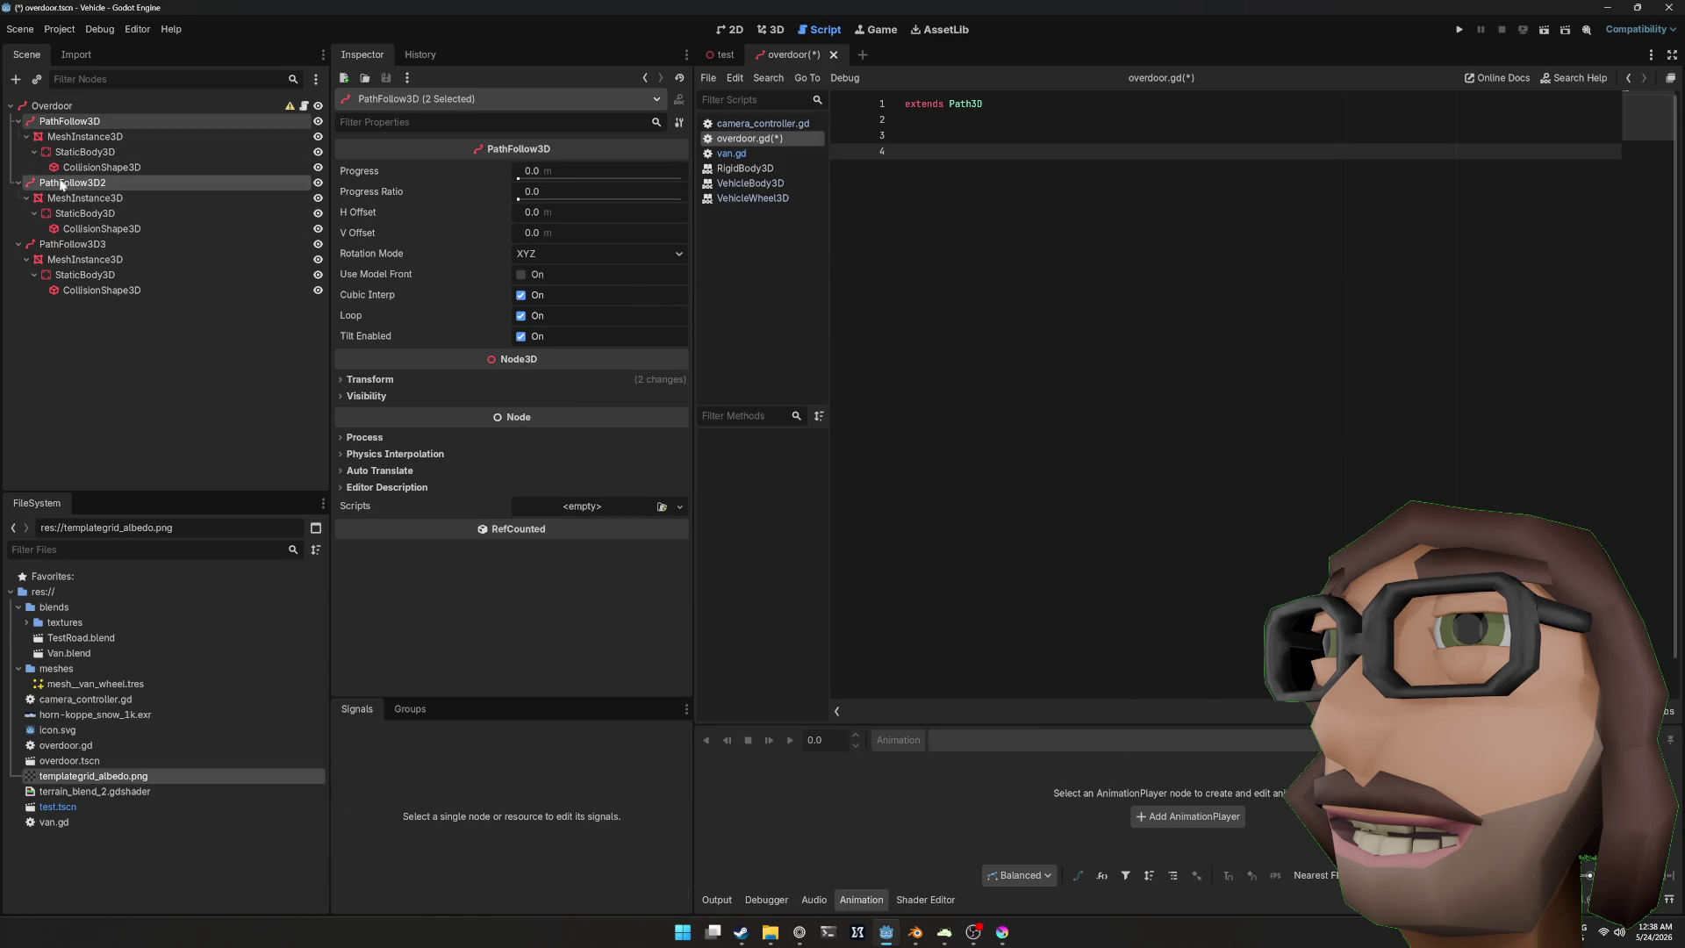
mouse_move(73, 129)
mouse_down()
mouse_move(940, 167)
mouse_move(930, 150)
mouse_up()
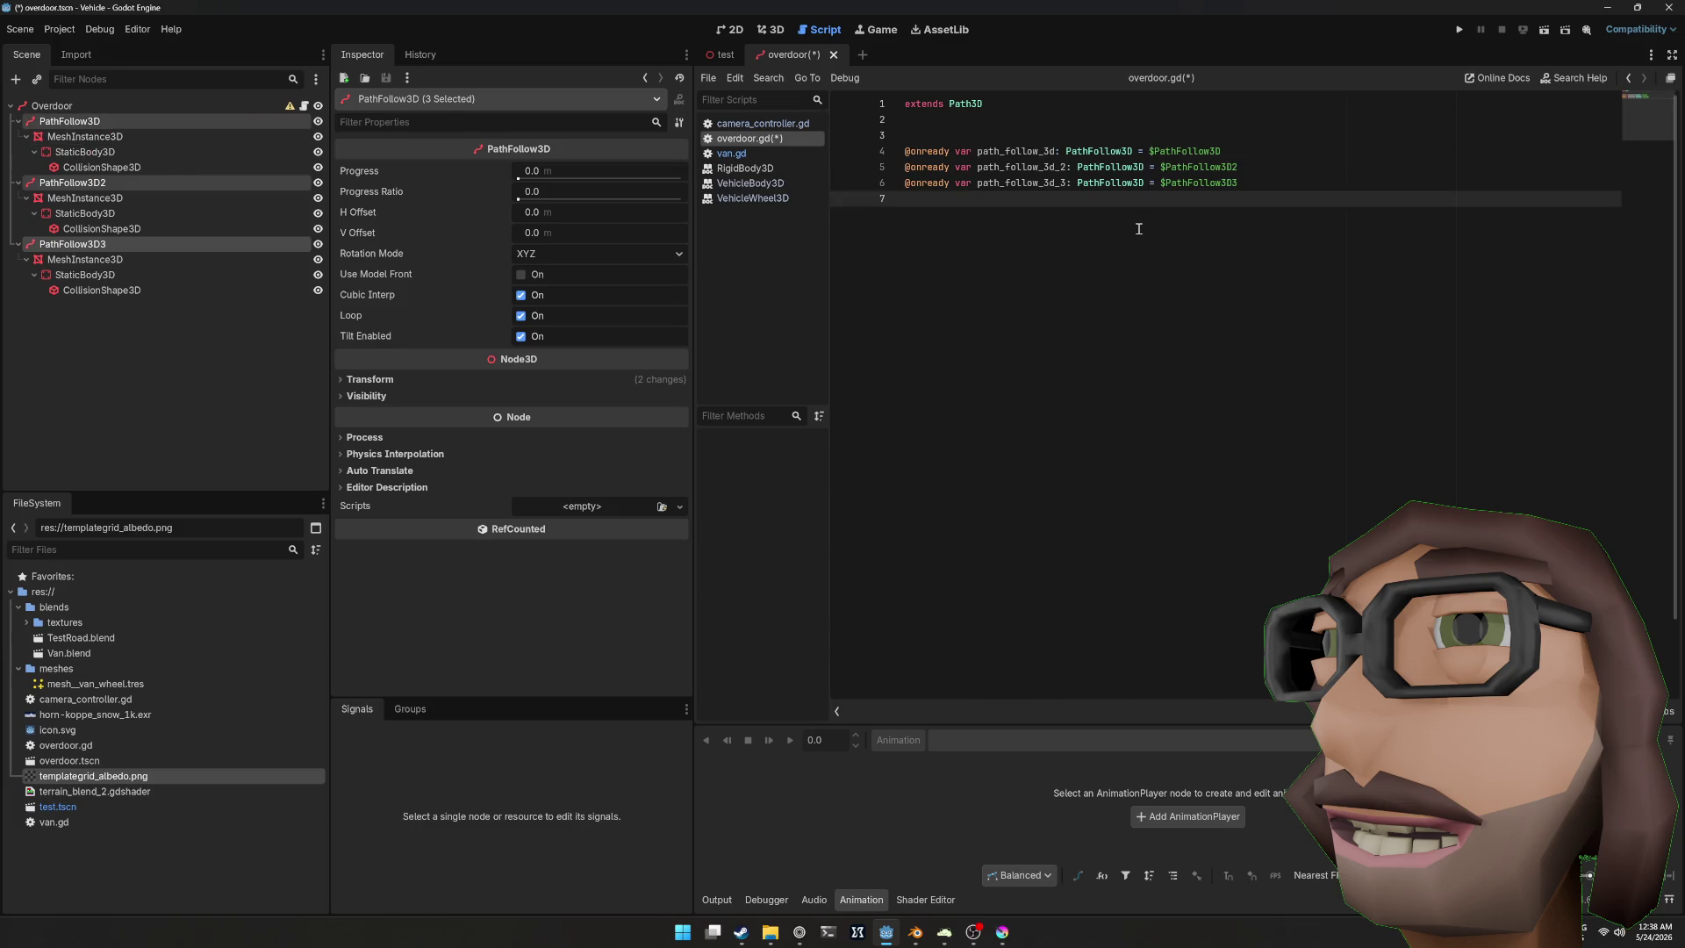
key(Return)
key(Return)
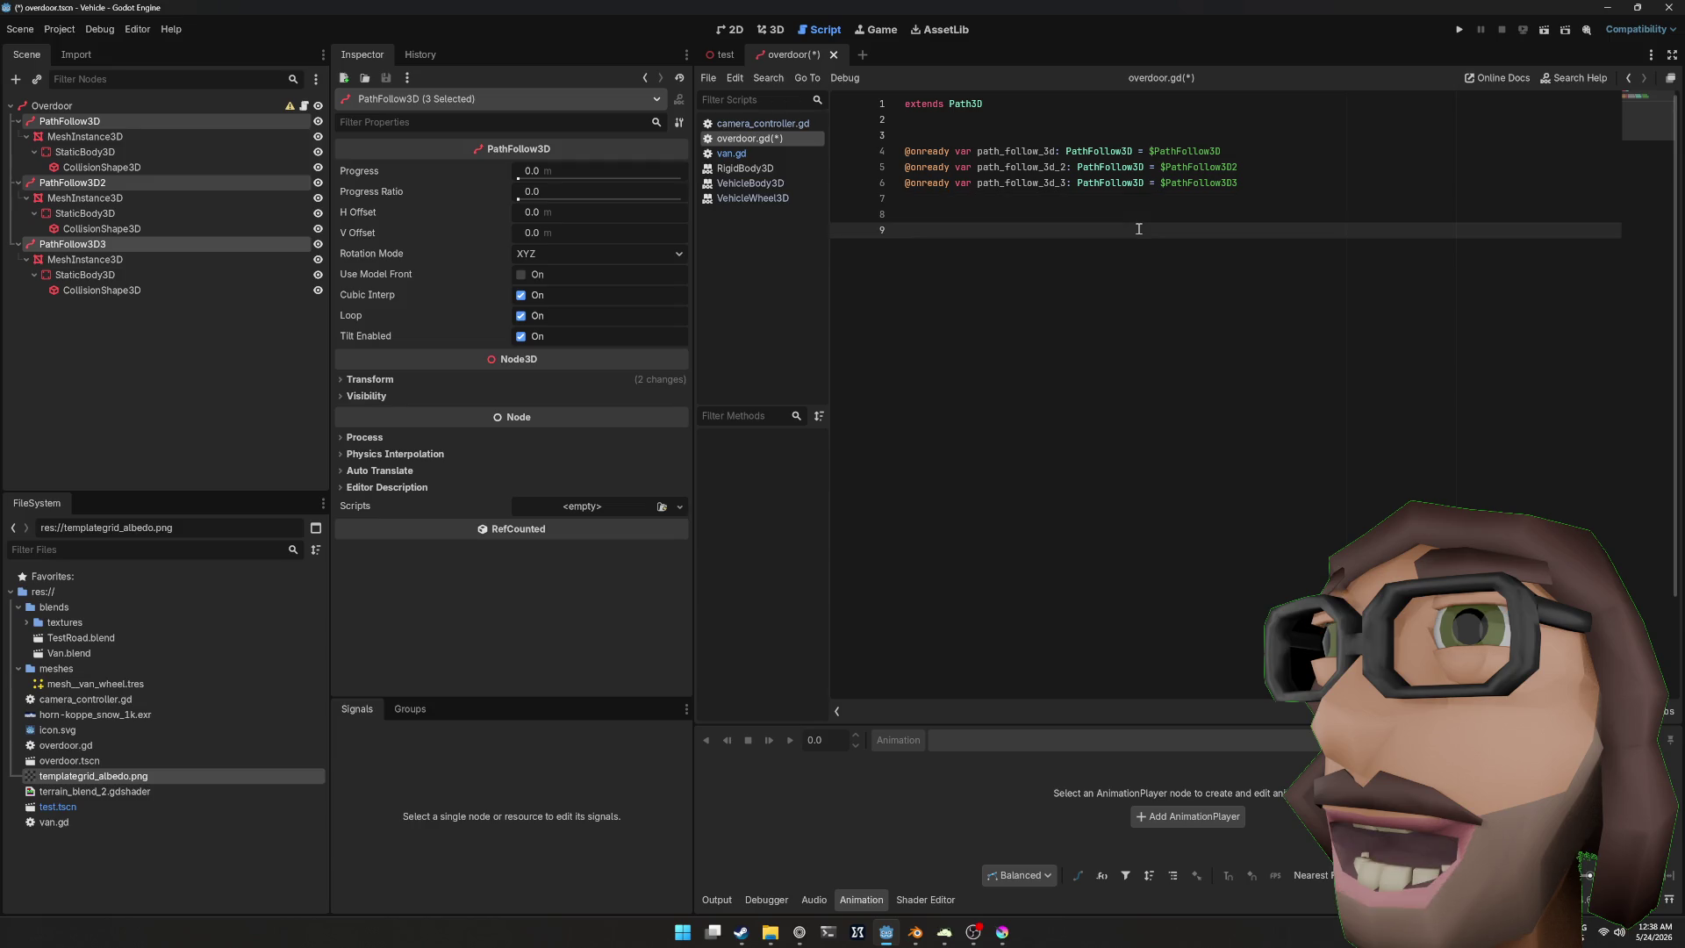
key(Up)
key(Up)
key(Up)
key(Up)
key(Up)
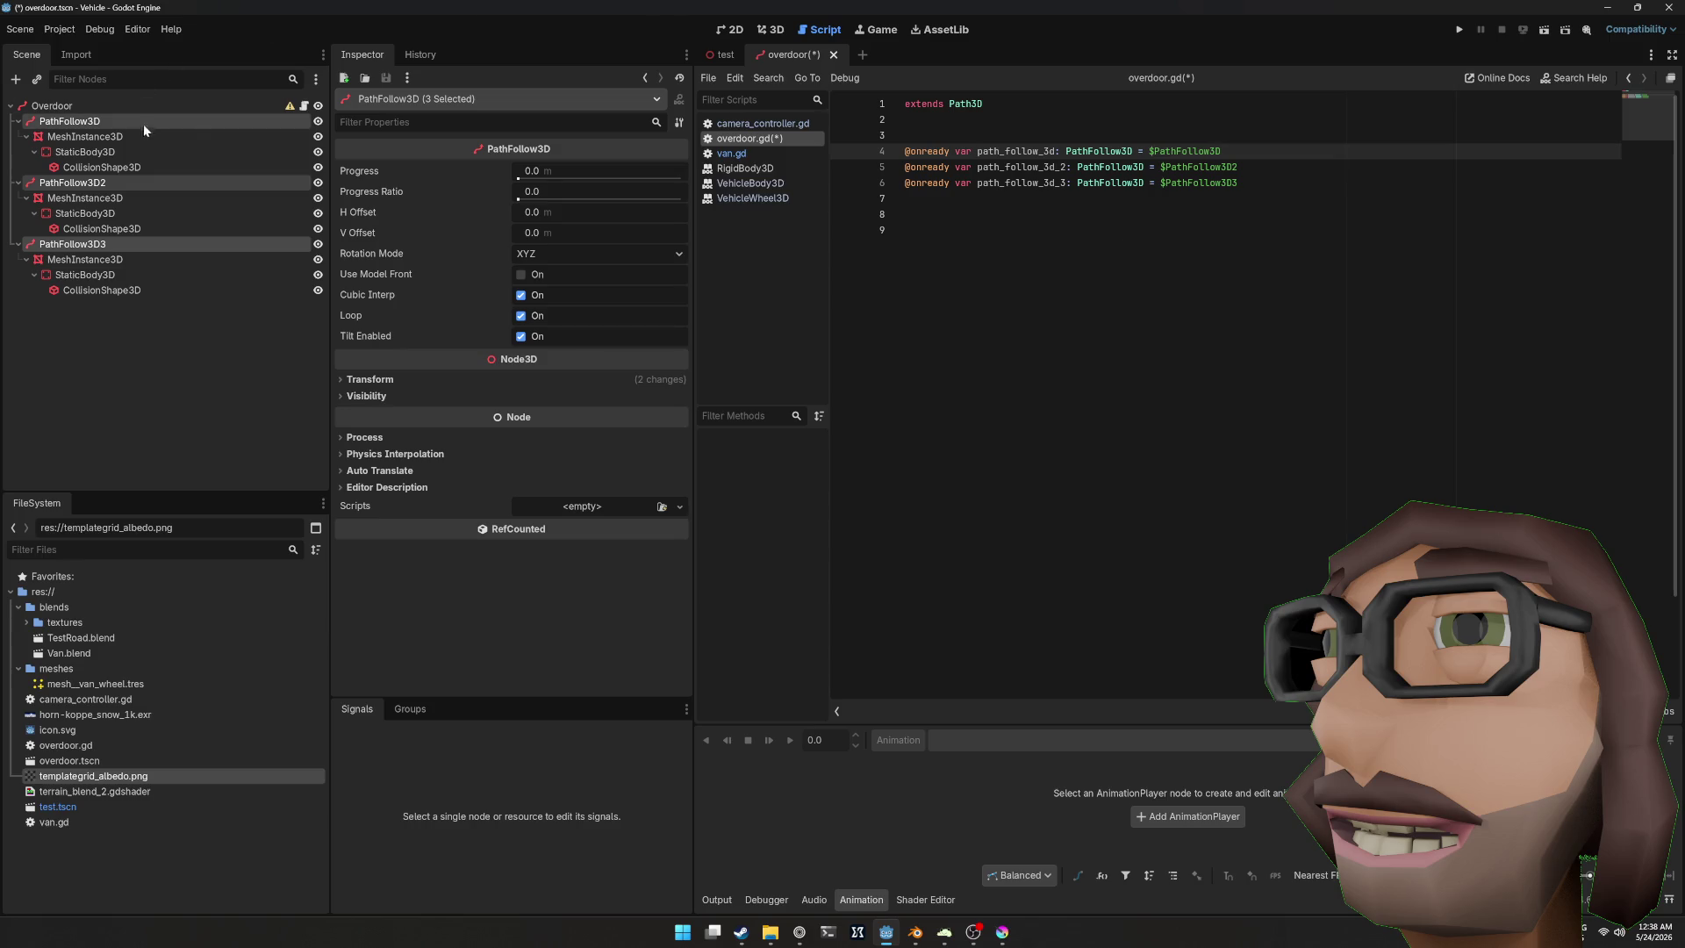
drag(1305, 184, 819, 153)
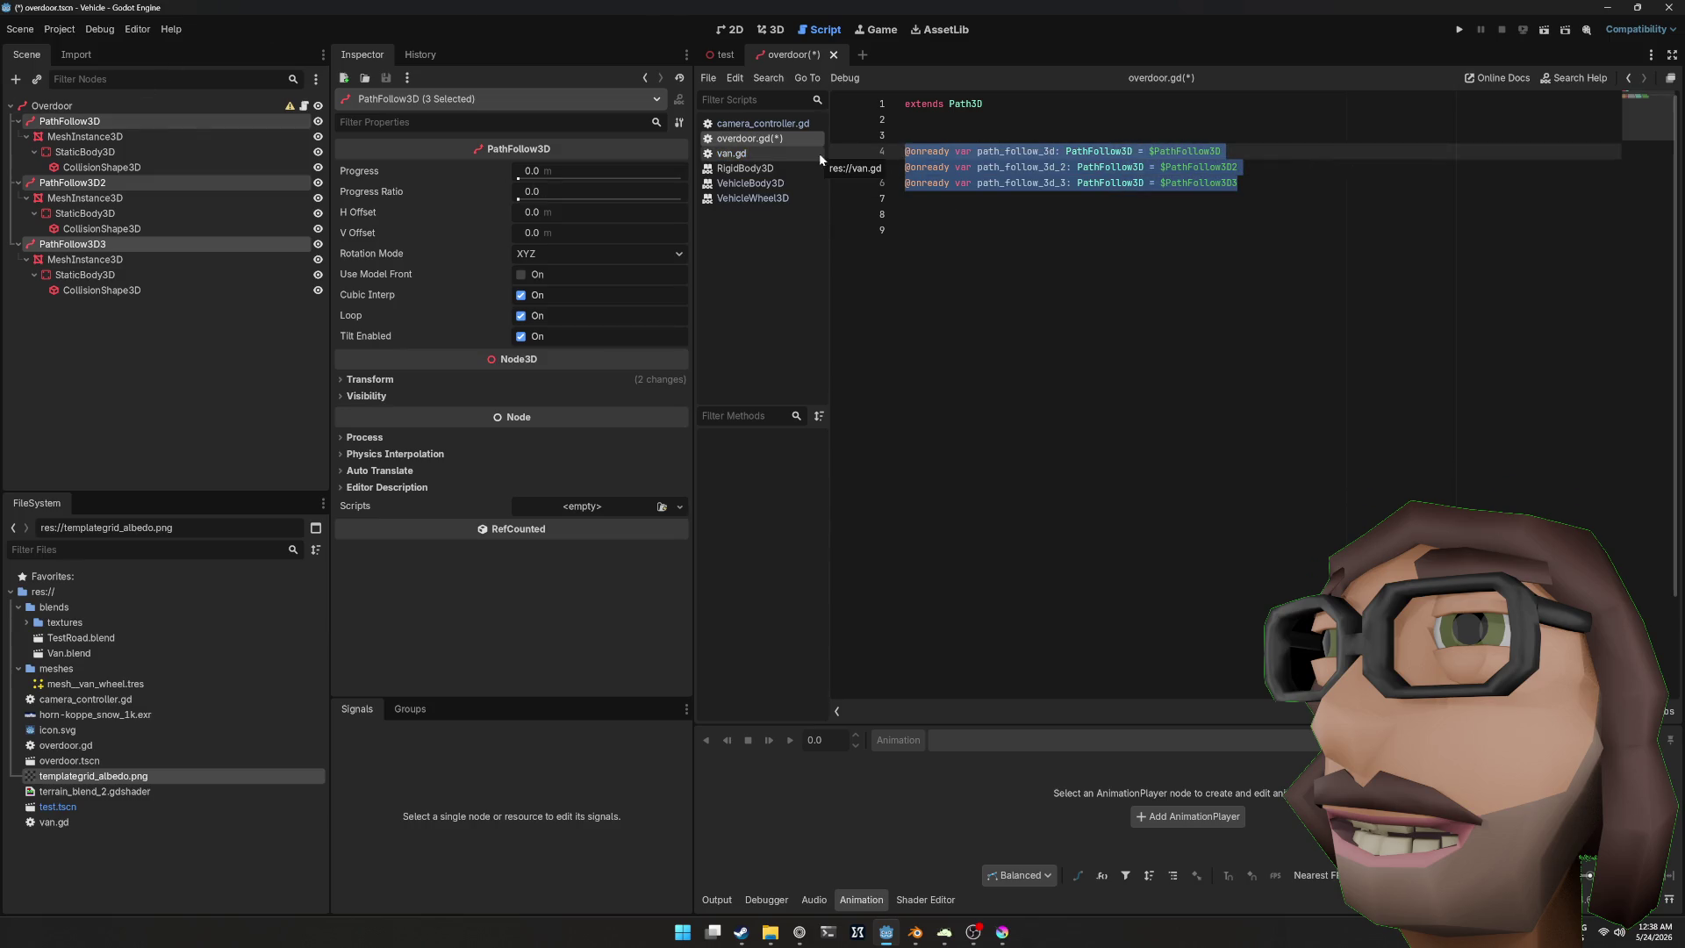
key(BackSpace)
click(114, 137)
click(102, 119)
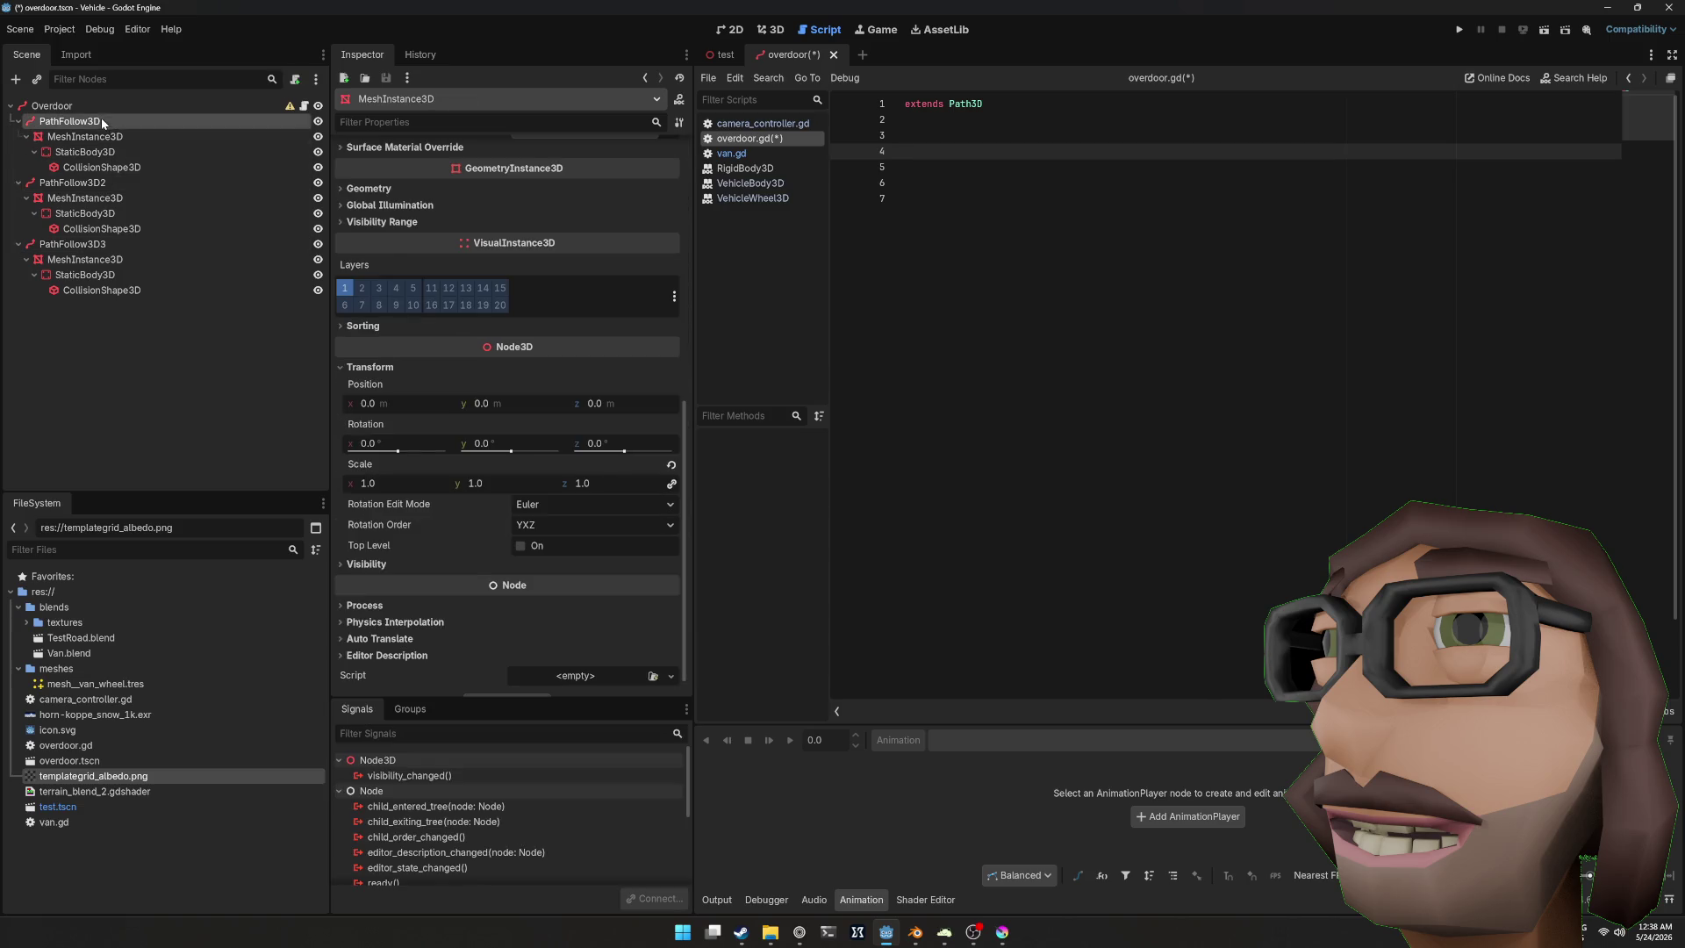
Step: Rename the three PathFollow3D nodes to Follow1, Follow2 and Follow3
key(F2)
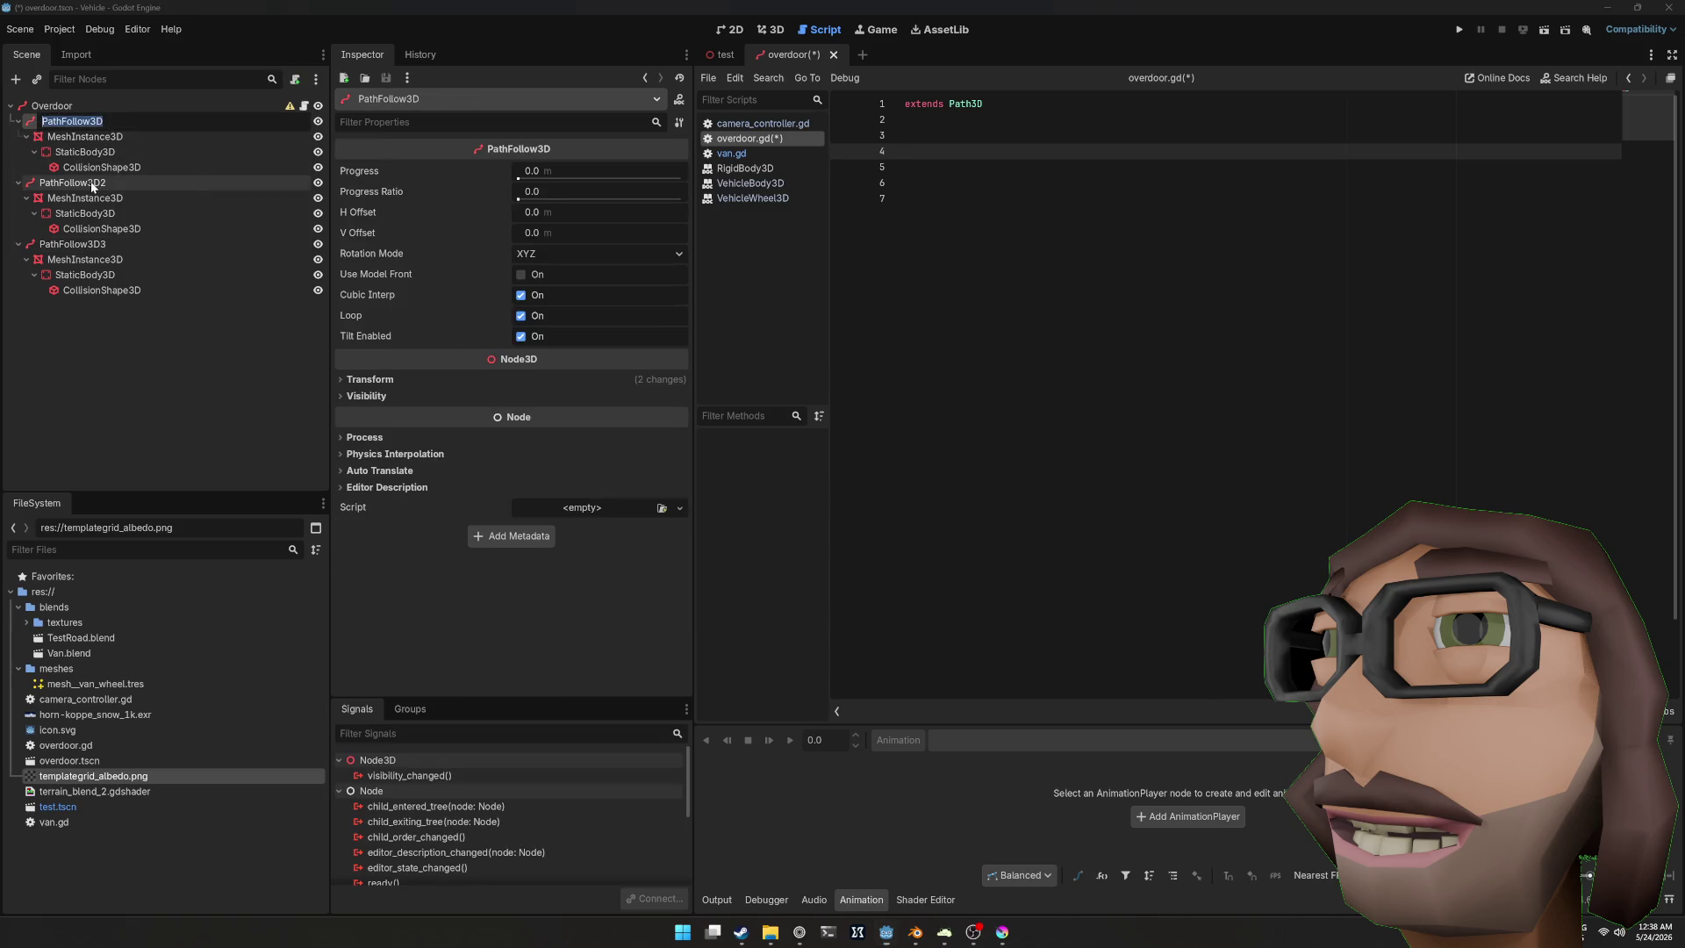
text(Fol)
key(Return)
click(90, 185)
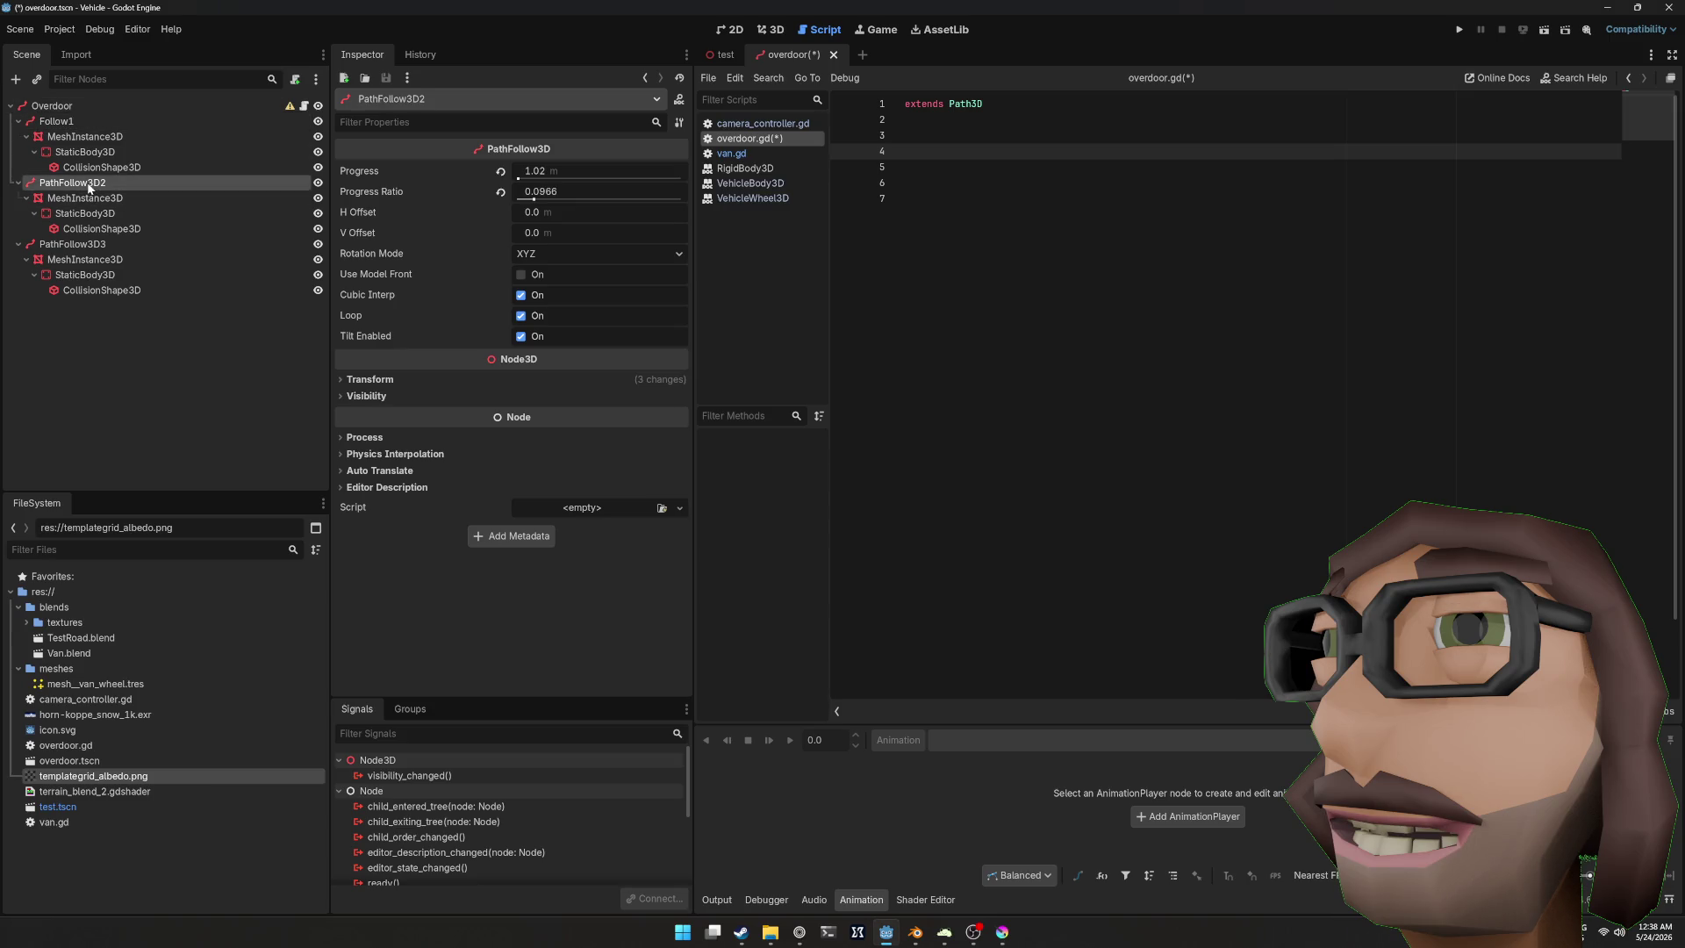
key(F2)
text(Follow)
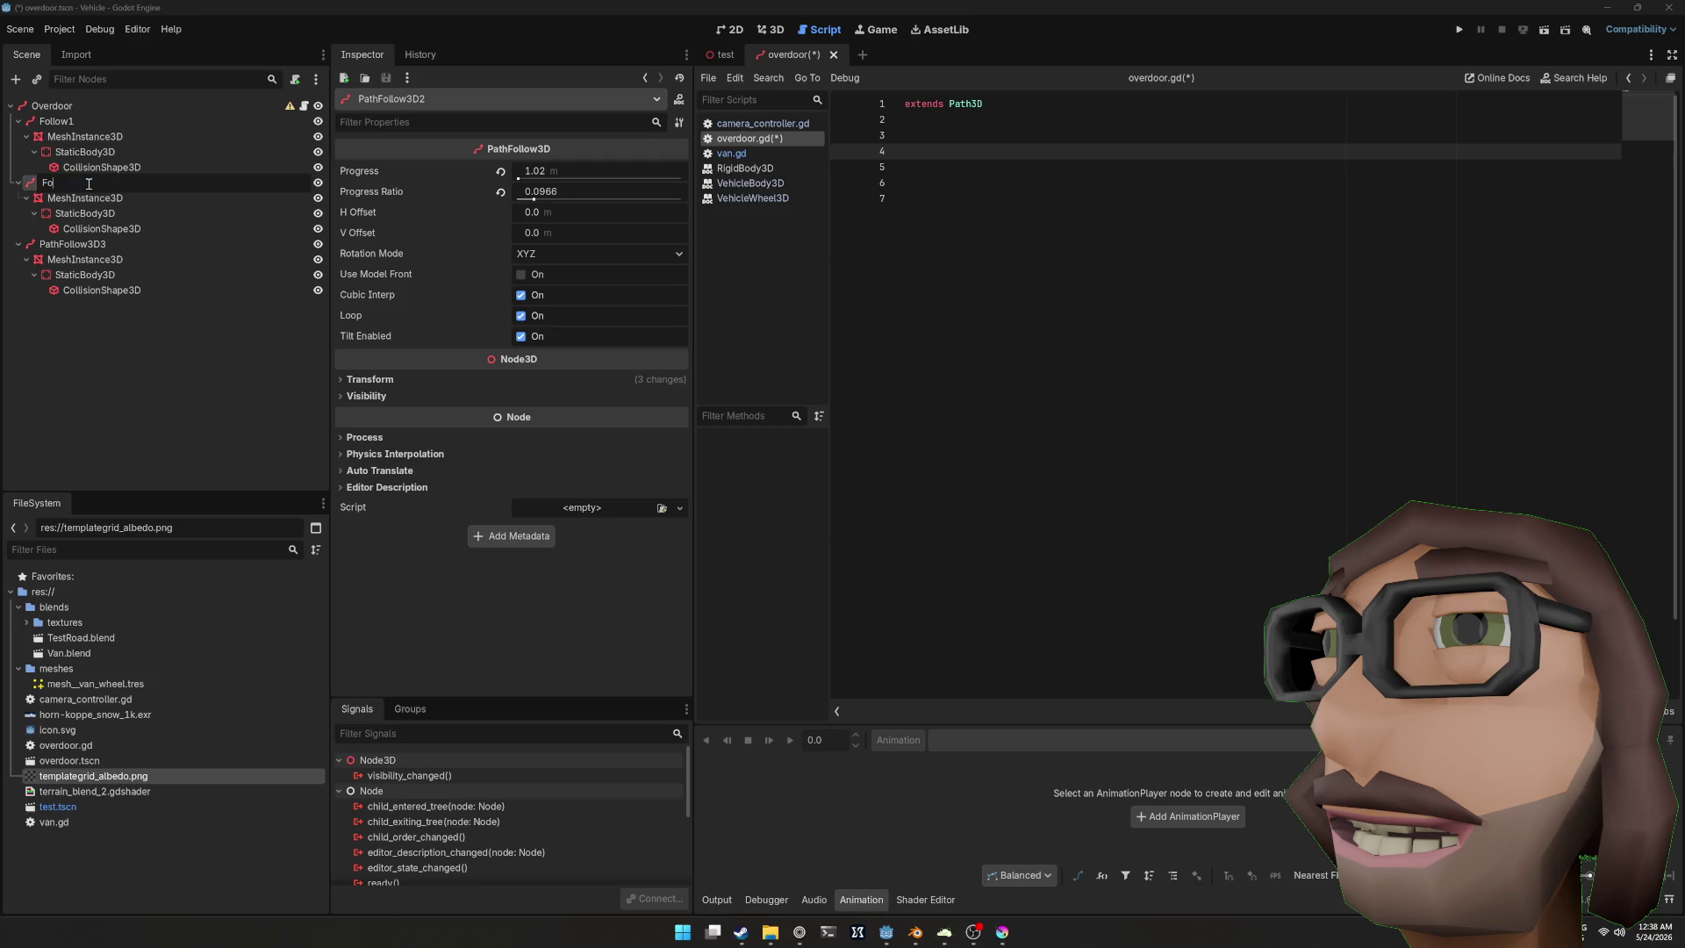
key(Return)
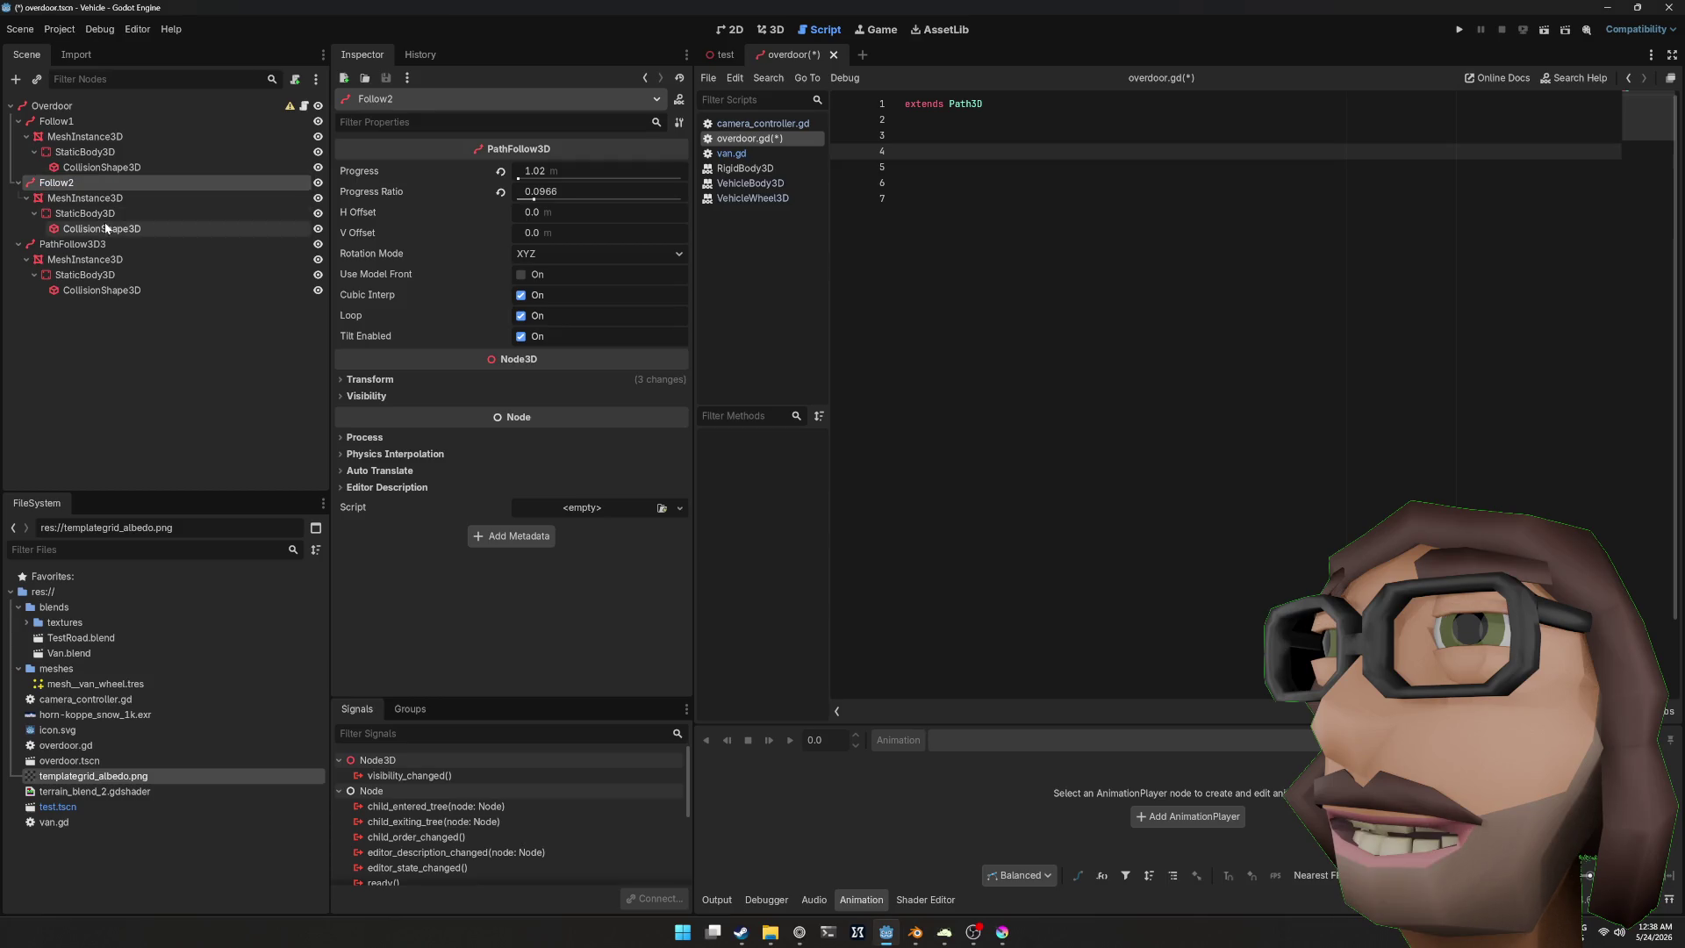
click(100, 245)
key(F2)
text(Follow3)
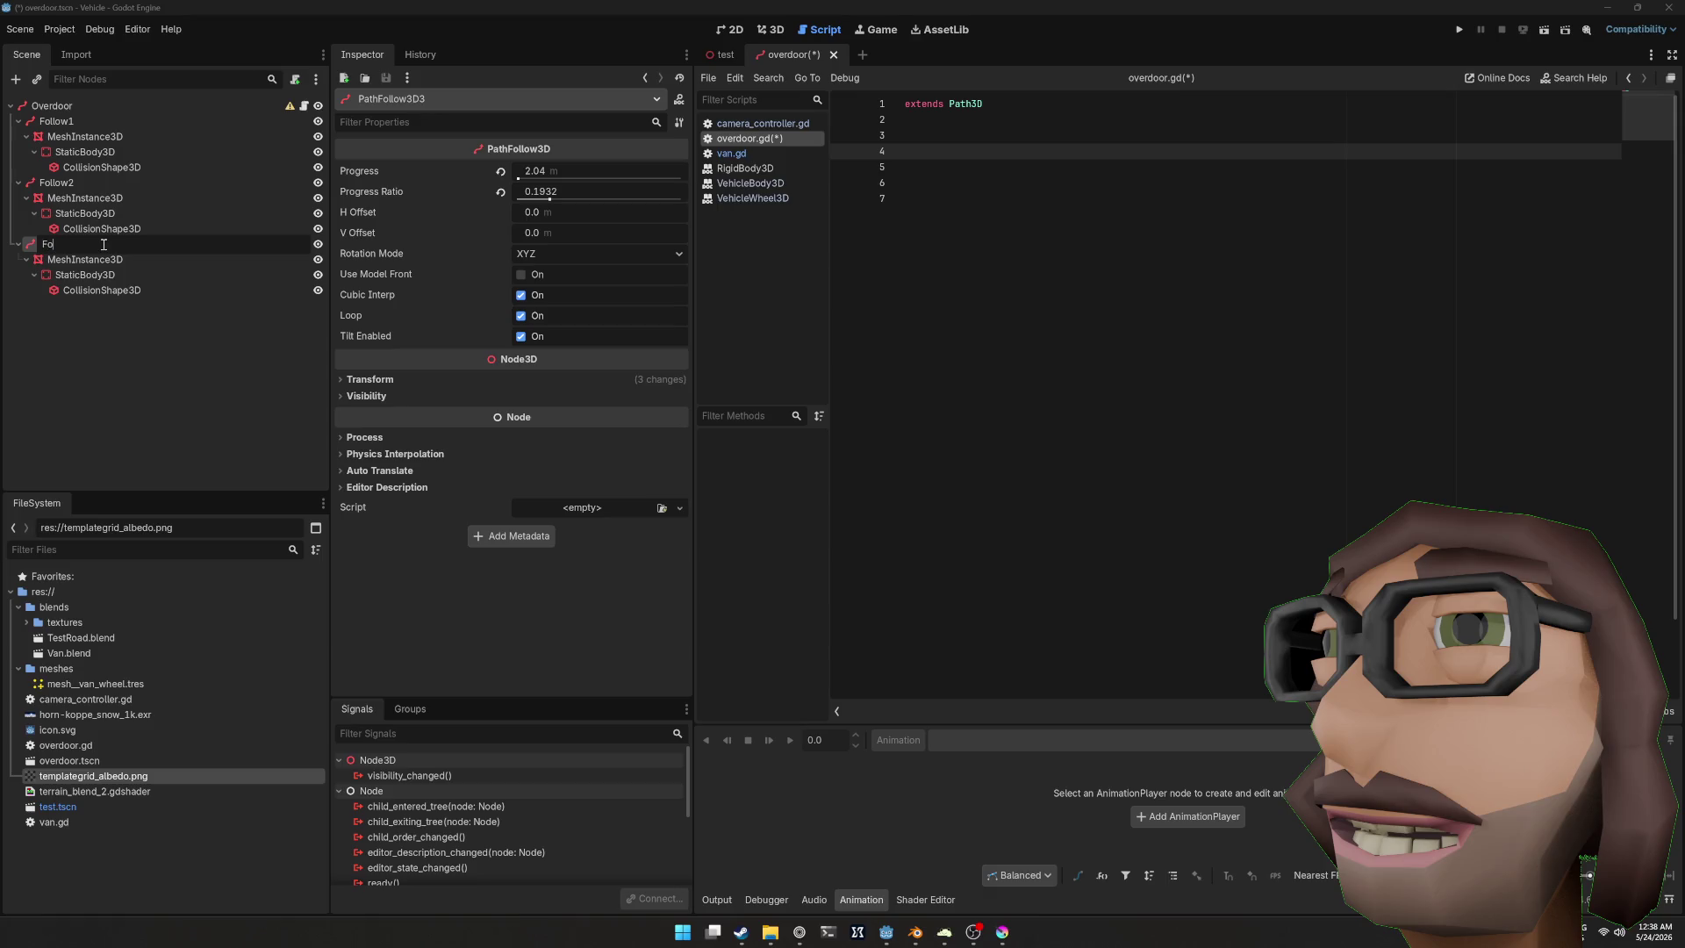
key(Return)
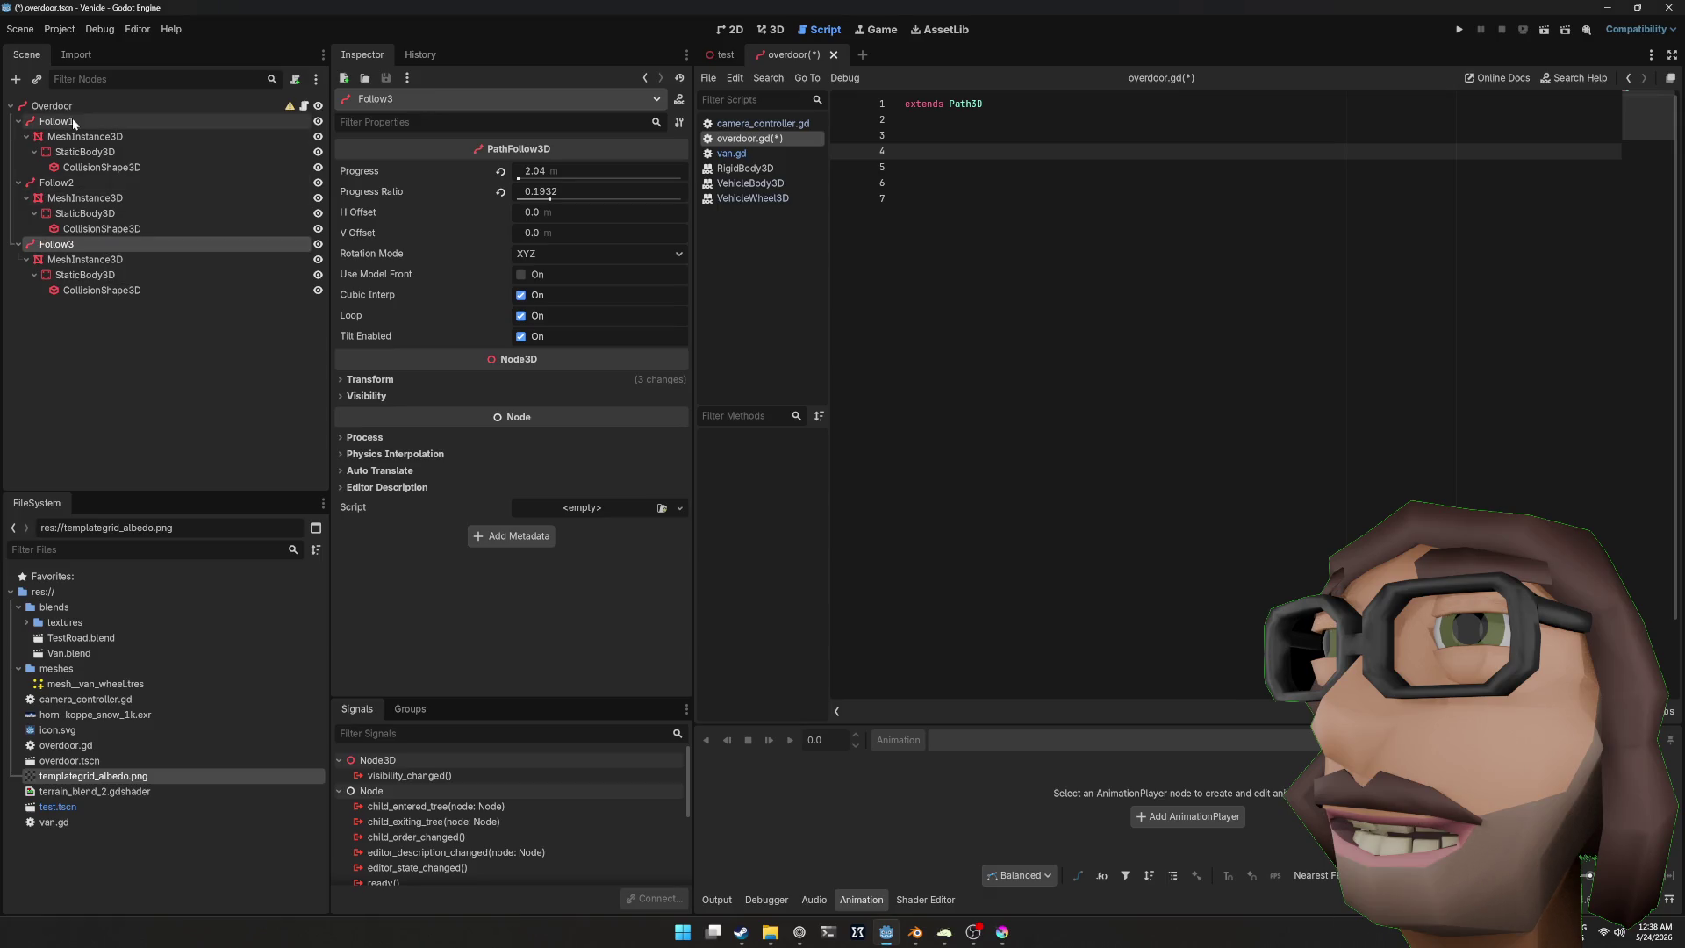
Step: Drag Follow1–3 into overdoor.gd at line 4 to create node references
click(72, 121)
ctrl+click(68, 180)
ctrl+click(71, 245)
mouse_move(86, 113)
mouse_down()
mouse_move(768, 128)
mouse_move(920, 151)
mouse_up()
Step: Declare 'var tween: Tween', delete the empty _ready function and save
click(974, 218)
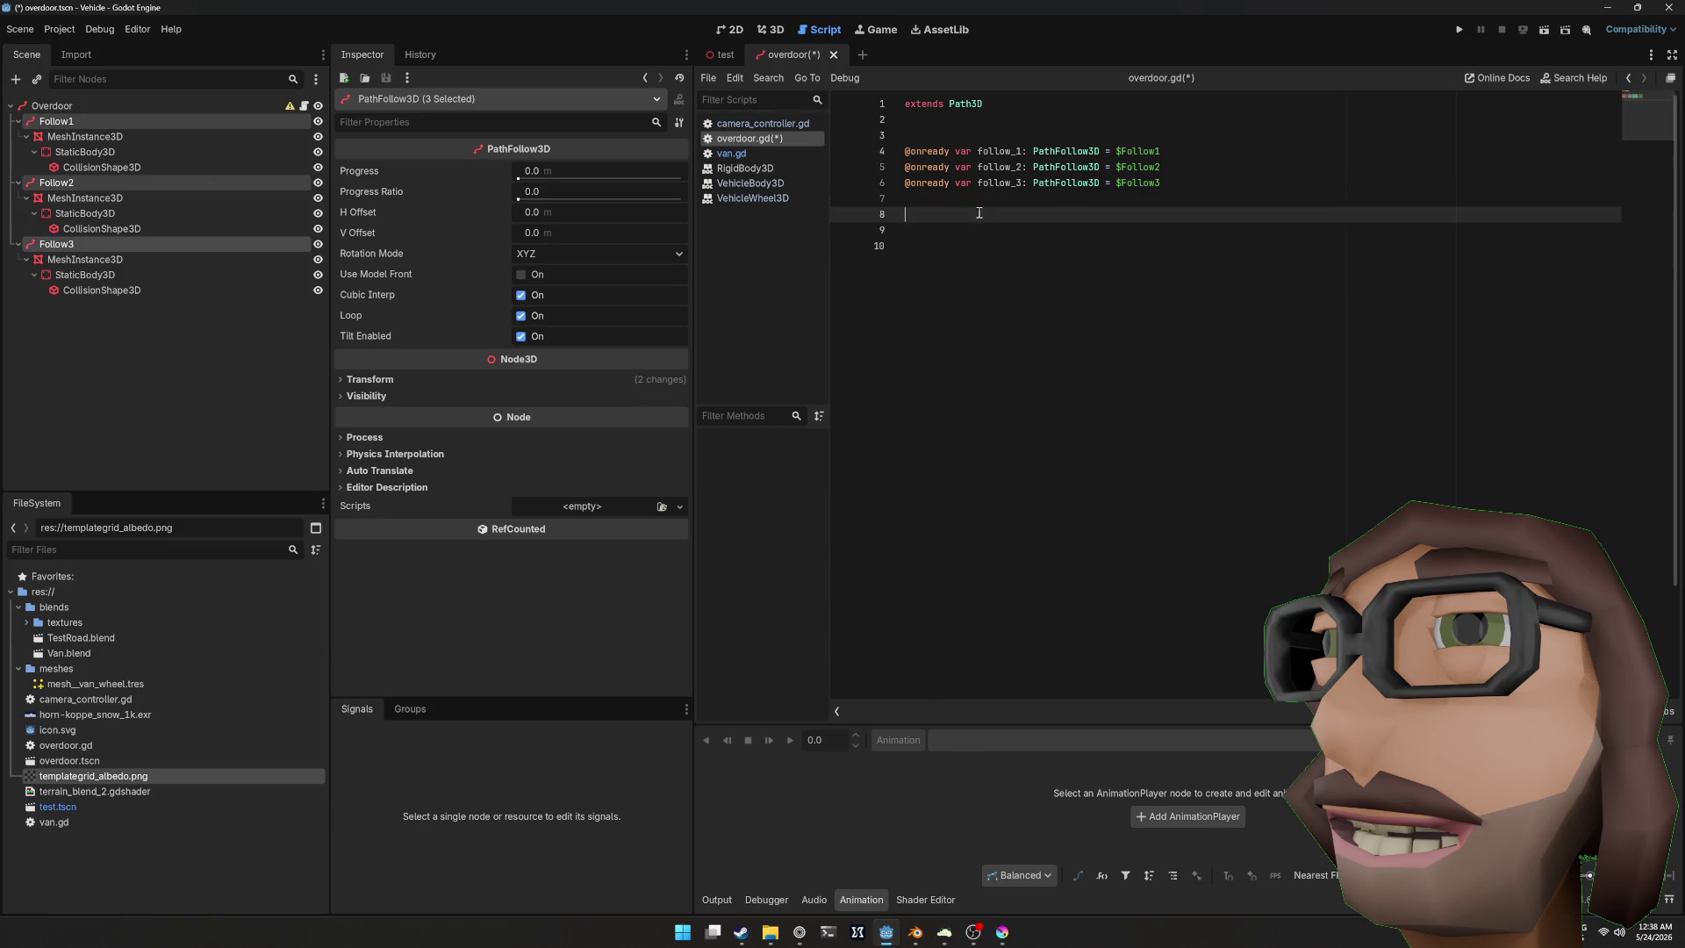
text(var tween: T)
text(ween)
key(Return)
key(Return)
key(Return)
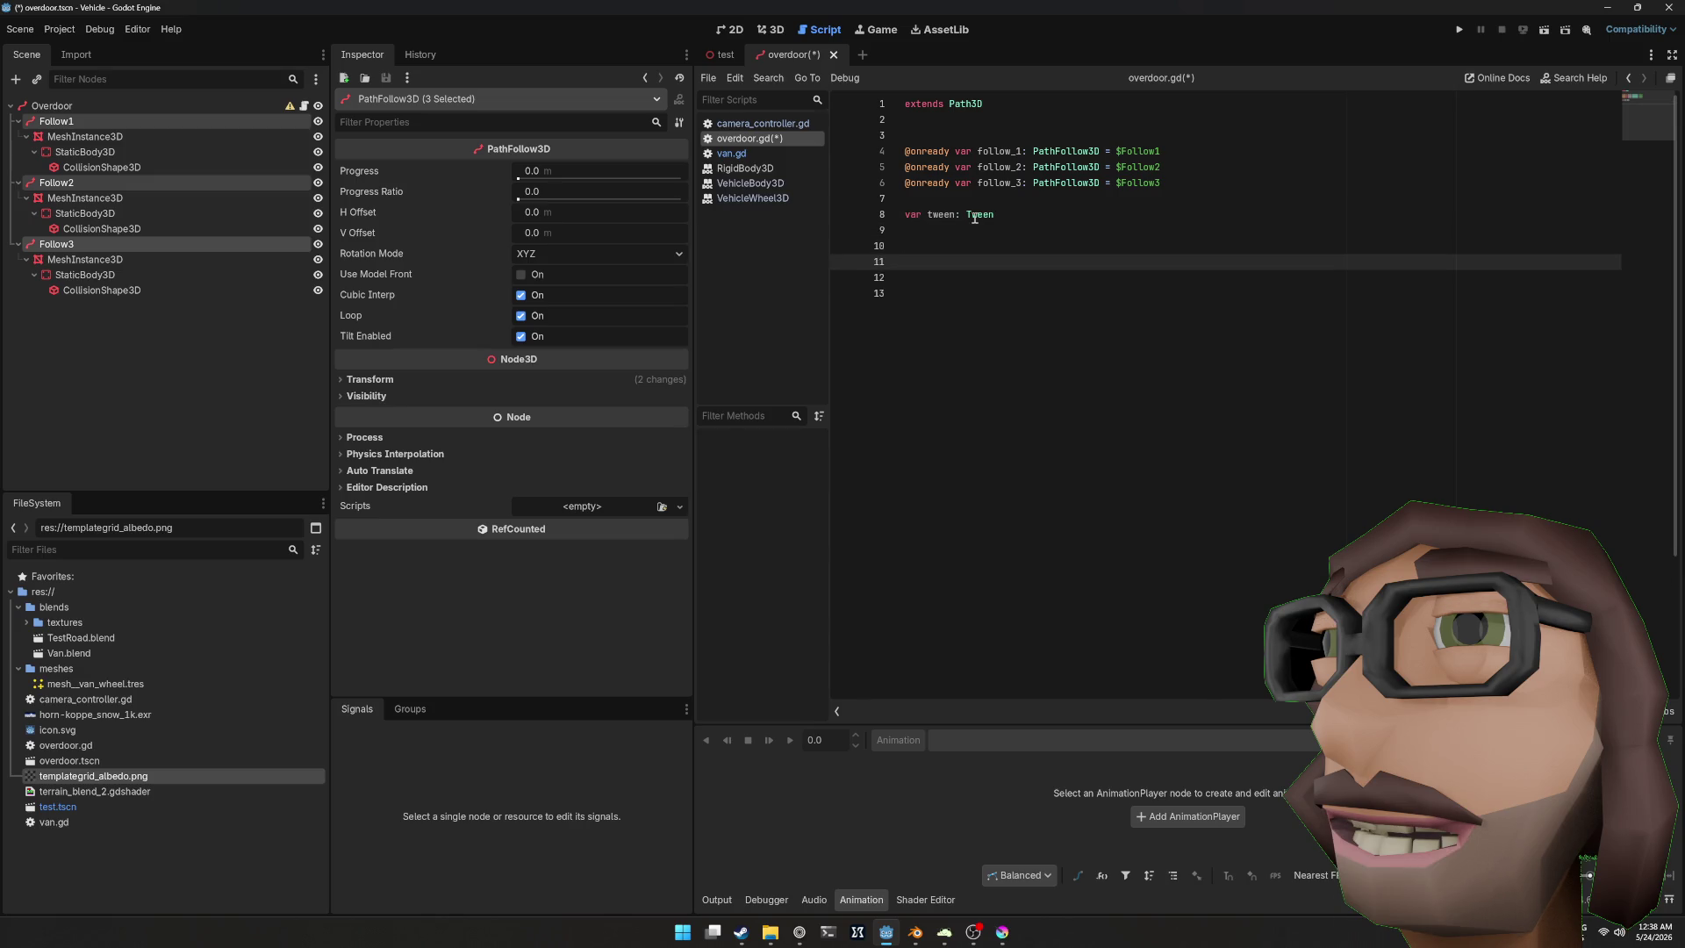
text(func _re)
key(Return)
key(Return)
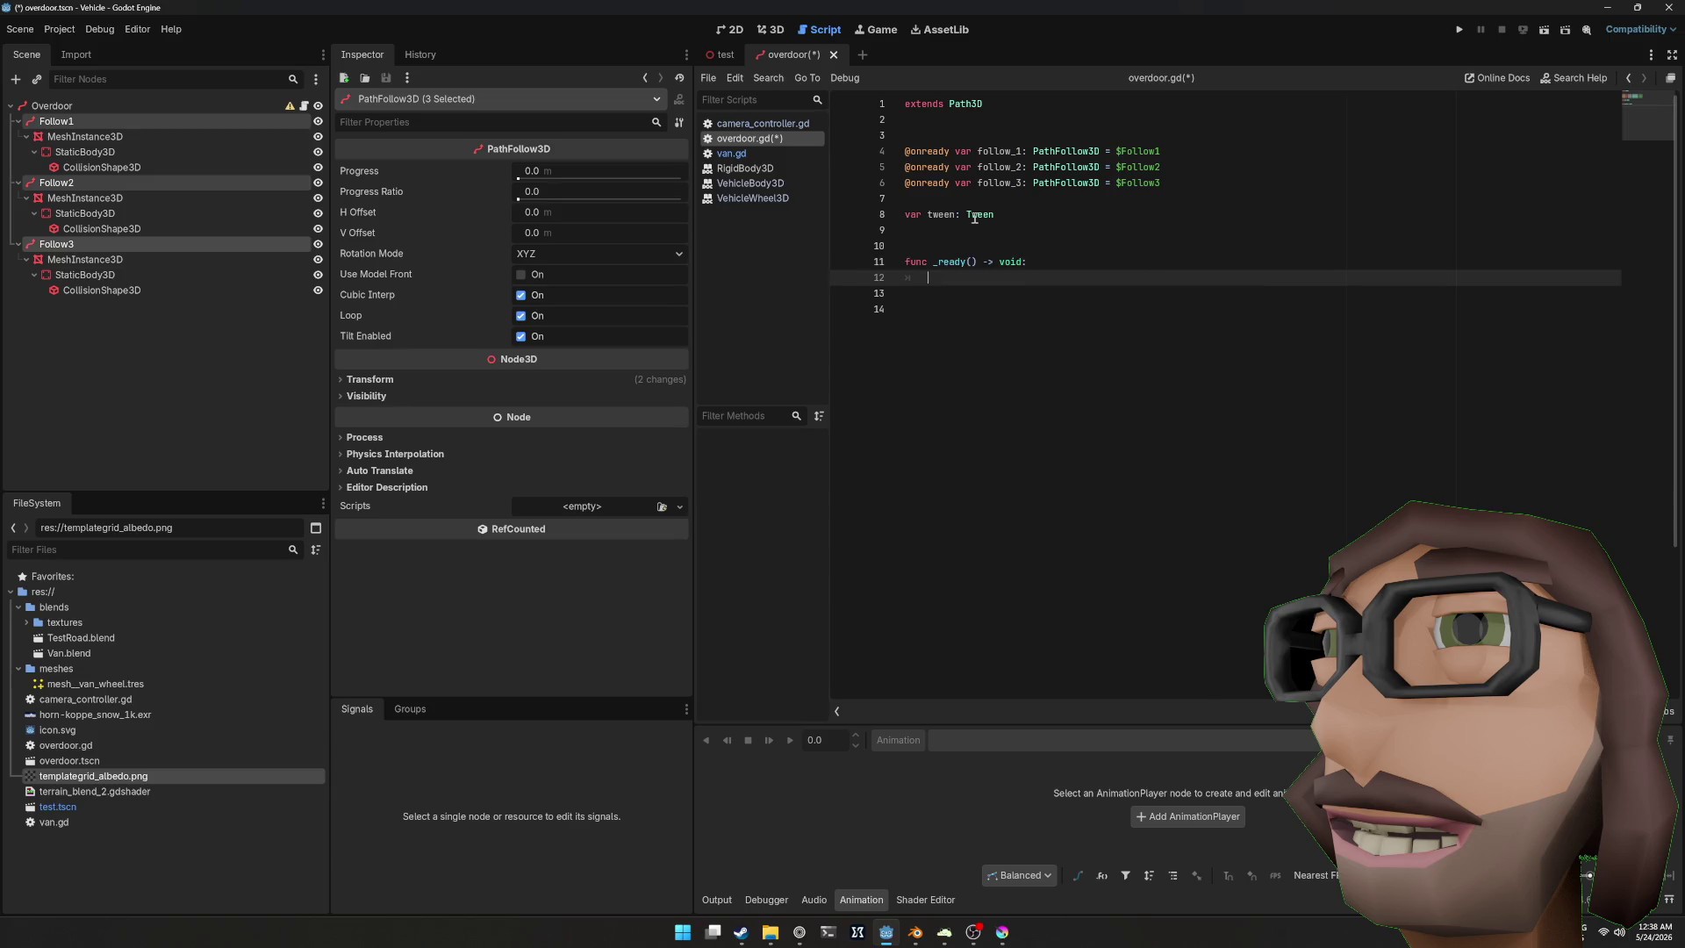
key(shift+Up)
key(shift+Up)
key(BackSpace)
key(ctrl+s)
Step: Create a debug_open_close_door action in the Project Settings Input Map
click(60, 29)
click(83, 50)
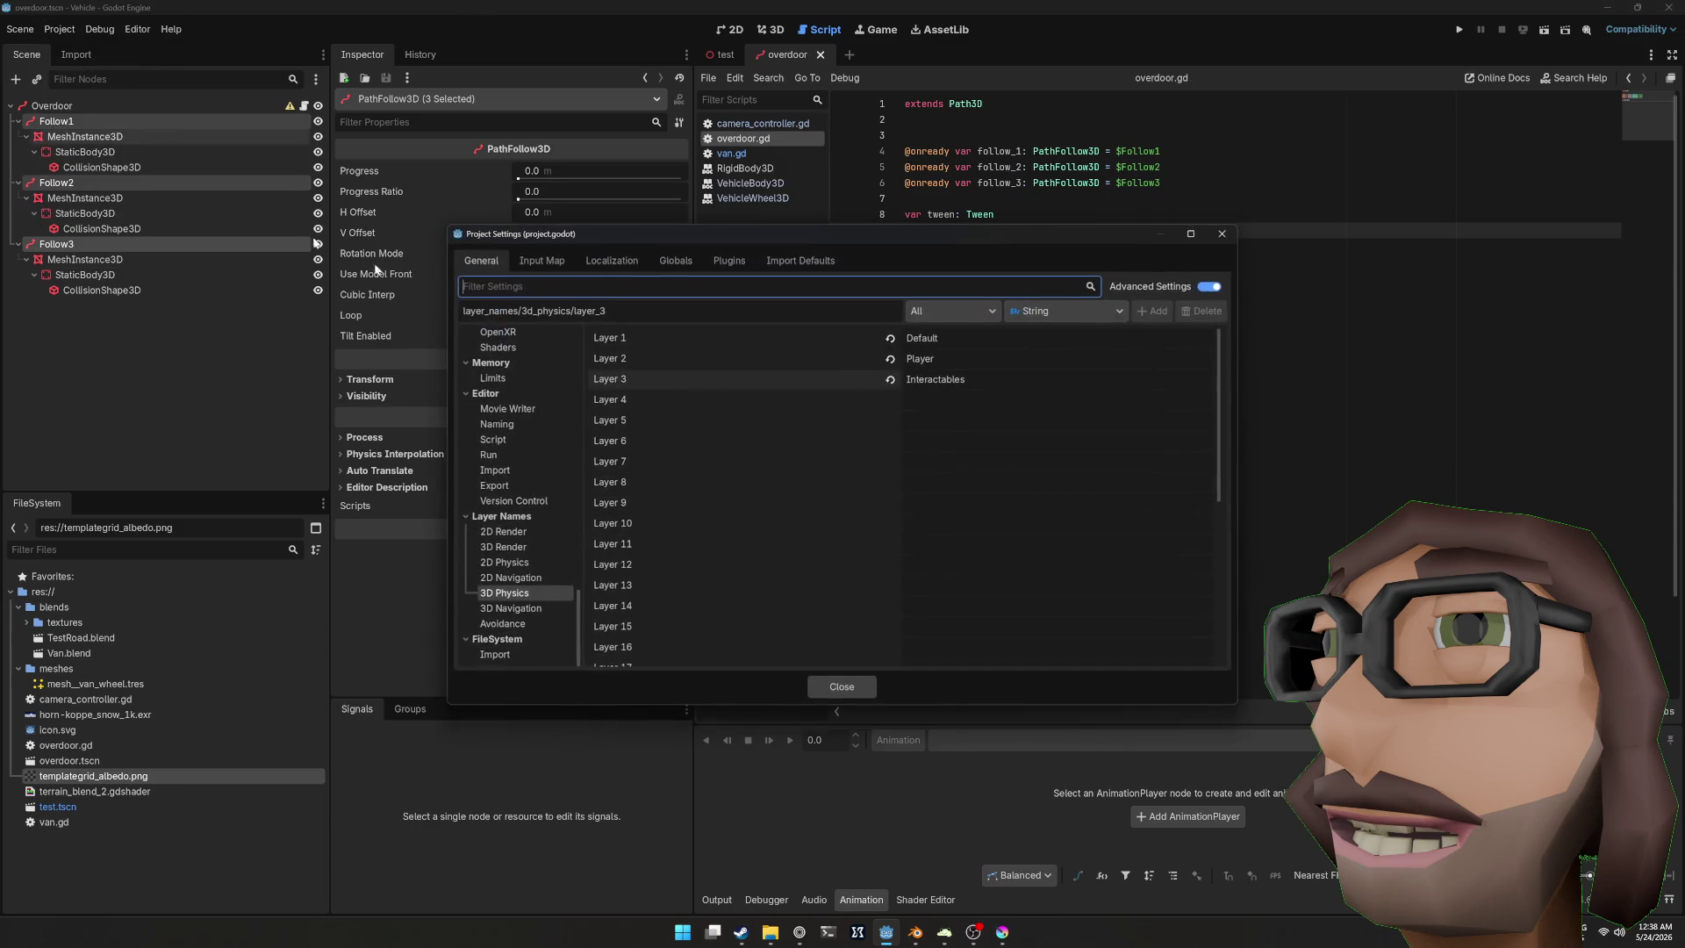
click(542, 260)
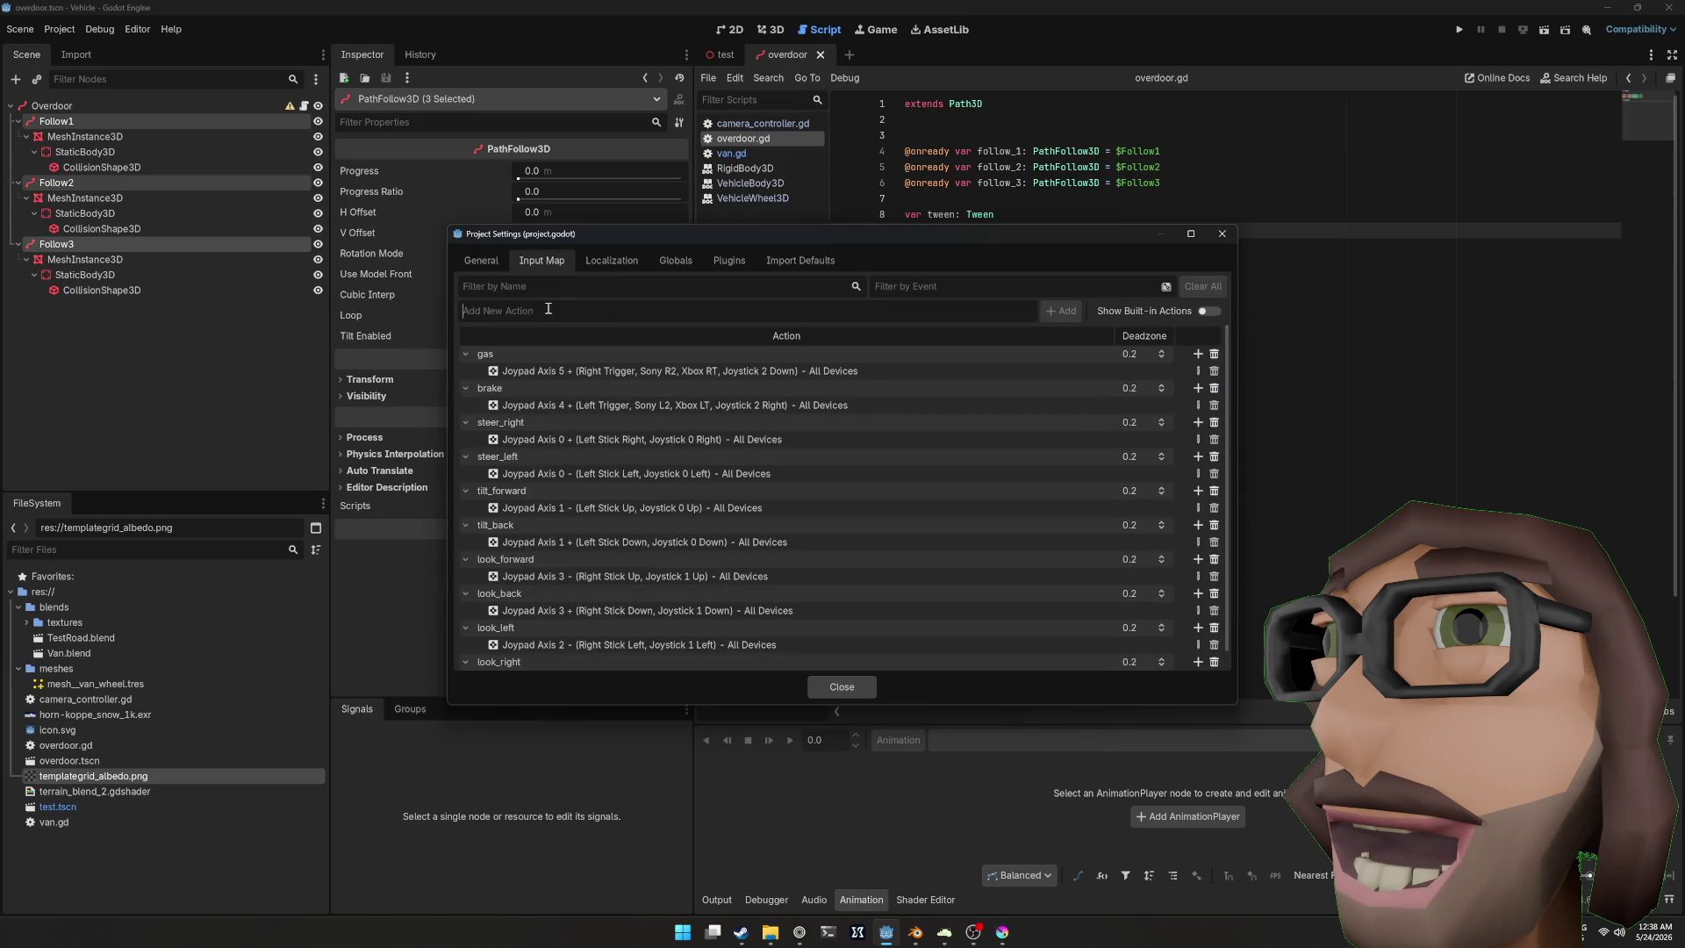
text(debug_op)
text(en_close_door)
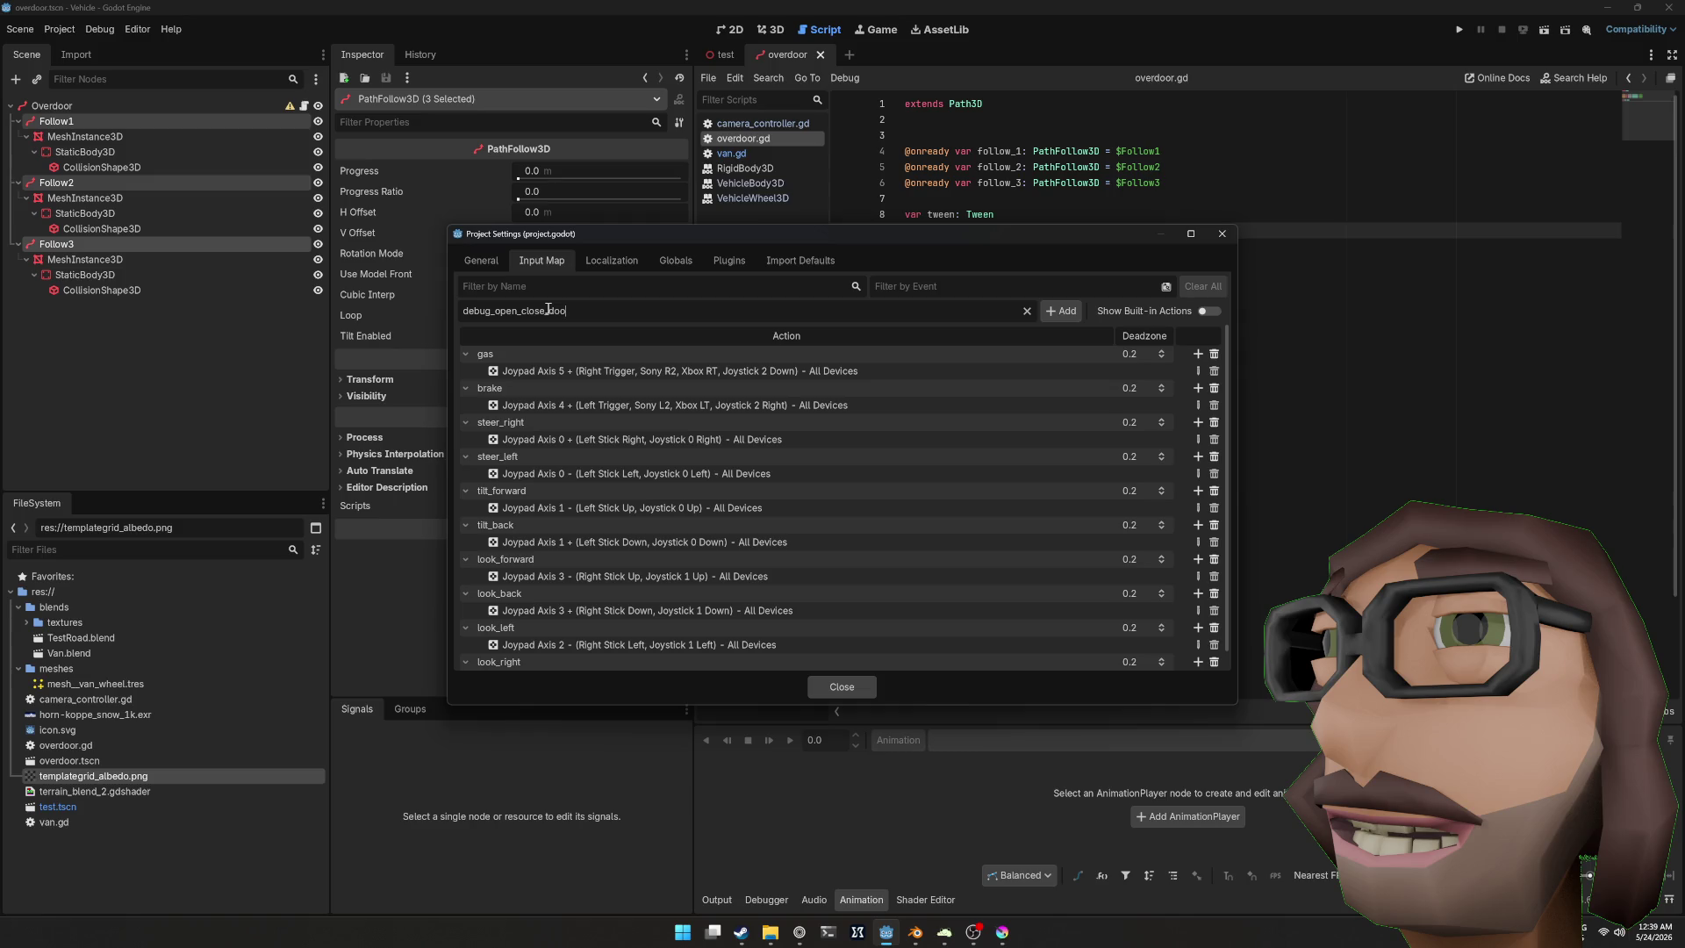
key(Return)
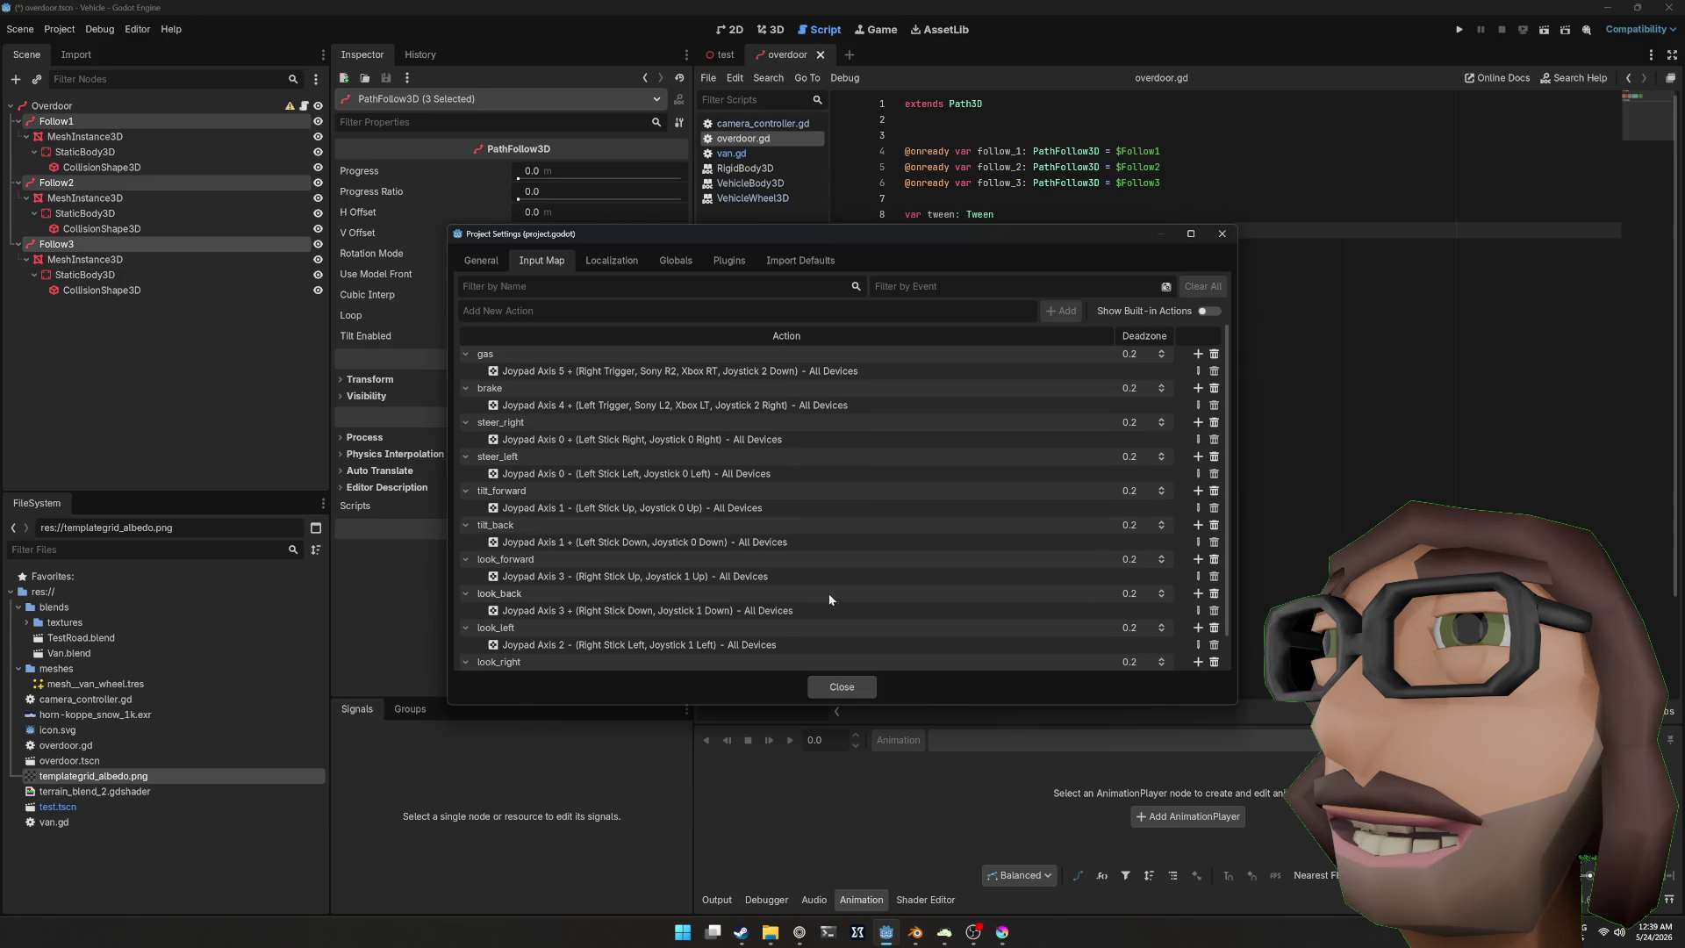
Step: Bind the K key to debug_open_close_door, close Project Settings and save the scene
click(1198, 659)
key(k)
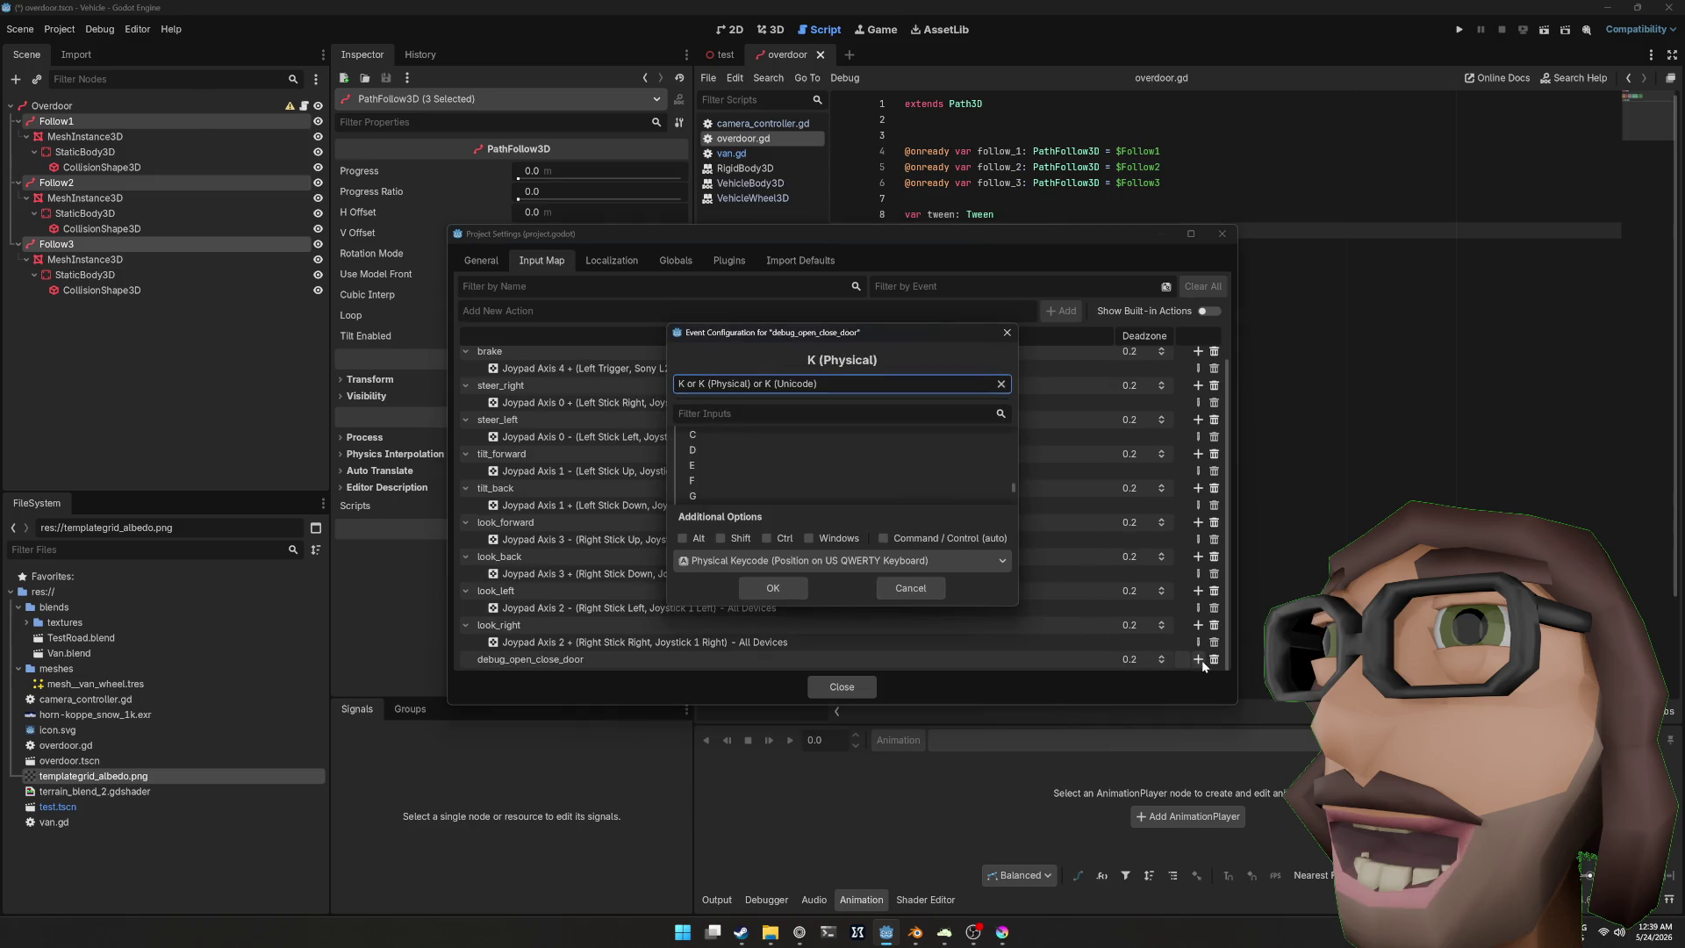
click(772, 588)
click(841, 687)
key(ctrl+s)
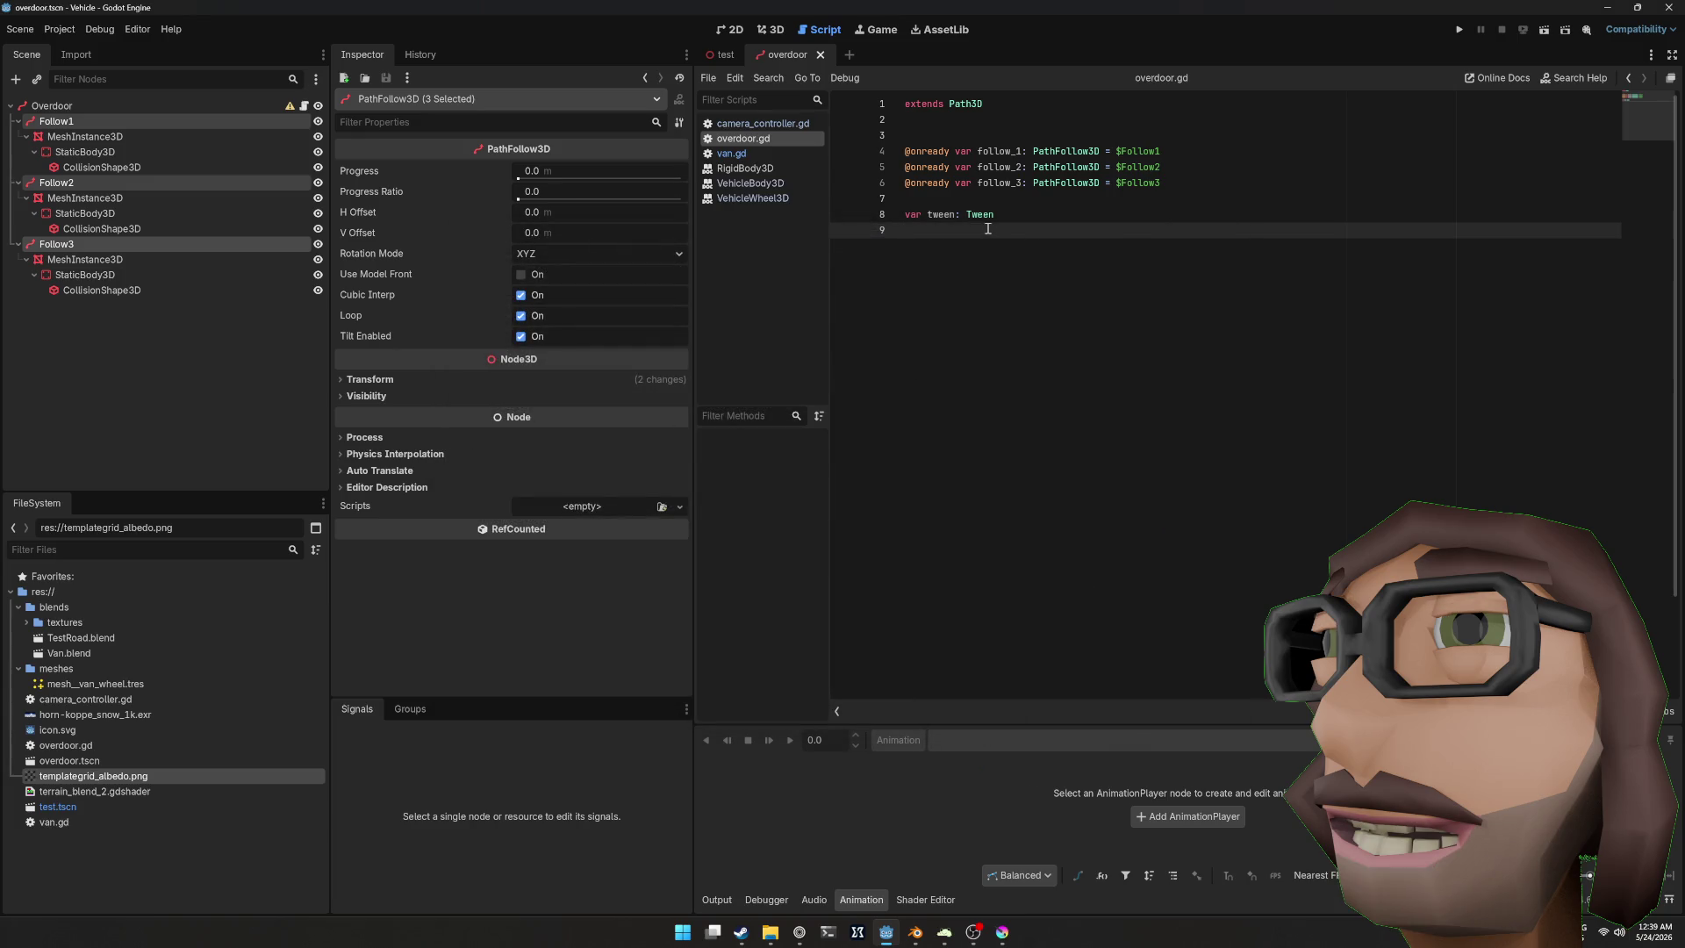
Step: Write _unhandled_input(event) with an if event.is_action_pressed("debug_open_close_door") check
key(Return)
key(Return)
text(fimc)
key(BackSpace)
key(BackSpace)
text(unc _)
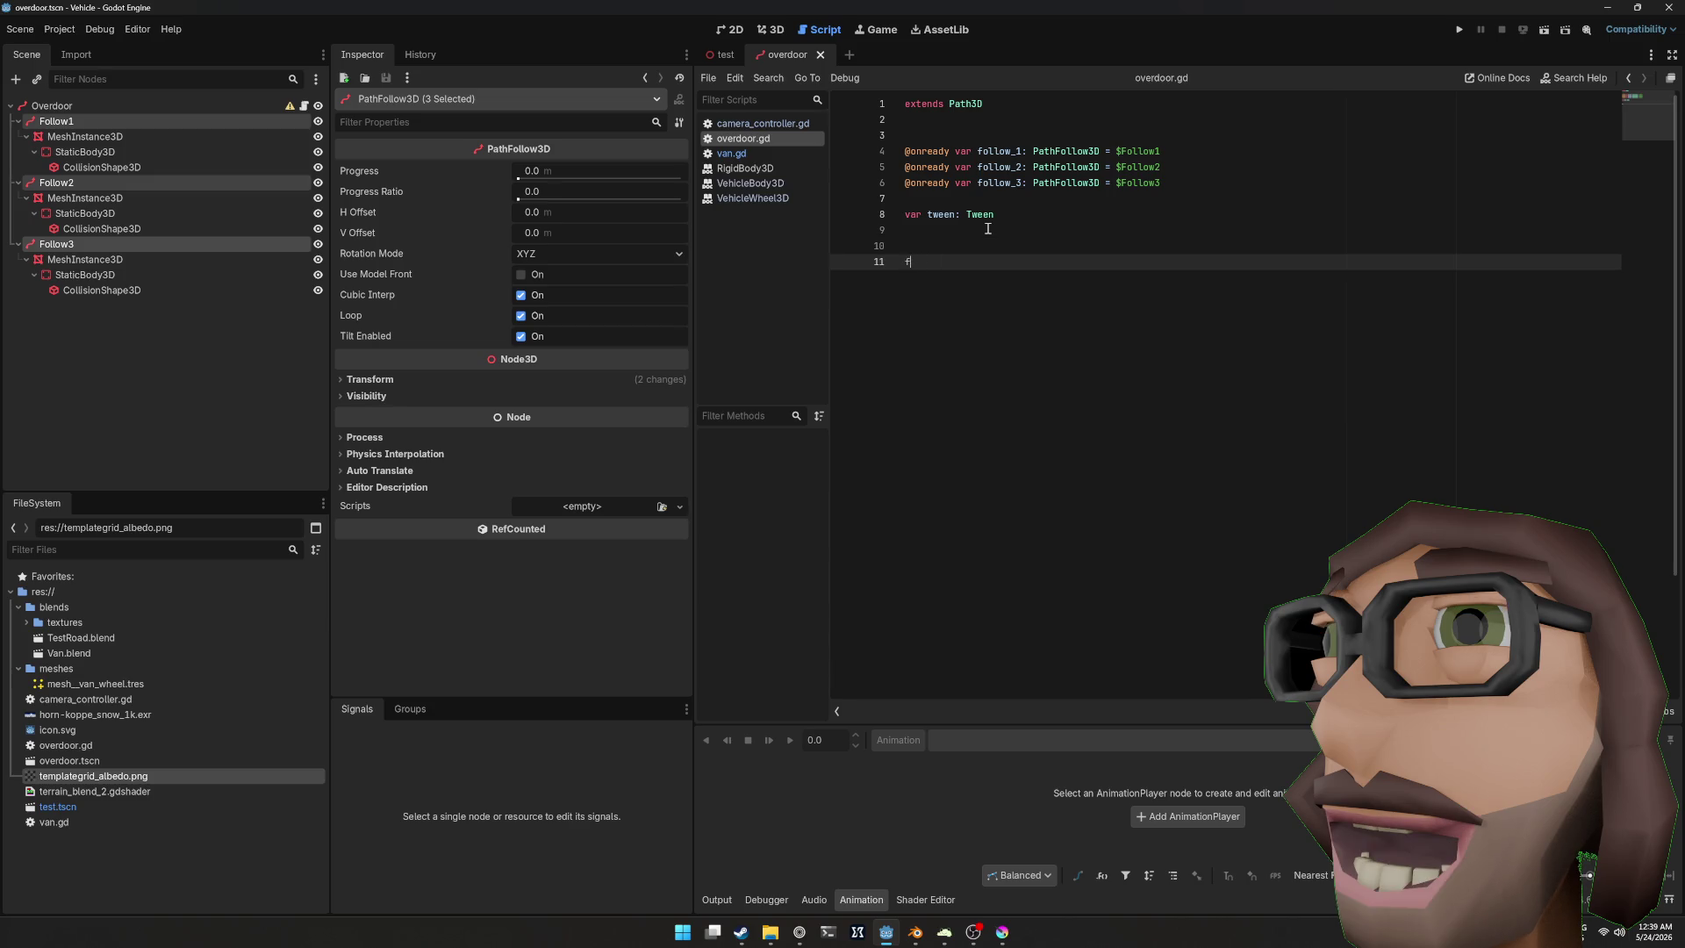
text(un)
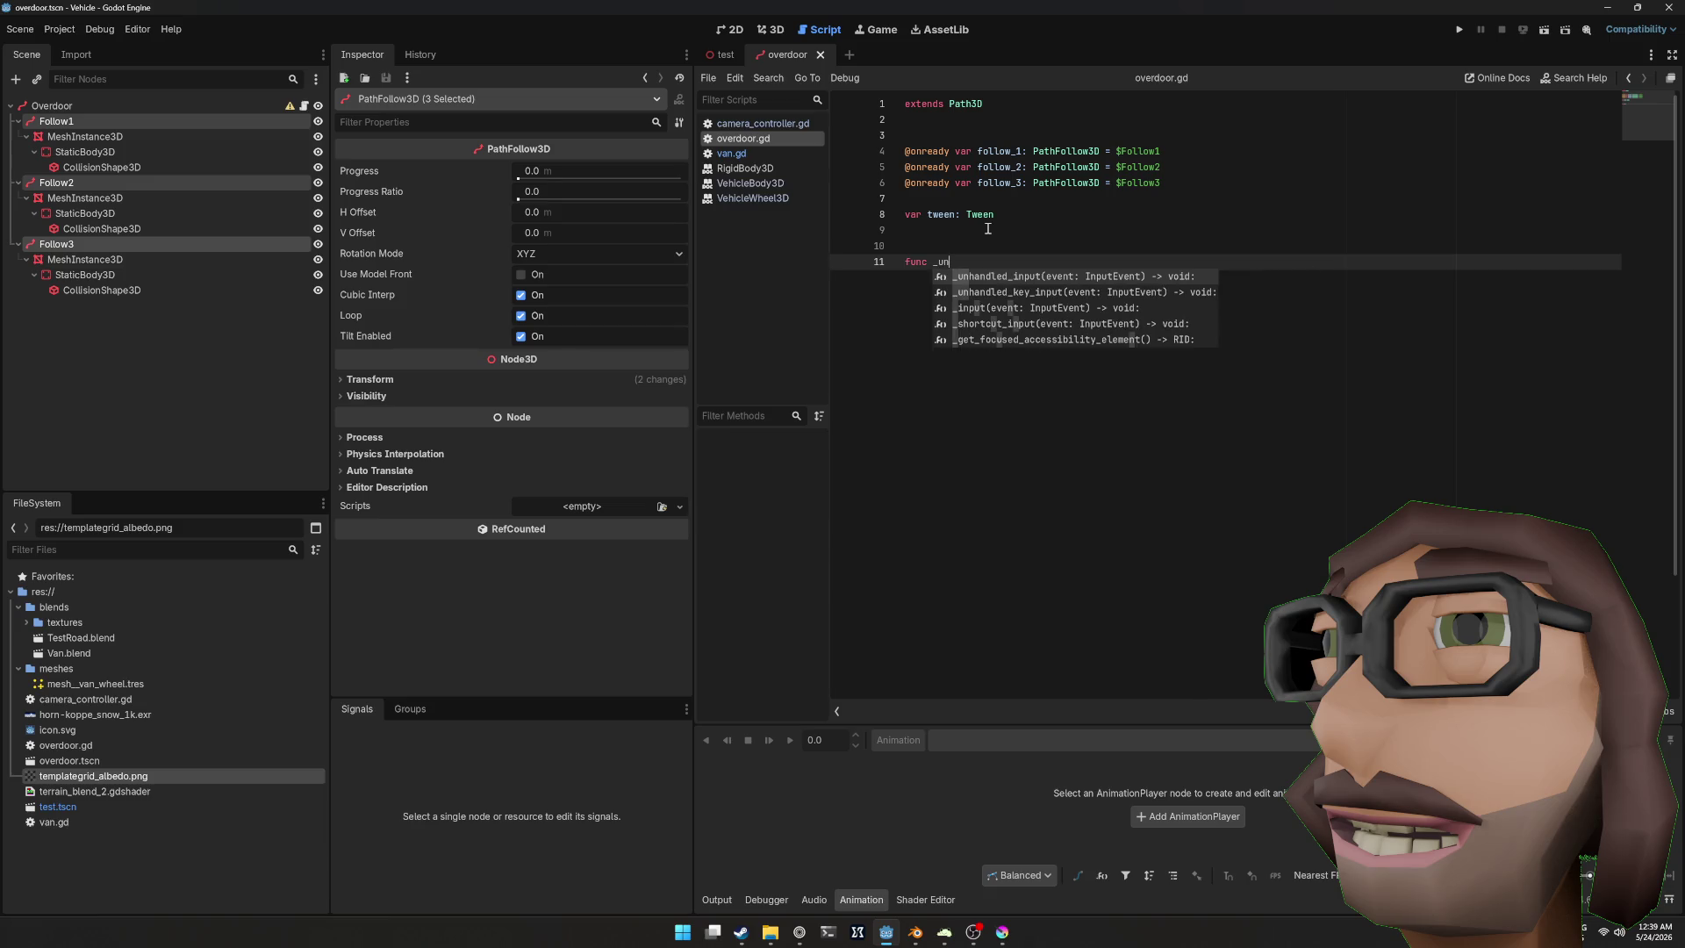
key(Return)
key(Return)
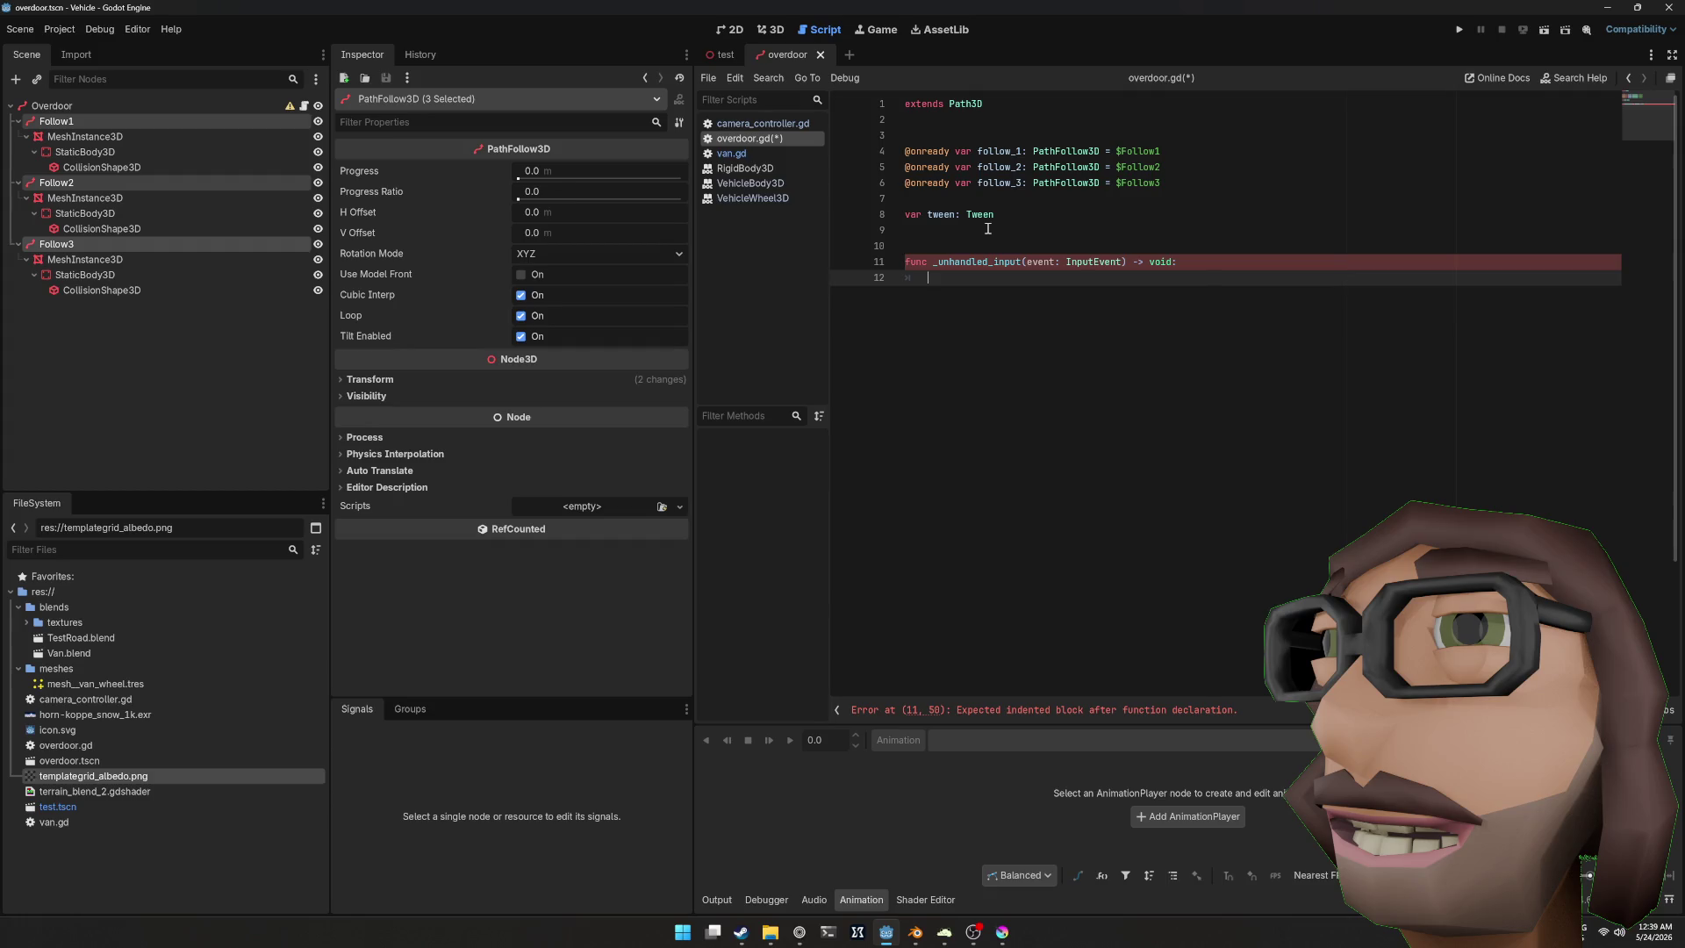
text(if event.is)
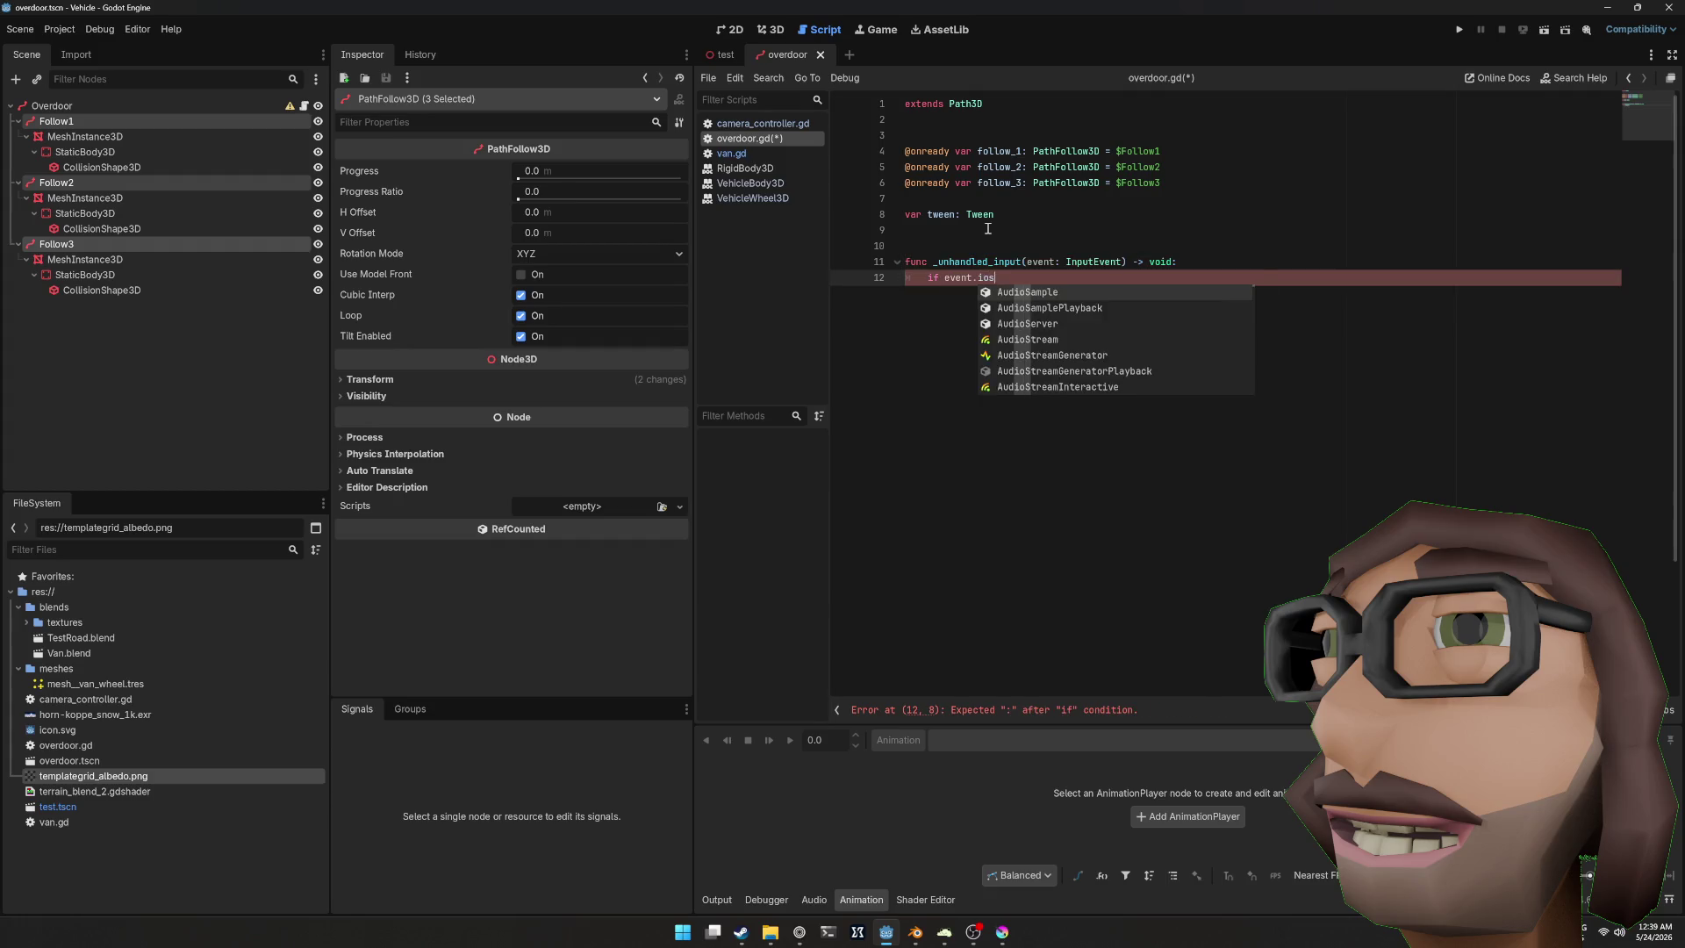
key(Down)
key(Return)
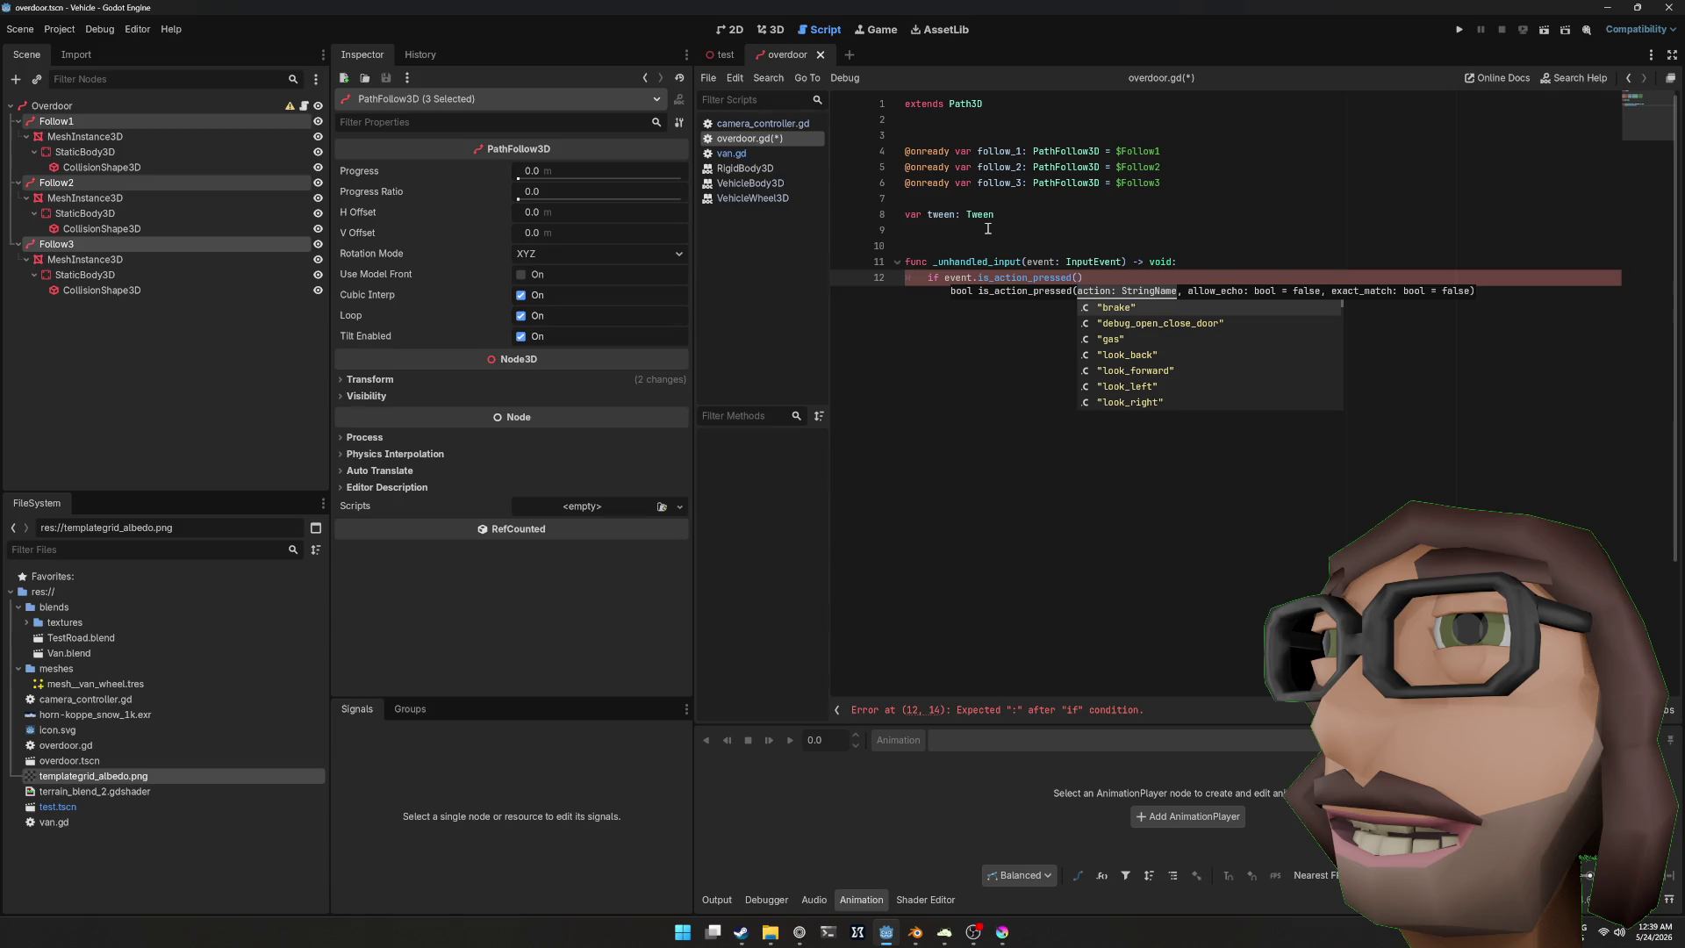
key(Down)
key(Return)
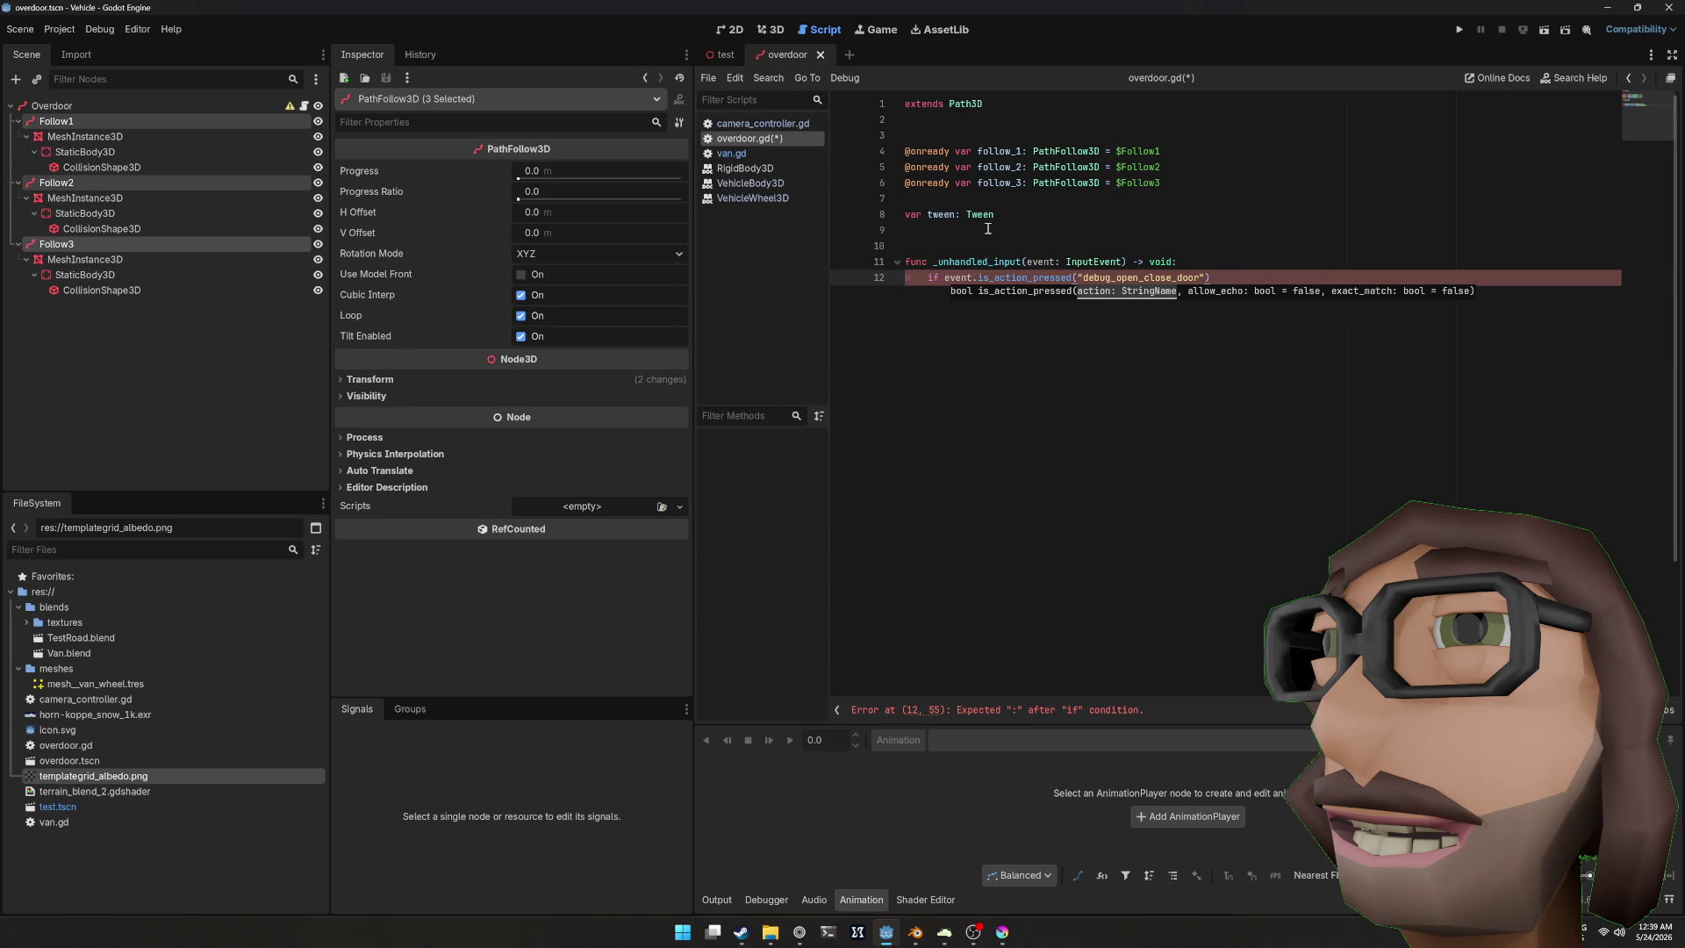
text(:)
key(Return)
key(Return)
key(Return)
Step: Add a func _open_close_door() -> void stub and call it inside that check
text(func)
key(BackSpace)
key(BackSpace)
key(BackSpace)
key(Return)
text(func _open_close)
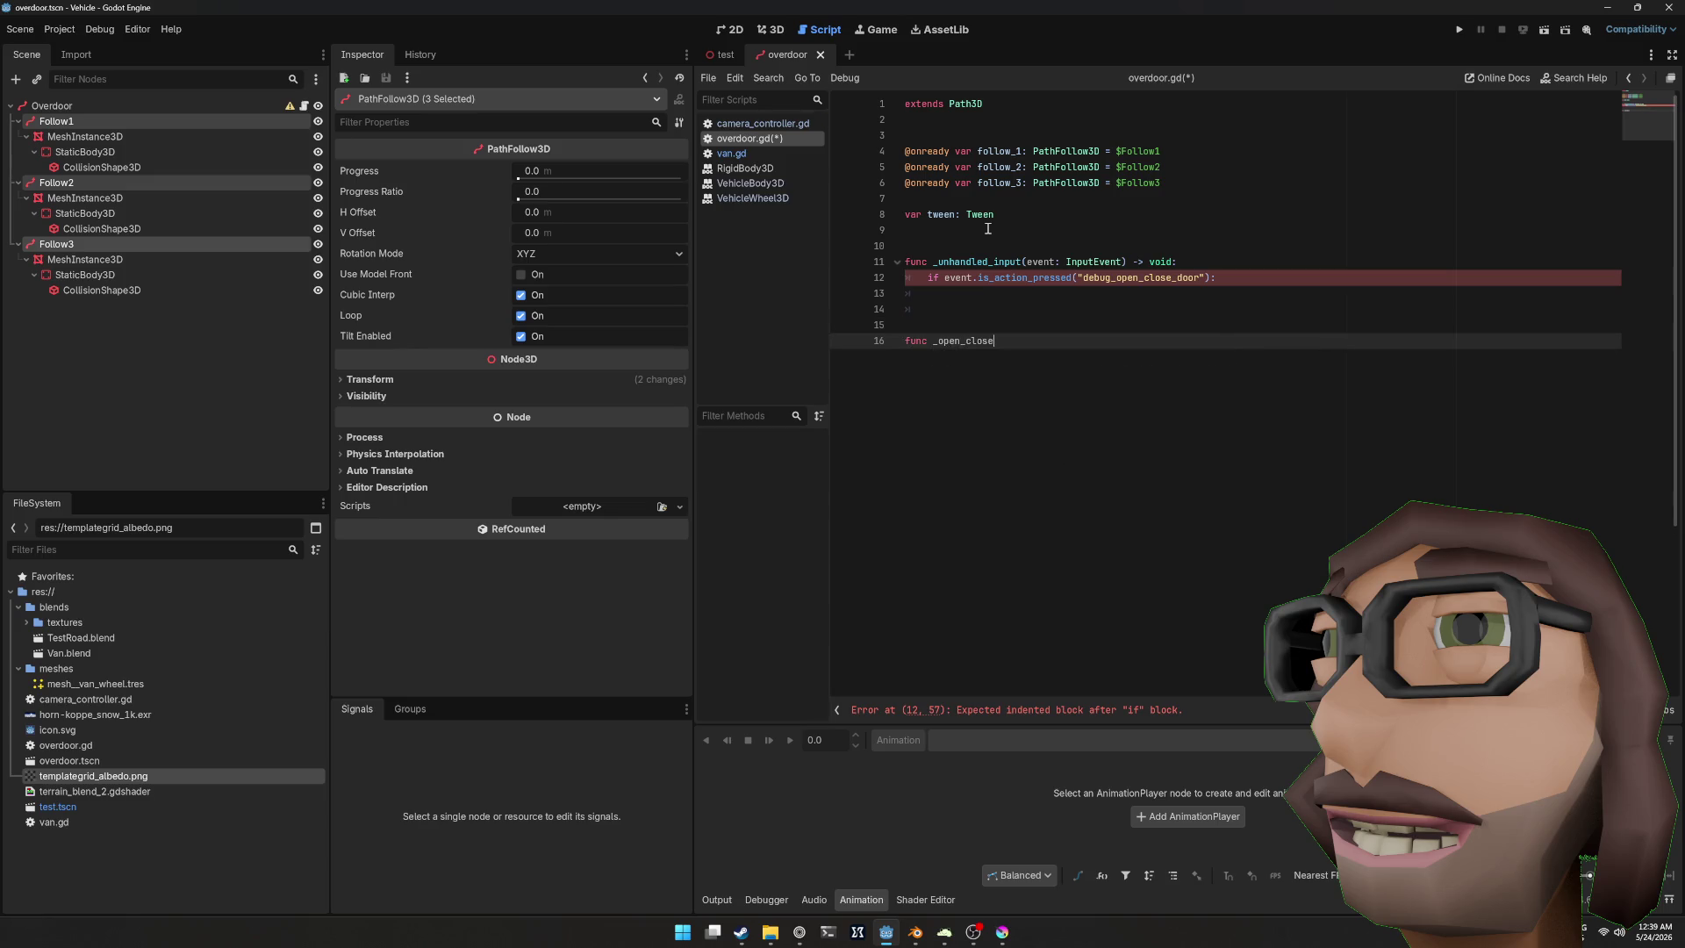
text(() -0)
text(vopi)
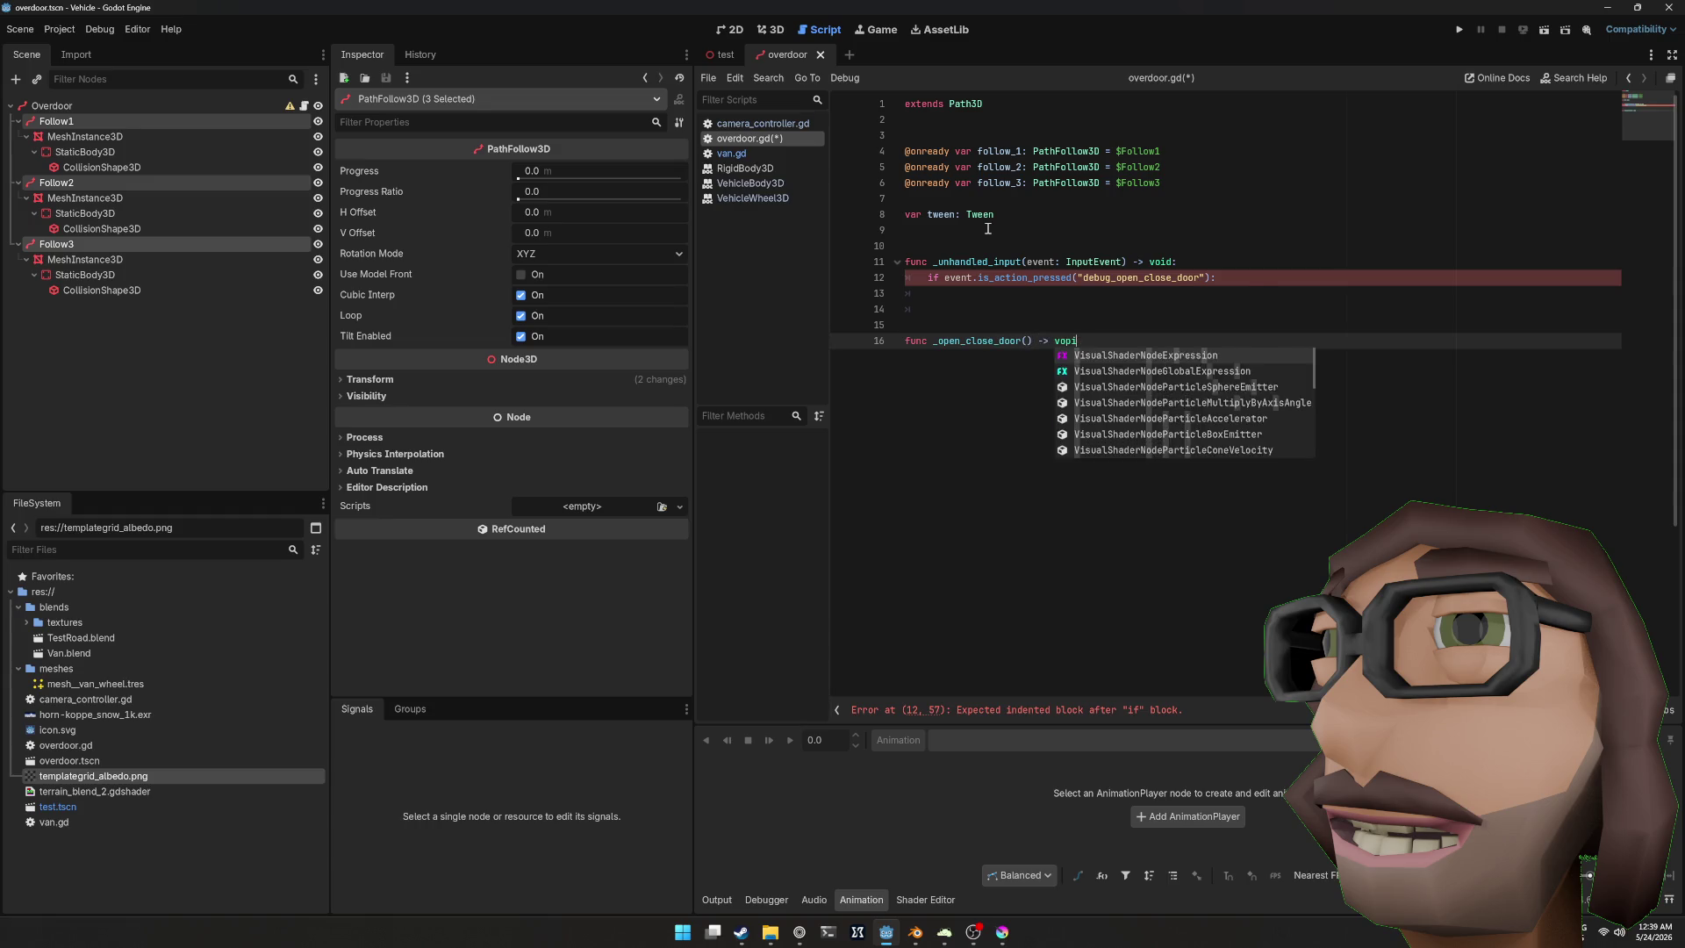
text(d:)
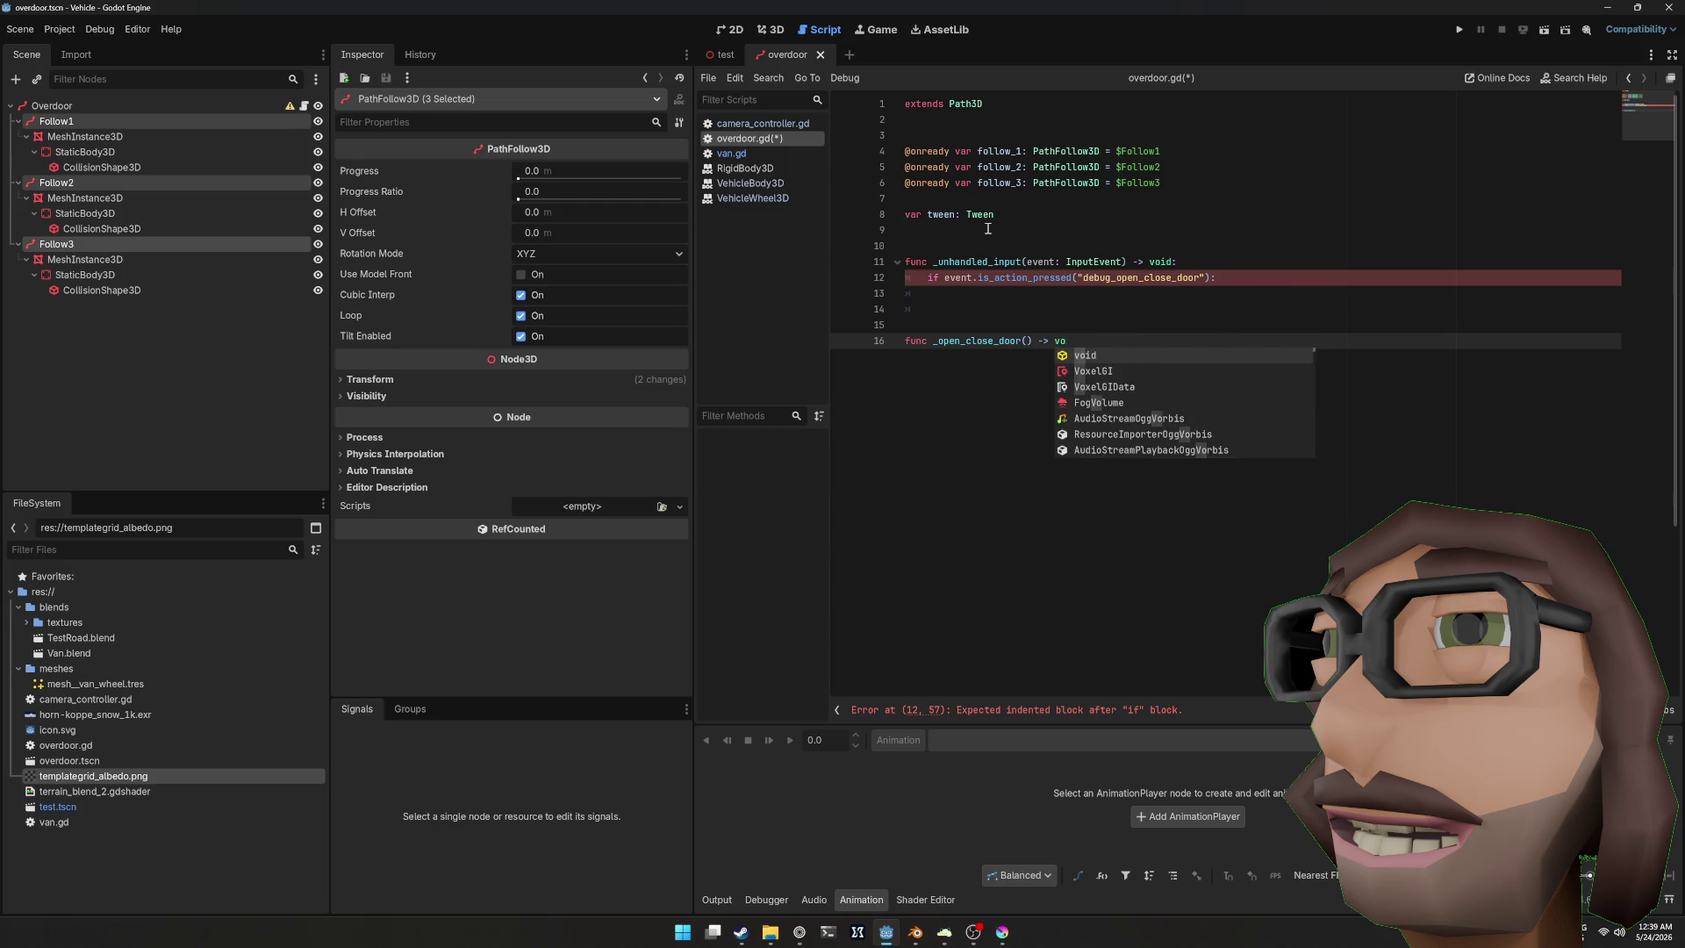
key(Return)
key(Up)
key(Up)
key(Up)
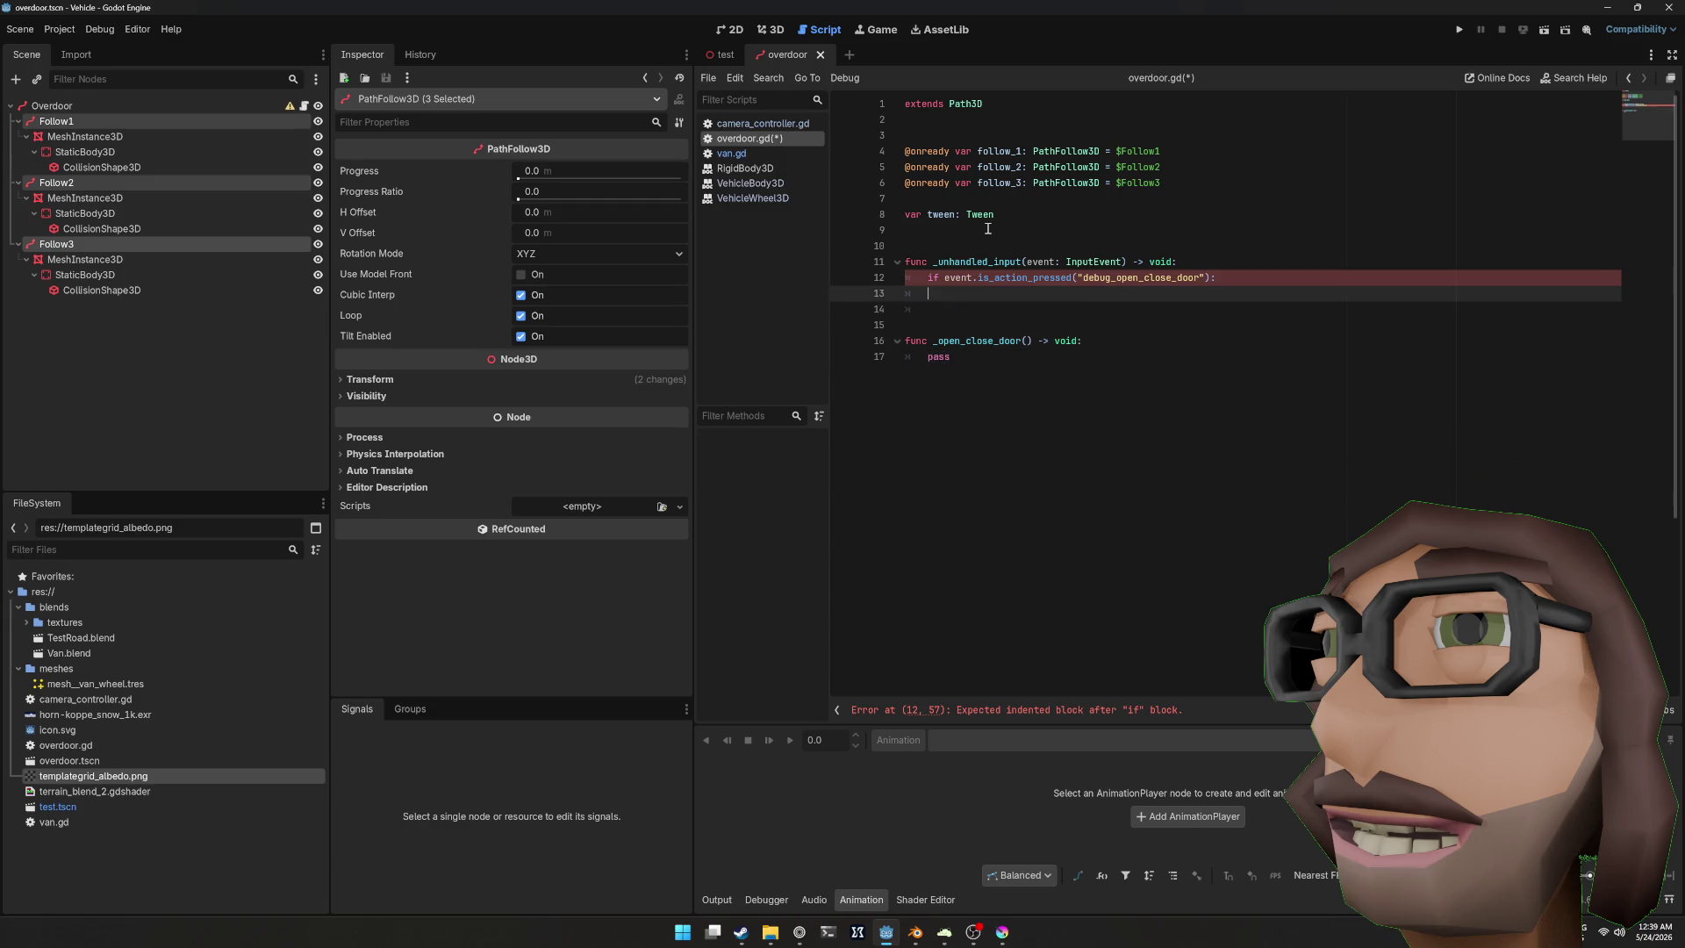
key(BackSpace)
key(BackSpace)
key(BackSpace)
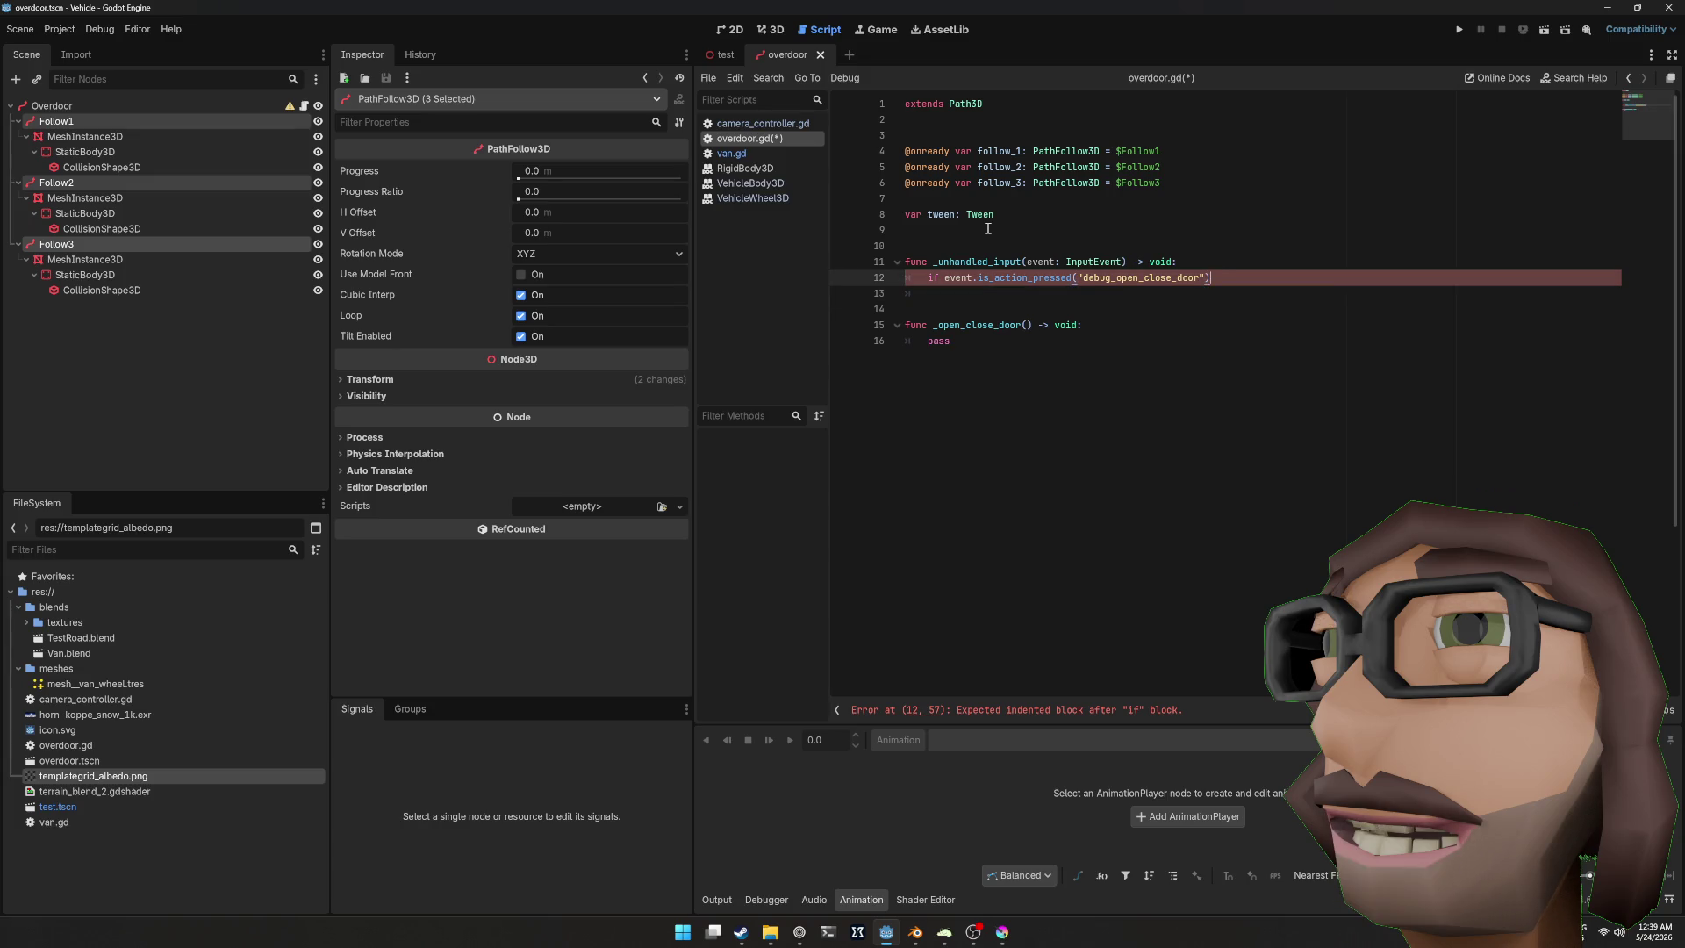
text(: _o)
key(Return)
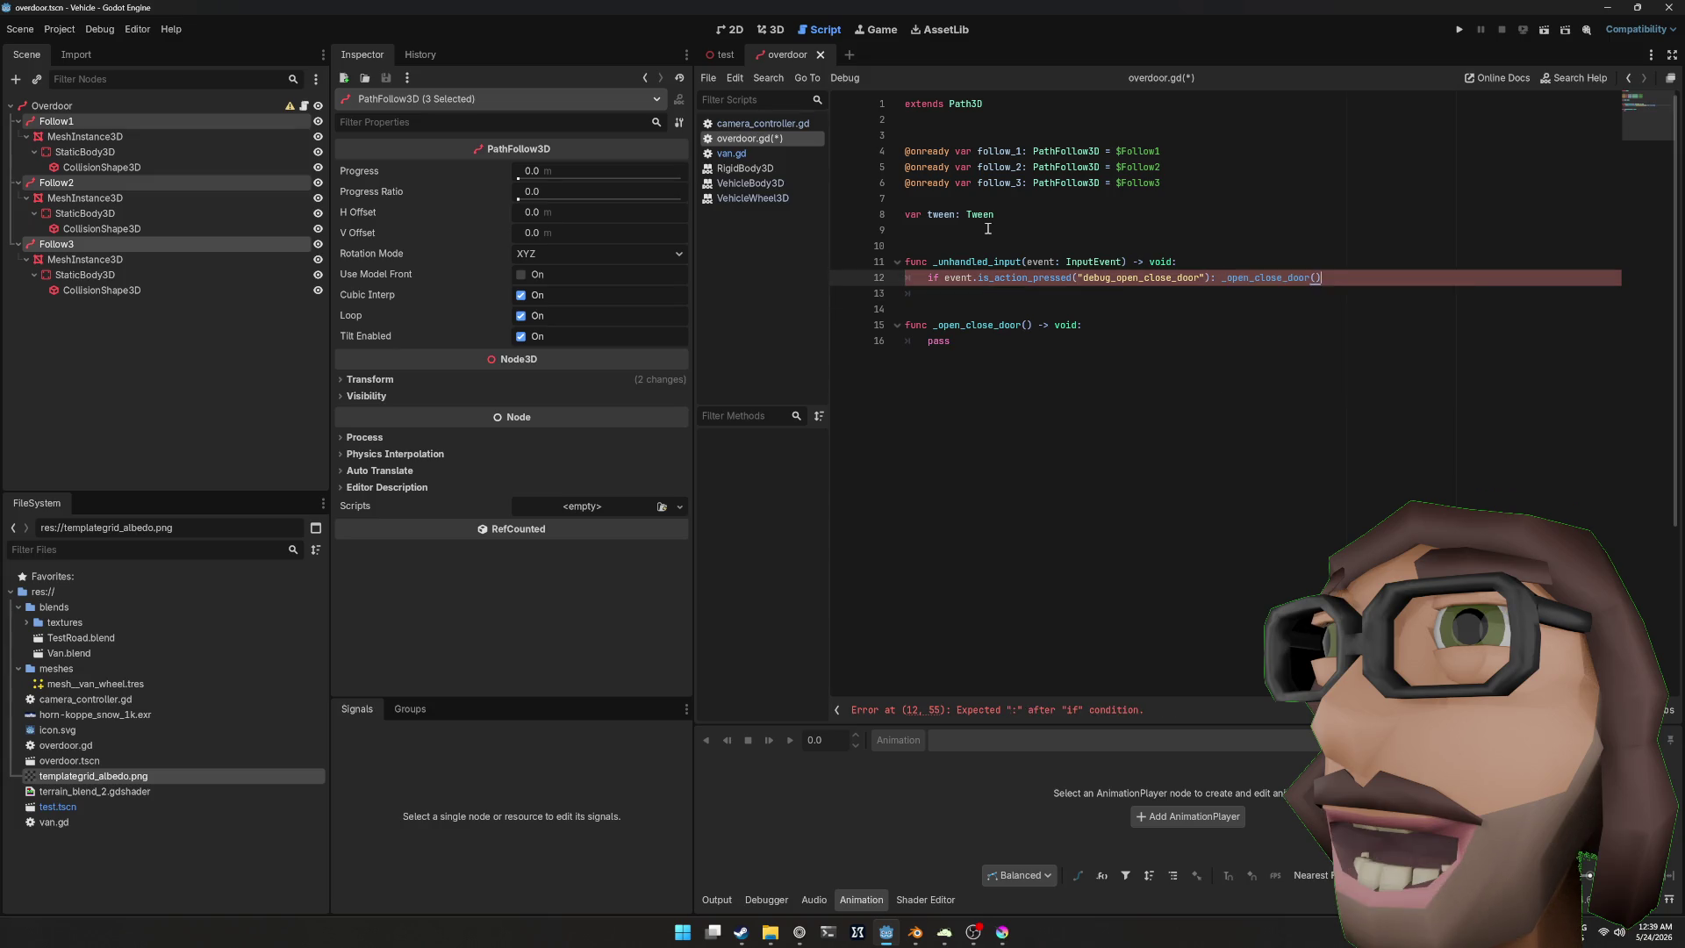
key(Down)
key(Down)
key(Down)
key(Down)
key(shift+Home)
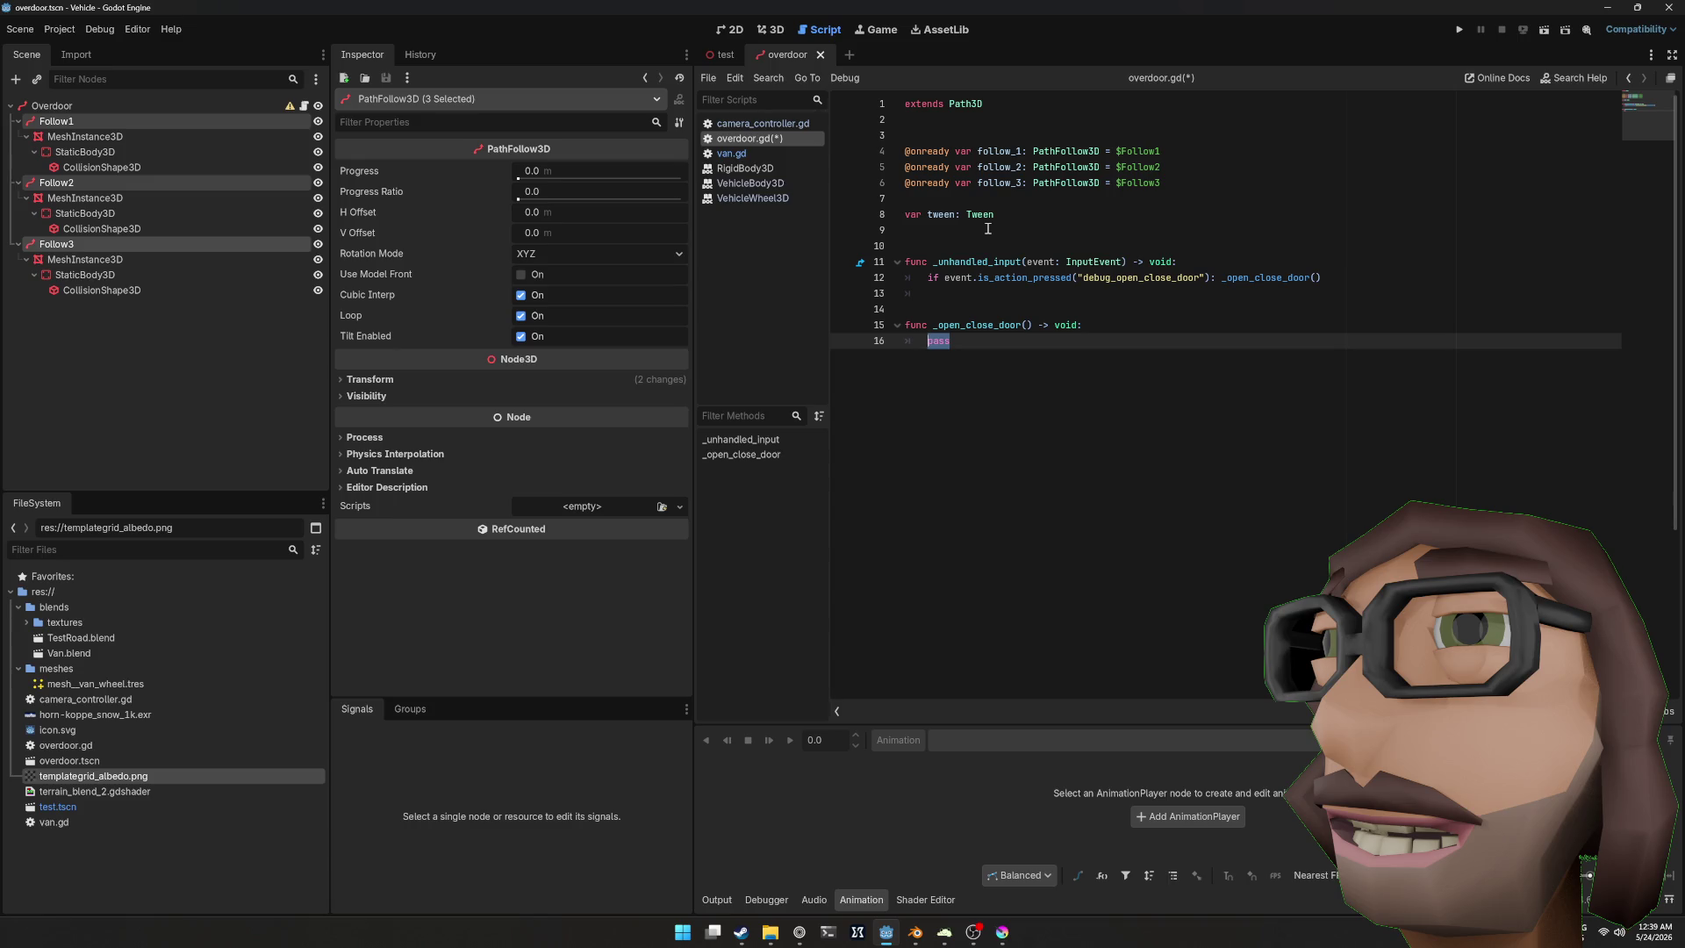
Step: Save, then kill any running tween and assign a fresh create_tween() in _open_close_door
key(ctrl+s)
text(if twe)
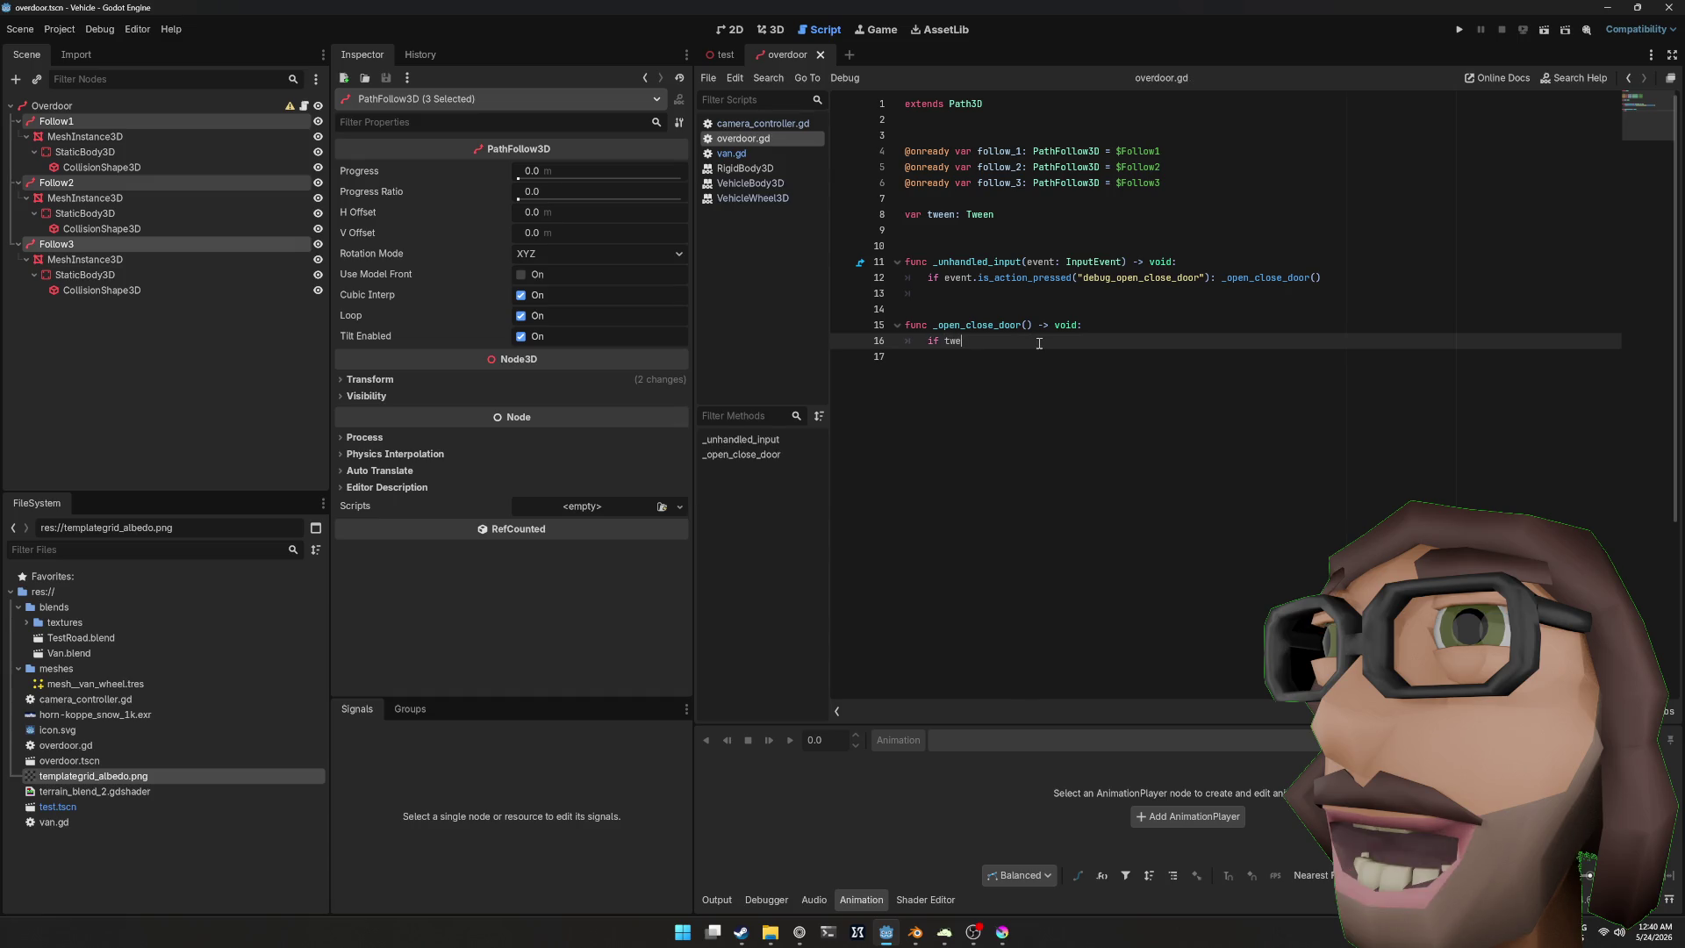
text(en and tween.is)
key(Return)
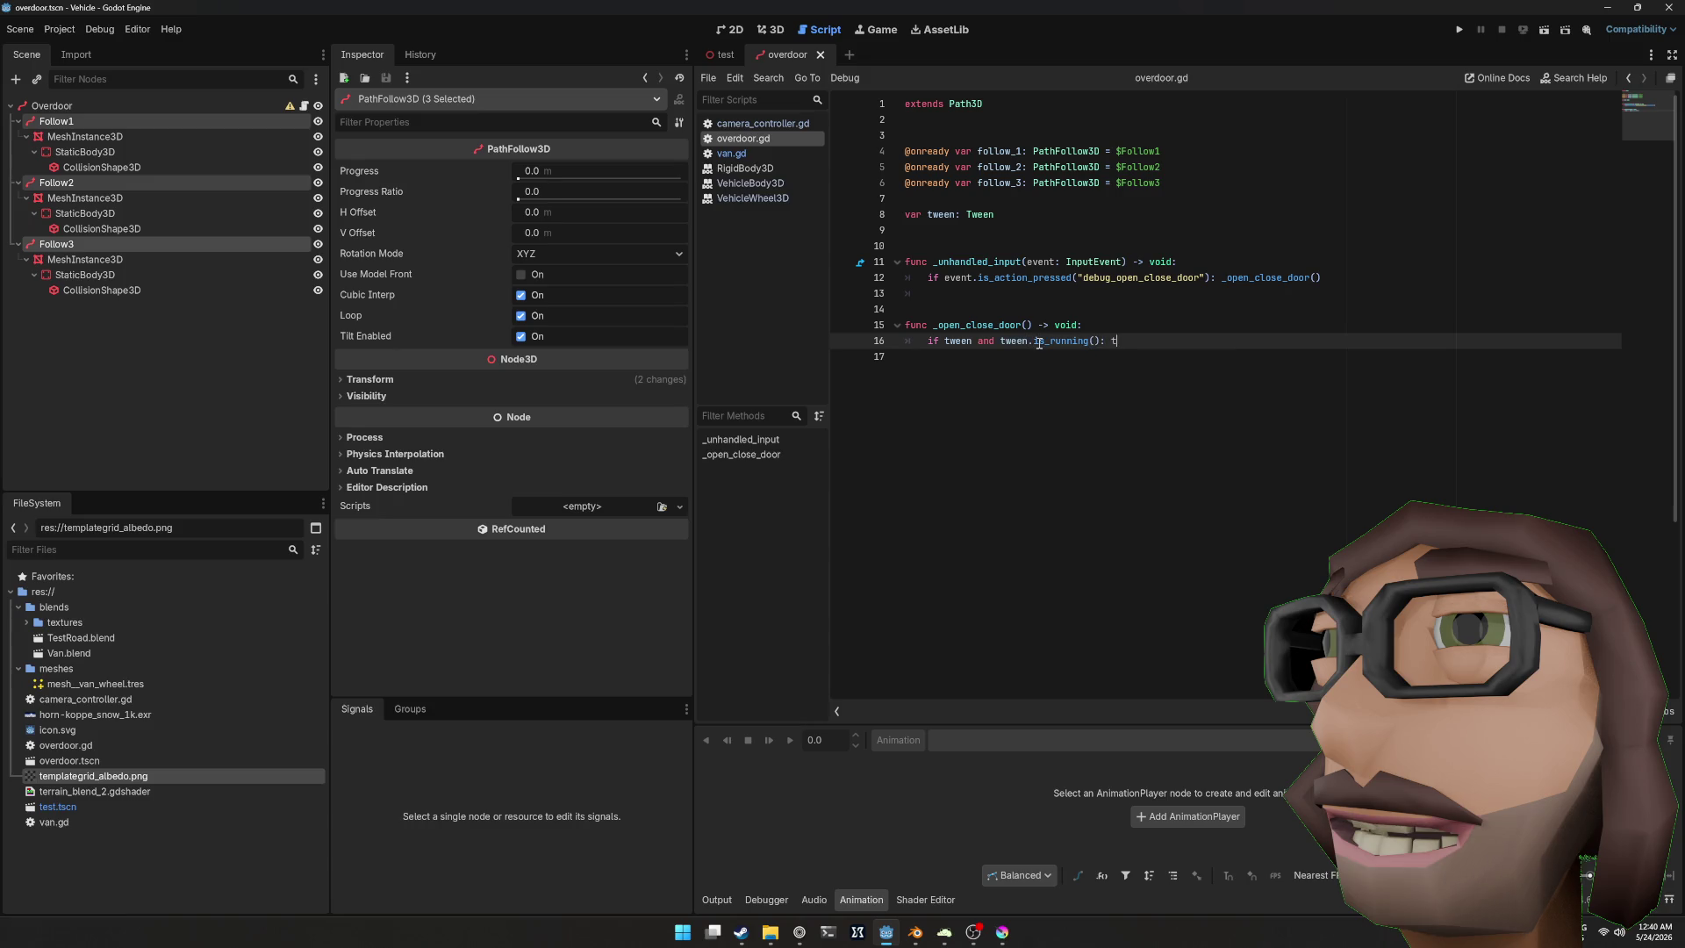
text(ween.kill())
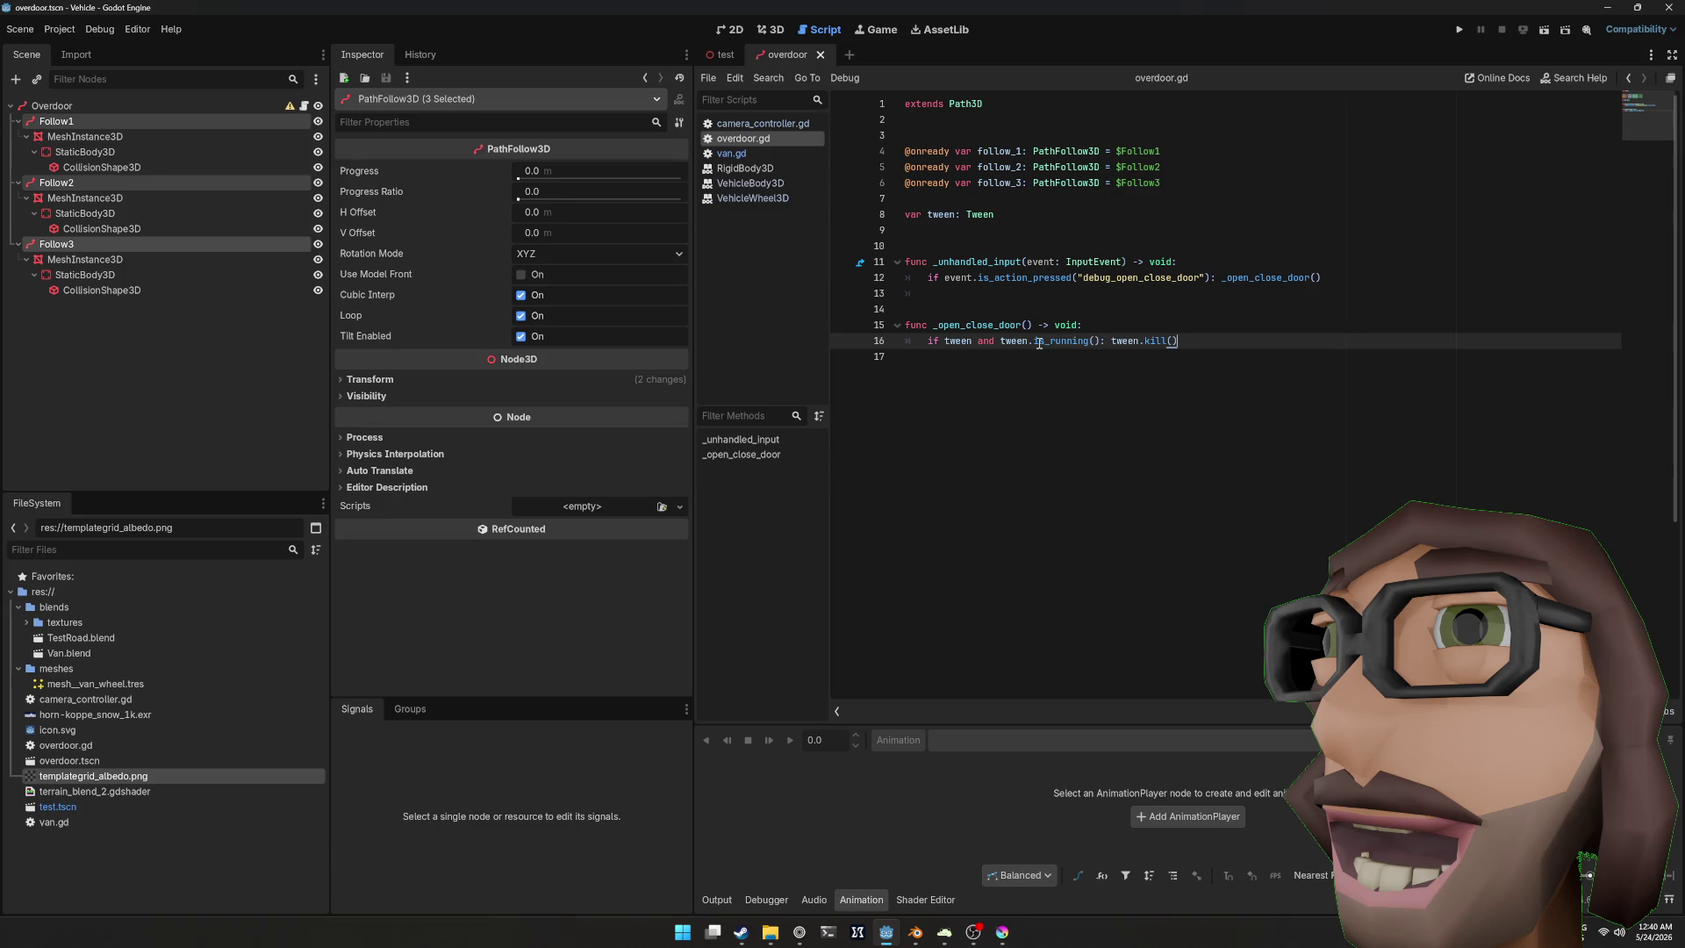
key(Return)
text(tween = create)
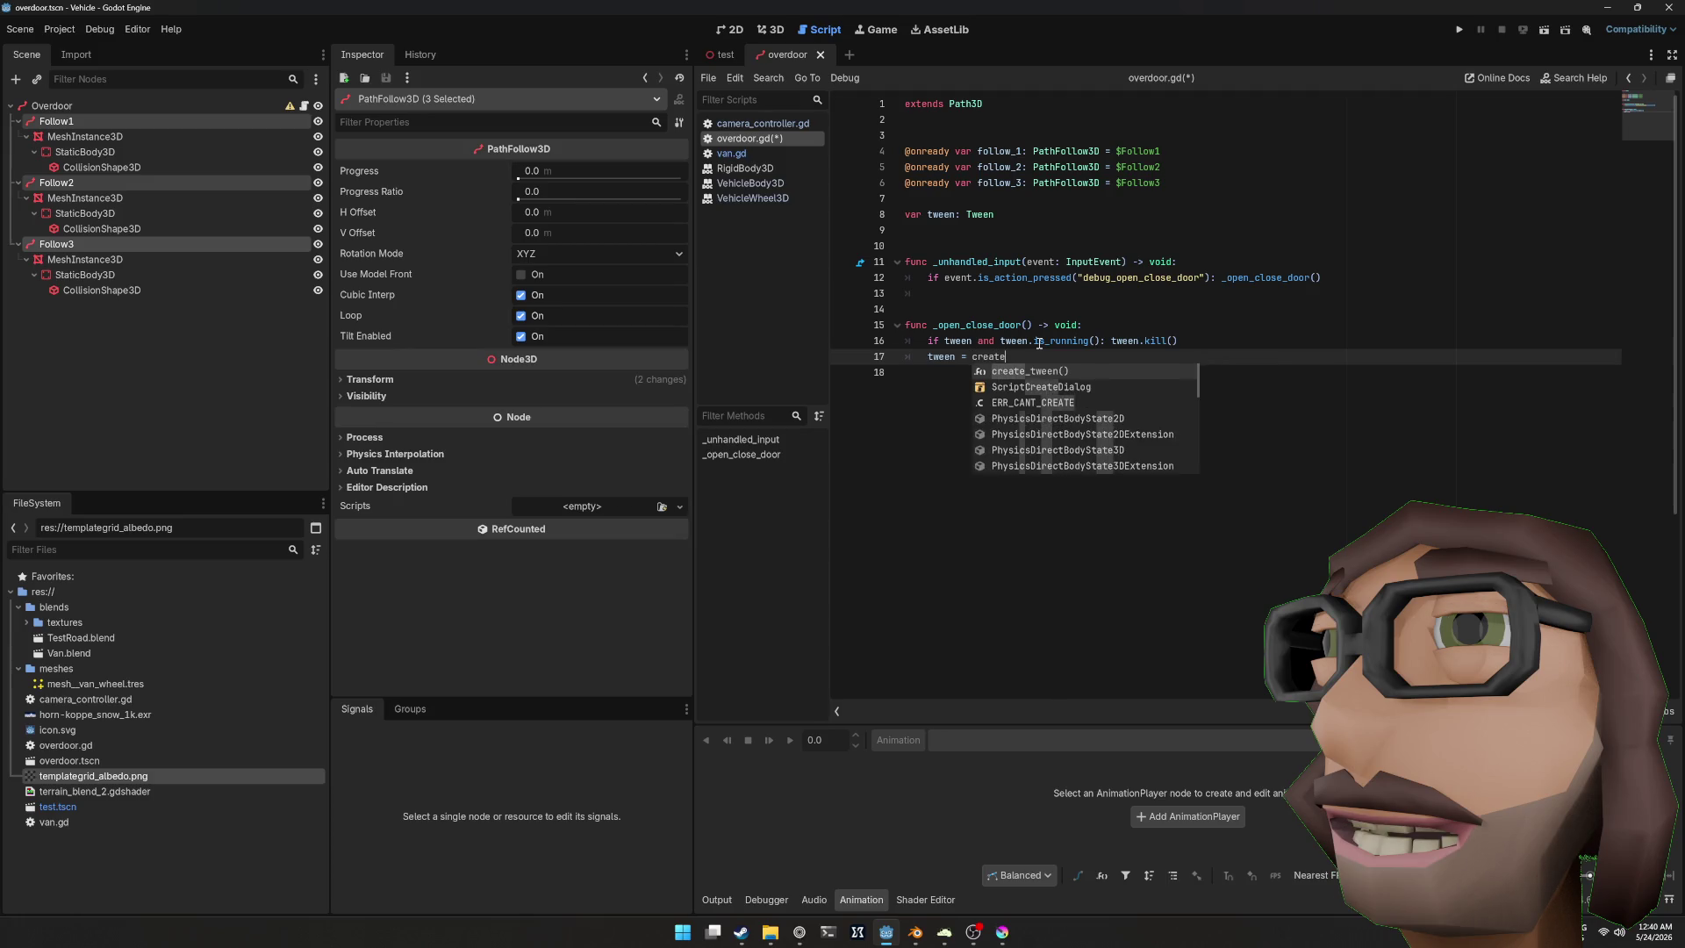
key(Return)
key(Return)
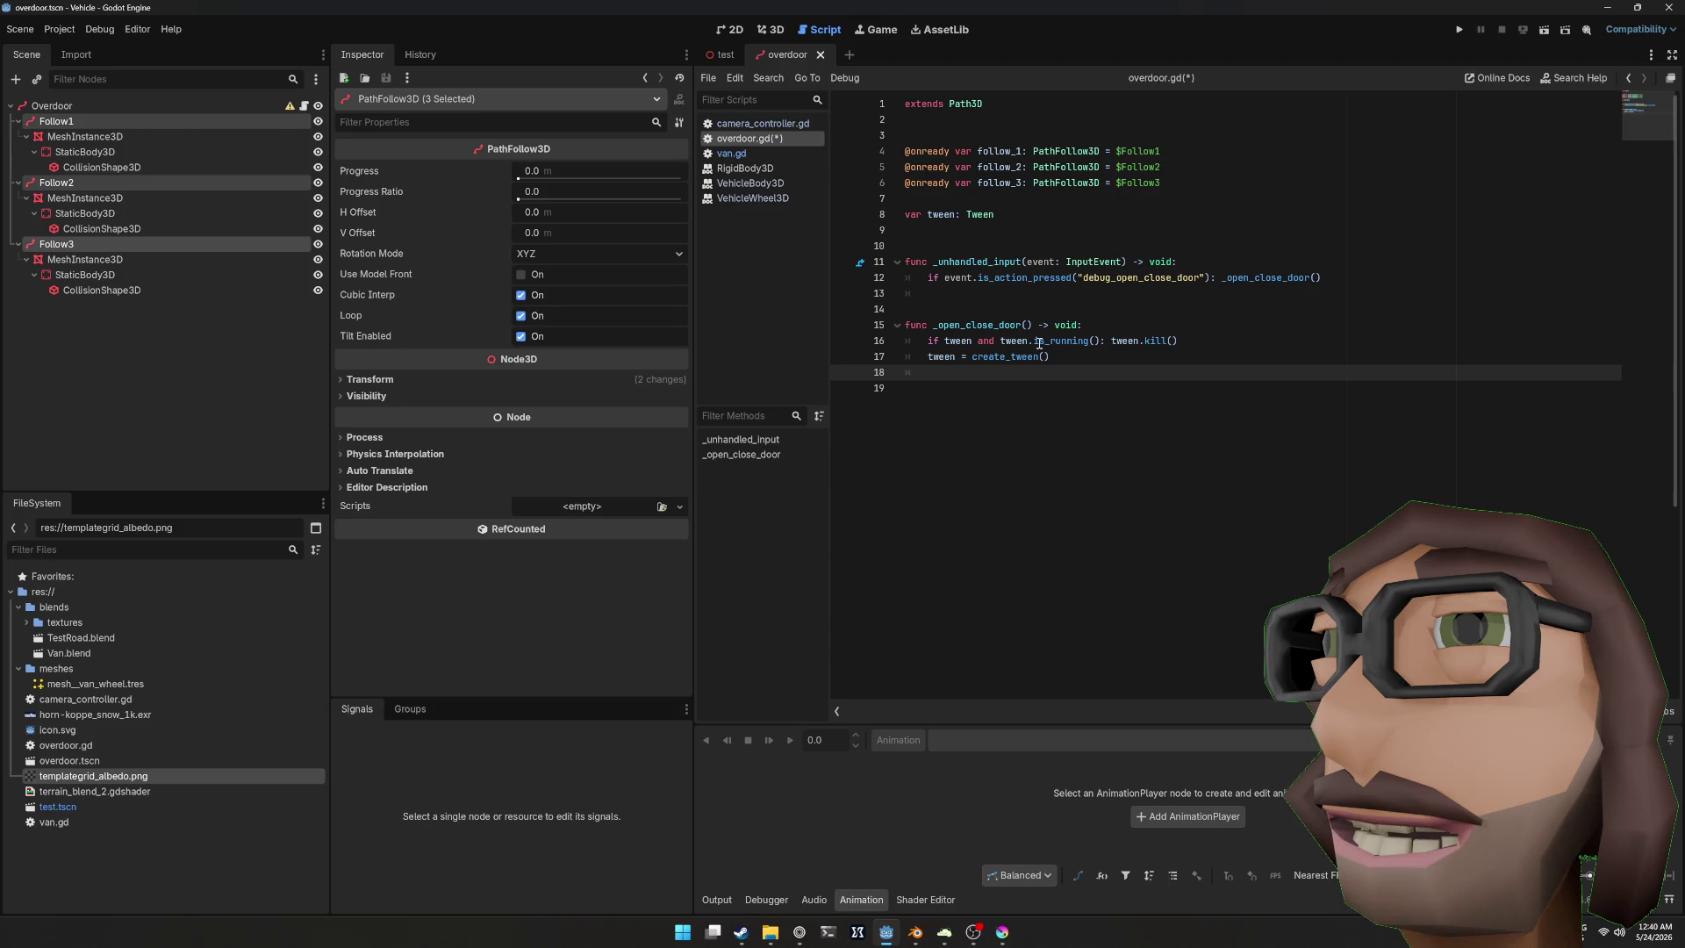
Step: Give the tween EASE_OUT easing with a TRANS_CUBIC transition
text(tween)
key(BackSpace)
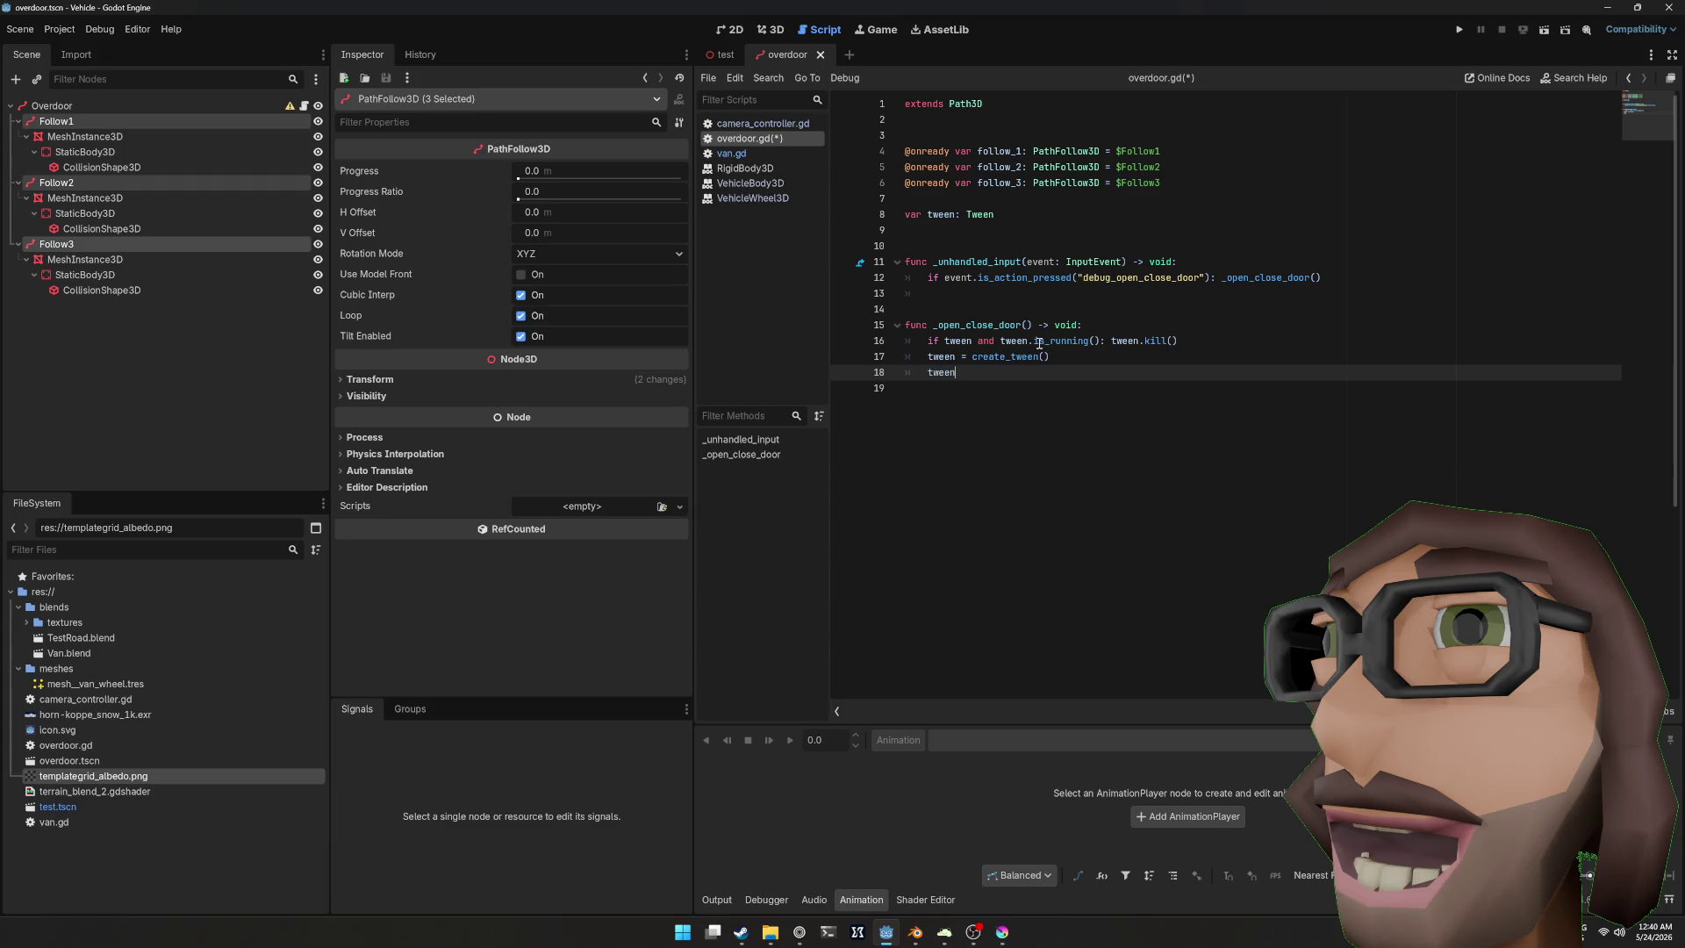
text(se)
key(Return)
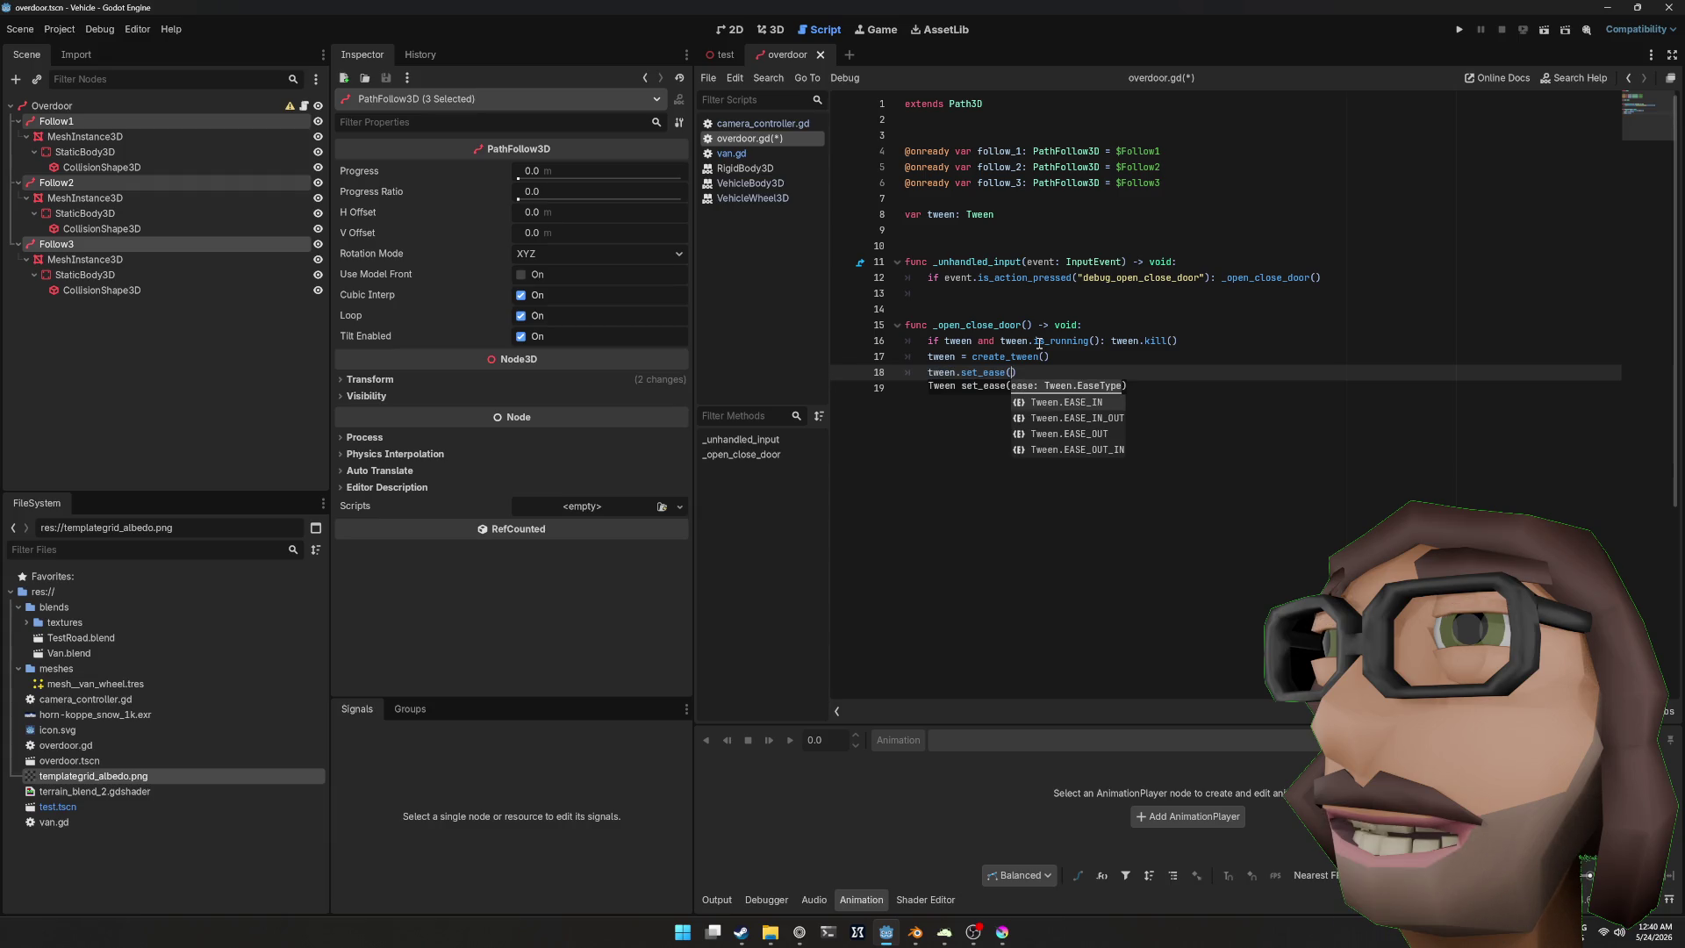
text(out)
key(Return)
key(End)
key(Return)
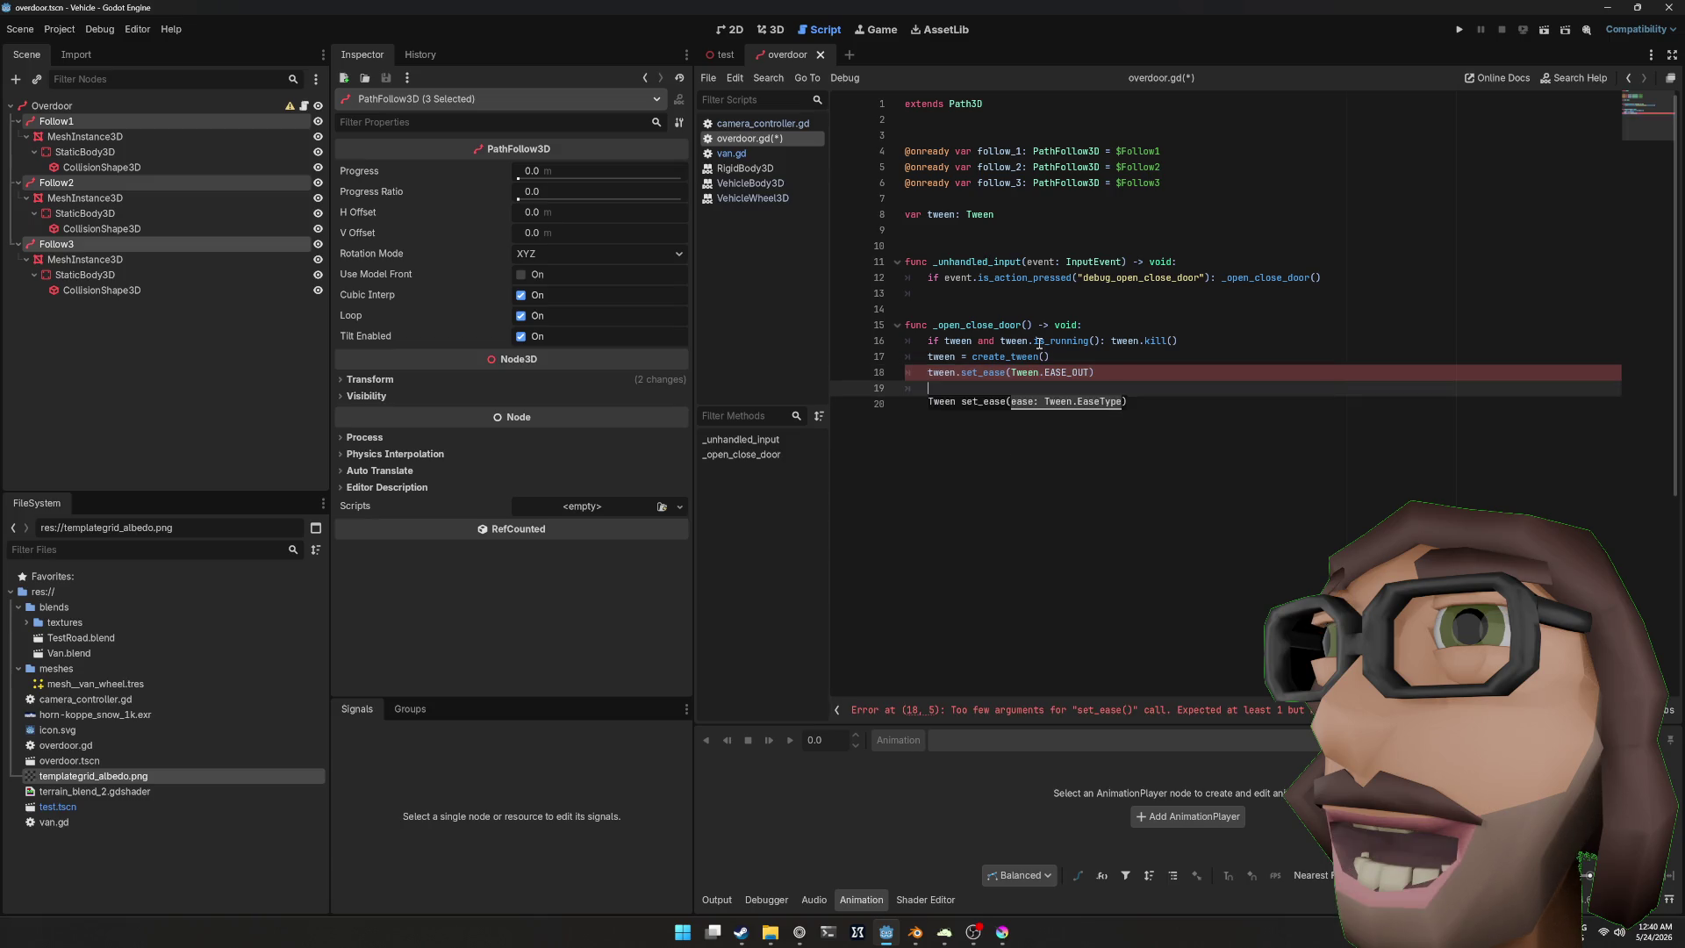
text(tween.)
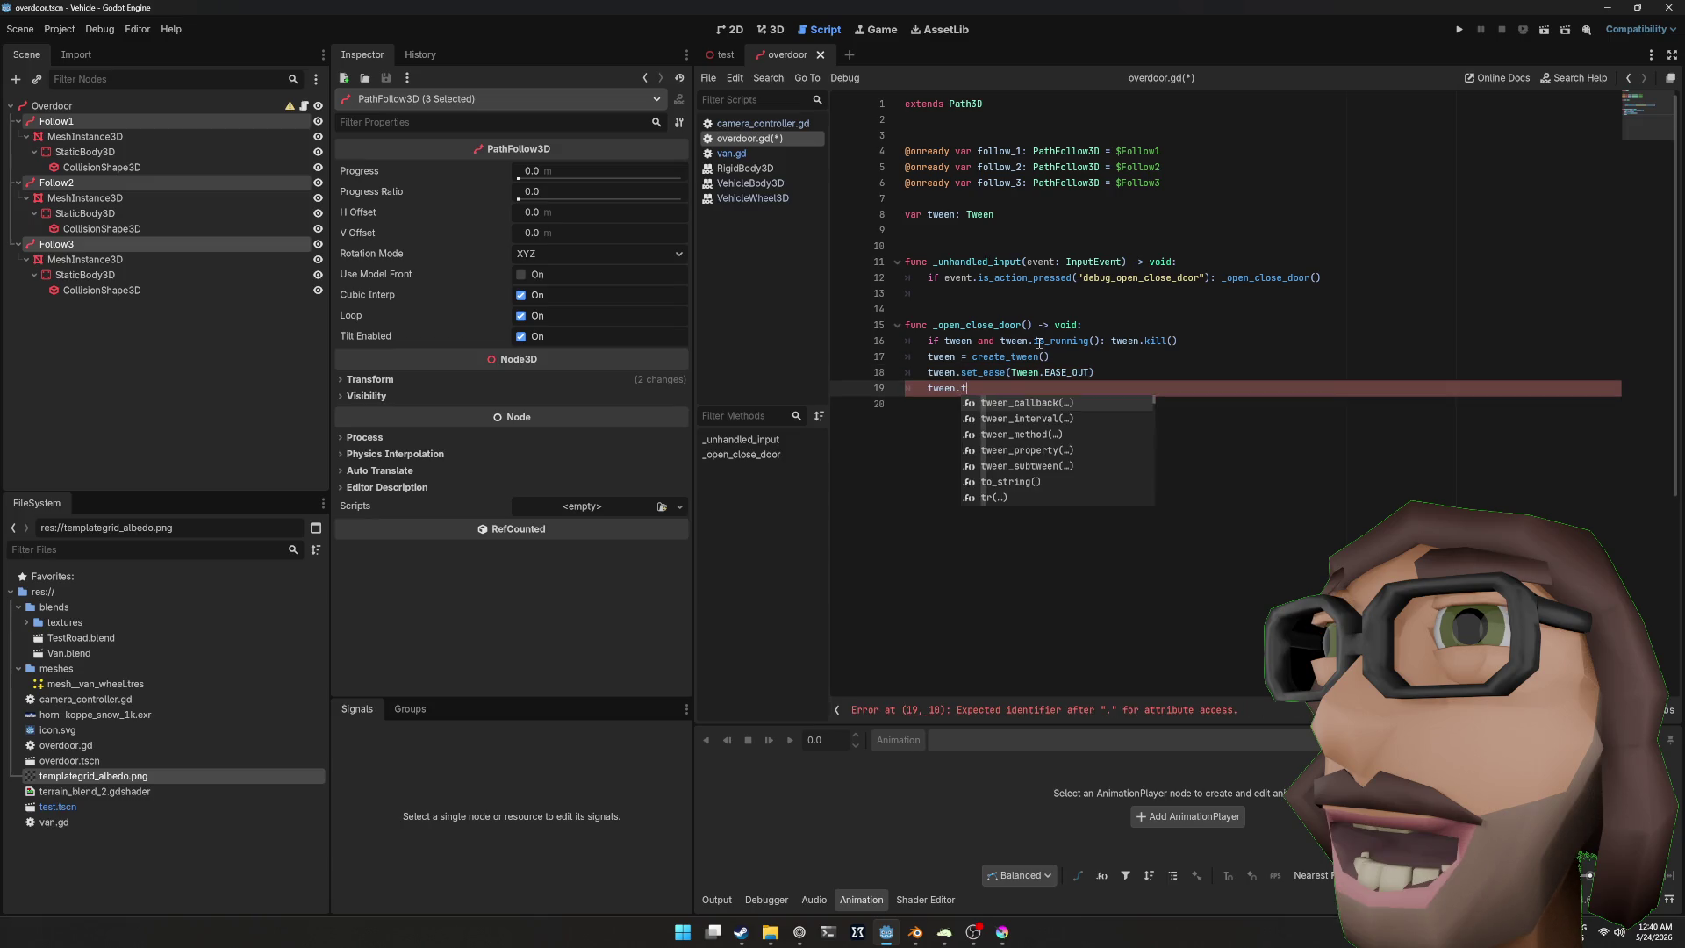
text(set_tr)
key(Return)
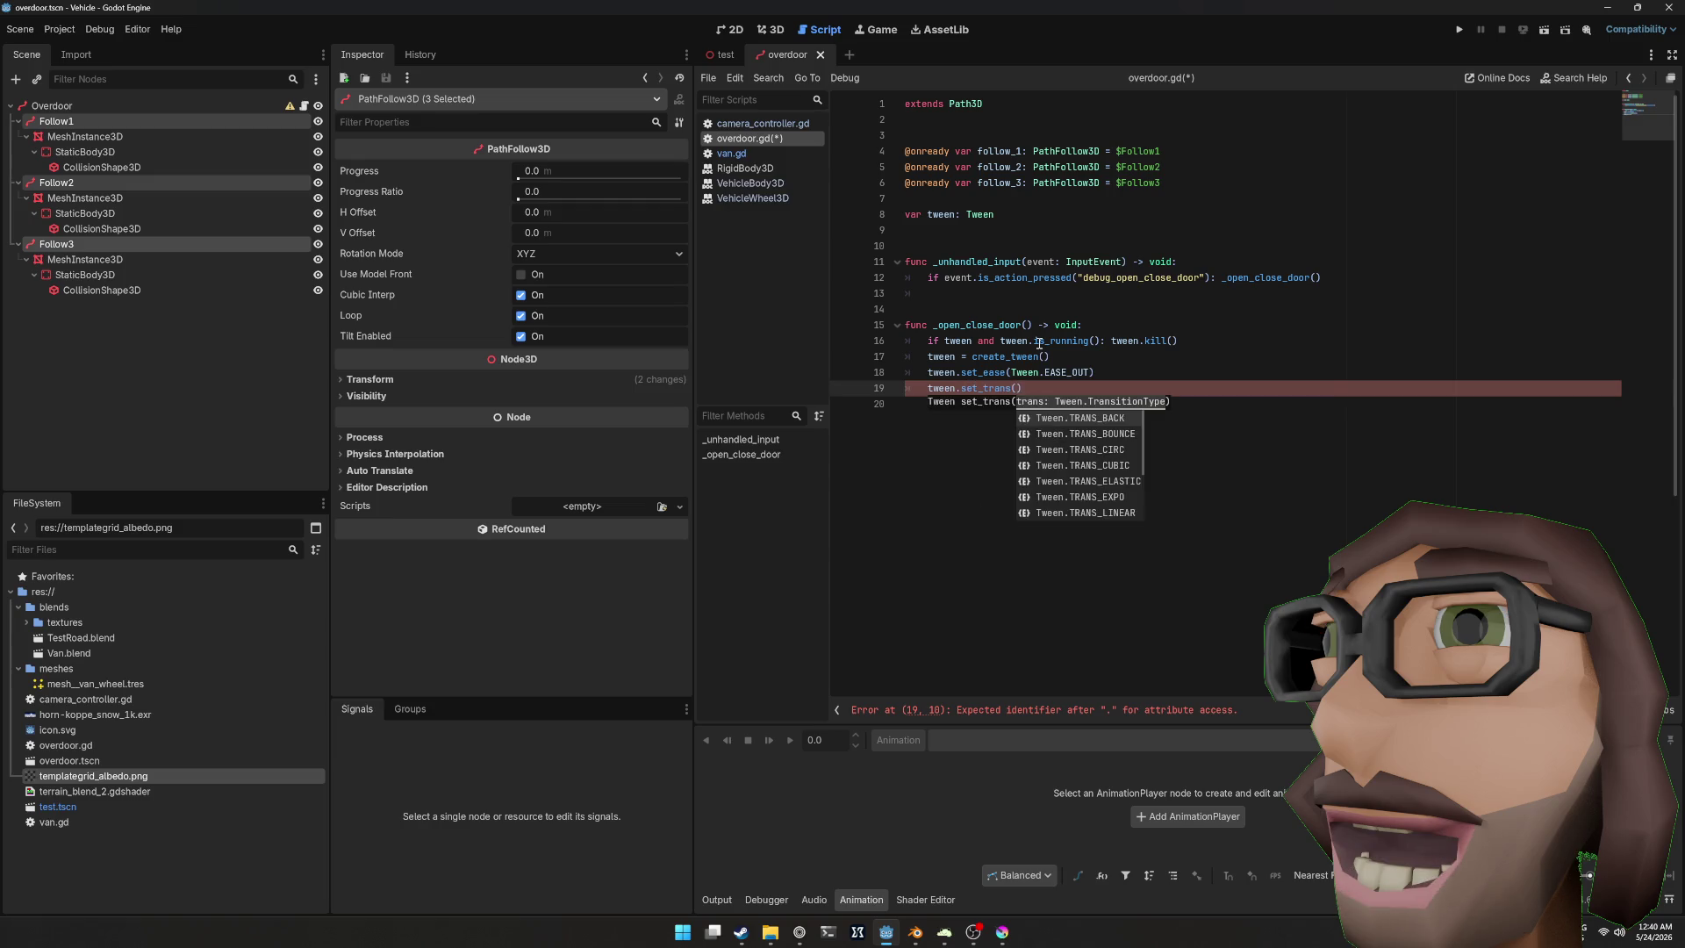
key(Down)
key(Down)
key(Return)
key(End)
key(Return)
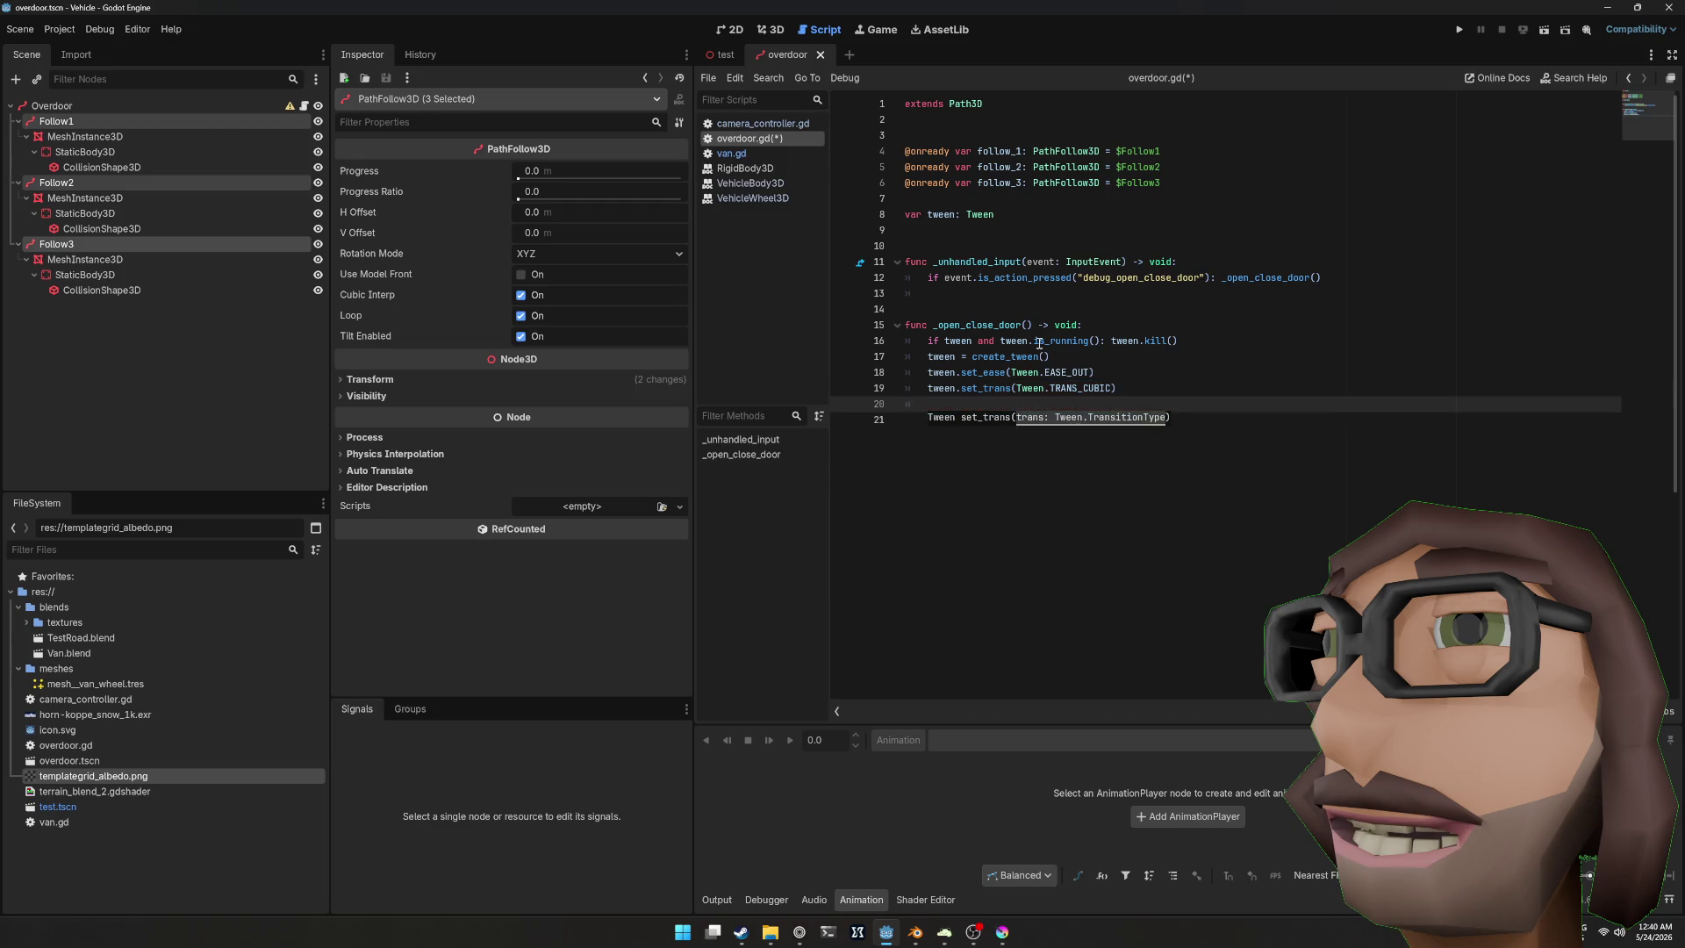
Step: Add tween.tween_property(follow_1, "progress_ratio", 1.0, 1.0) to move follow_1 fully open
text(tween.)
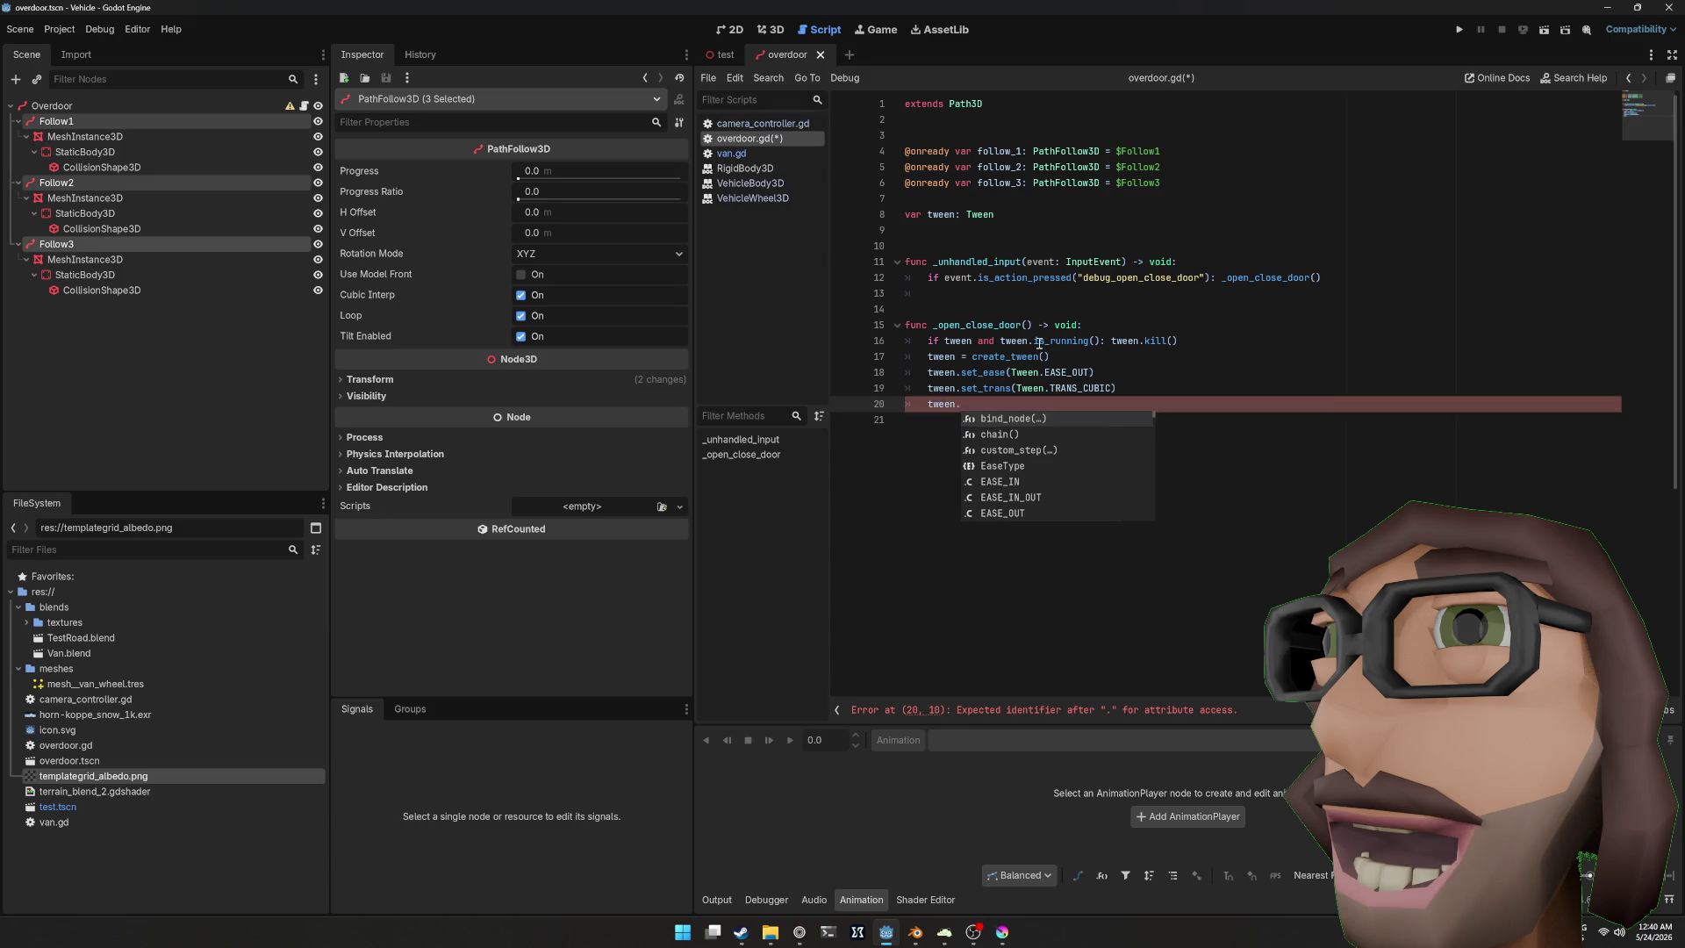
text(twe)
key(Return)
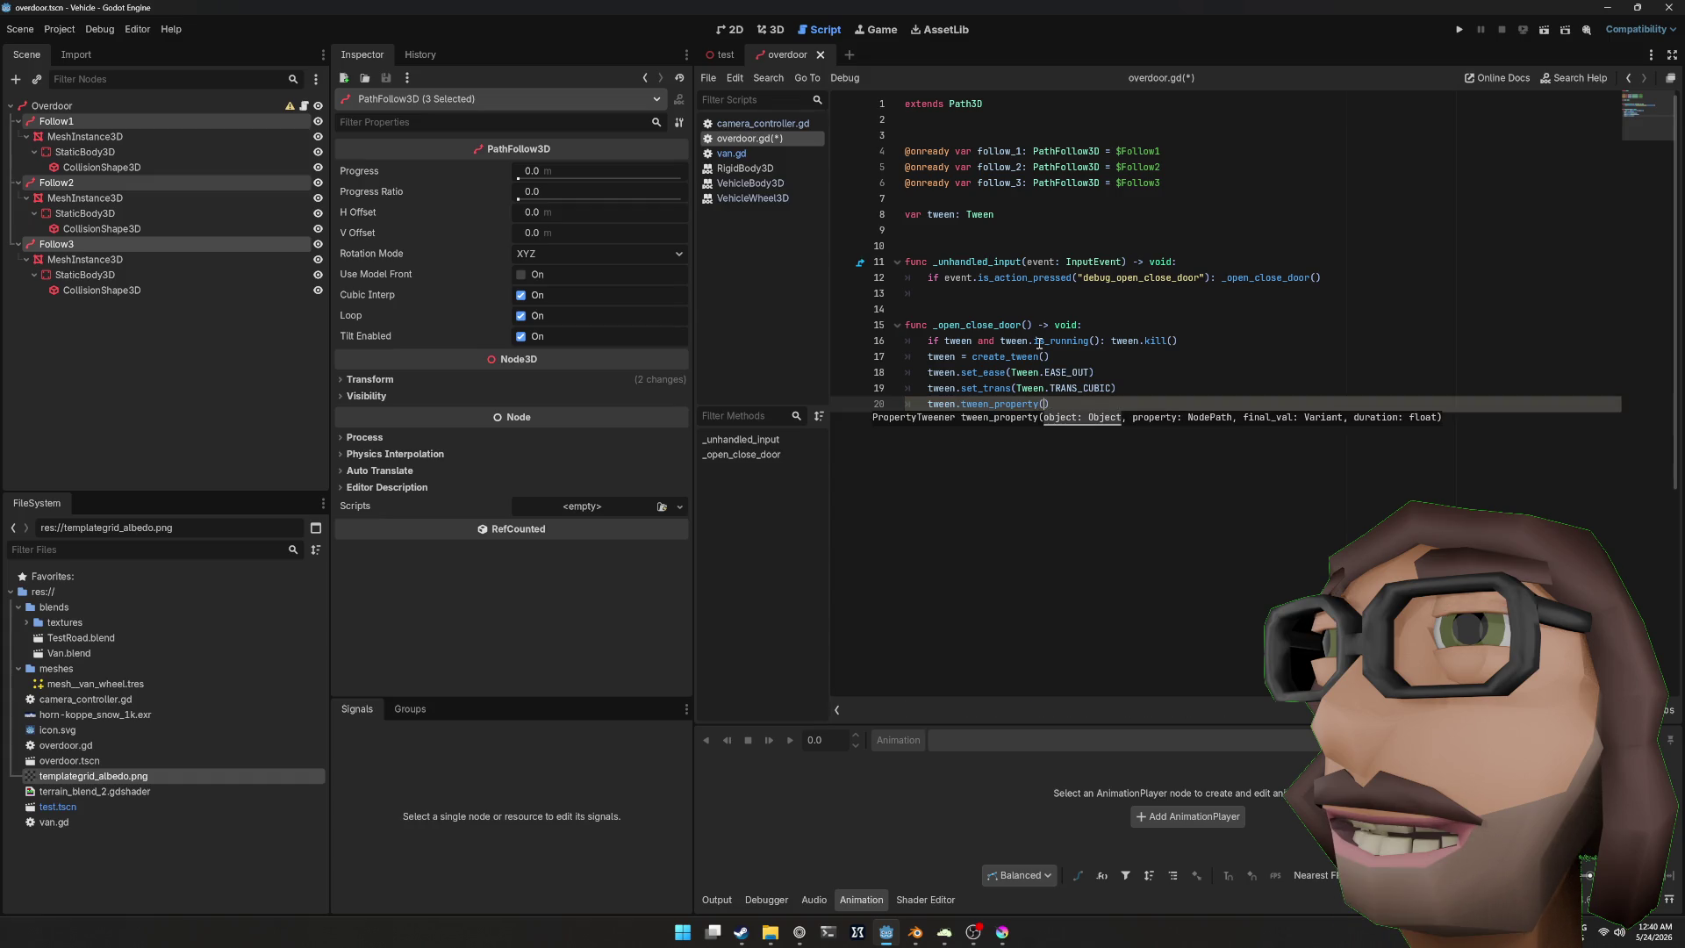
text(foll)
key(Return)
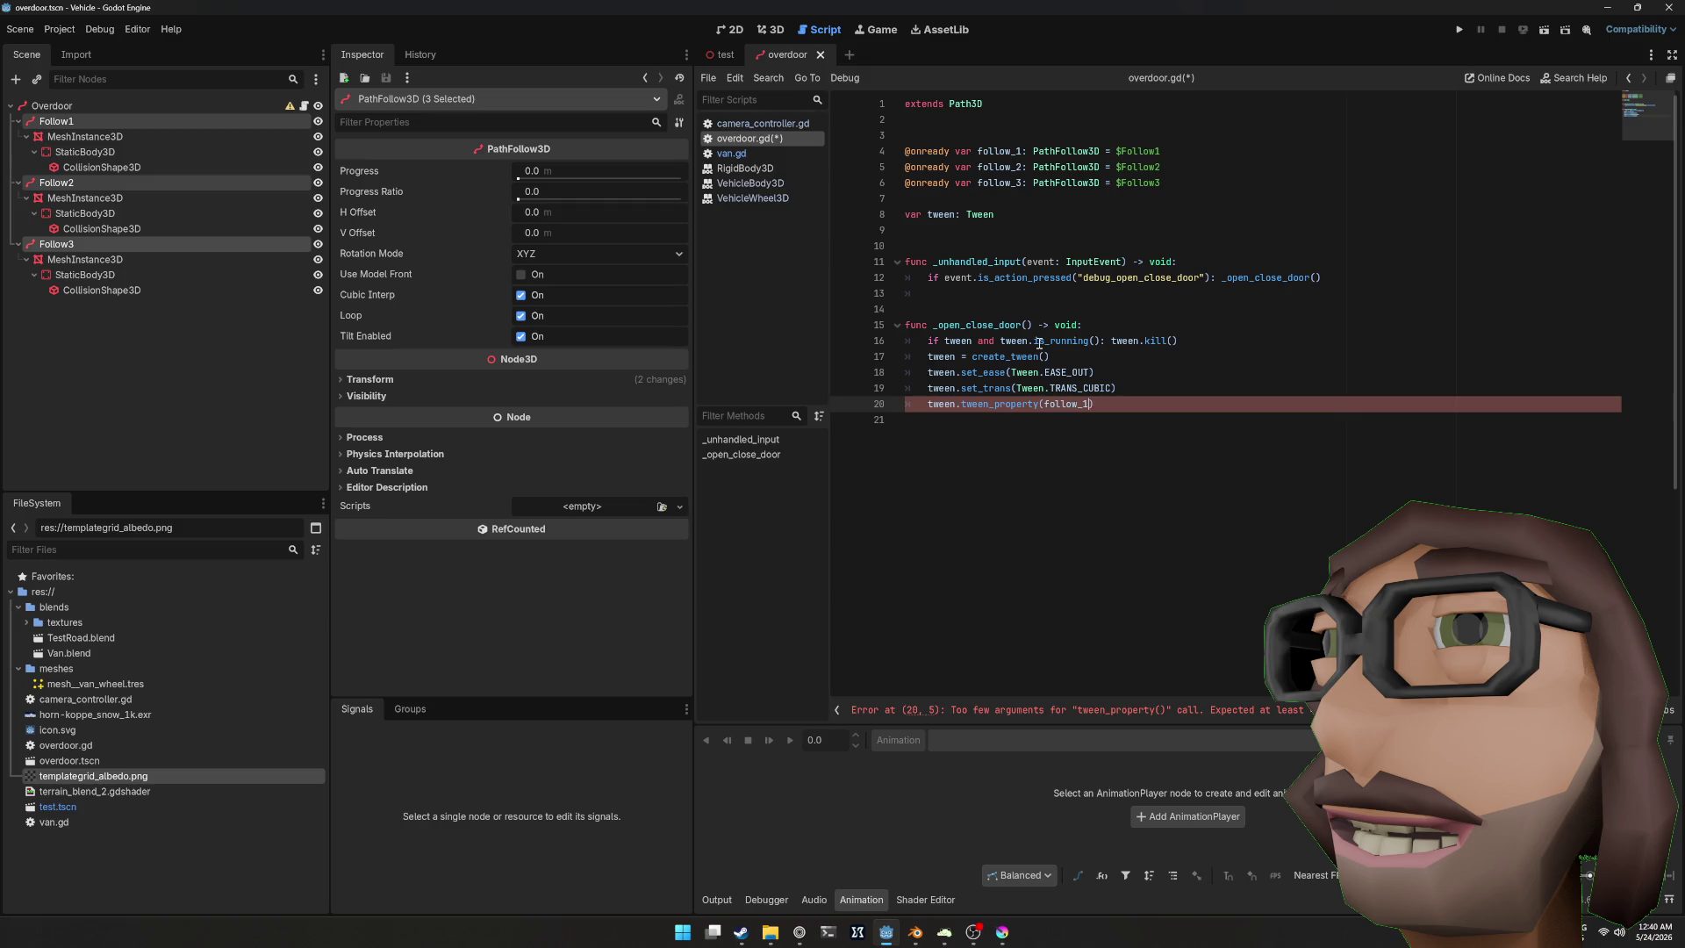
text(")
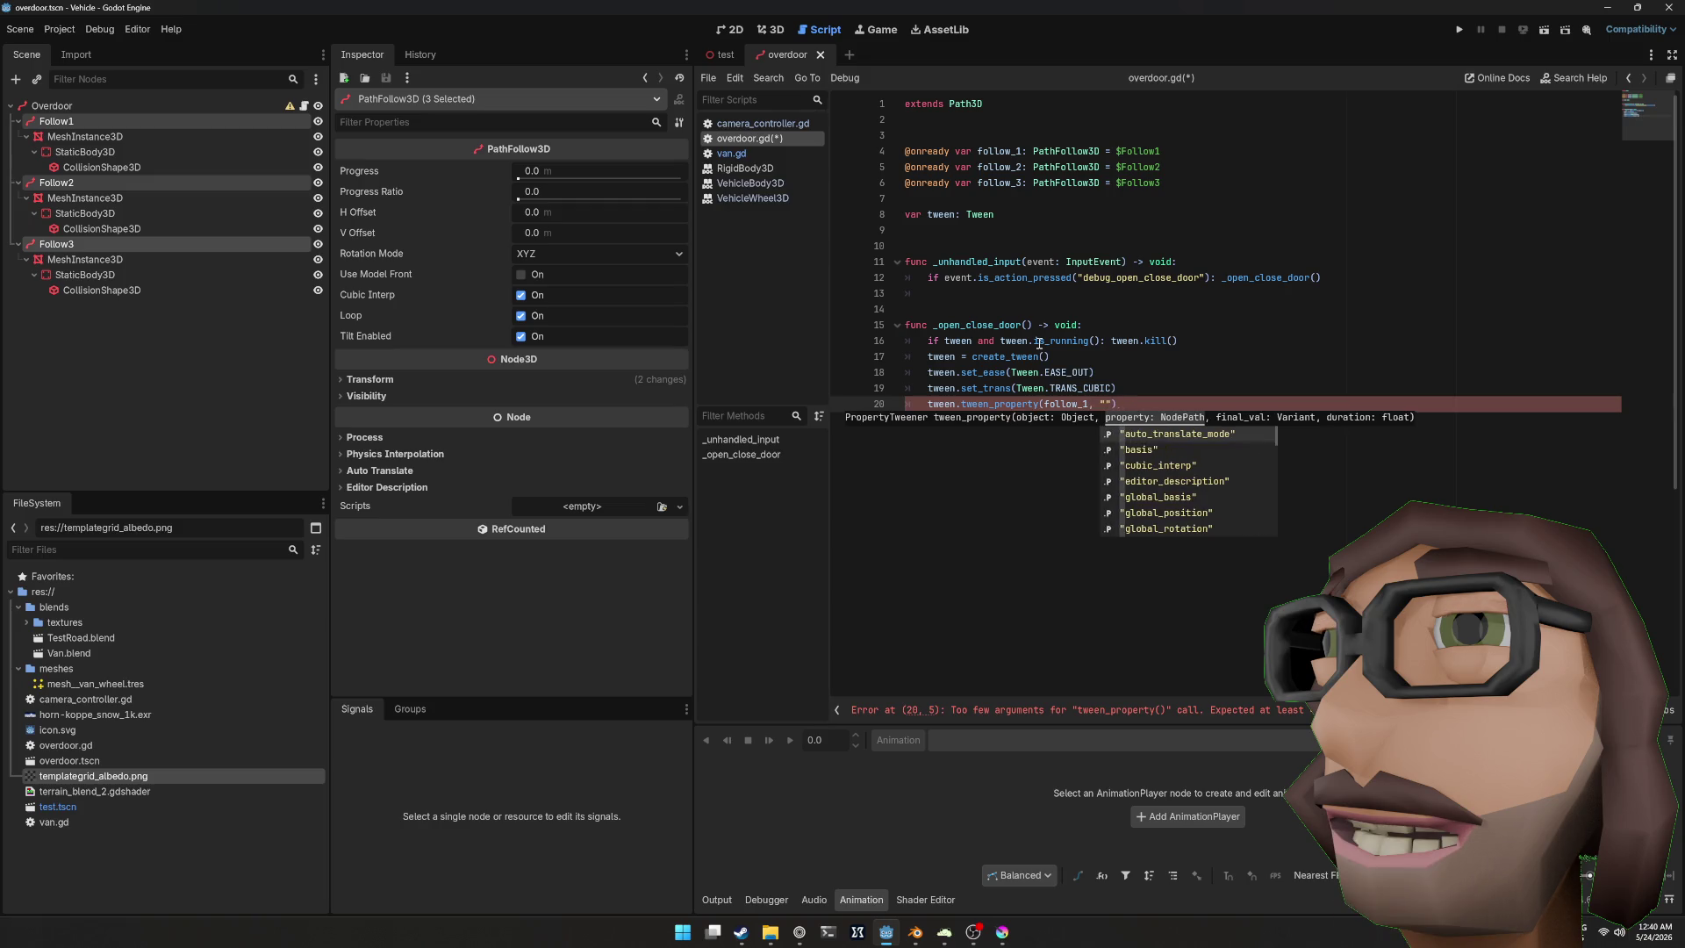
text(pro)
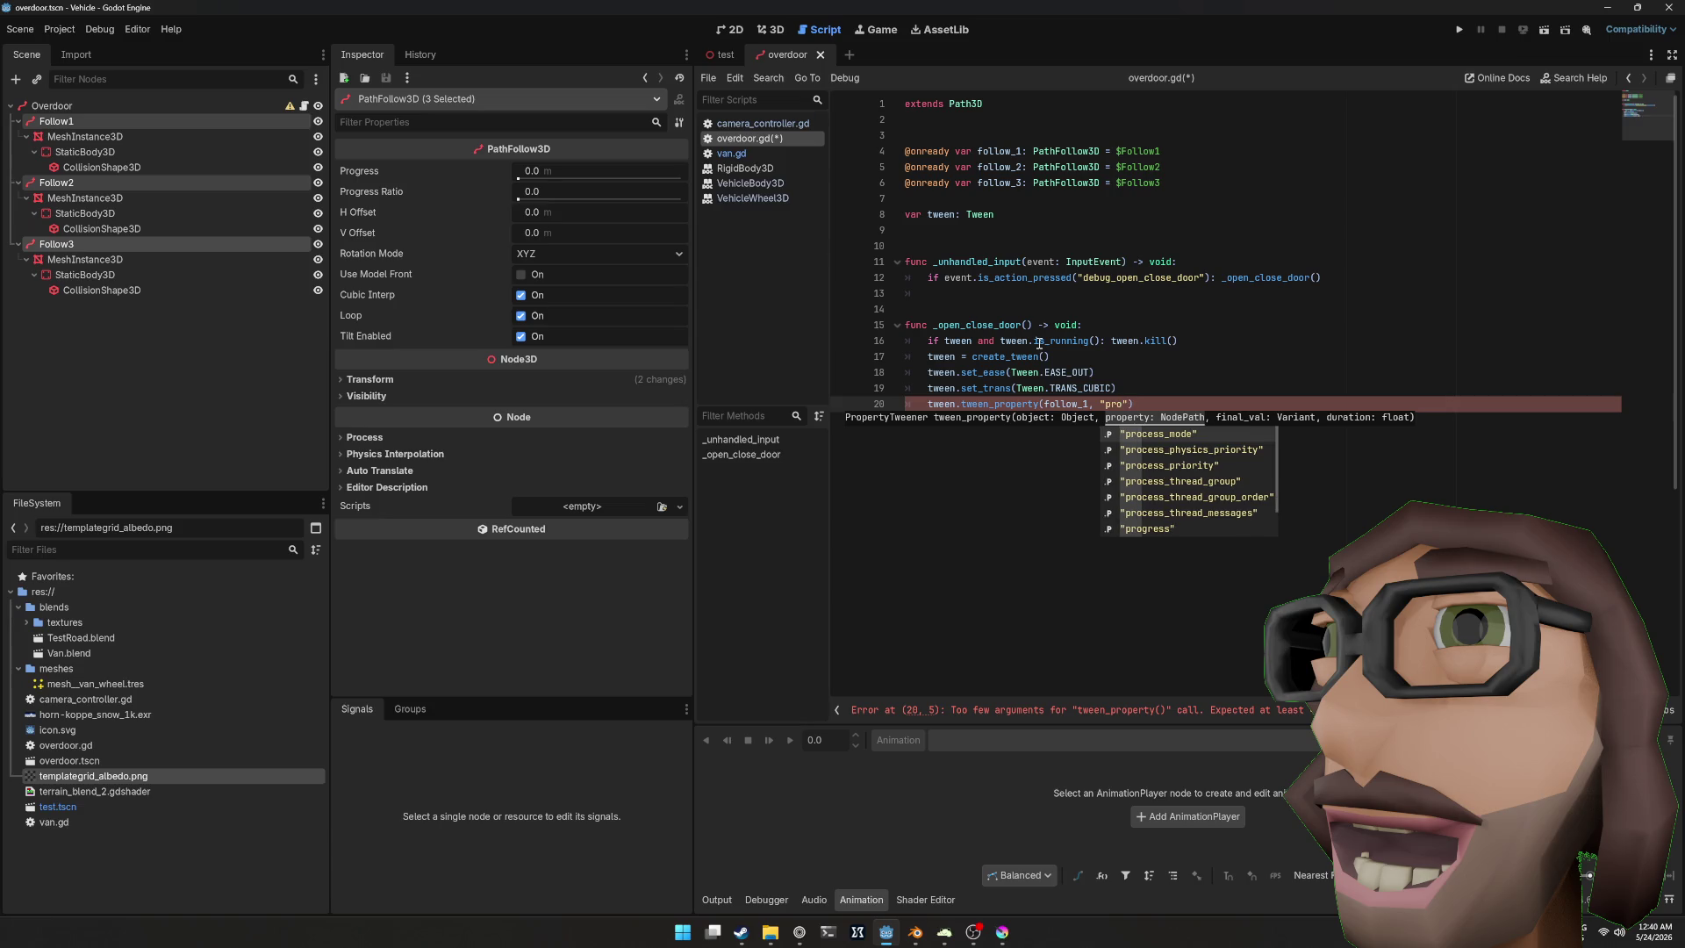
text(gre)
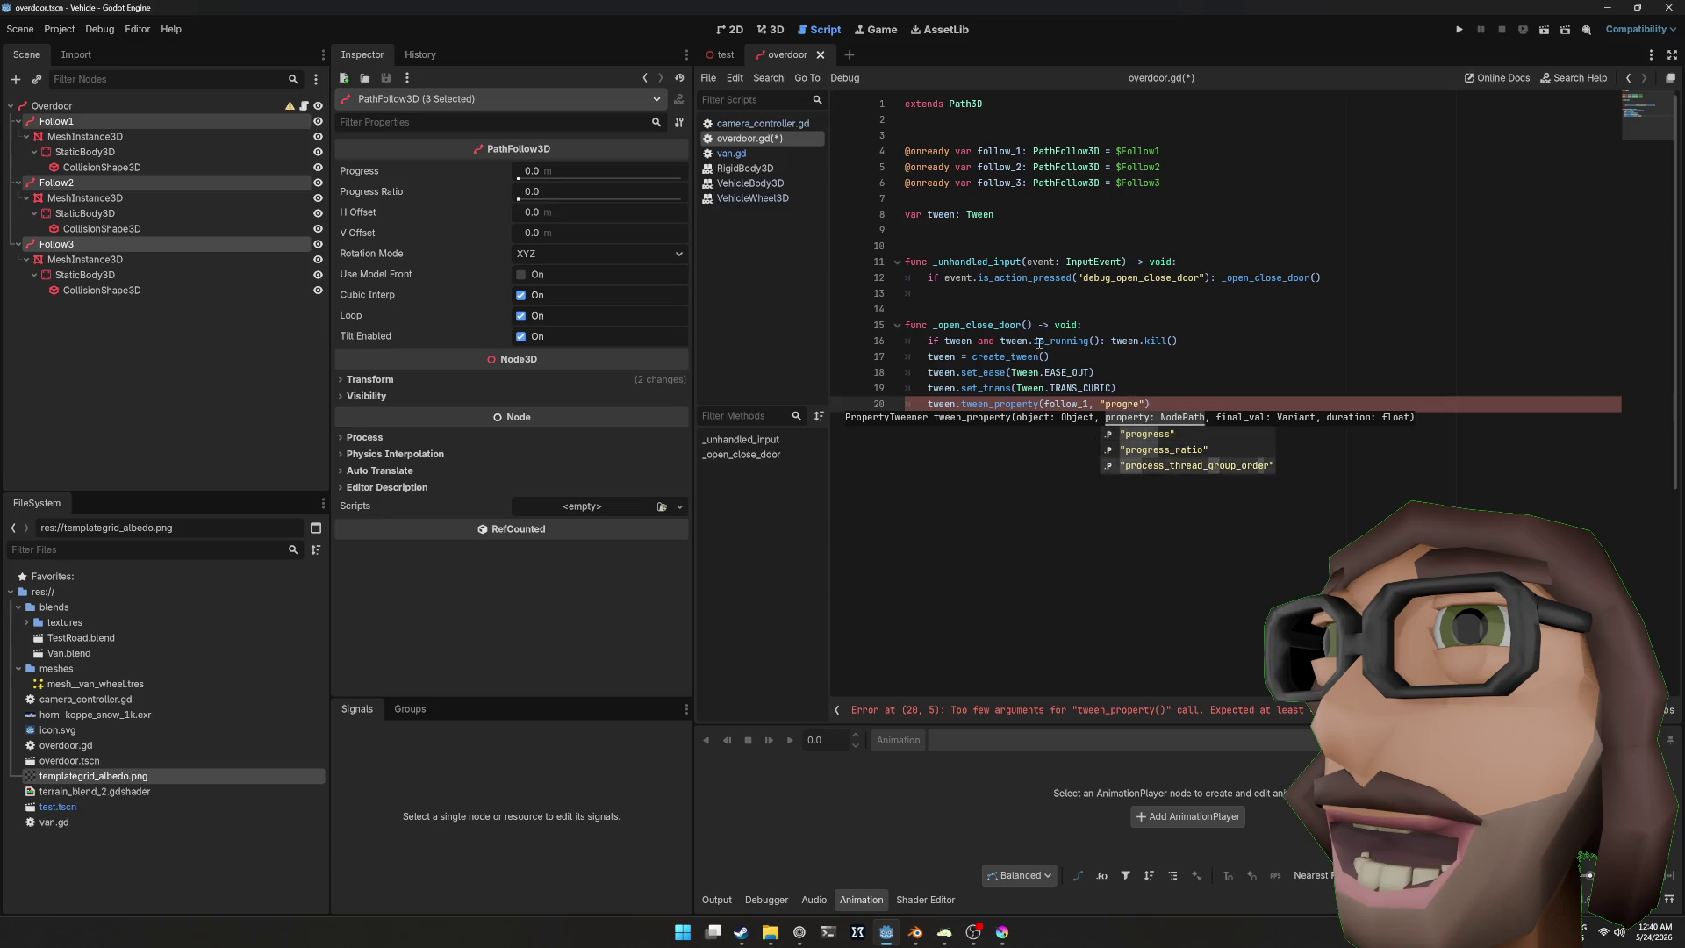
key(Escape)
text(_)
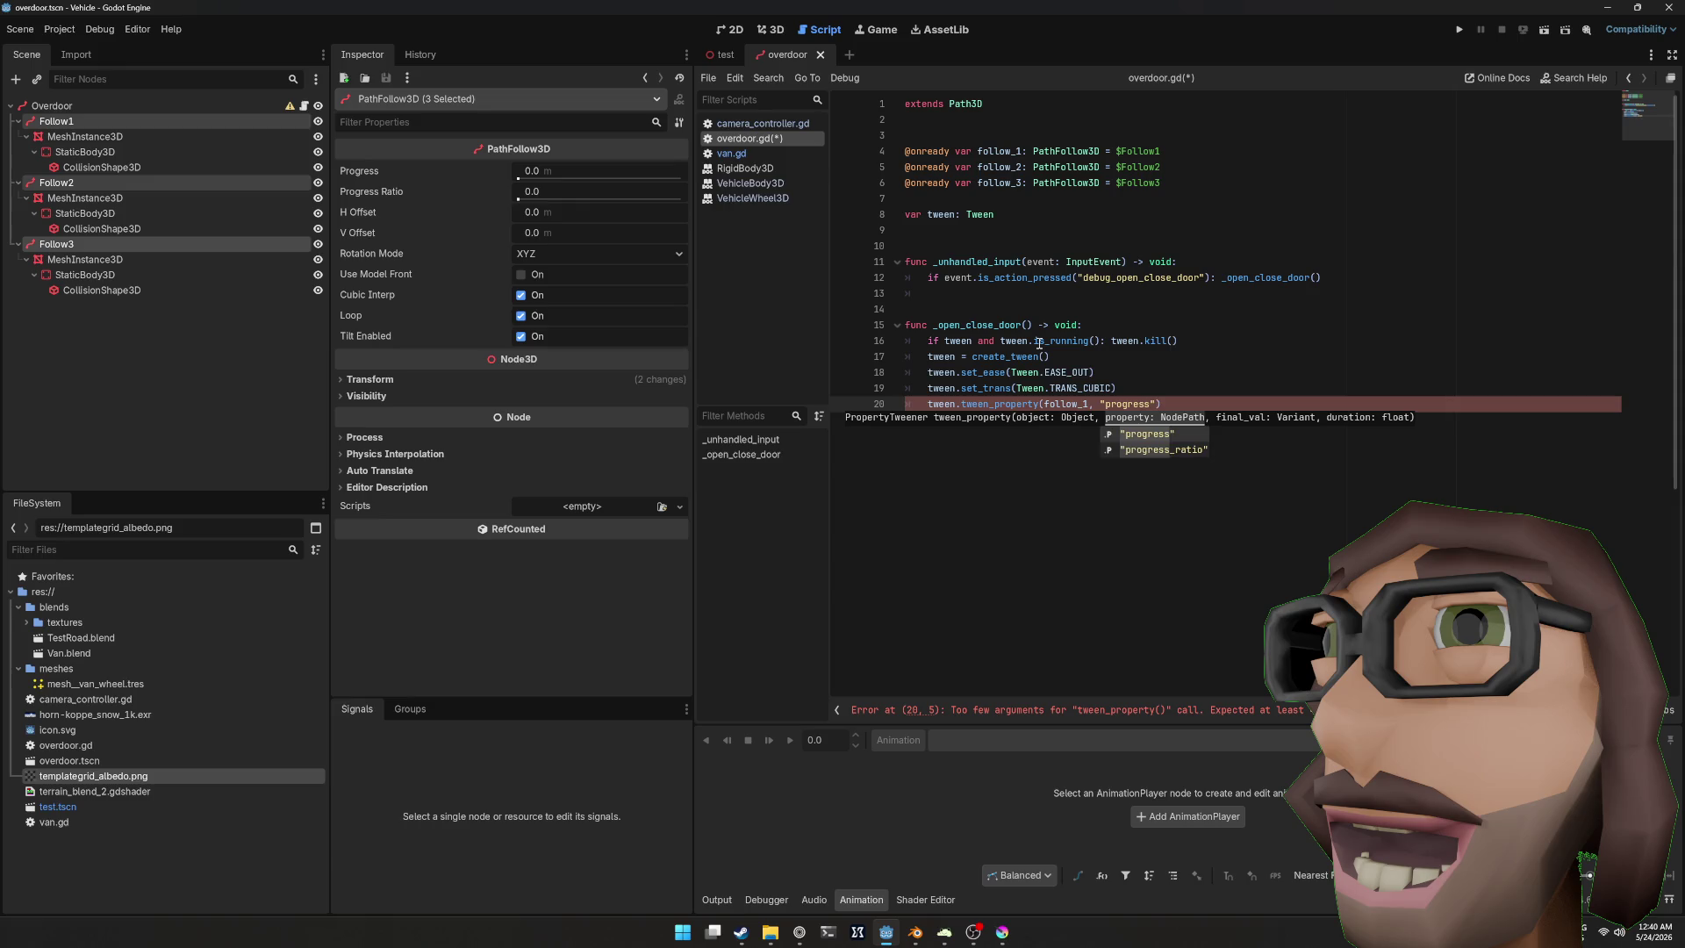
key(Return)
text(, 1.0, 1.0)
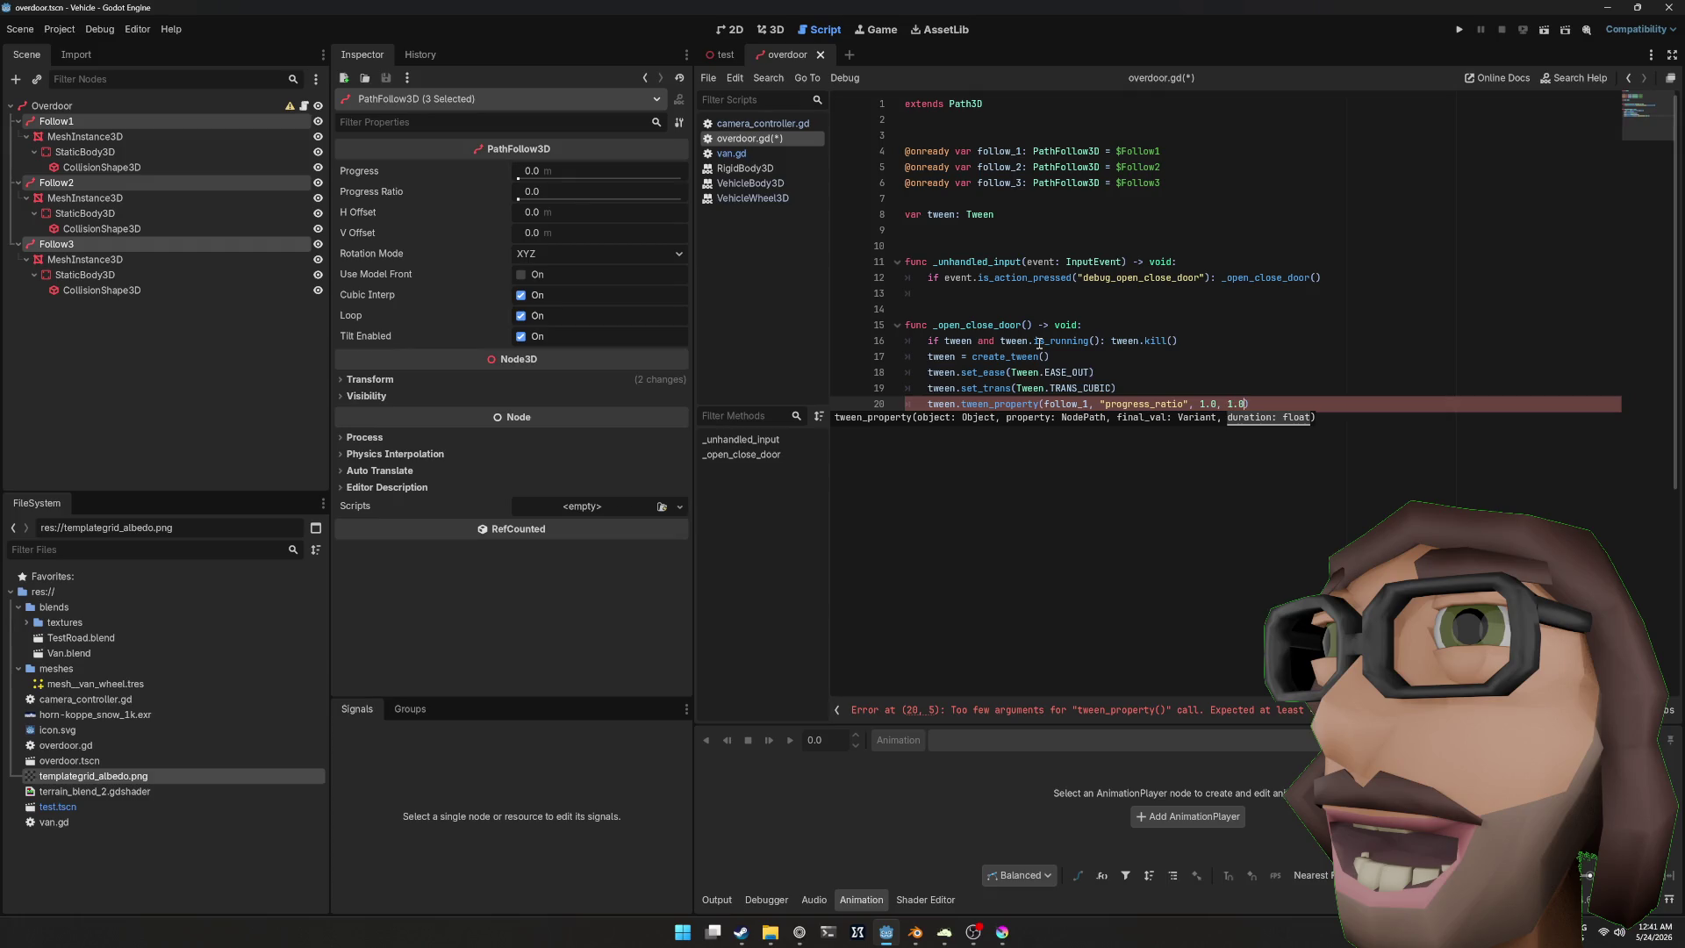
Step: Add a line const DURATION = 1.0 above the function
key(Up)
key(Up)
key(Up)
key(Home)
key(Return)
key(Return)
key(Up)
key(Up)
text(const )
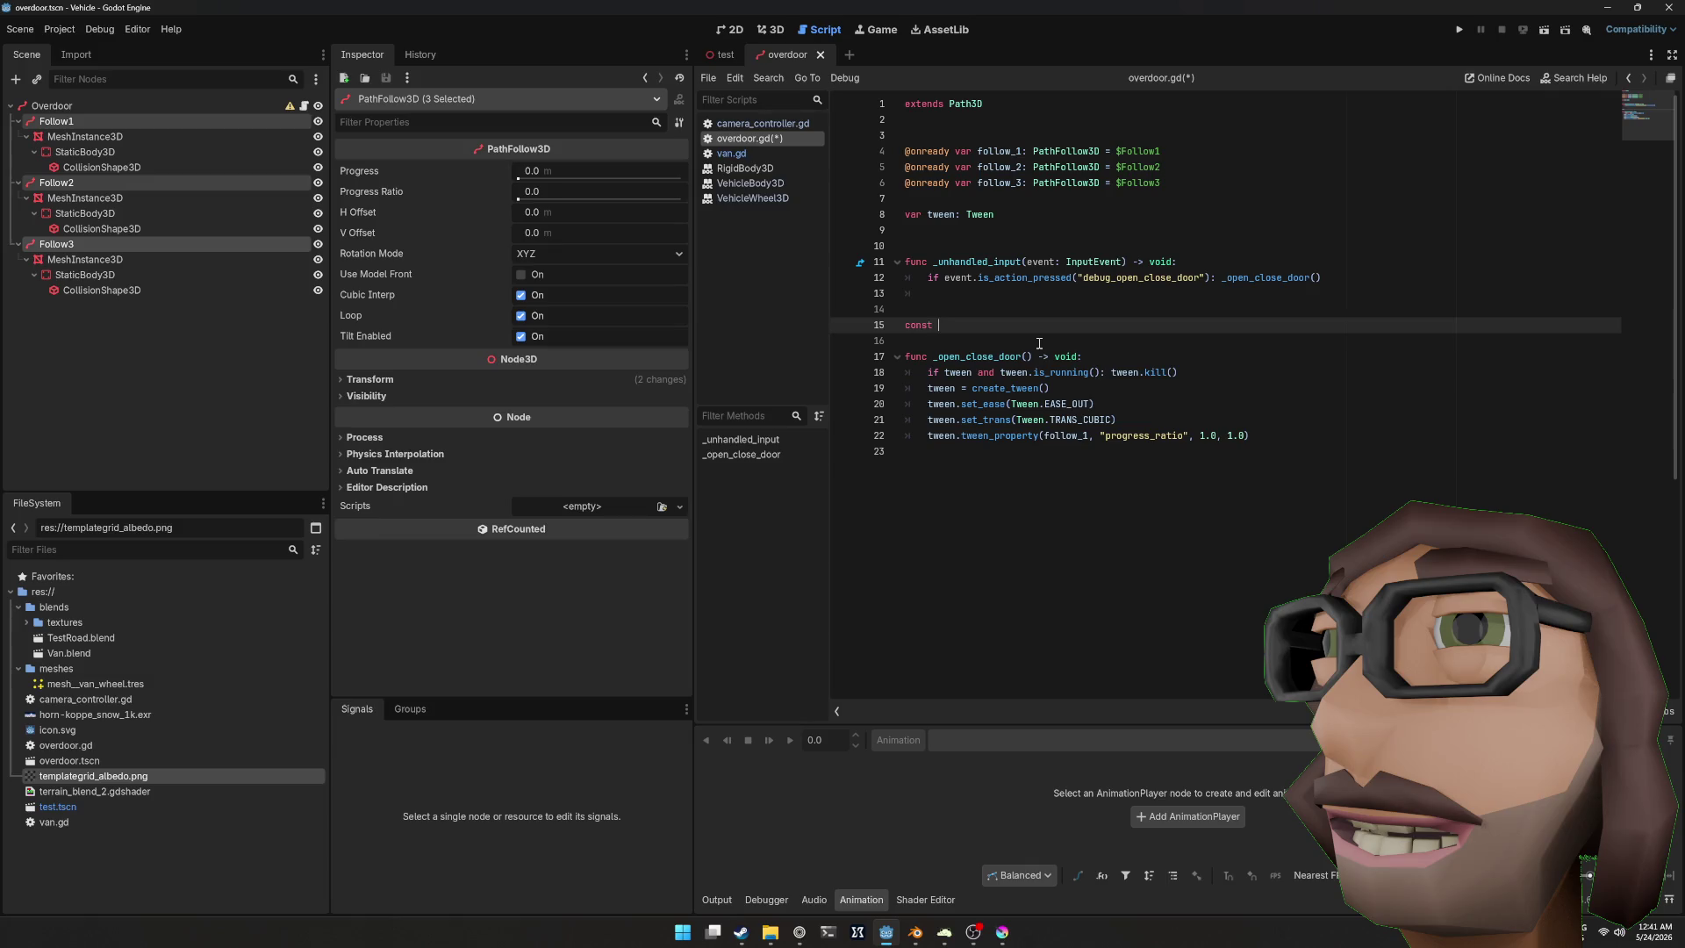
text(DURATION = )
text(1.0)
Step: Replace the hard-coded tween duration with the DURATION constant
key(Down)
key(Down)
key(Down)
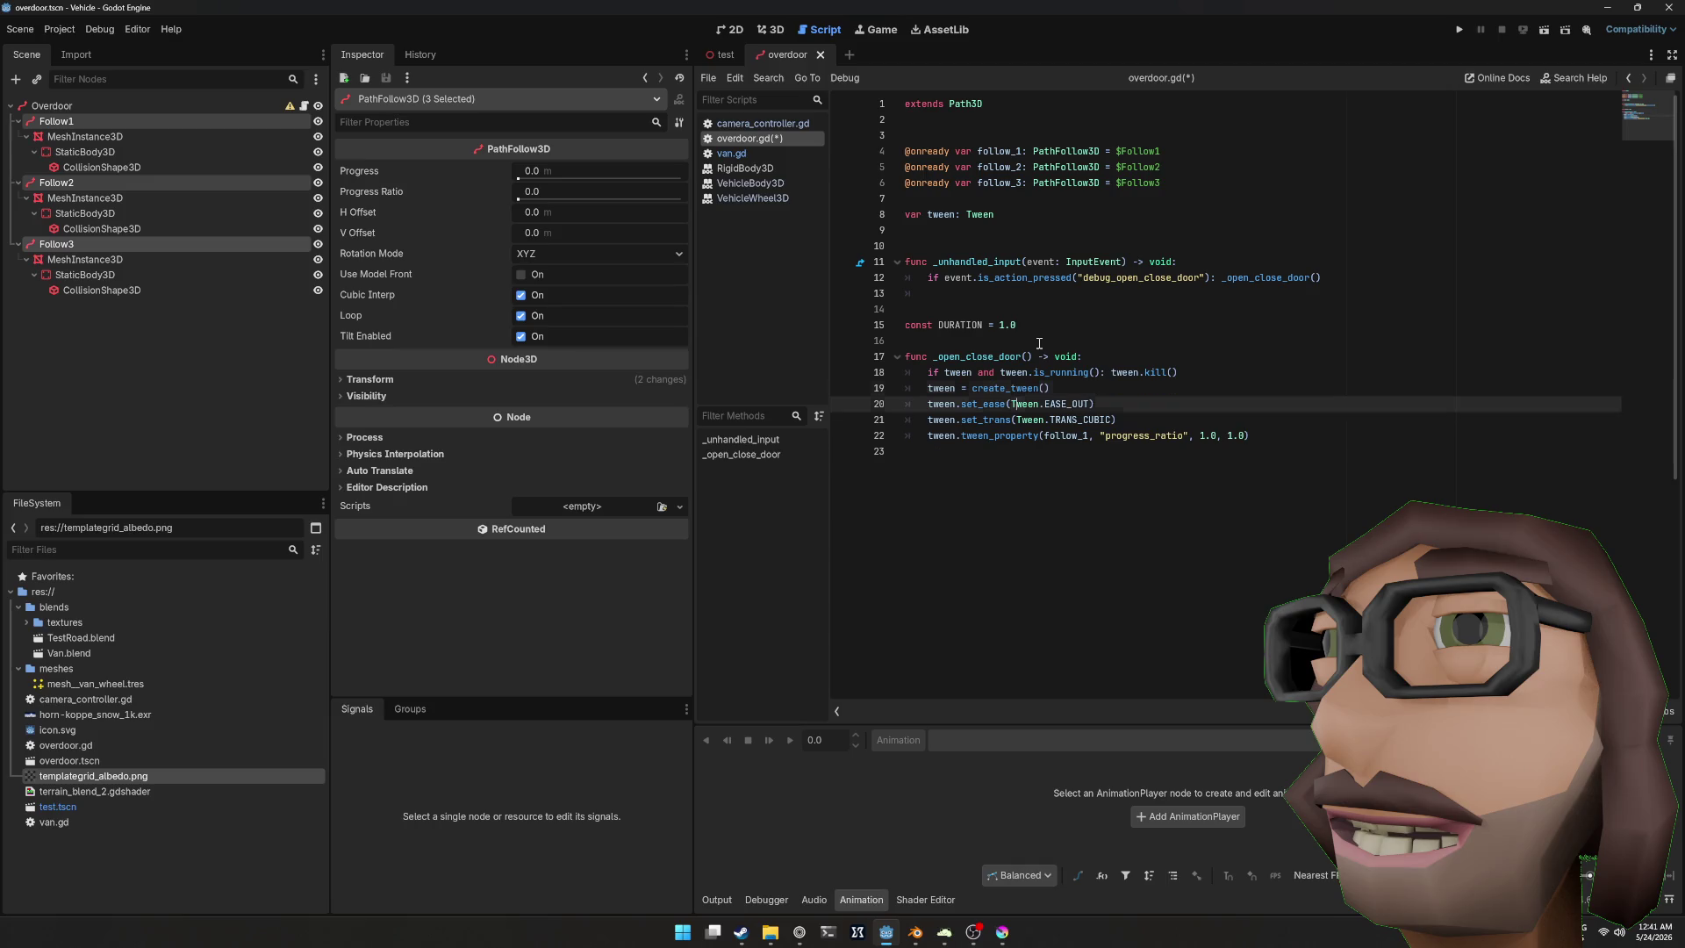
key(Down)
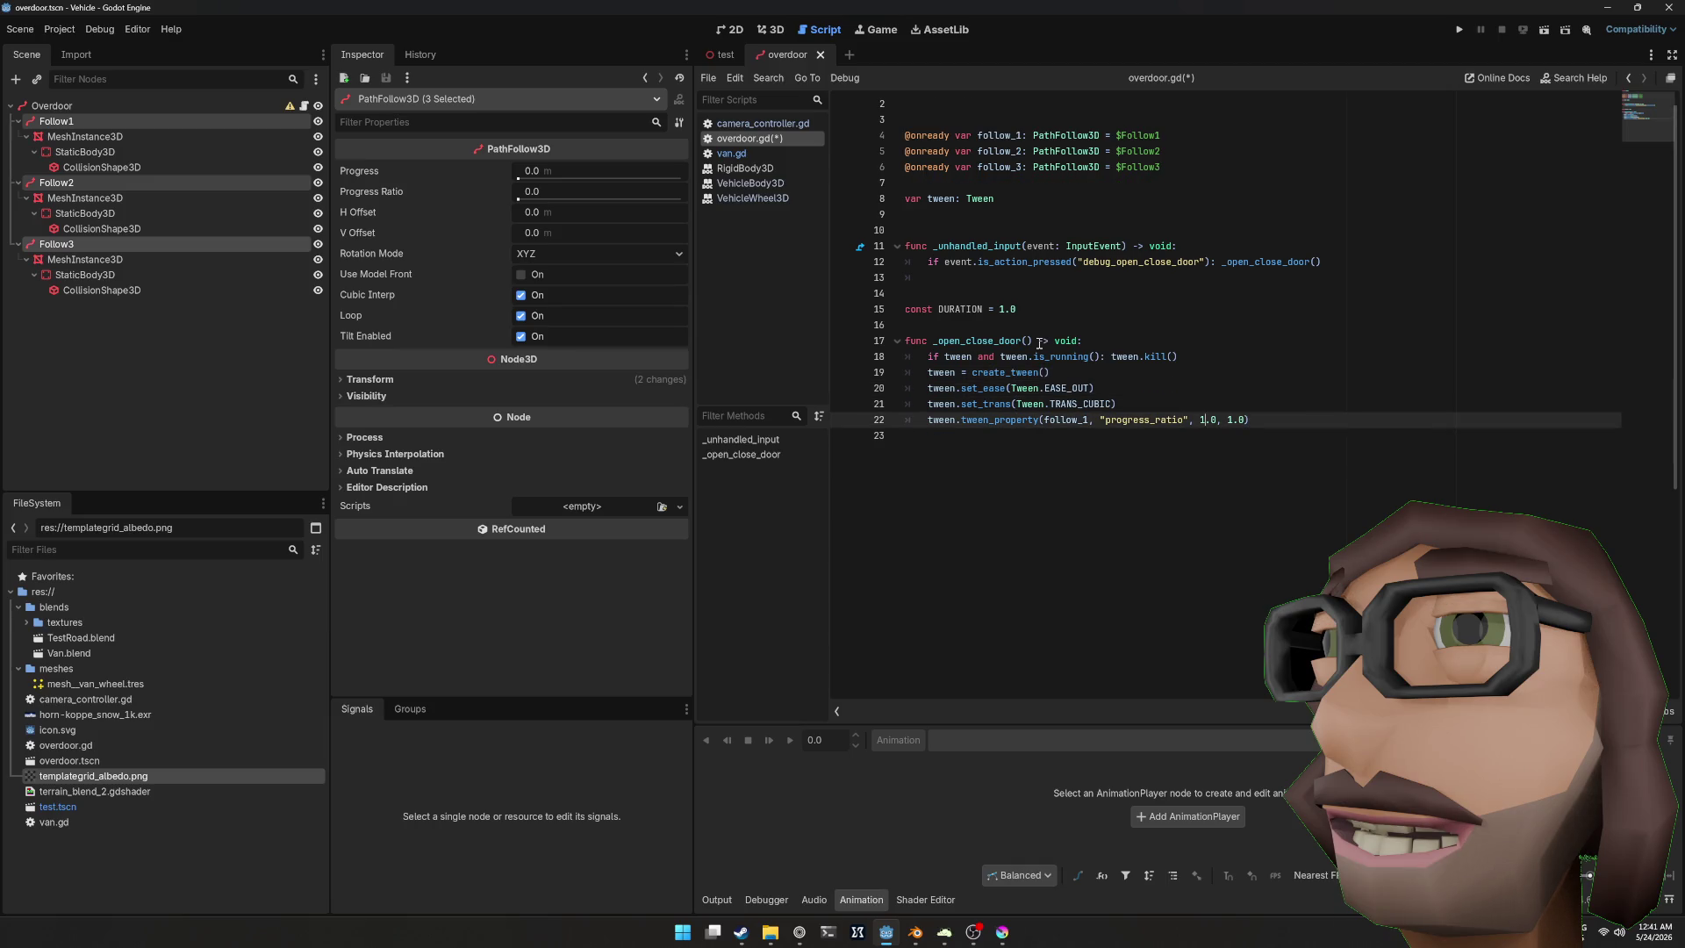
key(shift+Right)
key(shift+Right)
text(DURATION)
key(End)
key(Return)
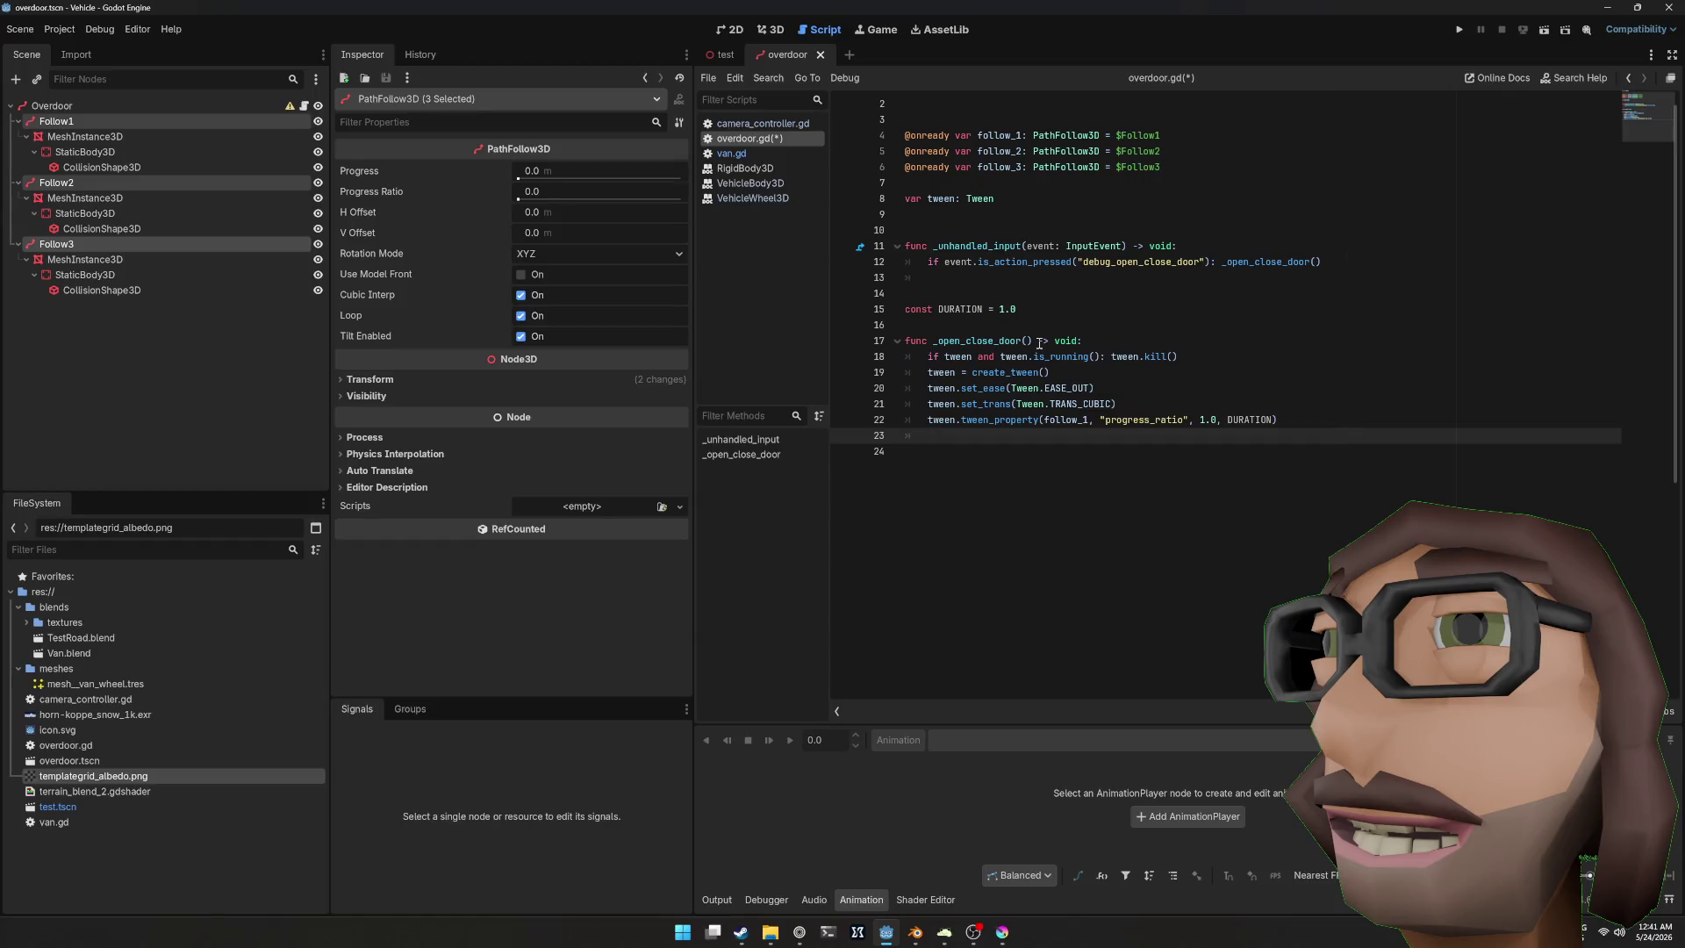
Step: Duplicate the follow_1 tween line and add tween.set_parallel(true) above the tween calls
key(Up)
key(ctrl+shift+d)
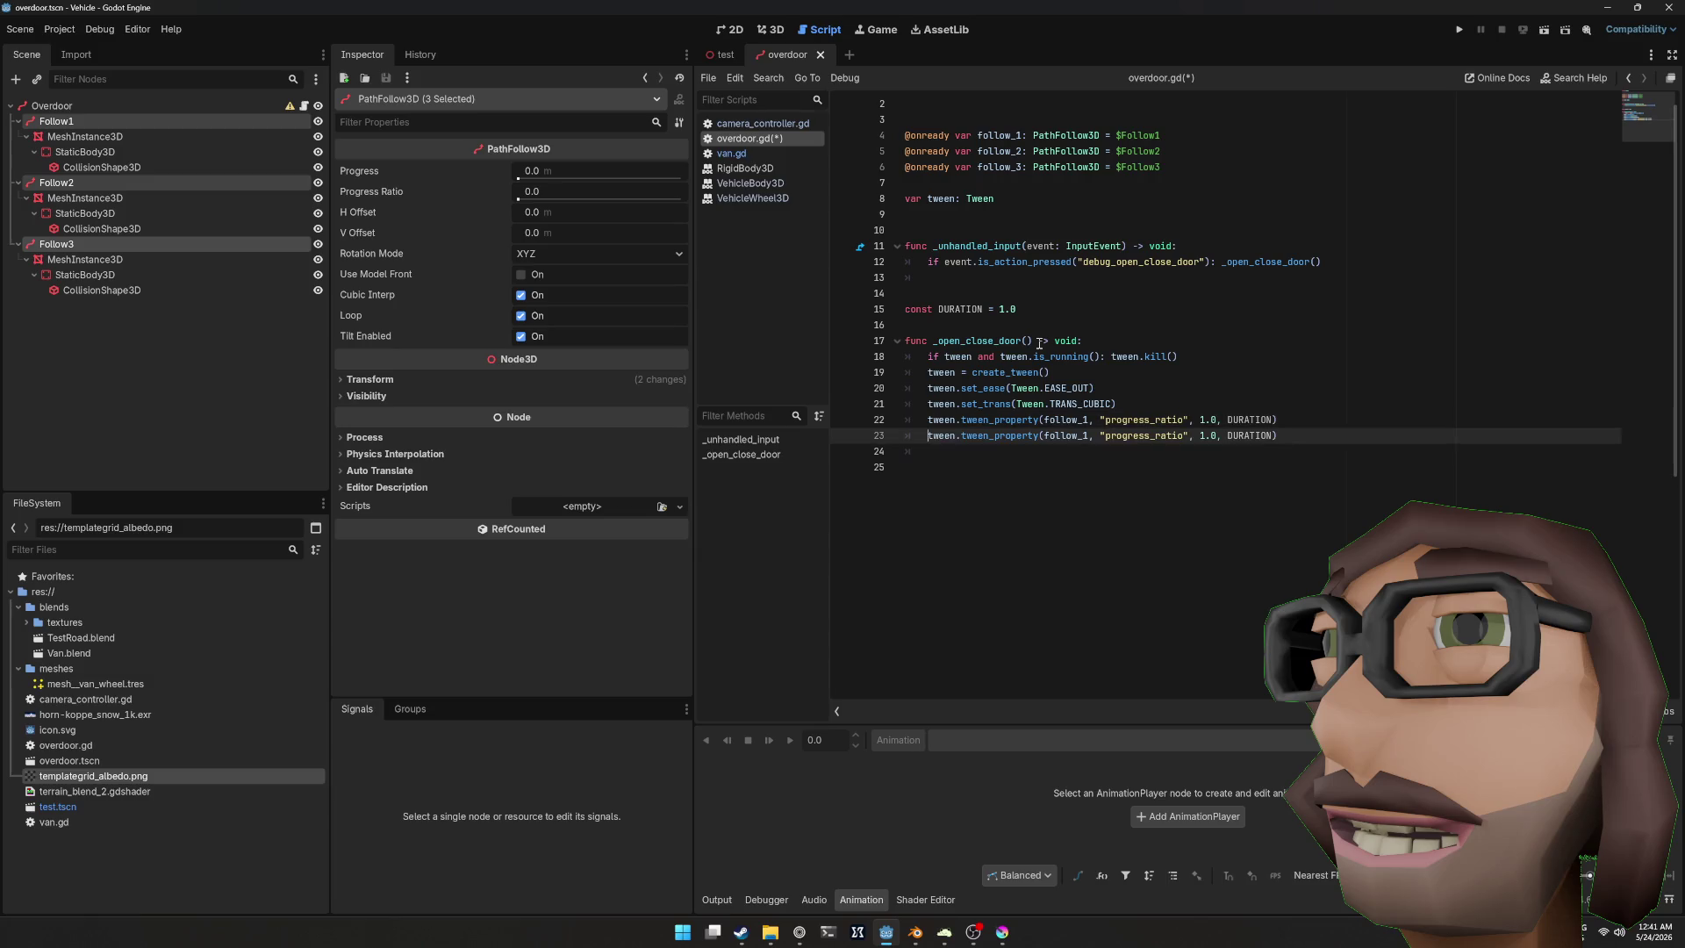
key(Up)
key(Up)
key(ctrl+Return)
text(tween.)
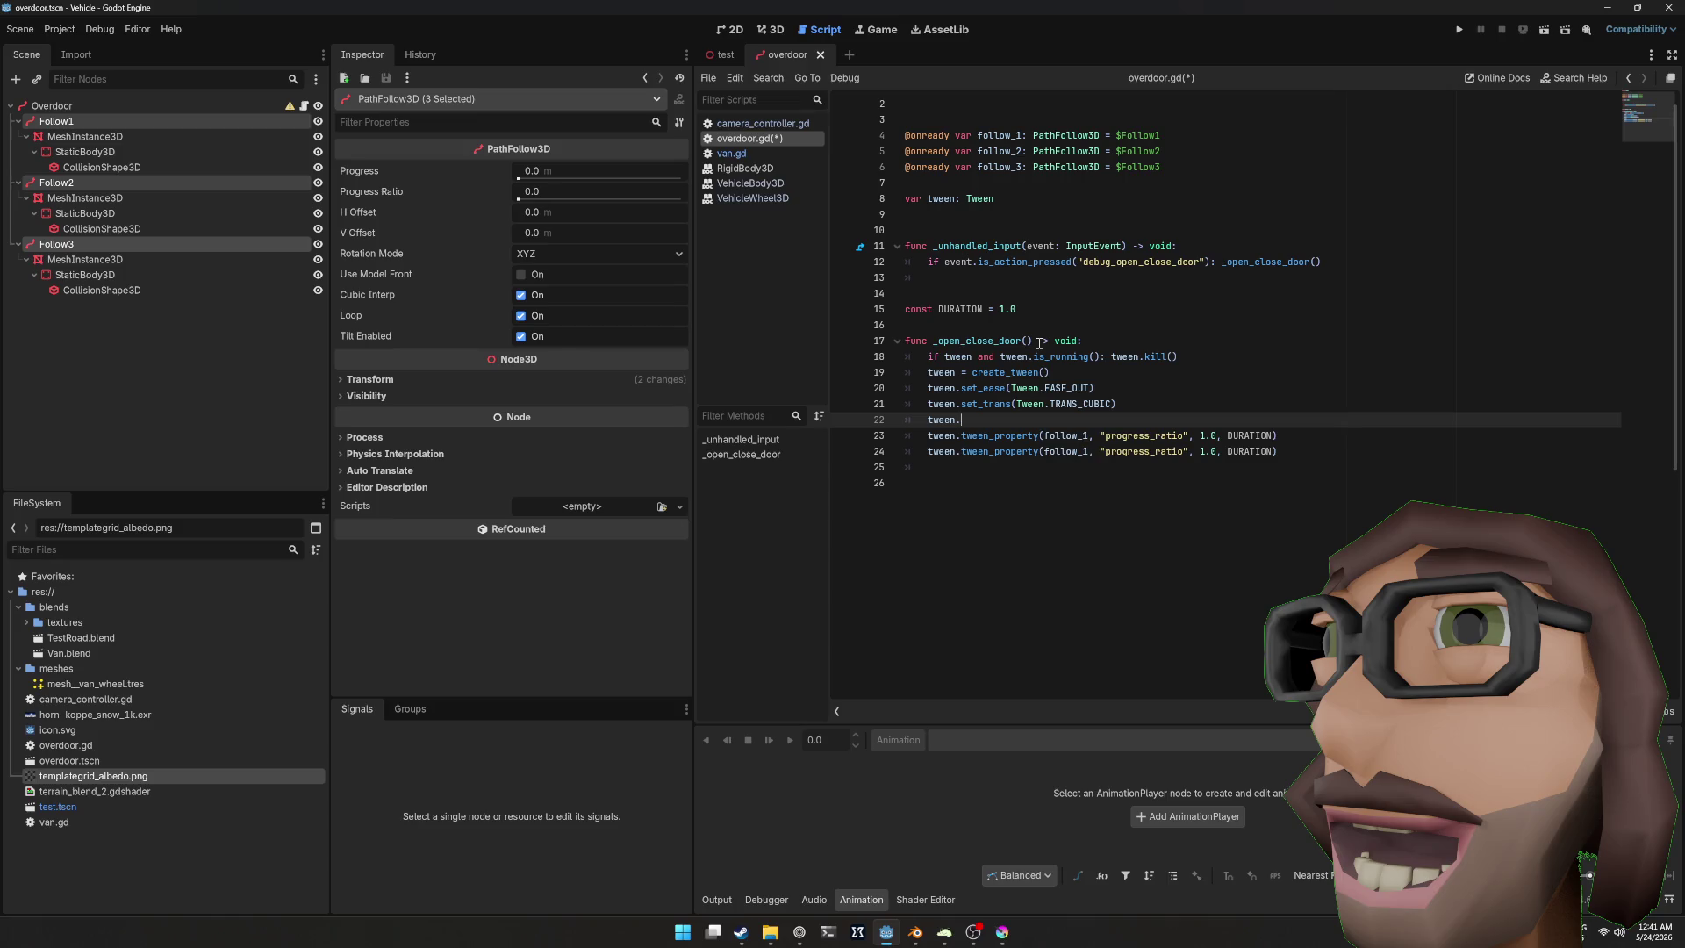
text(set_pa)
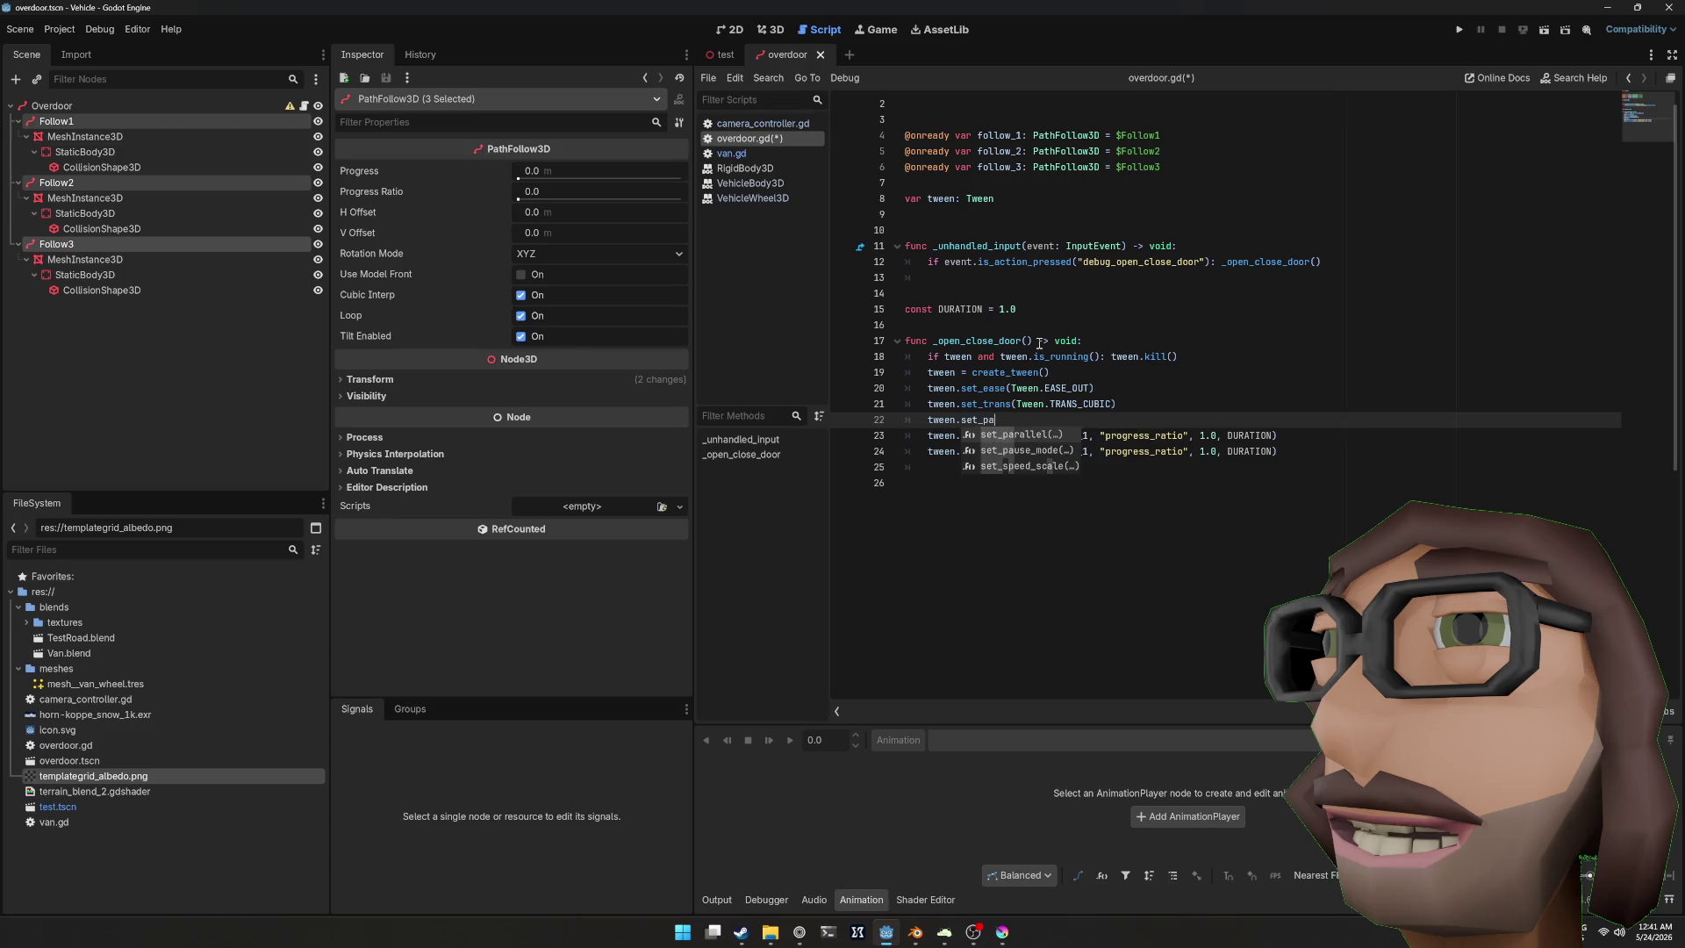
key(Return)
text(true)
Step: Retarget the copies to tween follow_2 to 0.8 and follow_3 to 0.6
key(Down)
key(Down)
key(ctrl+Right)
key(BackSpace)
text(2)
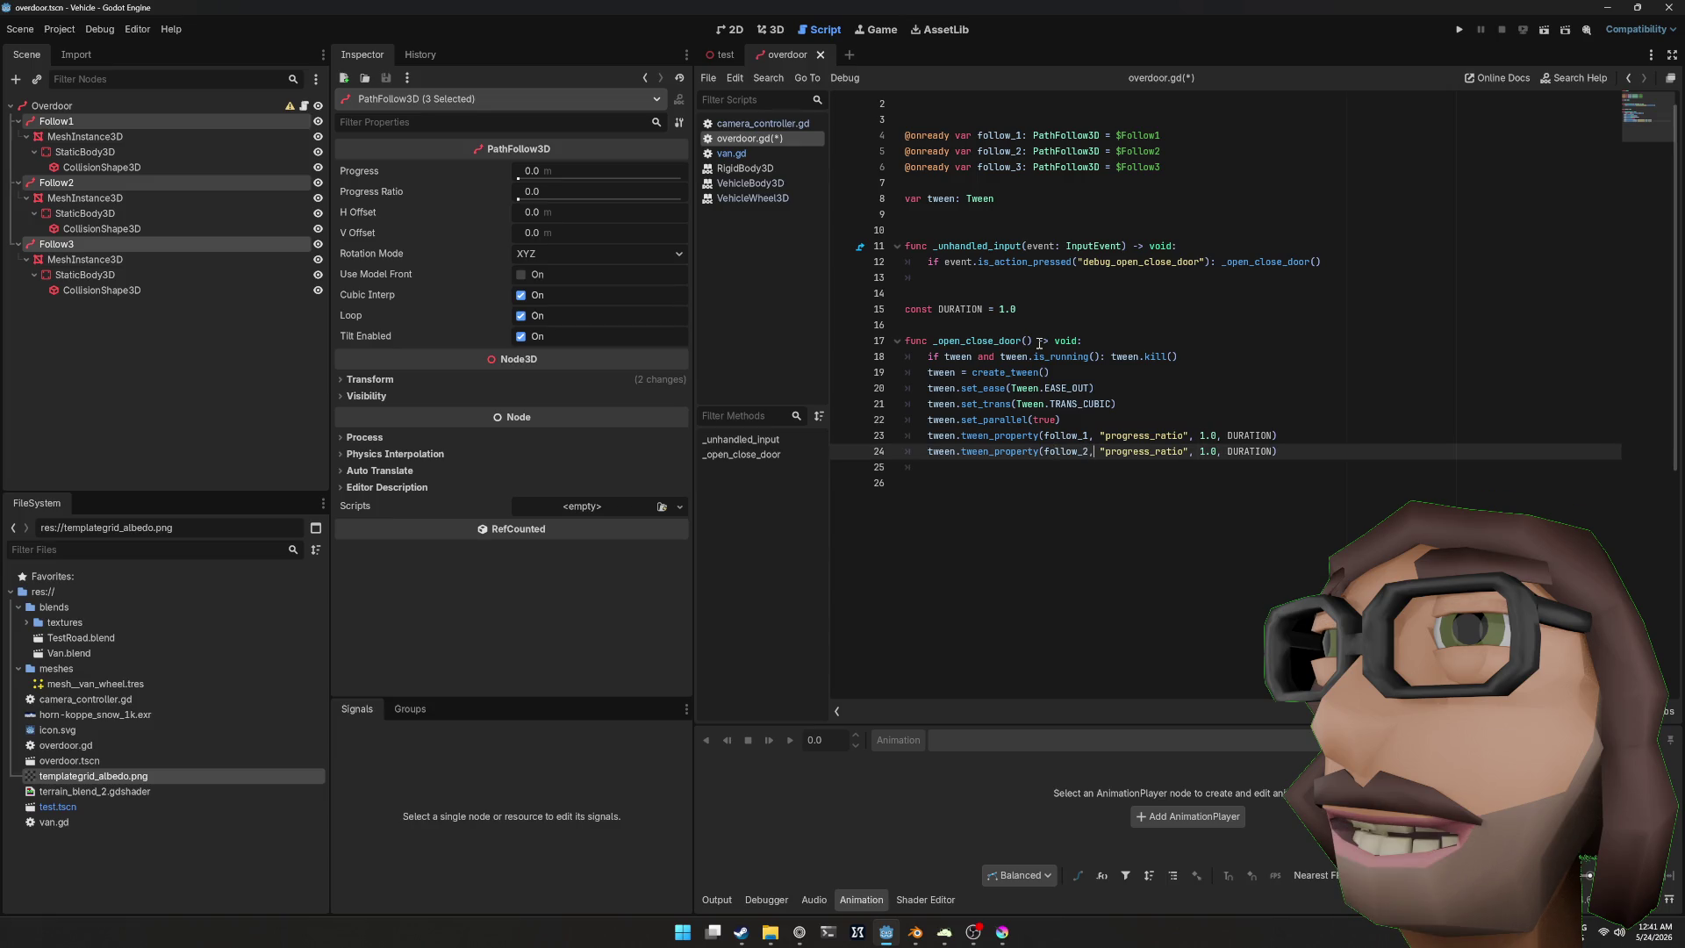
key(shift+ctrl+Right)
text(0.8)
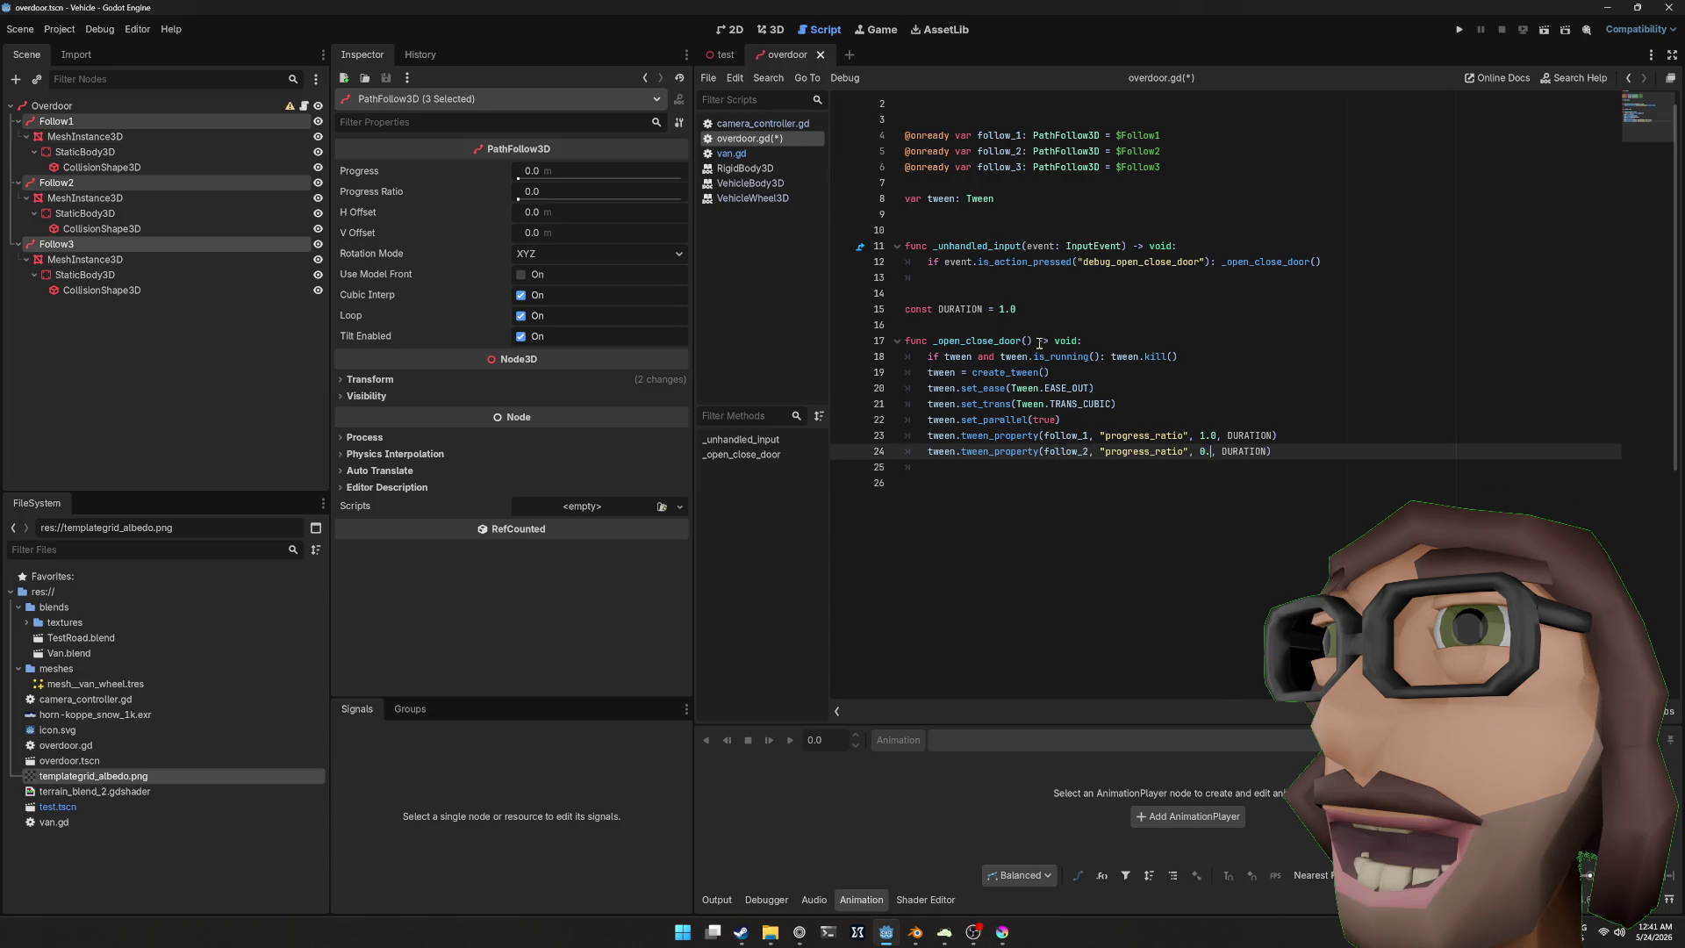
key(ctrl+shift+d)
key(BackSpace)
text(6)
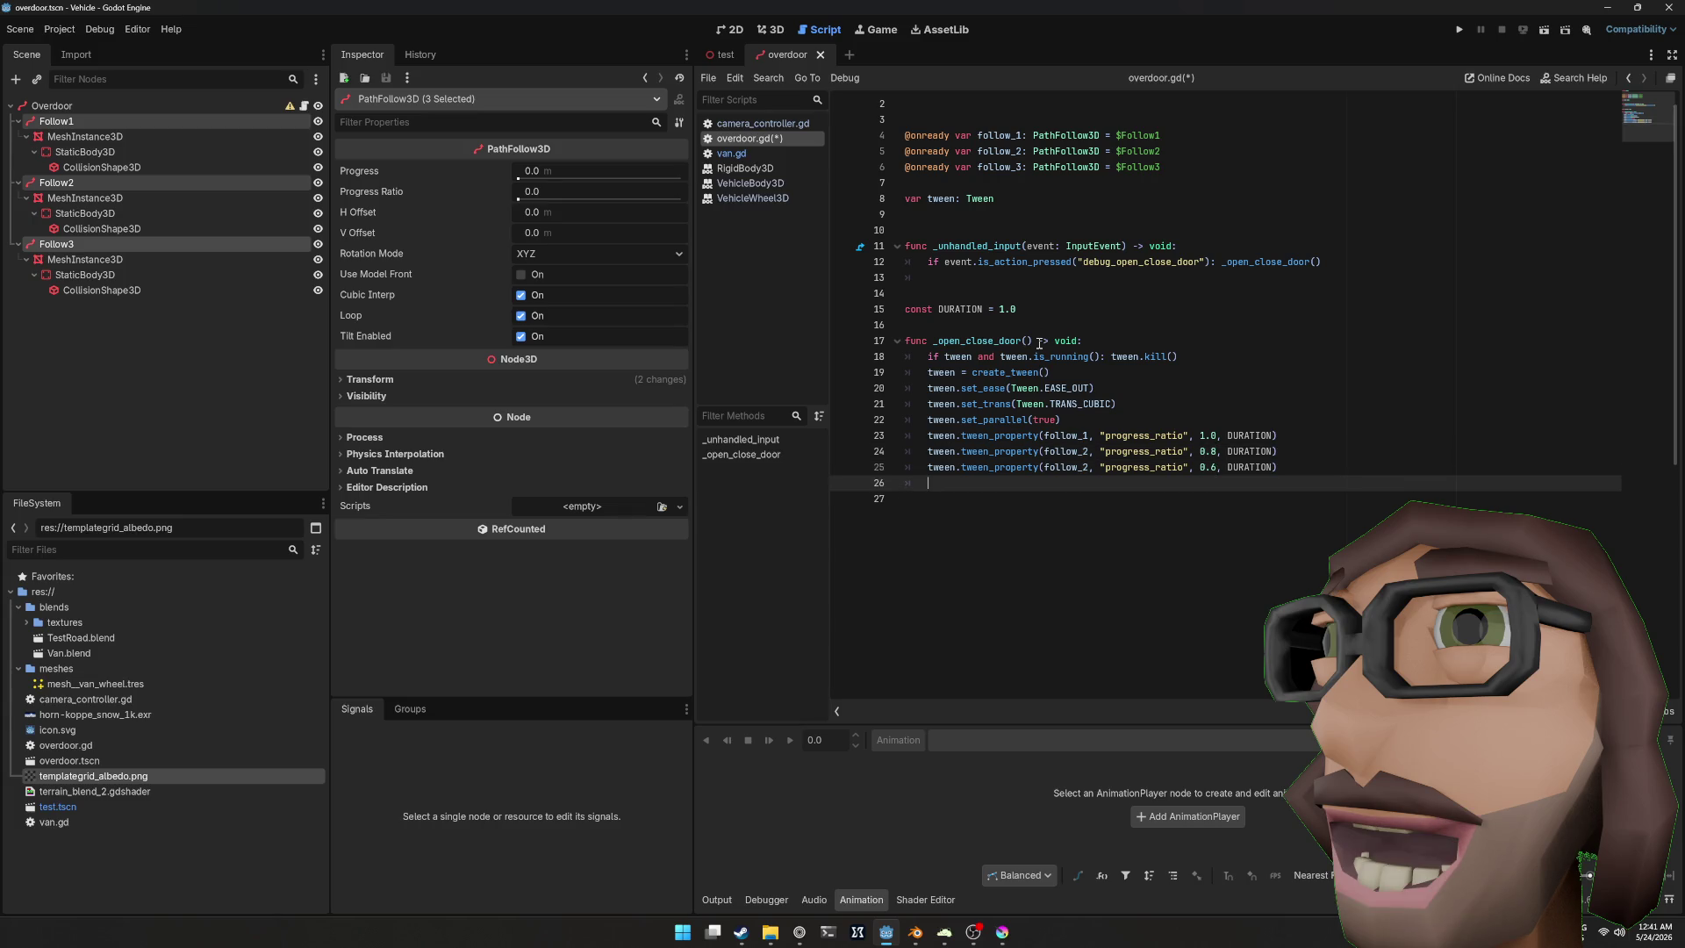
key(ctrl+Left)
key(ctrl+Left)
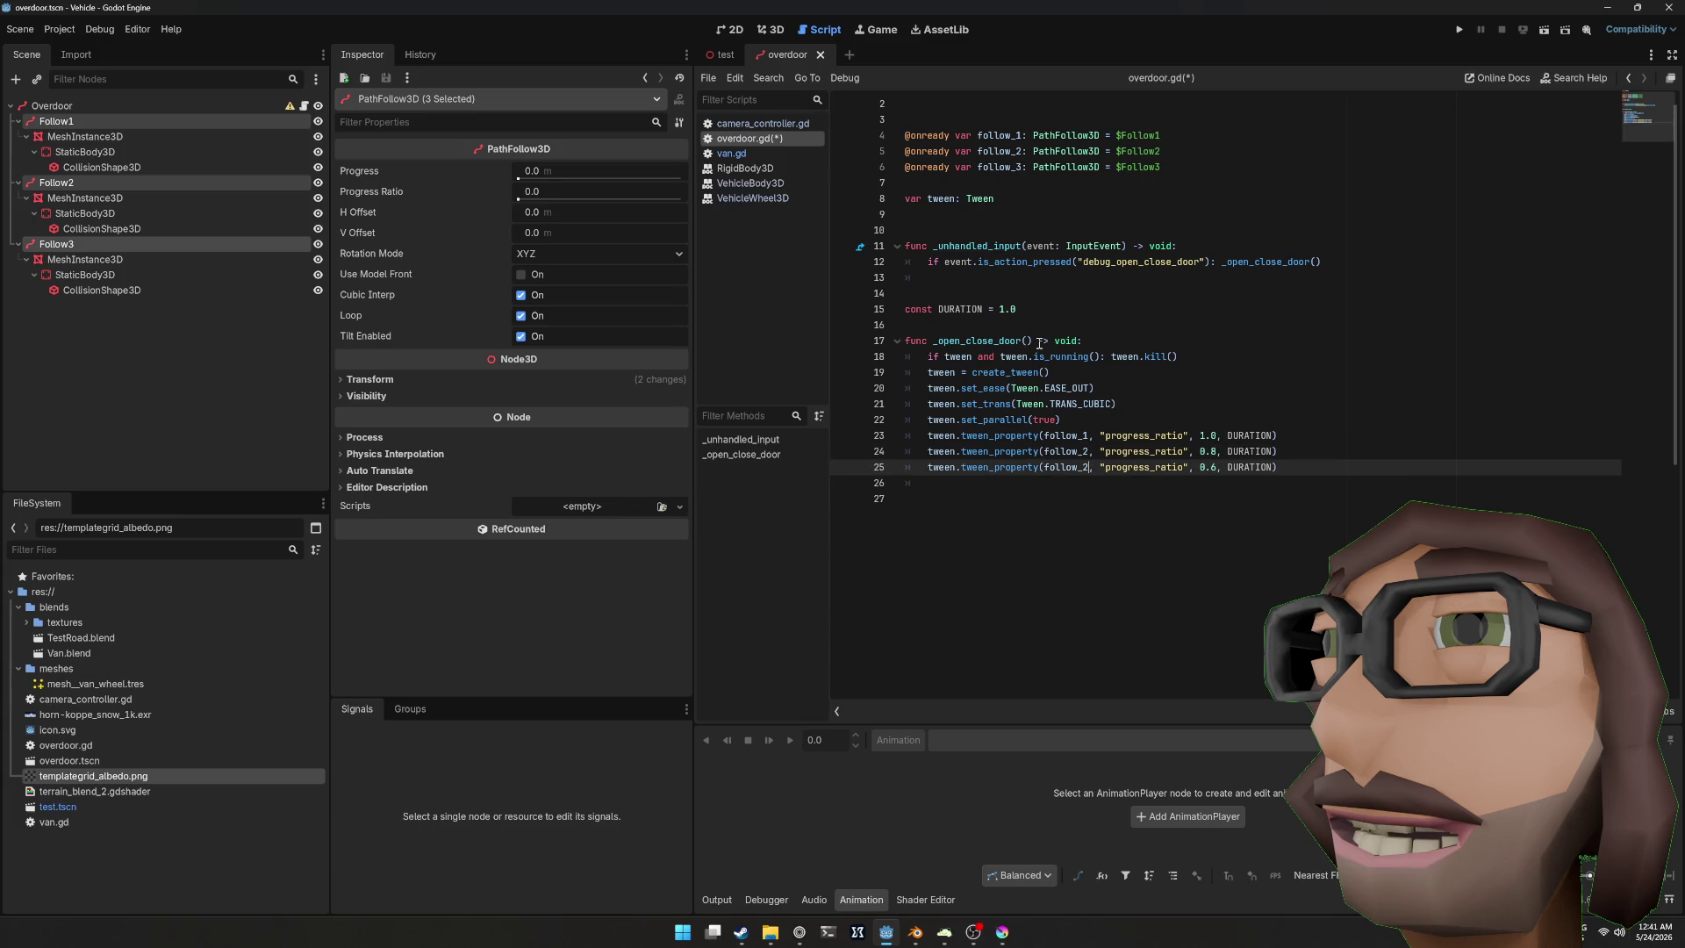
key(BackSpace)
text(3)
key(Right)
Step: Save the script and run the scene to test the door
key(ctrl+s)
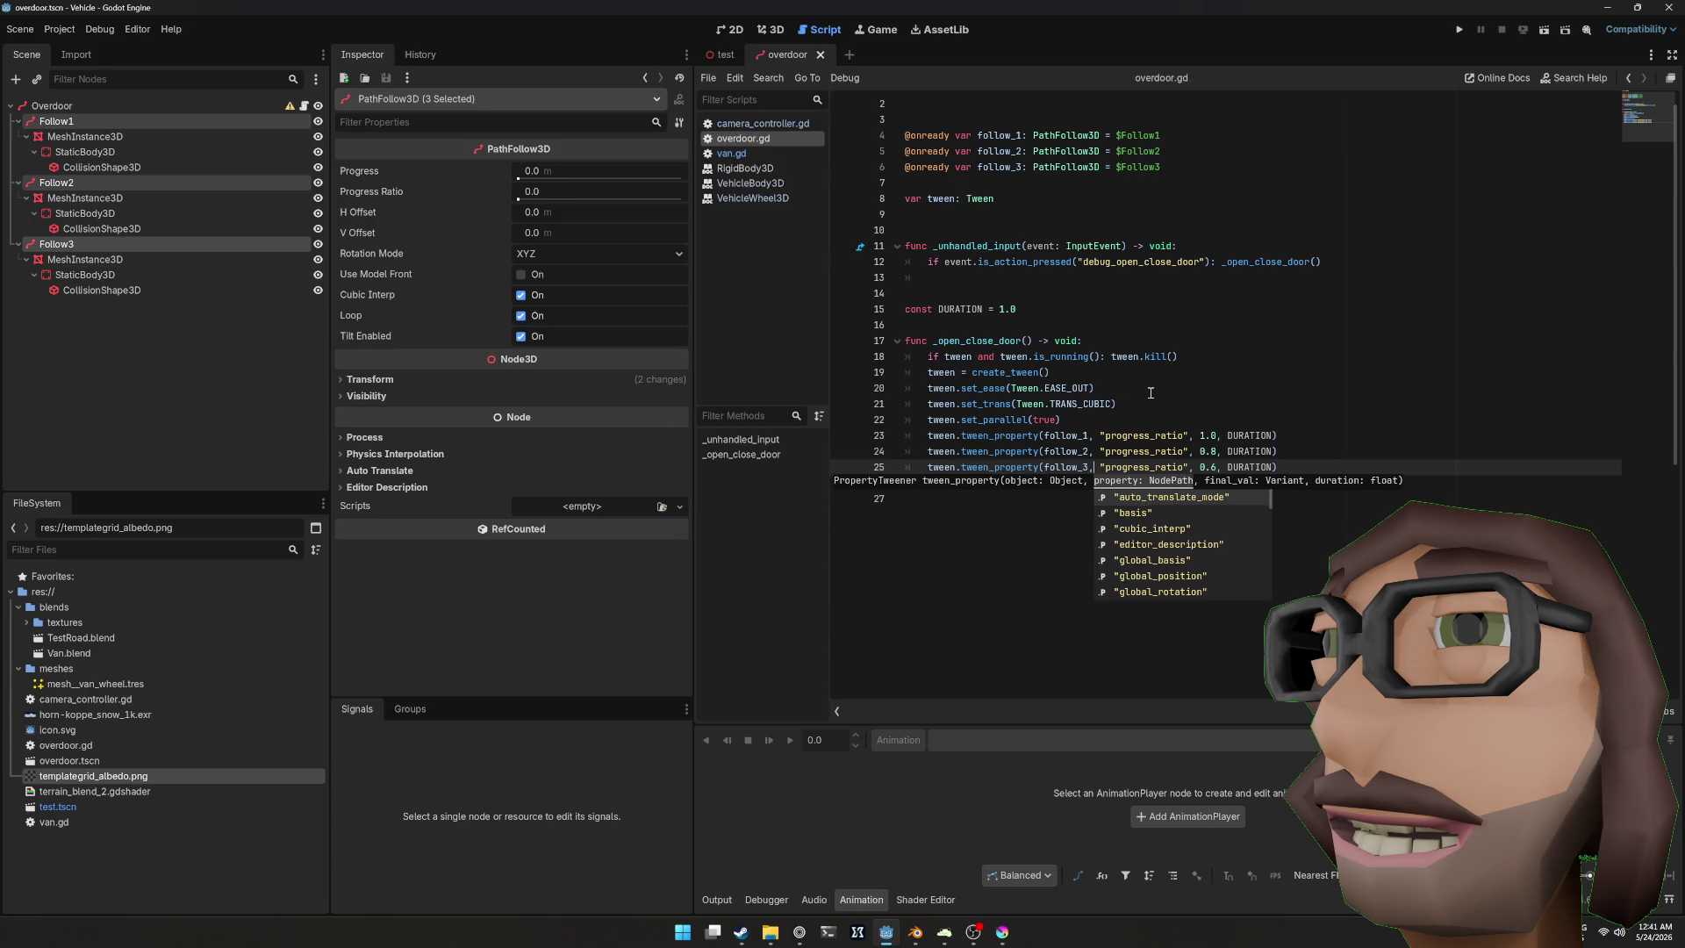
click(1150, 391)
key(F6)
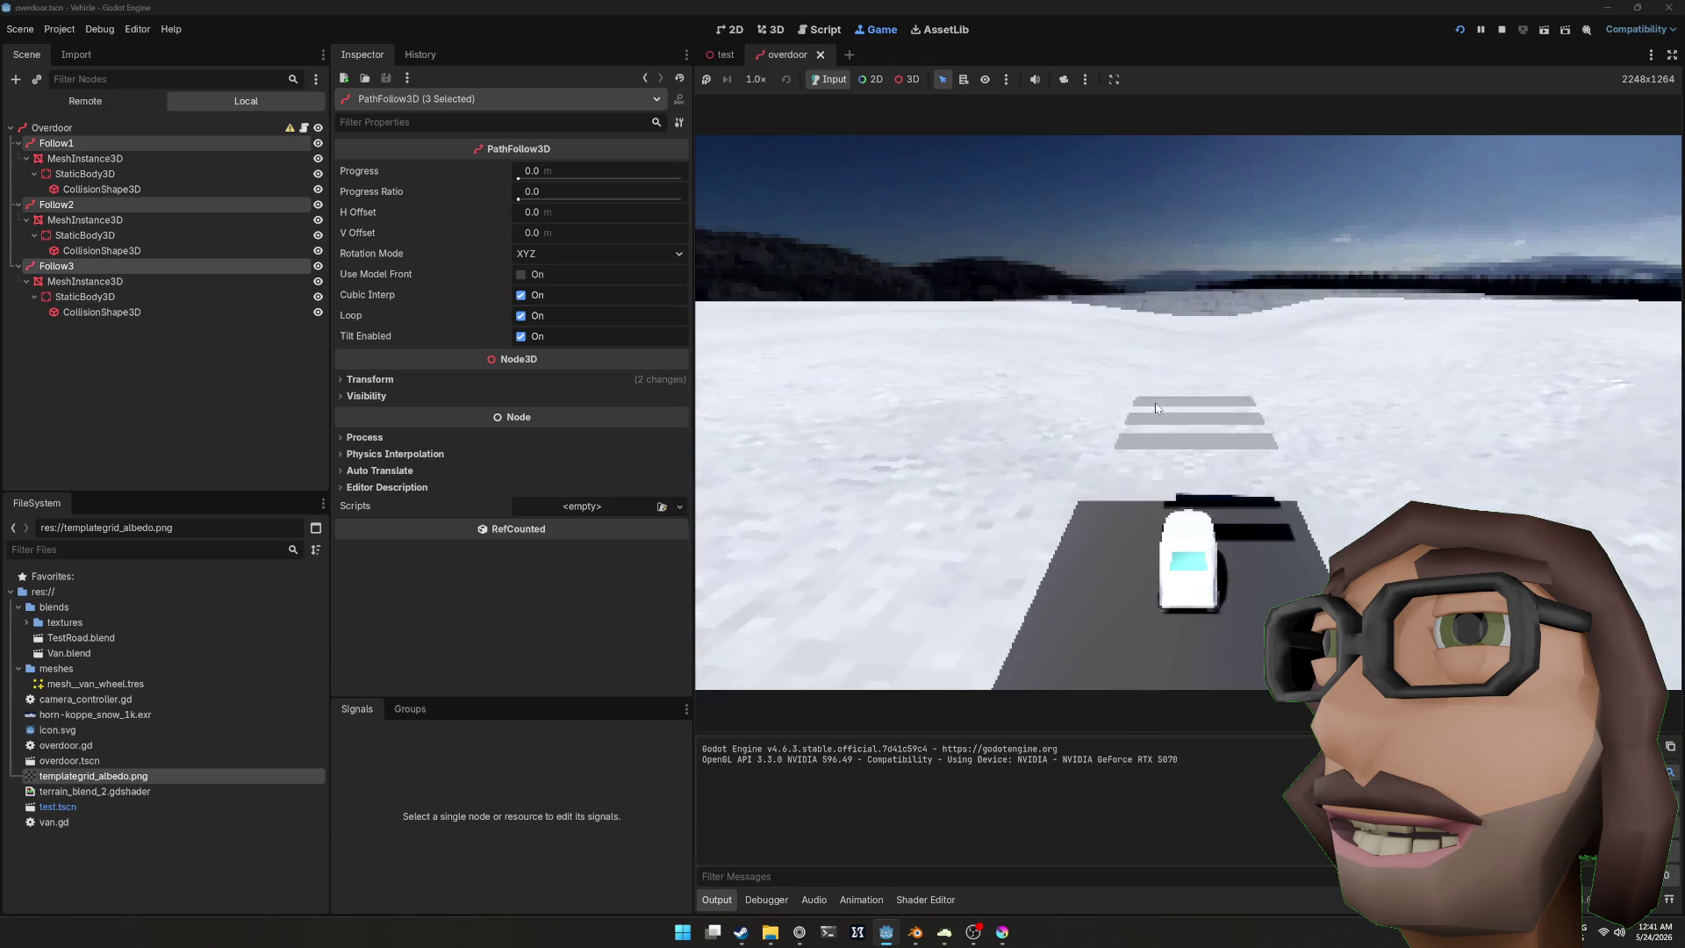
Step: Stop the test, change follow_2's ratio to 0.9 and follow_3's to 0.8, then rerun and stop
key(F8)
click(1211, 452)
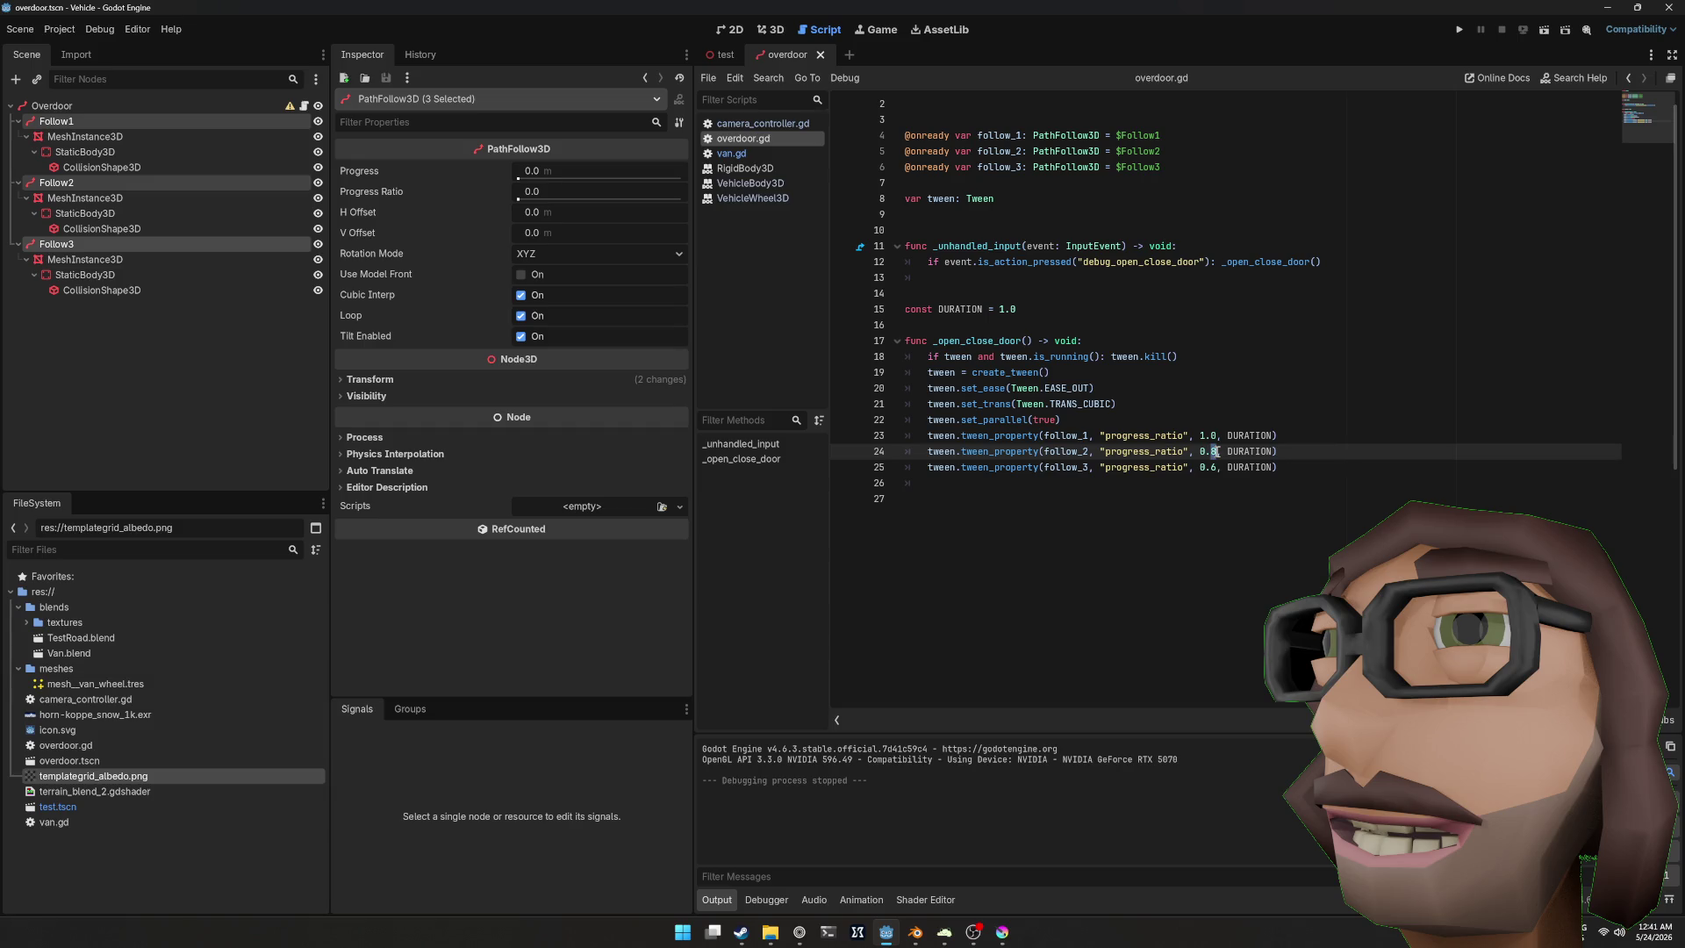
key(BackSpace)
text(95)
key(BackSpace)
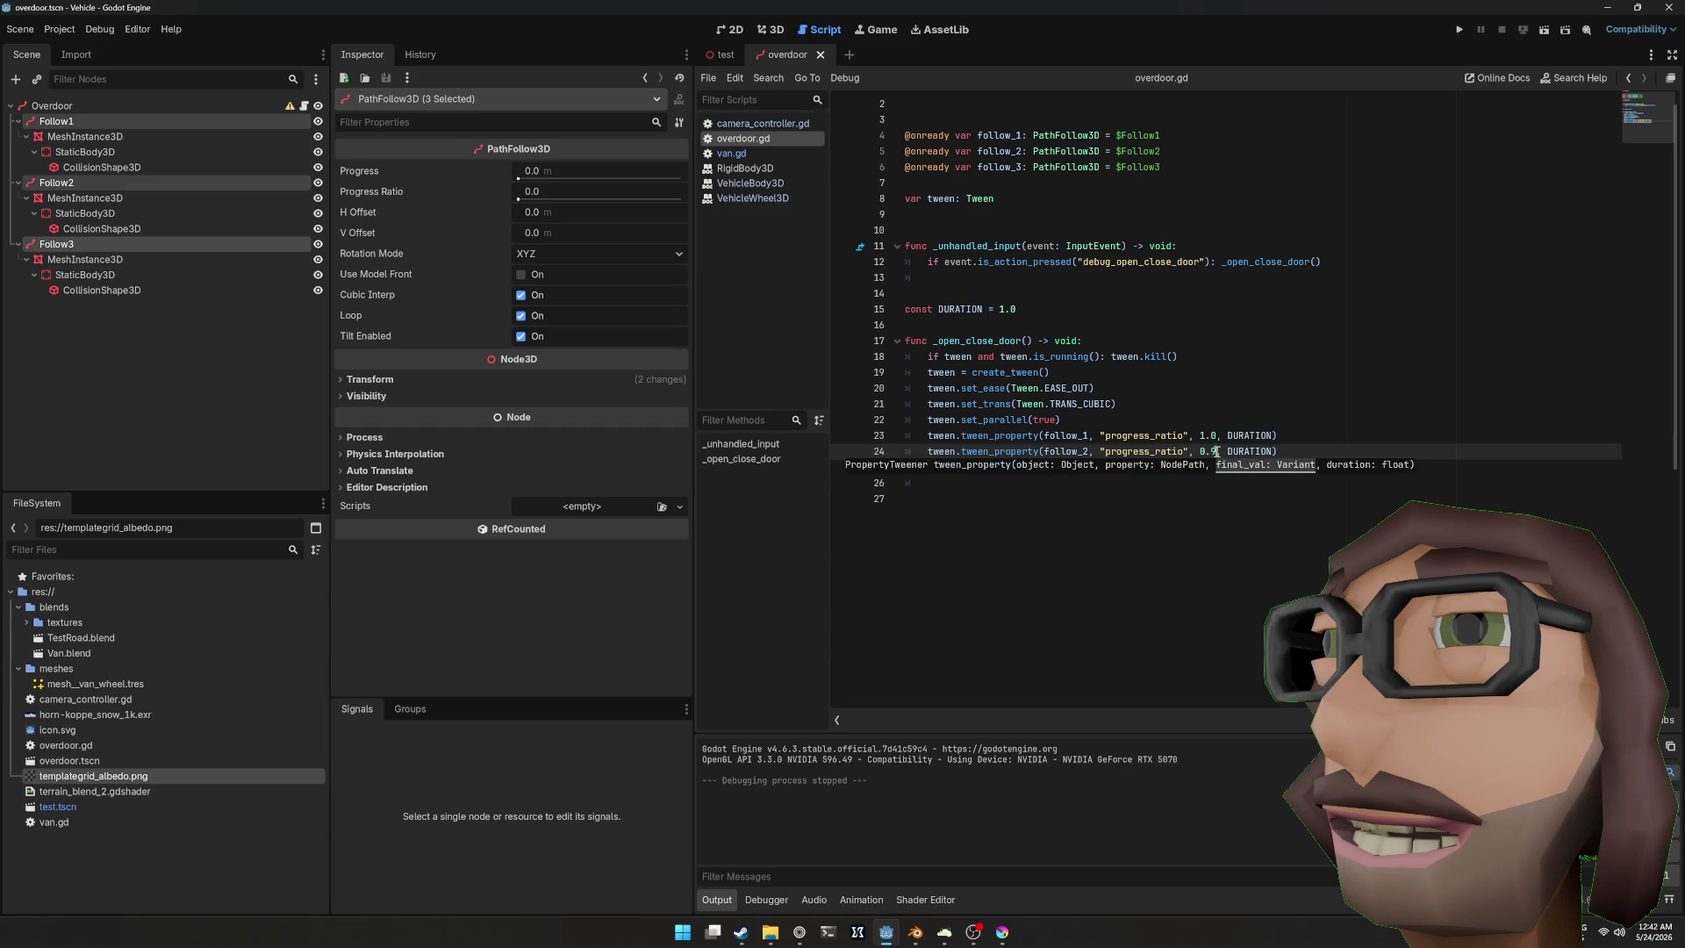
key(Down)
key(BackSpace)
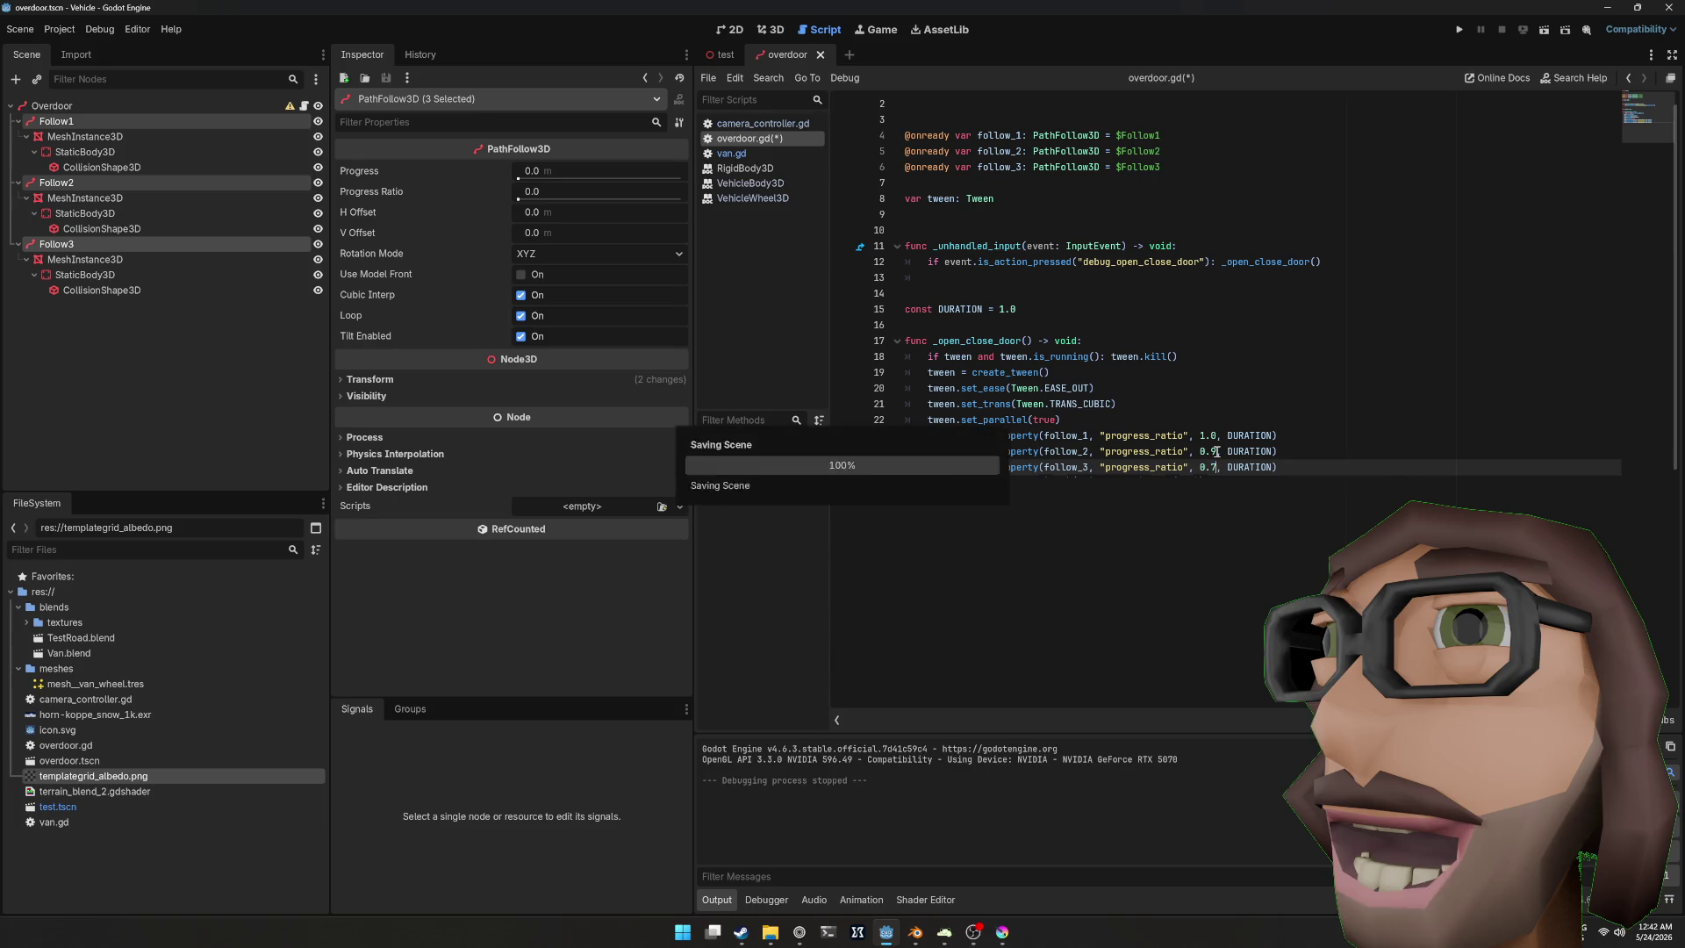
text(8)
key(F5)
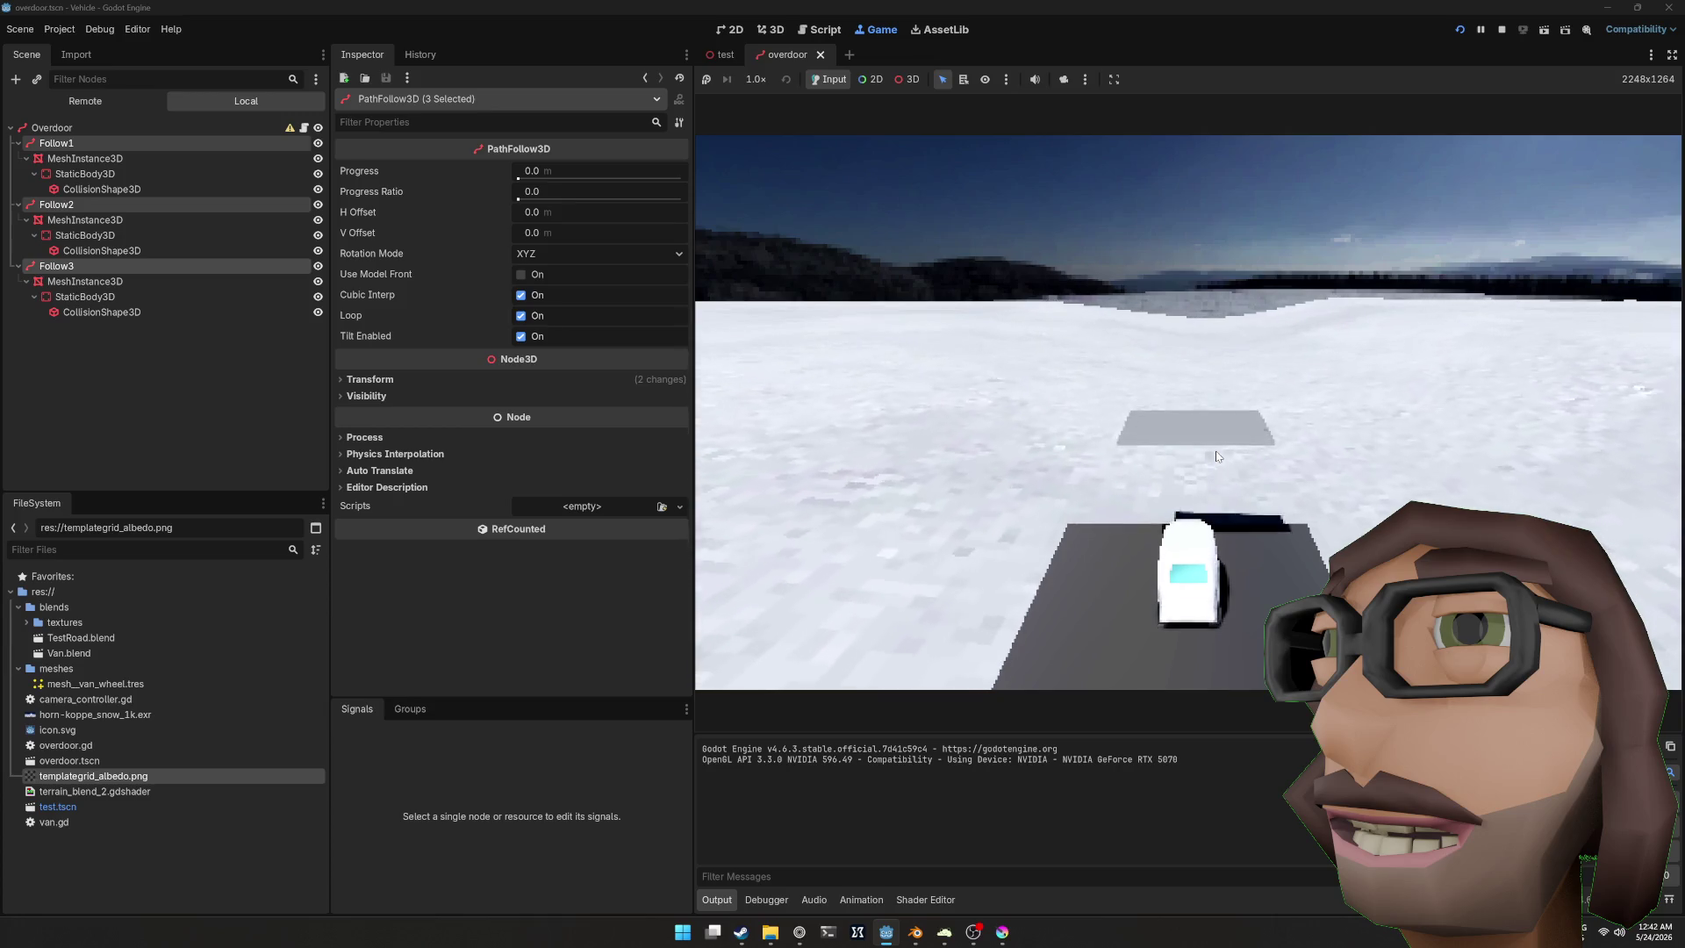
key(F8)
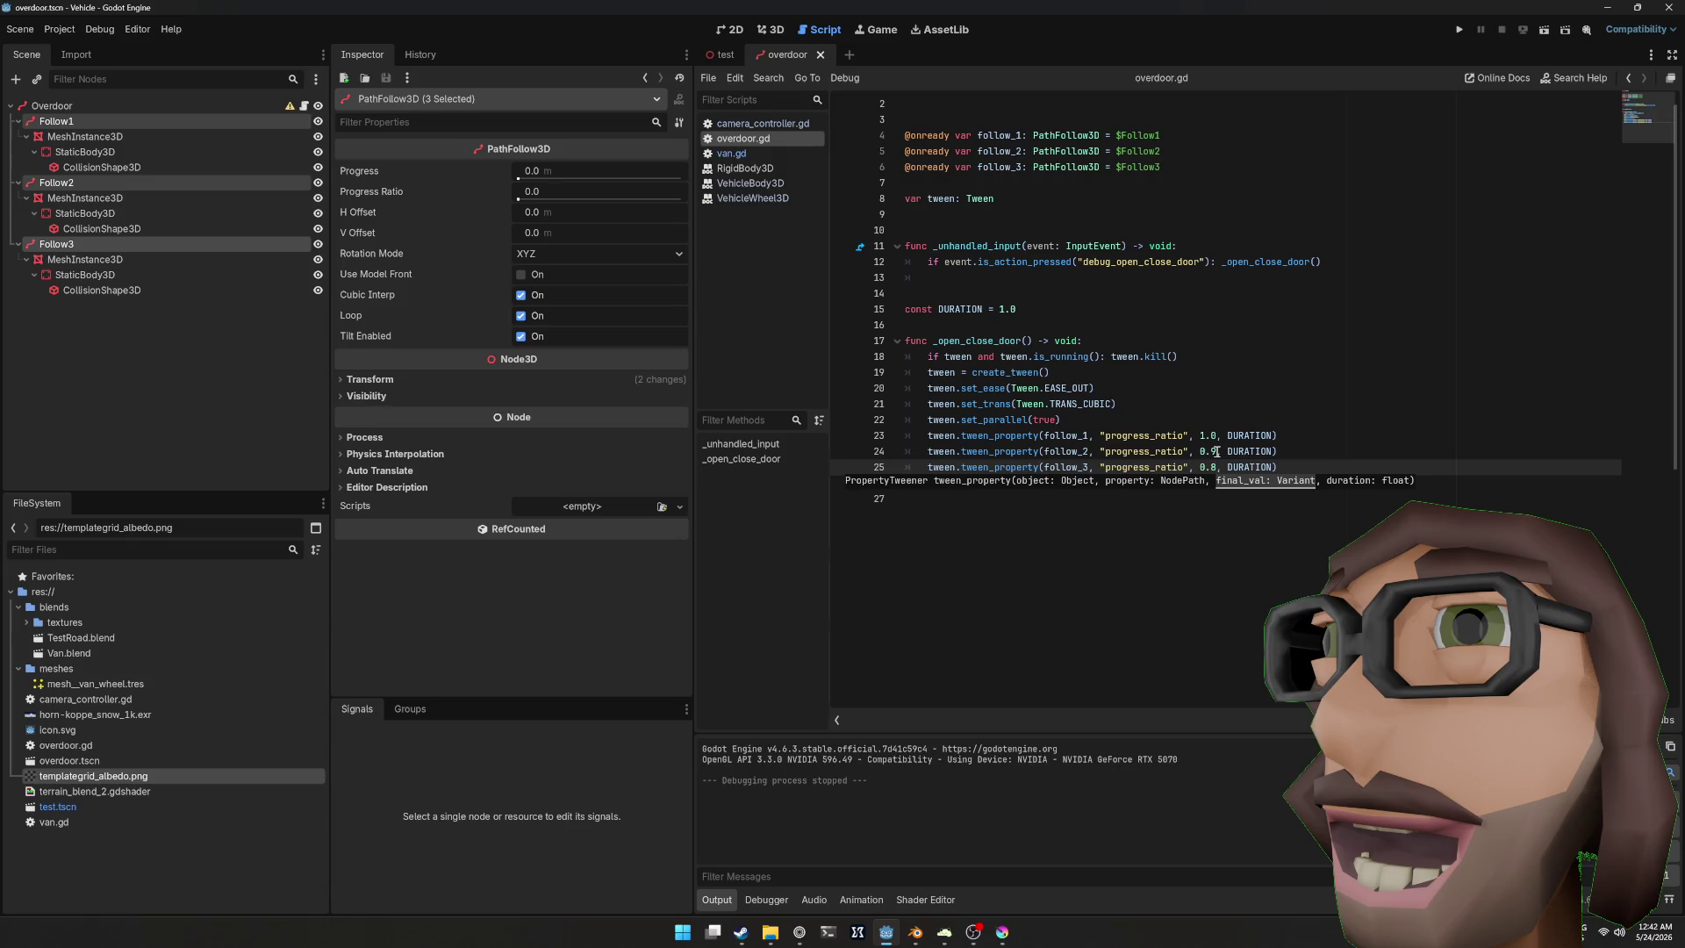
Step: Change line 23's target ratio to 0.8 and line 24's from 0.9 to 0.7
key(Up)
key(Up)
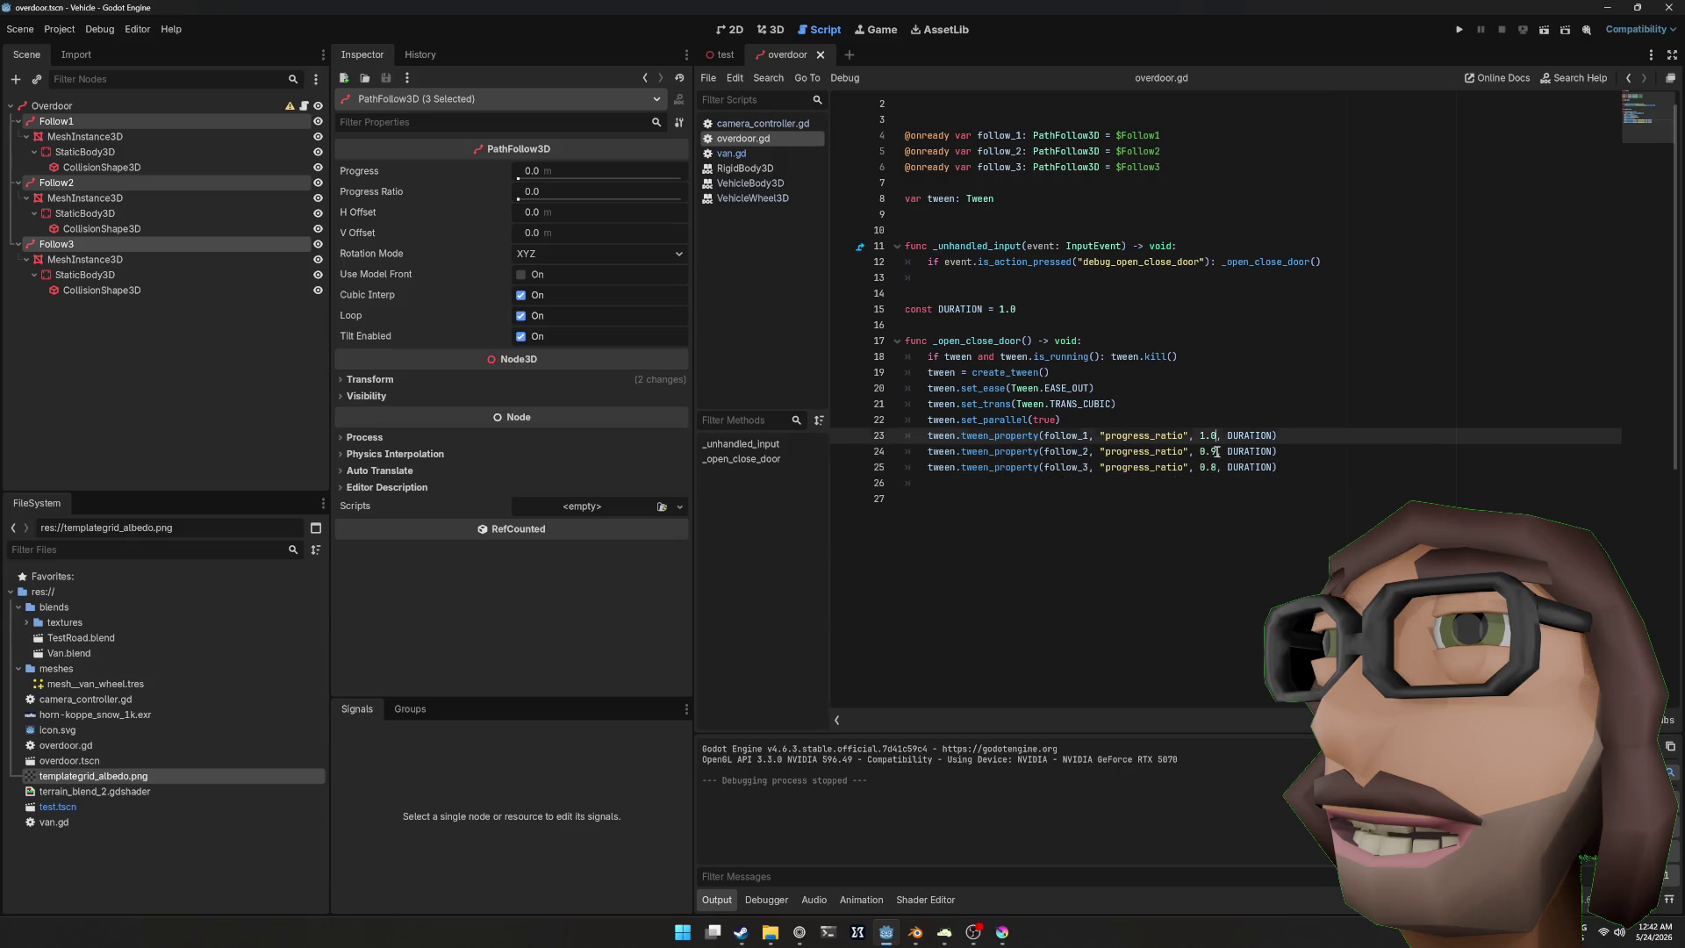
key(shift+Left)
key(shift+Left)
key(shift+Left)
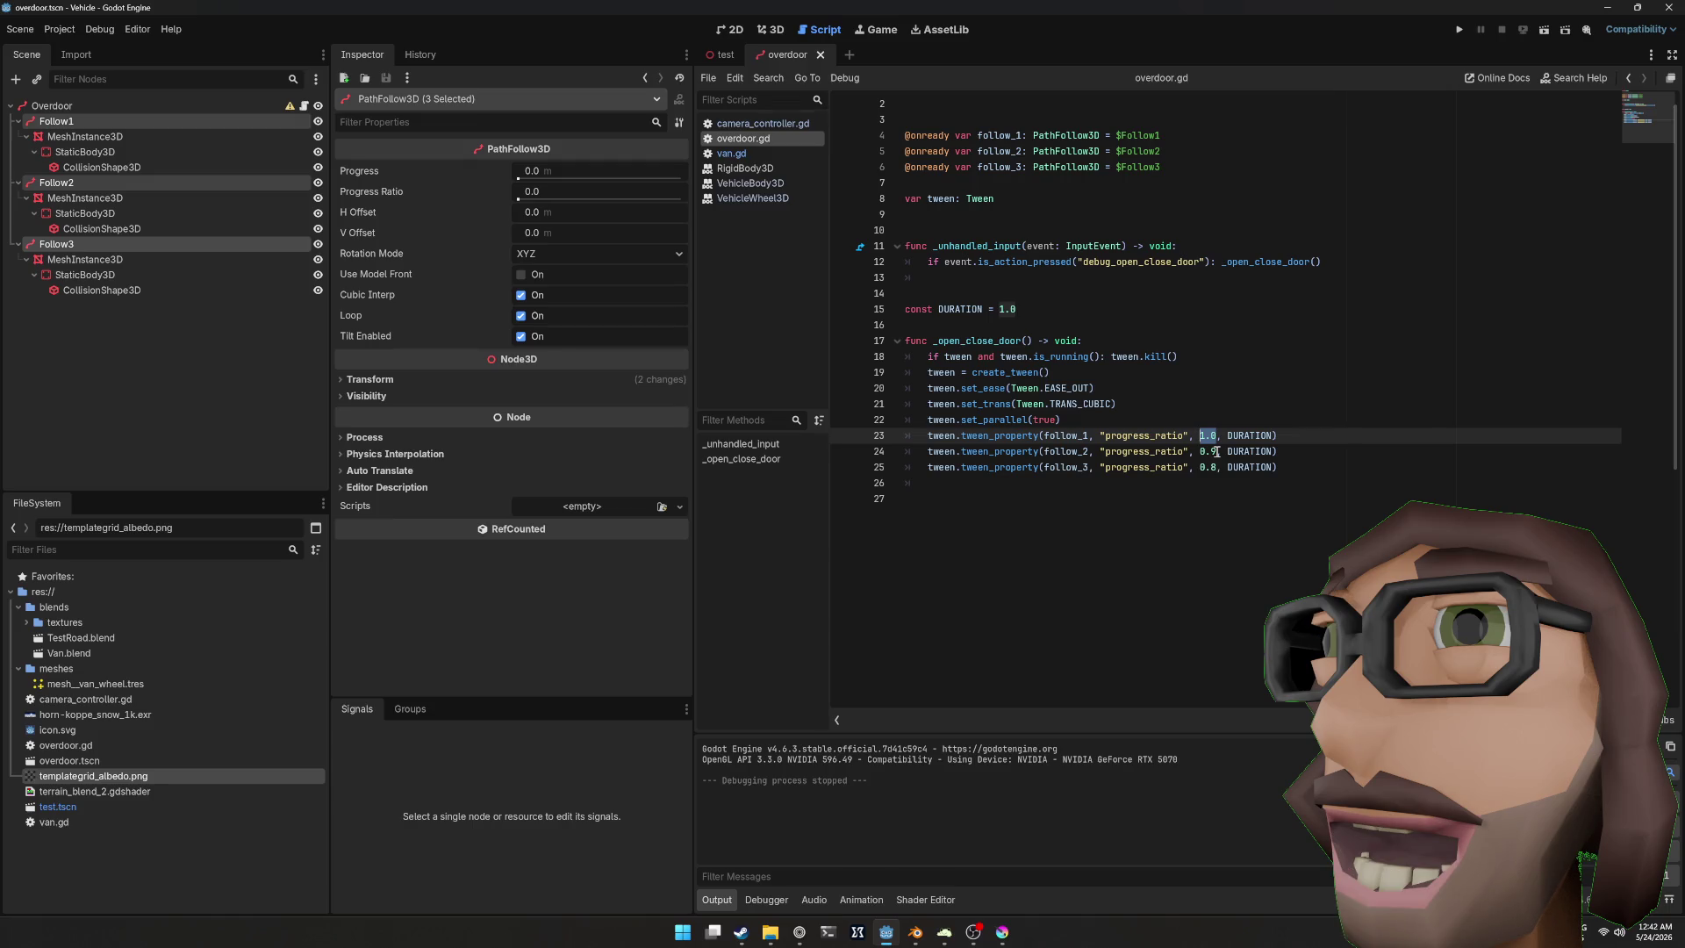
text(0.8)
key(Down)
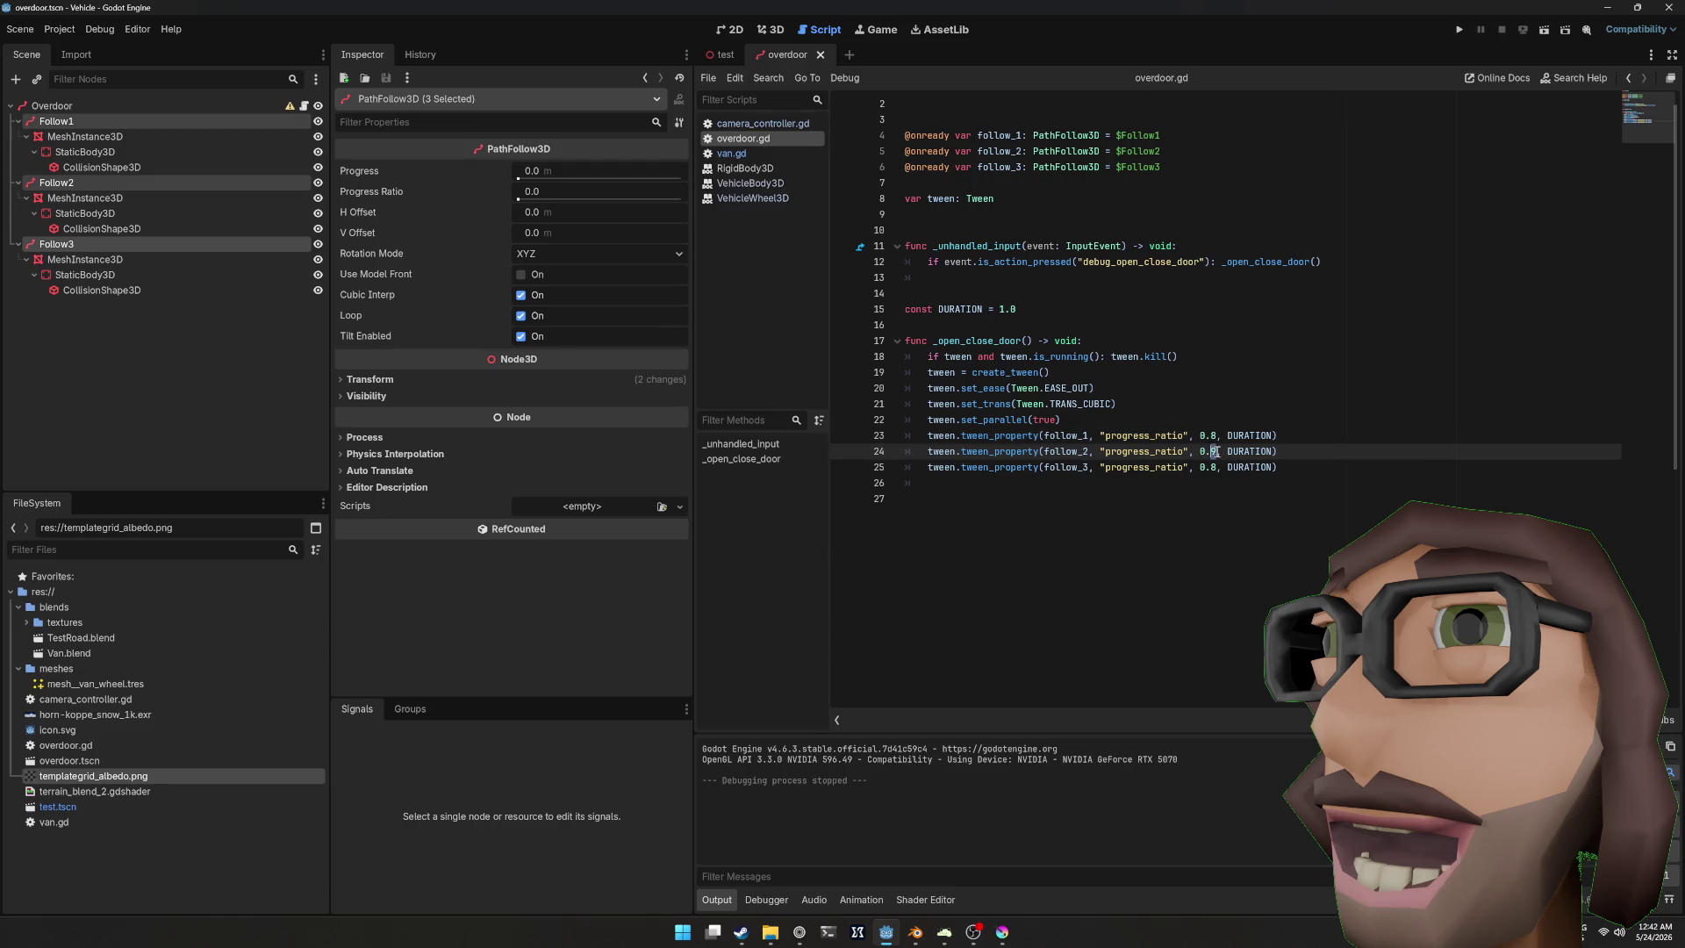
text(7)
key(Down)
key(shift+Left)
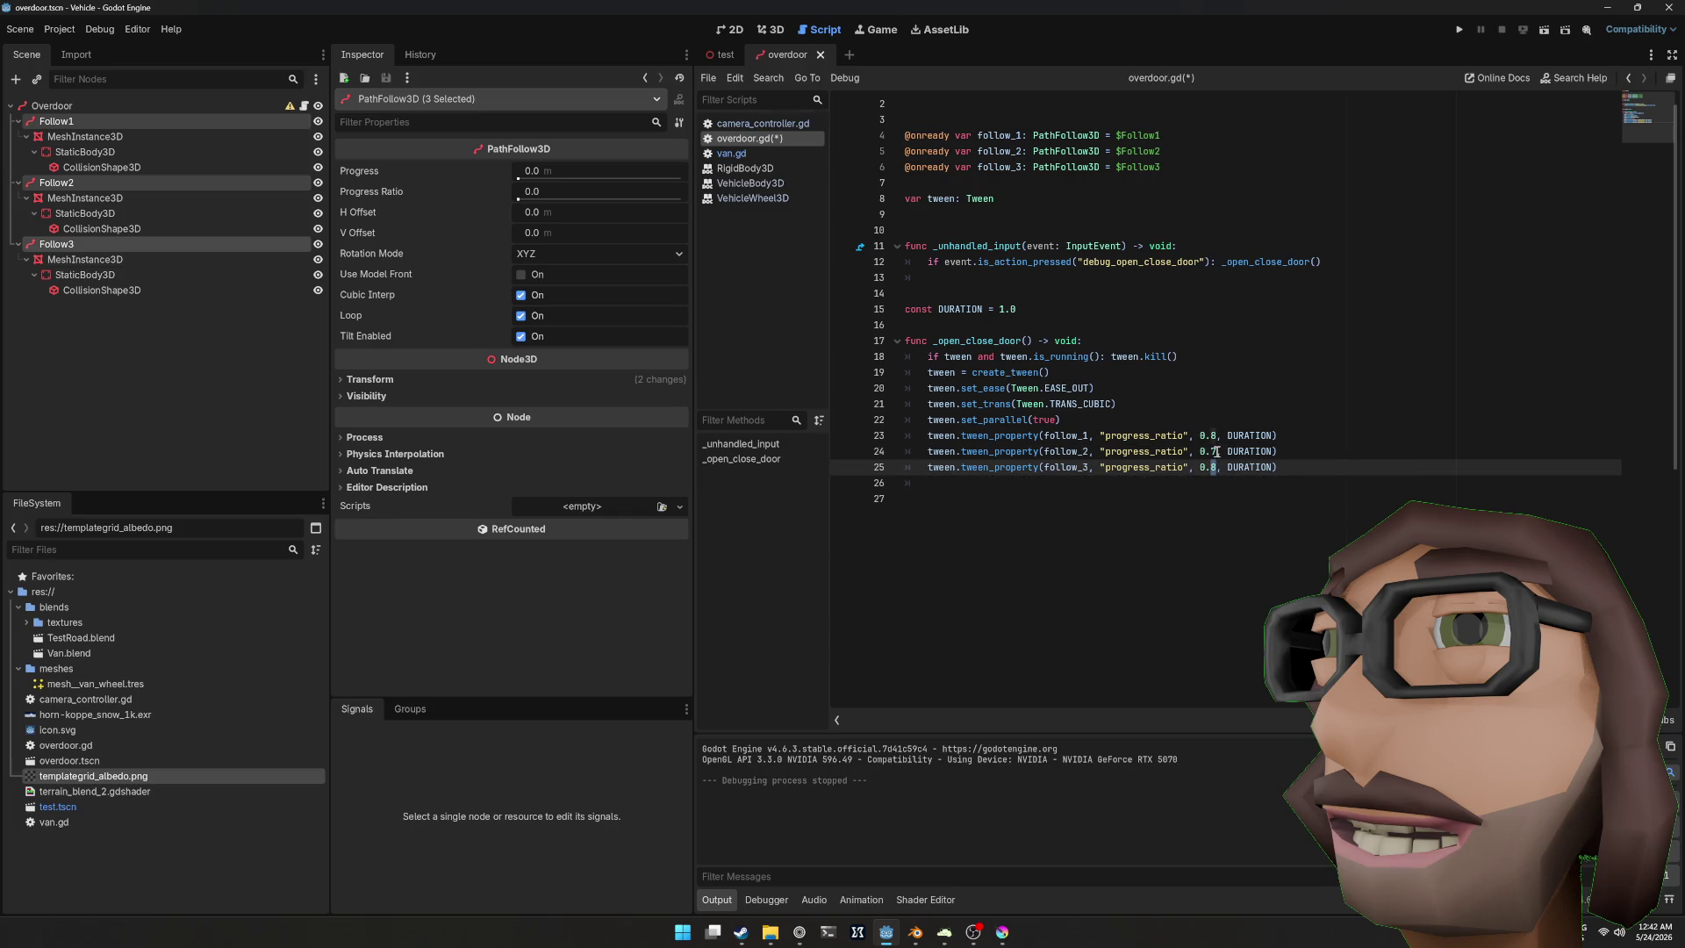
Step: Run the project, drive the van up to the door with W, then stop
key(F5)
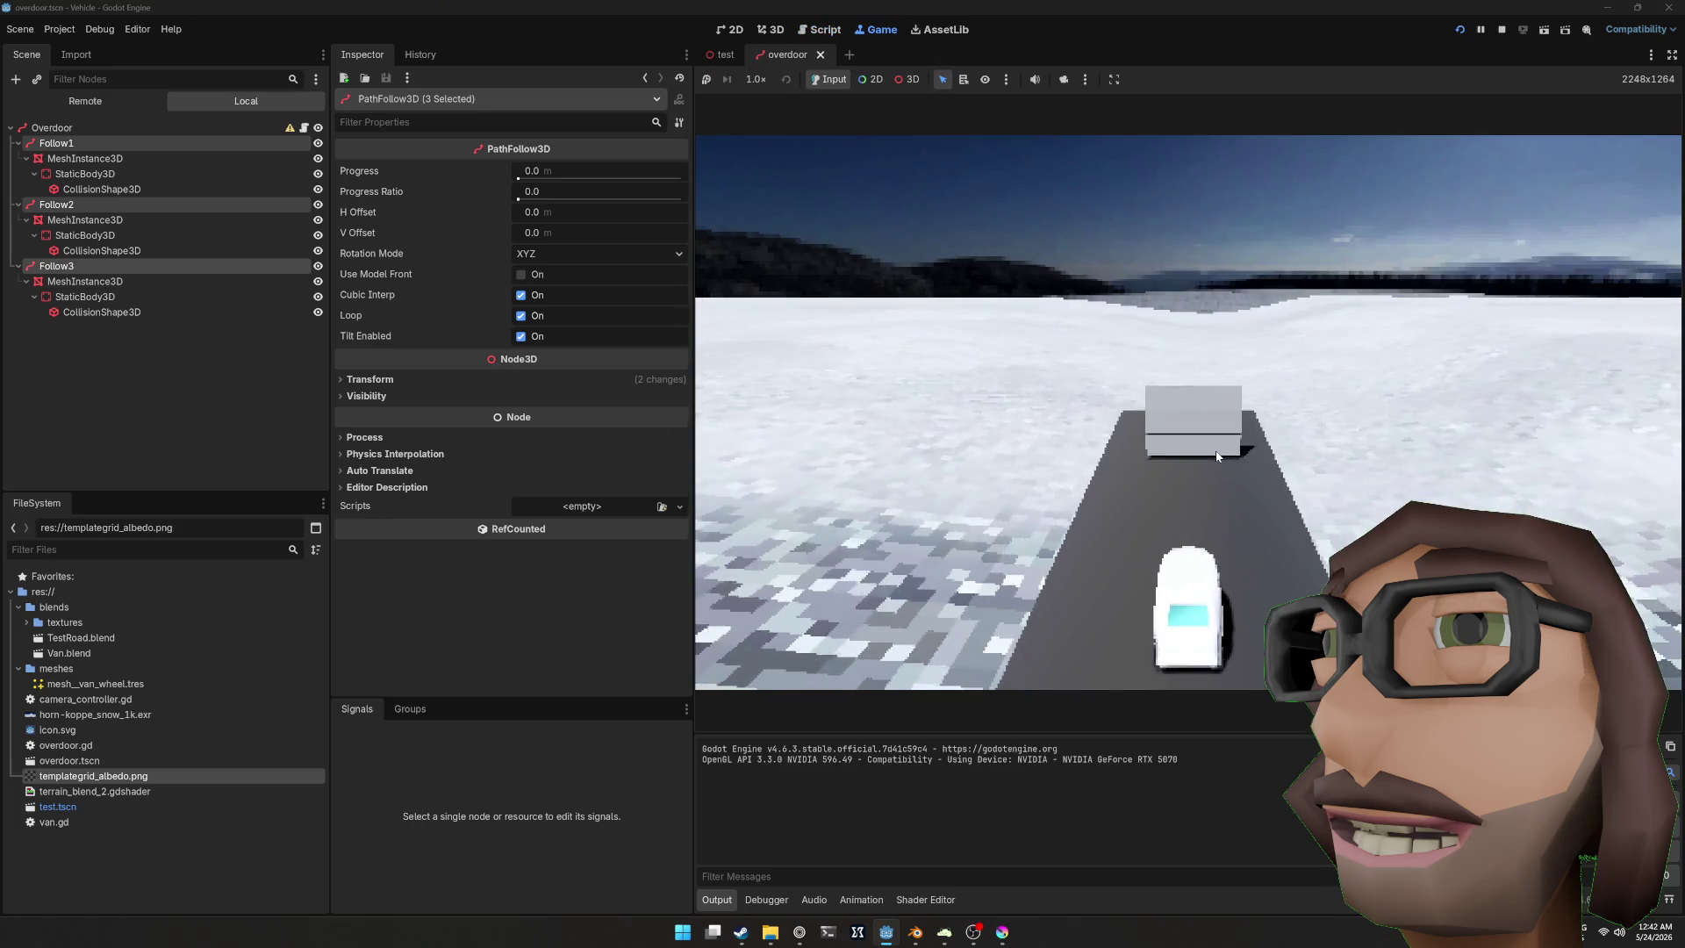
key(w)
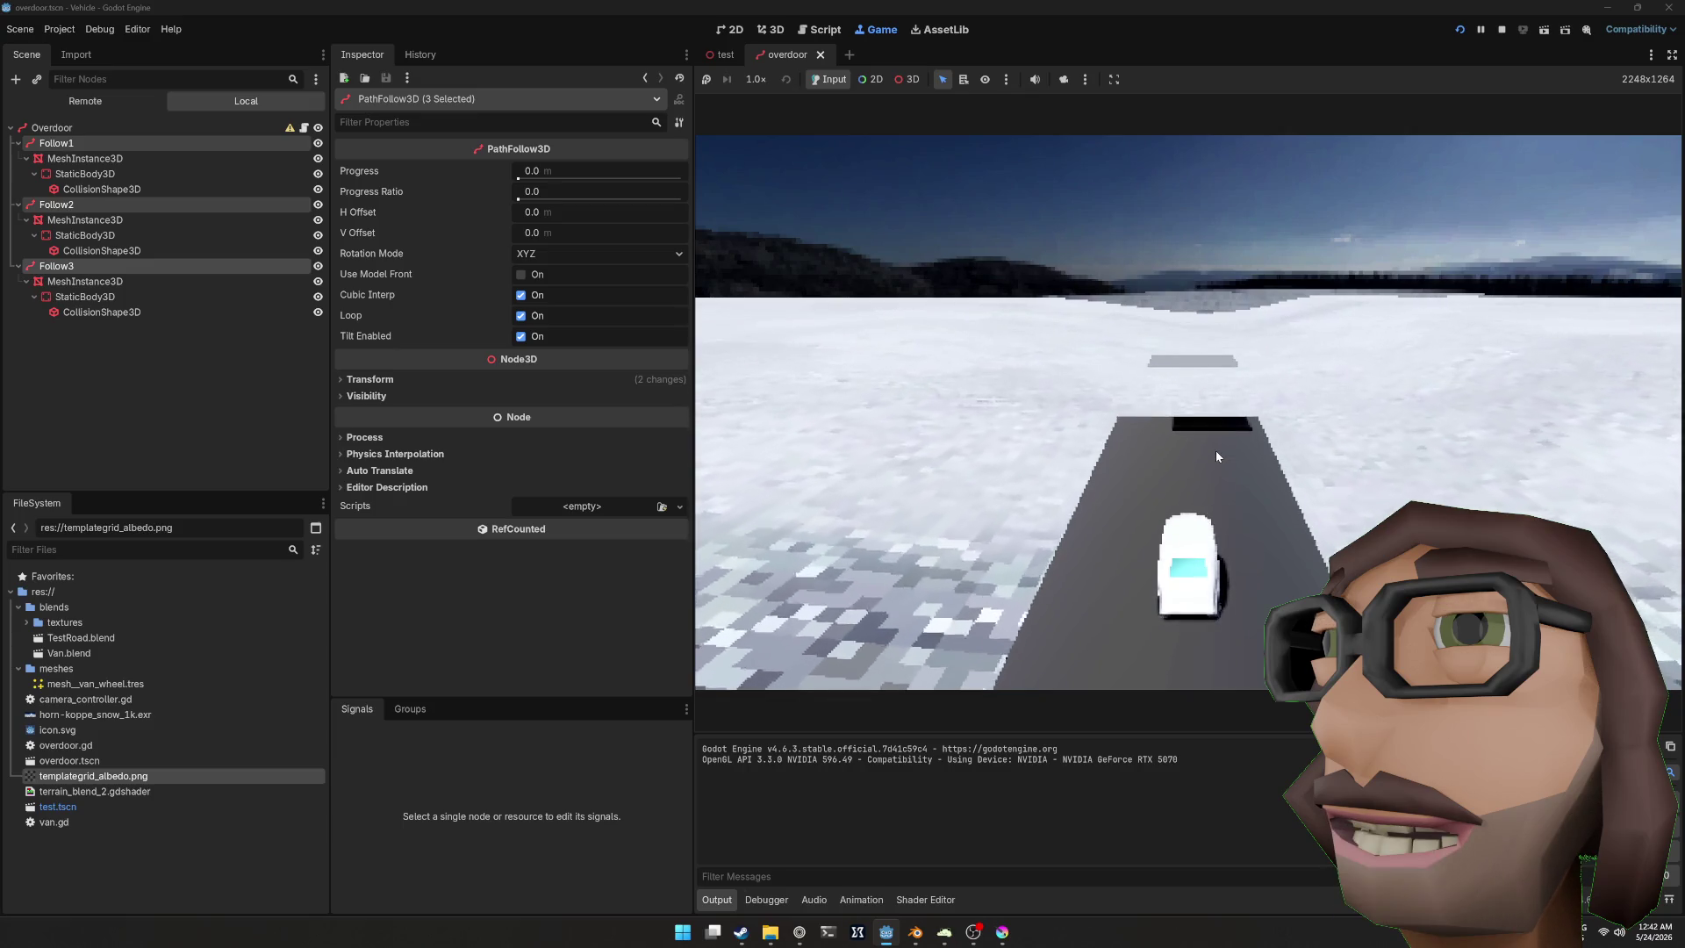
key(F8)
Step: Set follow_1's target ratio on line 23 to 0.5
click(1211, 436)
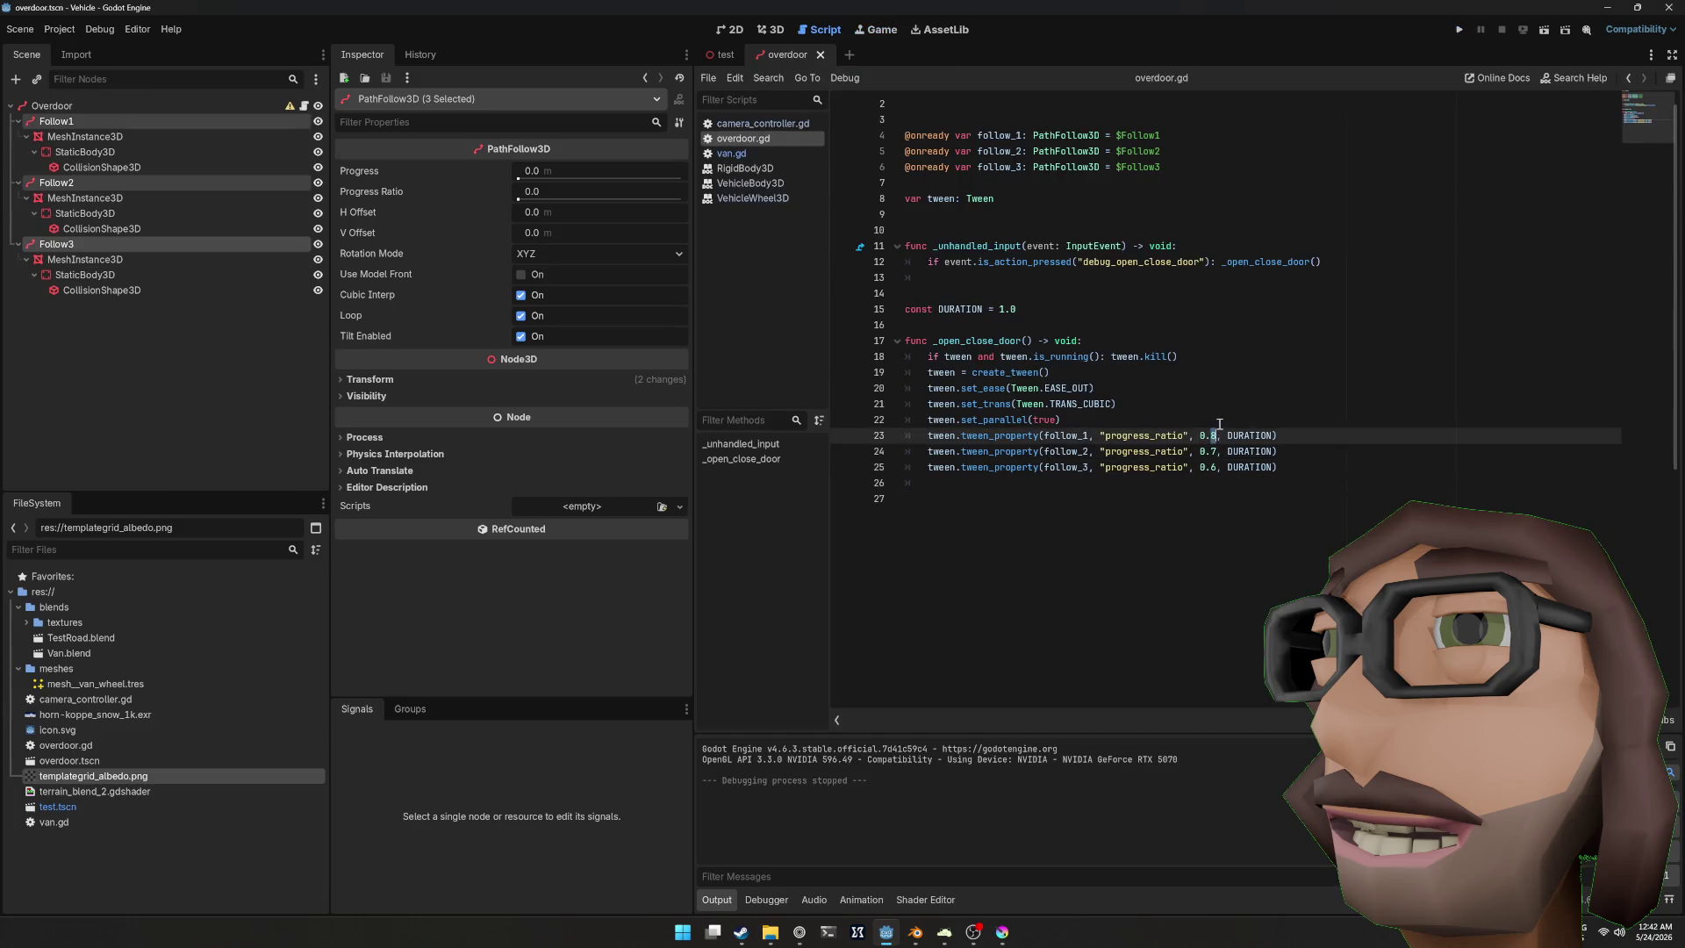
key(BackSpace)
text(5)
key(Down)
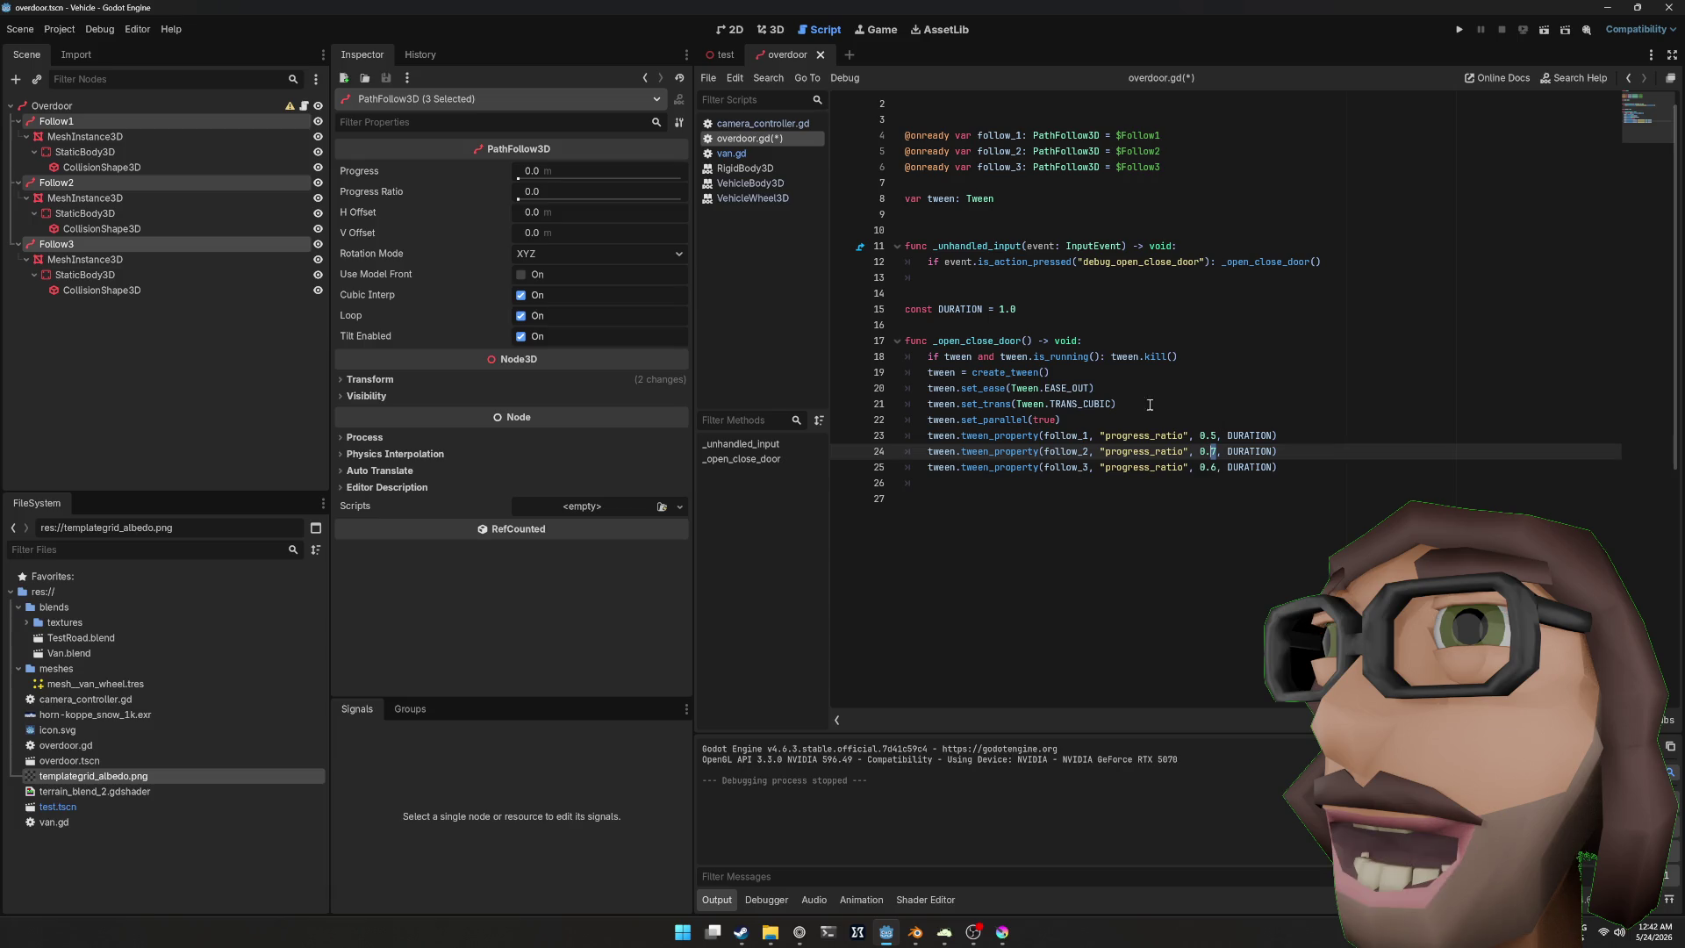
click(725, 32)
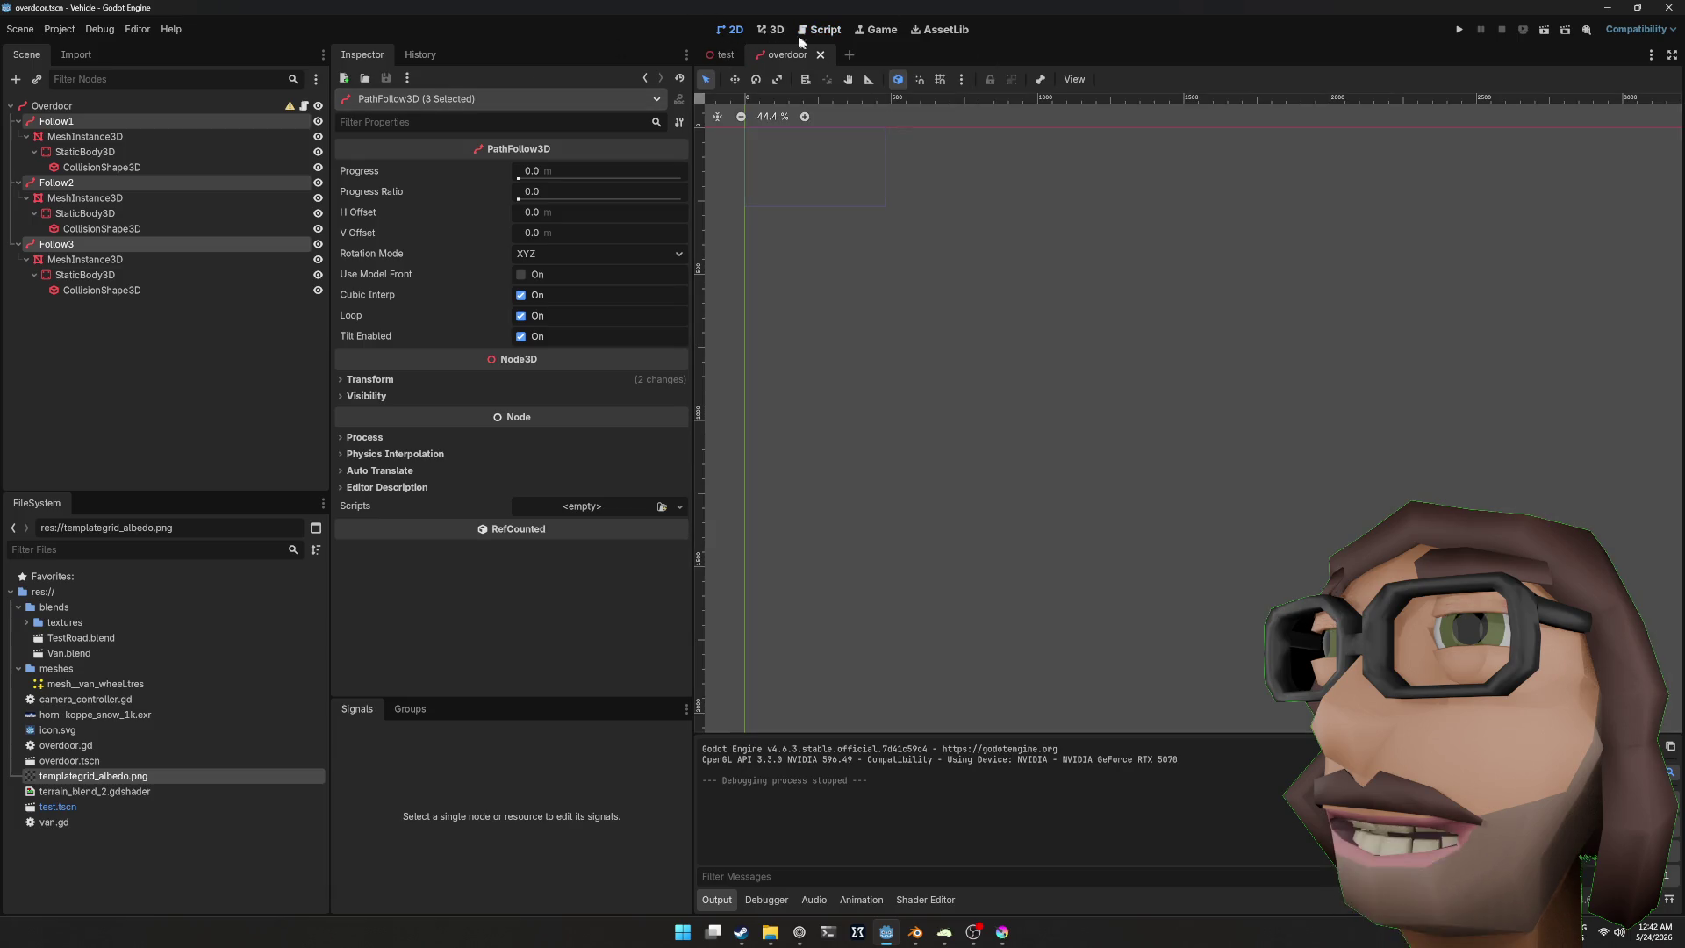
Step: Select the Overdoor path and reset its scale to 1.0
click(771, 30)
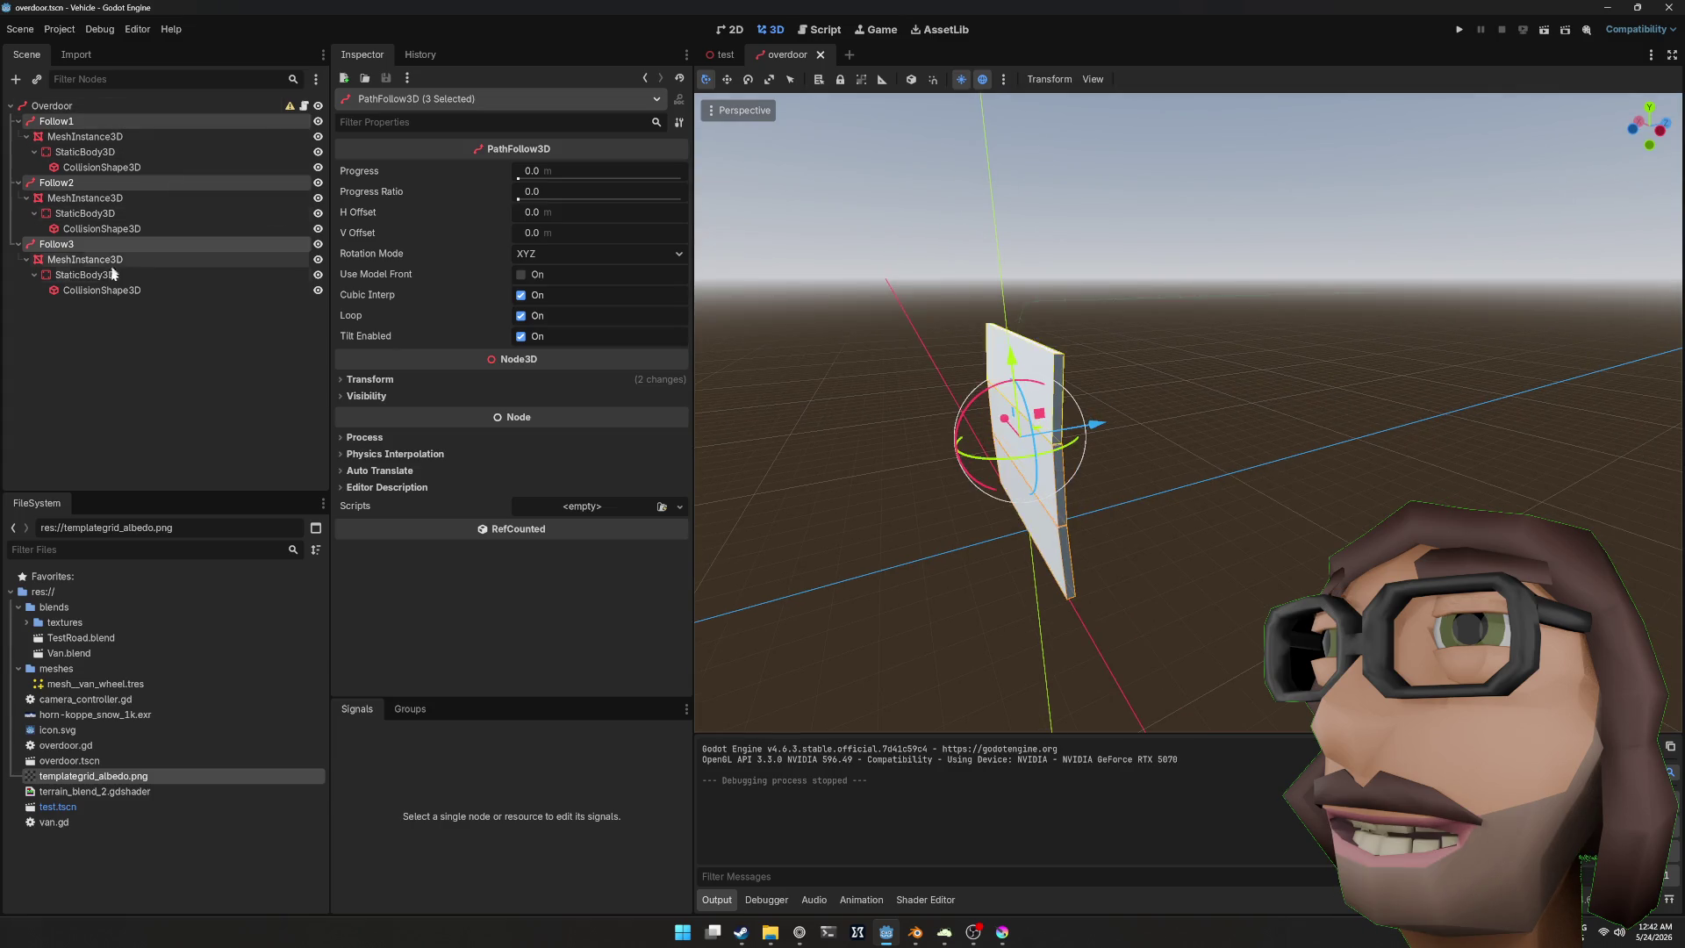
click(52, 105)
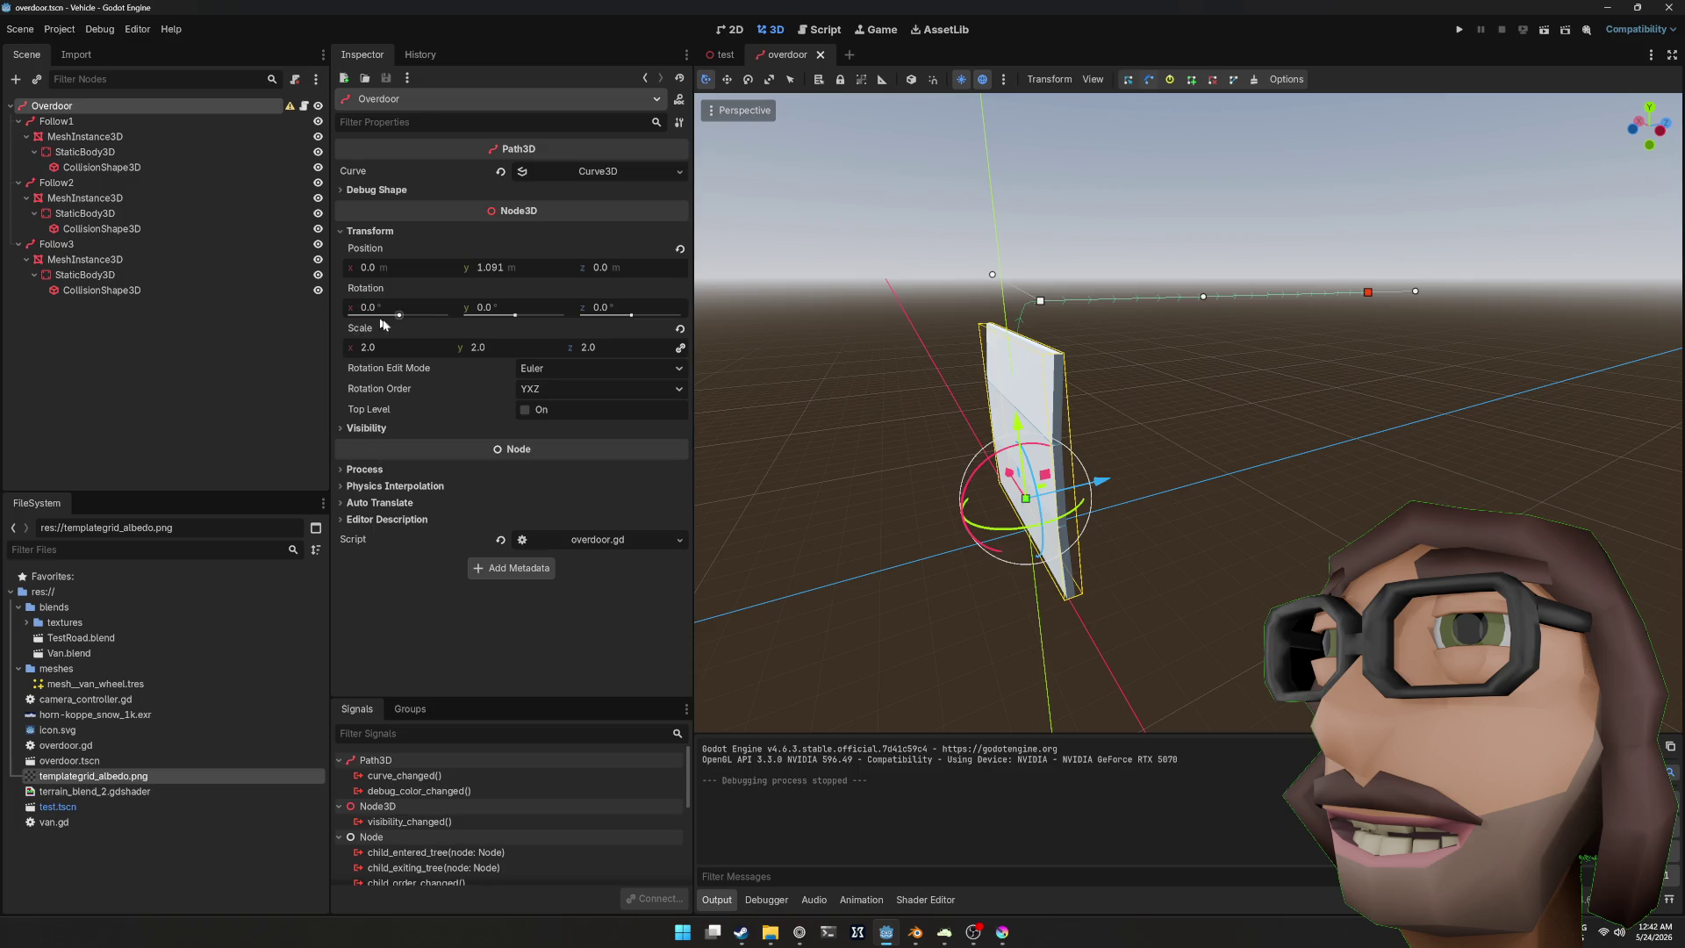
click(680, 328)
drag(1060, 337, 1062, 340)
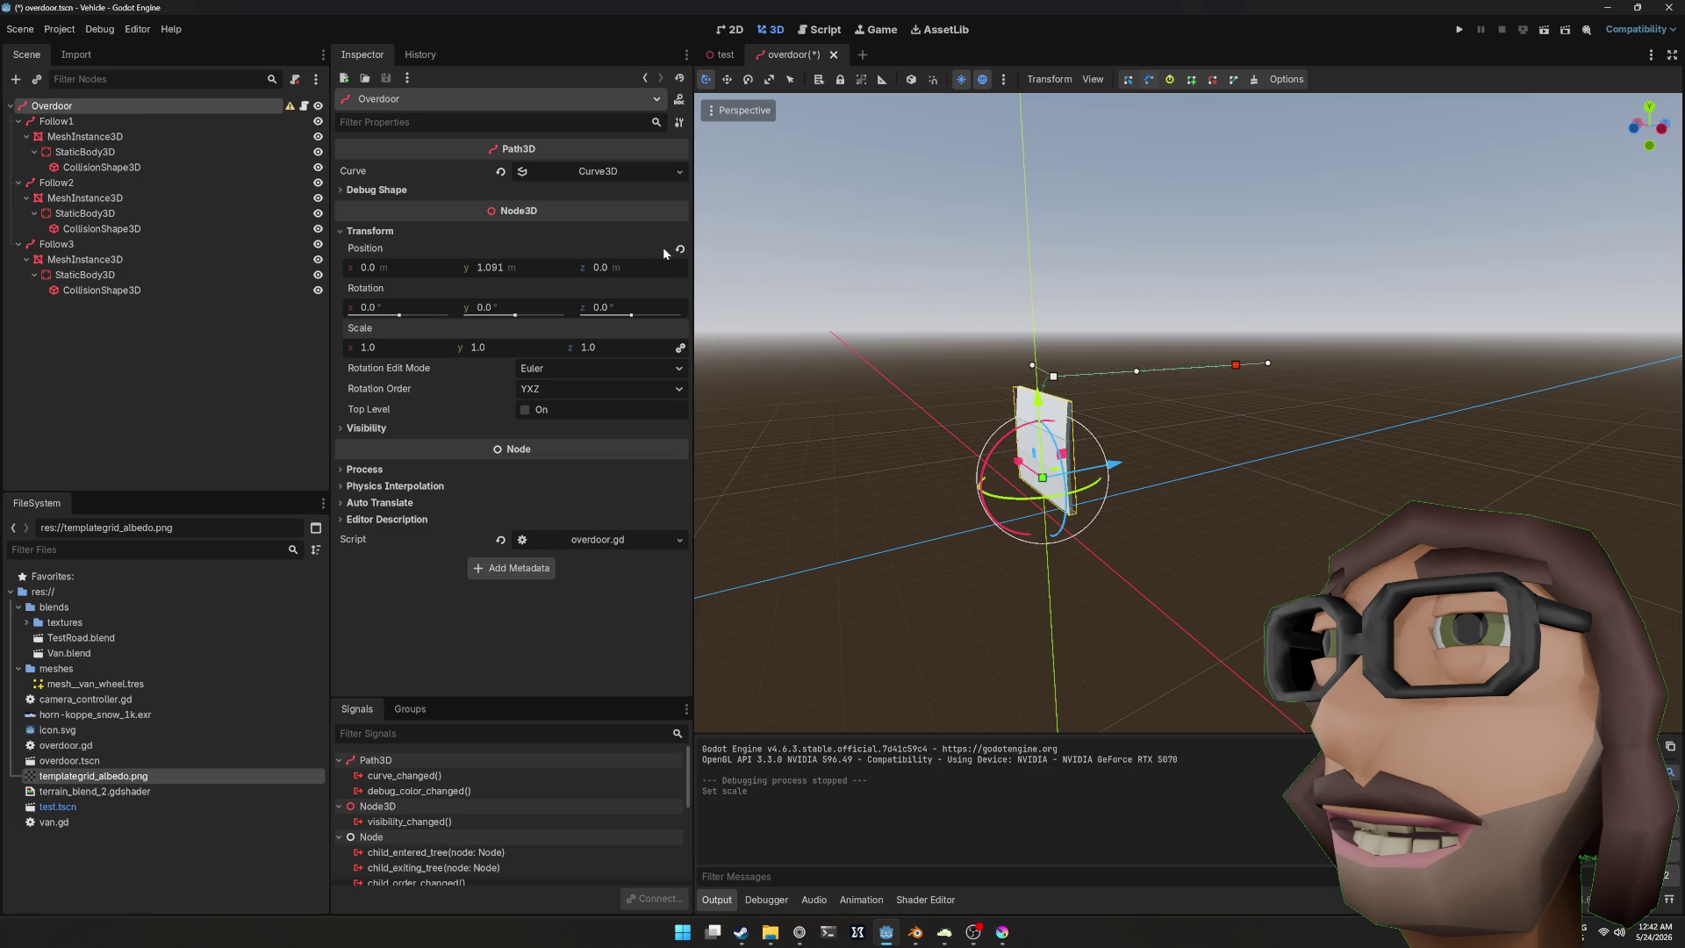
Step: Expand the path's Curve3D and delete its existing points
click(369, 190)
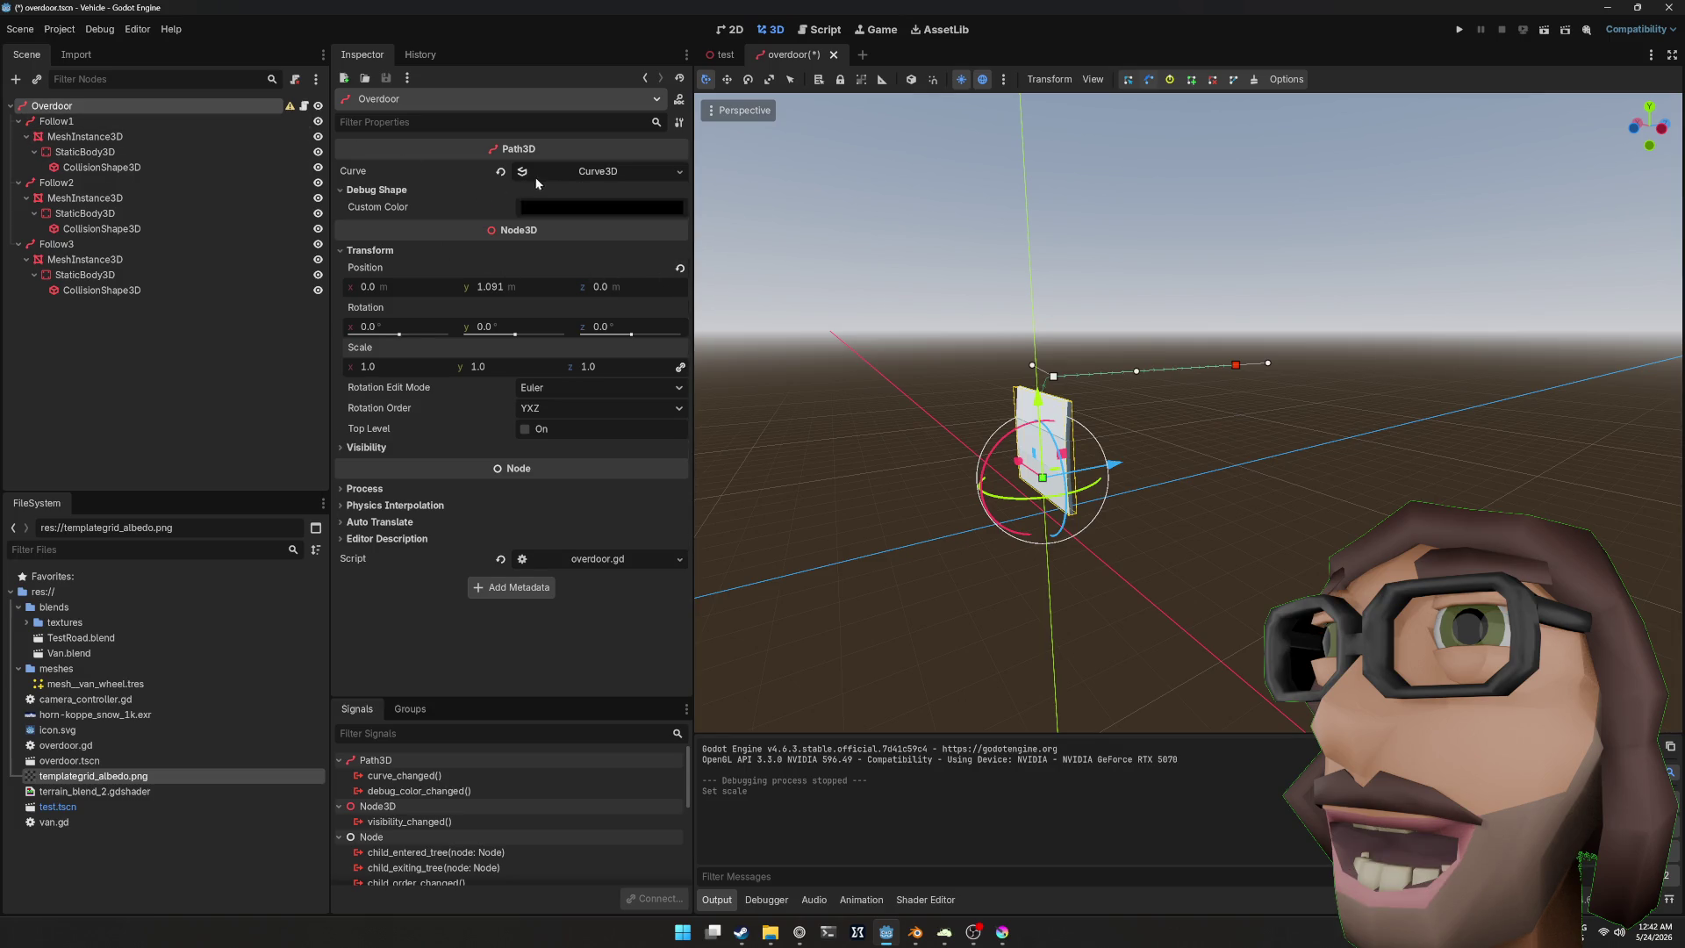
click(588, 171)
click(663, 274)
click(662, 274)
click(662, 273)
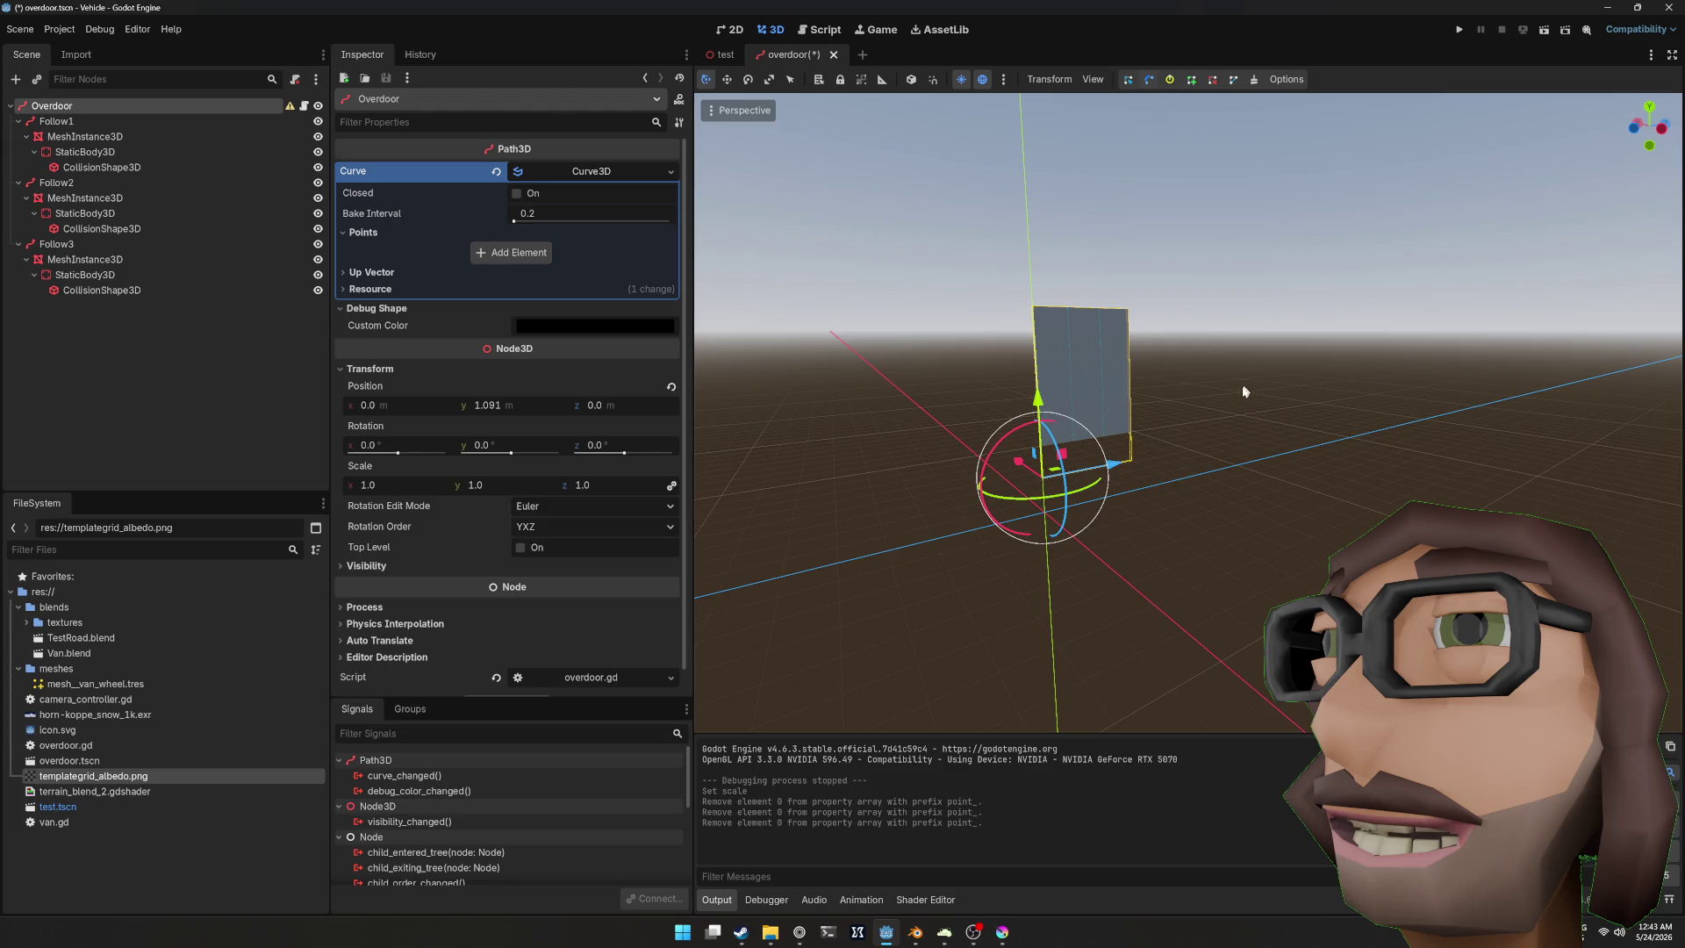
drag(1234, 397, 1198, 410)
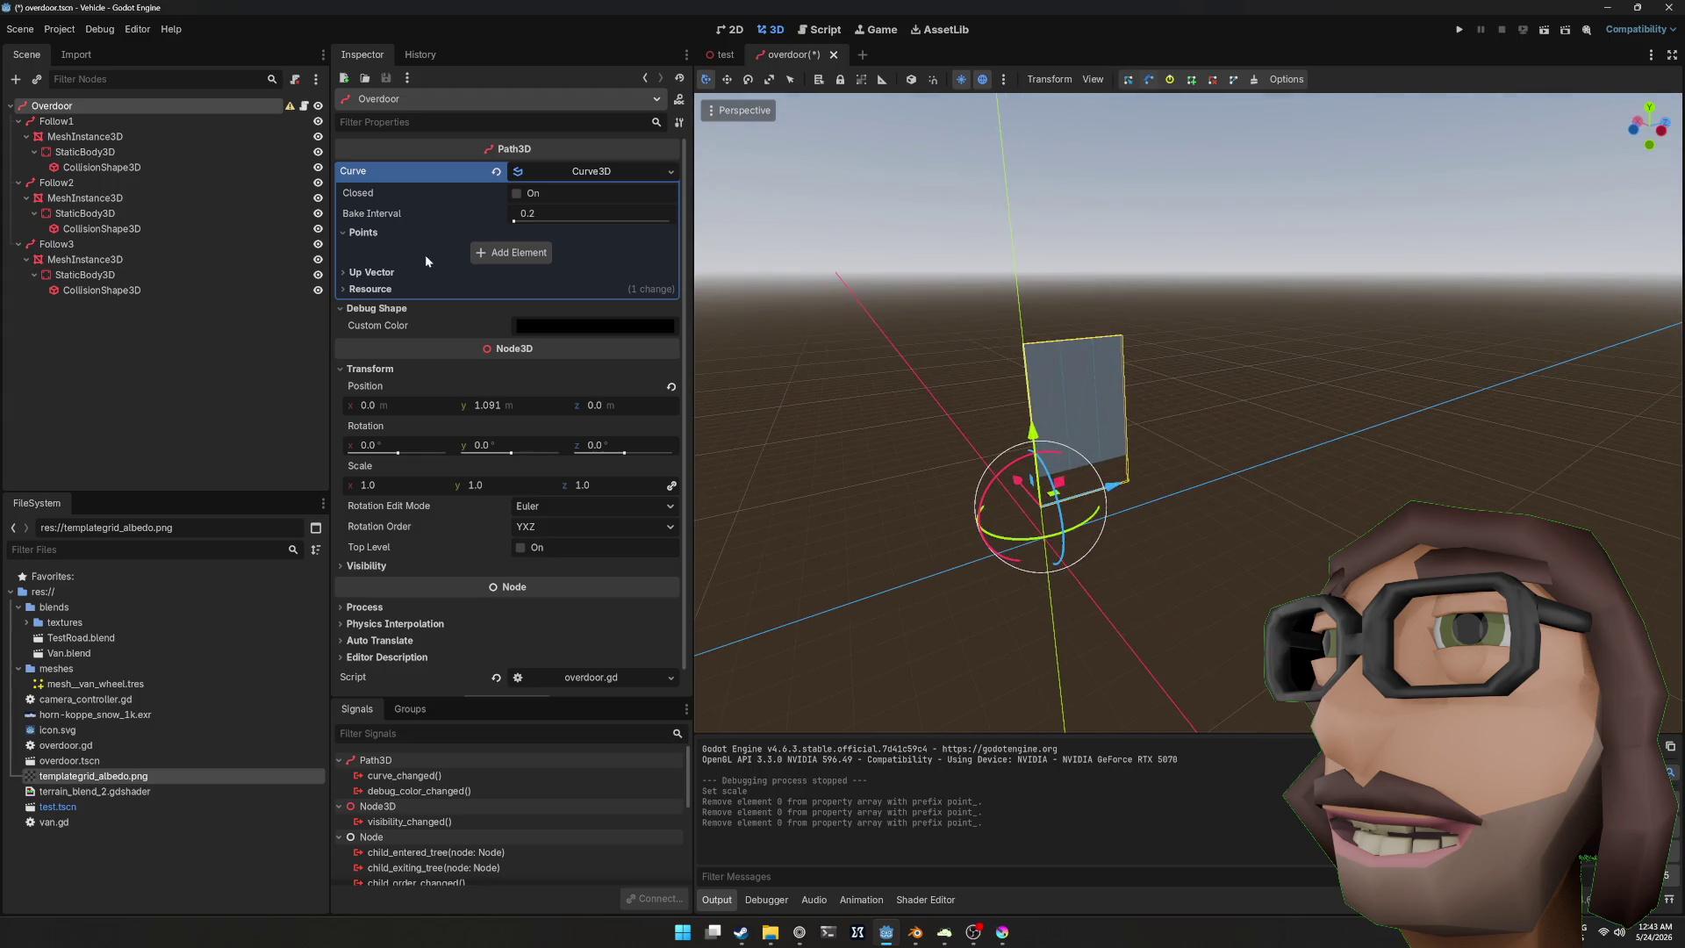
click(633, 169)
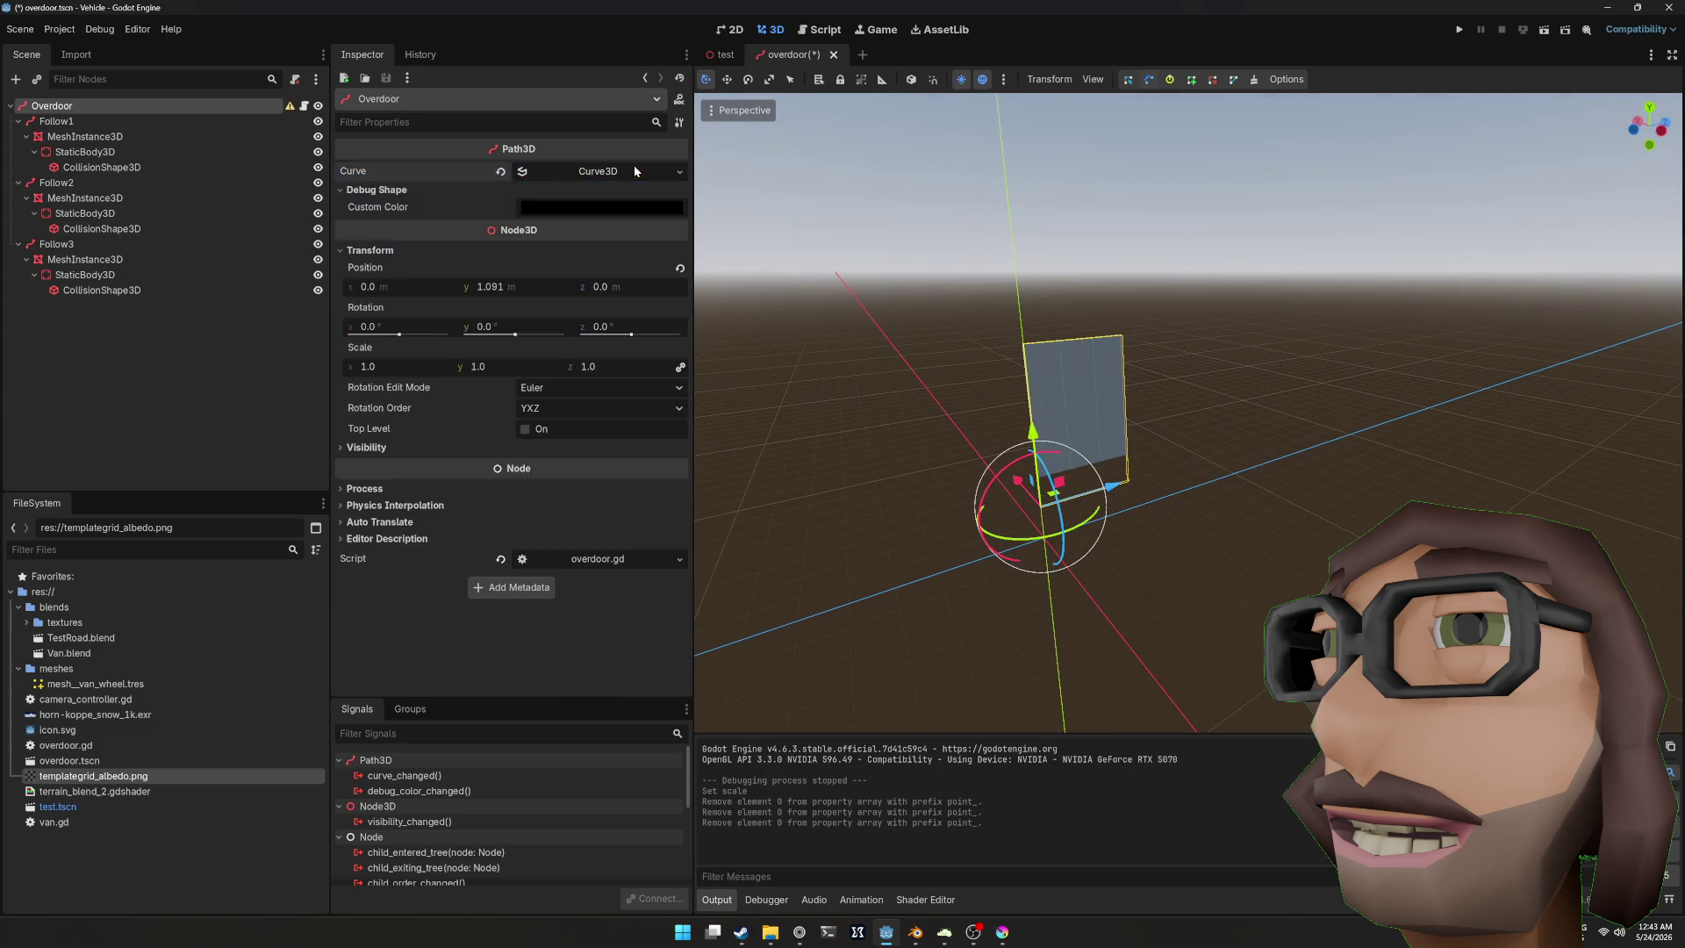
click(586, 172)
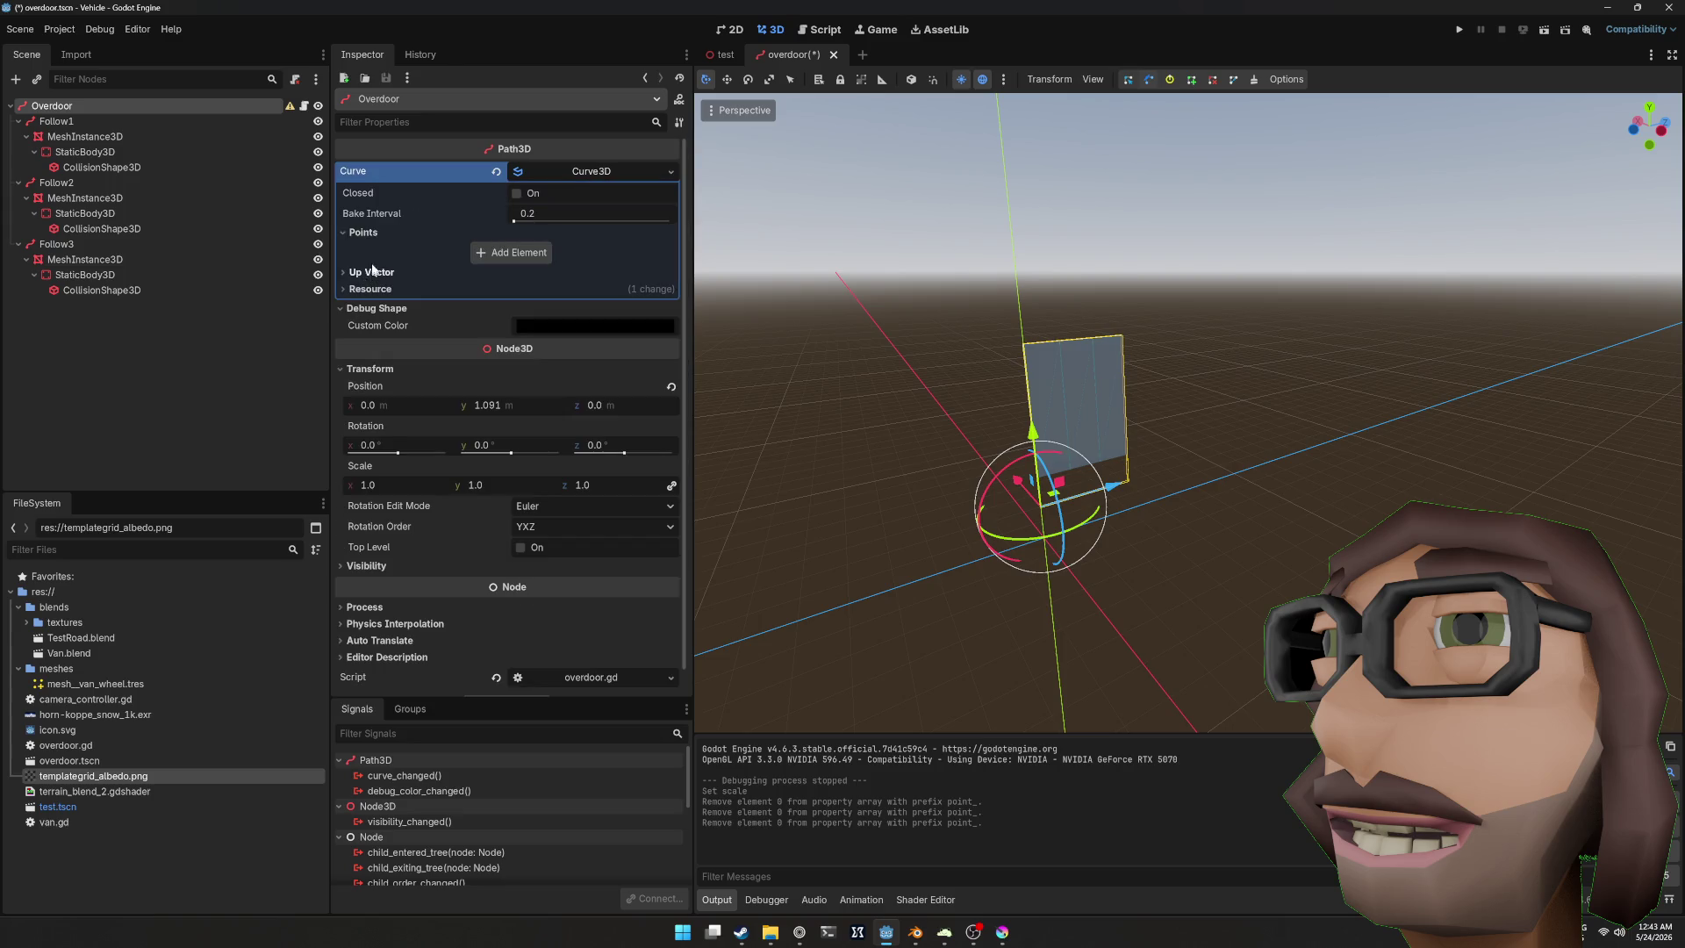
Step: Add two new curve points and set the second point's Y position to 6
click(511, 253)
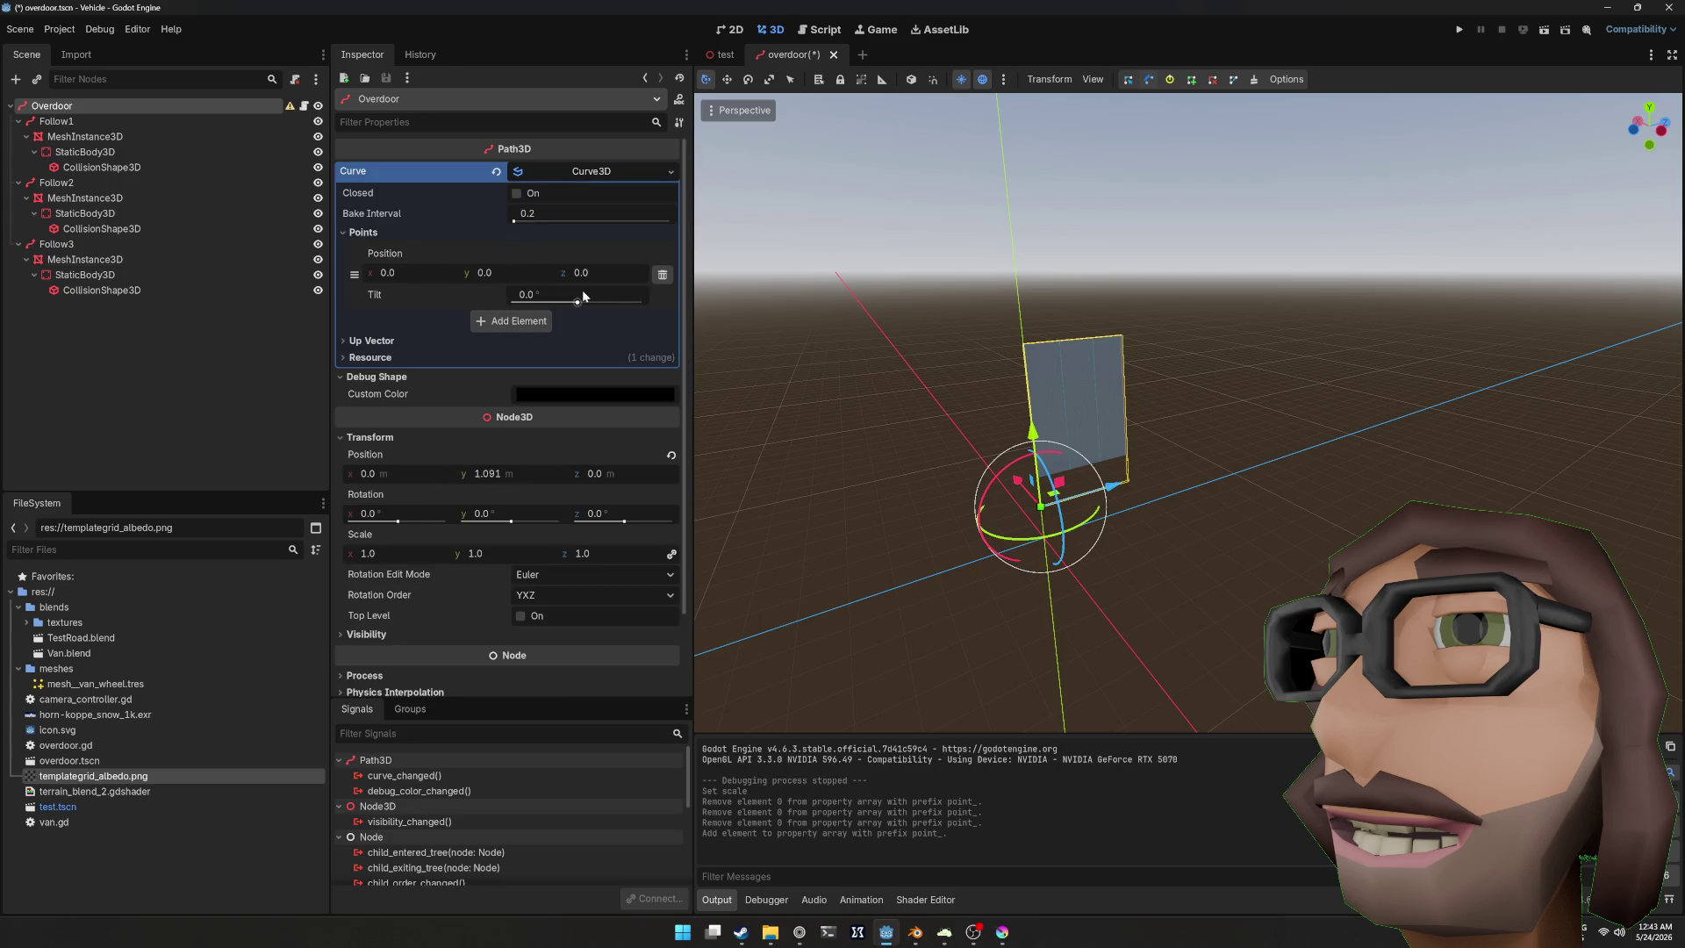
click(530, 326)
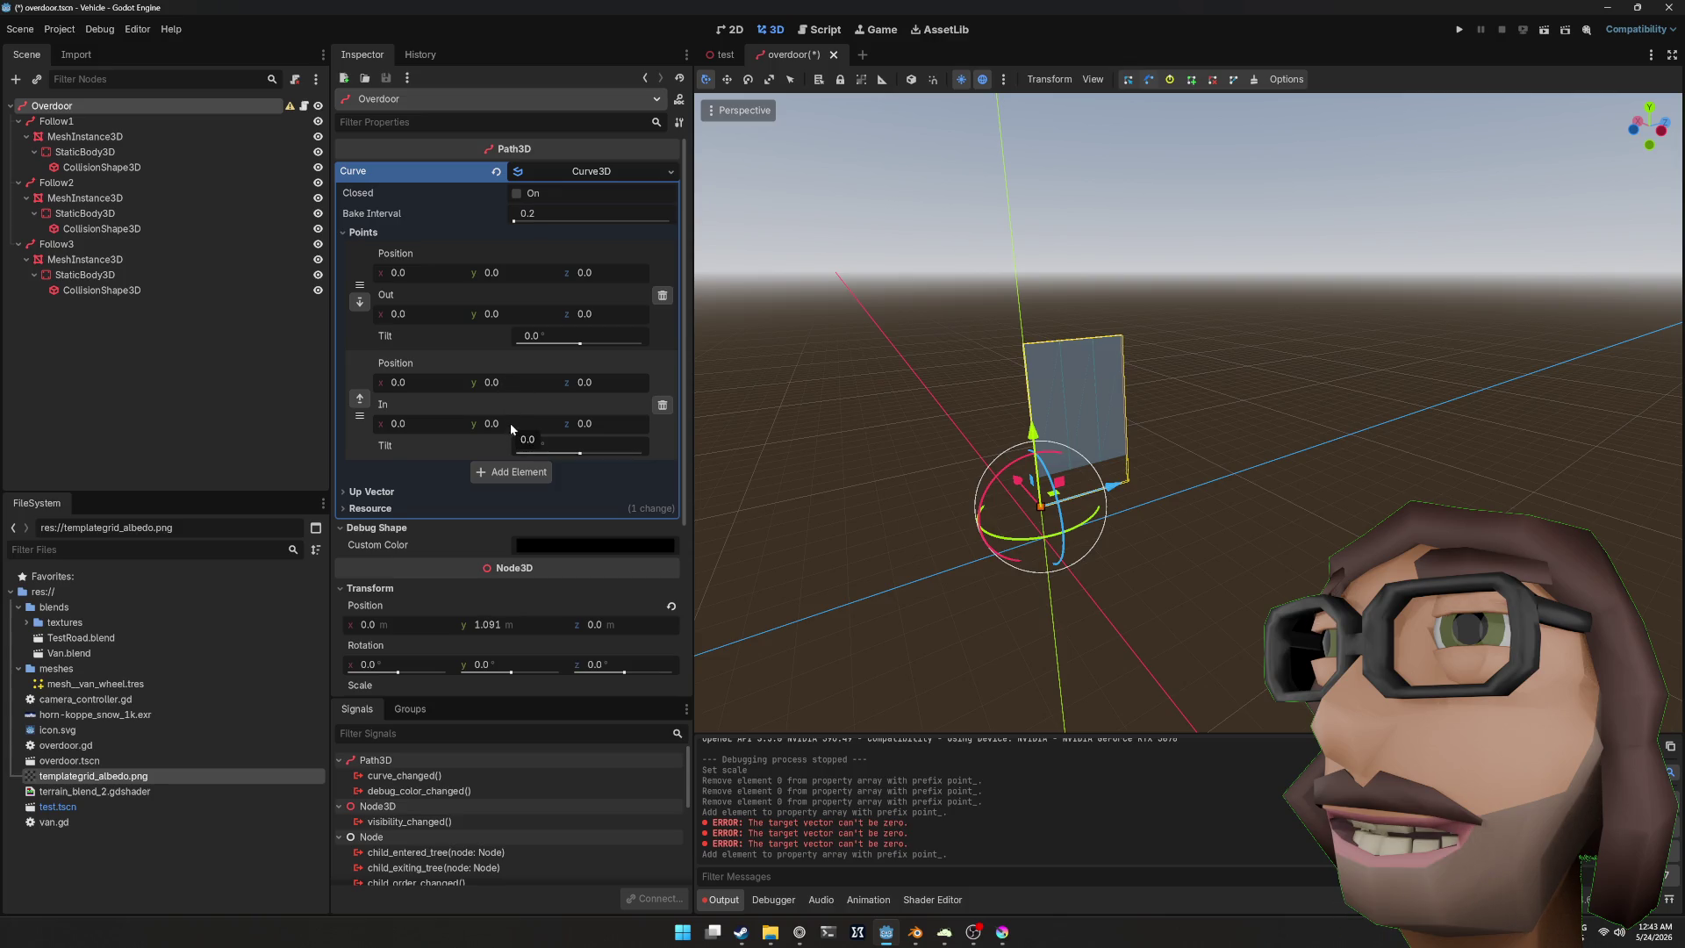
click(510, 386)
text(3)
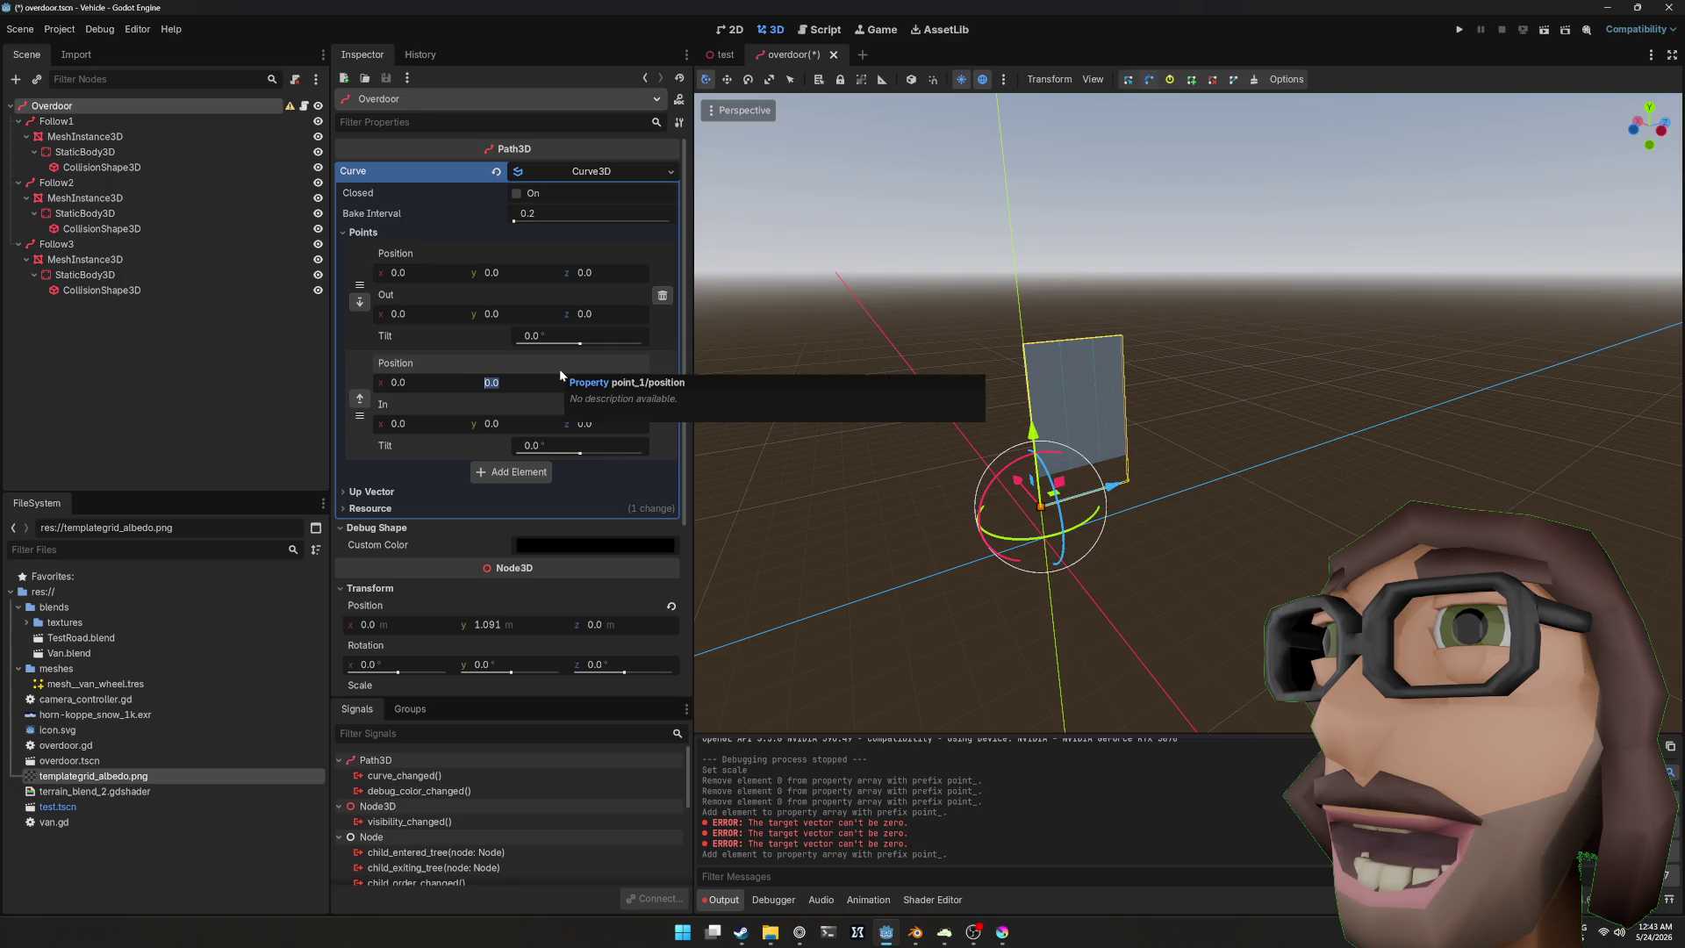
key(Return)
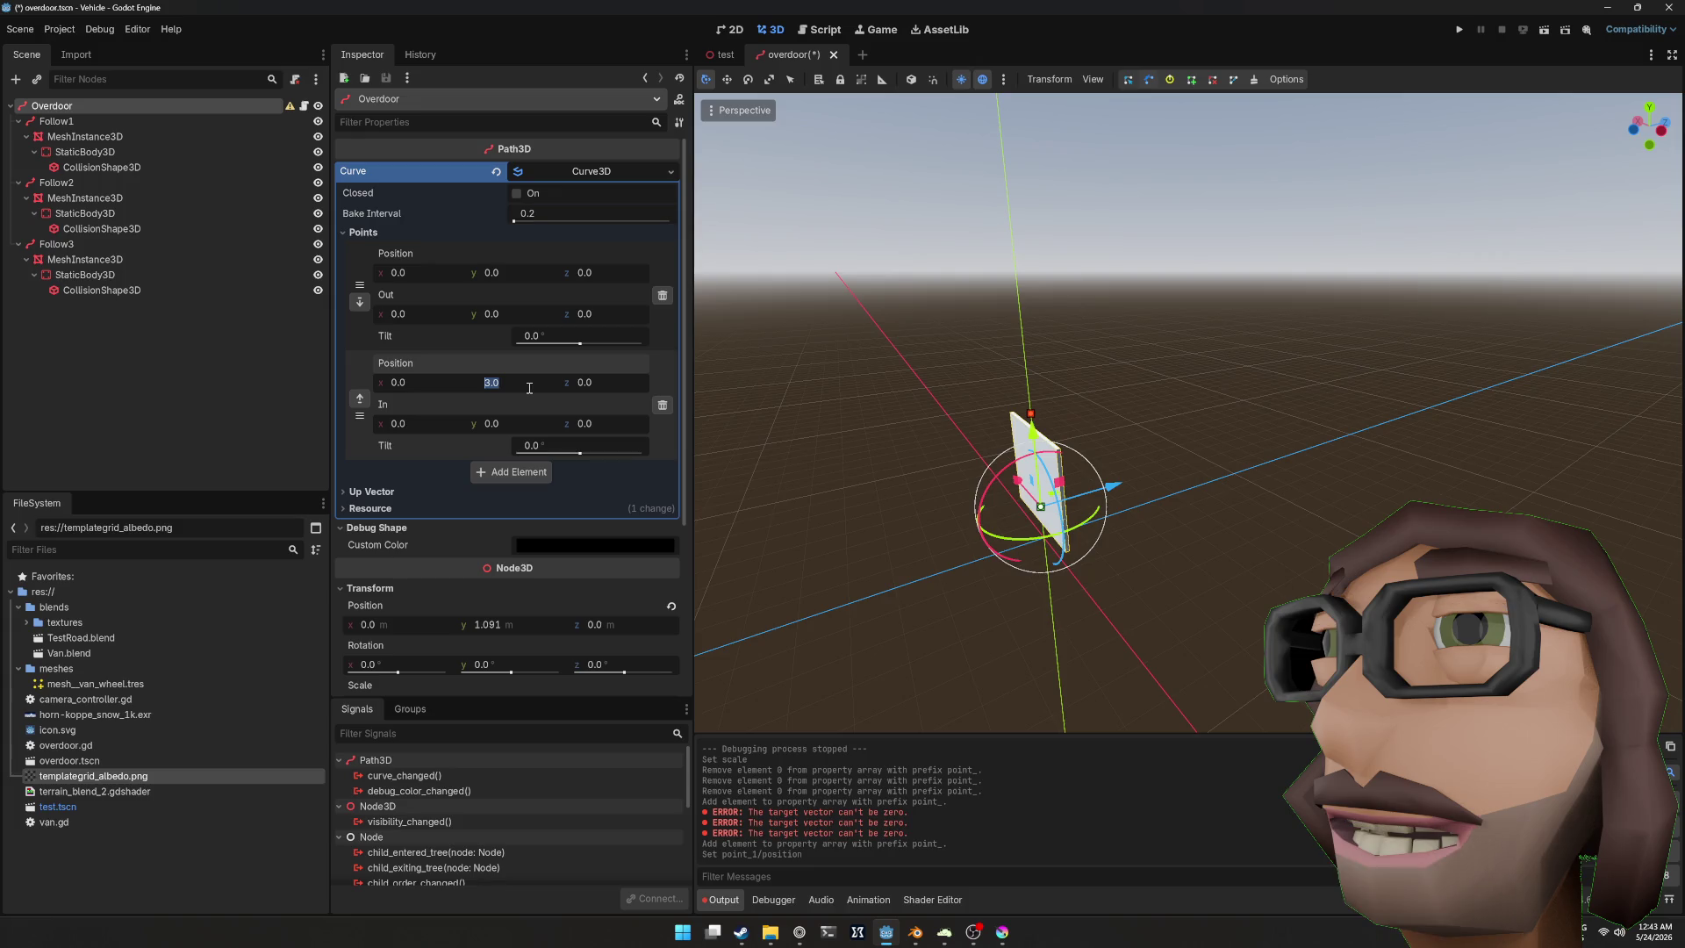
text(6)
key(Return)
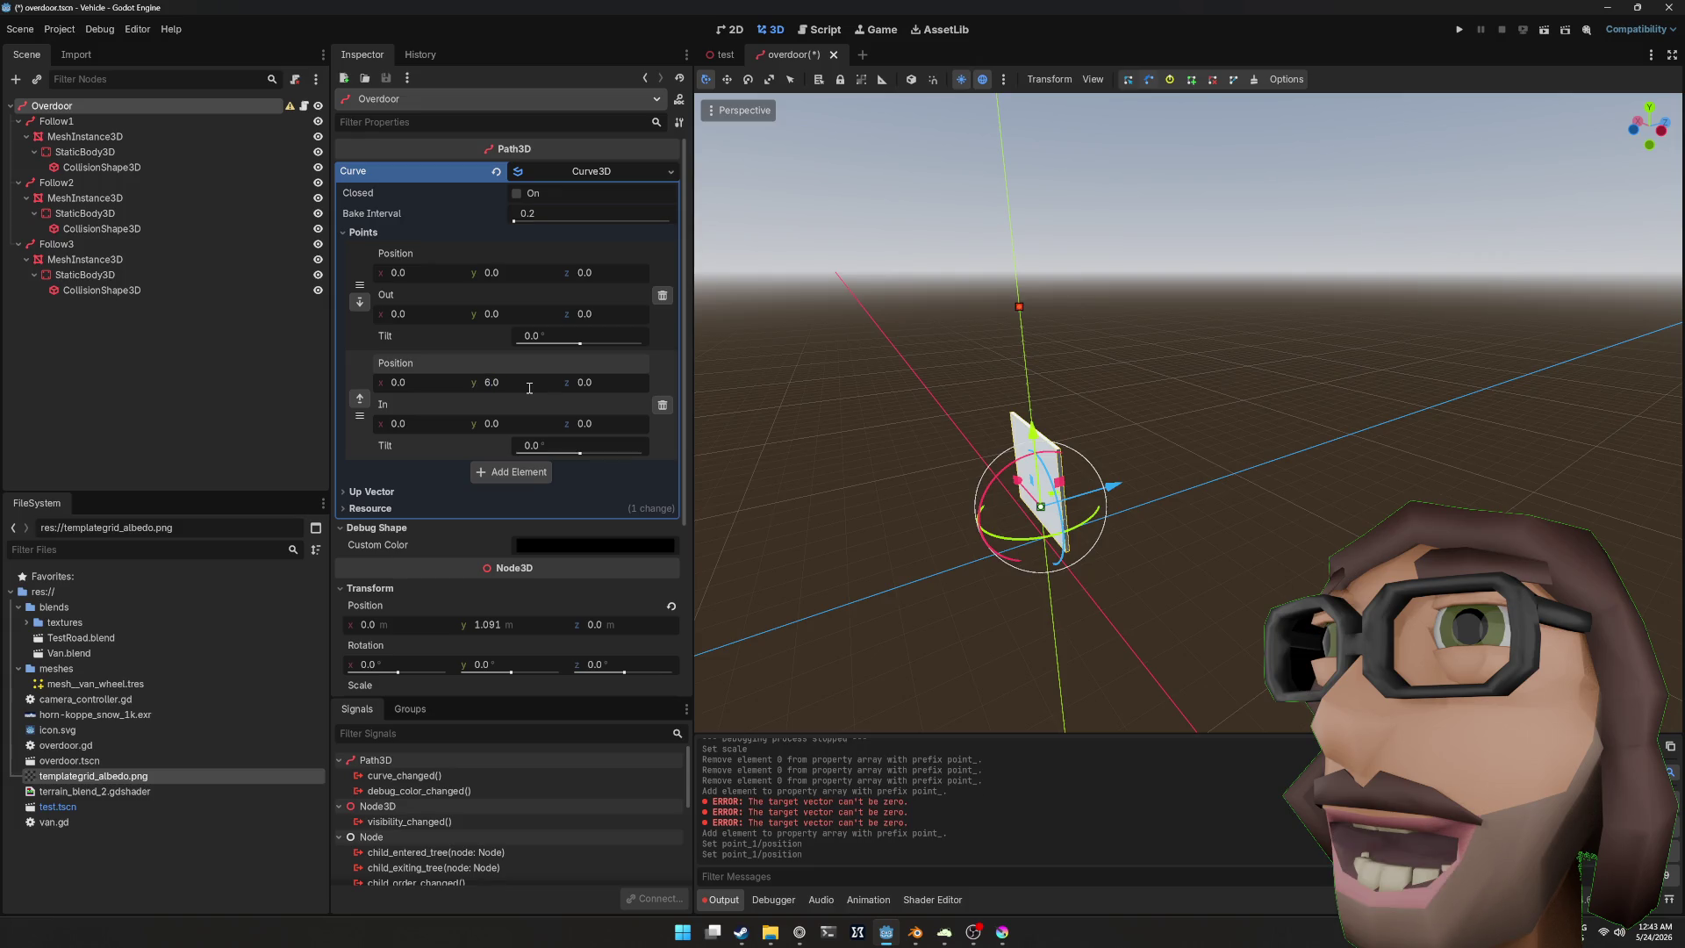
click(84, 139)
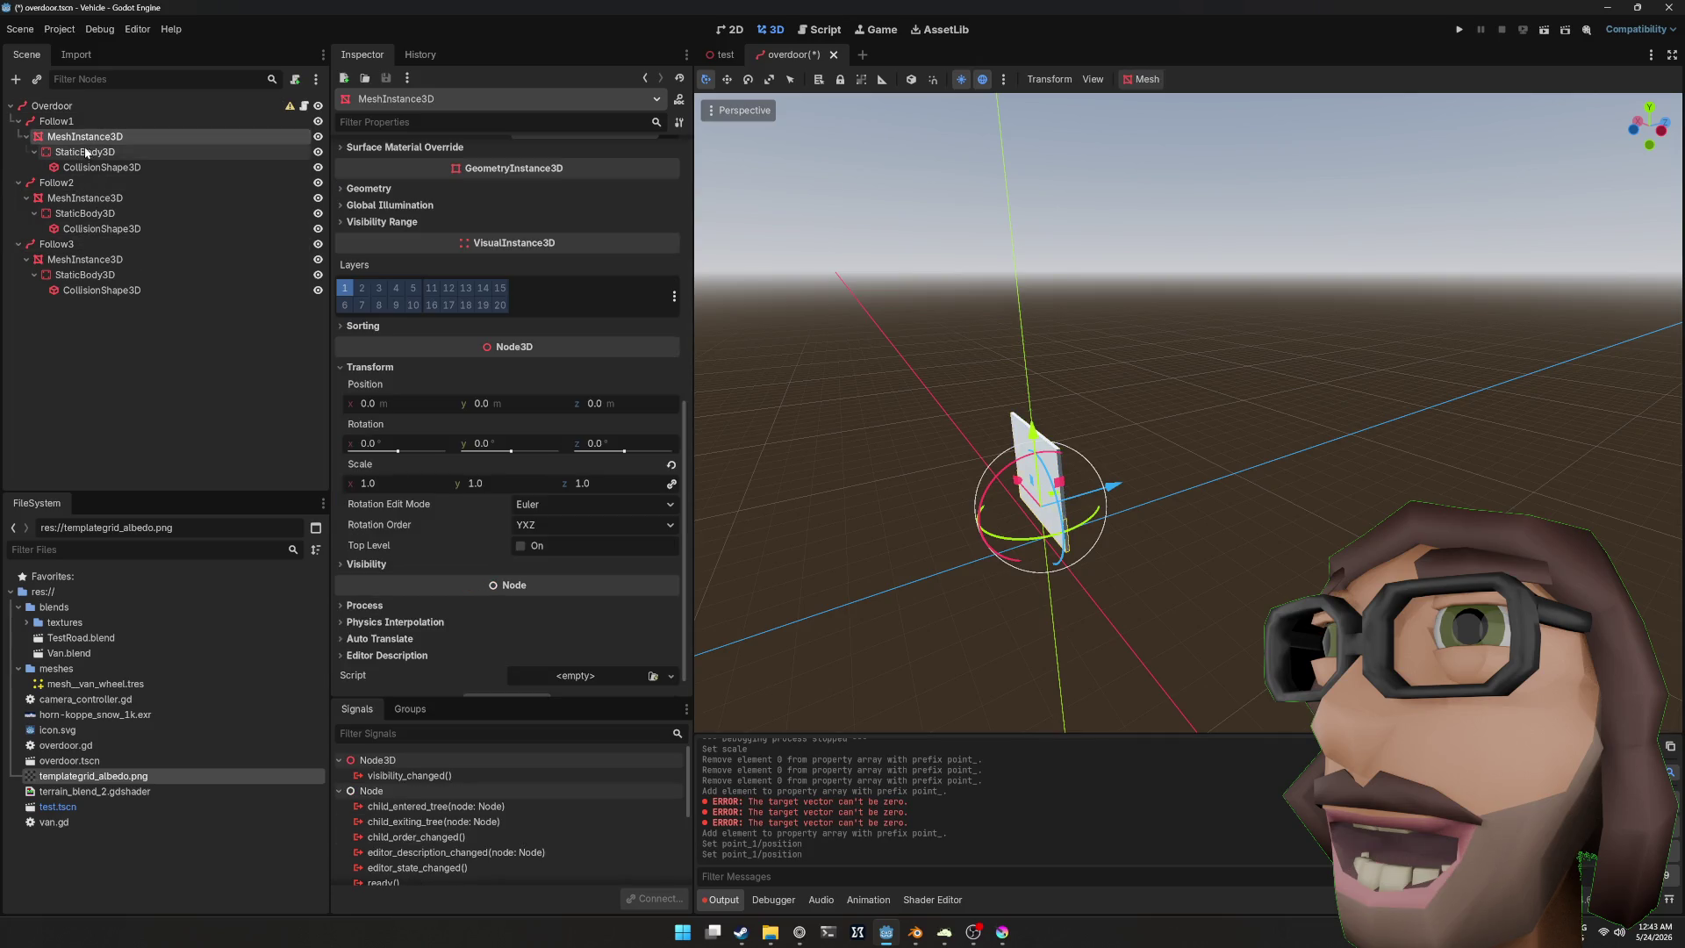
Step: Multi-select the Follow1–3 door meshes and set their Transform Scale to 2.0
ctrl+click(79, 200)
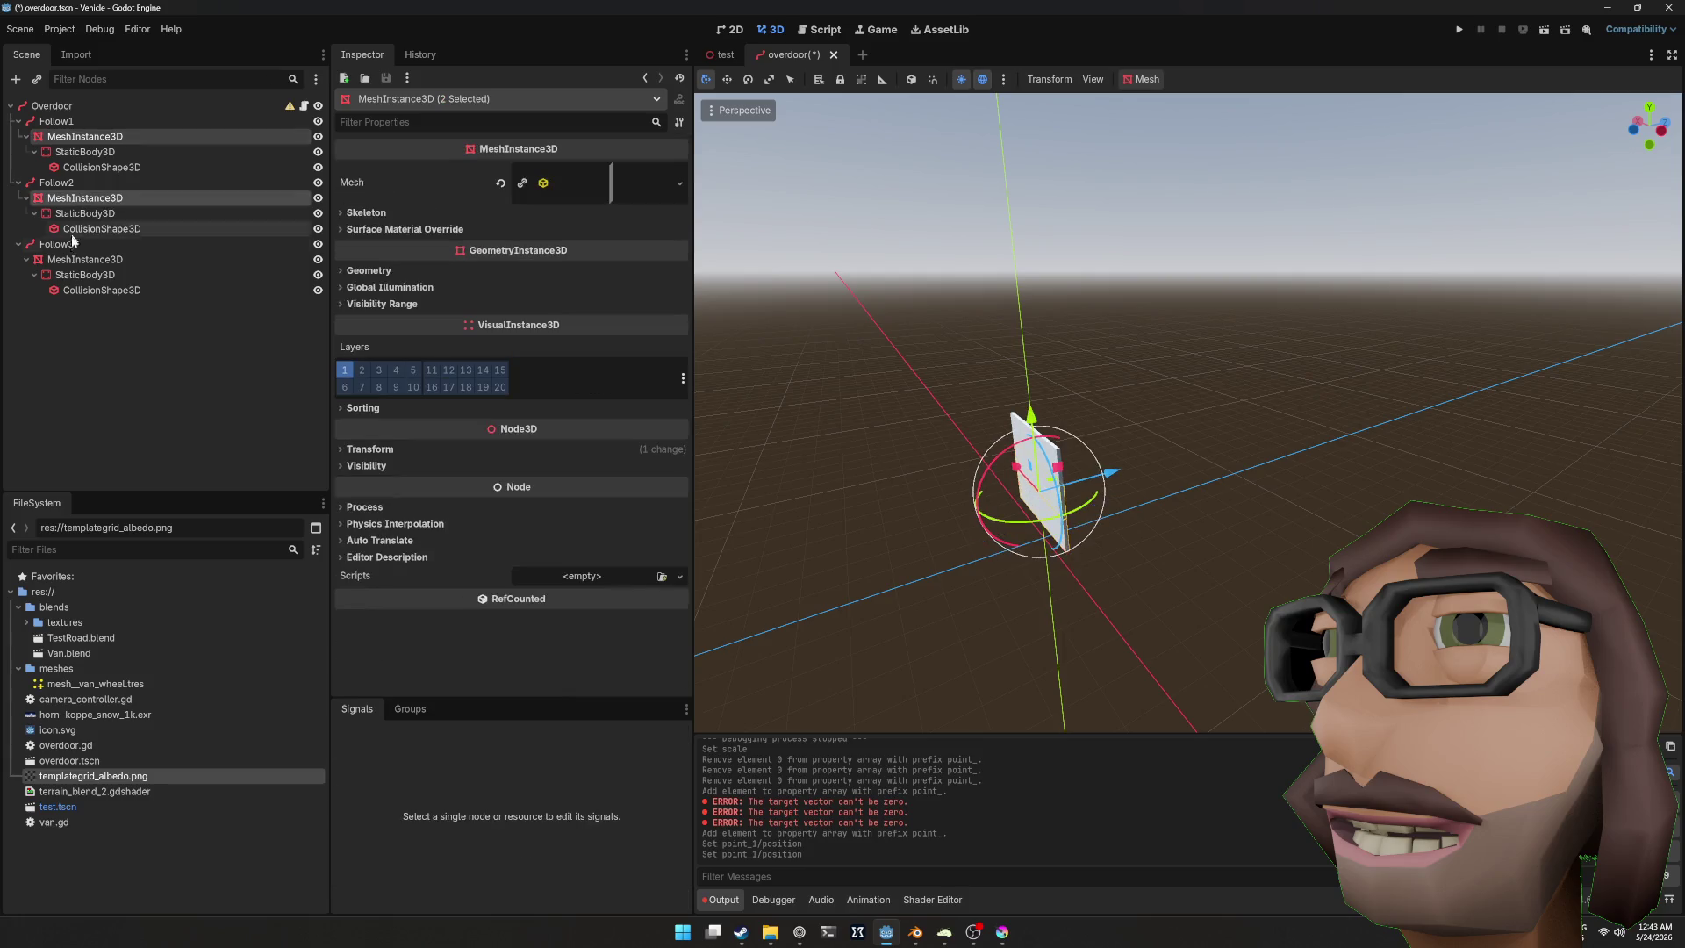
ctrl+click(79, 260)
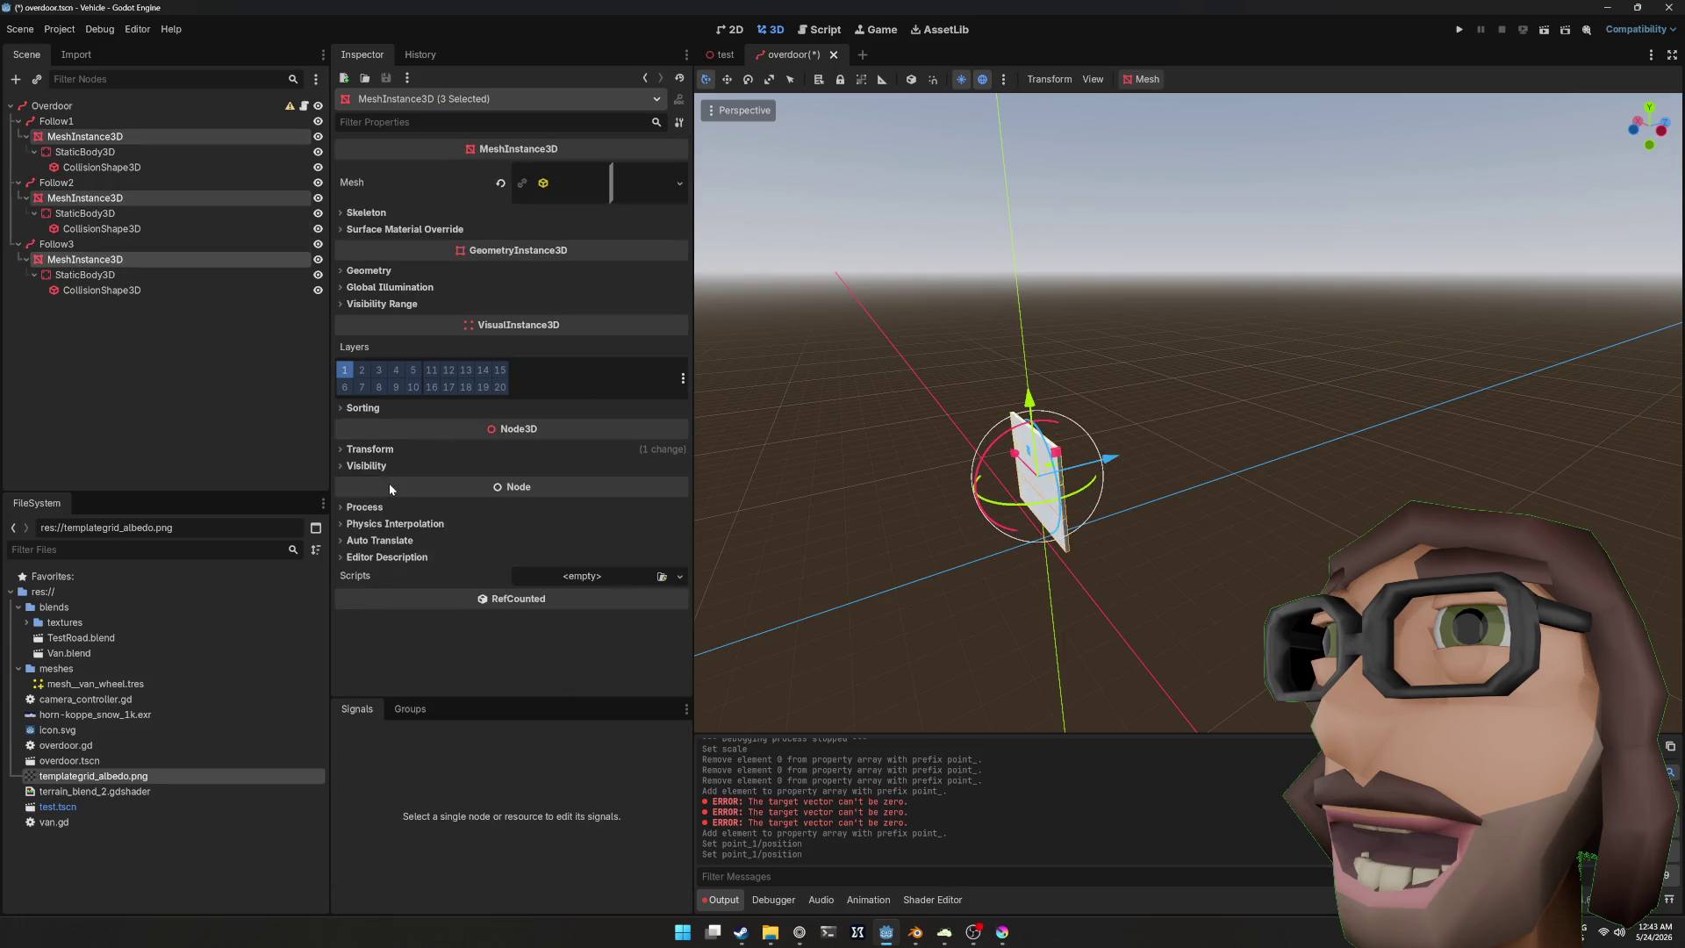
click(369, 450)
click(404, 566)
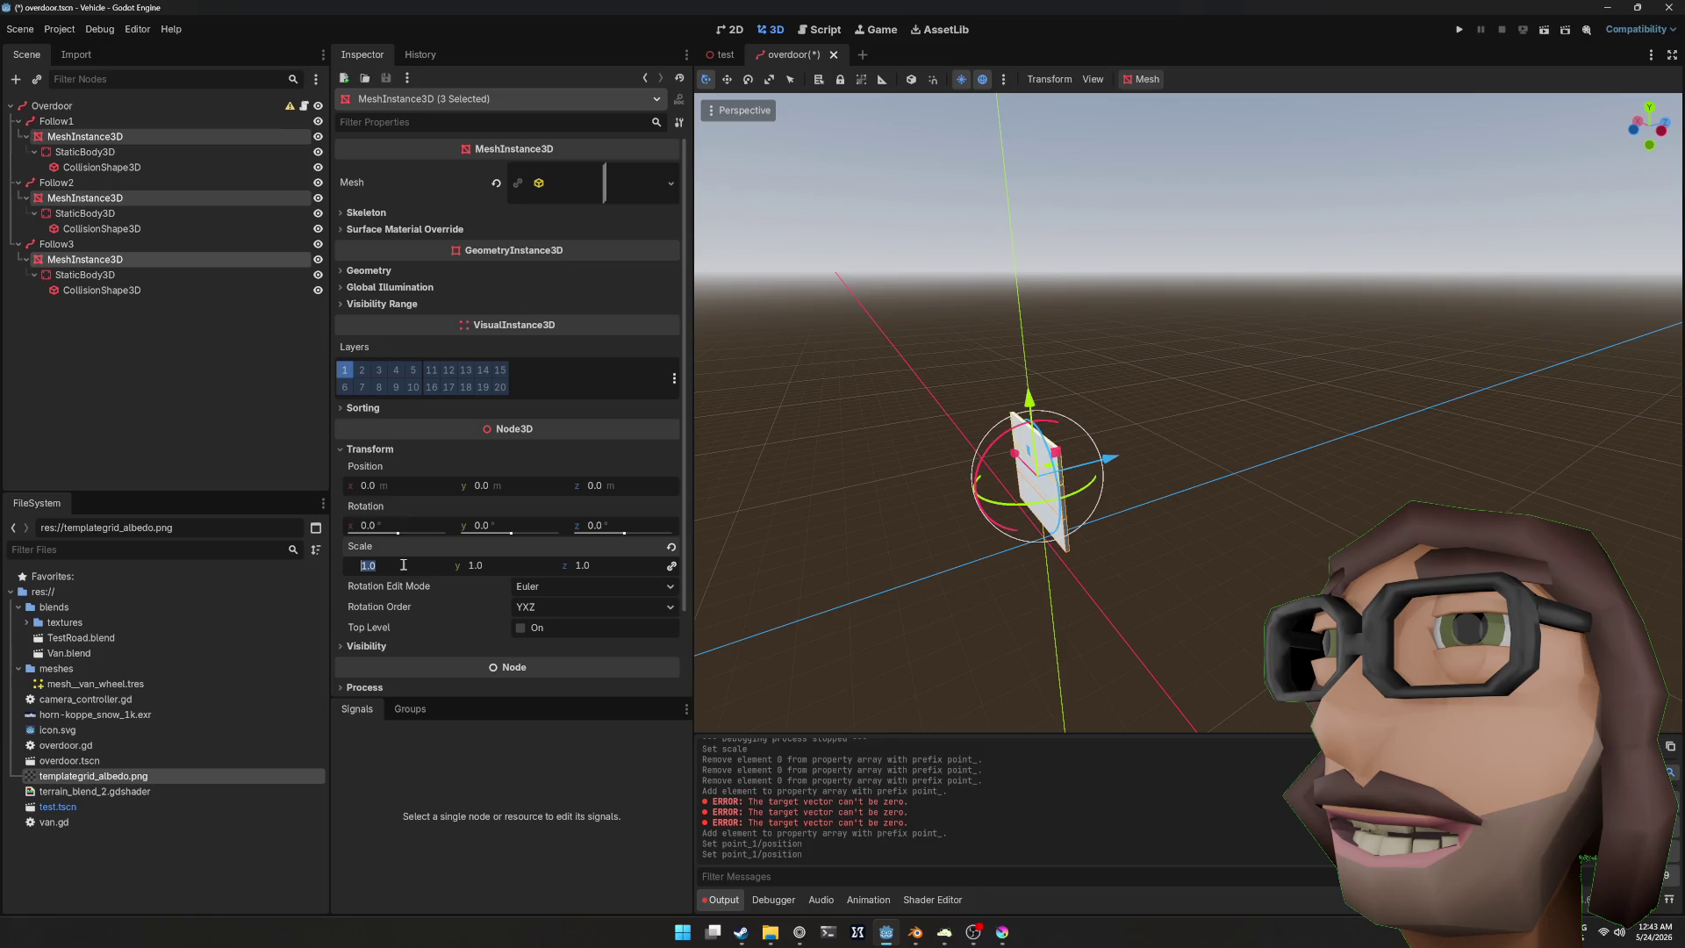
text(2)
key(Return)
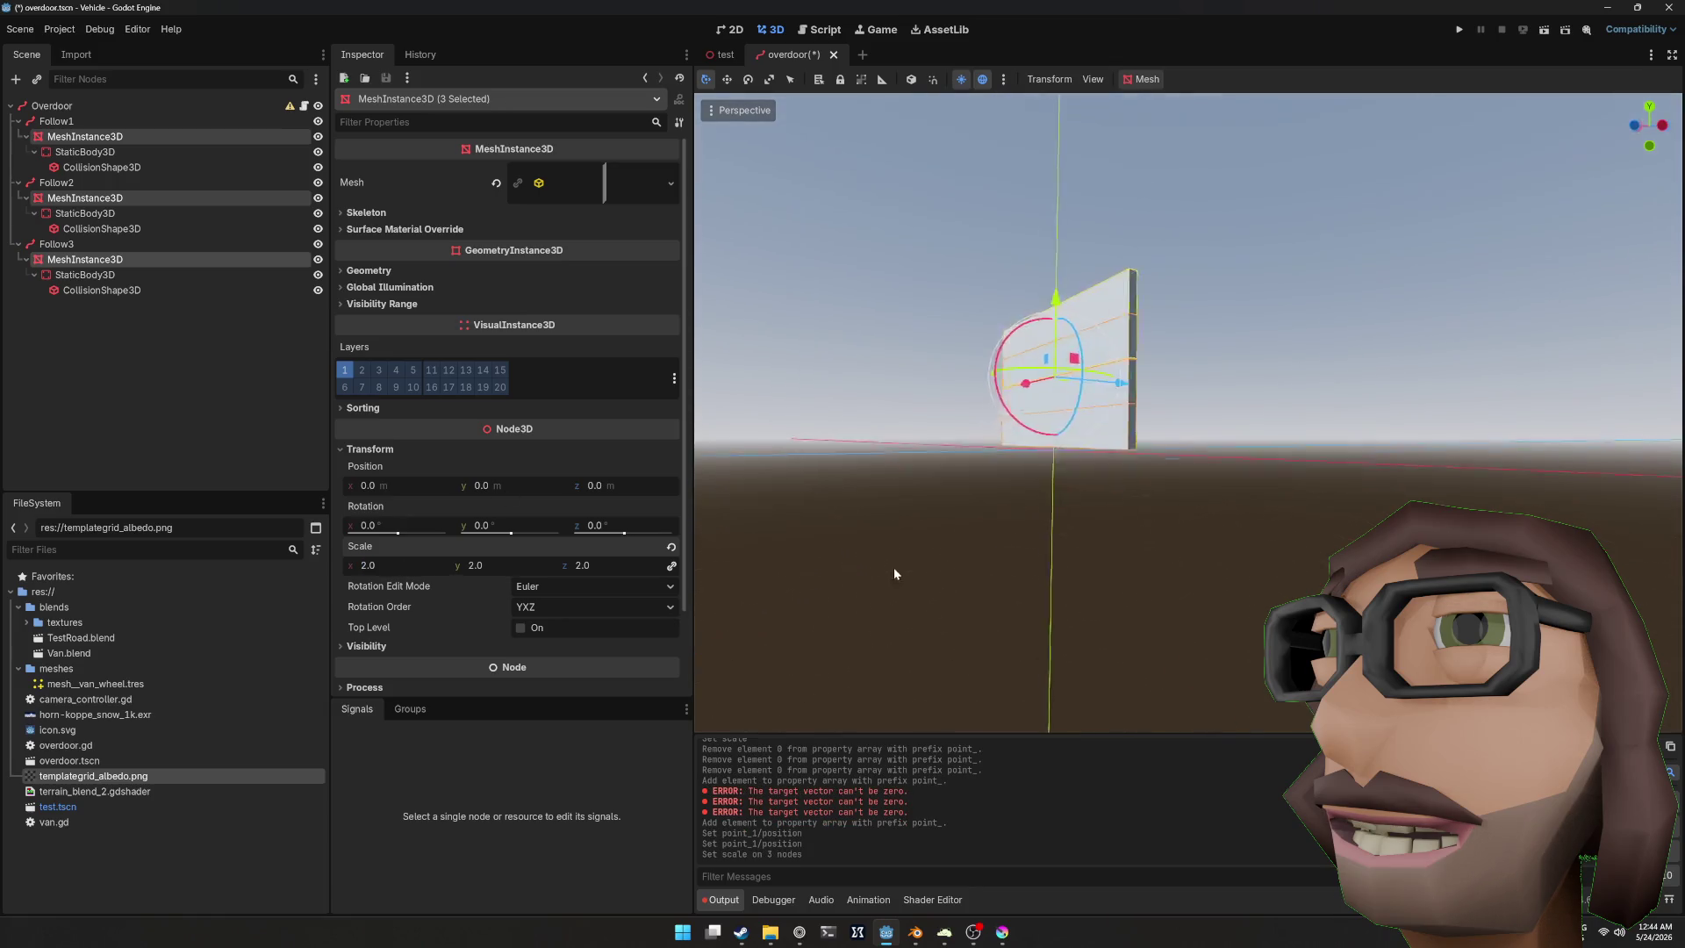
drag(1141, 524, 1222, 530)
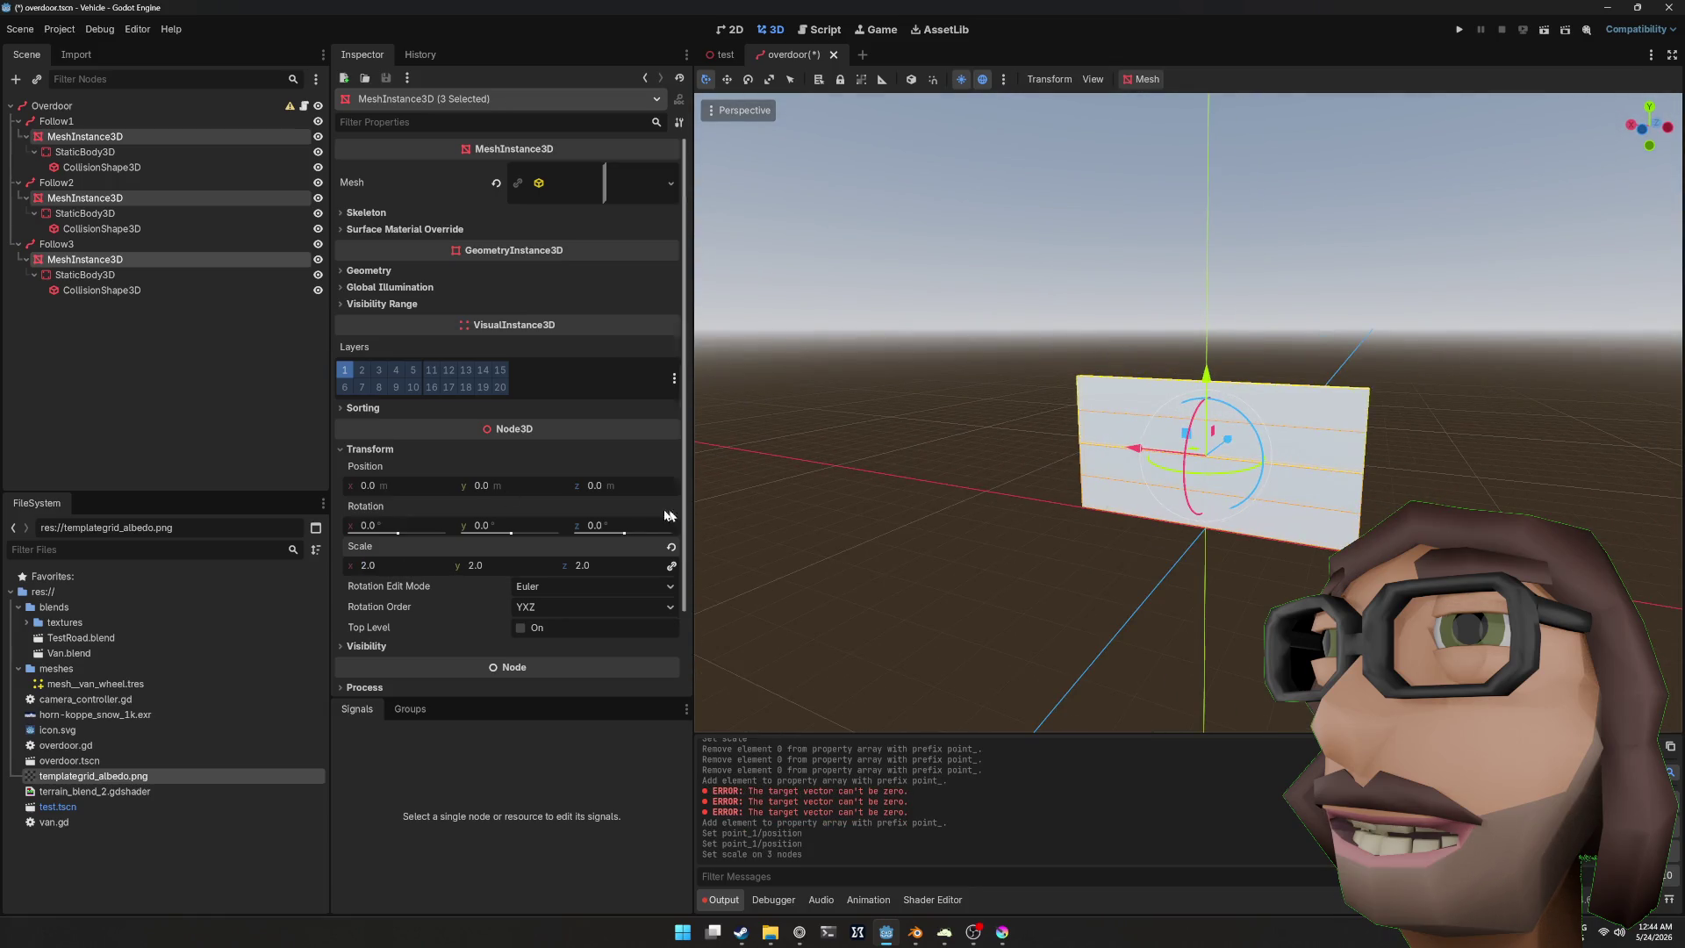
mouse_move(1036, 421)
mouse_down()
mouse_move(983, 413)
mouse_move(1031, 413)
mouse_up()
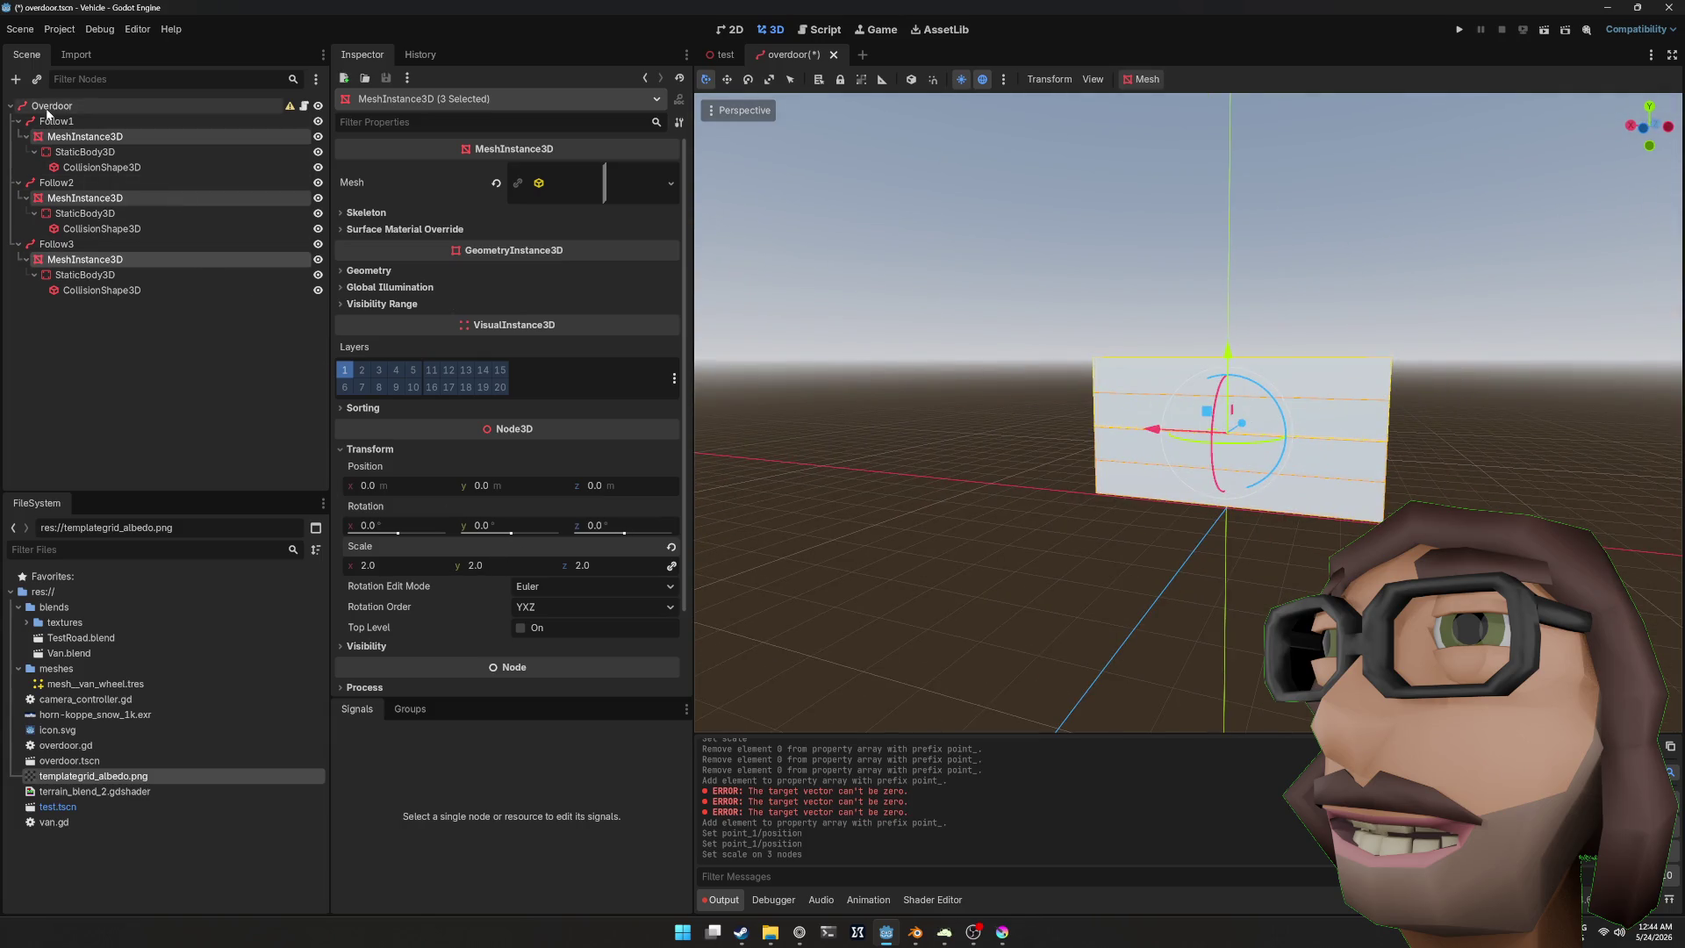
click(55, 121)
Step: Drag Follow2's panel partway up the vertical path and Follow3's panel higher
click(56, 182)
drag(553, 198, 579, 194)
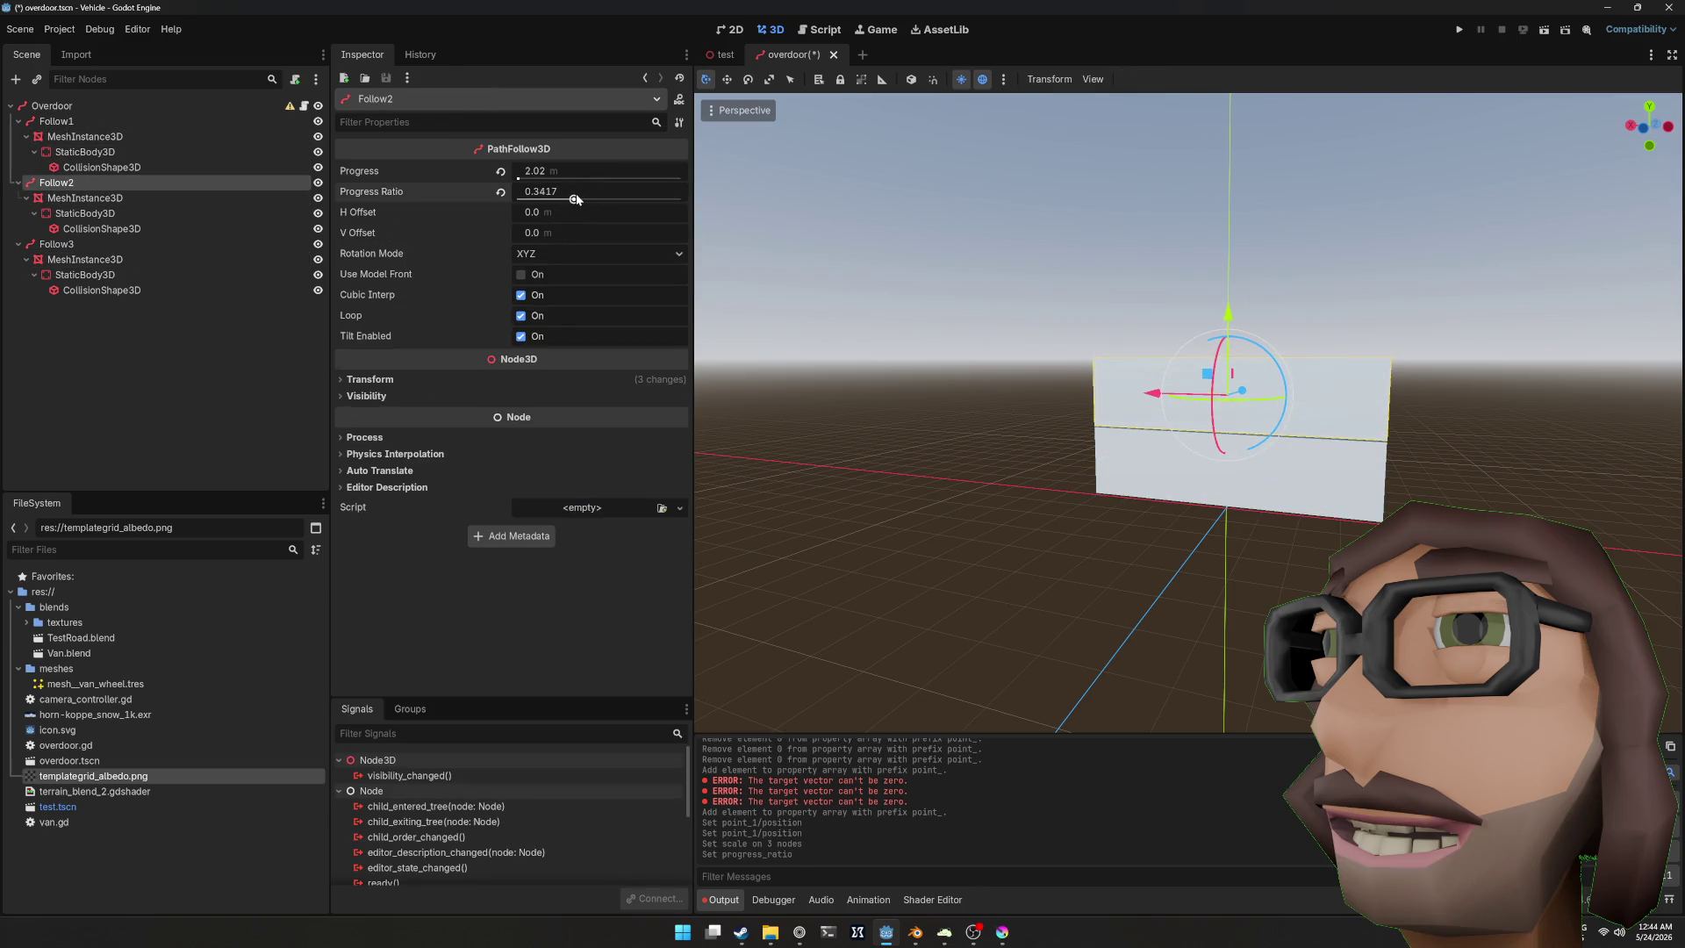
click(56, 244)
drag(574, 200, 631, 179)
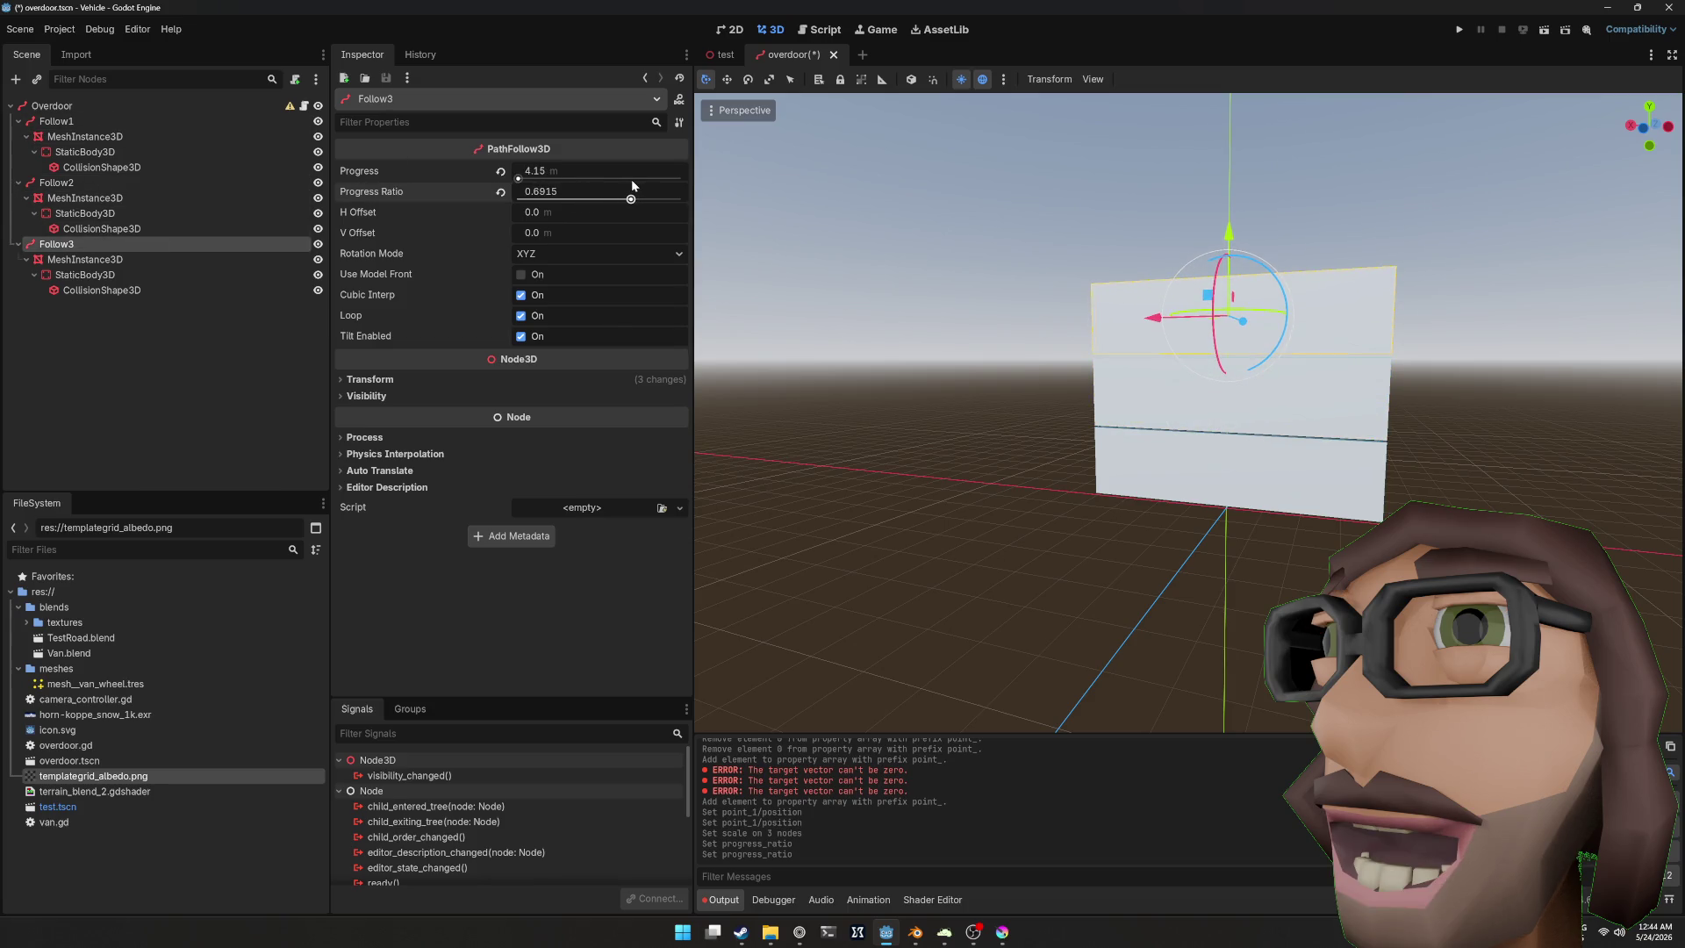
scroll(1092, 346, up, 3)
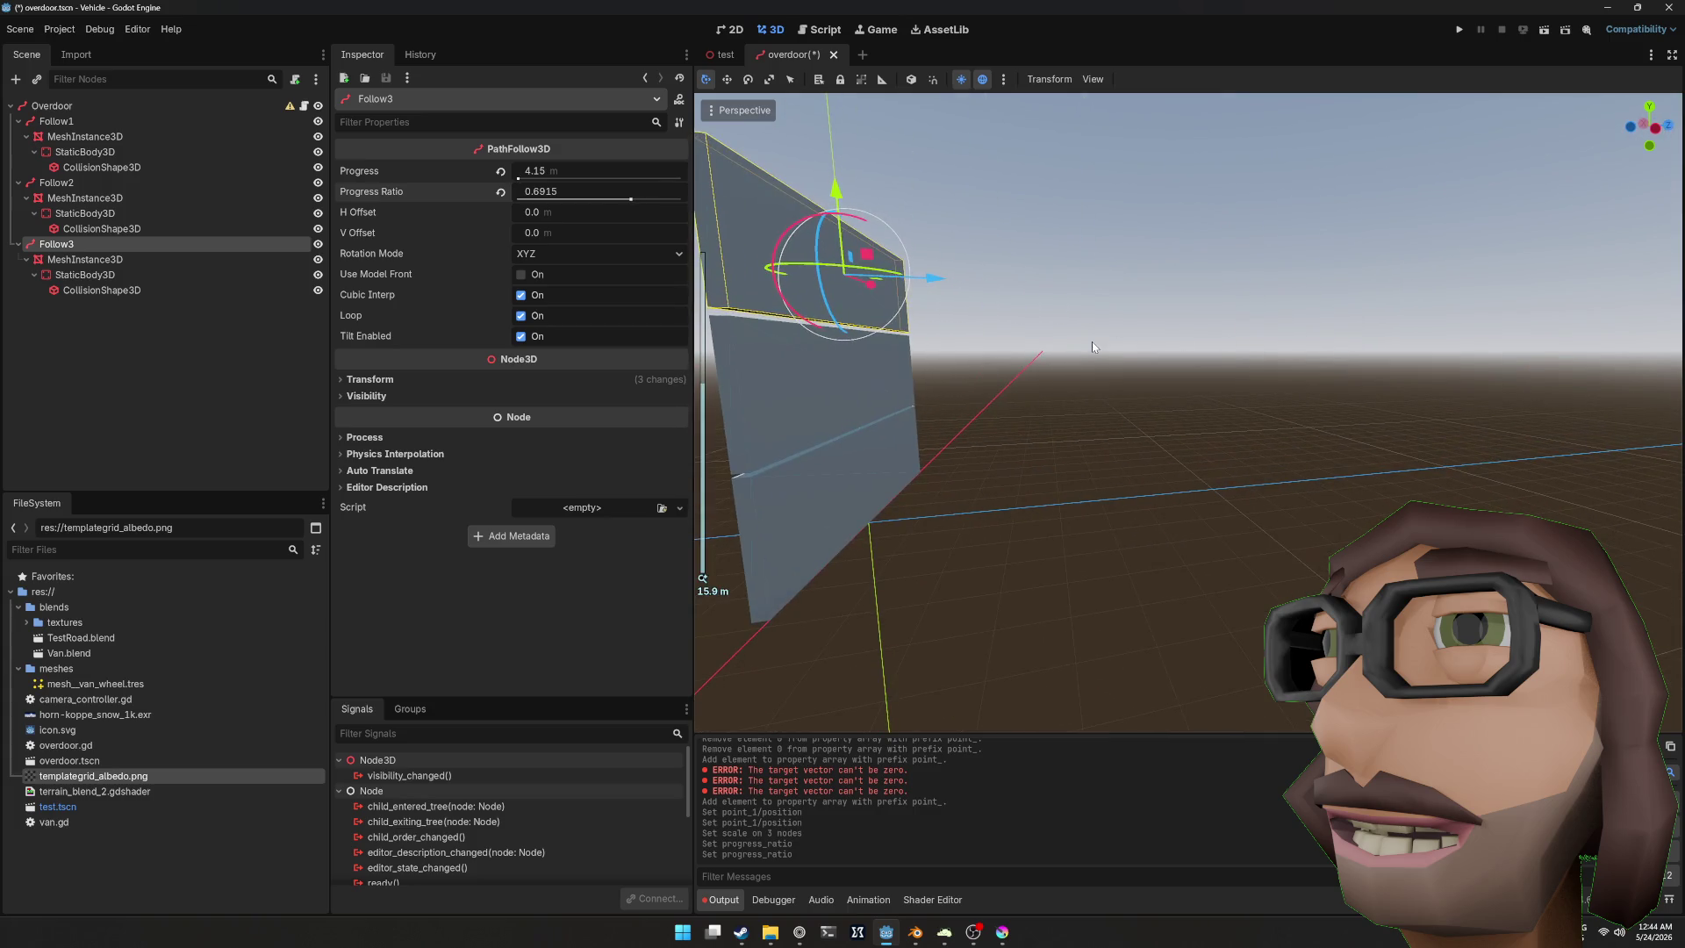
drag(628, 200, 630, 200)
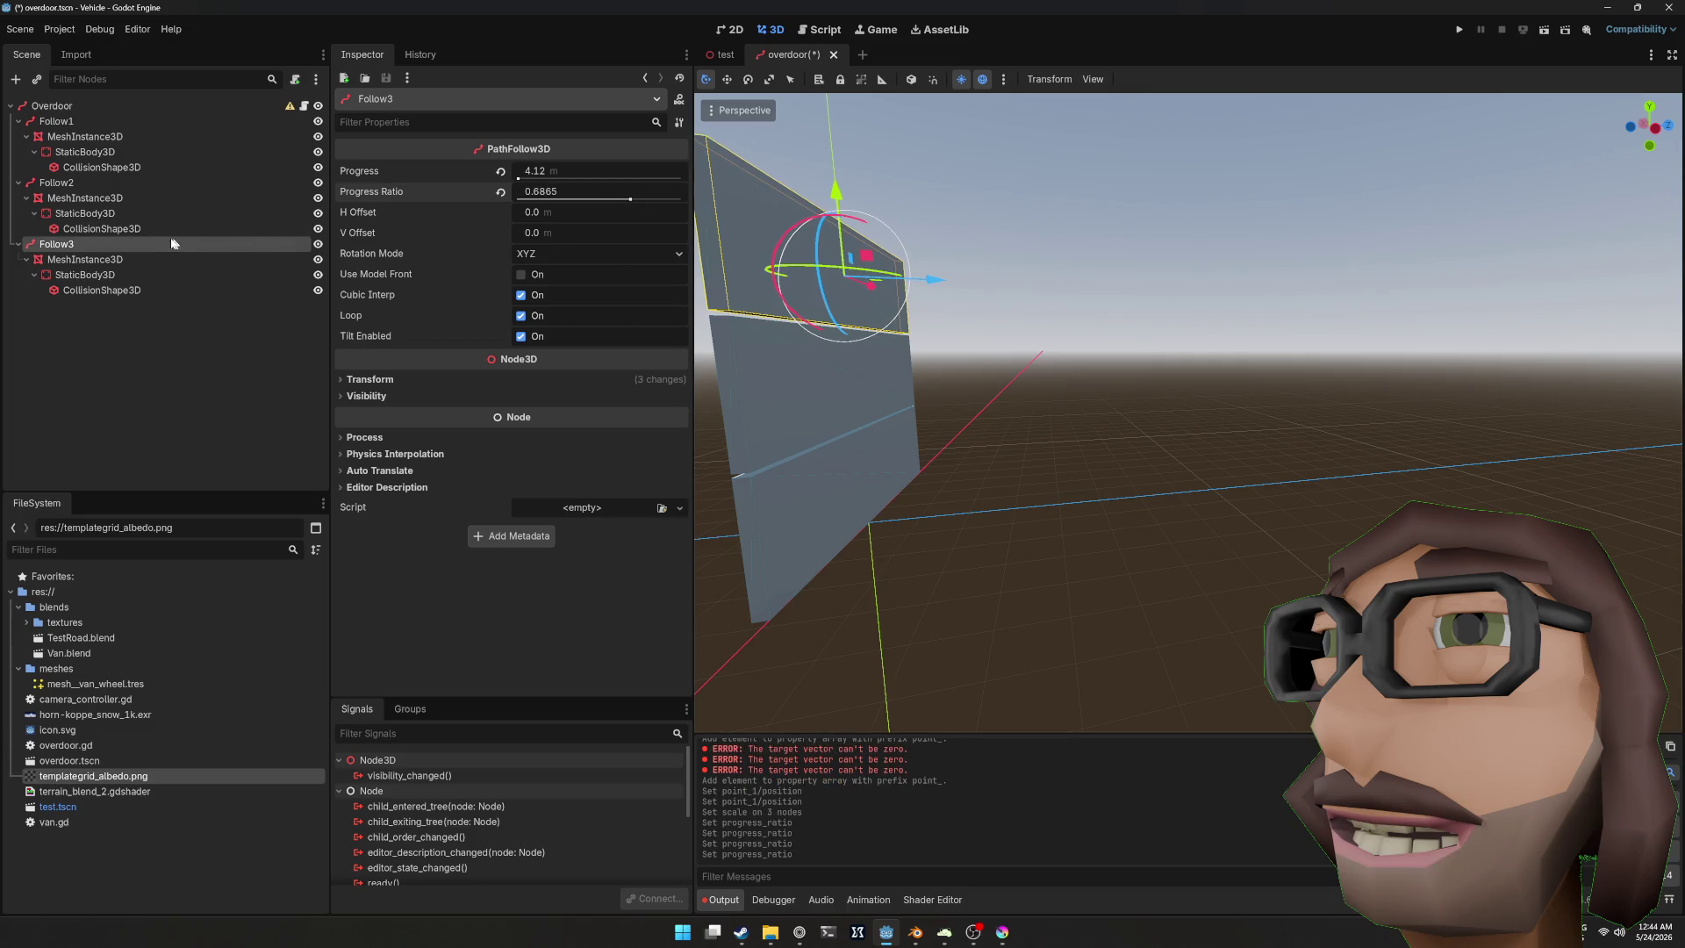
Step: Check Follow2's and Follow3's progress values, focus on Follow3, then select the Overdoor path
click(67, 119)
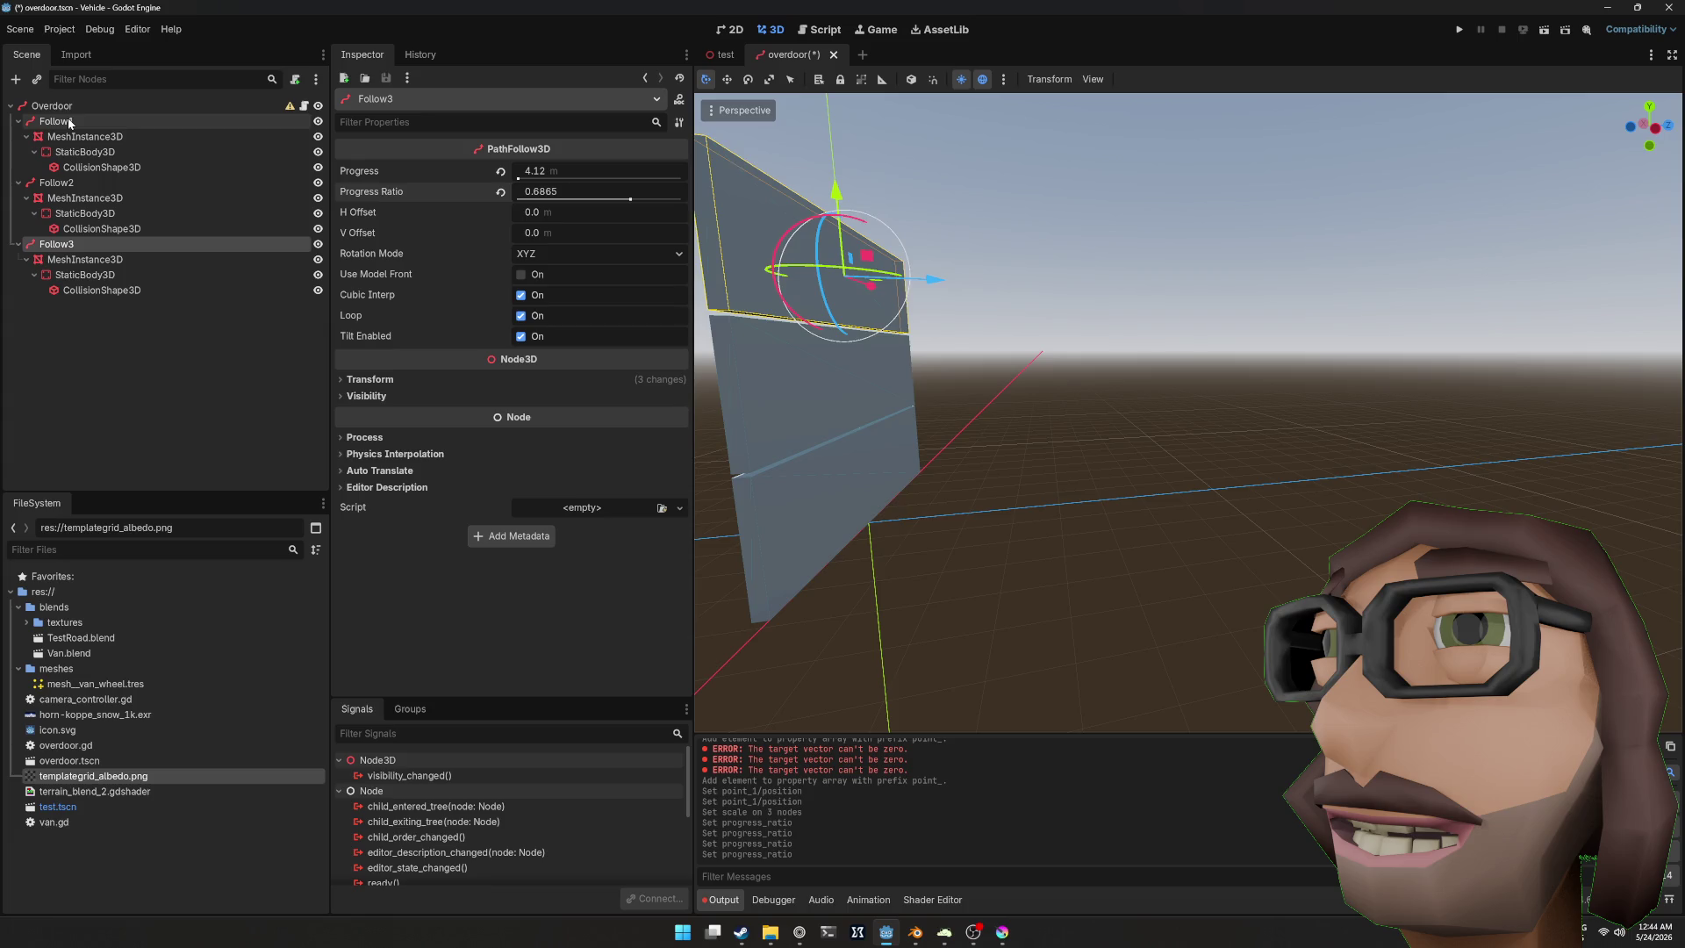
click(67, 183)
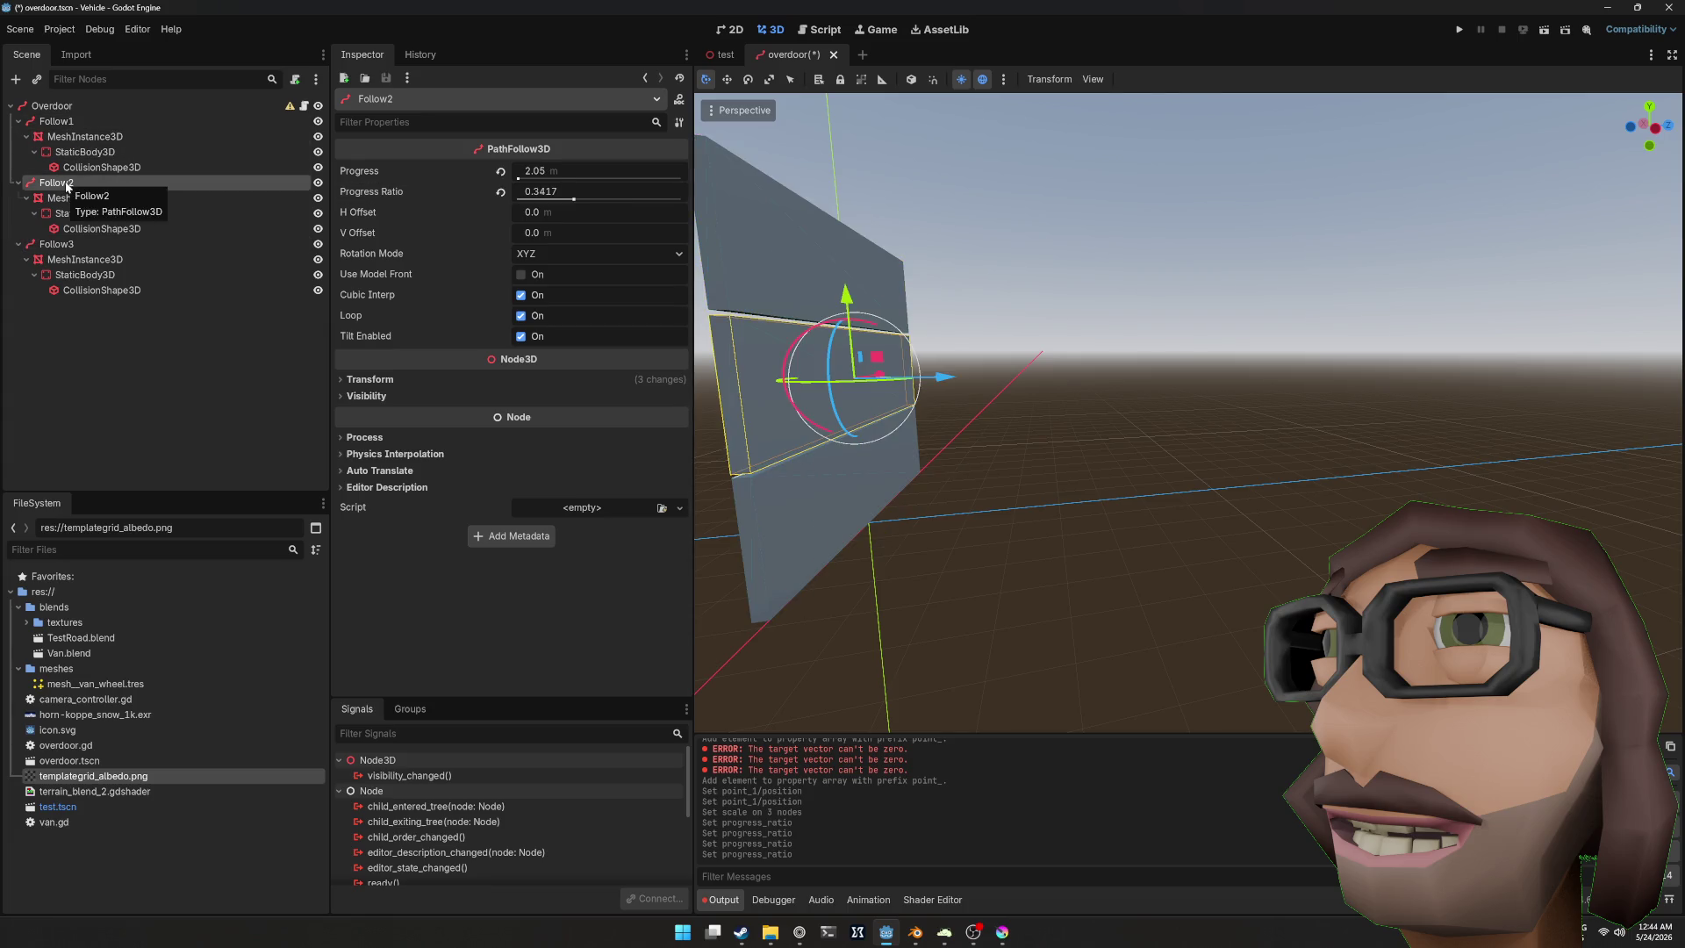
click(68, 245)
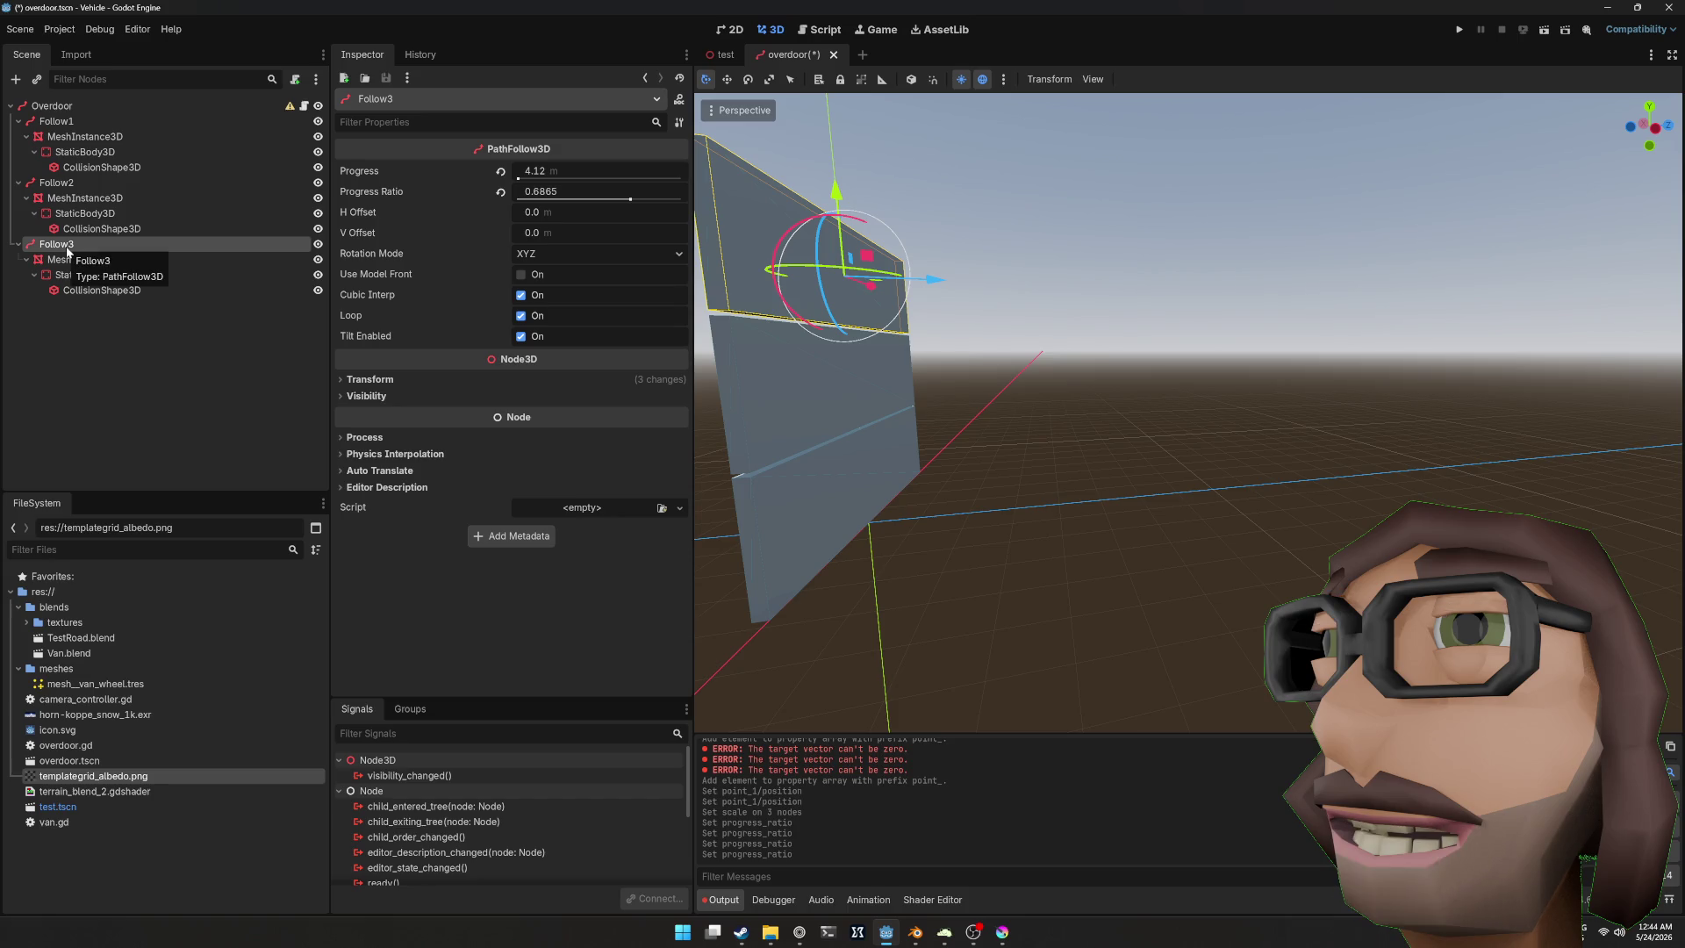
key(f)
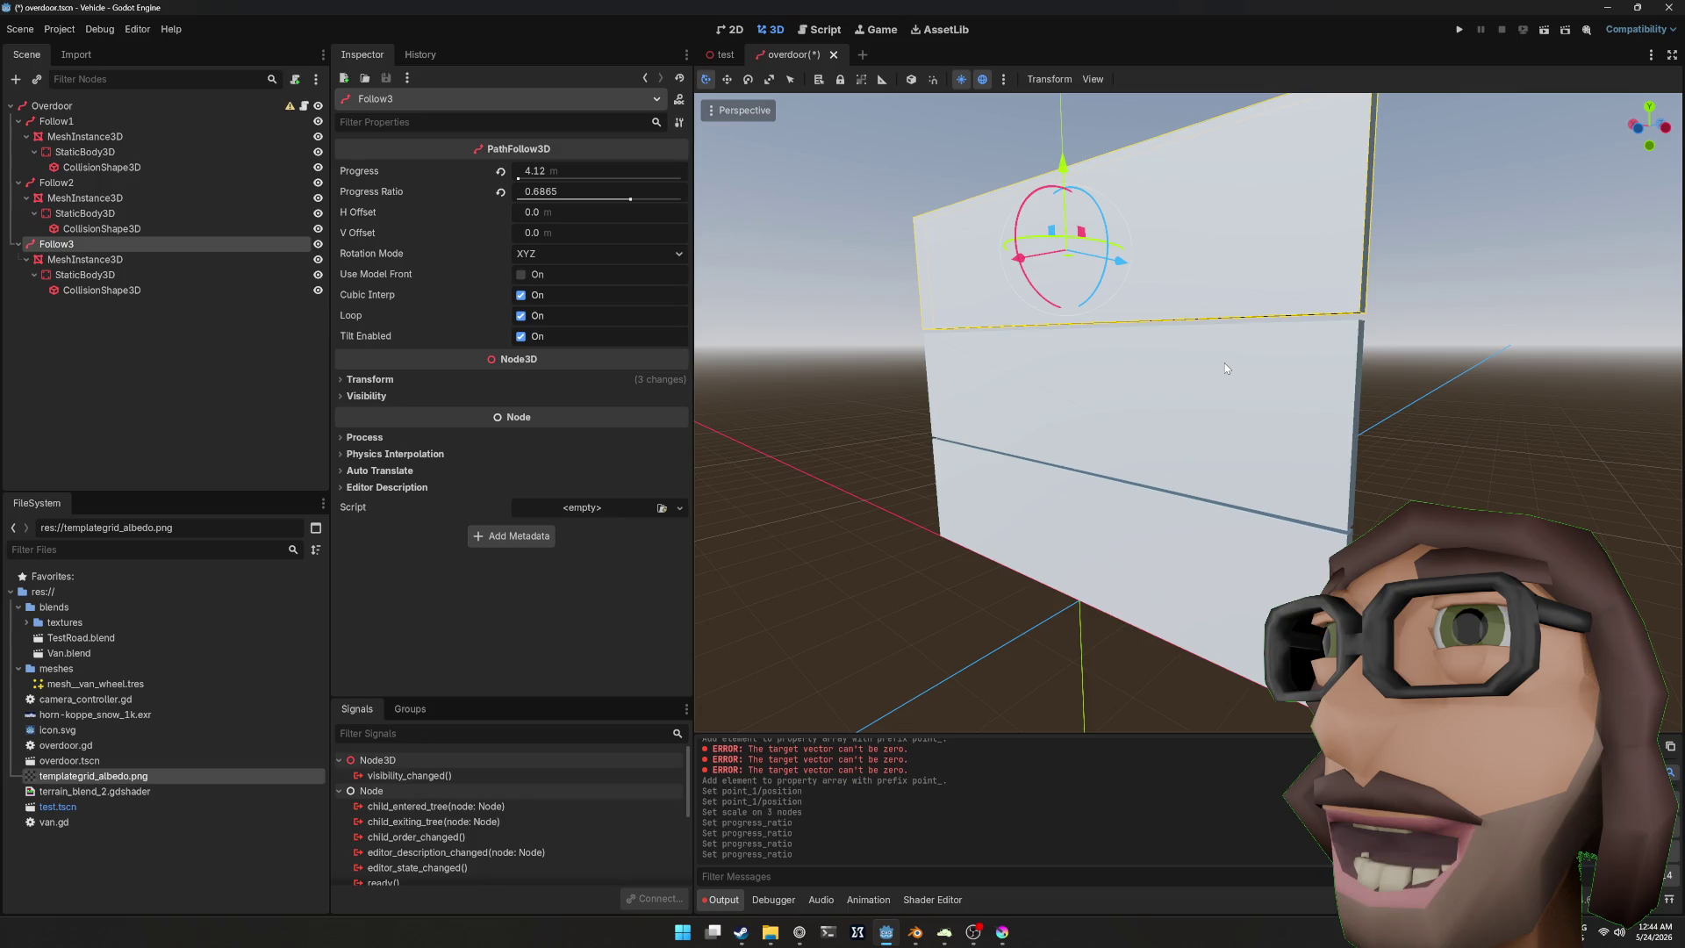
scroll(1371, 418, down, 5)
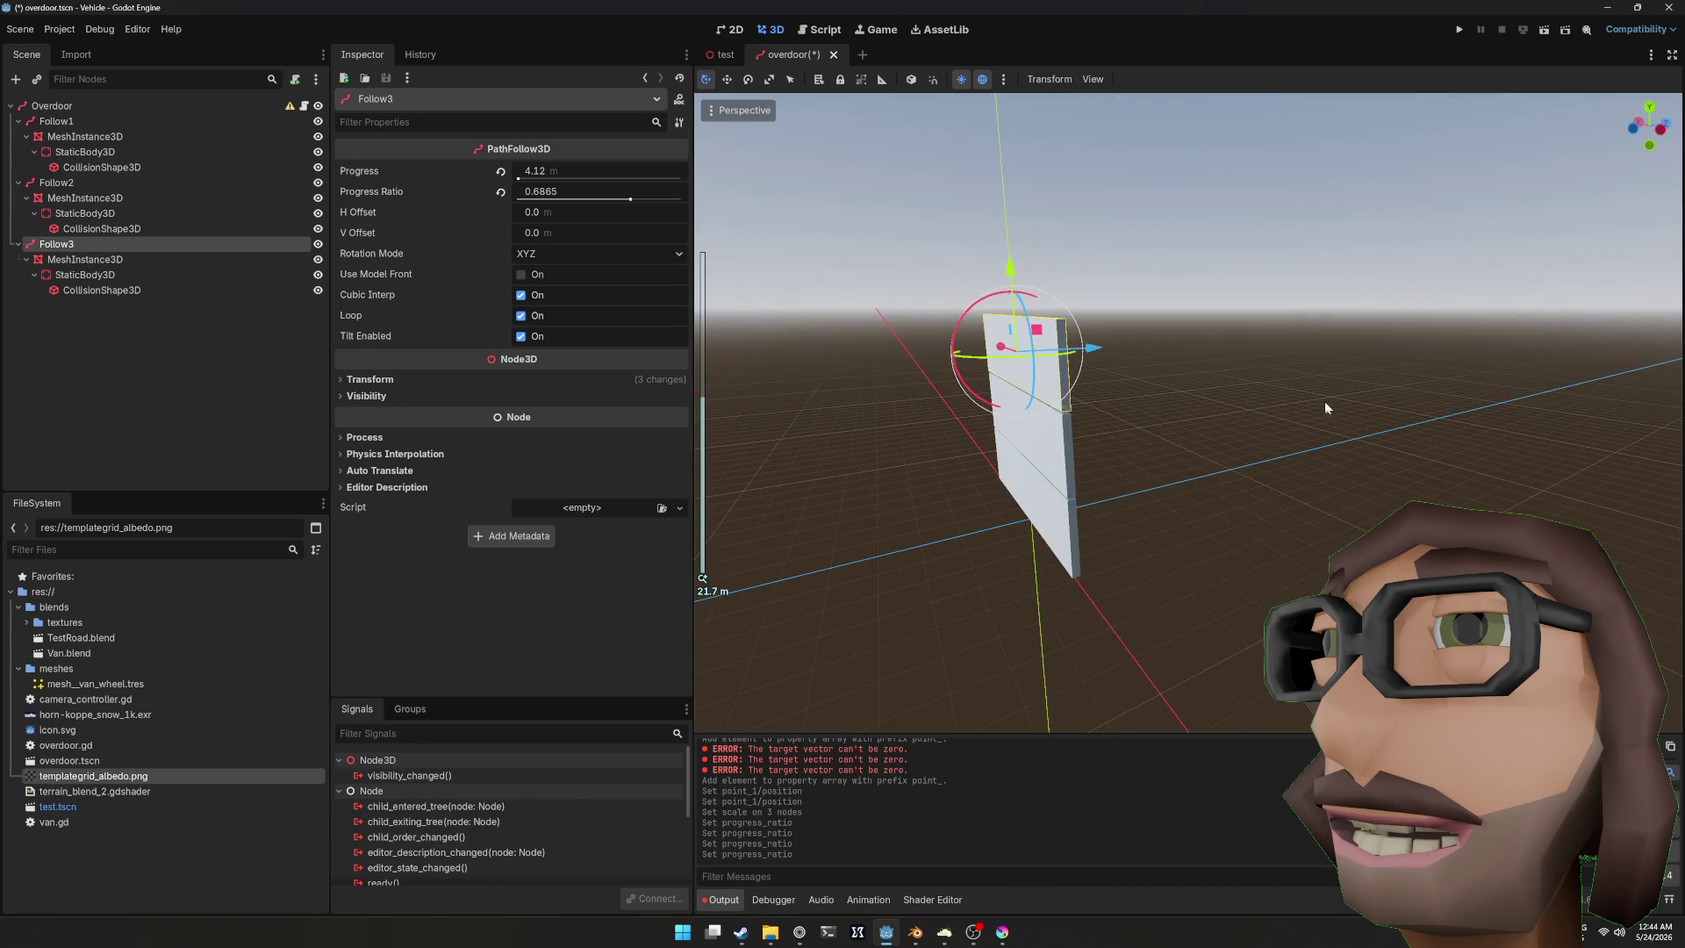
click(1318, 402)
click(53, 105)
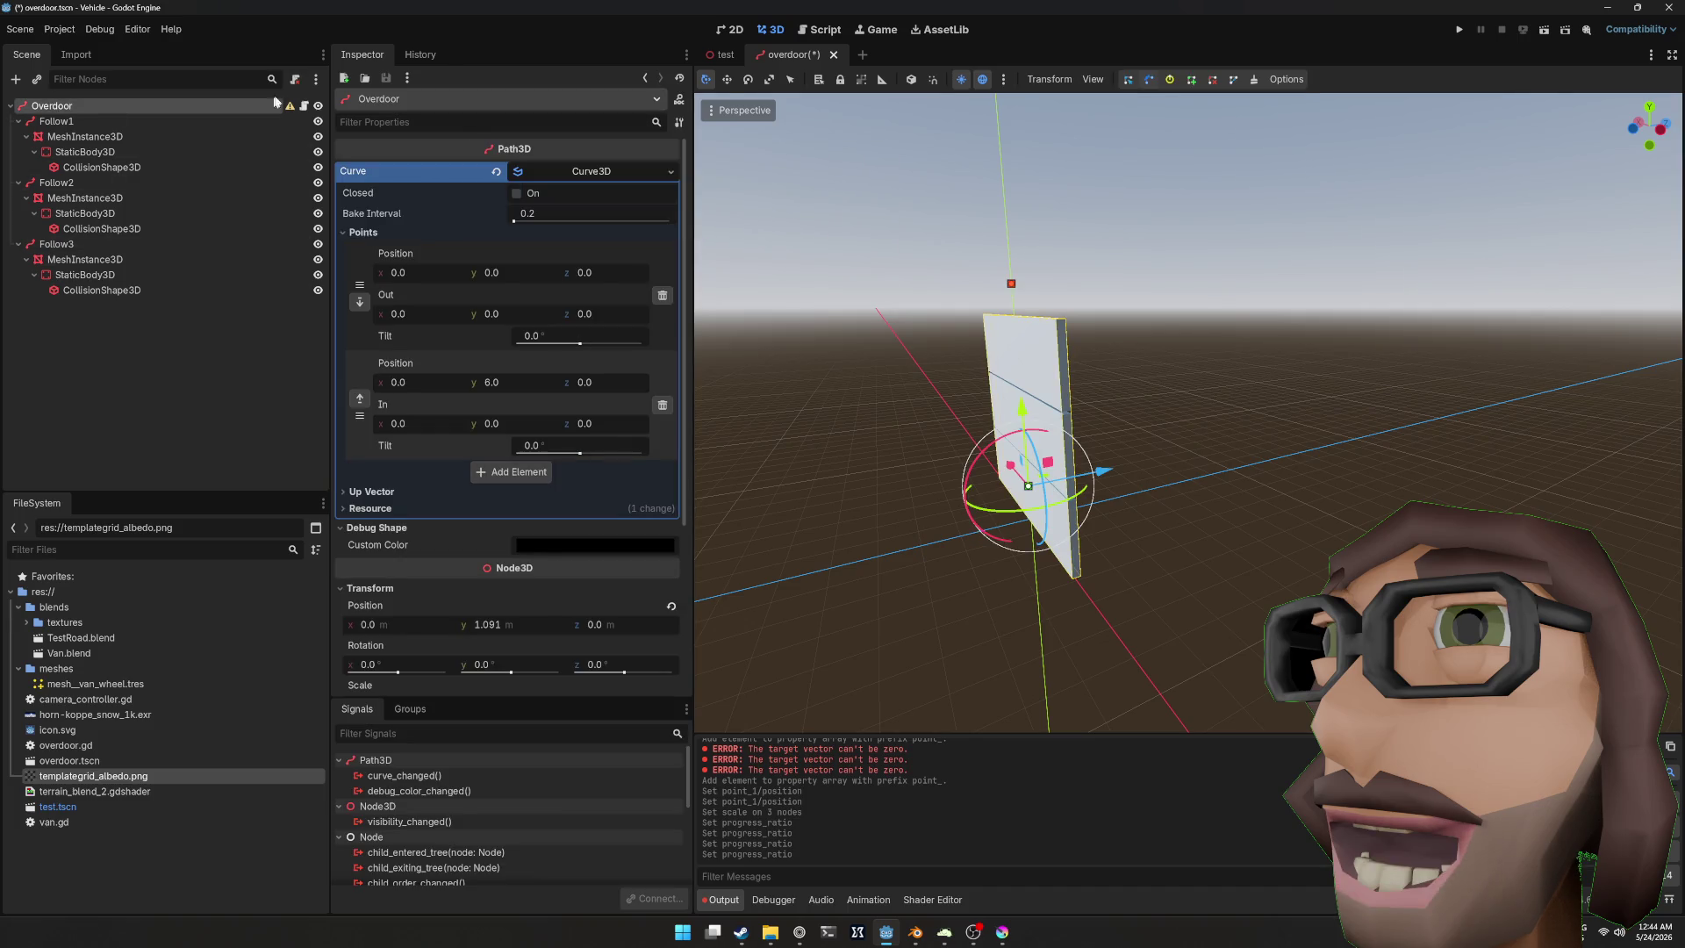
Step: Deselect everything and save the overdoor scene from the Scene menu
click(225, 389)
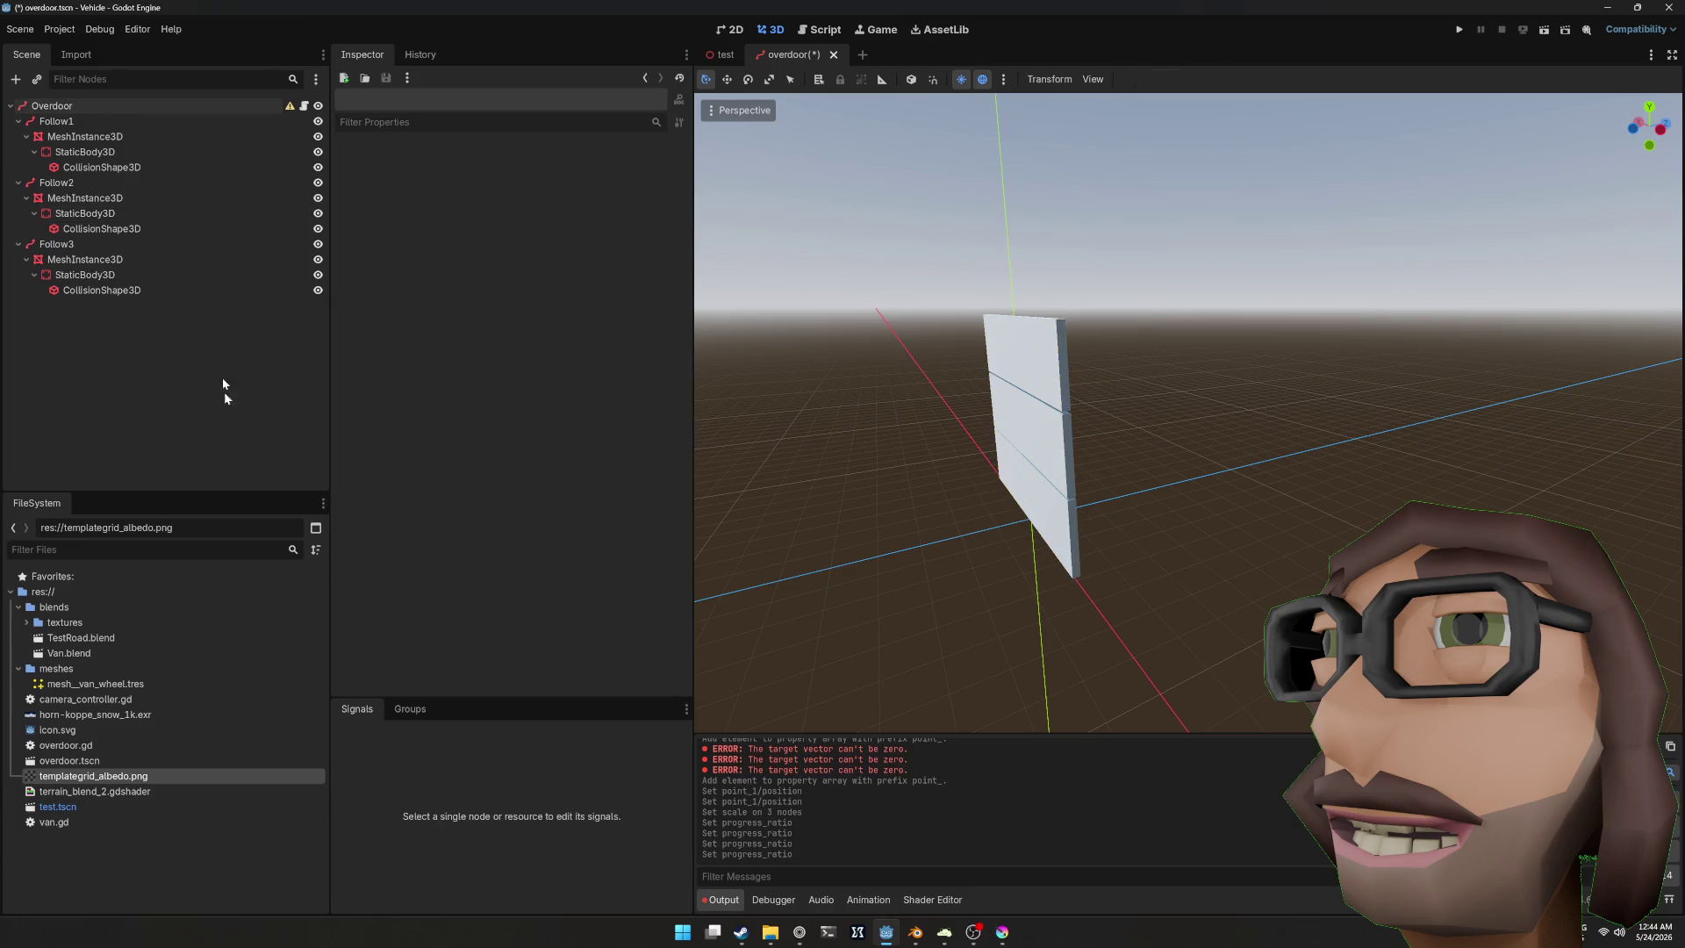
click(20, 29)
click(97, 297)
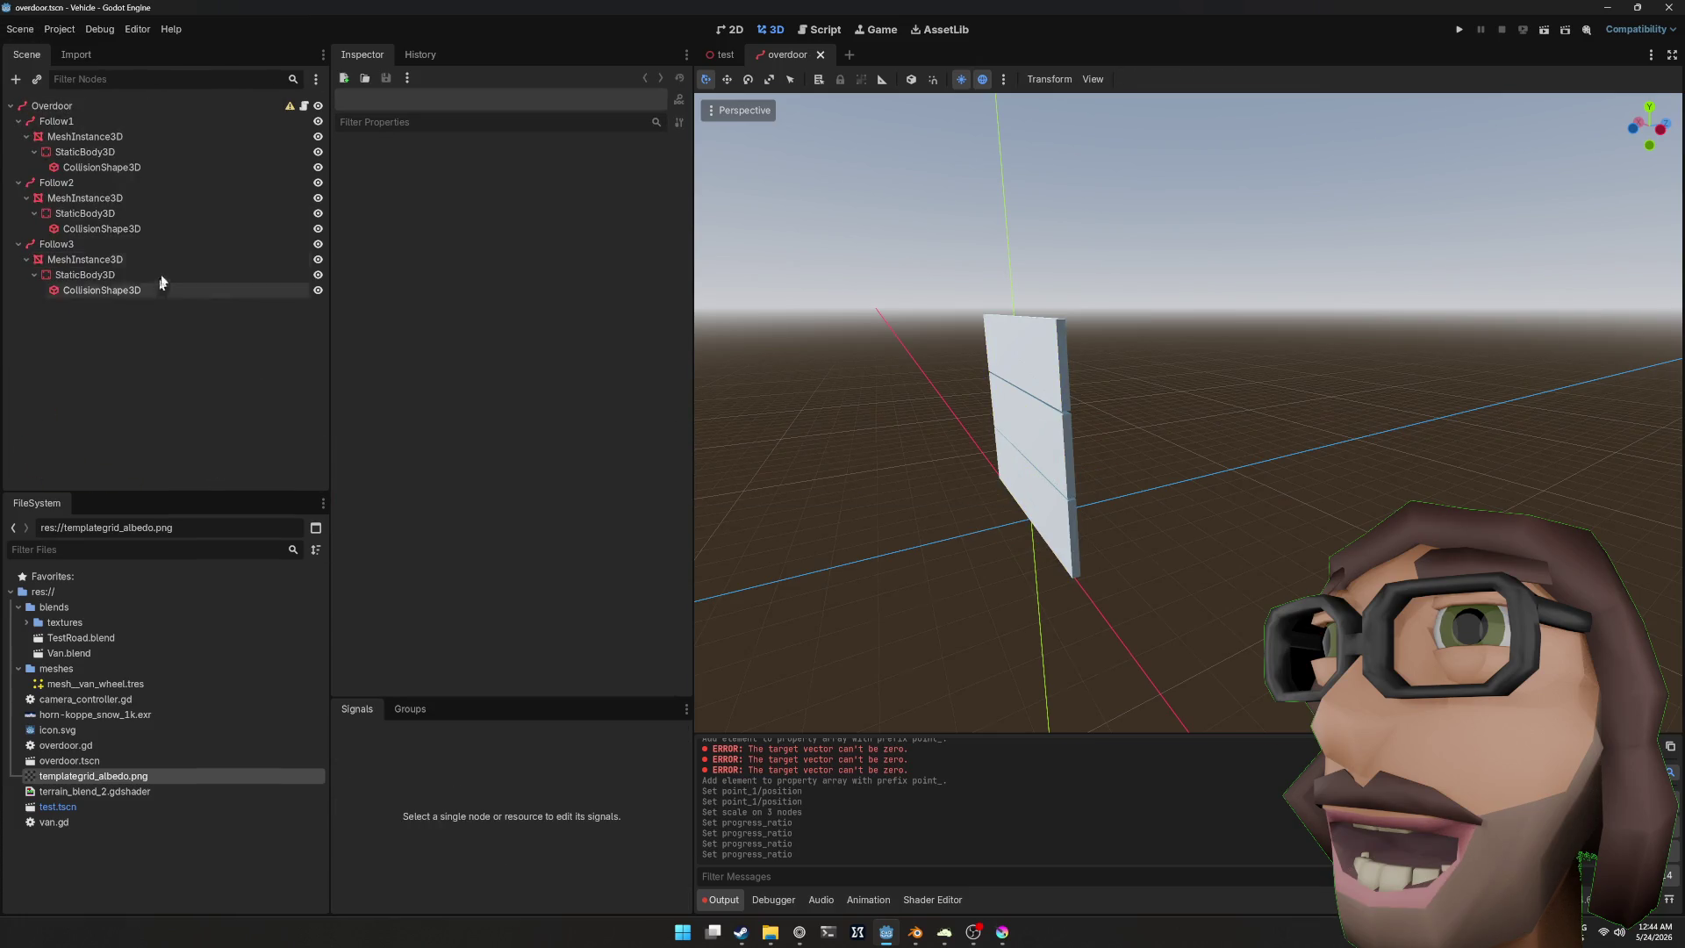
Step: Revert the Overdoor path's Transform Position to zero and save the scene
click(125, 102)
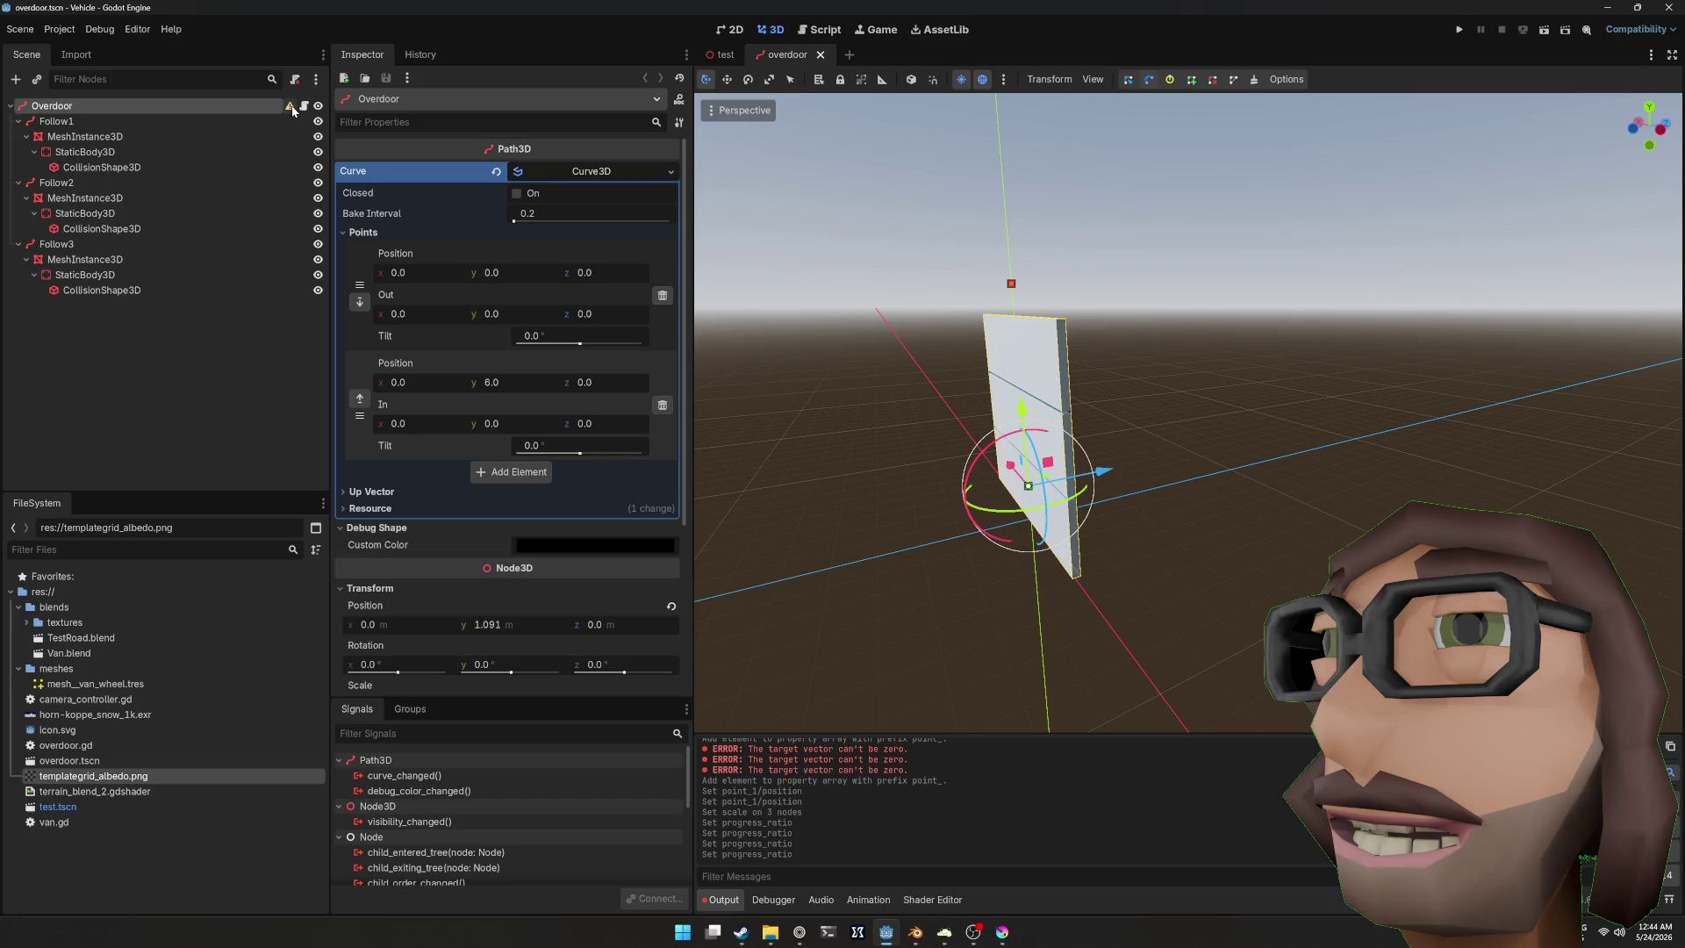
scroll(508, 390, down, 4)
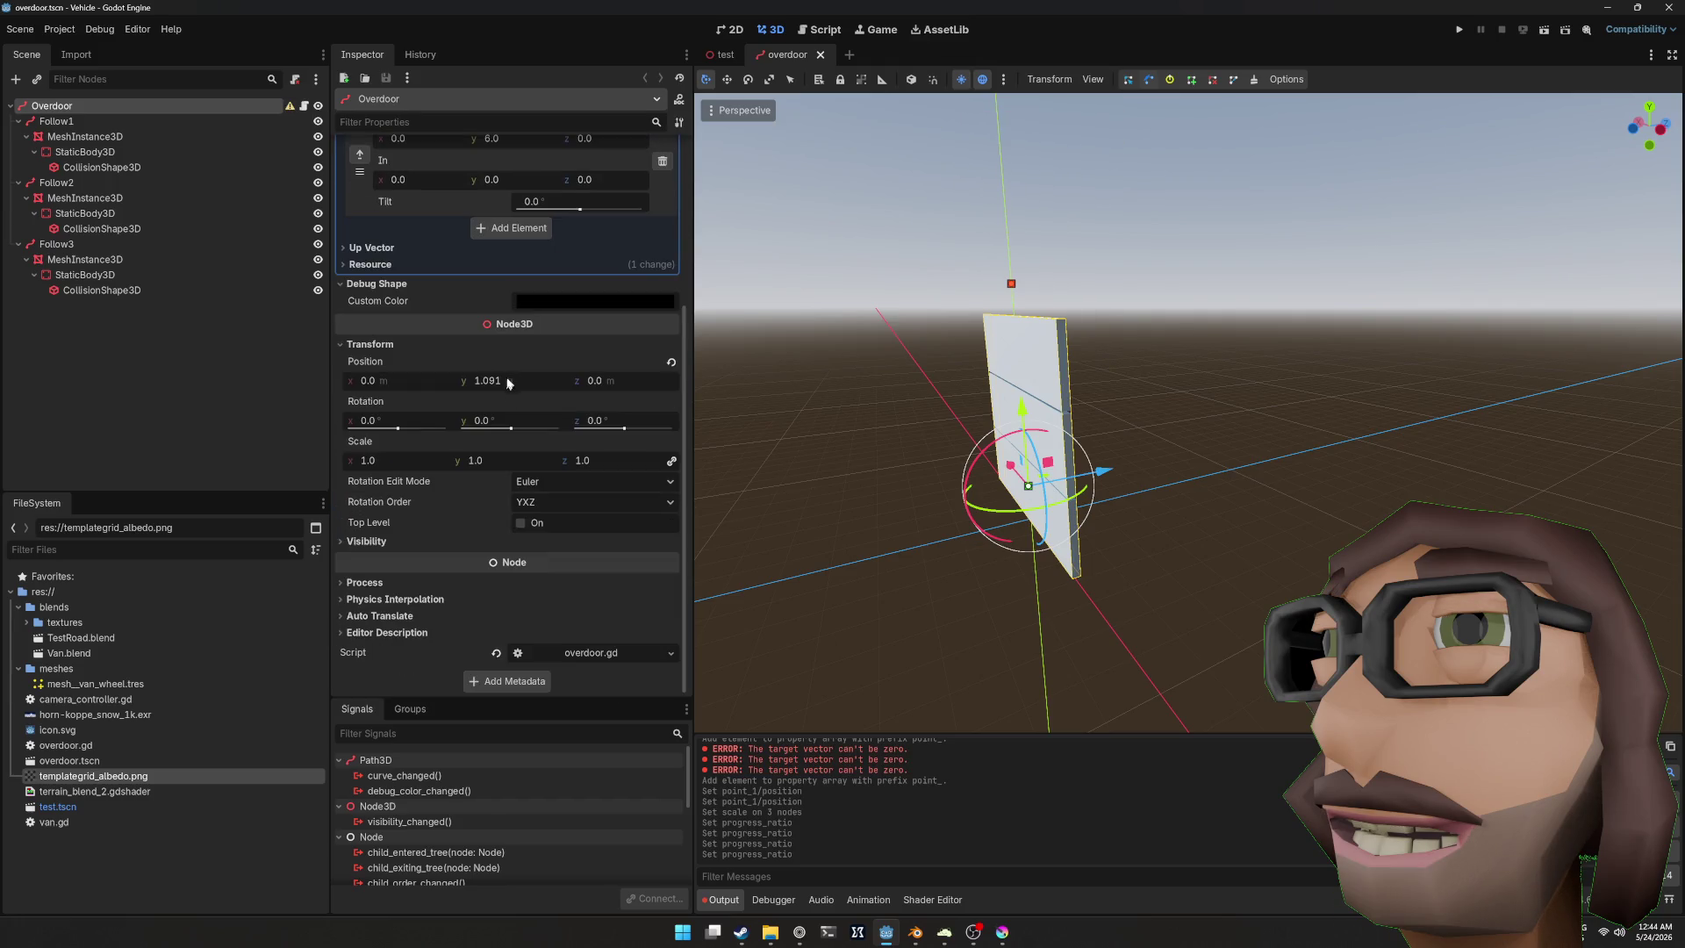
click(671, 362)
key(ctrl+s)
Step: Orbit around the wall panel and select the top curve point's Z position field
mouse_move(1151, 475)
mouse_down()
mouse_move(1194, 481)
mouse_move(1087, 432)
mouse_move(1158, 397)
mouse_move(1111, 391)
mouse_move(1146, 393)
mouse_move(1150, 360)
mouse_up()
scroll(1154, 392, up, 3)
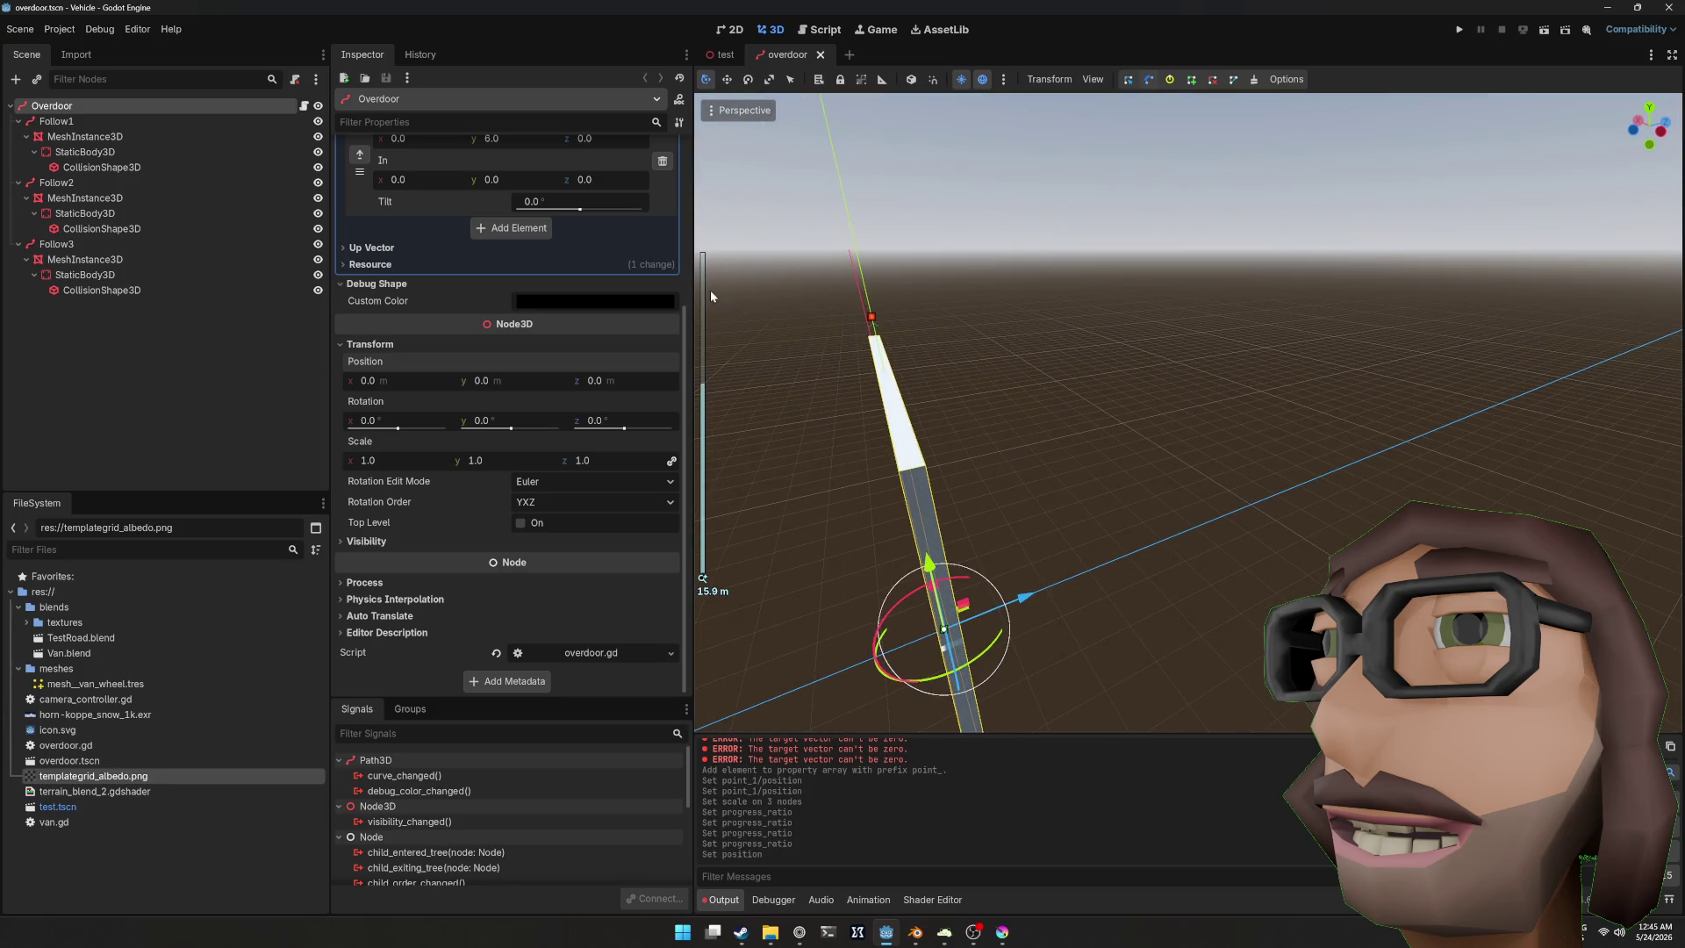
scroll(602, 255, up, 5)
mouse_move(787, 296)
mouse_down()
mouse_move(987, 304)
mouse_move(957, 314)
mouse_up()
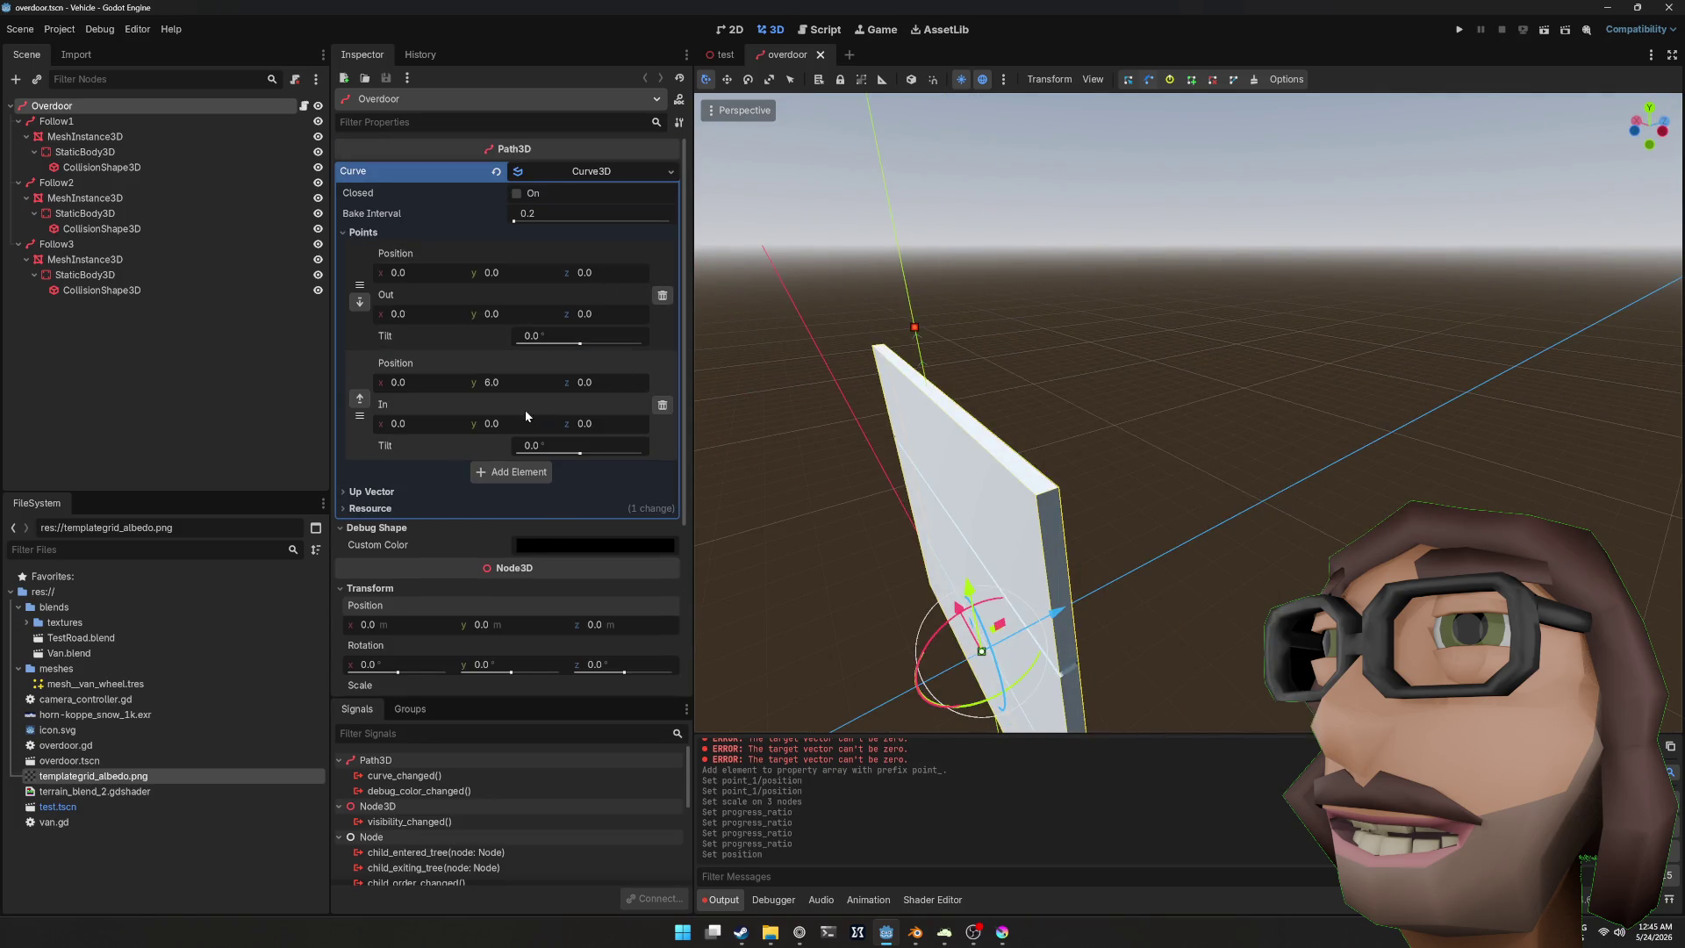
scroll(524, 409, down, 1)
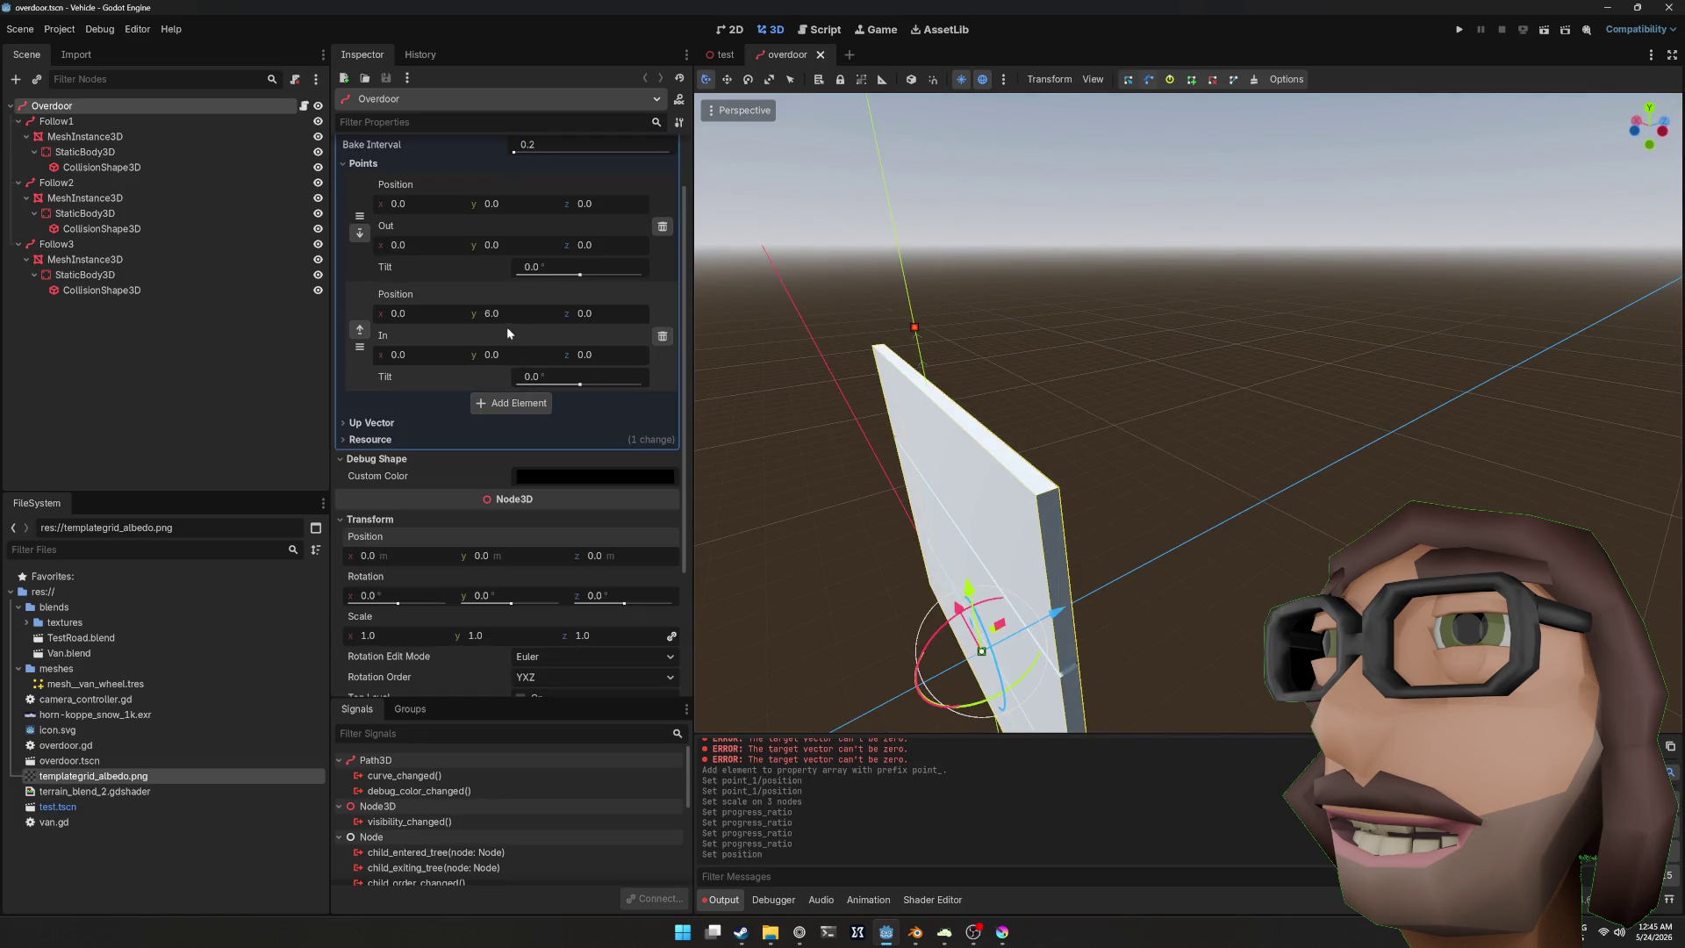
click(617, 313)
Step: Set the top curve point's Z position to 1.0 and view the wall edge-on
key(BackSpace)
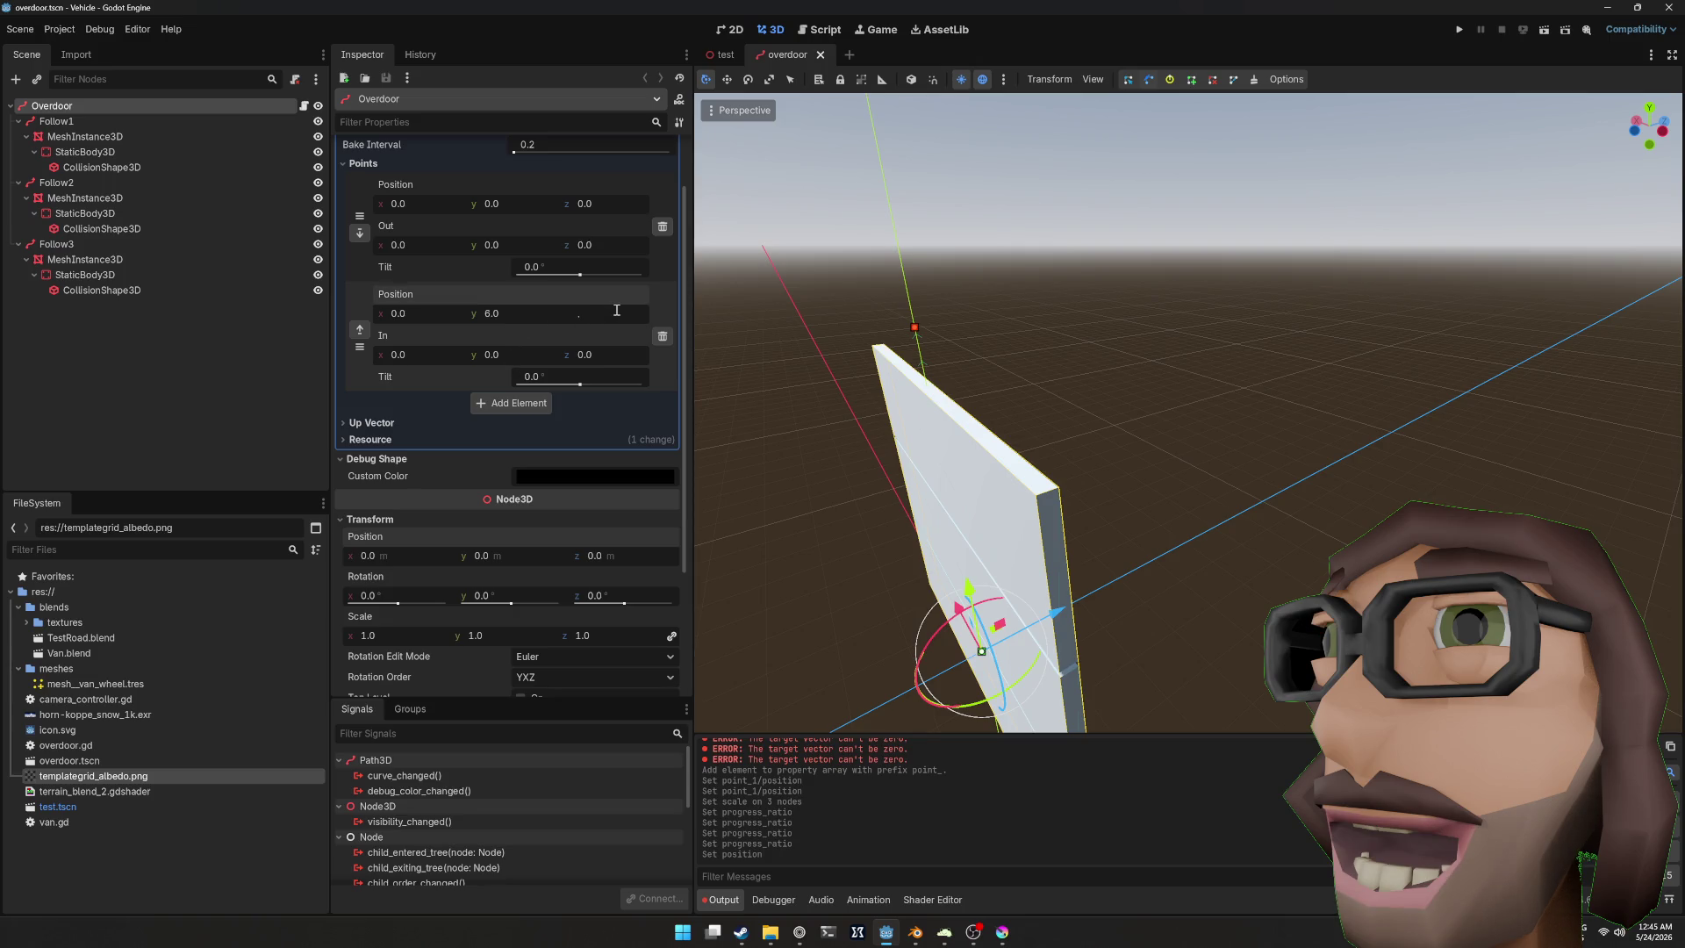
text(1)
key(Return)
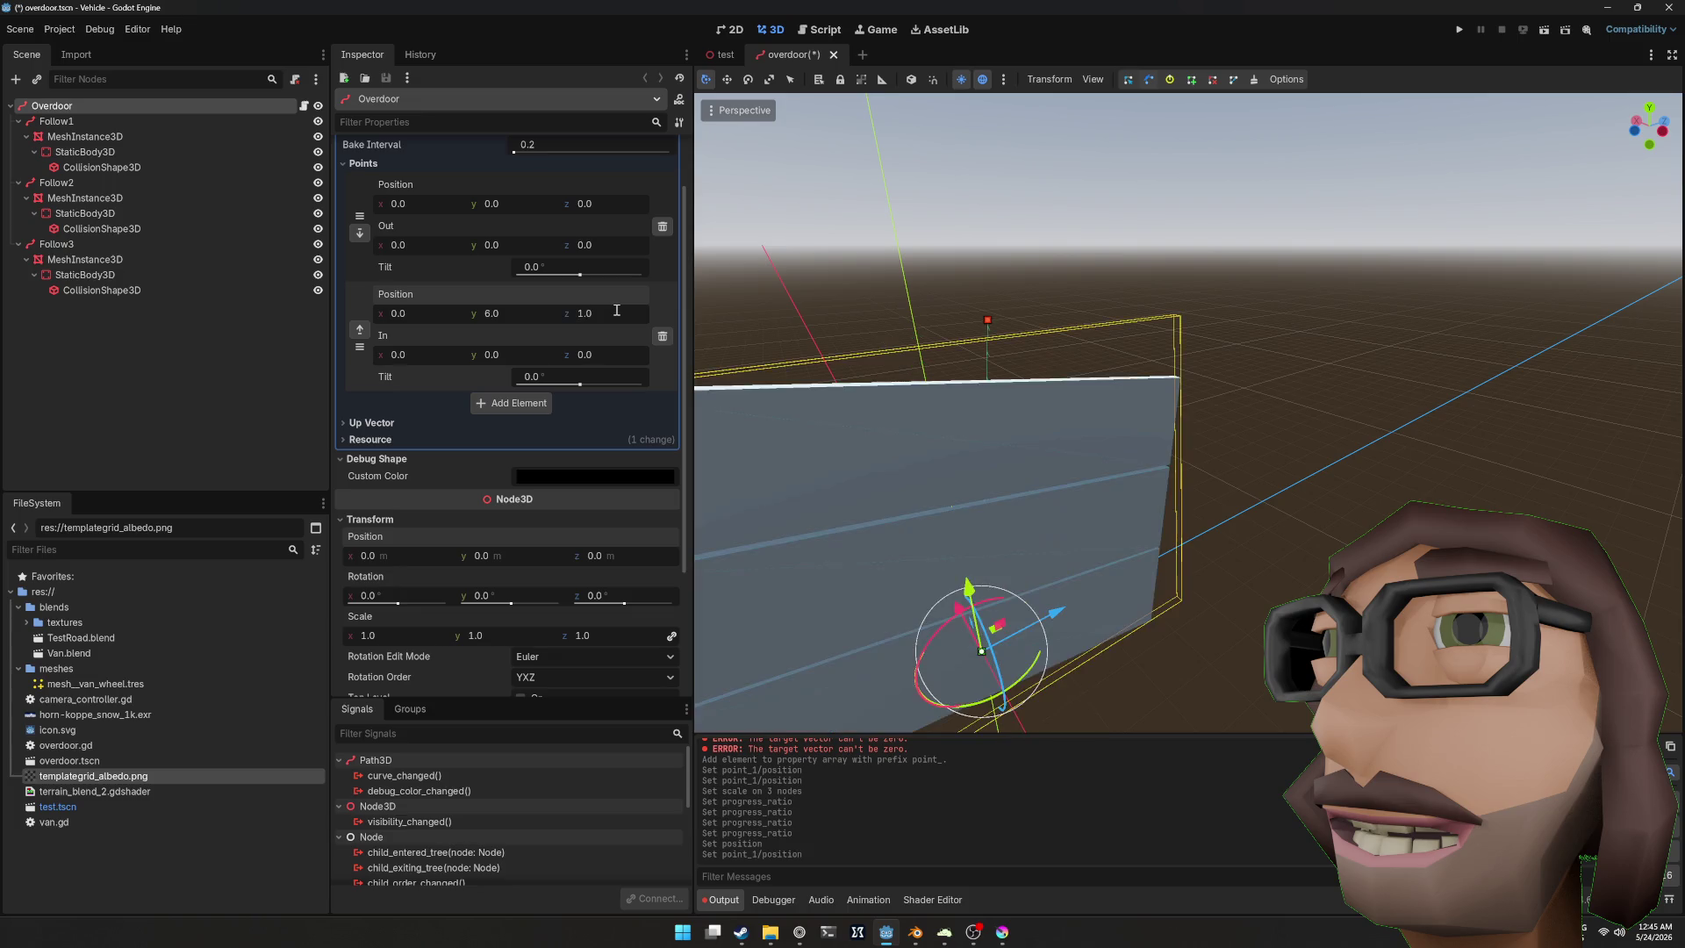
mouse_move(1178, 285)
mouse_down()
mouse_move(518, 248)
mouse_move(584, 247)
mouse_up()
drag(922, 313, 954, 321)
drag(766, 292, 969, 277)
text(5.5)
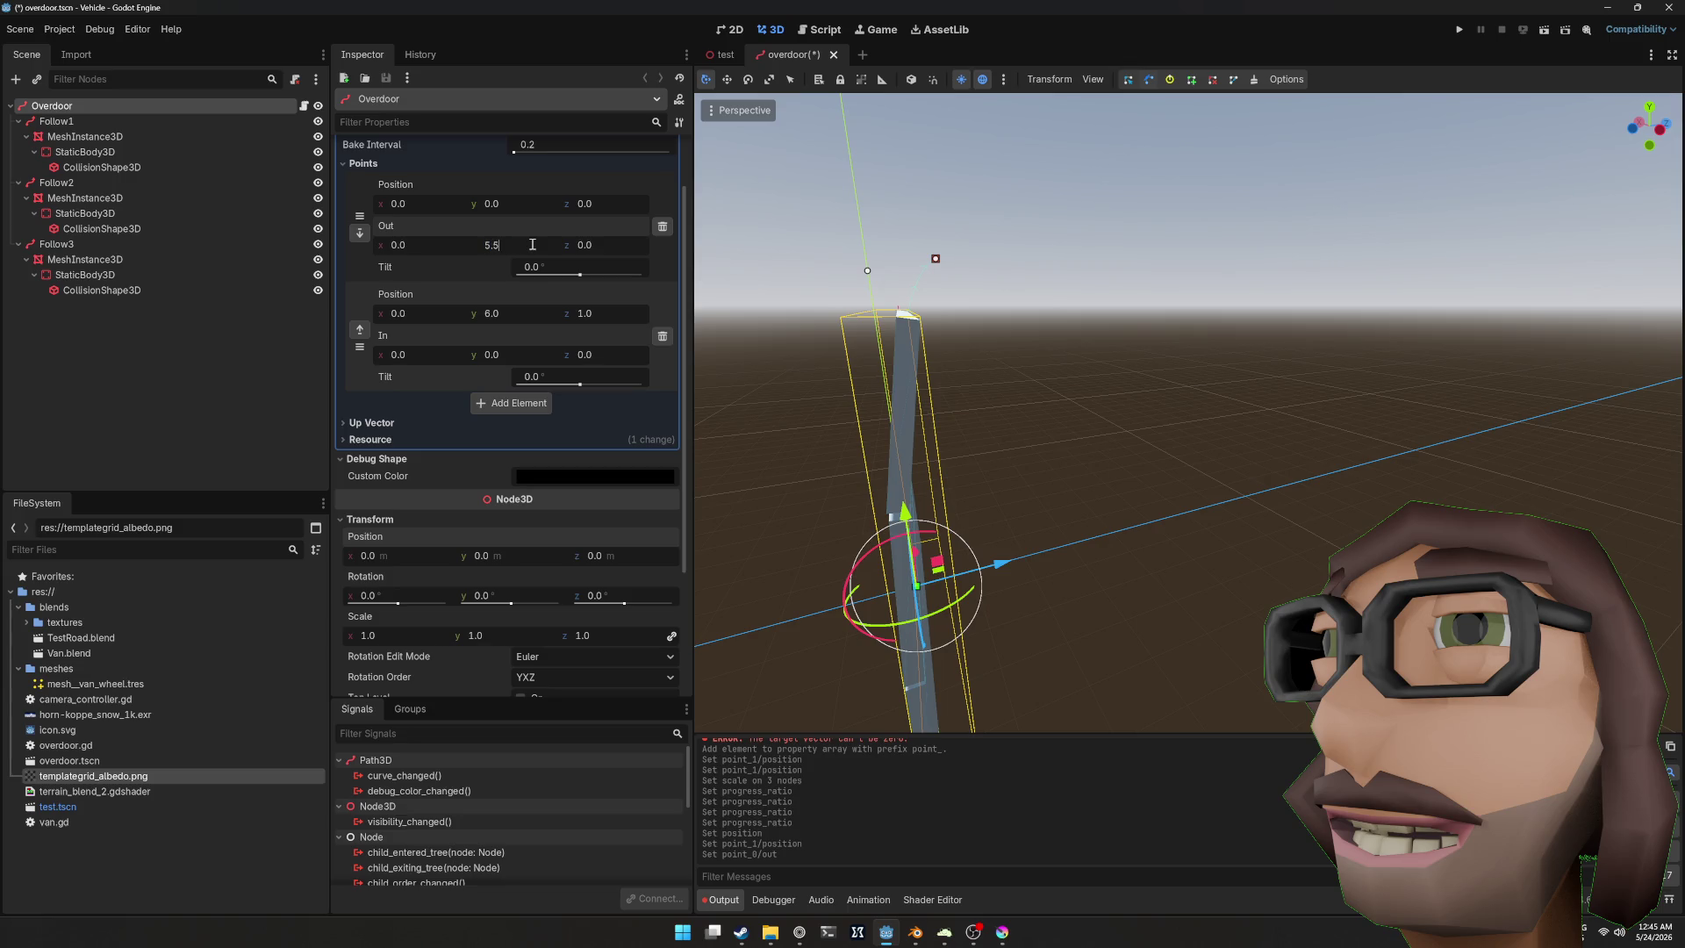
Step: Set point 0's Out handle Y to 5.5 and the top point's In handle Z to -1.0
key(Return)
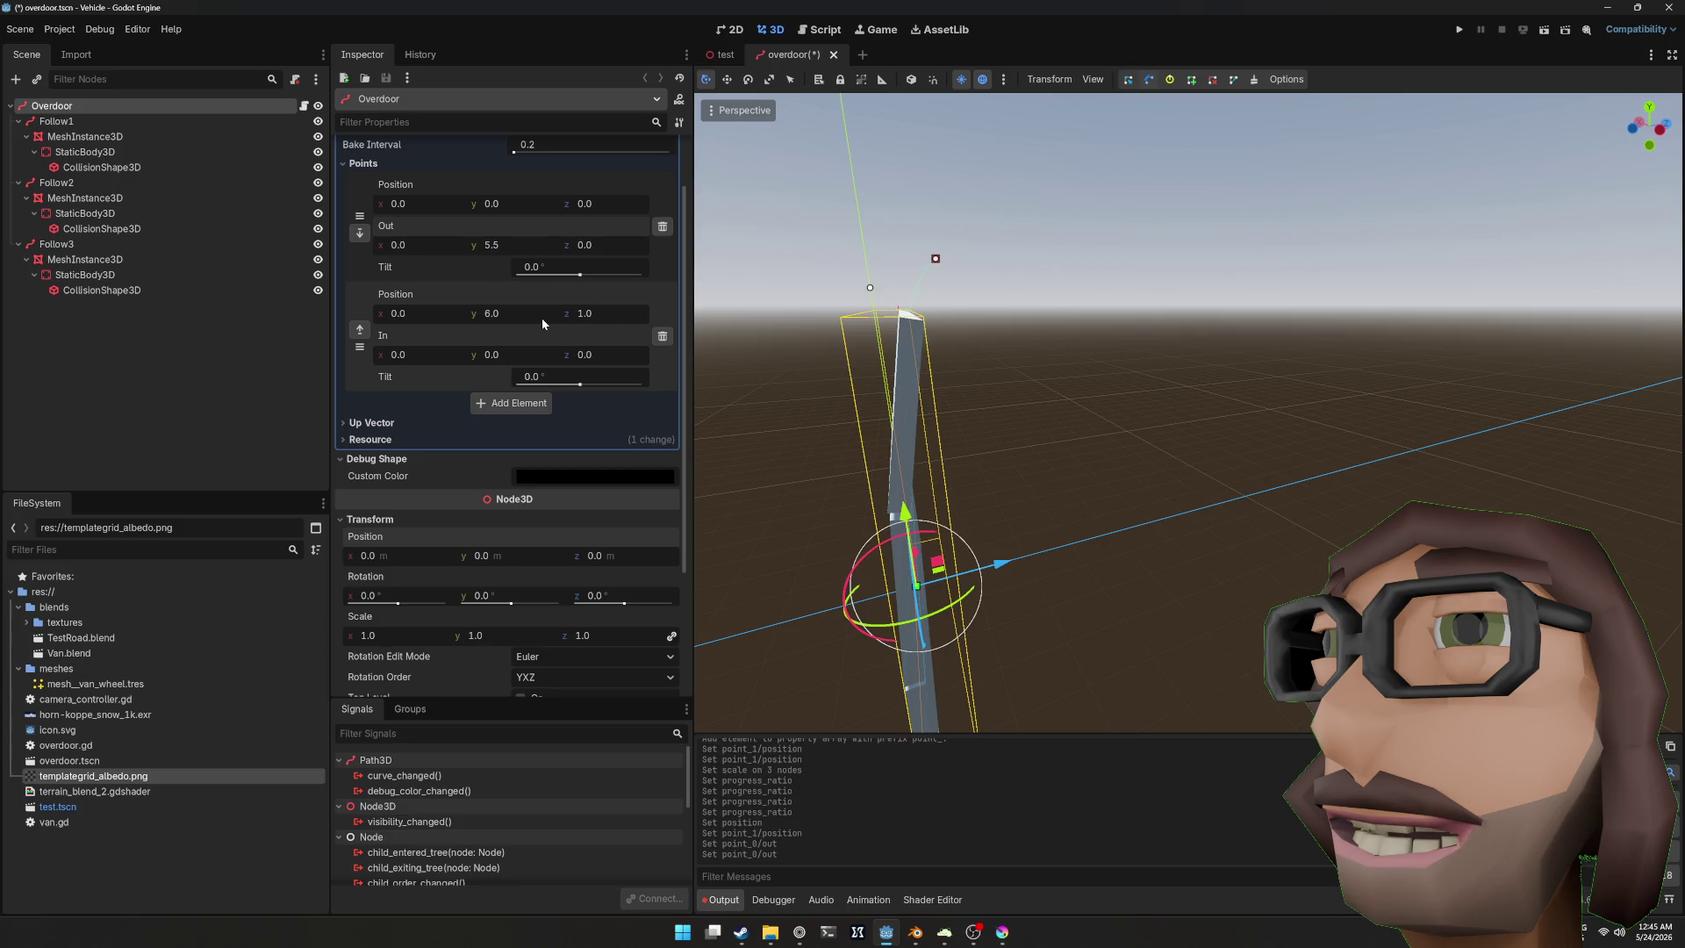
drag(602, 350, 526, 350)
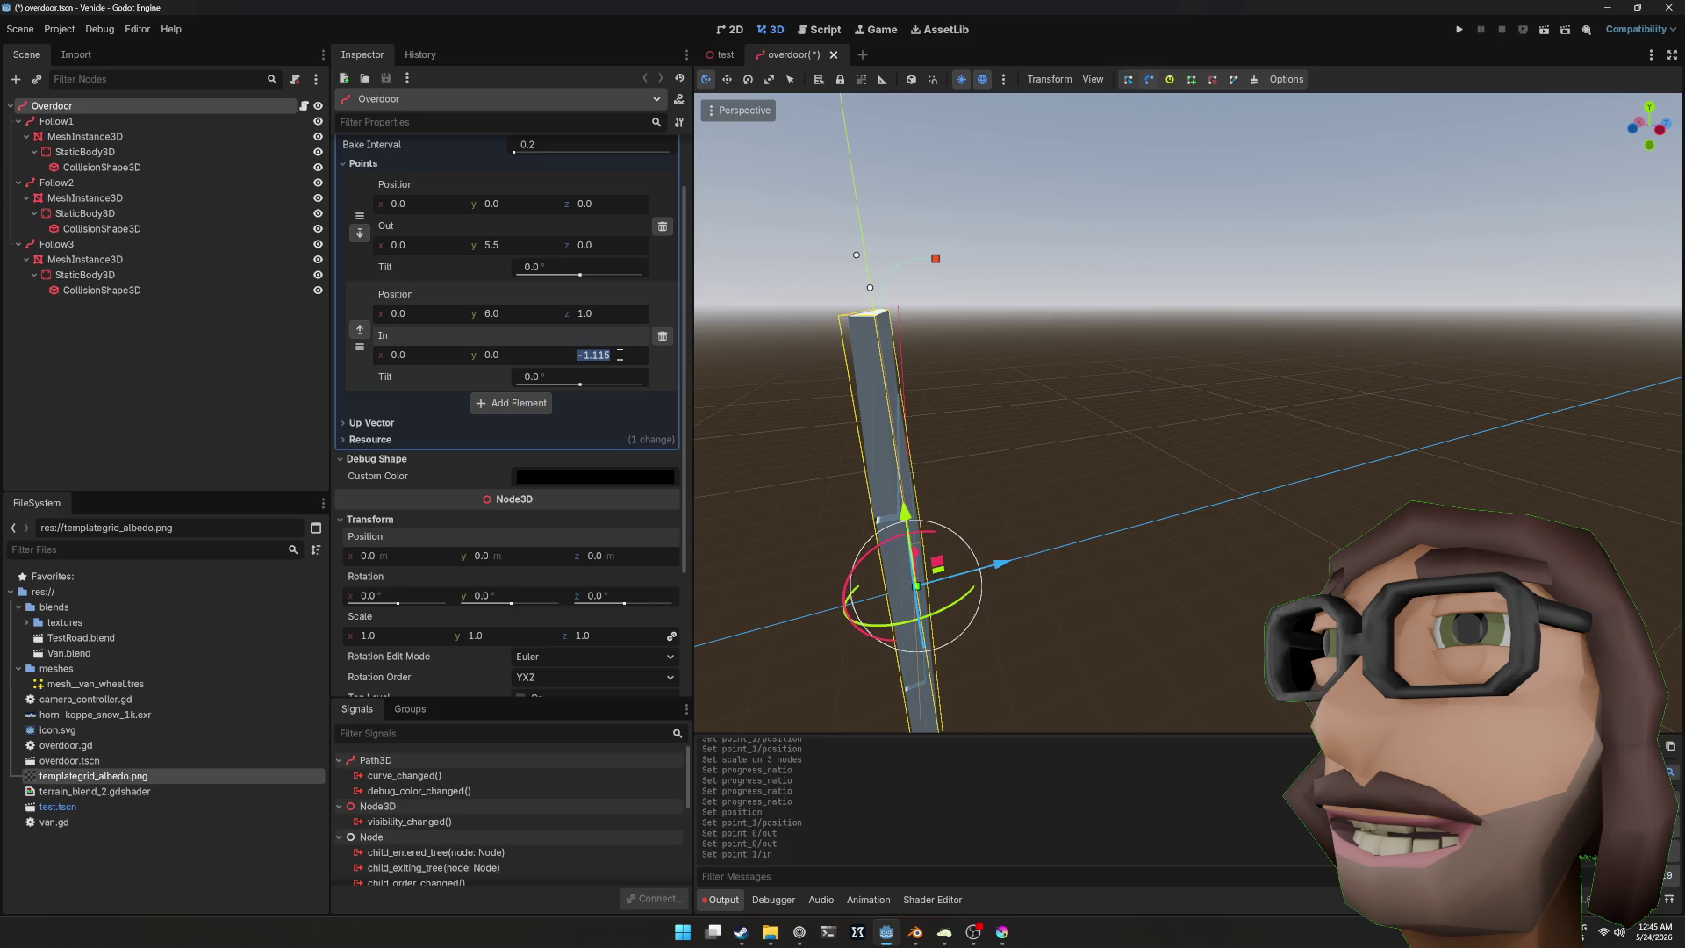
key(Return)
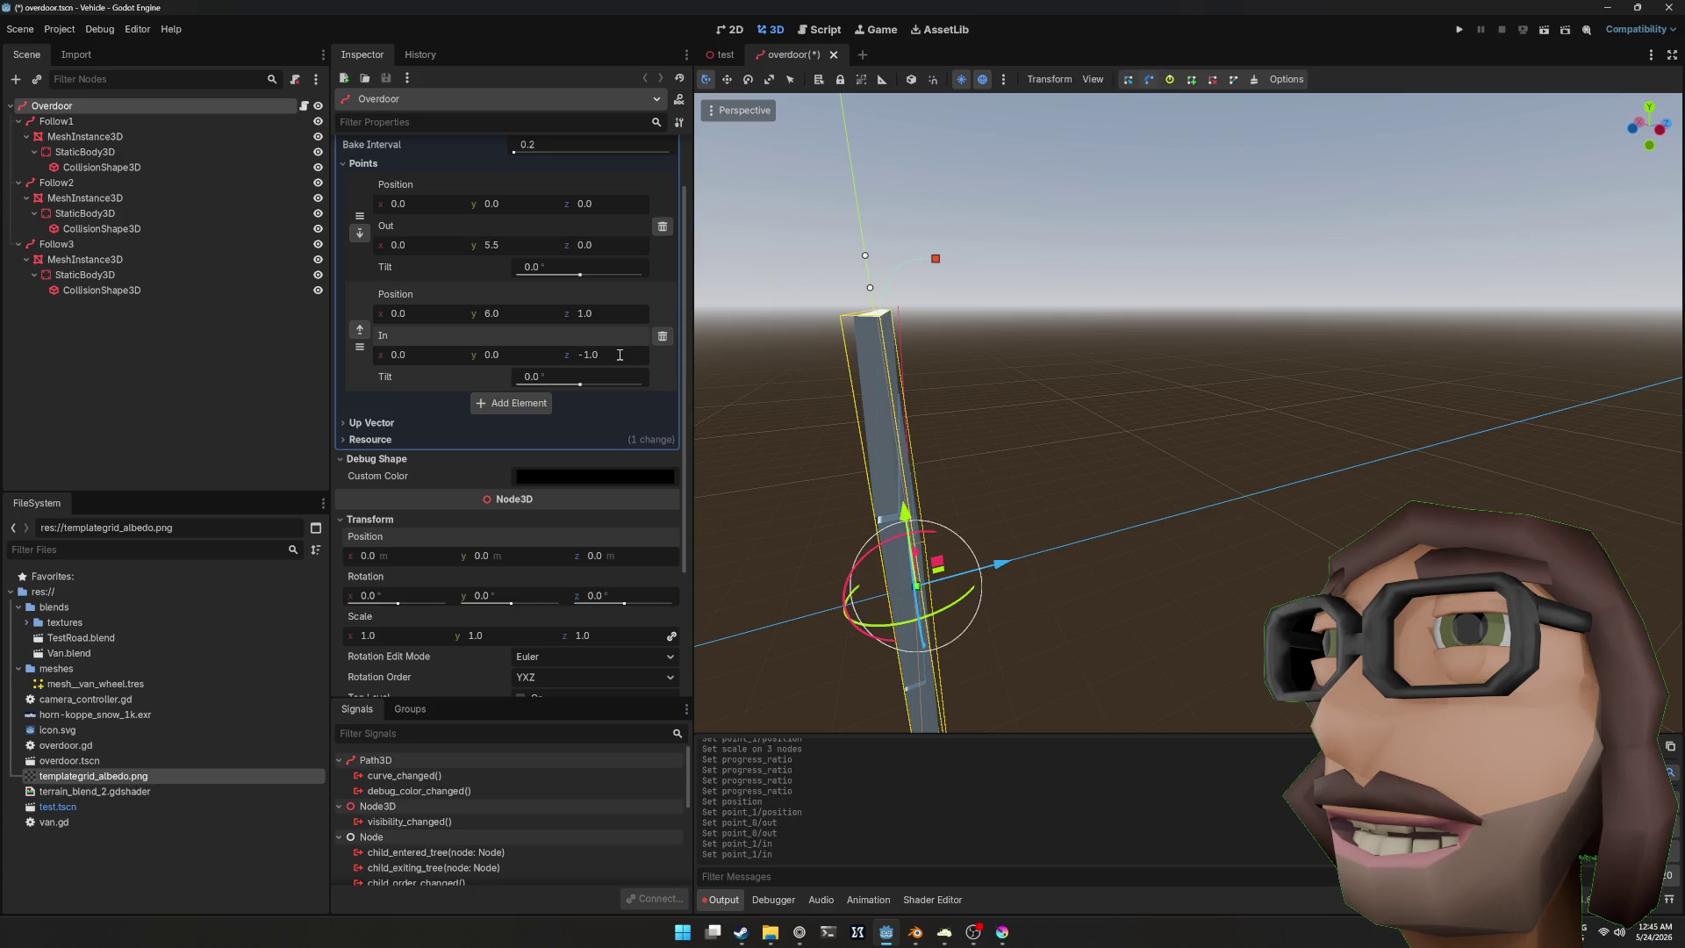
mouse_move(1140, 351)
mouse_down()
mouse_move(1208, 282)
mouse_move(973, 281)
mouse_move(978, 300)
mouse_move(1005, 254)
mouse_up()
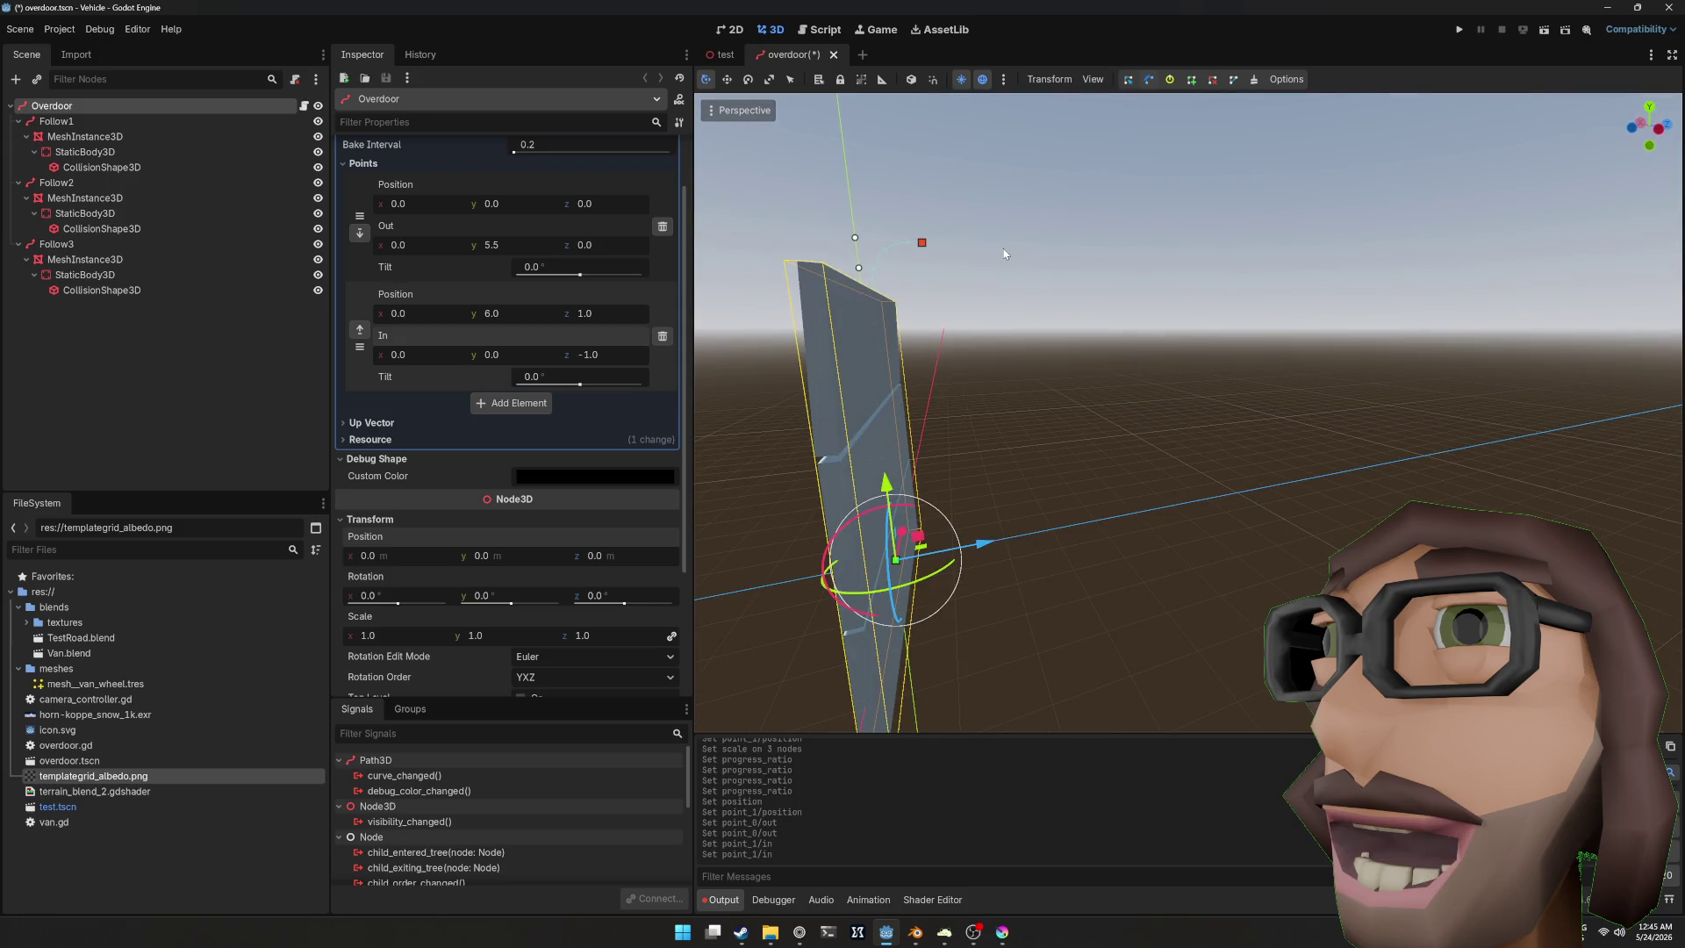
drag(1007, 248, 1026, 301)
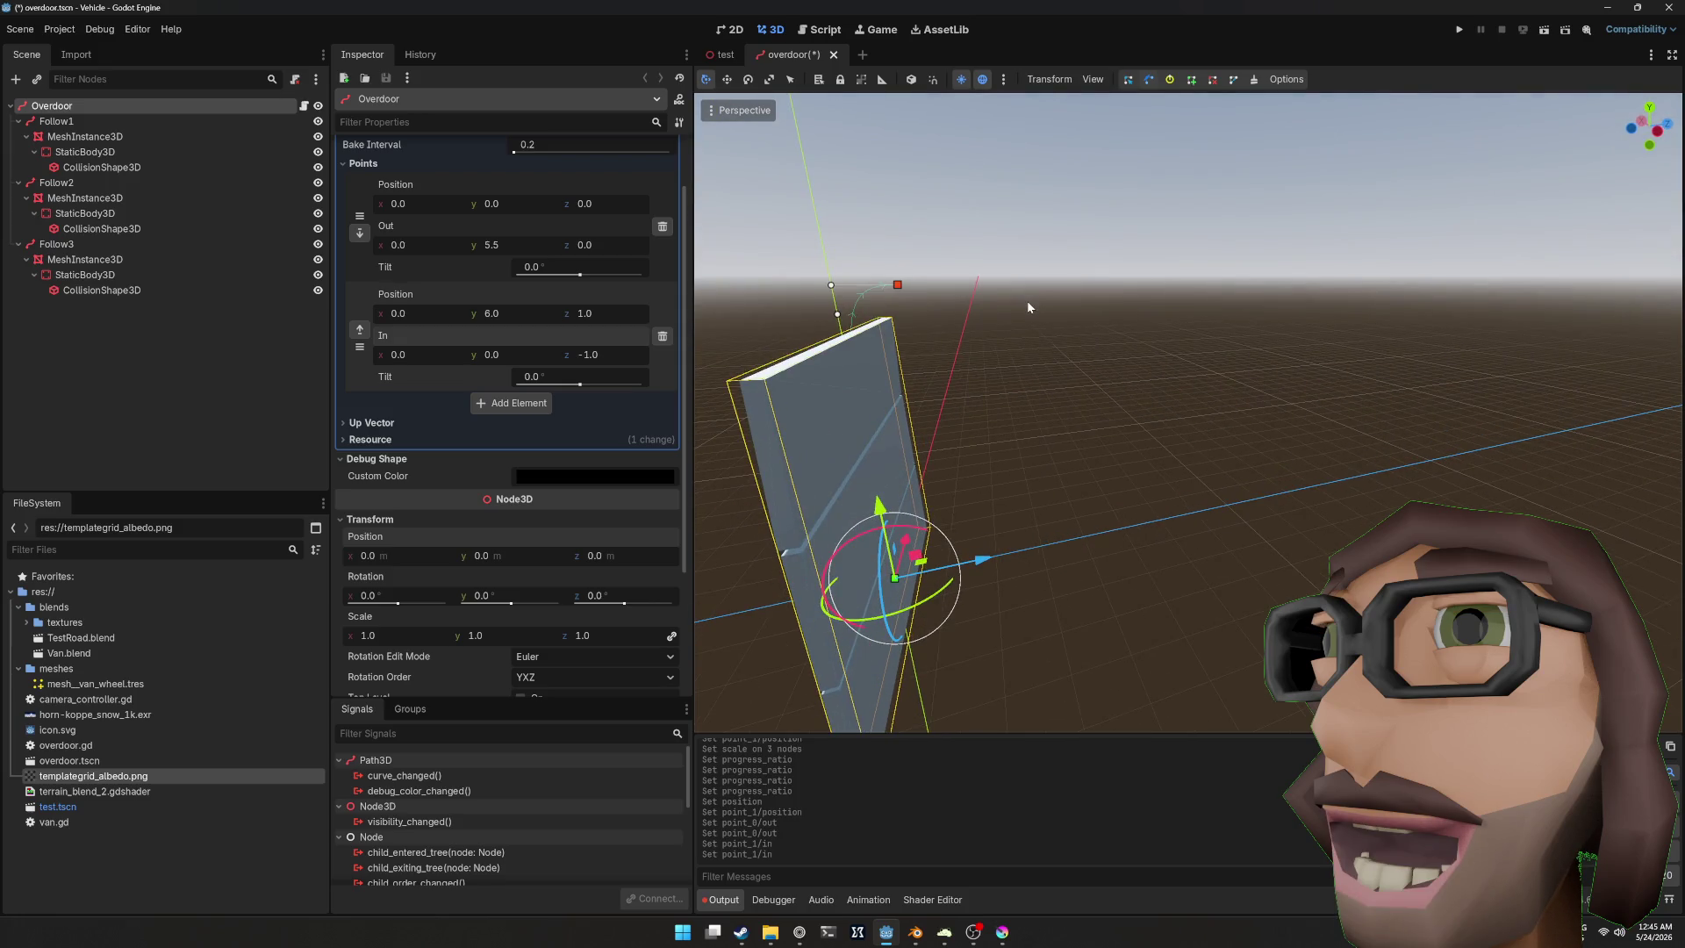
scroll(1007, 291, up, 3)
scroll(1006, 291, down, 2)
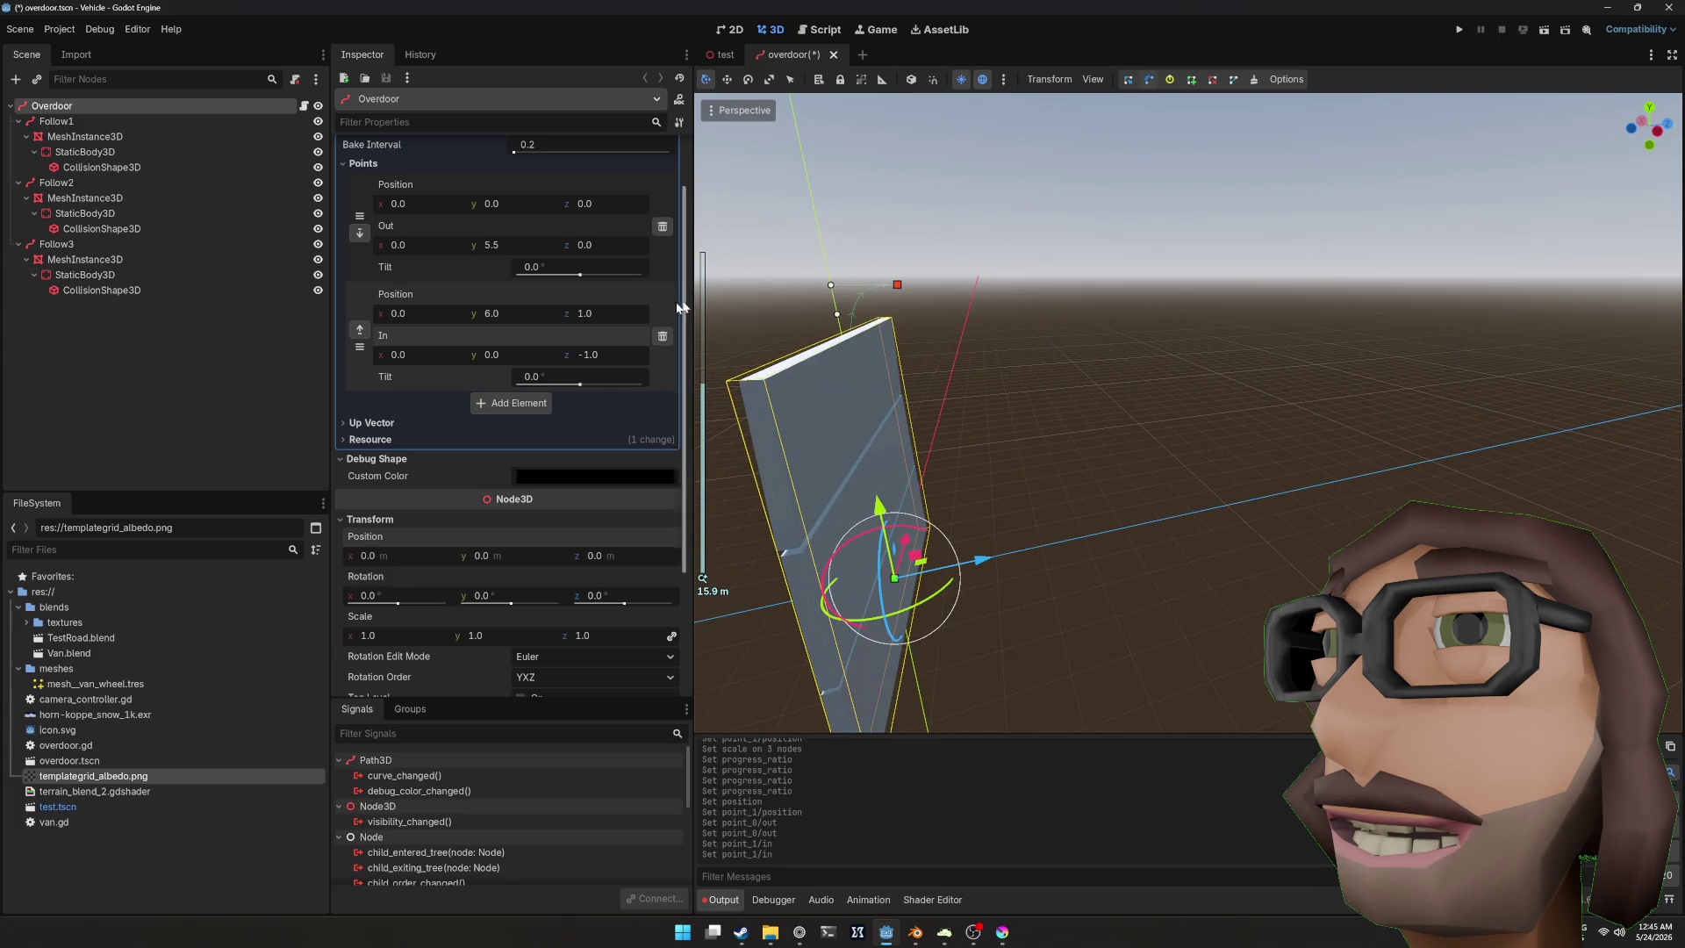
Step: Add a third curve point at Y 6.0, Z 6.0
click(527, 403)
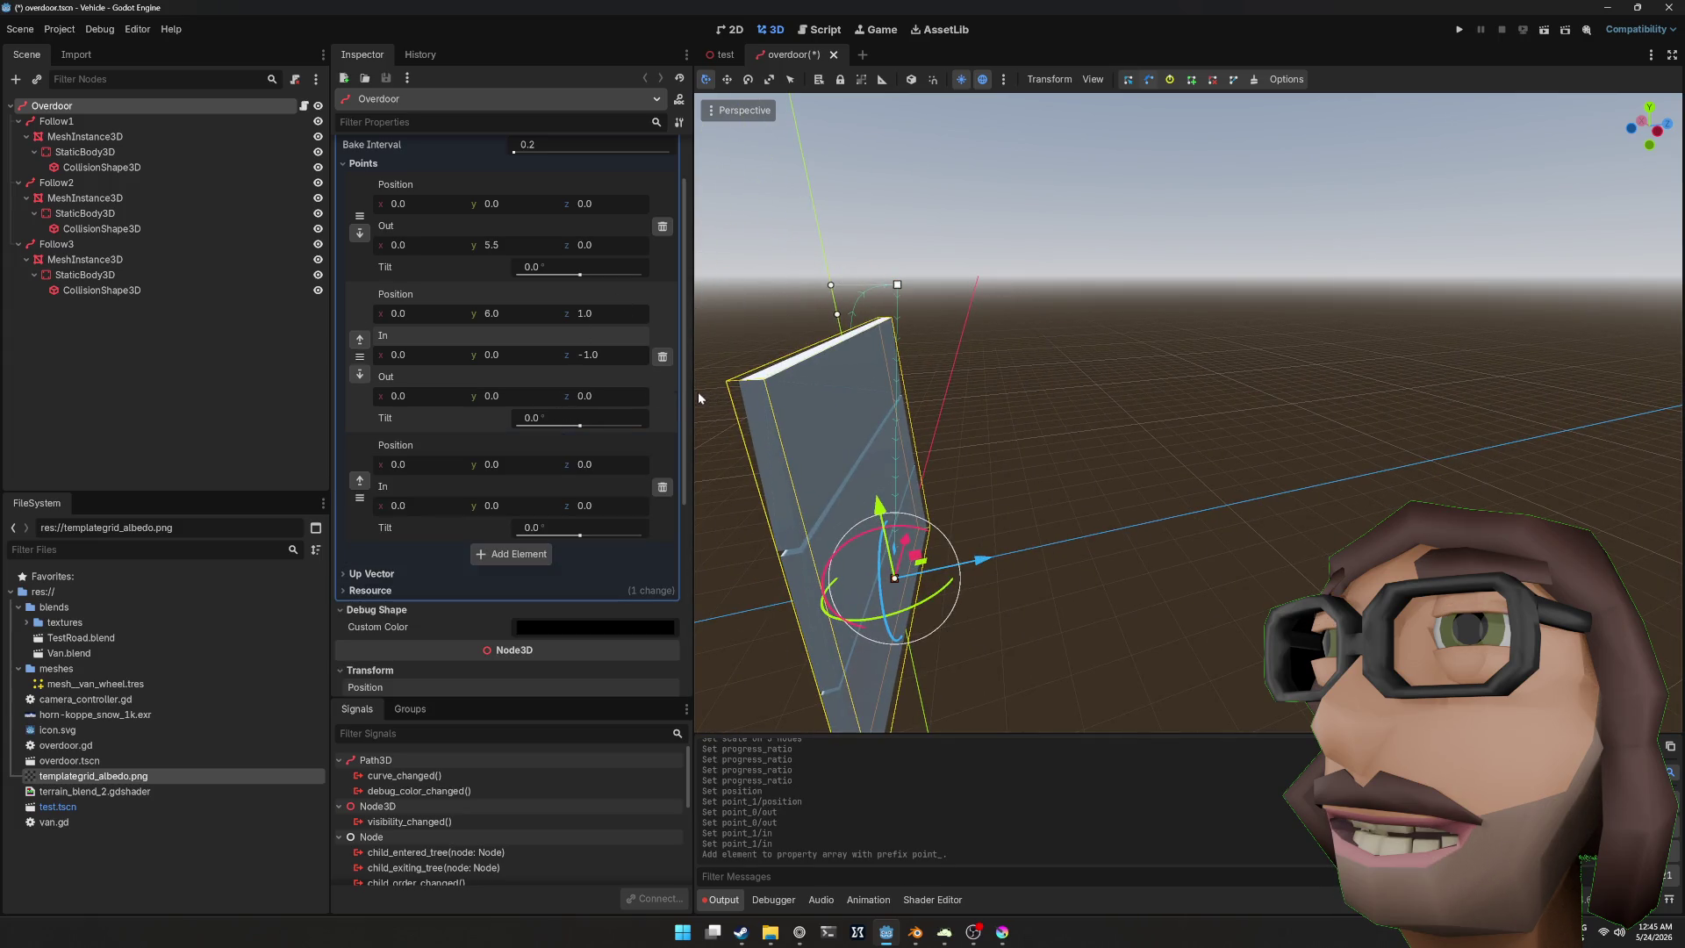
click(511, 462)
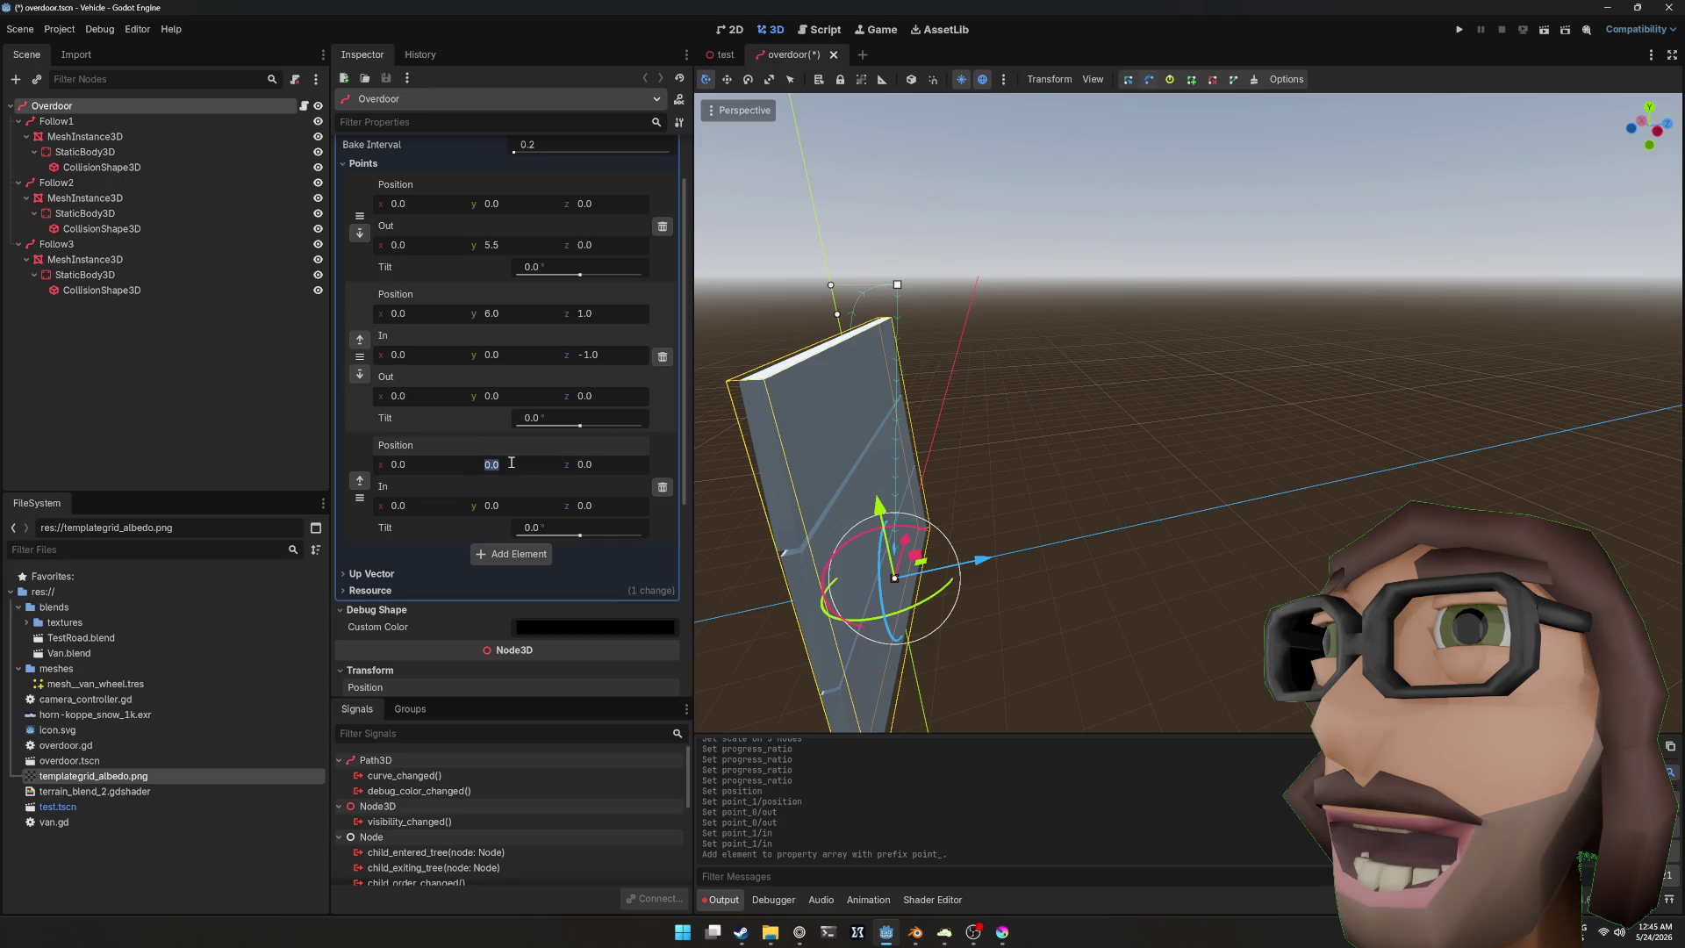
key(Return)
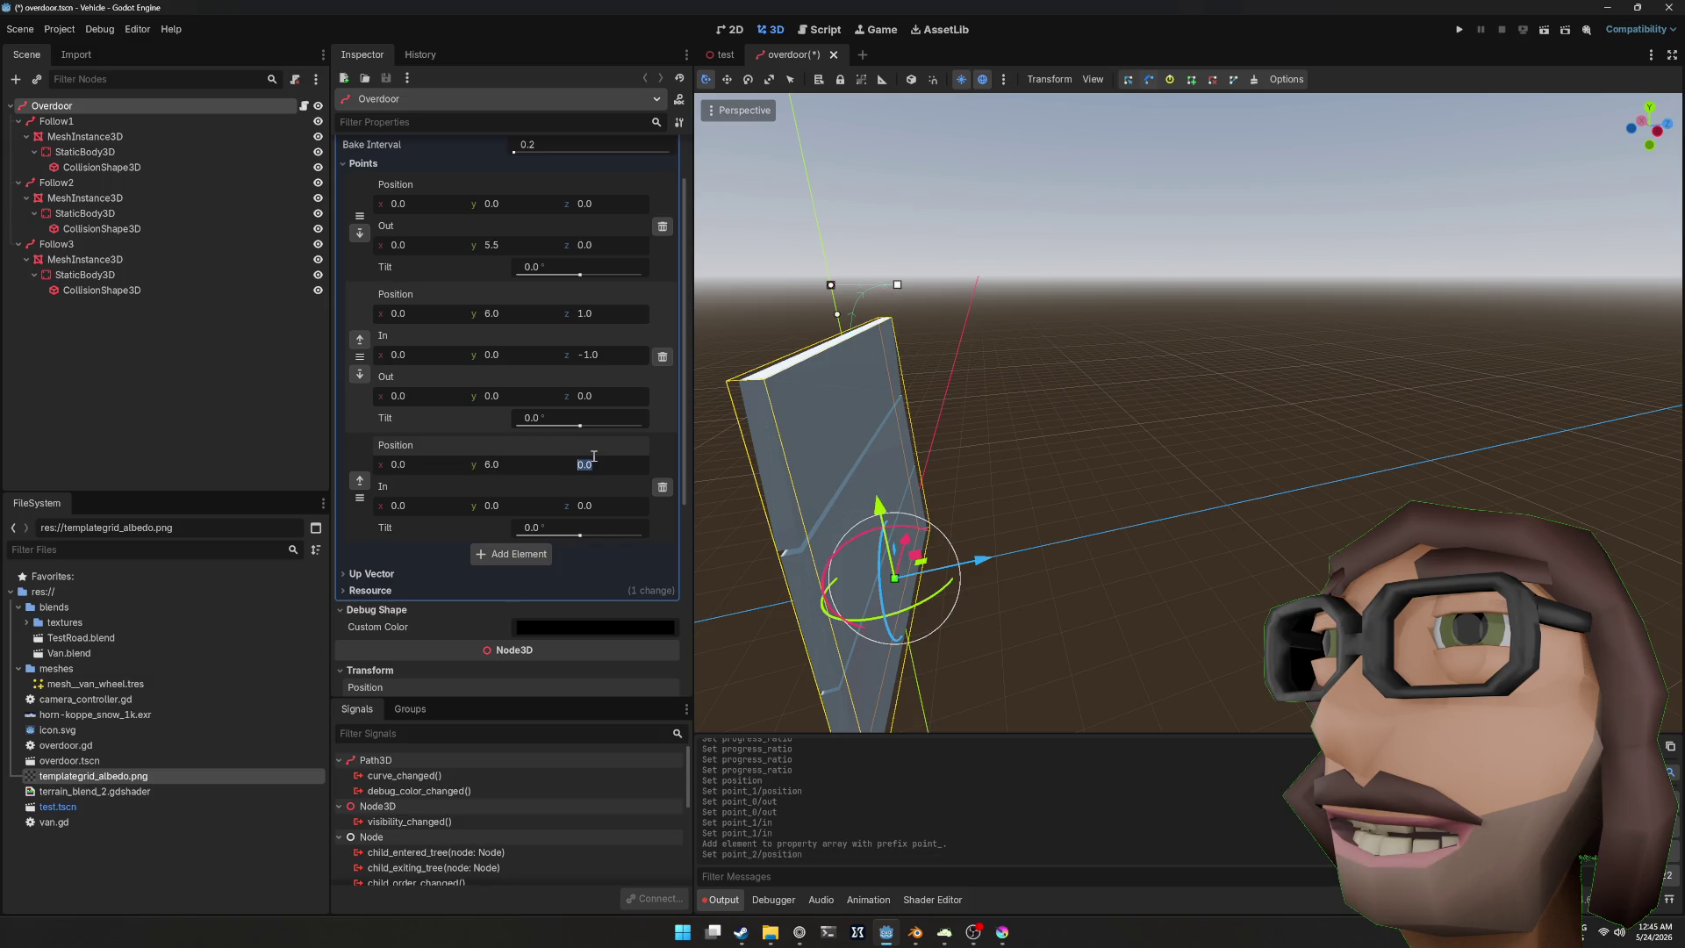
text(4)
key(Return)
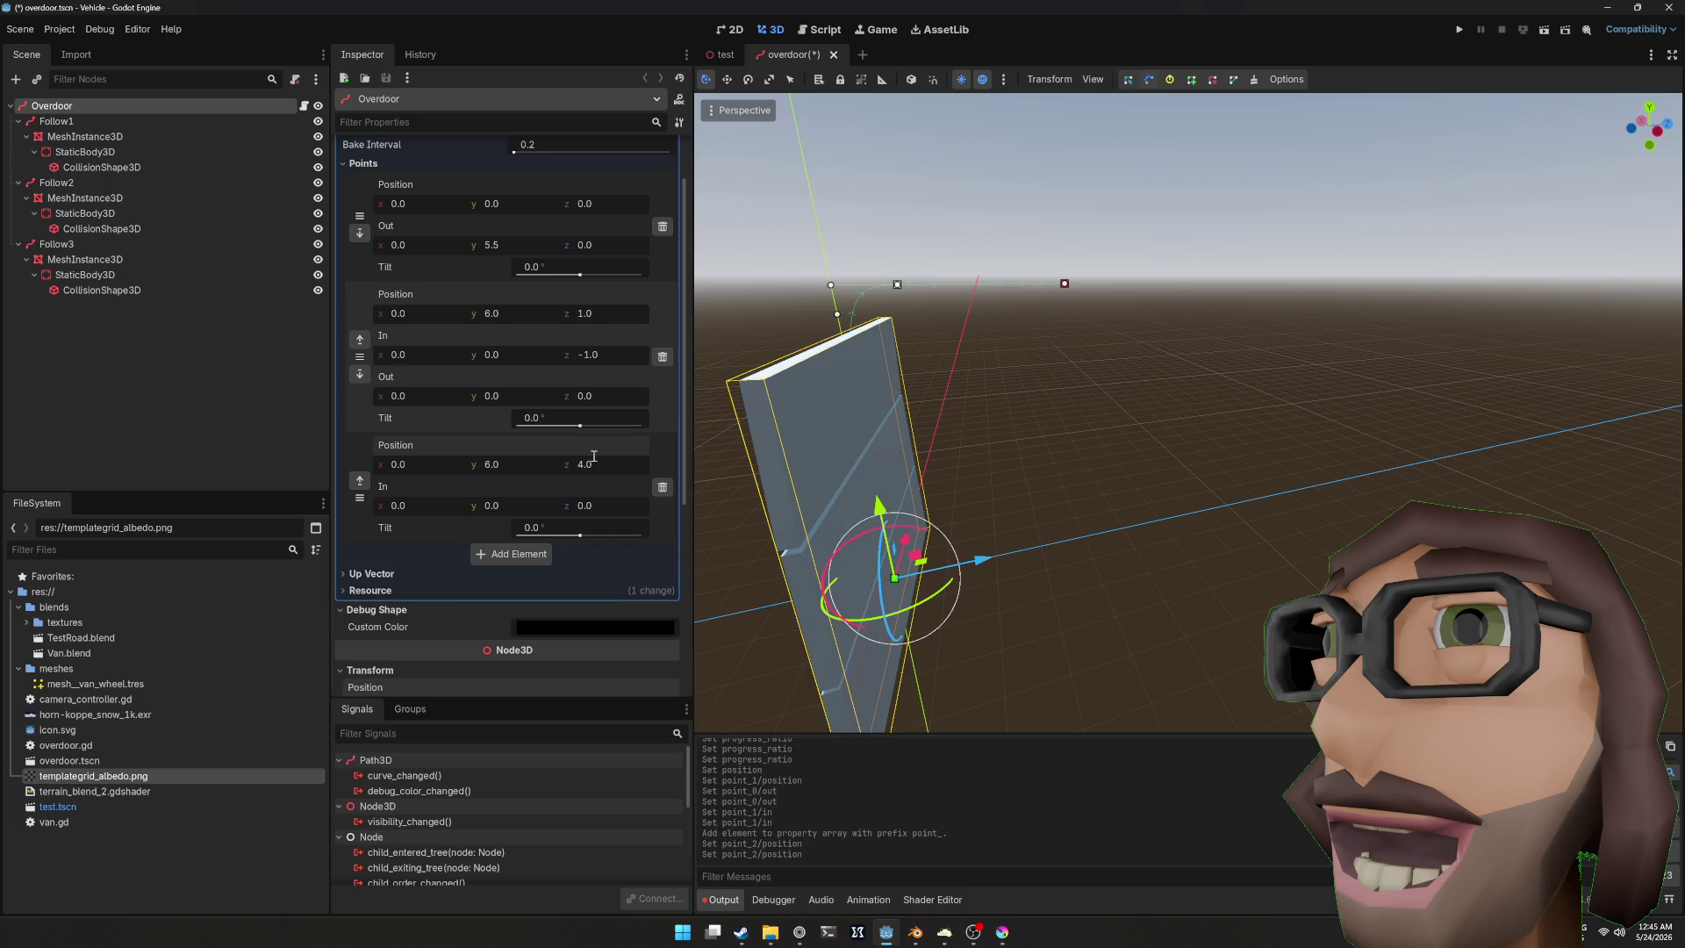
text(6)
key(Return)
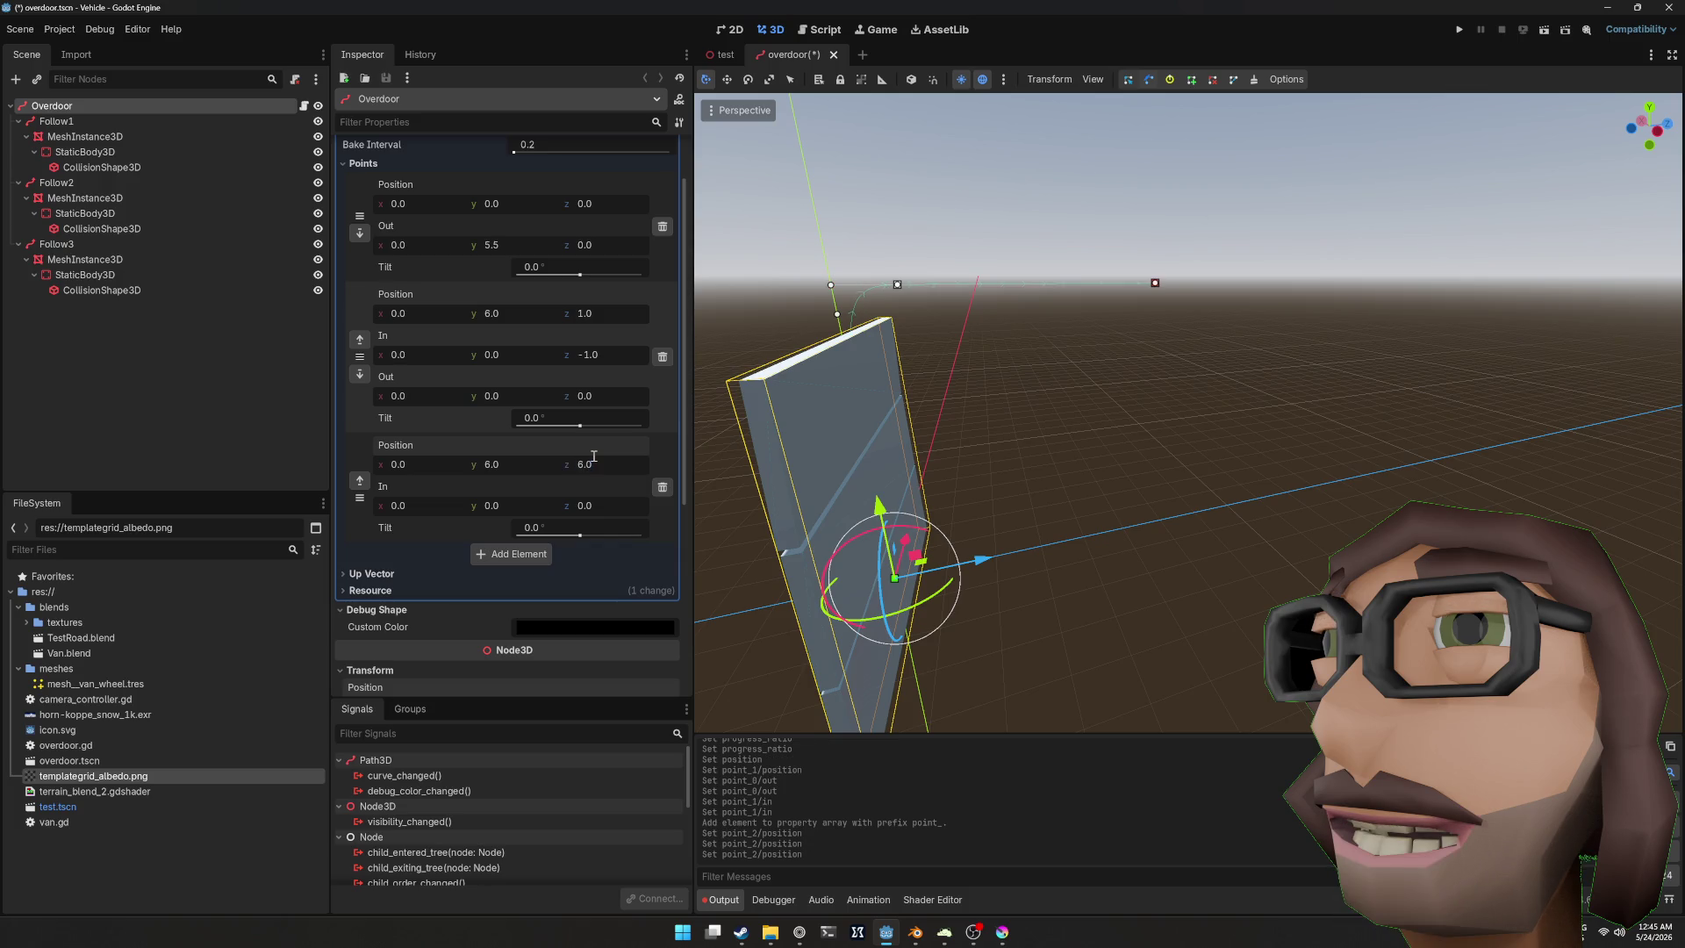
Step: Save the overdoor scene and run the project to test the door
click(1299, 366)
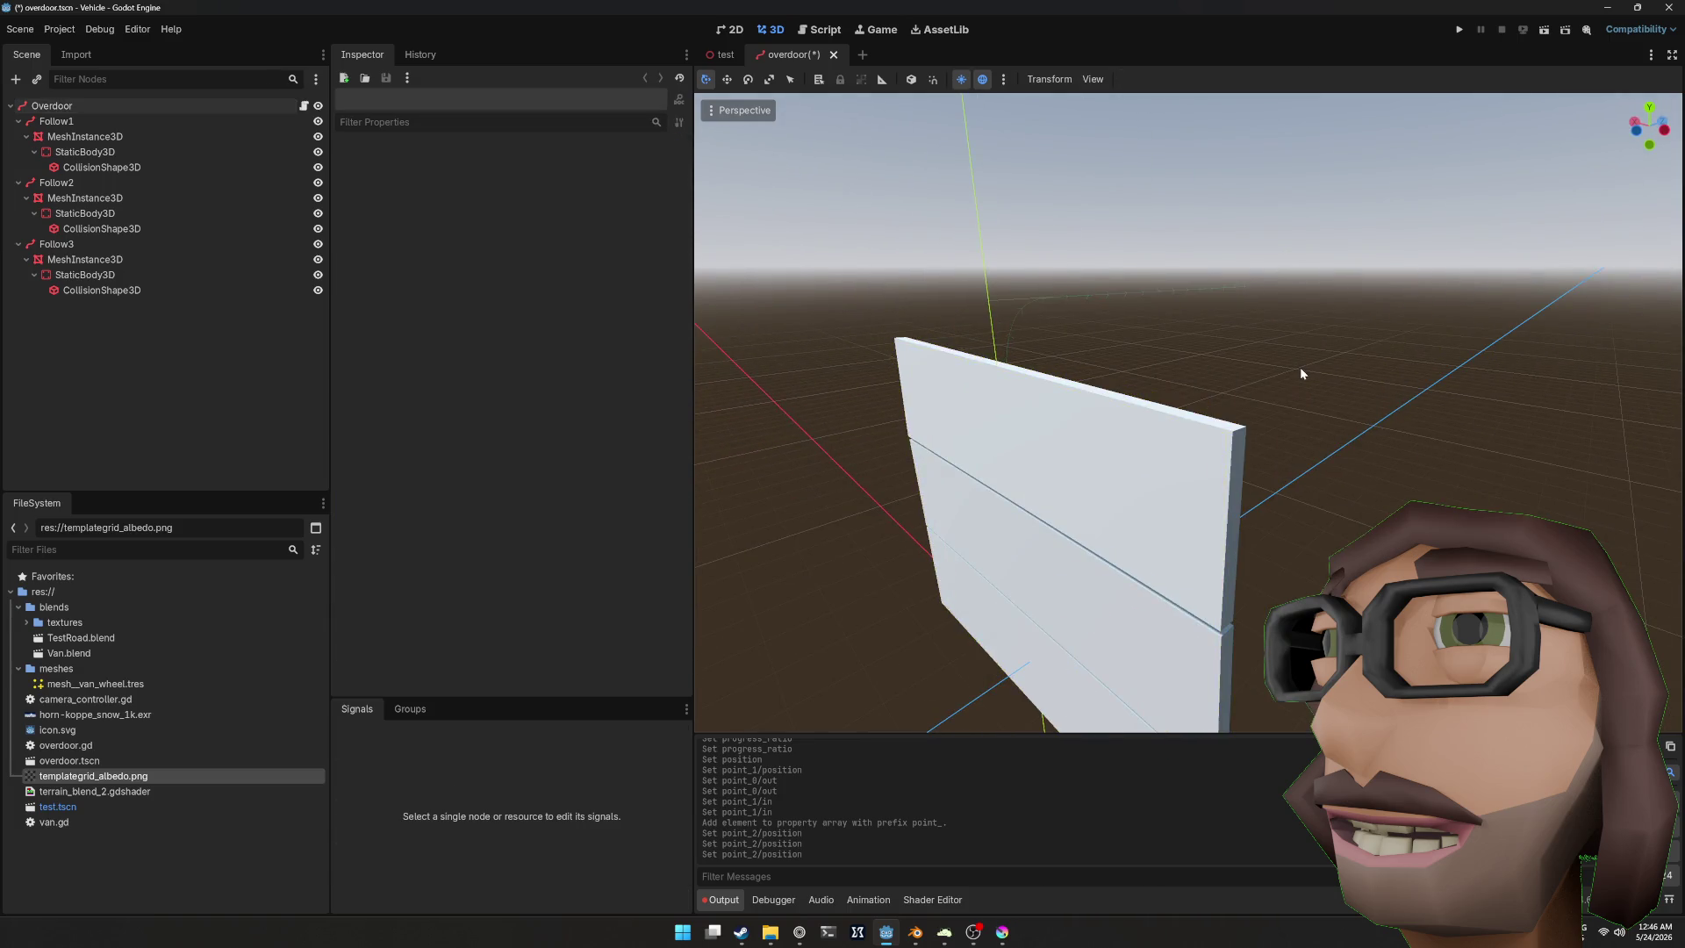
key(ctrl+s)
scroll(1323, 369, up, 2)
scroll(1325, 366, up, 1)
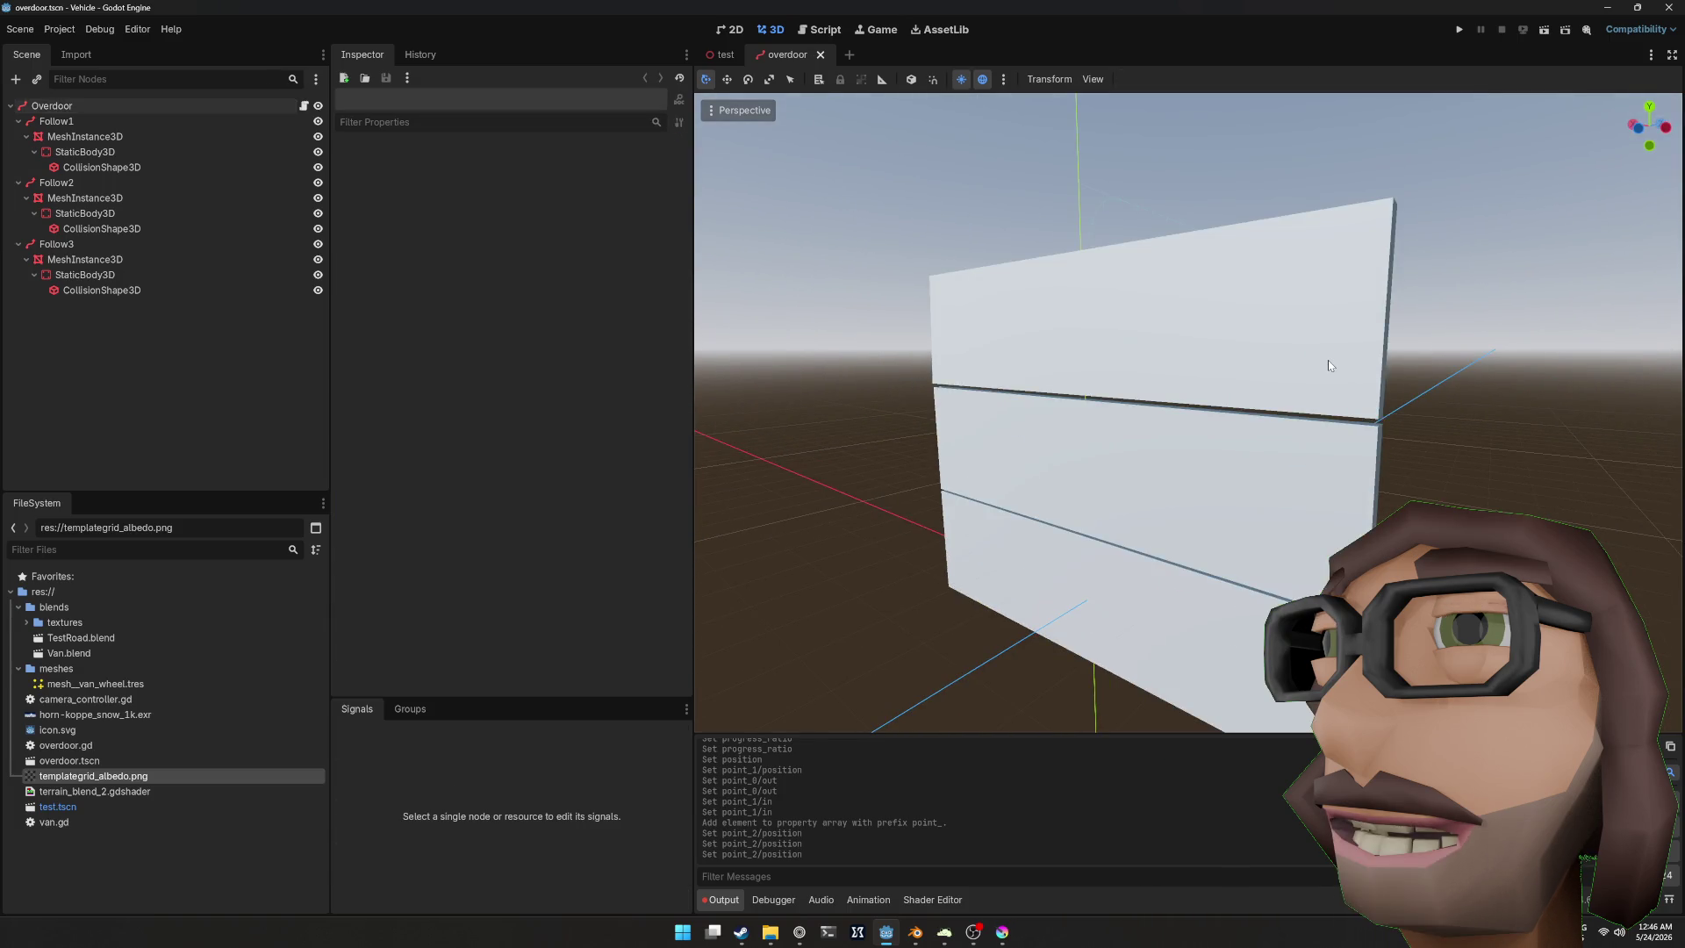
mouse_move(1397, 359)
mouse_down()
mouse_move(1306, 398)
mouse_move(1320, 372)
mouse_up()
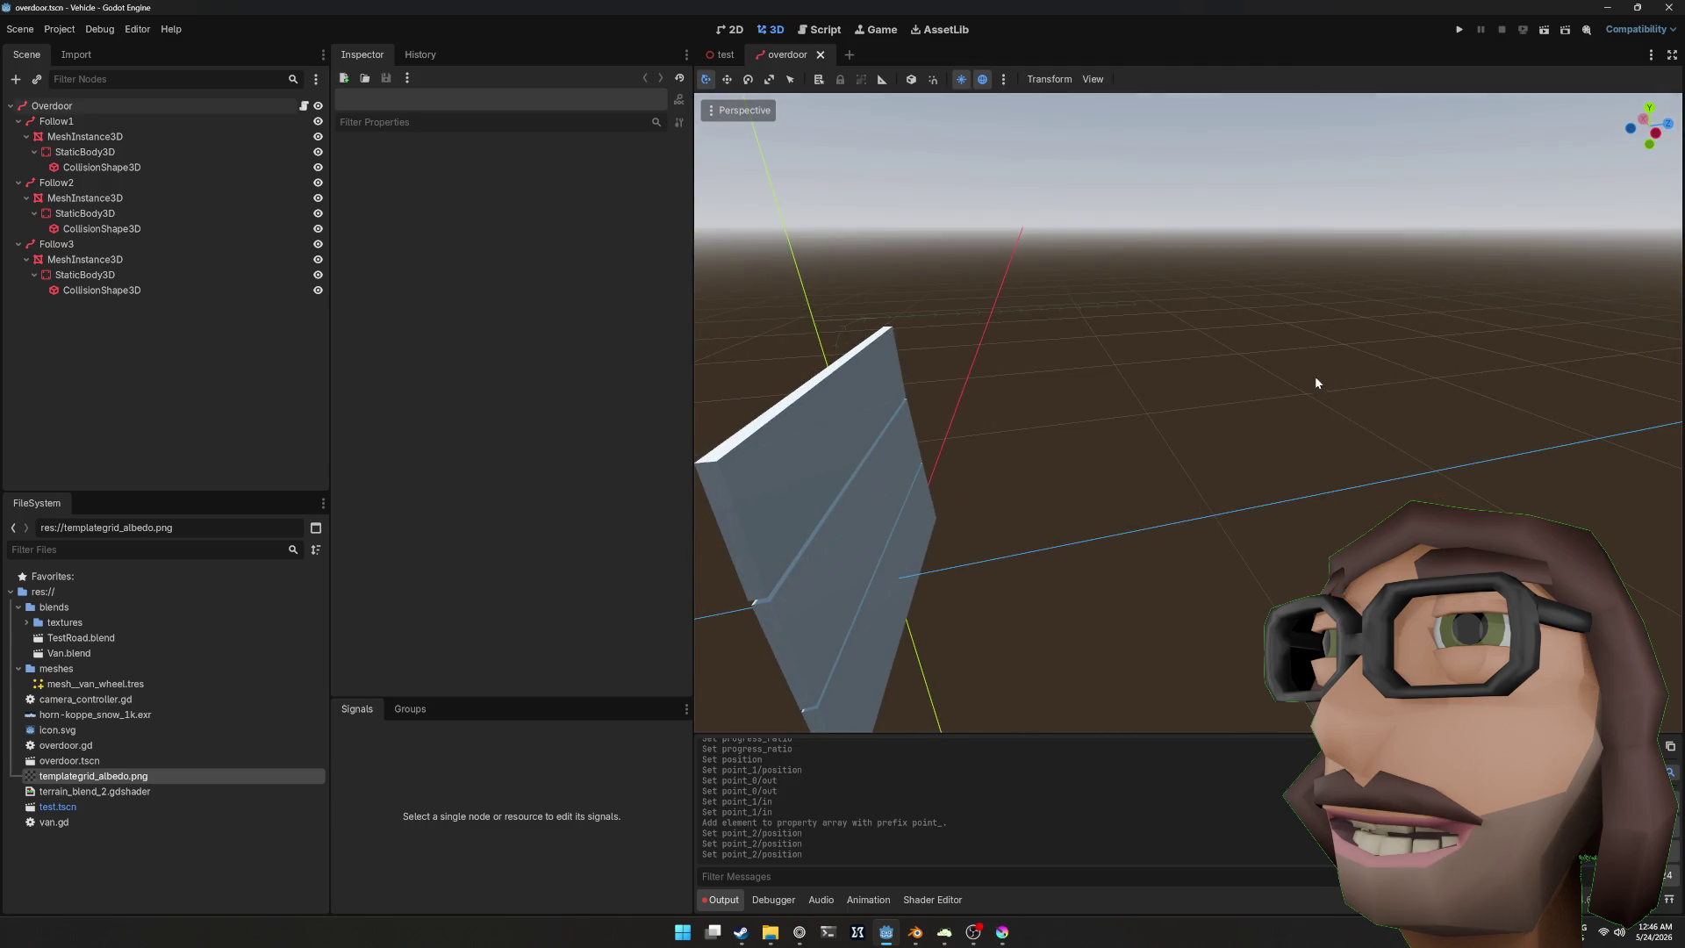
key(F5)
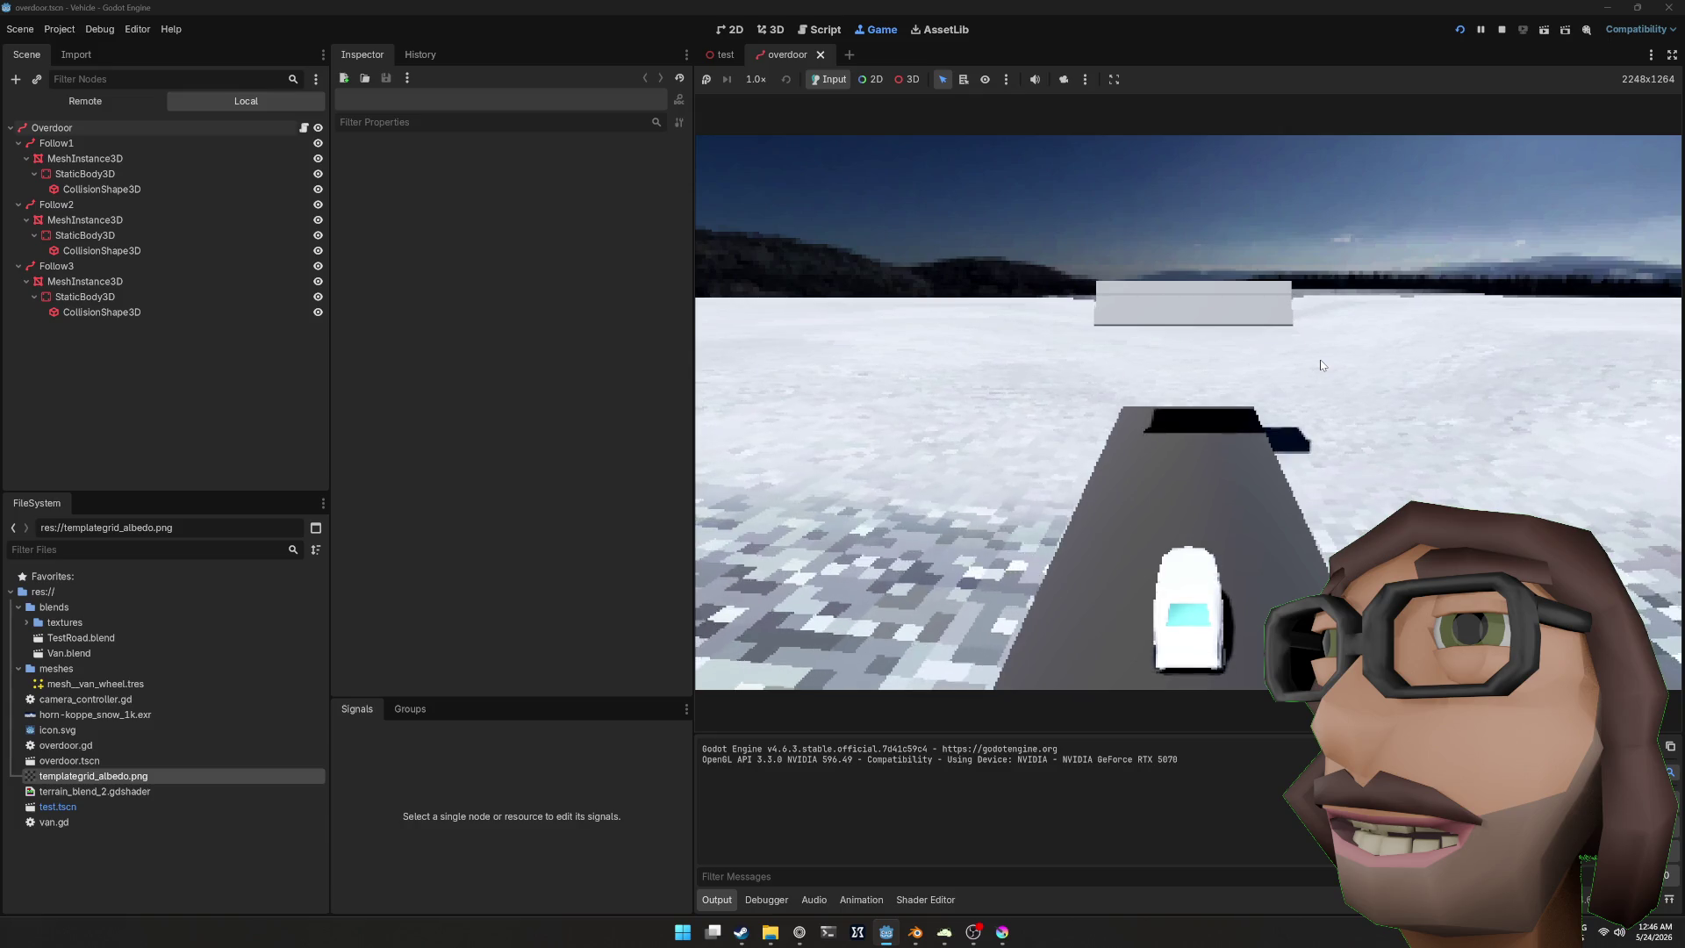
Step: Stop the game and open the Overdoor node's overdoor.gd script
key(F8)
drag(1232, 150, 1045, 316)
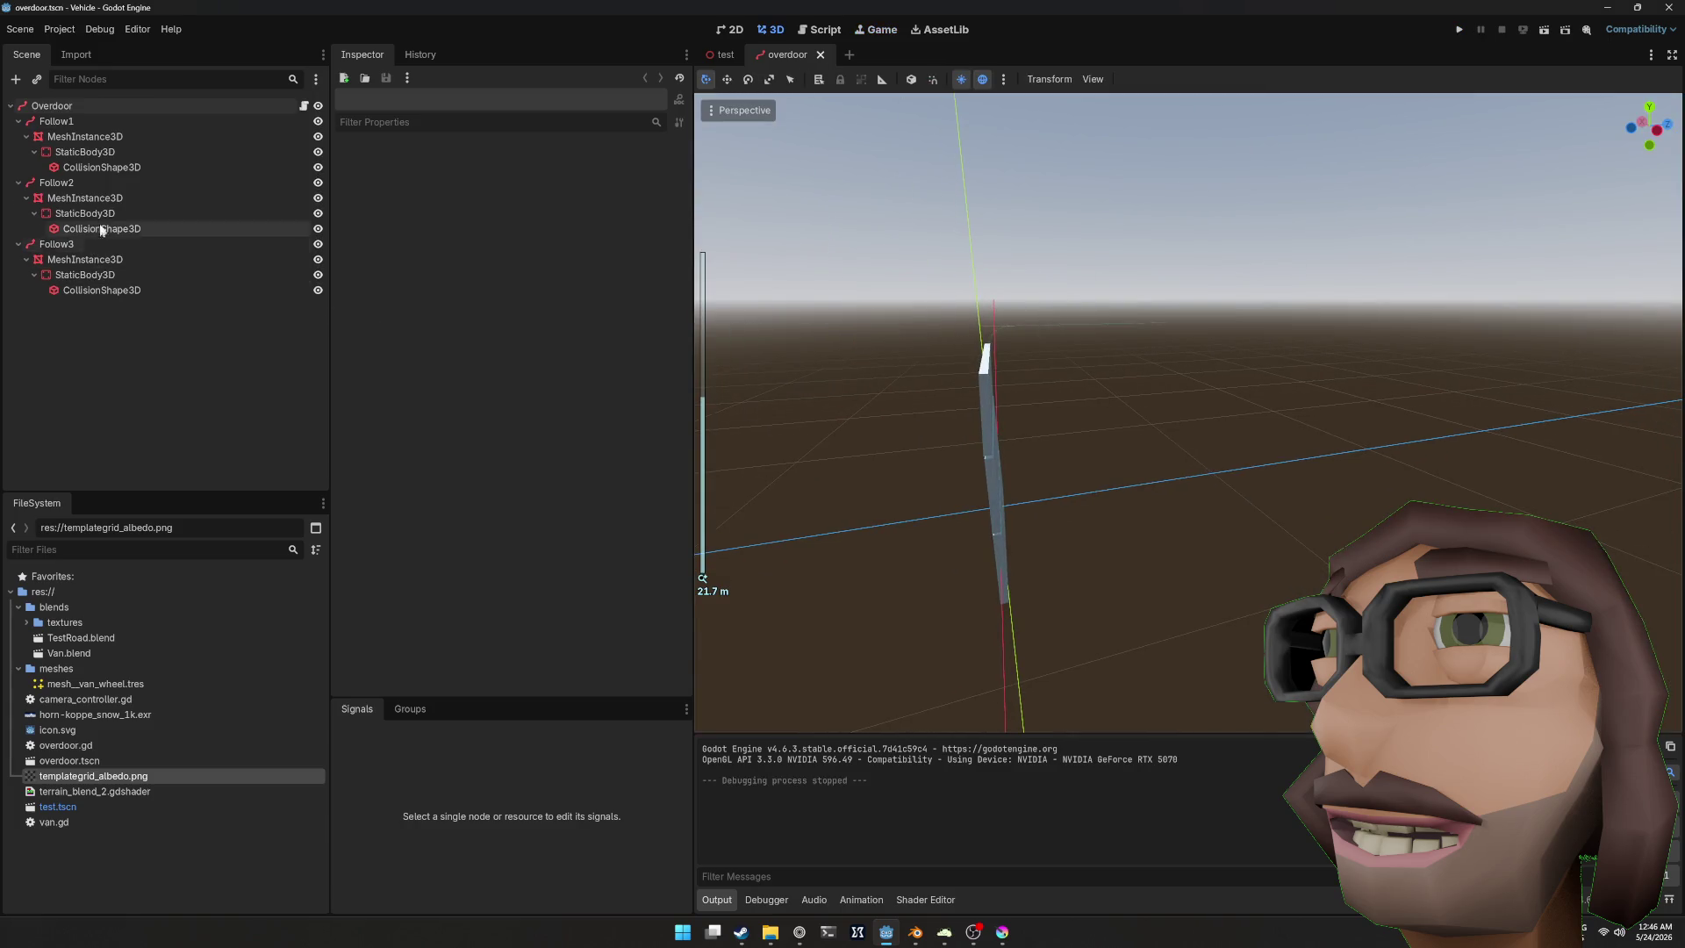
click(86, 107)
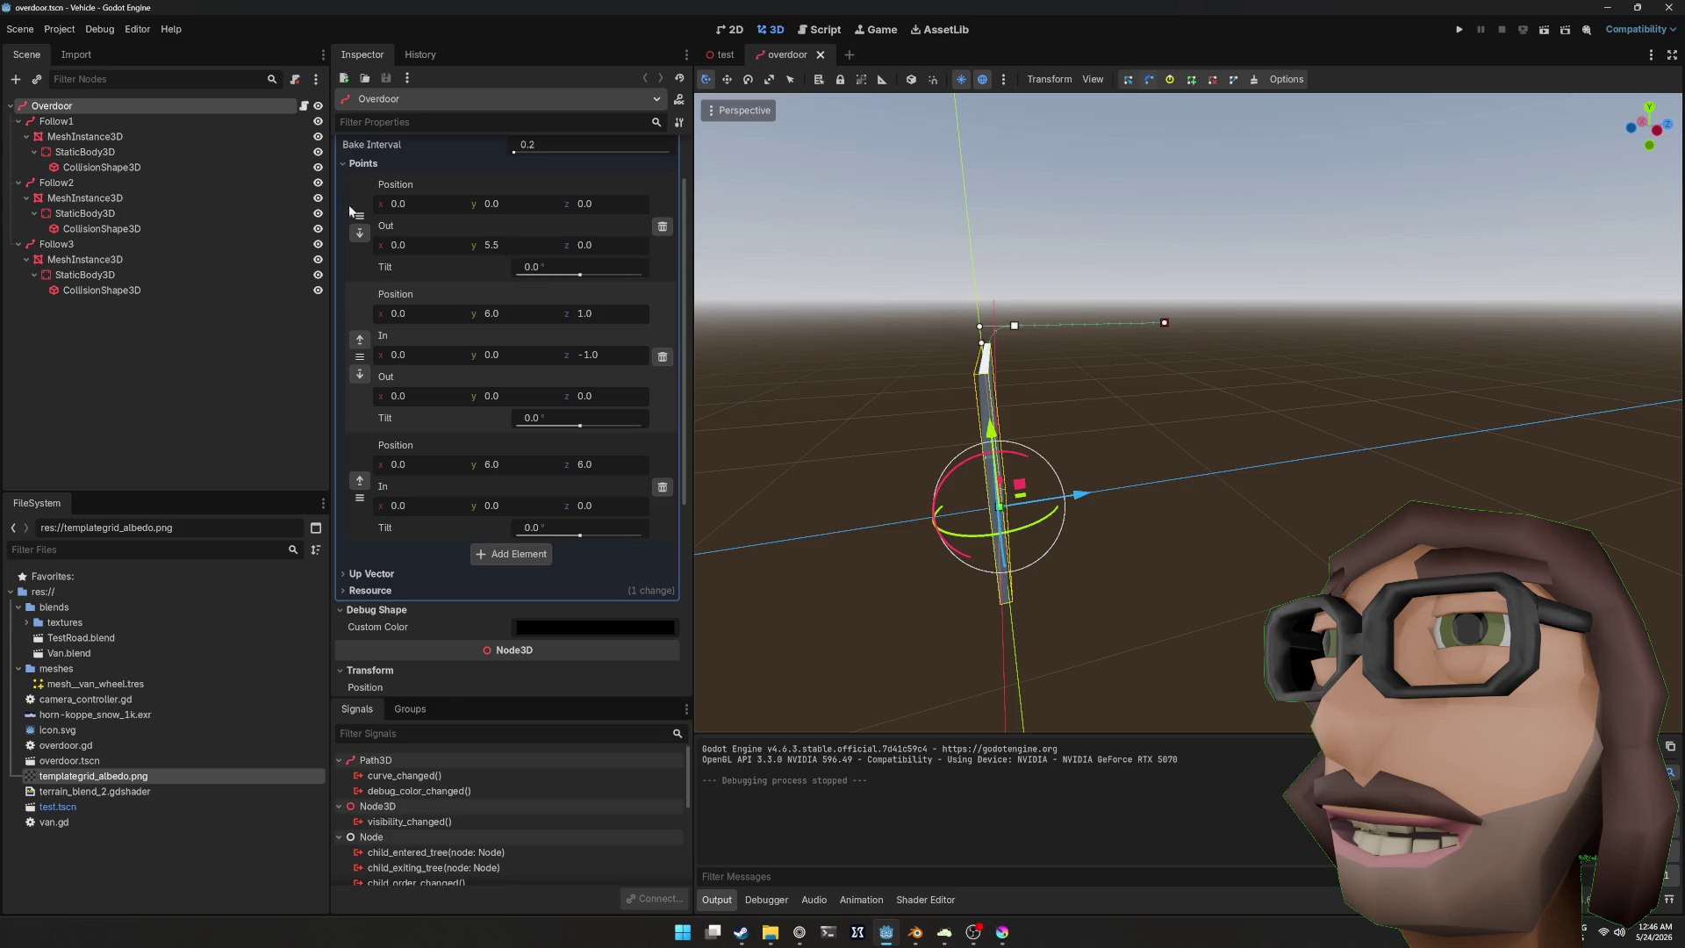
click(825, 31)
Step: Change the second panel's progress ratio from 0.7 to 0.9 and test-run the door
click(1207, 432)
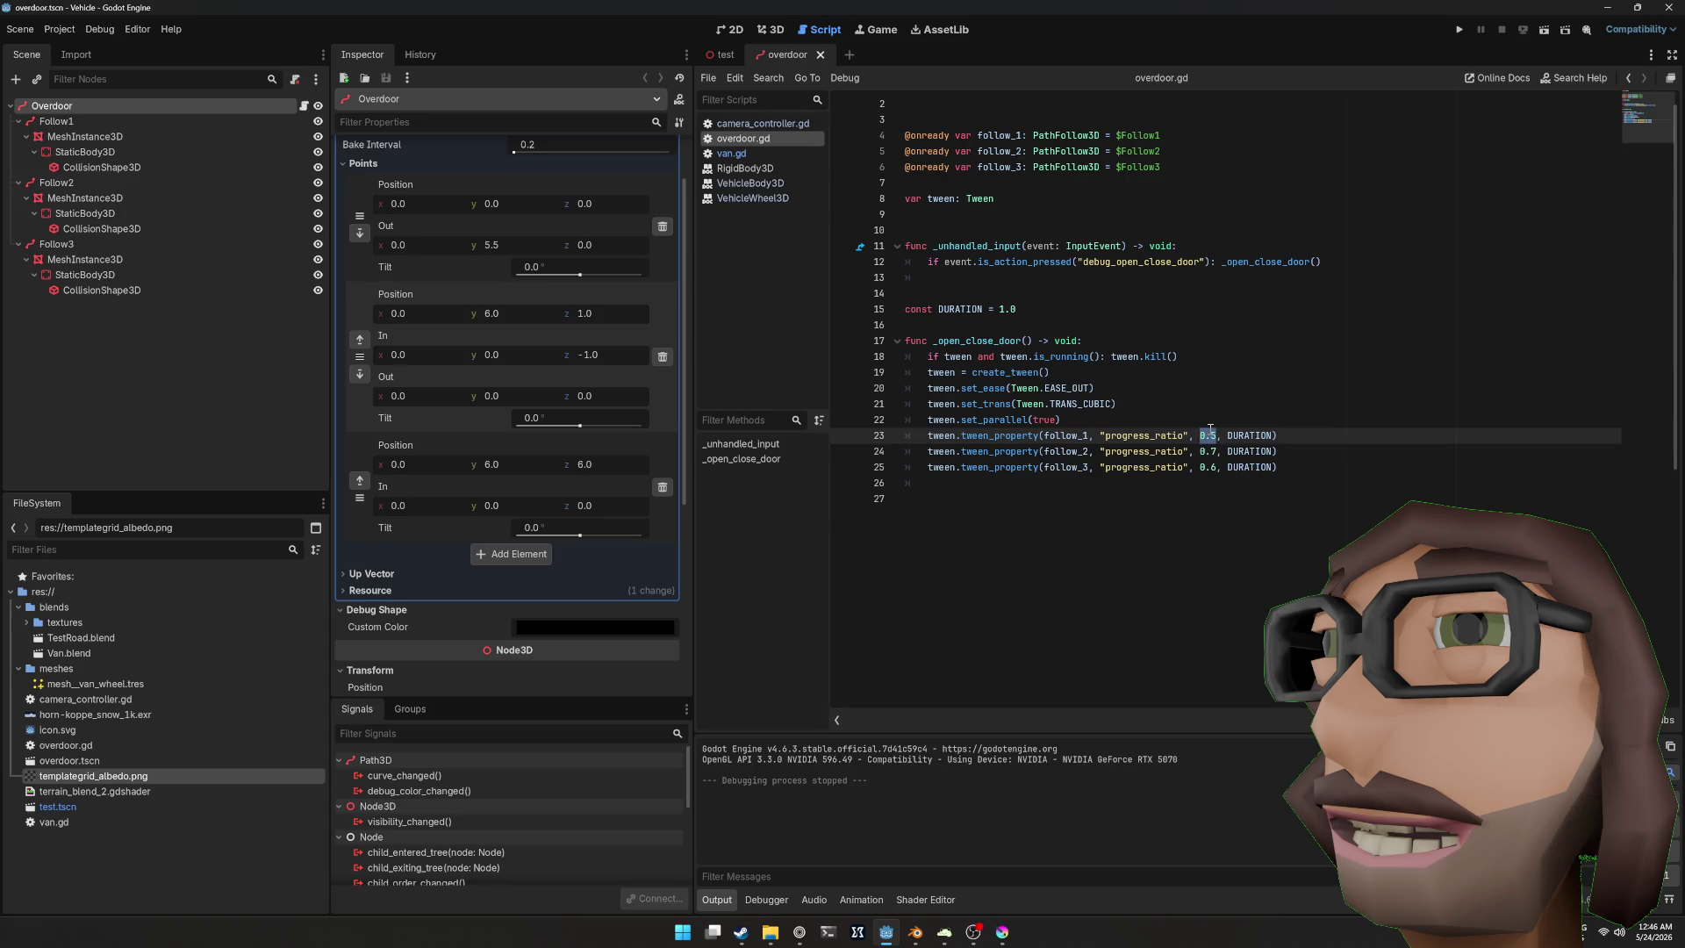
key(Down)
key(BackSpace)
text(9)
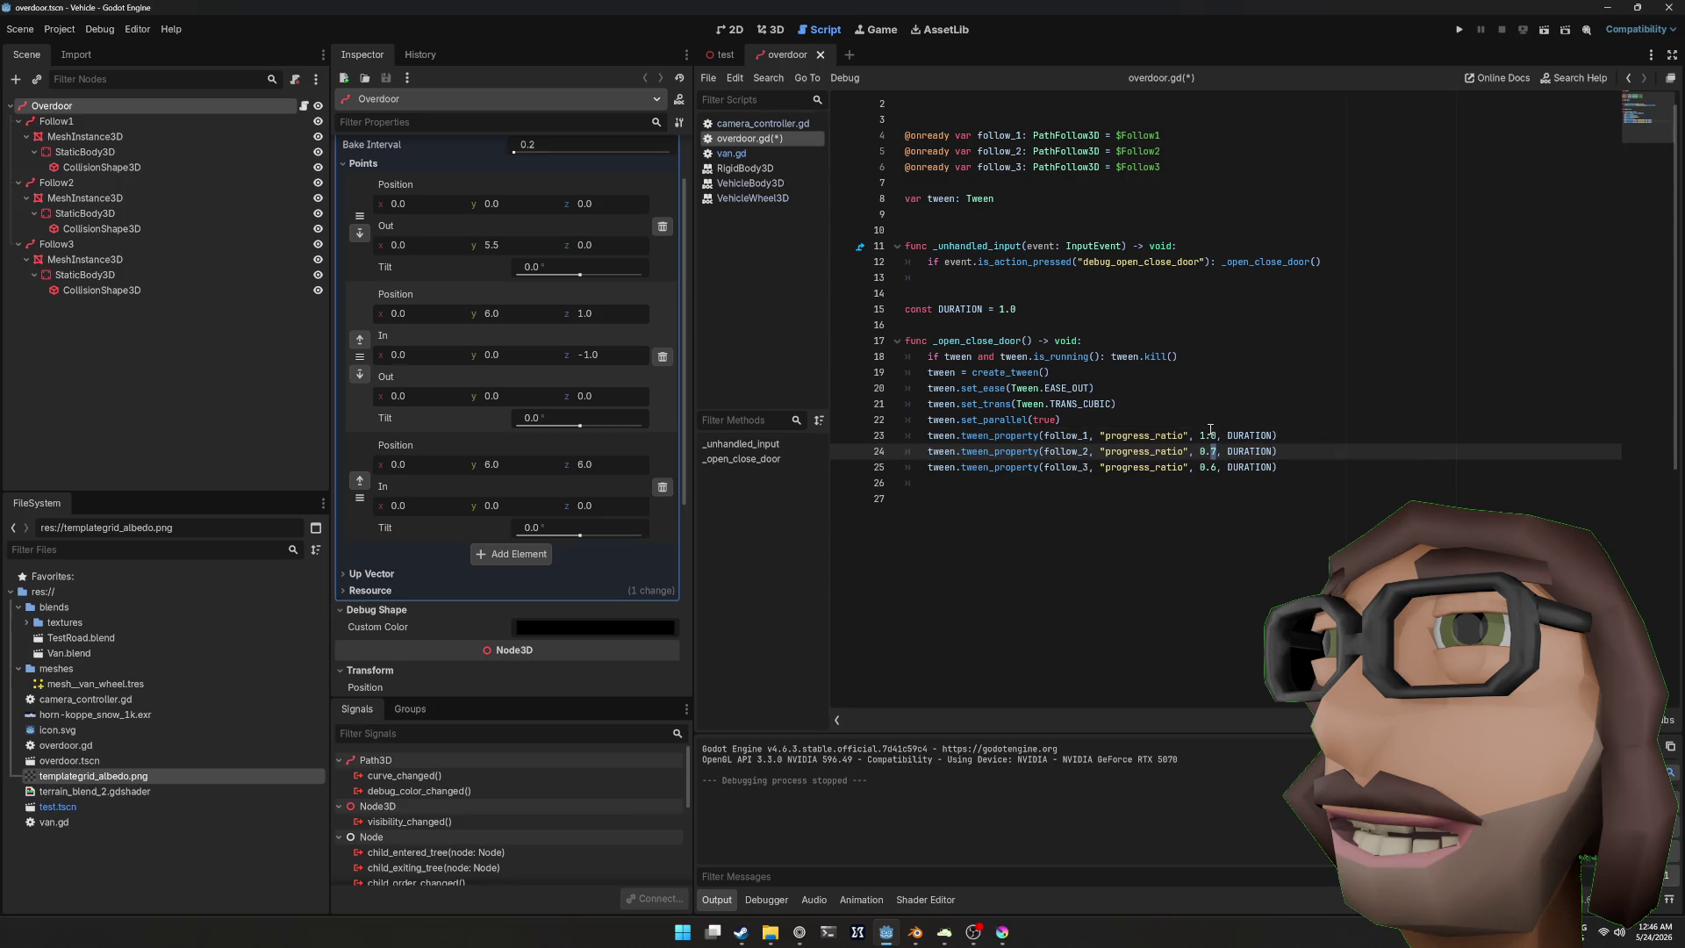
key(F5)
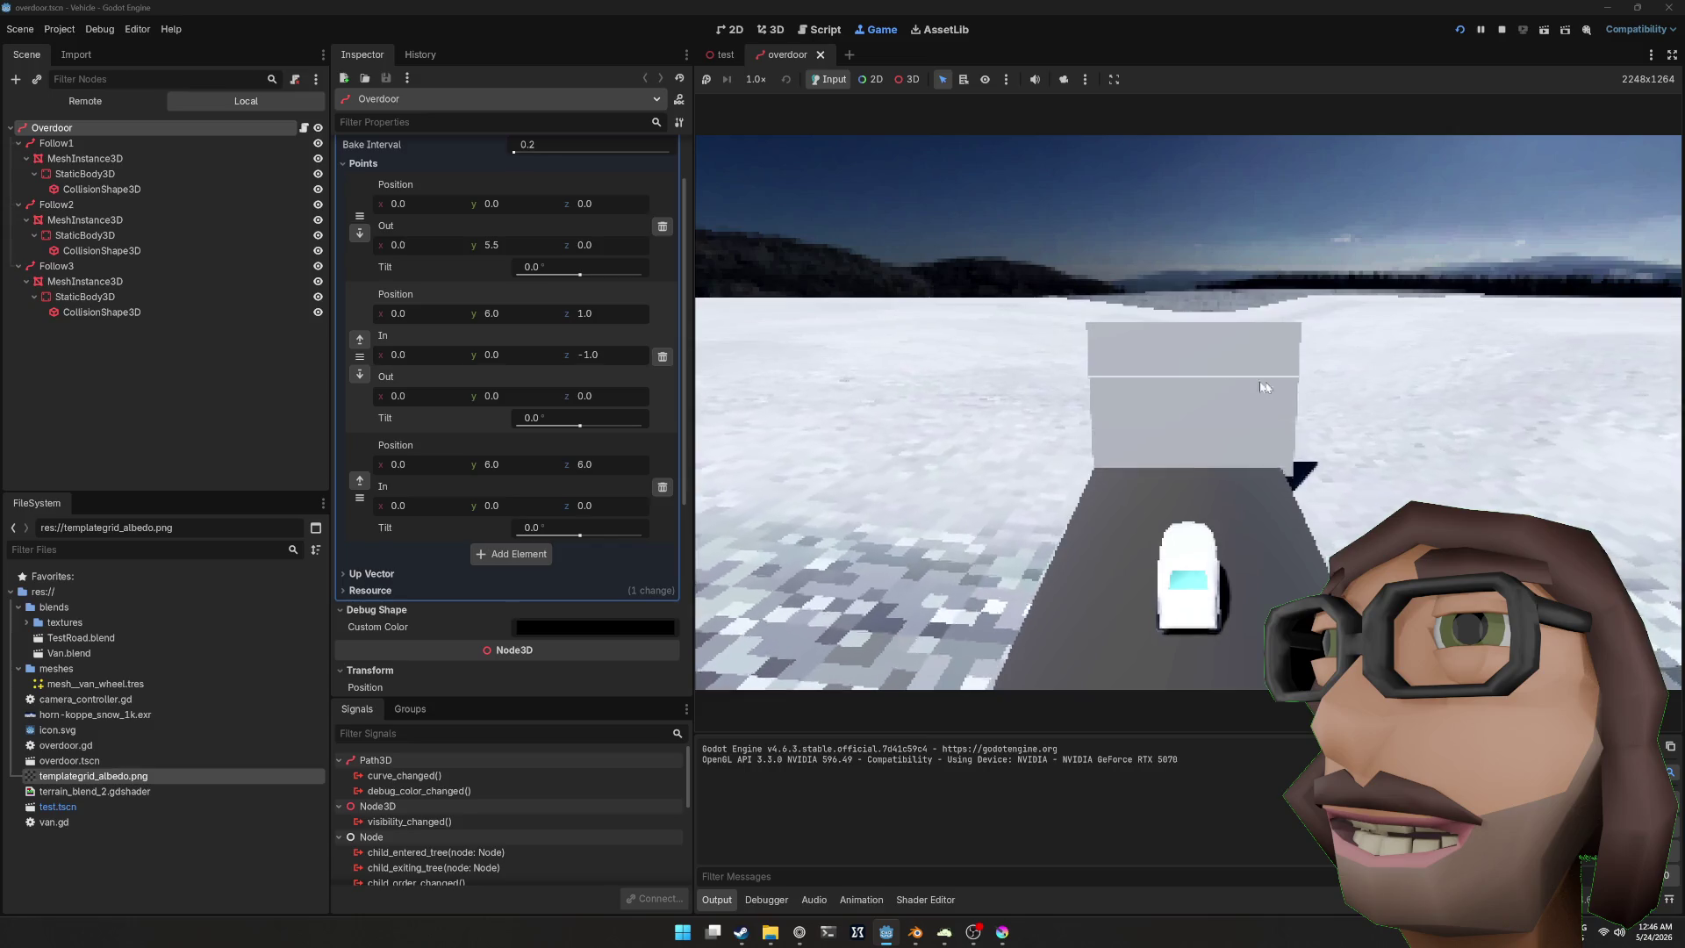
key(F8)
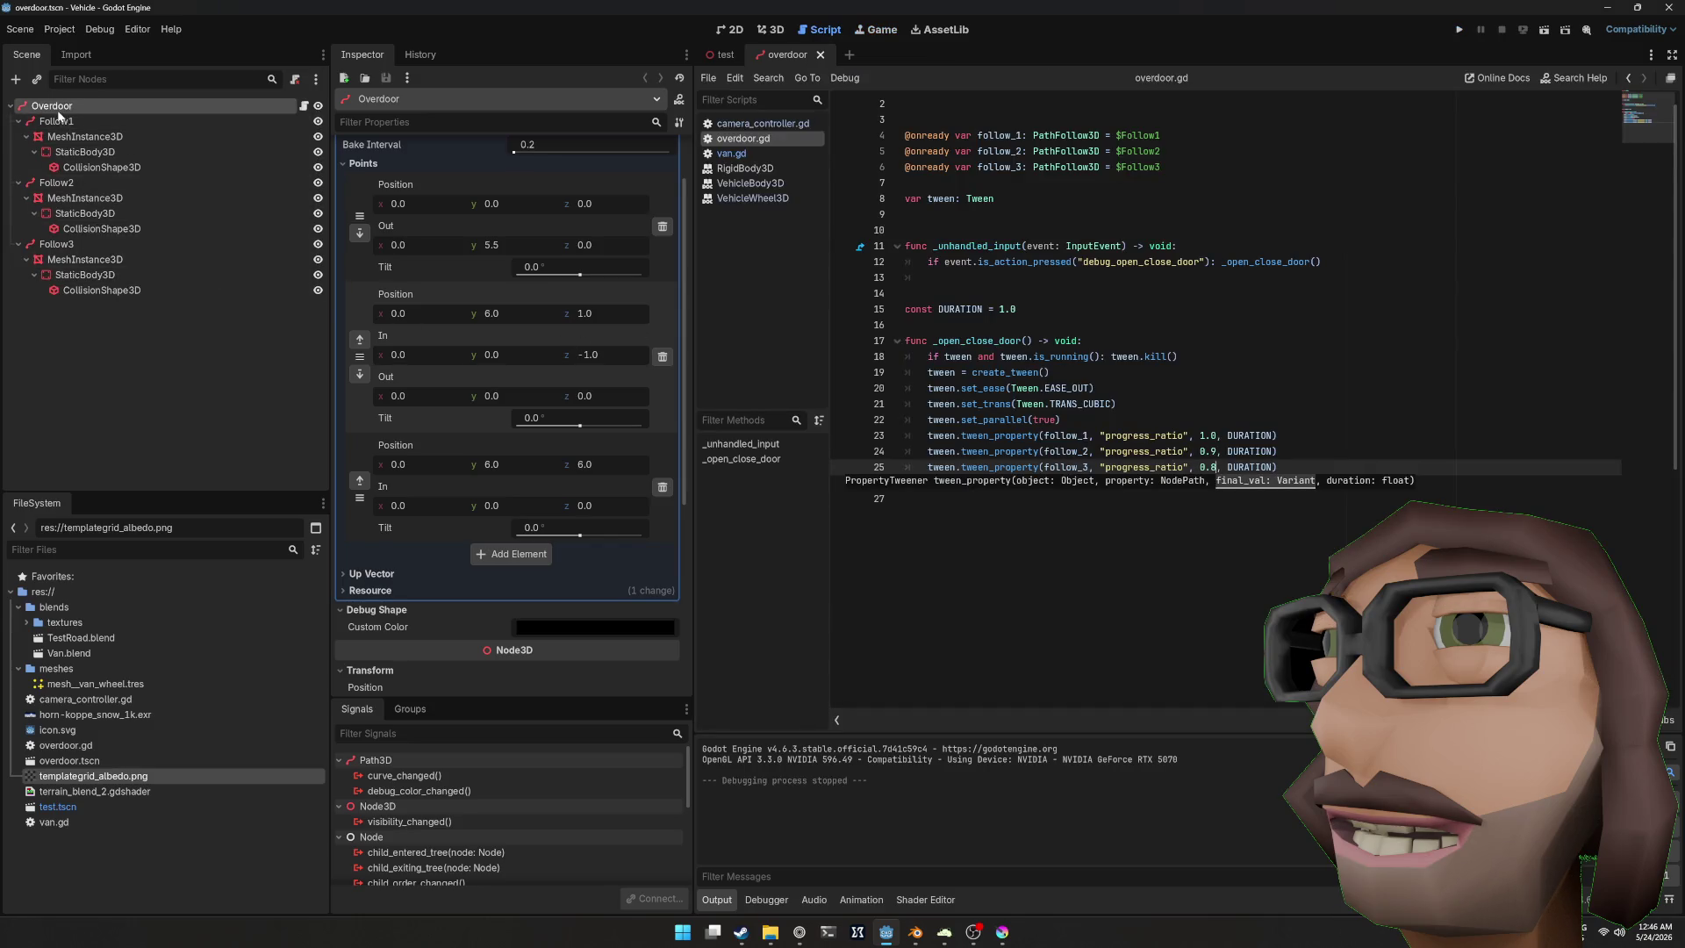
Step: Reset the Overdoor's scale to 1.0 in the test scene and stop the game
click(722, 55)
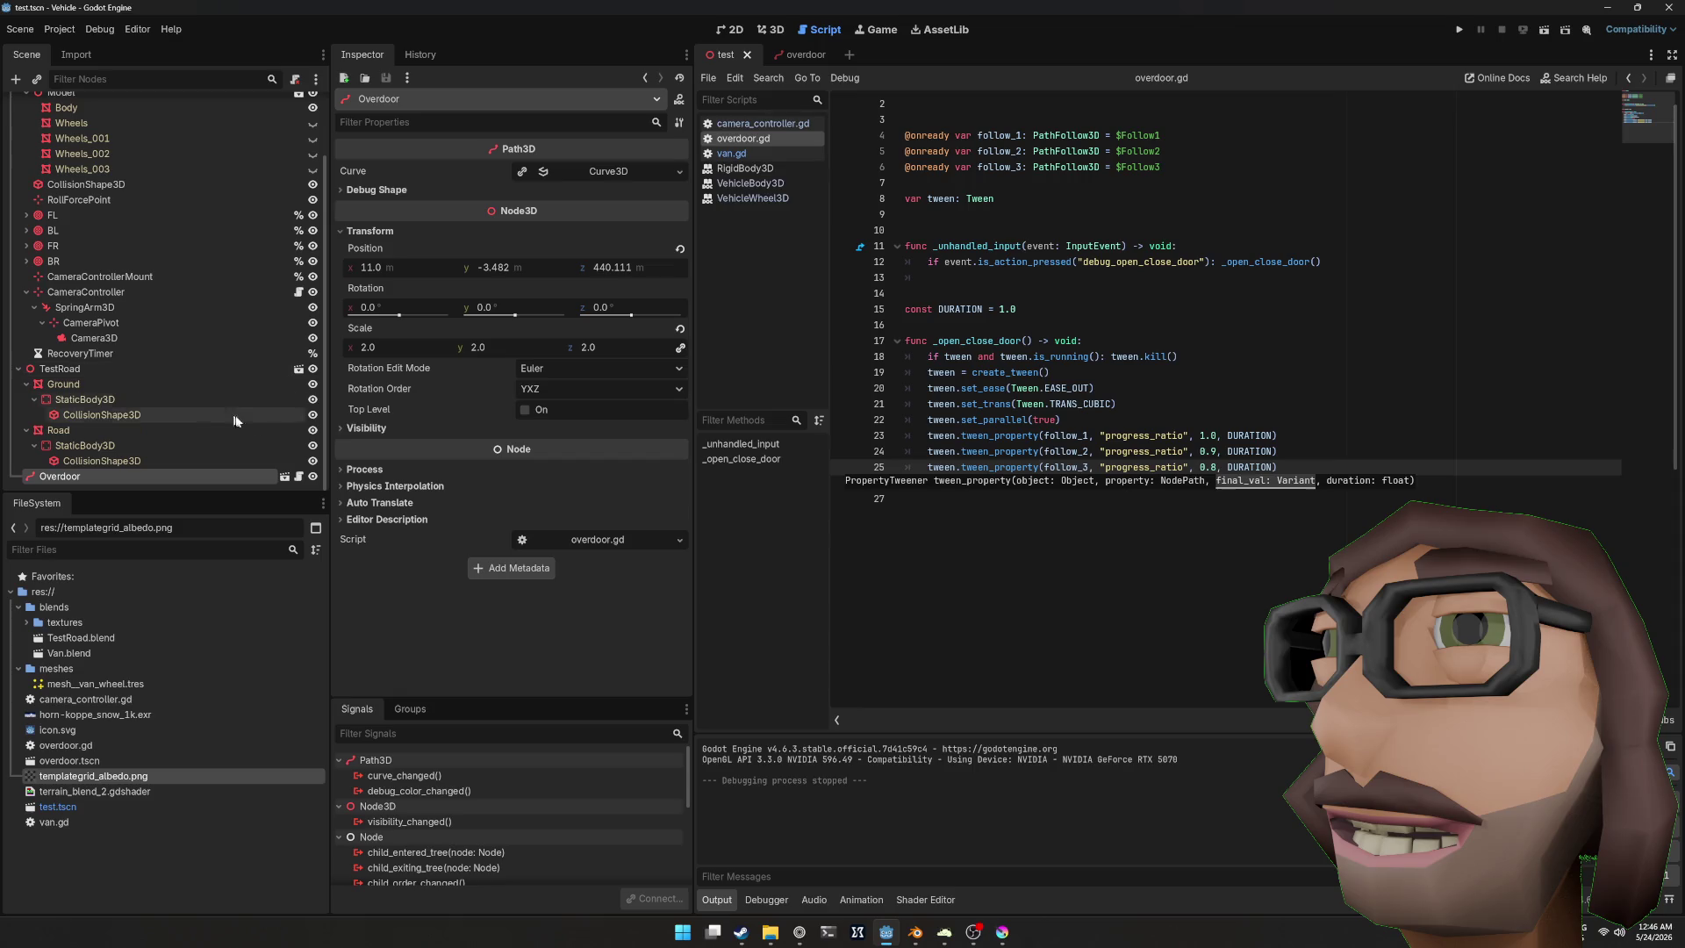
click(680, 329)
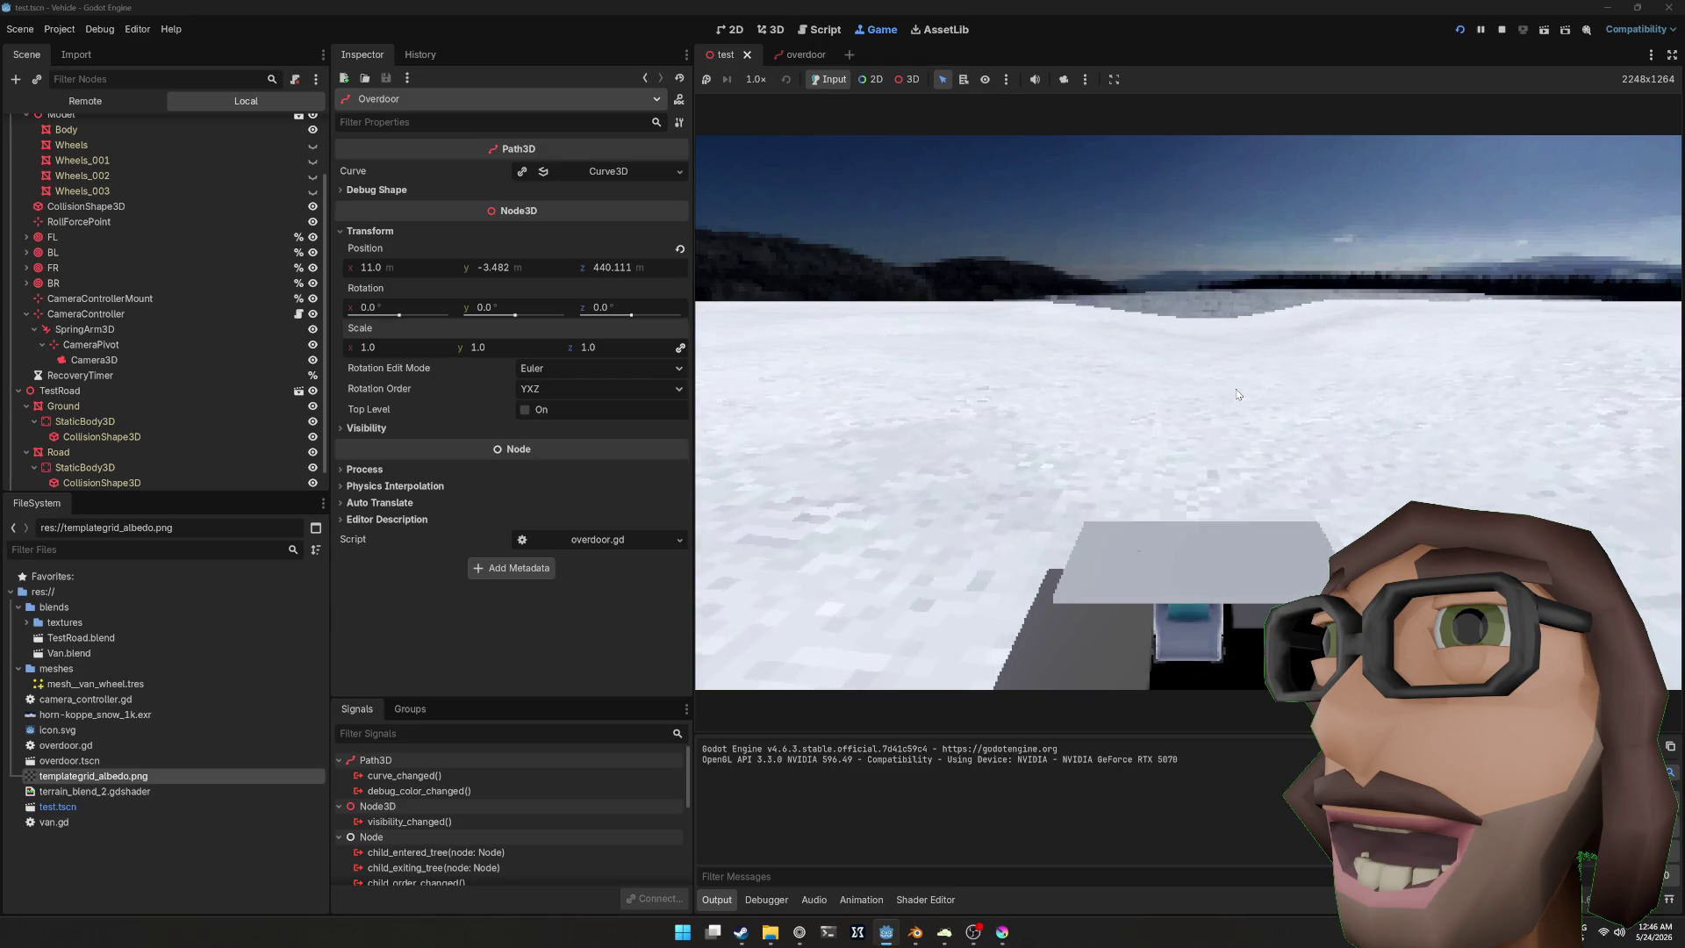
key(F8)
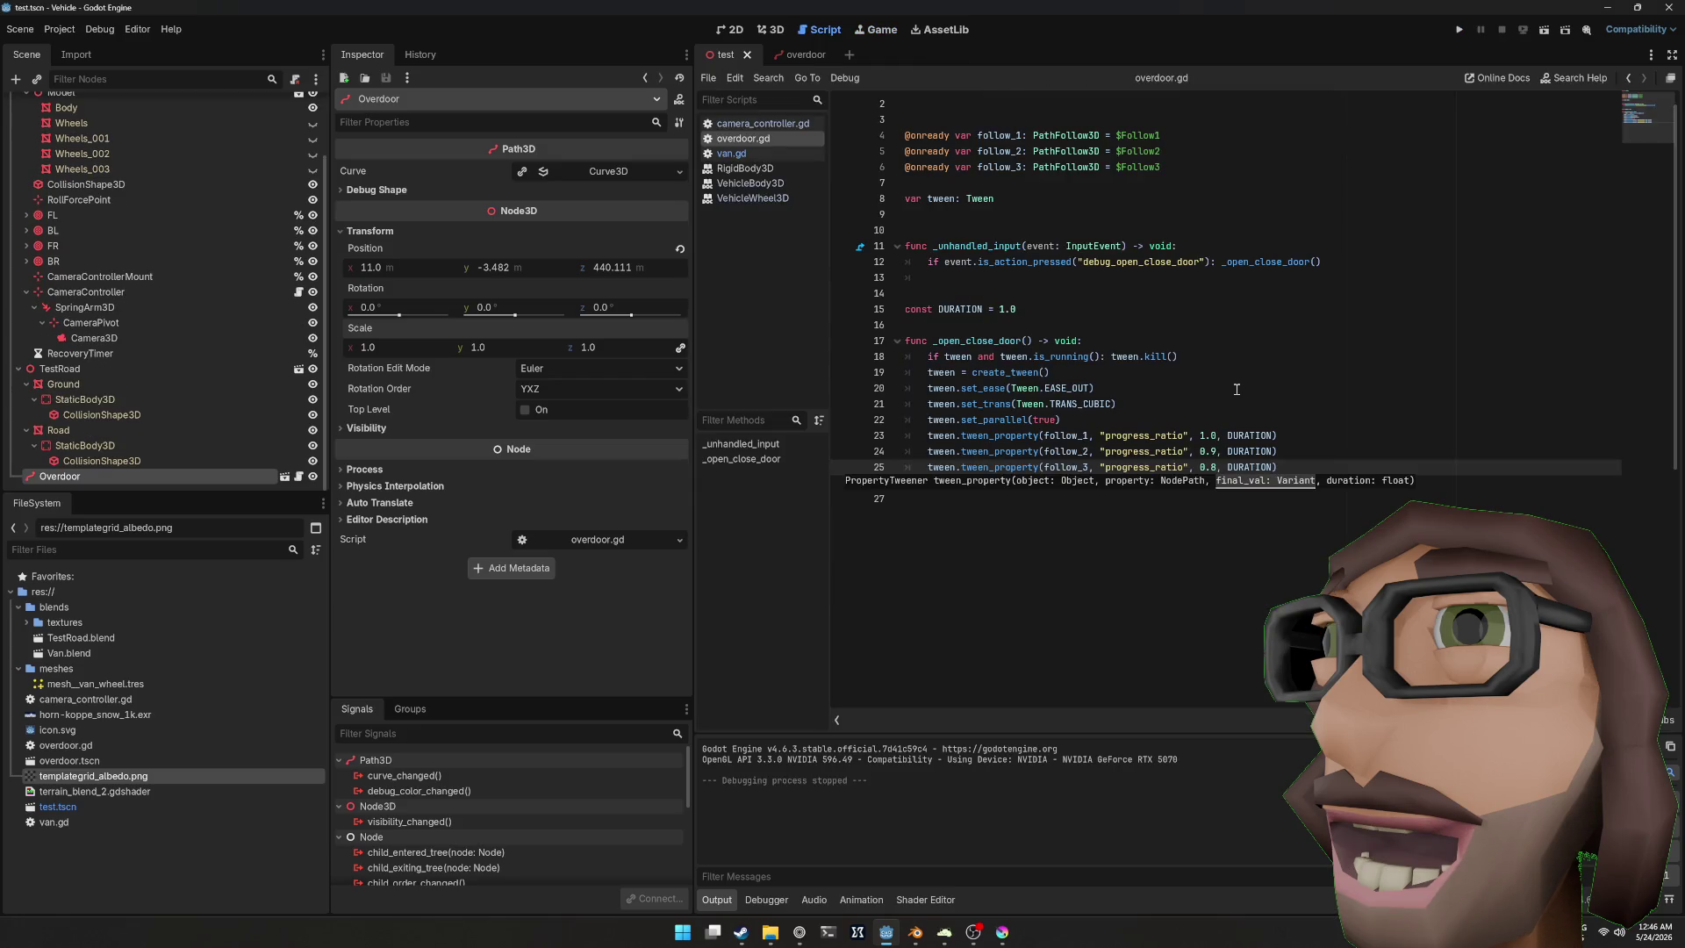
Step: Change the second and third panel ratios to 0.8 and 0.6 and run the test scene
click(1211, 450)
key(Down)
key(F5)
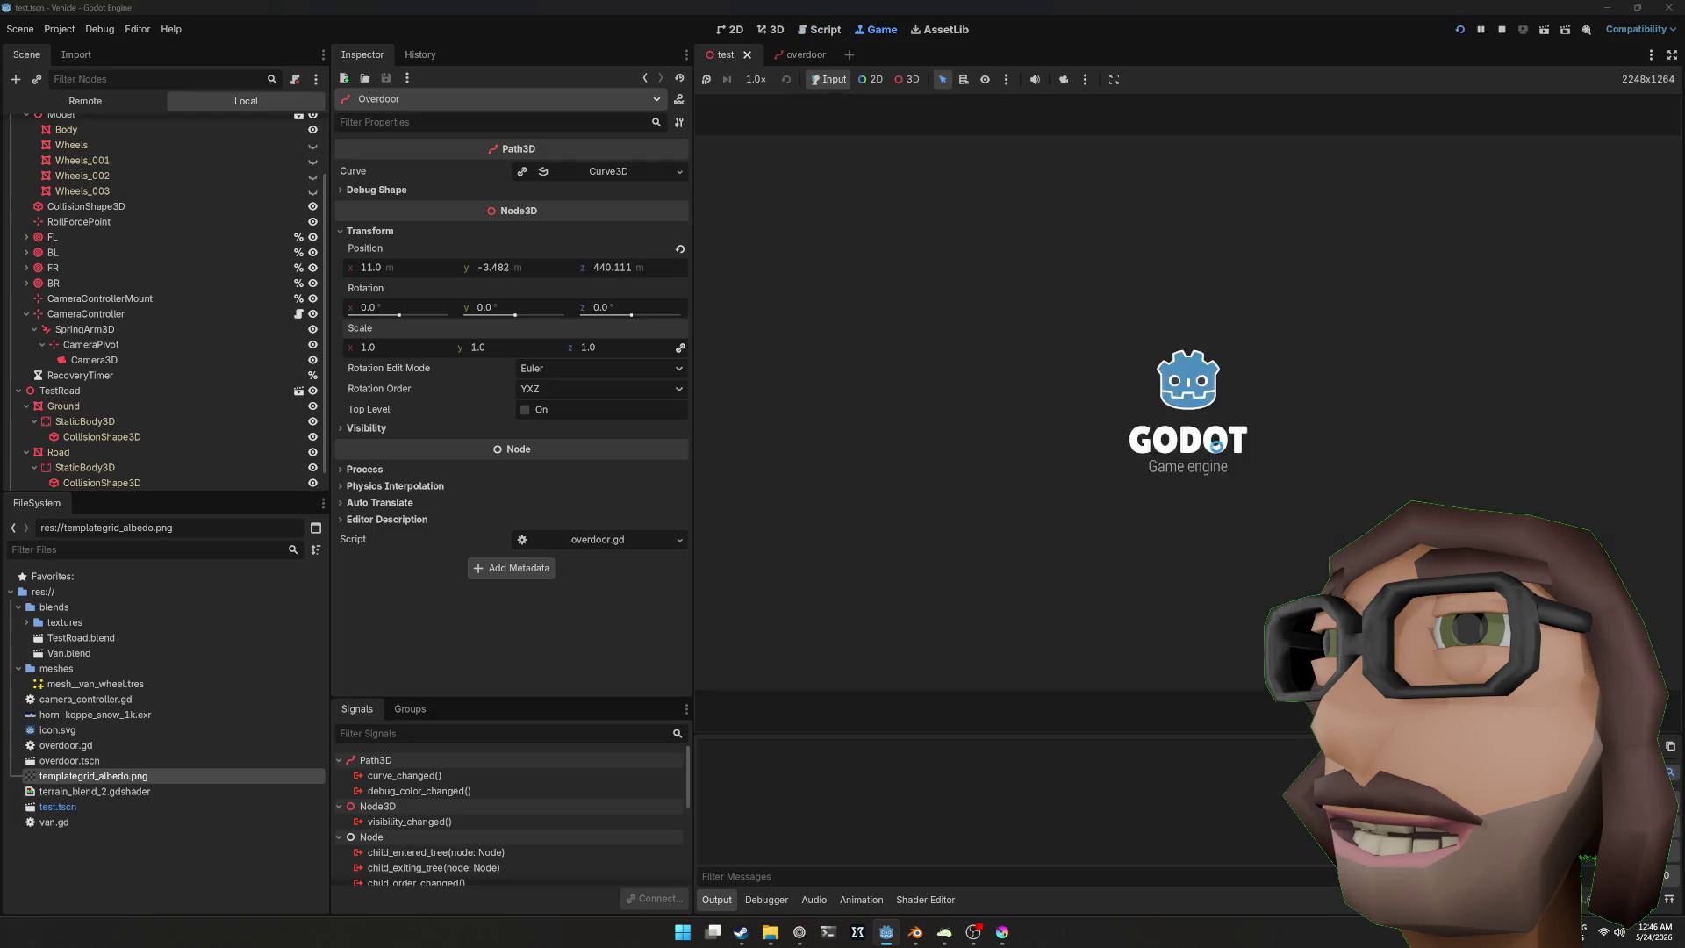
Step: Drive the van into the gate, reverse out, drive in again, then stop the game
key(w)
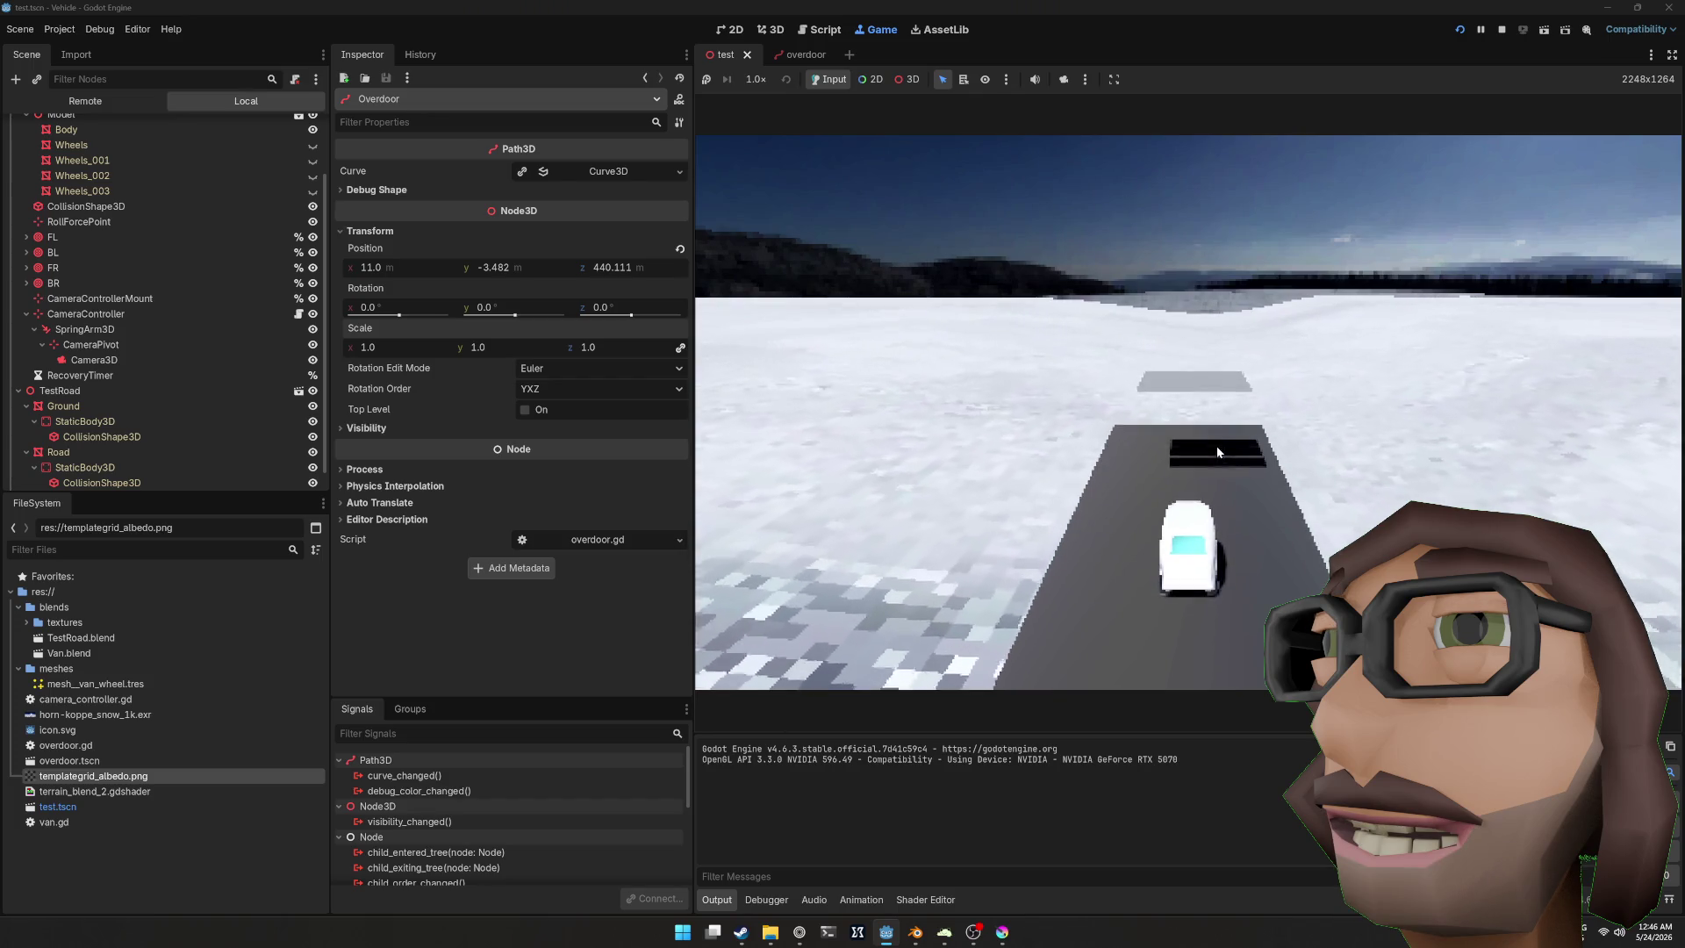
key(w)
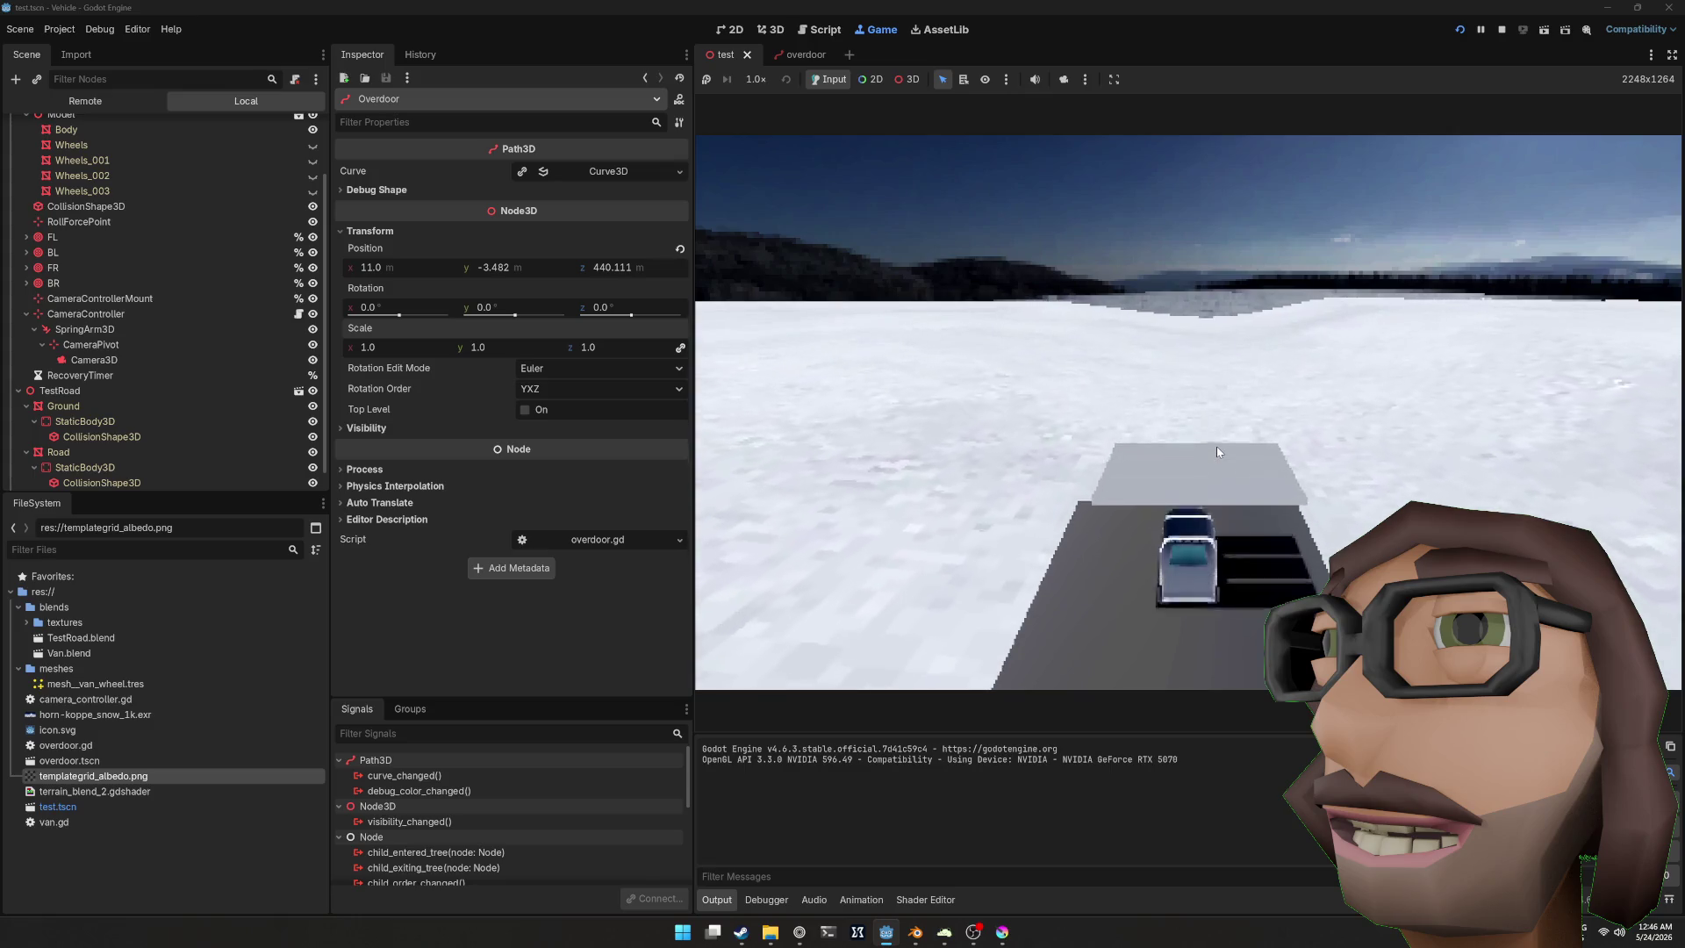
key(w)
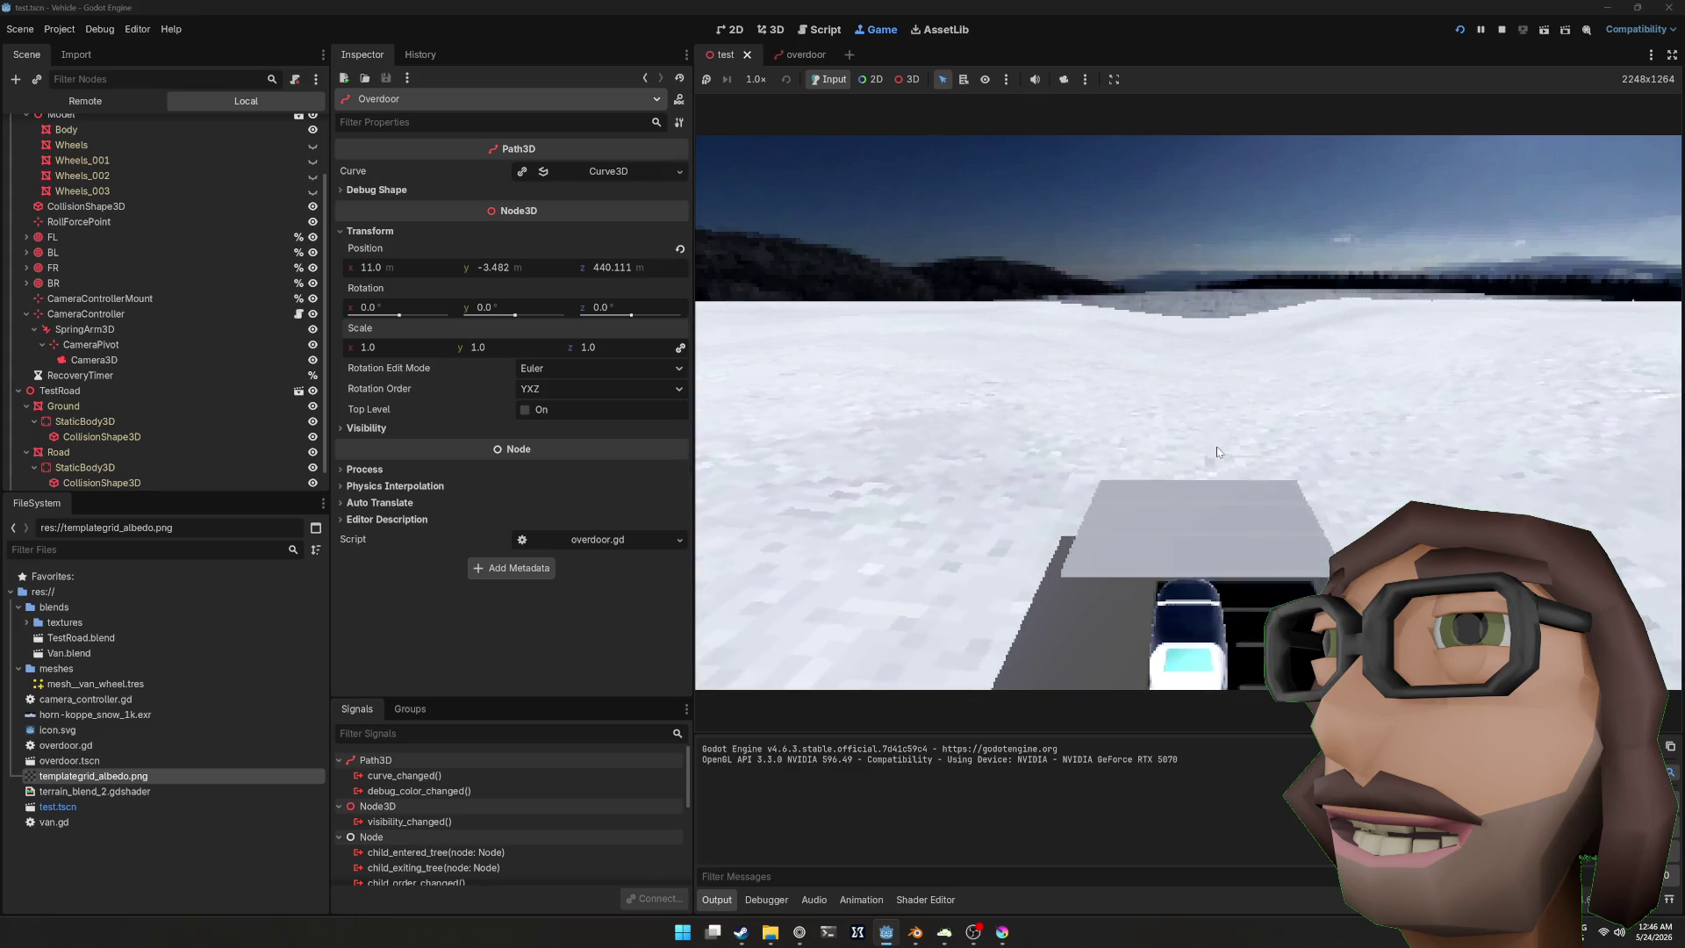
key(s)
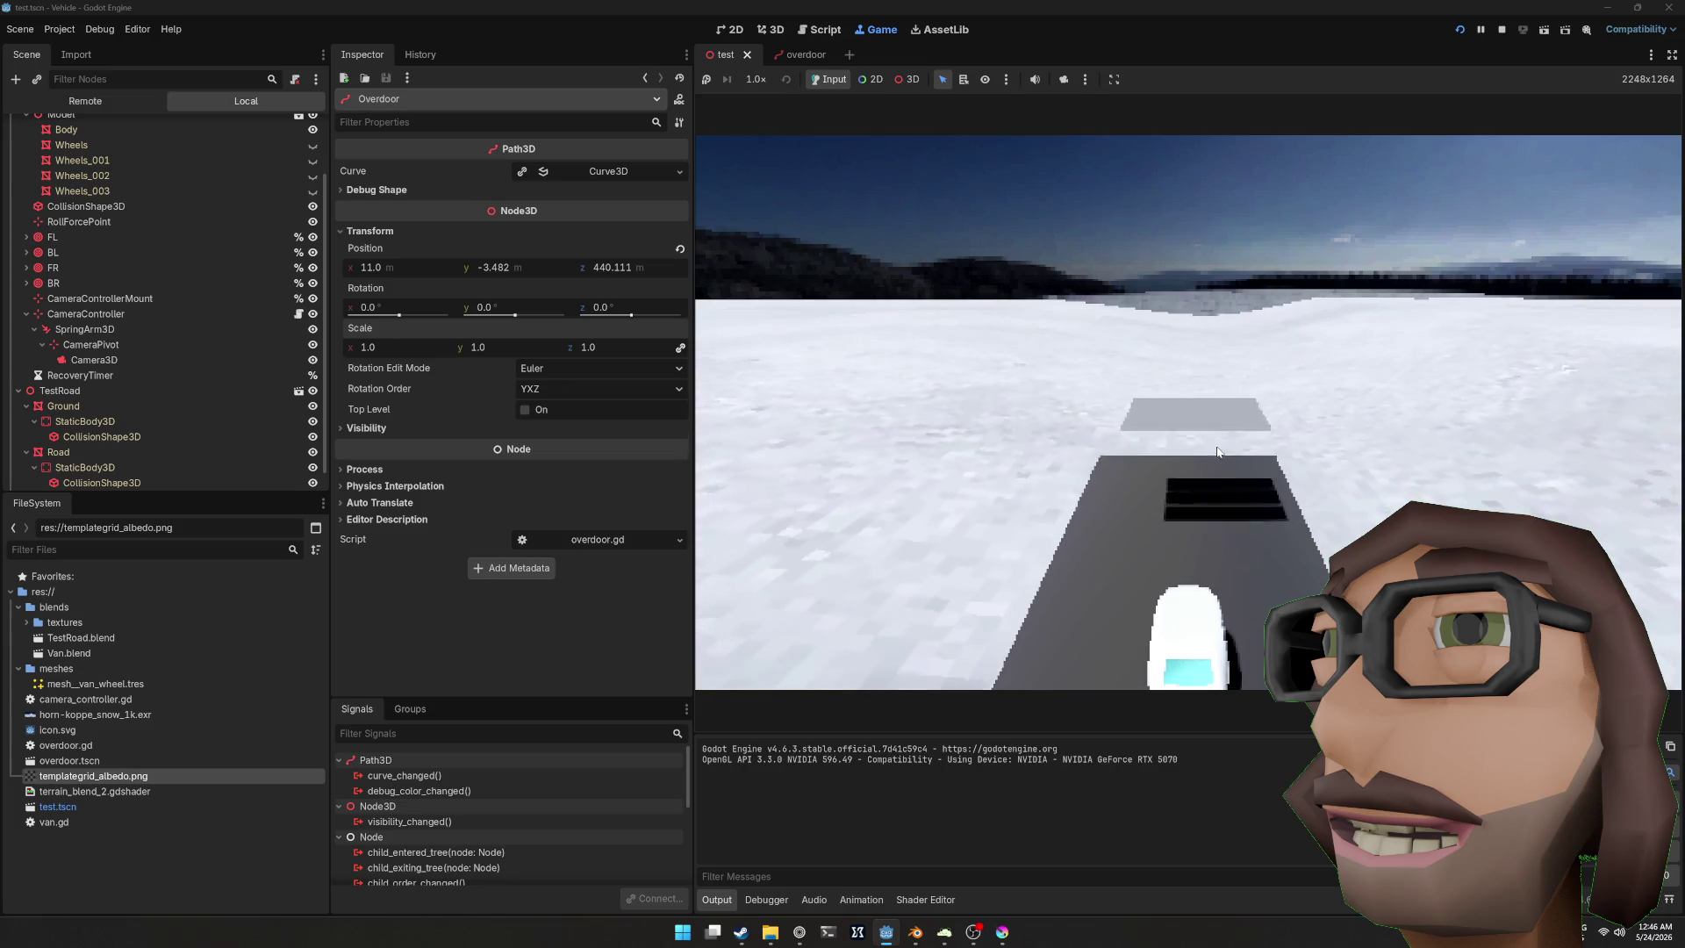
key(w)
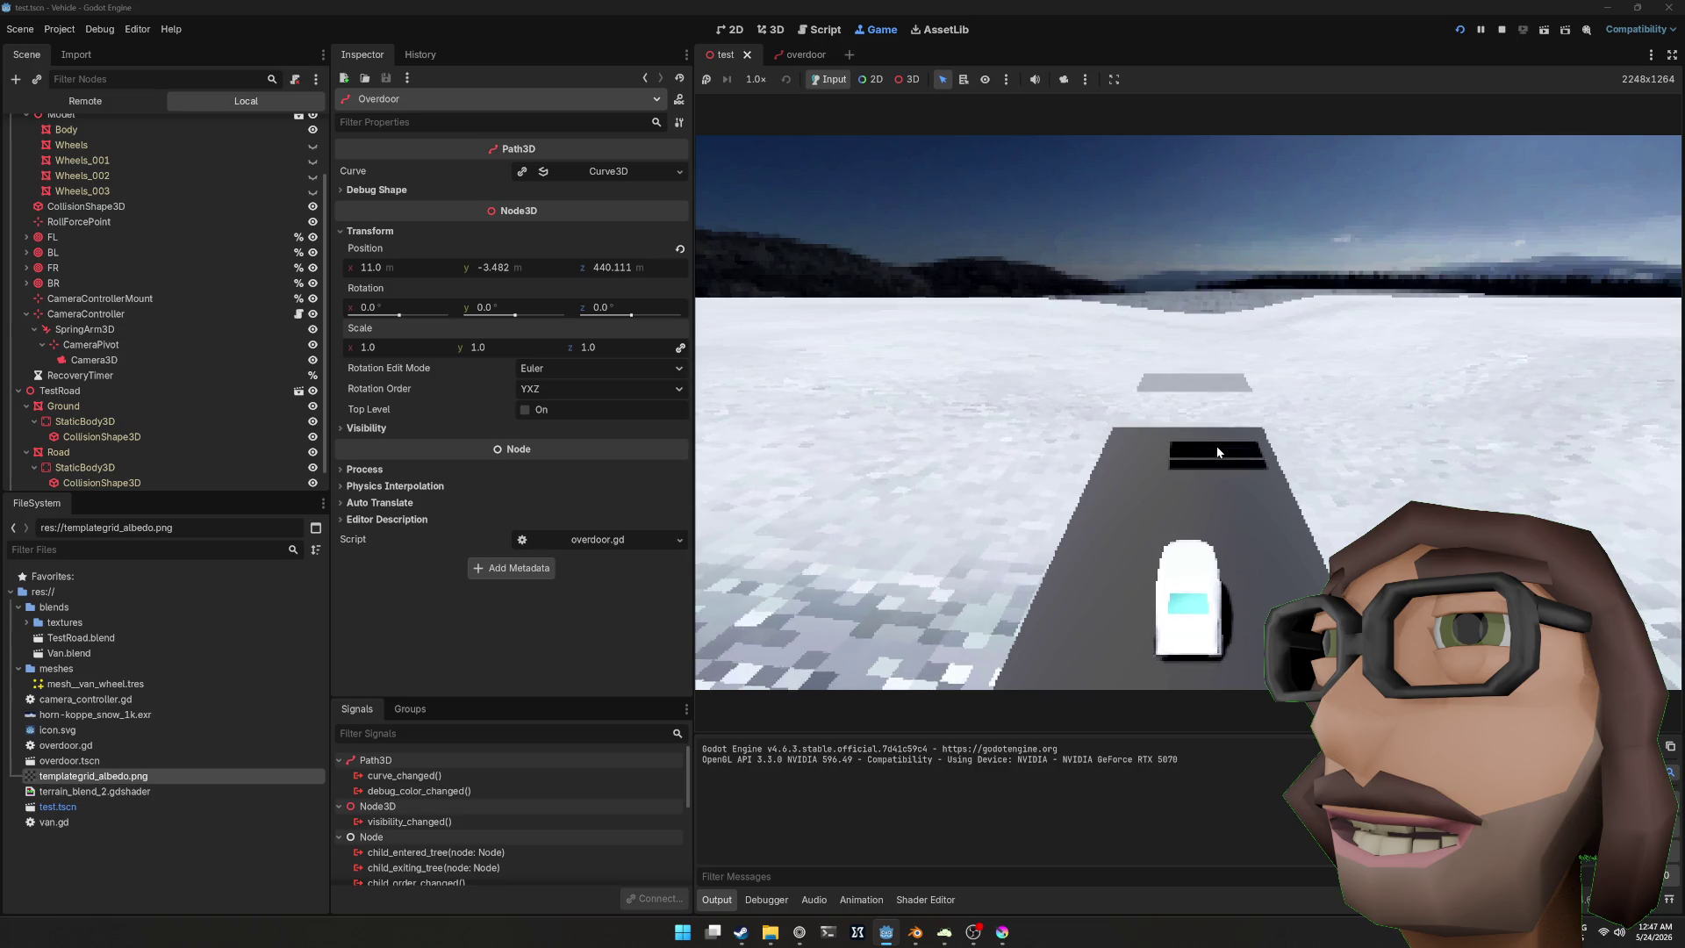
key(F8)
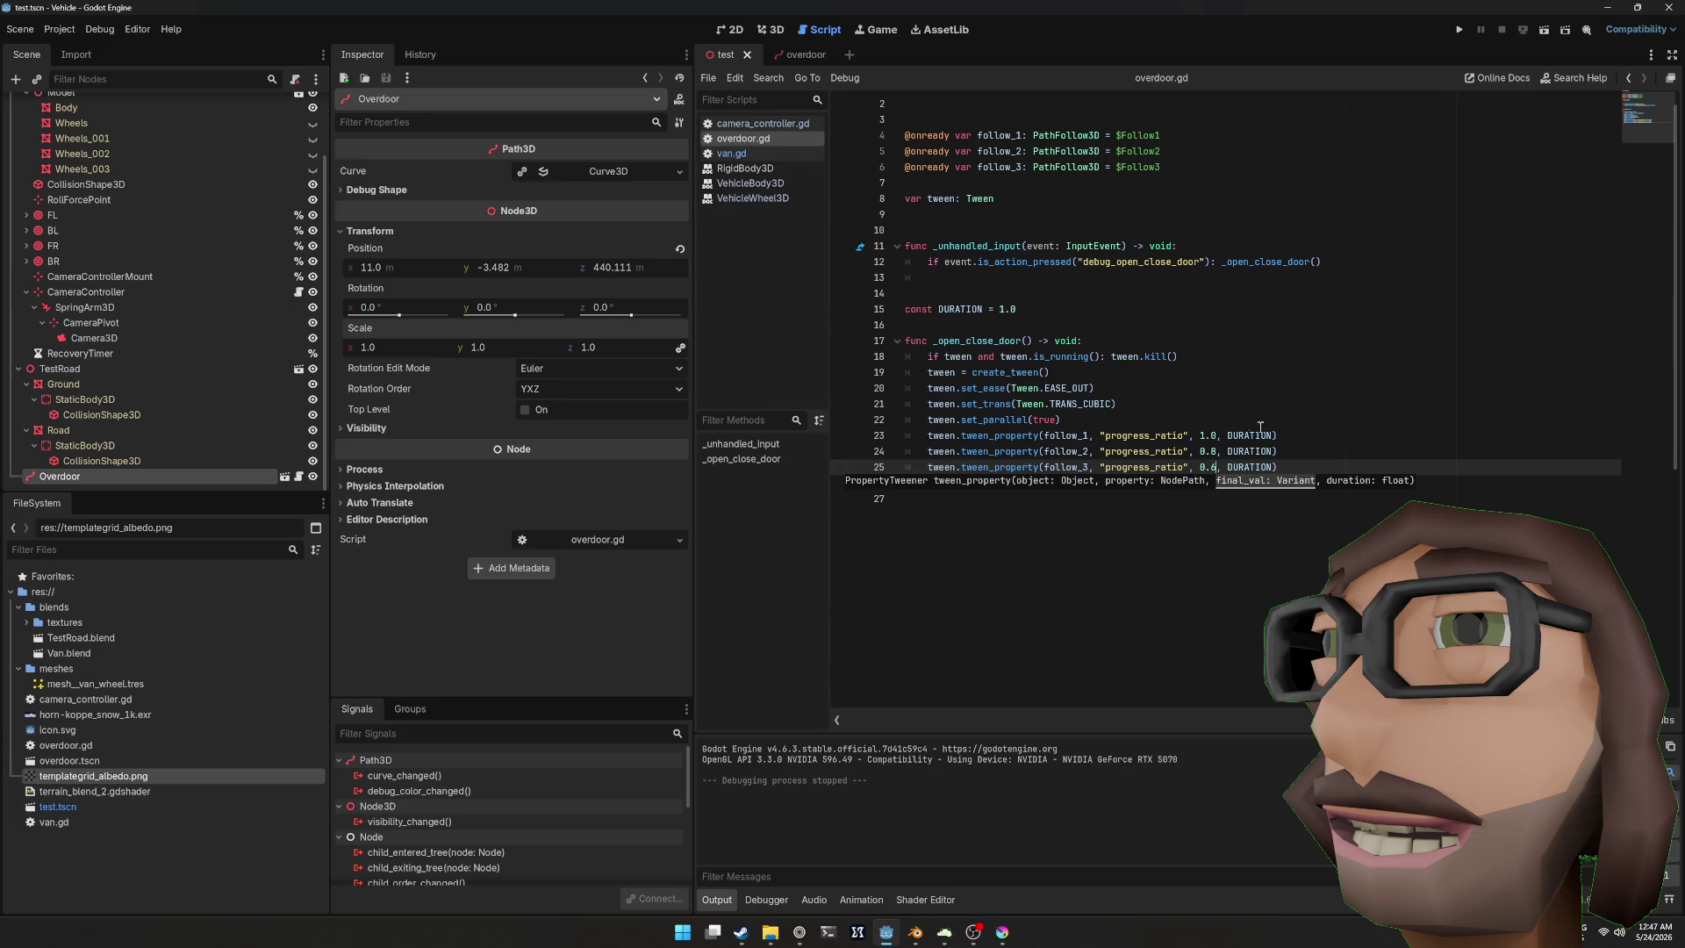
Step: Declare 'var is_open: bool' near the top of overdoor.gd
click(1137, 416)
scroll(1137, 416, up, 1)
click(1008, 239)
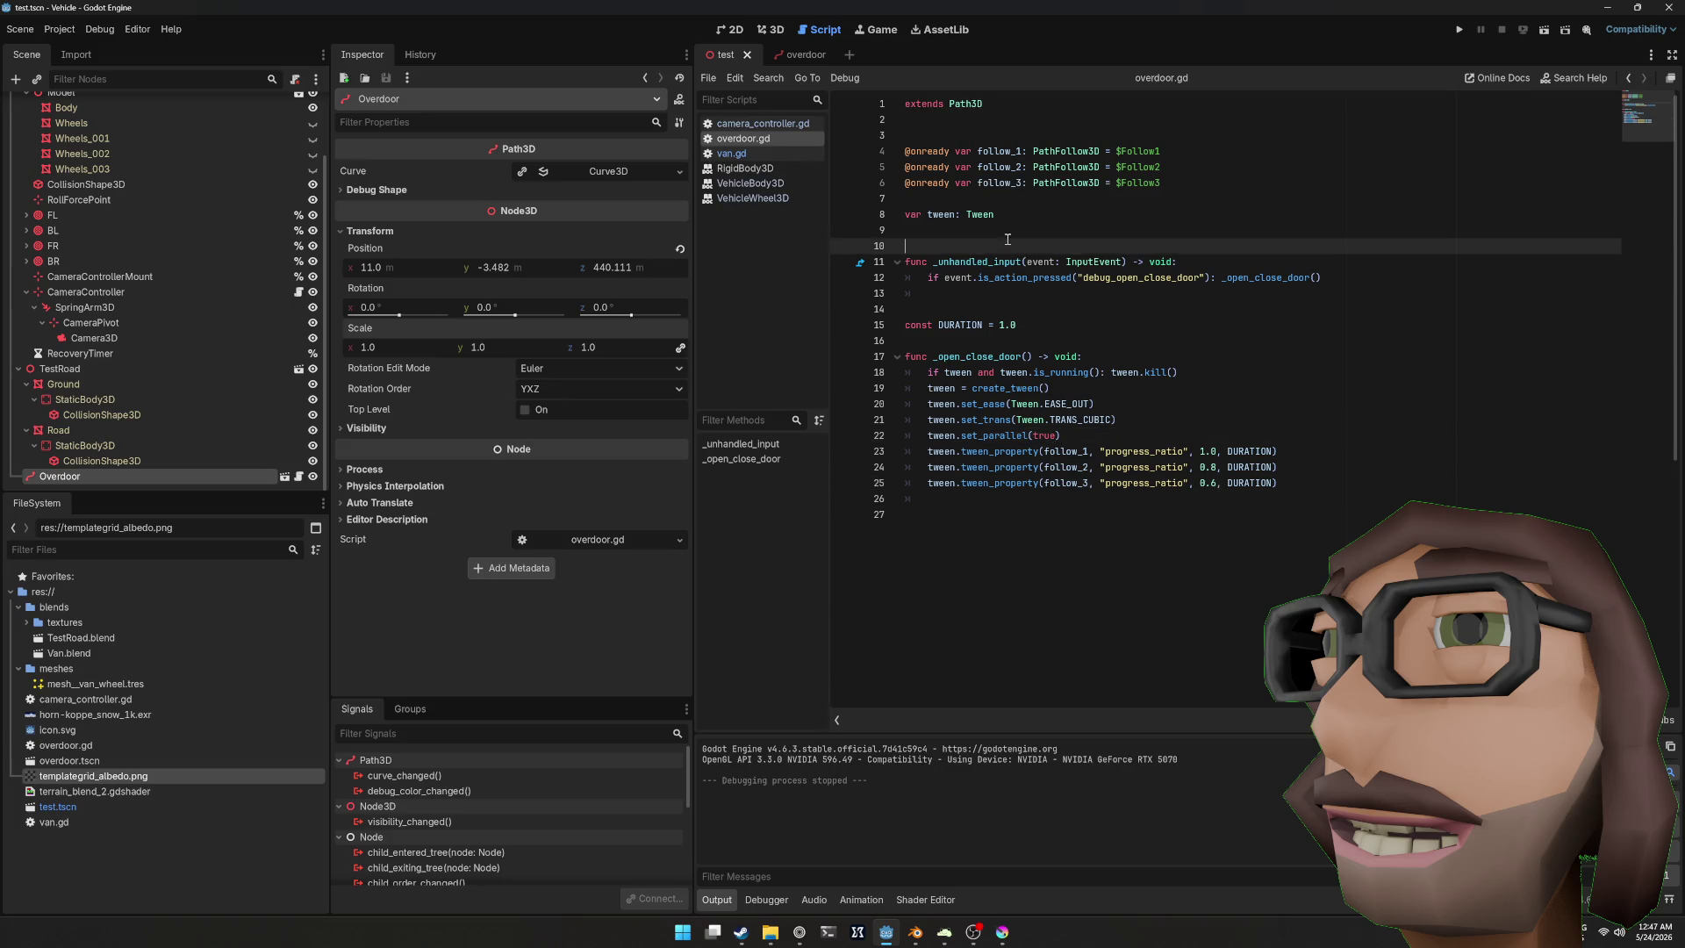
key(Up)
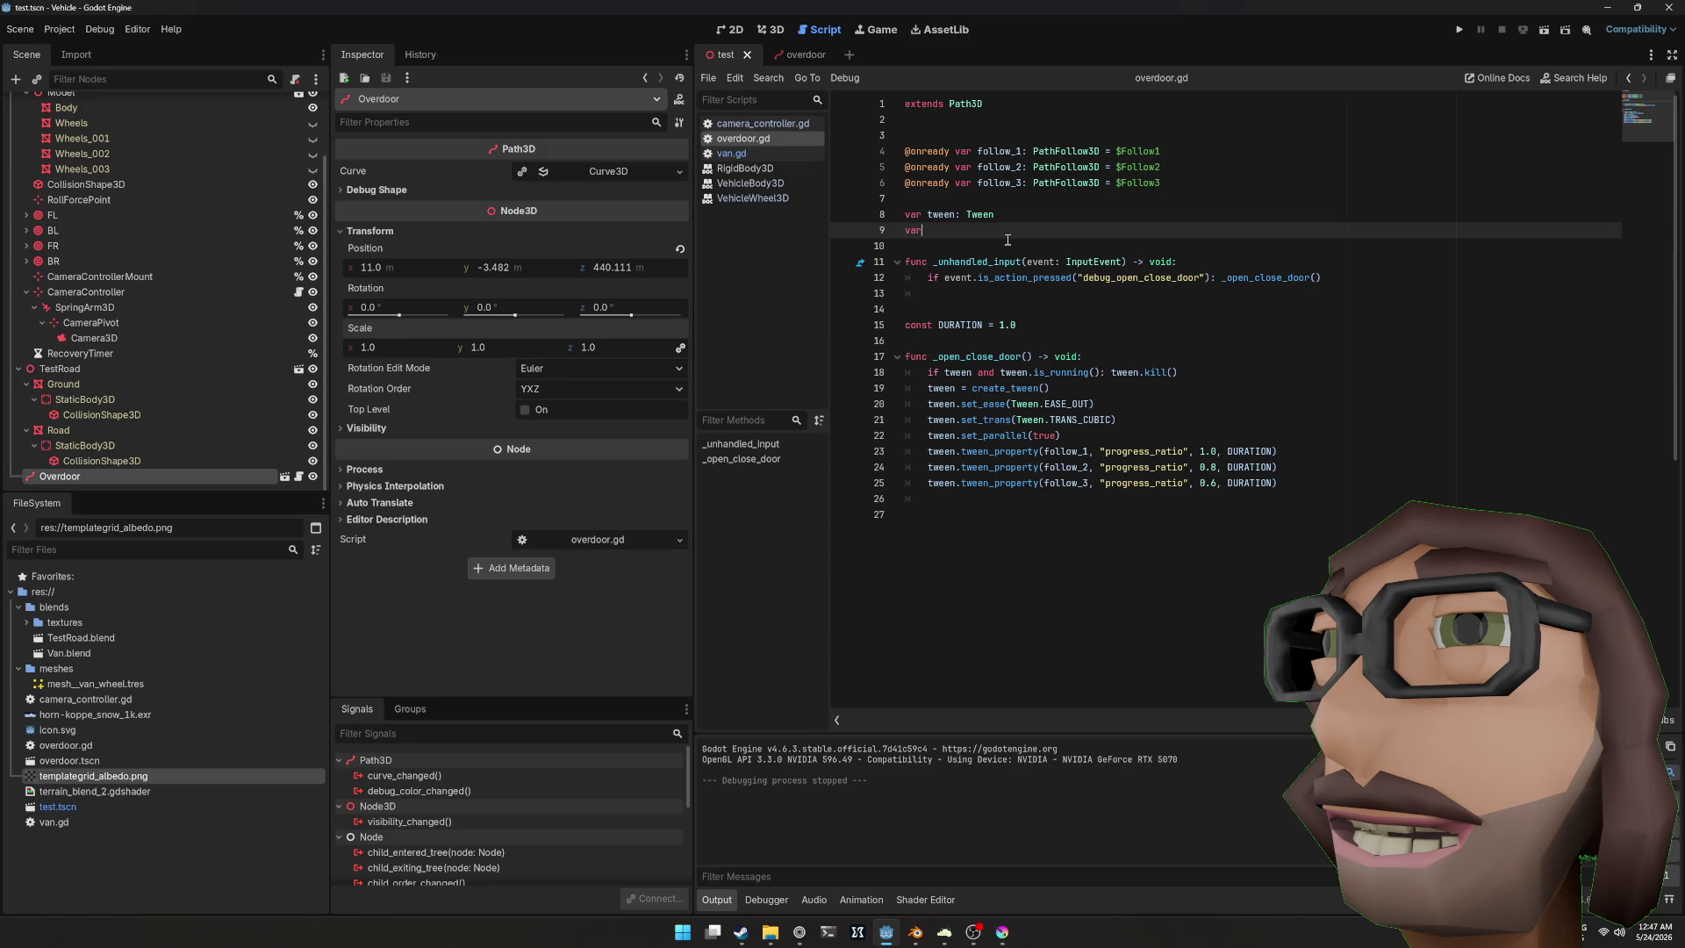
text(is_open)
text(: bo)
key(Escape)
key(Down)
key(Down)
key(Down)
Step: Add an 'if is_open' line after set_parallel, above the three tween_property lines
key(Up)
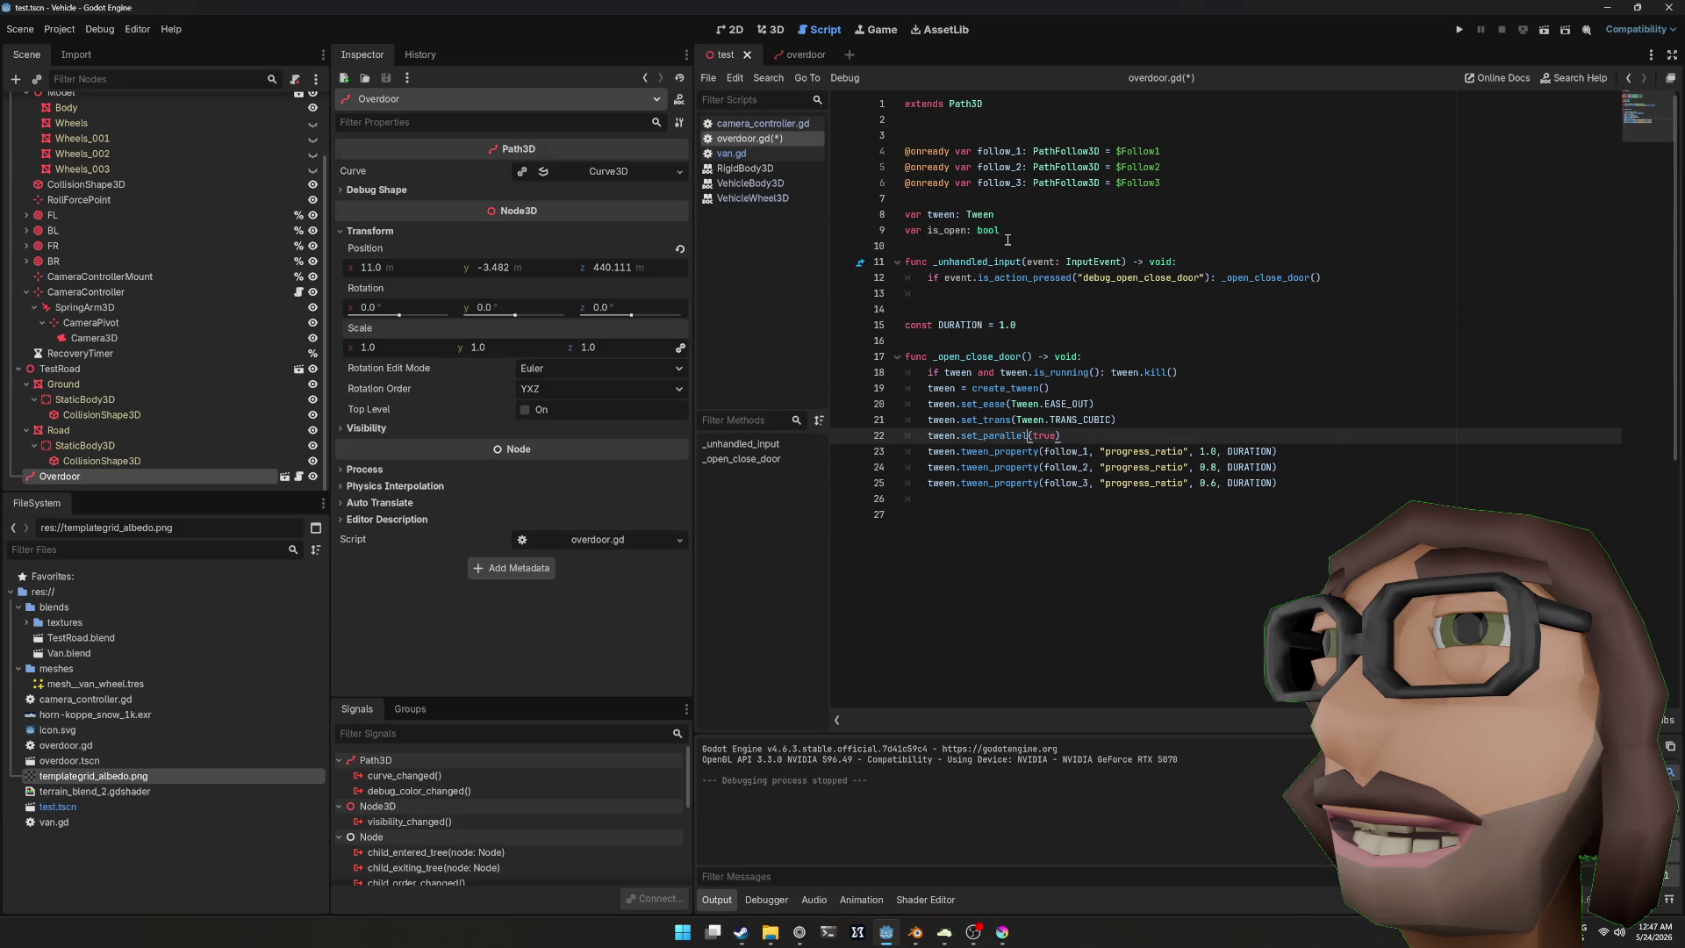
key(End)
key(Return)
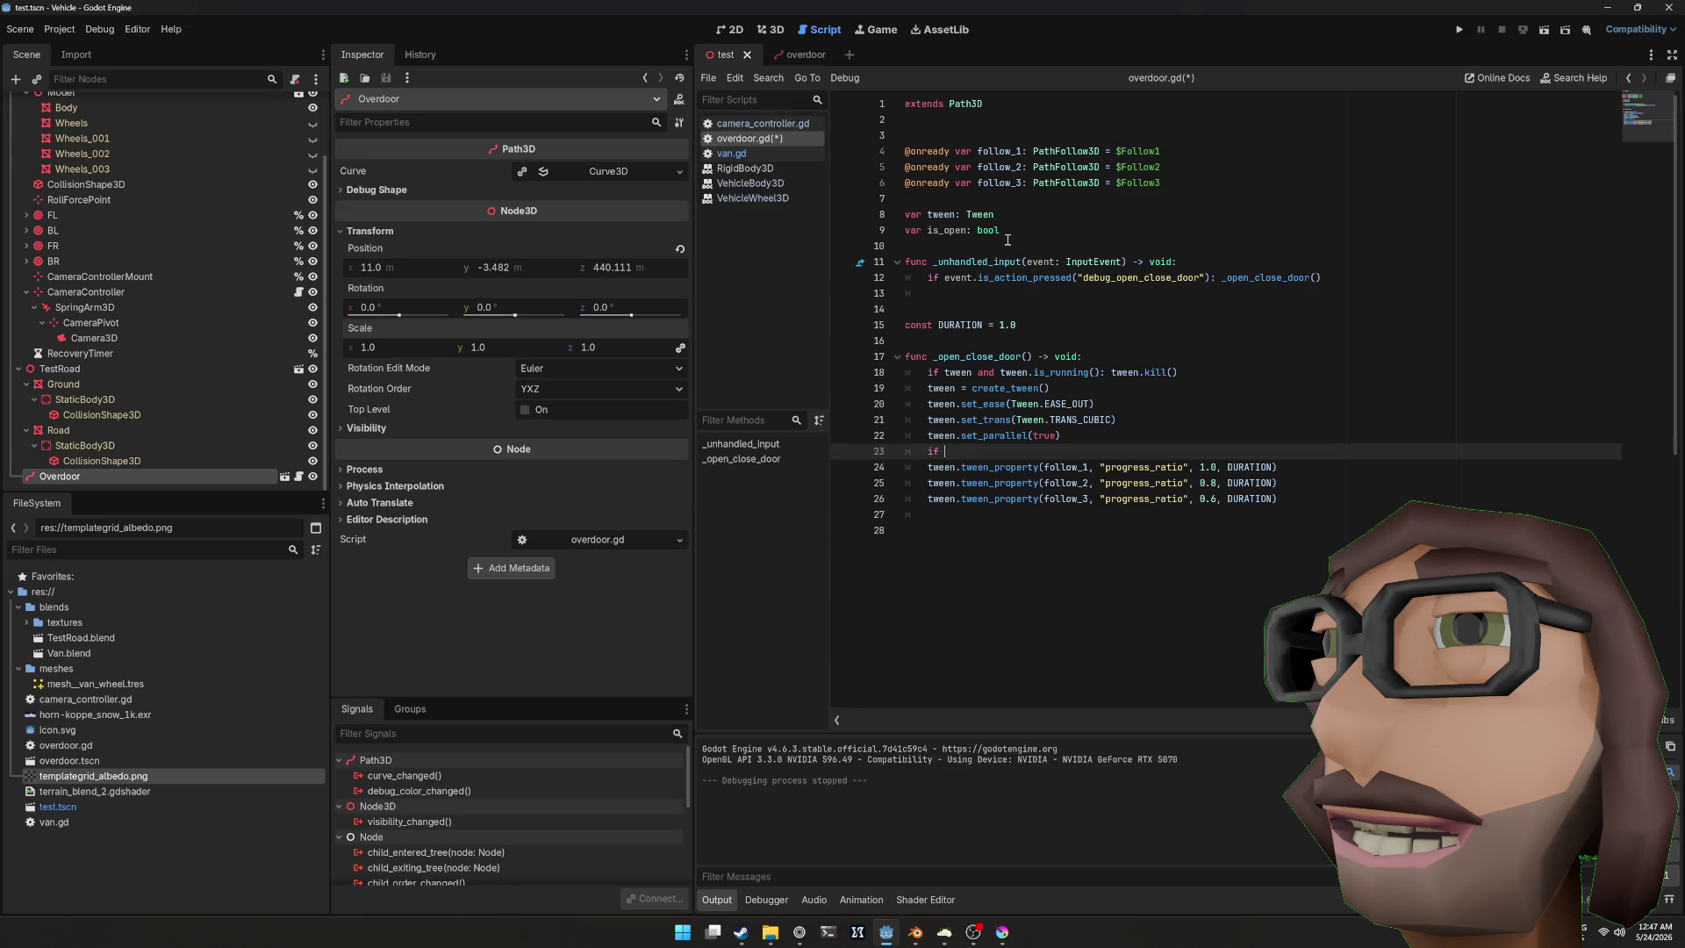
text(is_open:)
key(Down)
key(shift+Down)
key(shift+Down)
key(Tab)
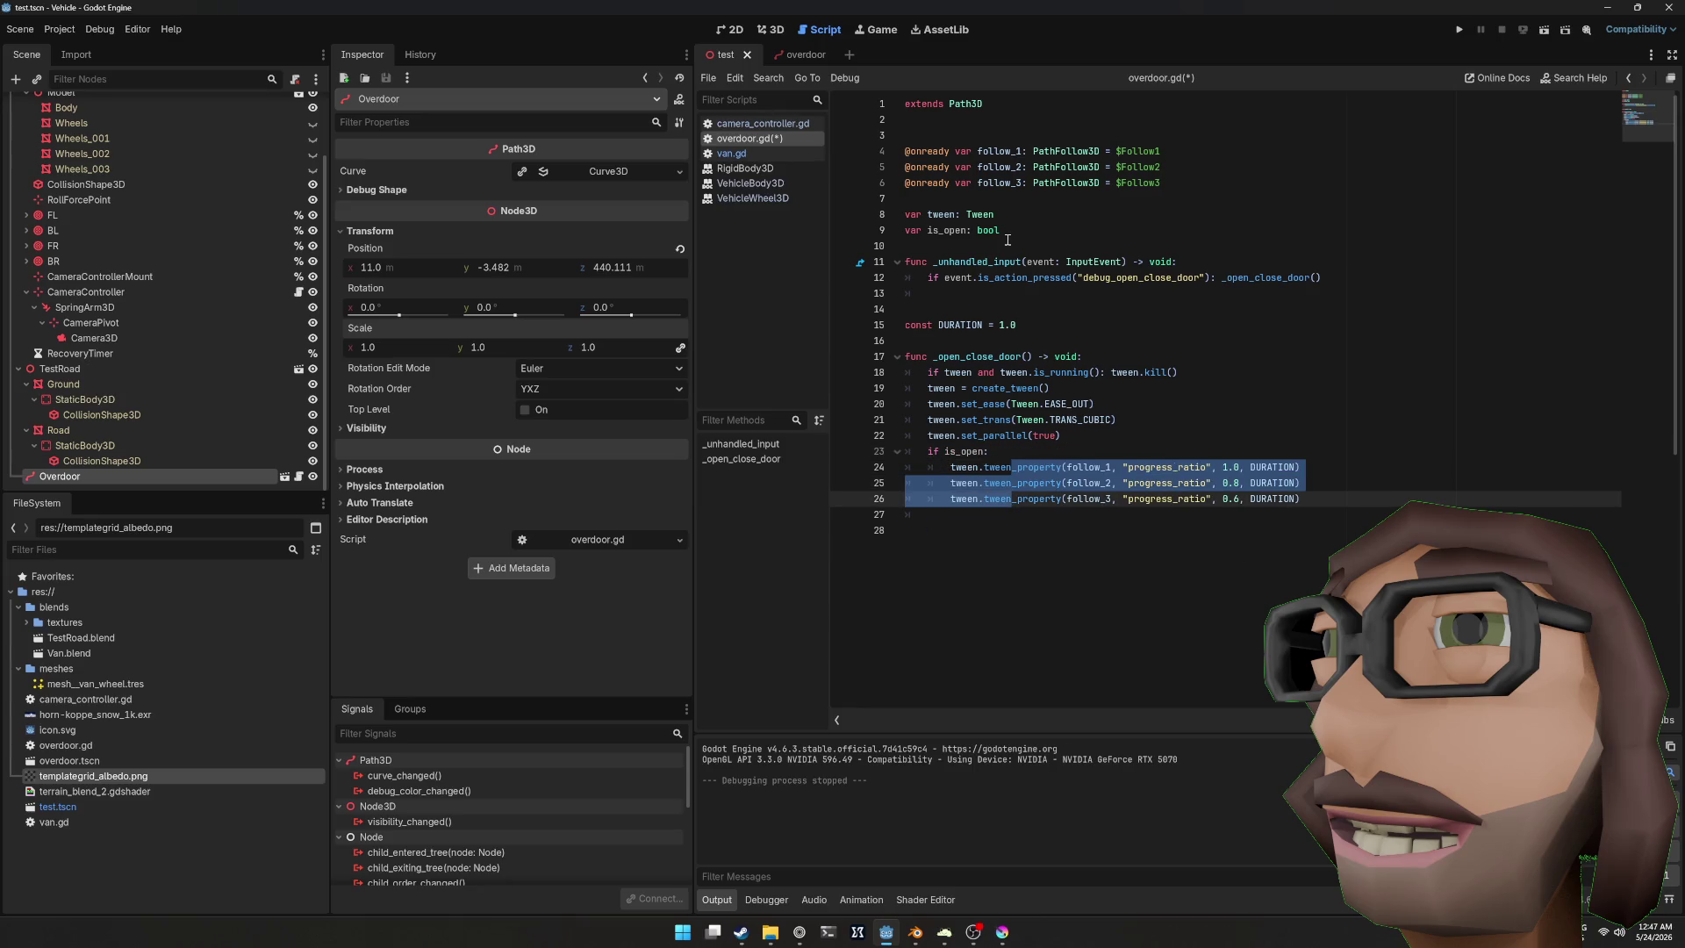
key(Left)
key(shift+Tab)
Step: Add a placeholder pass under the if and start an else: branch
key(Up)
key(Up)
key(End)
key(Return)
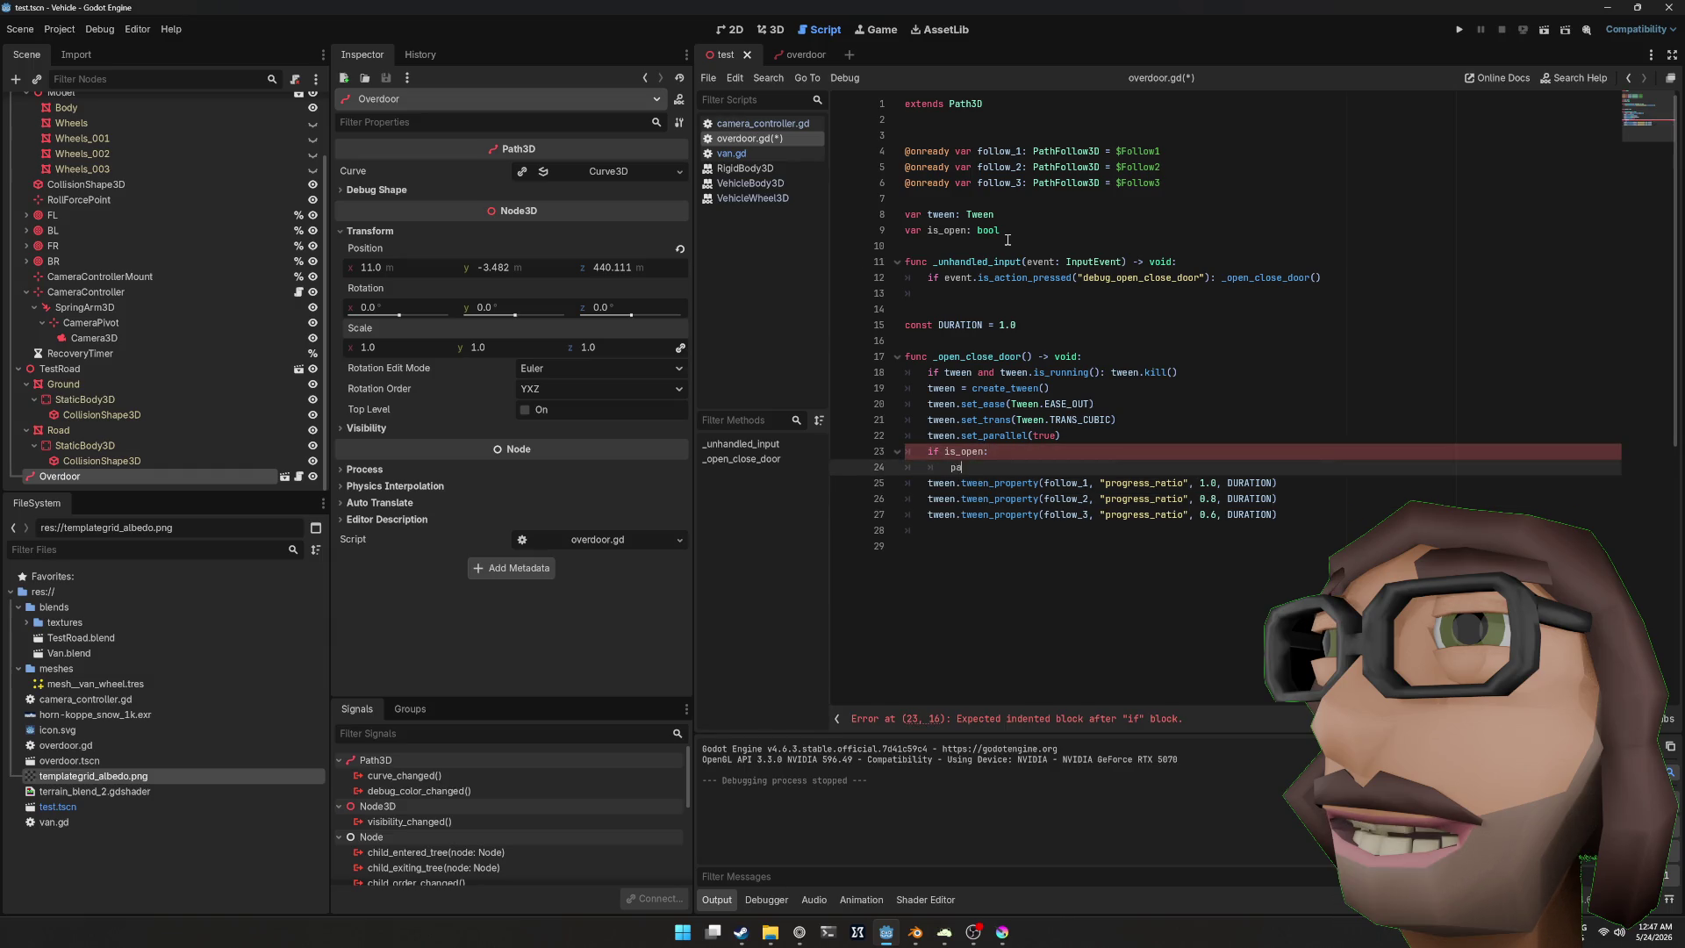
text(ss)
key(Return)
text(else:)
key(Down)
Step: Indent the tween lines under else and replace pass with 'is_open = false'
key(shift+Down)
key(shift+Down)
key(Up)
key(Up)
key(Up)
key(End)
key(Return)
key(Return)
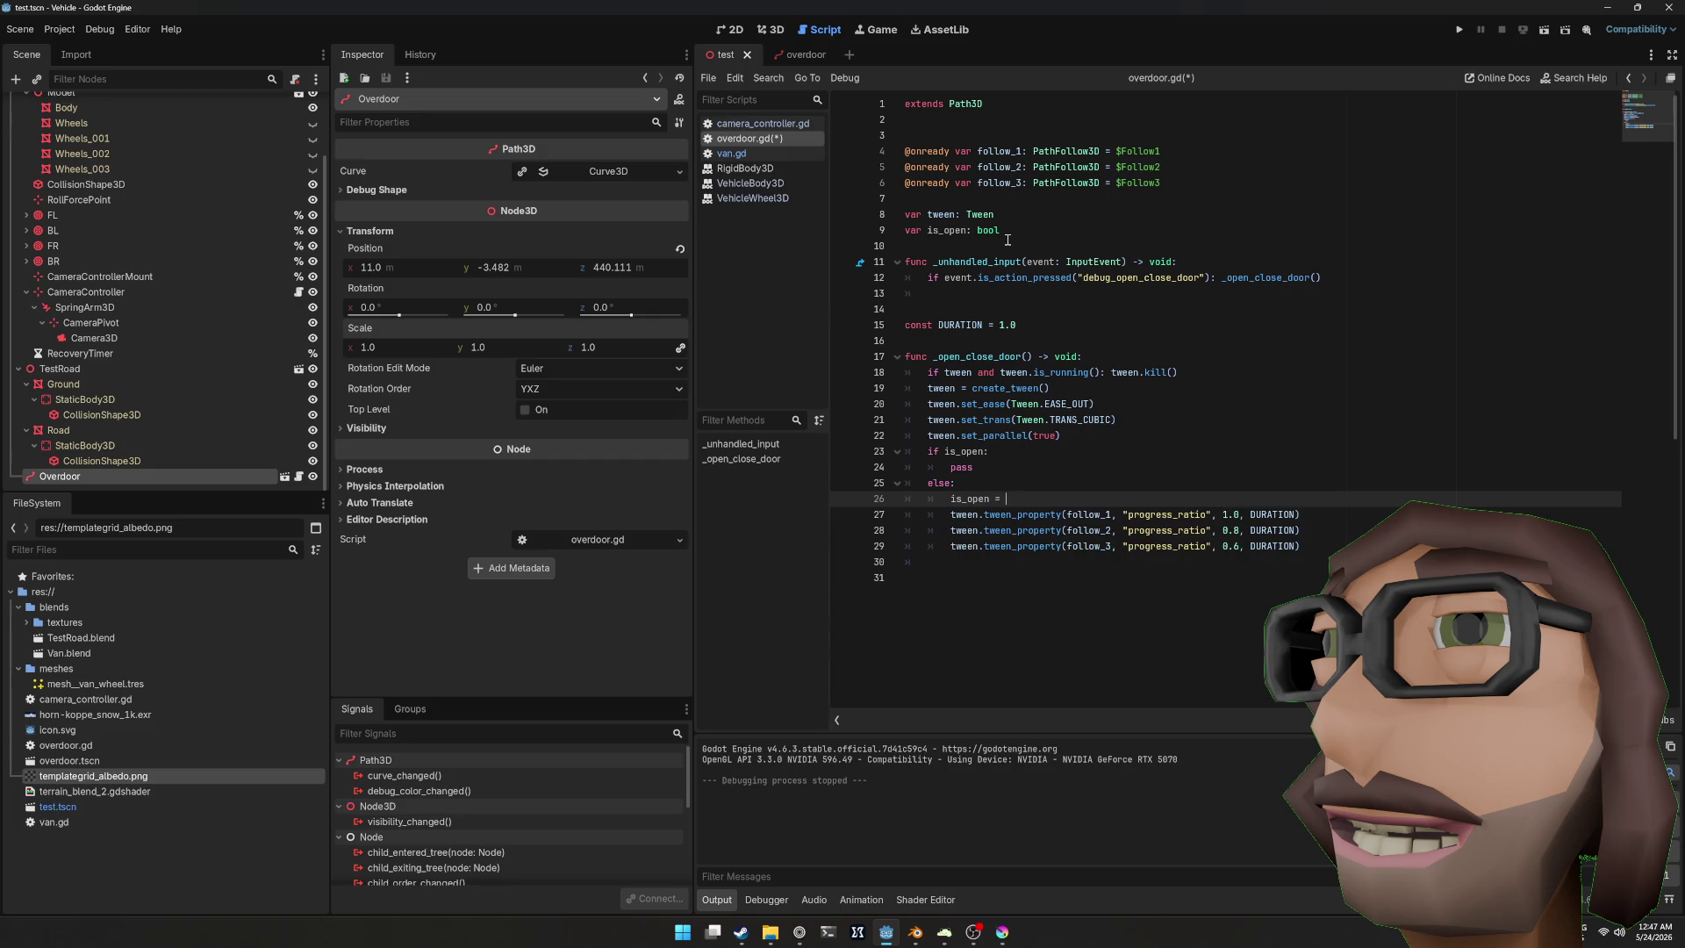
key(Up)
key(Up)
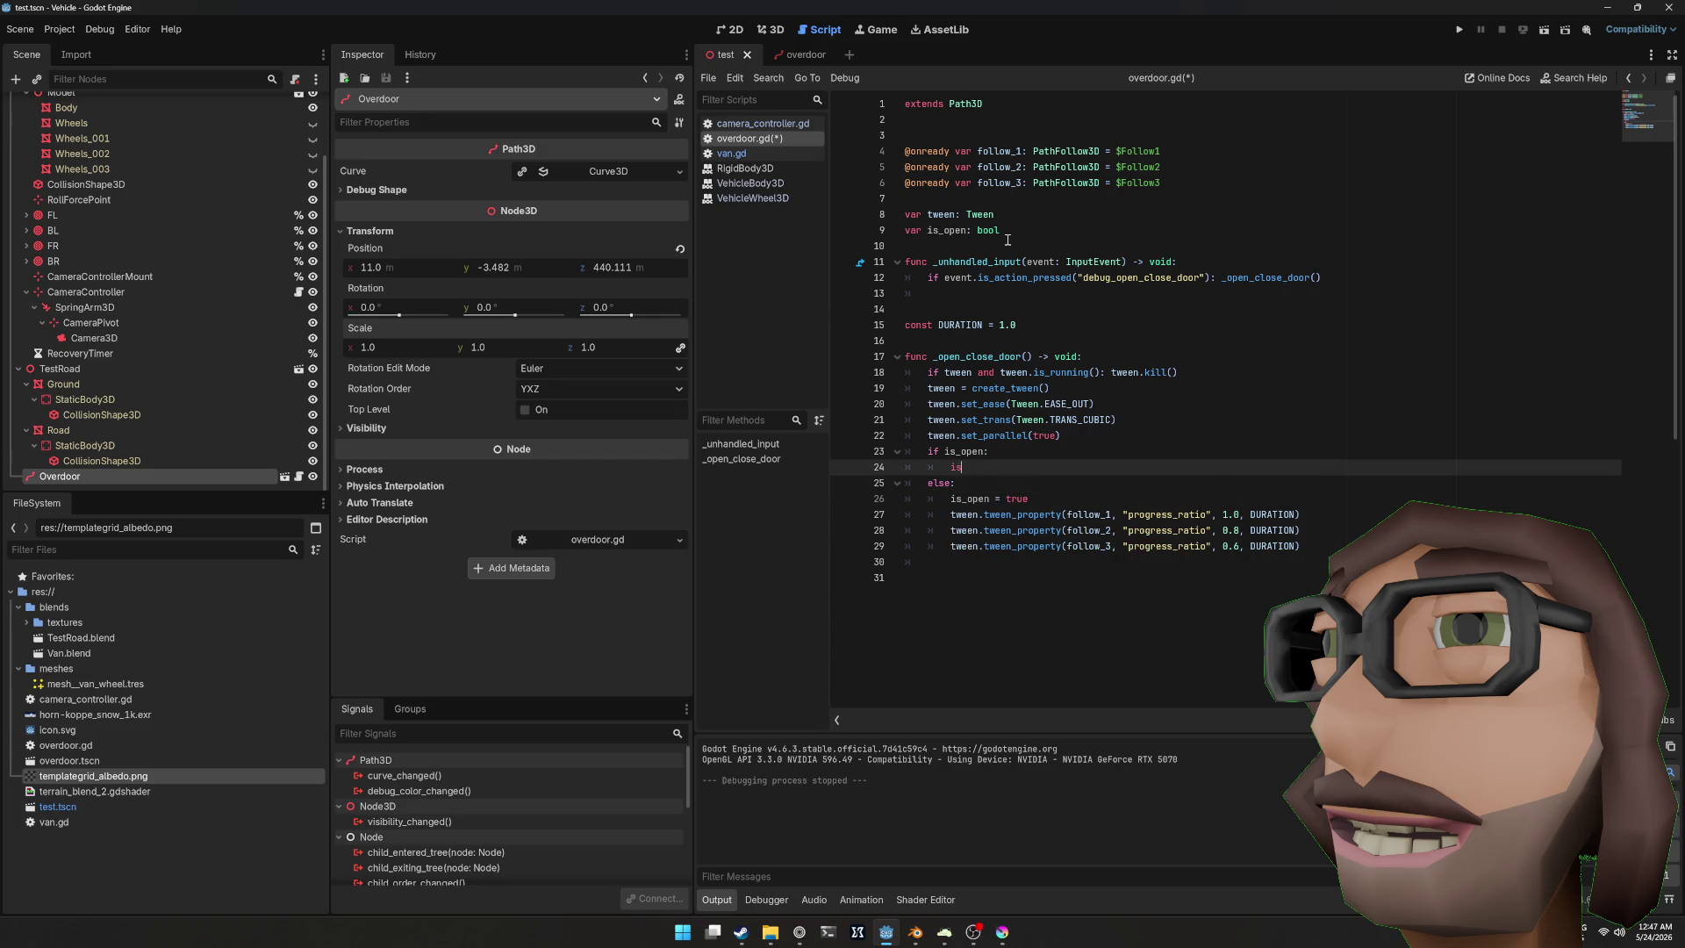
key(Return)
text(= false)
Step: Duplicate the three tween_property lines into the closing branch
key(Down)
key(Down)
key(Down)
key(shift+Down)
key(shift+Down)
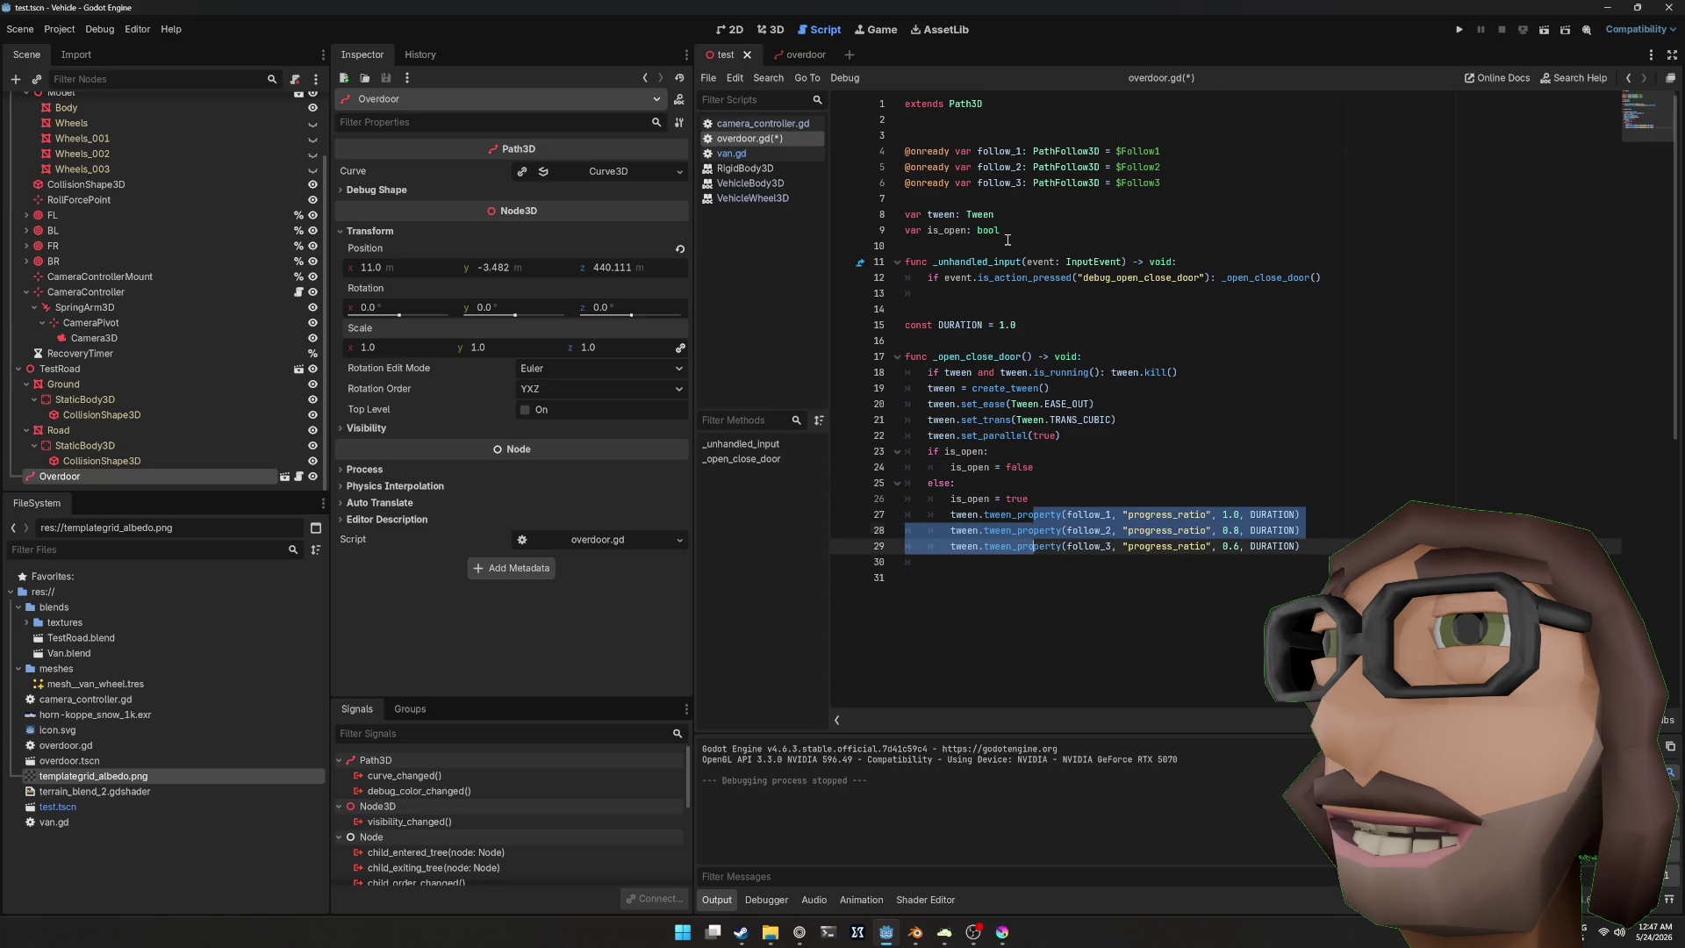
key(ctrl+shift+d)
key(alt+Up)
key(alt+Up)
key(alt+Up)
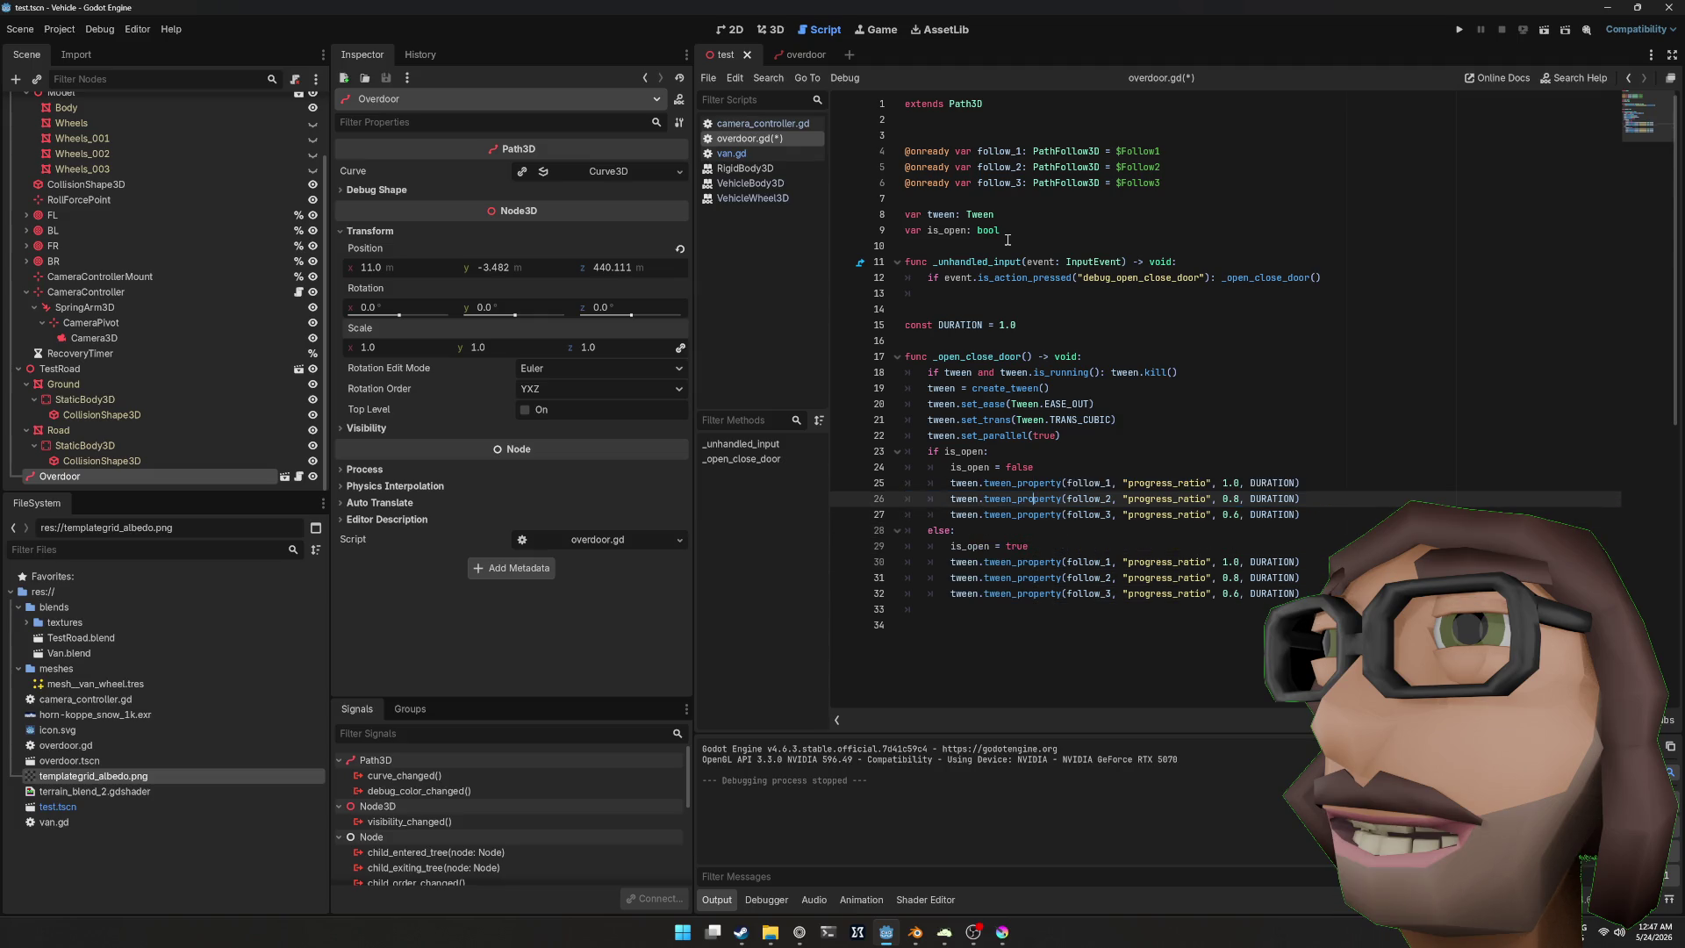
key(Up)
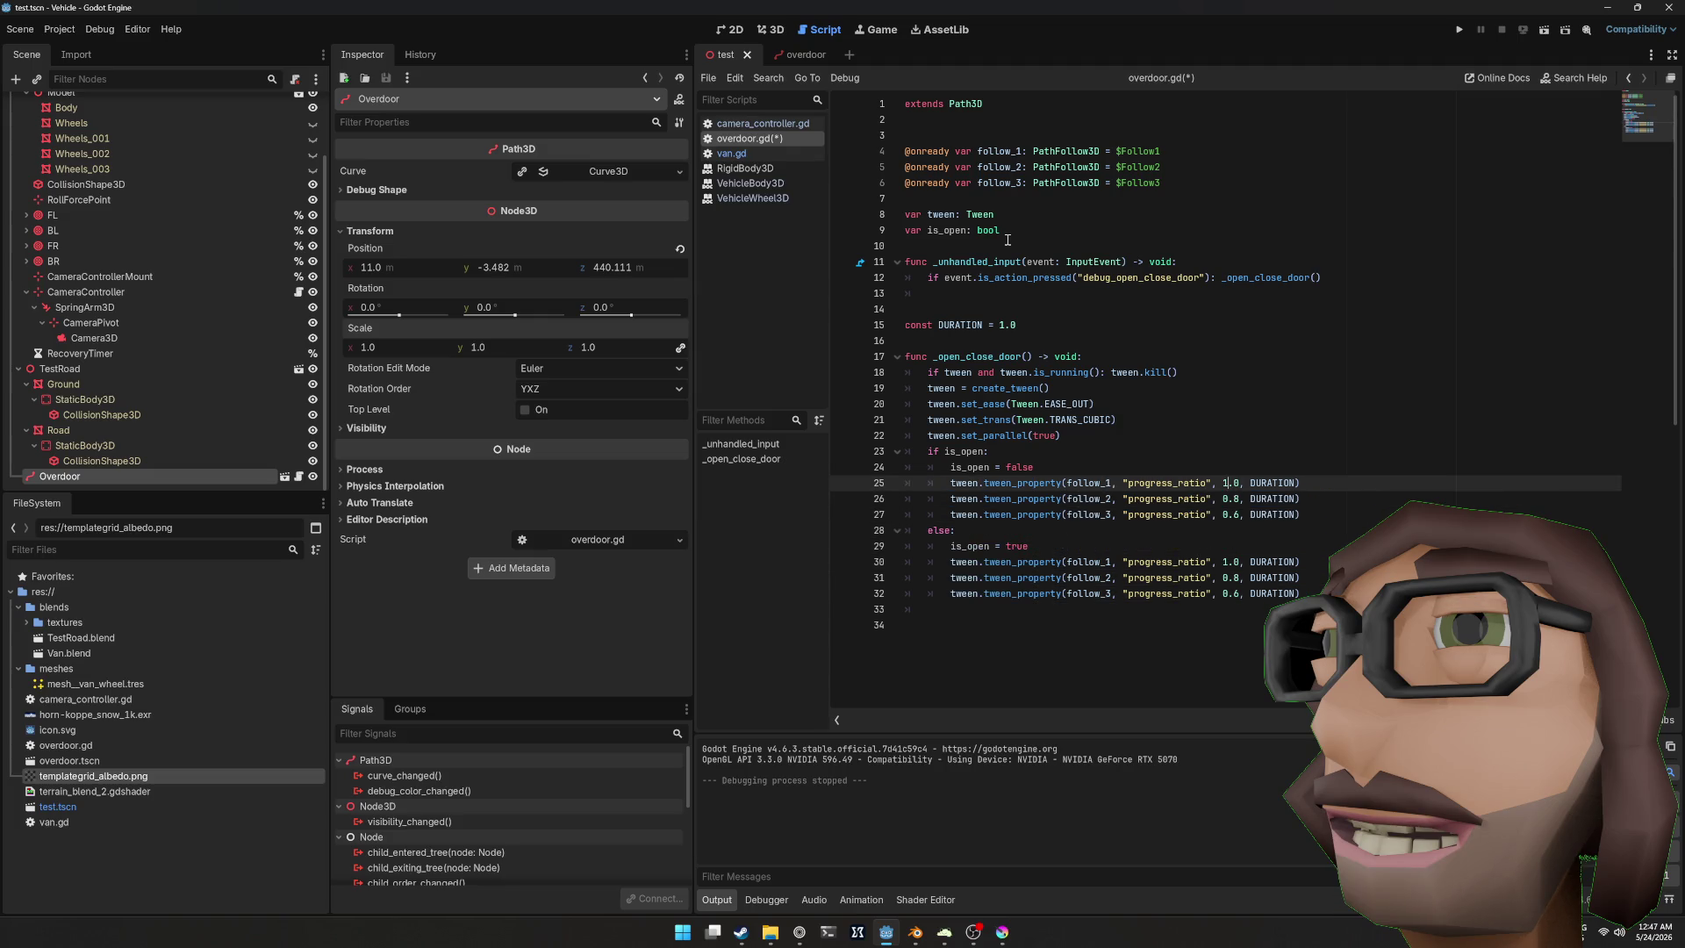
Step: Lower the closing branch's ratios to near zero, starting with 0.1, and run the game
key(Down)
key(Down)
text(.0)
key(Up)
key(Up)
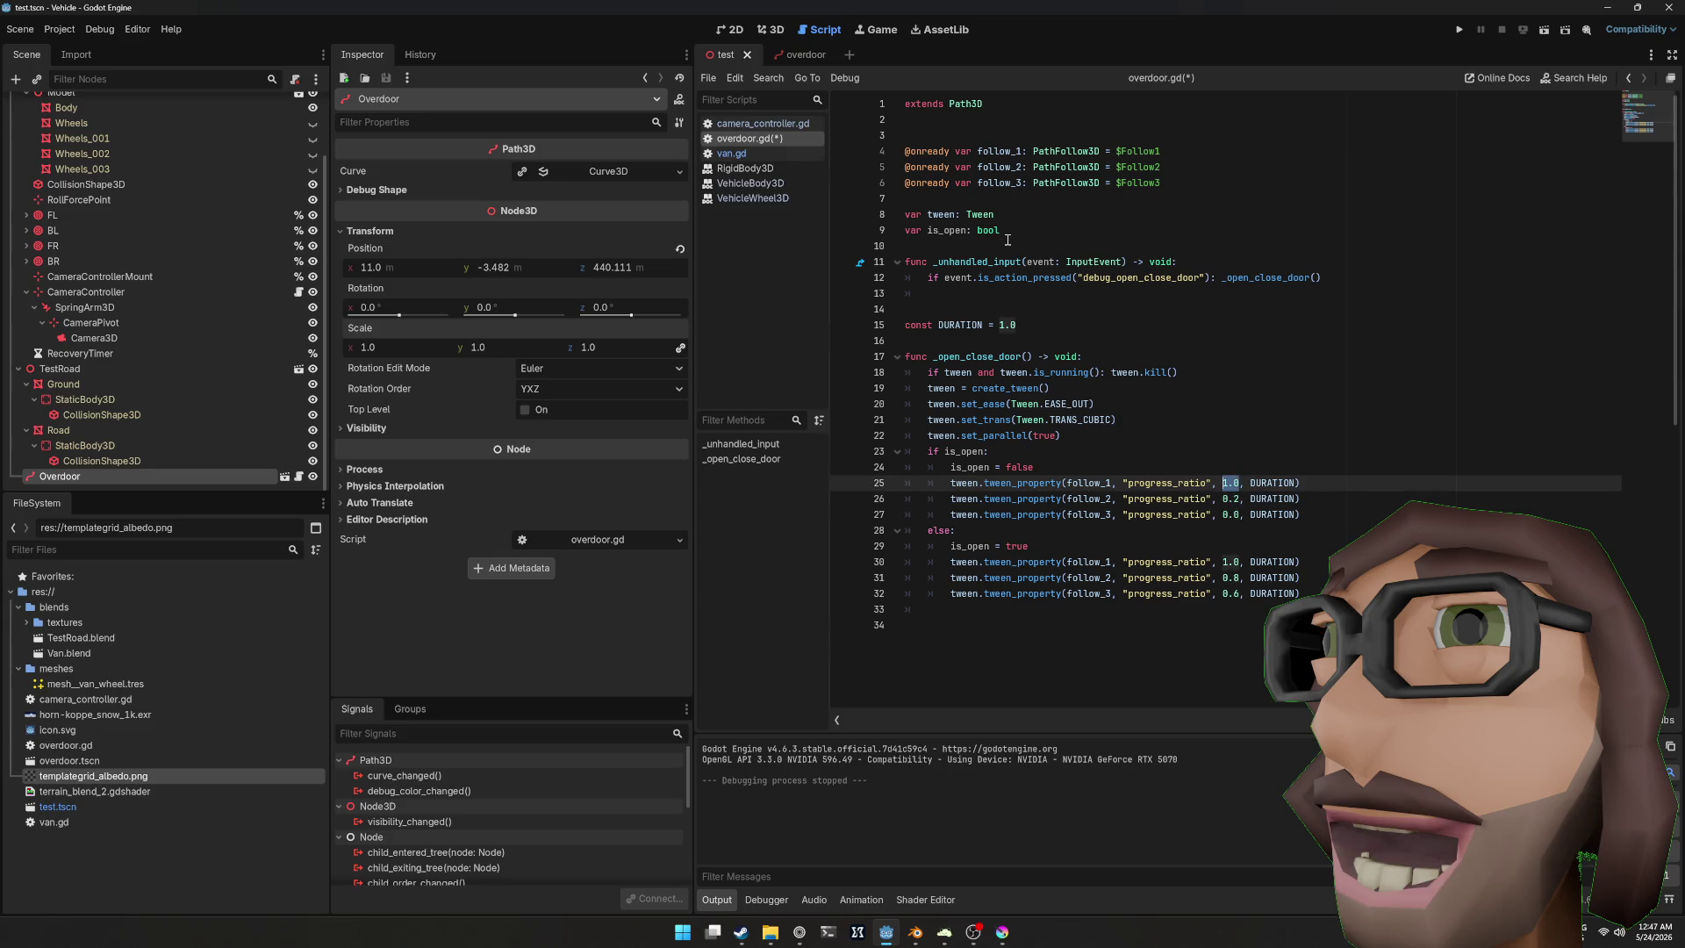
key(Delete)
key(BackSpace)
key(BackSpace)
text(0.14)
key(BackSpace)
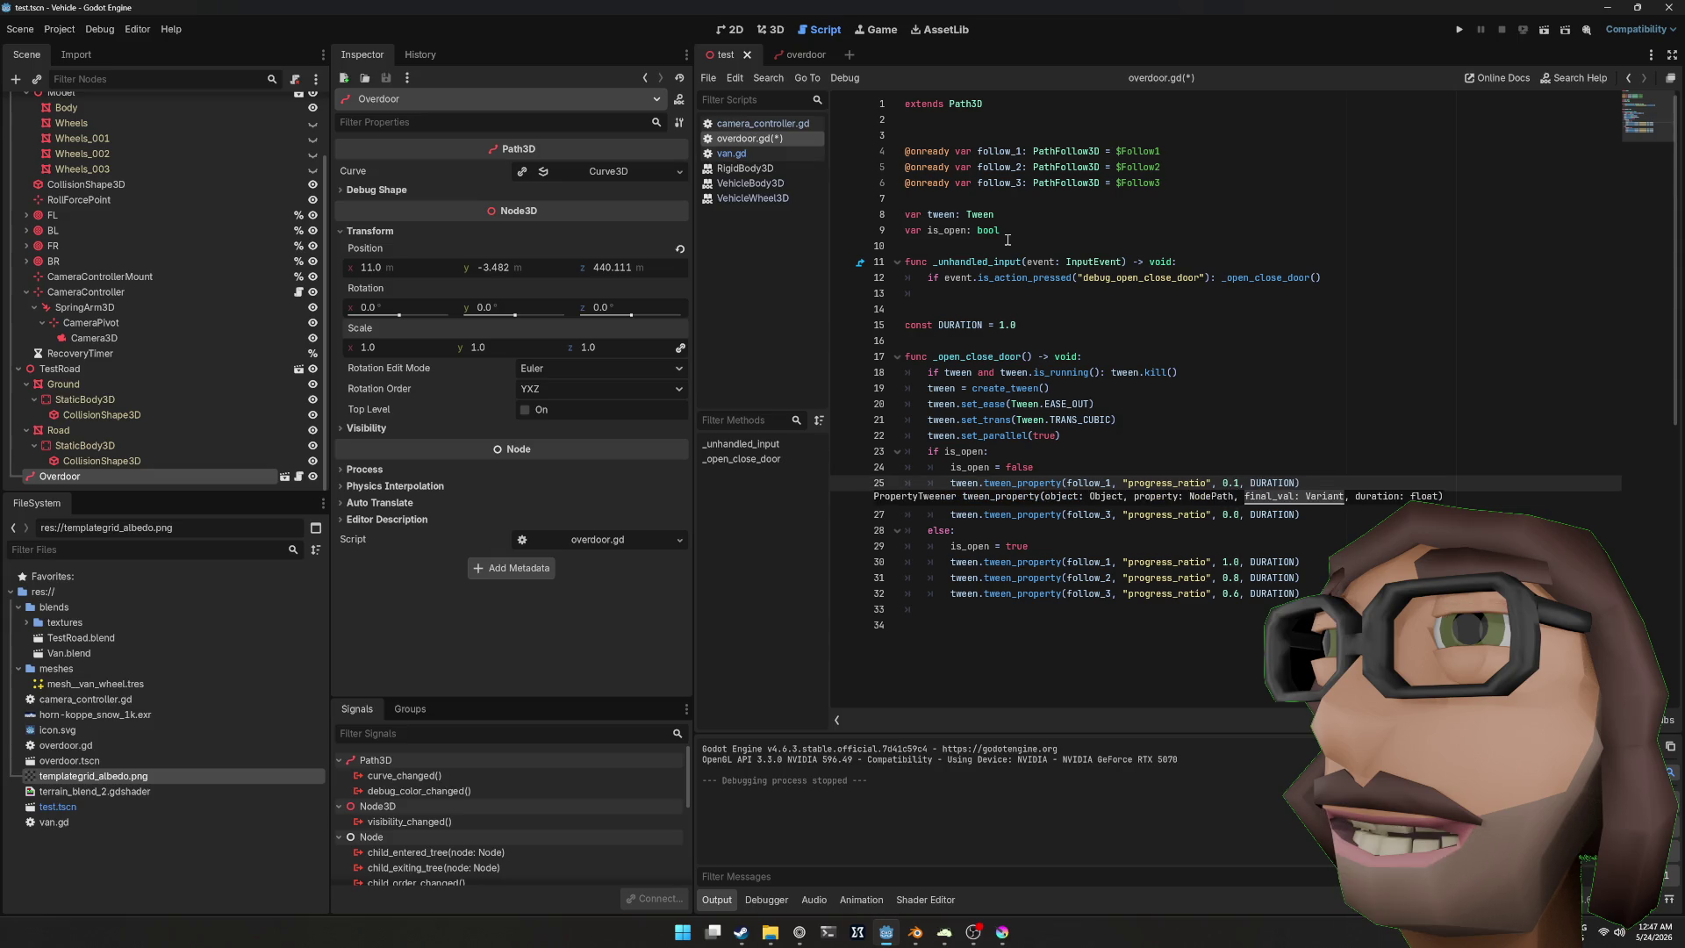
key(F5)
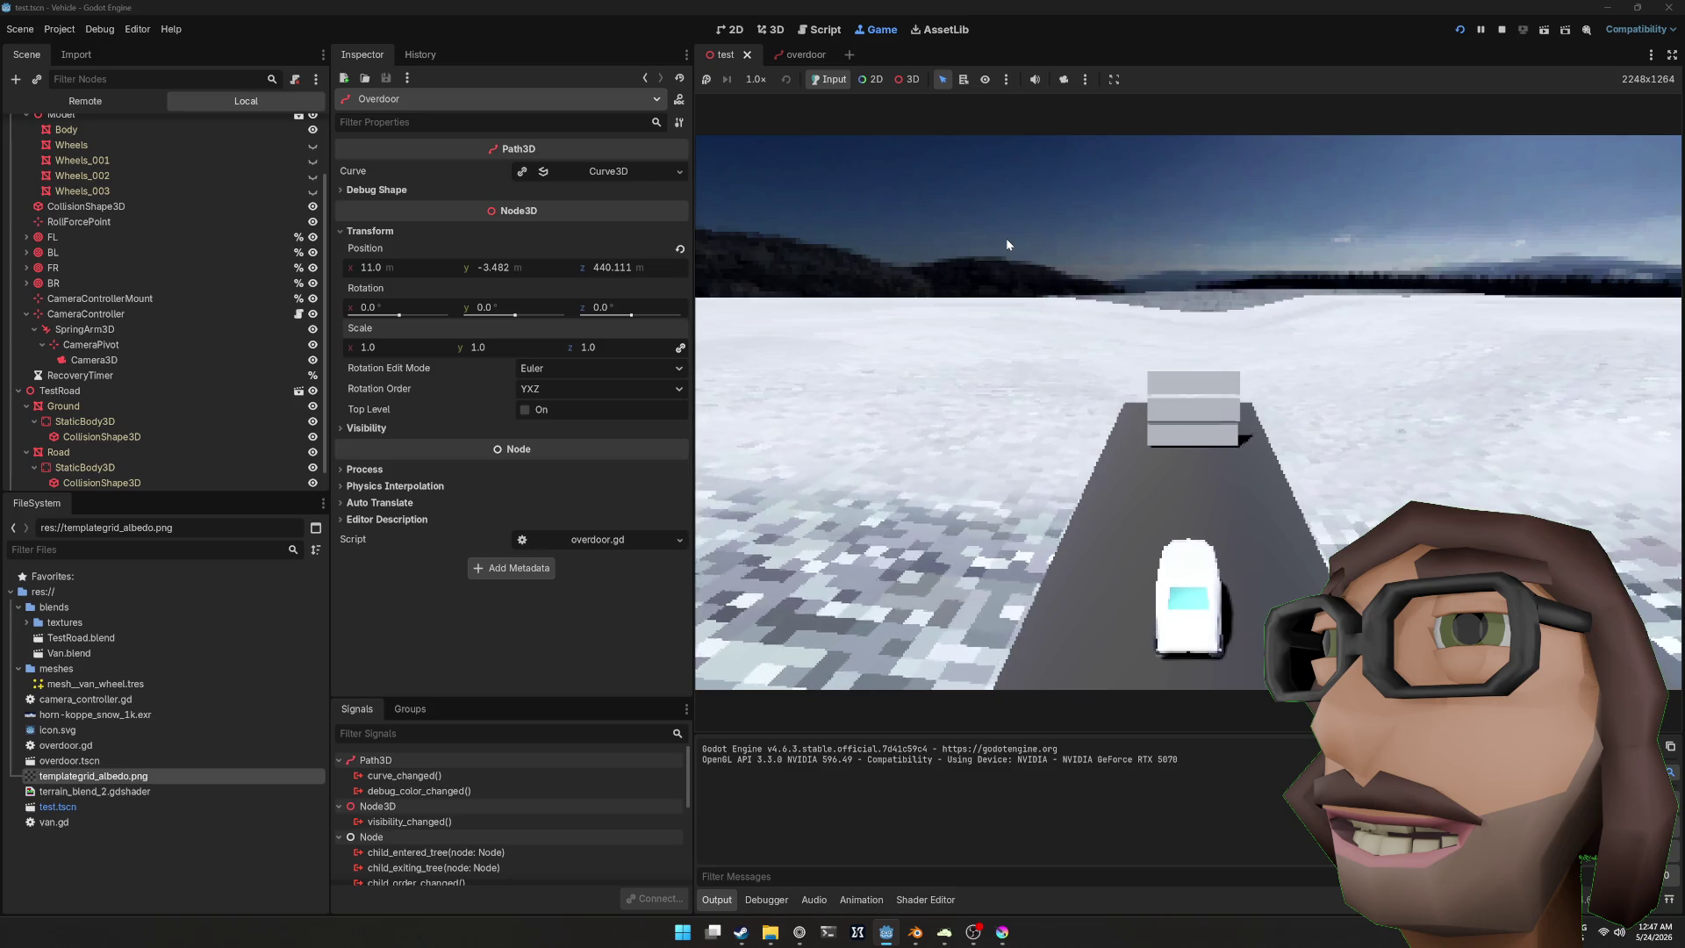
Step: Adjust the second door's closing ratio and run the game to test it
key(F8)
key(Down)
key(BackSpace)
text(2)
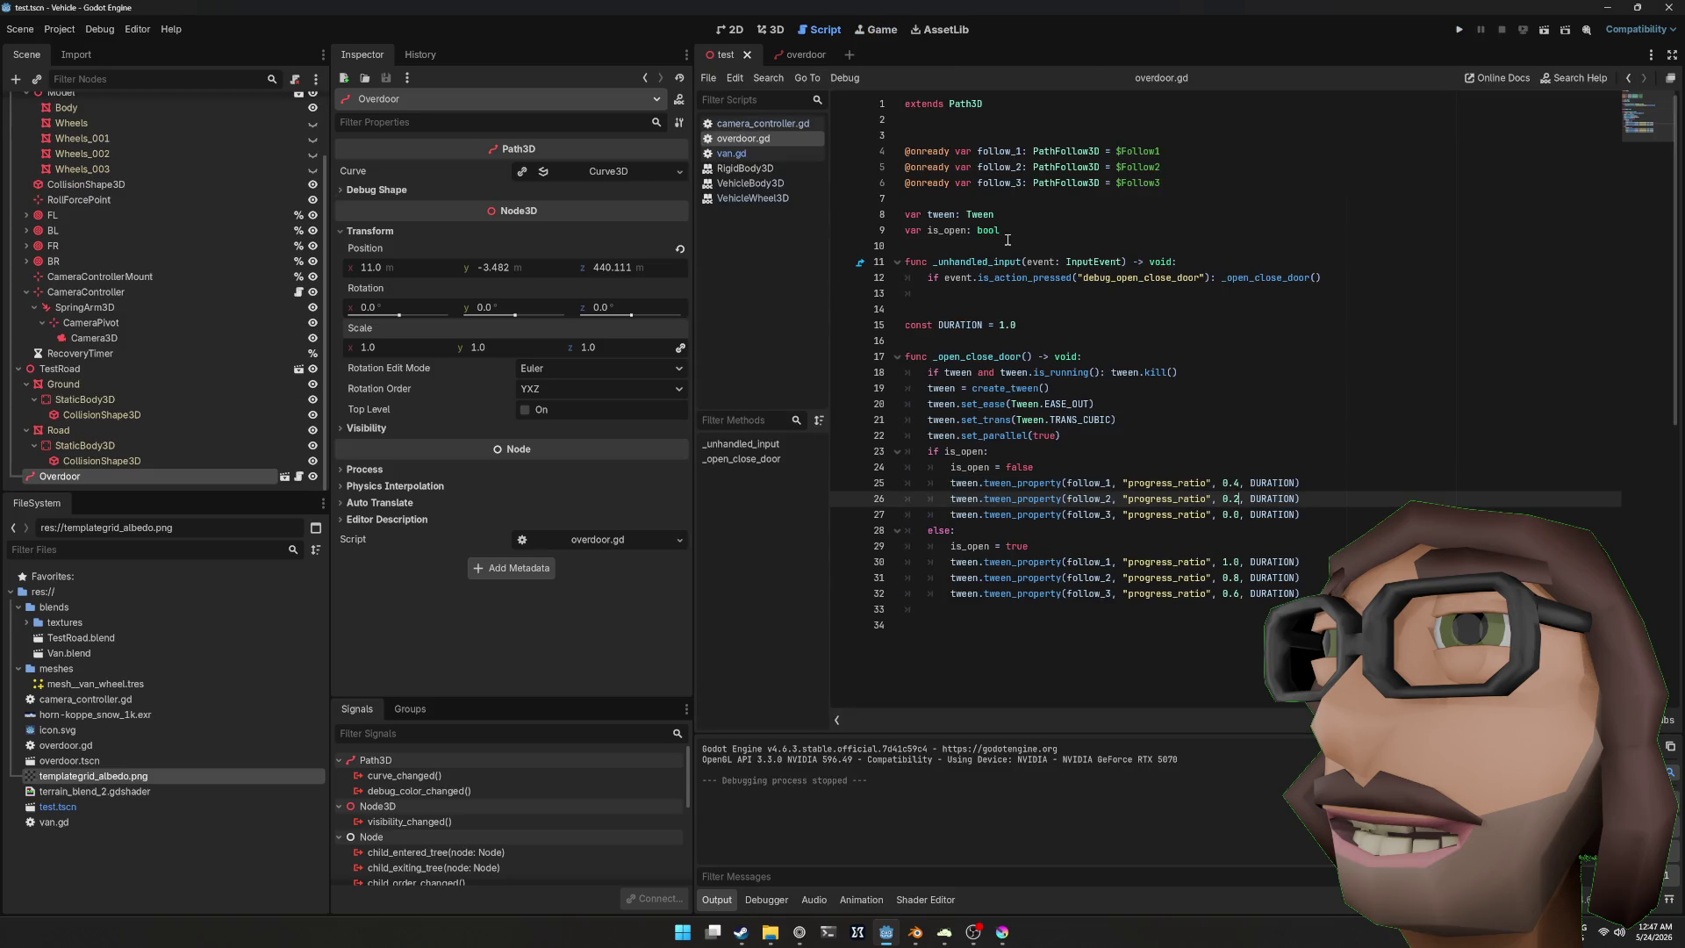
key(BackSpace)
text(15)
key(Up)
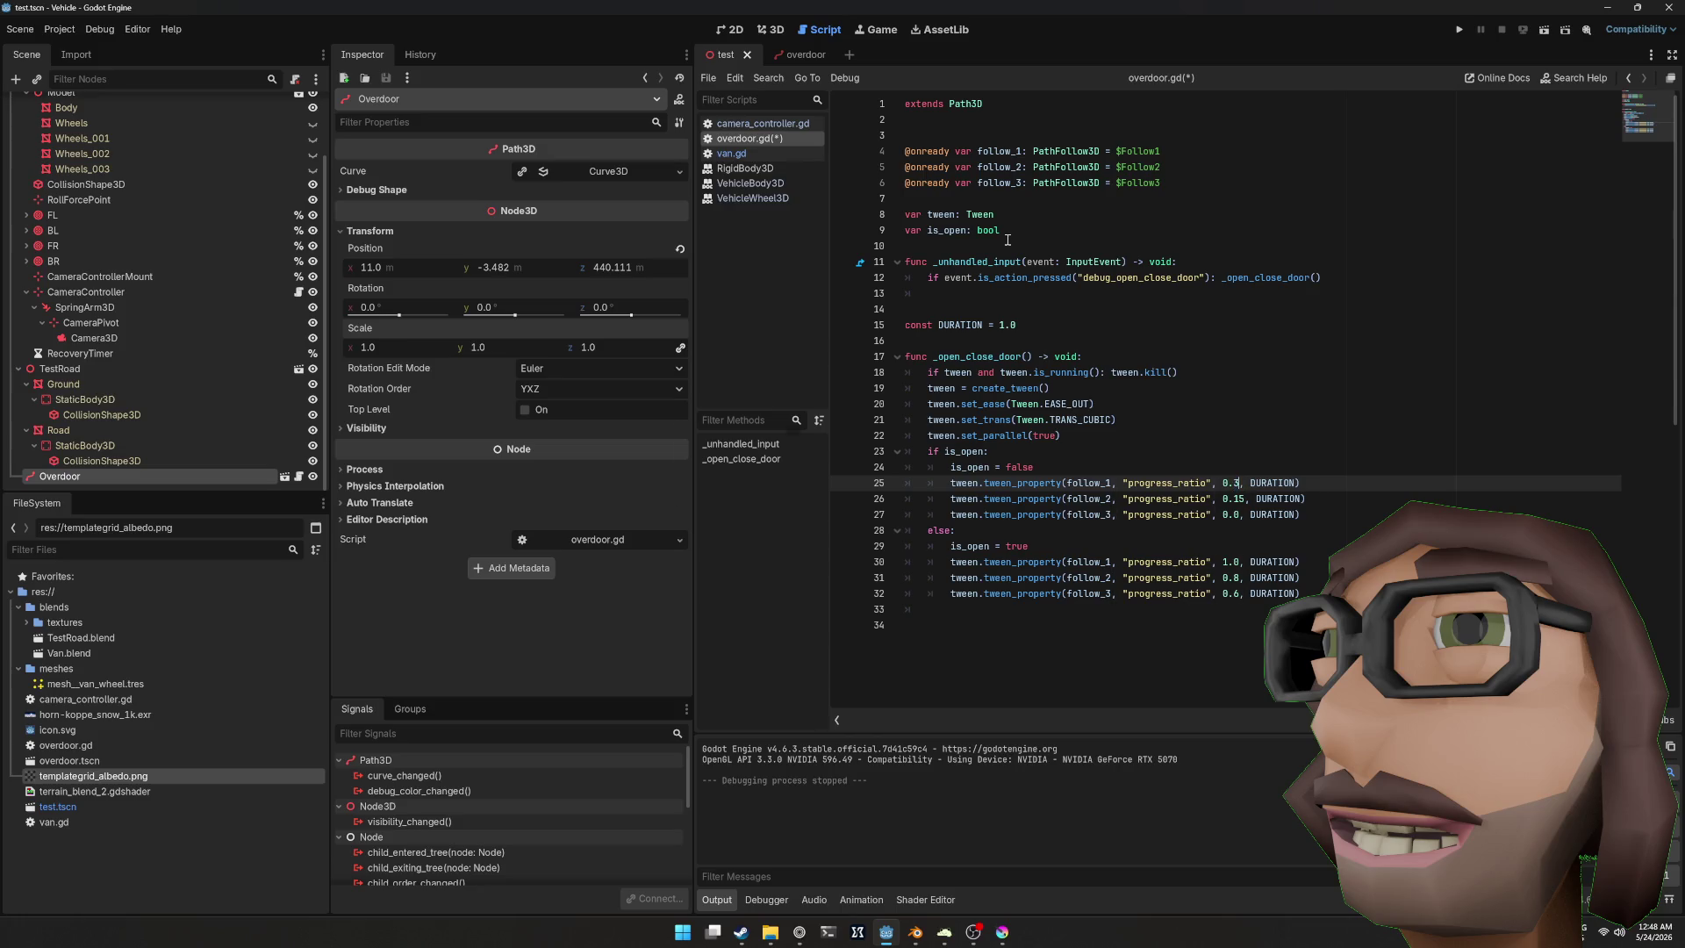
key(F5)
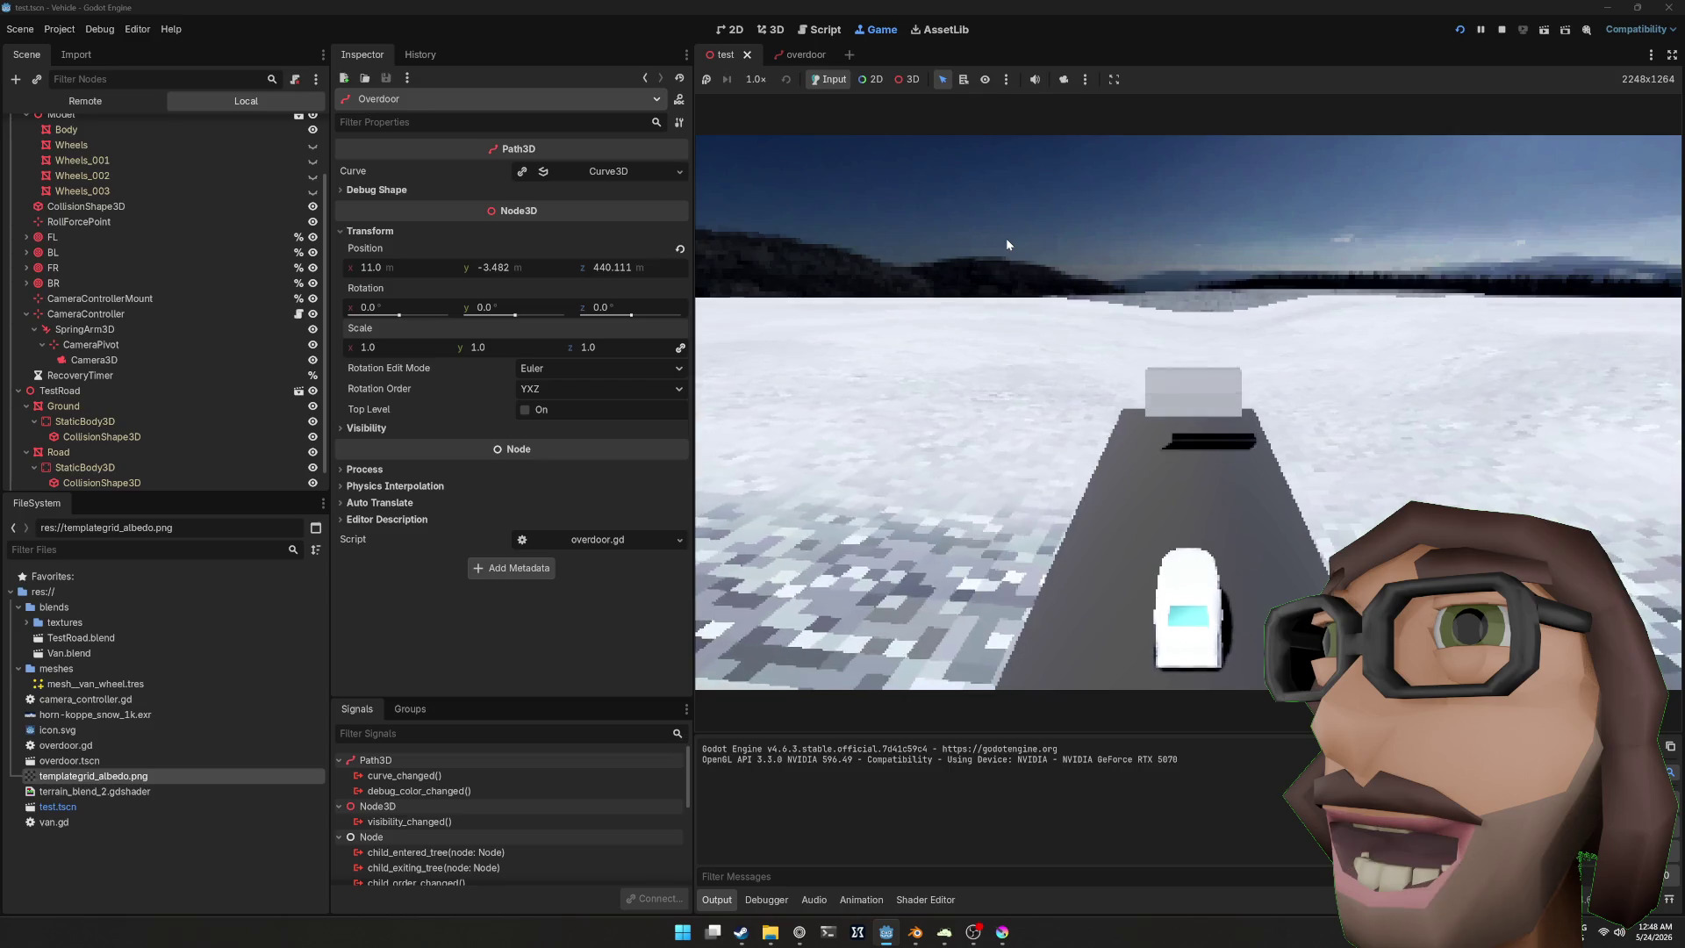
Step: Change the second door's closing ratio to 0.17 and relaunch the game to drive the van
key(F8)
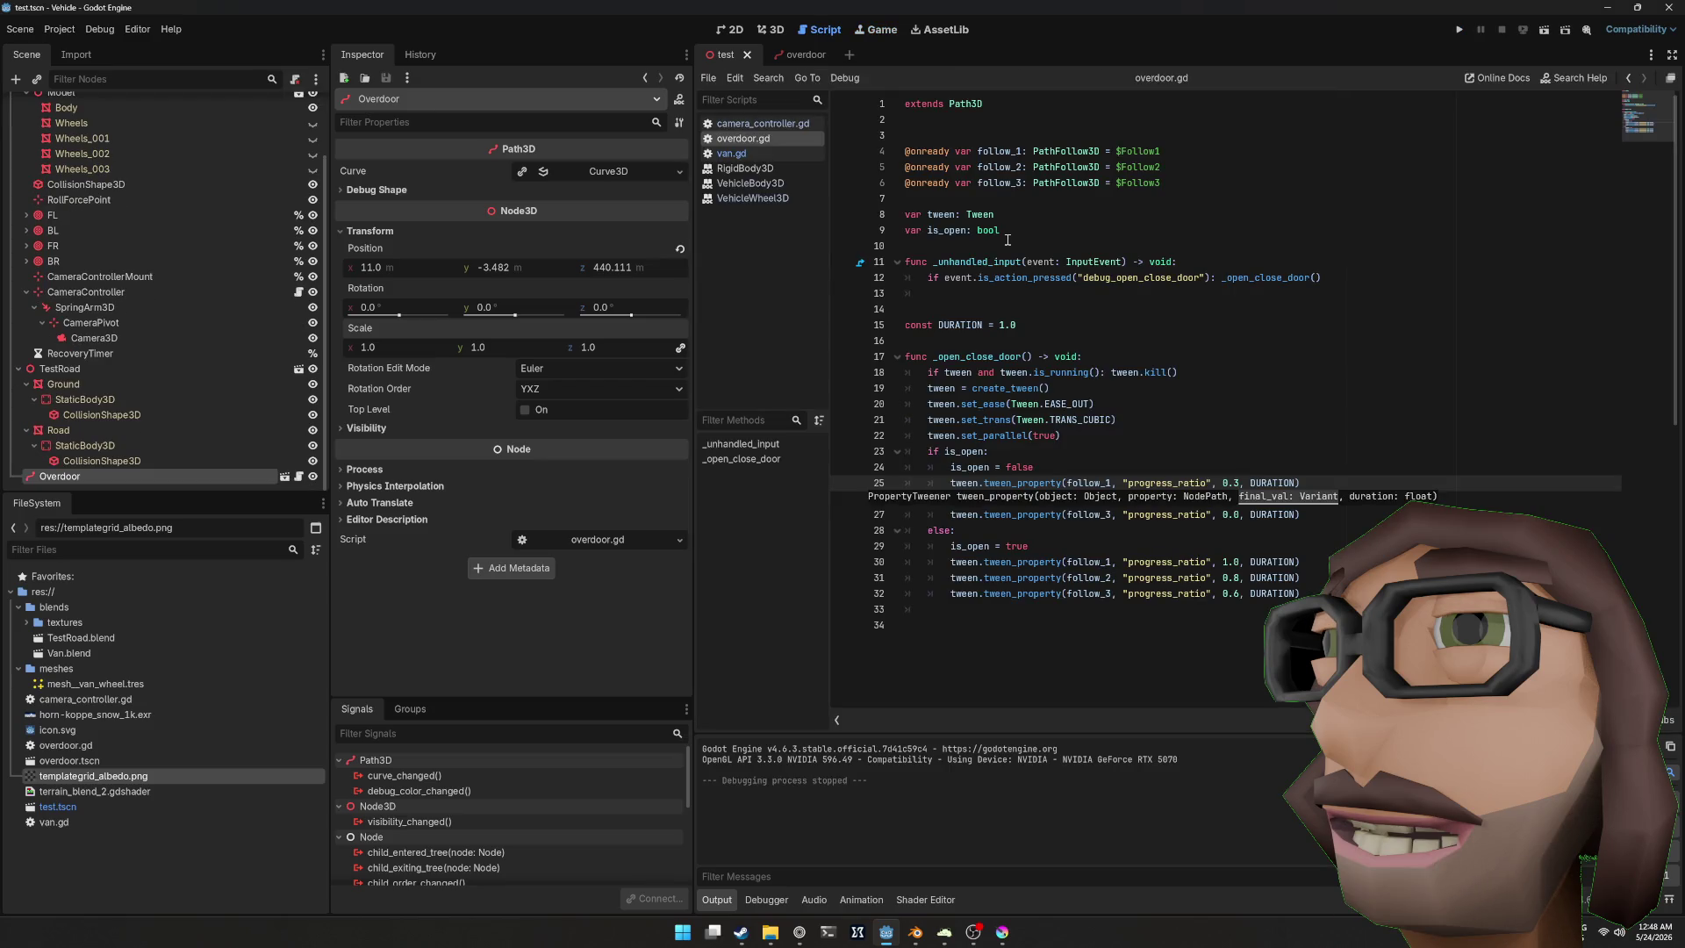
key(Down)
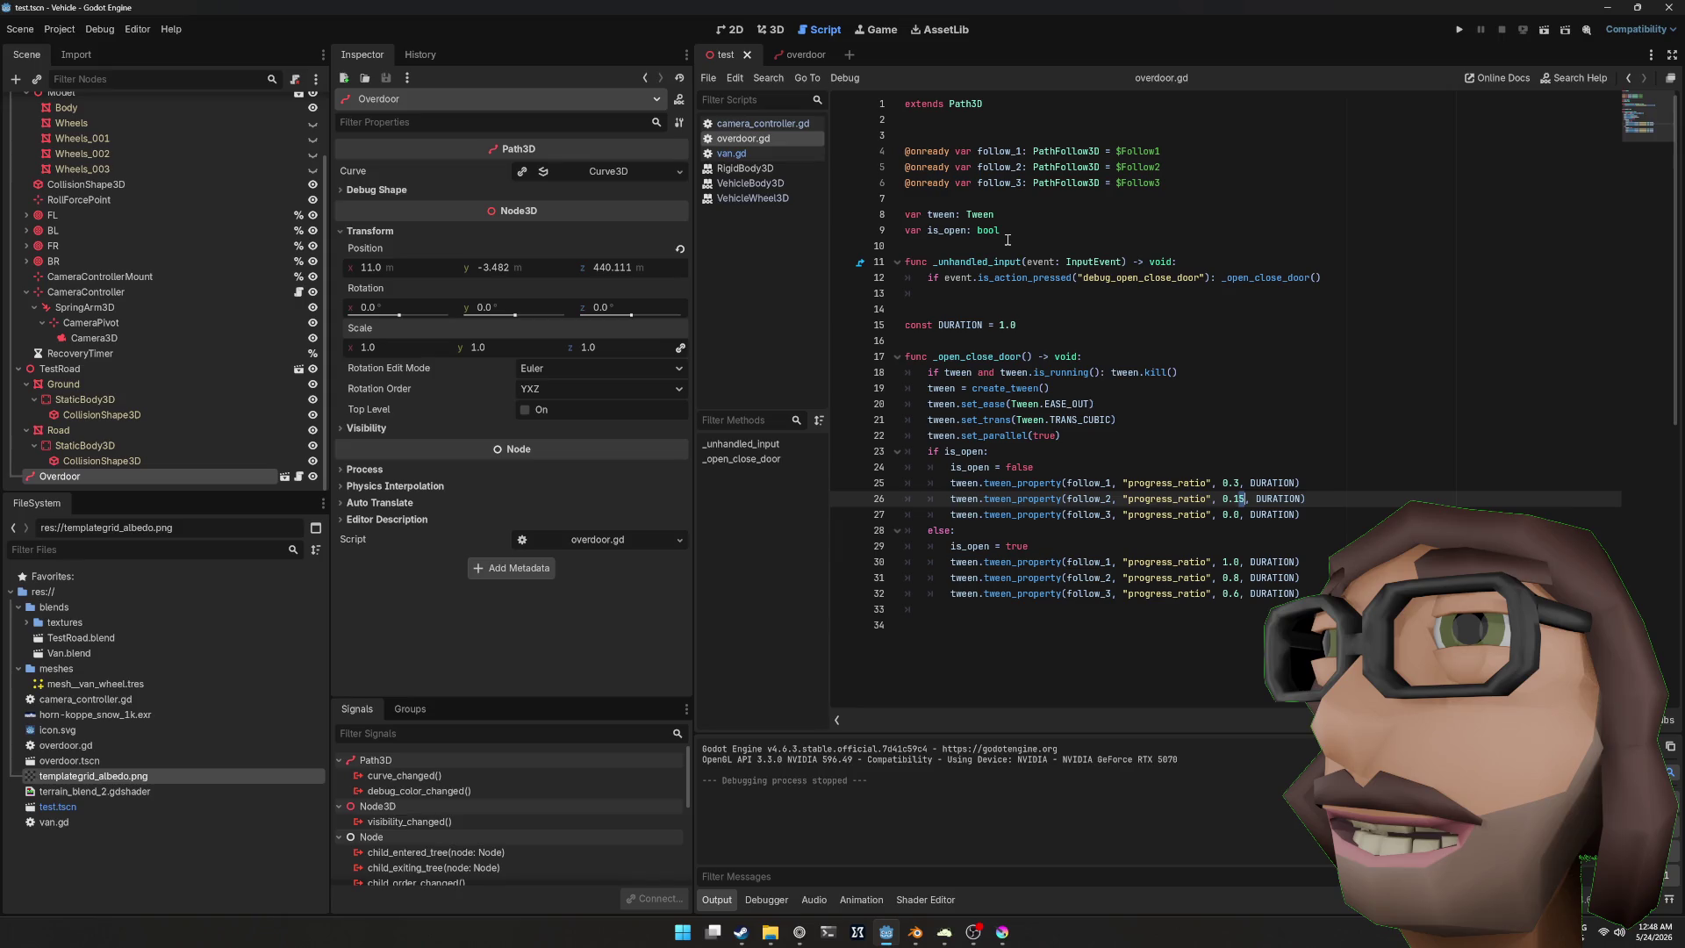
key(Delete)
text(7)
key(Up)
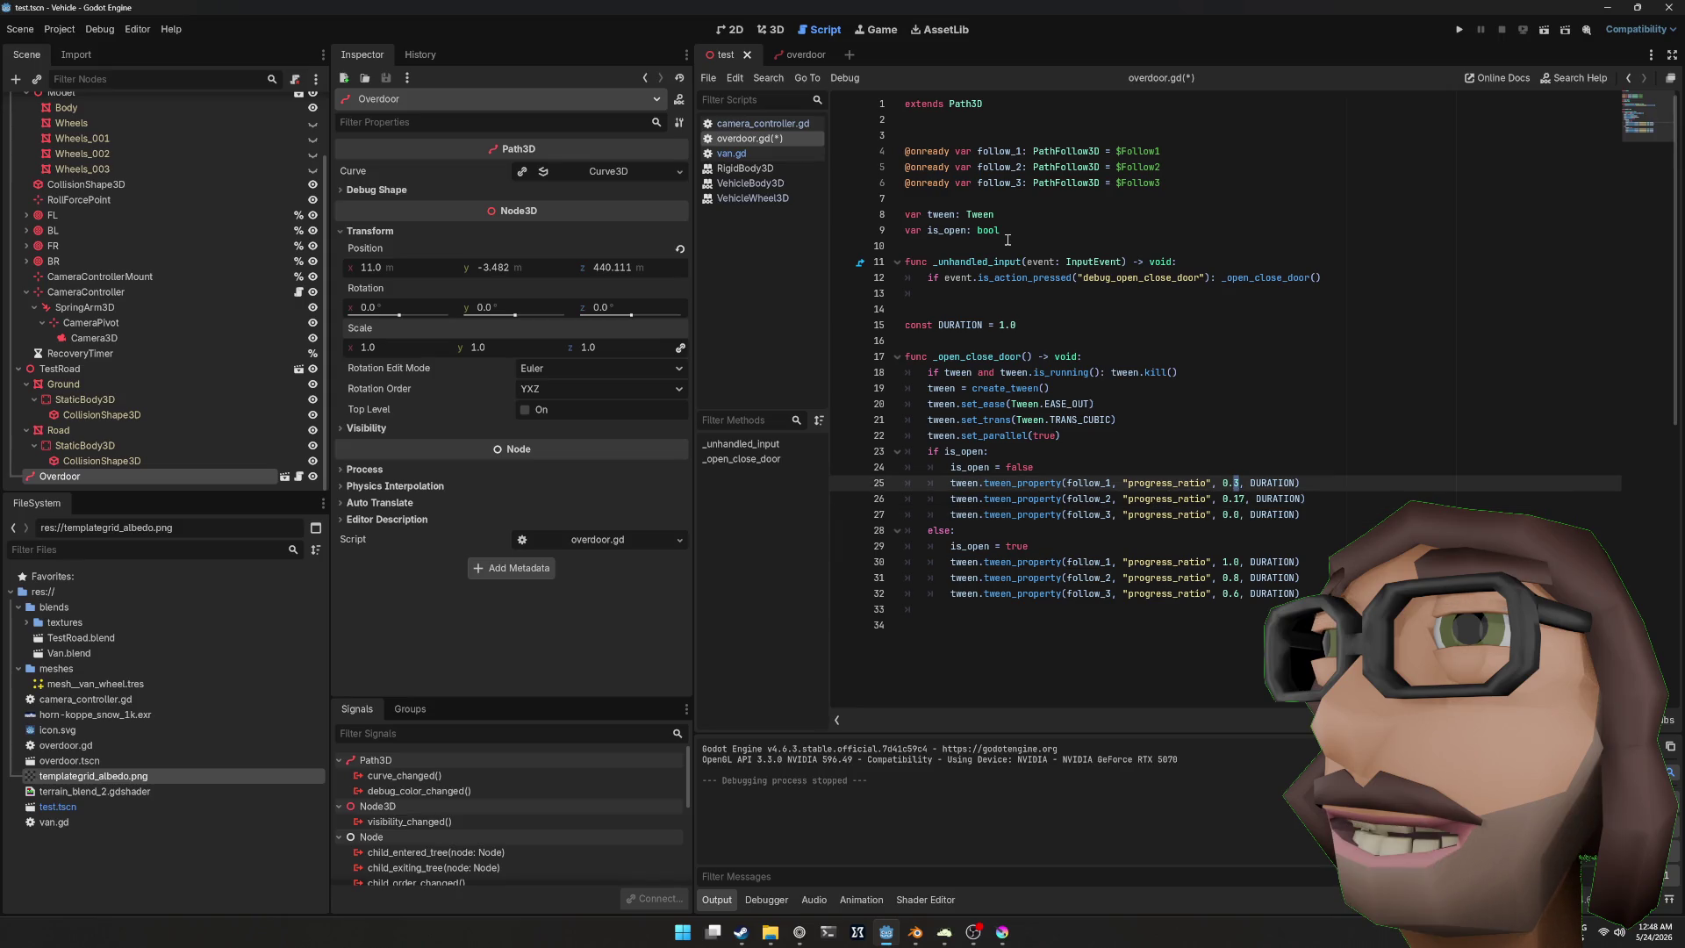
key(F5)
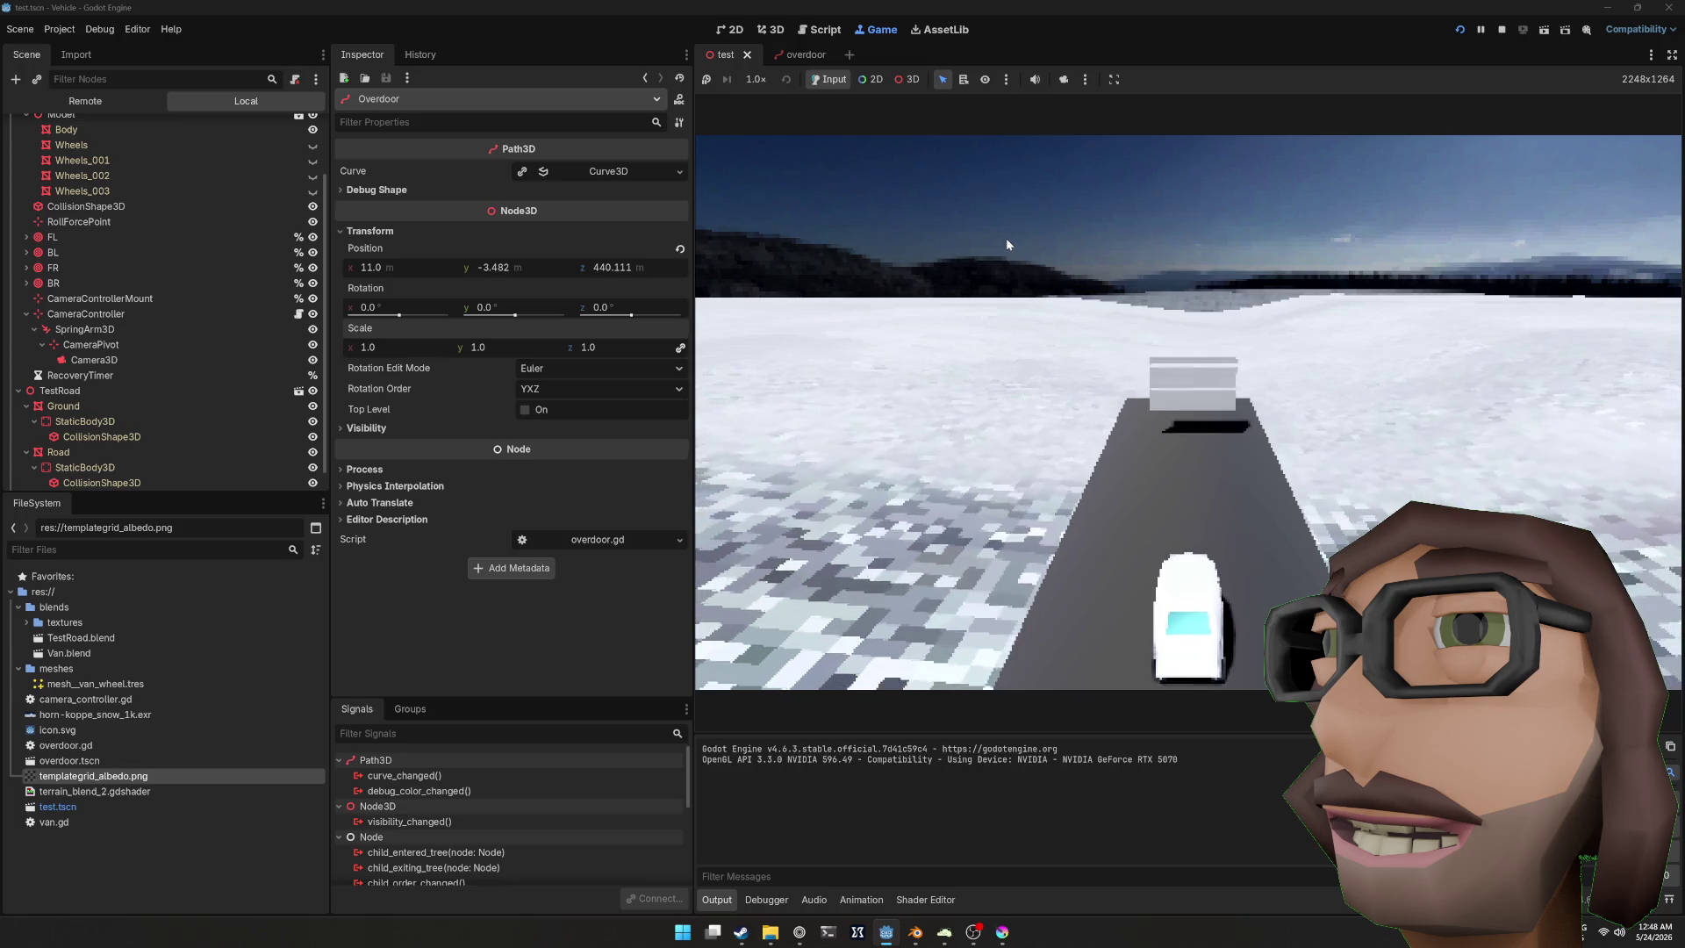
key(a)
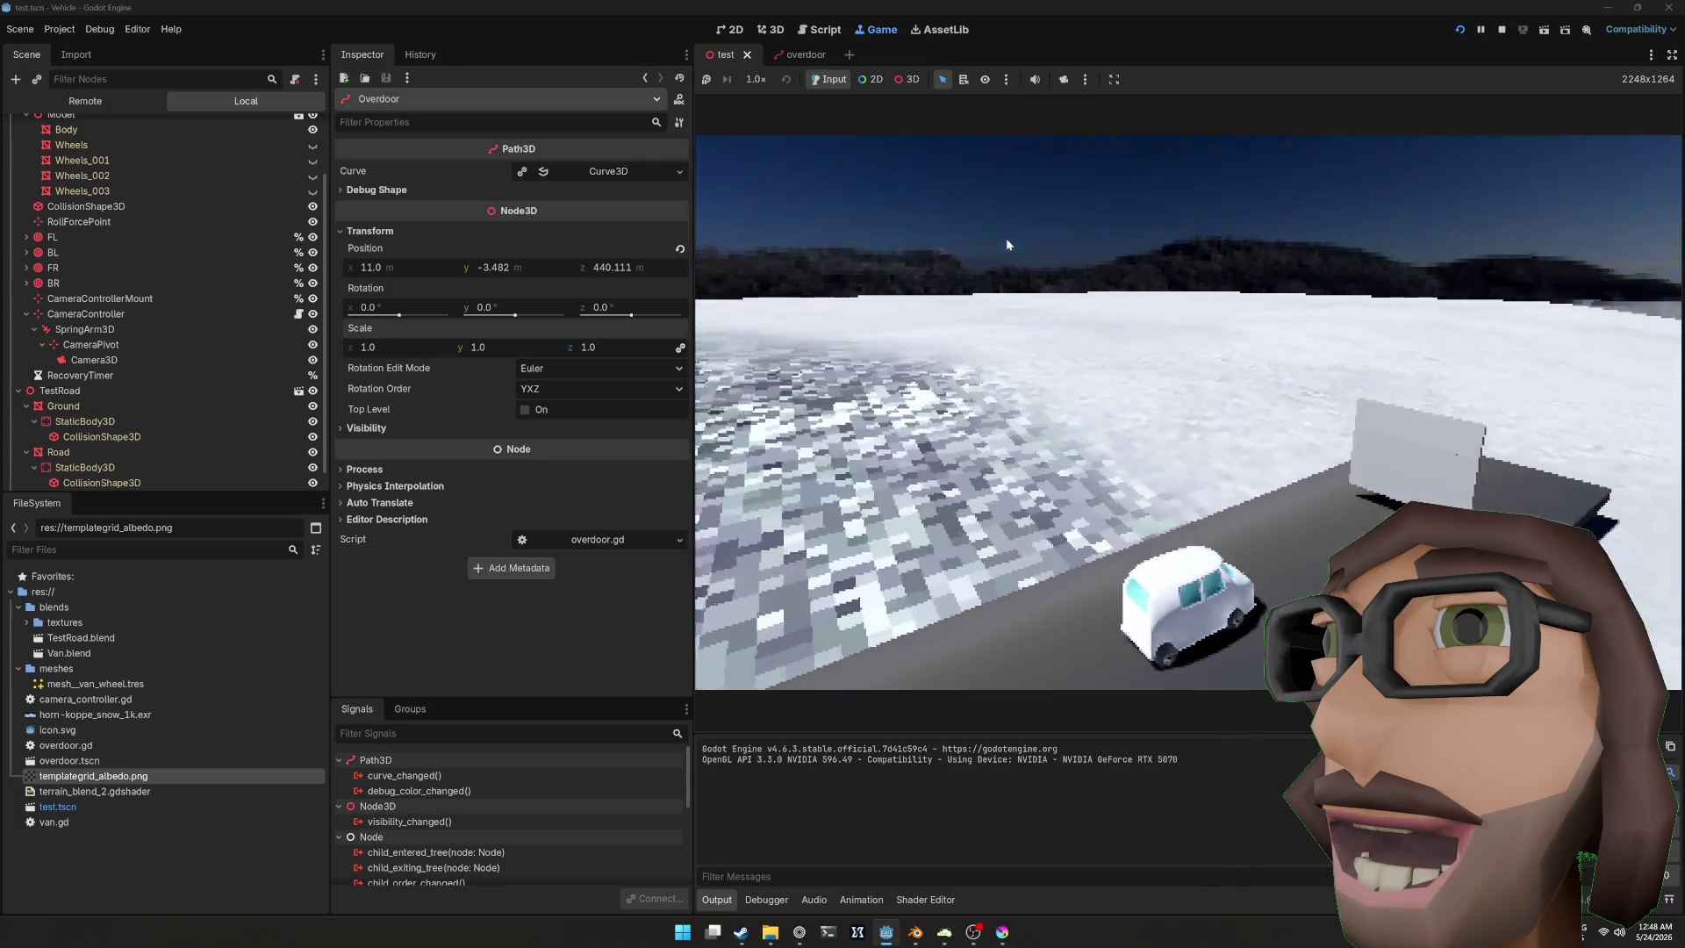
key(super+w)
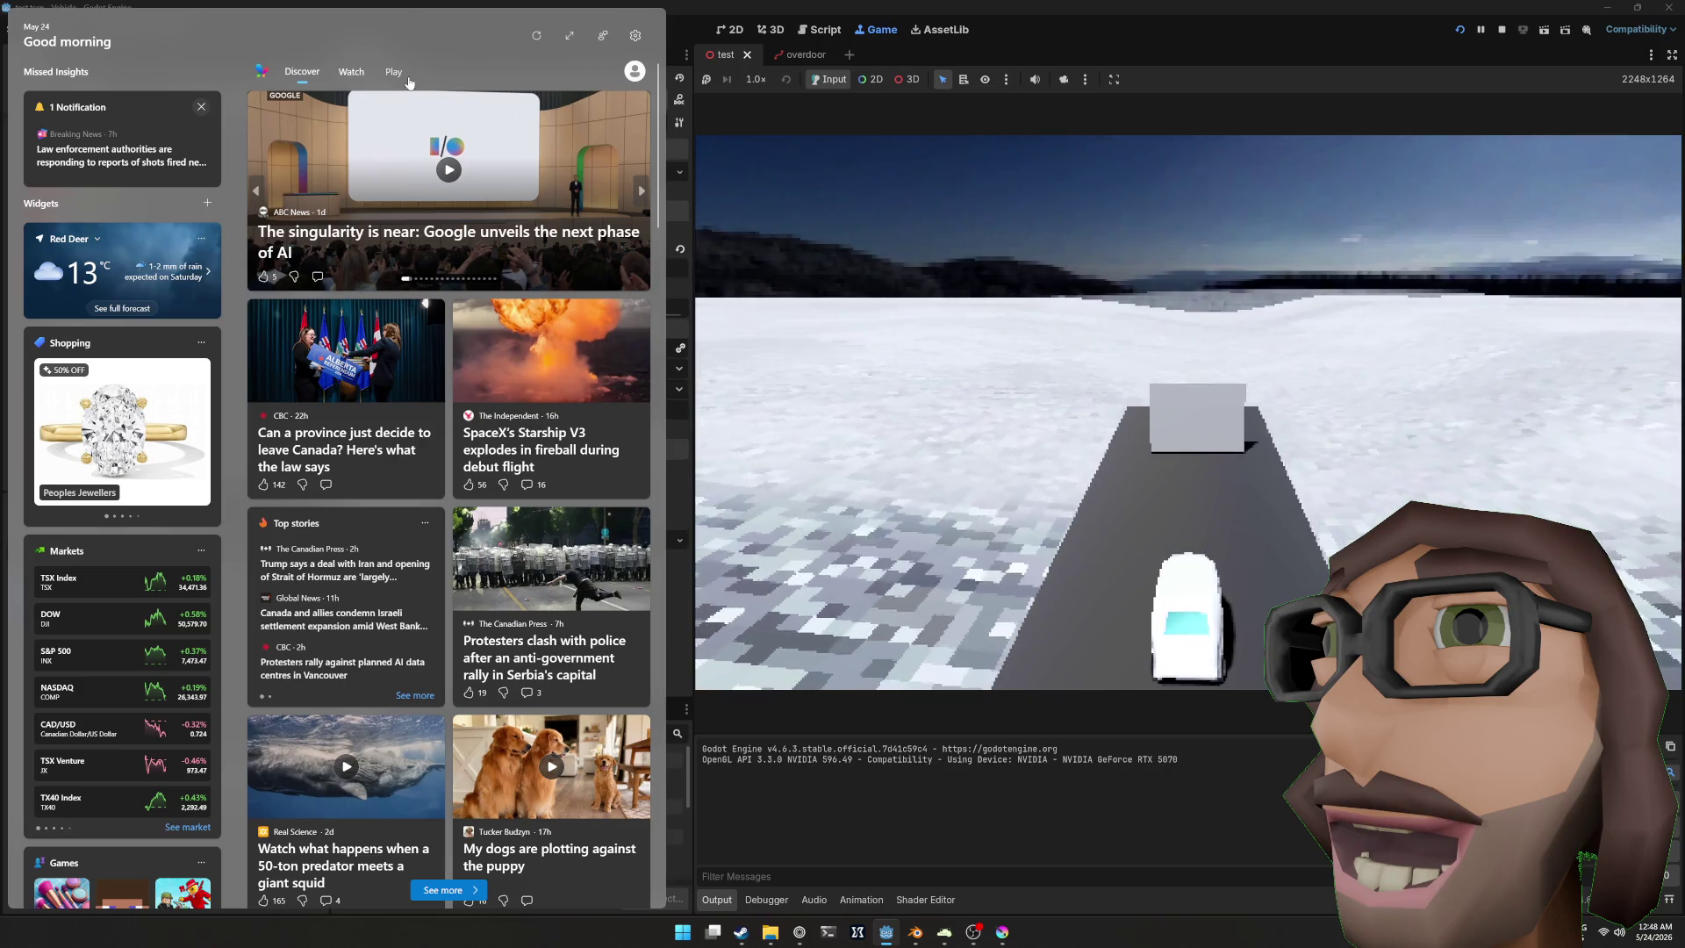
key(Escape)
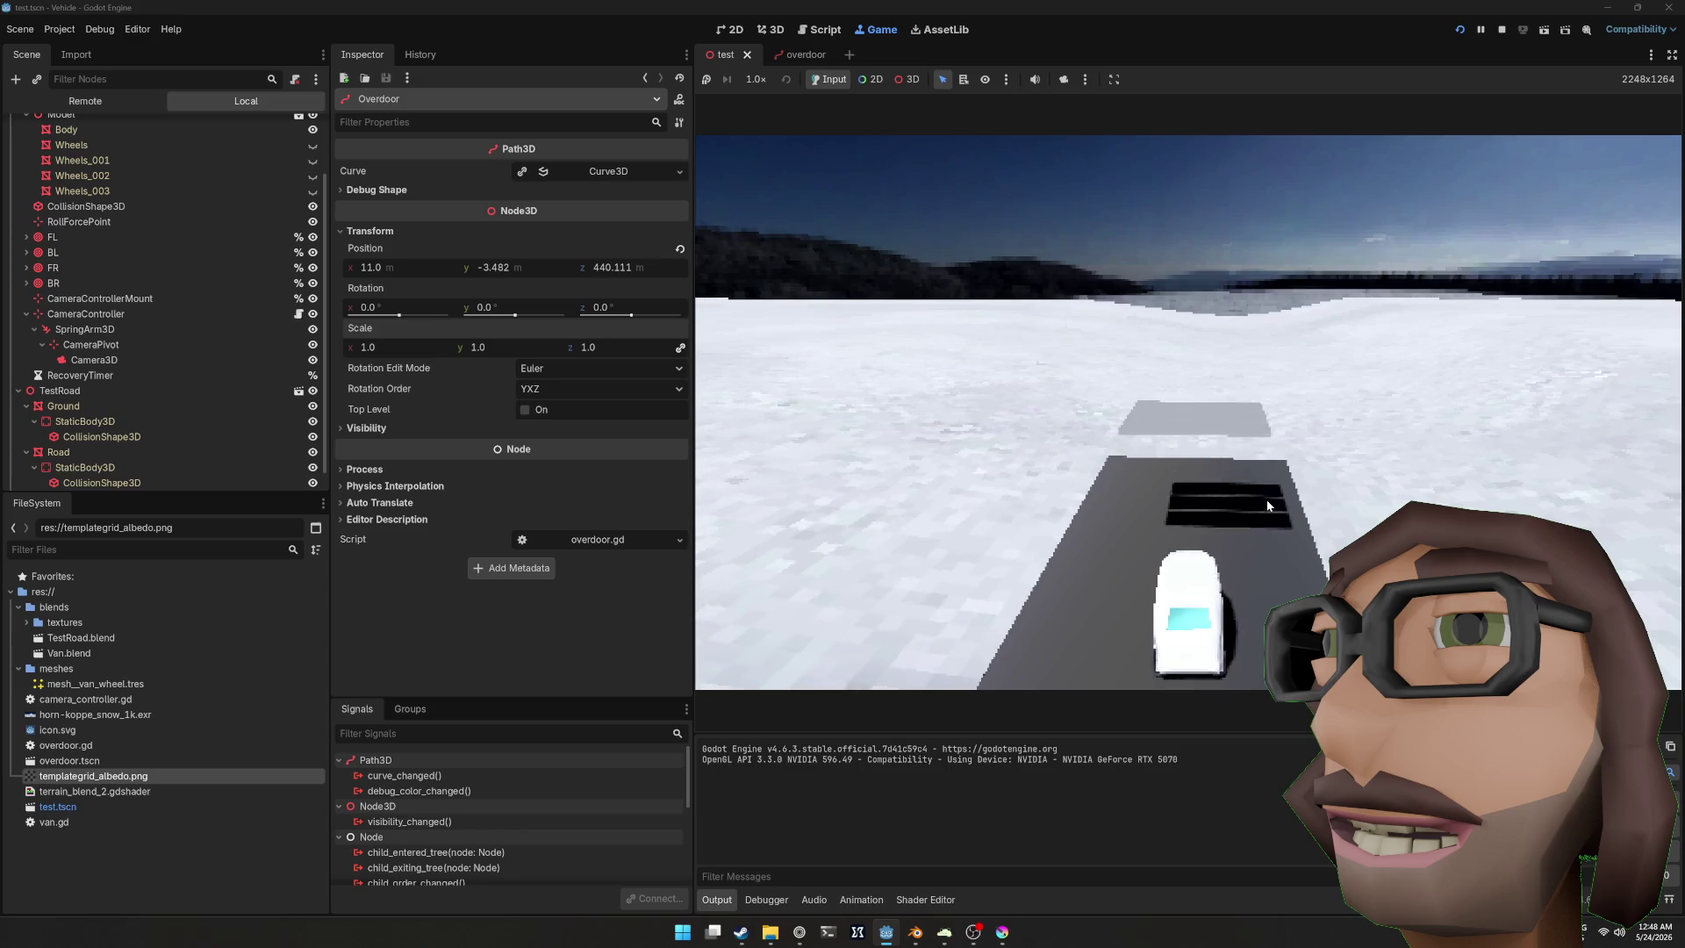
Step: Set the second and third doors' opening ratios to 0.83 and 0.66 and run the game
key(F8)
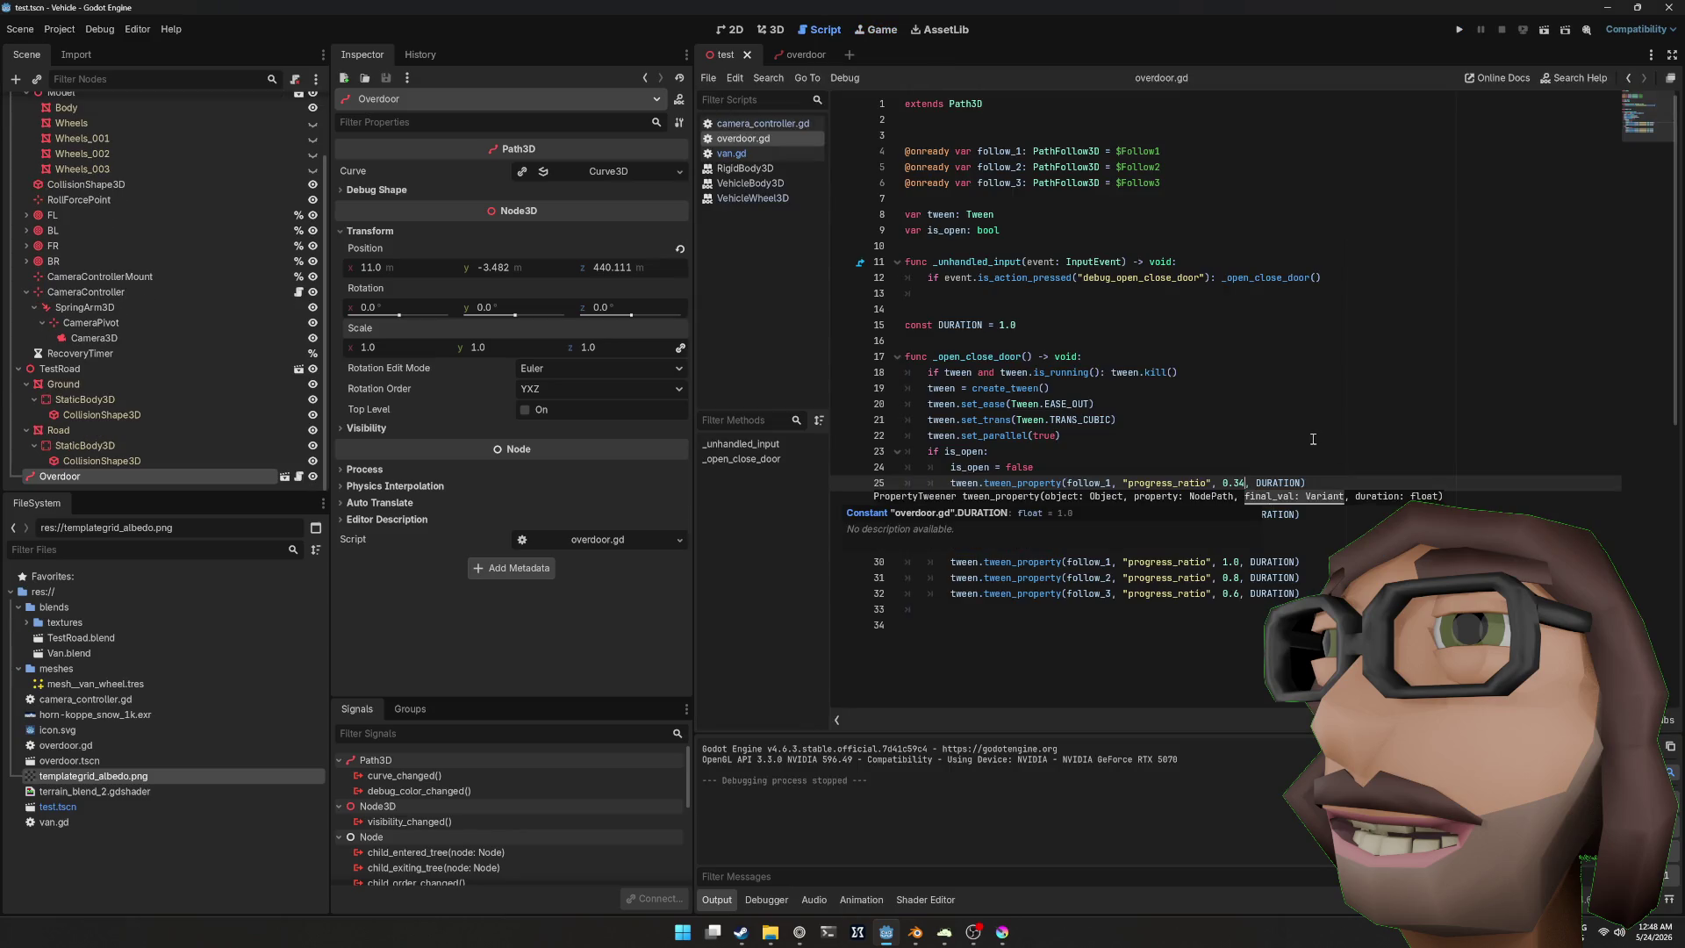
key(Escape)
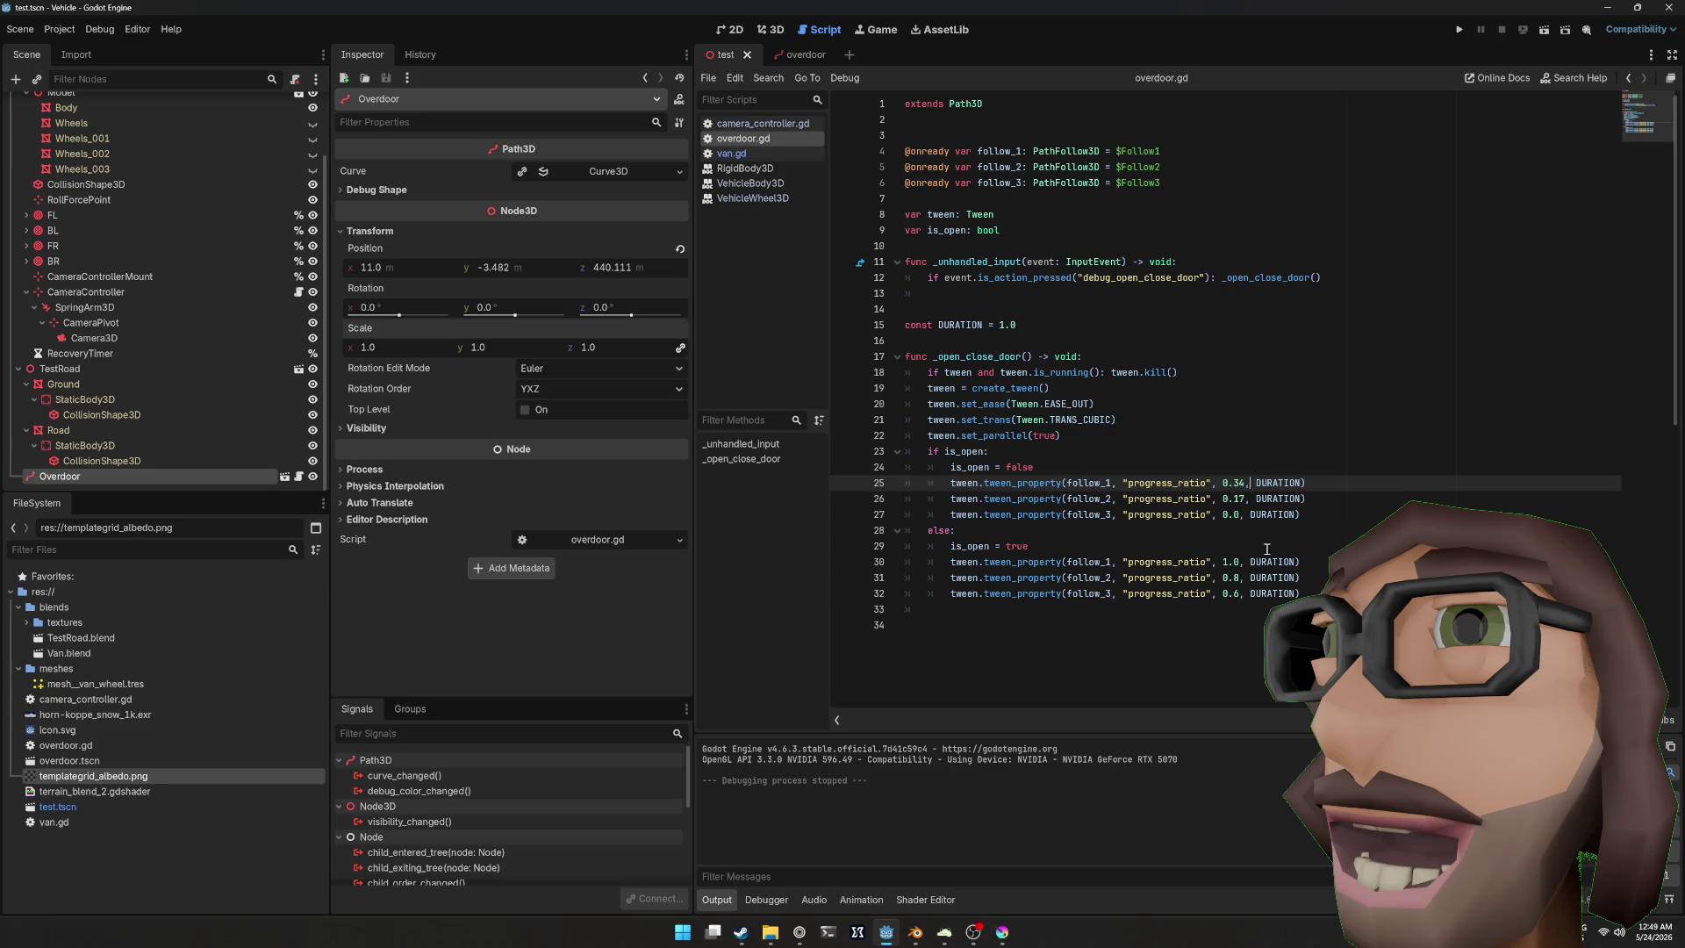
click(1239, 576)
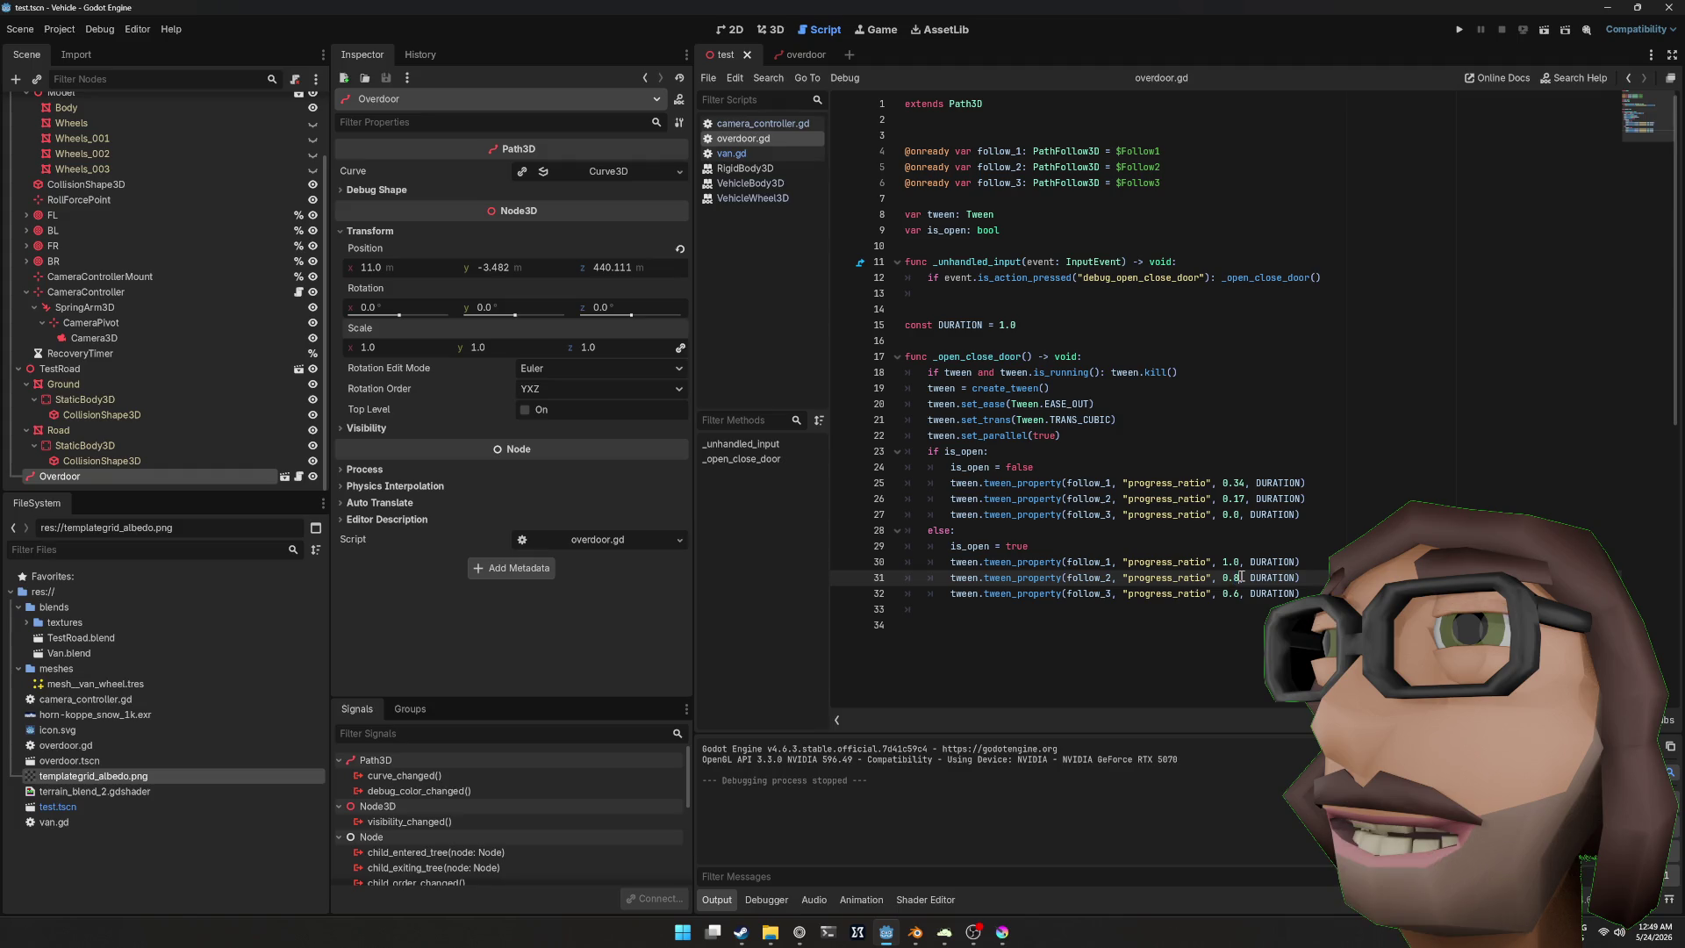
text(1)
key(Down)
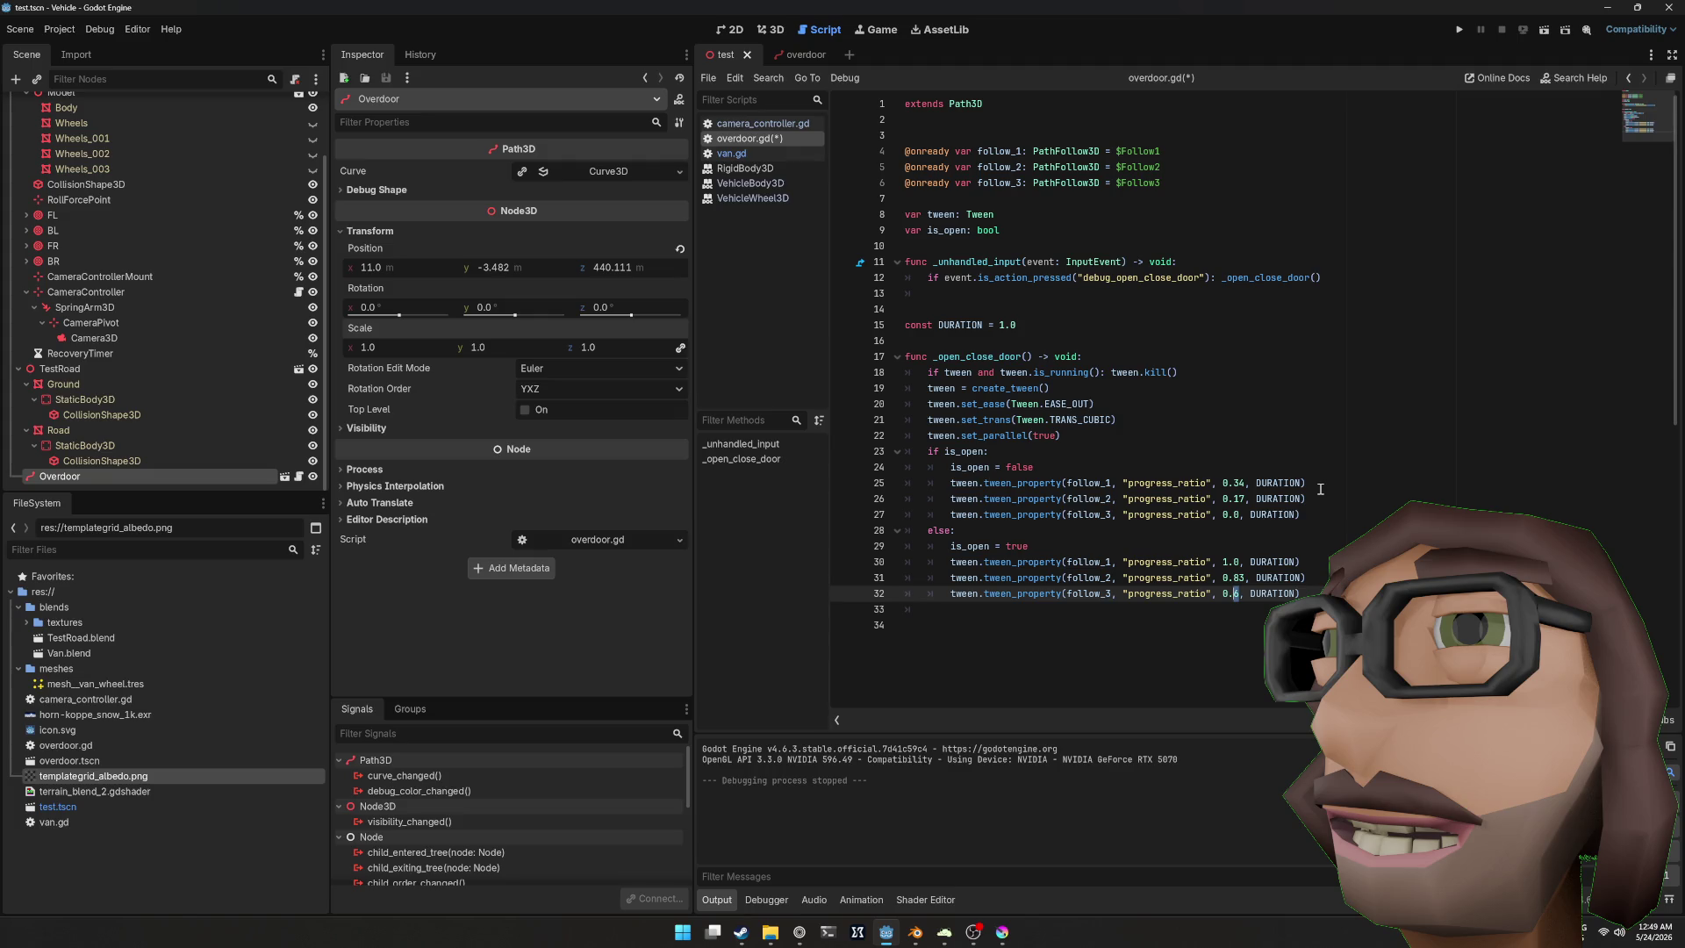
text(6)
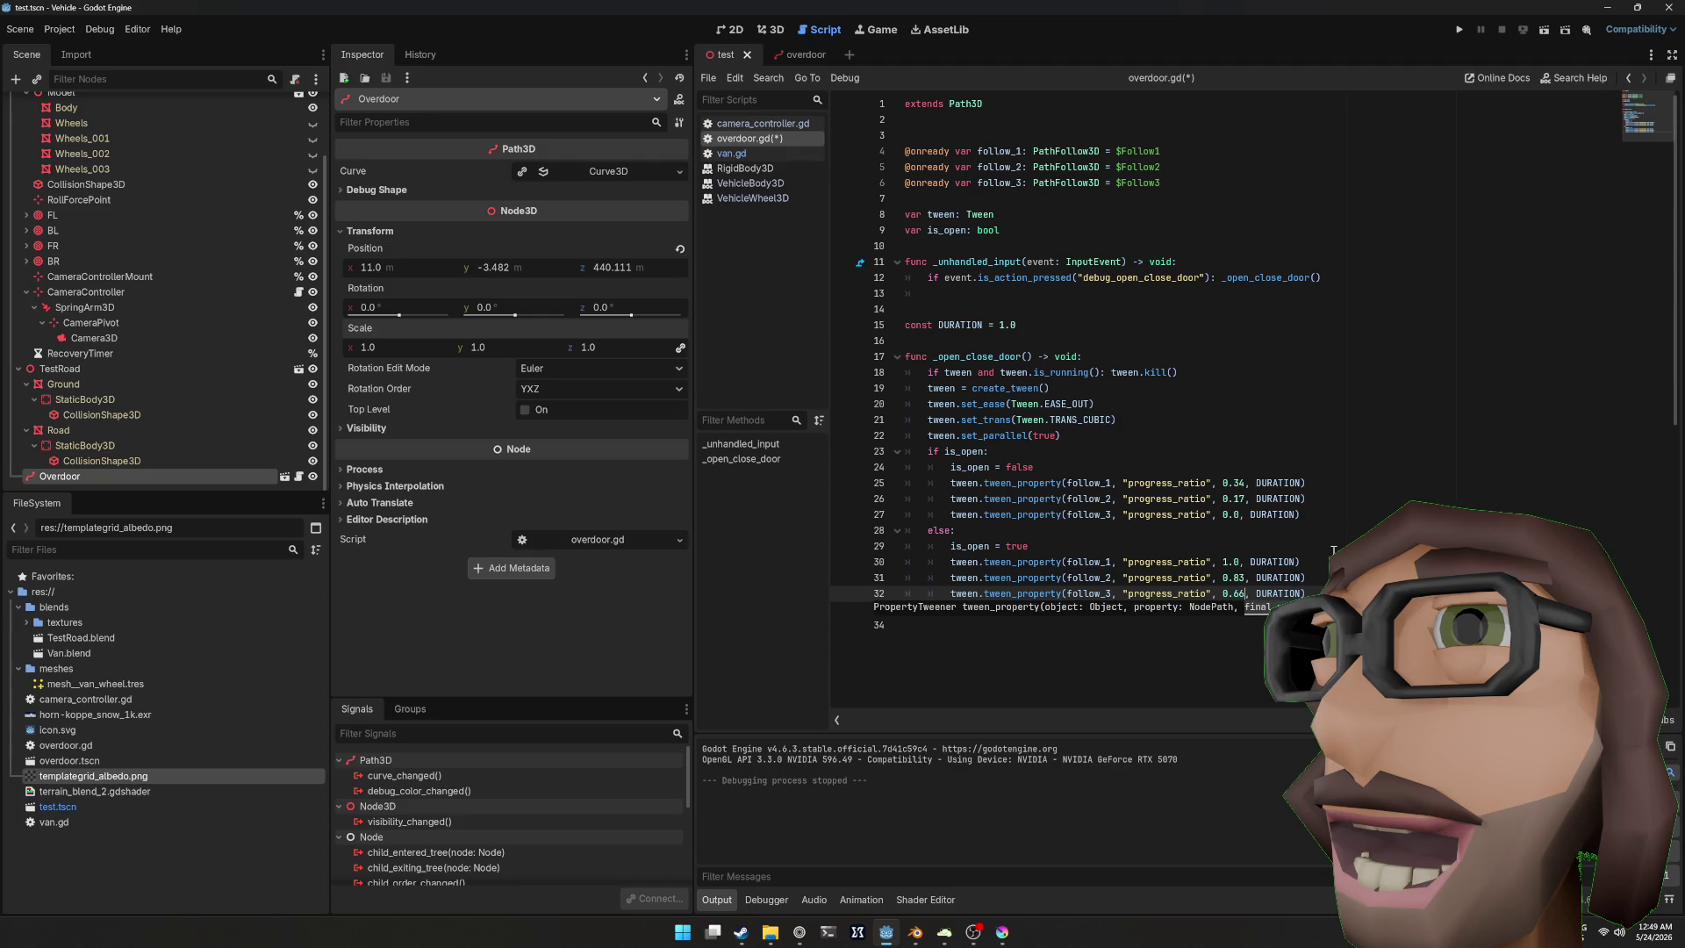
key(F5)
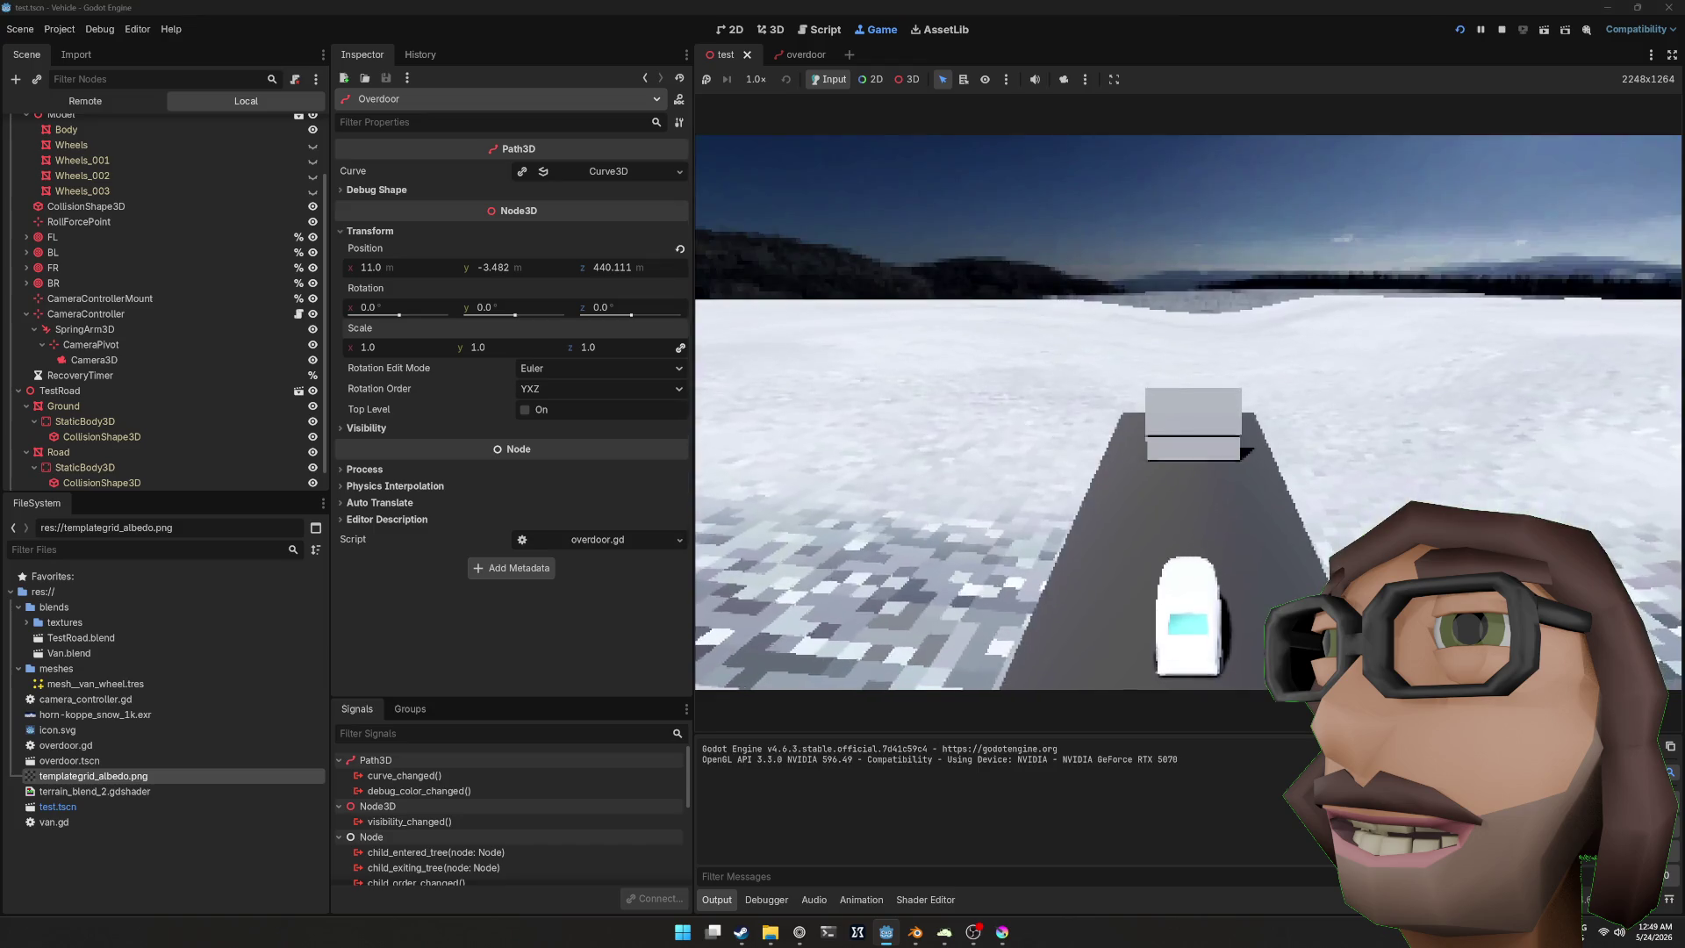
Step: Drive the van toward the door, restart the run, and stop the game afterwards
key(w)
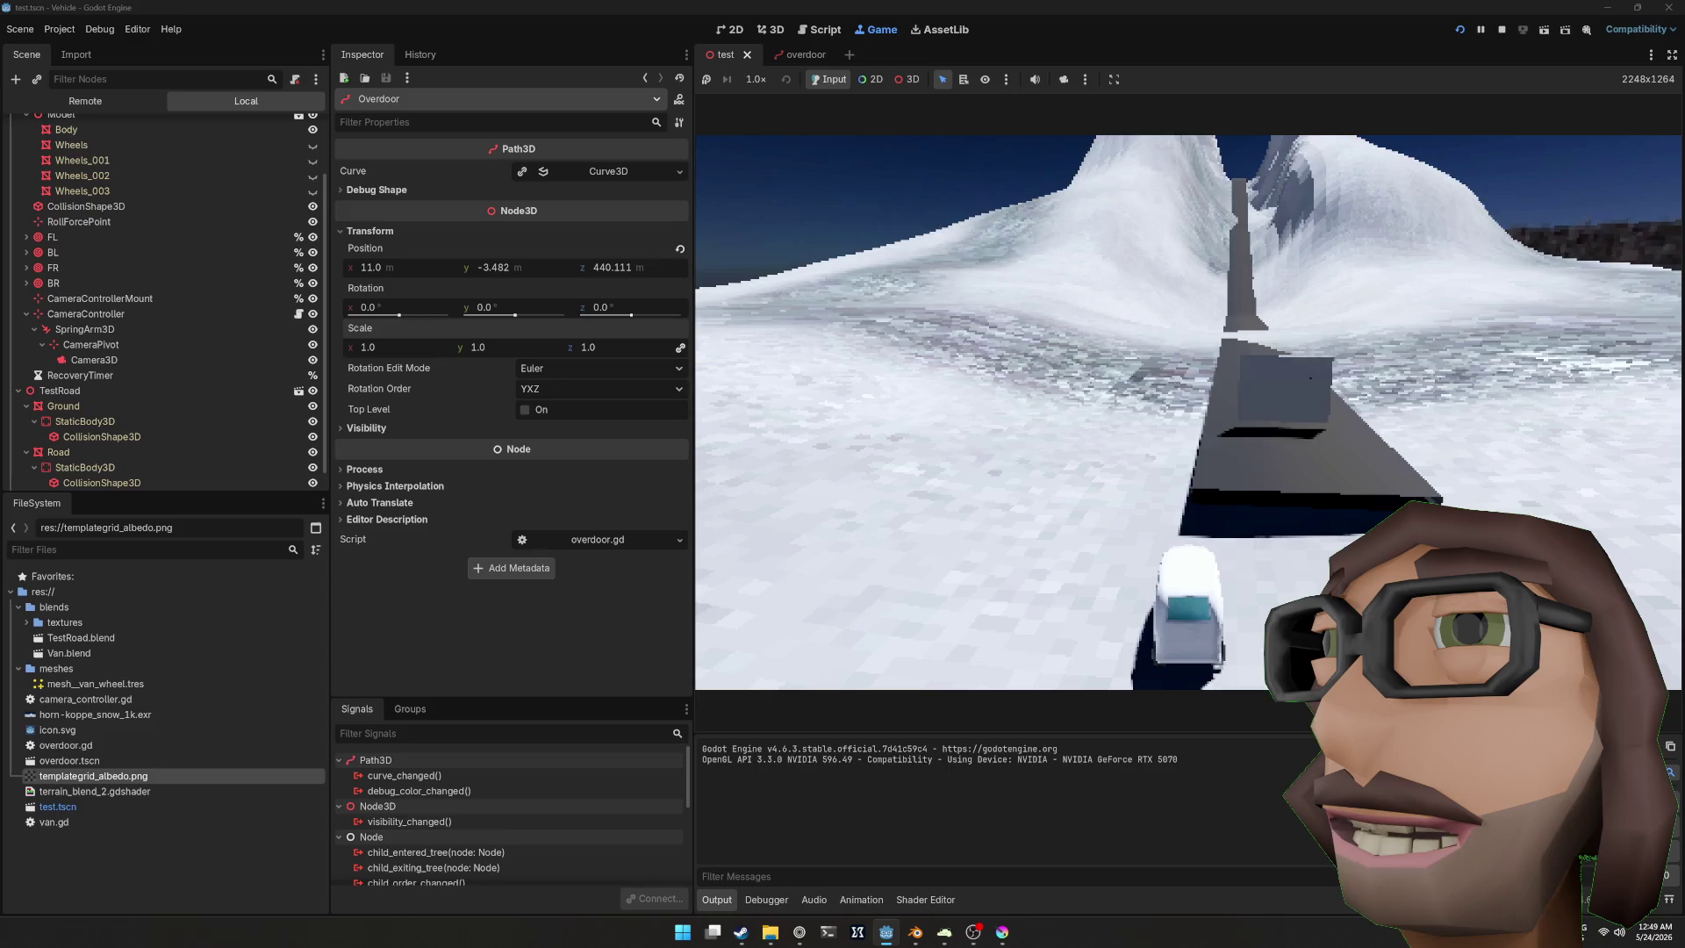
key(super)
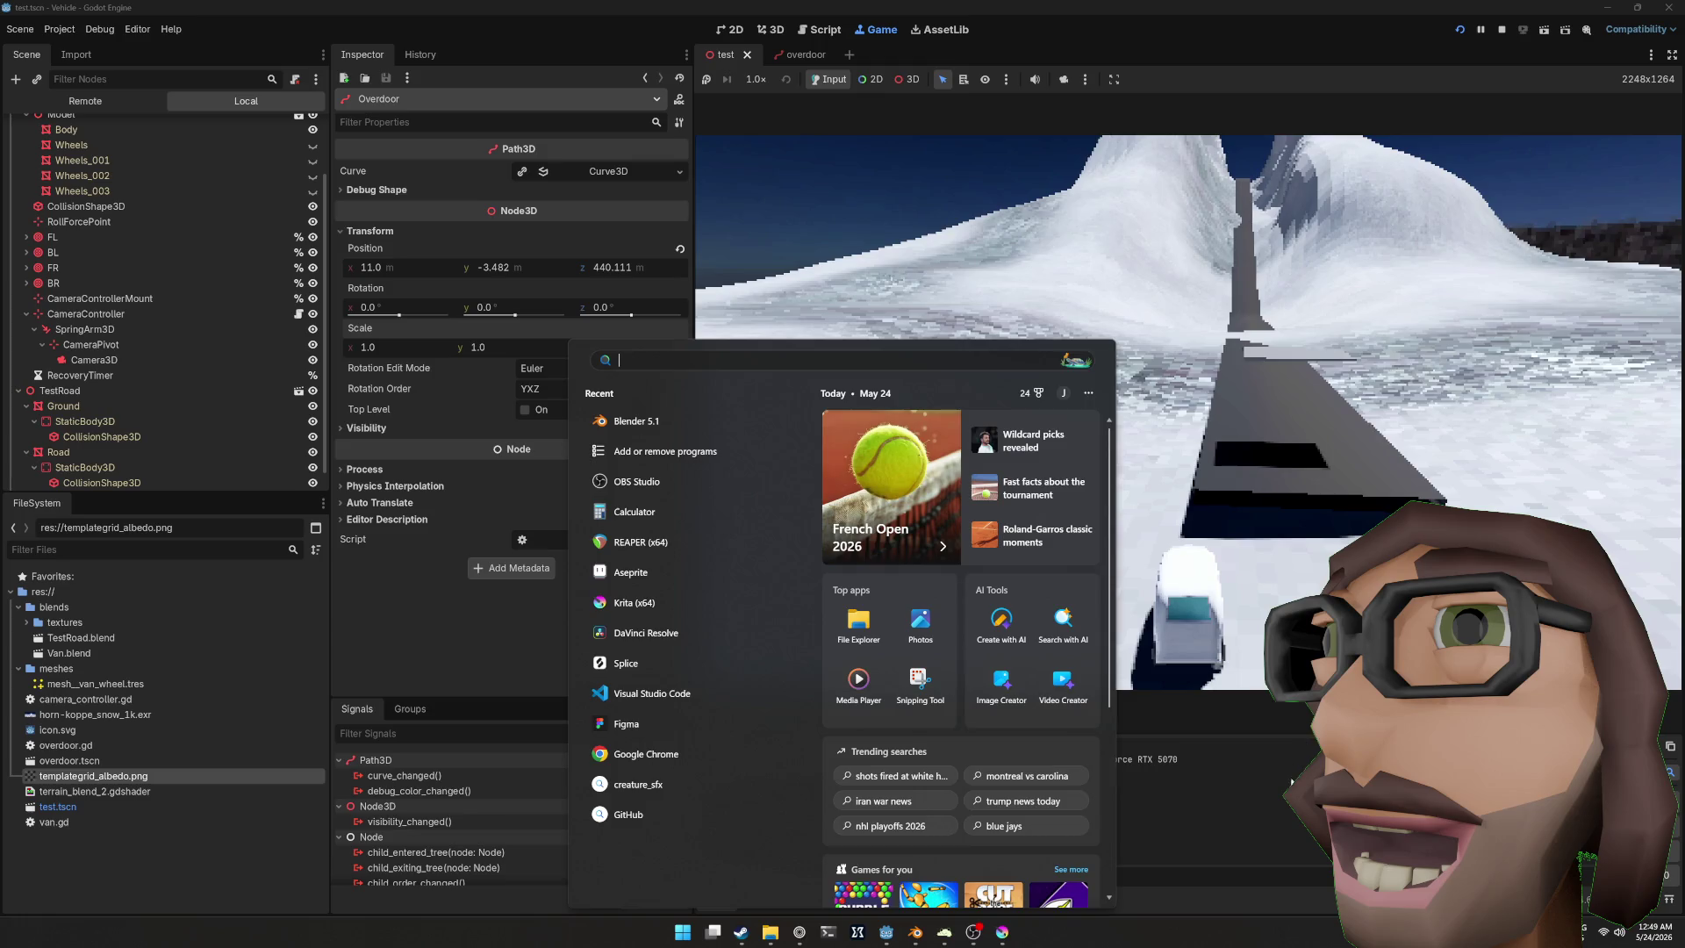
click(1271, 702)
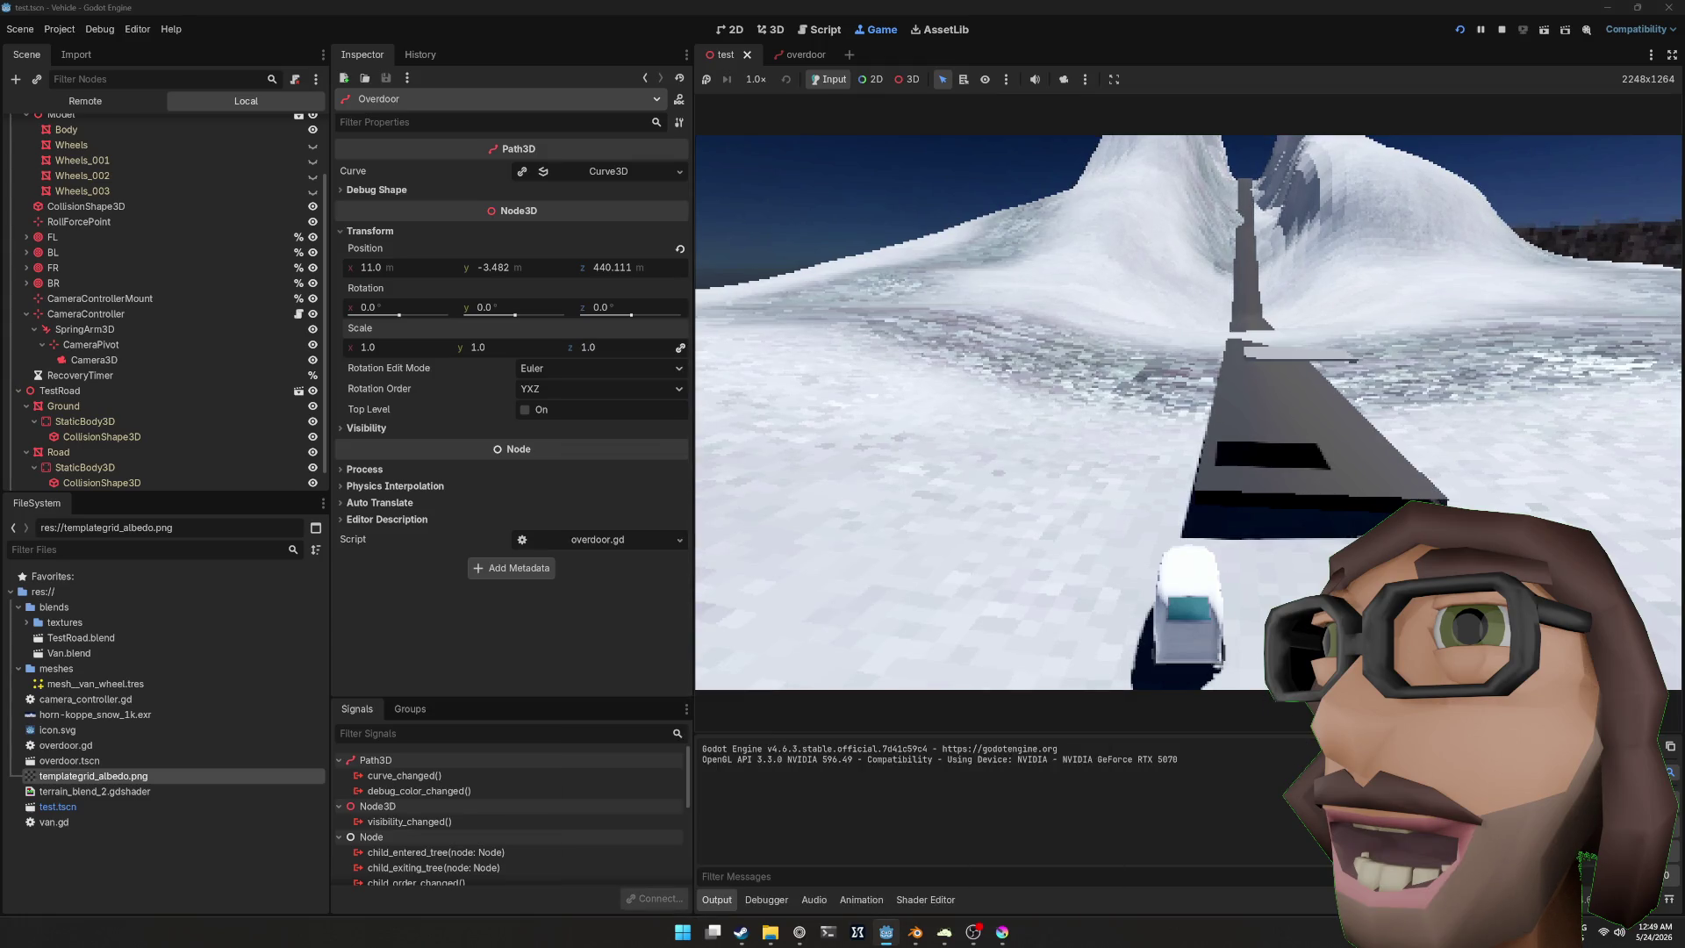
key(F5)
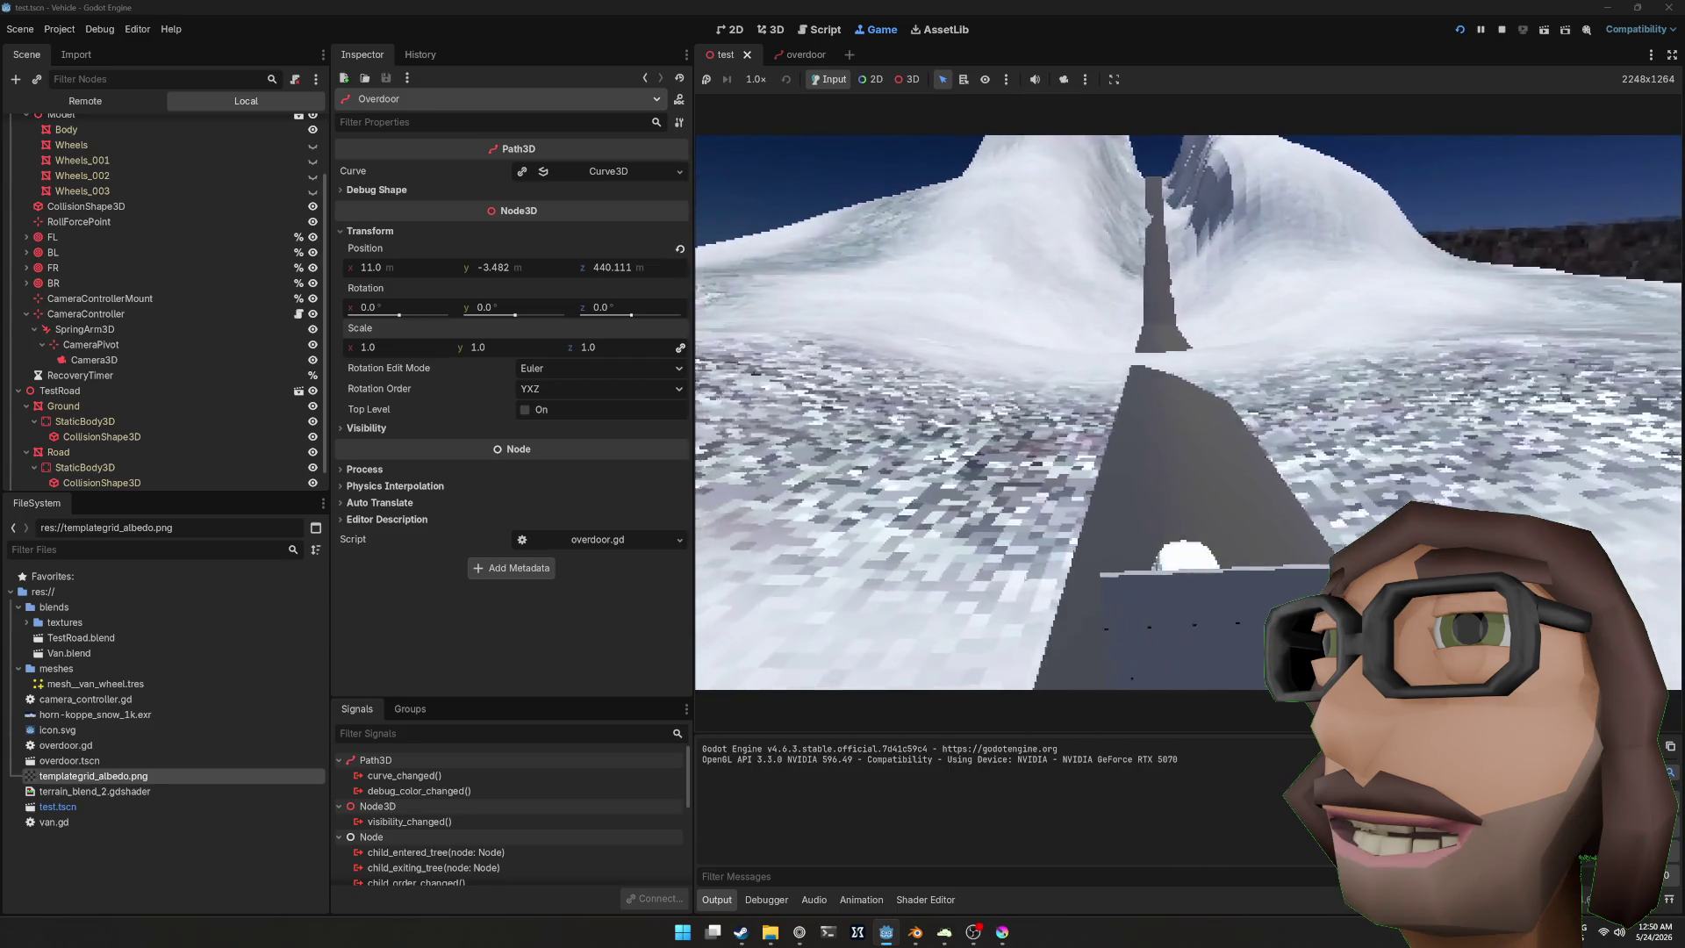
key(F8)
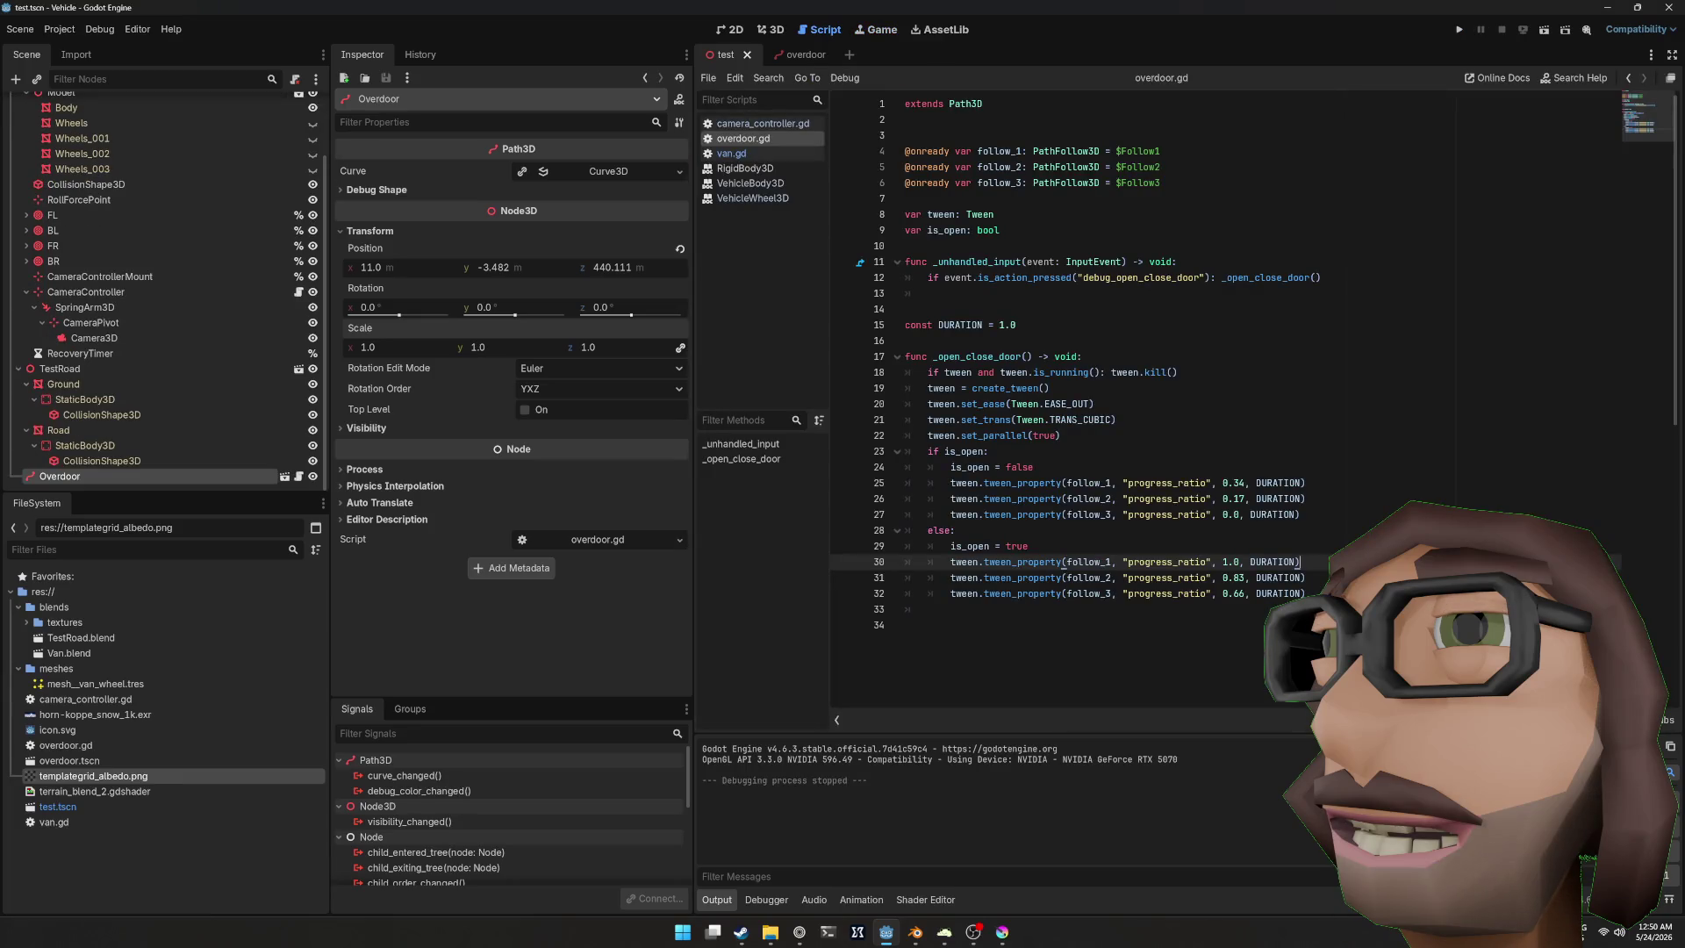
Step: Review the door closing-ratio lines 25–26 in overdoor.gd and start a new test run
click(1246, 516)
click(1307, 499)
click(1324, 485)
click(1327, 497)
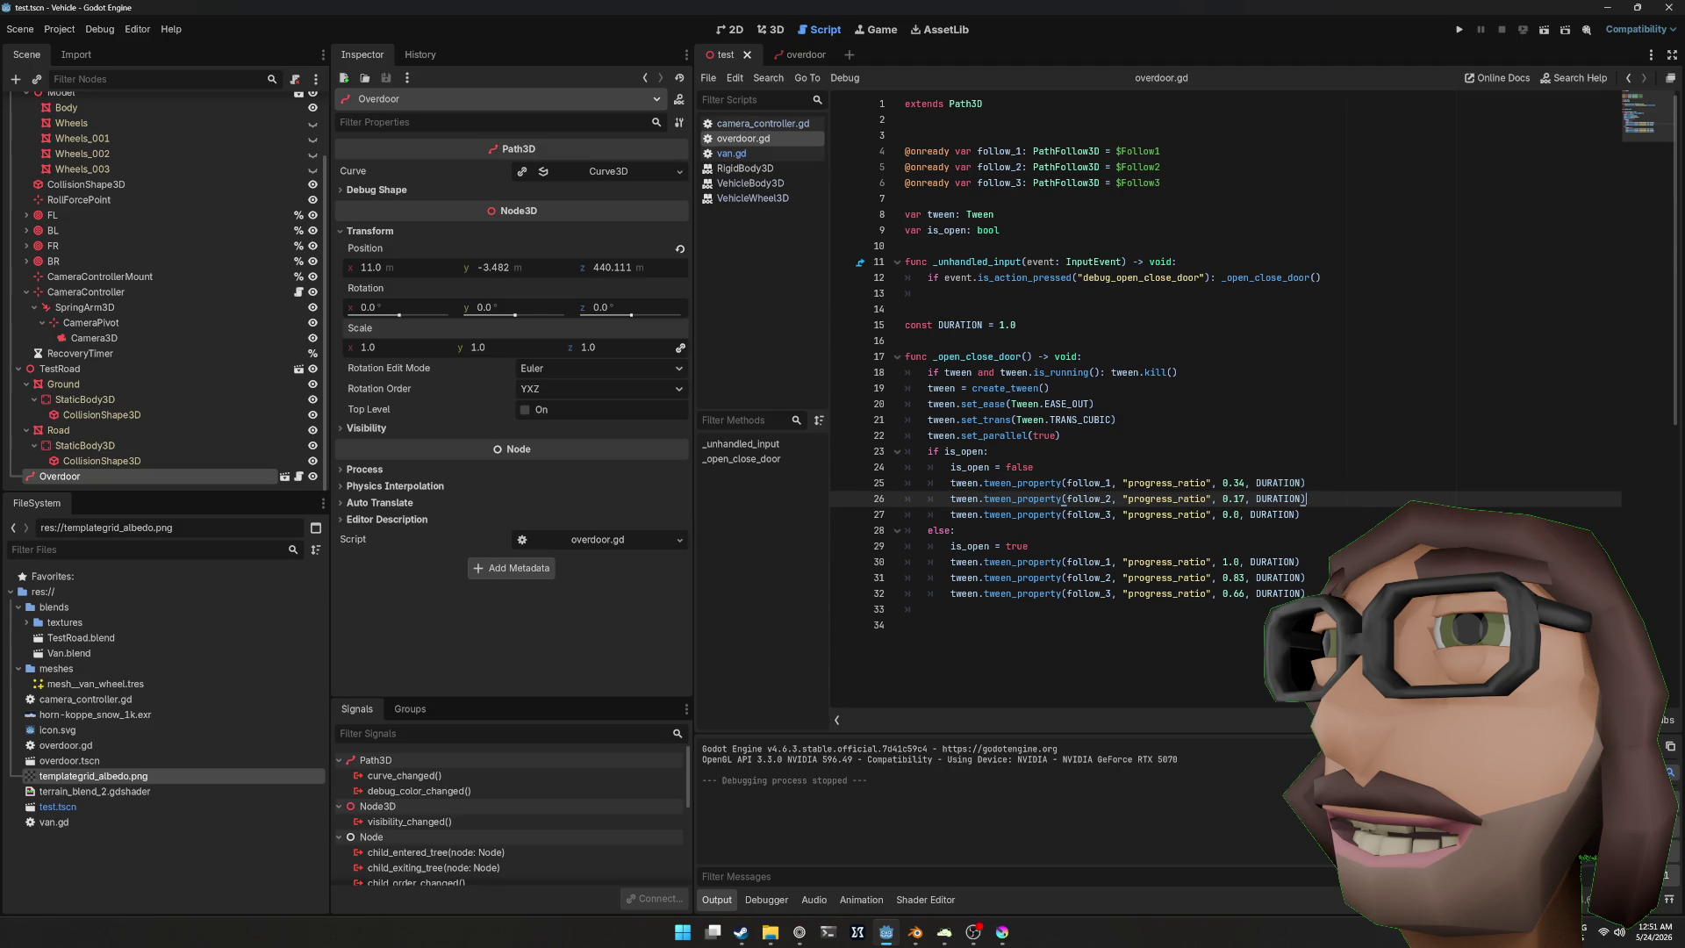
click(973, 932)
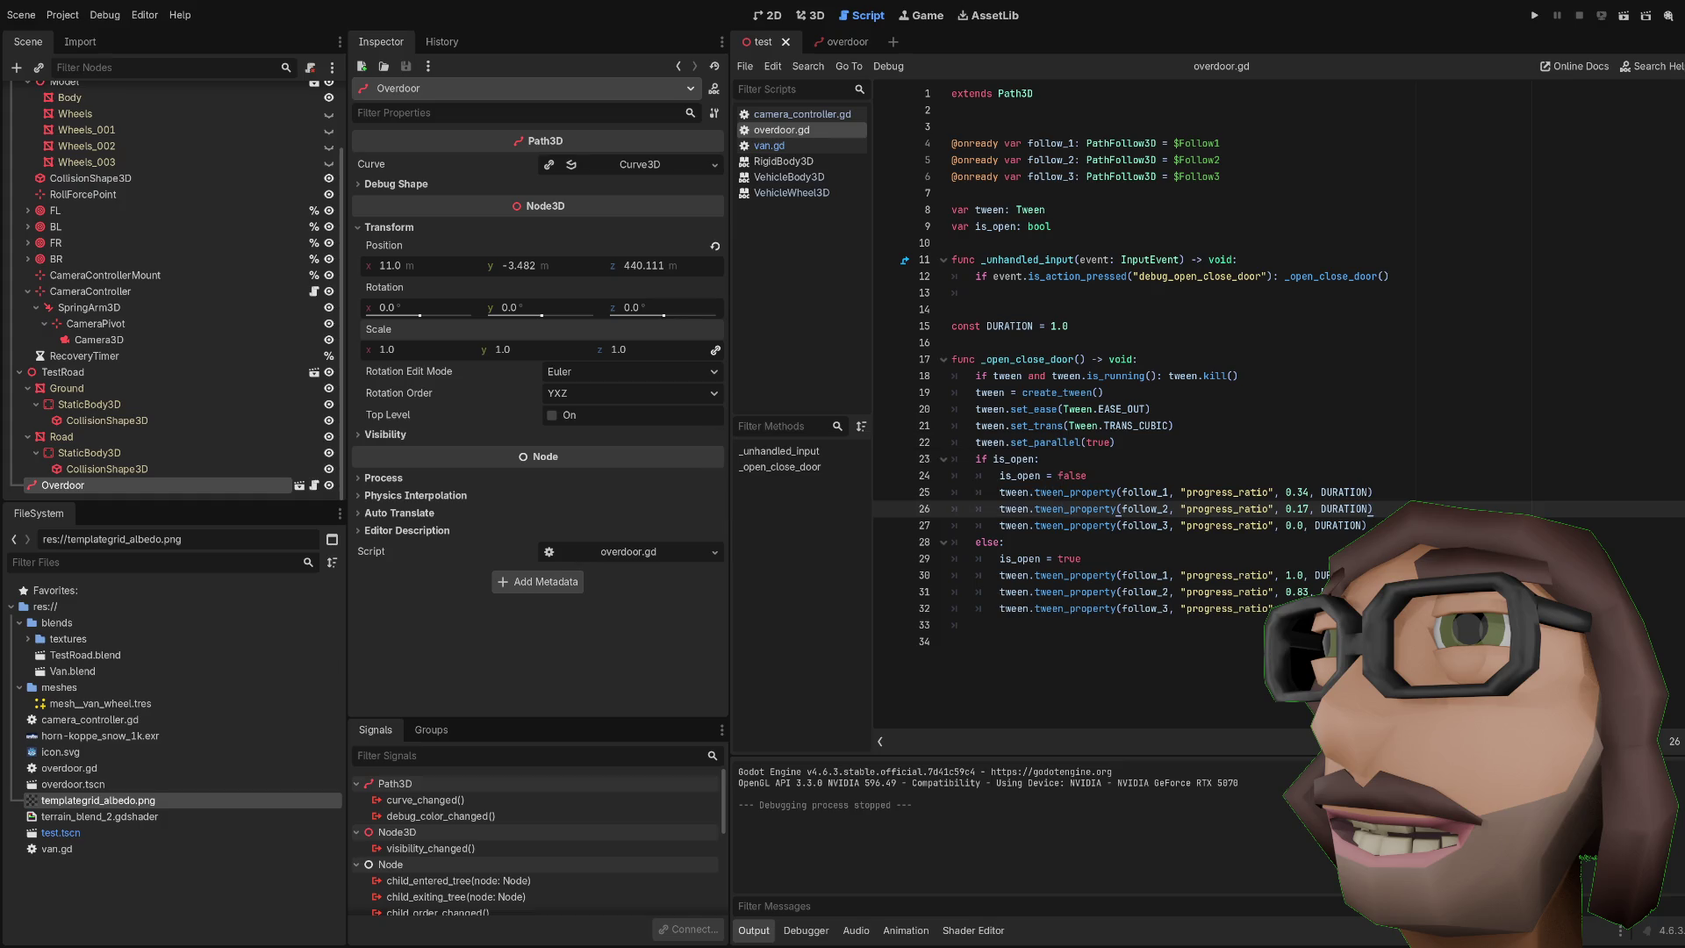
key(F5)
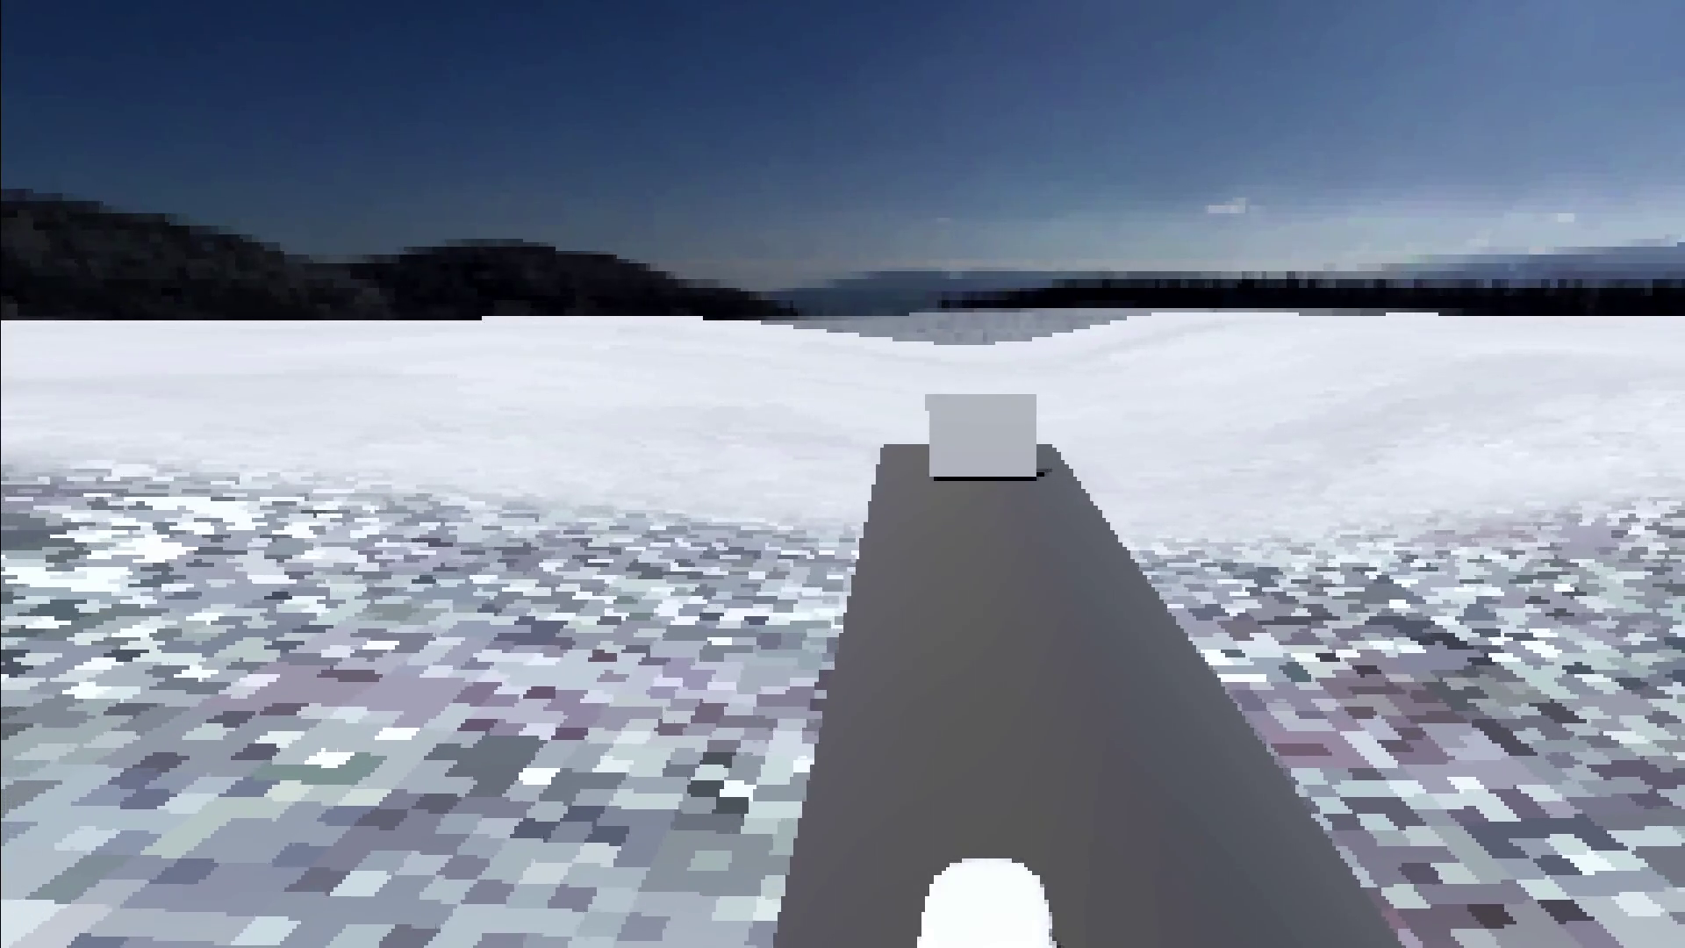
Step: Reverse the van away from the door, then stop and relaunch the test run twice
key(s)
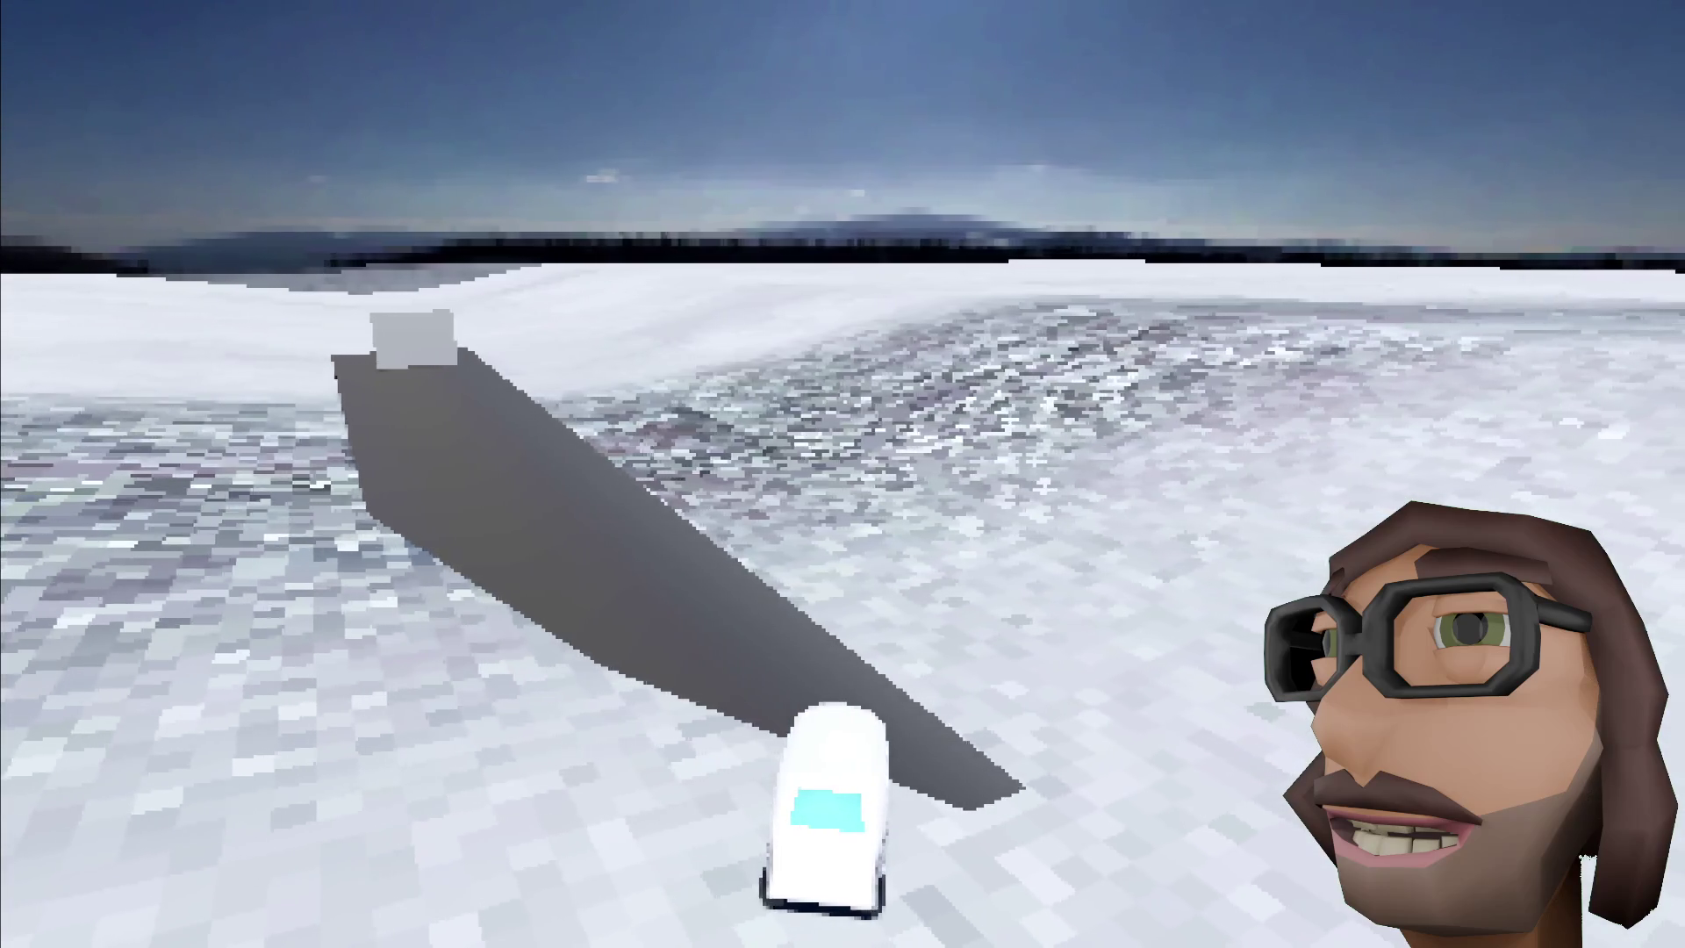
key(F8)
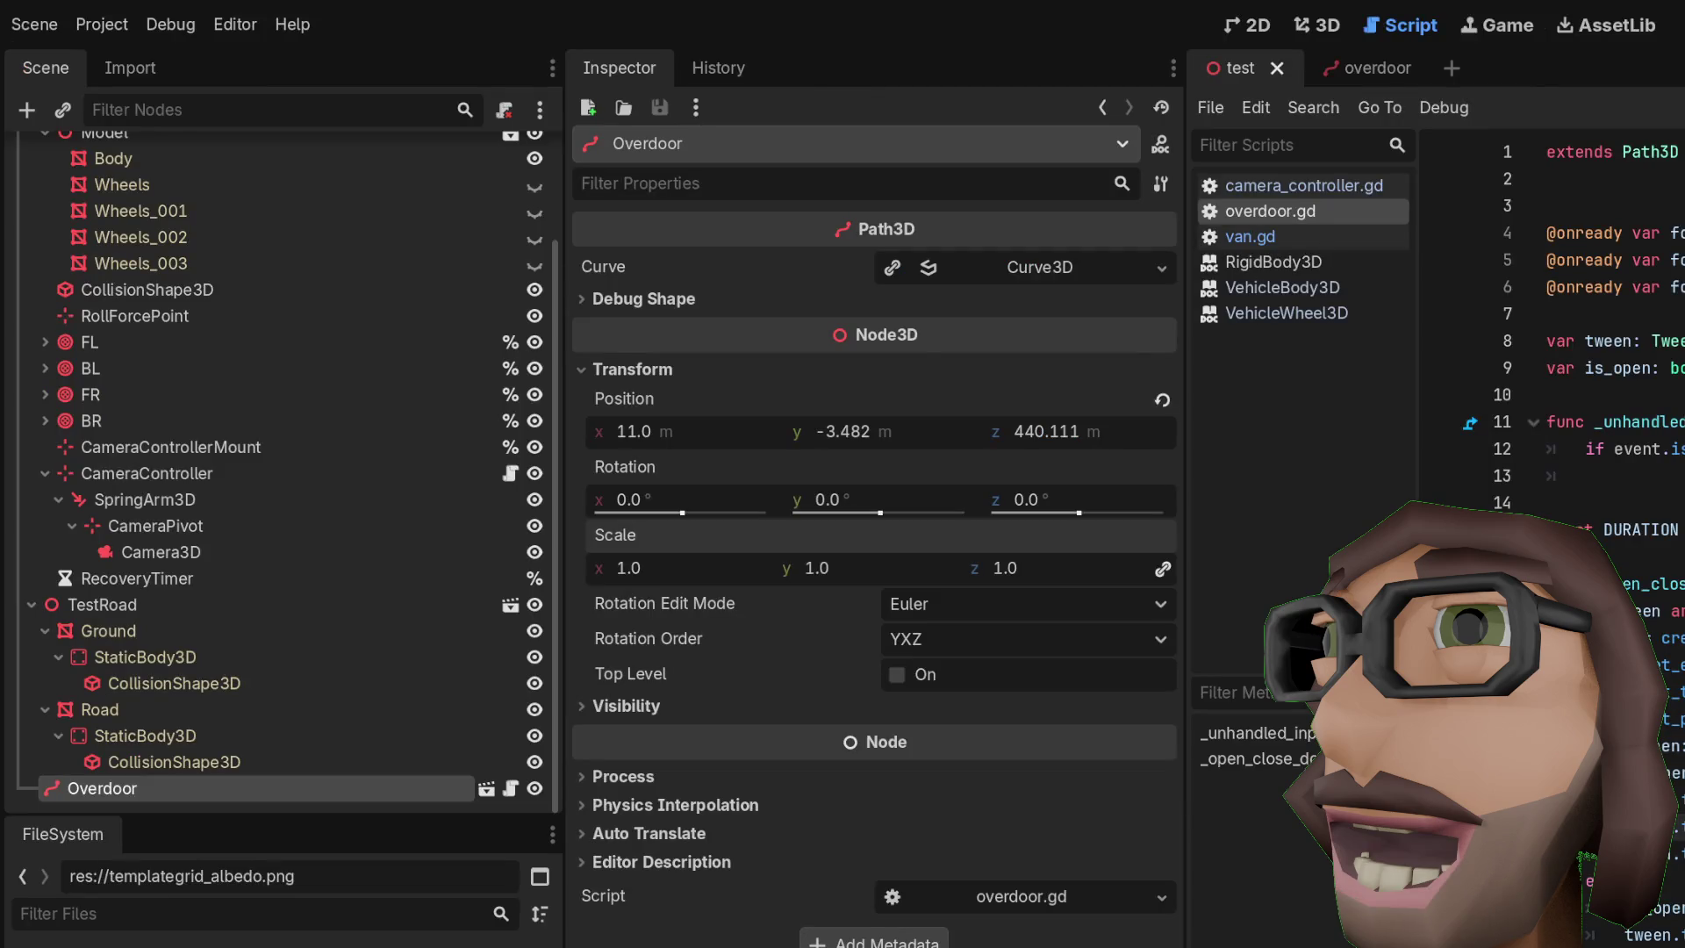
key(F5)
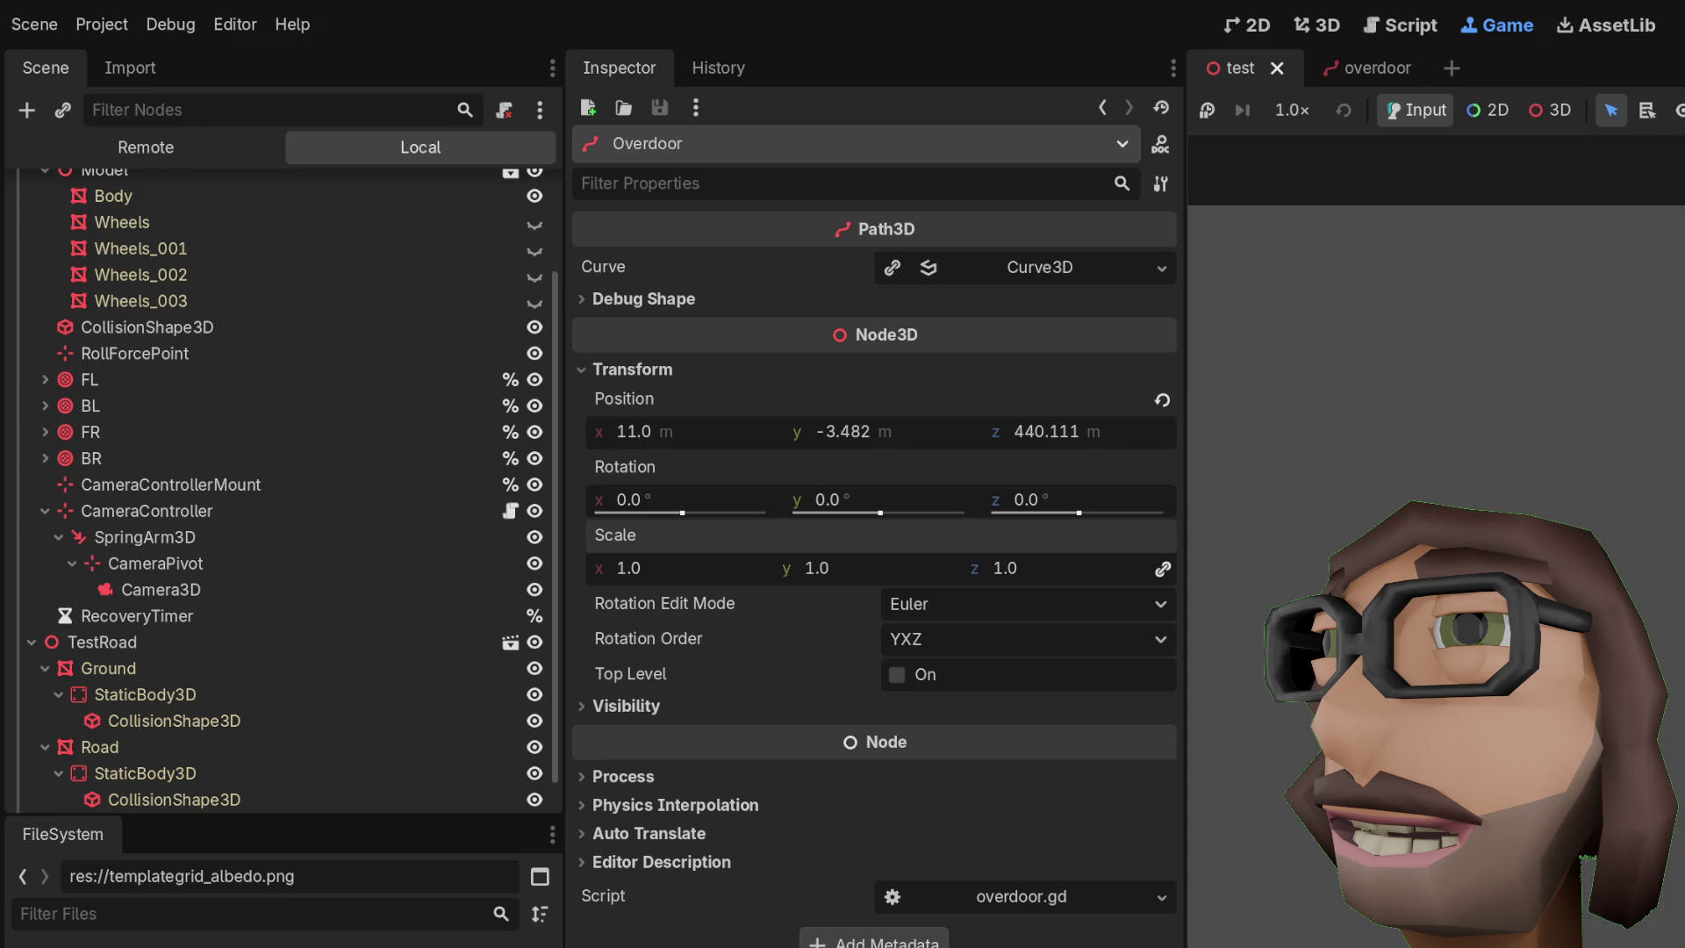
key(F8)
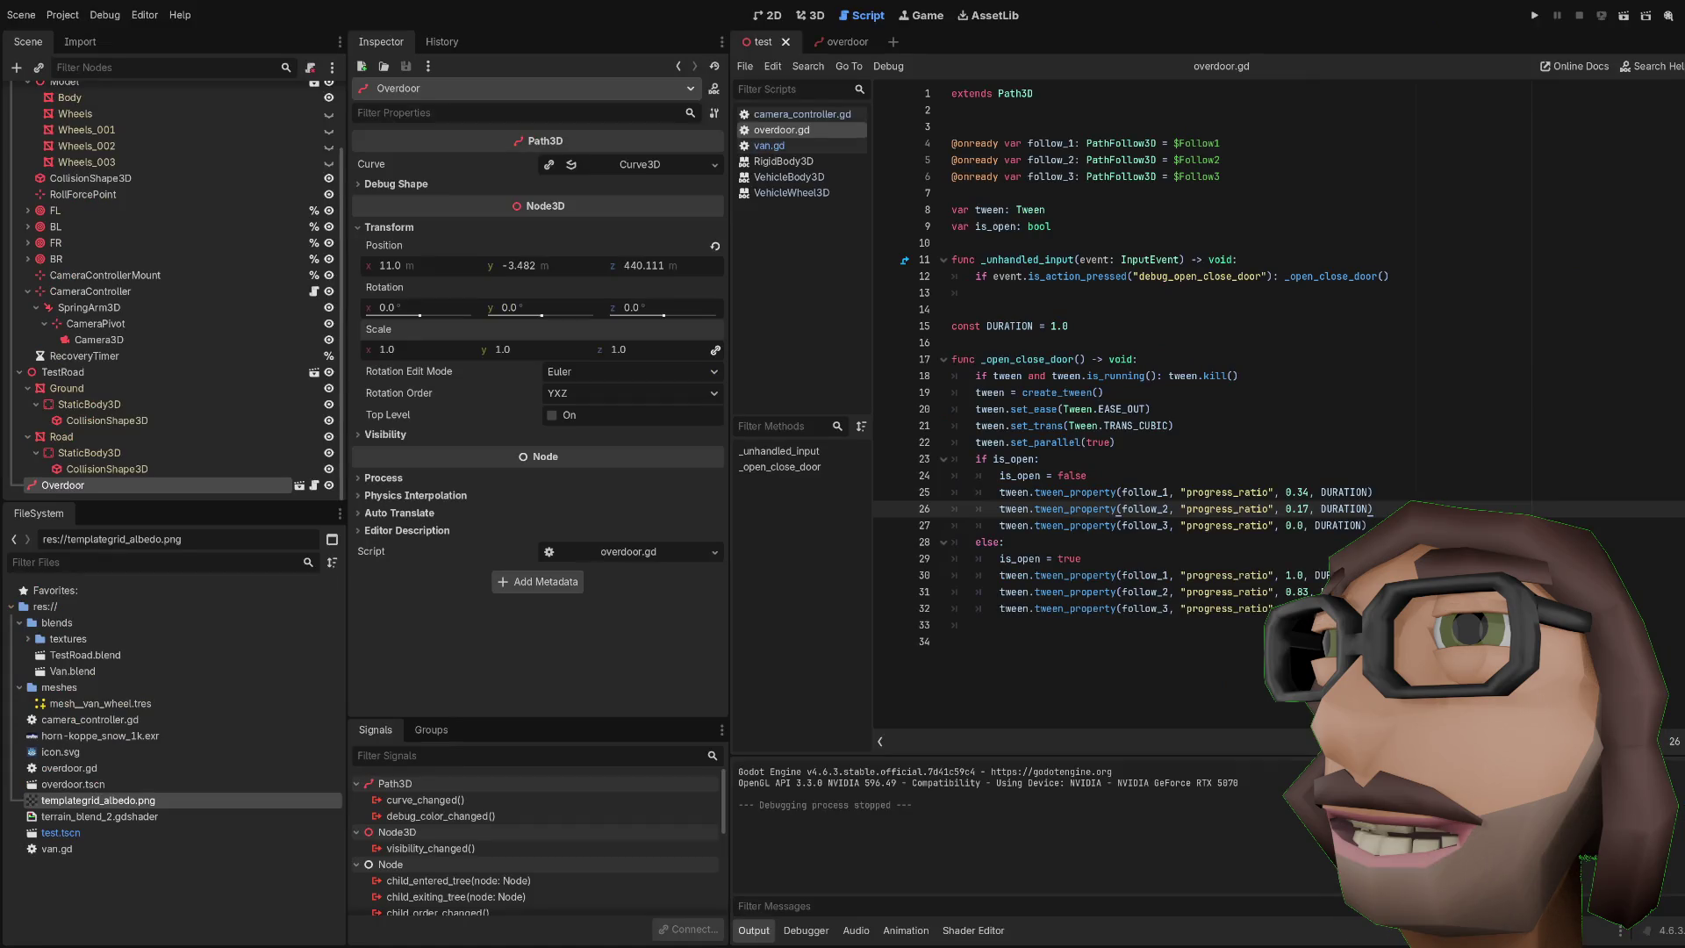
key(F5)
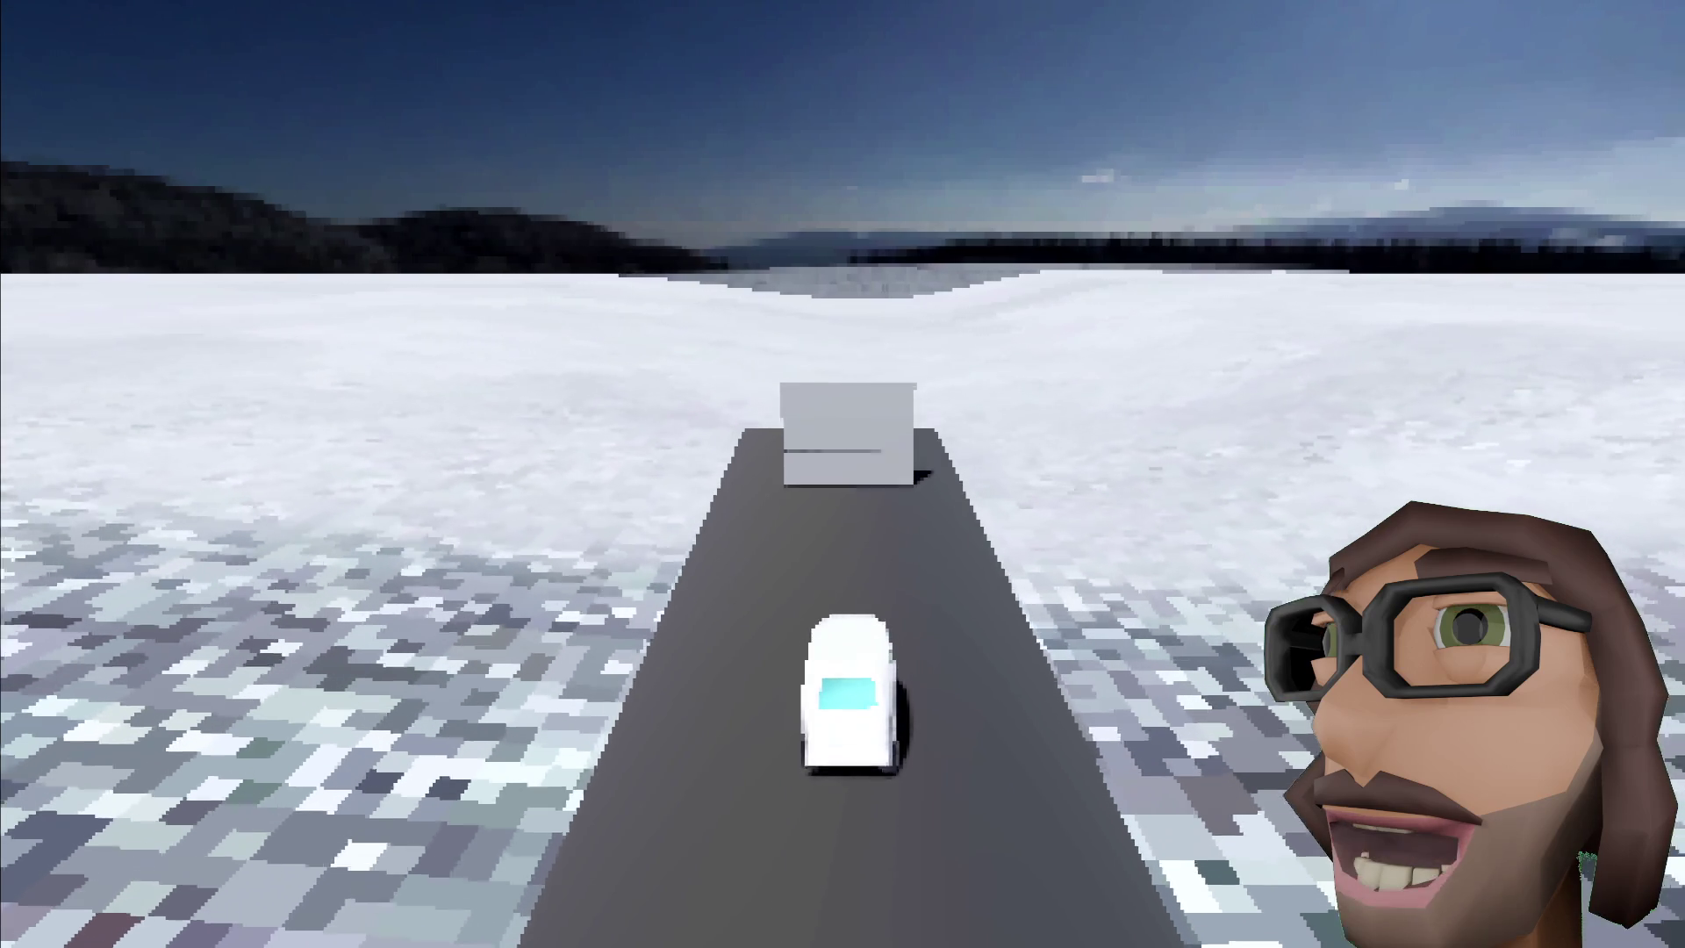
Step: Back the car away from the door and turn it onto the road toward the mountain
key(w)
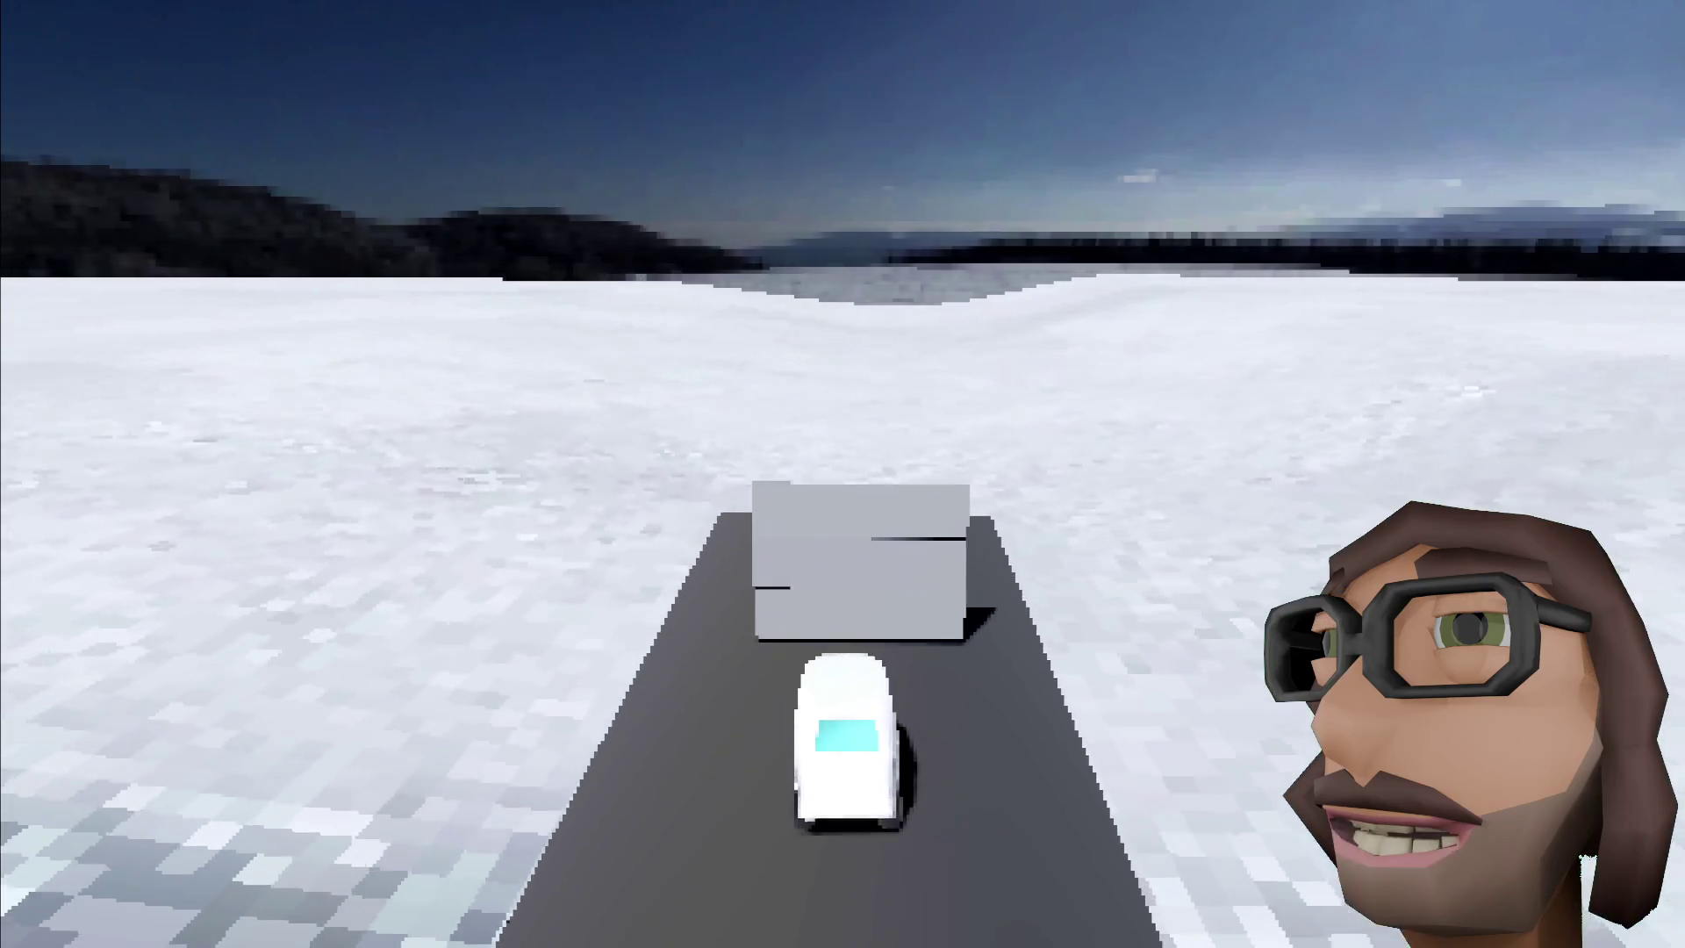
key(s)
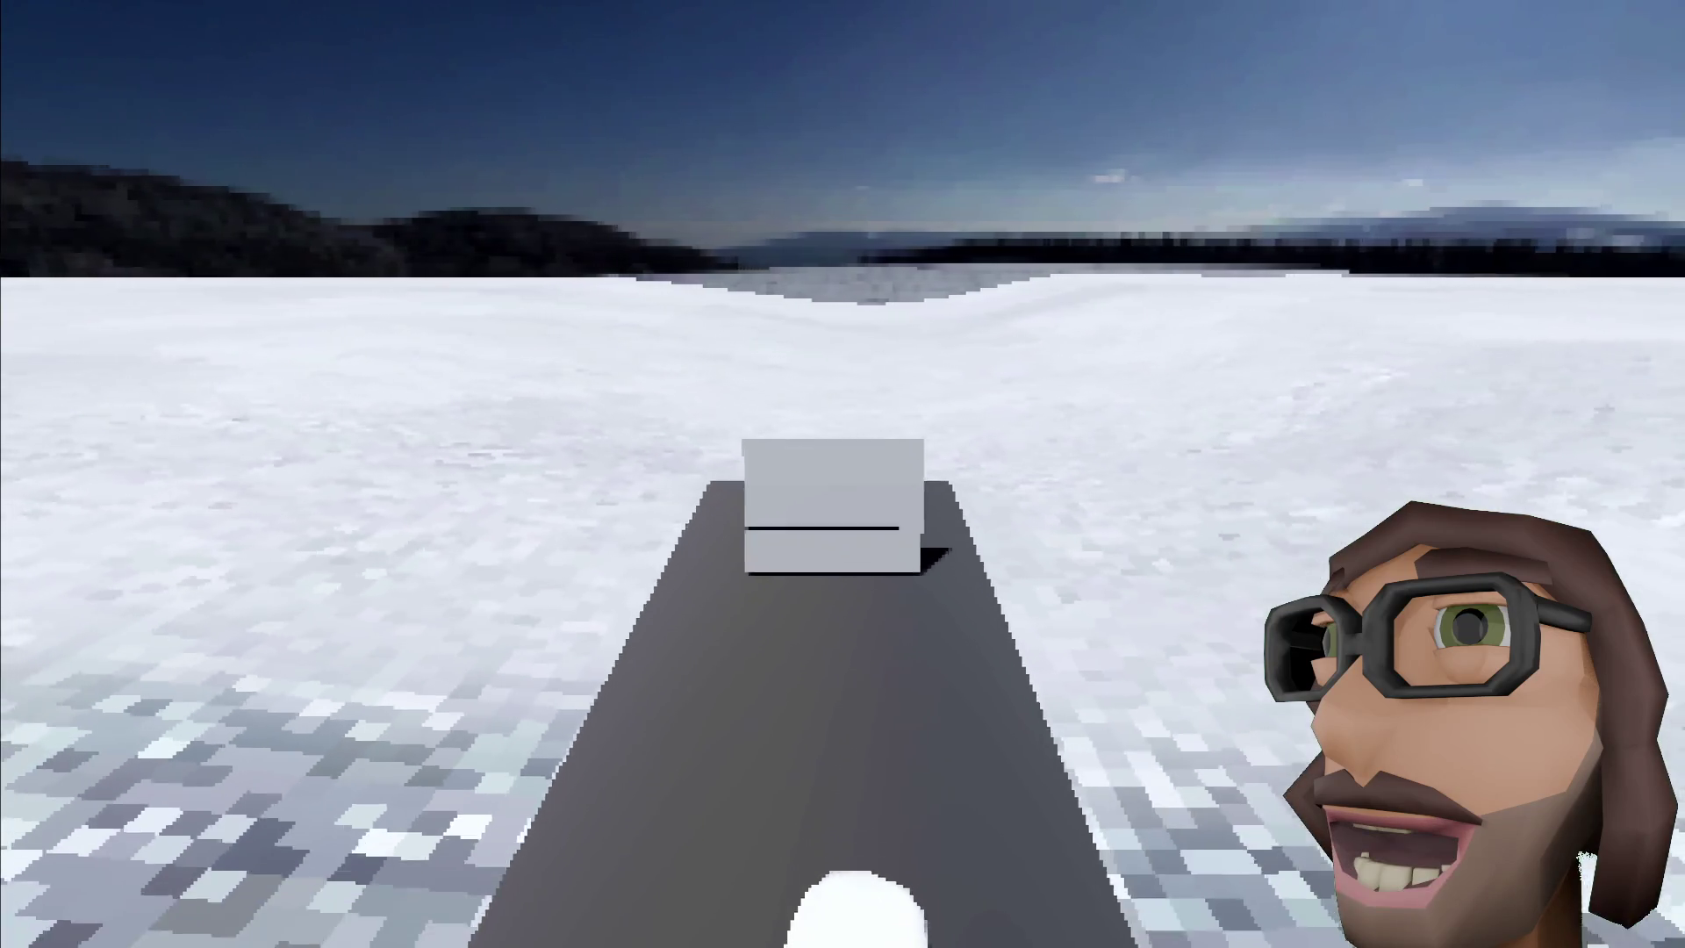
key(a)
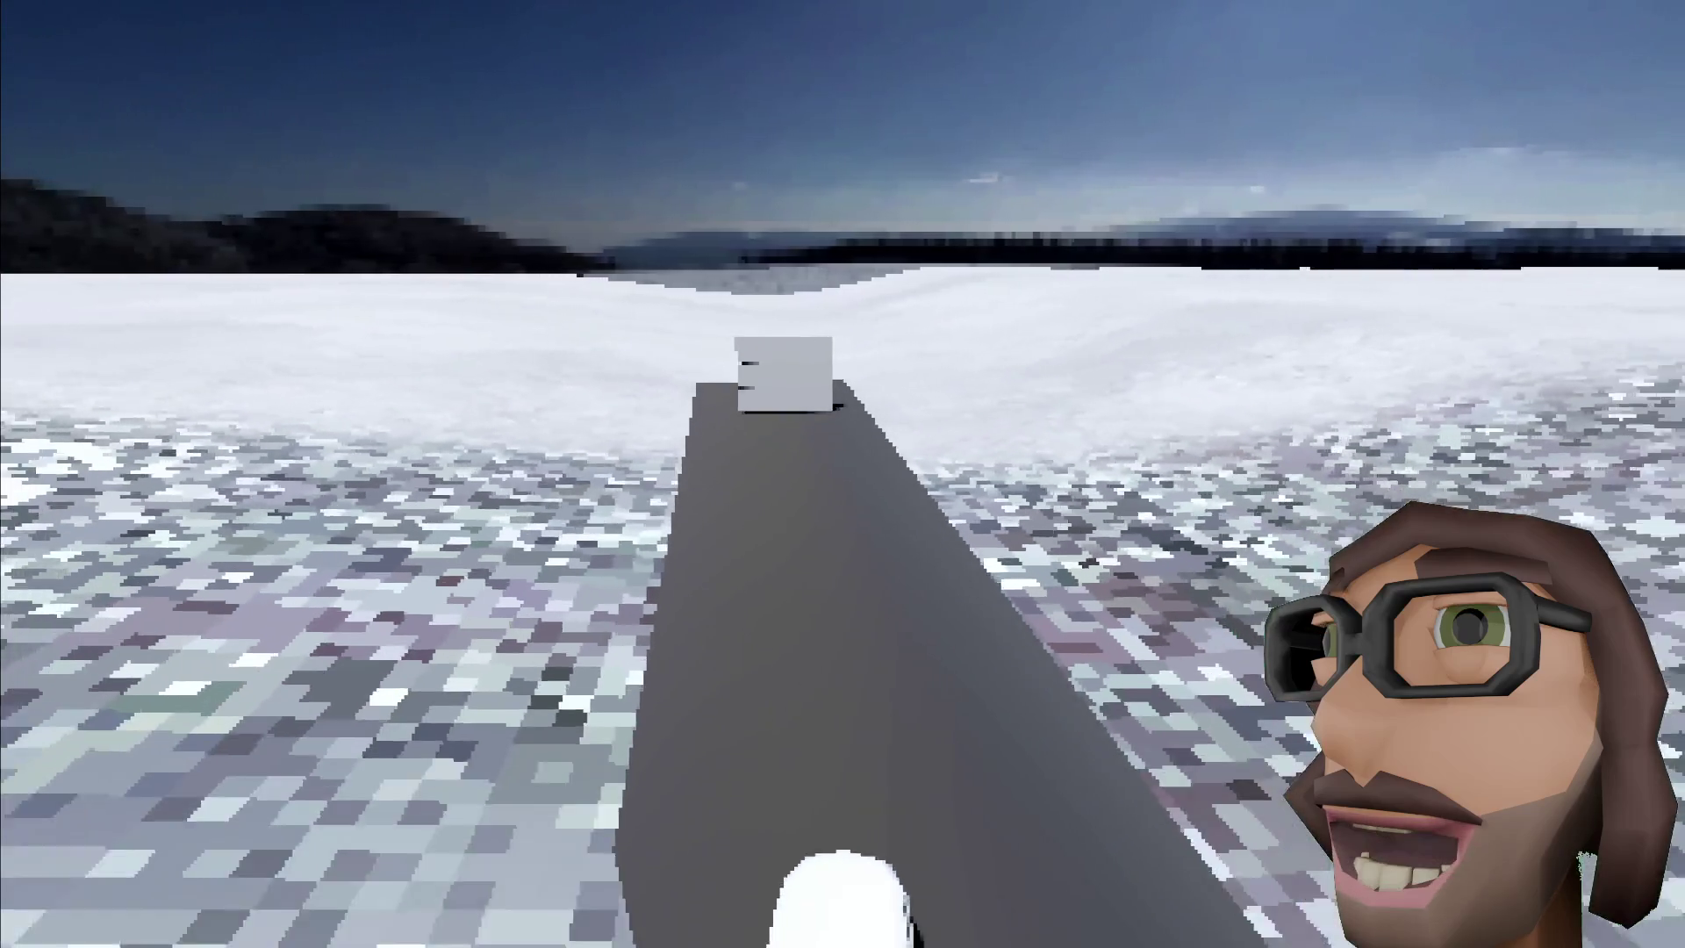
key(w)
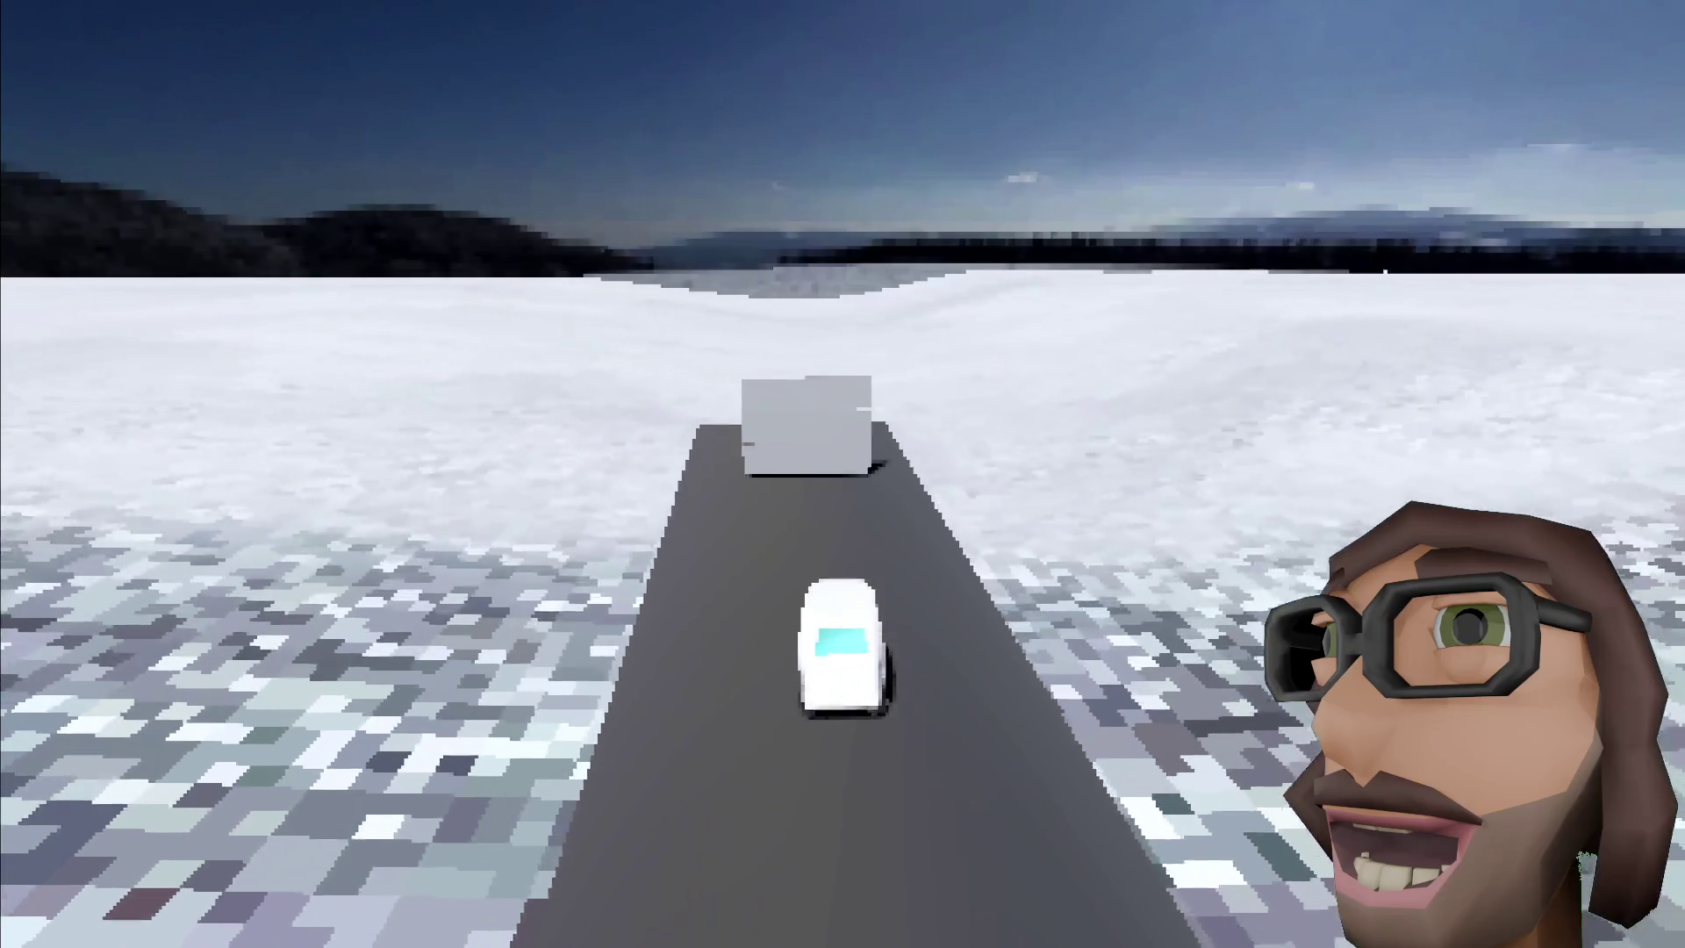
key(w)
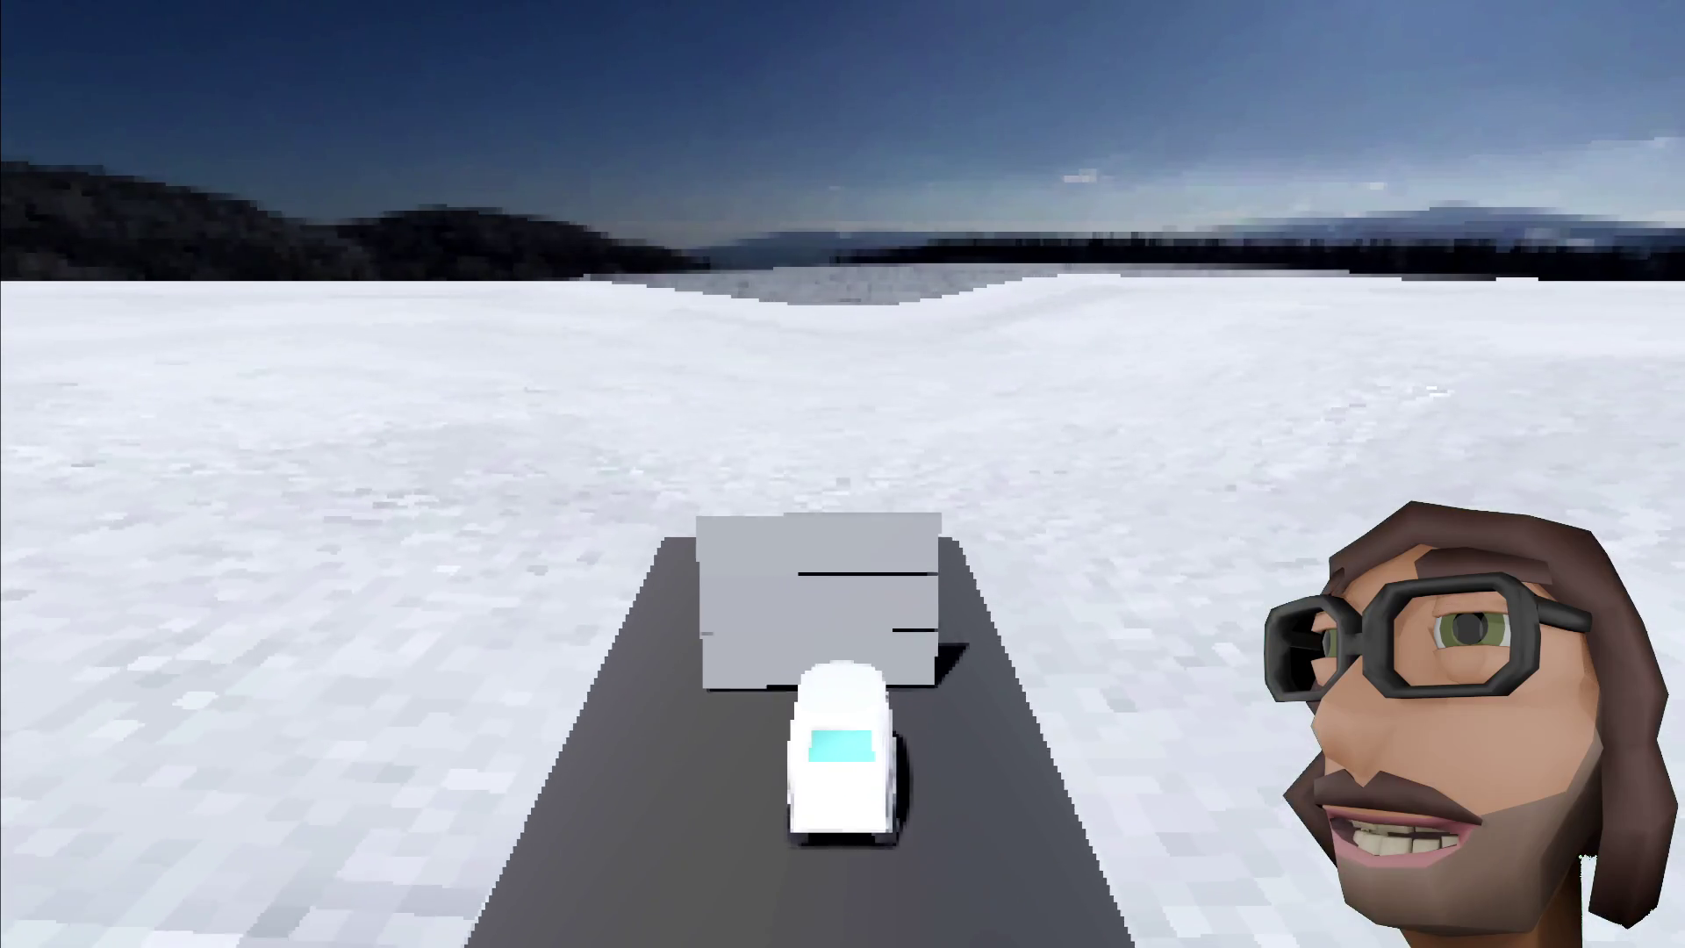
key(d)
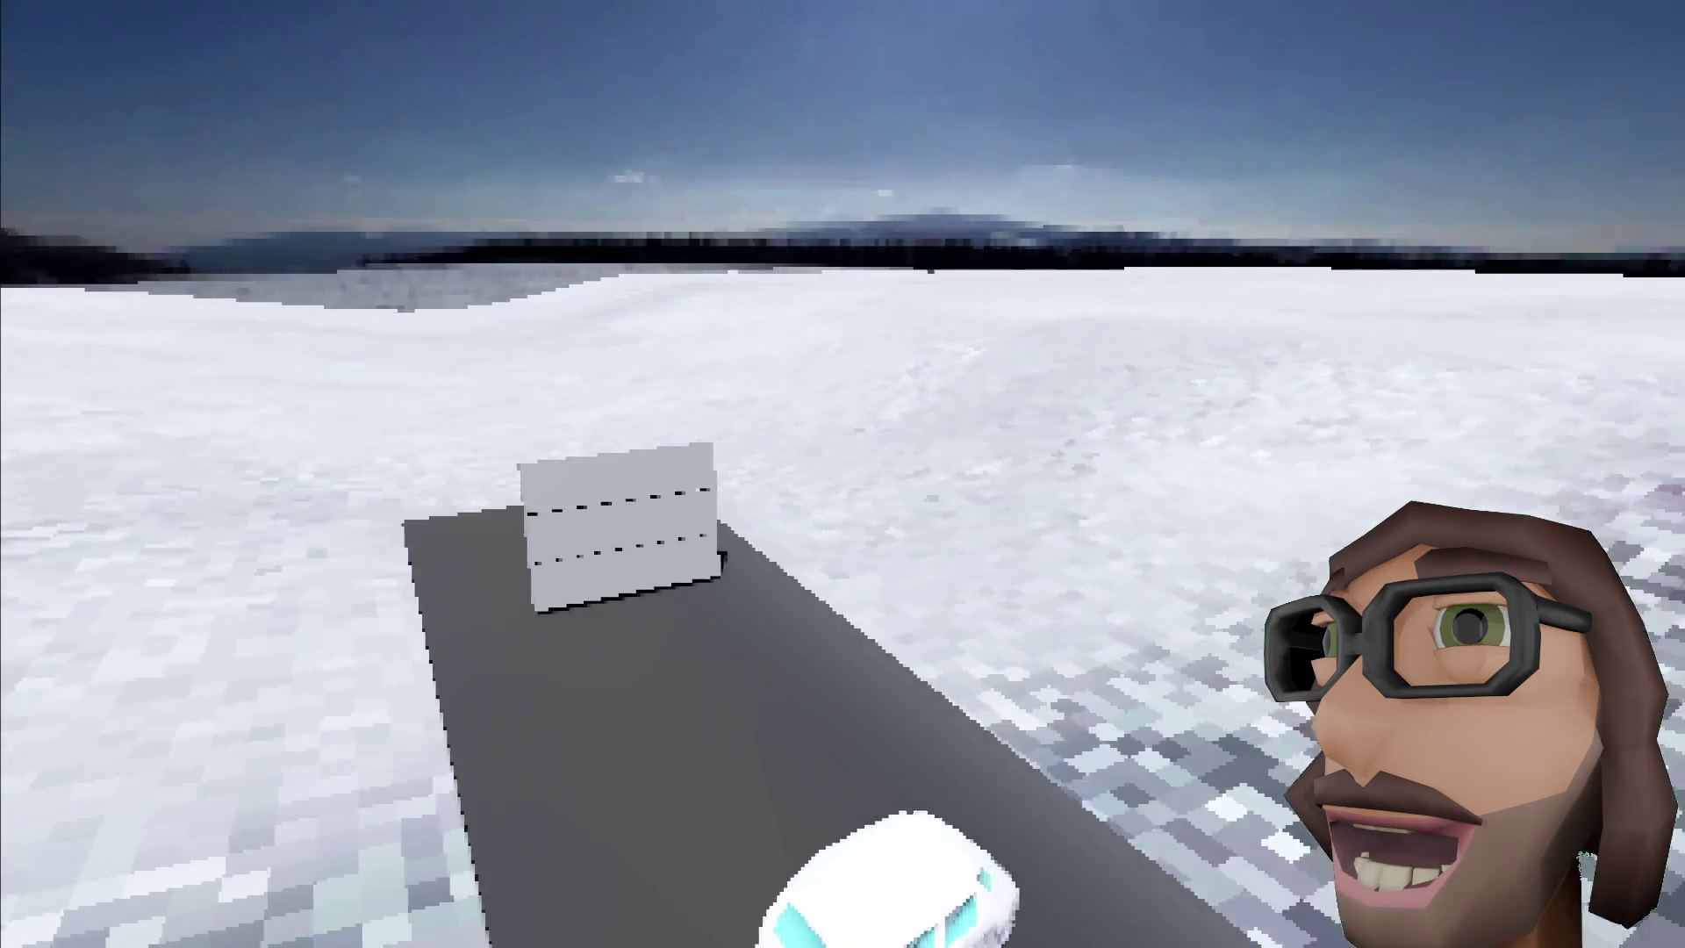
key(d)
key(w)
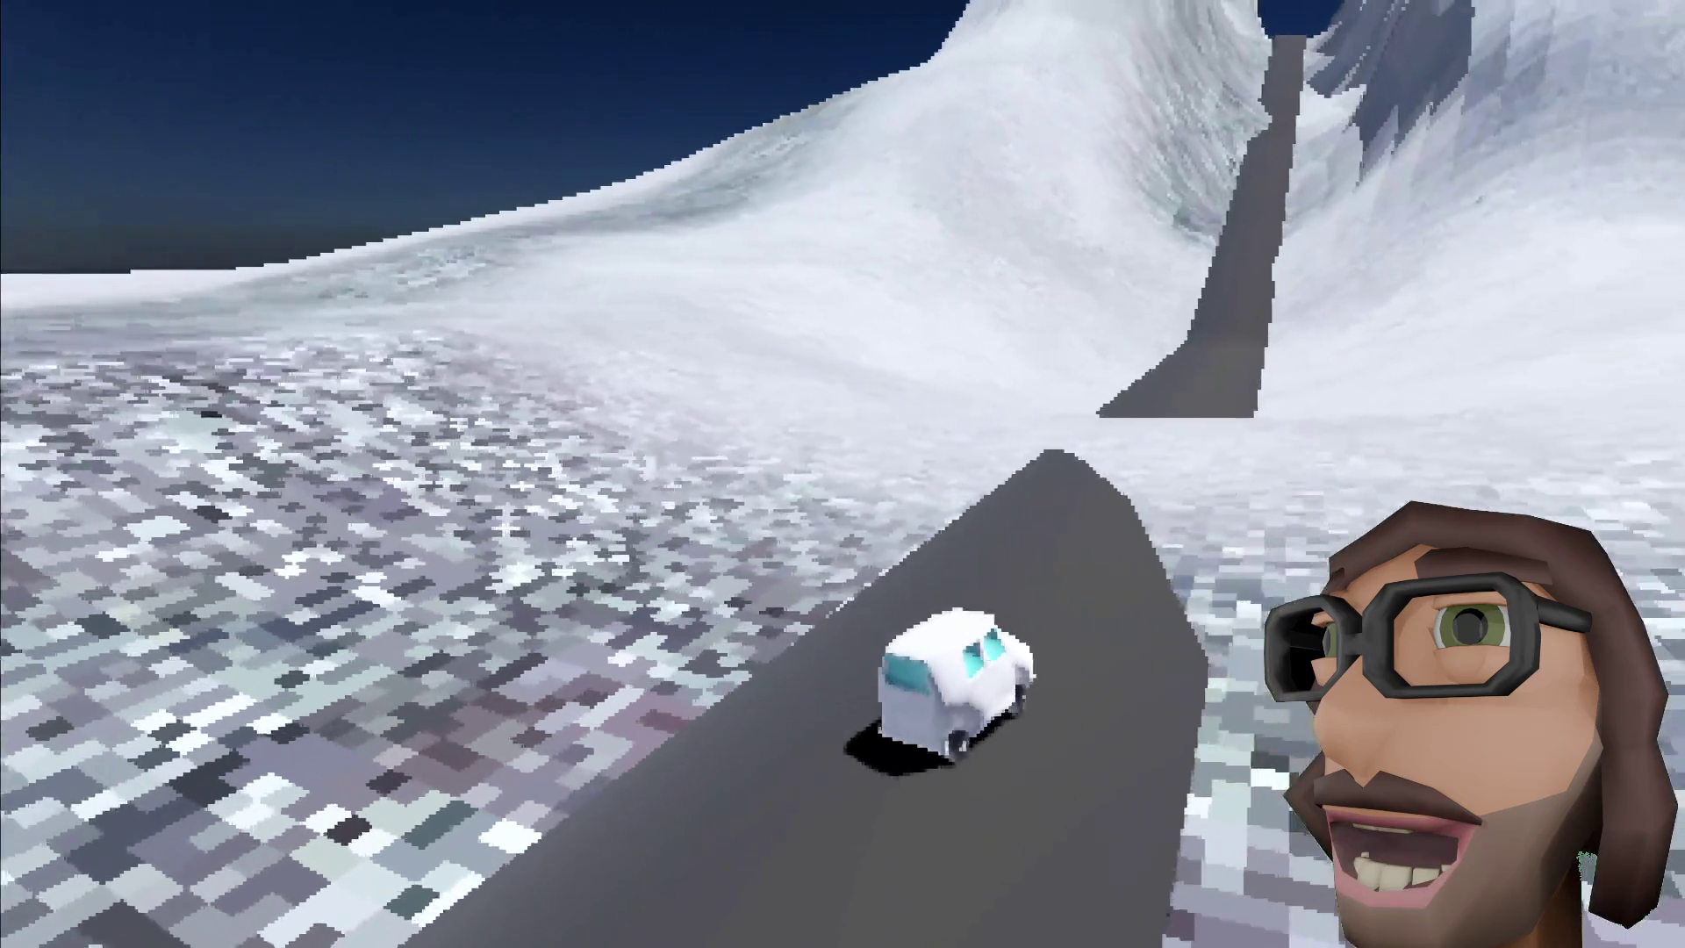
Step: Climb the mountain road to the summit and descend through the narrow snowy channel
key(w)
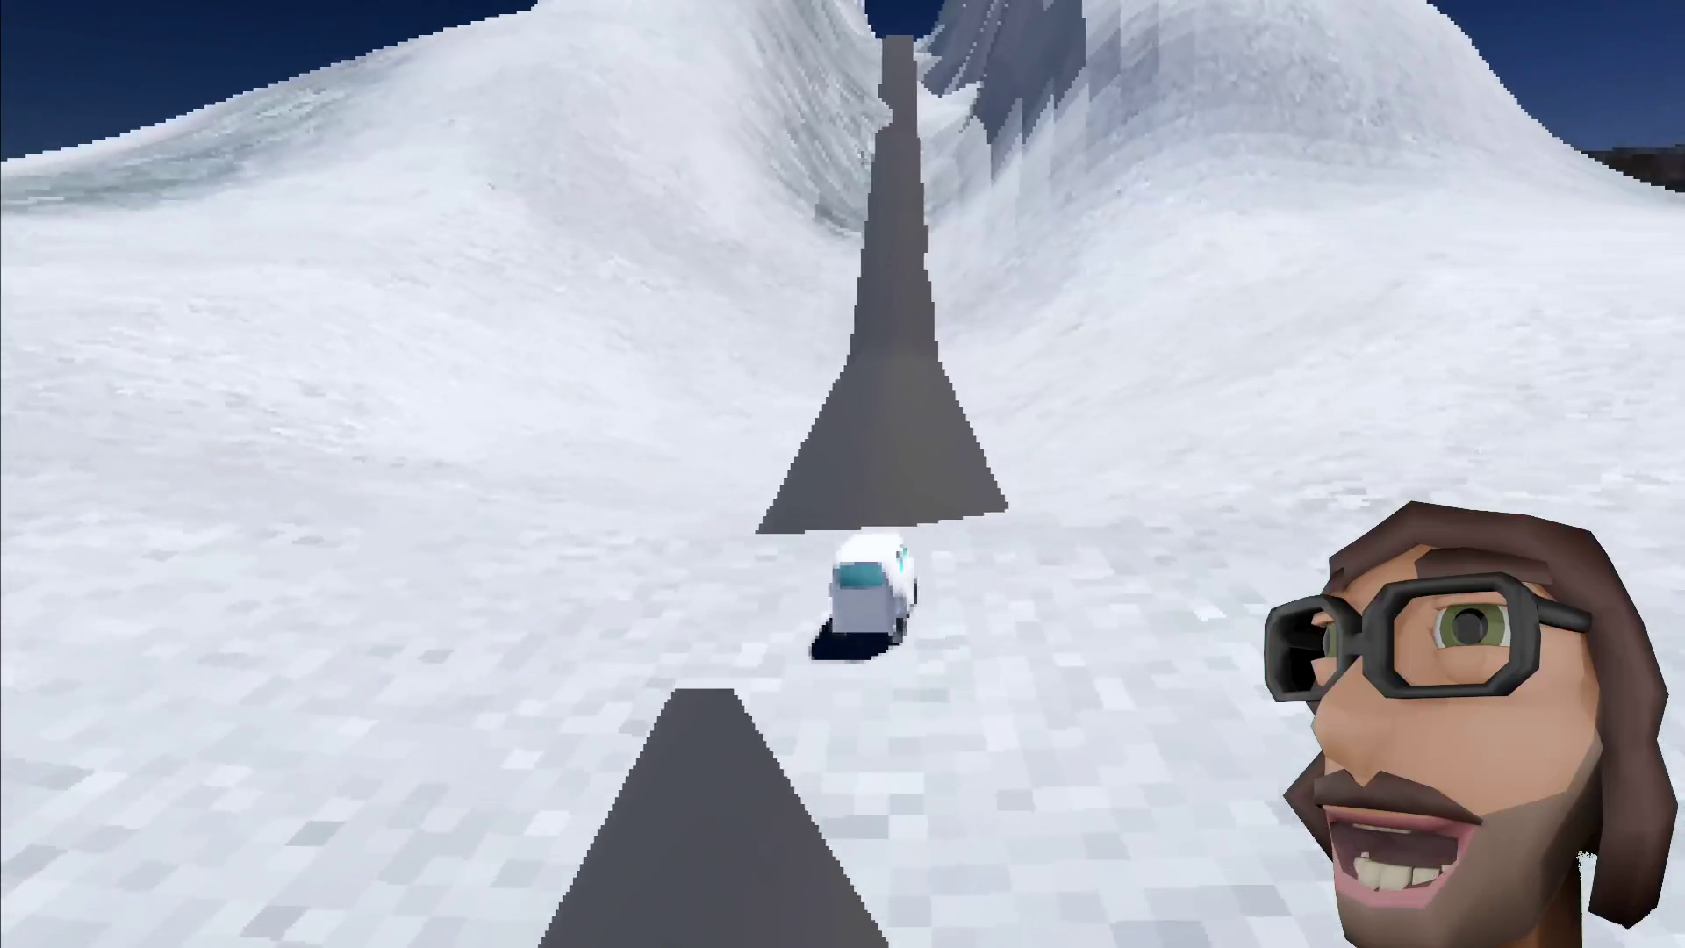
key(w)
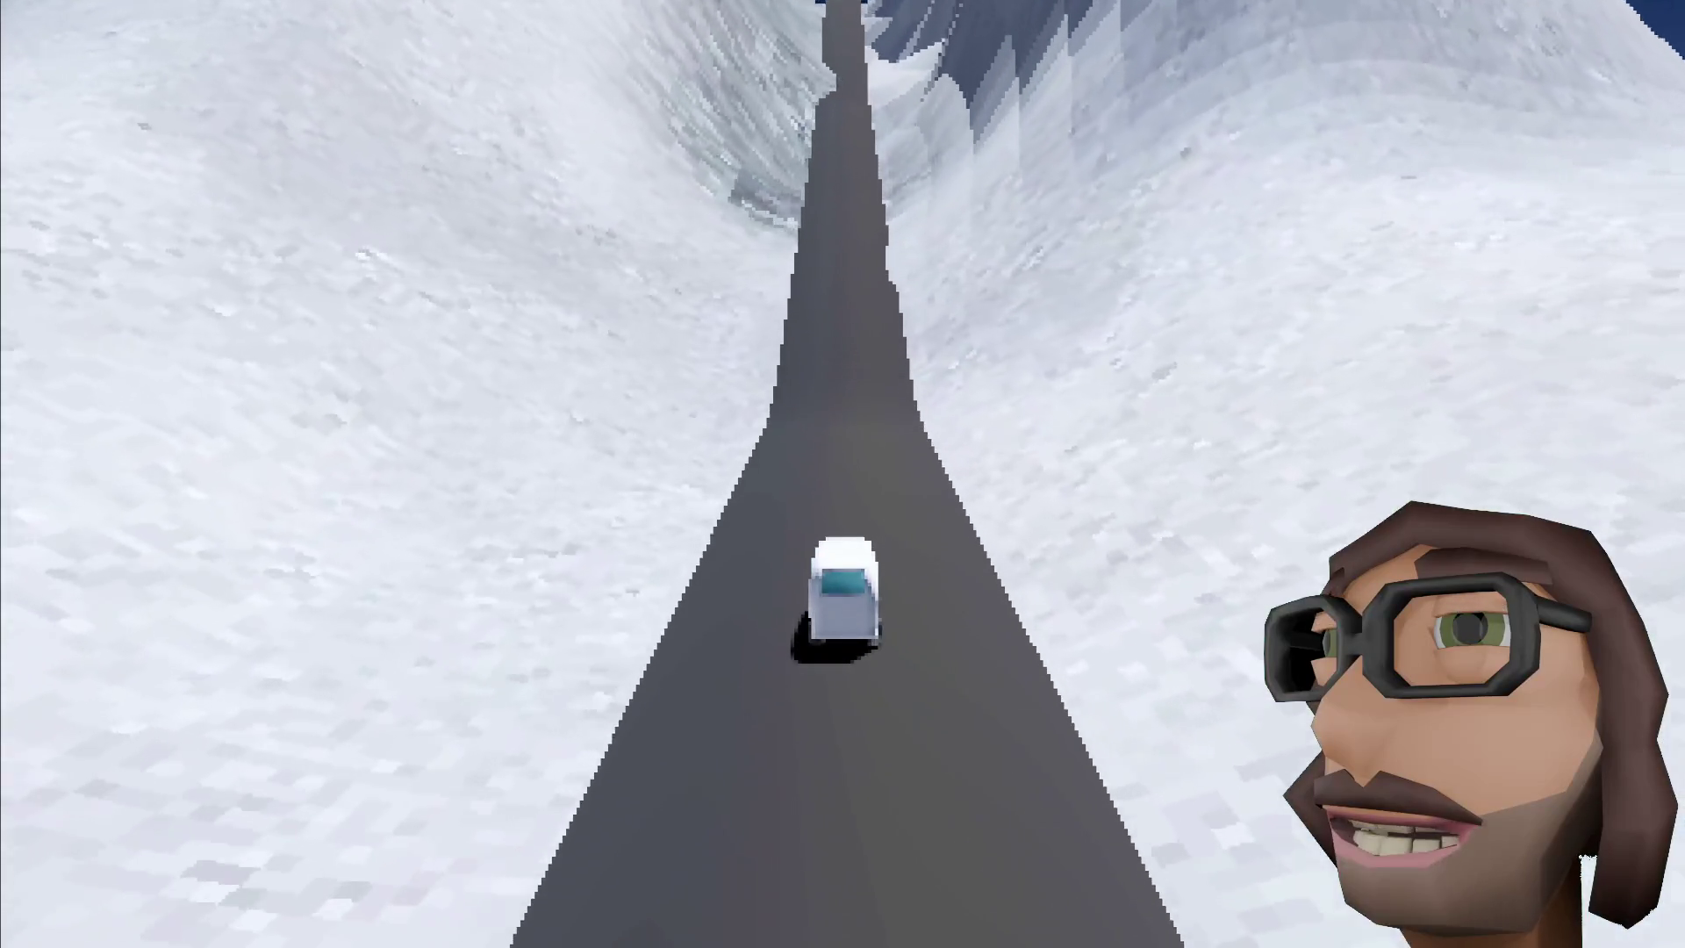
key(w)
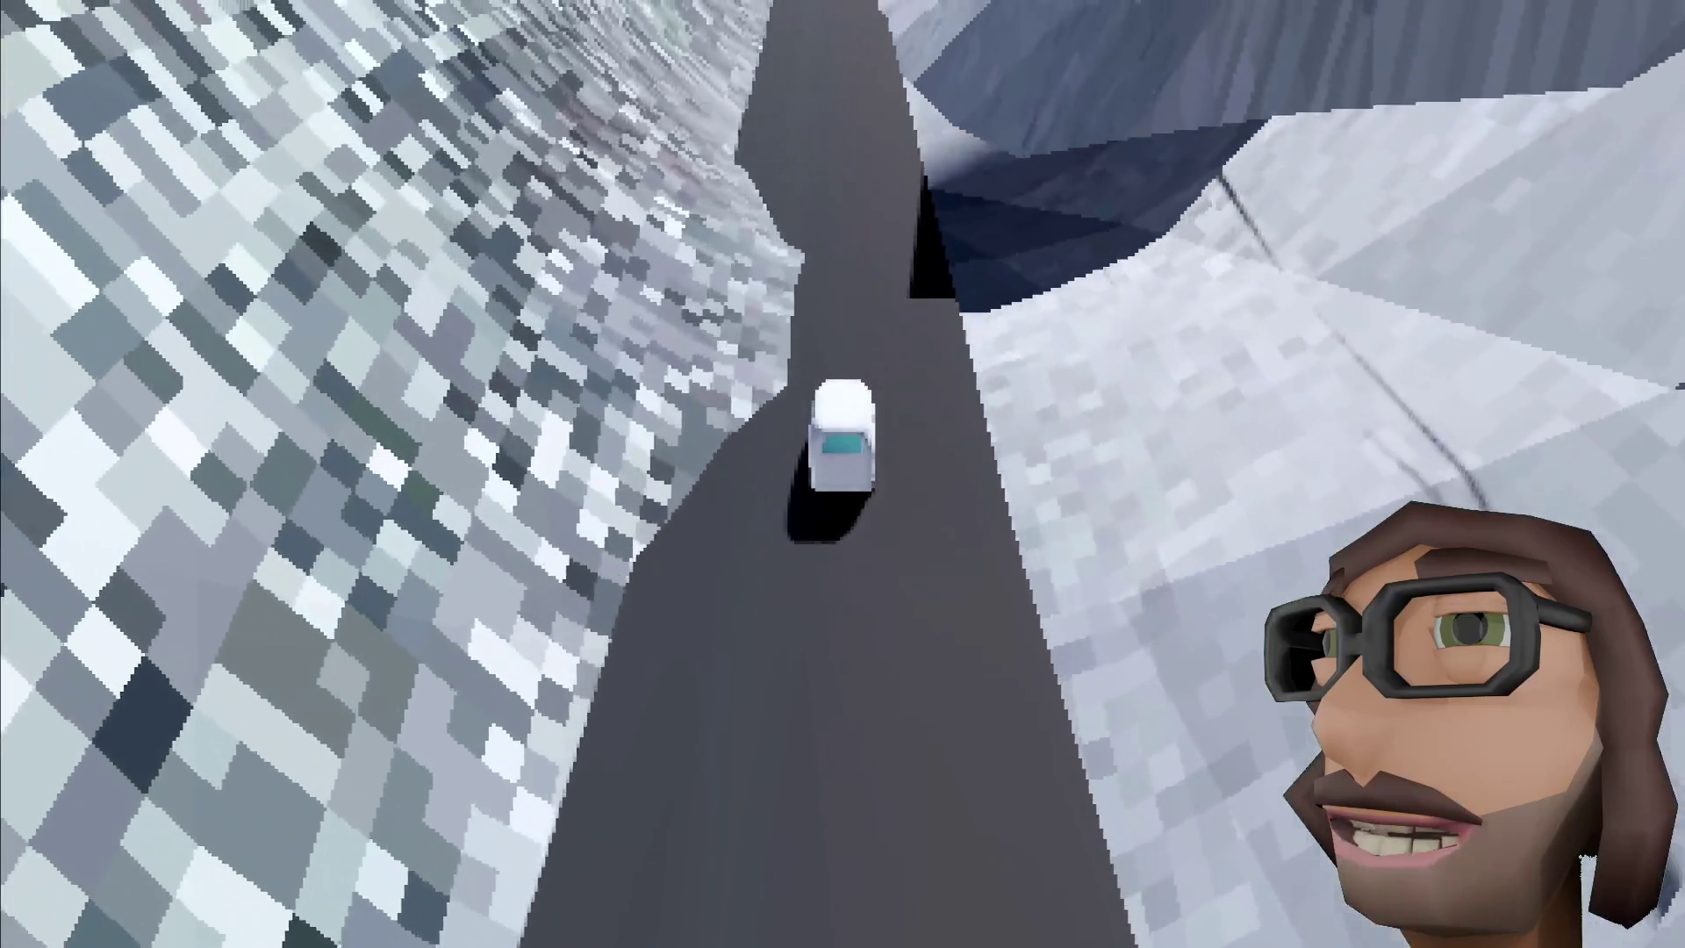
key(w)
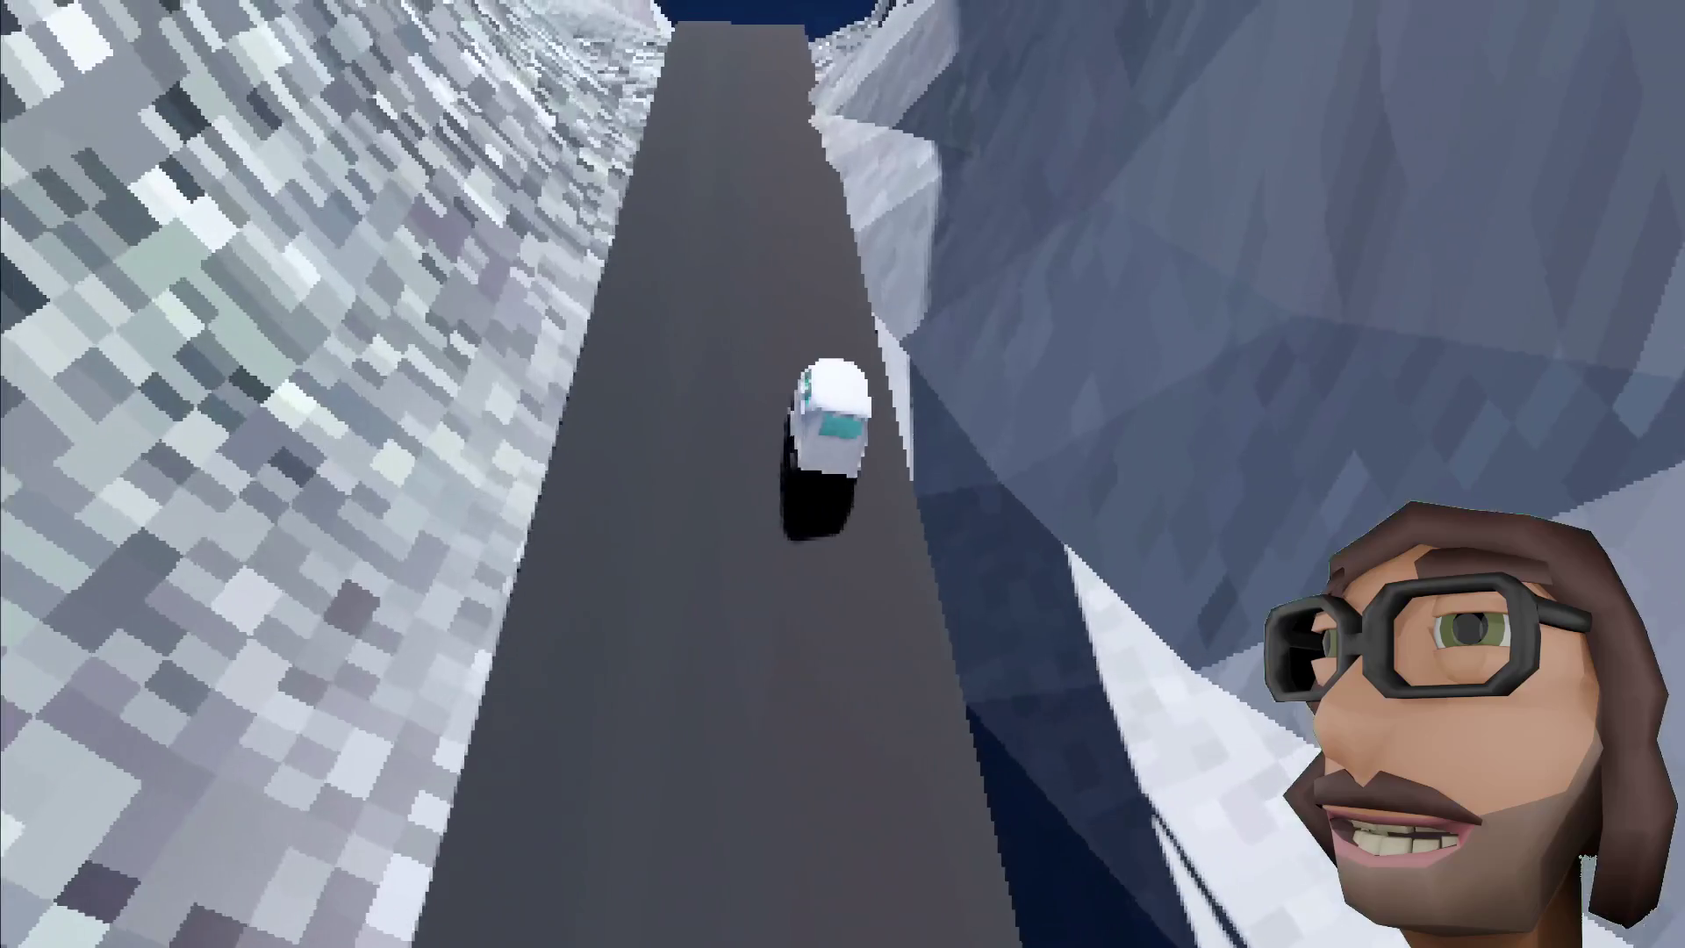
key(w)
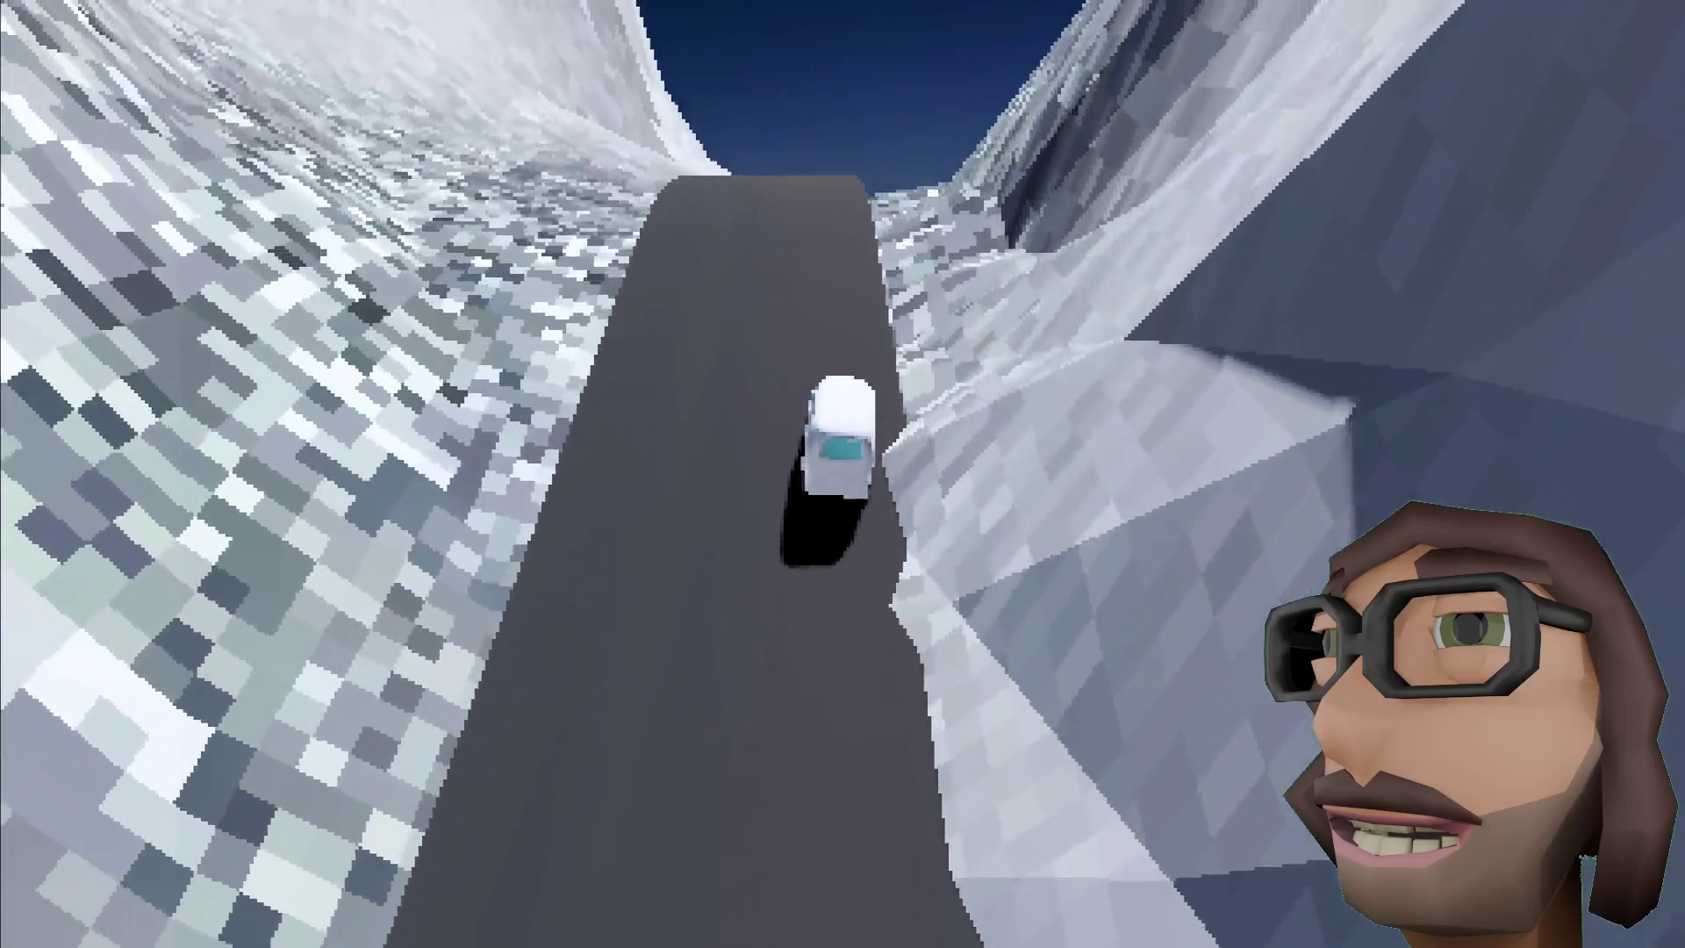
key(w)
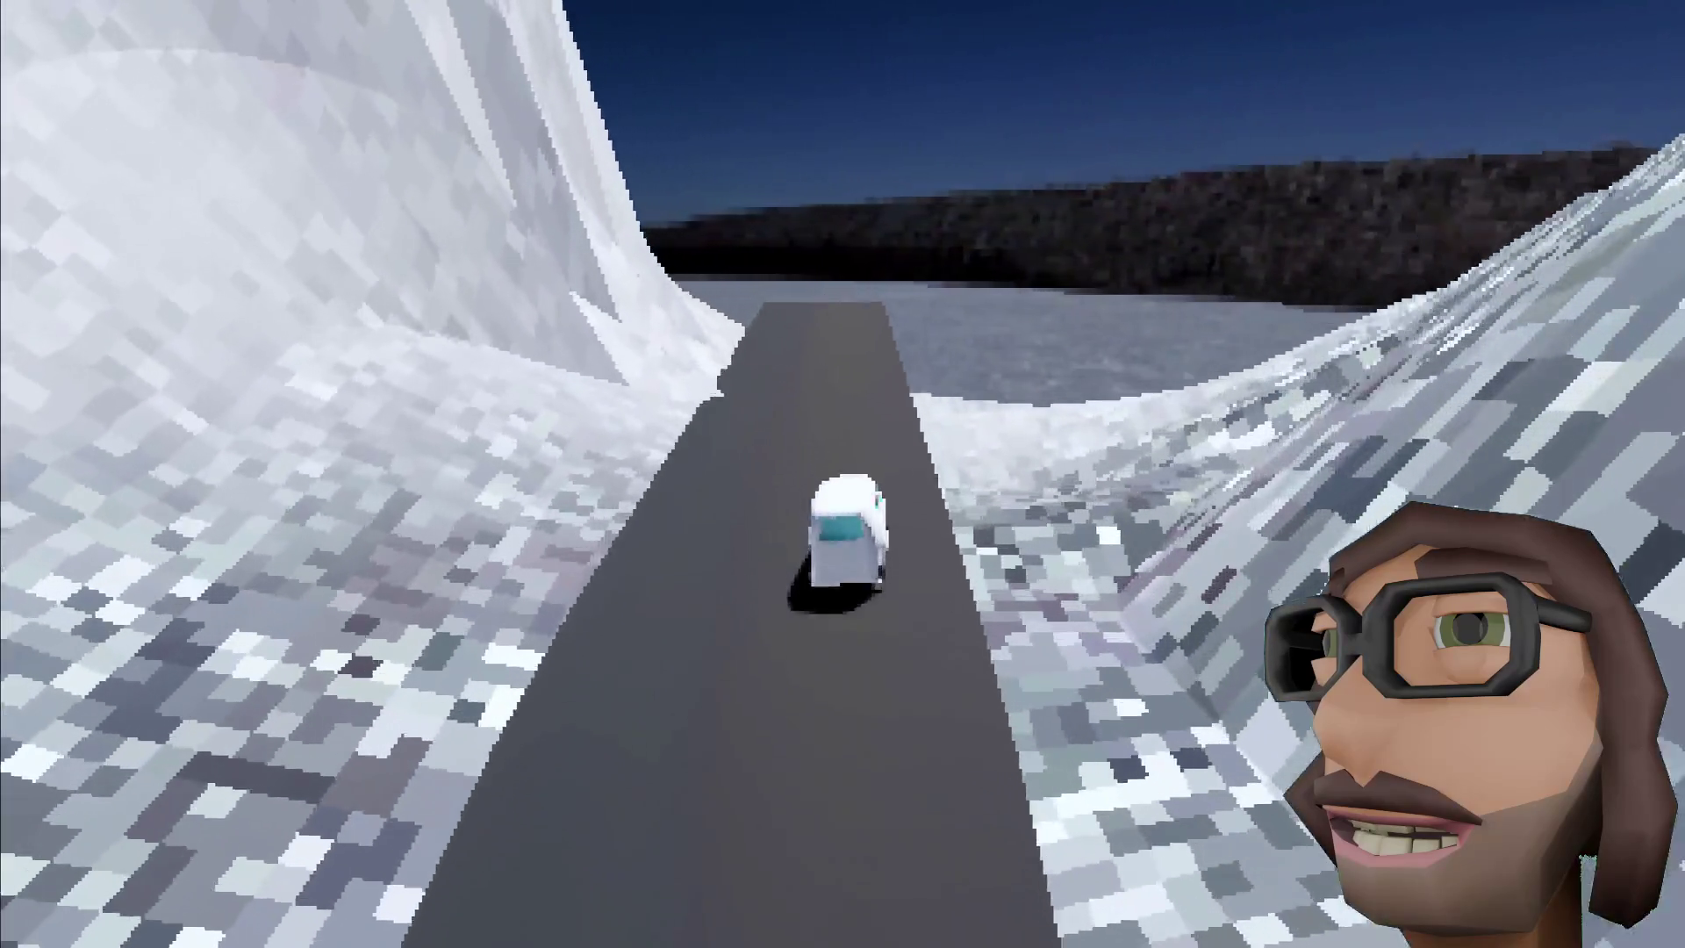
key(w)
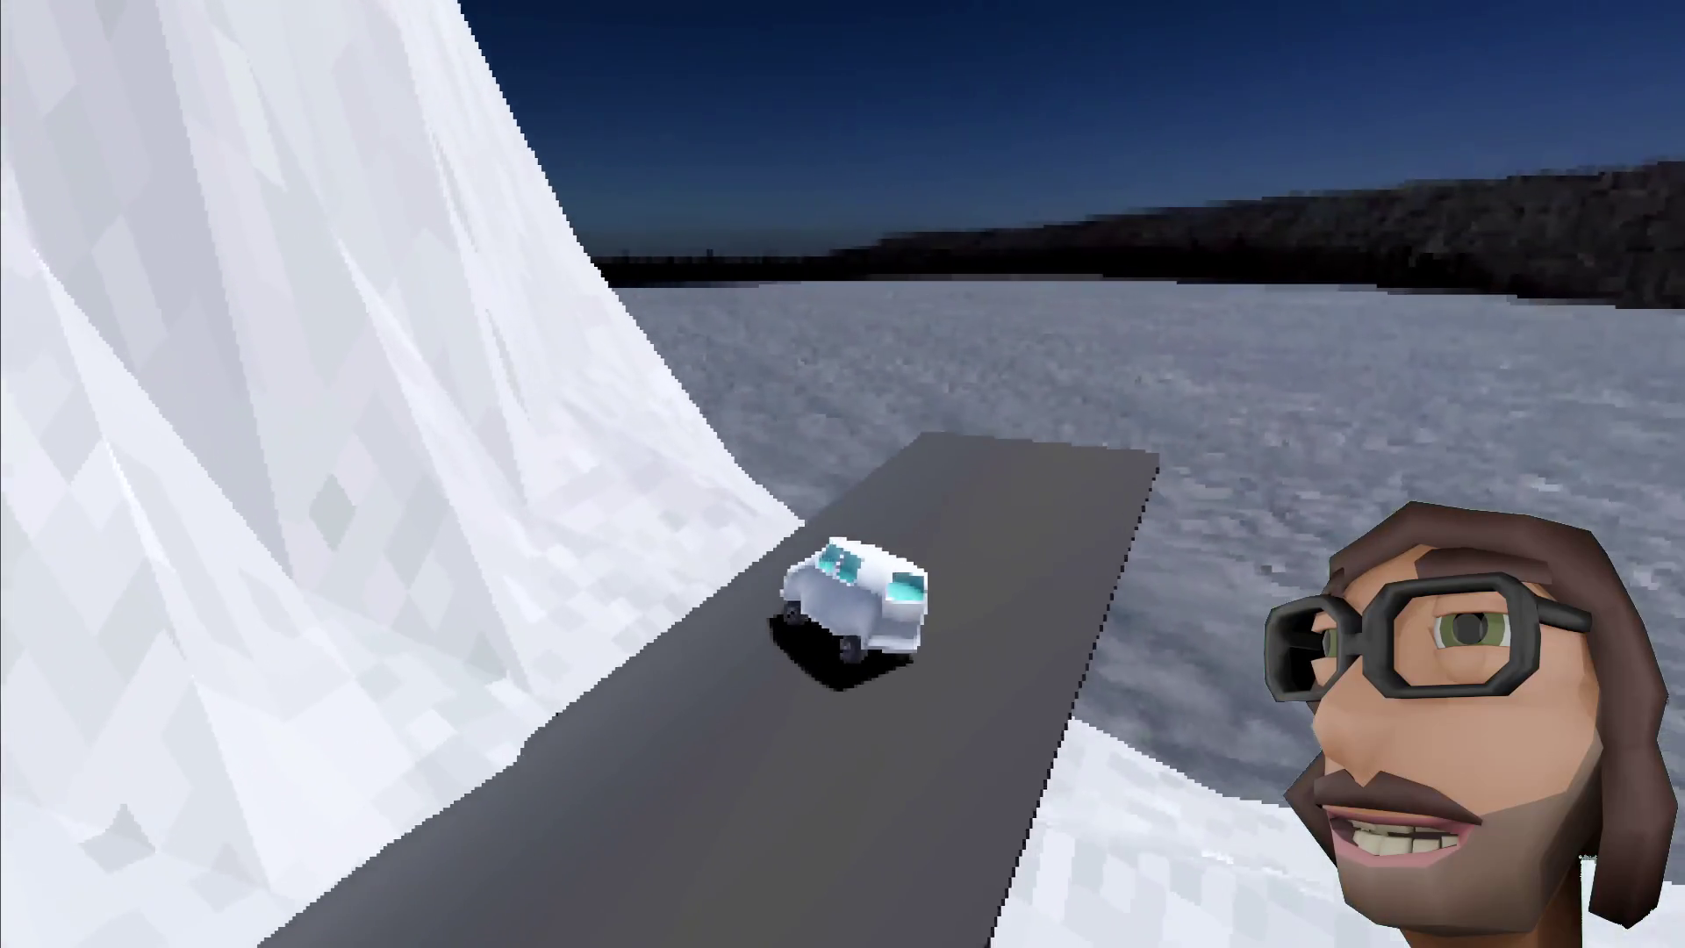
key(w)
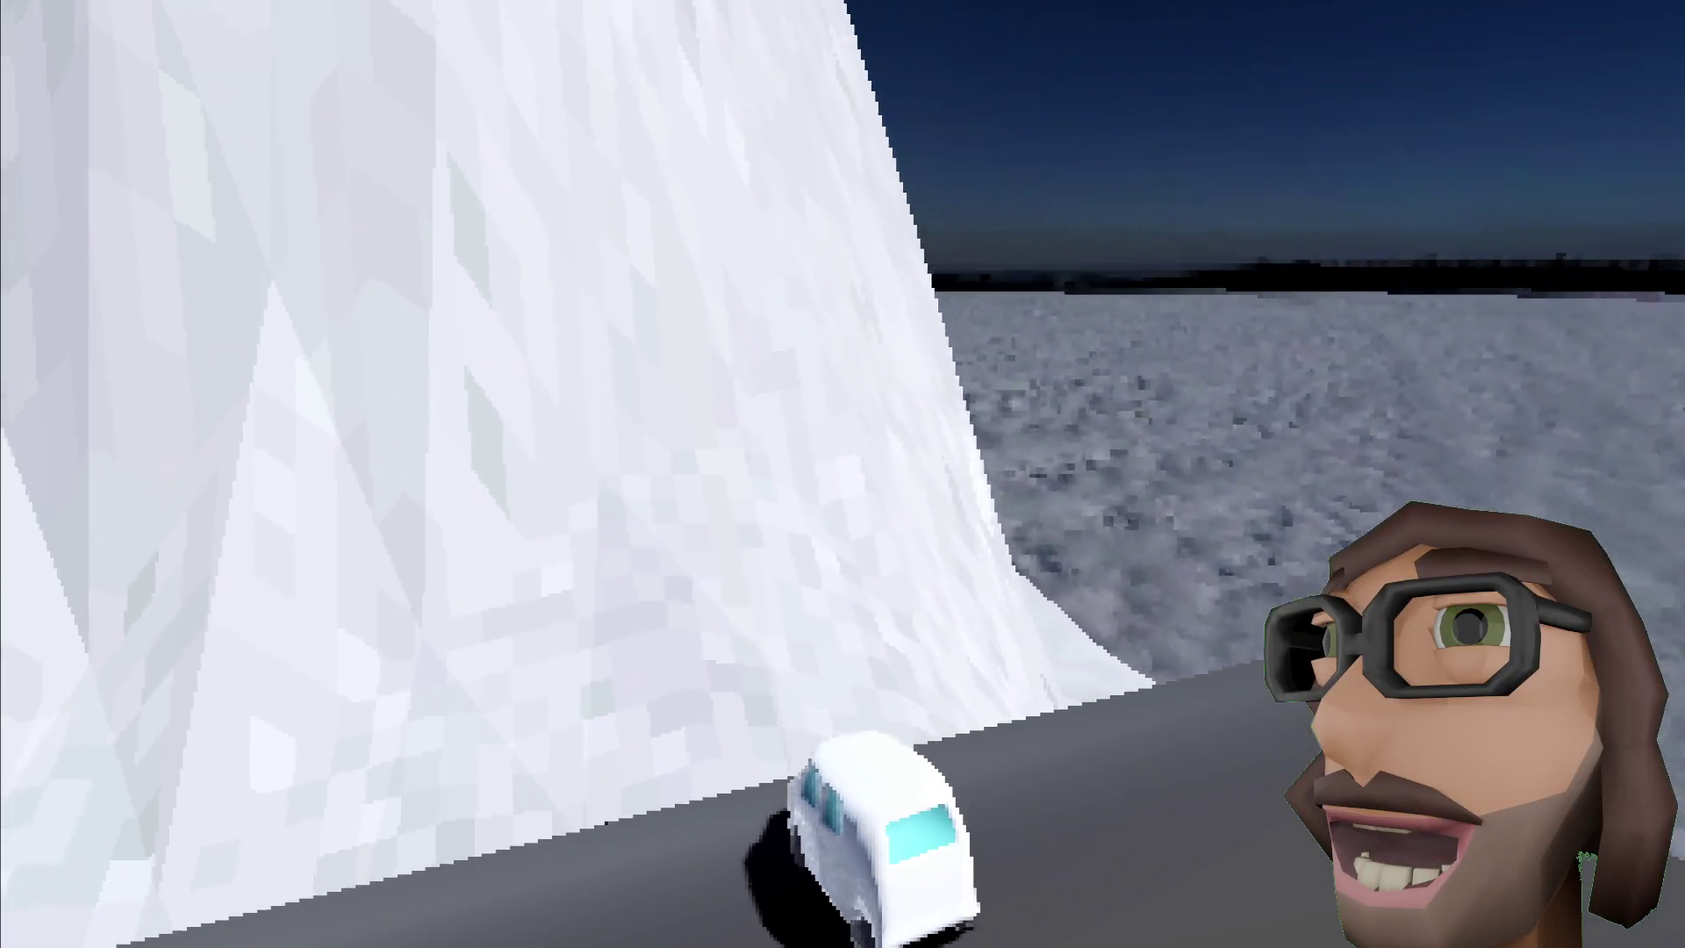
key(w)
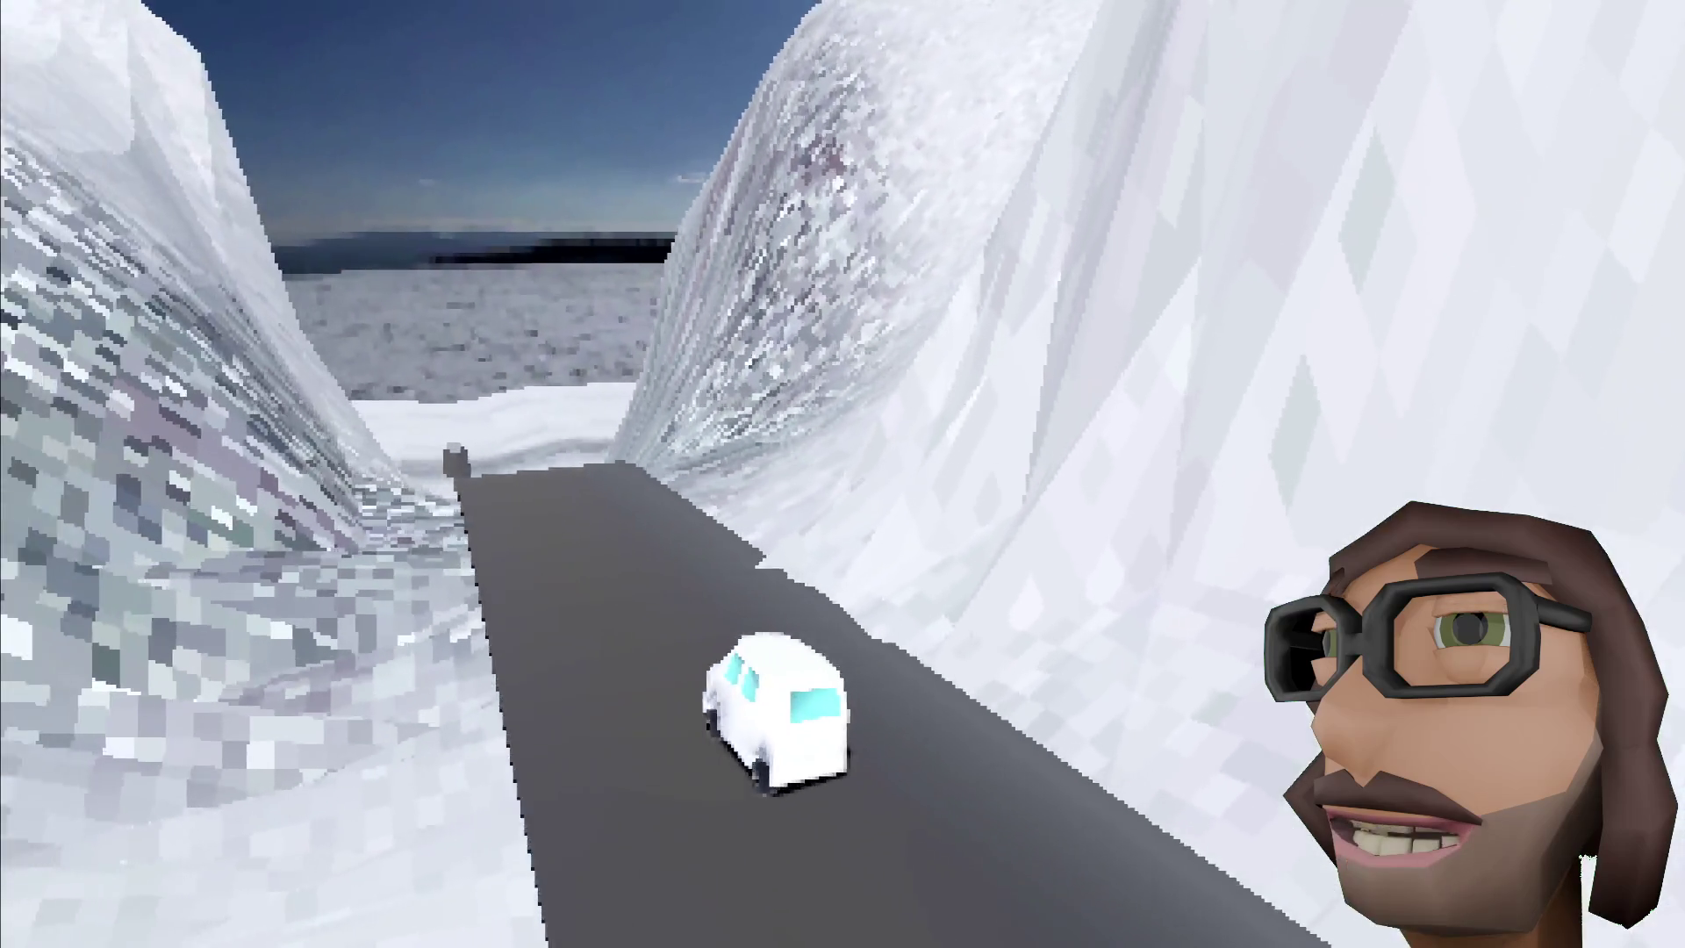
key(w)
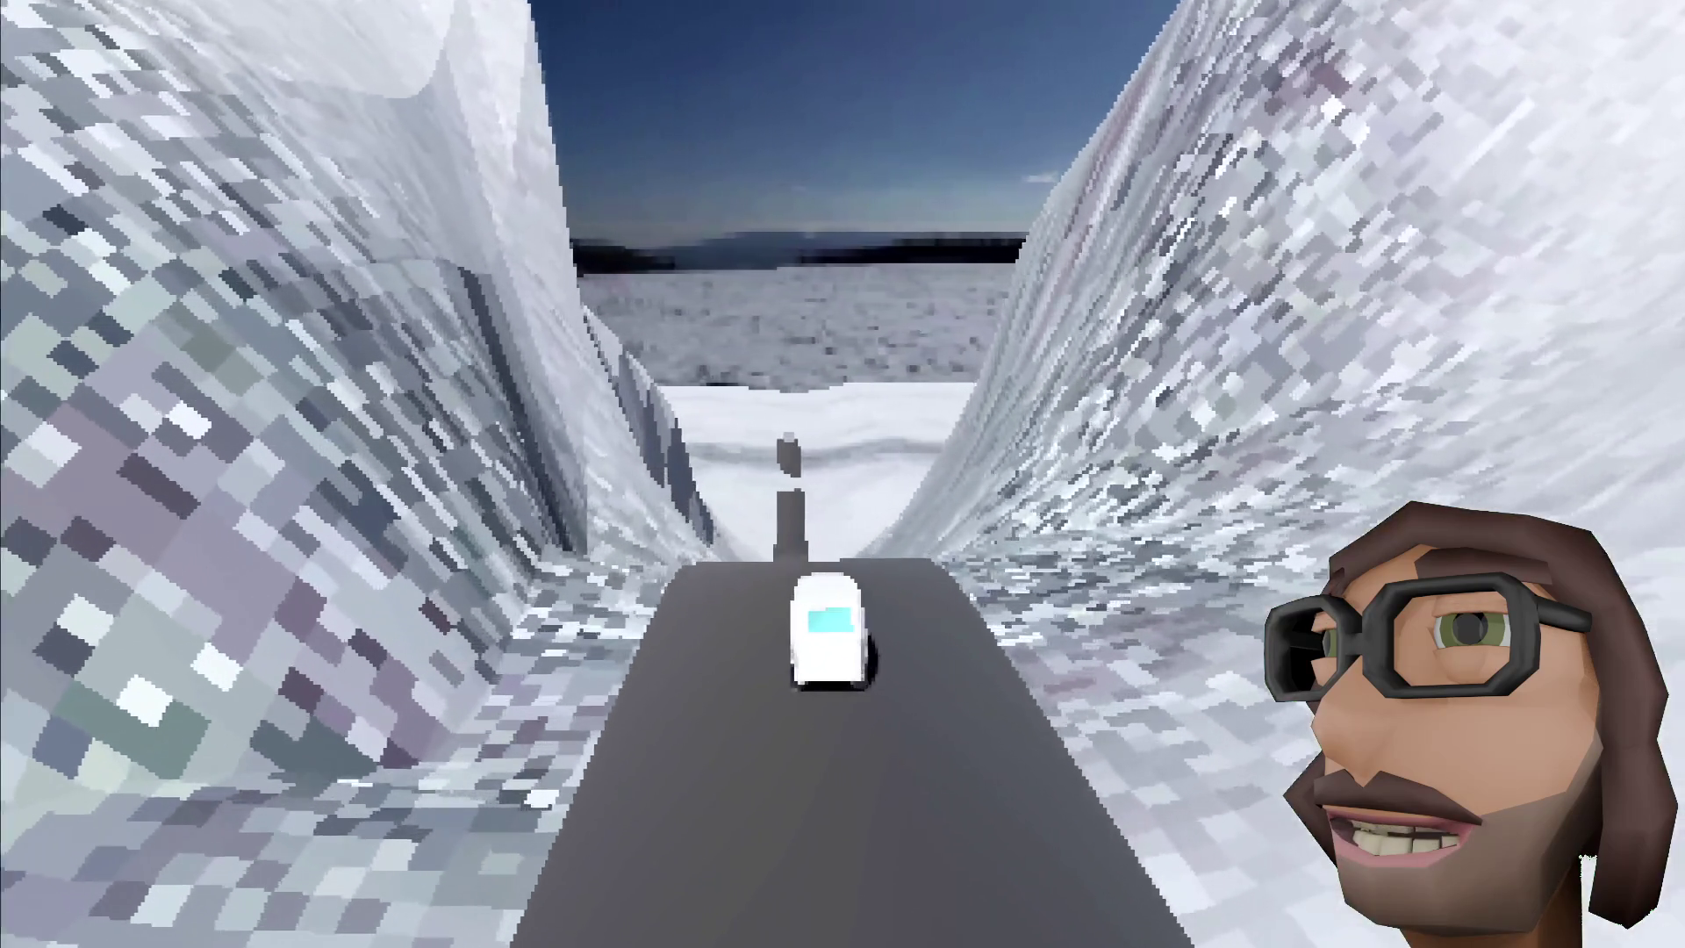
key(w)
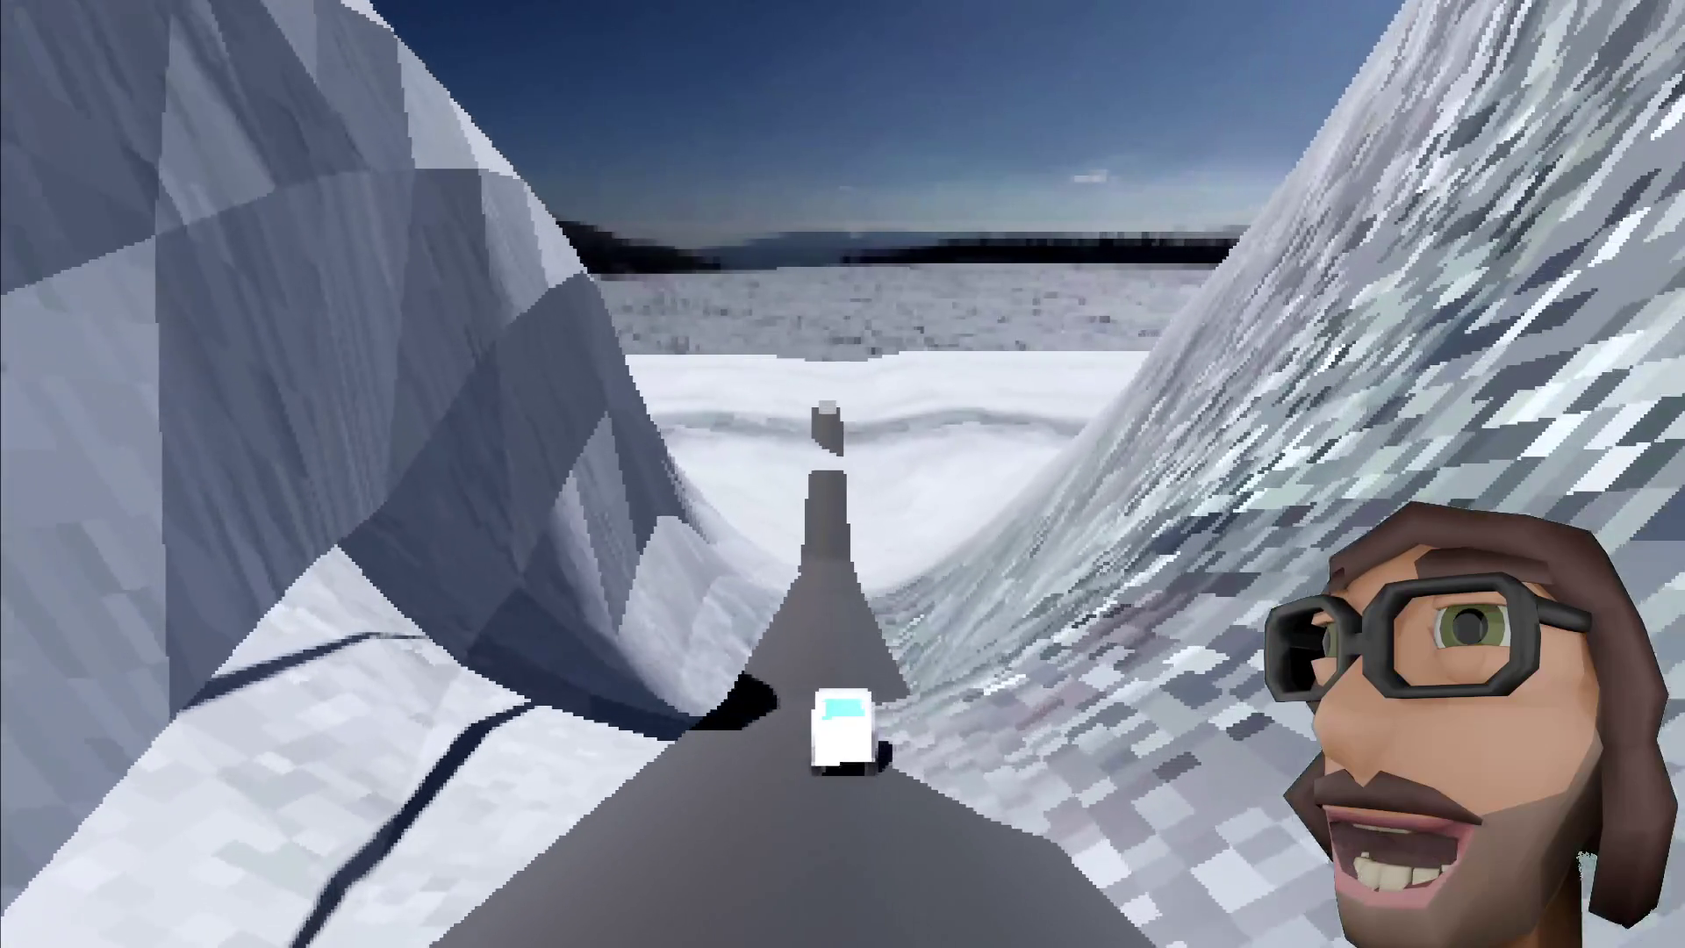
Step: Cross the open snow and drive up the road into the overdoor as it opens
key(w)
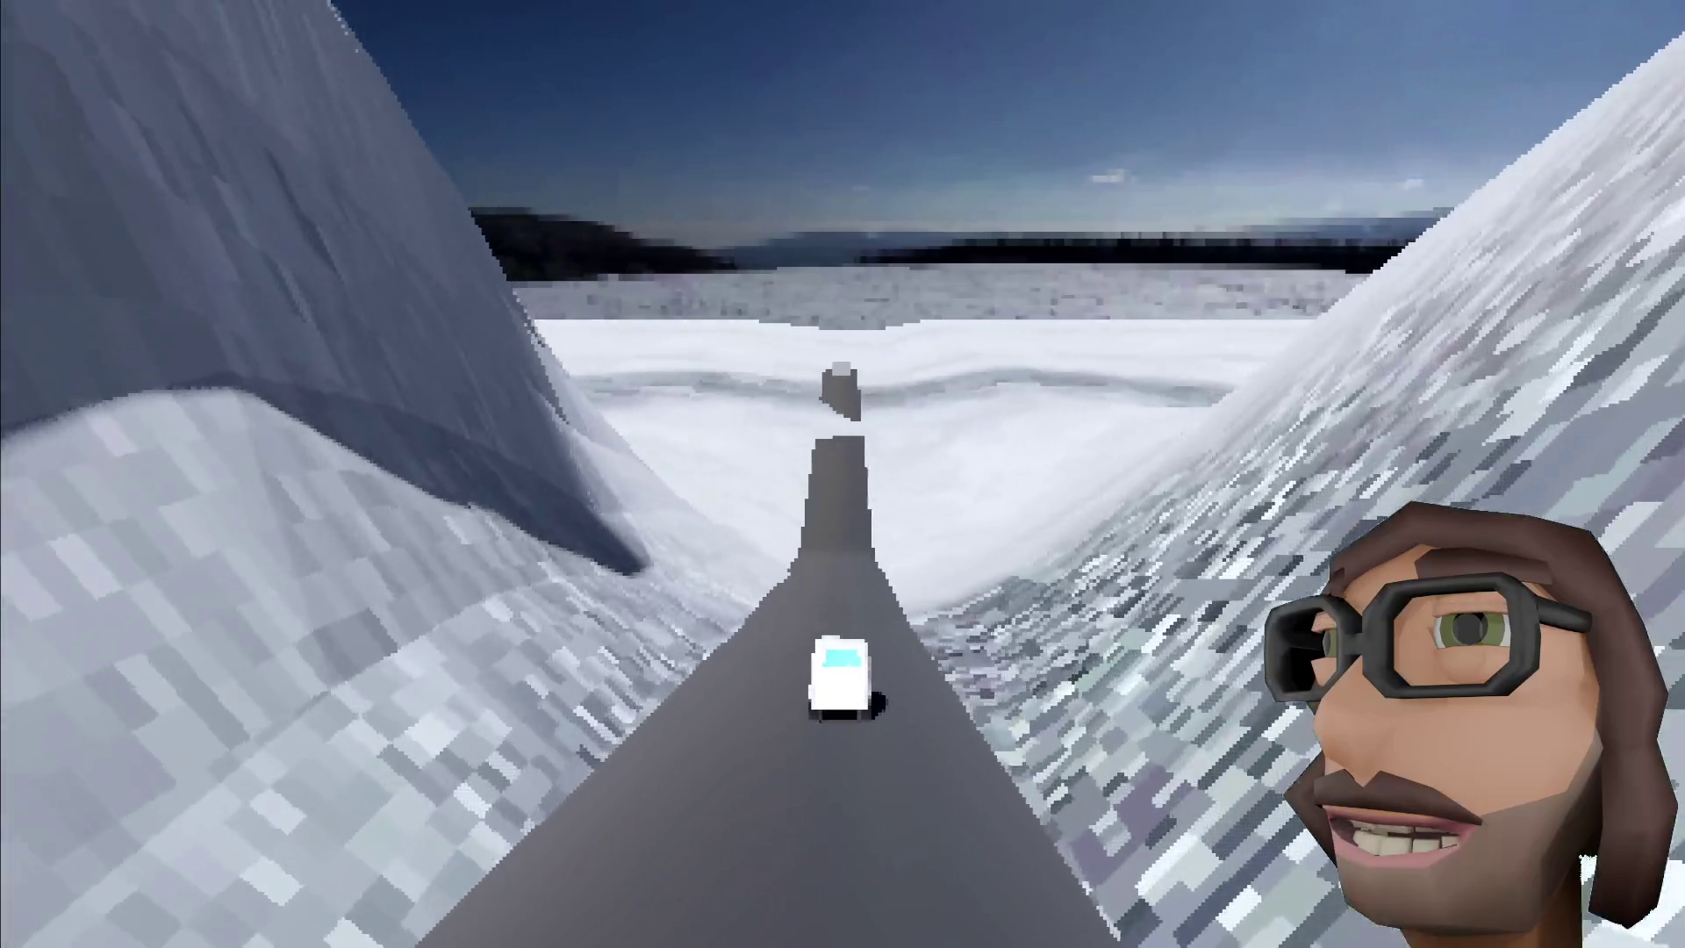
key(w)
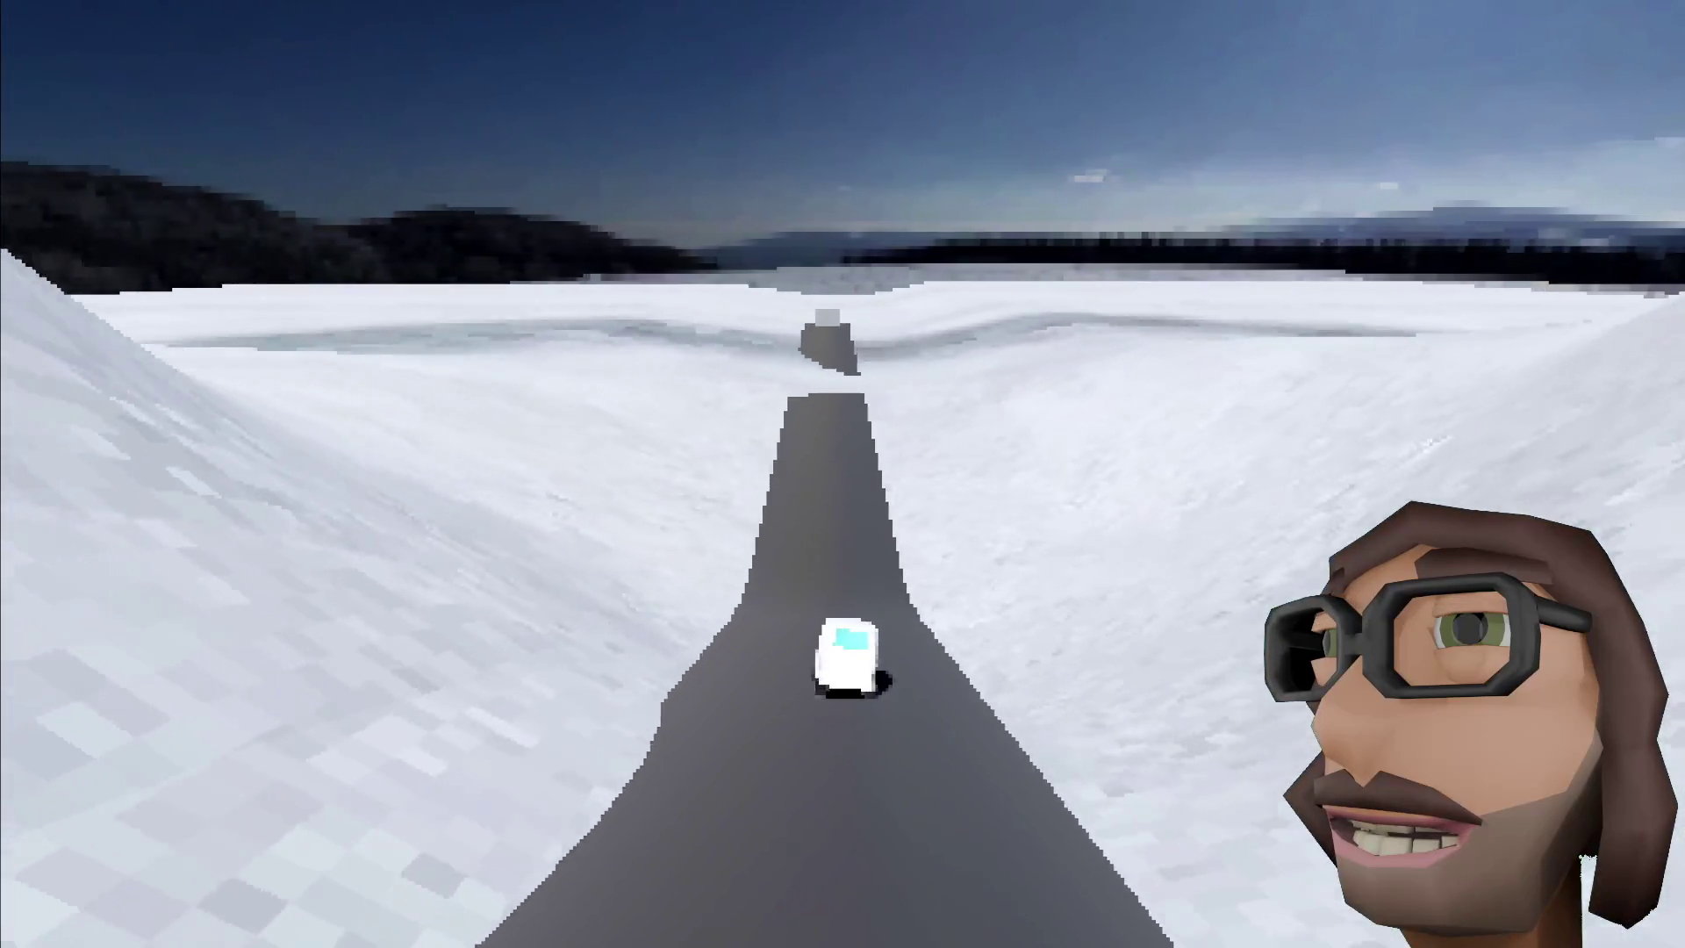
key(w)
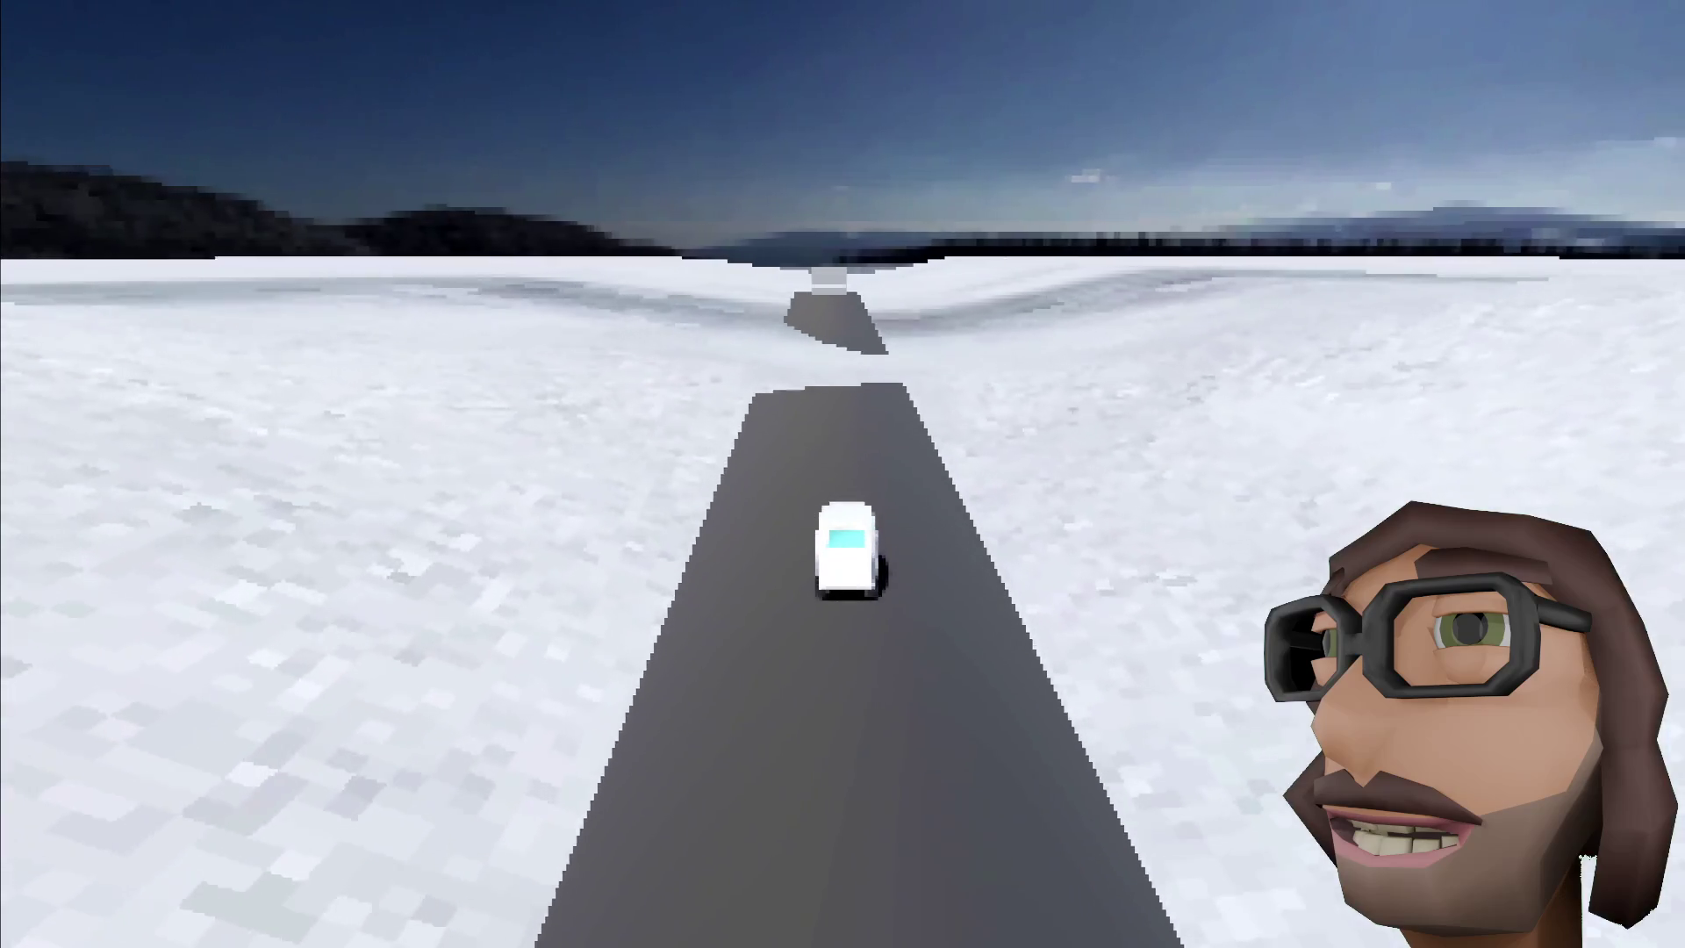
key(w)
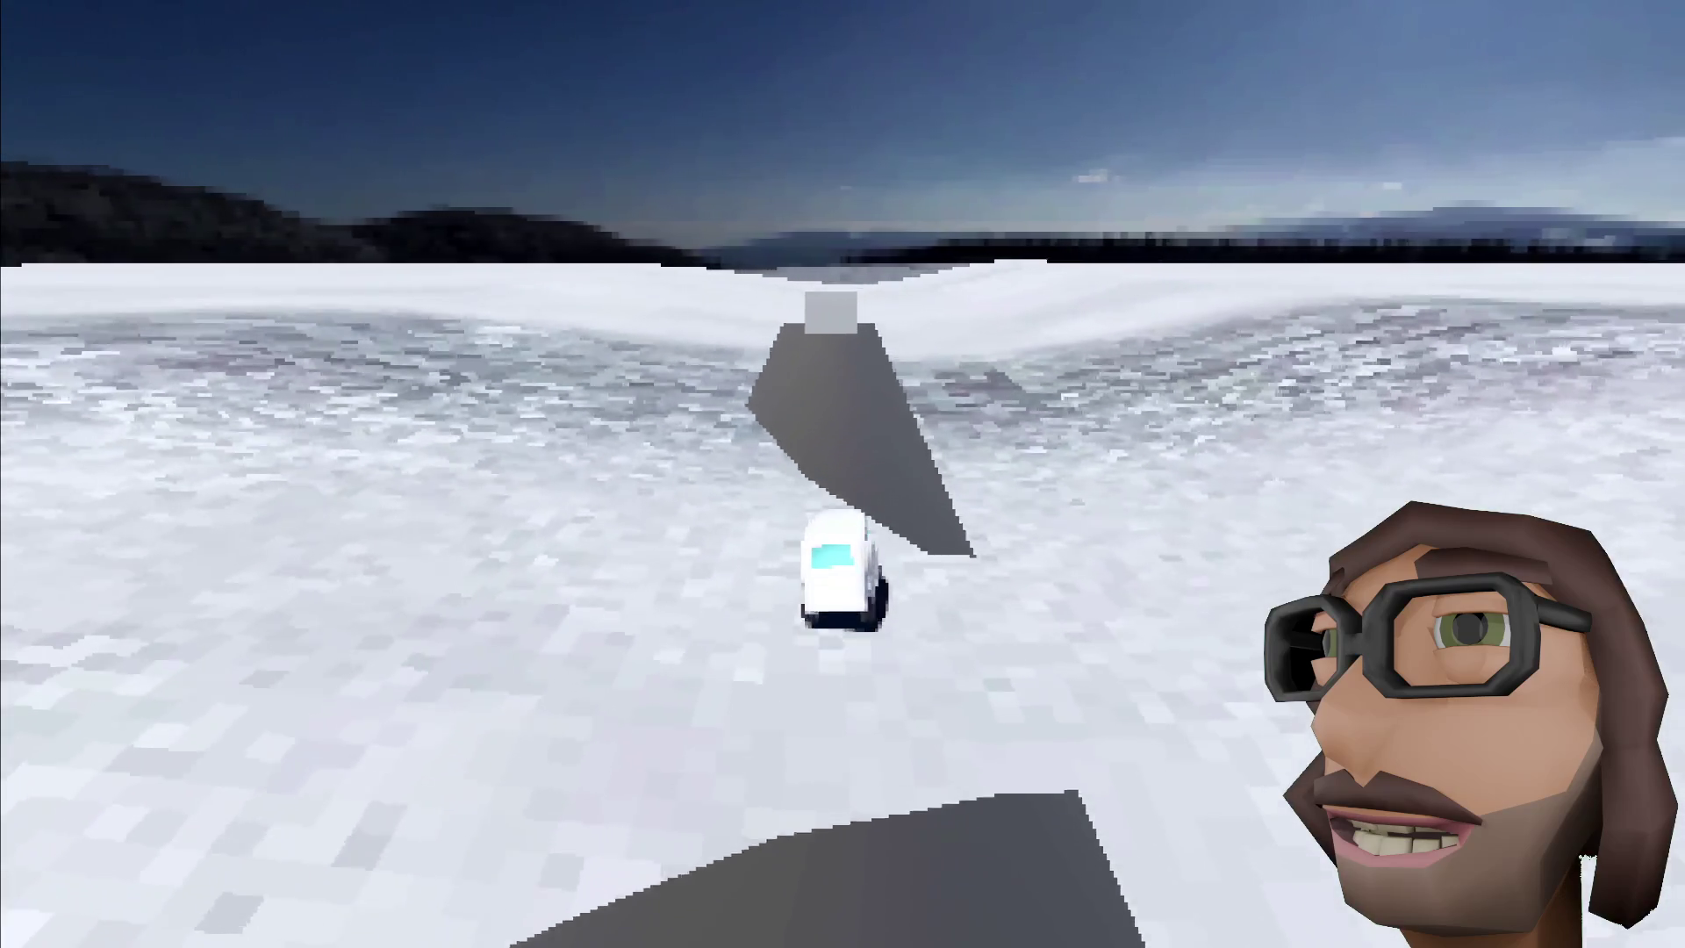
key(w)
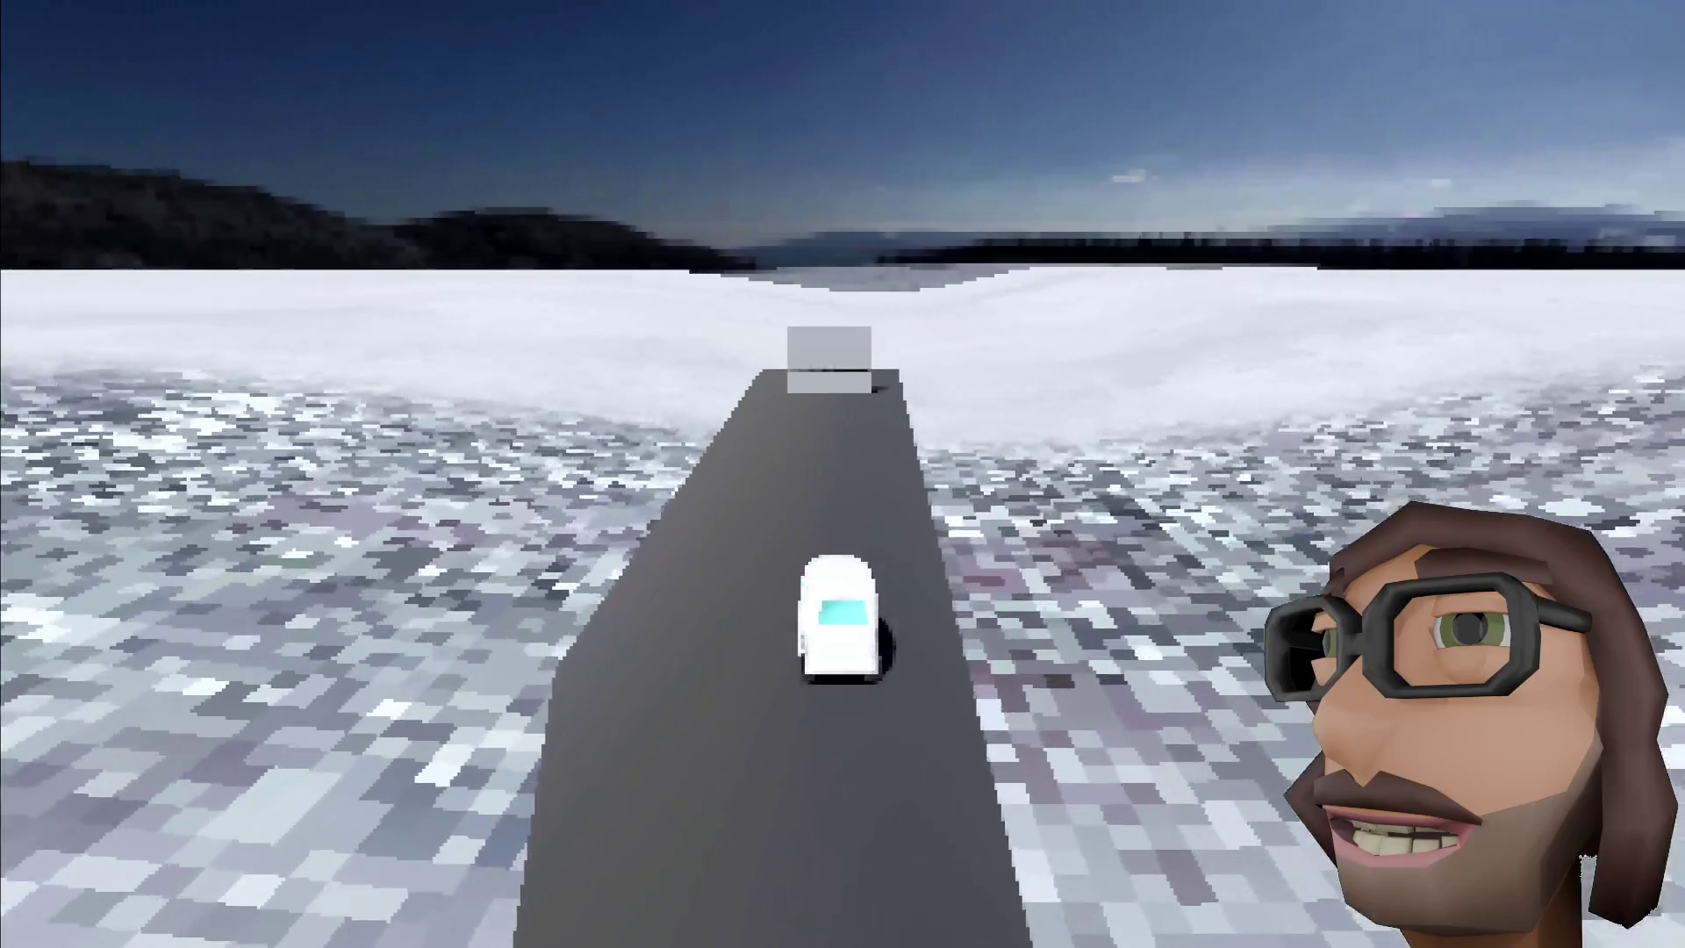
key(w)
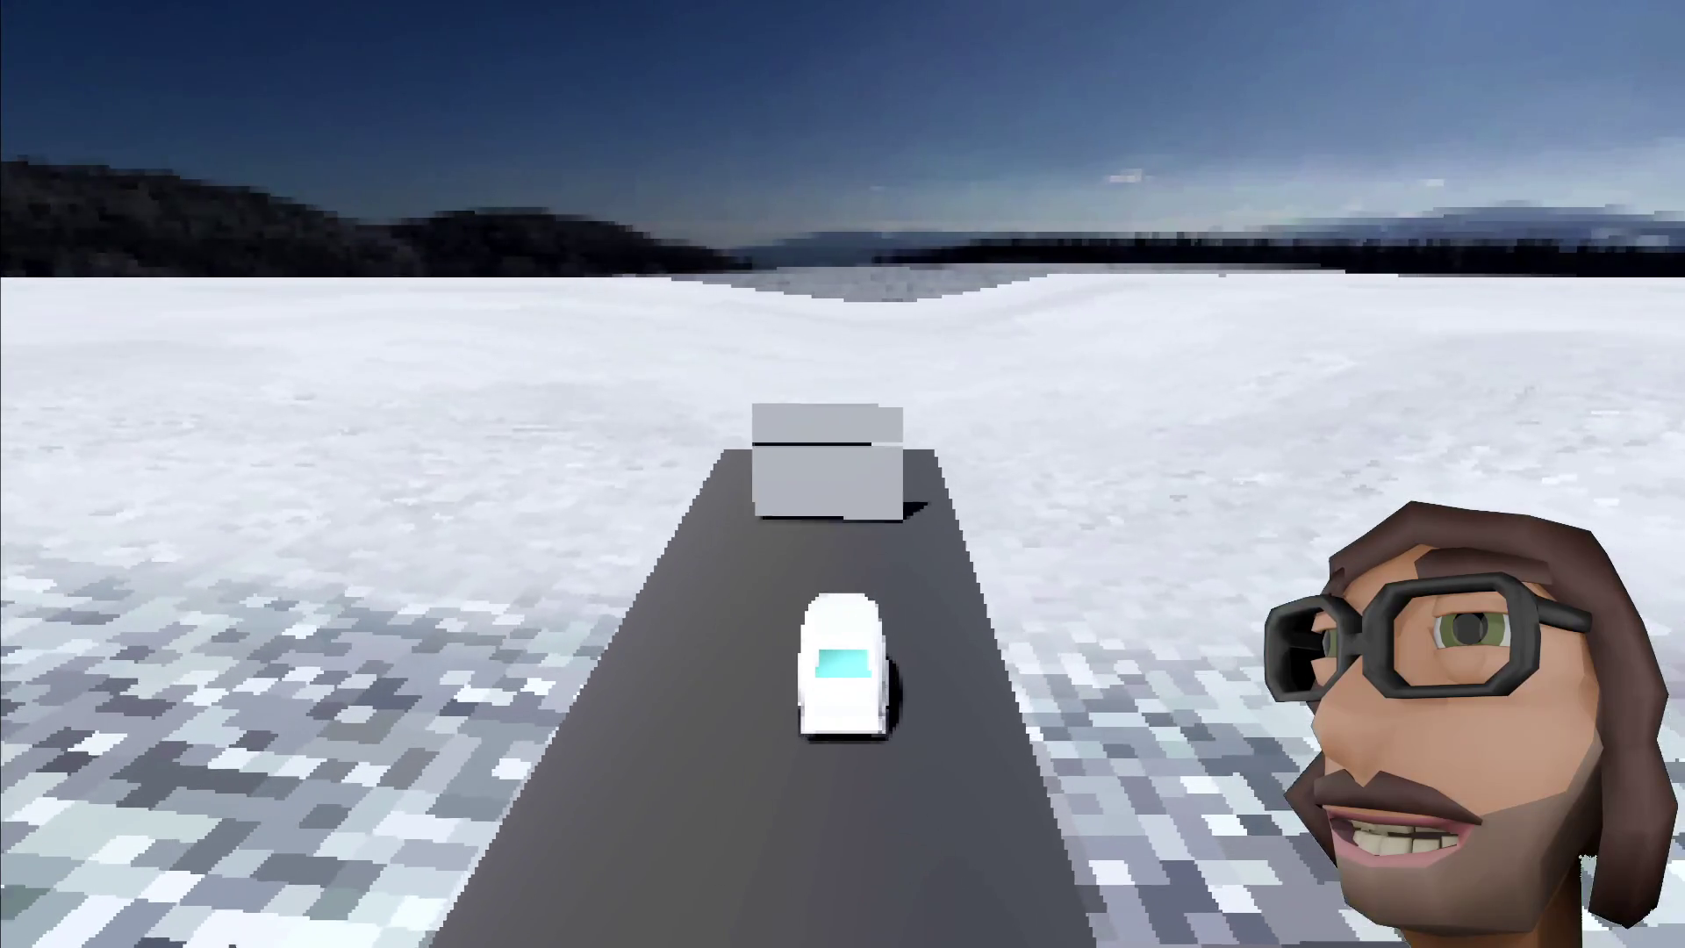
key(w)
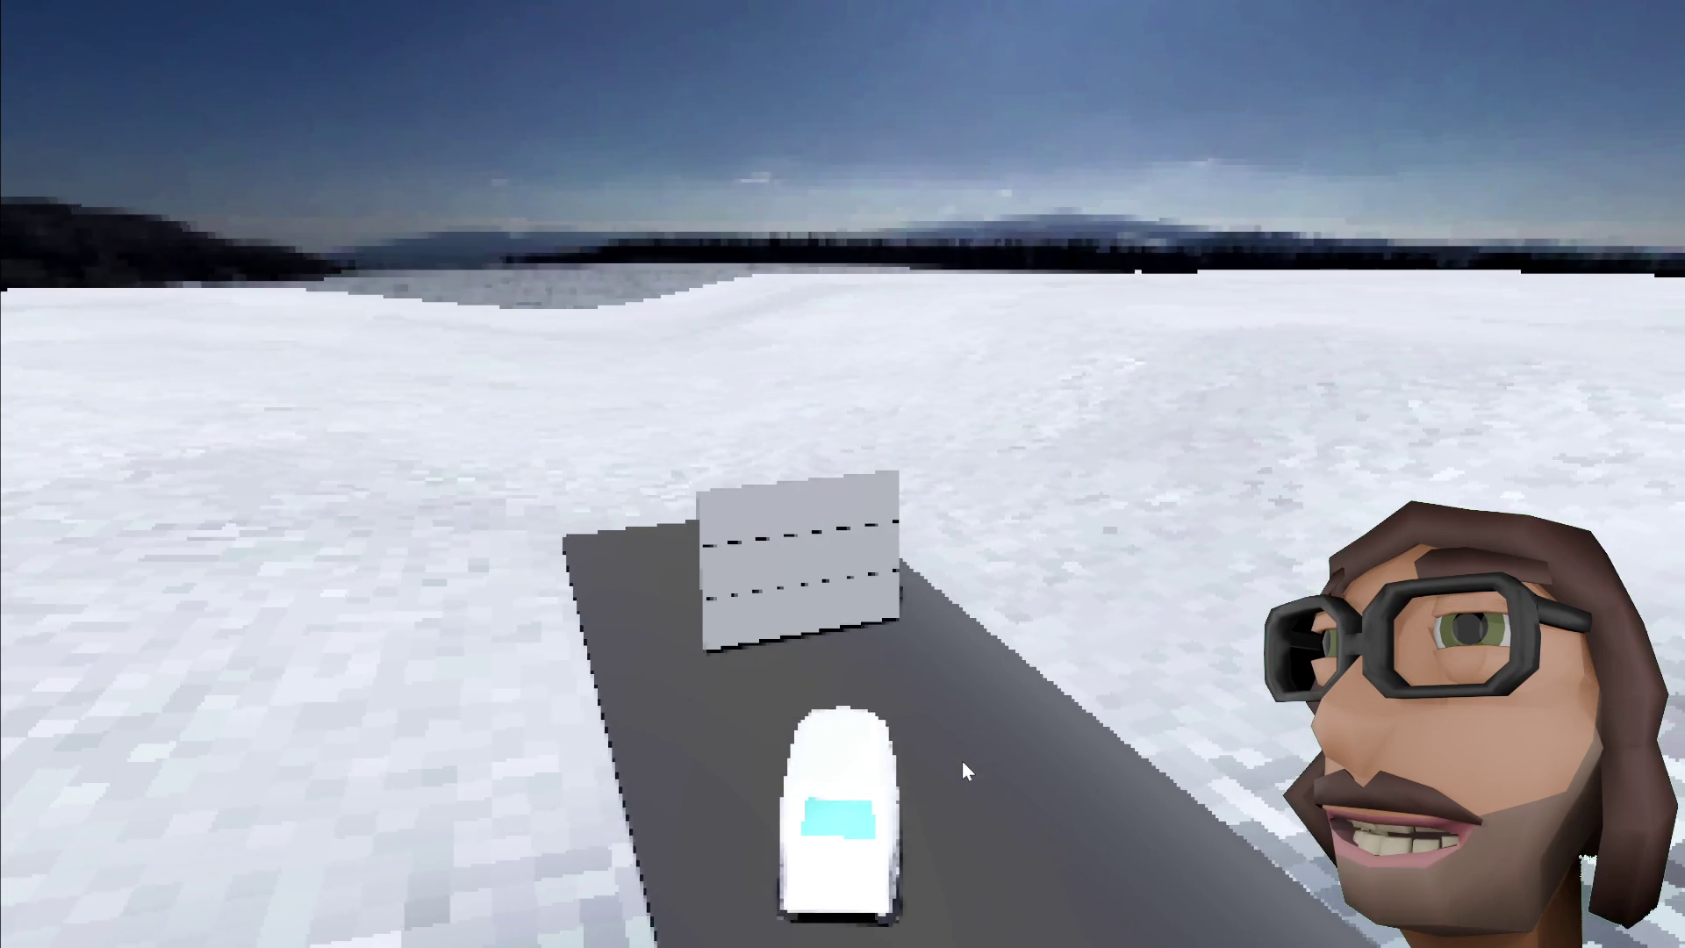
key(w)
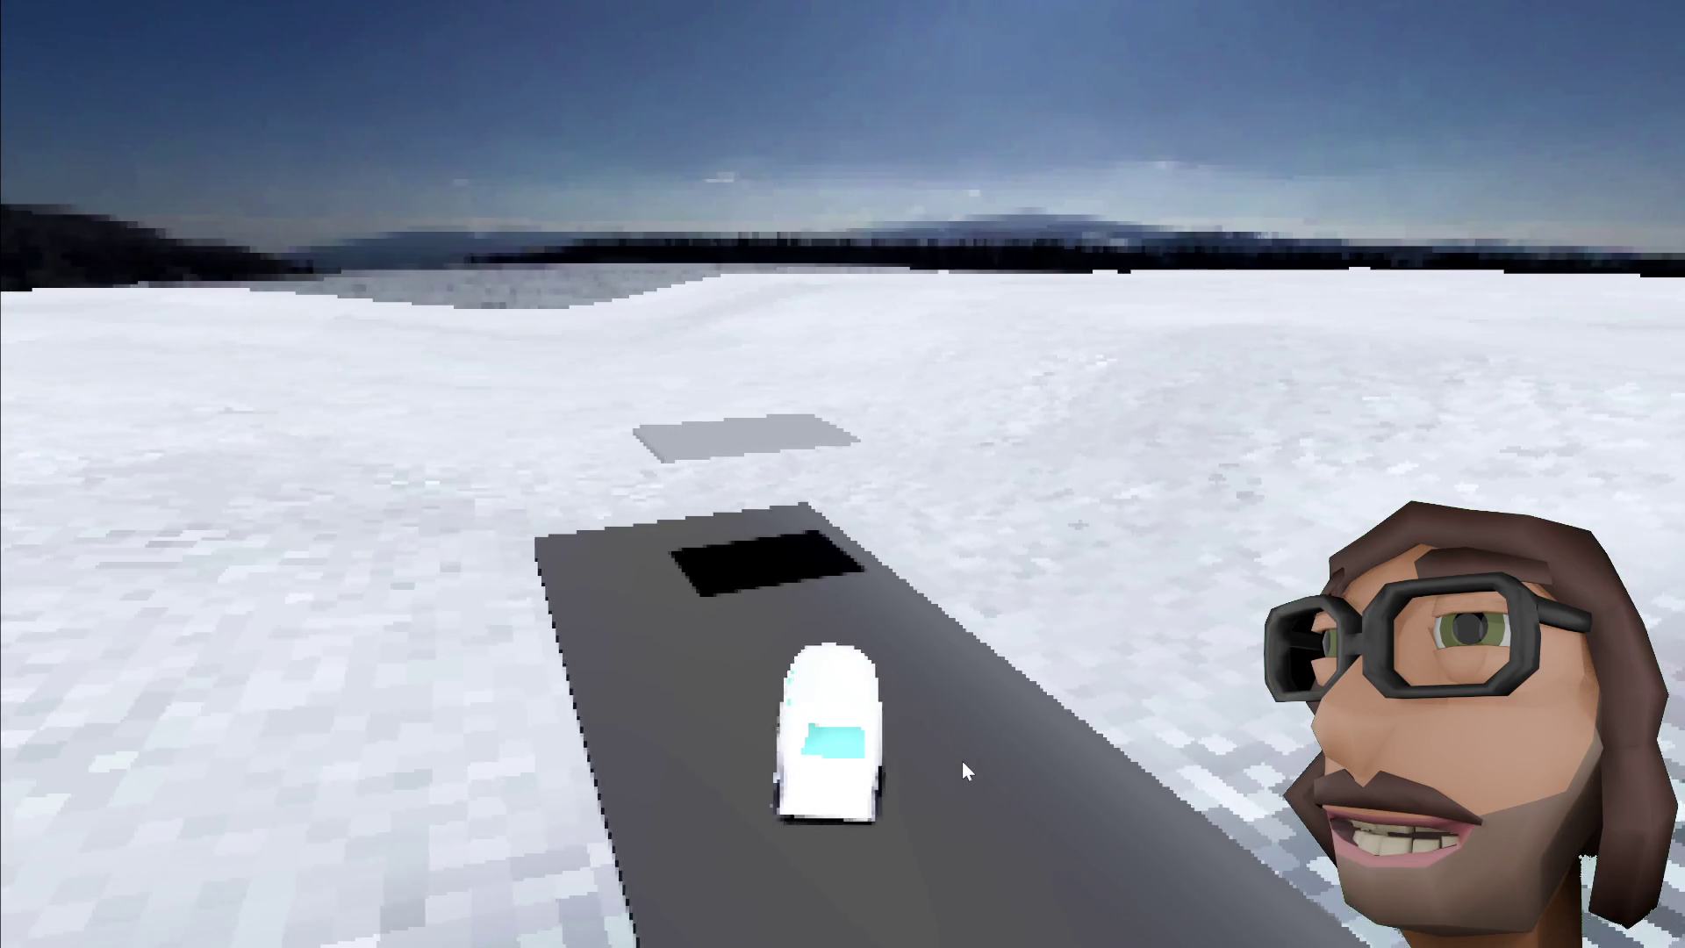
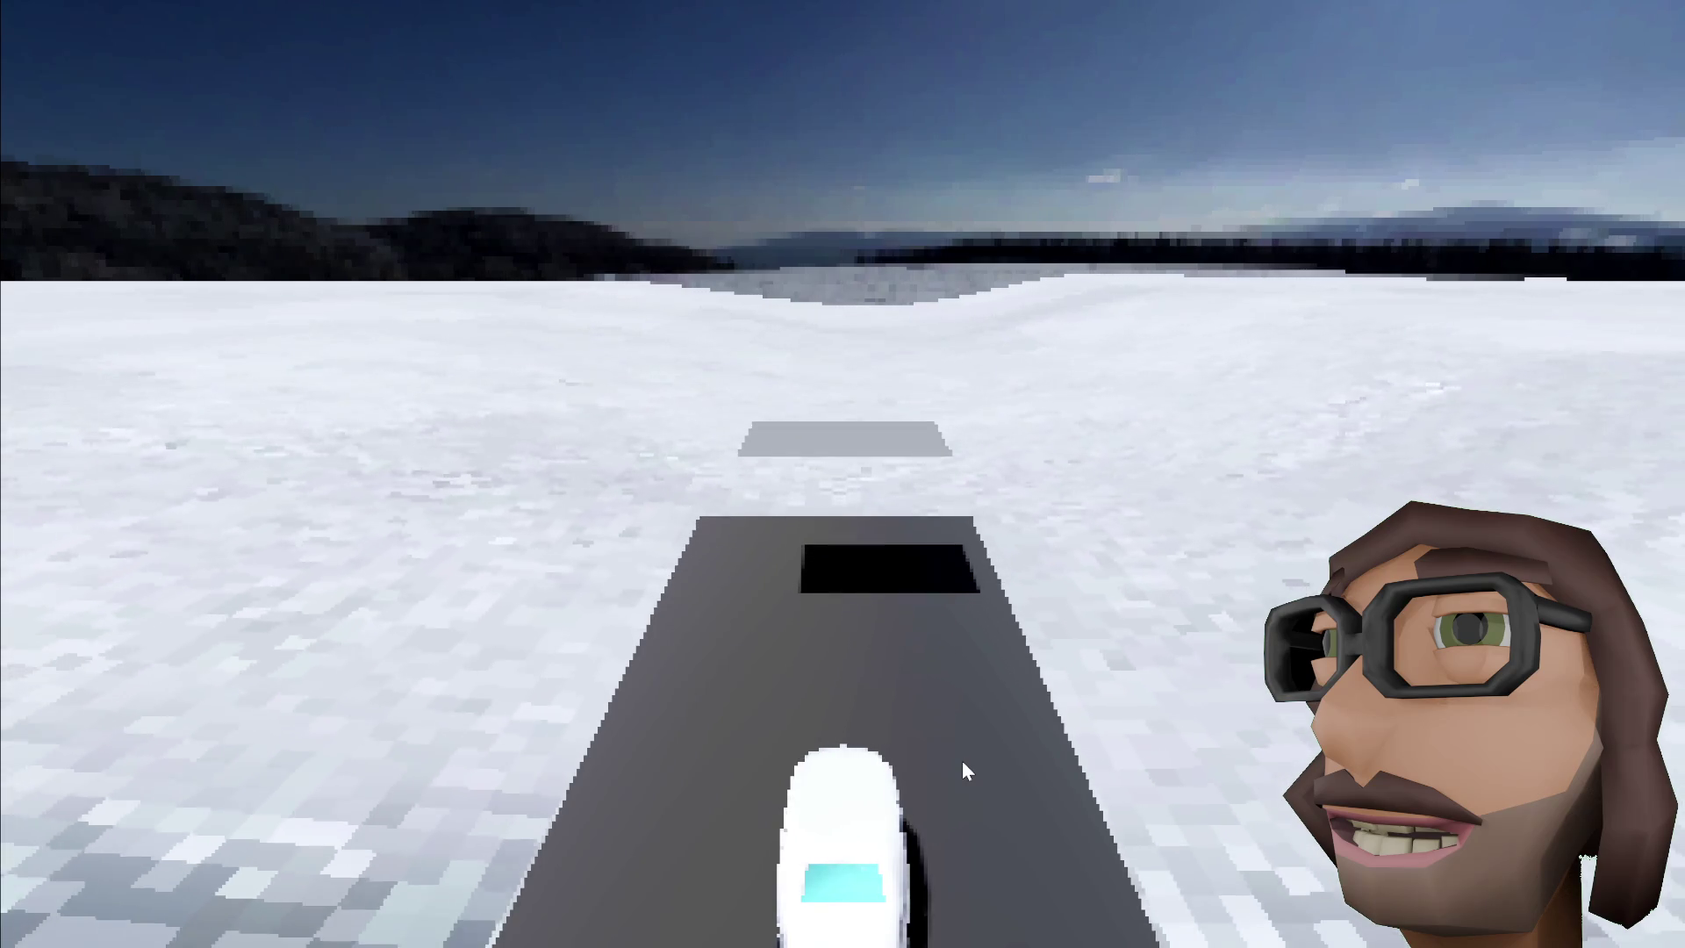
Step: Stop the running van game with F8 and return to the overdoor.gd script
key(F8)
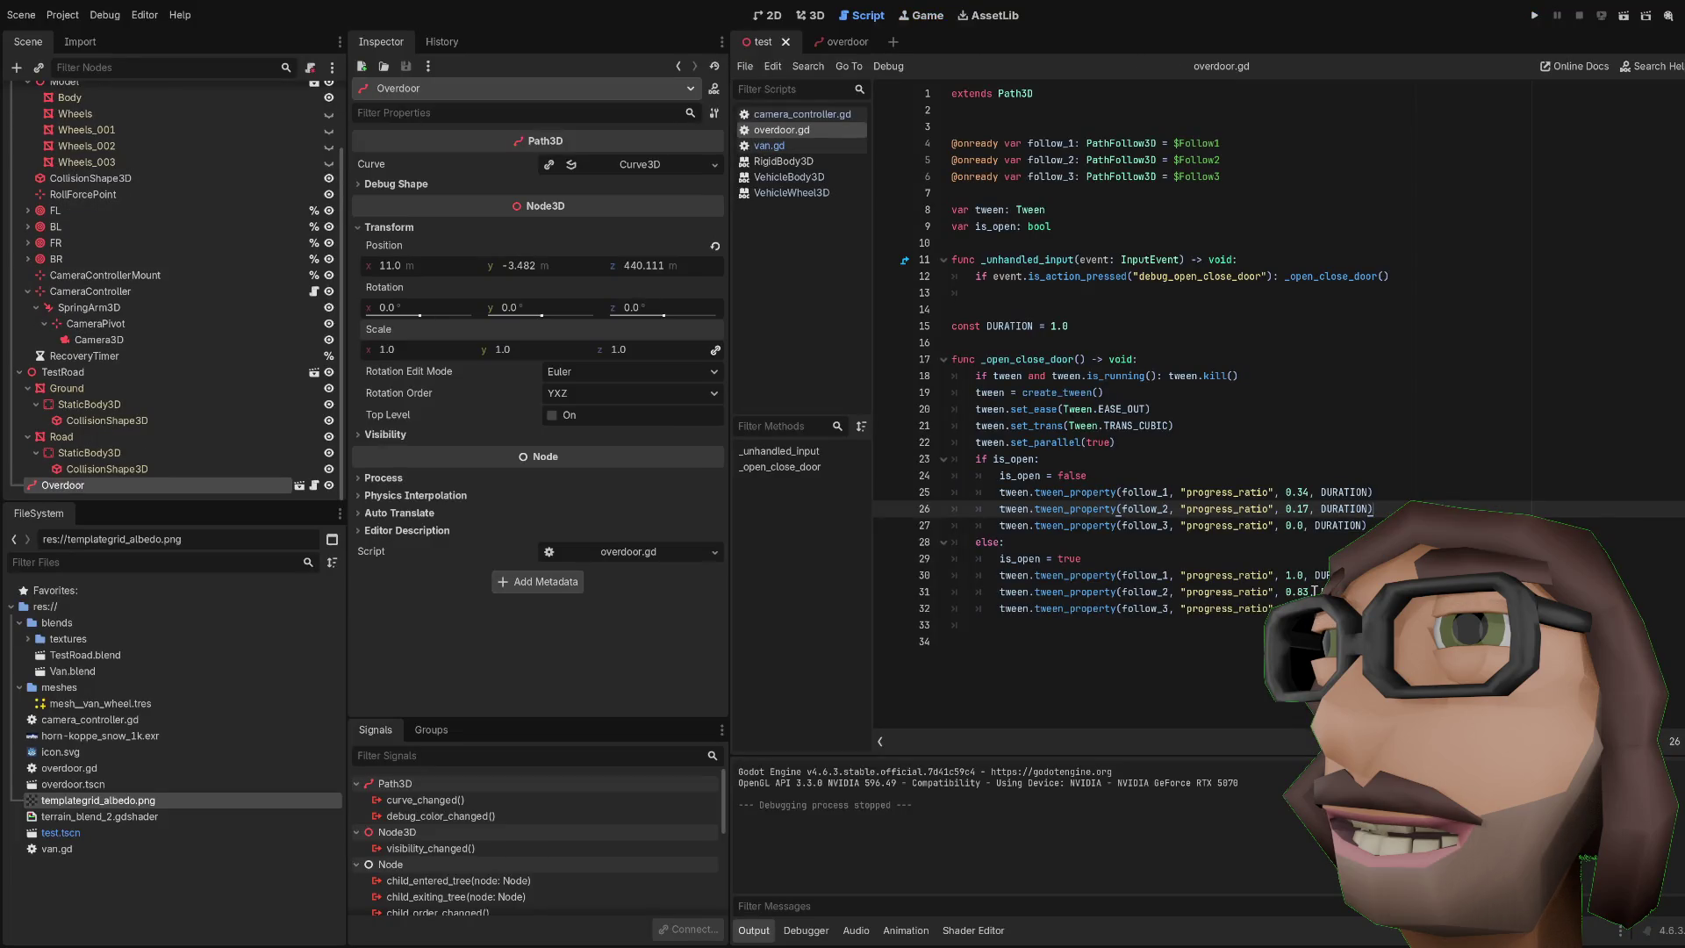
Step: Open van.gd and look over its tilt input line and _check_stuck function
click(804, 116)
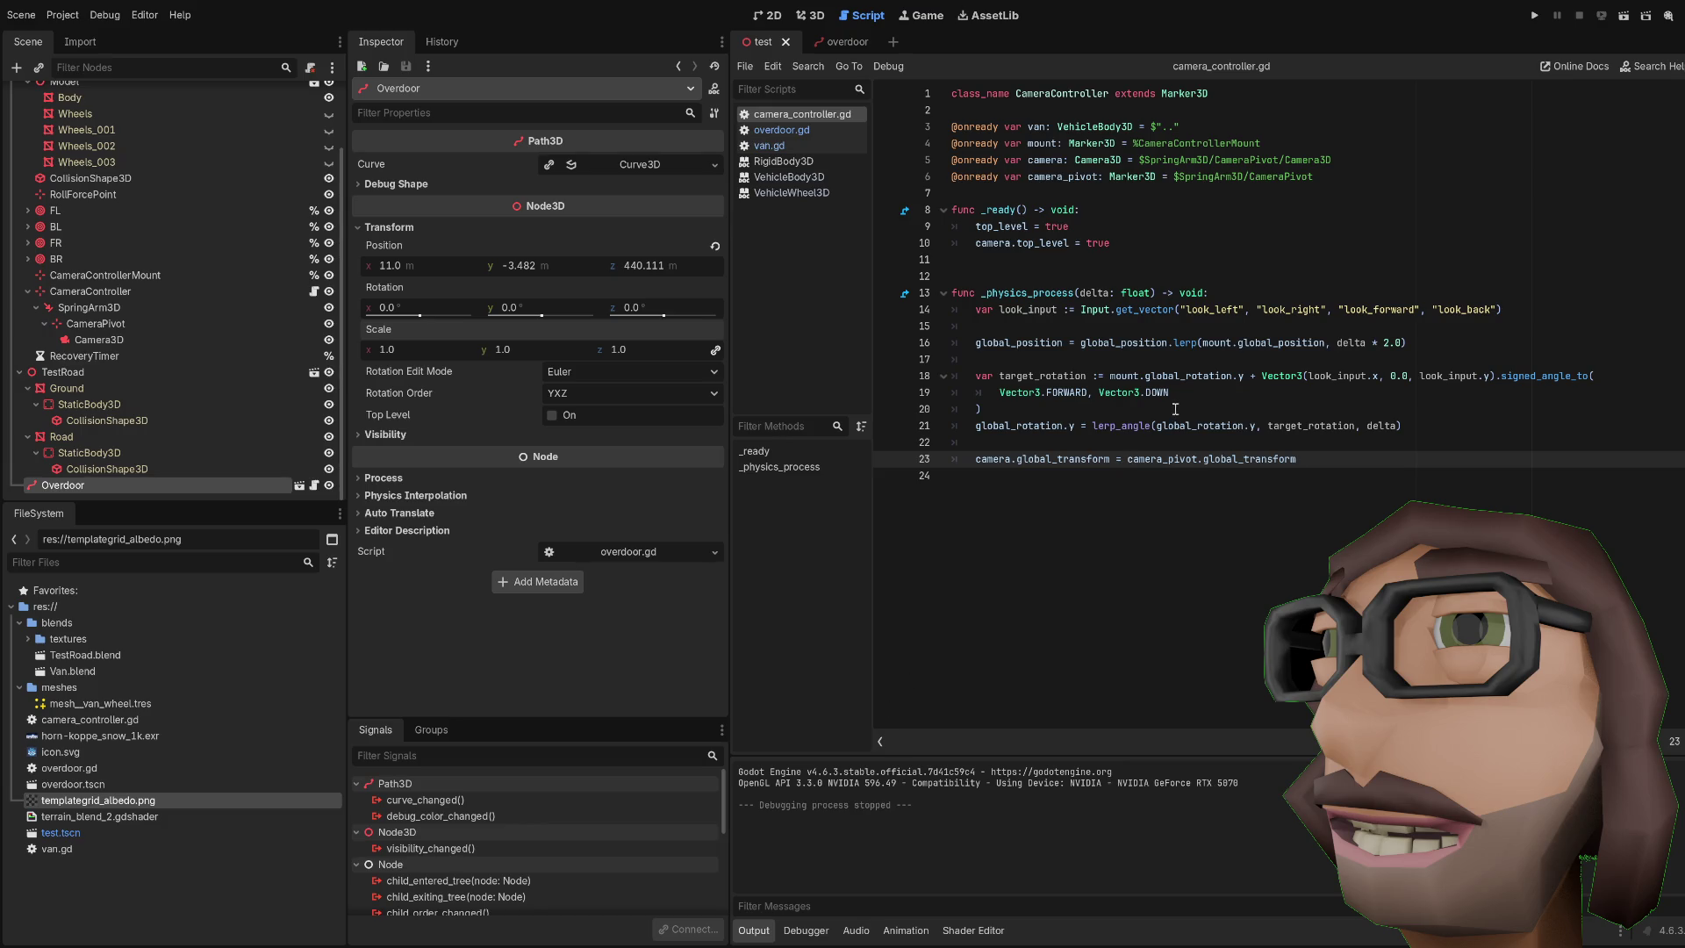
click(792, 132)
click(775, 147)
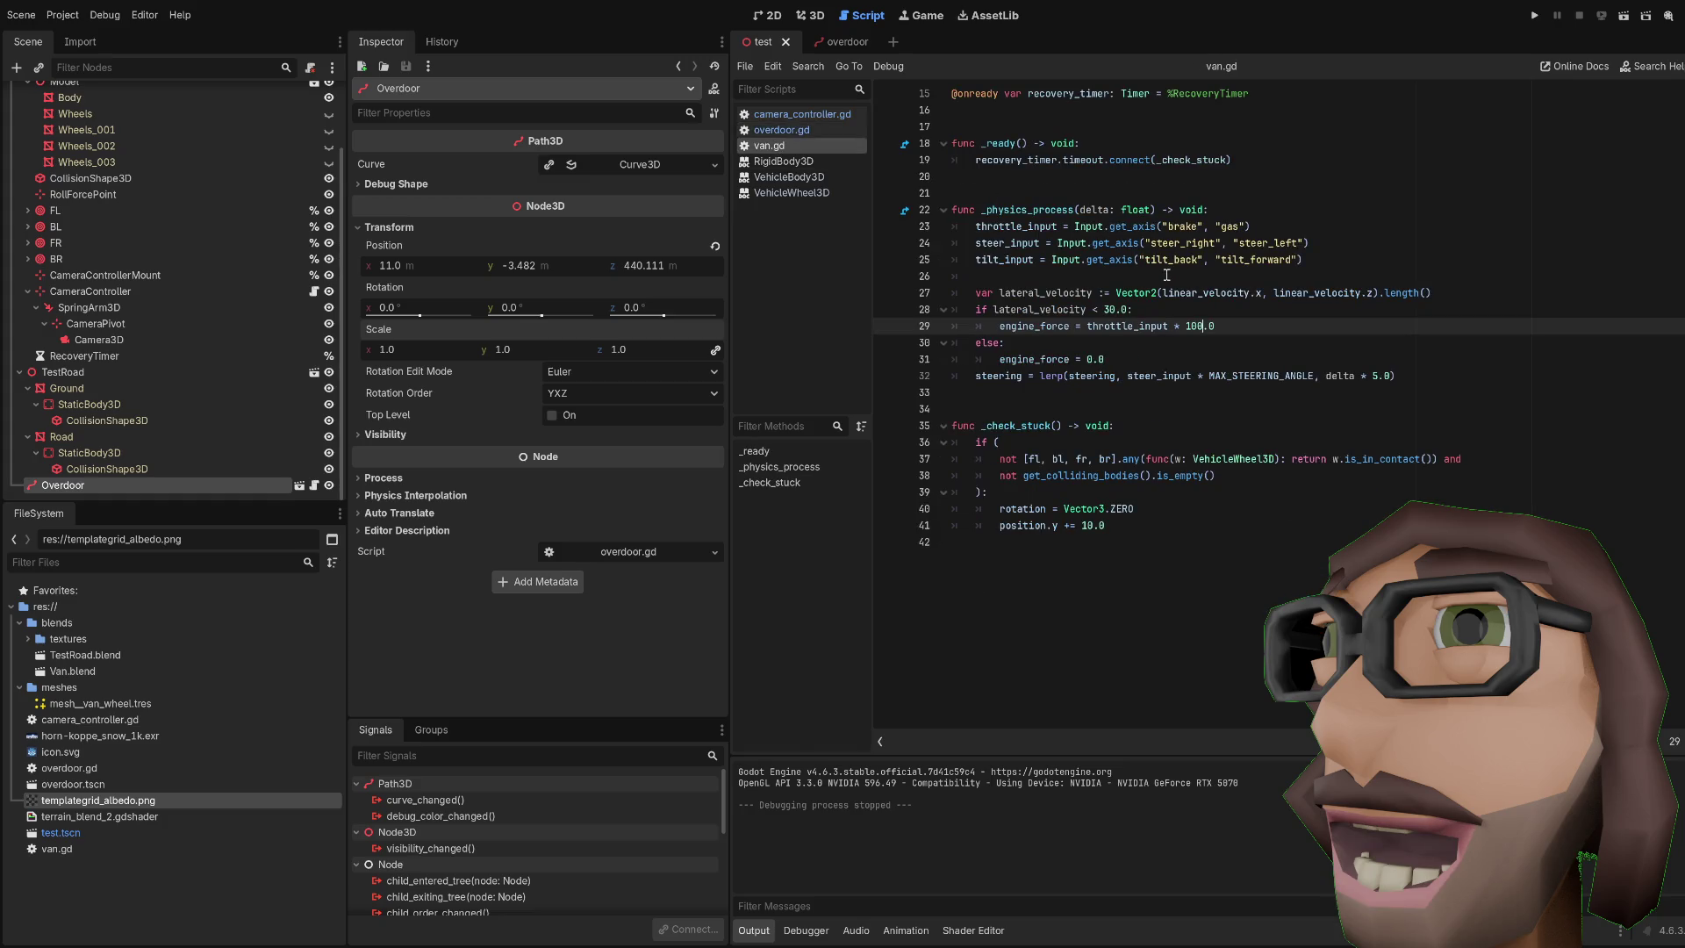
click(1285, 263)
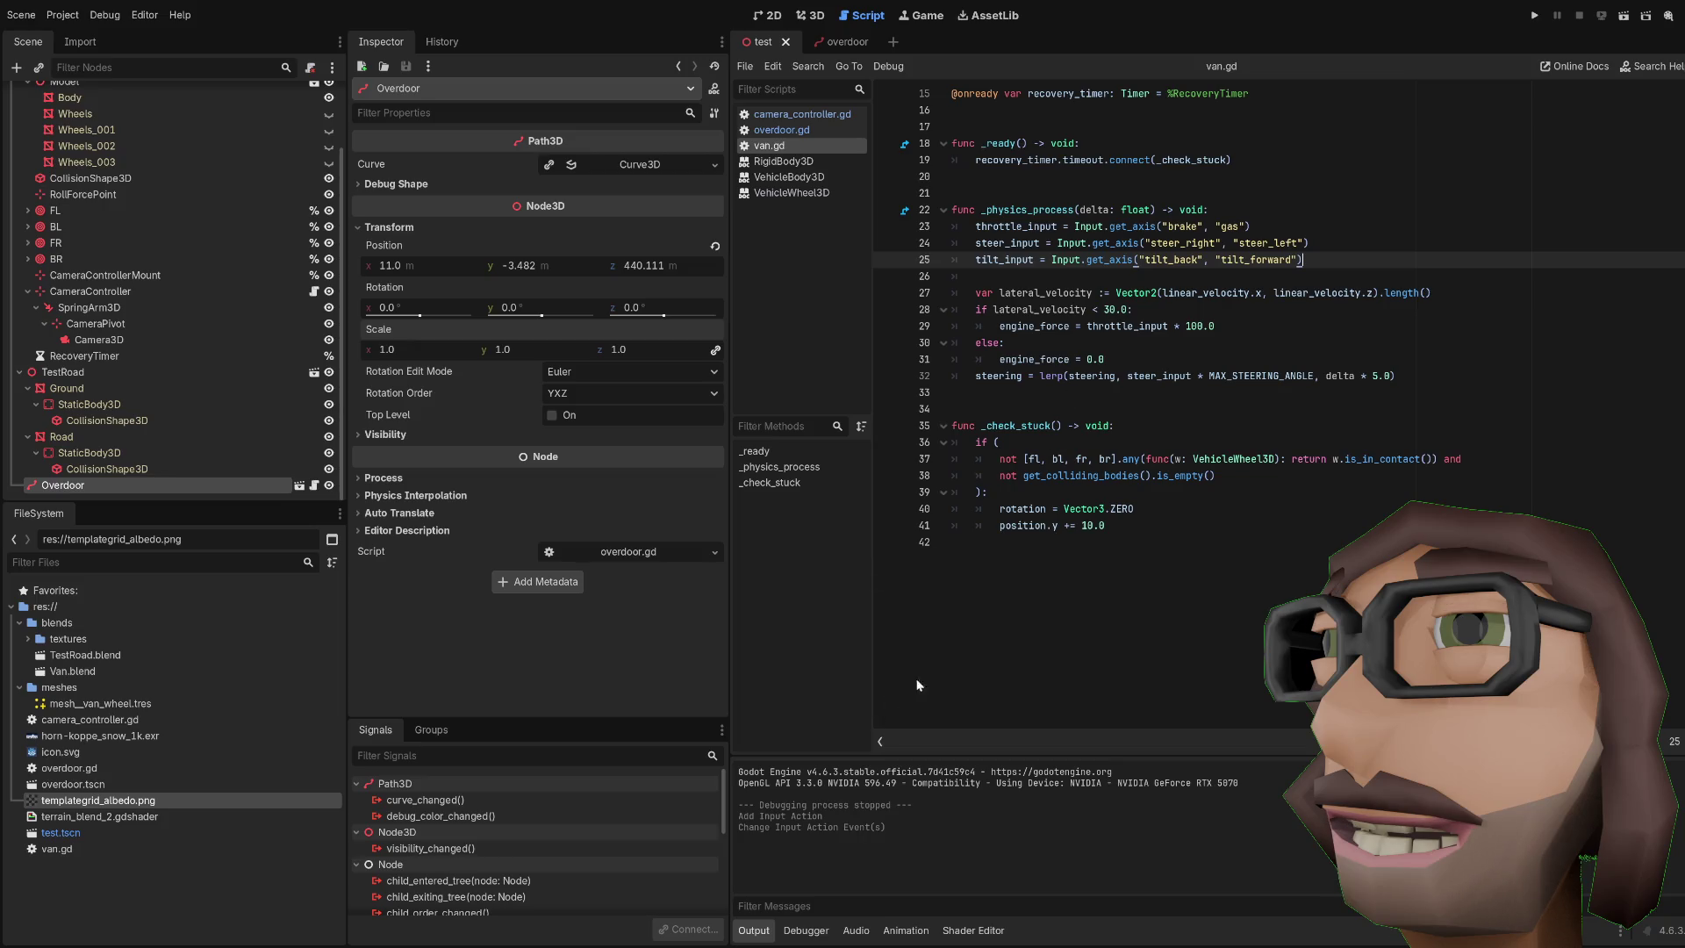
click(1167, 430)
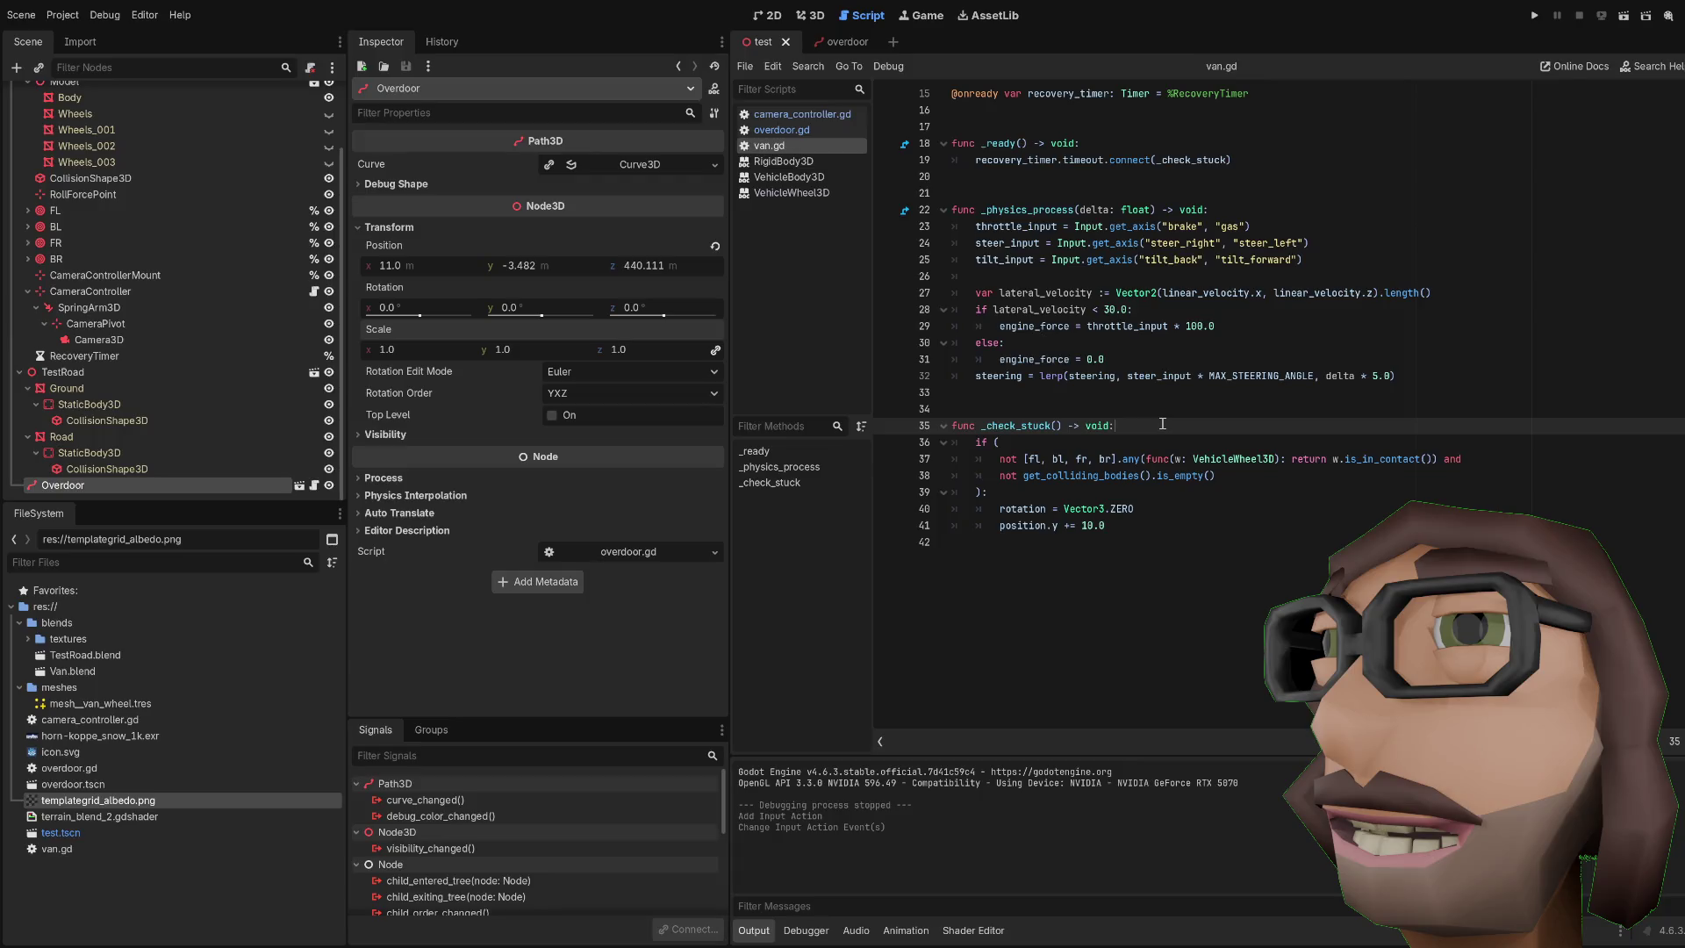
Step: Test-run the driving, then return to the end of the steering line
key(F5)
scroll(1217, 400, up, 1)
click(1122, 395)
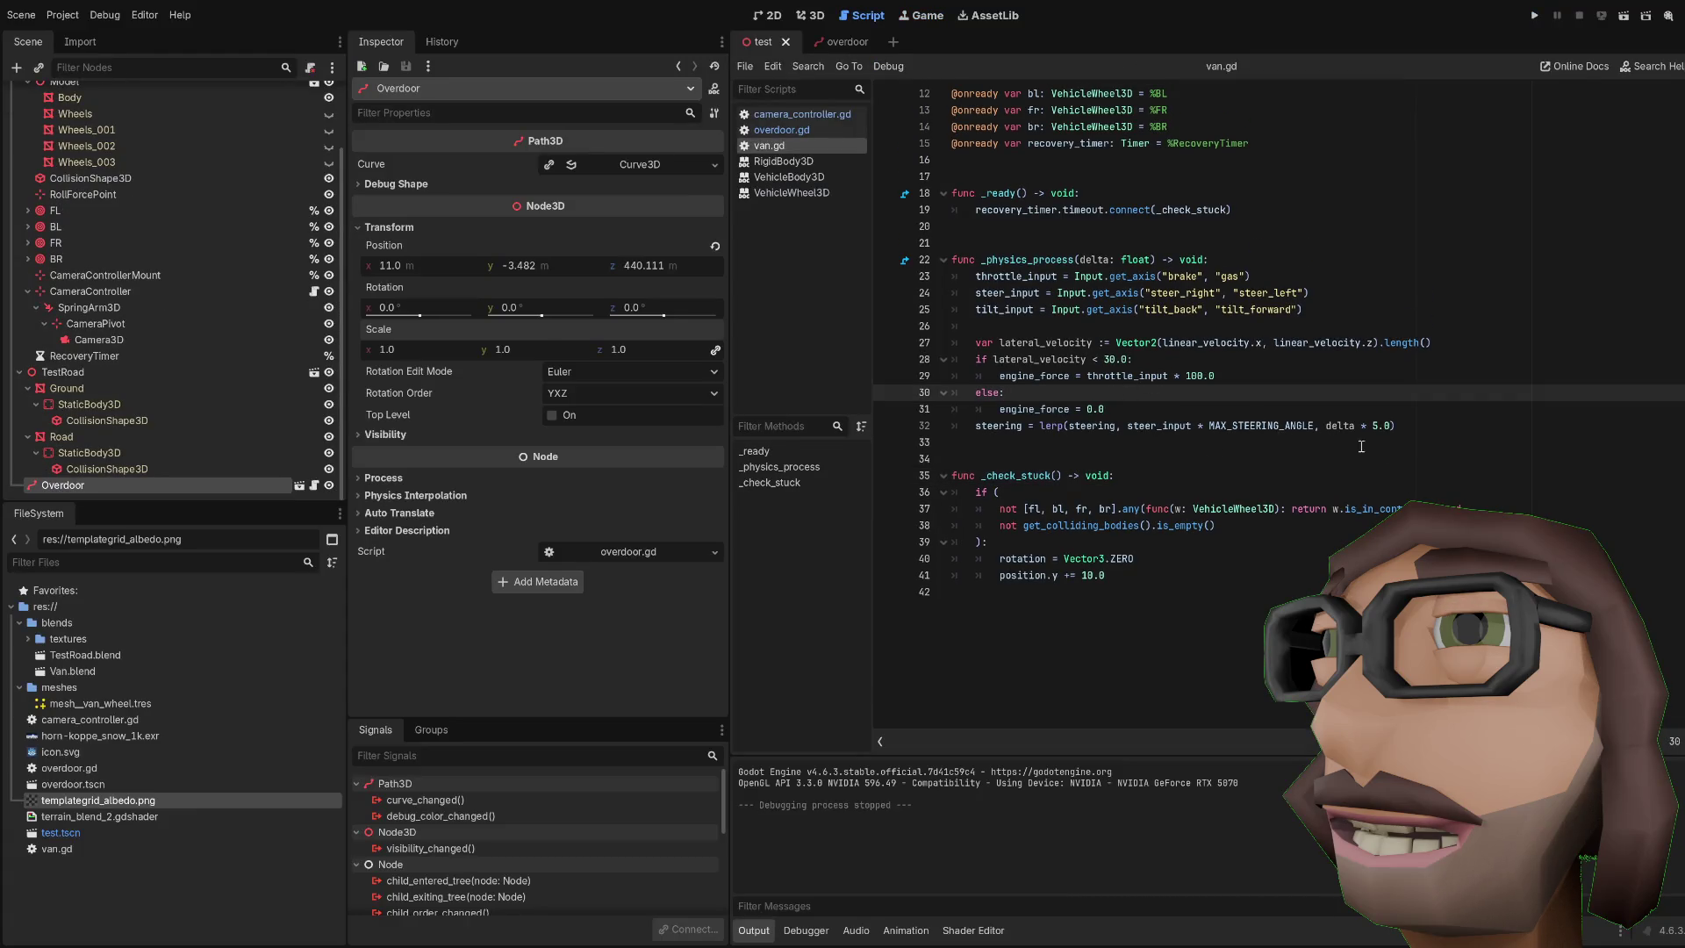
click(1464, 424)
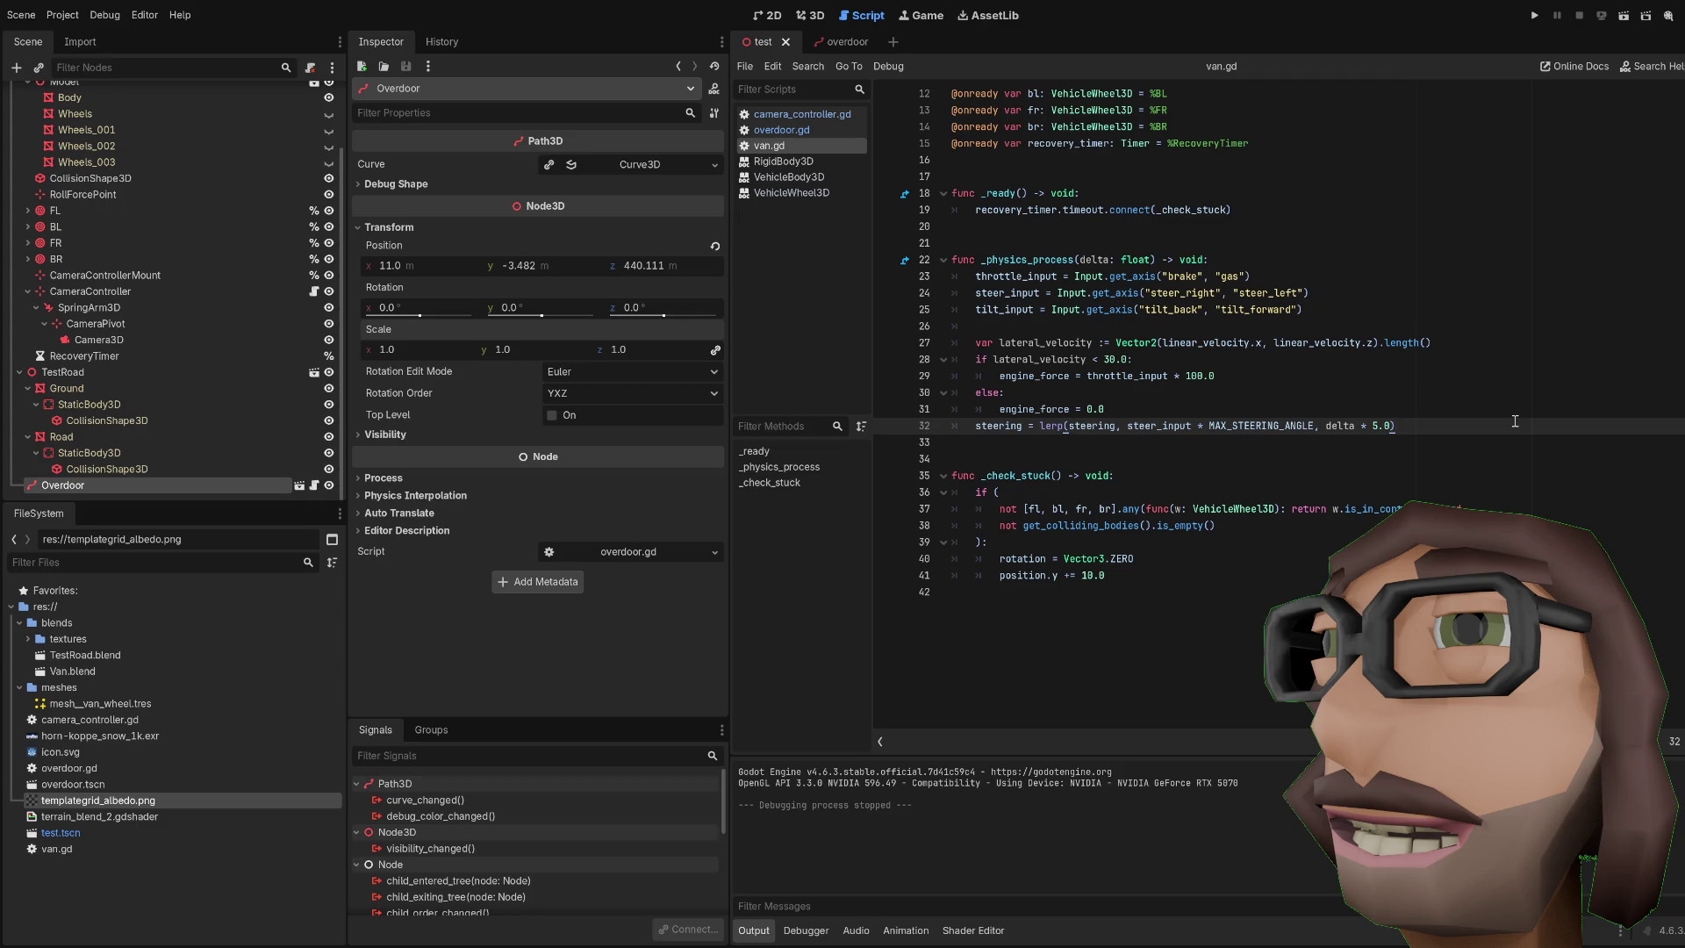
Step: Add a new line setting brake = 10.0 in _physics_process
key(Up)
key(Up)
key(Up)
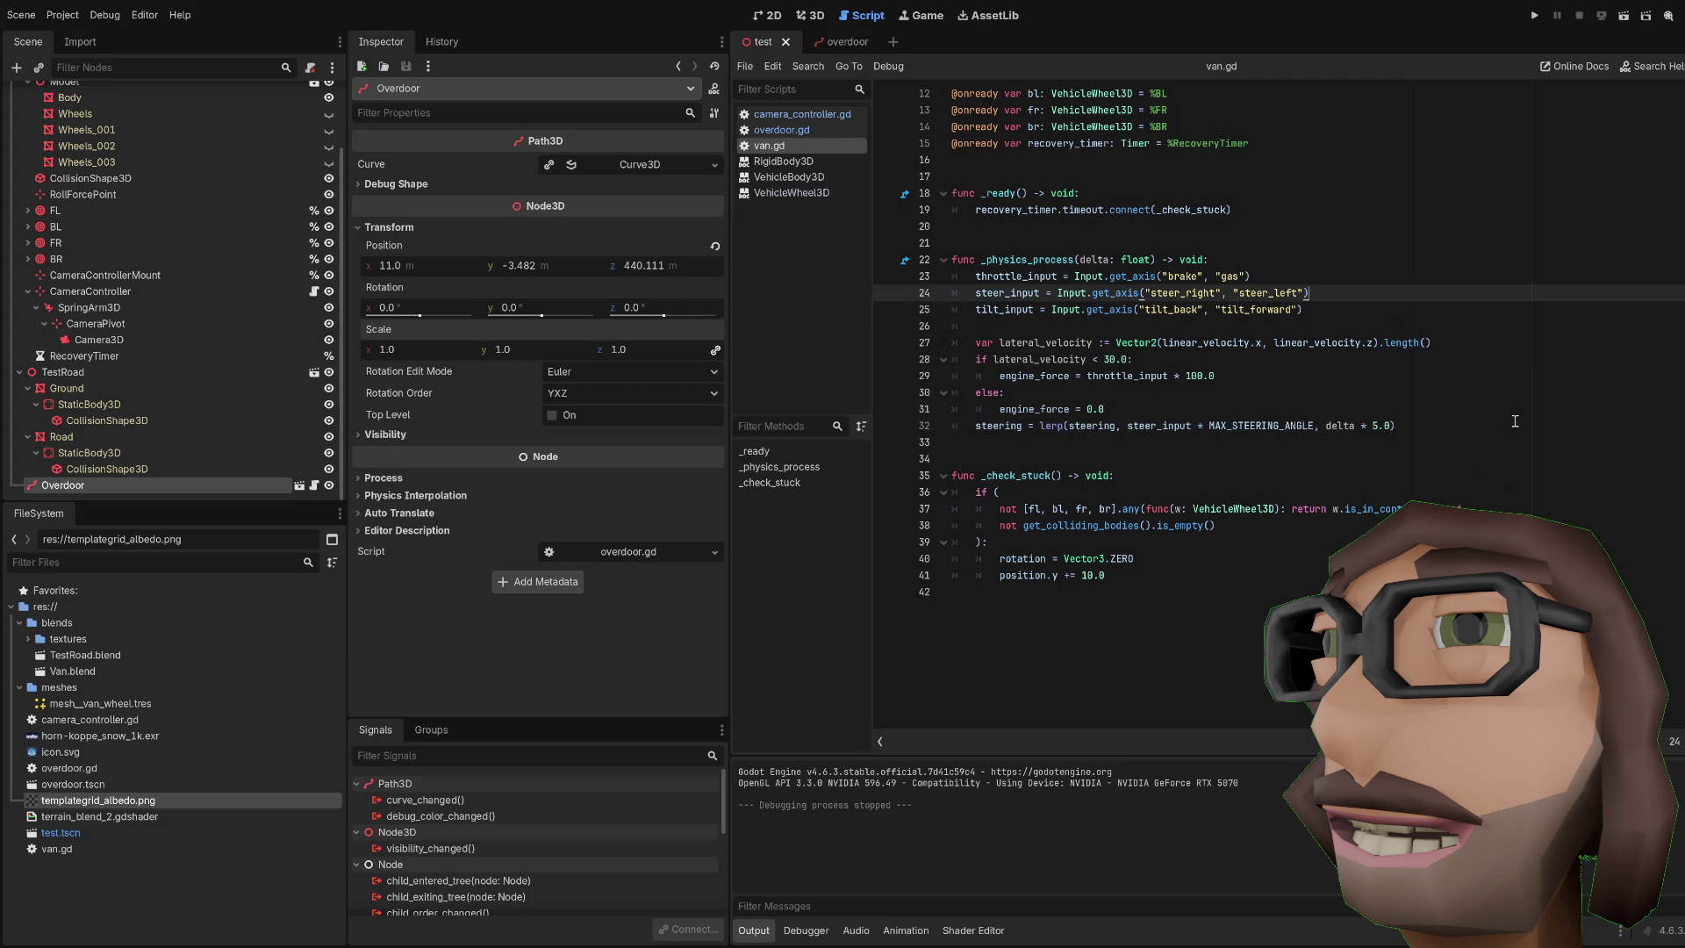
key(Return)
key(Return)
key(Return)
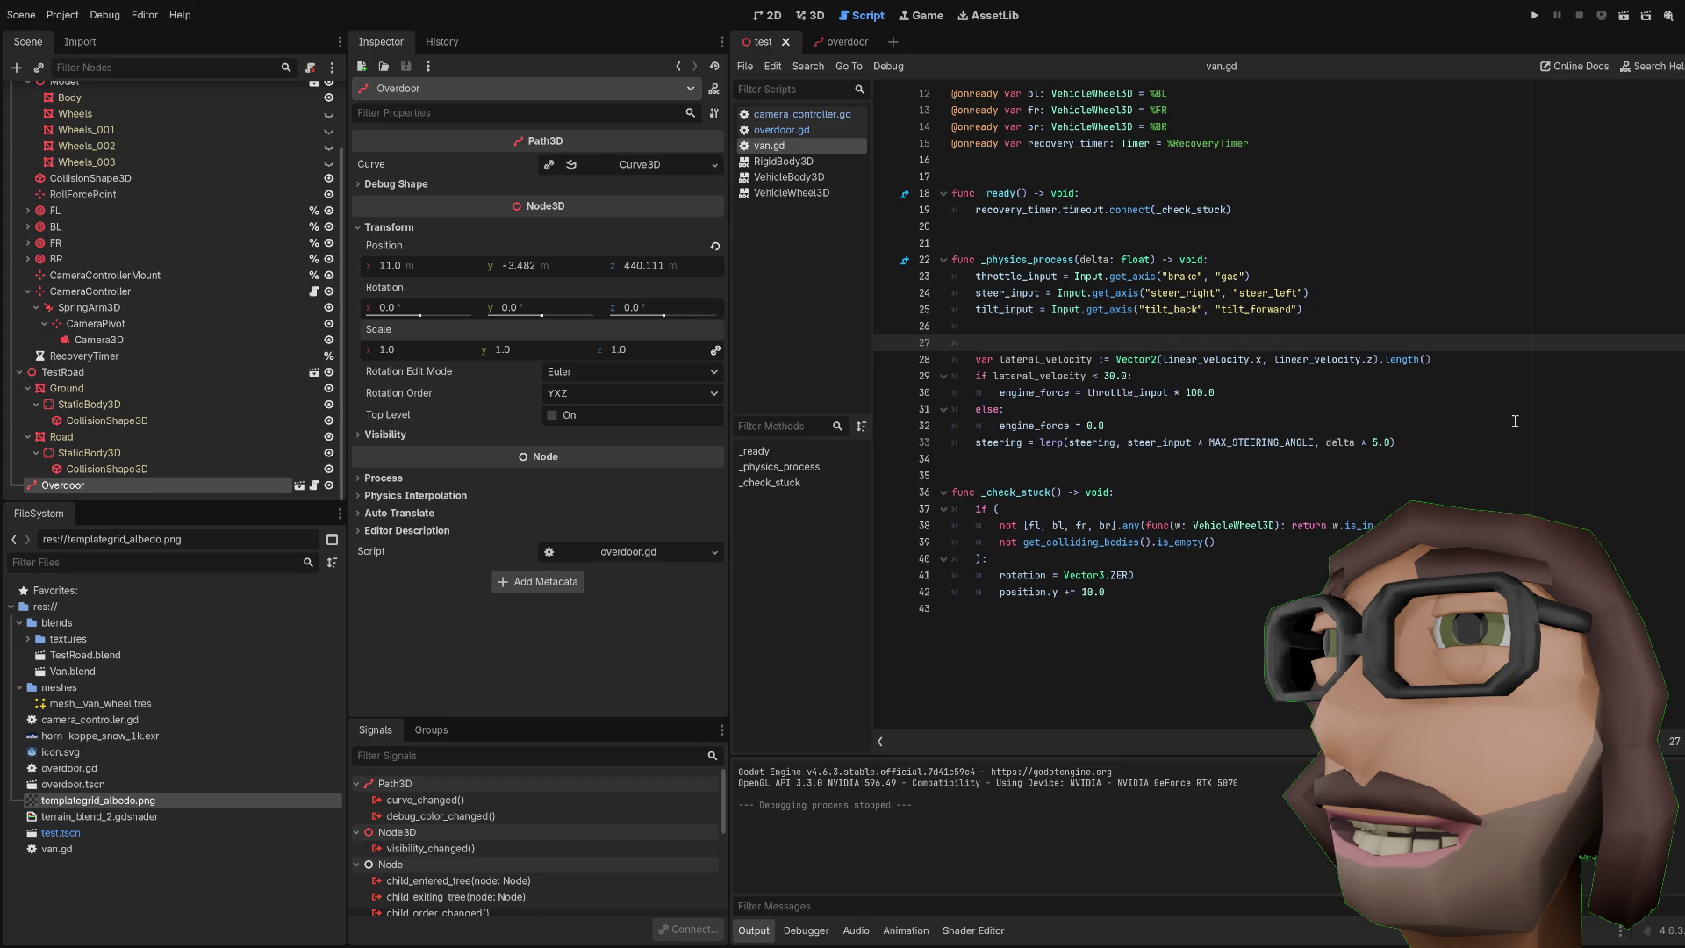
text(br)
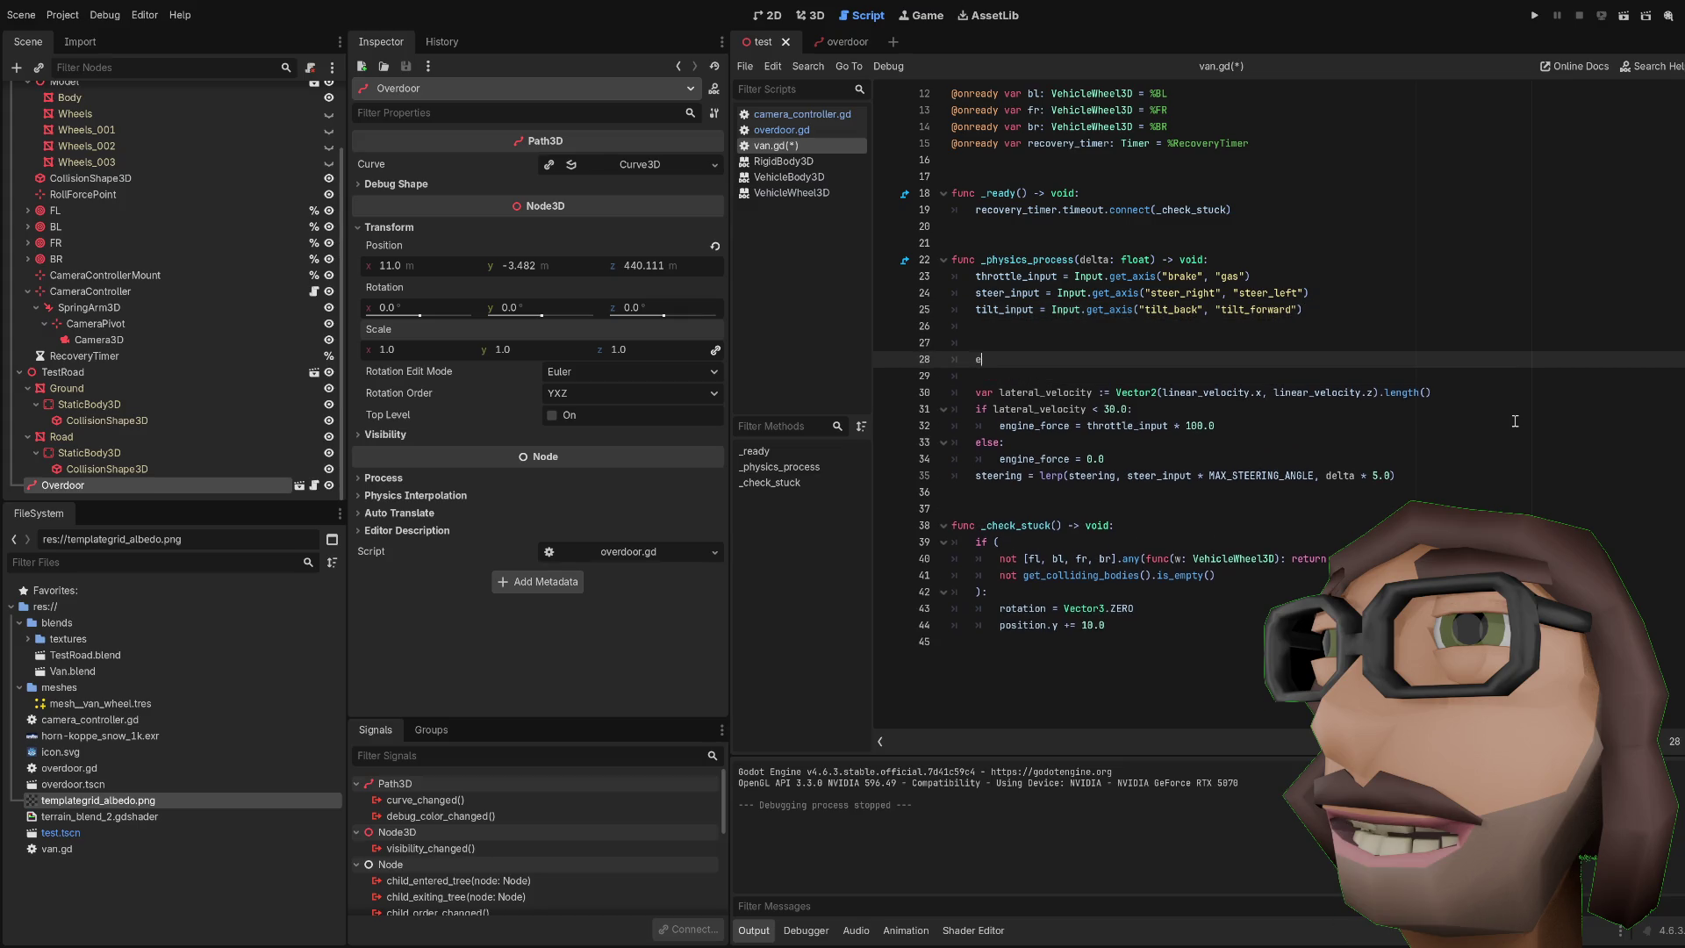
key(Down)
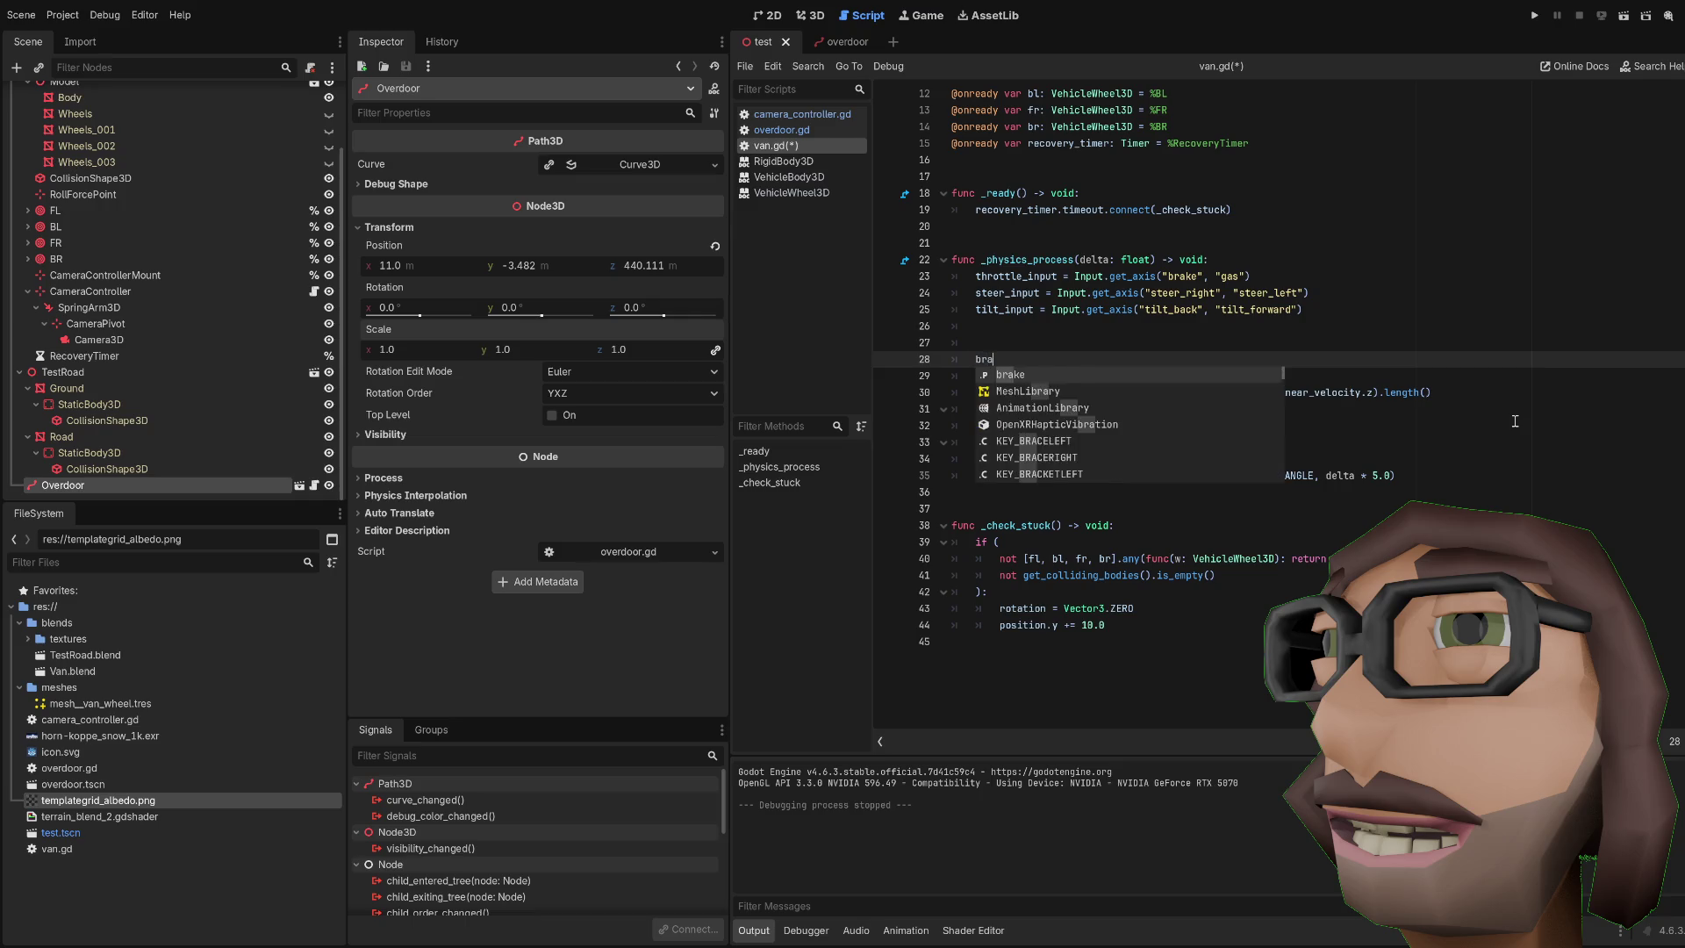
key(Return)
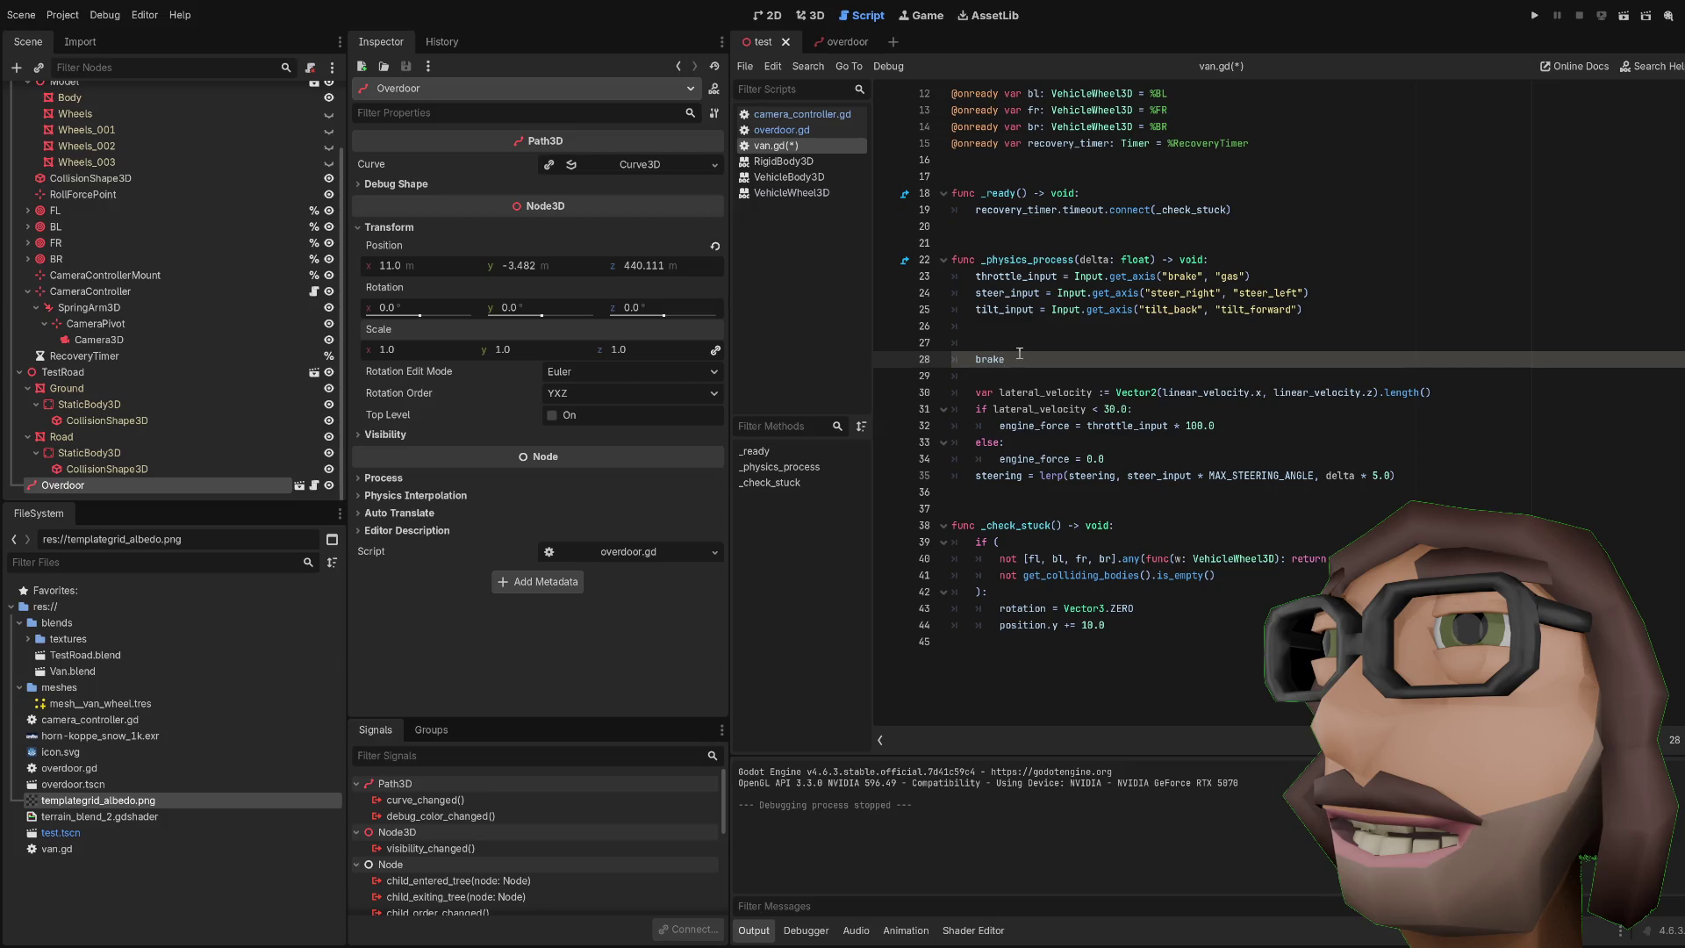
text( = 10.0)
Step: Put the brake line under an Input.is_action_pressed("handbrake") check, save, and run the game
key(ctrl+shift+Return)
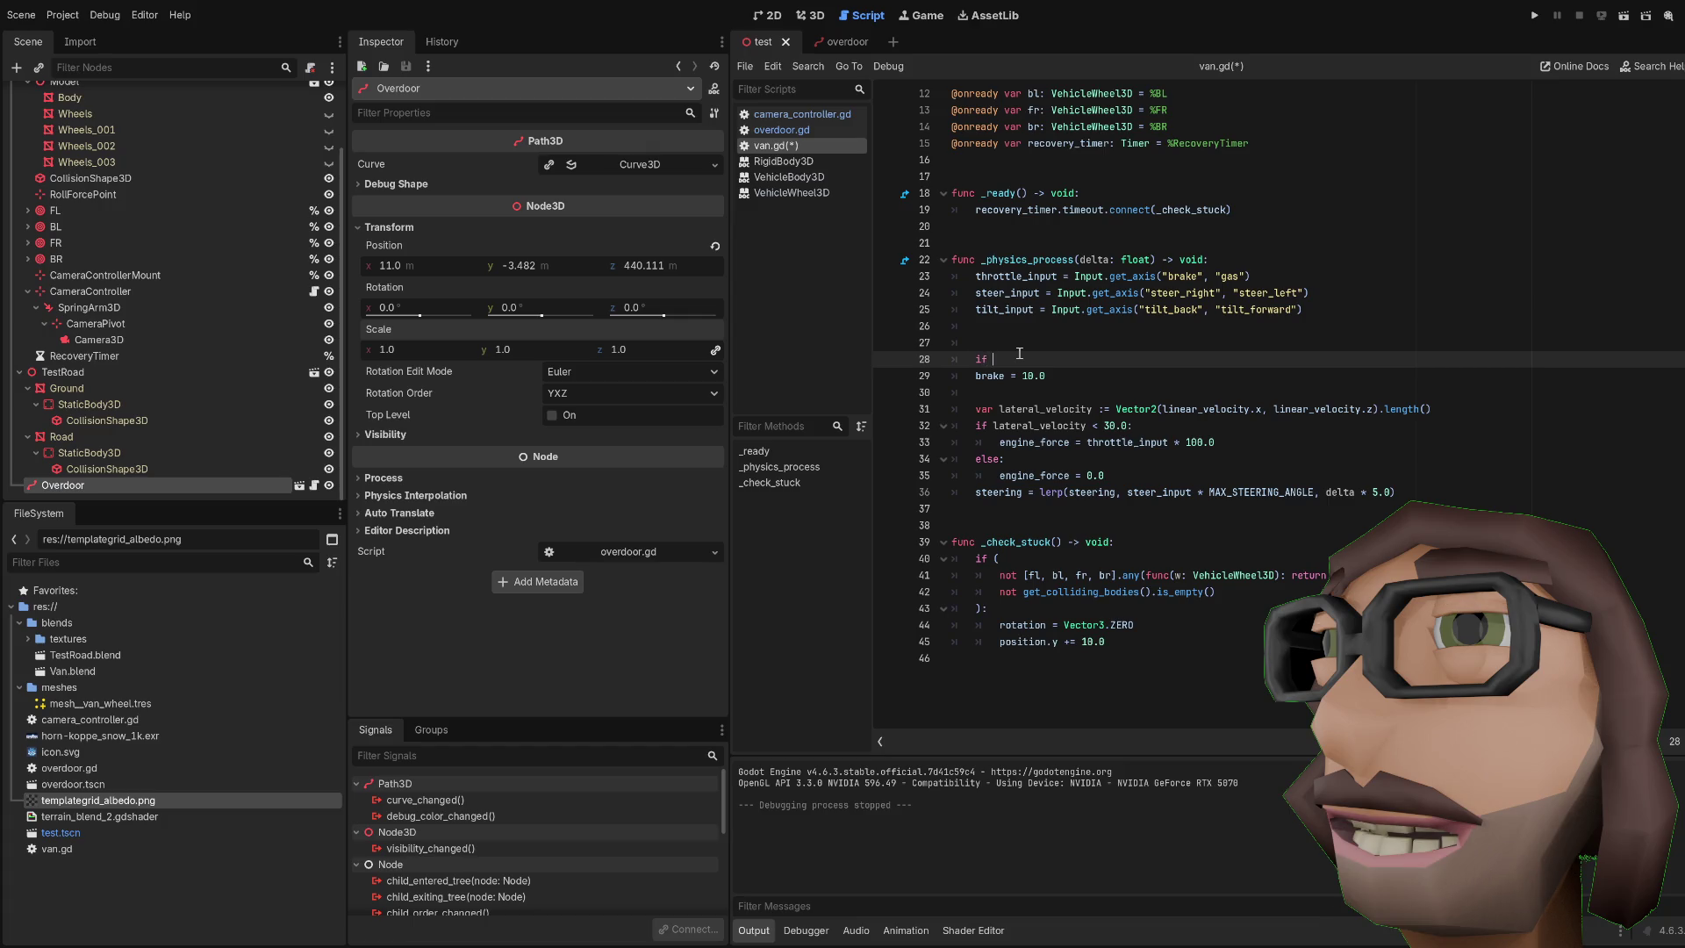
text(Input.is)
key(Down)
key(Down)
key(Down)
key(Return)
key(Down)
key(Down)
key(Down)
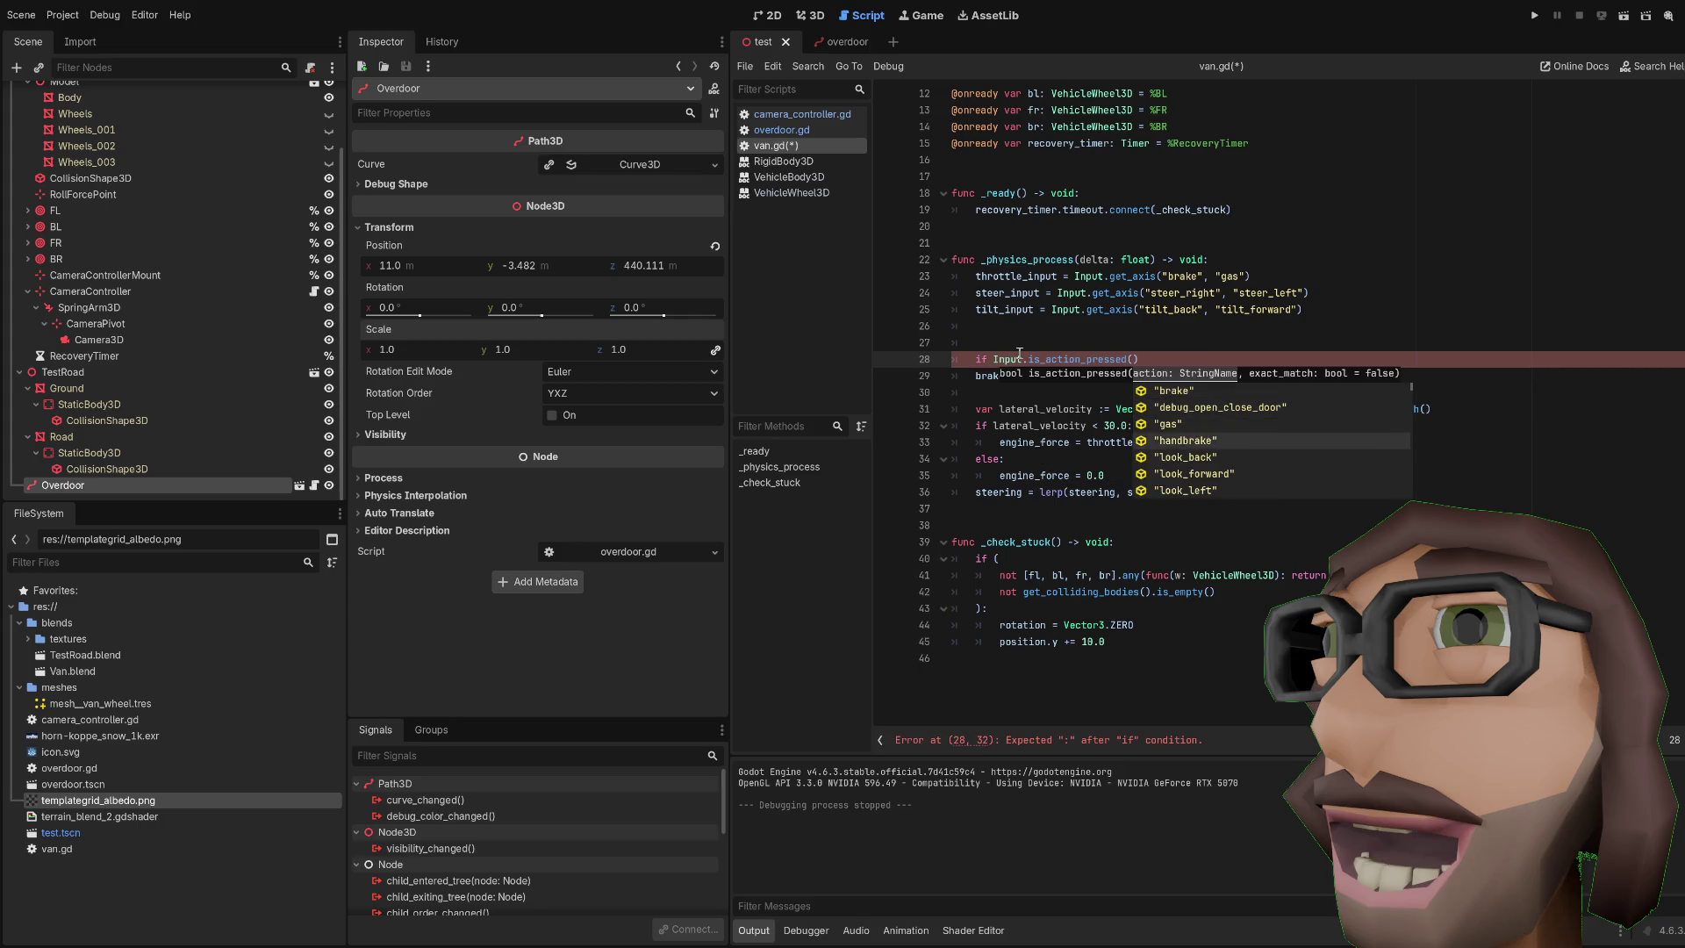
key(Return)
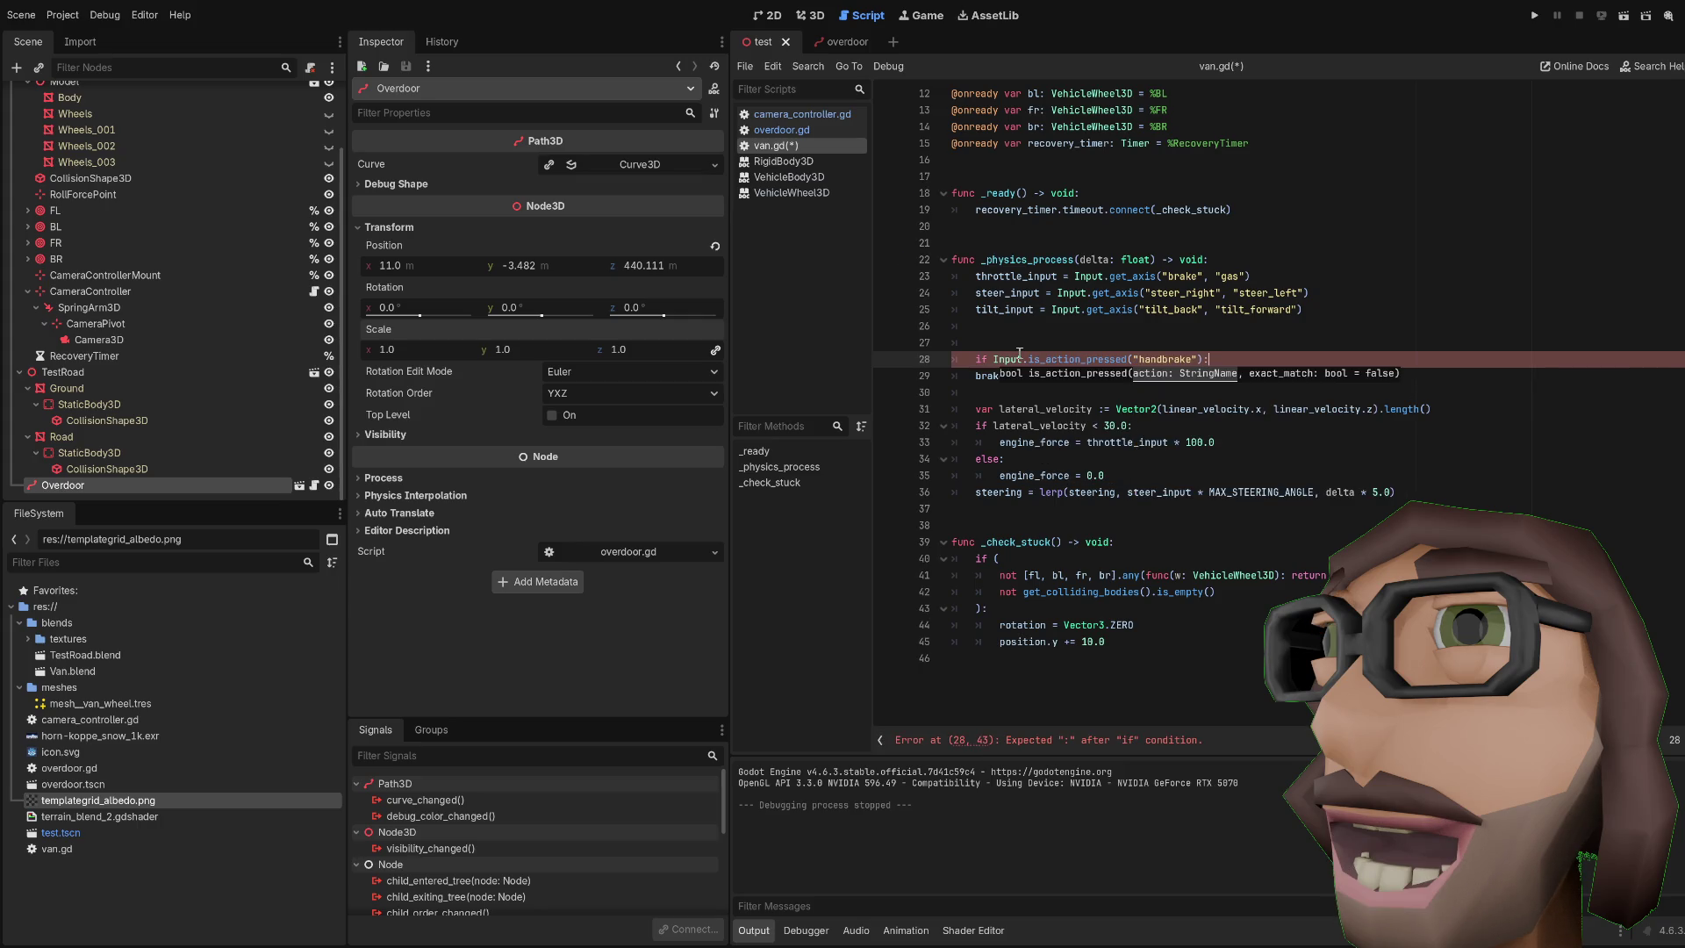
key(ctrl+s)
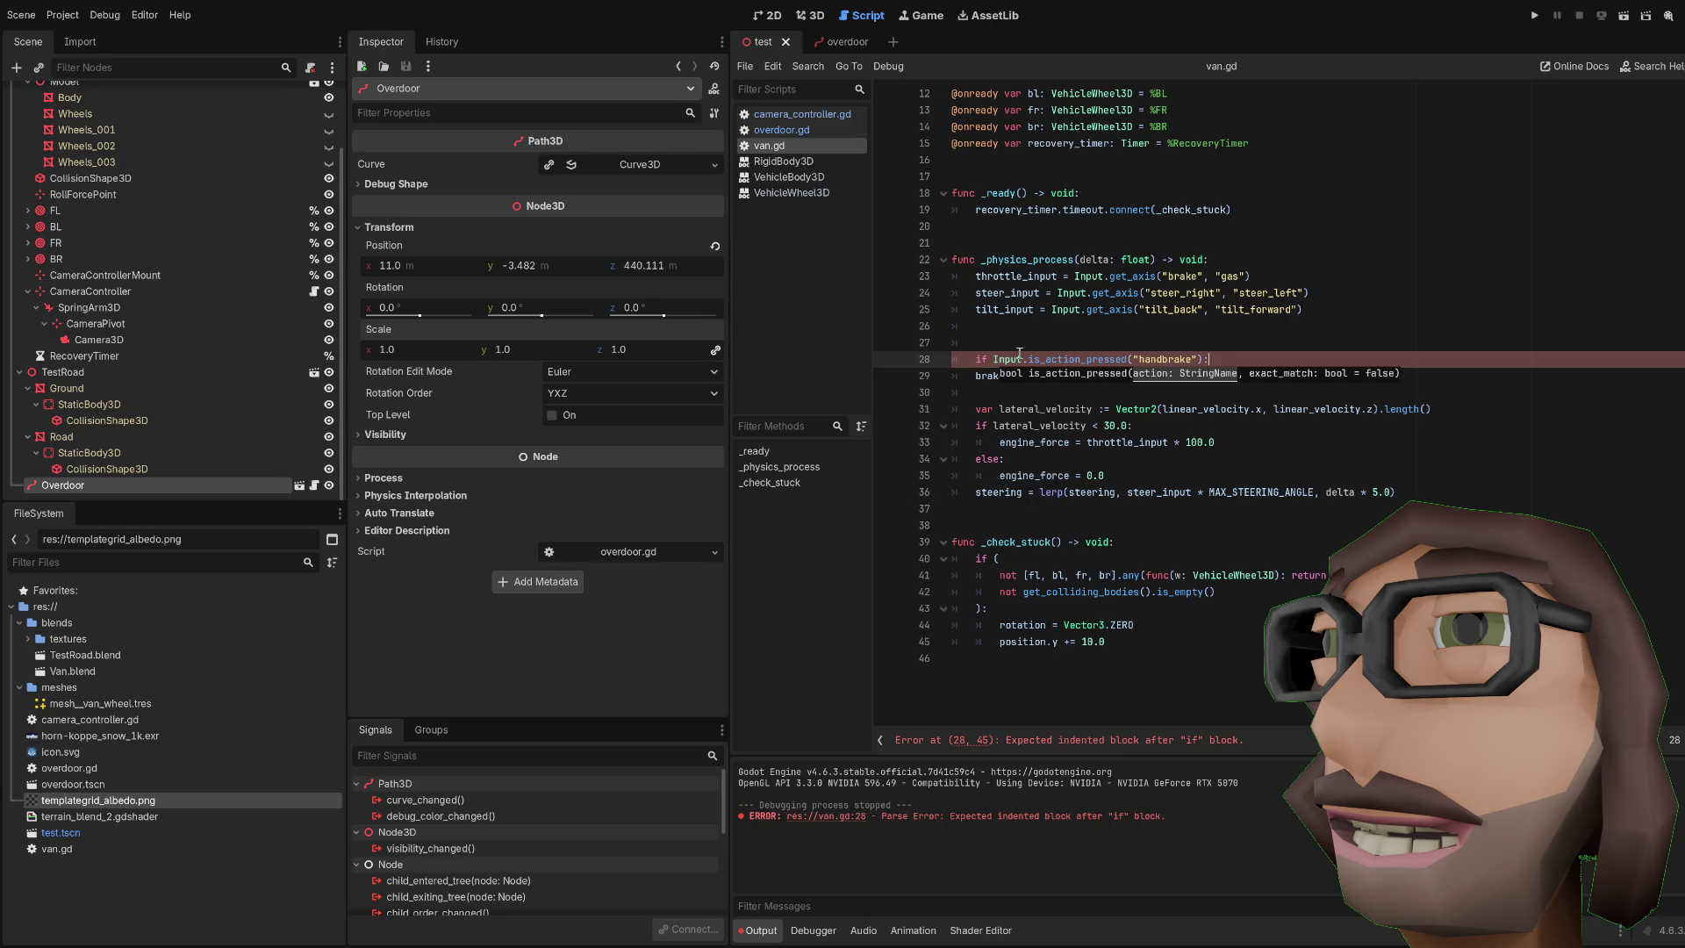
key(Down)
key(Tab)
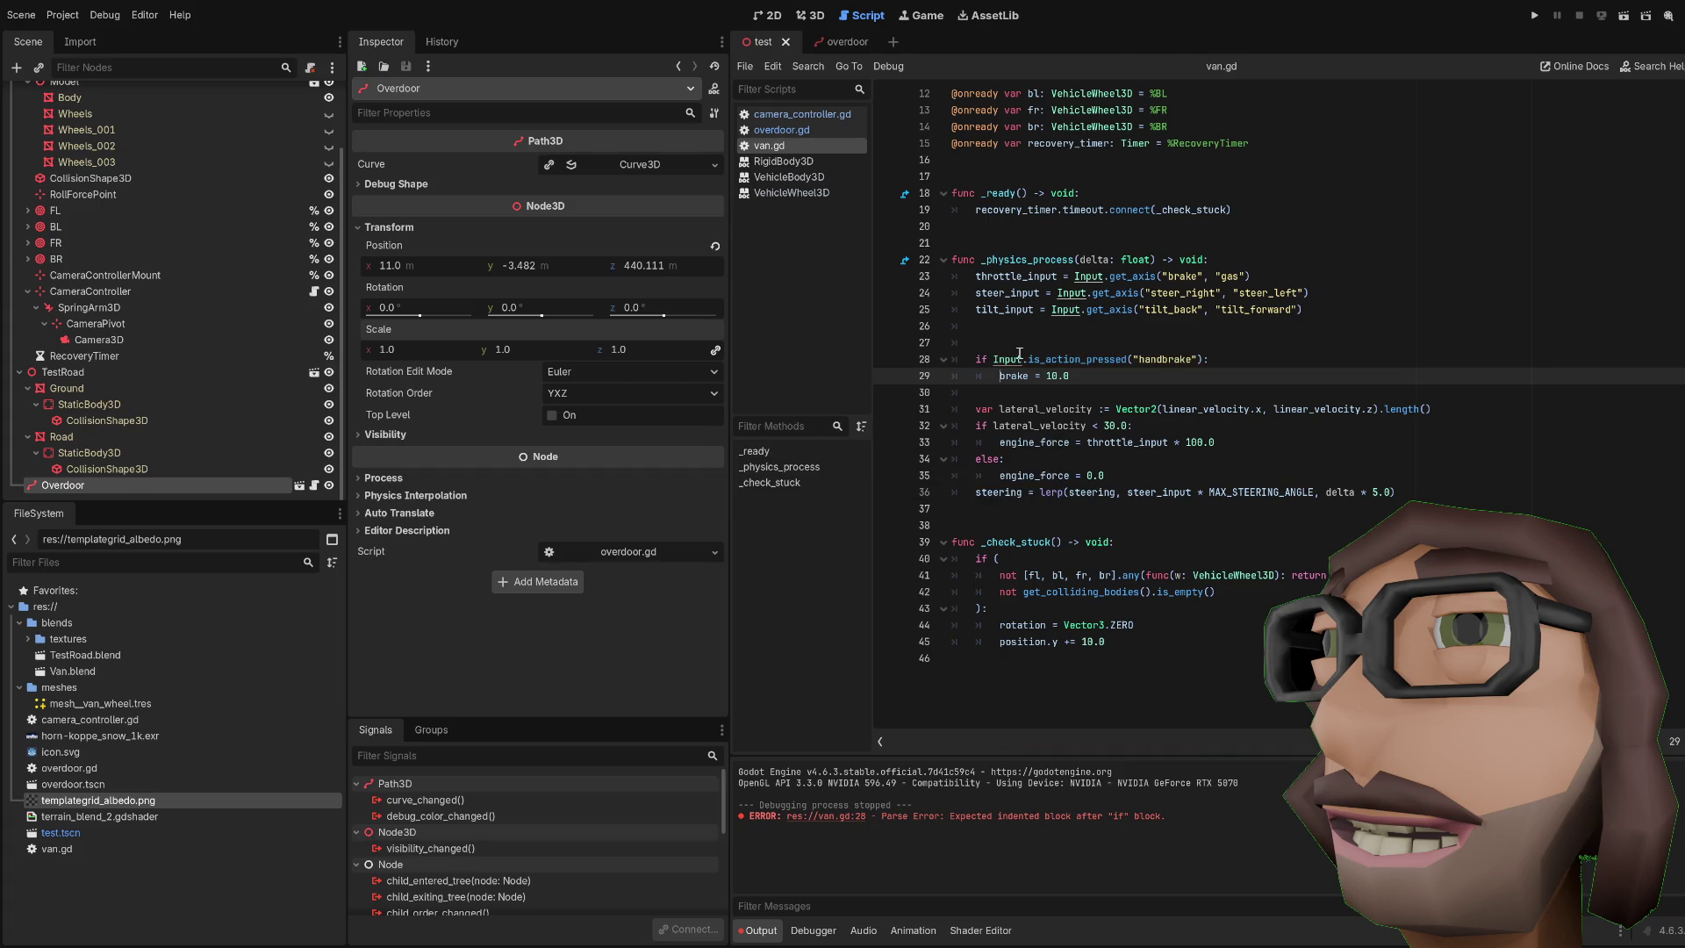
key(F5)
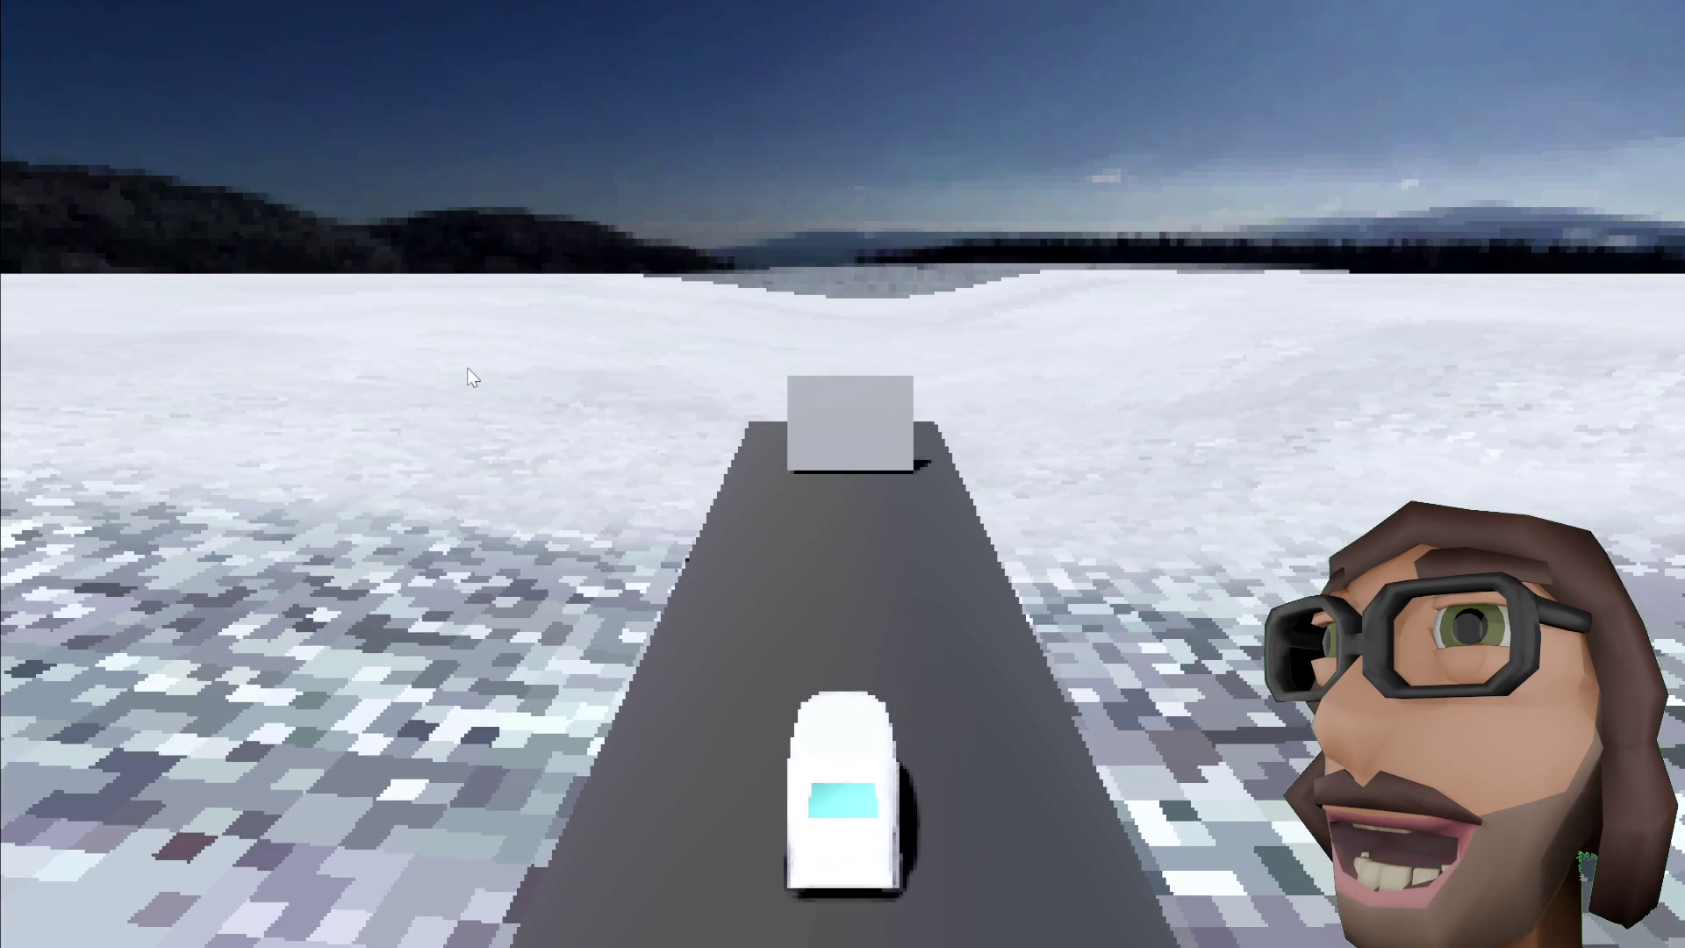
Step: Stop the handbrake test run with F8
key(F8)
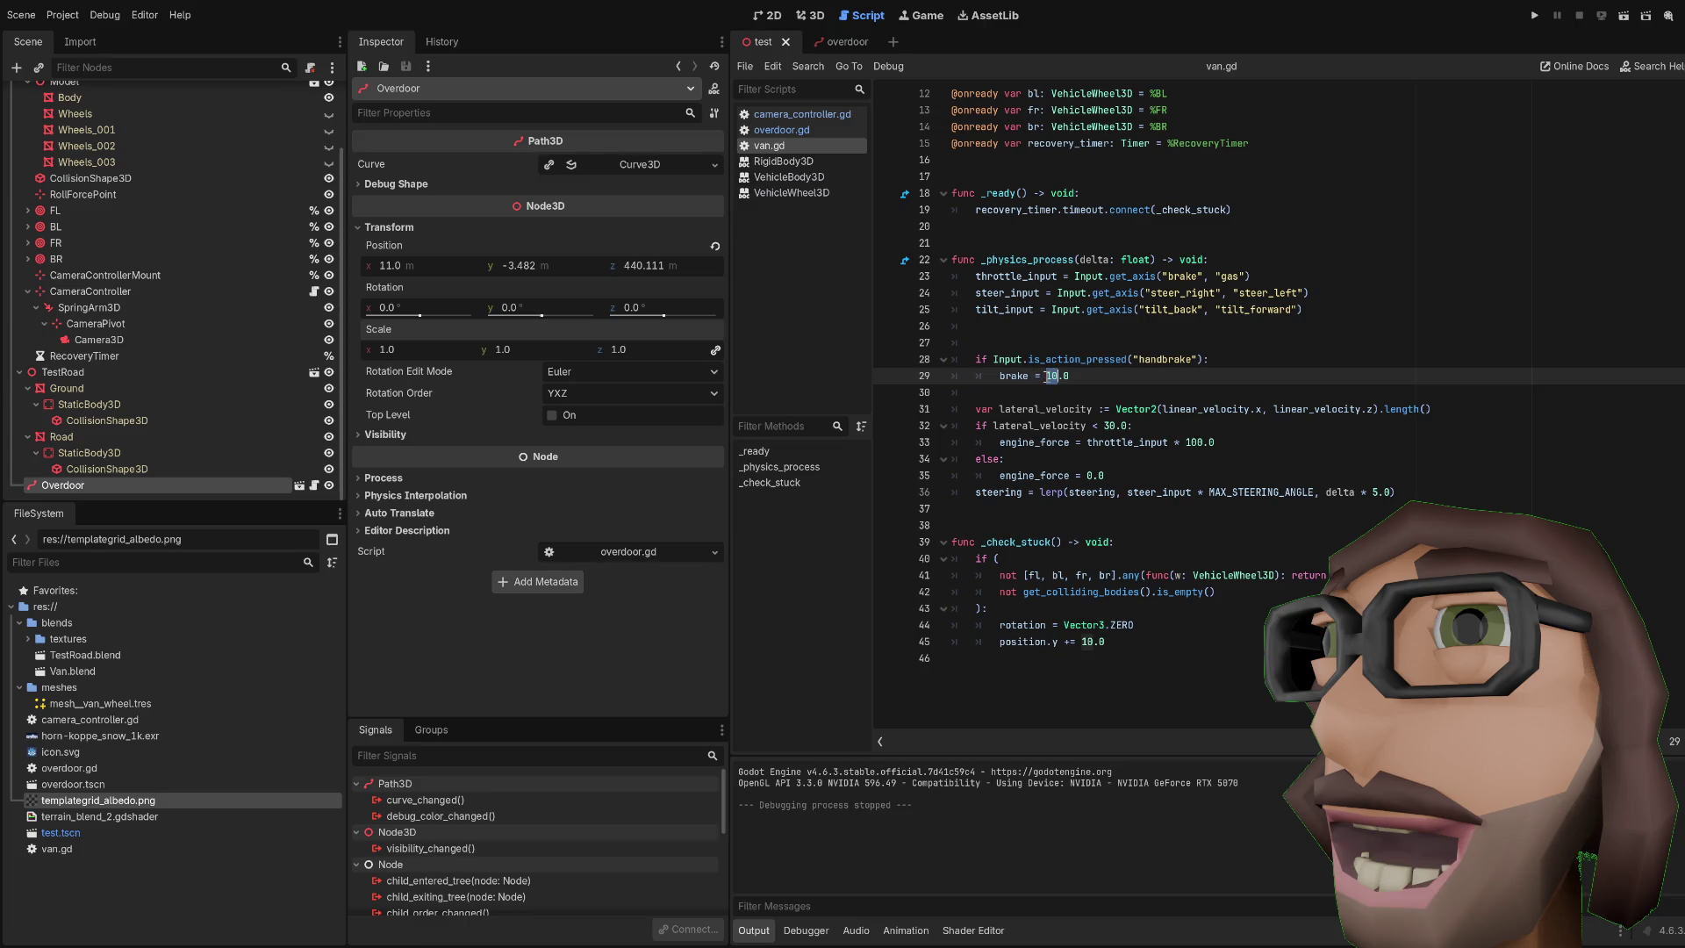
text(5)
Step: Run the game again, then add an is_stuck variable line below the other variables
key(F5)
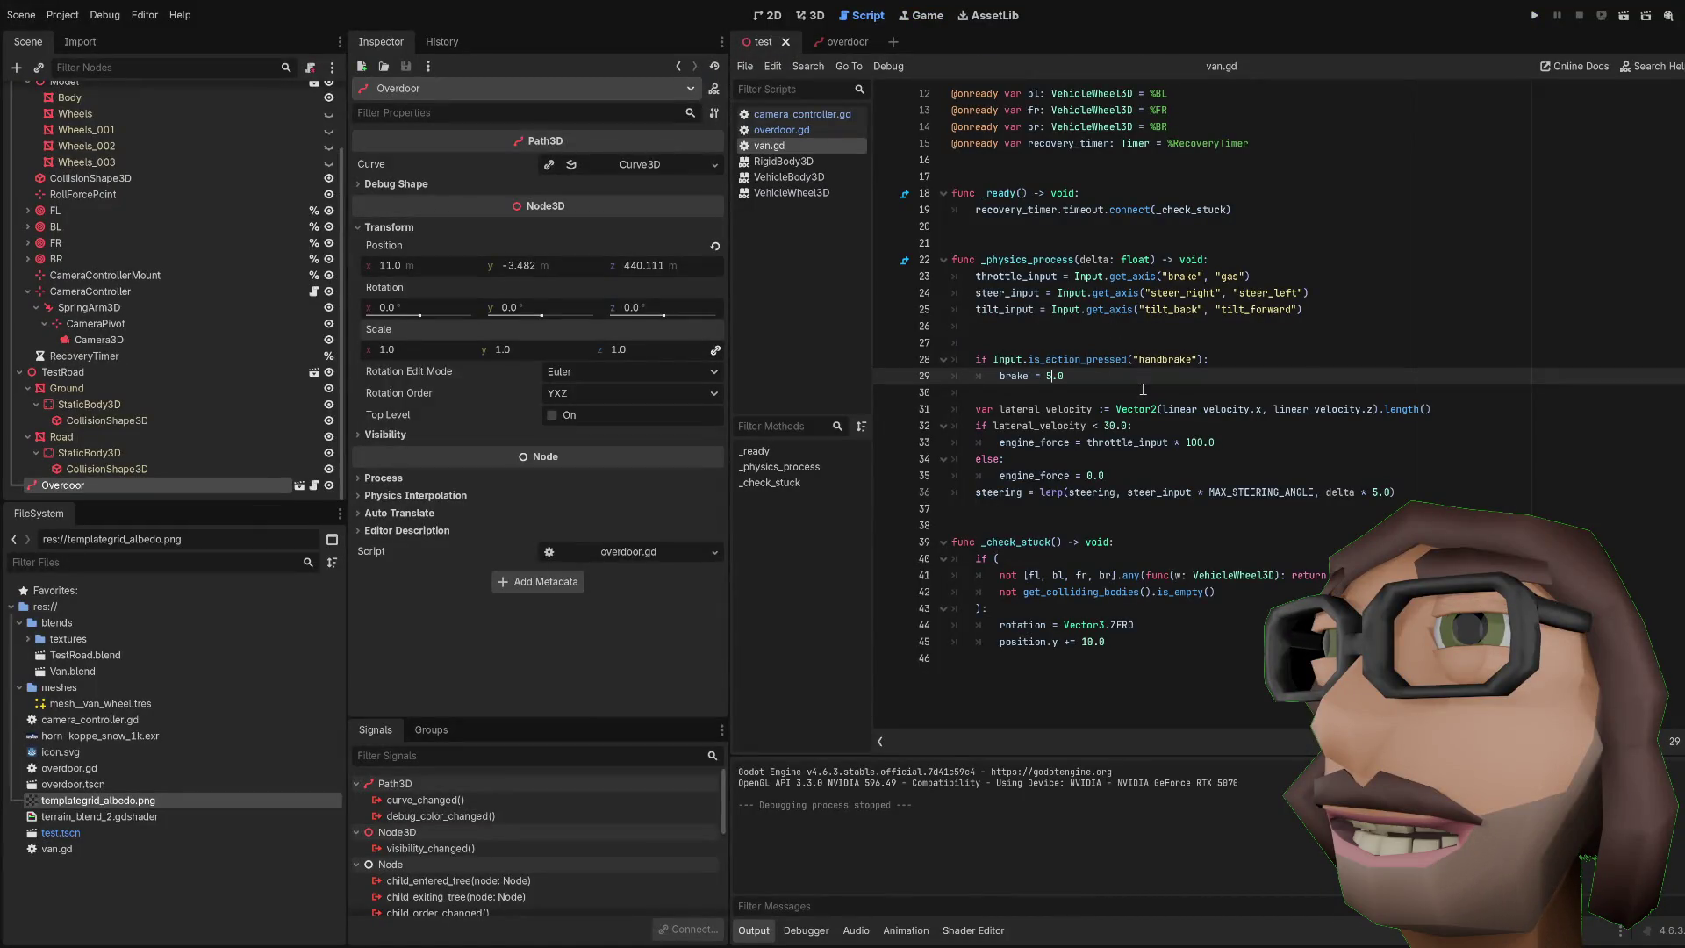
scroll(1142, 389, down, 2)
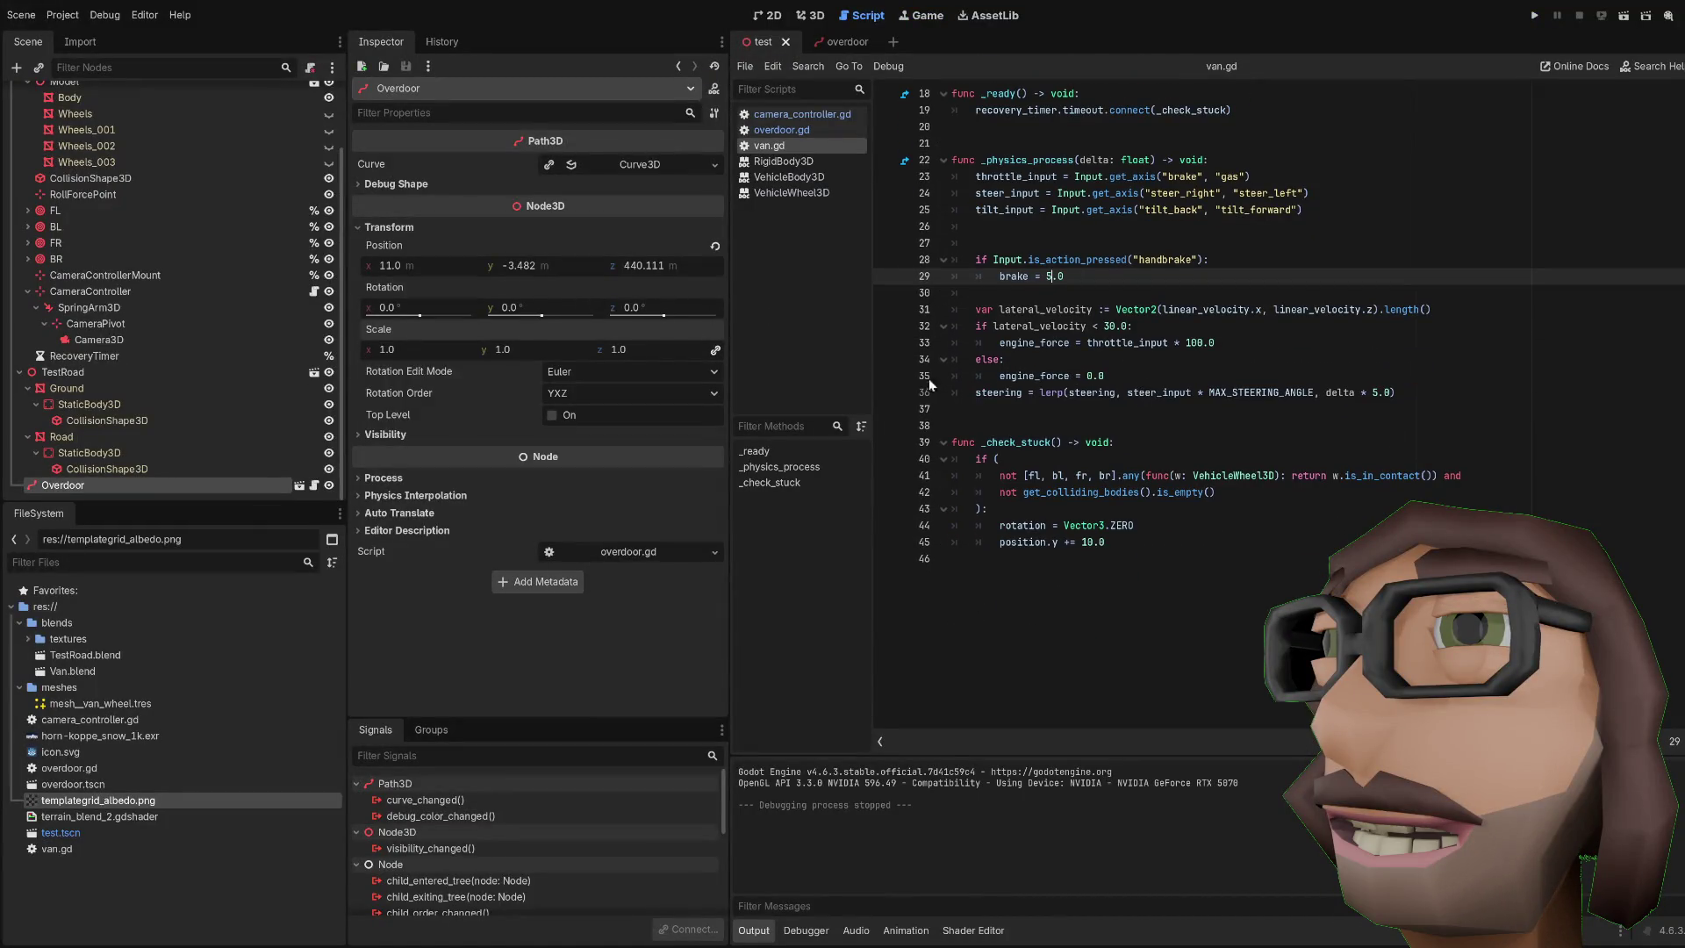
scroll(1045, 453, up, 5)
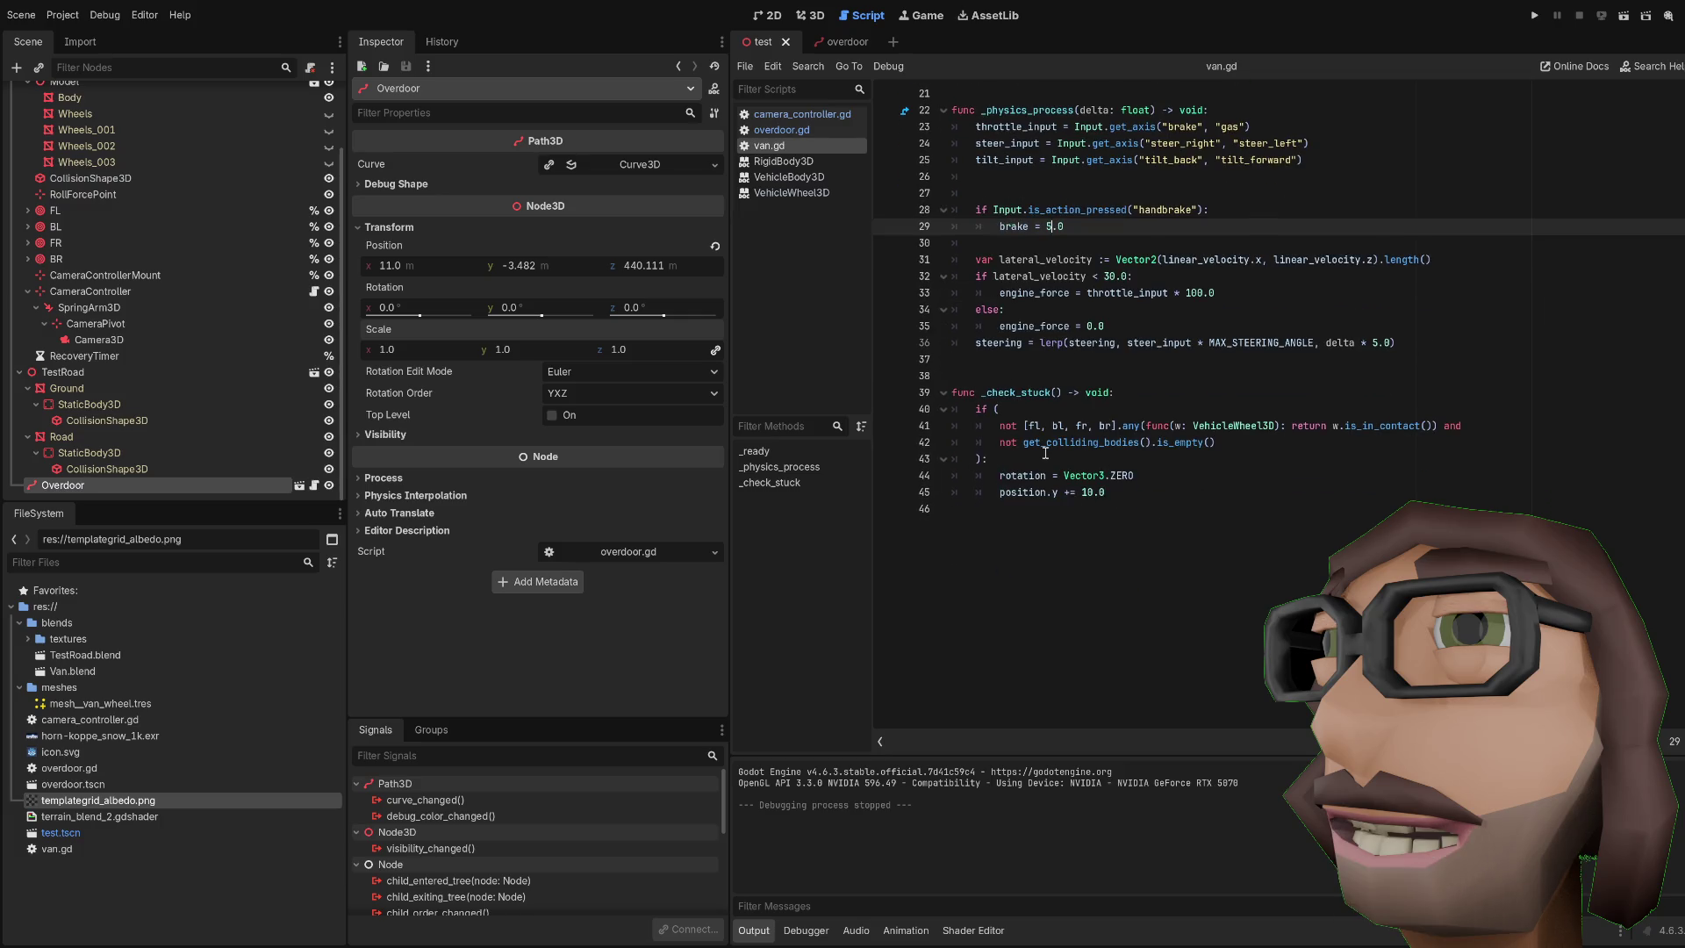
click(1001, 310)
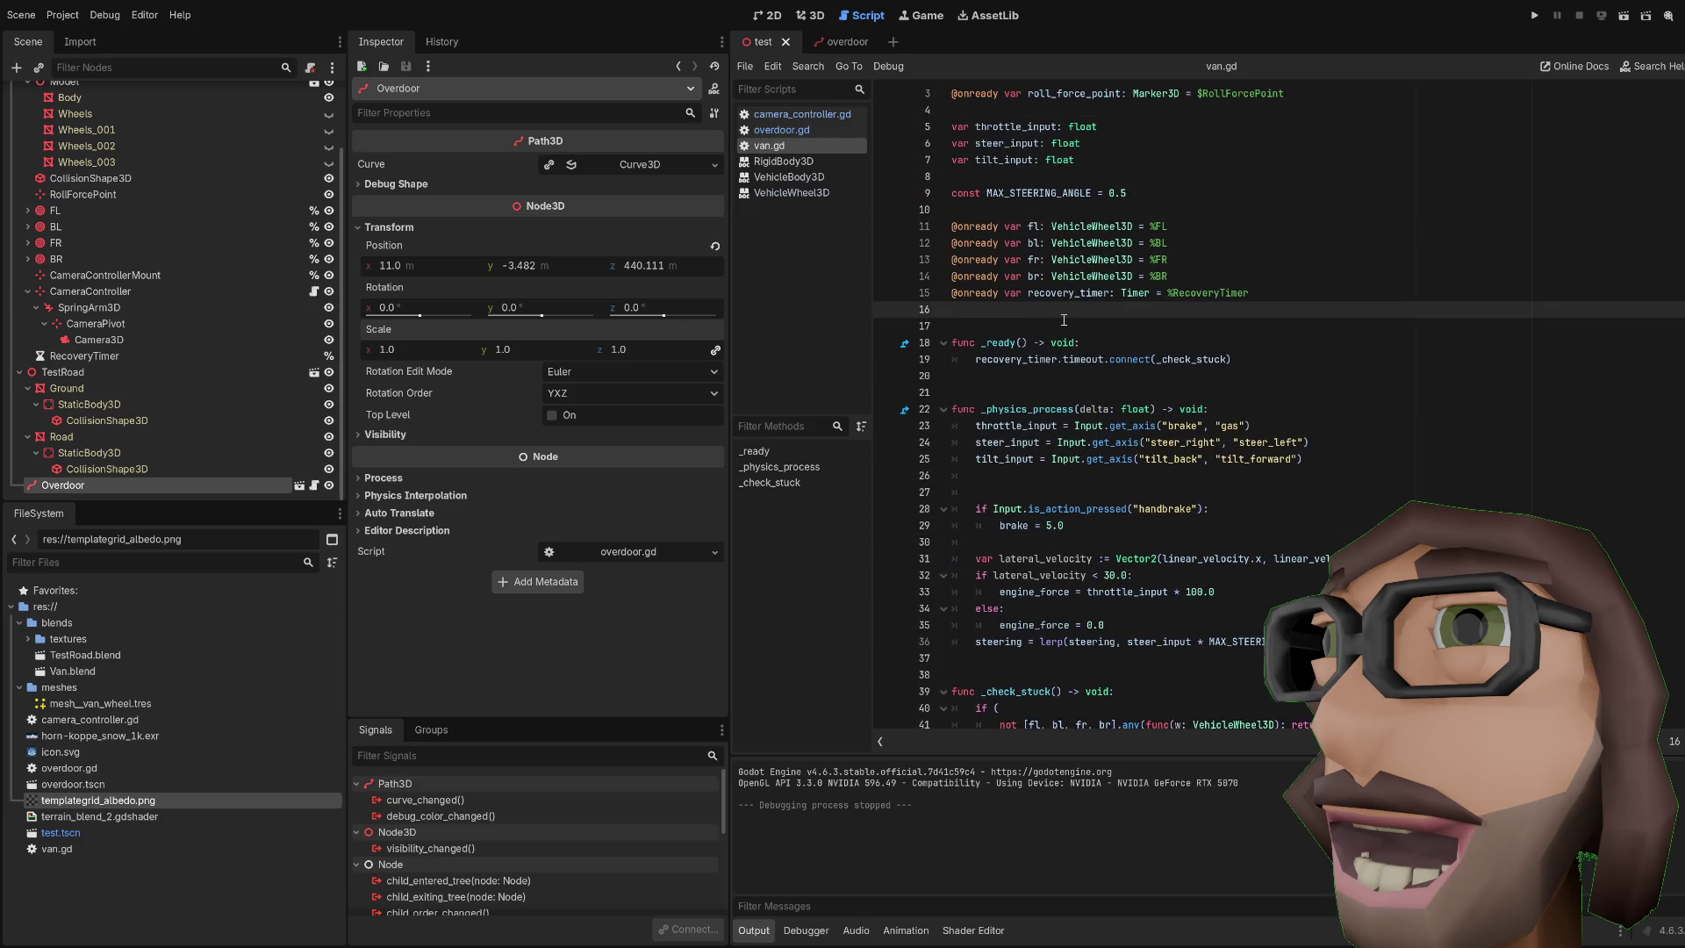
key(Return)
key(BackSpace)
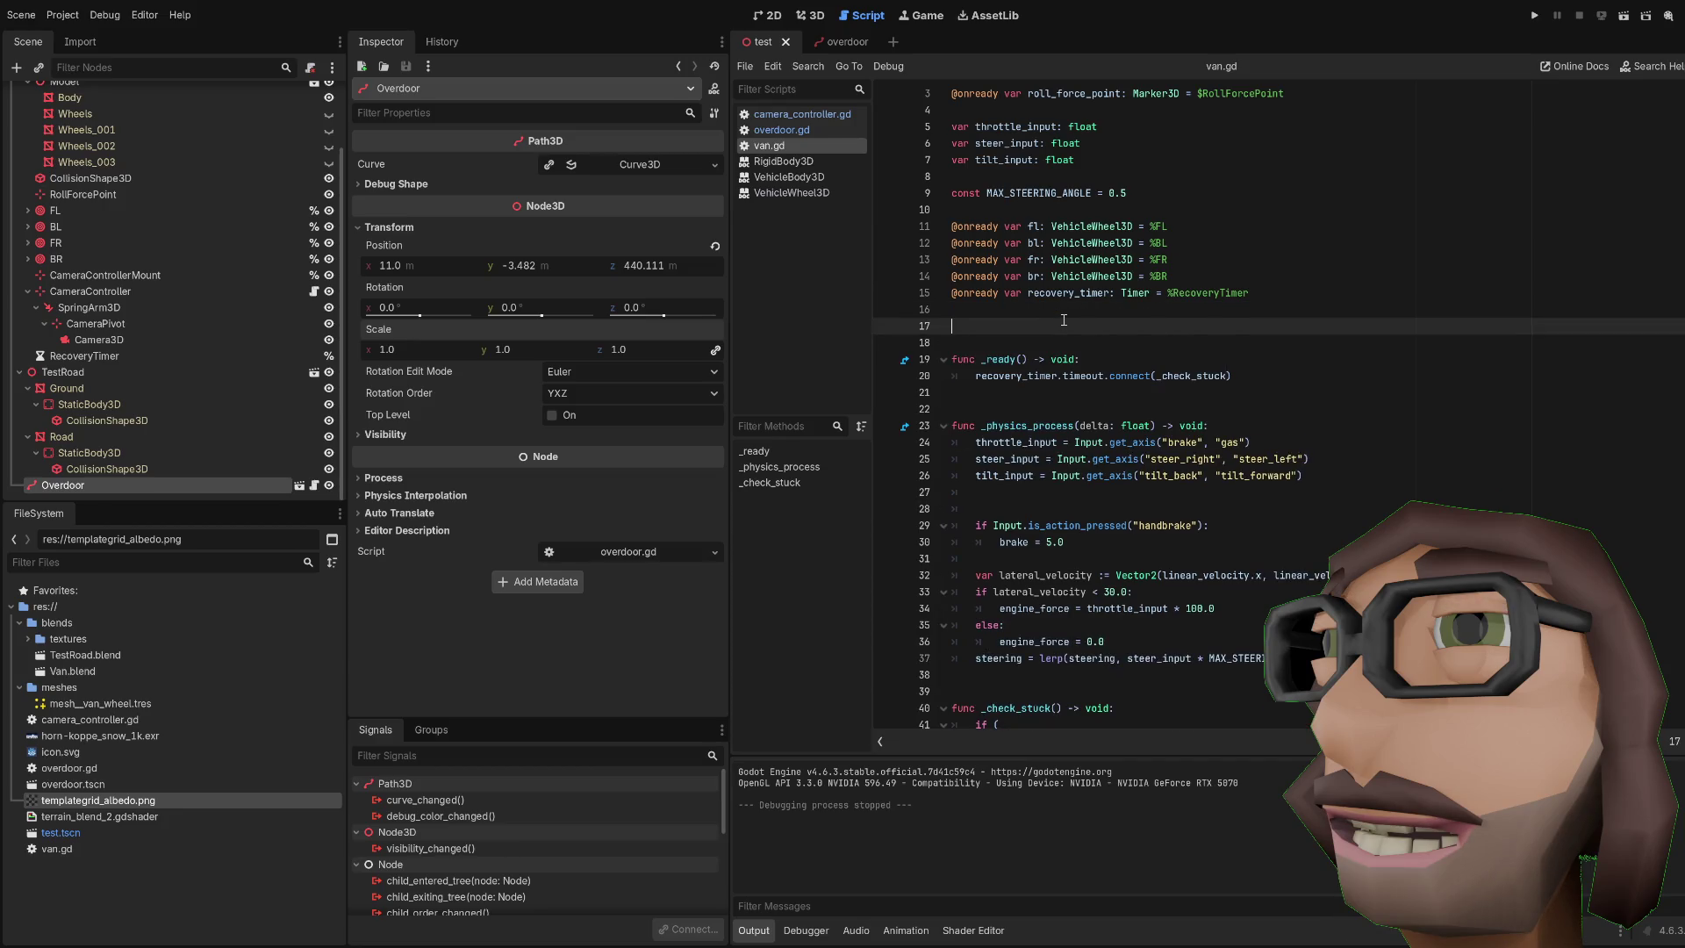
text(var st)
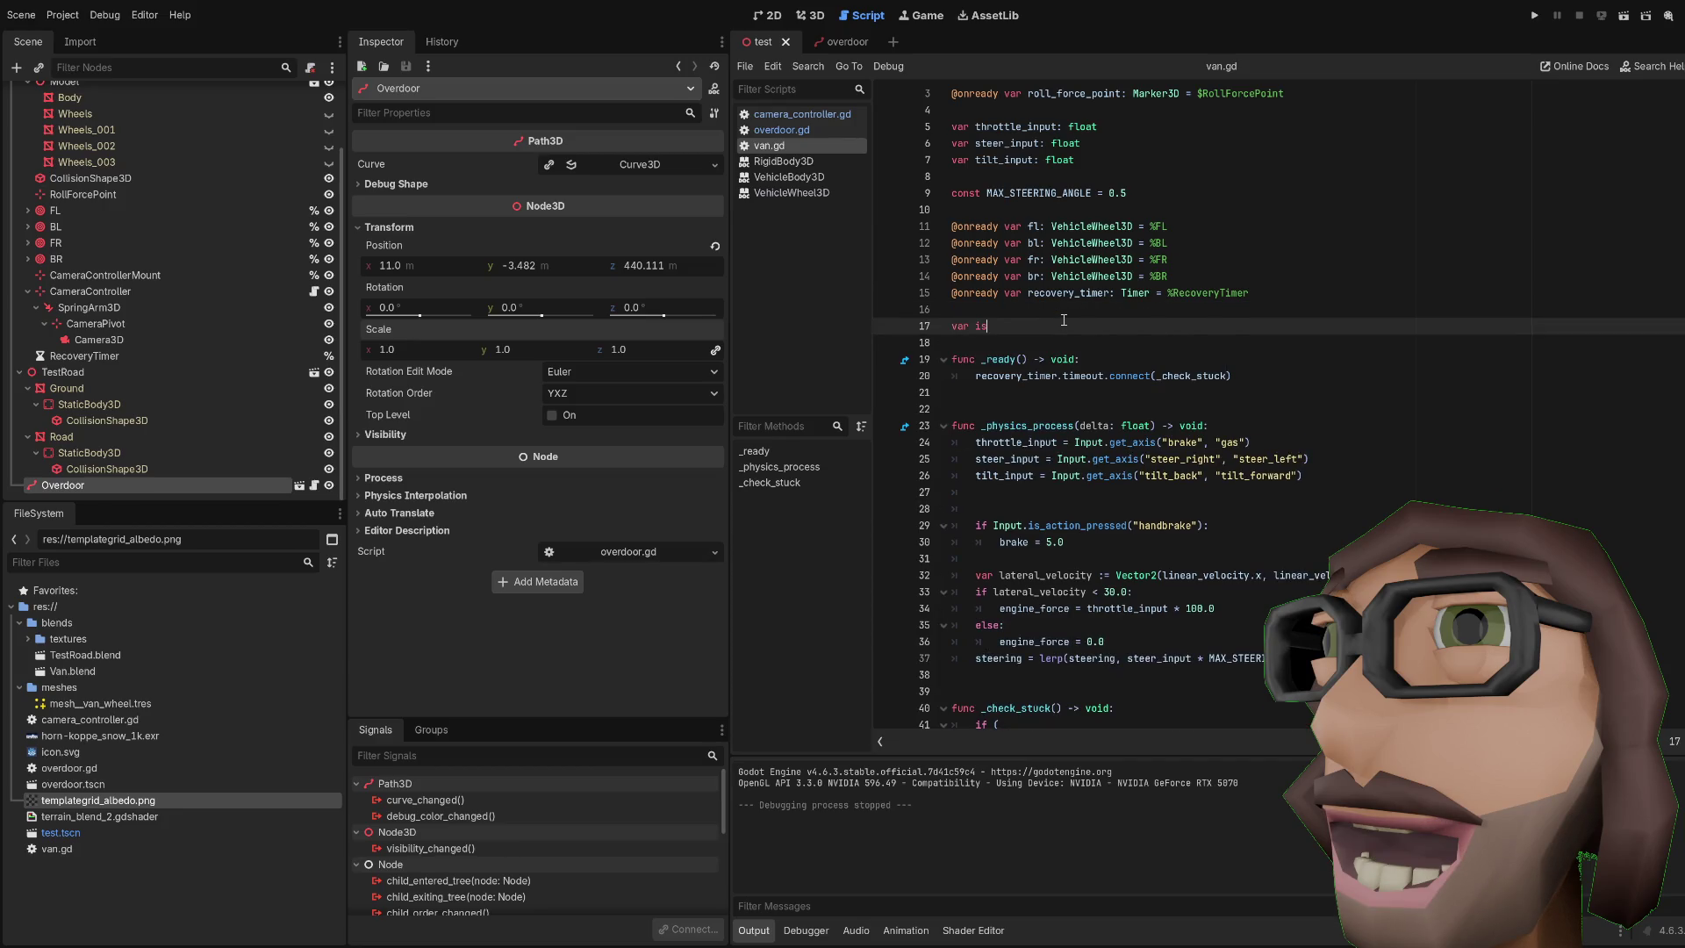
text(sti)
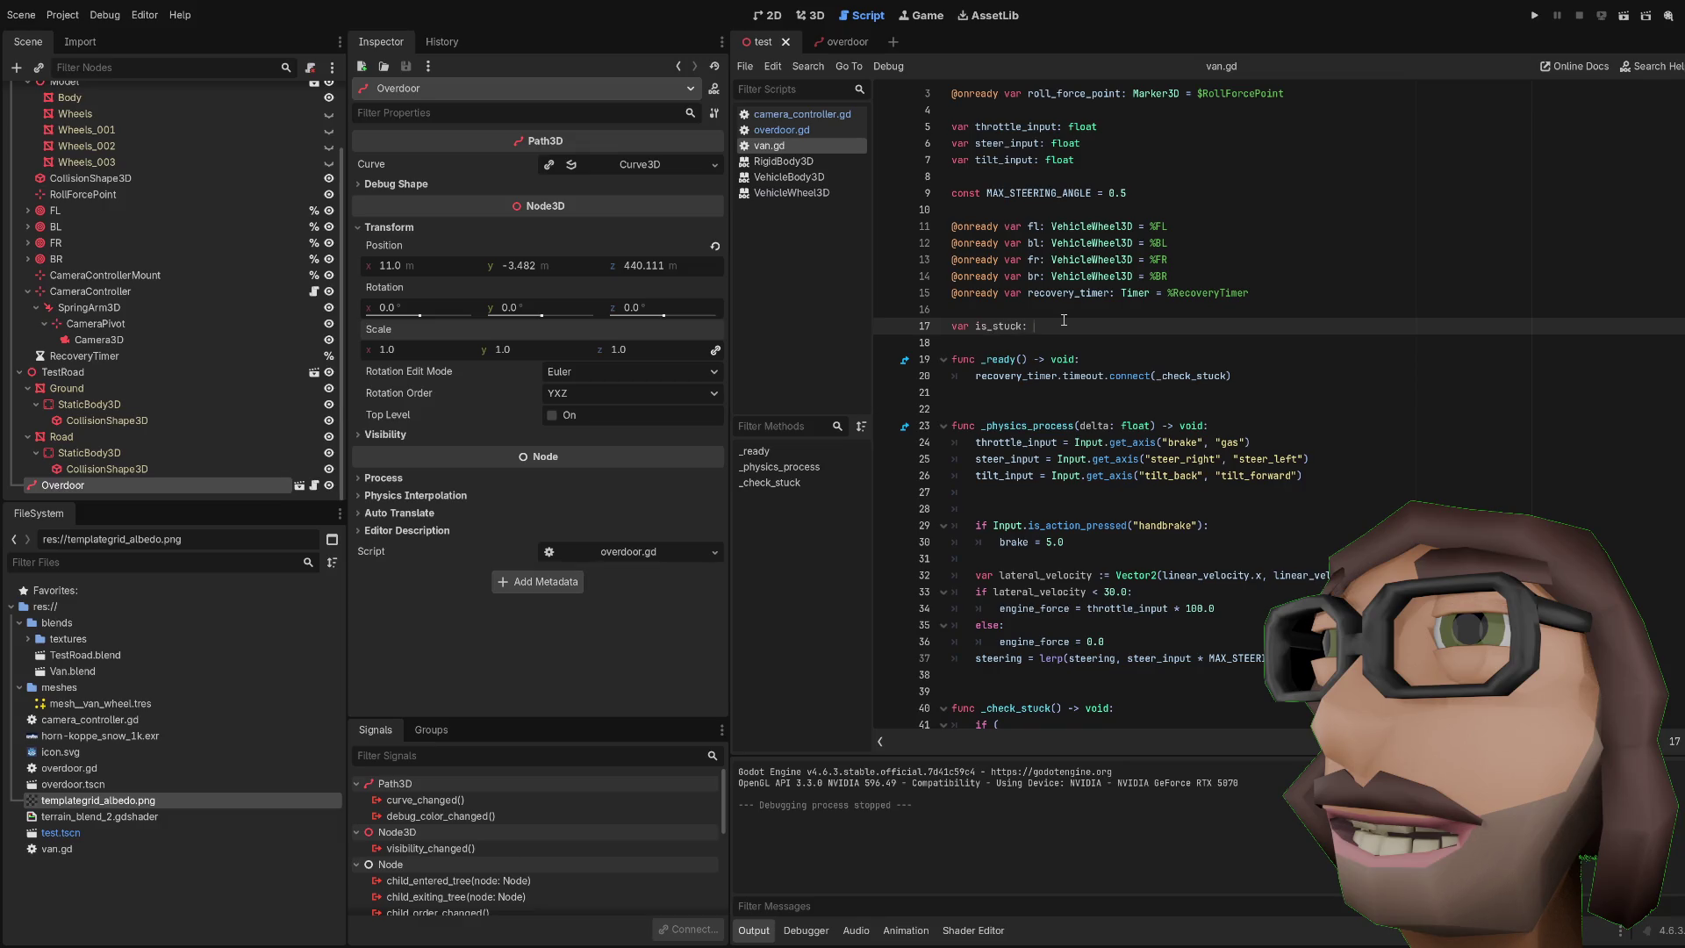
text(ol)
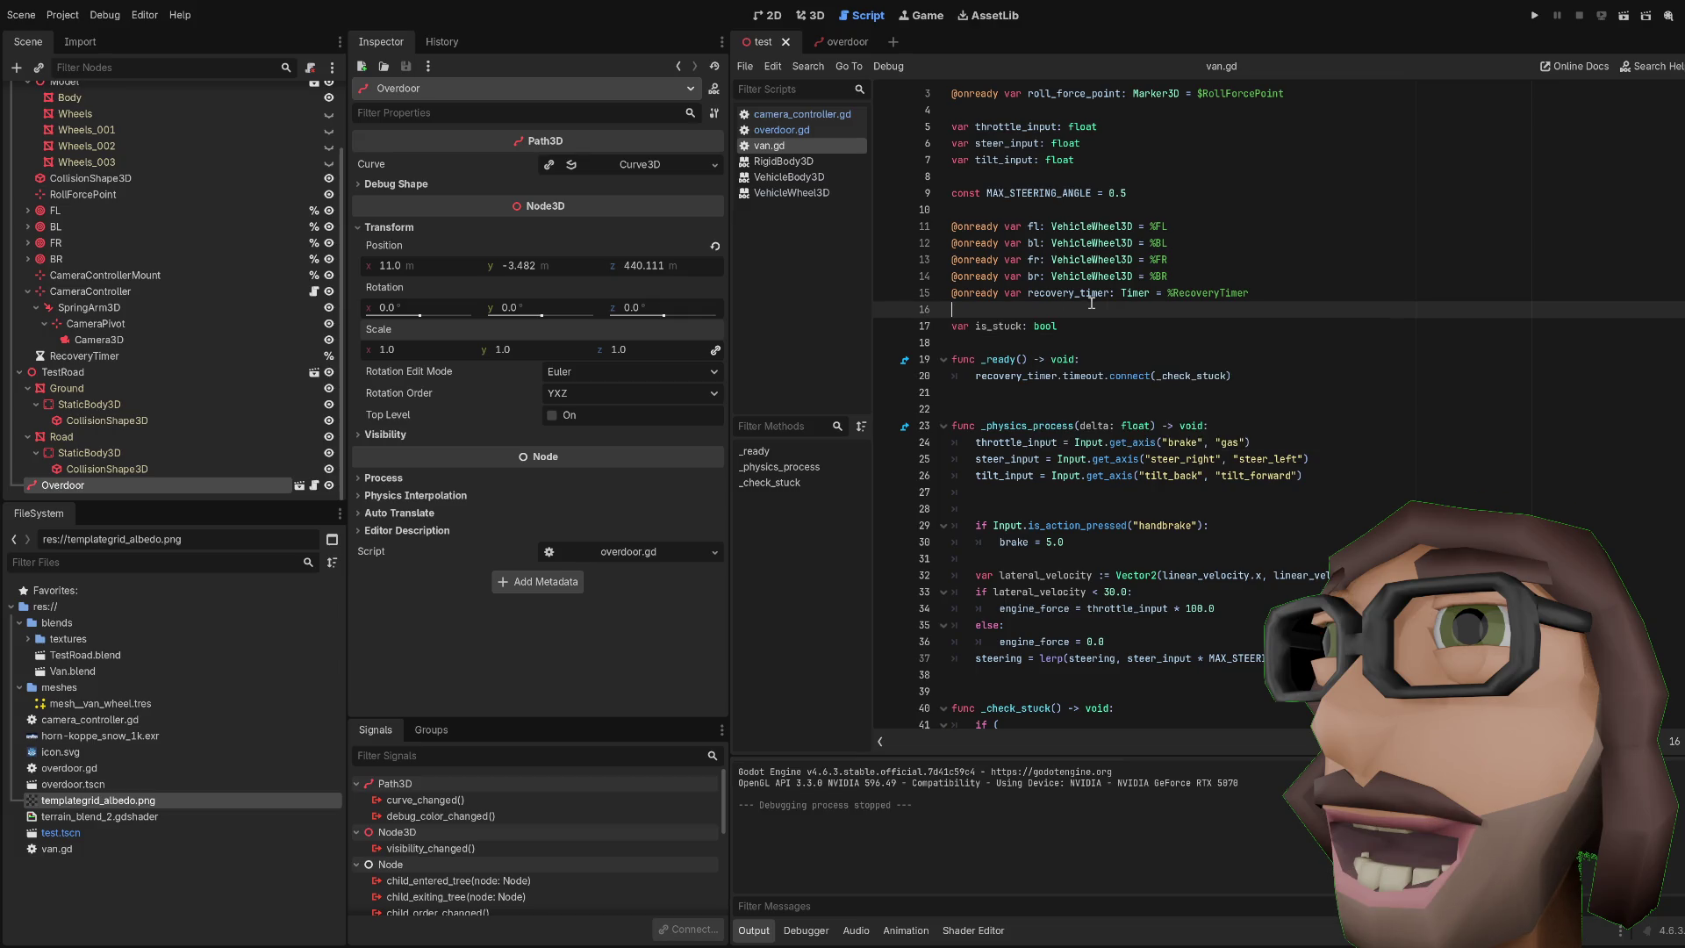
Step: Wrap the two reset lines in _check_stuck under 'if is_stuck:'
scroll(1121, 349, down, 7)
scroll(1122, 349, down, 1)
click(1187, 416)
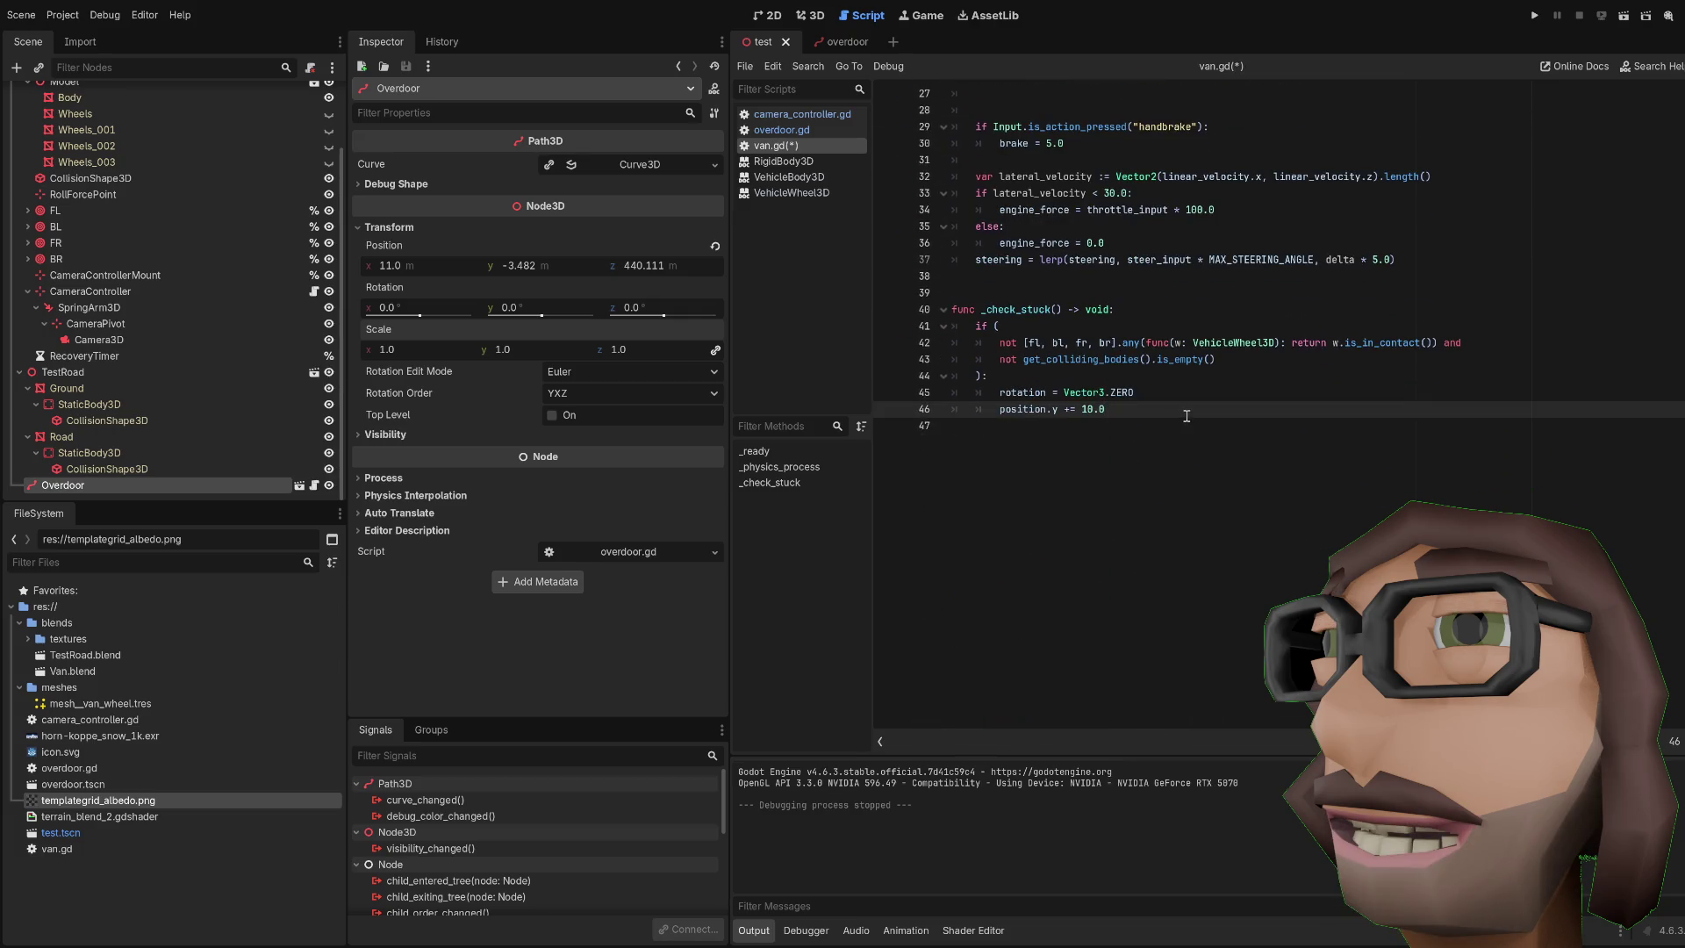
key(Up)
key(Up)
key(Up)
key(End)
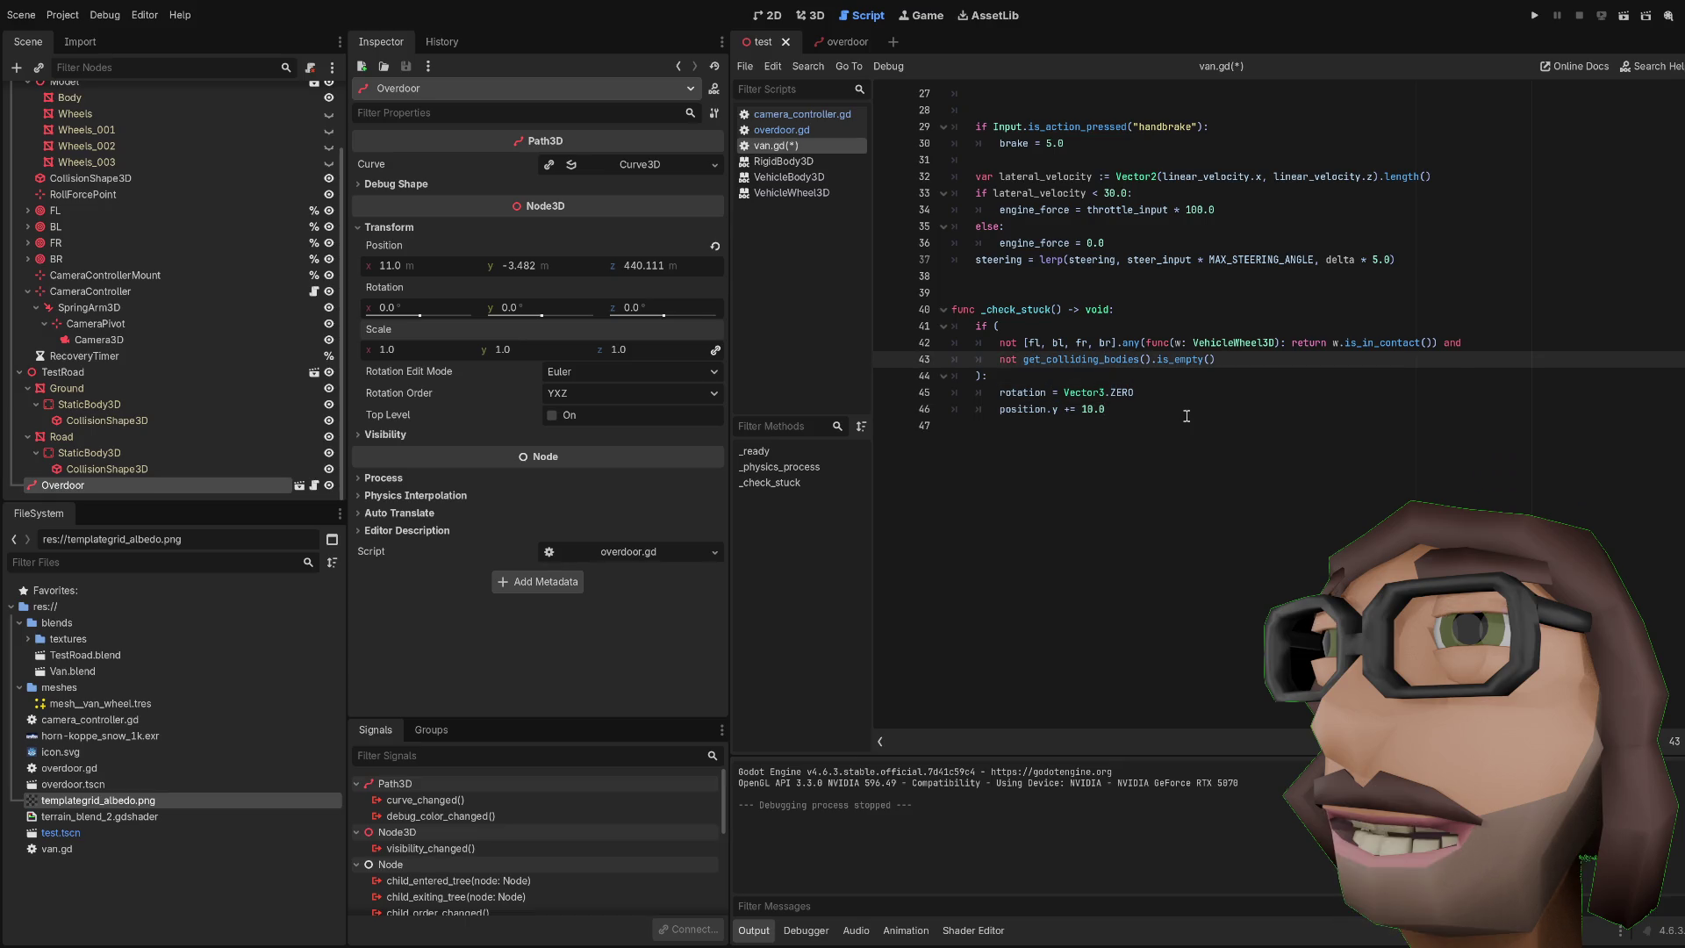
key(Down)
key(Return)
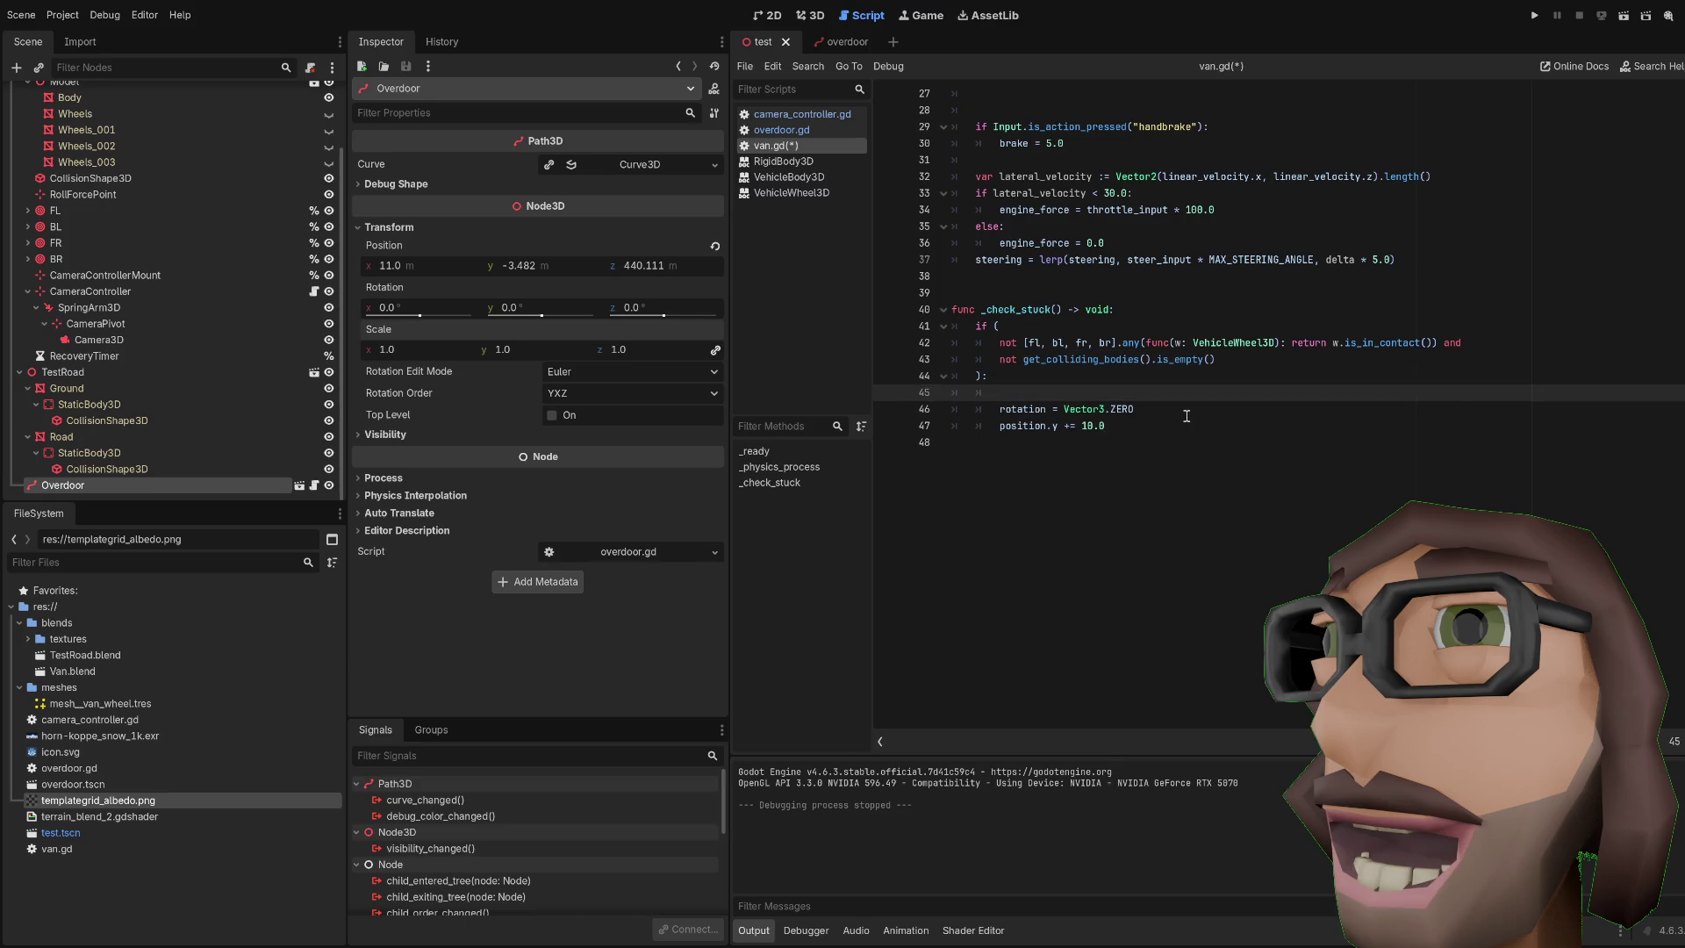
text(if is_stuck)
key(BackSpace)
key(BackSpace)
text(:)
key(Down)
key(shift+Down)
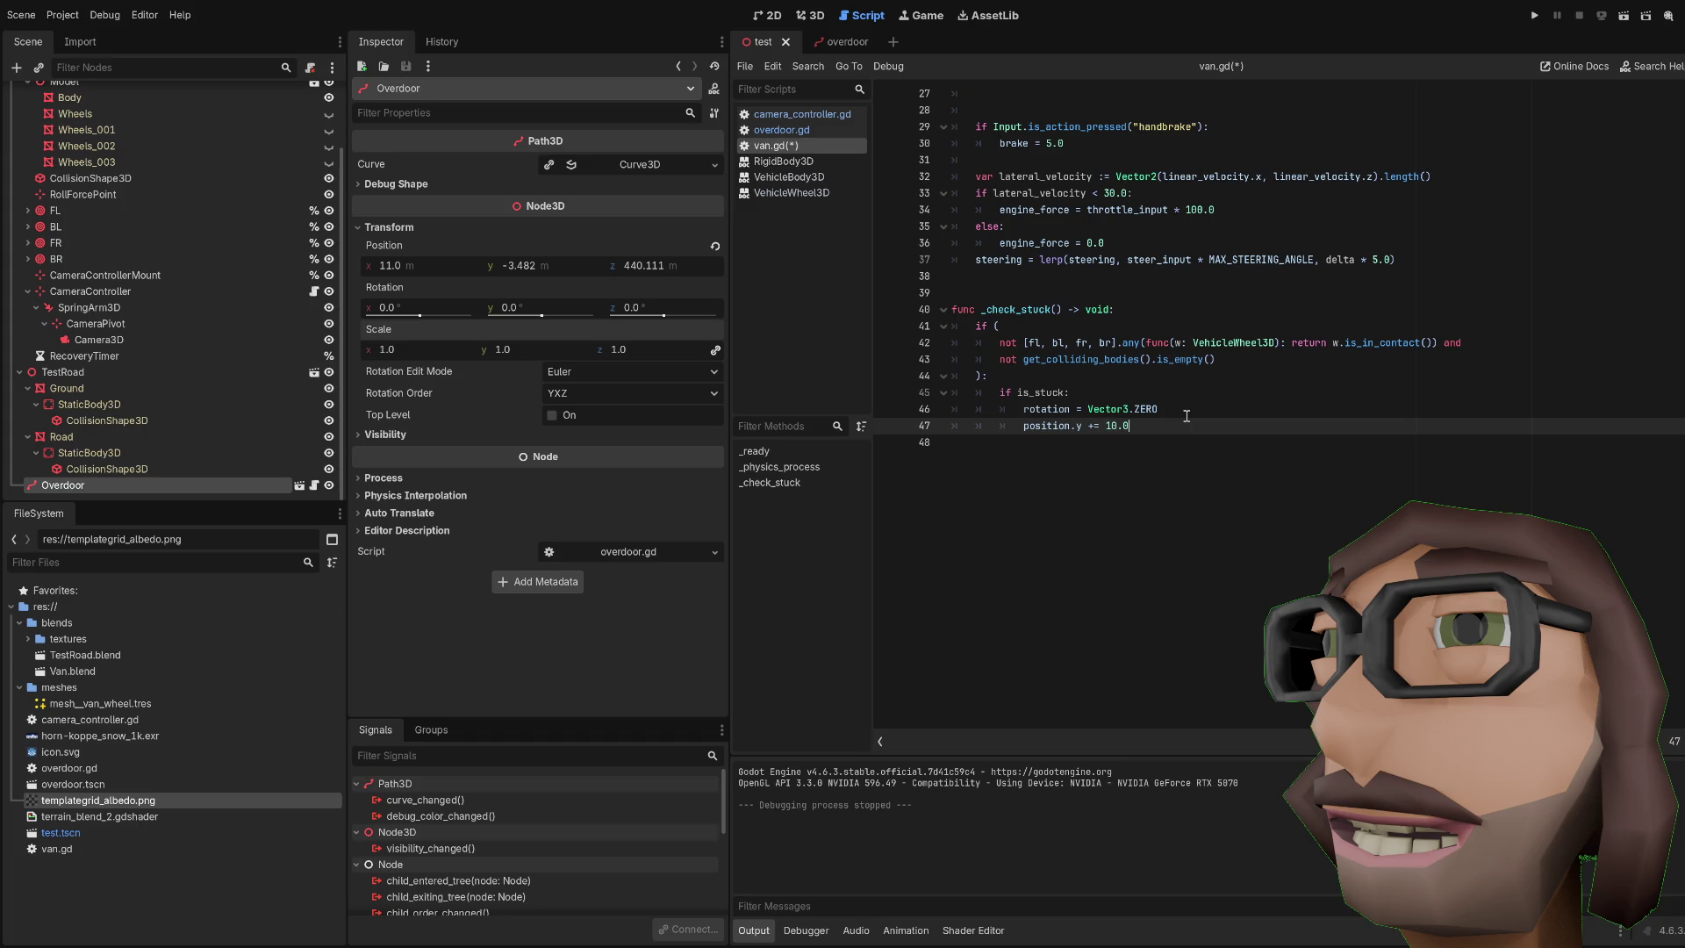
Step: Add an 'else: is_stuck = true' branch followed by an indented 'return'
key(Return)
text(else: i)
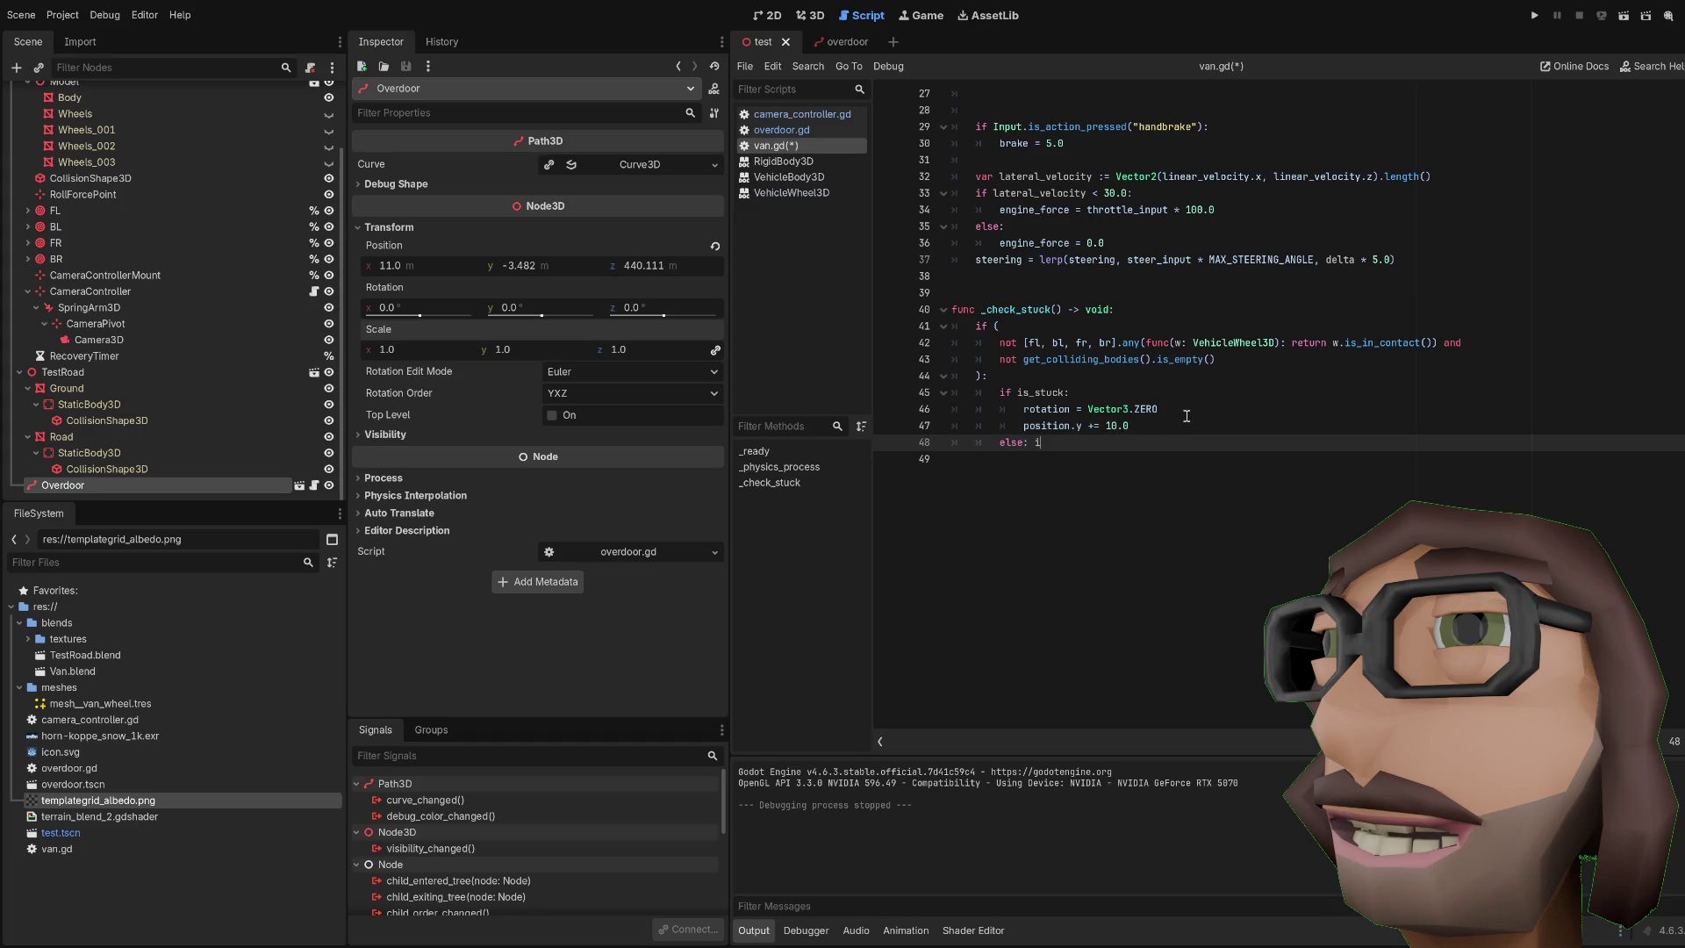
text(s_stuck = triue)
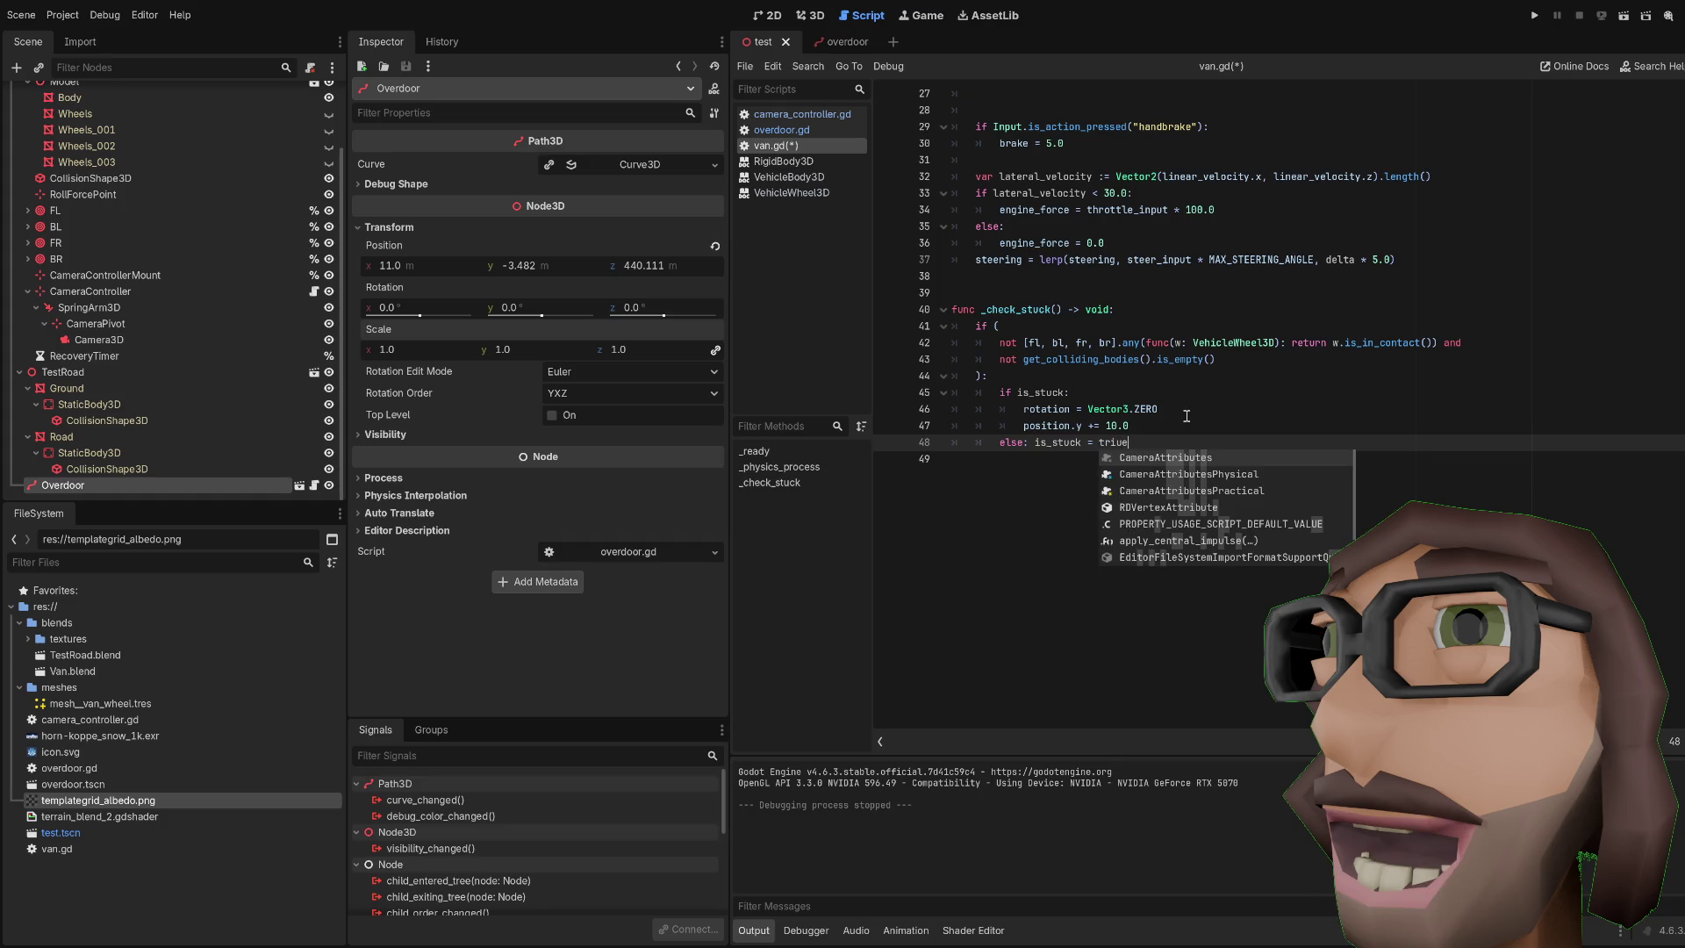
key(BackSpace)
key(BackSpace)
text(ue)
key(Return)
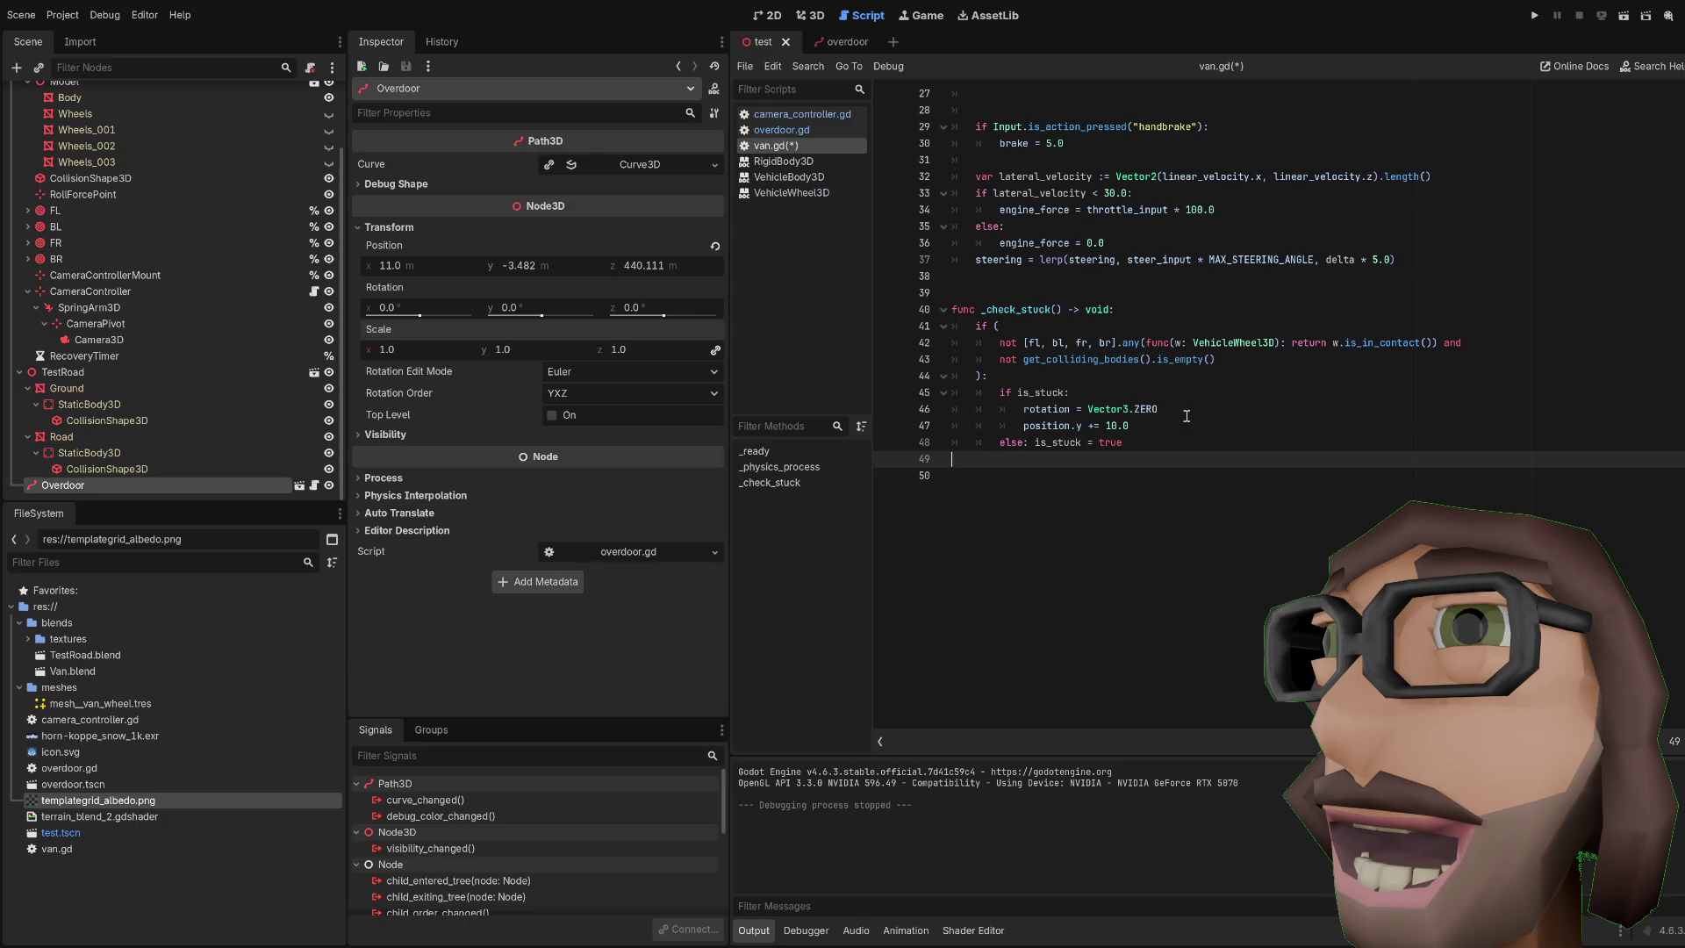
text(returnm)
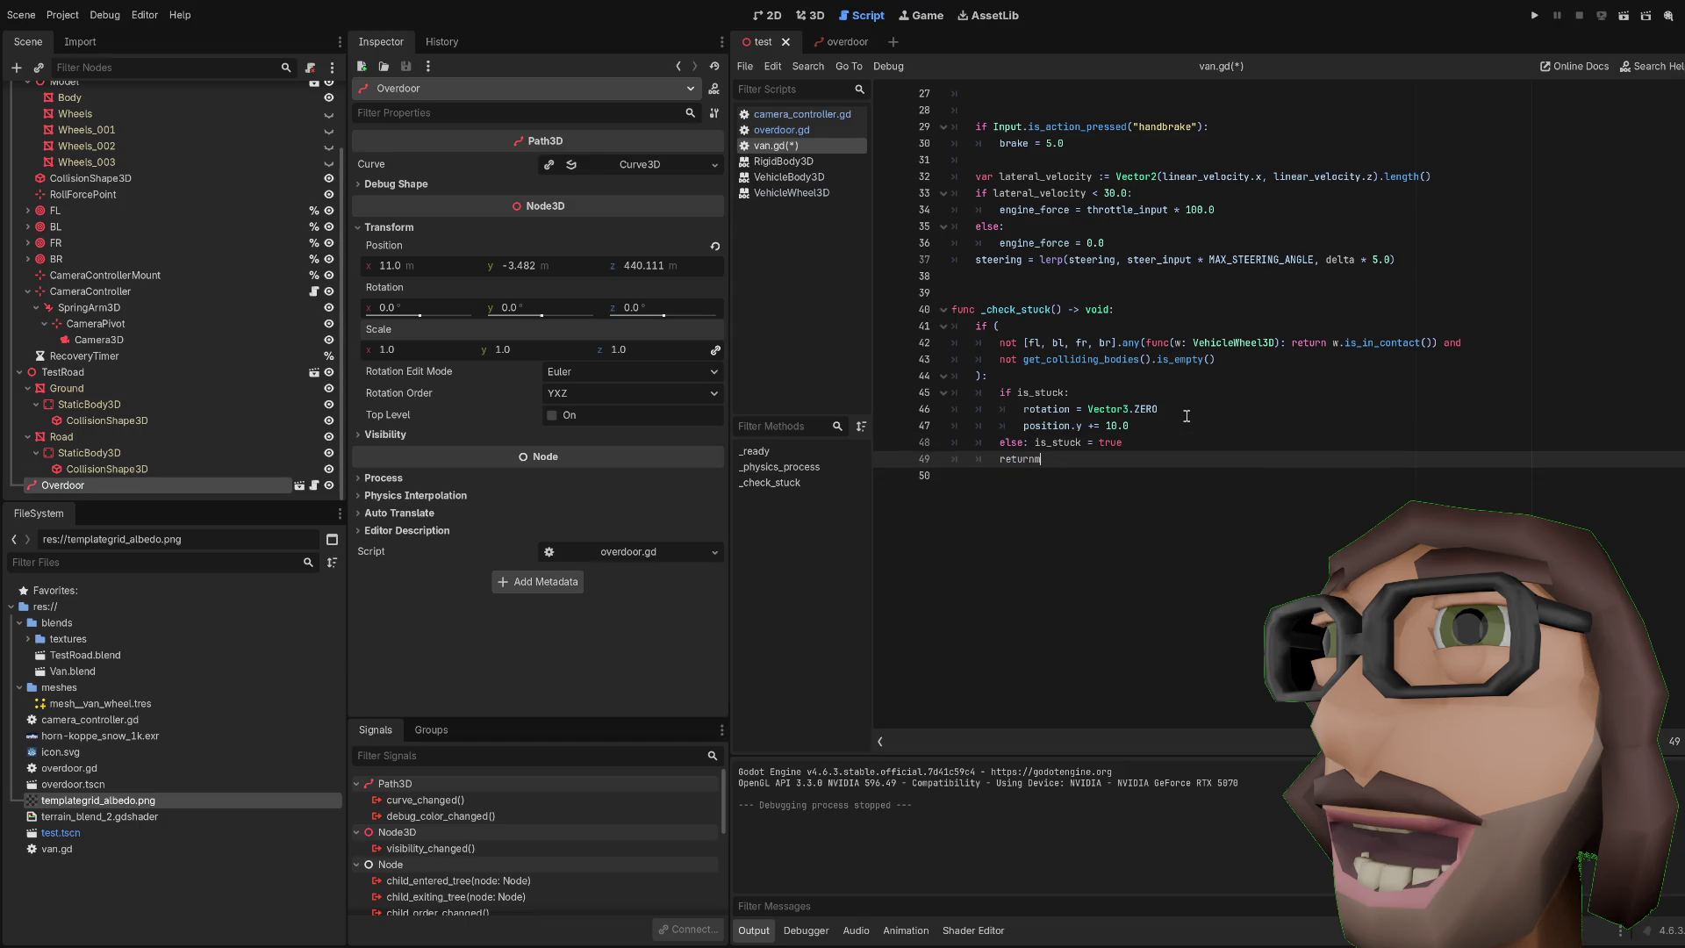
key(BackSpace)
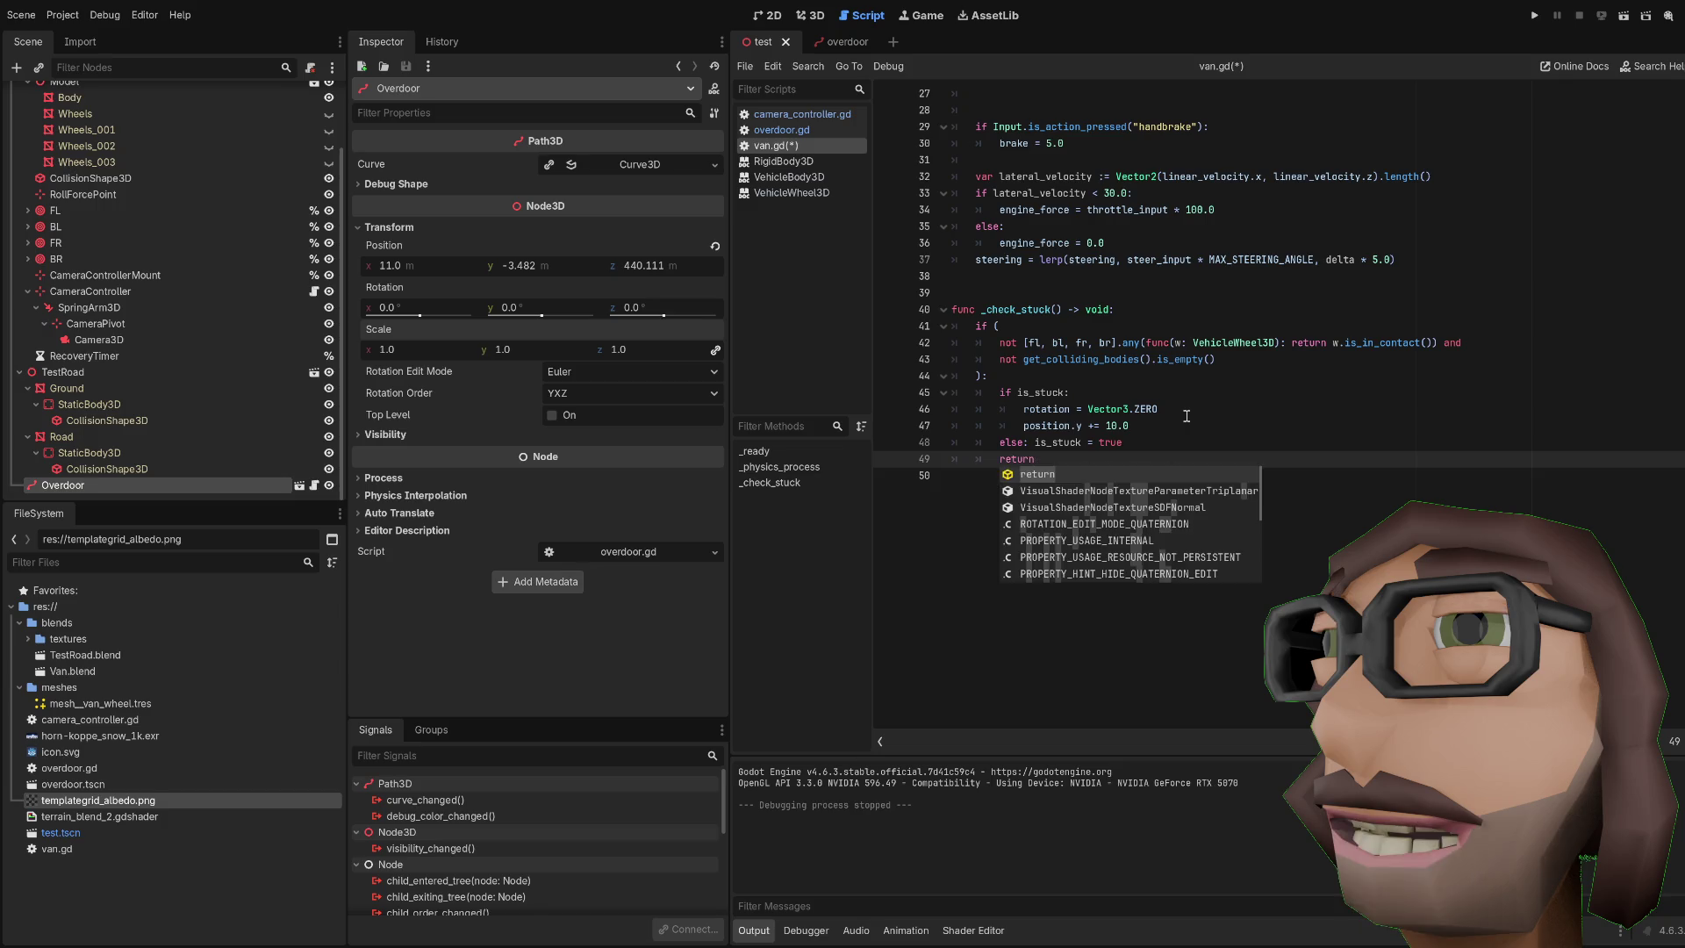
key(ctrl+BackSpace)
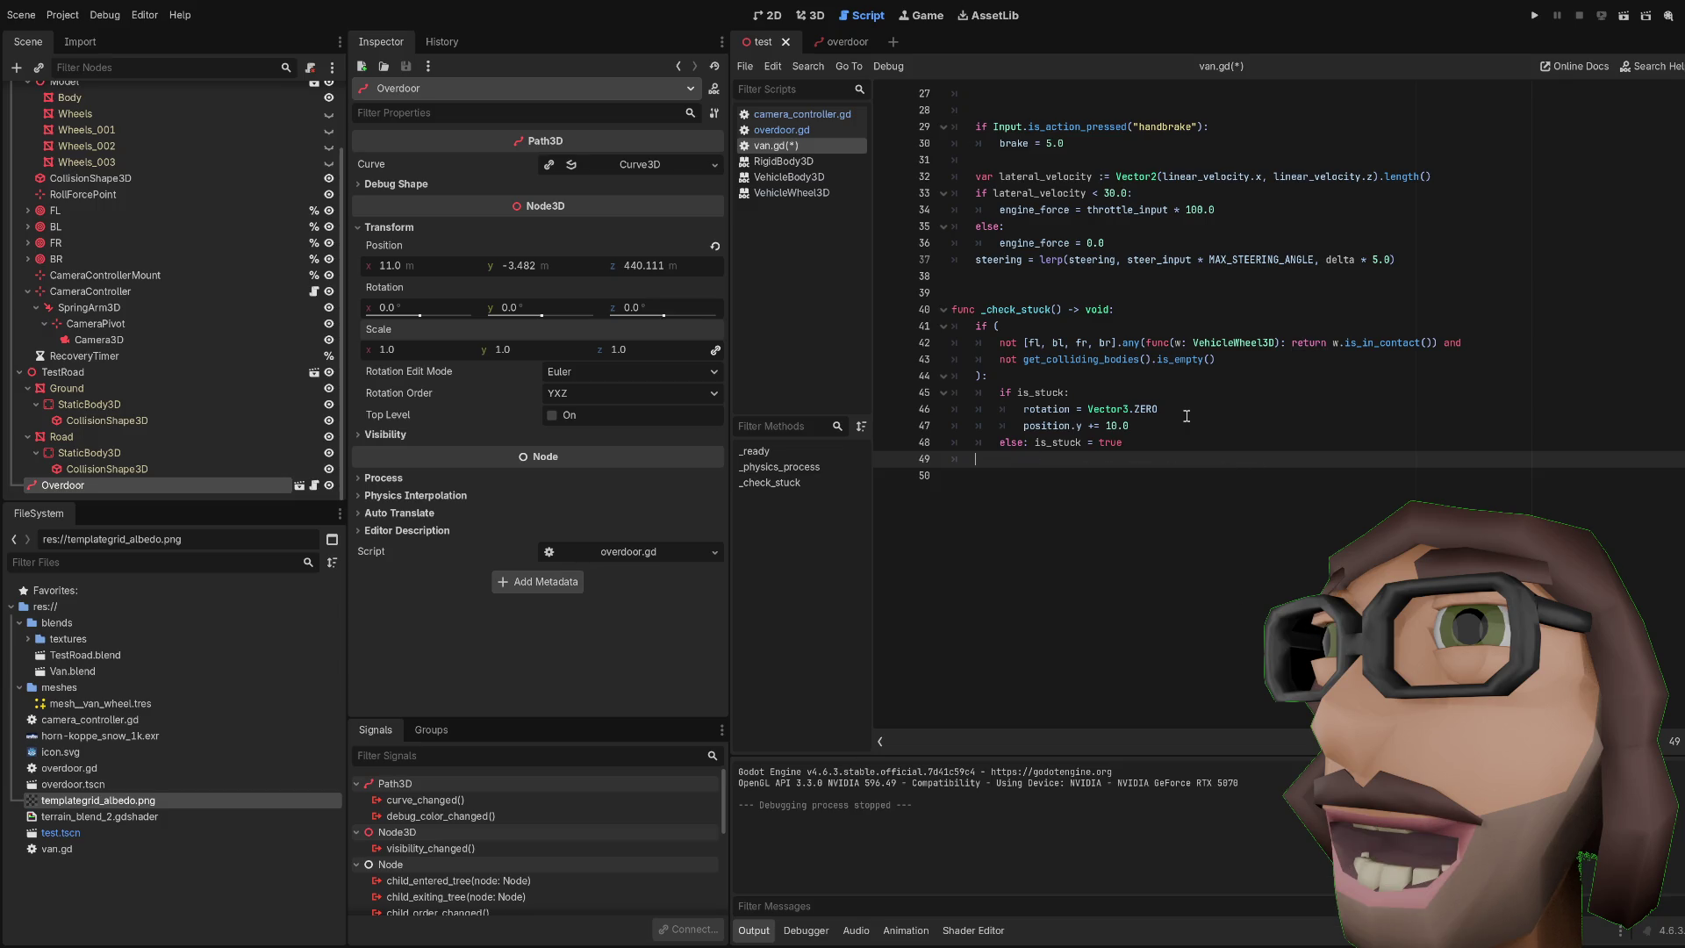
key(Tab)
text(rn)
key(Return)
key(Return)
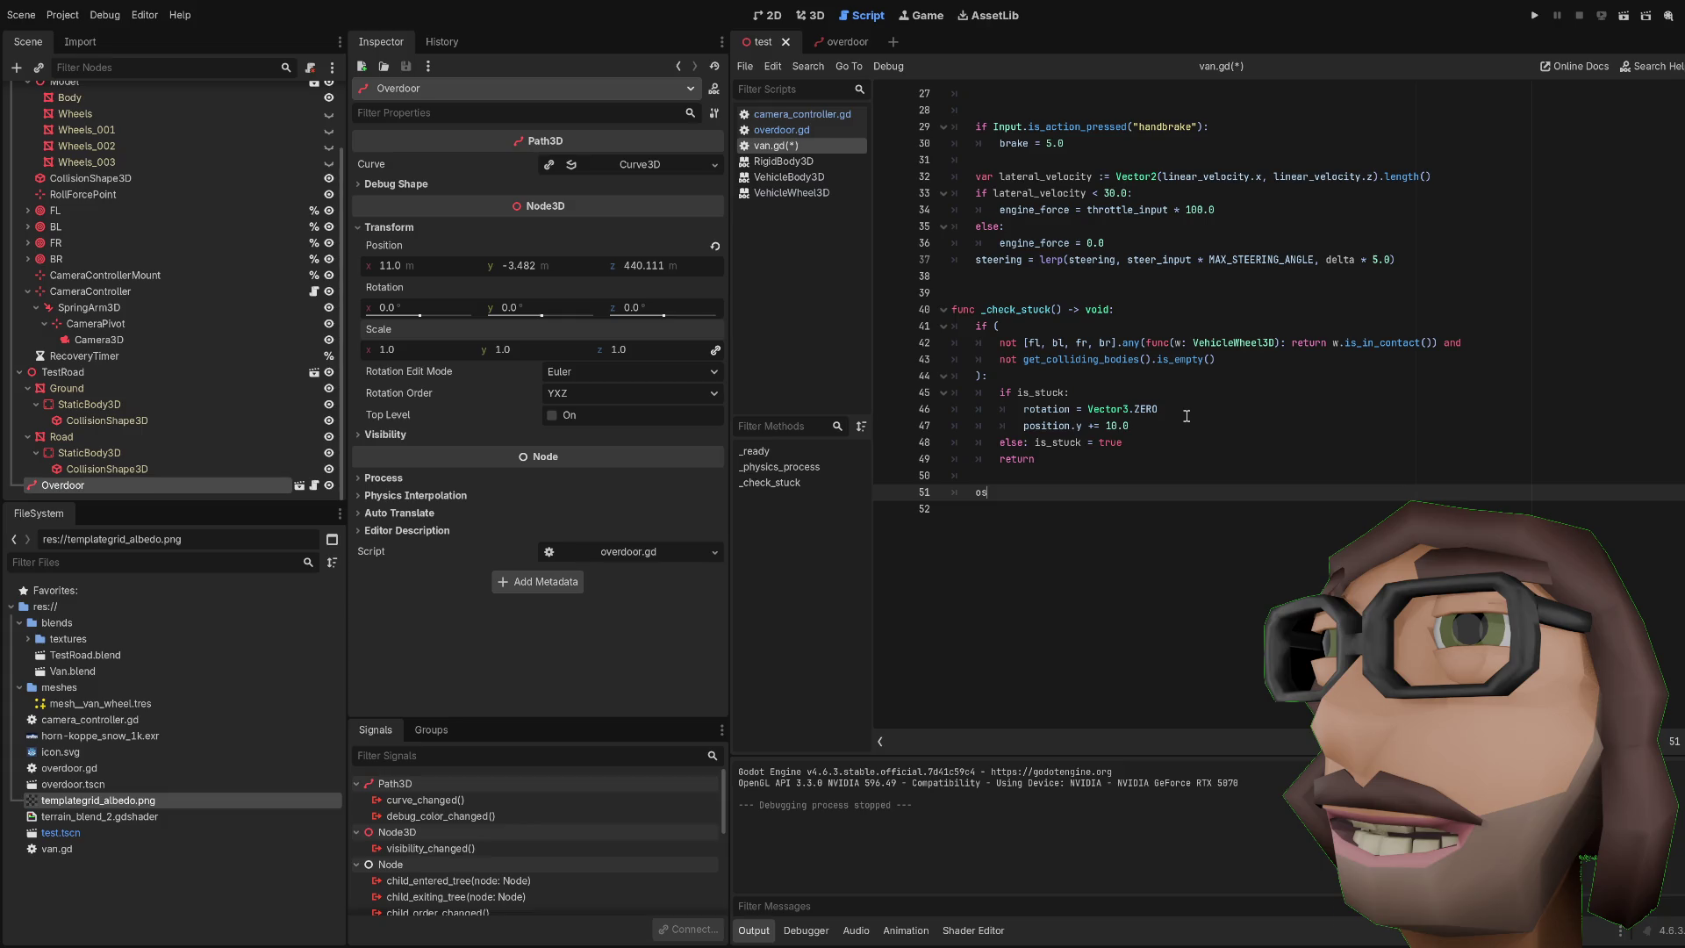
Step: Append 'is_stuck = false', save van.gd, and run the project
key(BackSpace)
key(BackSpace)
text(is_stuck = fas)
key(BackSpace)
text(lse)
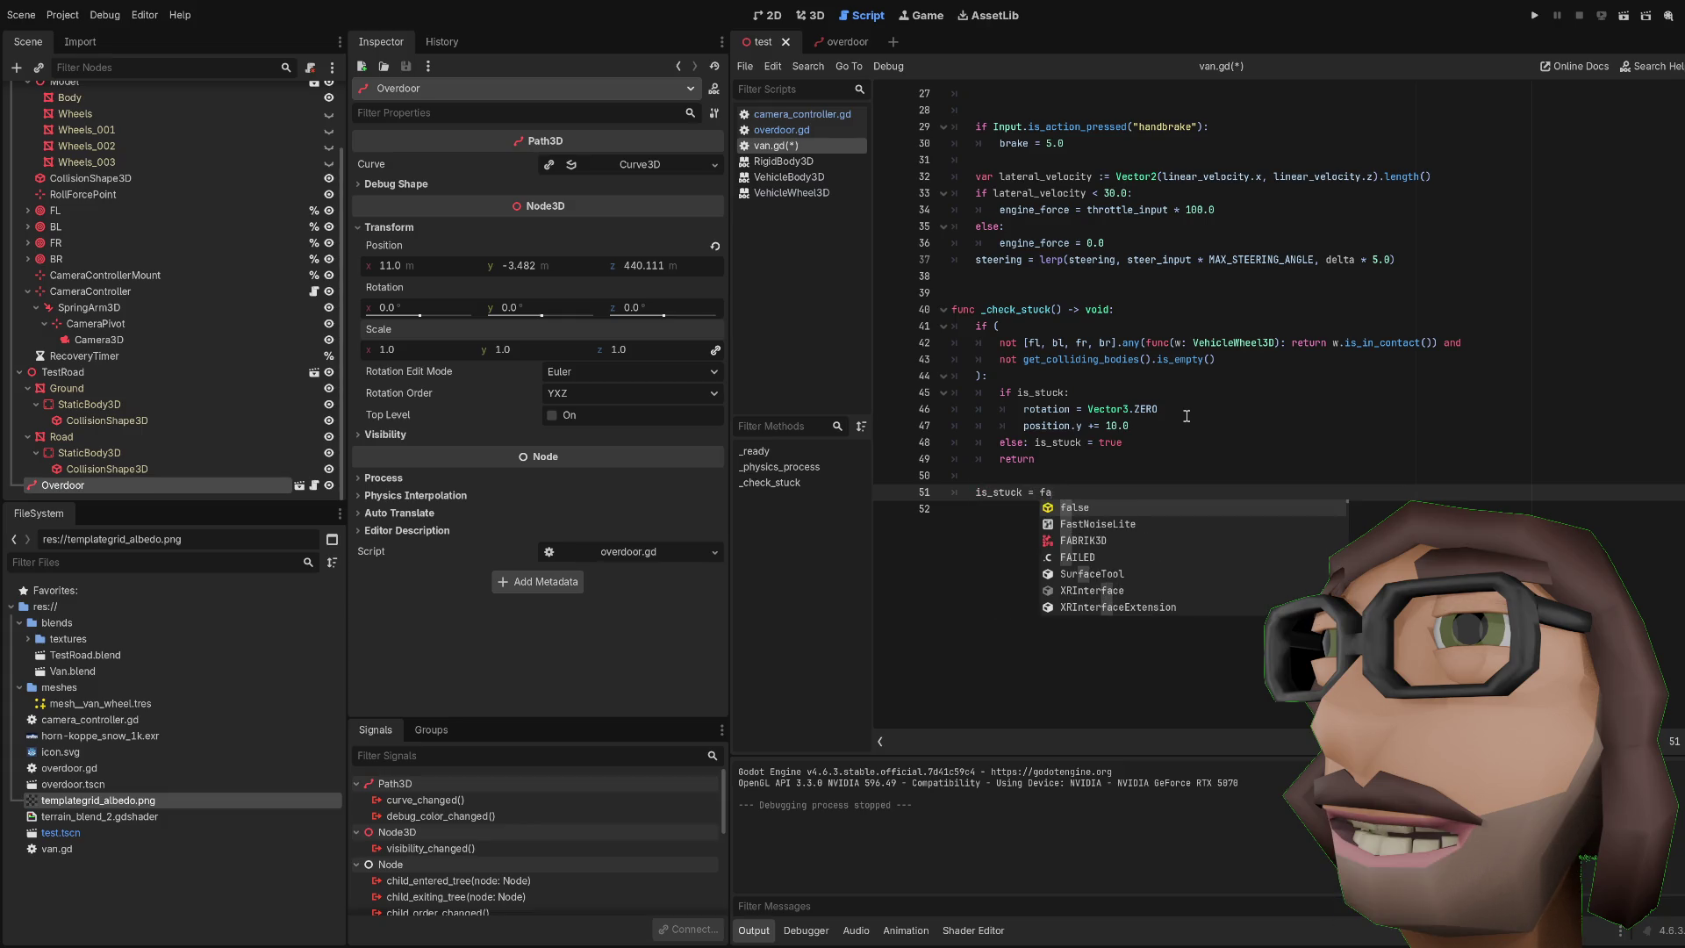
key(ctrl+s)
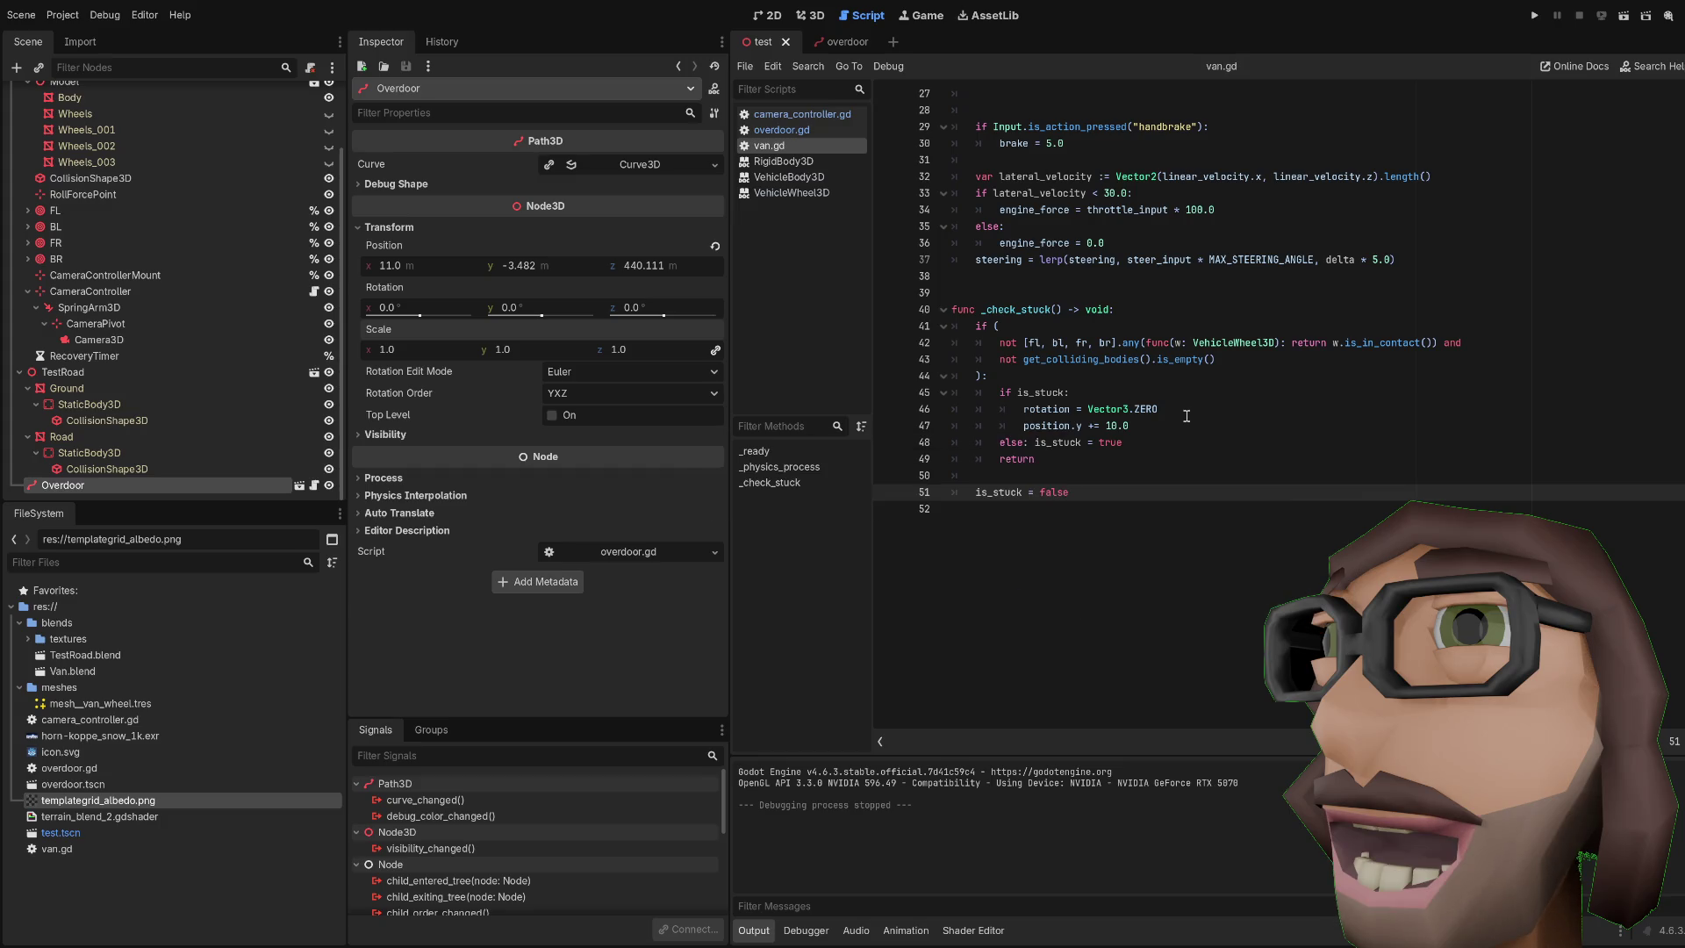
key(F5)
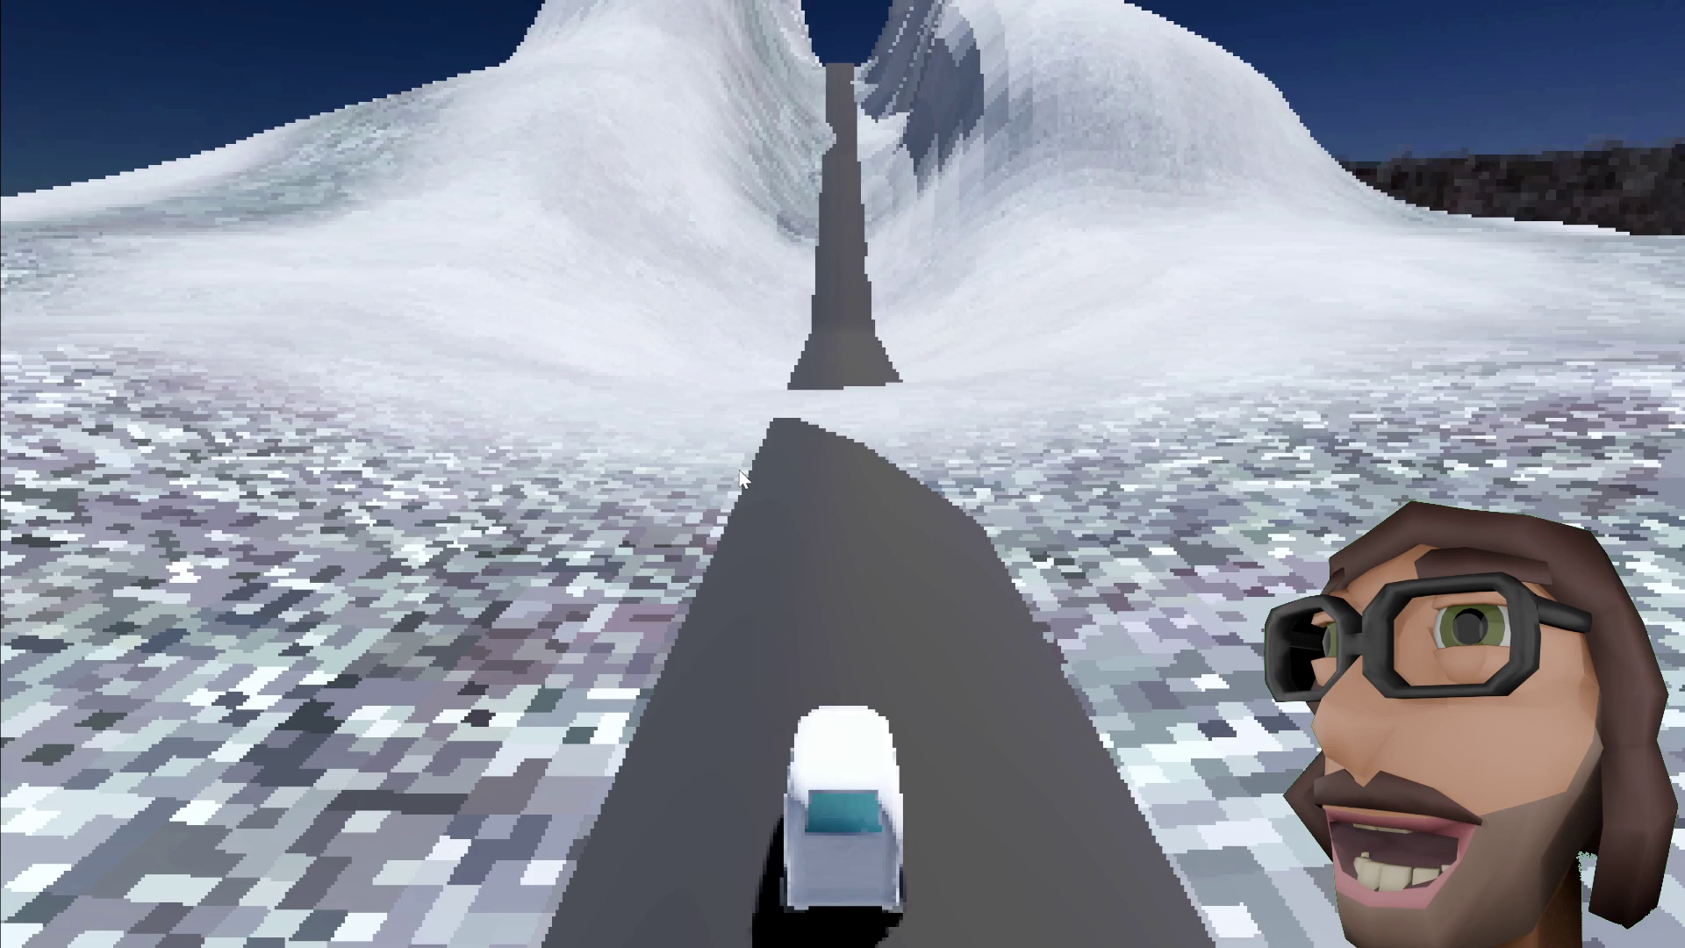
key(F8)
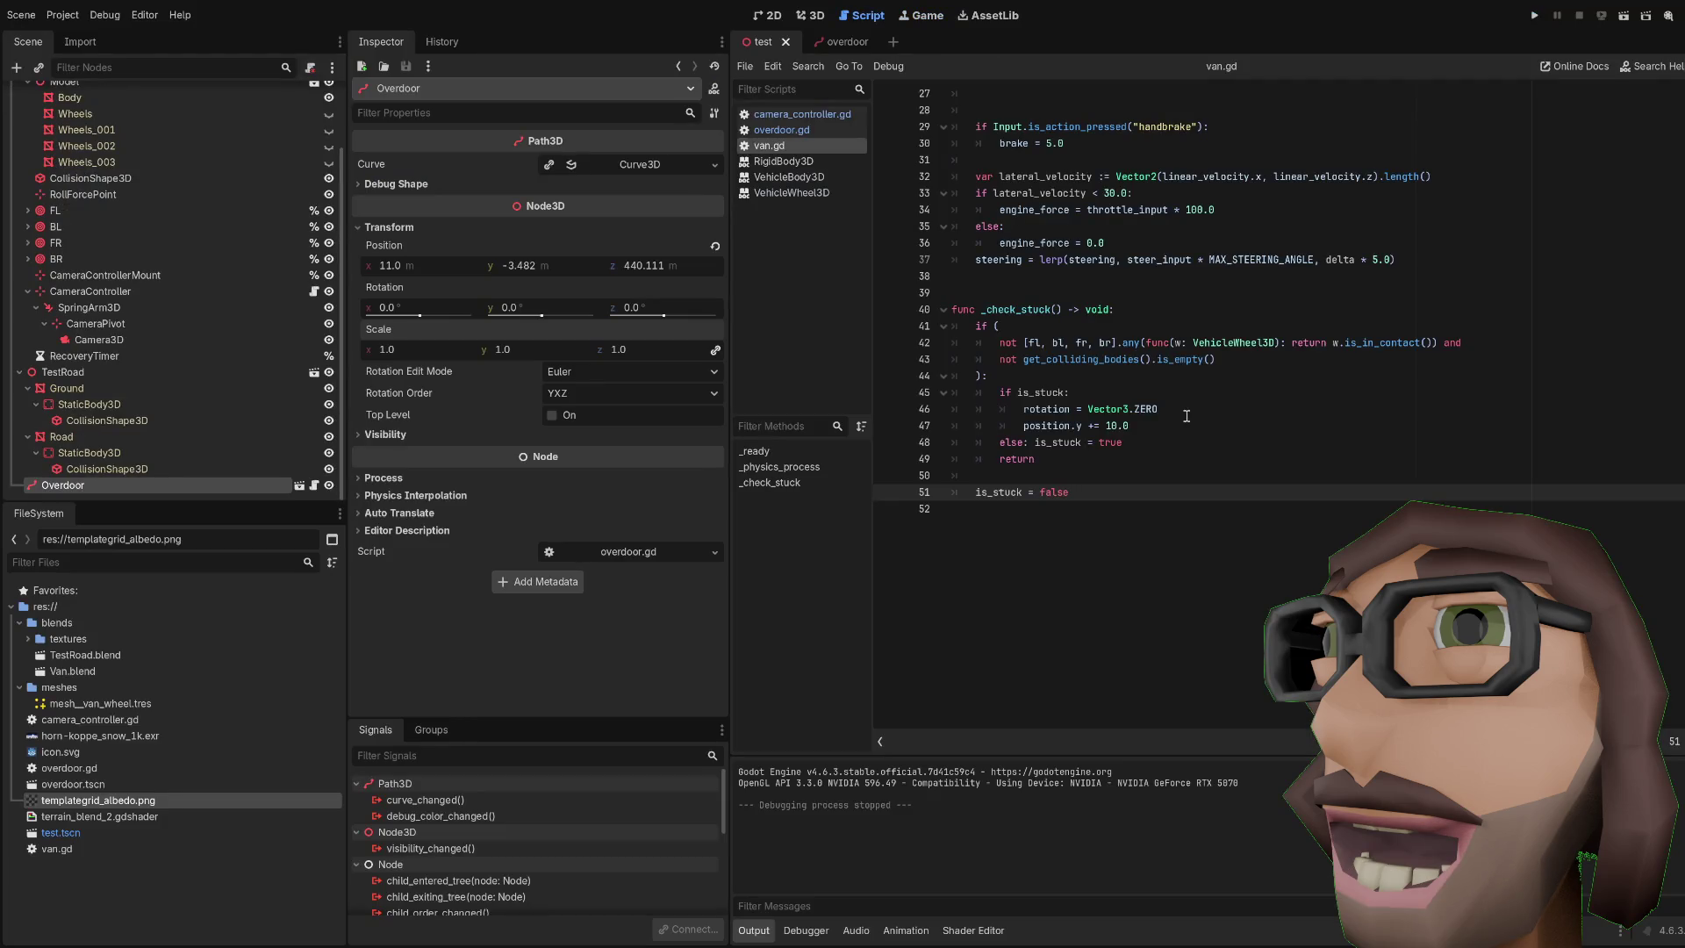
scroll(1214, 450, up, 1)
scroll(1199, 439, up, 6)
scroll(1192, 439, down, 5)
scroll(1097, 395, up, 3)
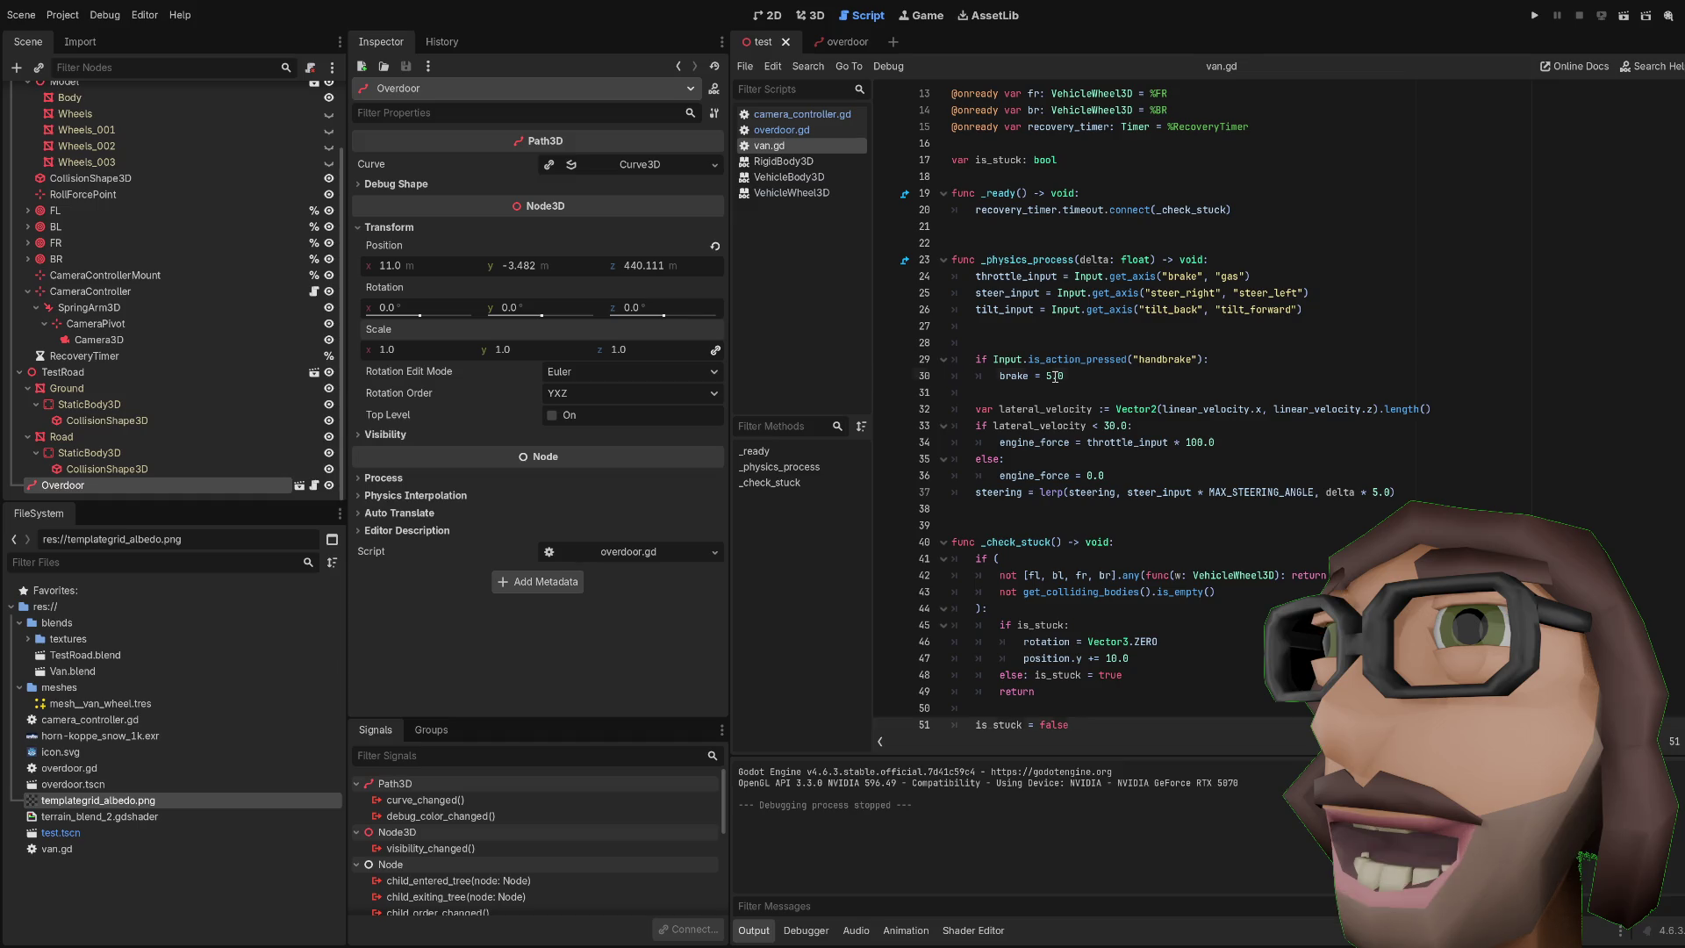
key(F5)
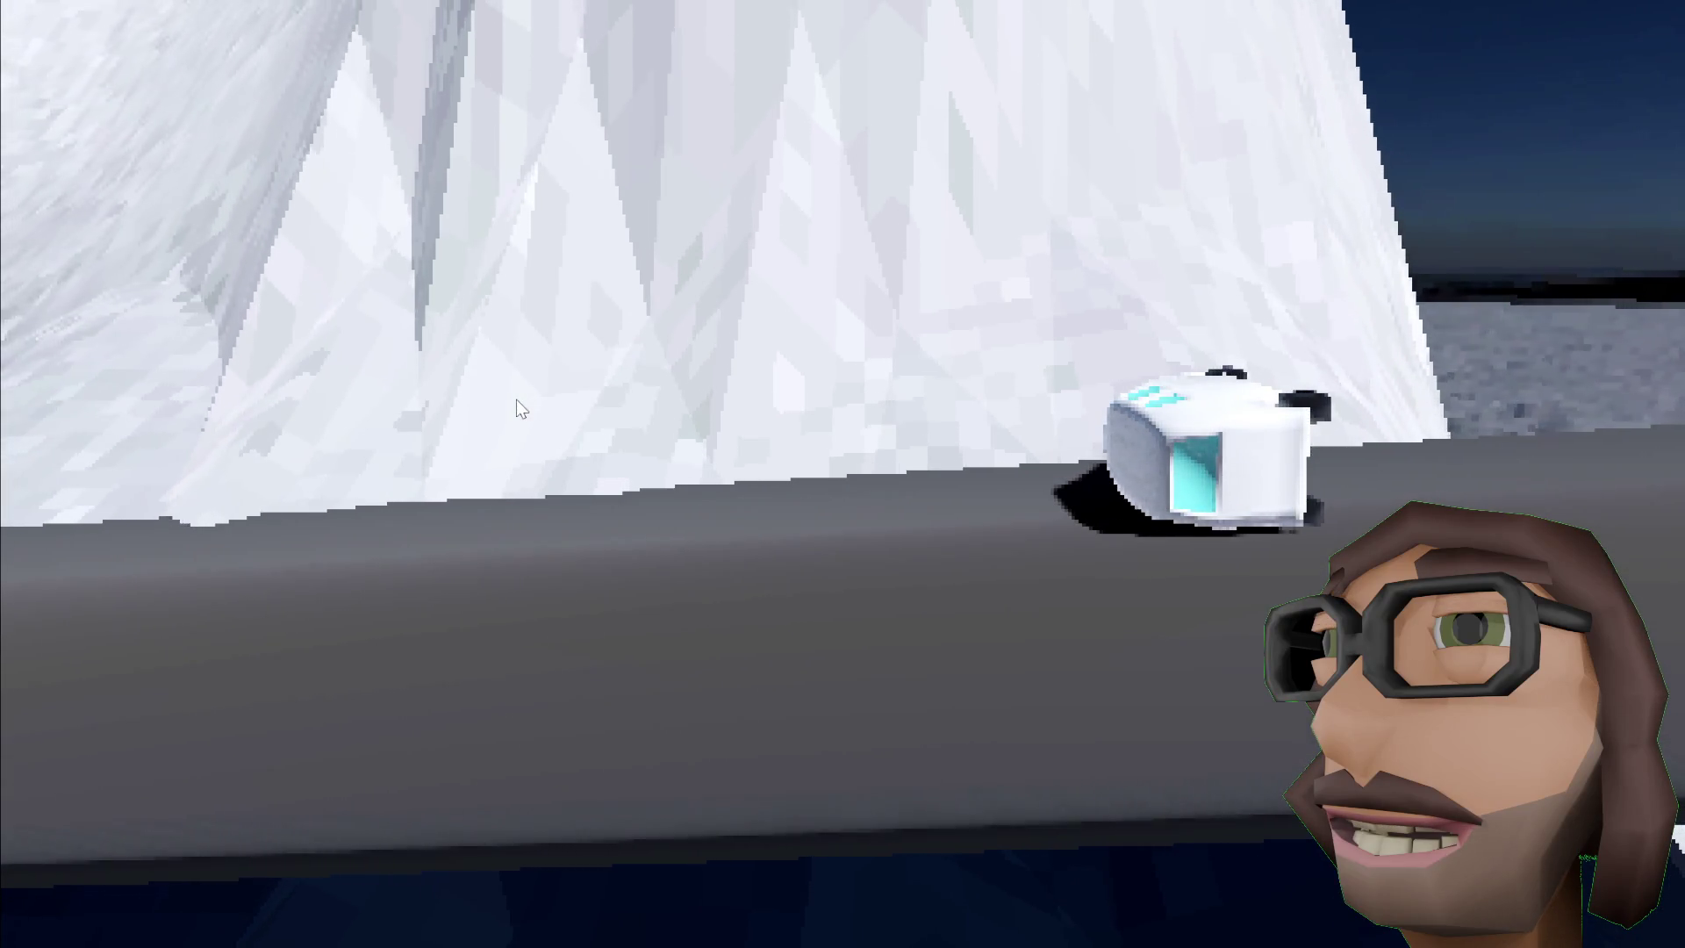
Step: End the flip test run with F8 and go back to van.gd
key(F8)
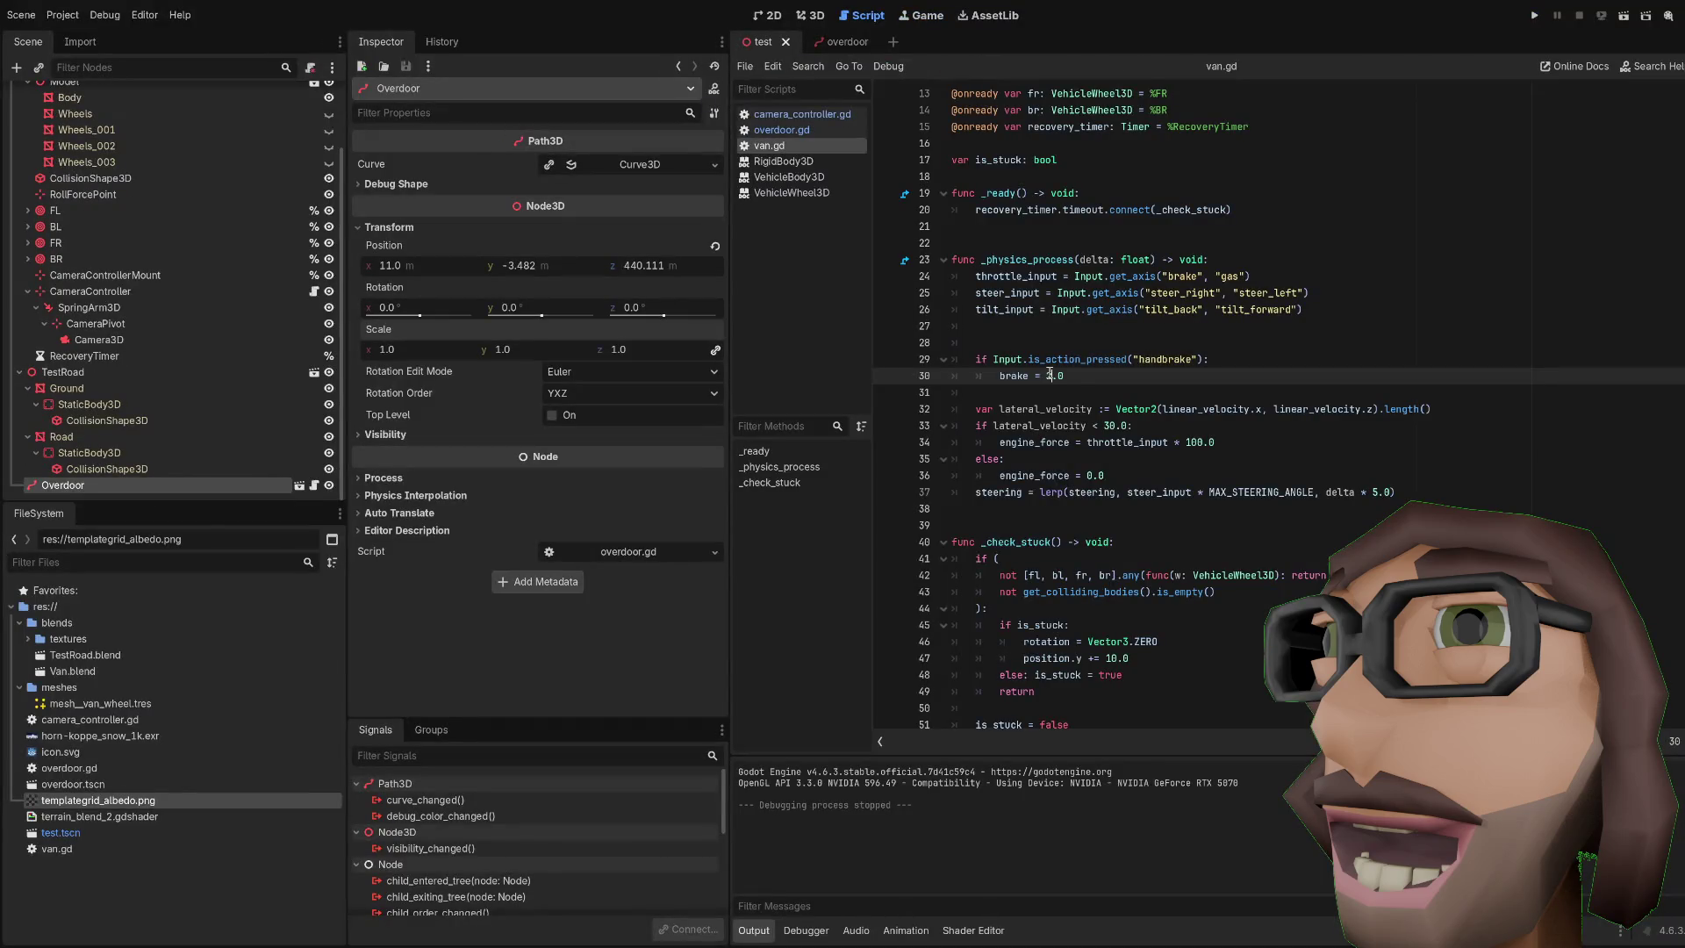
Step: Declare 'var last_safe_position: Vector3' on a new line below the is_stuck declaration
scroll(1049, 373, down, 5)
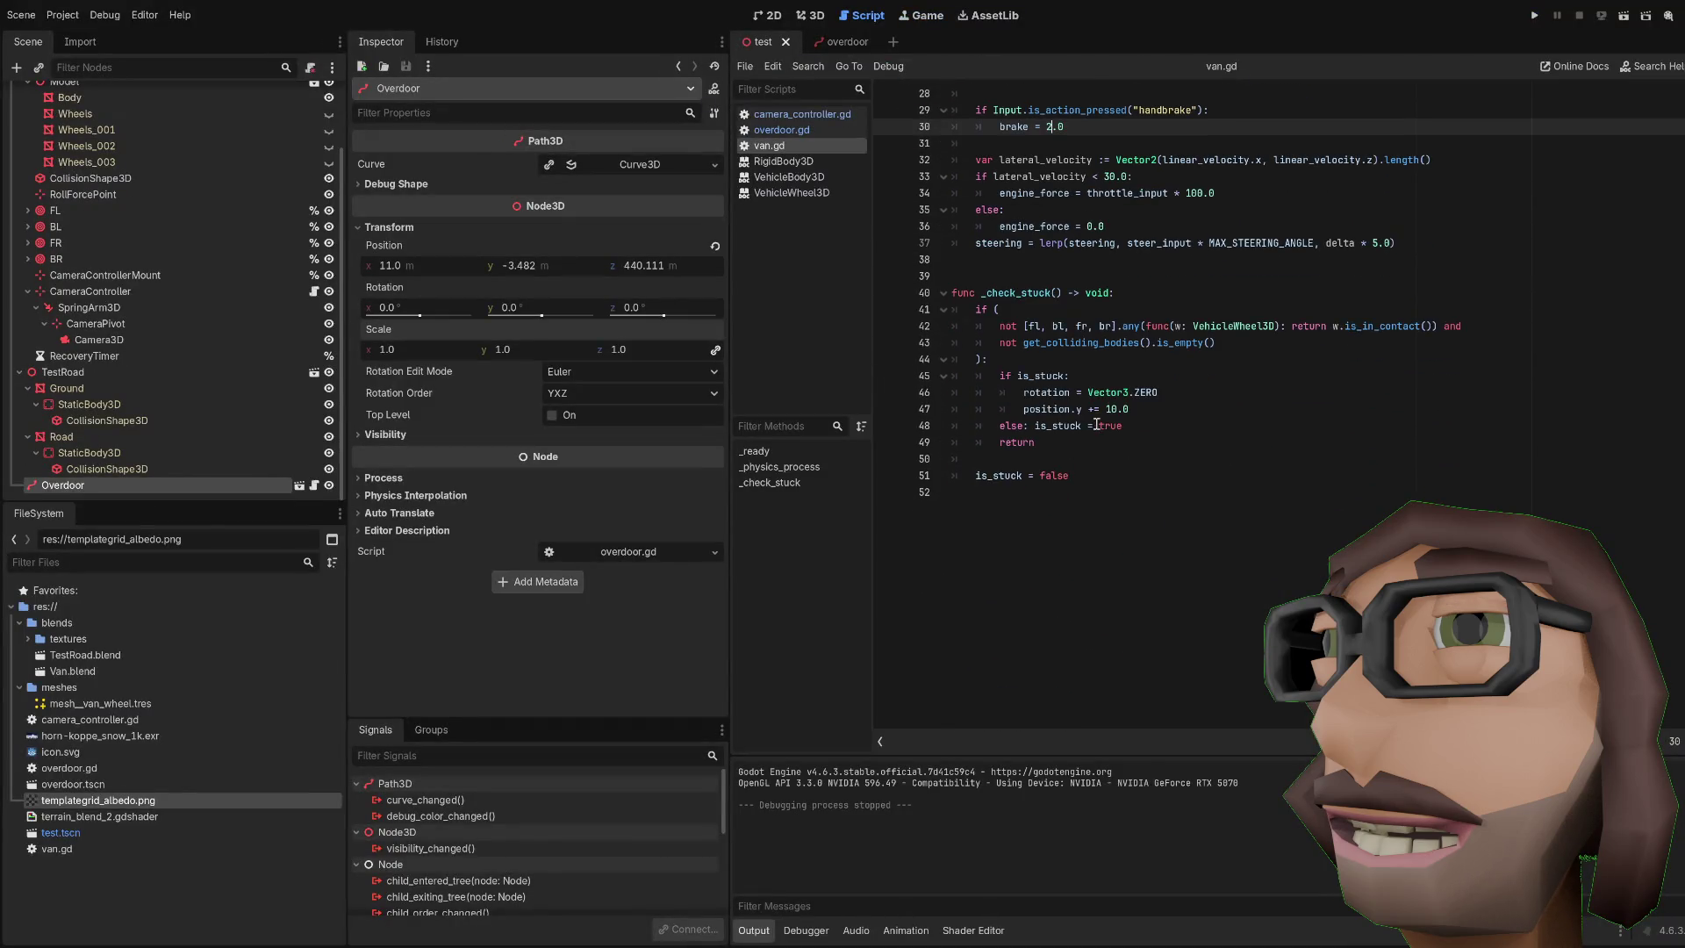
click(1028, 441)
click(1136, 461)
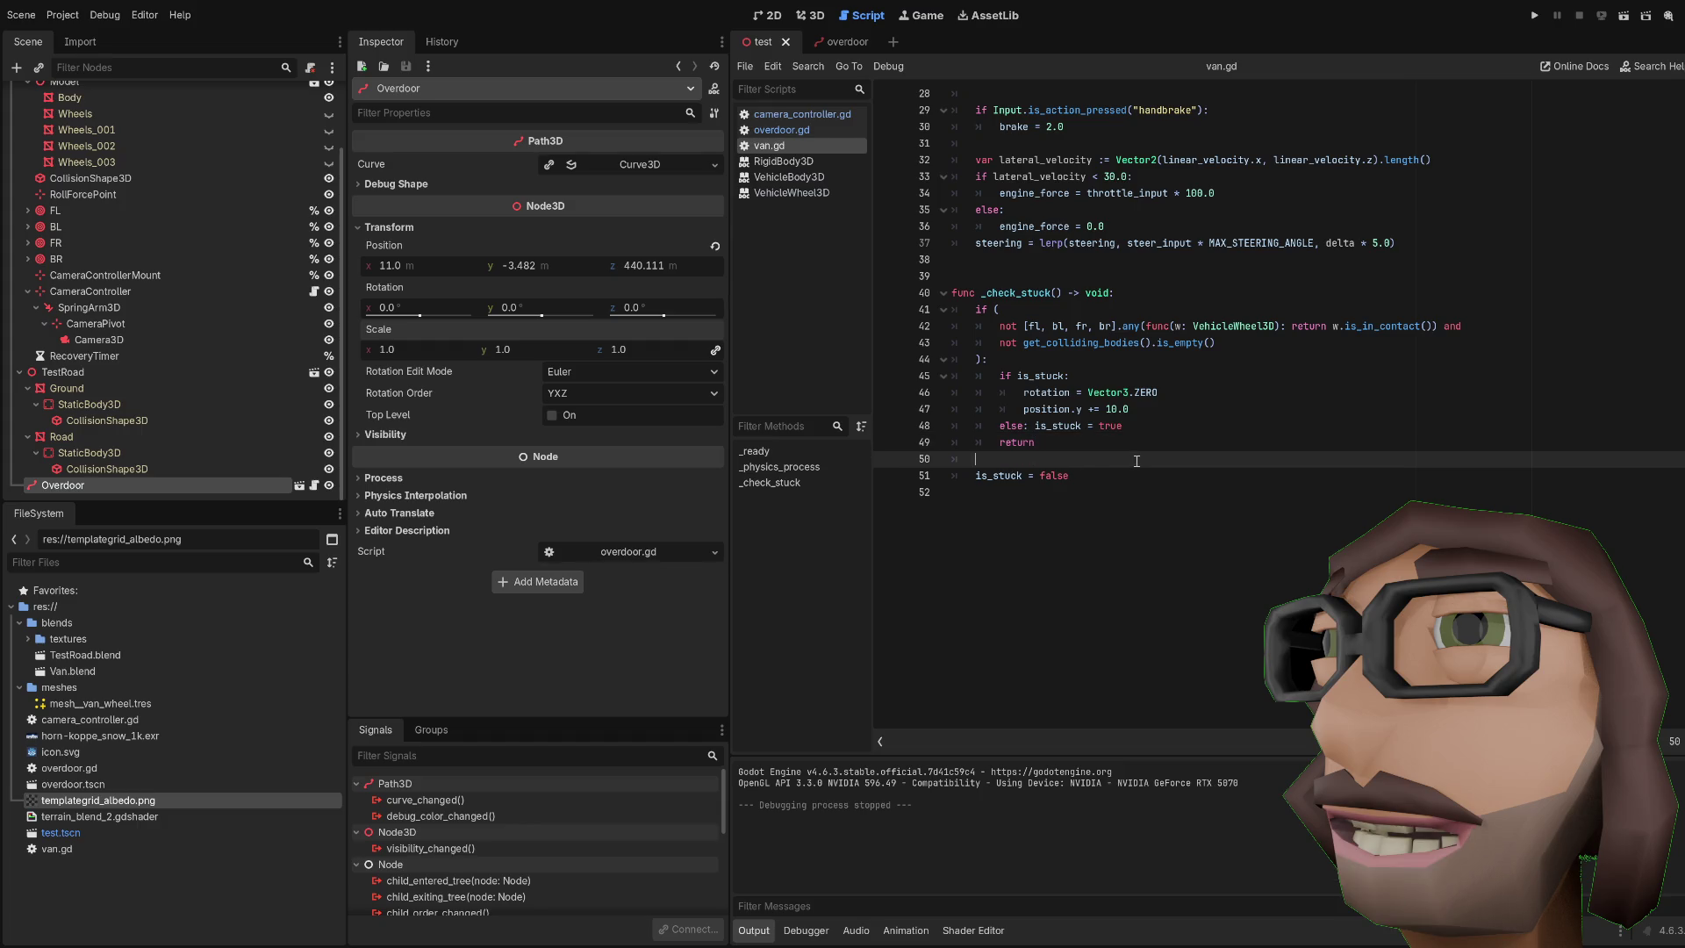
scroll(1136, 461, up, 9)
click(1066, 373)
key(Return)
key(Up)
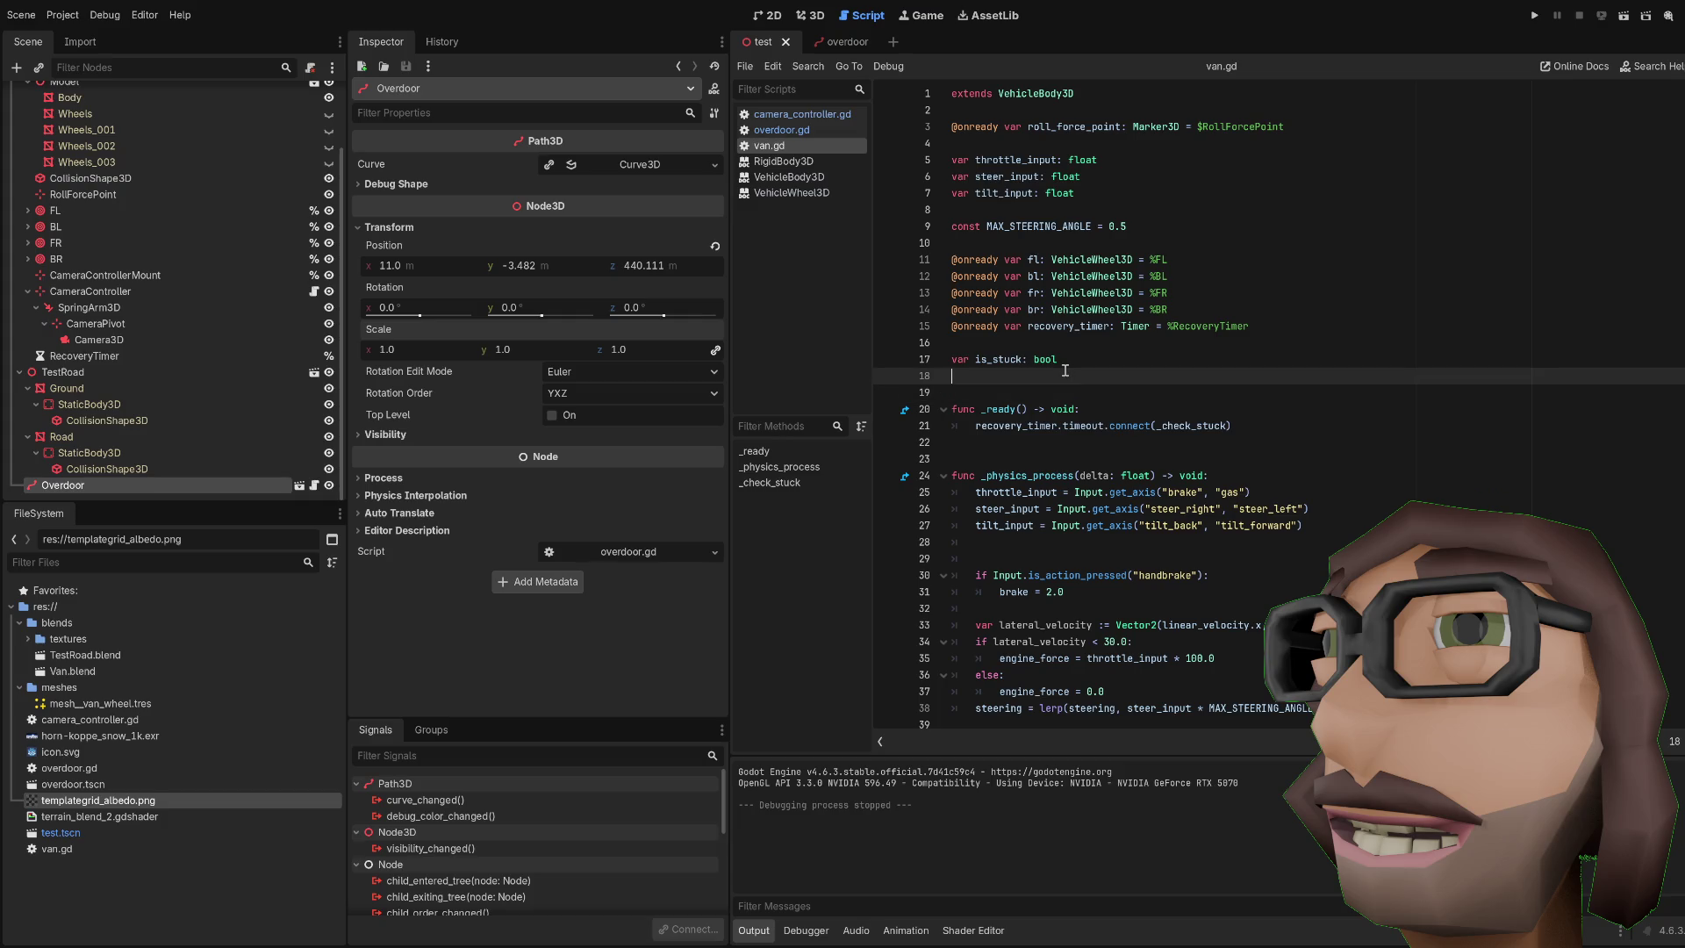
text(var last_safe_position)
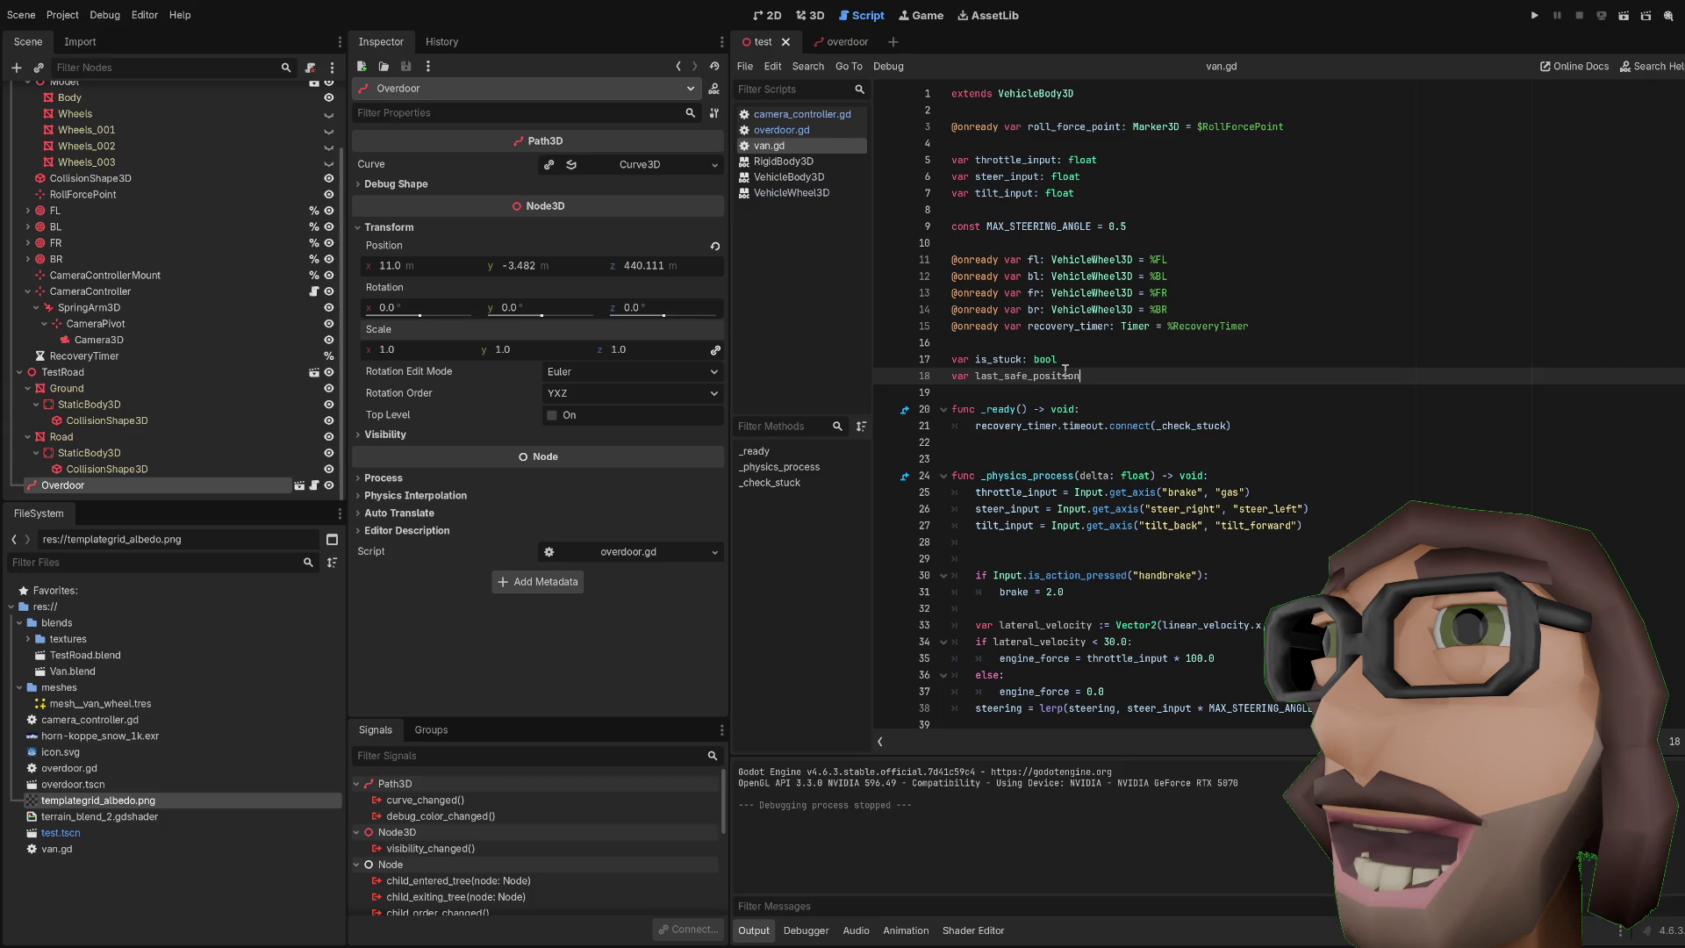
text(: Vecotr)
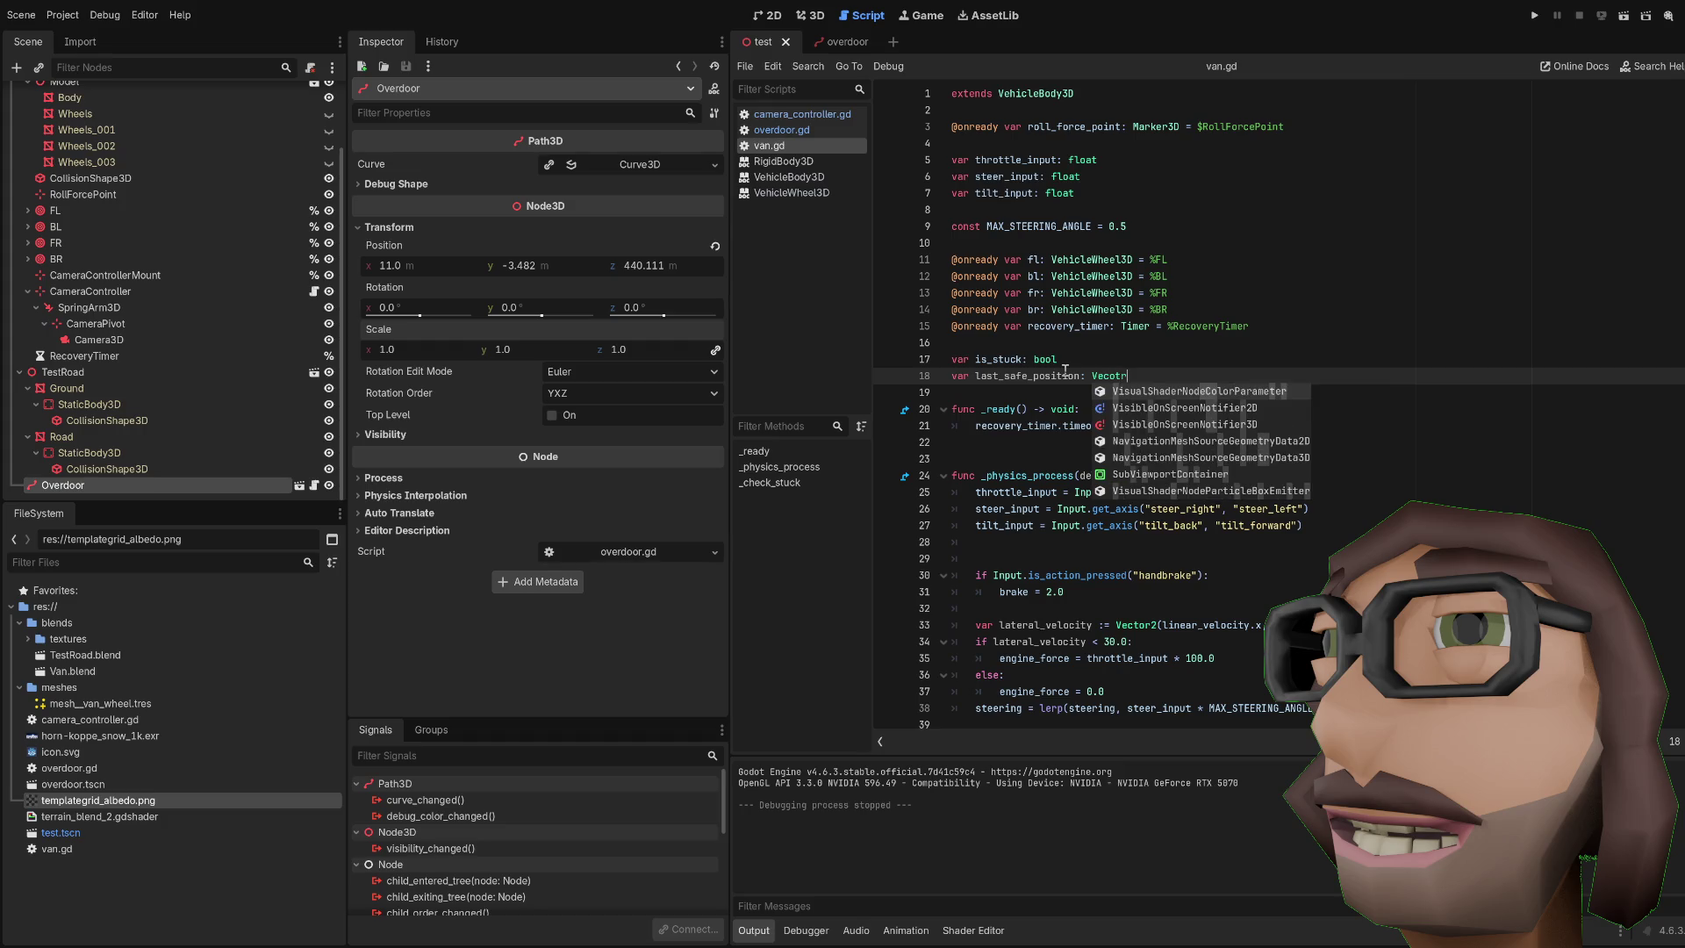
text(tor3)
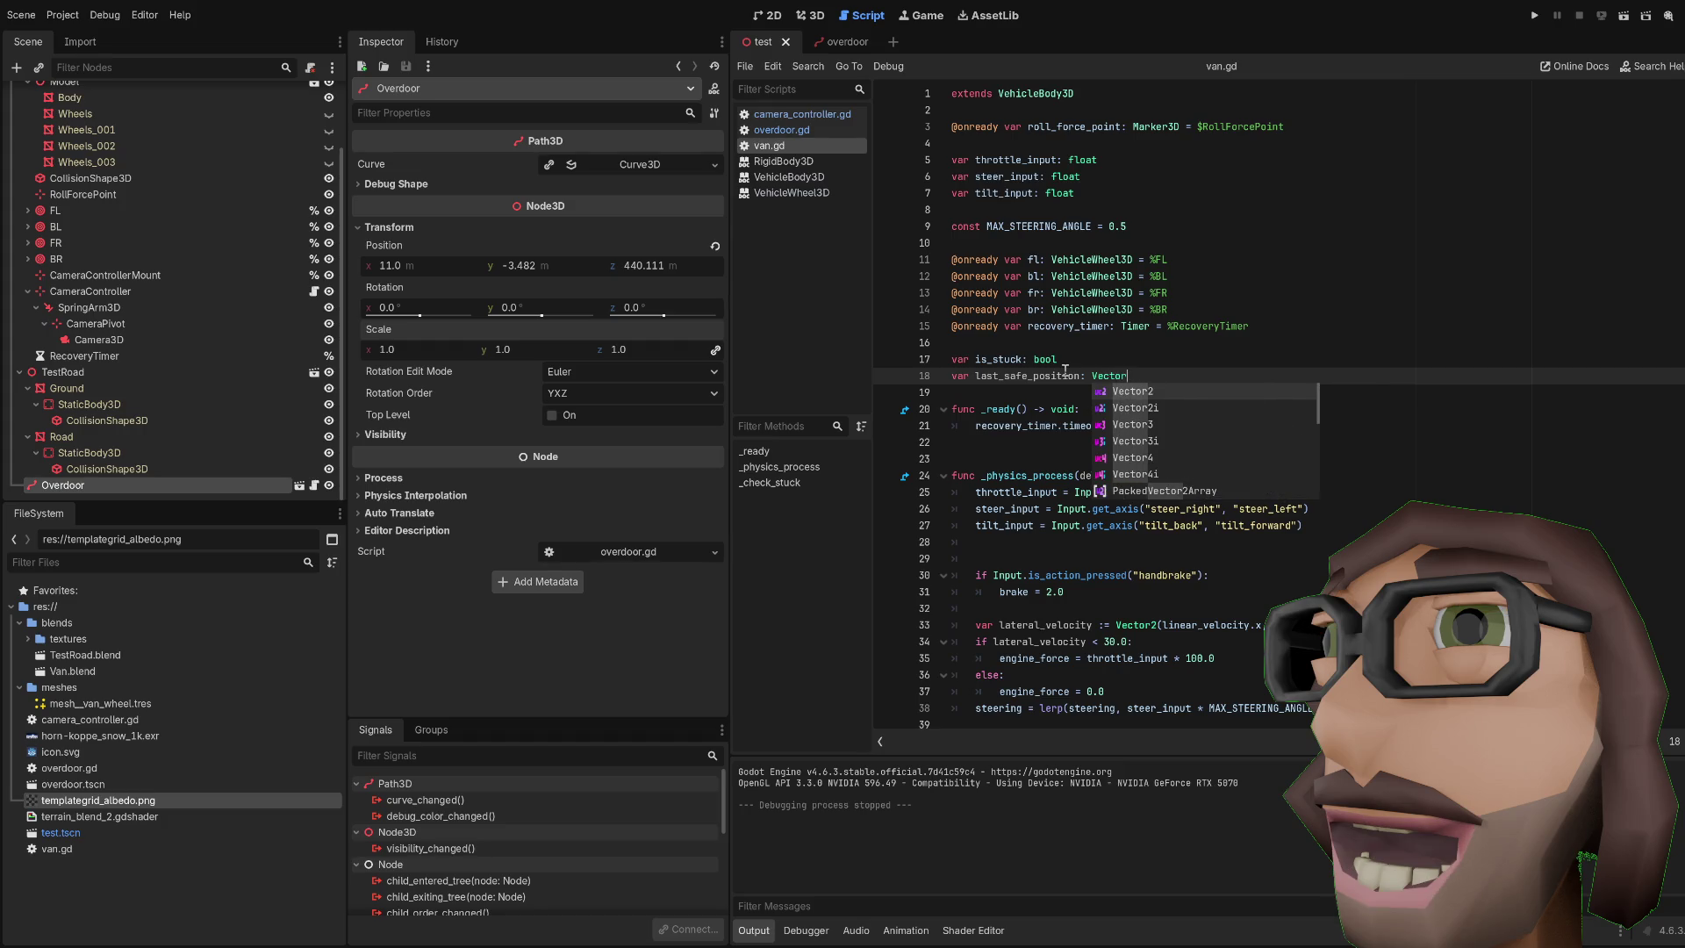
click(1065, 370)
click(1164, 379)
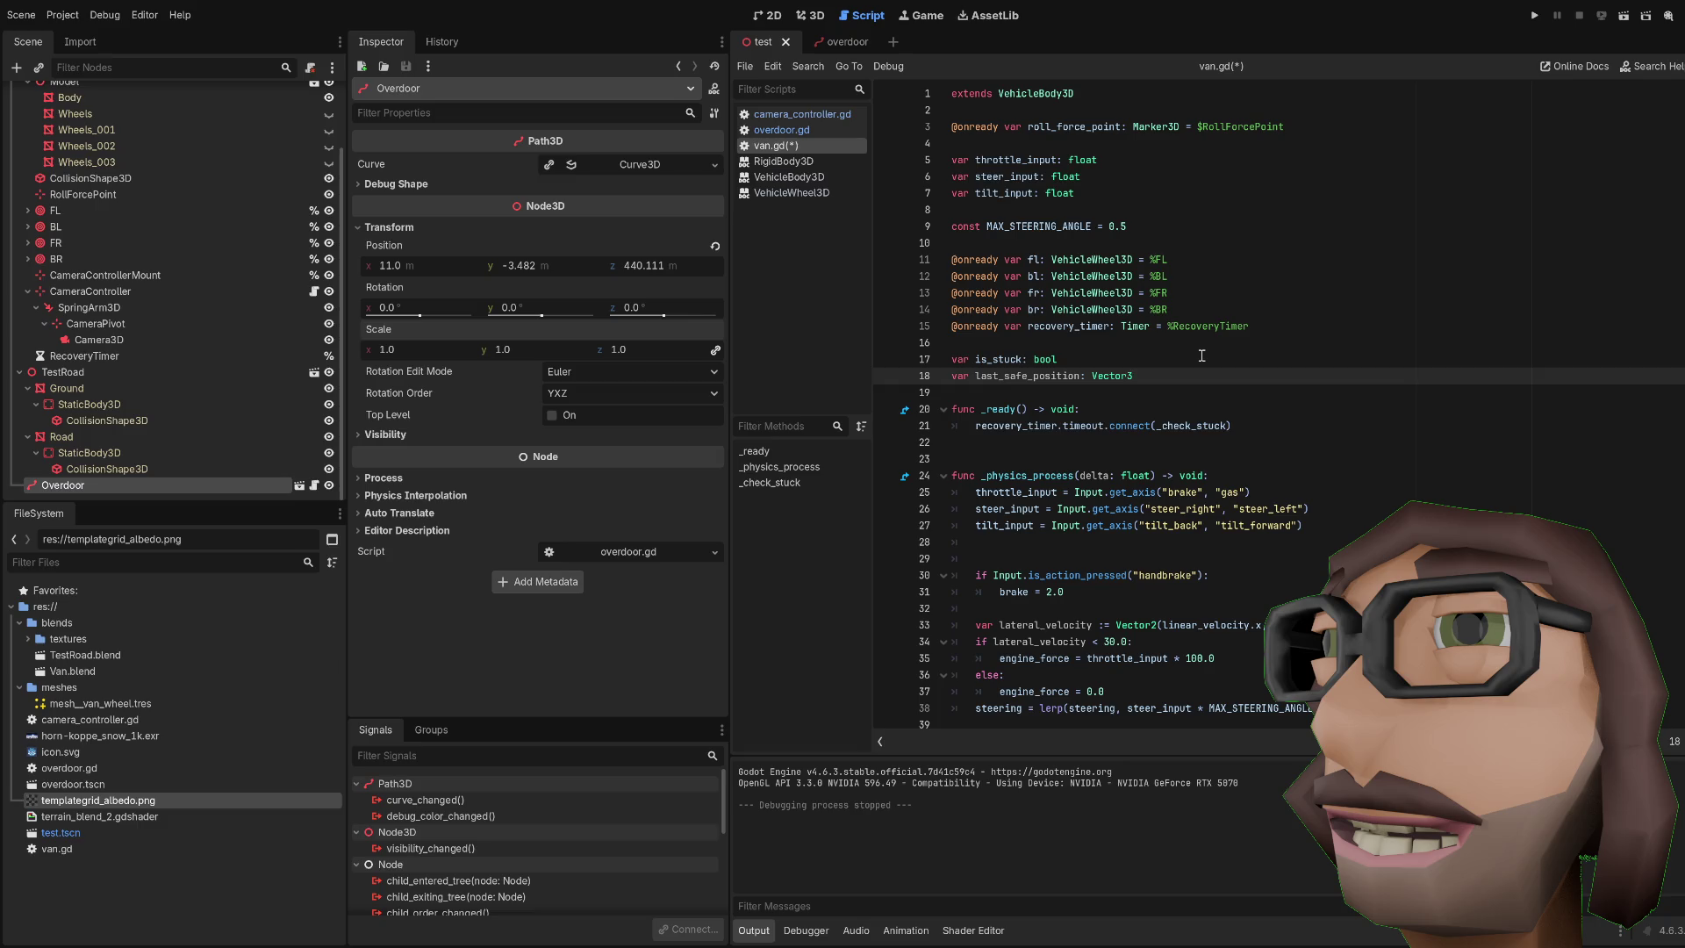
scroll(1201, 356, down, 8)
click(1098, 358)
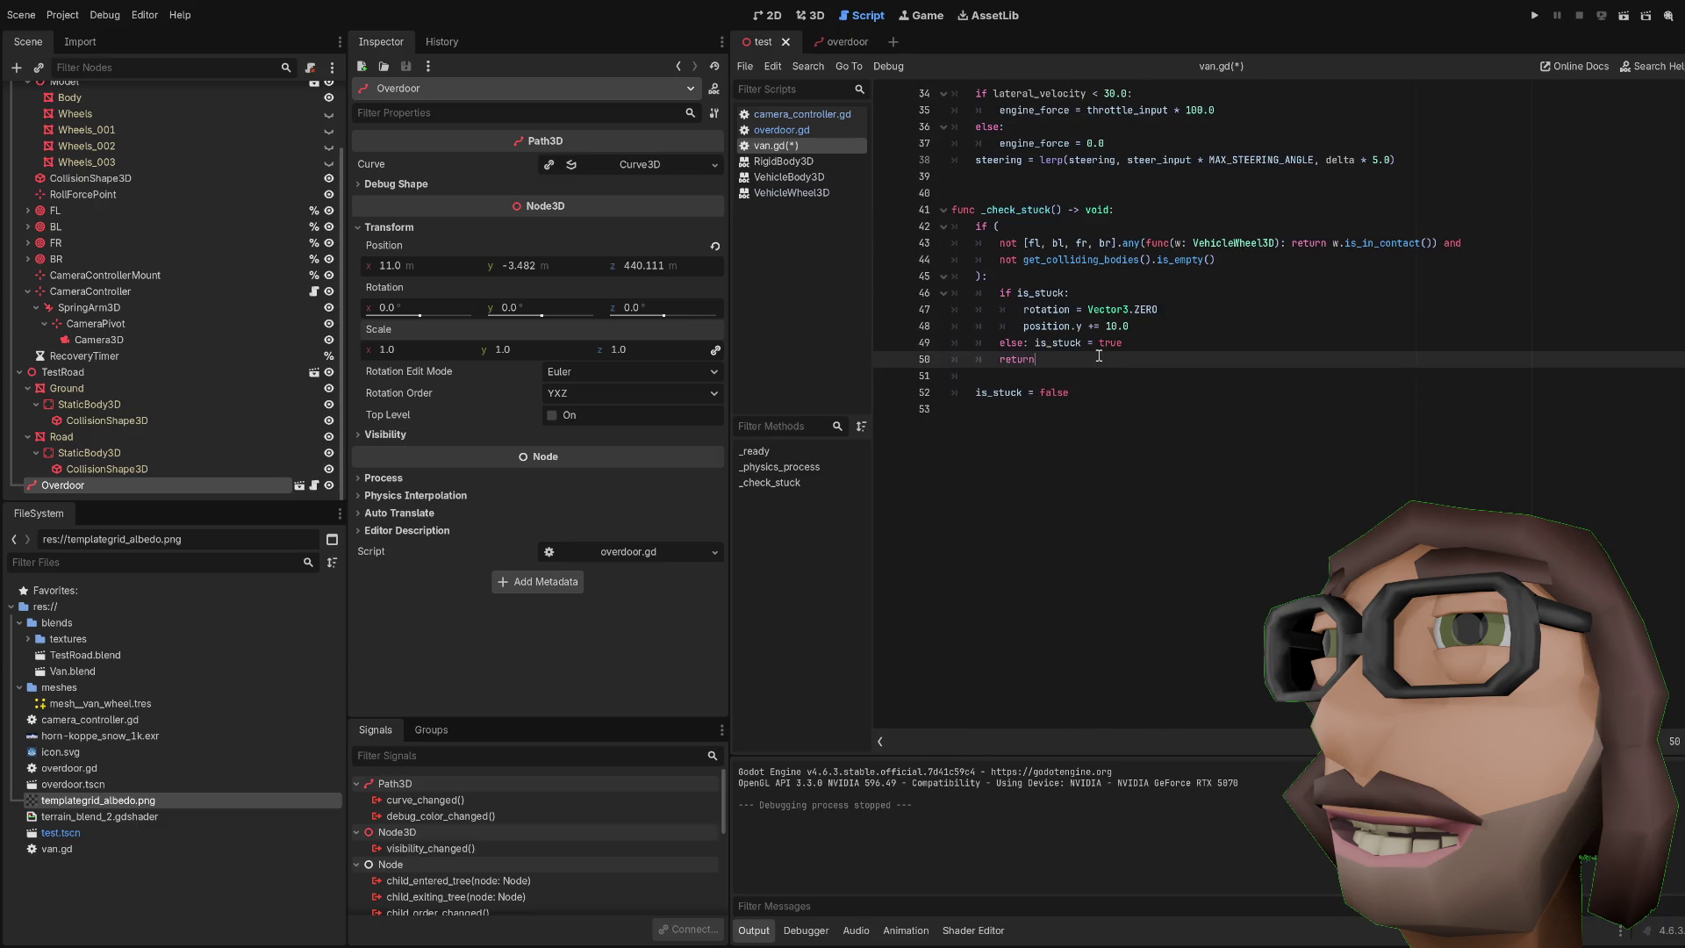
Step: Add 'last_safe_position = global_position' before 'is_stuck = false'
click(1078, 379)
key(Return)
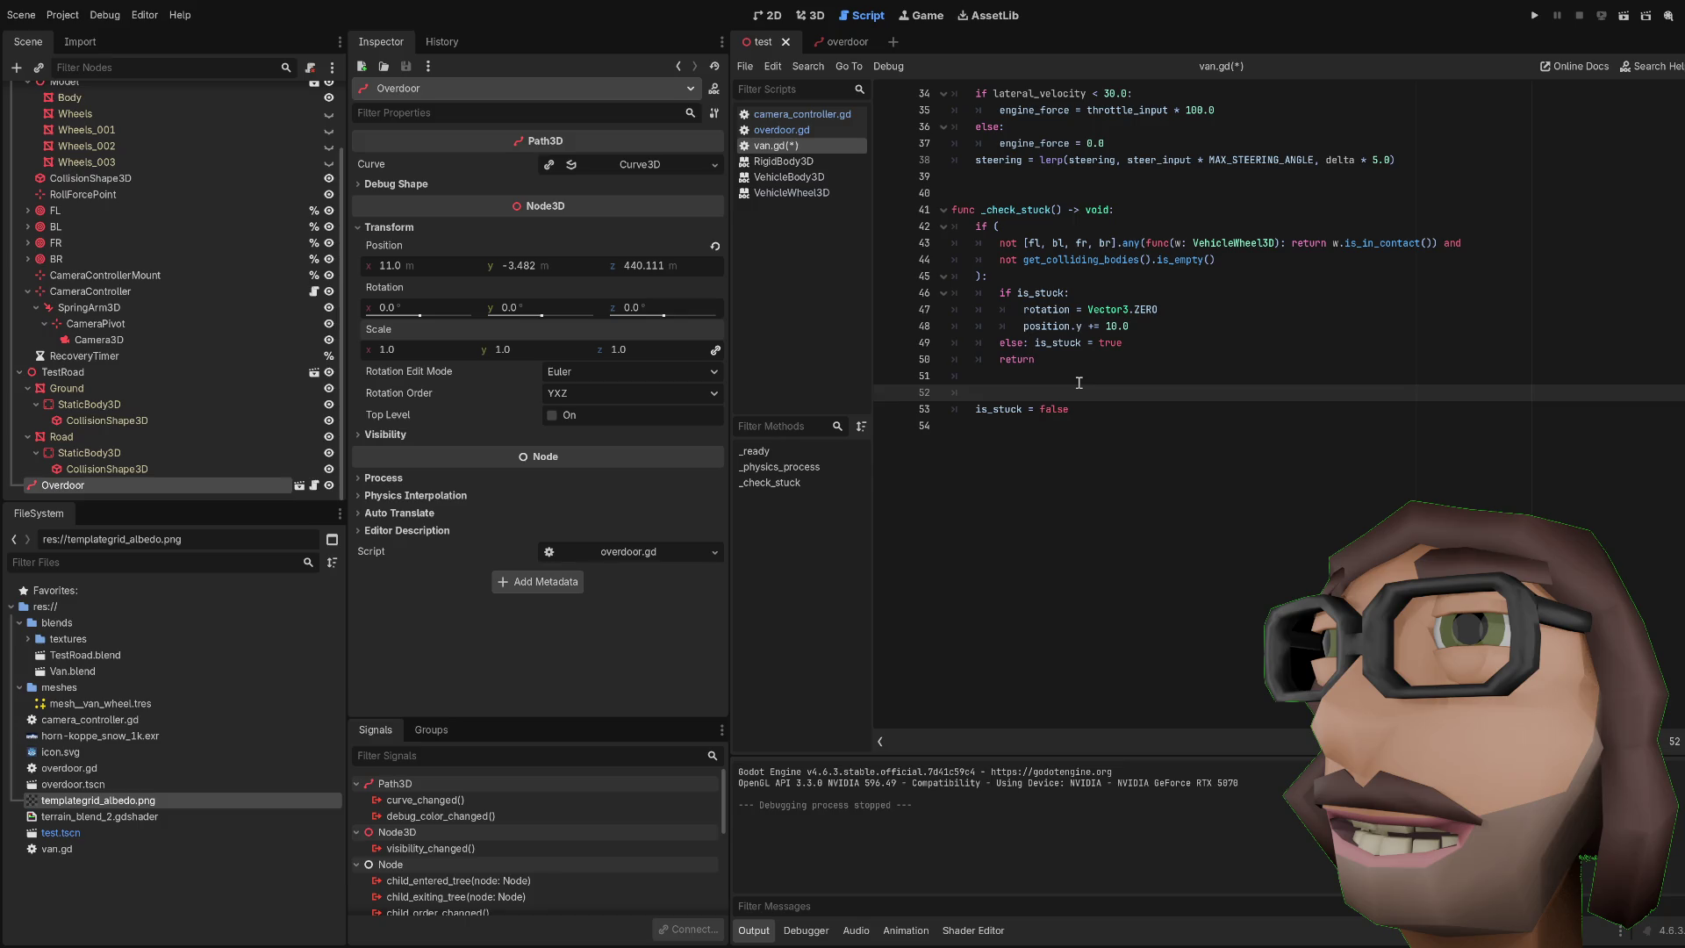
text(las)
key(Return)
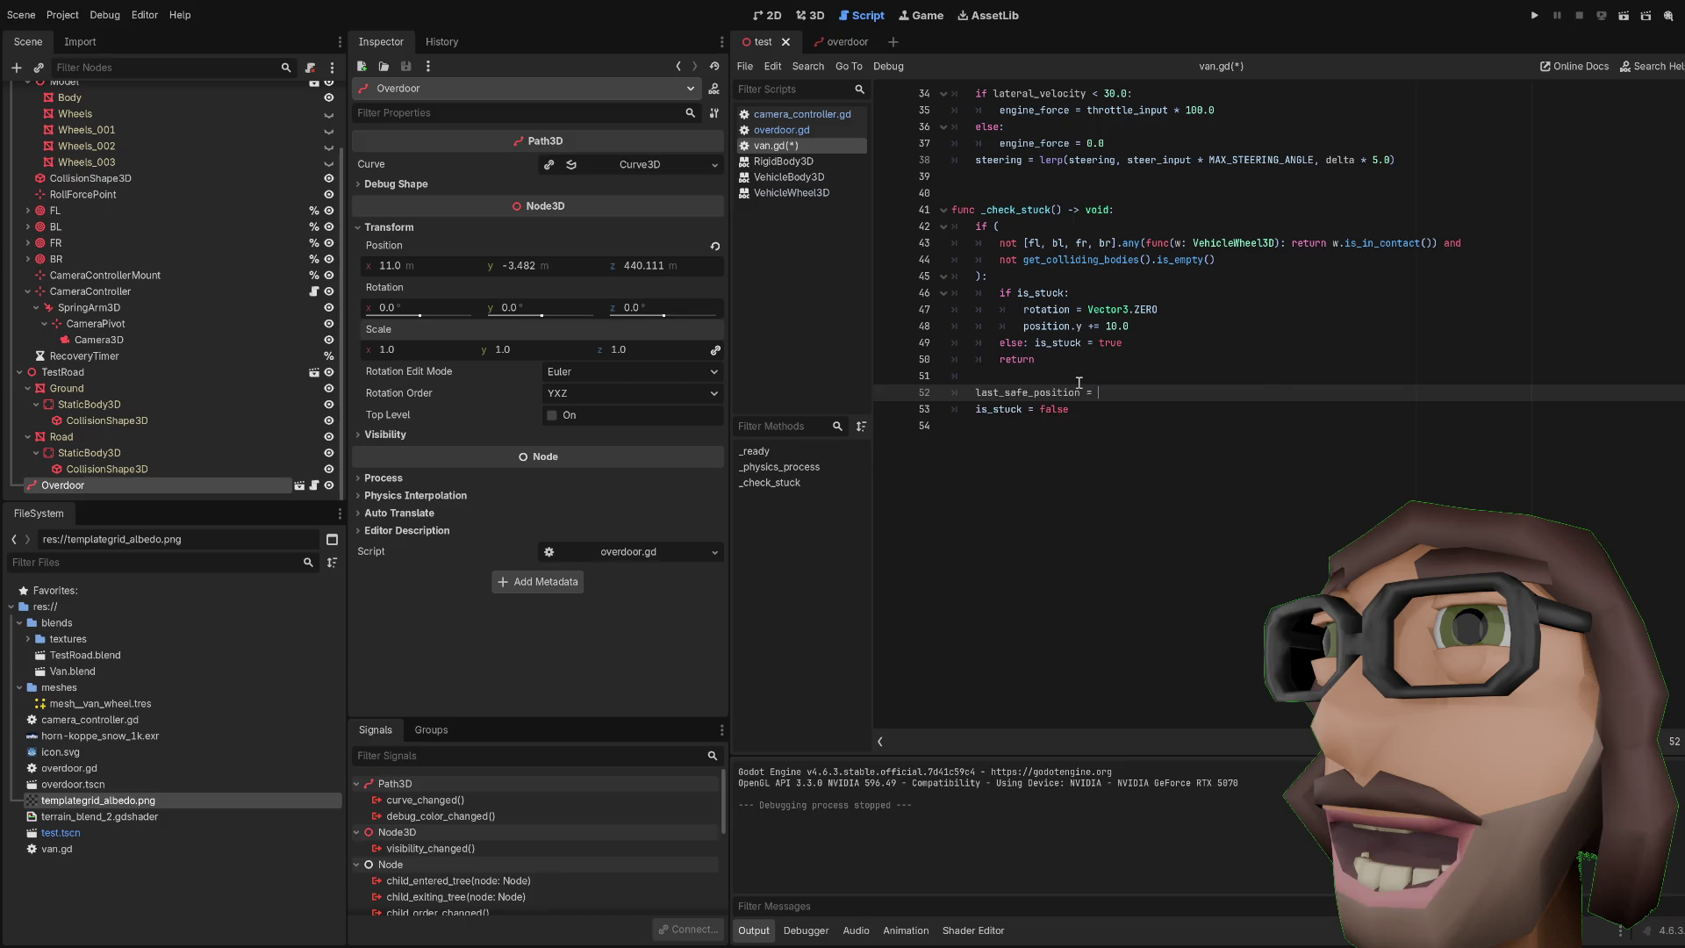
text(glo)
key(Return)
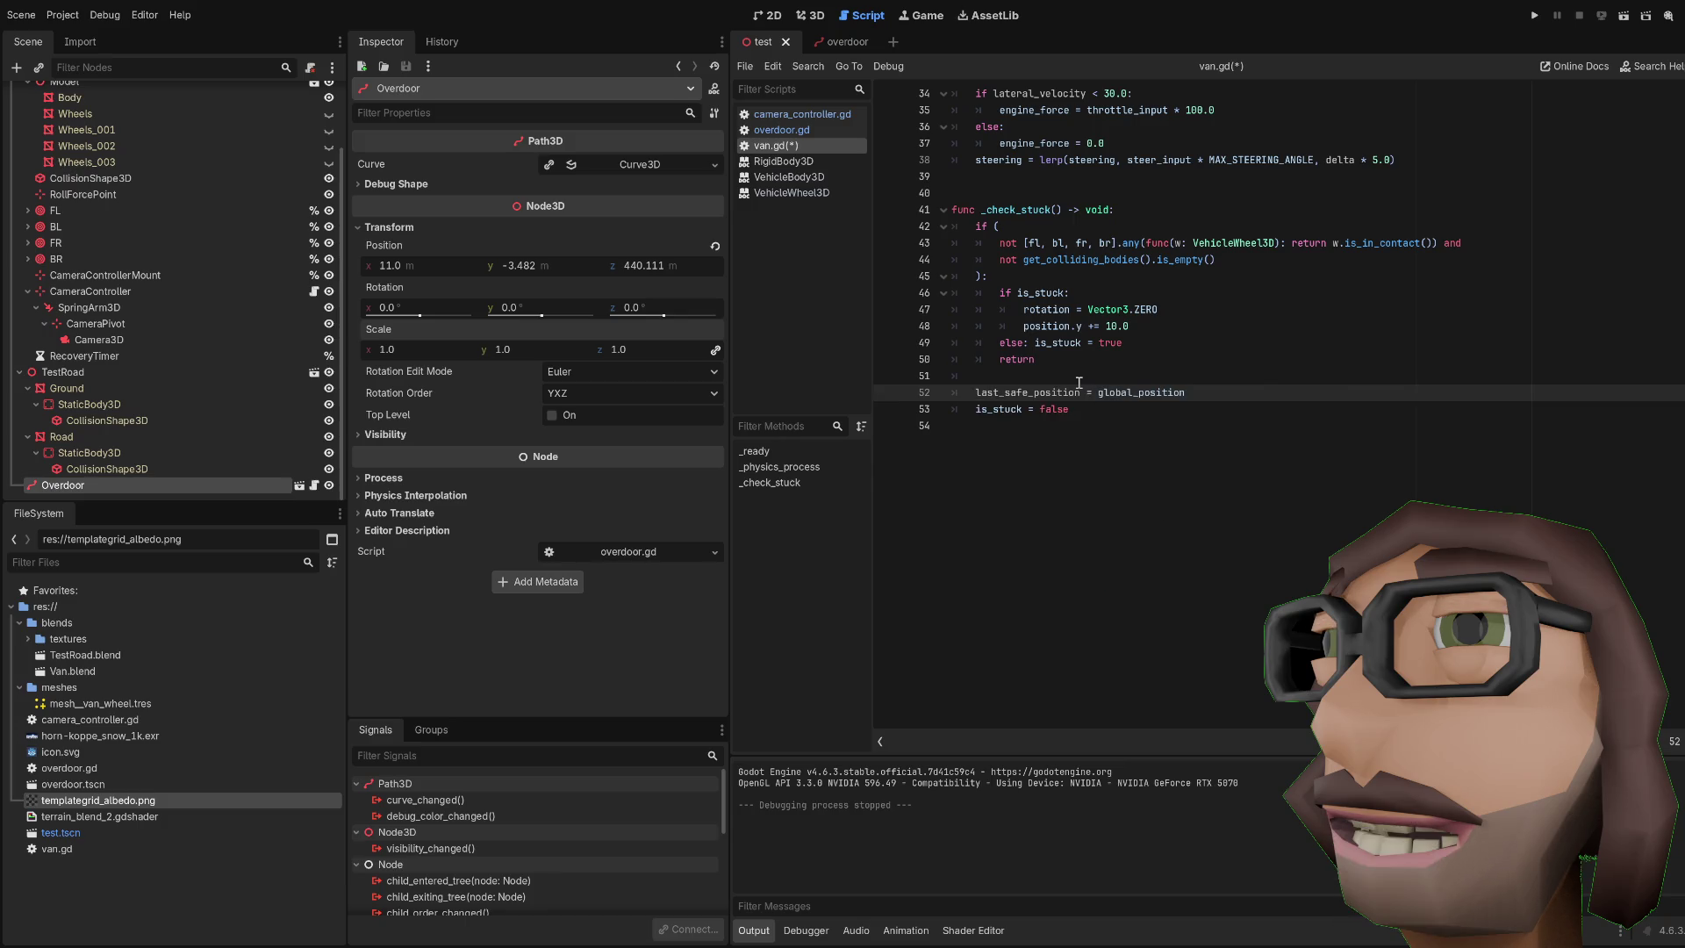
Step: Replace the 'position.y += 10.0' bump with 'global_position = last_safe_position'
key(Up)
key(Up)
key(Up)
key(Down)
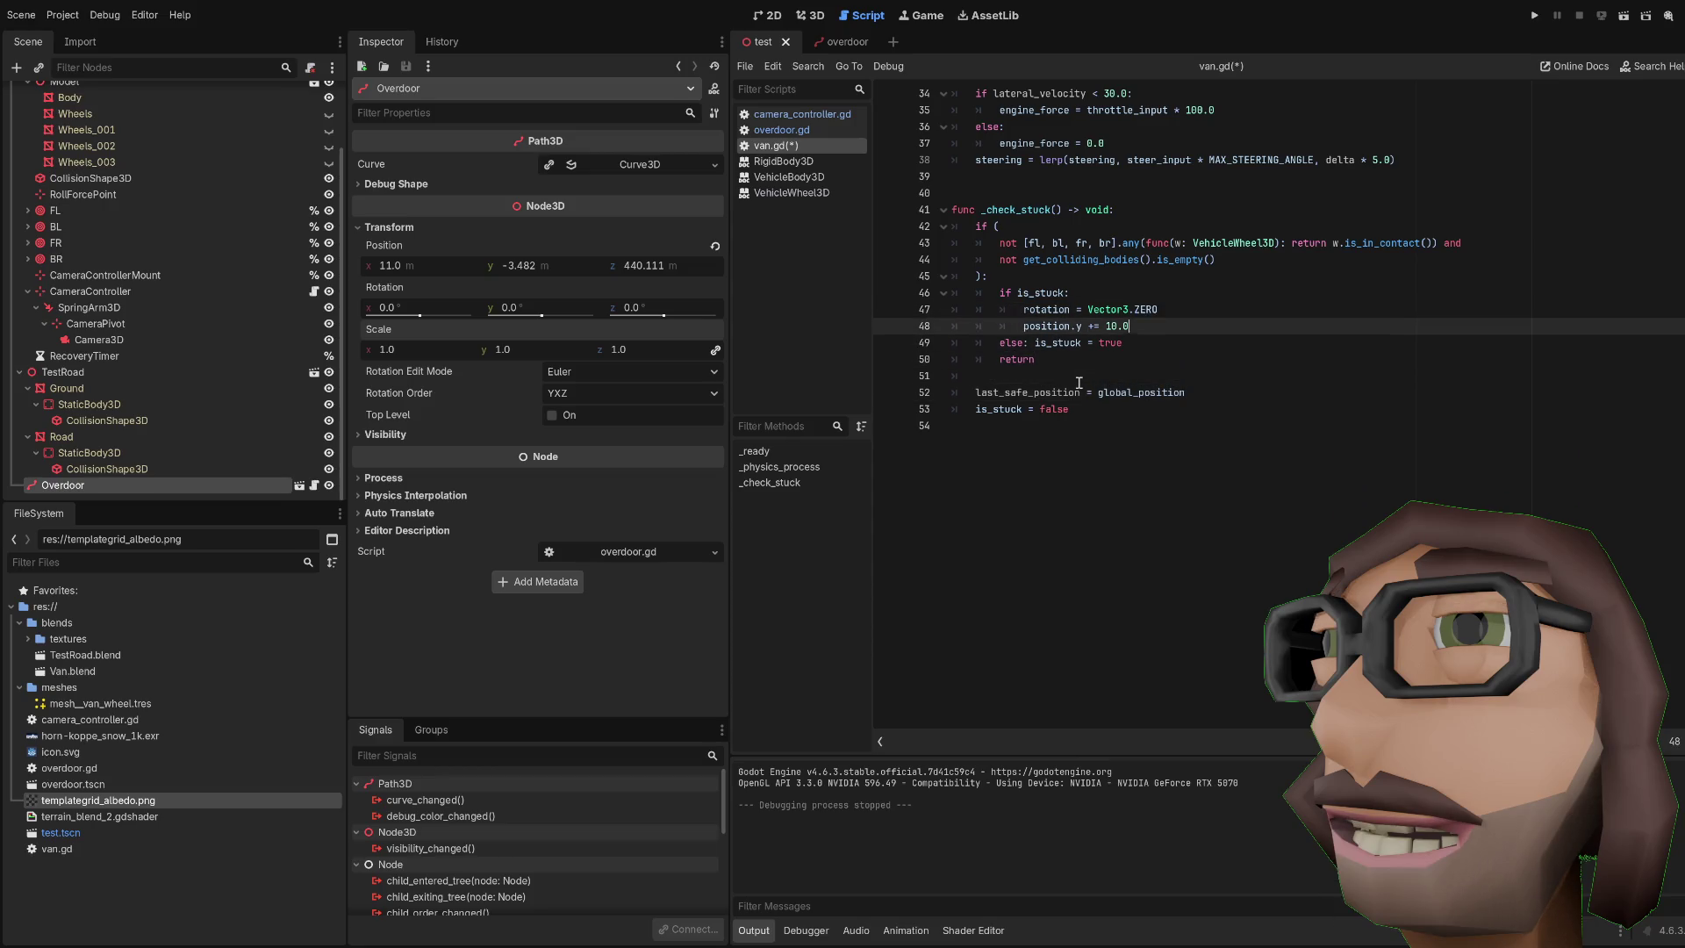
key(ctrl+shift+Left)
key(ctrl+shift+Left)
key(ctrl+shift+Left)
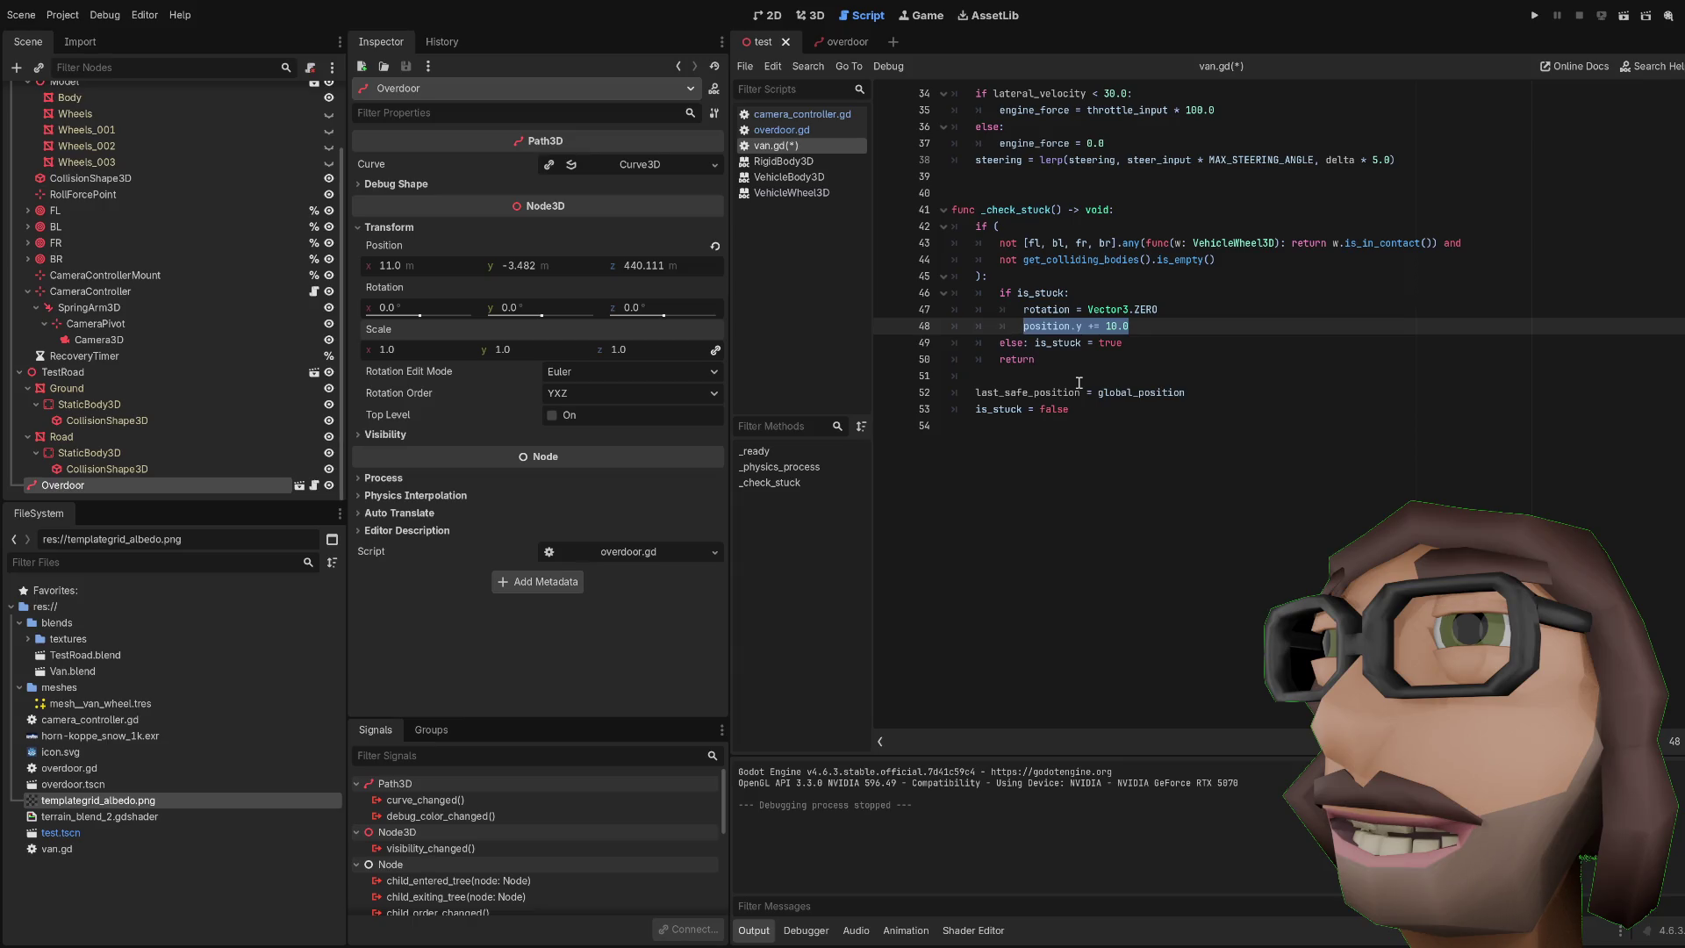
text(poas)
key(BackSpace)
key(BackSpace)
key(BackSpace)
text(globa)
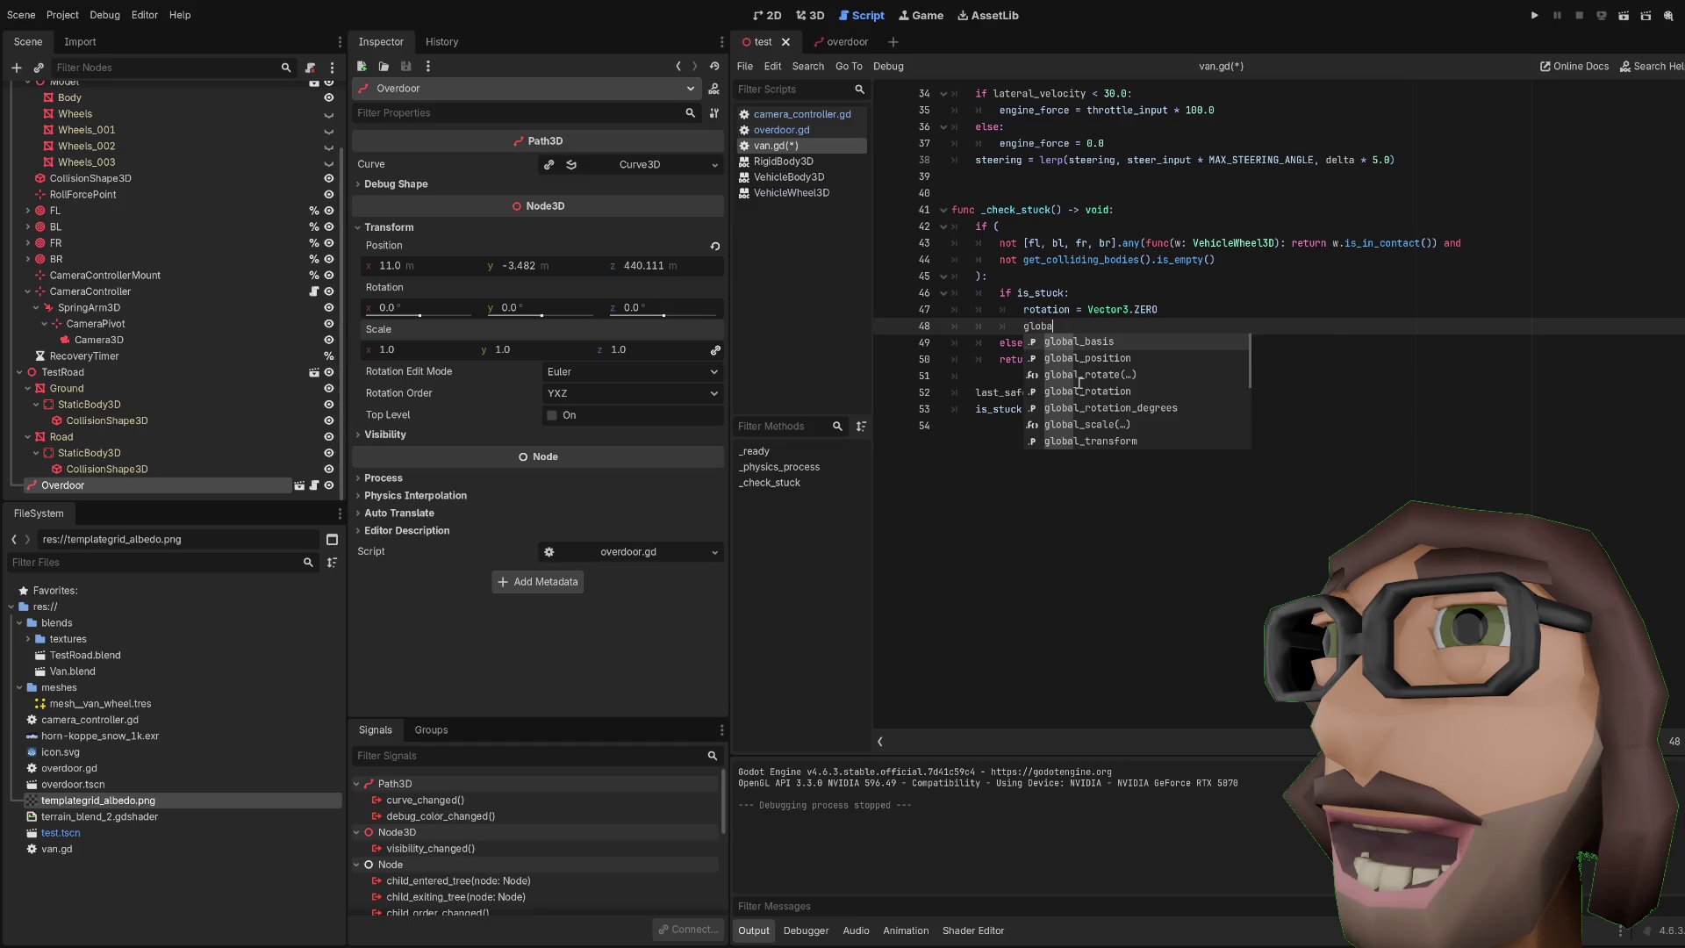
key(Down)
key(Return)
text(last)
key(Return)
Step: Insert 'angular_velocity = Vector3.ZERO' above the position reset, save, and run the game
key(ctrl+shift+Return)
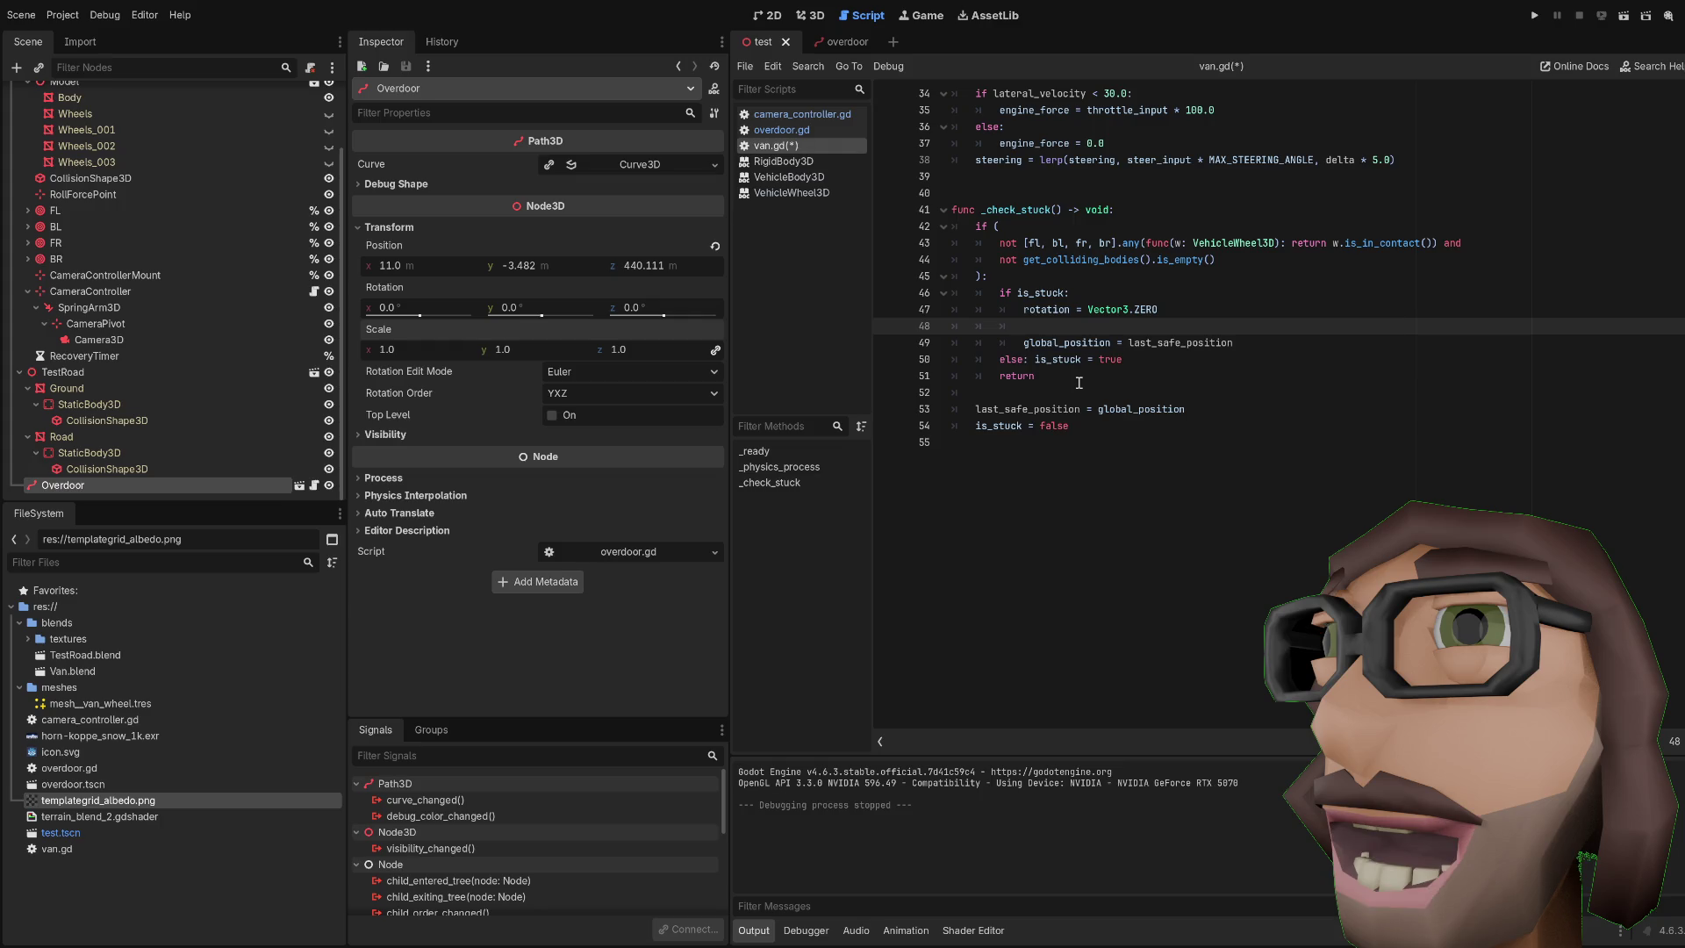
text(anglu)
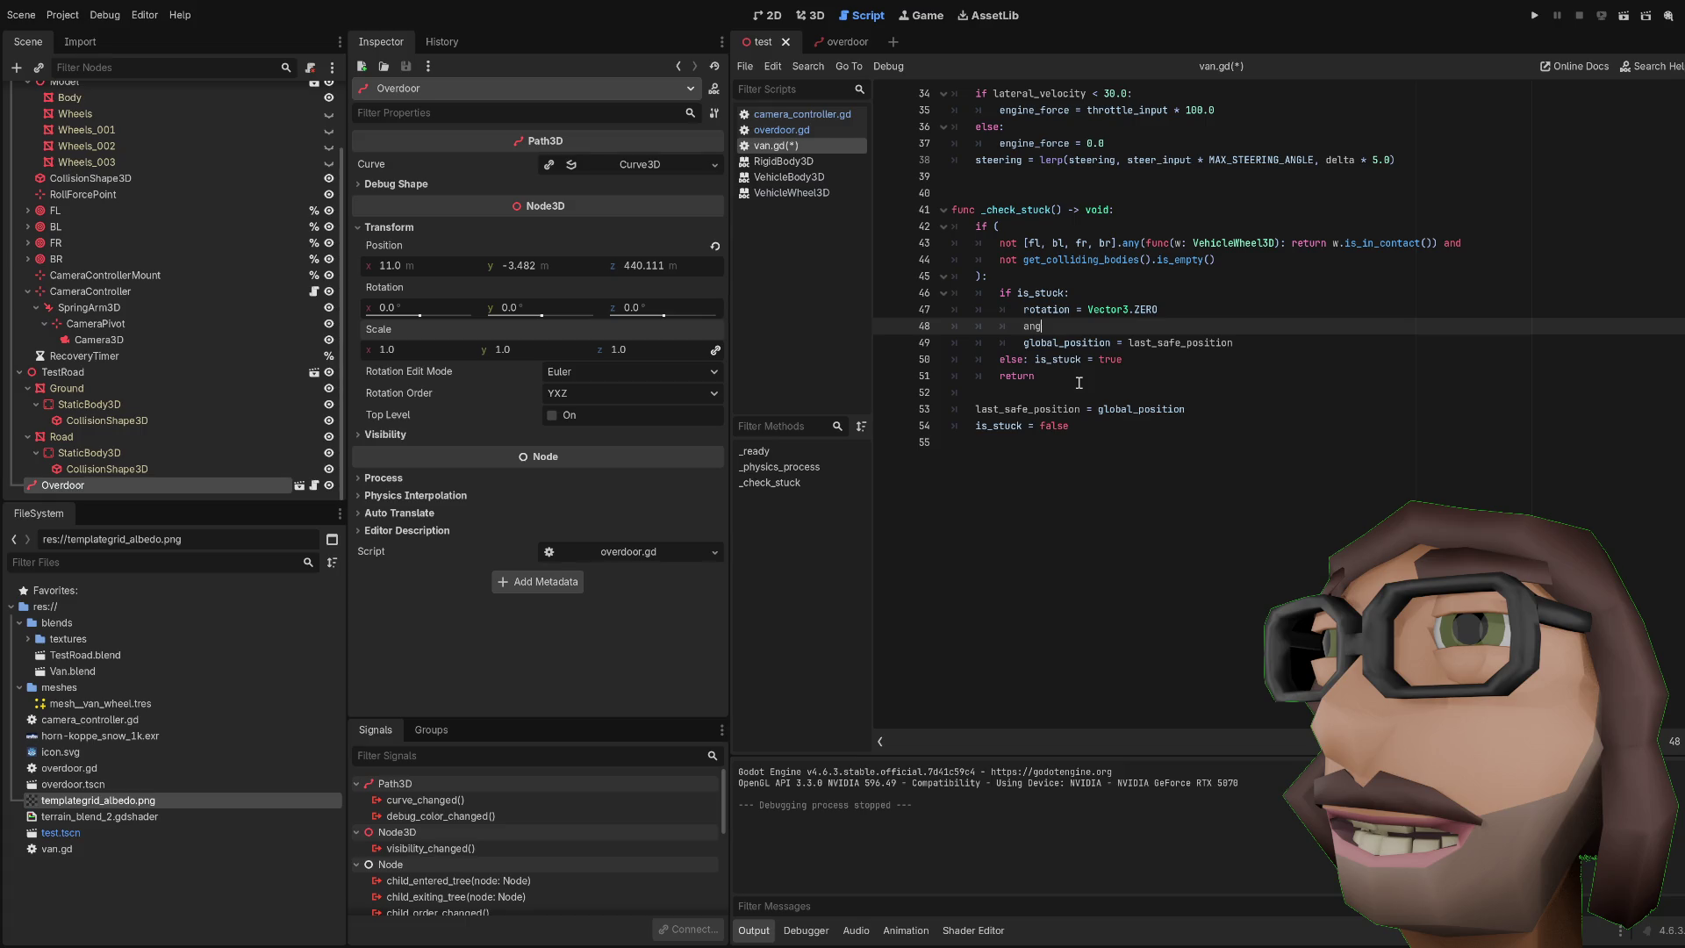
key(ctrl+space)
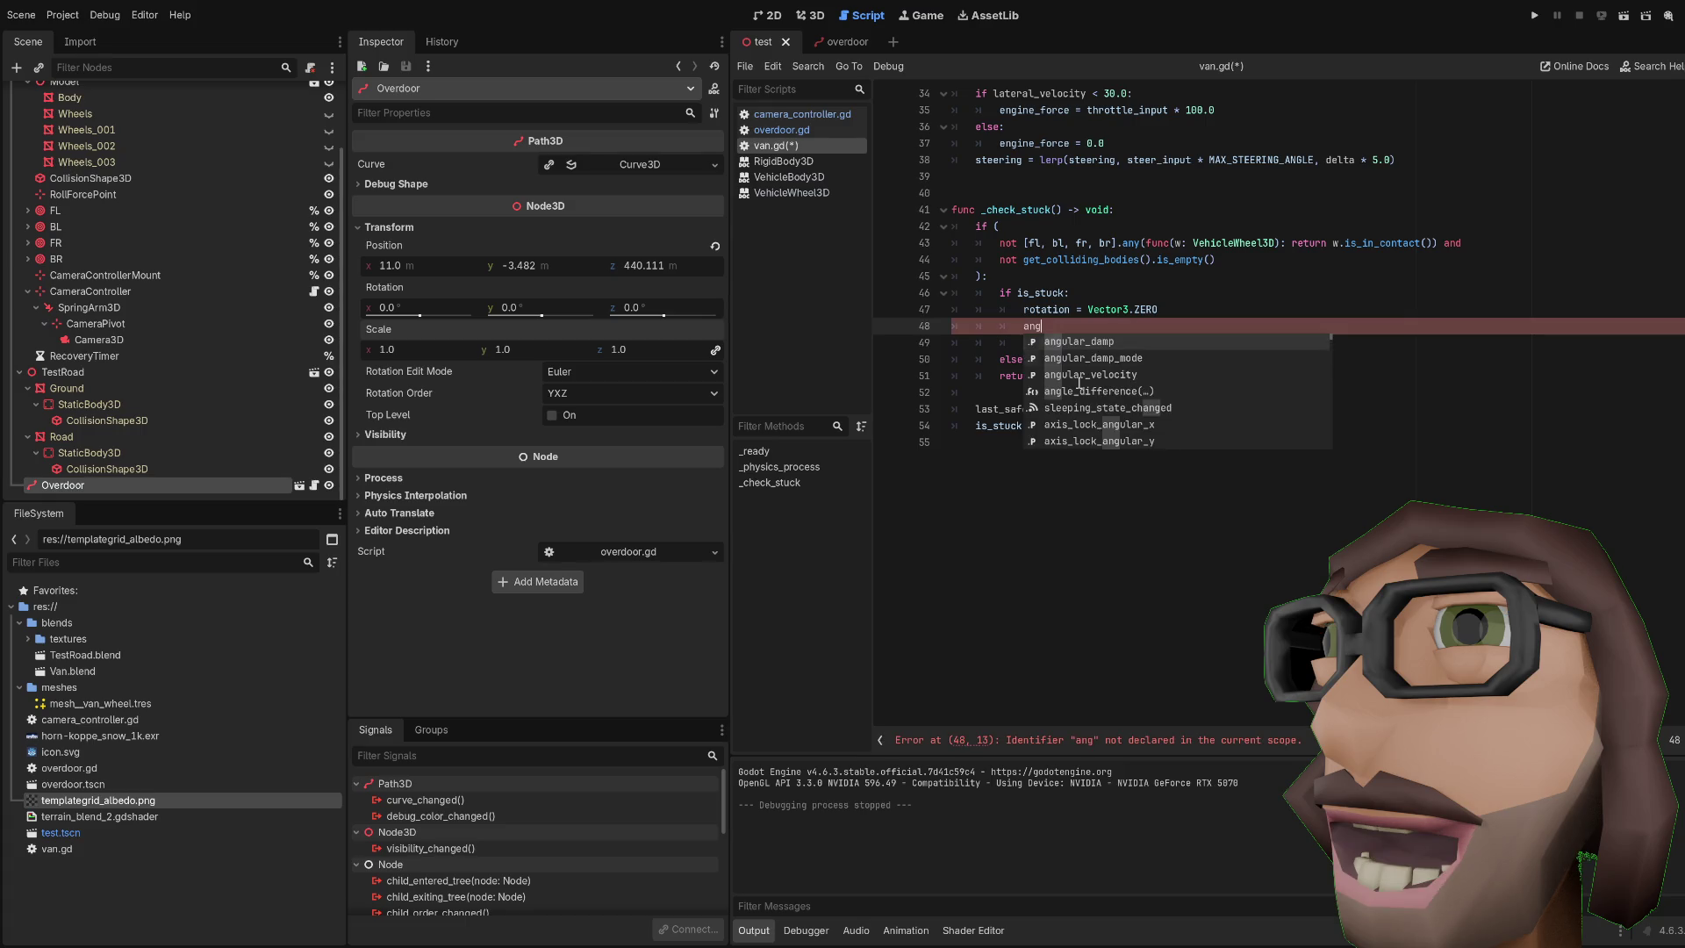
key(Down)
key(Down)
key(Return)
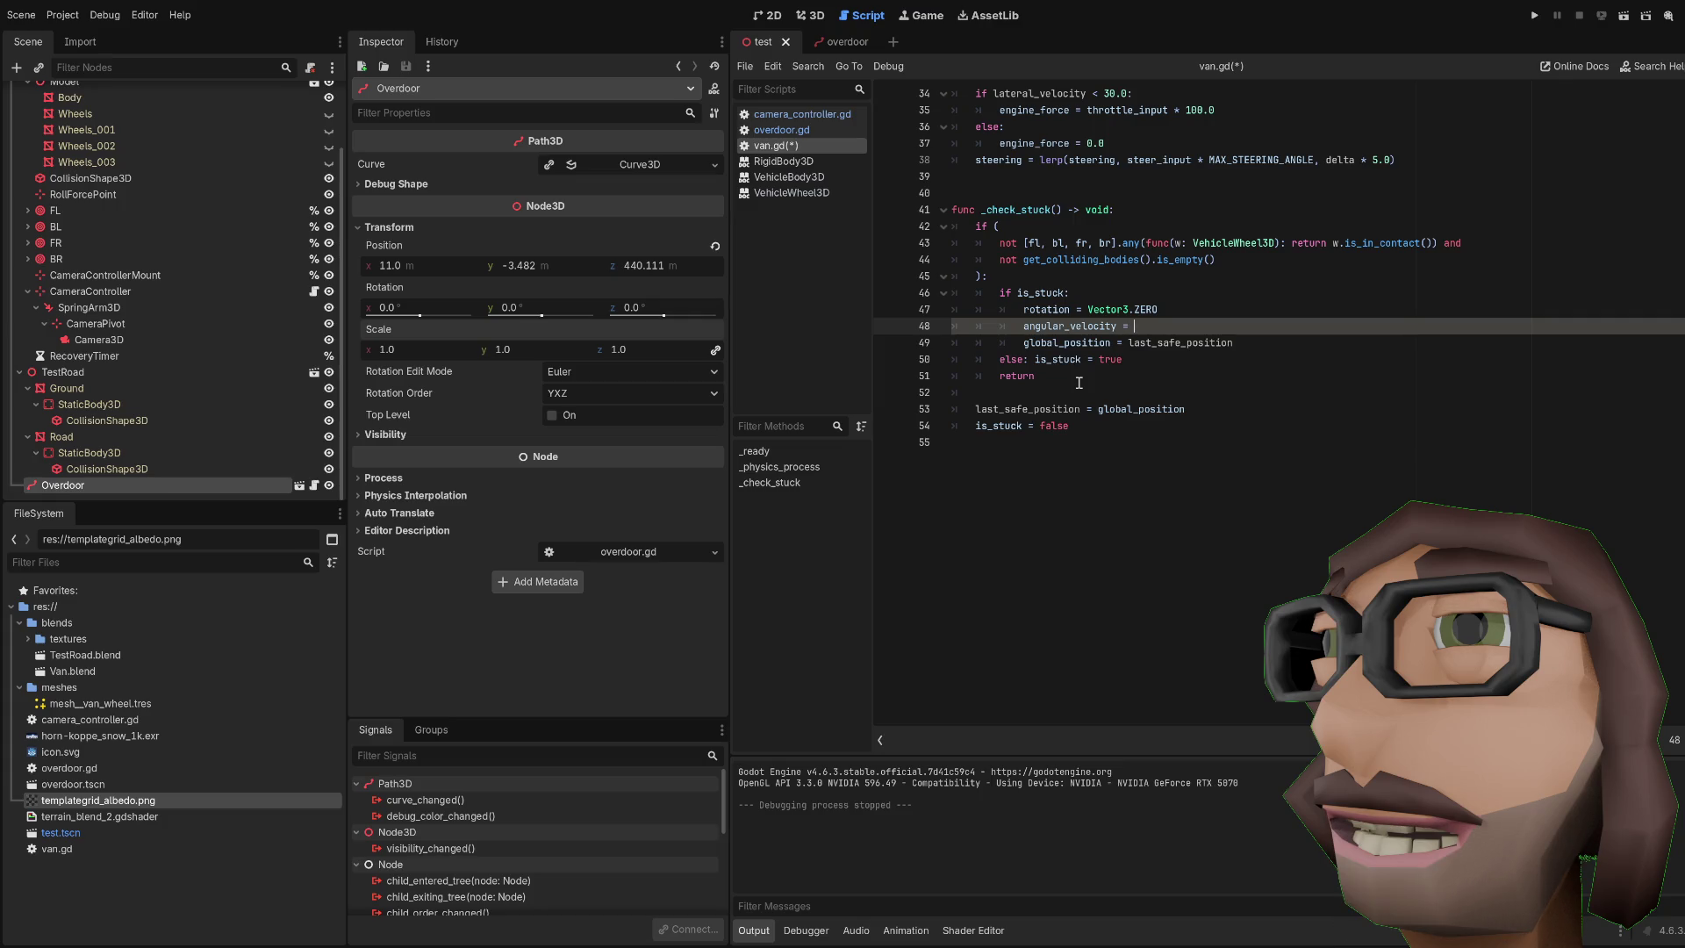
text(Vecto)
text(r3)
key(Return)
text(.Z)
key(Return)
key(ctrl+s)
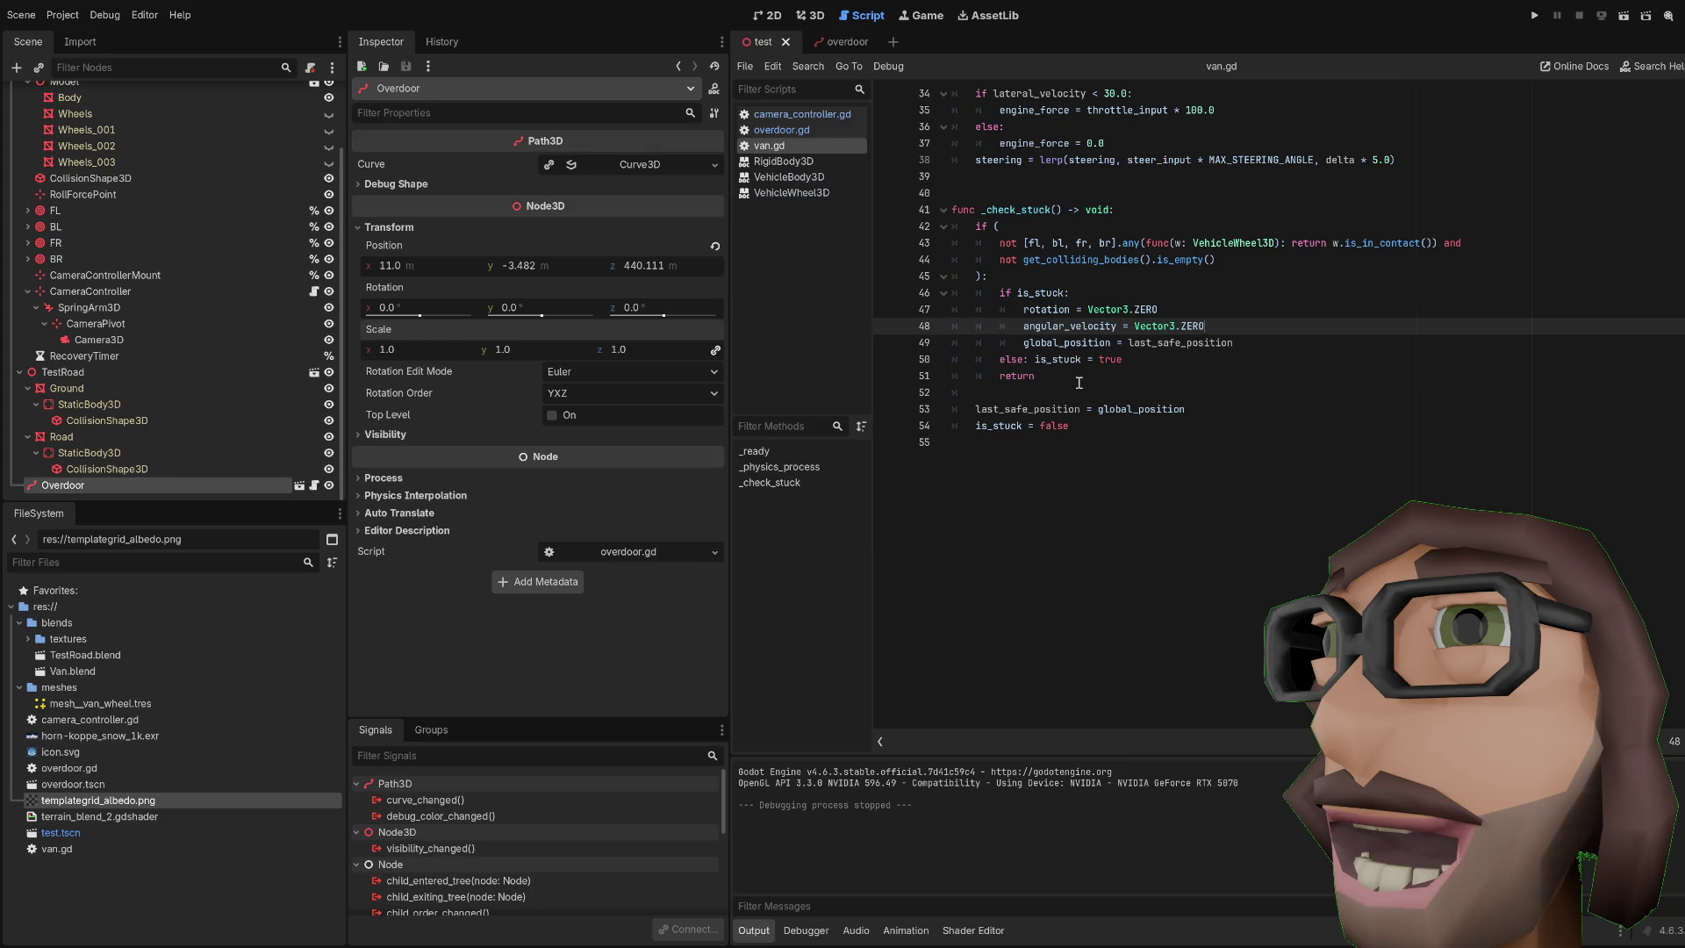
key(F5)
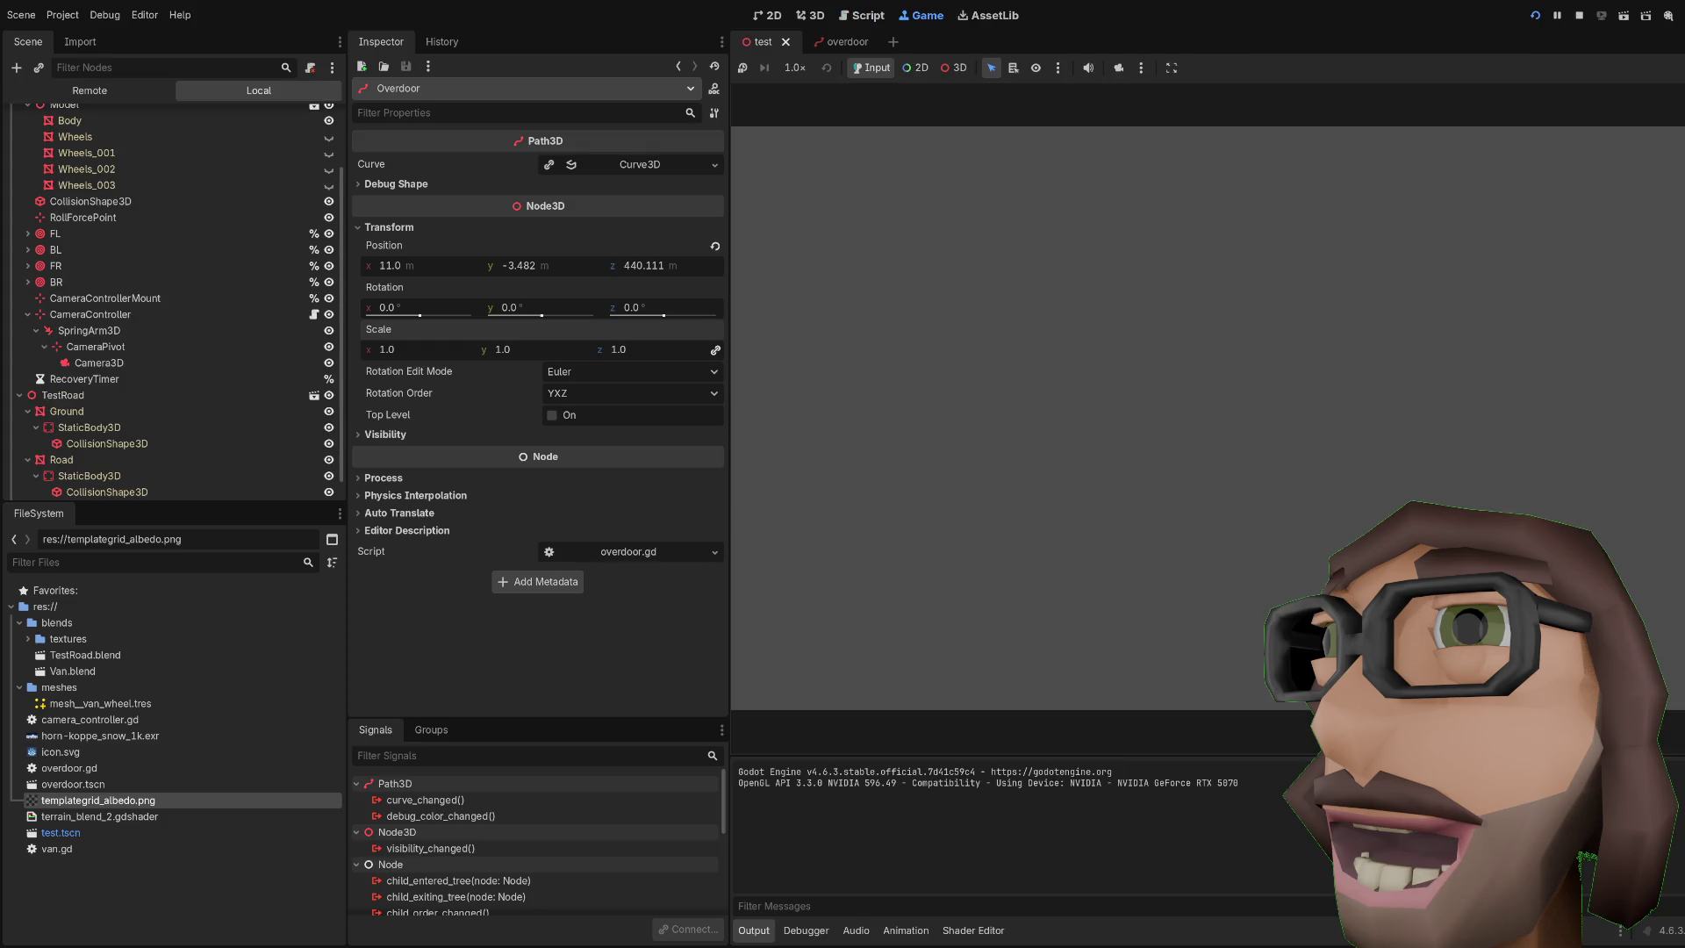
Step: Drive the van with the arrow keys onto the snow ramp and up the mountain road
key(Down)
key(Left)
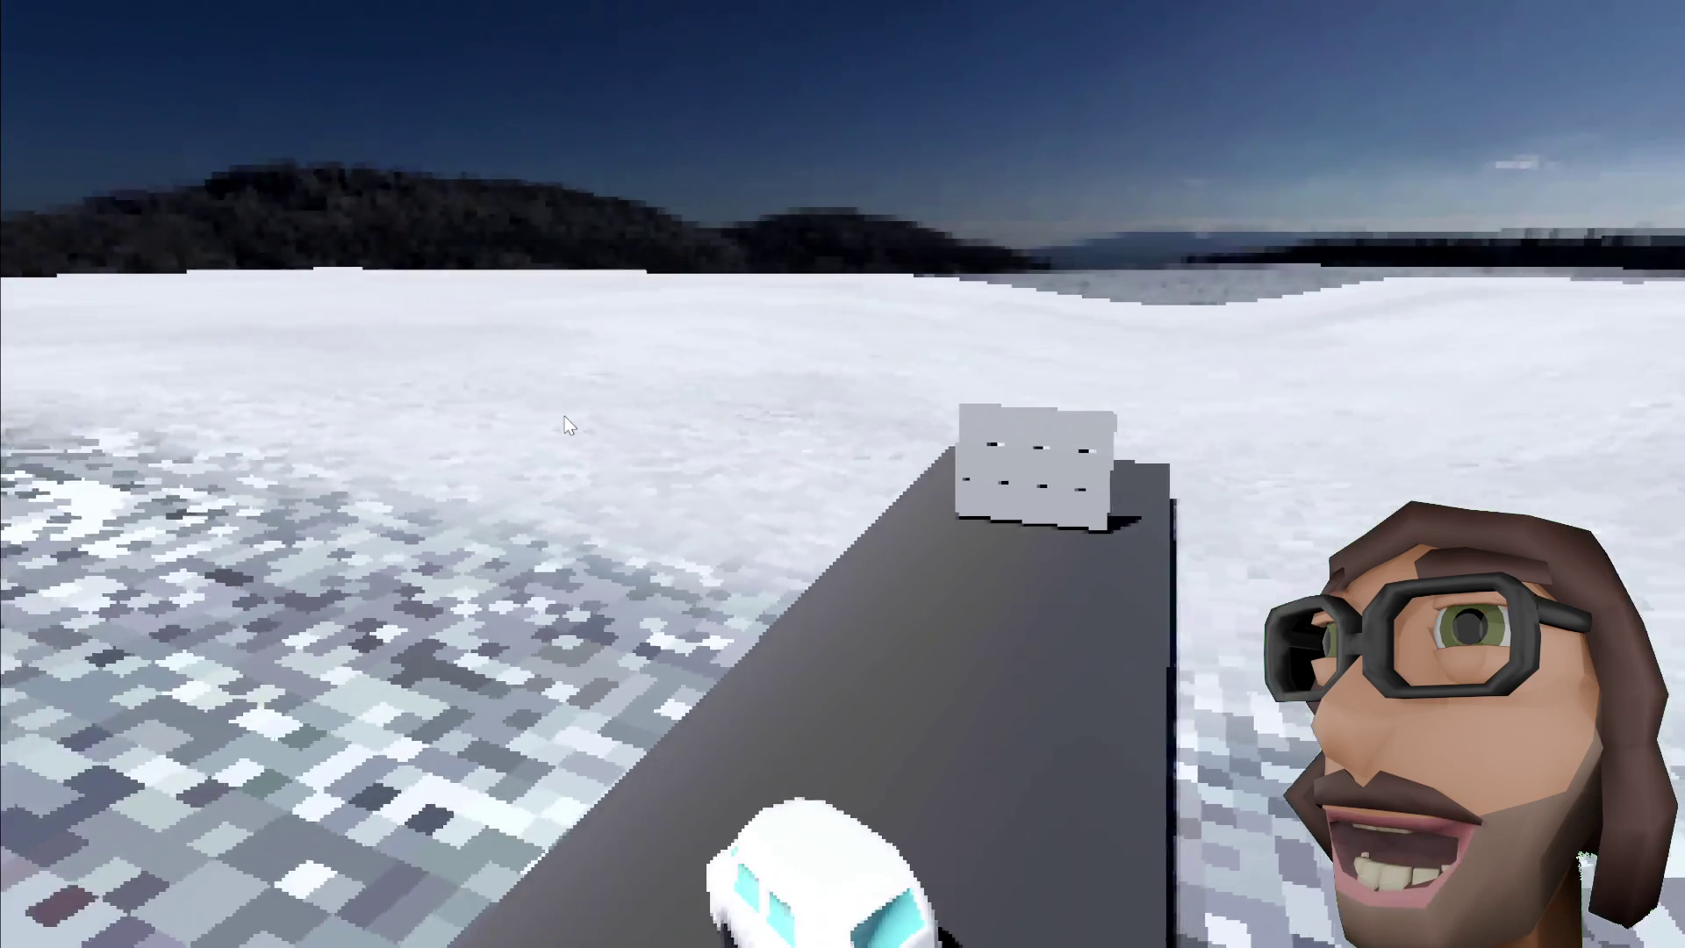
key(Left)
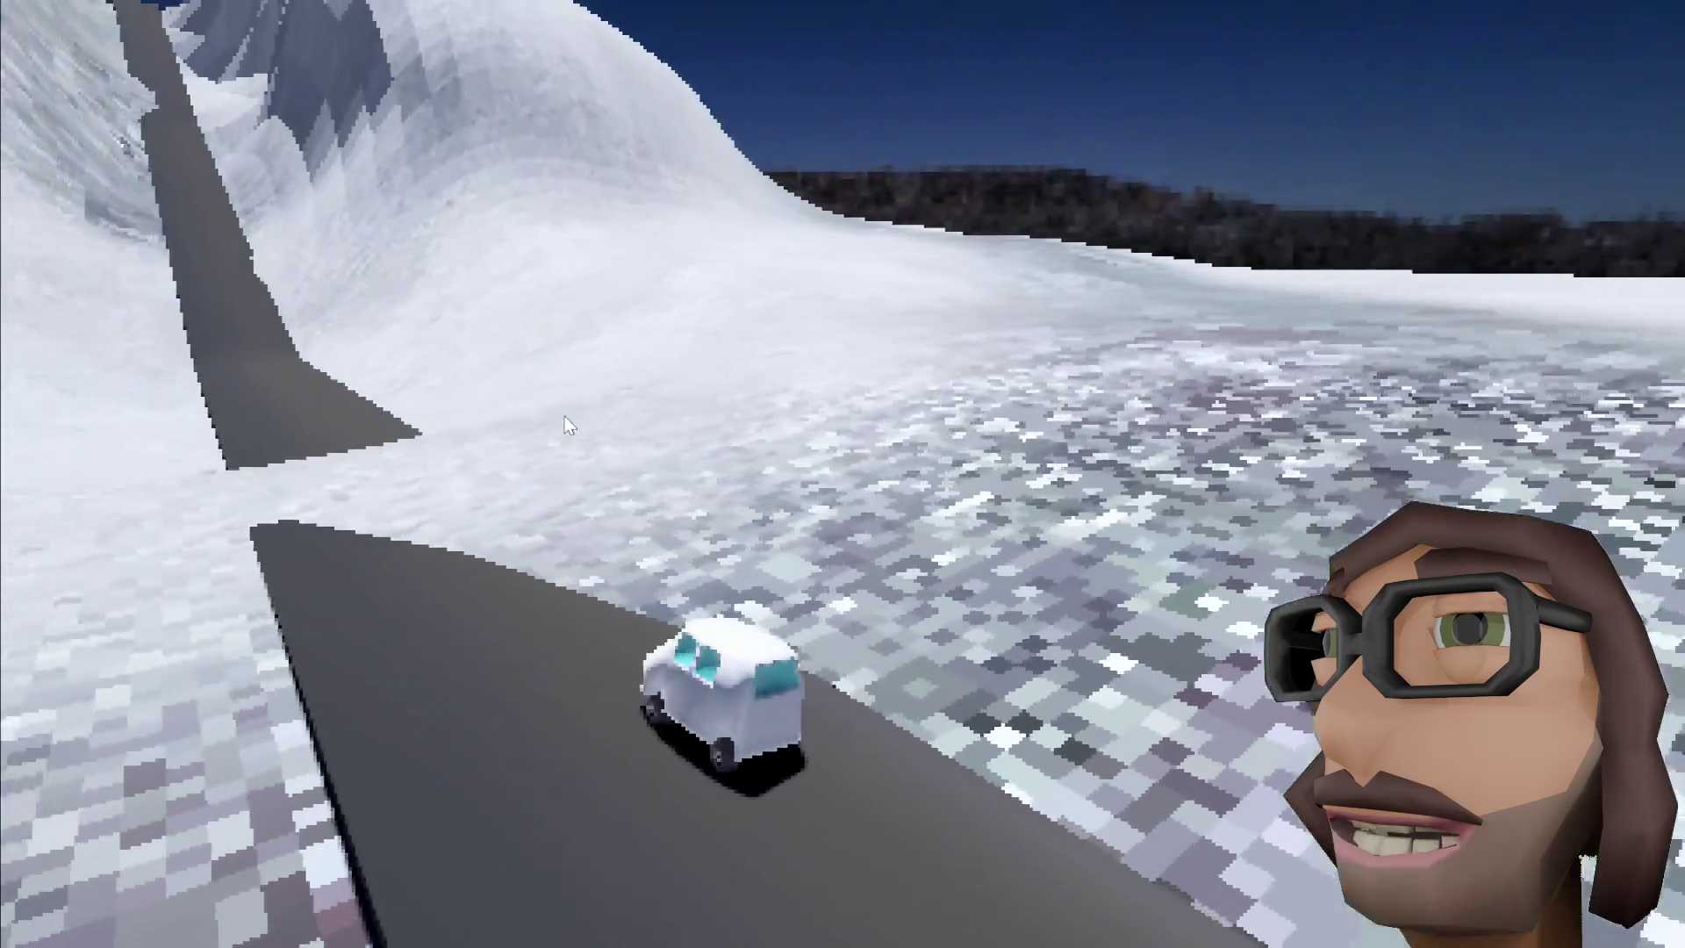
key(Up)
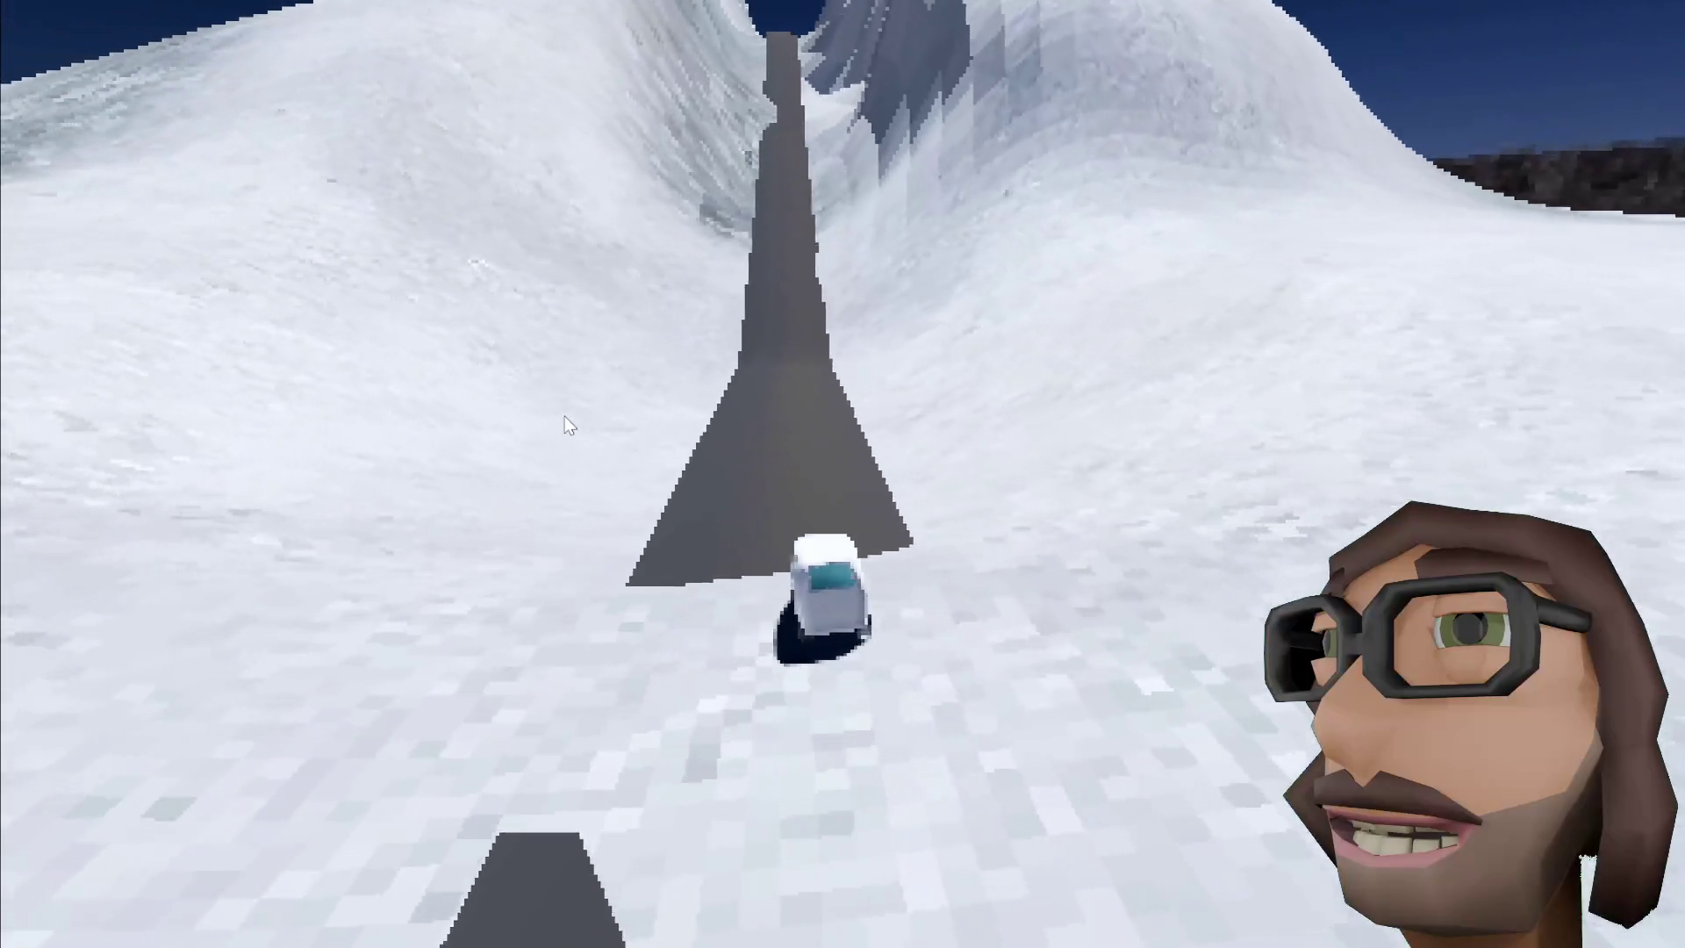
key(Left)
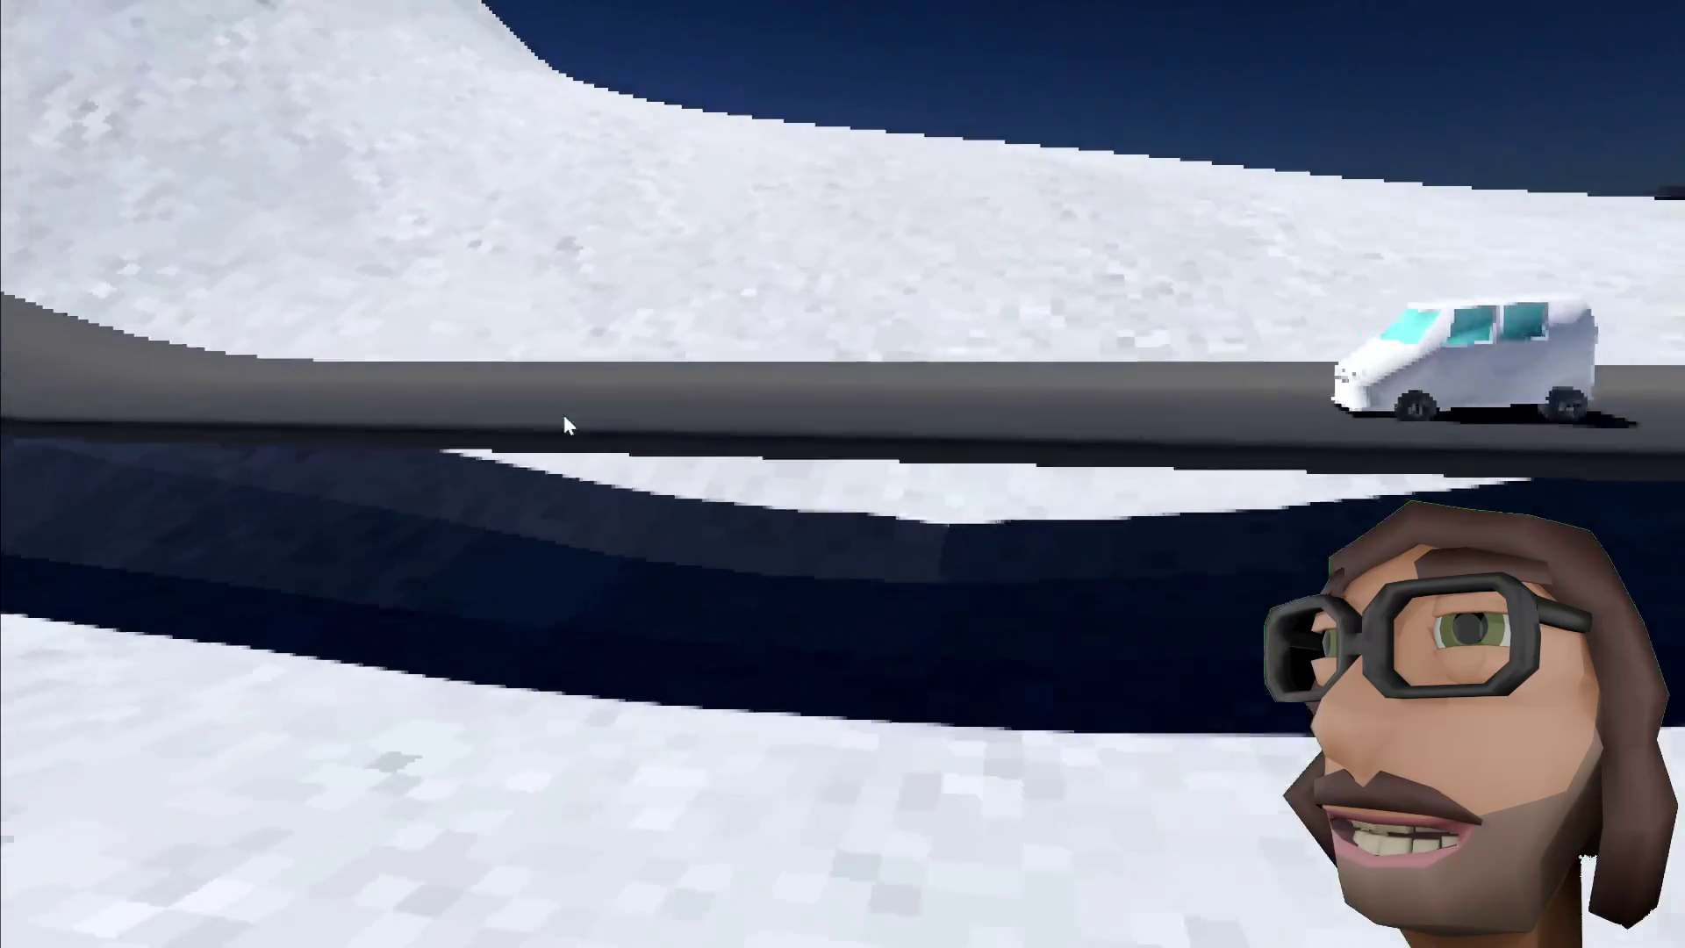
key(Up)
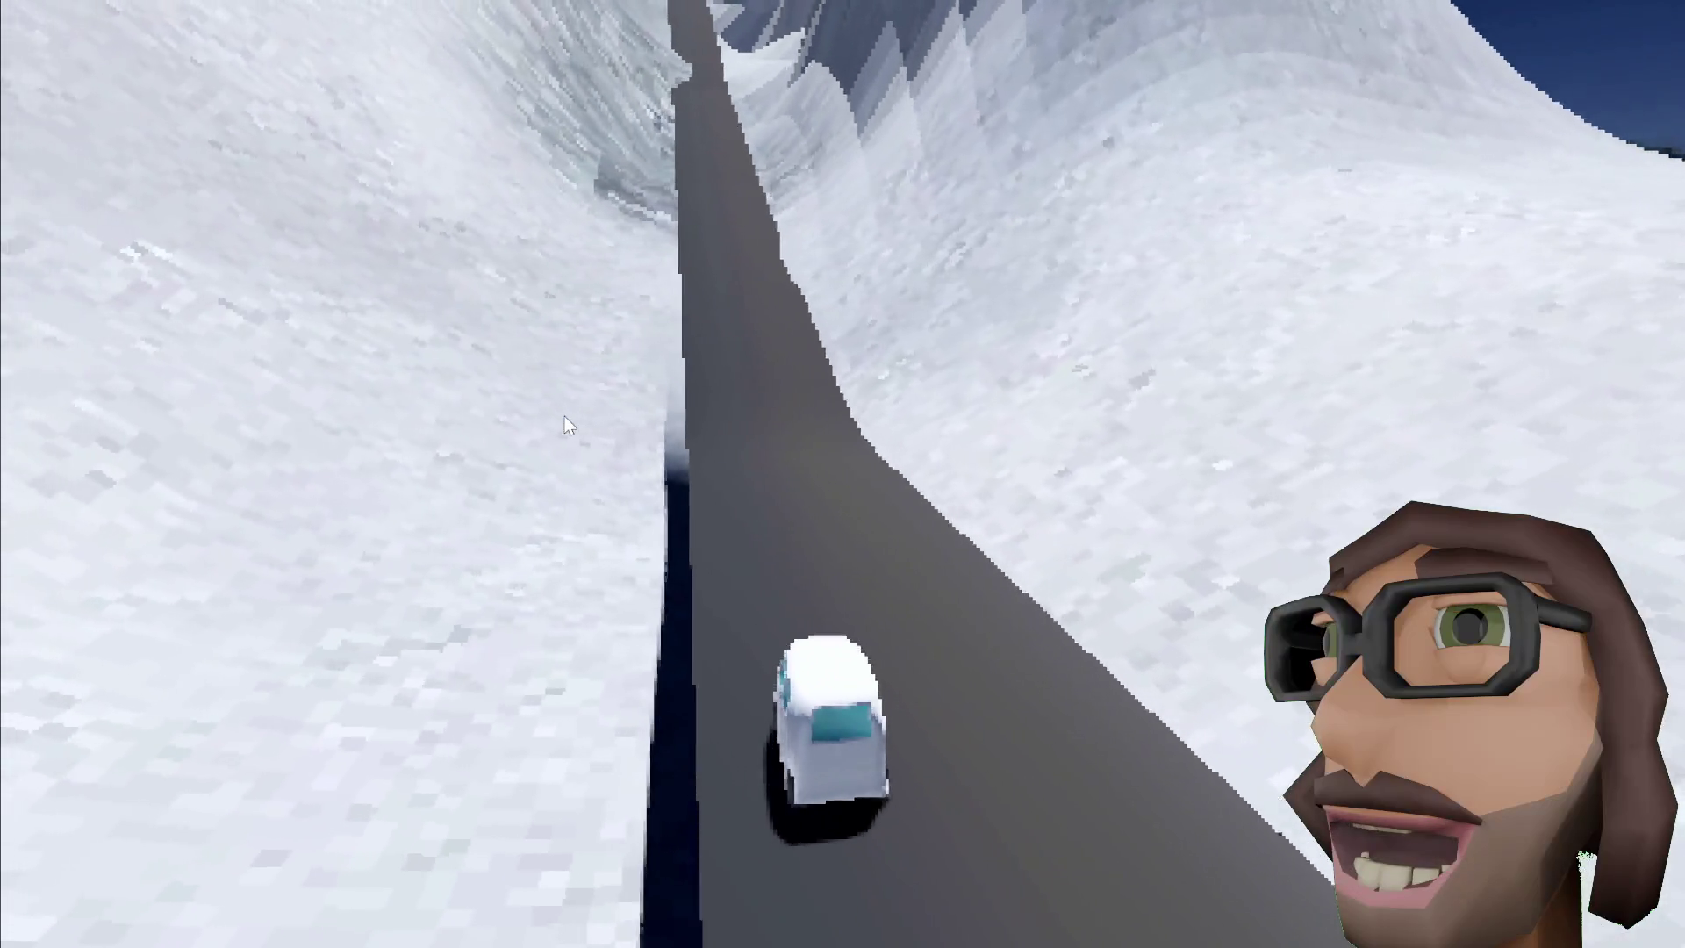
key(Up)
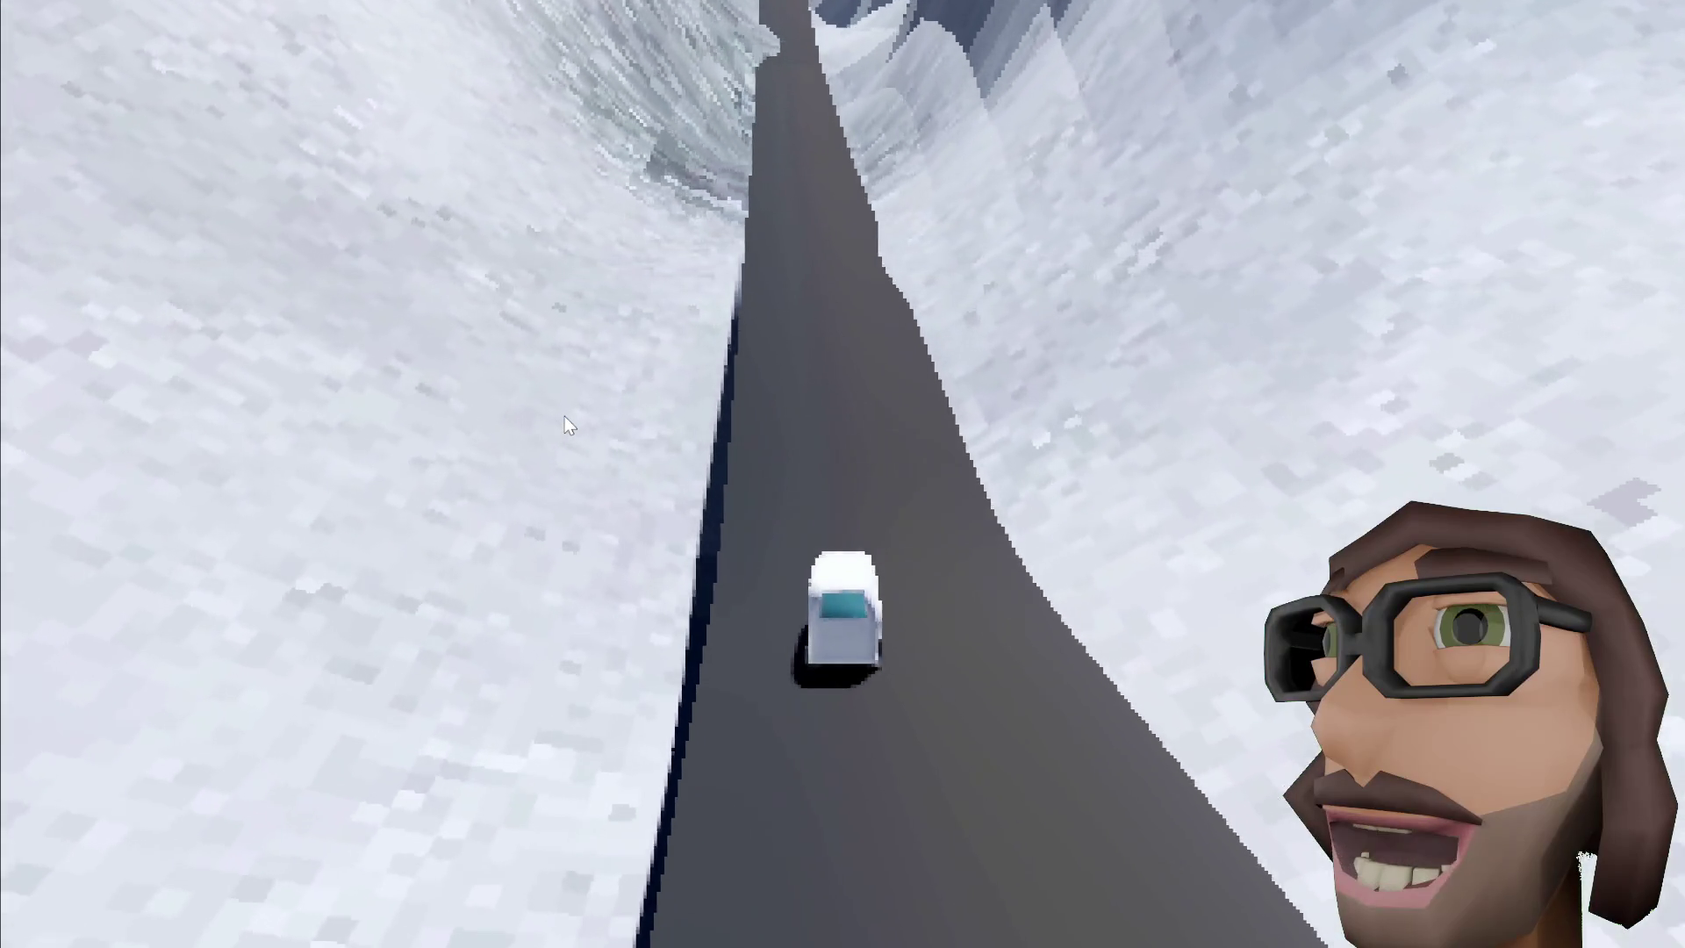
key(Up)
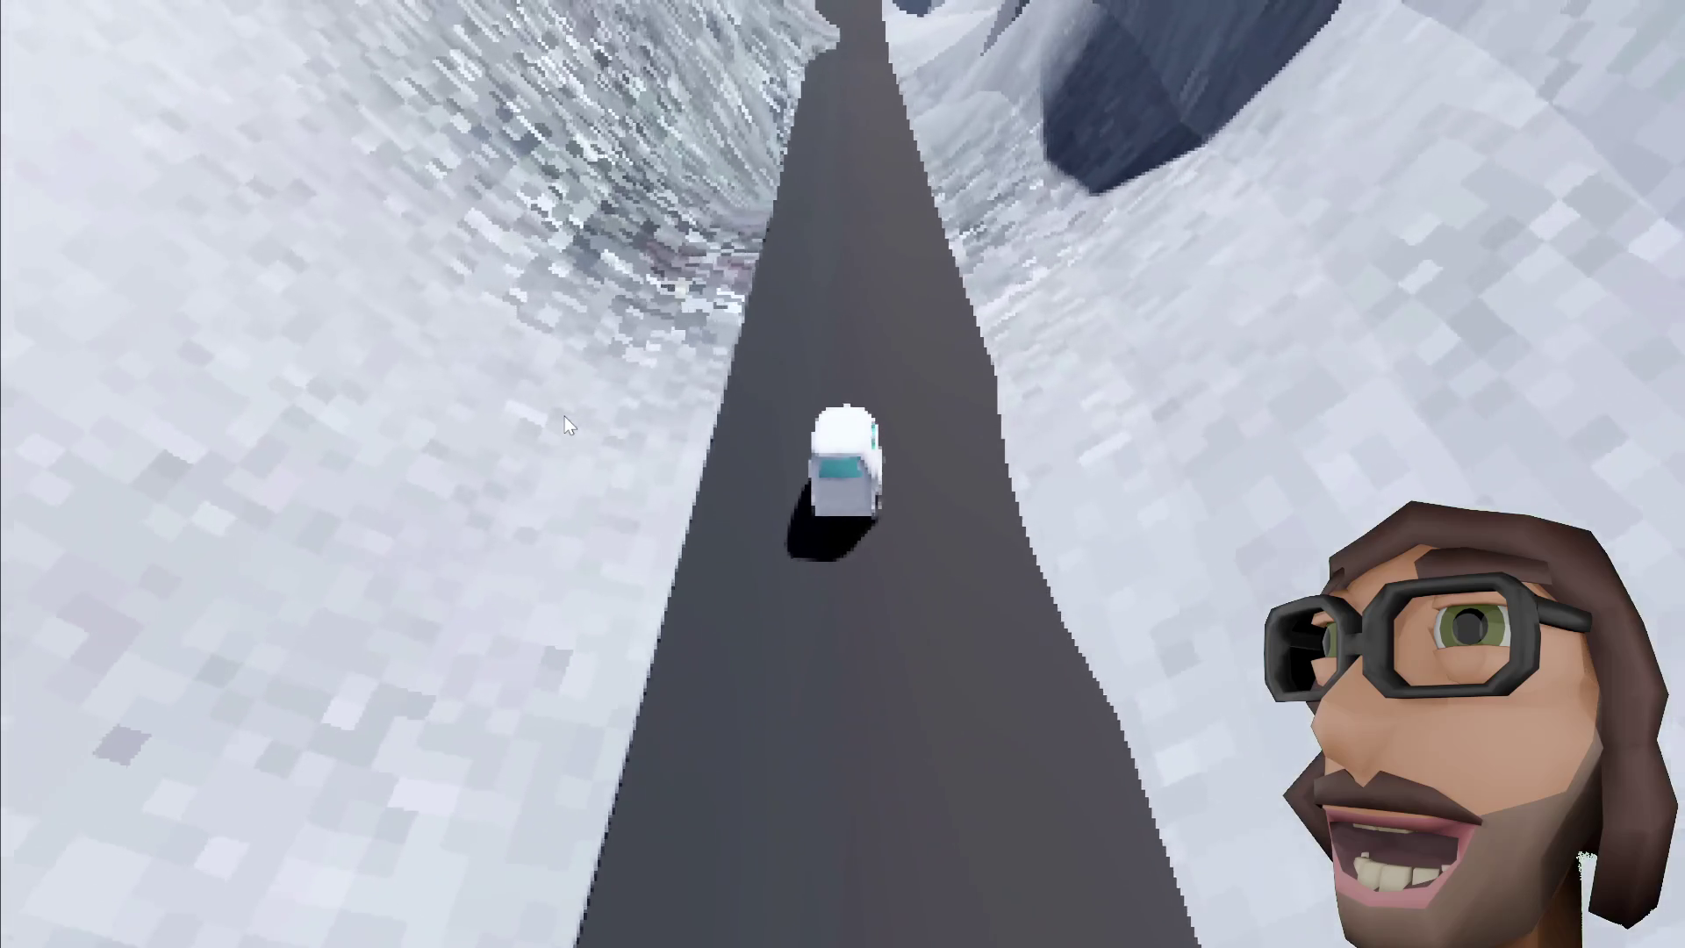
key(Up)
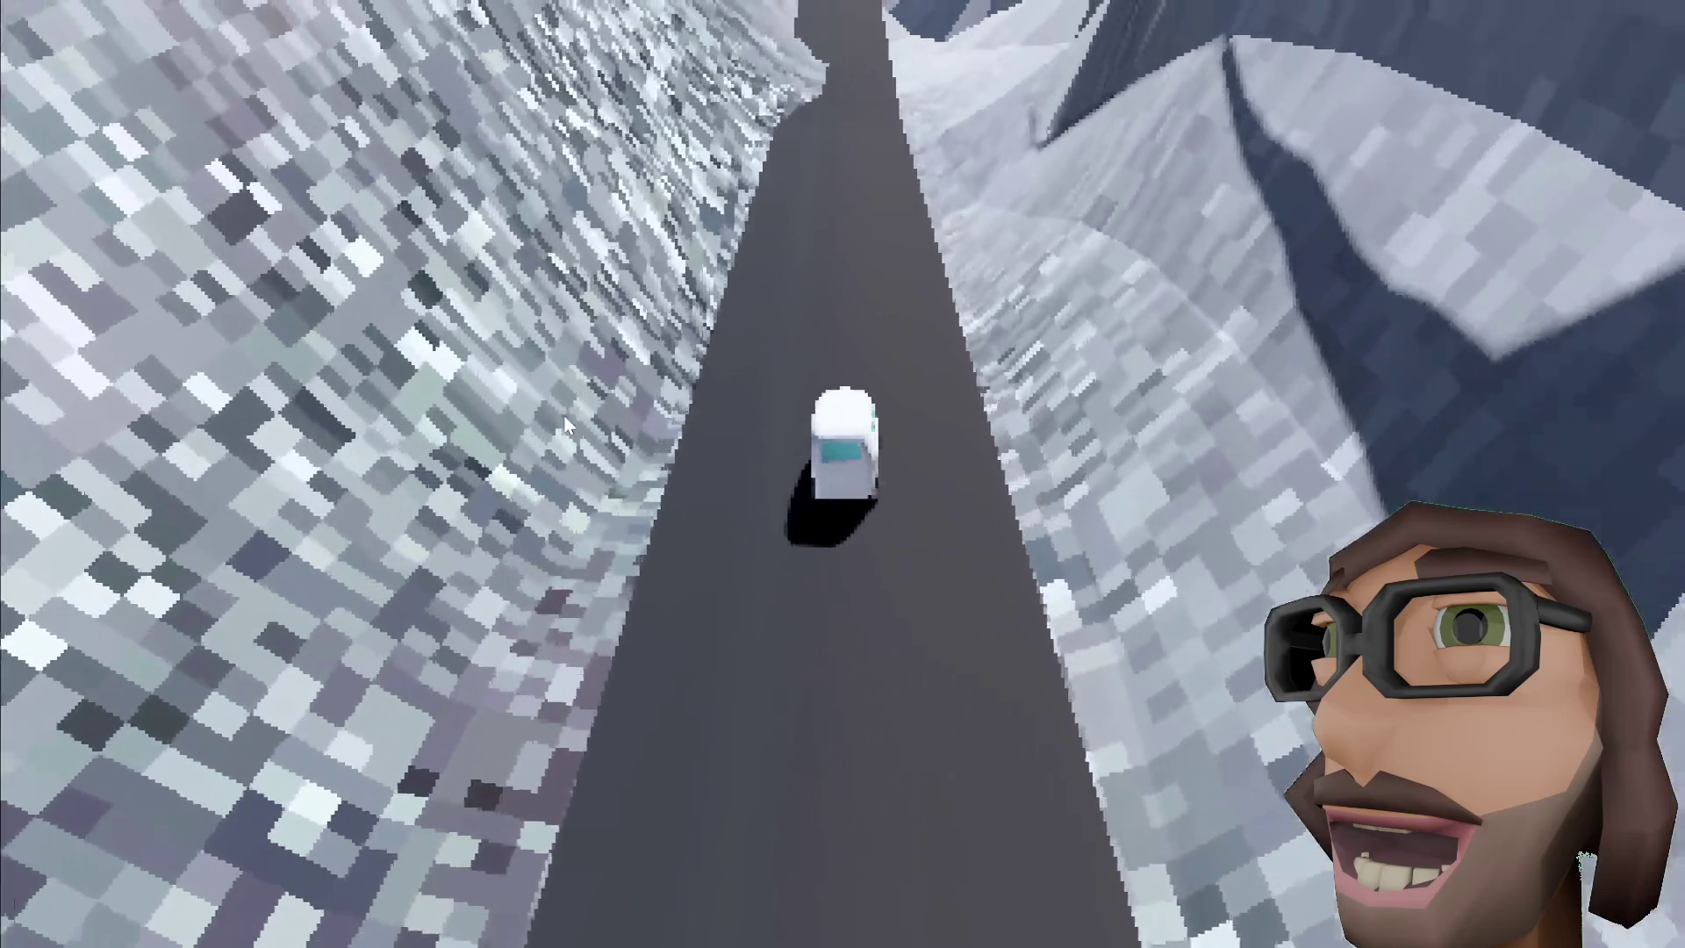
key(Up)
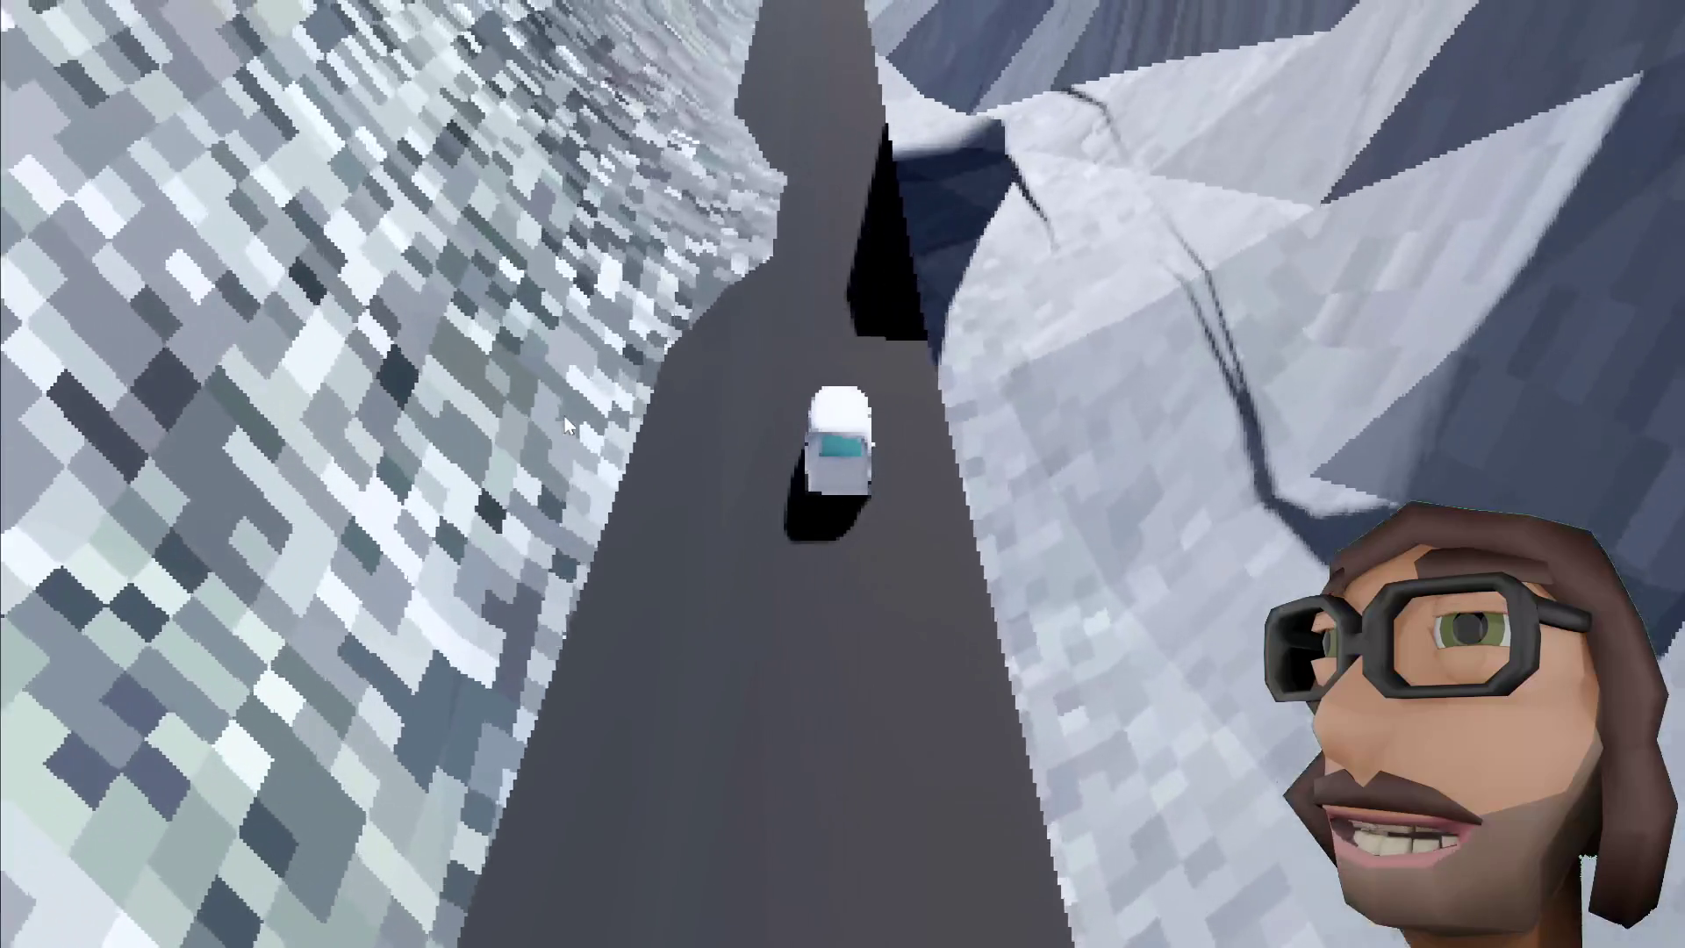
key(Up)
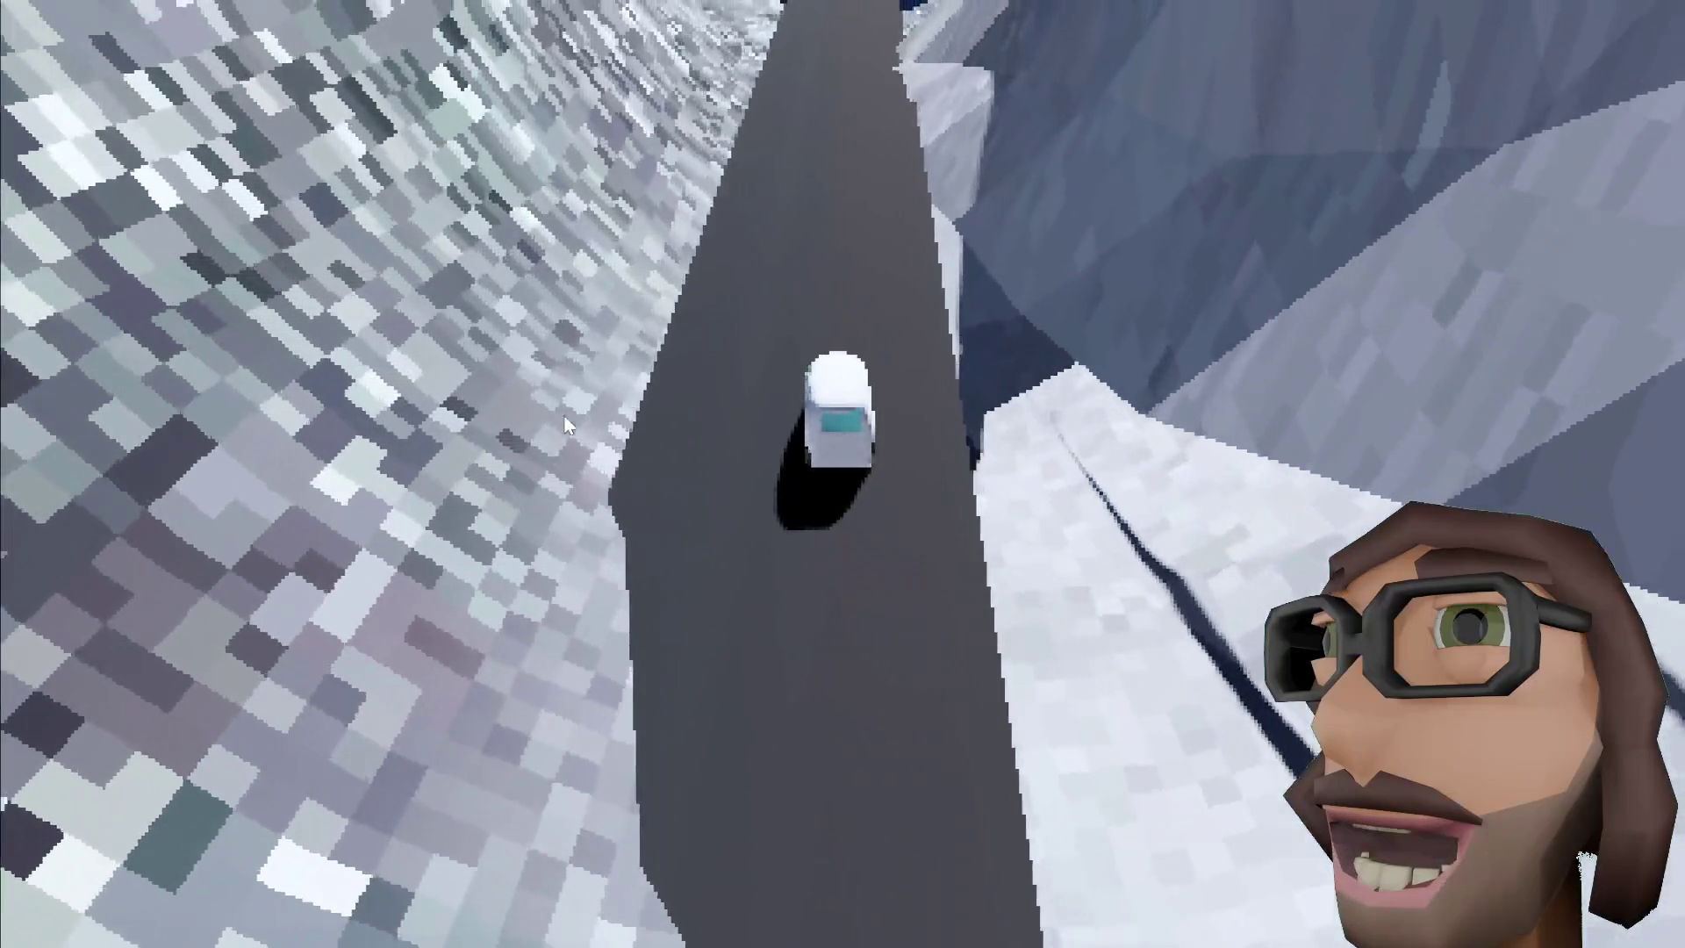
key(Up)
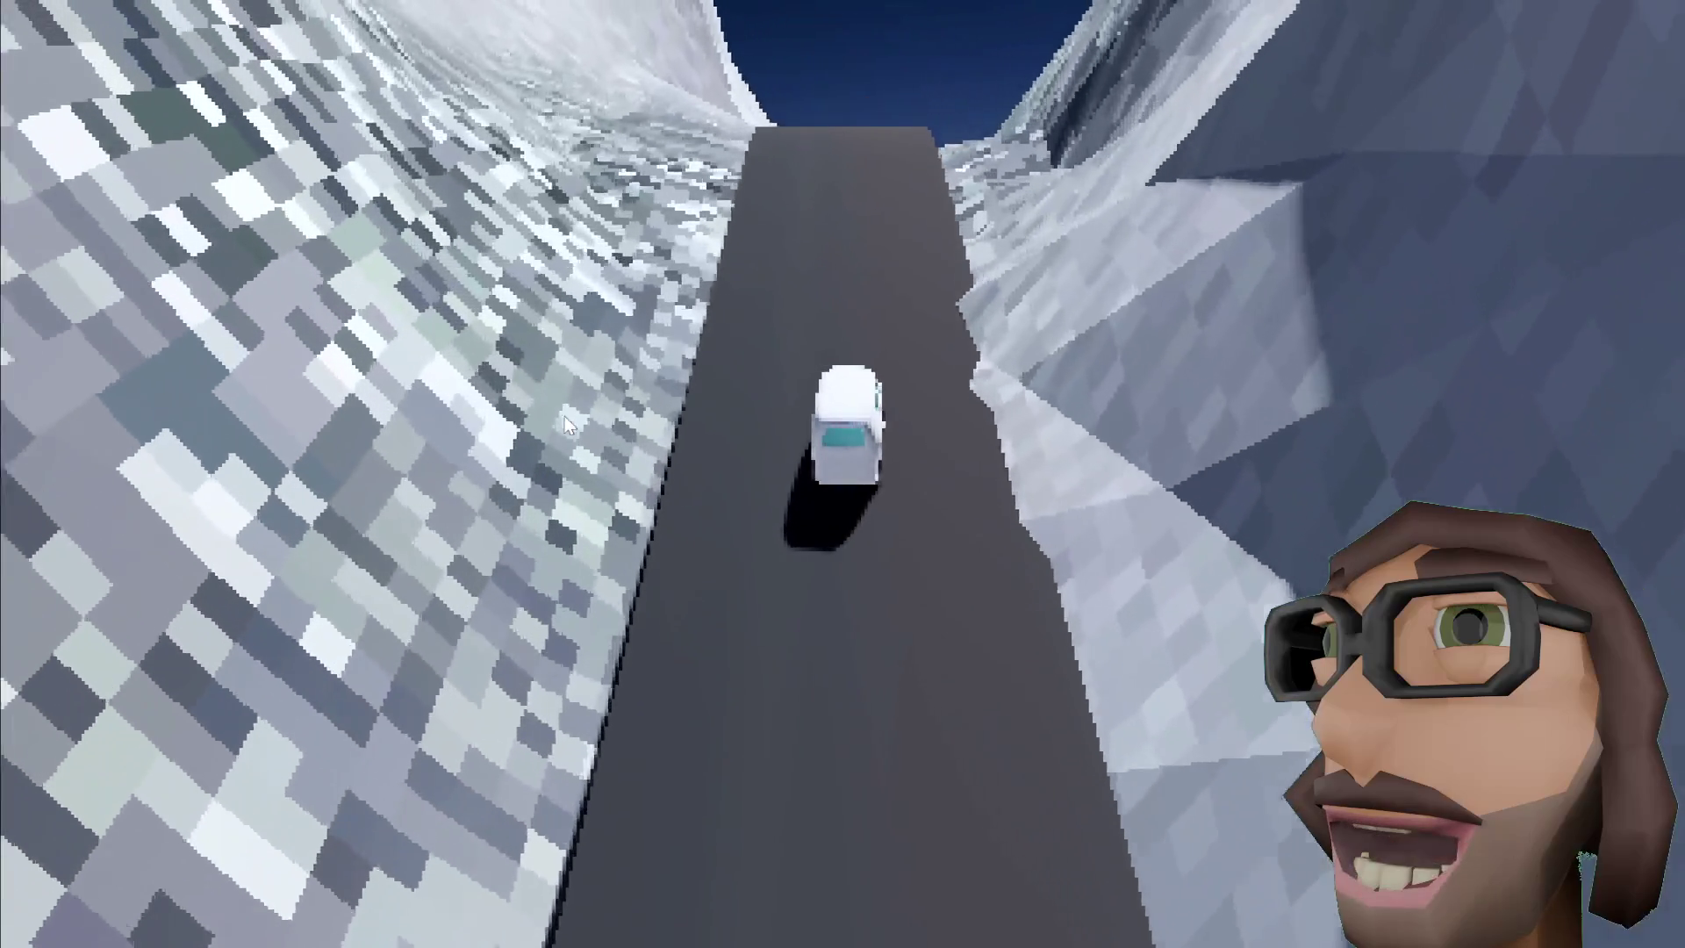
key(Up)
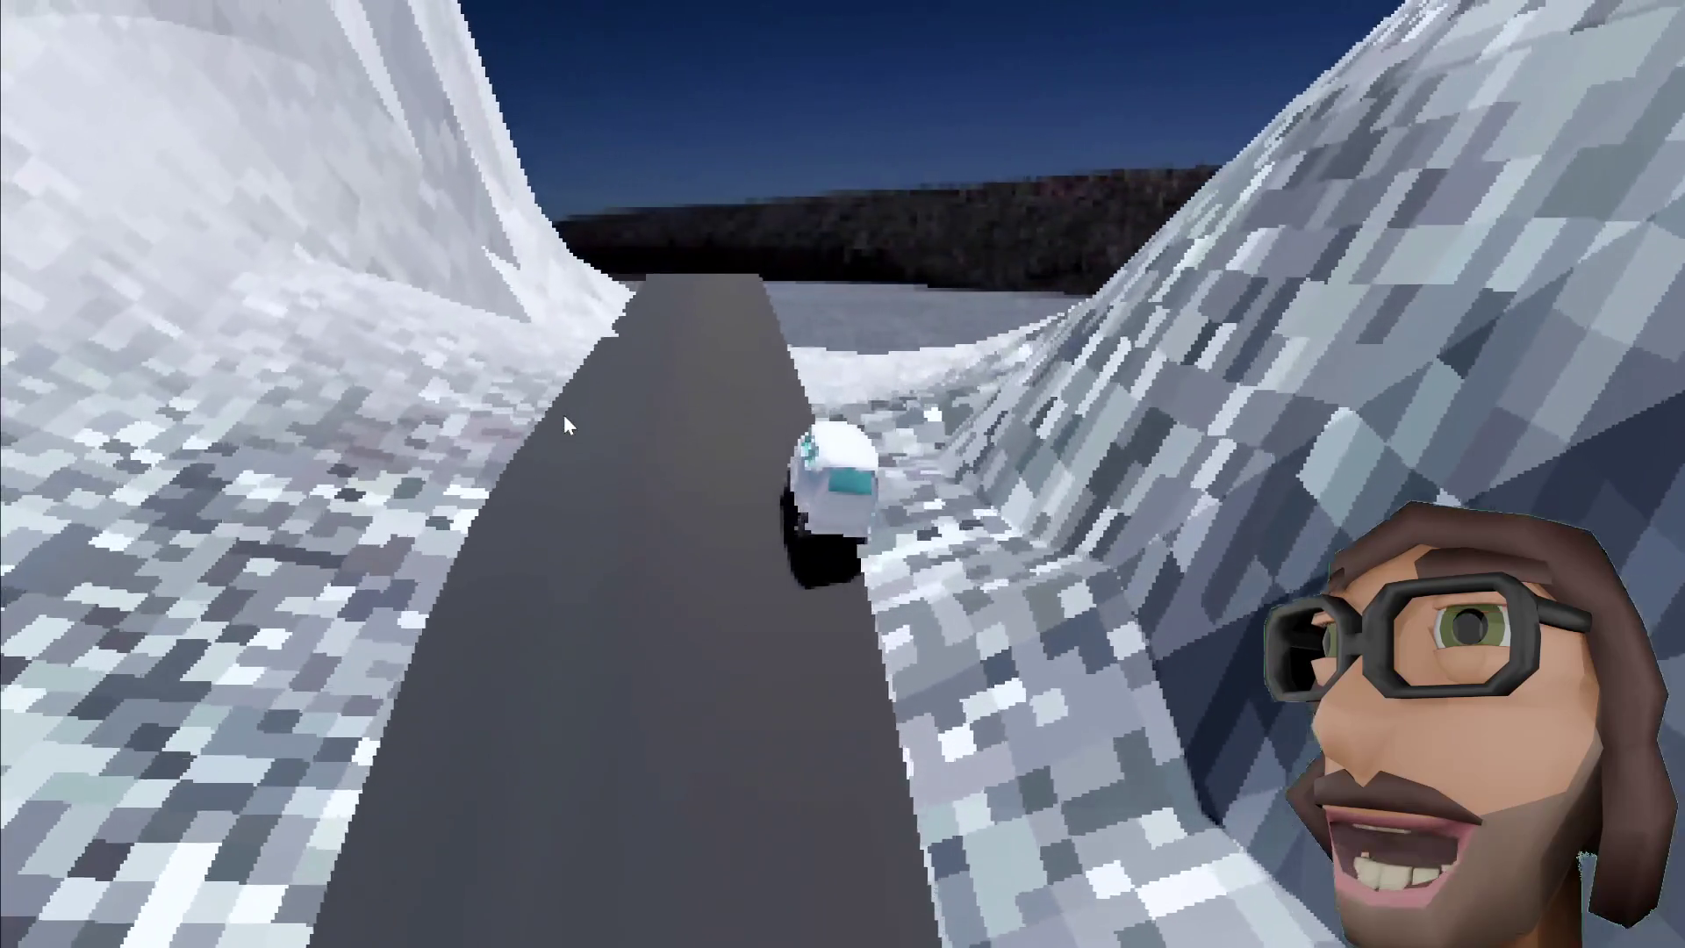
key(Up)
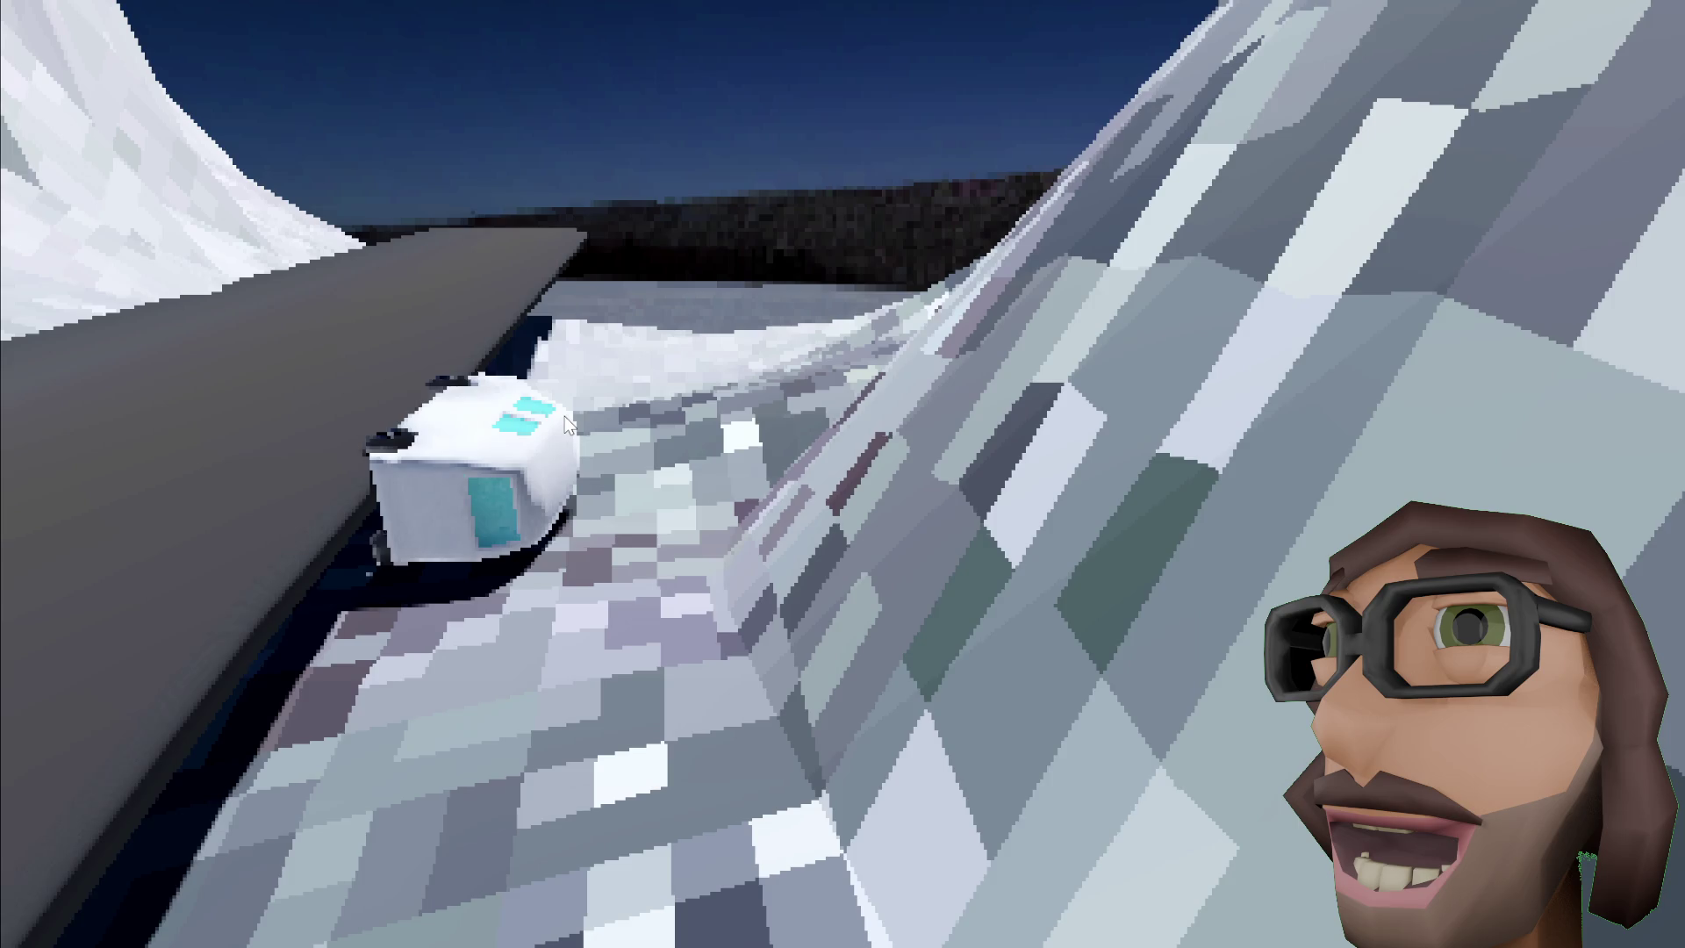
Step: Restart the game, then stop it and return to van.gd
key(F8)
key(F5)
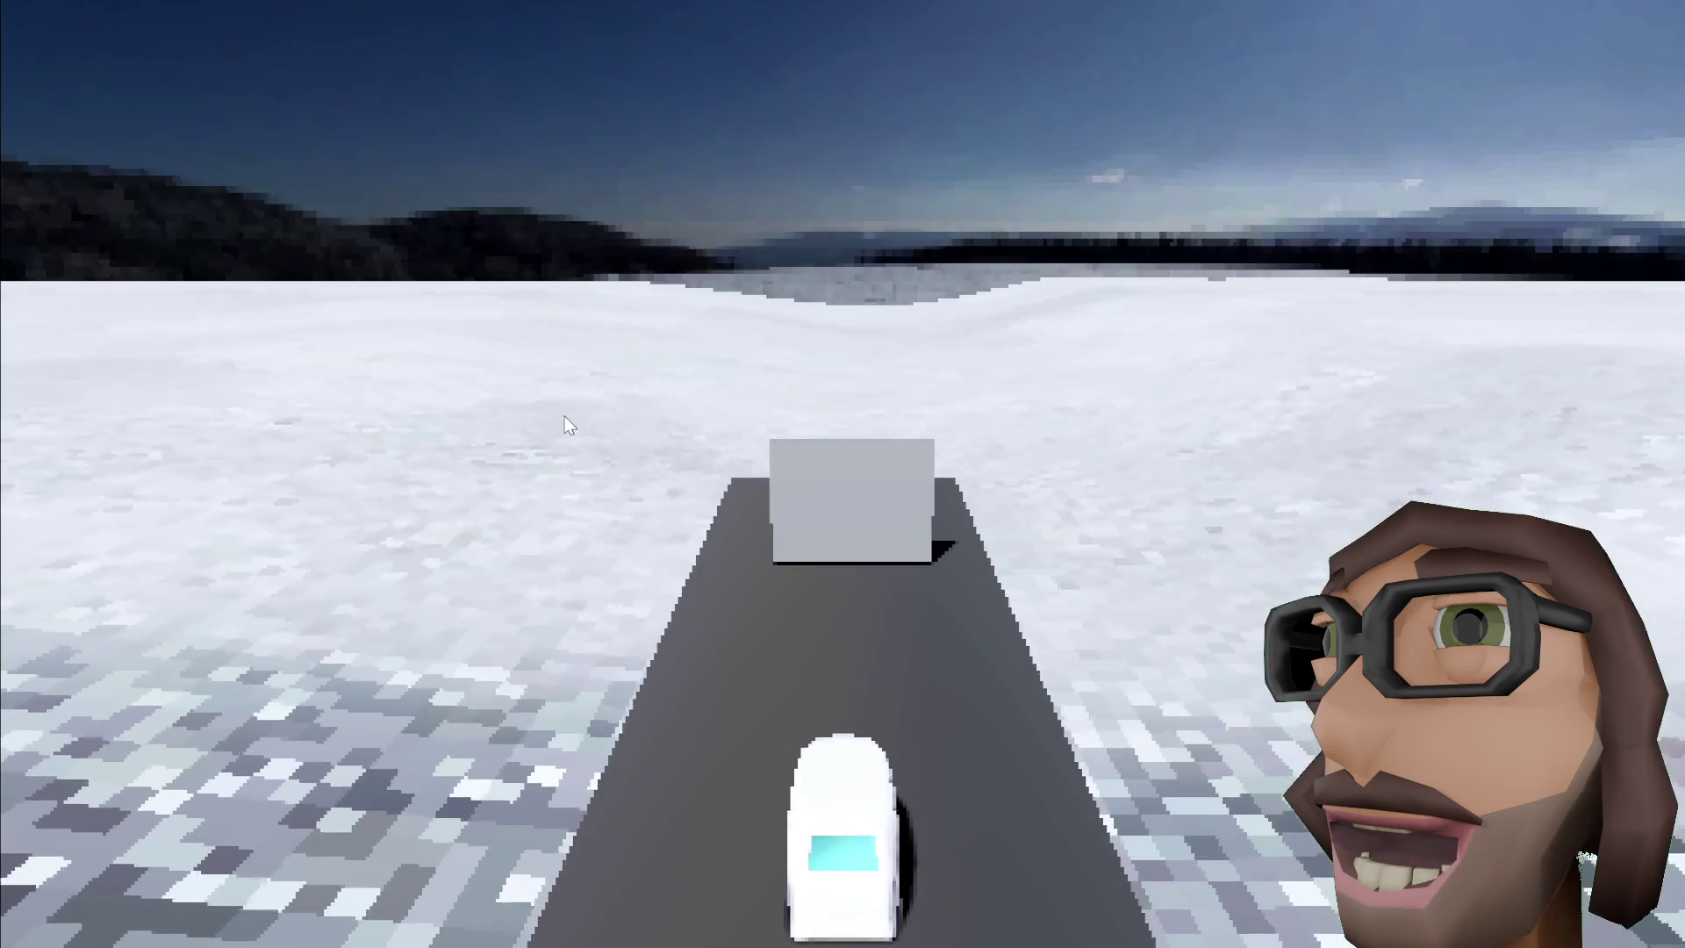
key(F8)
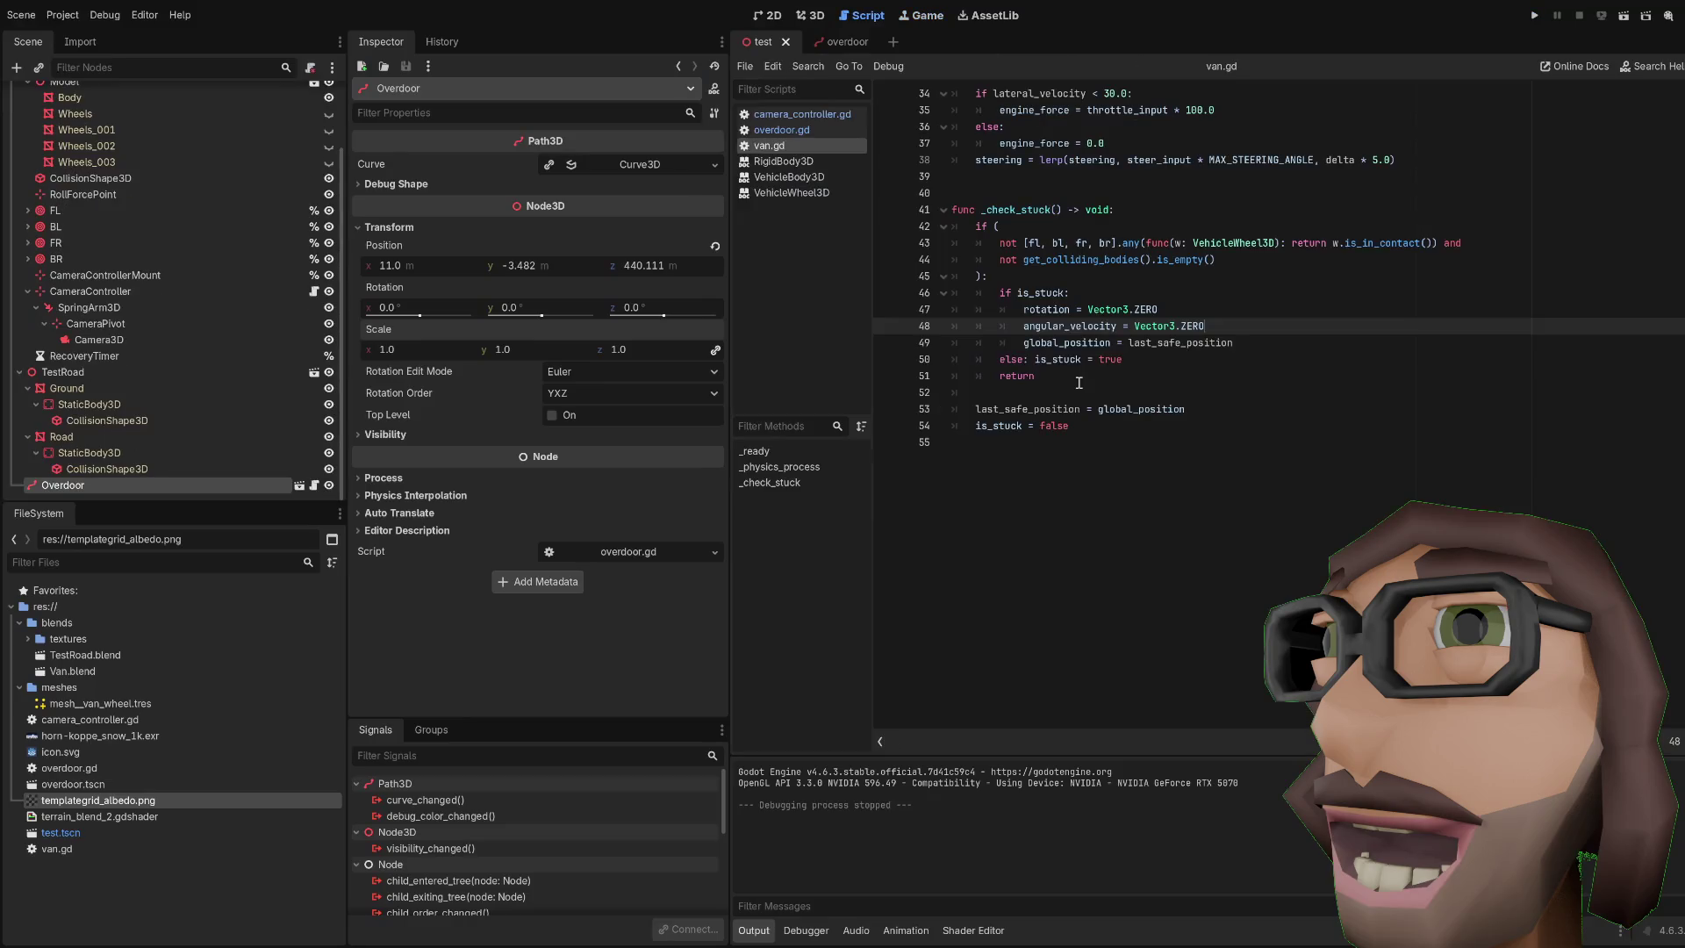
Step: Turn line 42 into 'if [fl, bl, fr, br].all(...is_in_contact()):' at the top of _check_stuck
click(1033, 231)
click(1000, 245)
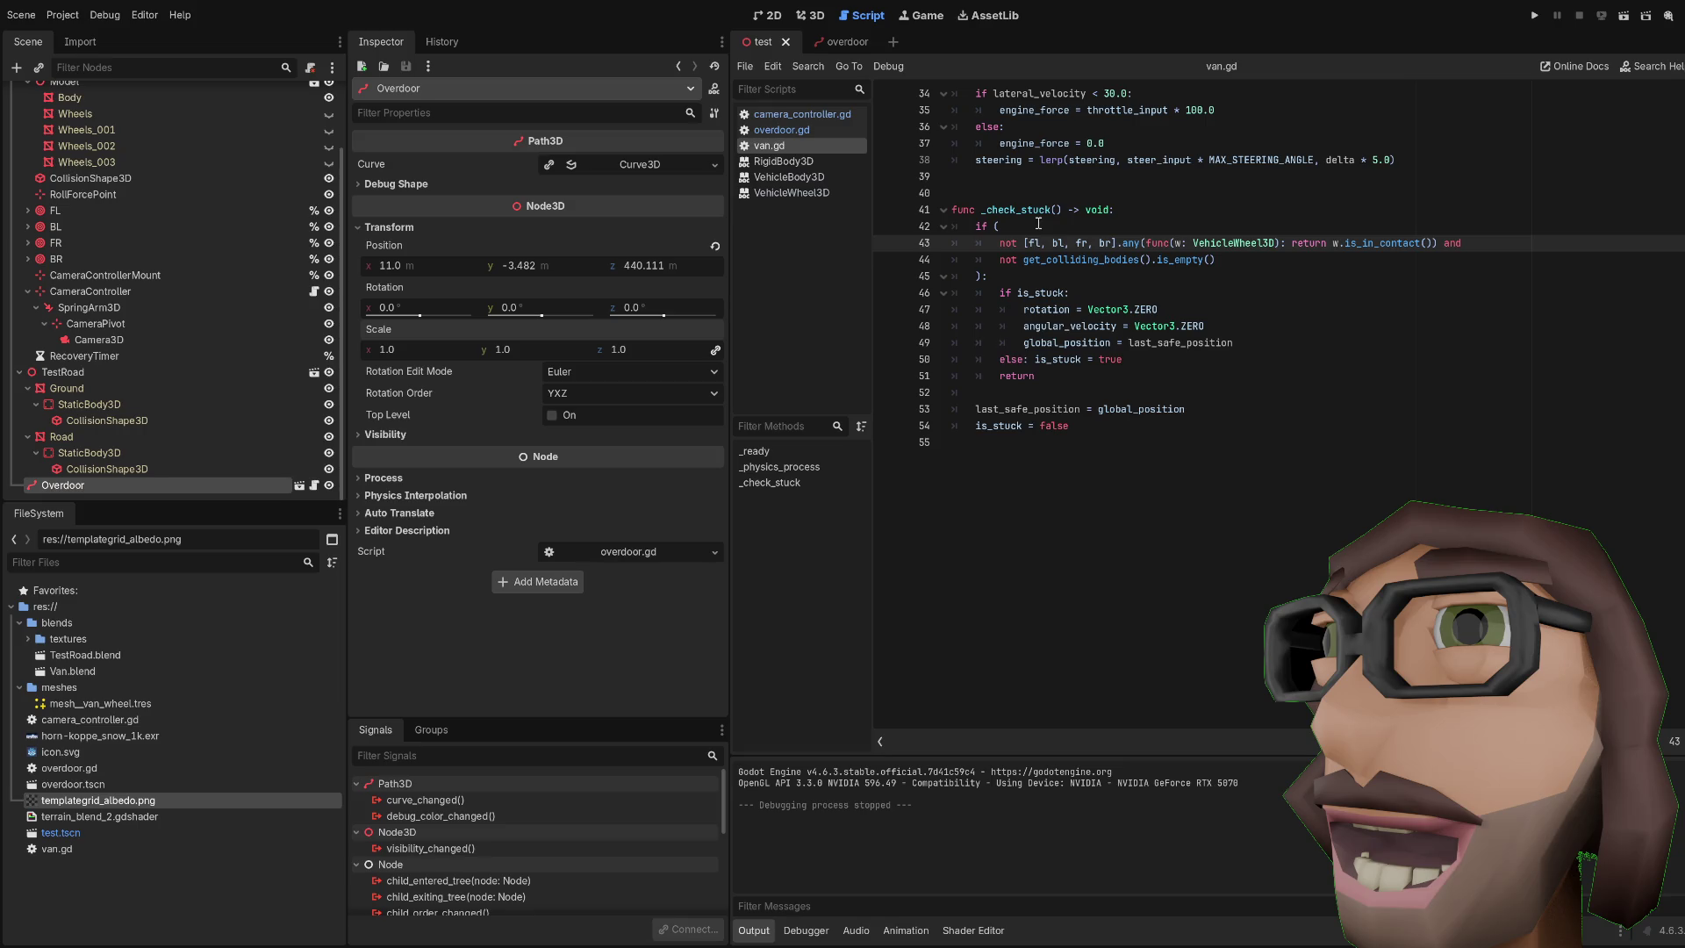
click(1155, 203)
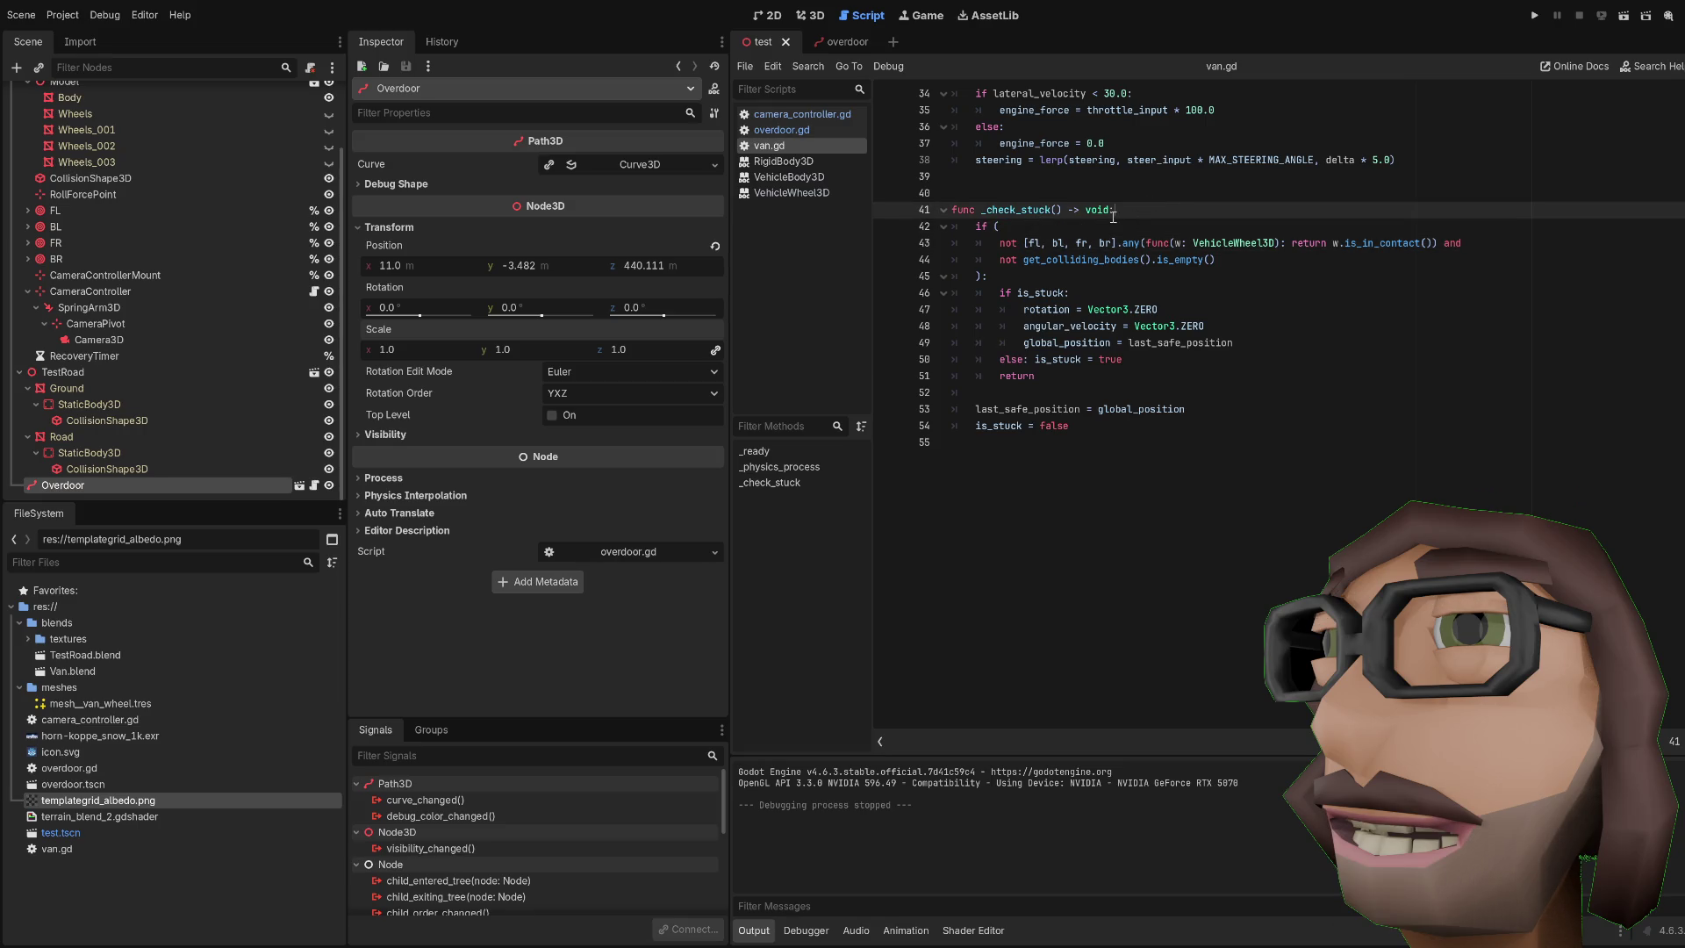
key(Return)
key(Return)
key(Up)
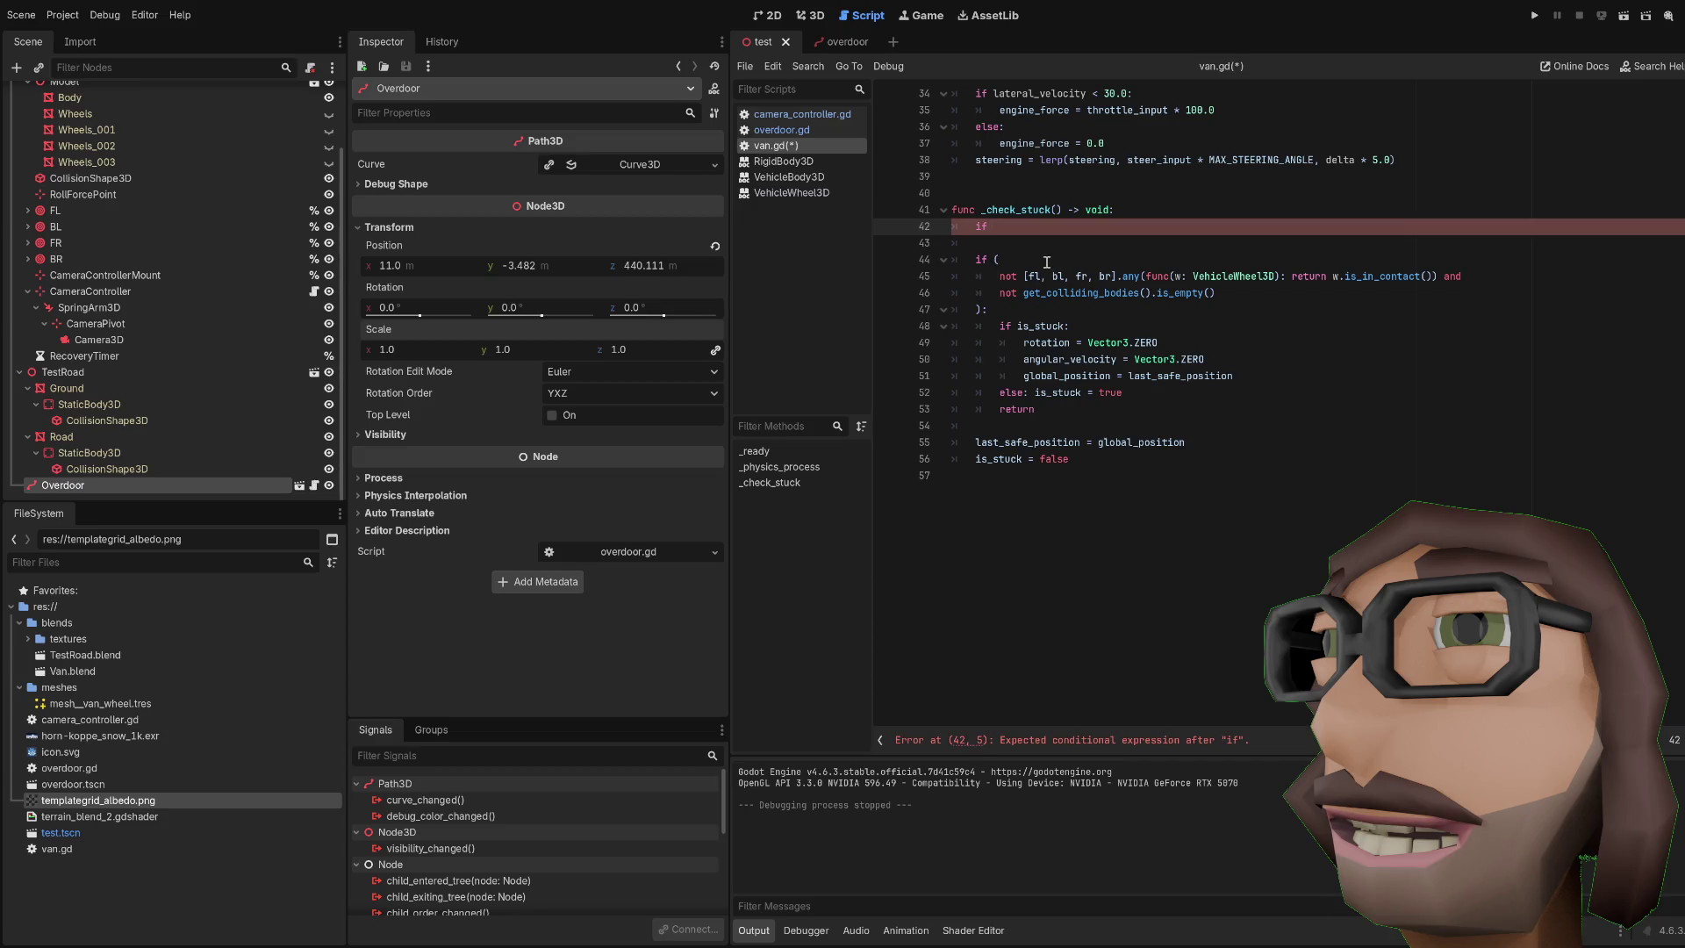
drag(1021, 276, 999, 260)
drag(1208, 270, 1280, 276)
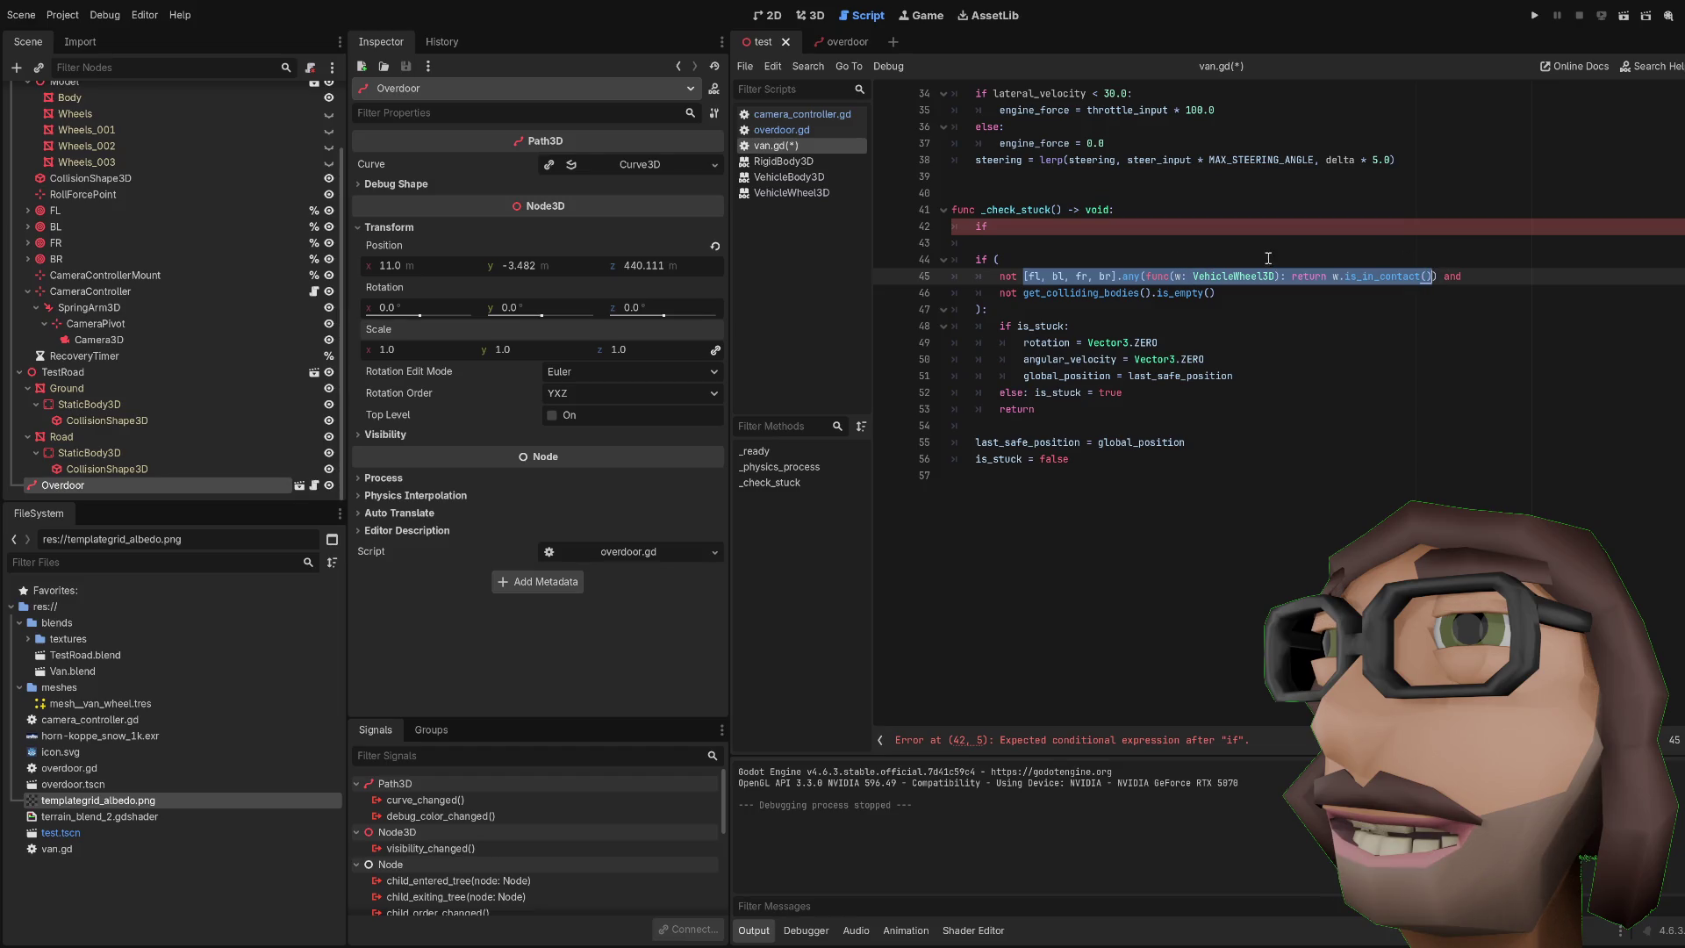
click(1041, 229)
text([fl, bl, fr, br].any(func(w: VehicleWheel3D): return w.is_in_contact())
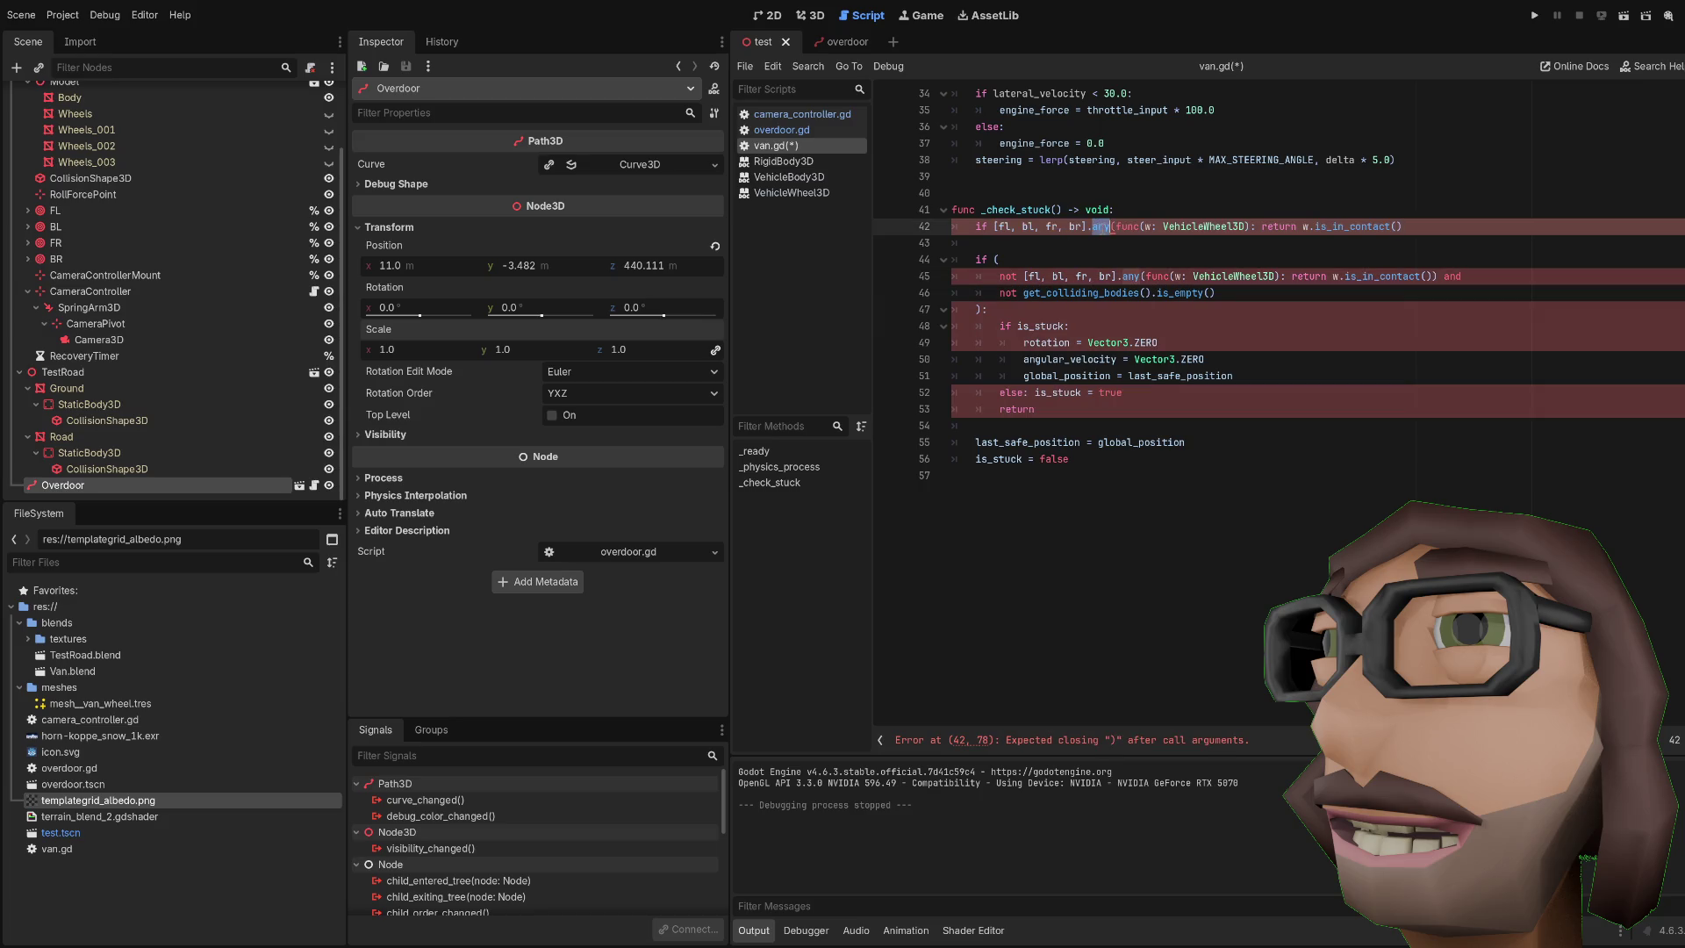
text(l3D))
text(:)
key(Return)
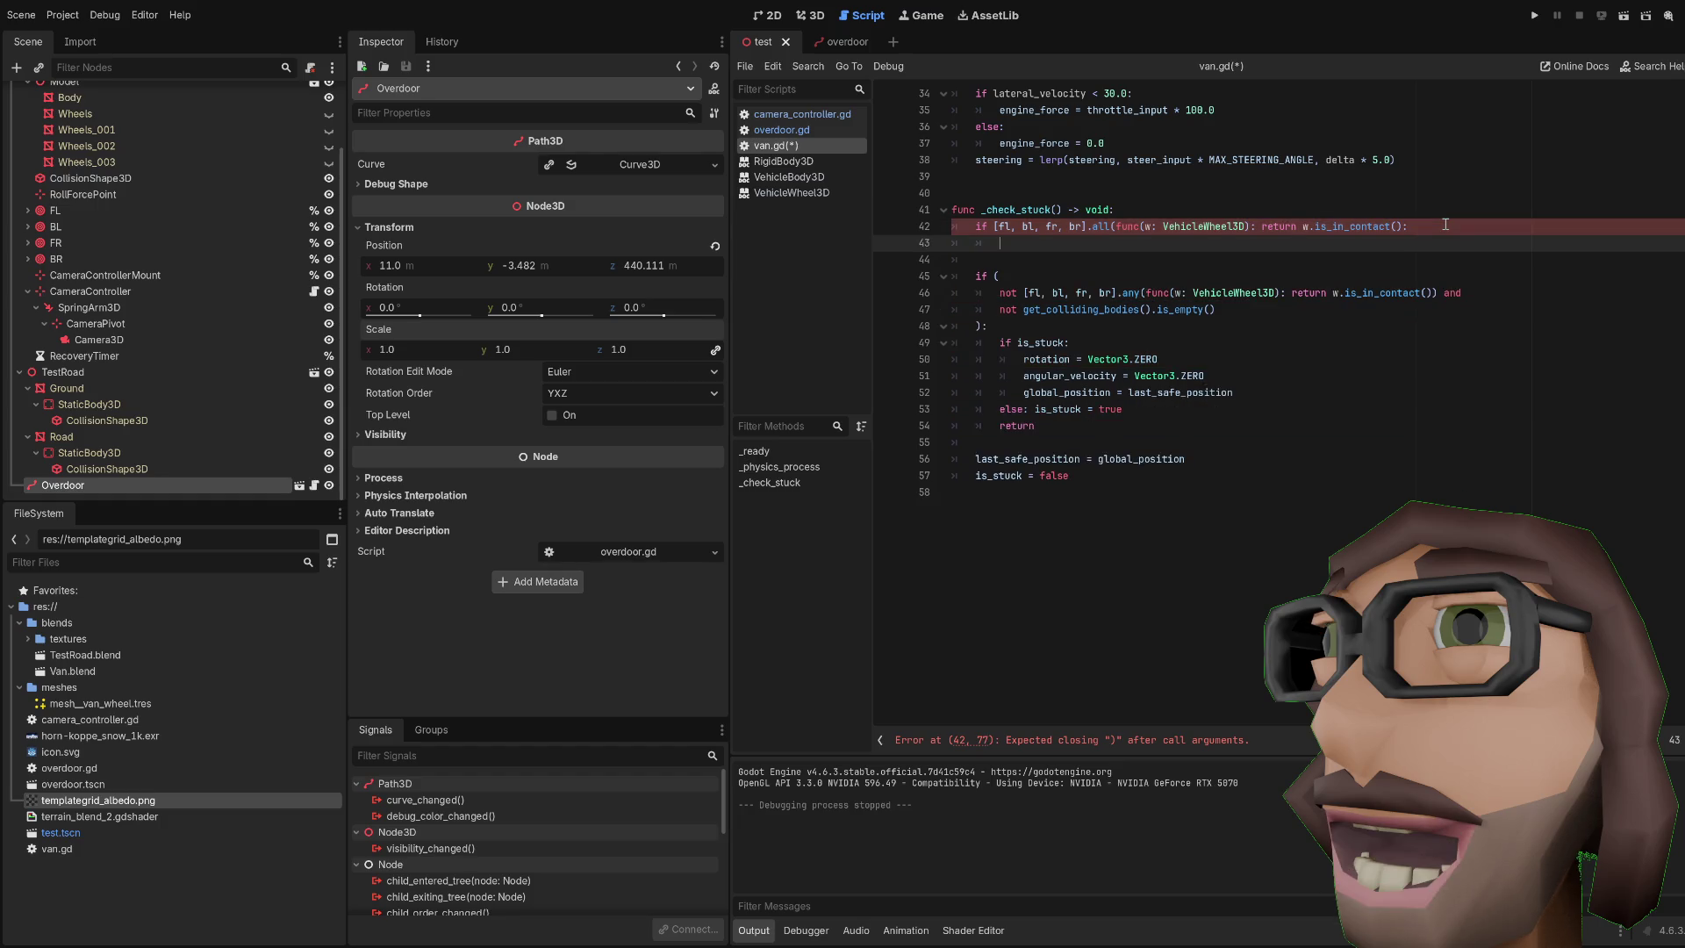
Step: Move 'last_safe_position = global_position' into that if block and delete the leftover empty line
double_click(1047, 459)
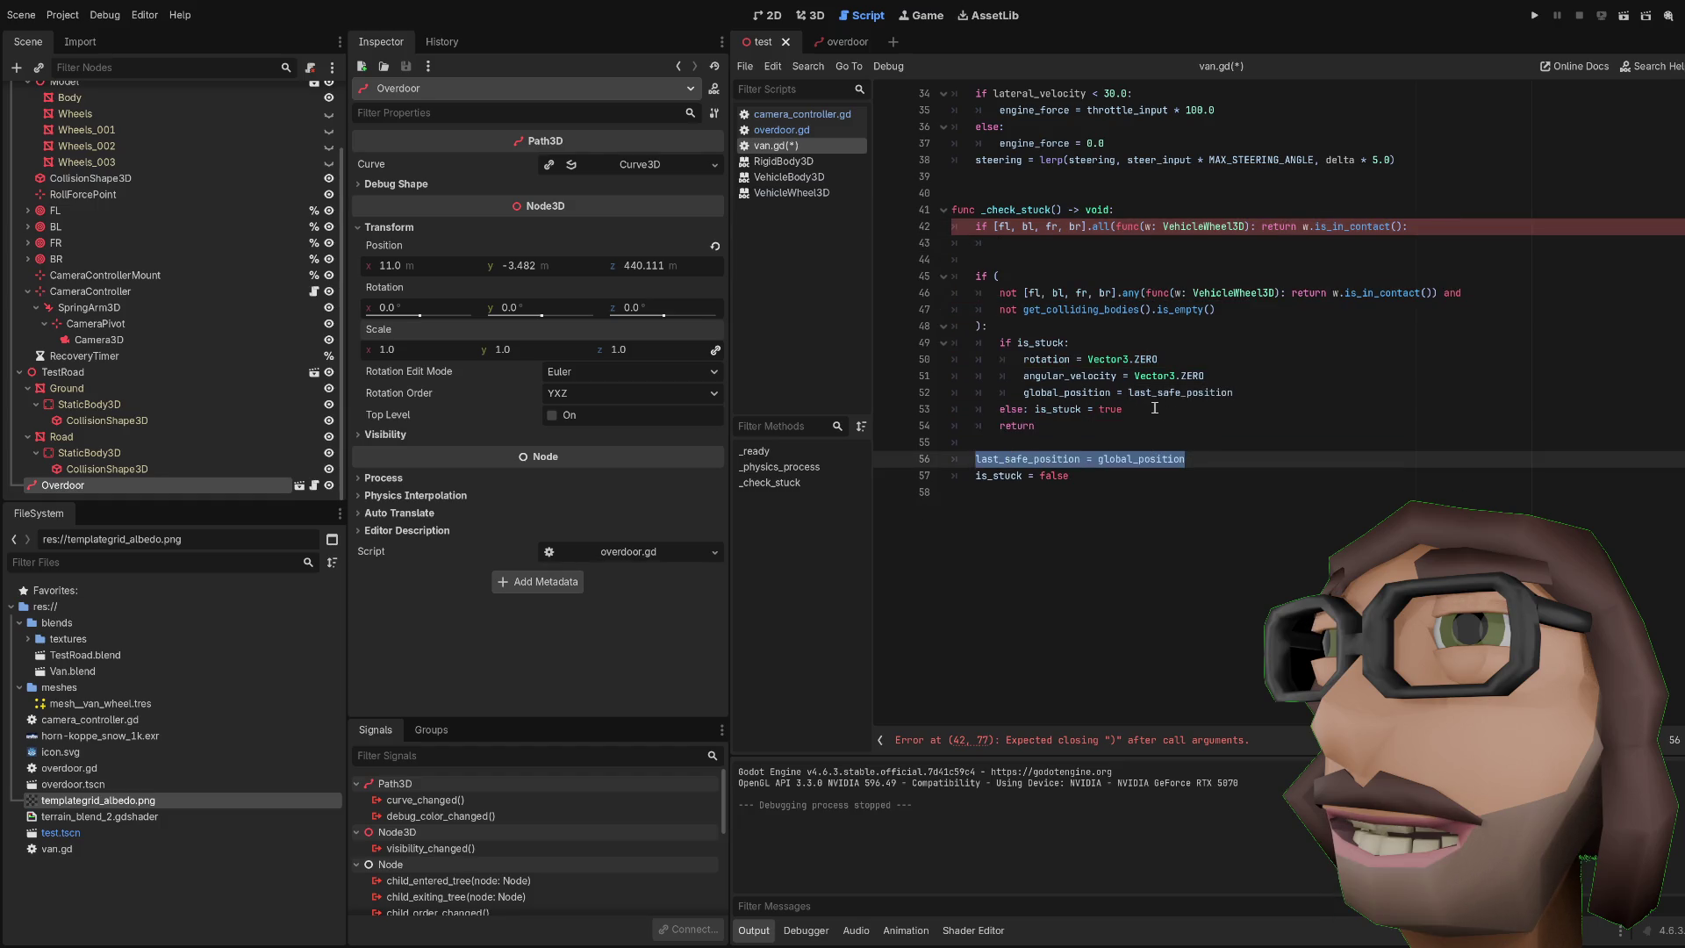
click(1118, 245)
text(last_safe_position = global_position)
click(1128, 456)
key(BackSpace)
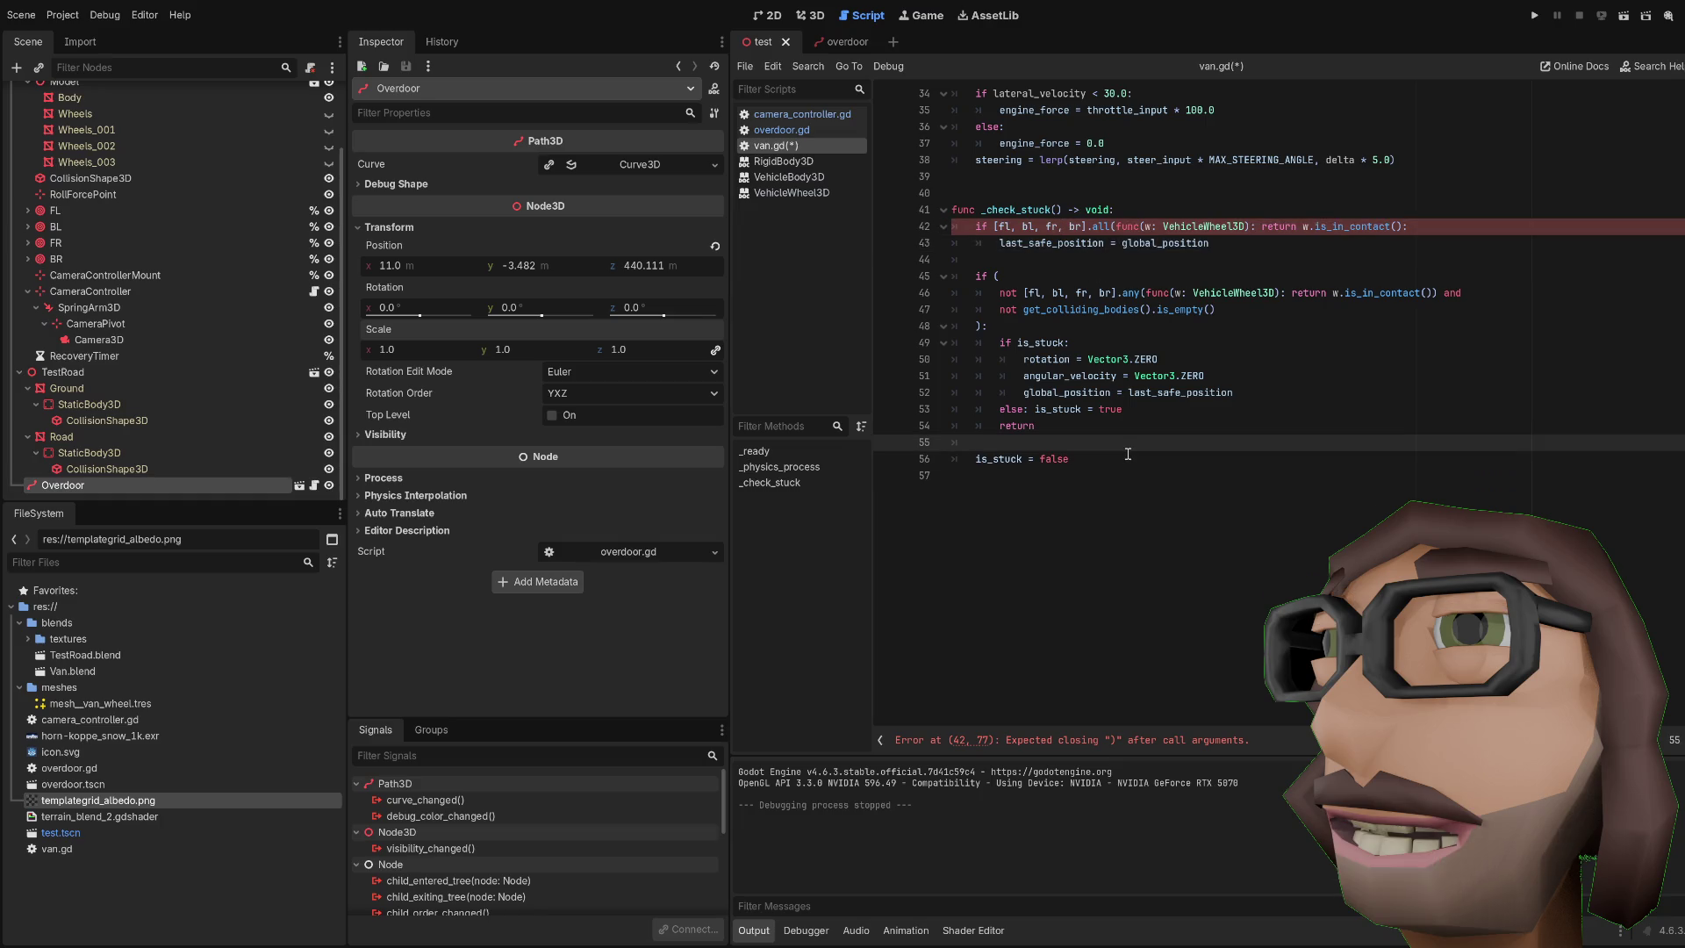
click(1098, 227)
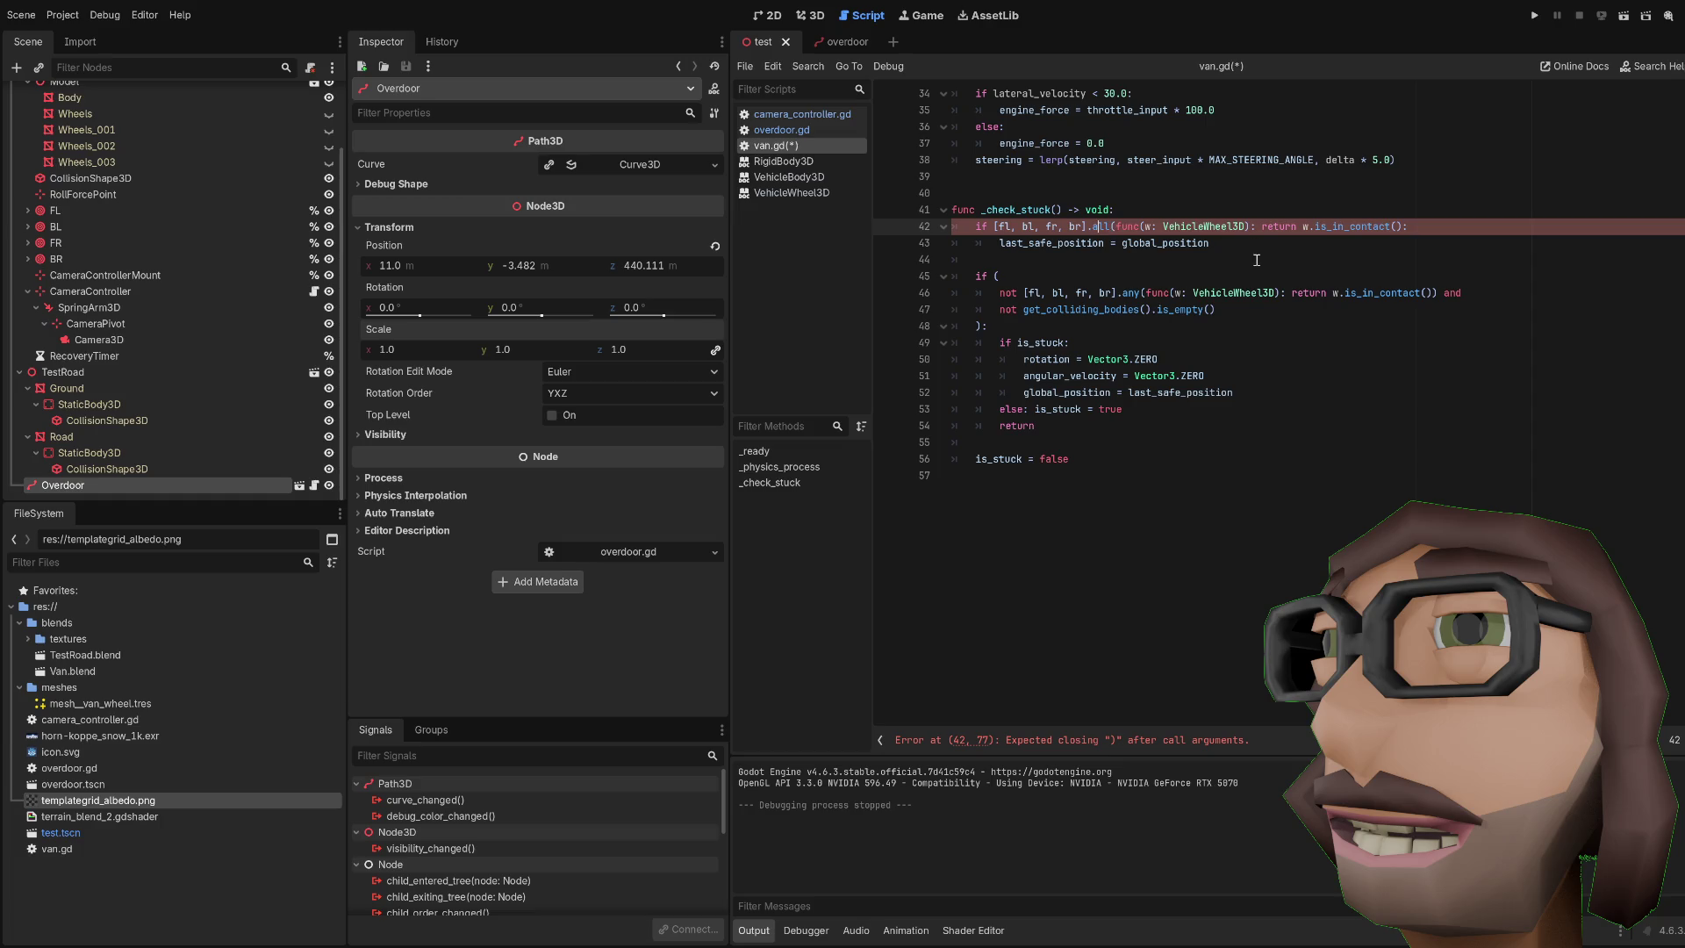
click(1400, 226)
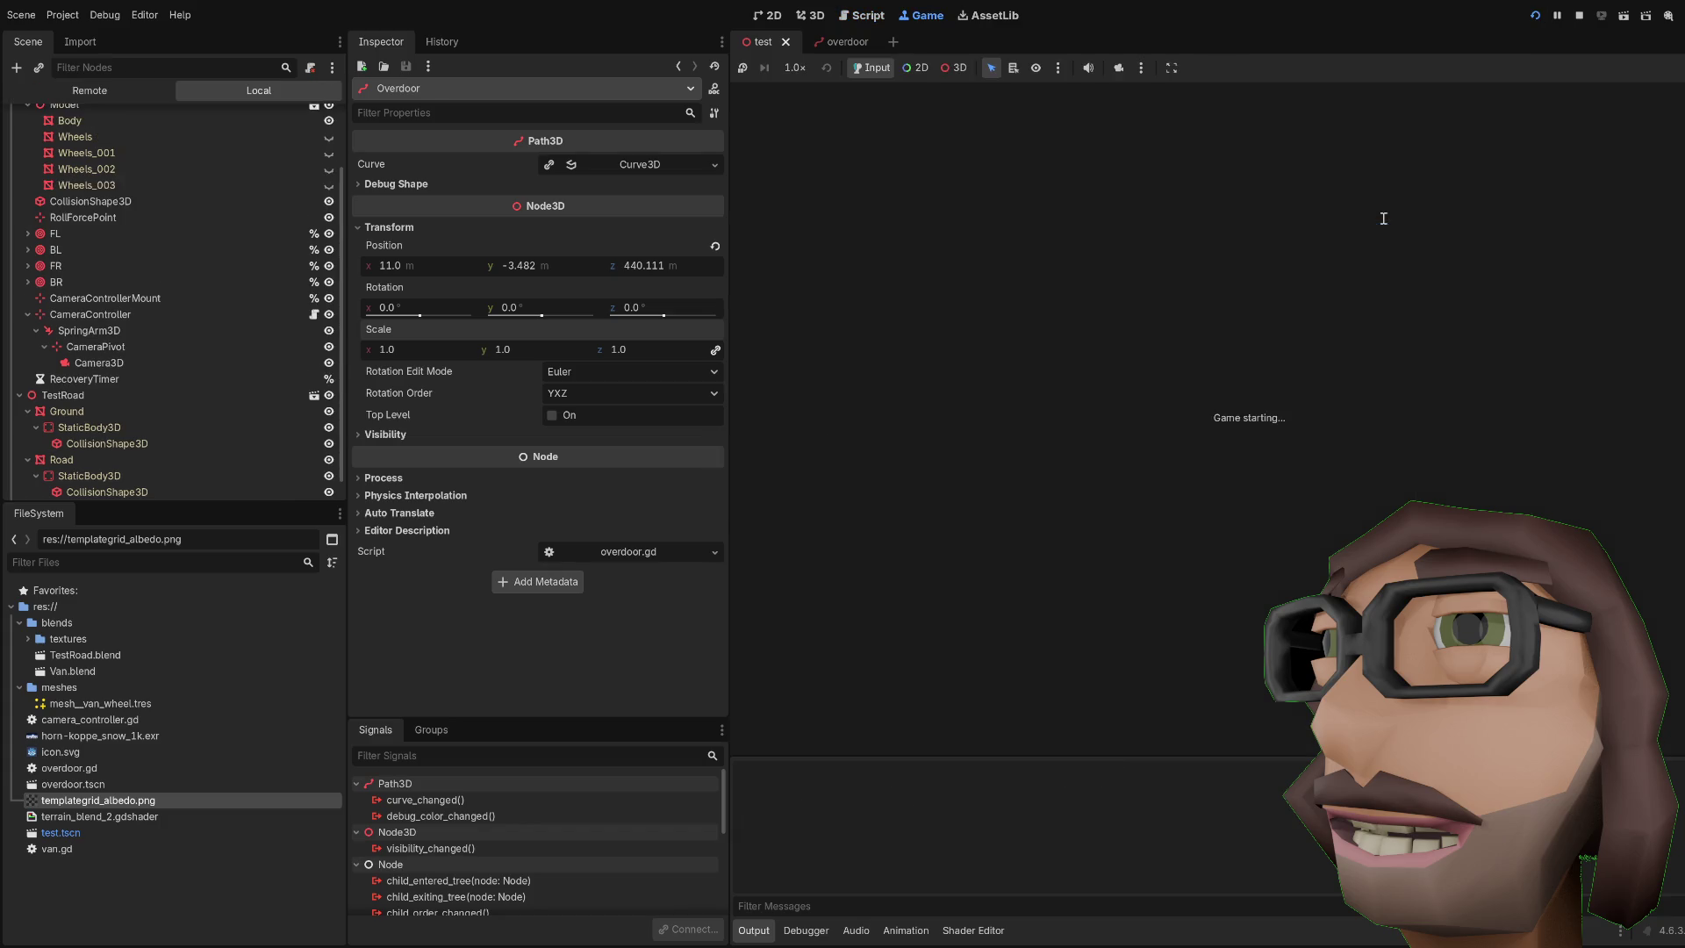
Step: Run the game to test-drive the van with the new stuck check, then stop it
key(F5)
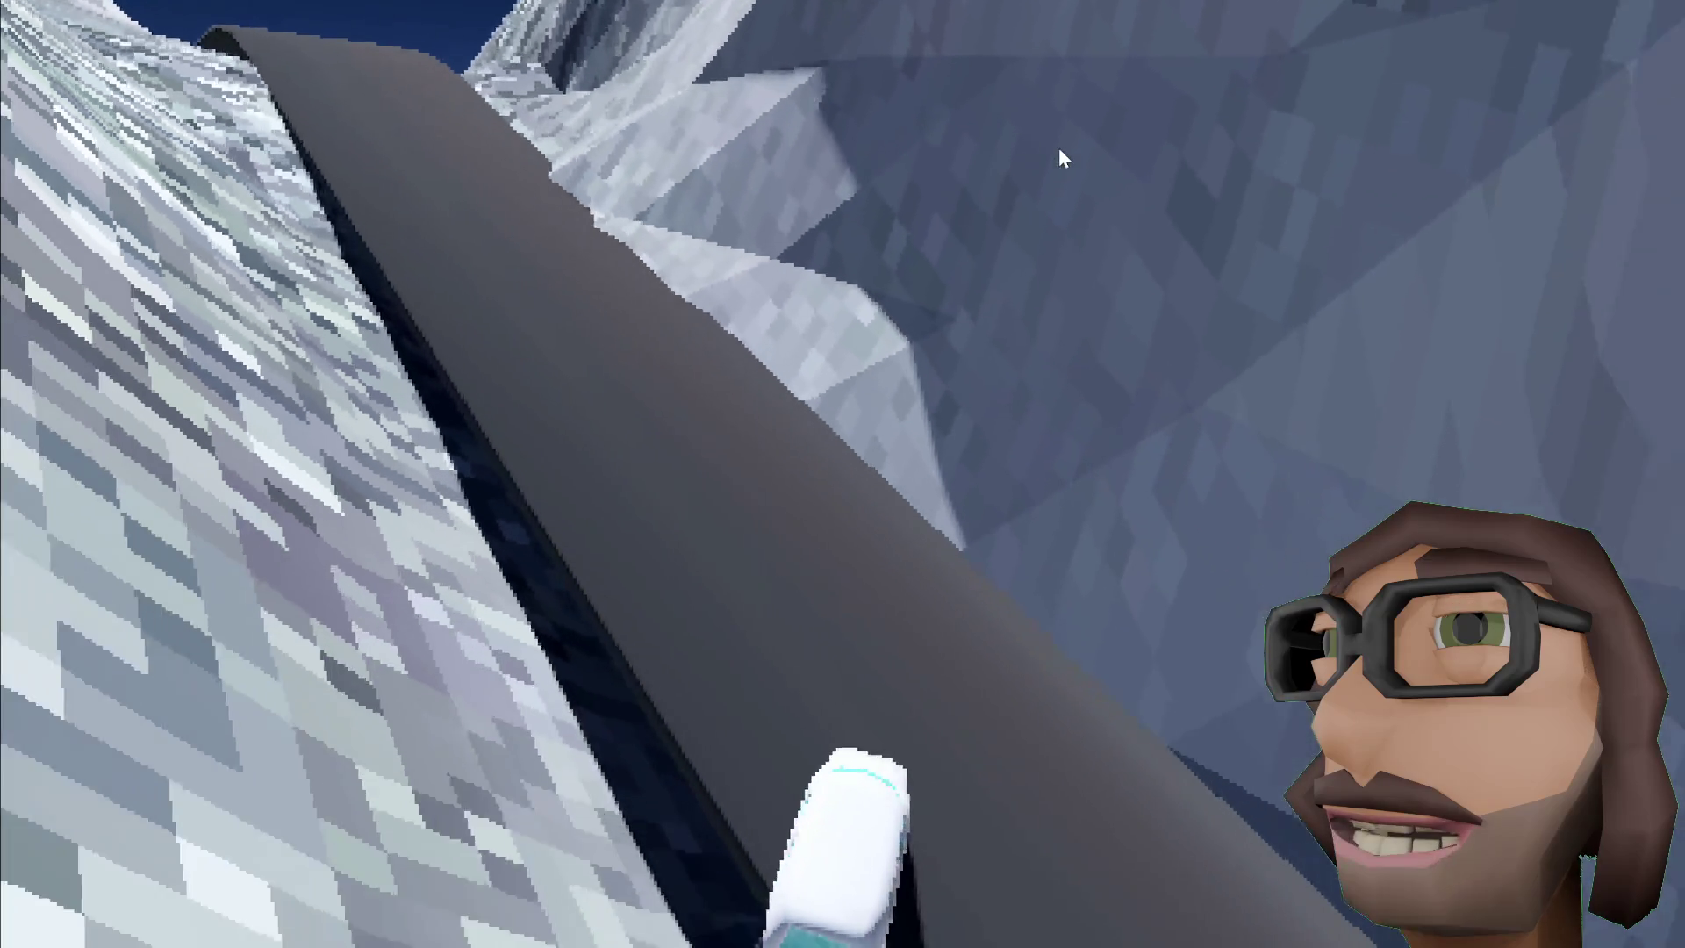
key(F8)
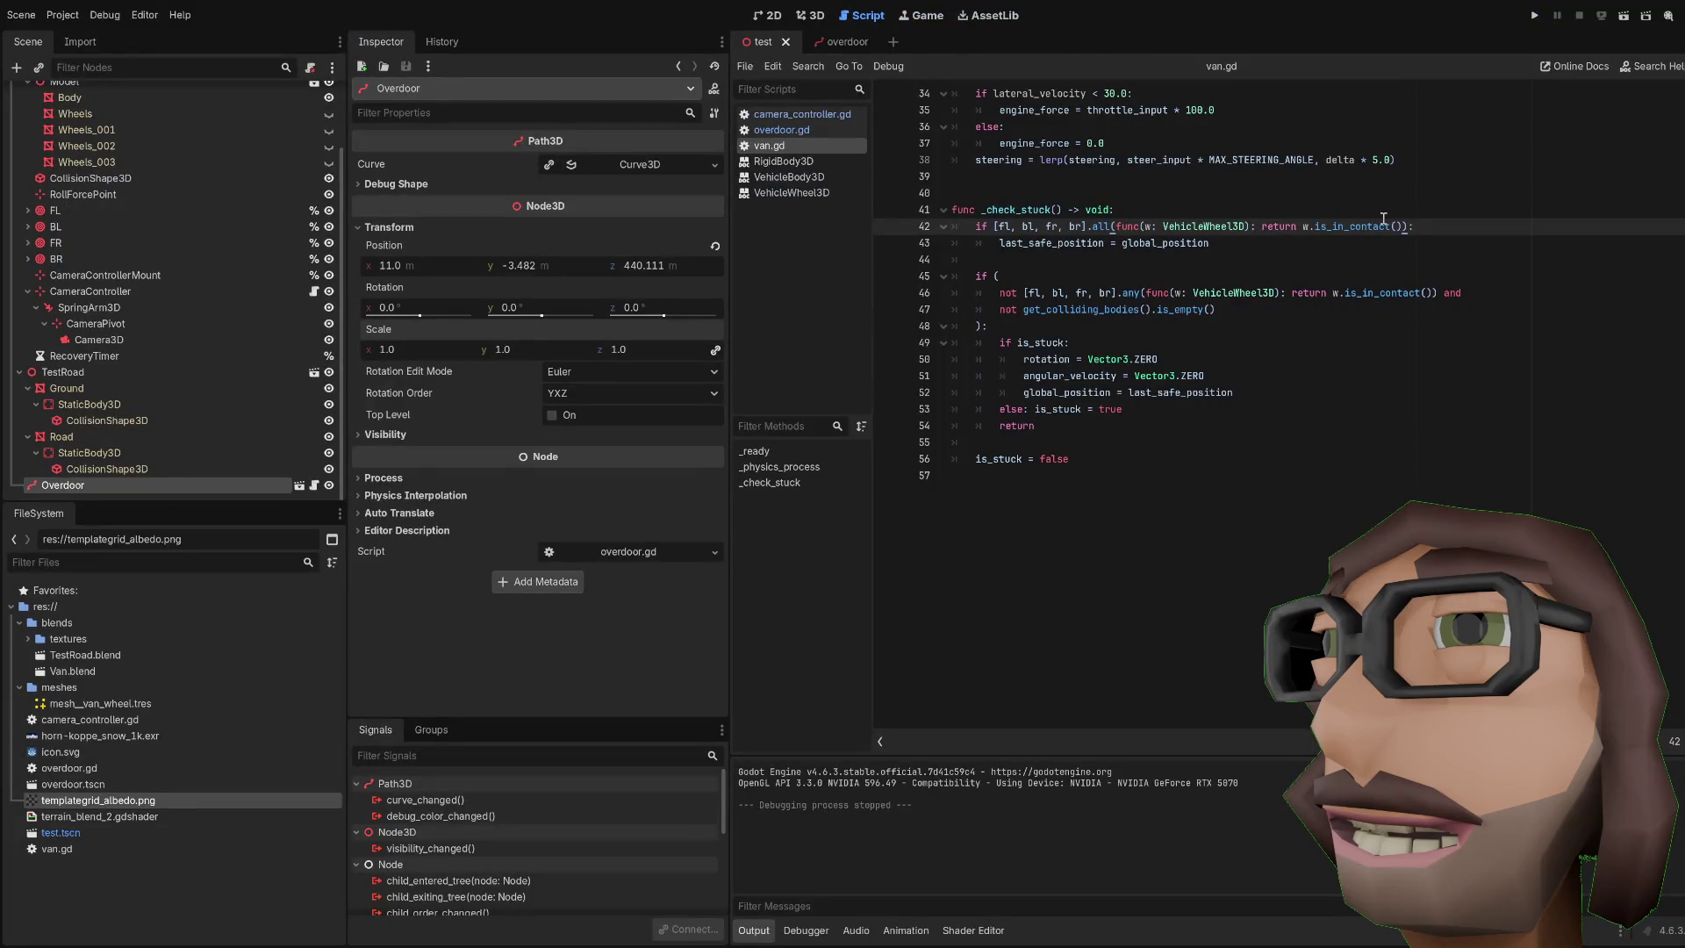
scroll(1299, 193, up, 2)
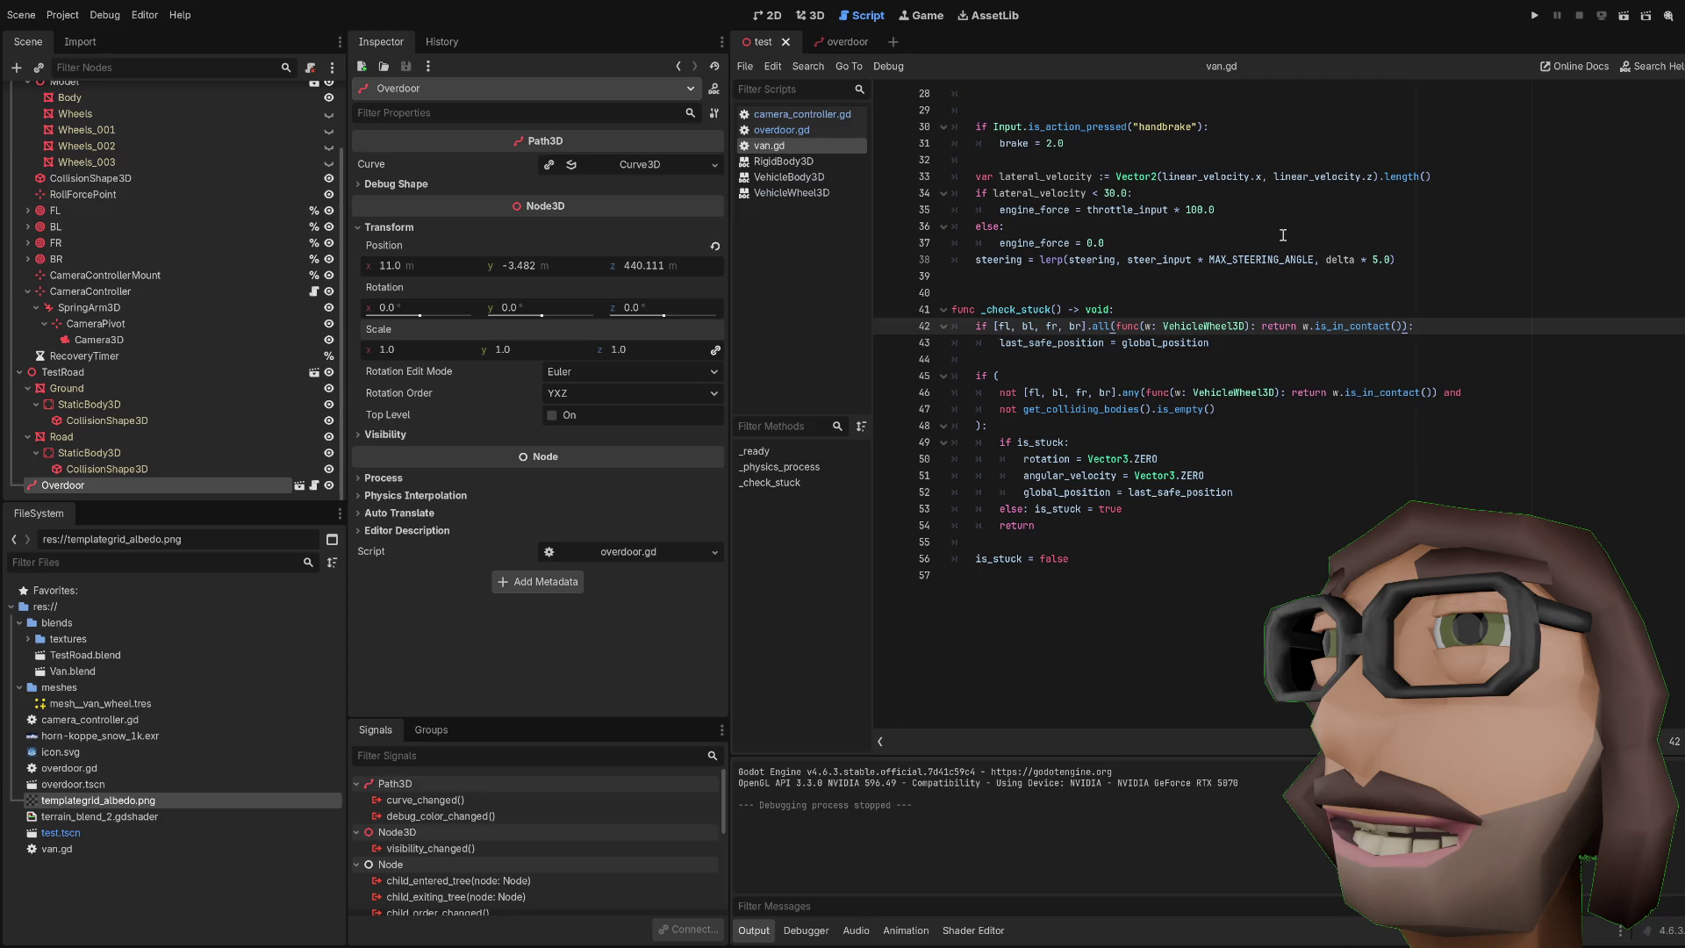
key(F5)
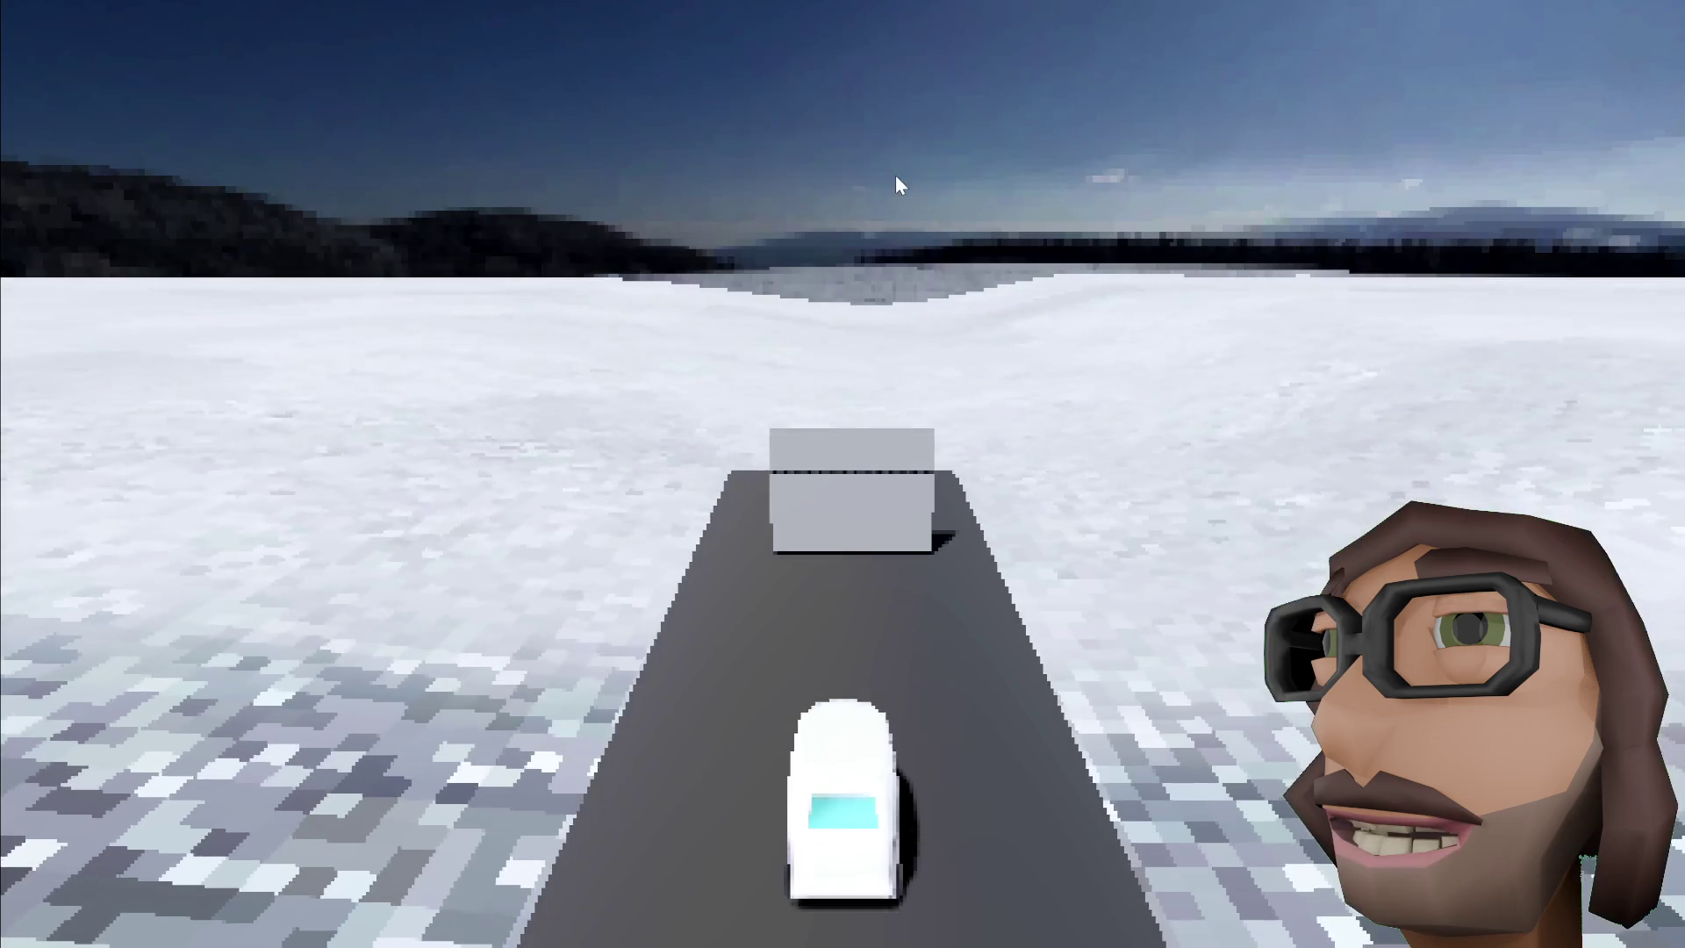
key(Up)
key(Right)
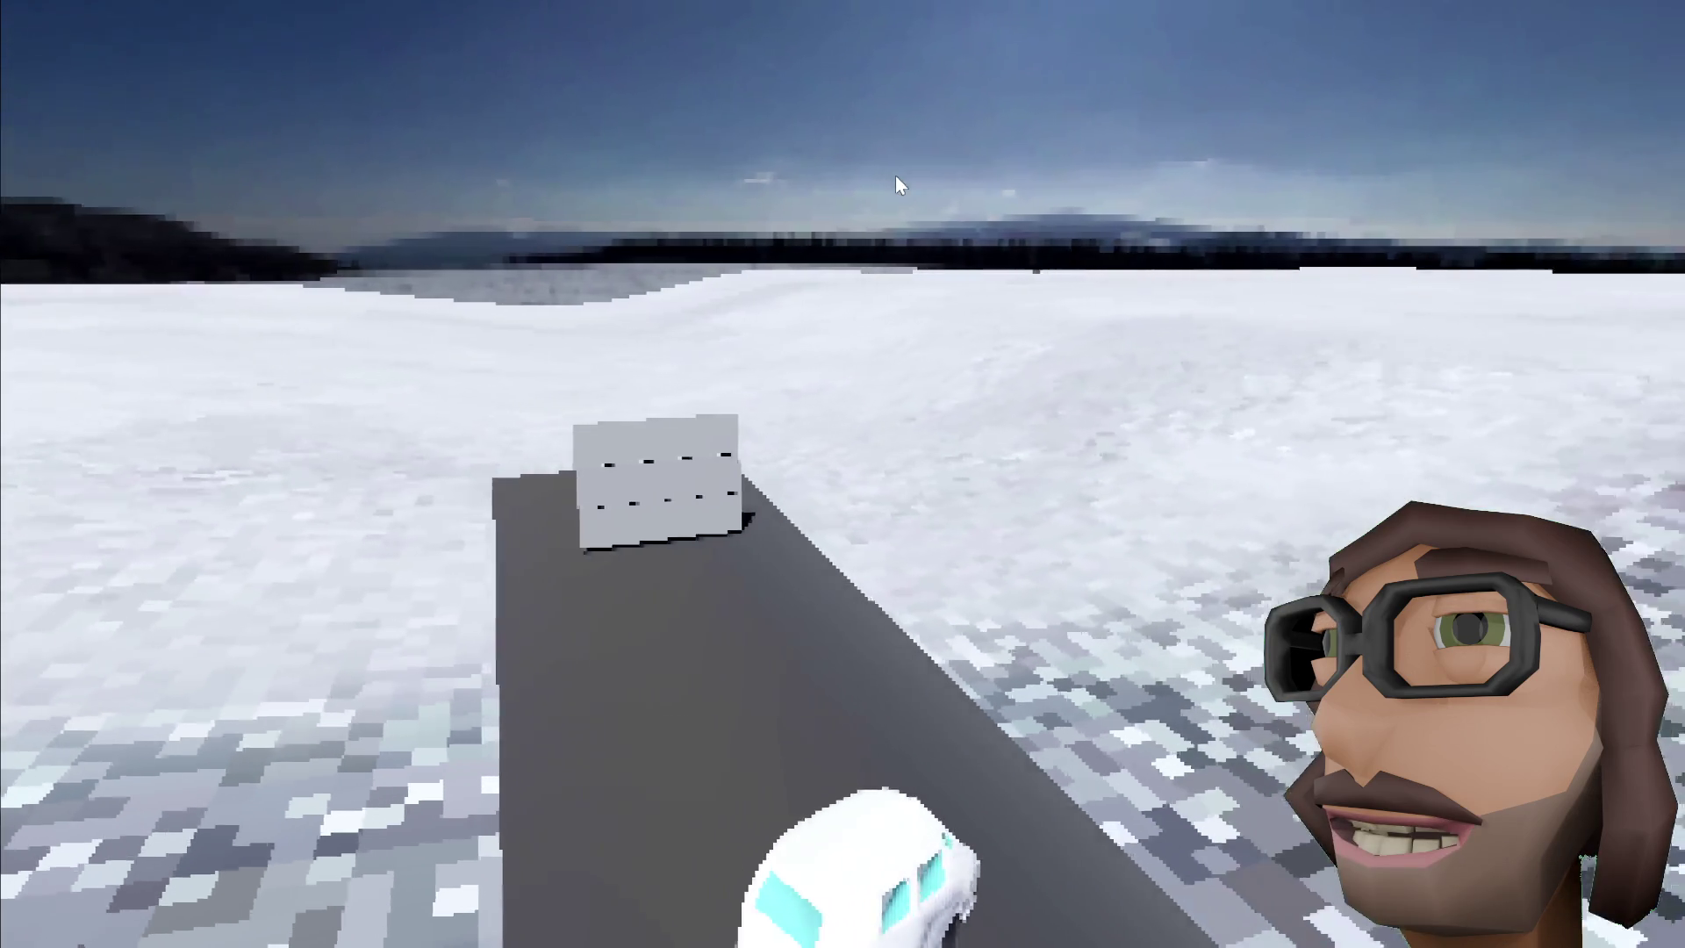
key(Right)
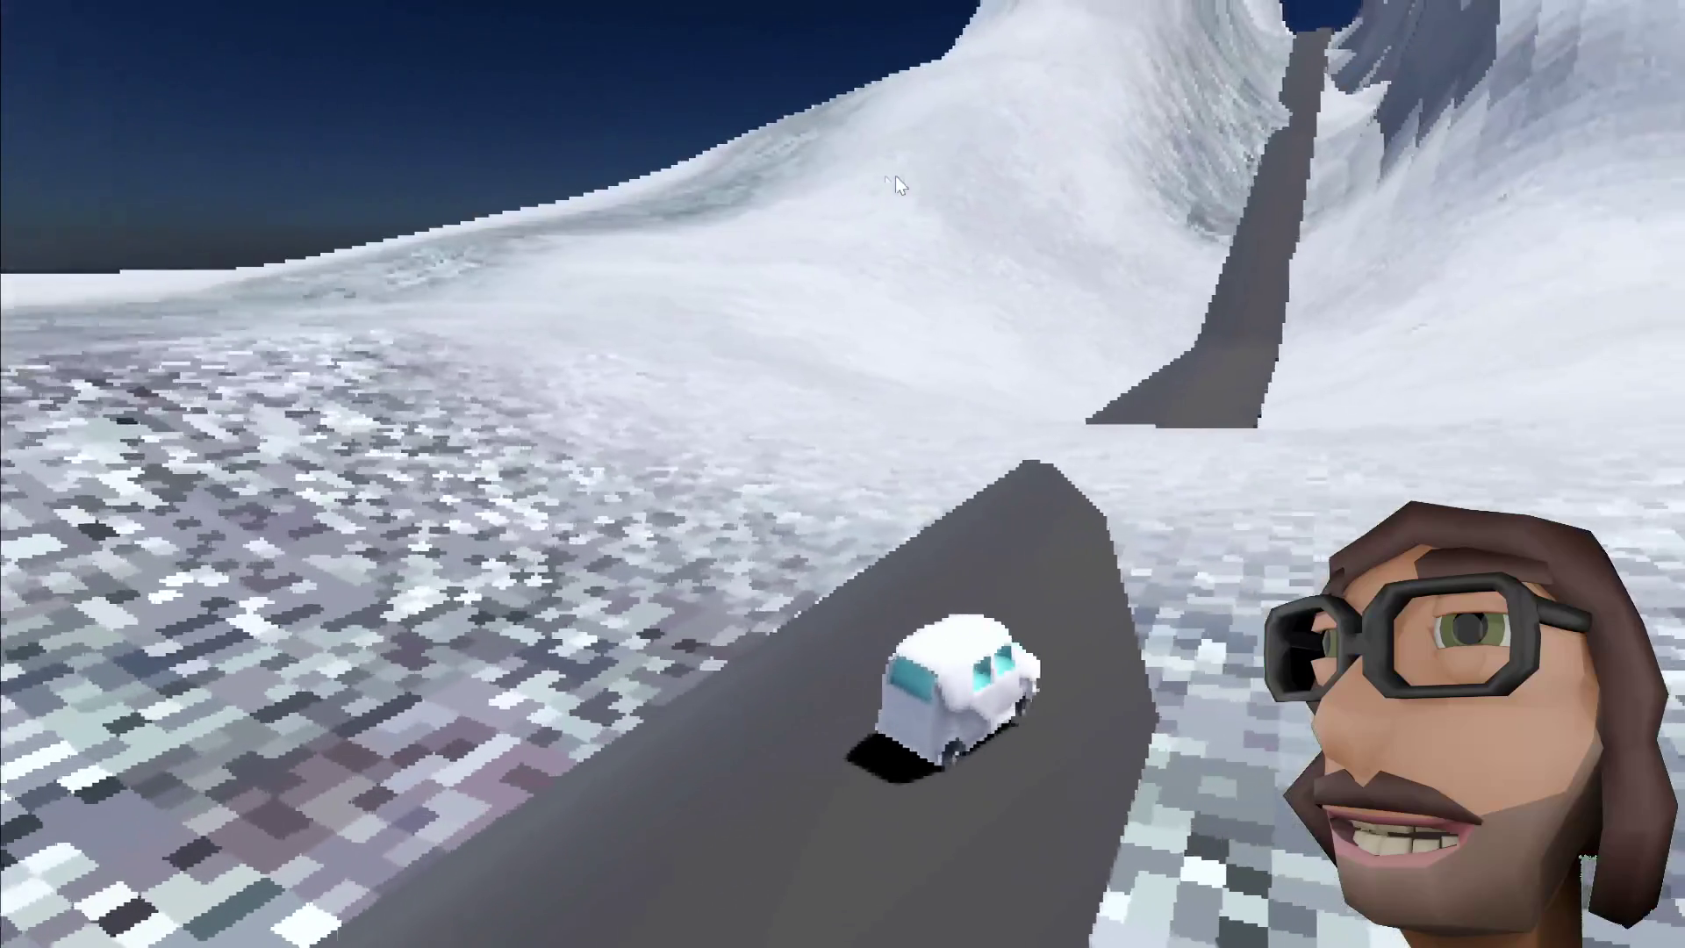
key(Up)
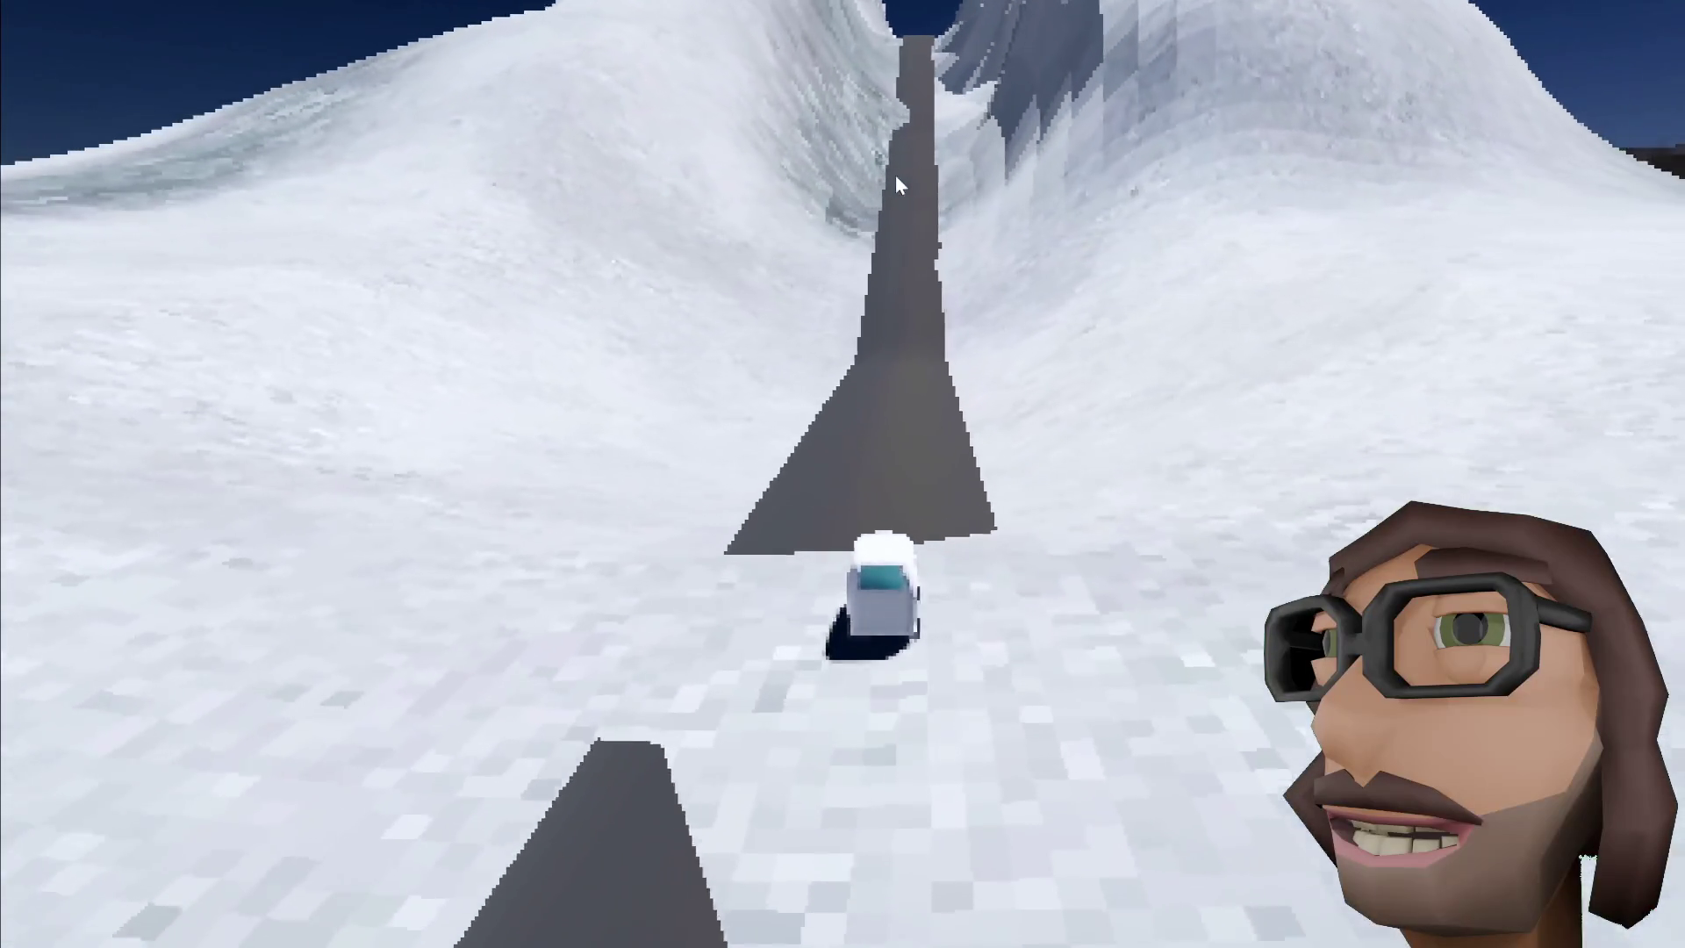
key(Up)
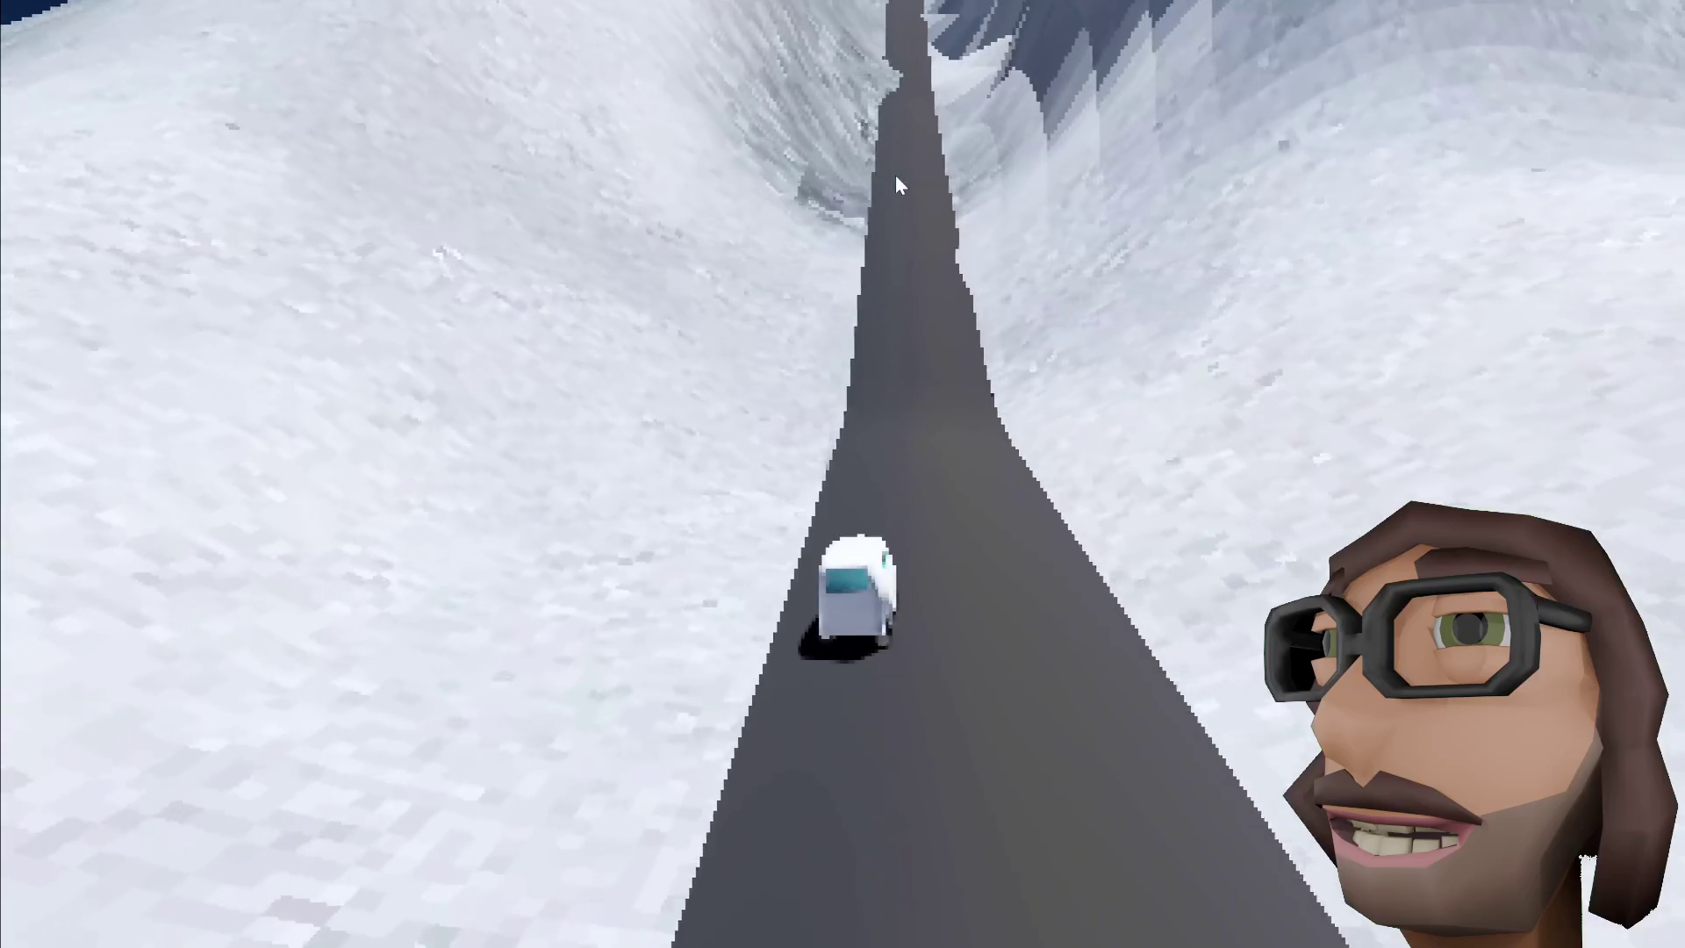
key(Up)
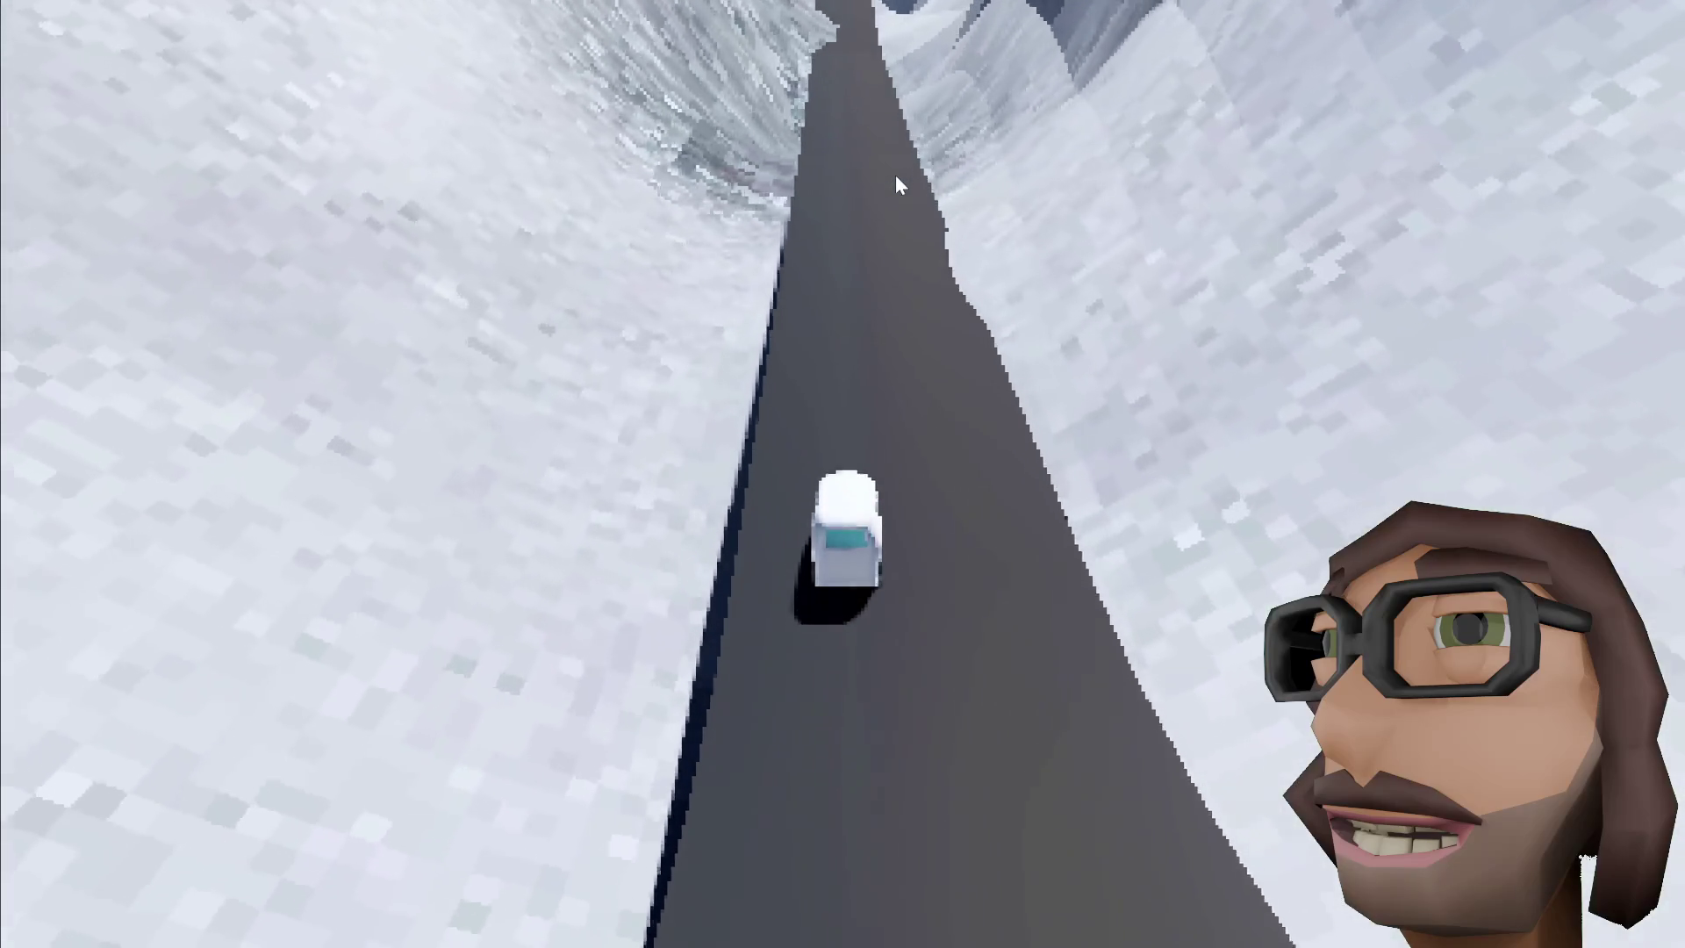
key(Up)
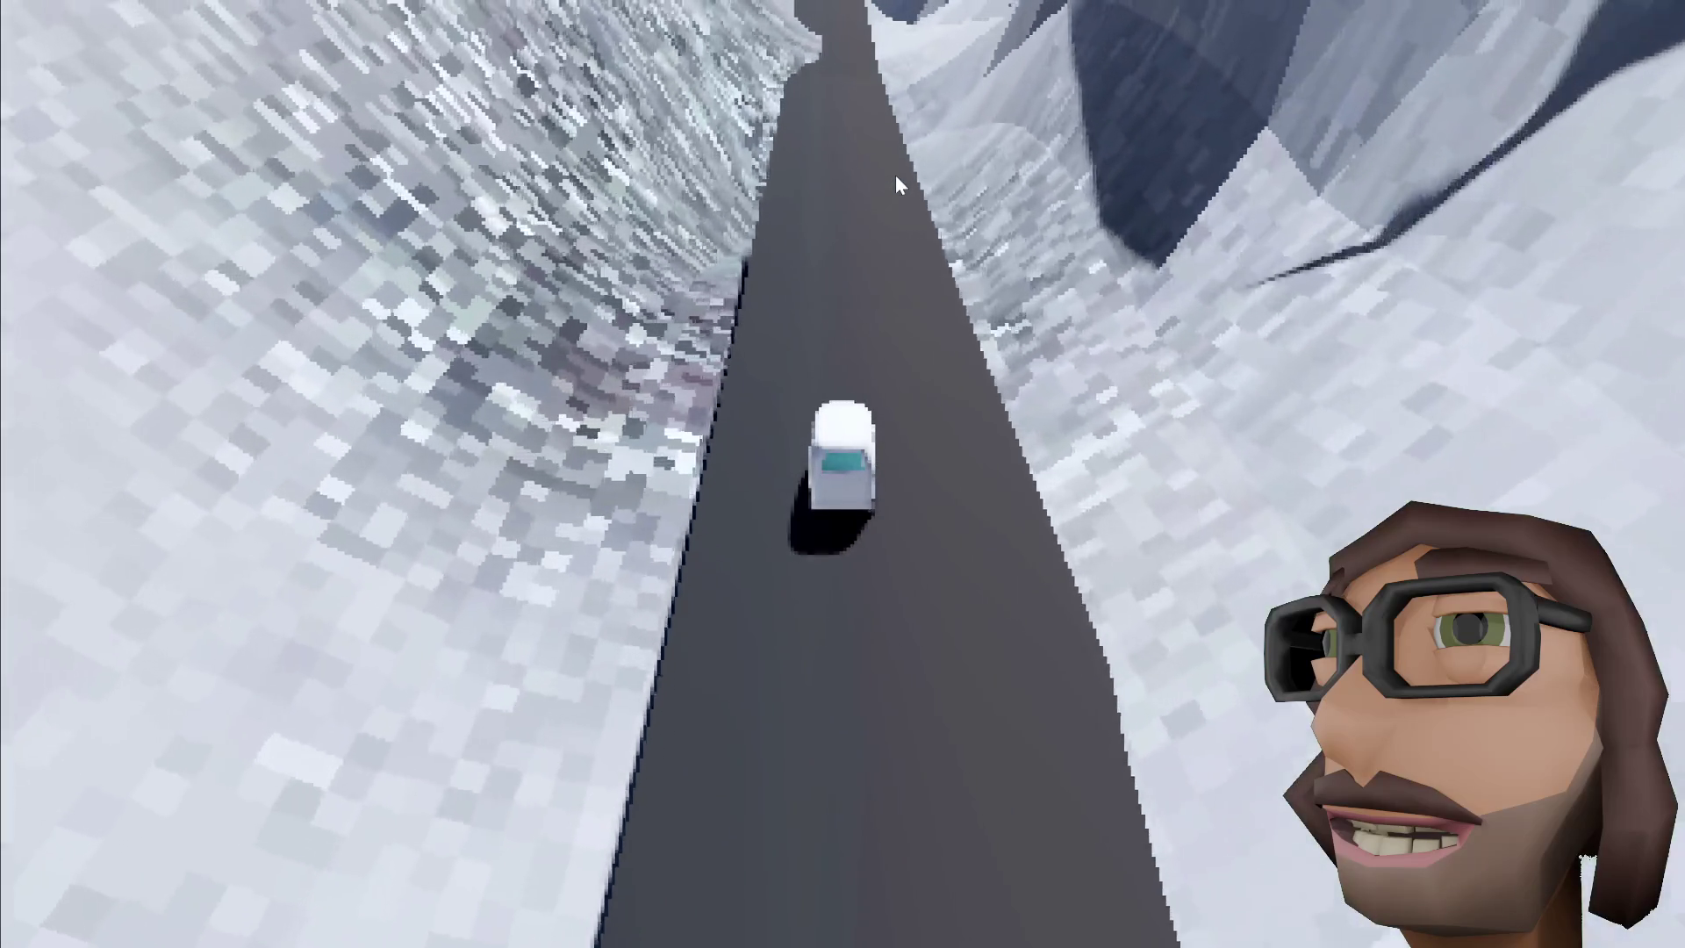
key(Up)
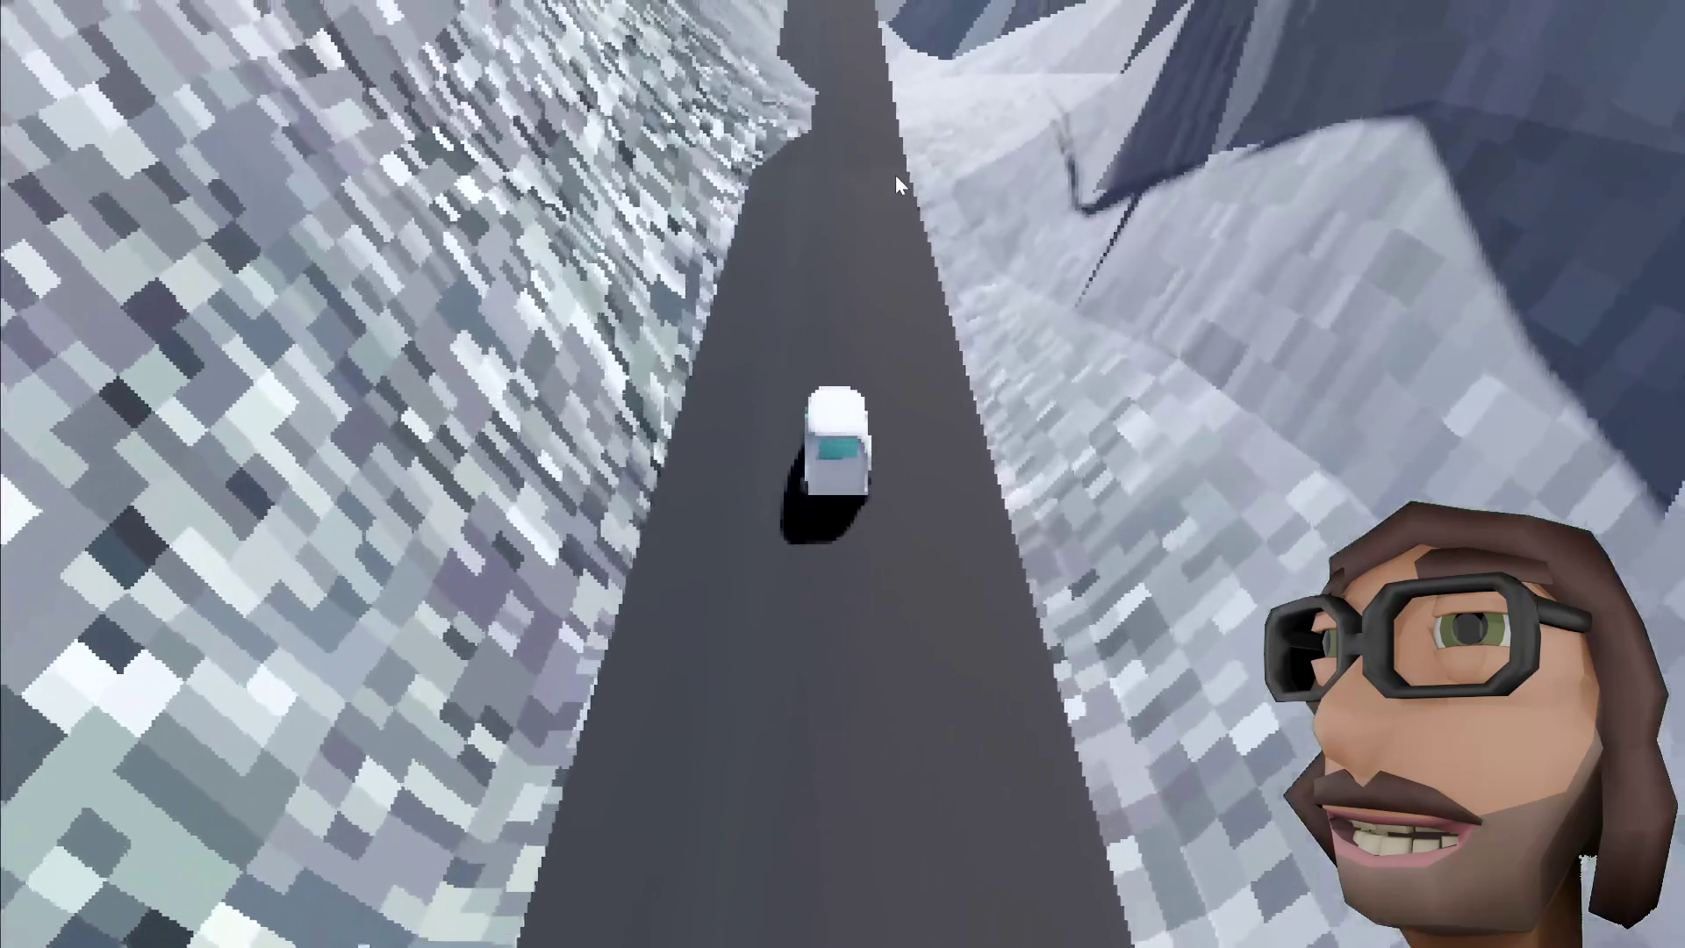
key(Up)
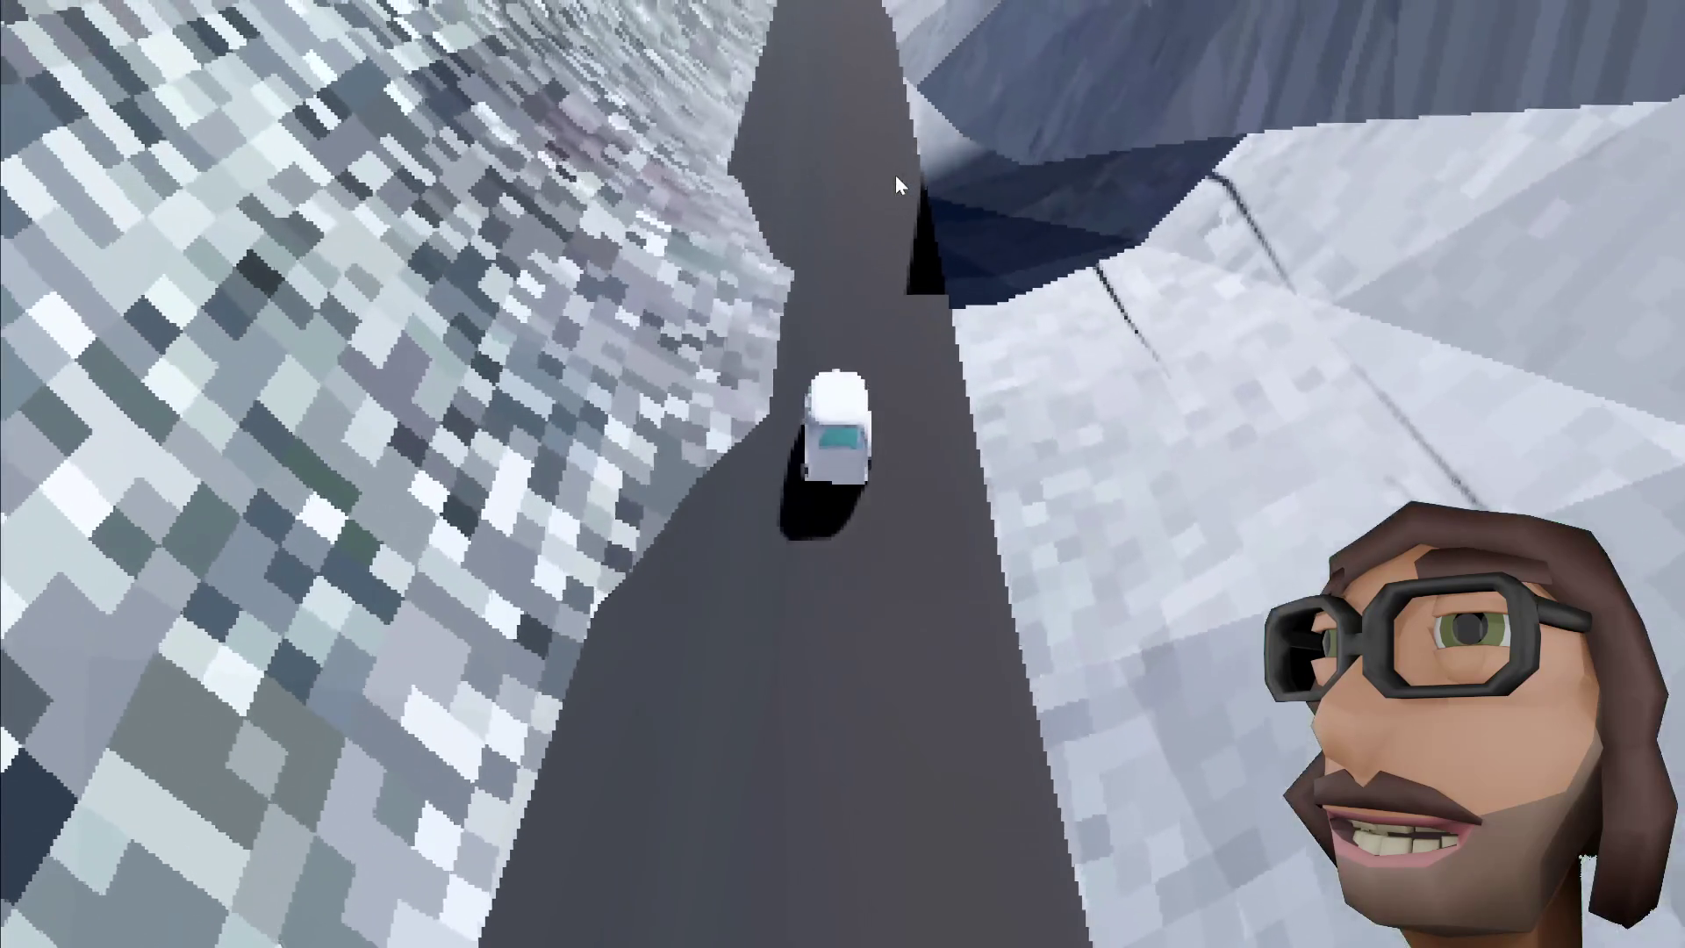
key(Up)
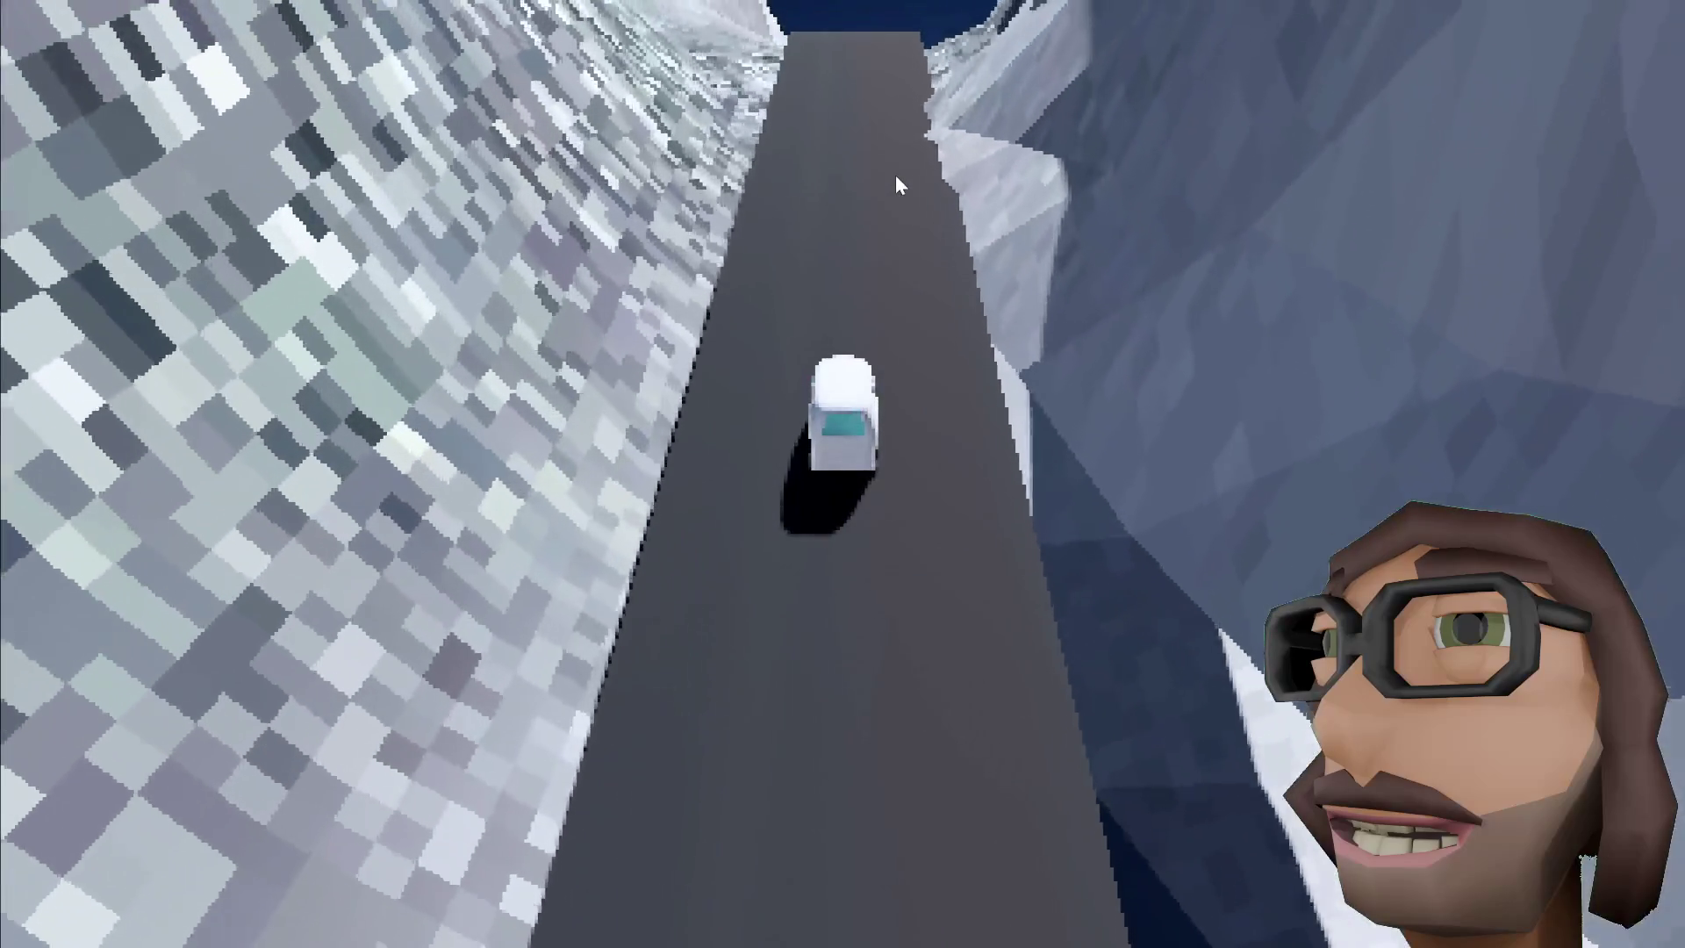
key(Up)
key(Right)
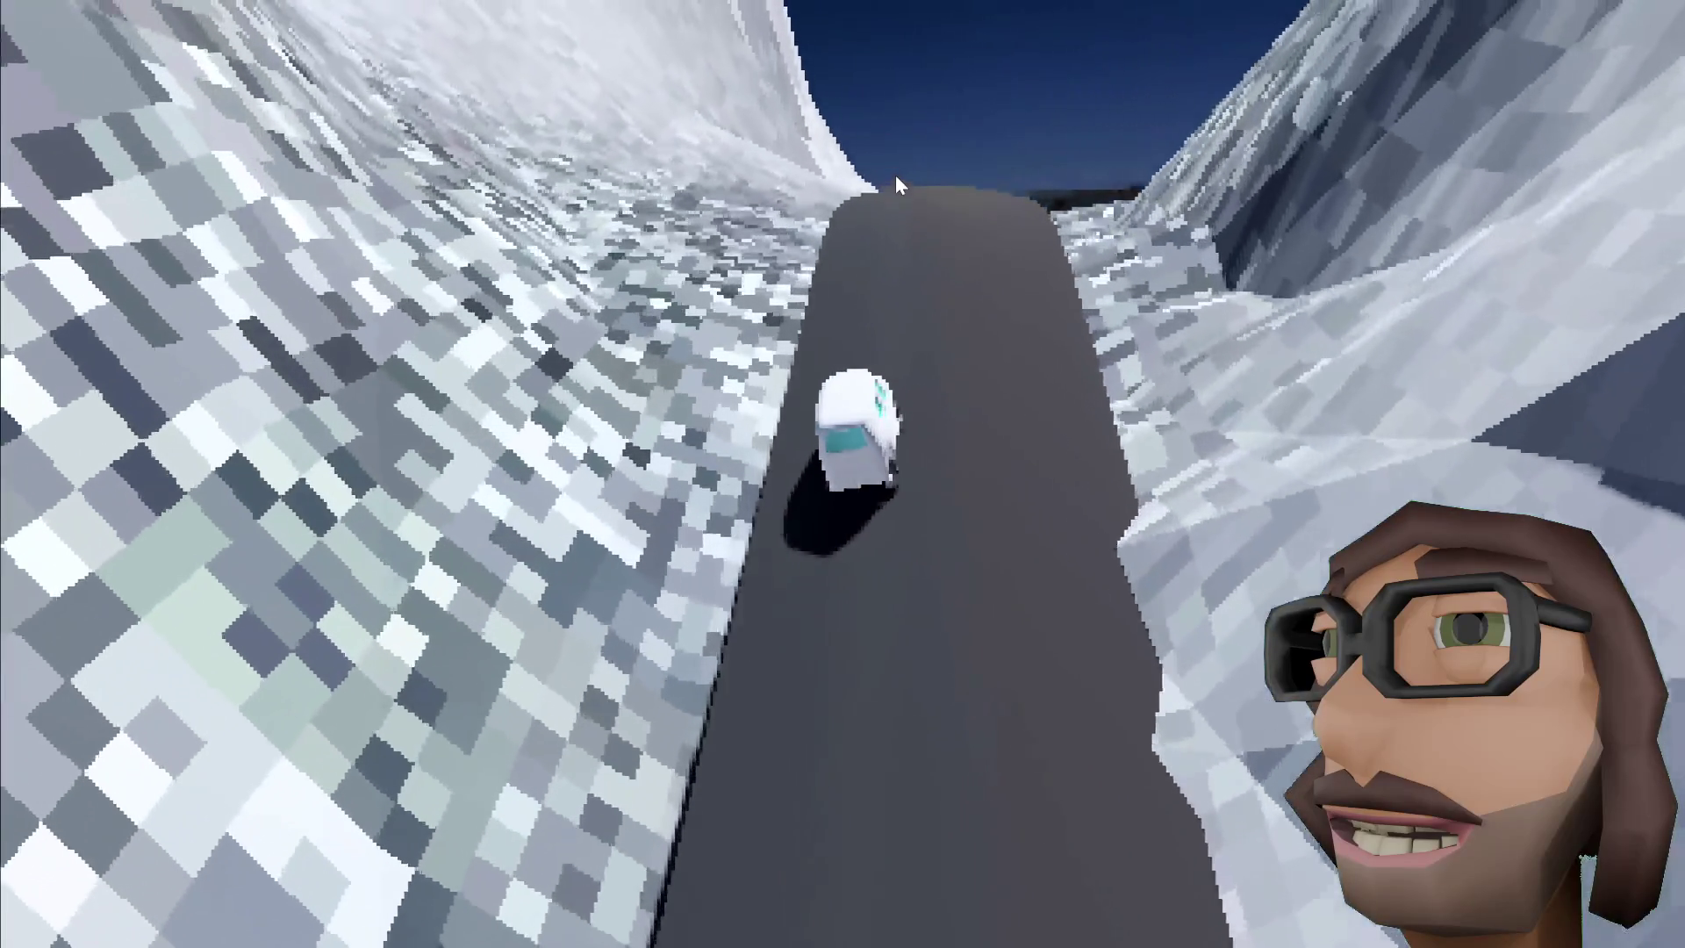
key(Up)
key(Right)
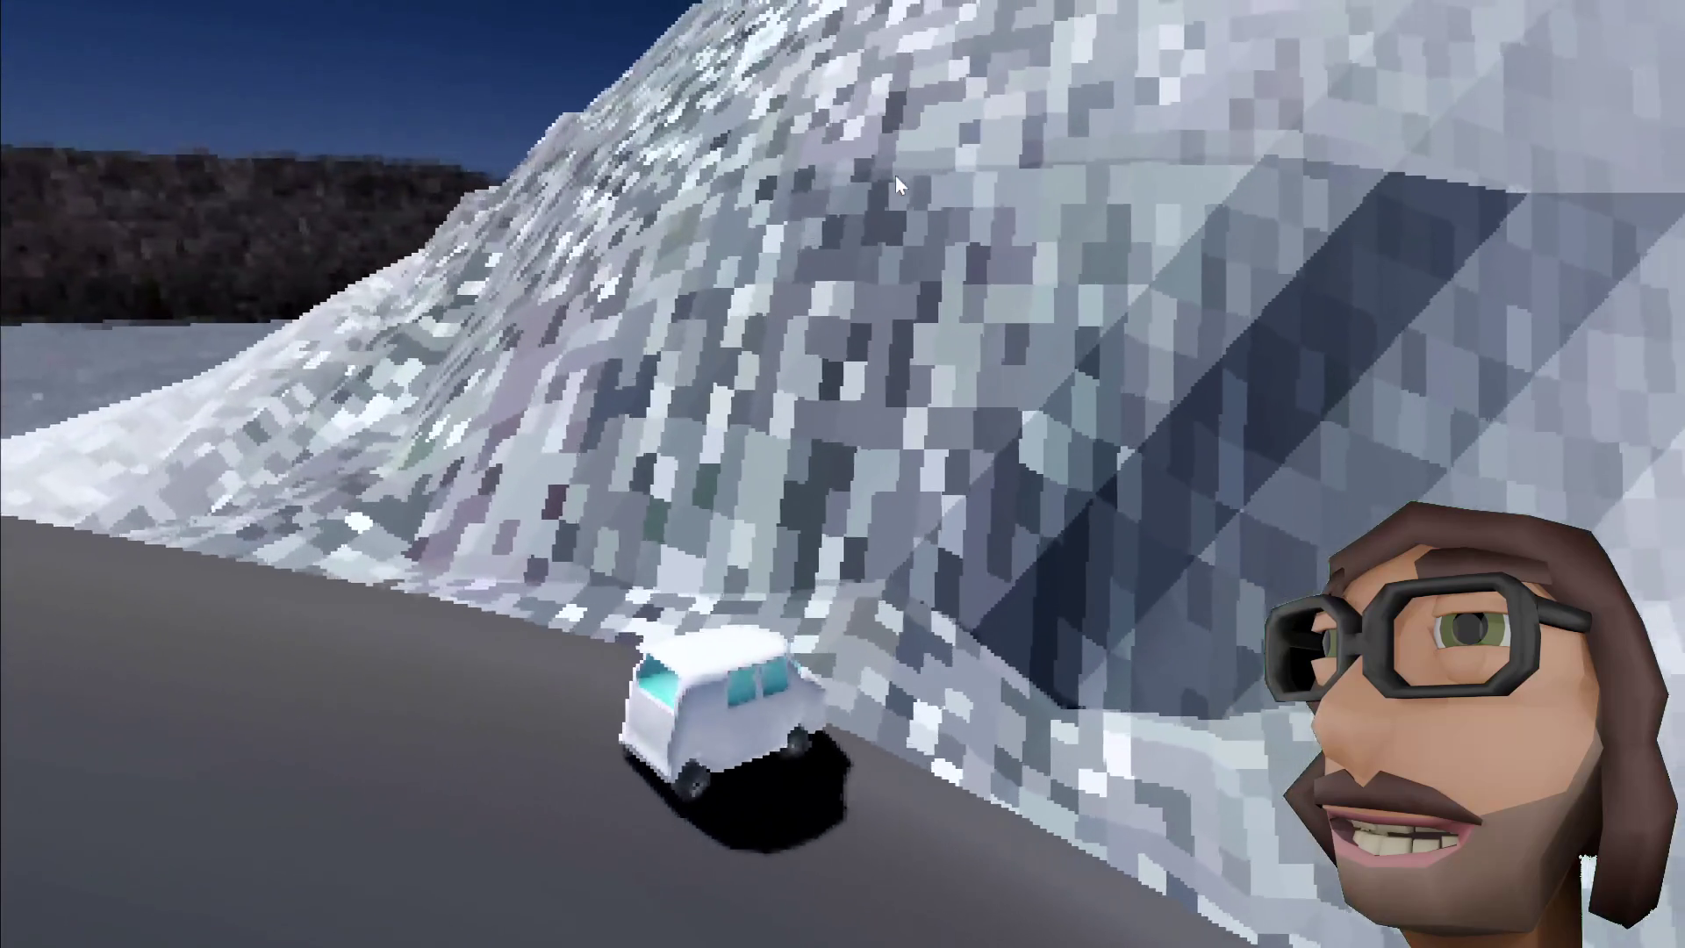
key(Up)
key(Right)
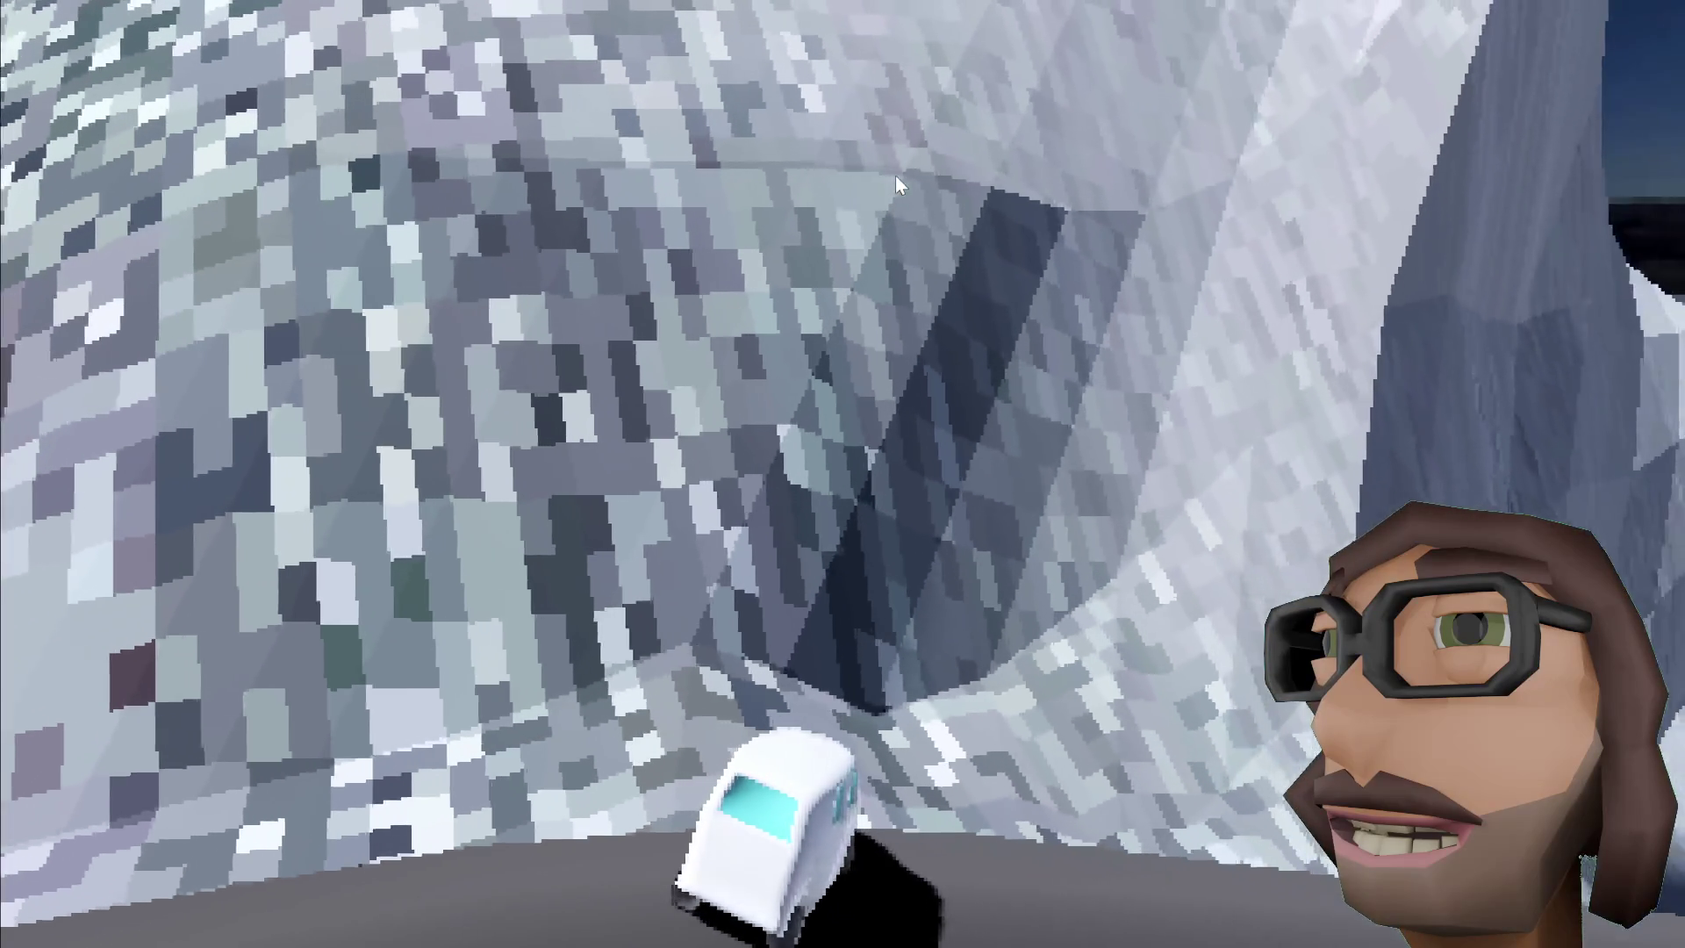
key(Up)
key(Right)
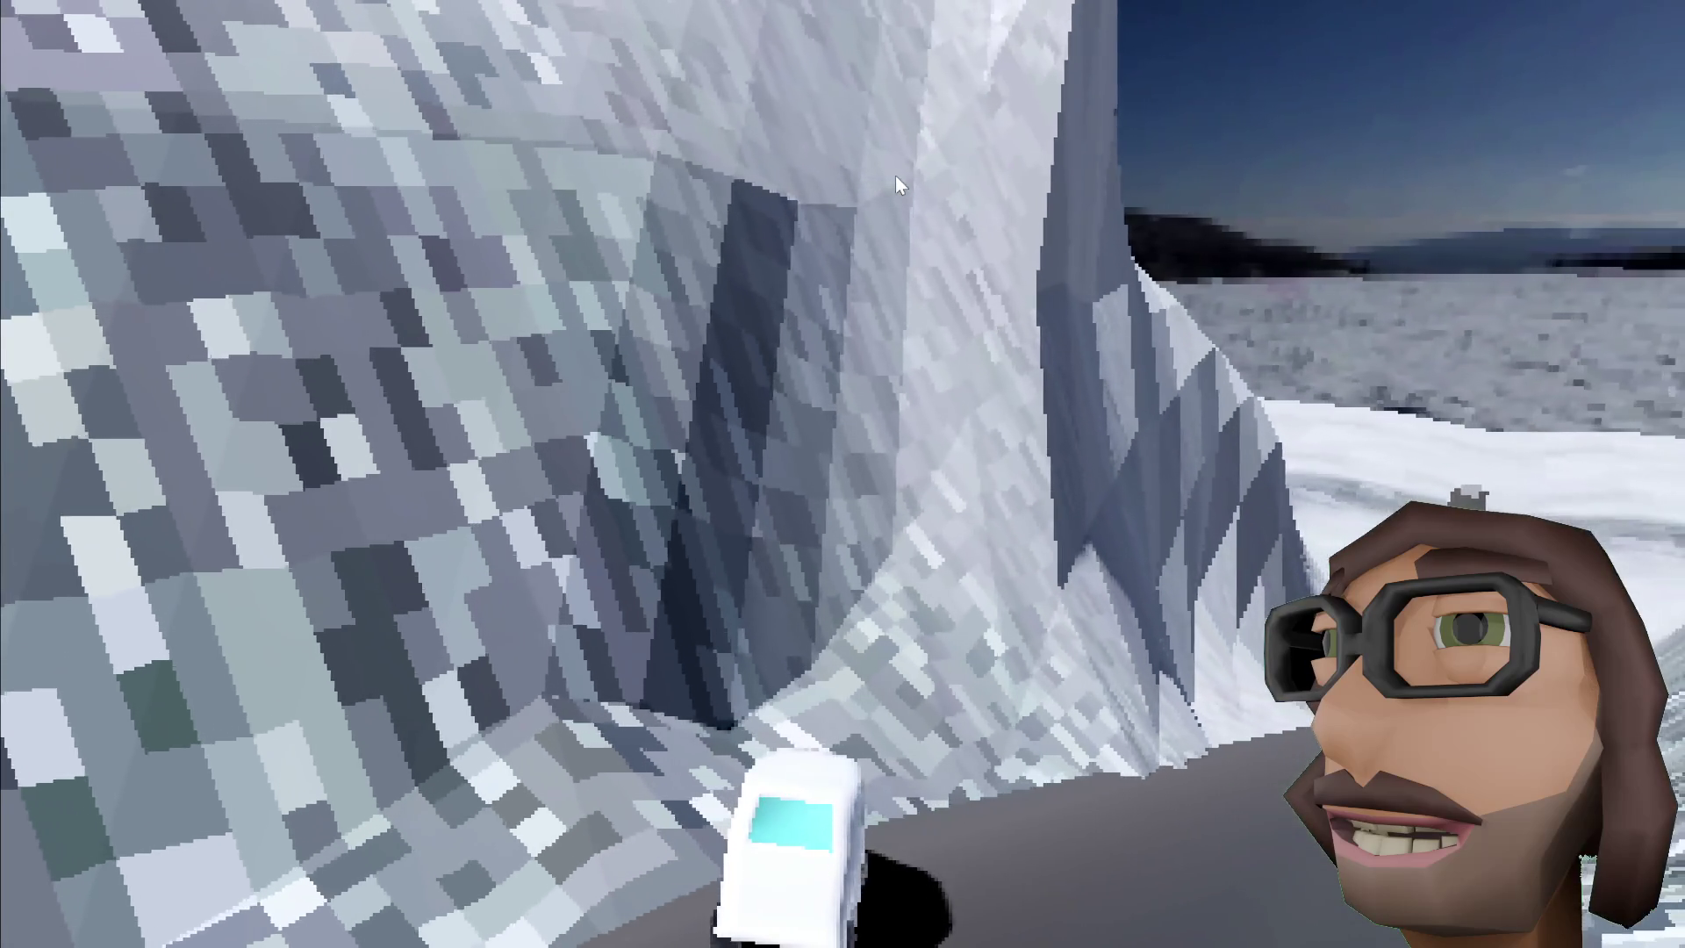
key(Up)
key(Left)
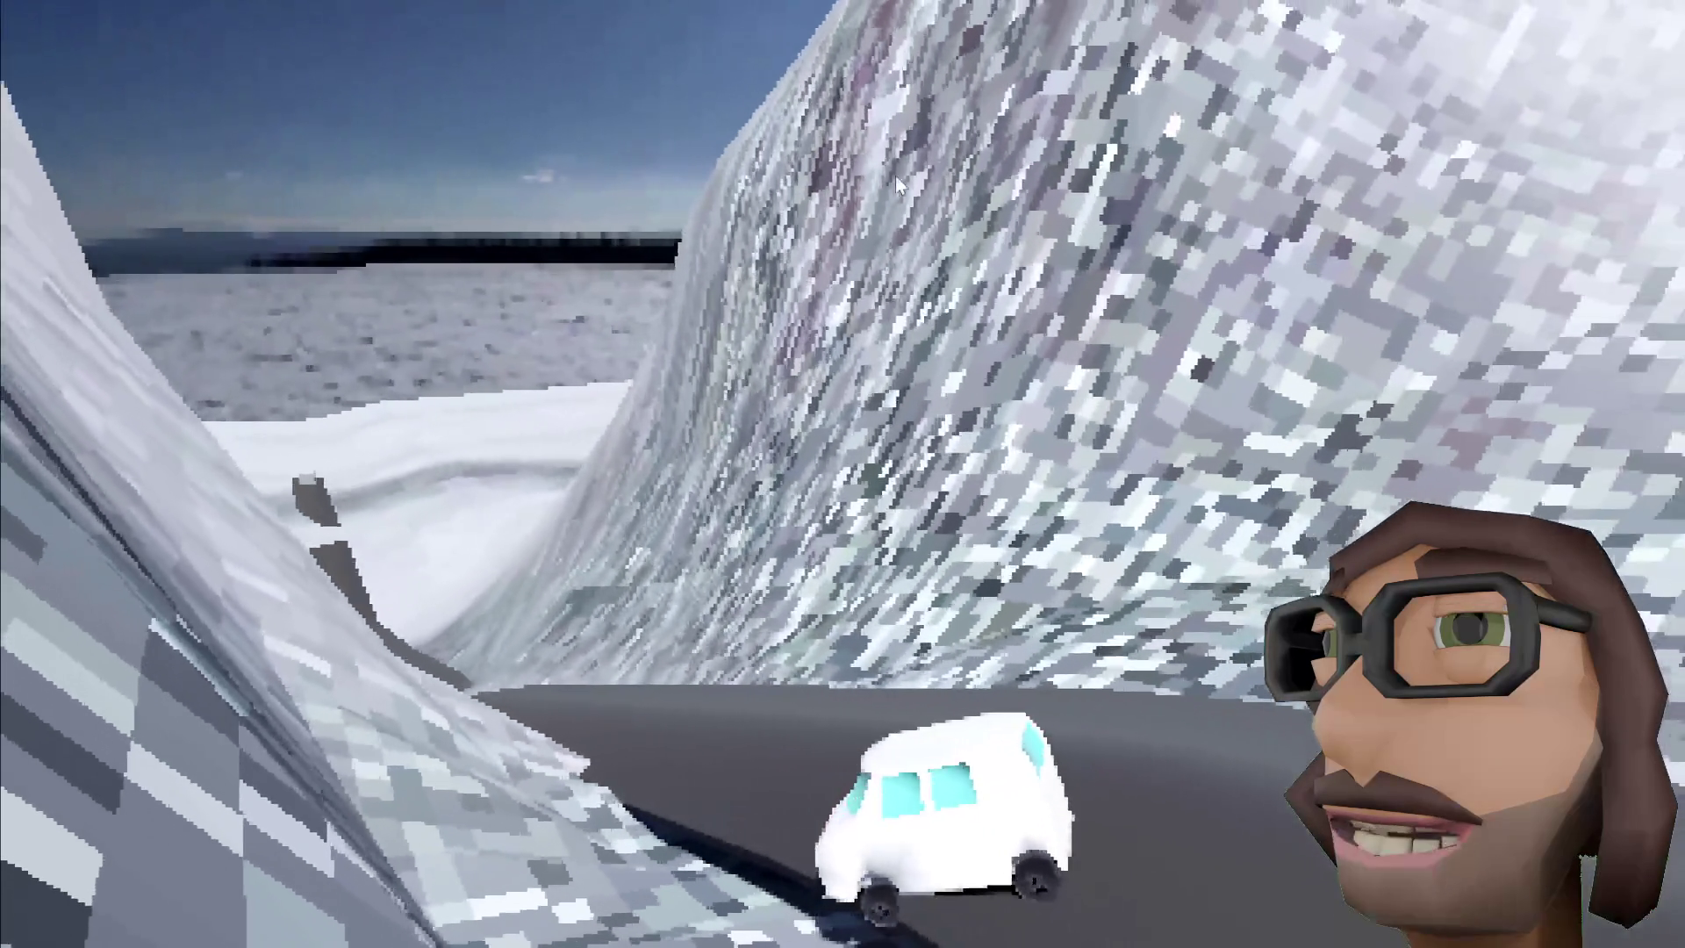
key(Up)
key(Left)
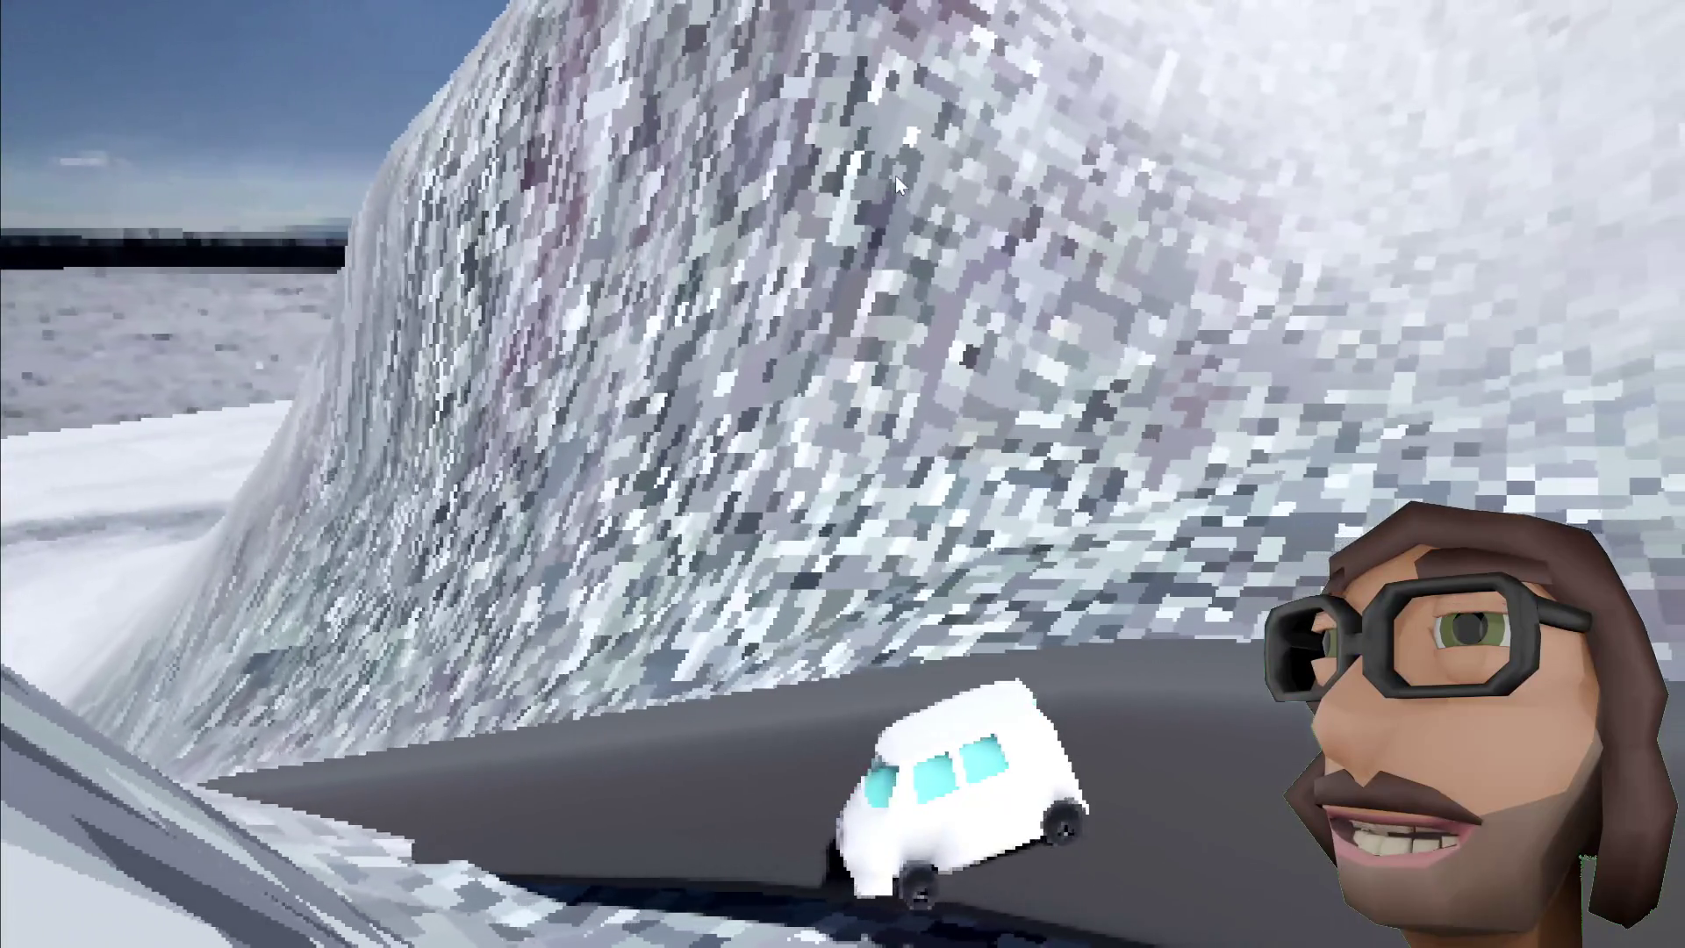
key(Up)
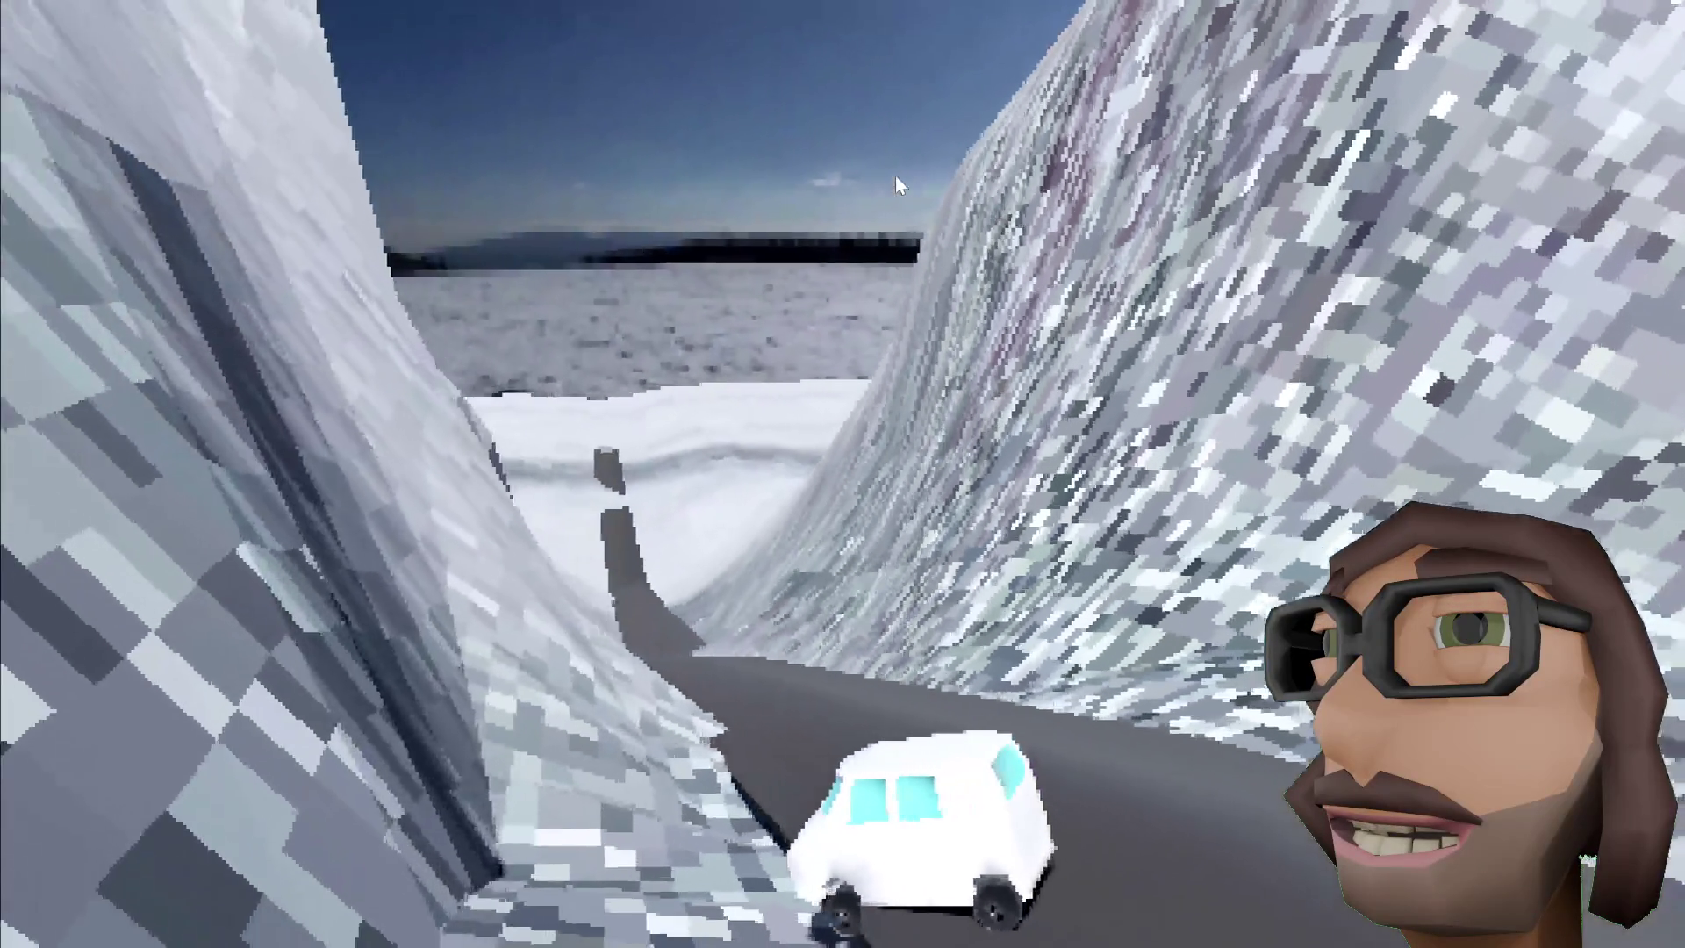
key(Escape)
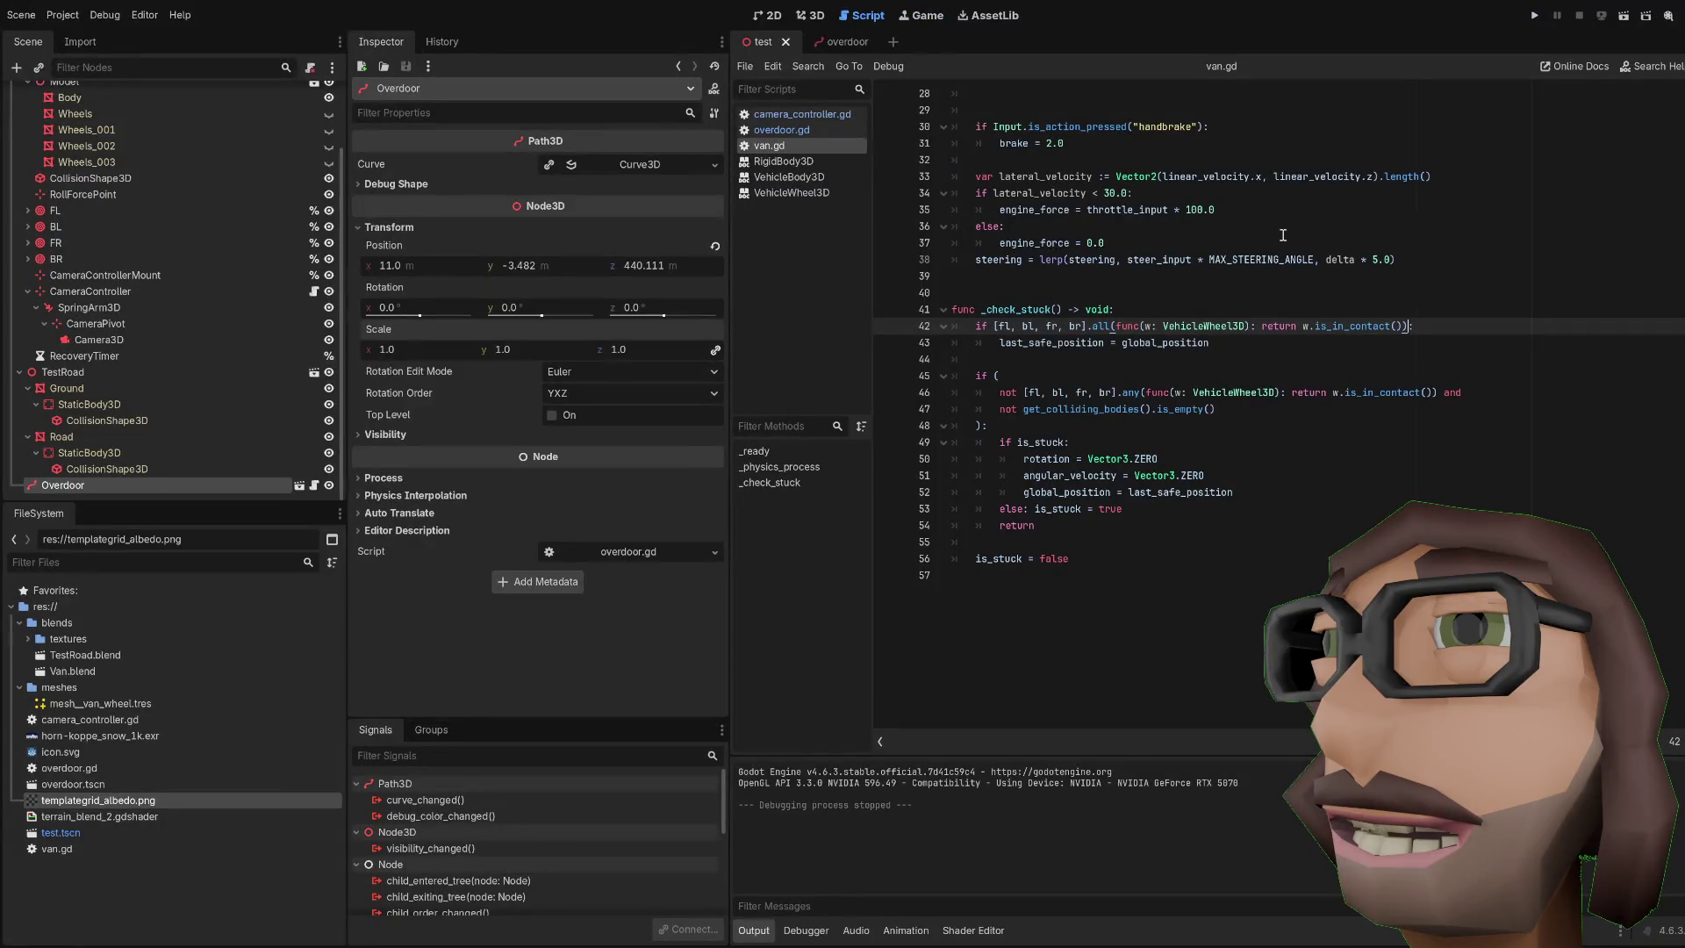
Step: Select the FL wheel, then drive the van along the road and onto the hill road
click(55, 212)
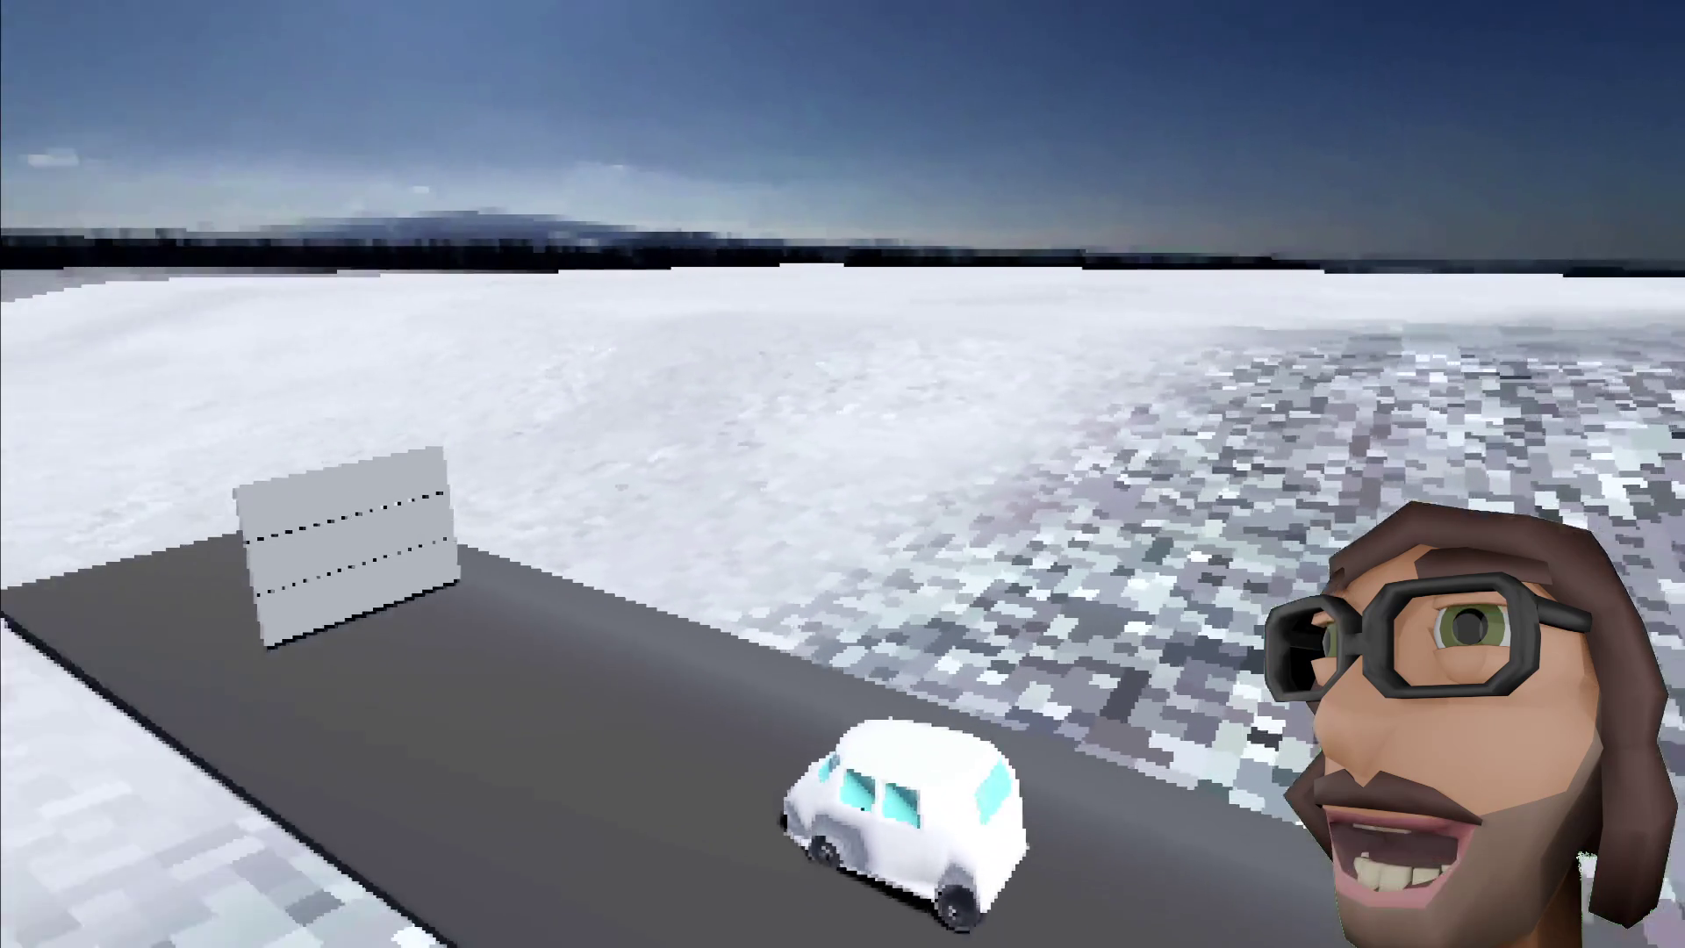
key(Up)
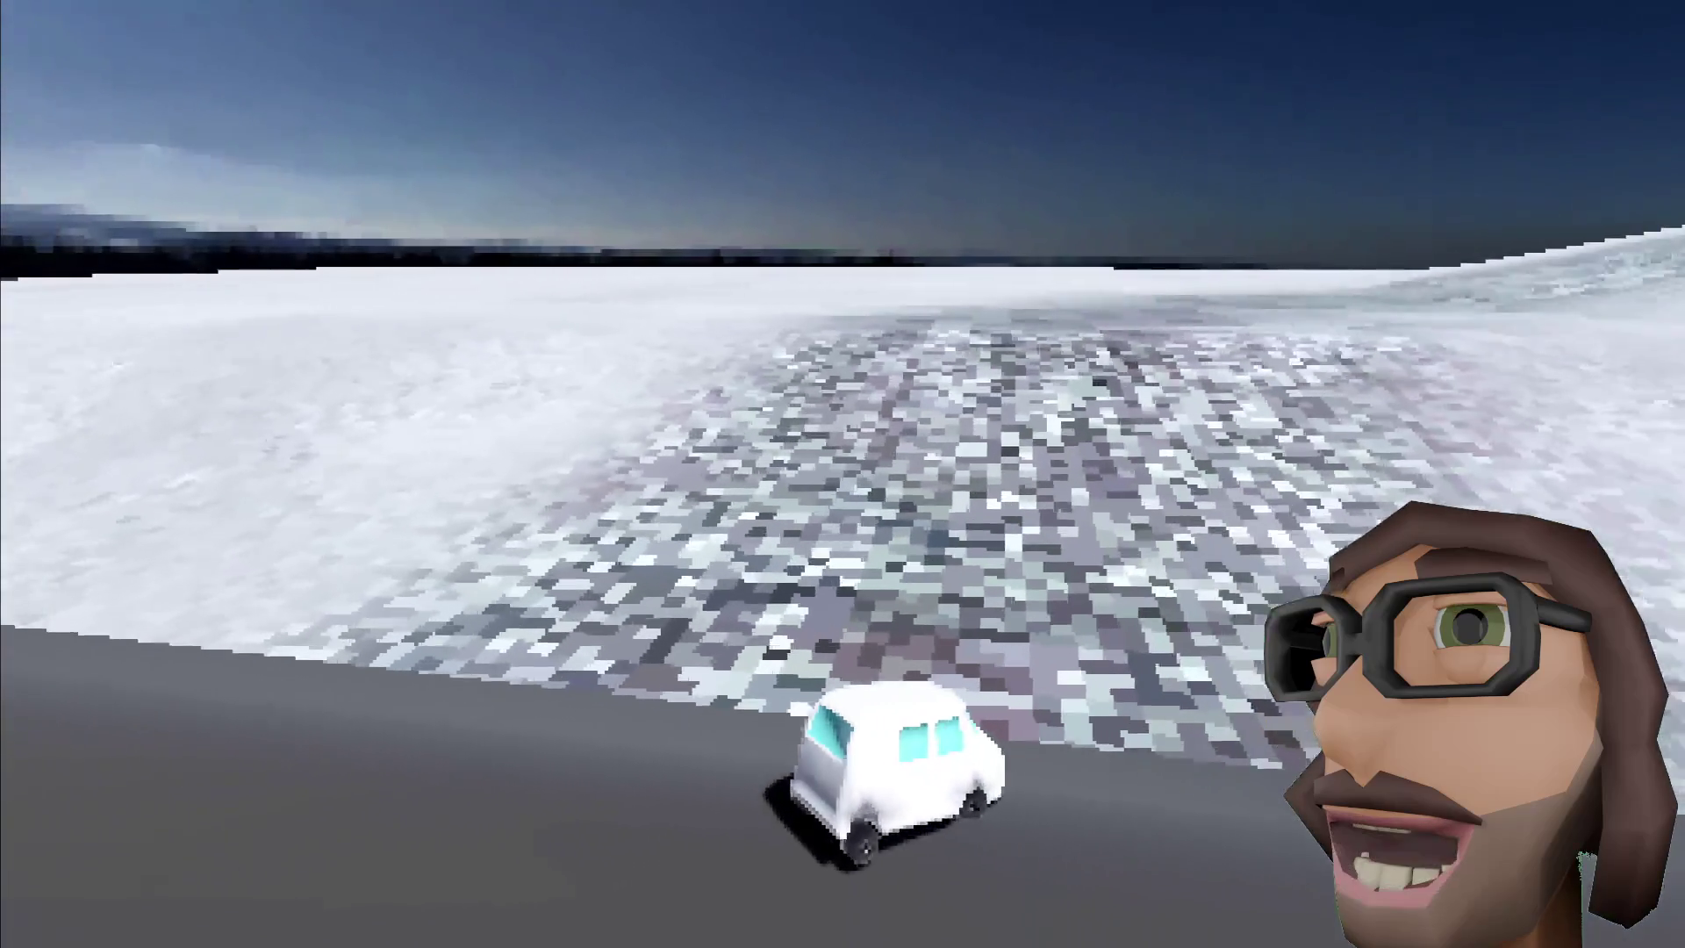
key(Right)
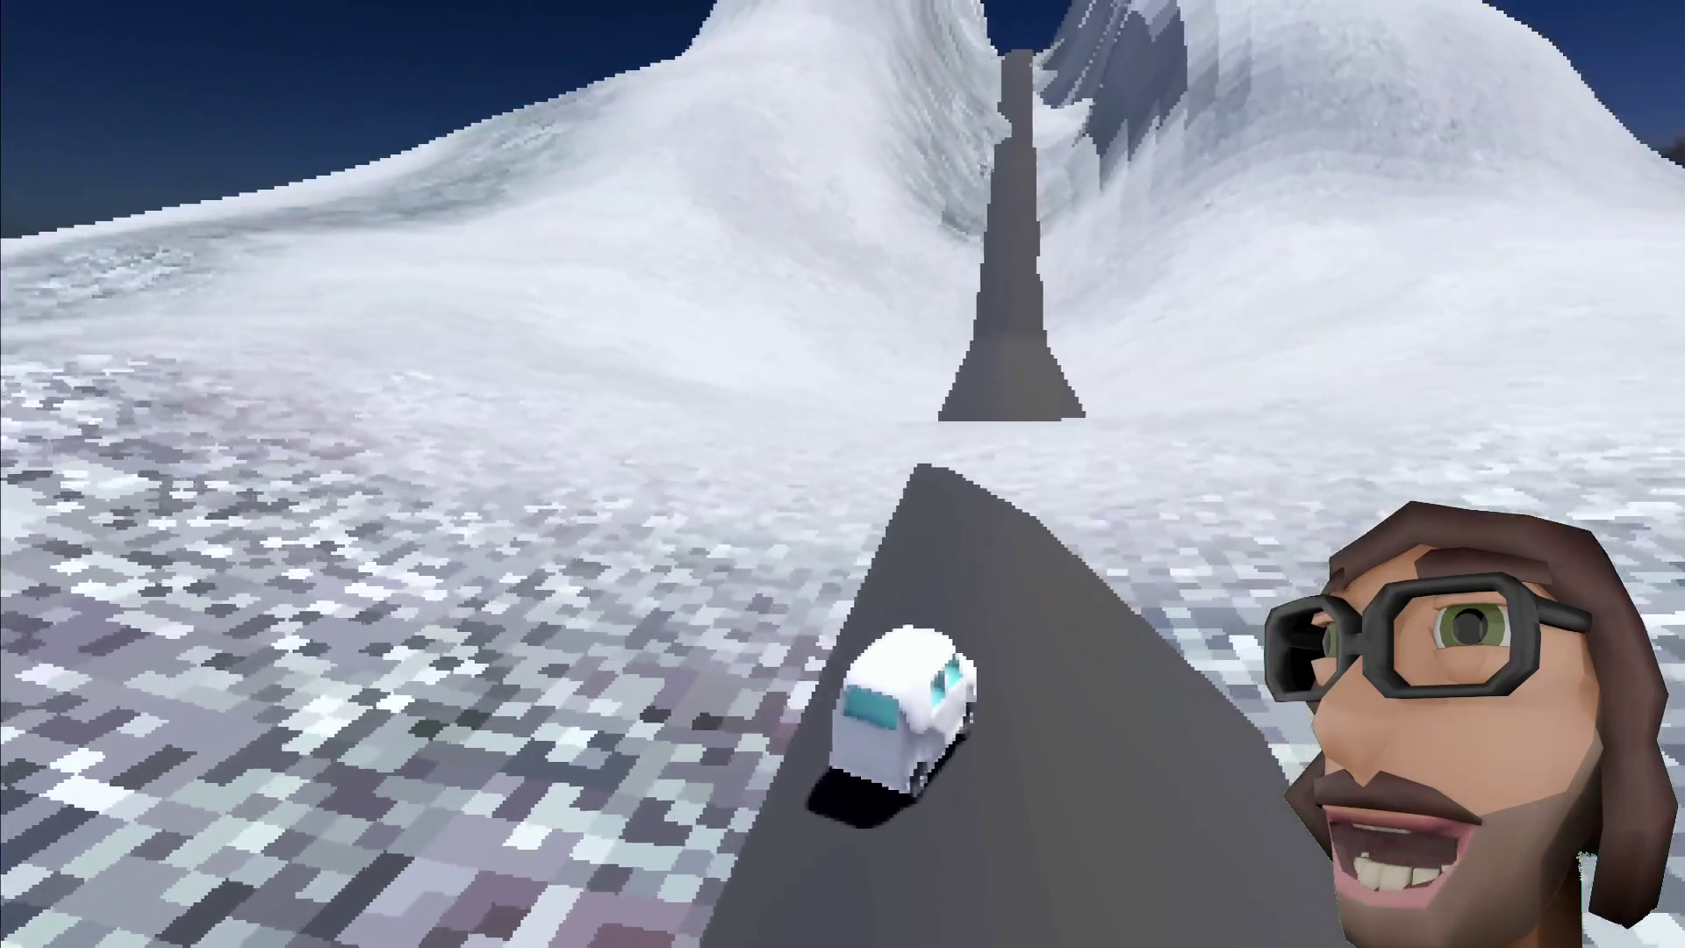
key(Left)
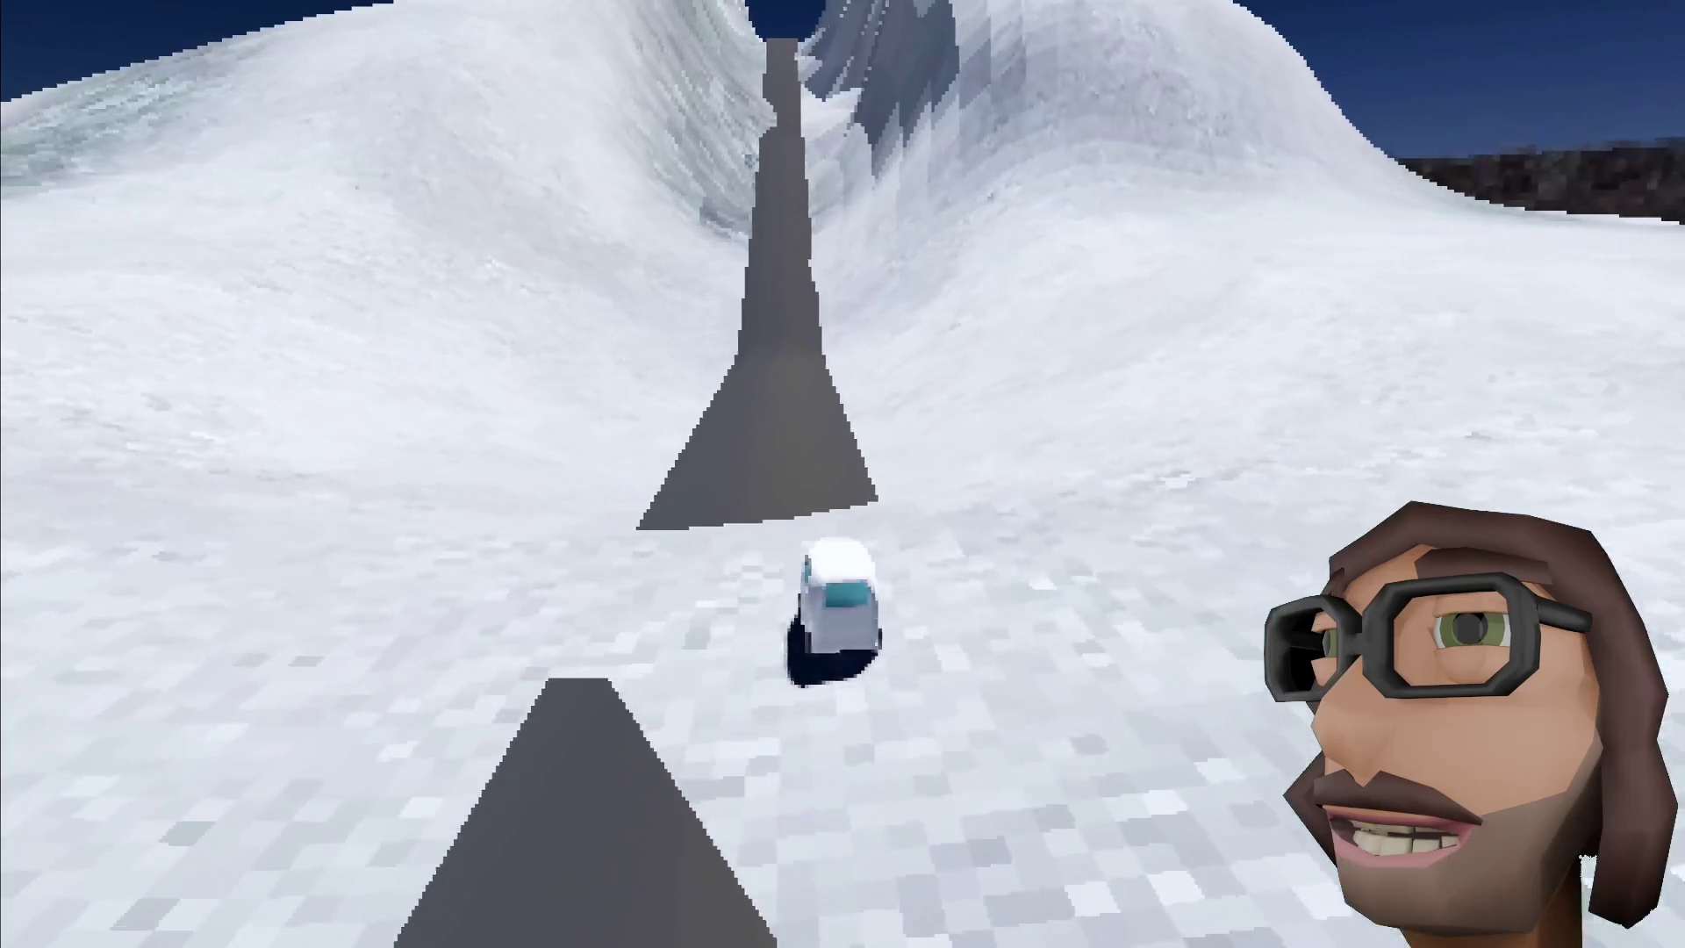
key(Up)
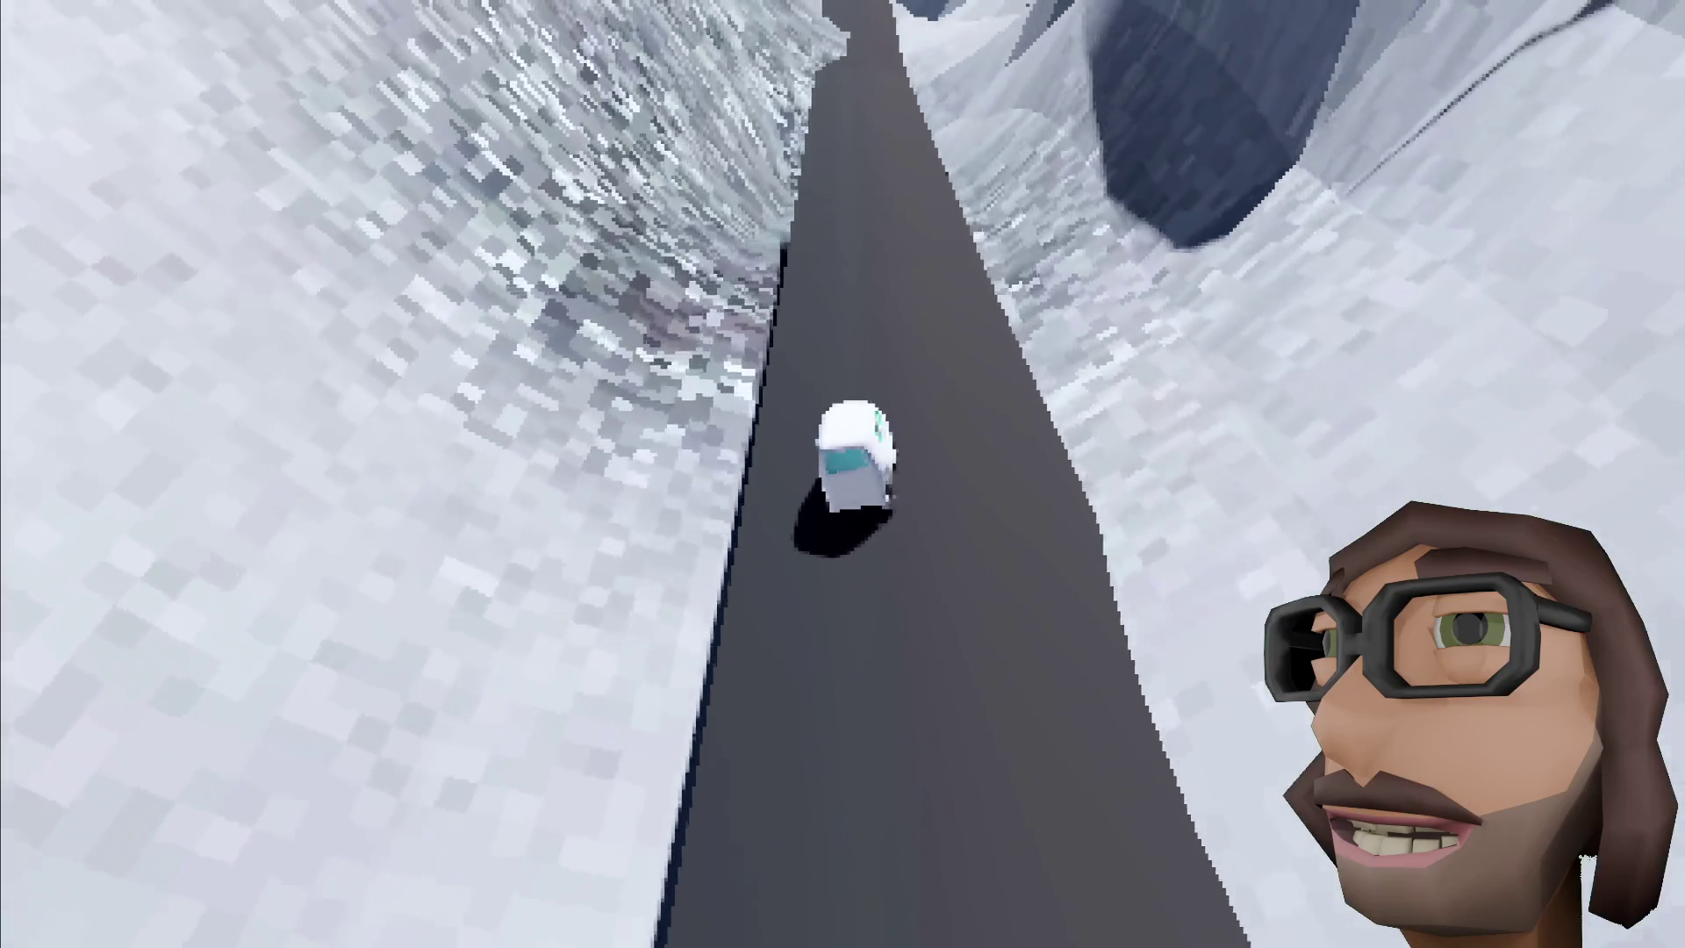
Step: Climb the road between snowy cliffs to its end where the van tips, then stop
key(Up)
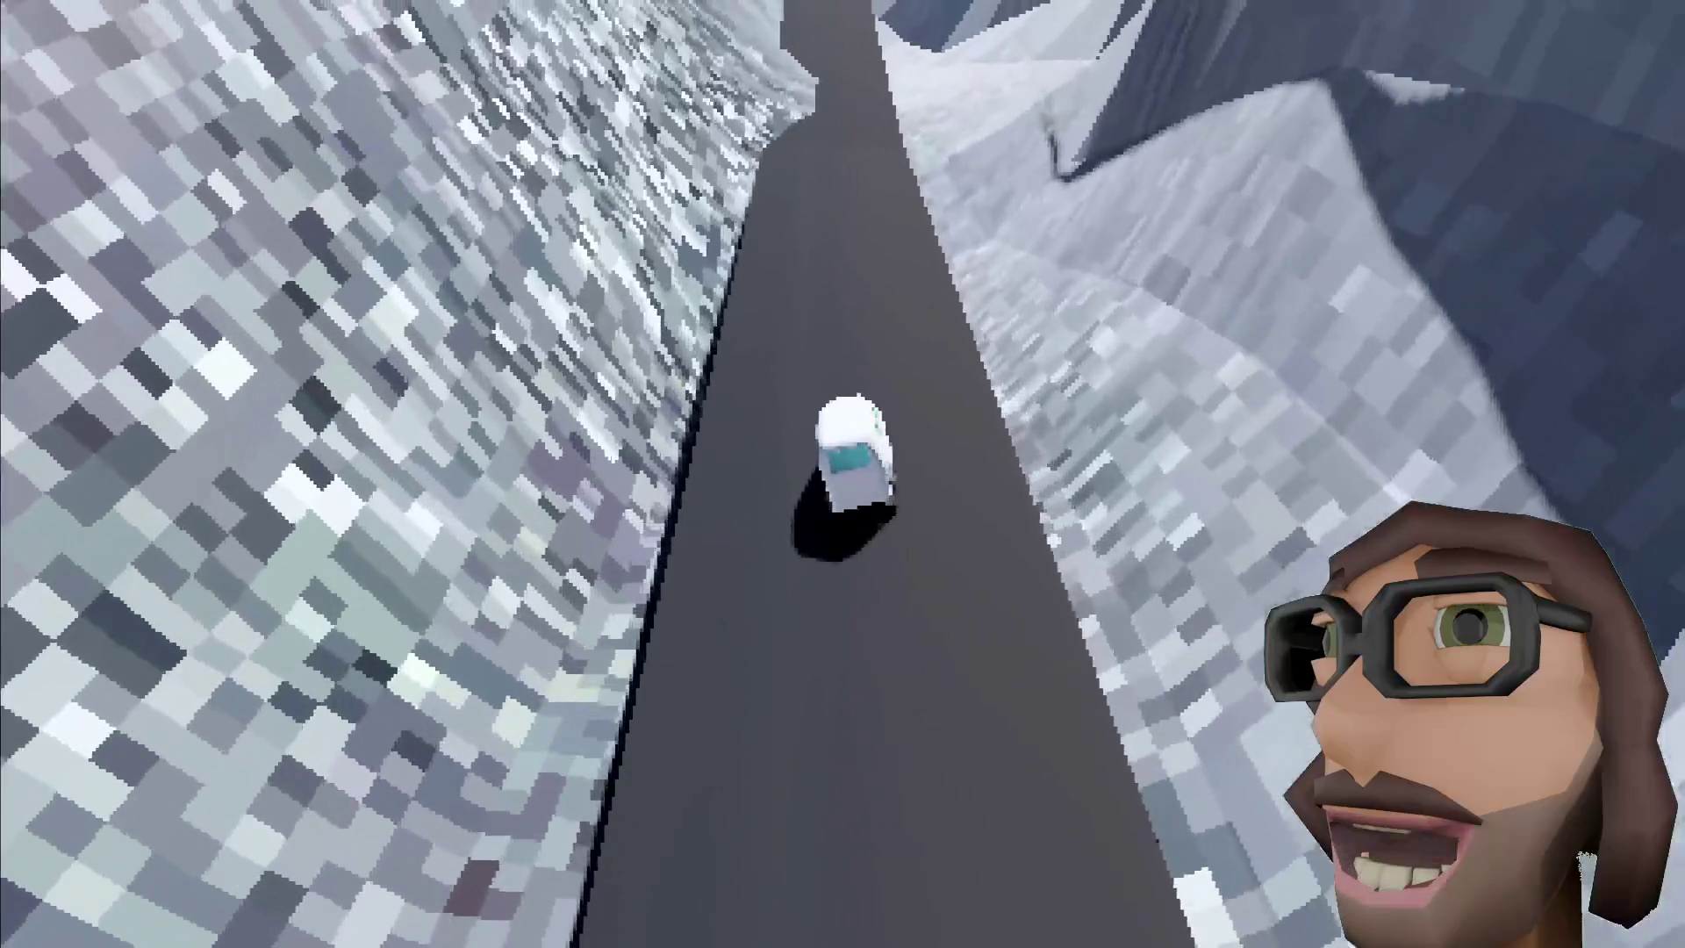
key(Up)
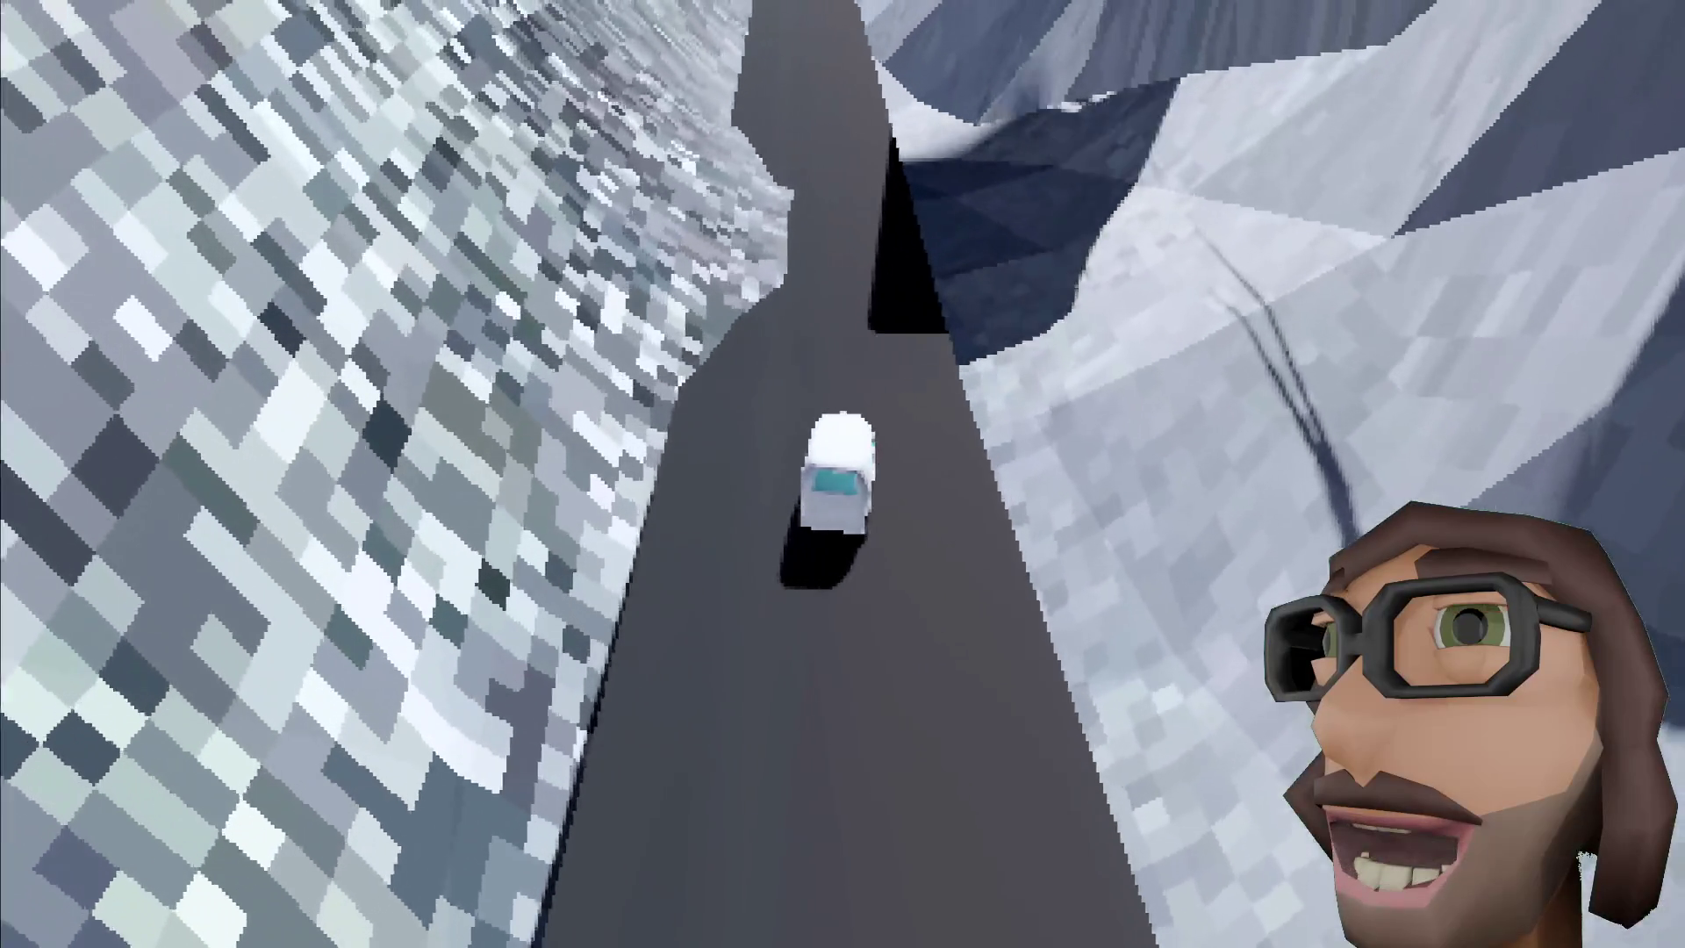
key(Up)
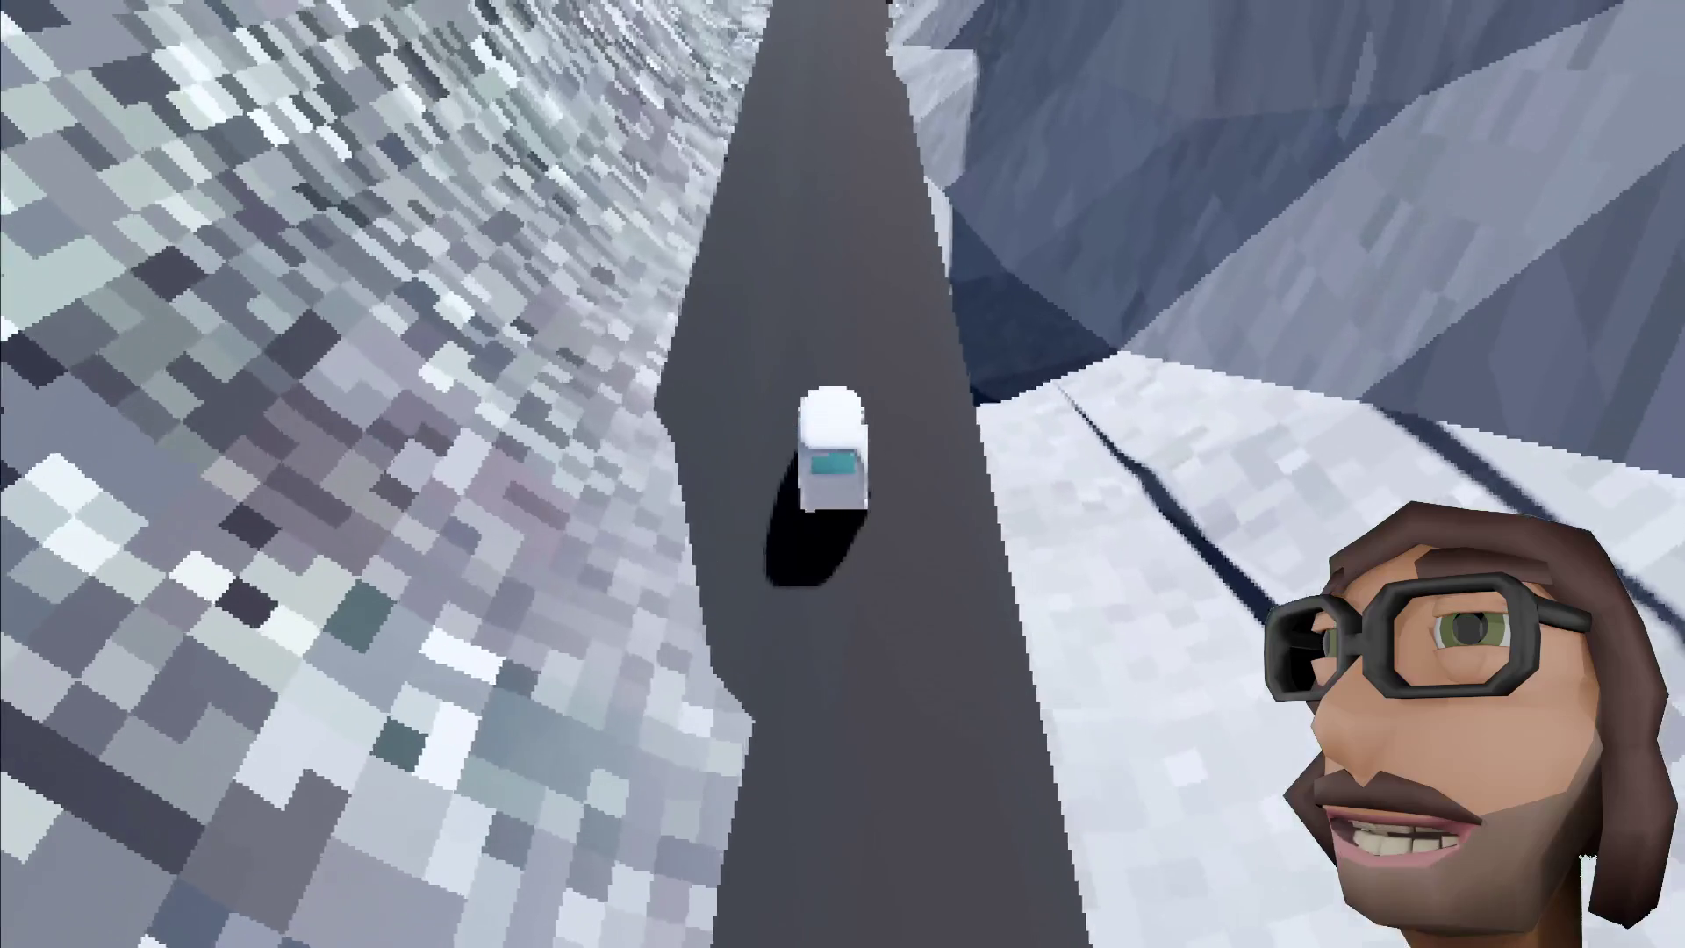
key(Up)
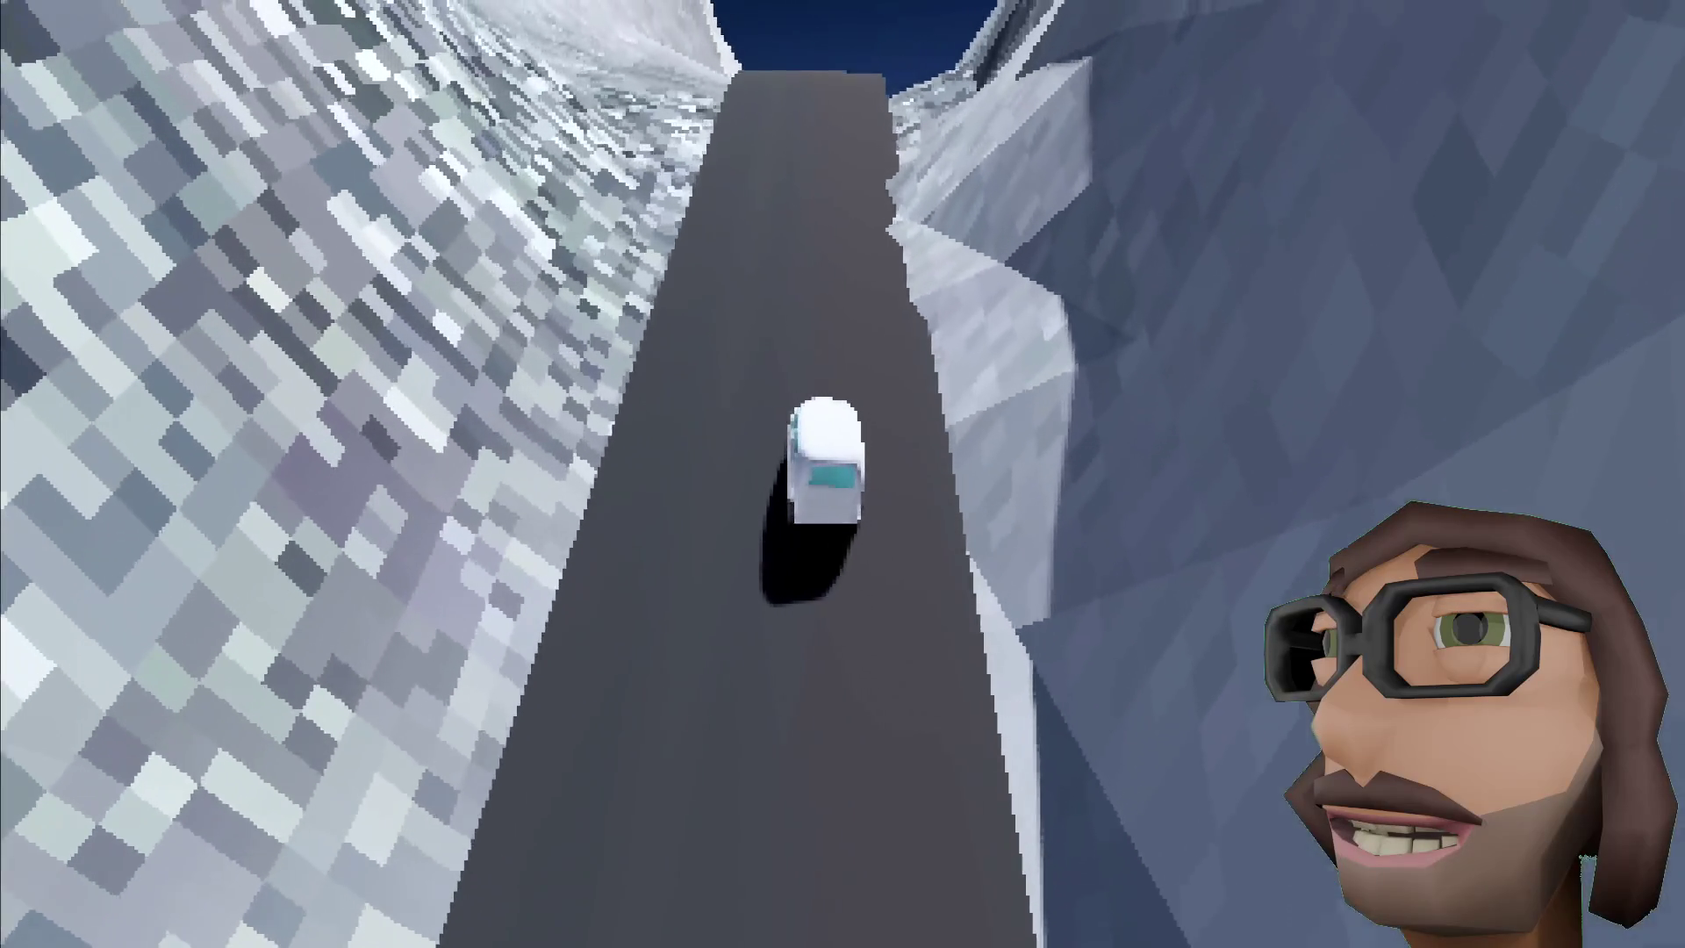
key(Up)
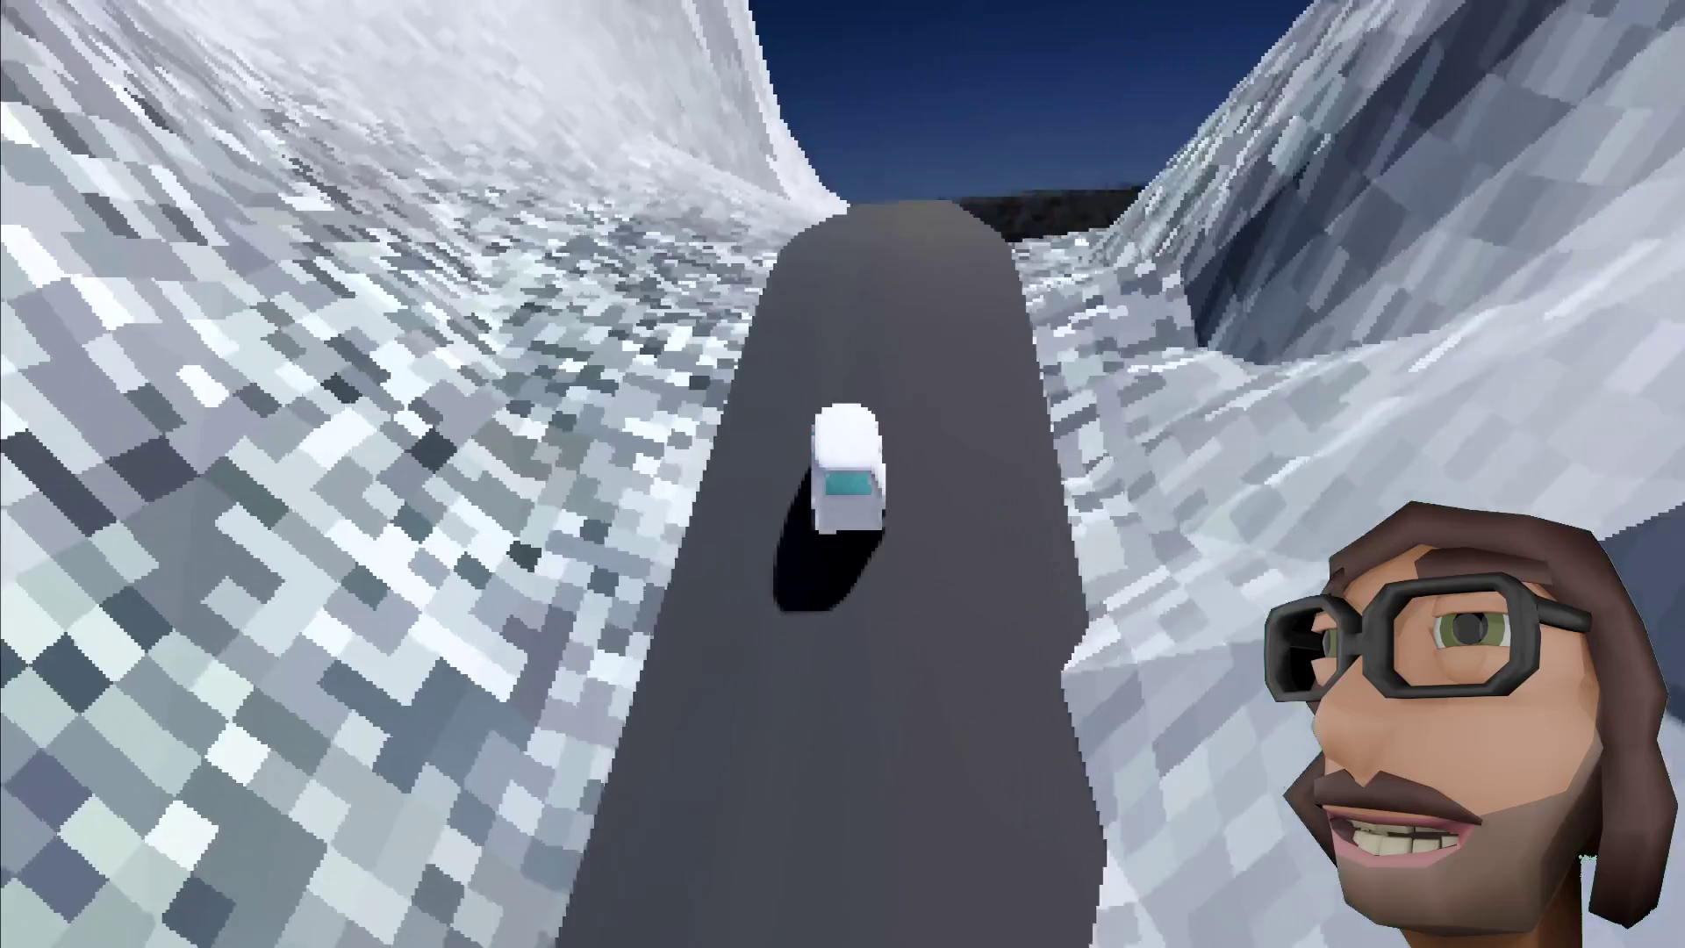
key(Up)
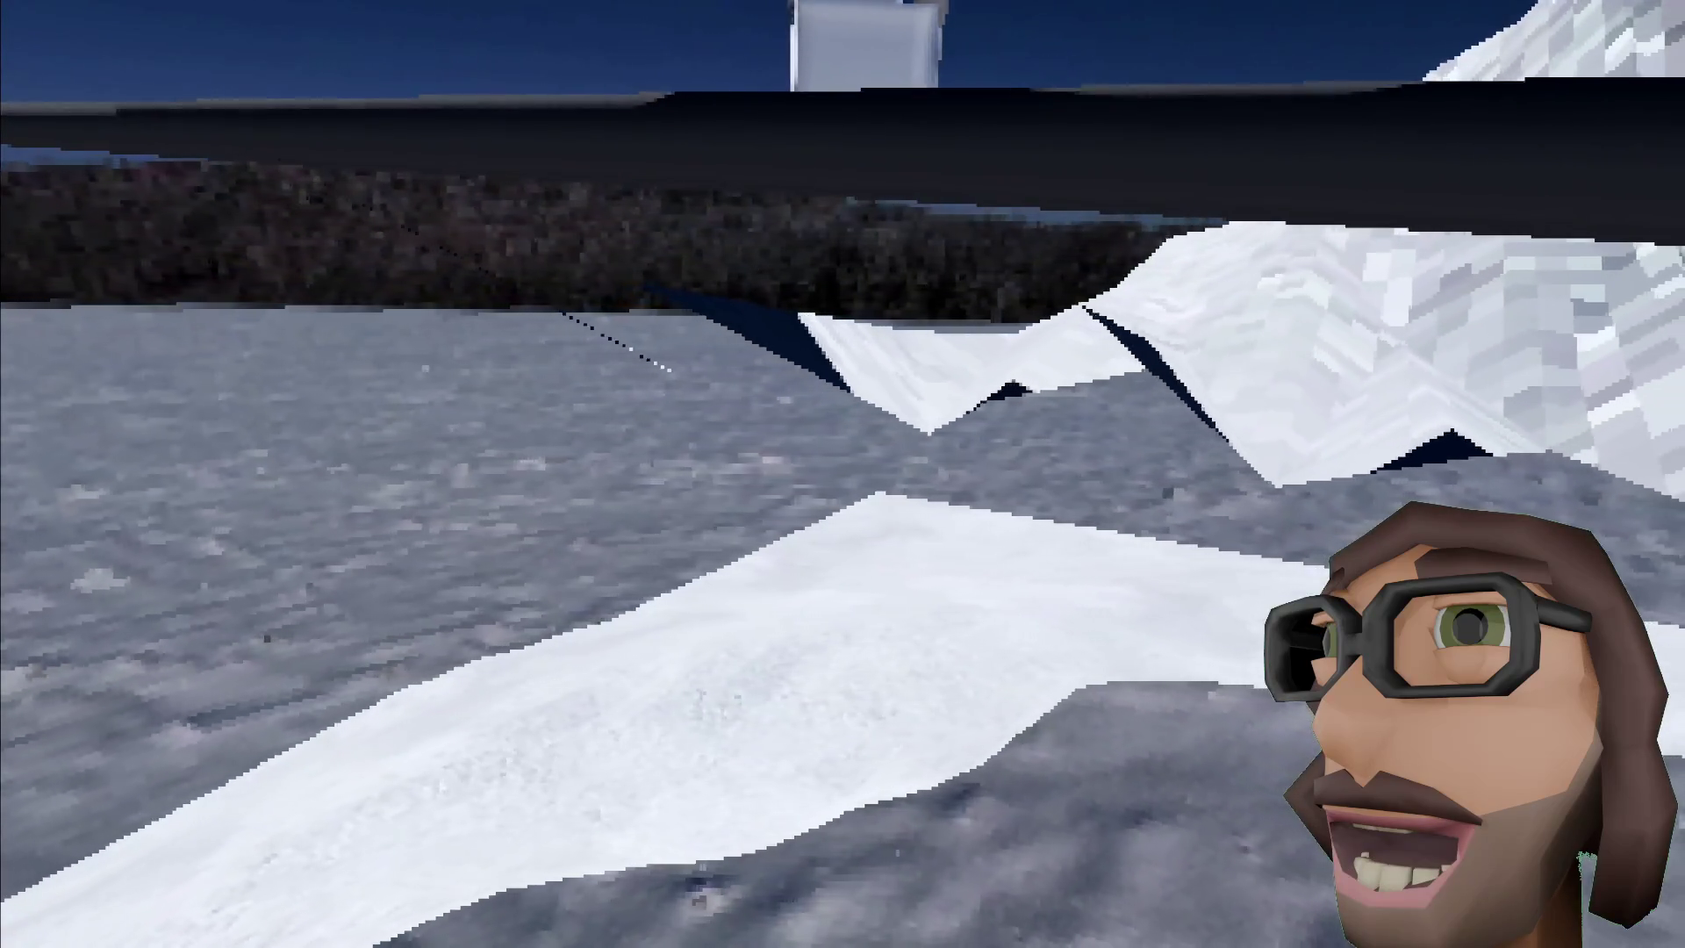
key(F8)
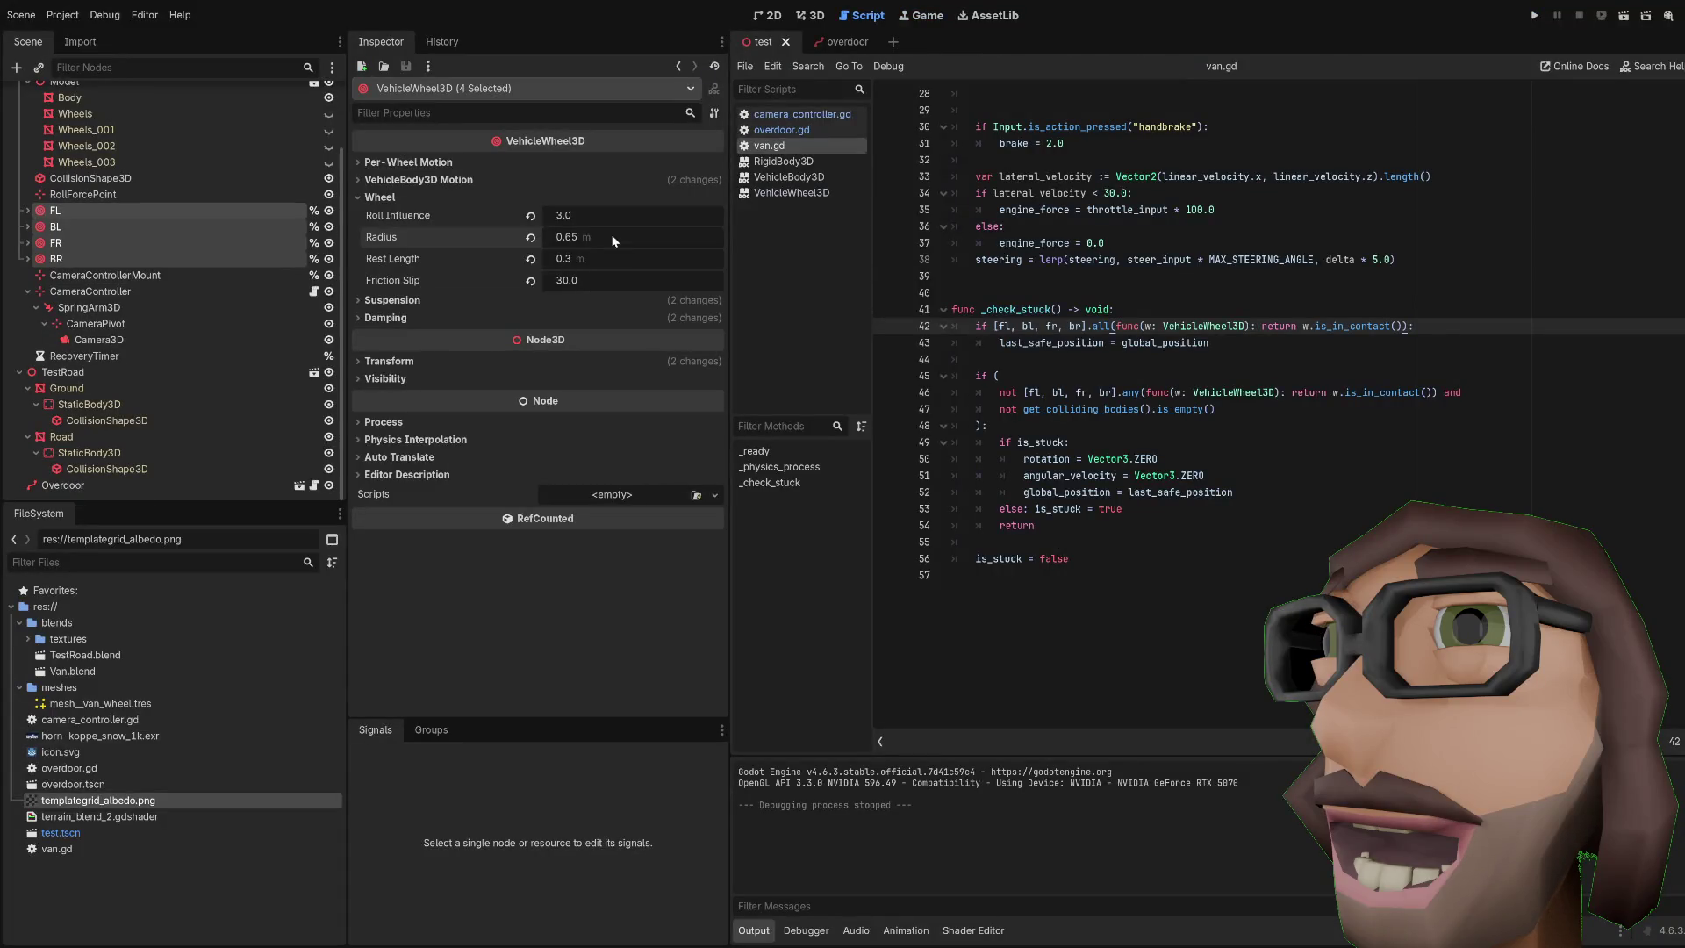
Step: Set the rear wheels BL and BR Friction Slip to 20
click(87, 210)
click(78, 230)
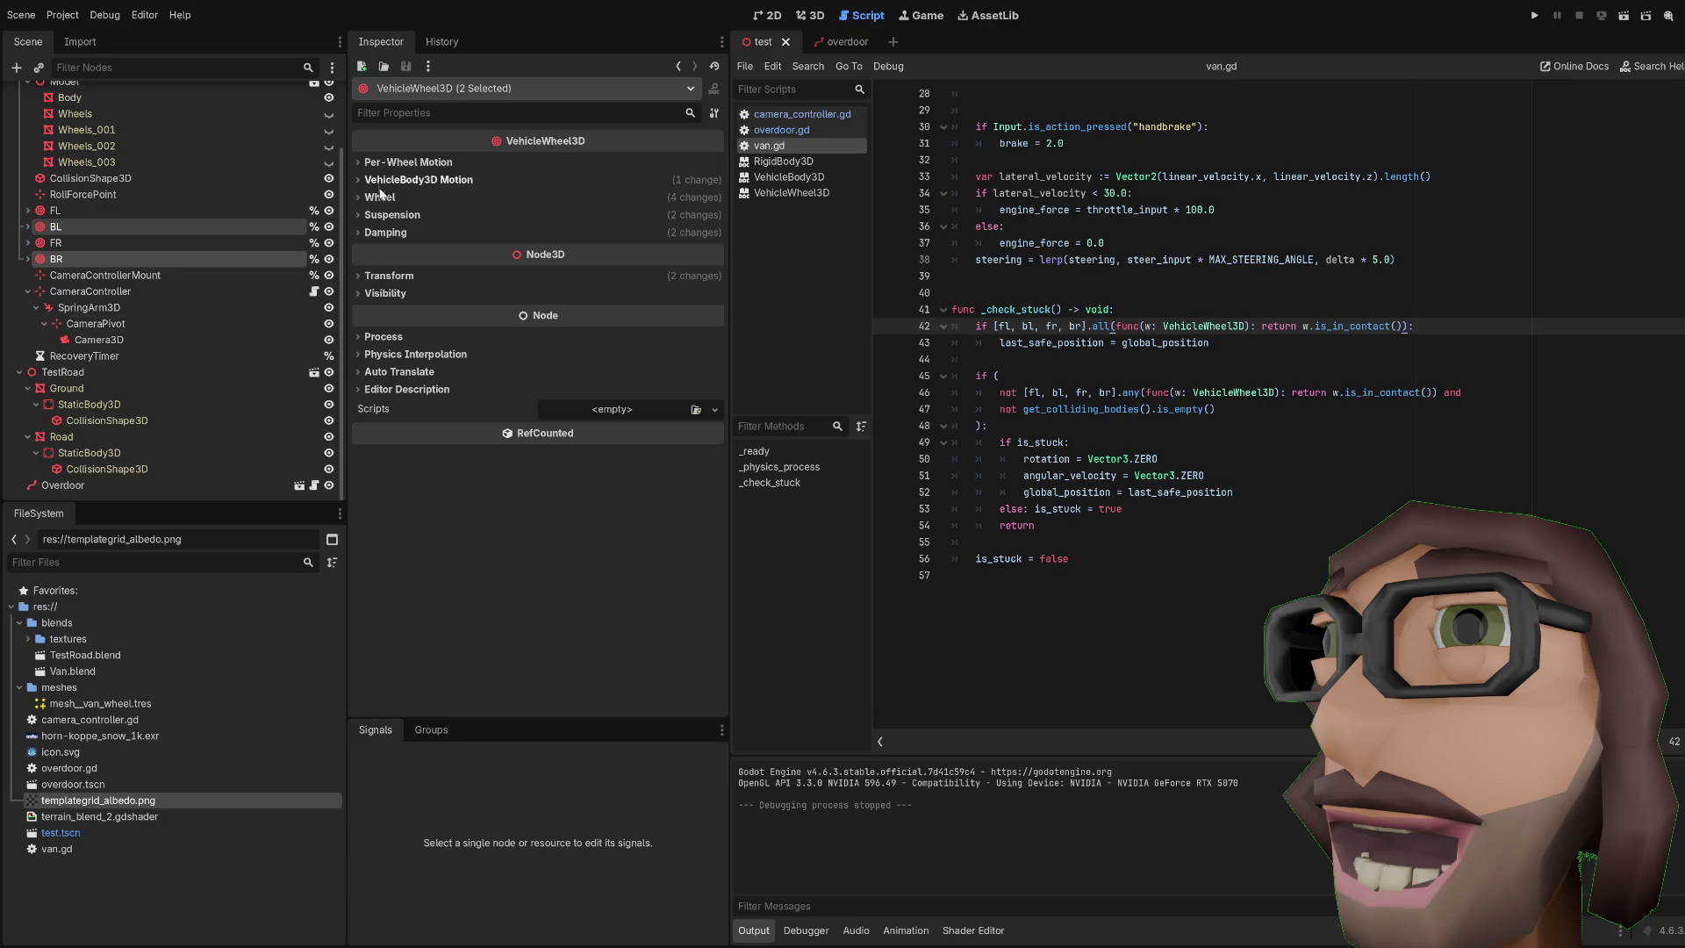
click(545, 197)
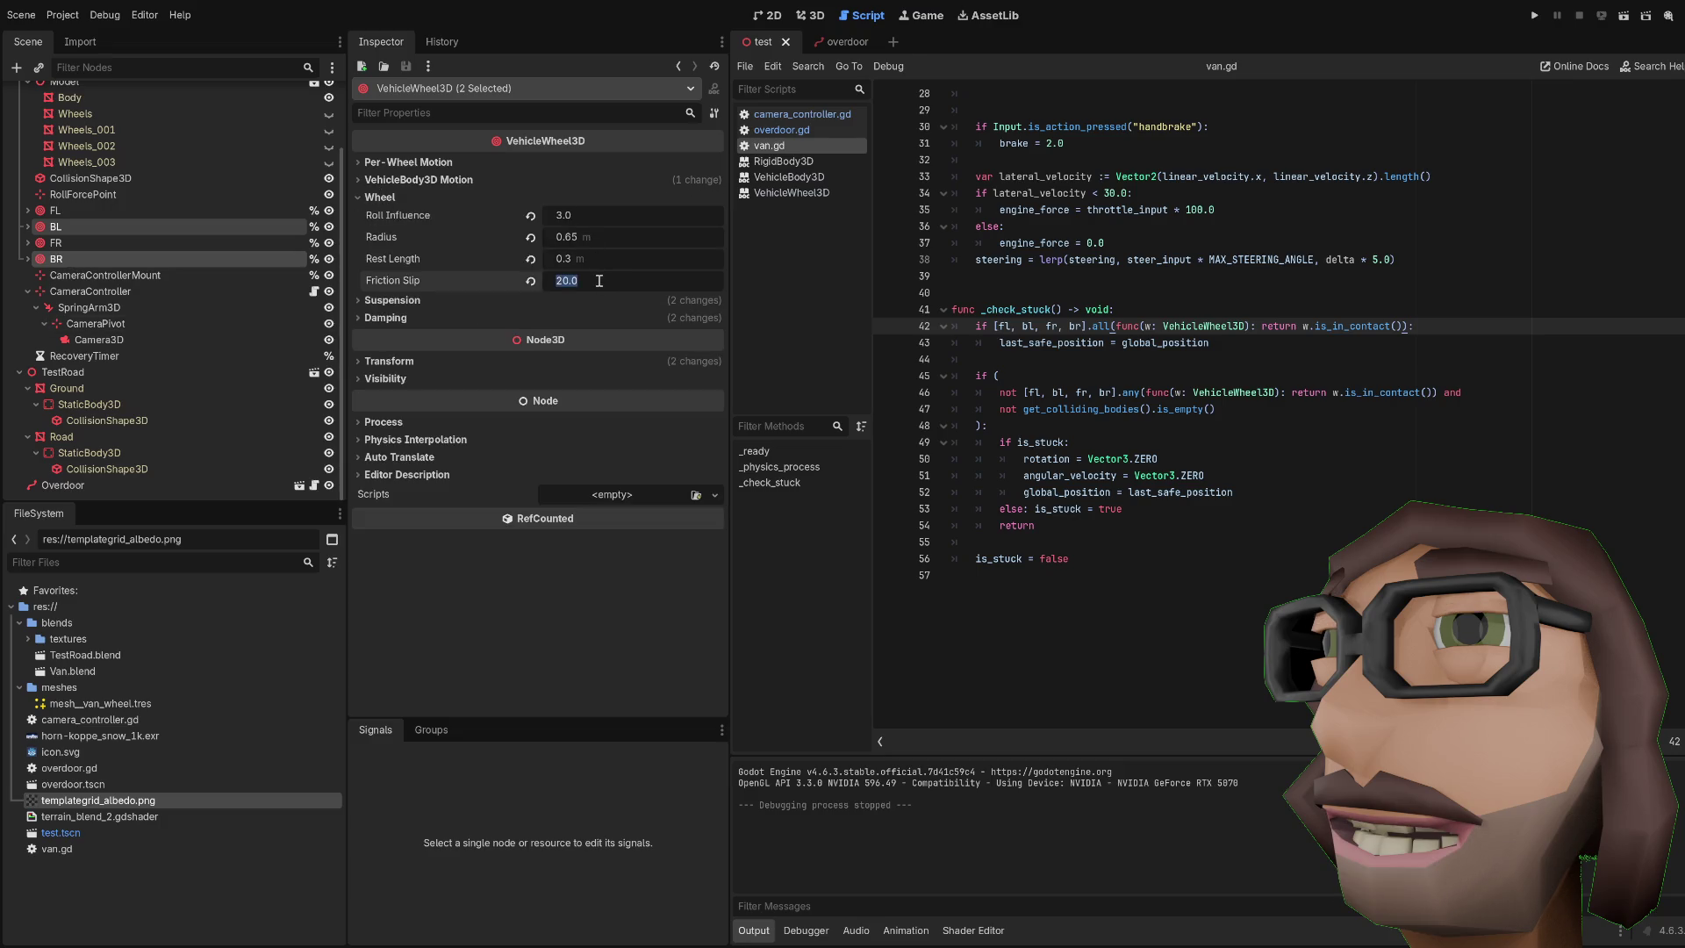
Step: Set the front wheels FL and FR Friction Slip to 25.0 and run the game
click(88, 212)
ctrl+click(83, 241)
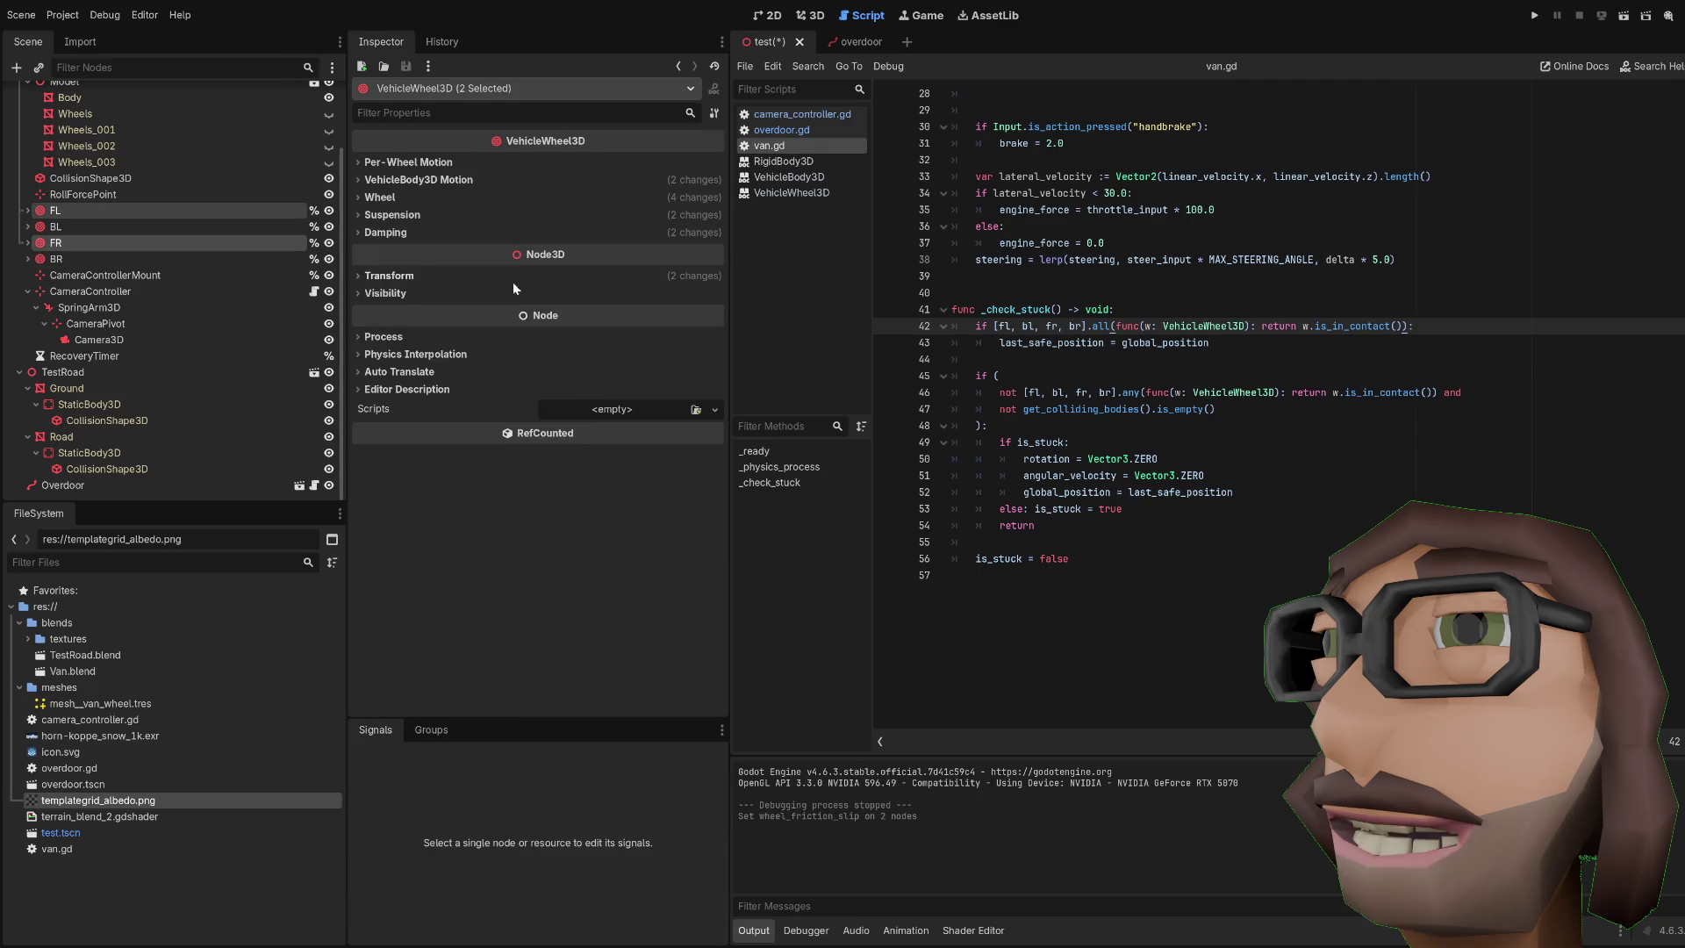
click(439, 214)
click(424, 198)
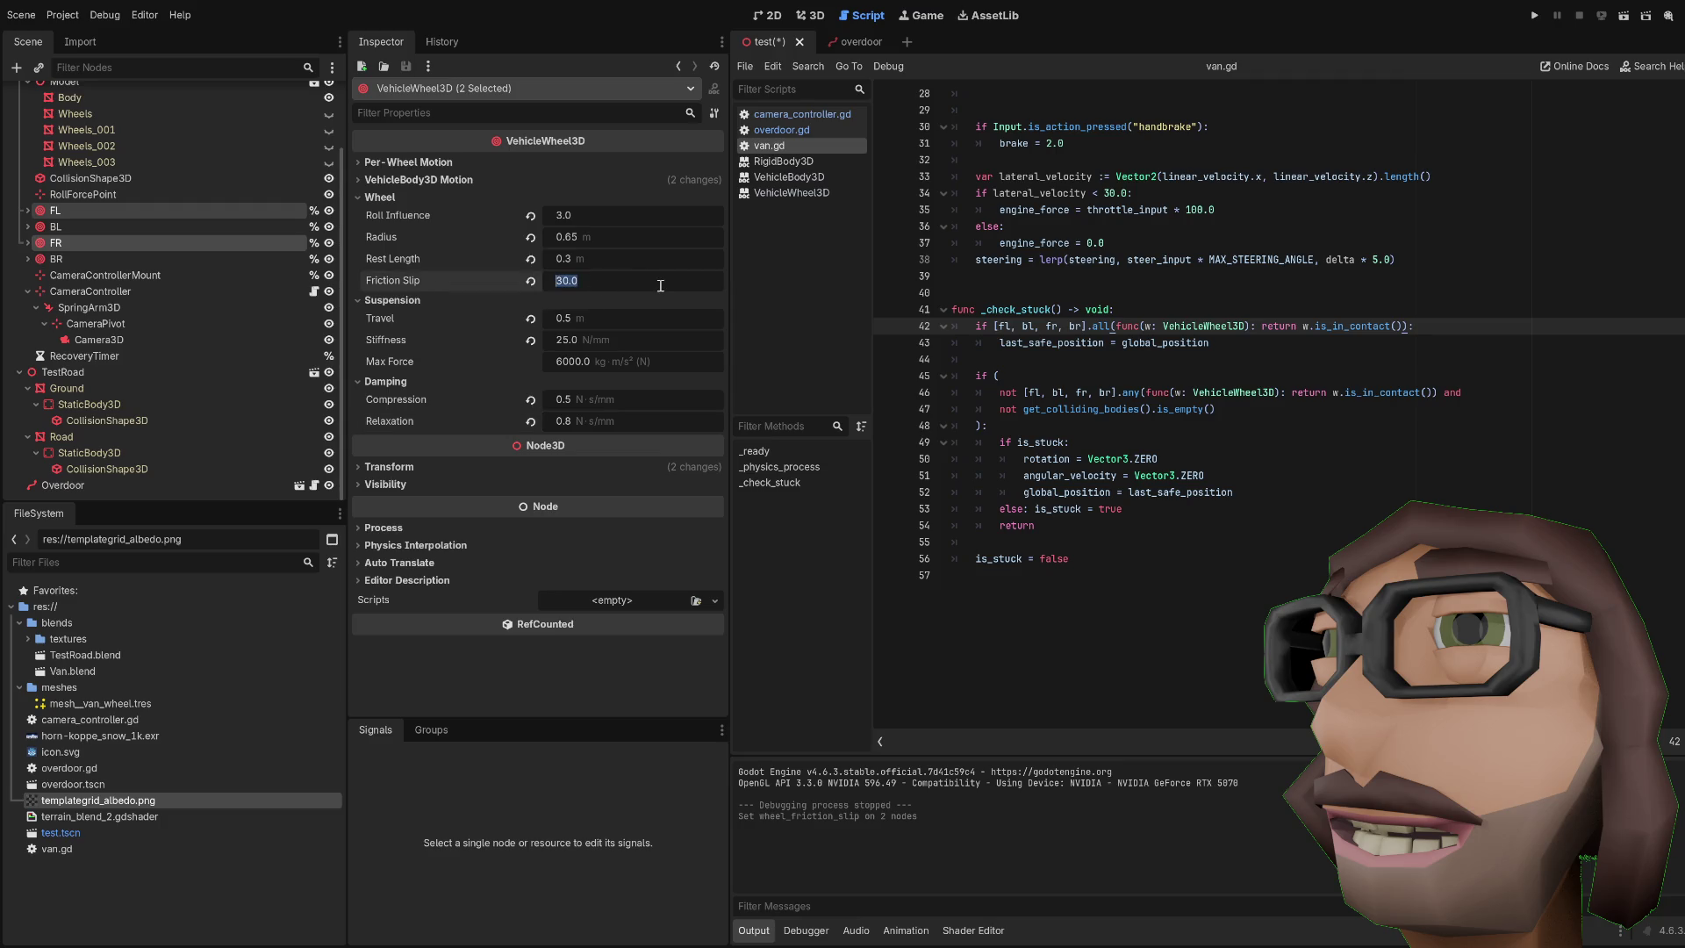
key(F5)
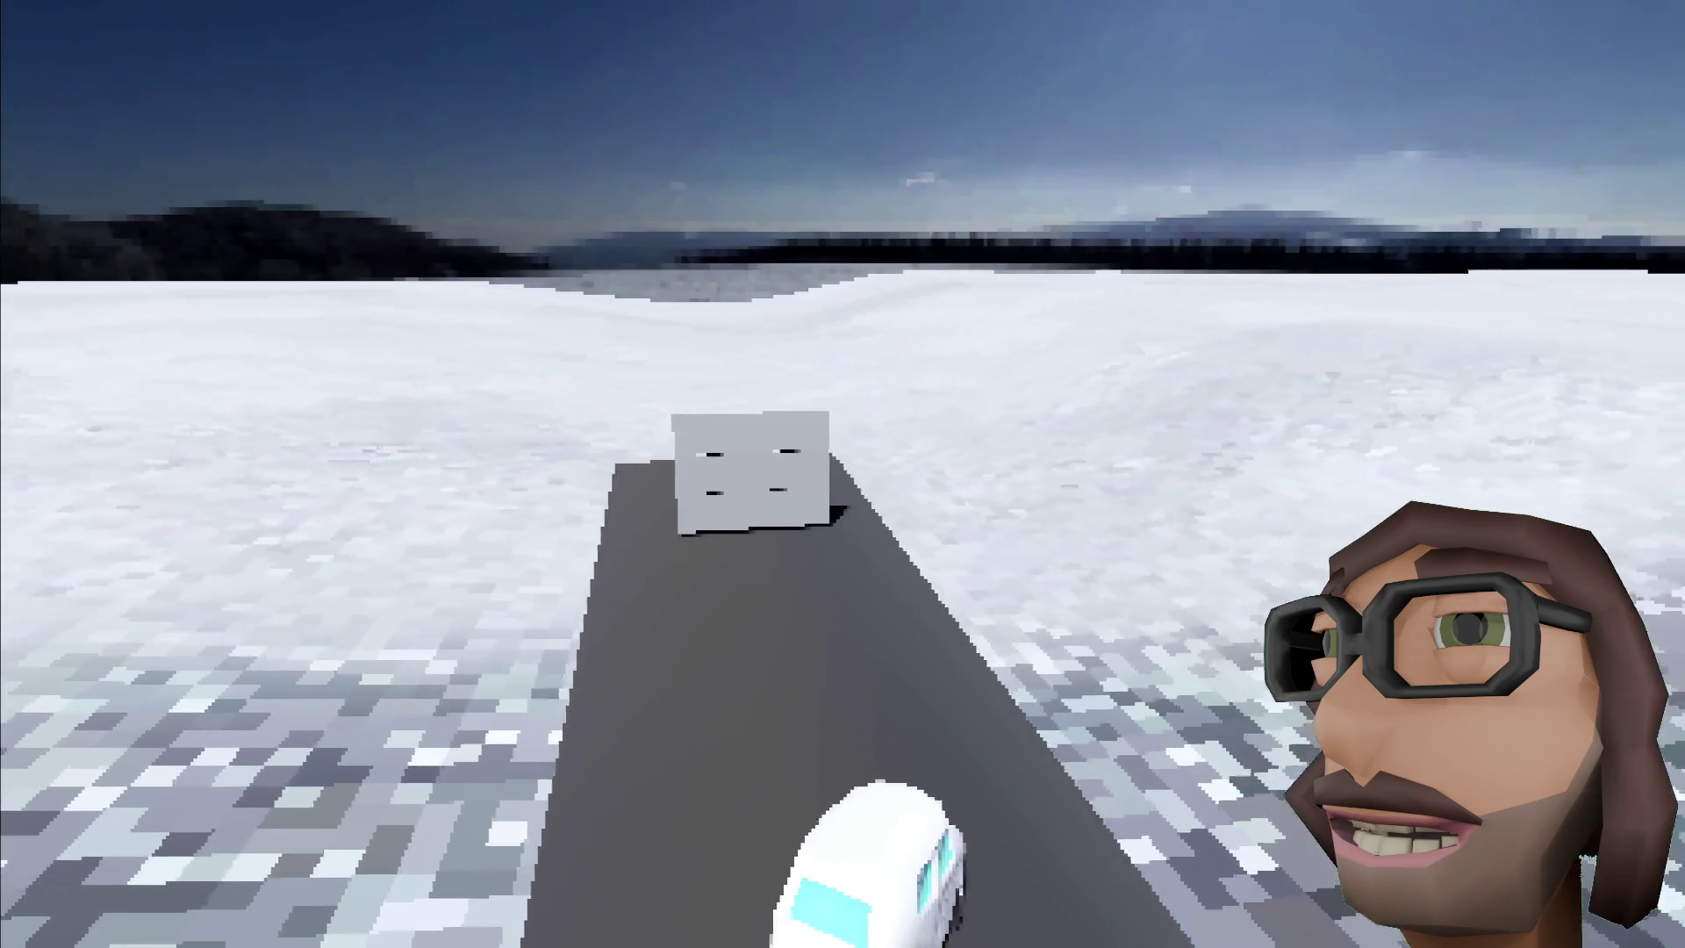
Step: Drive the van toward the snowy hill until it flips over, then stop the game
key(w)
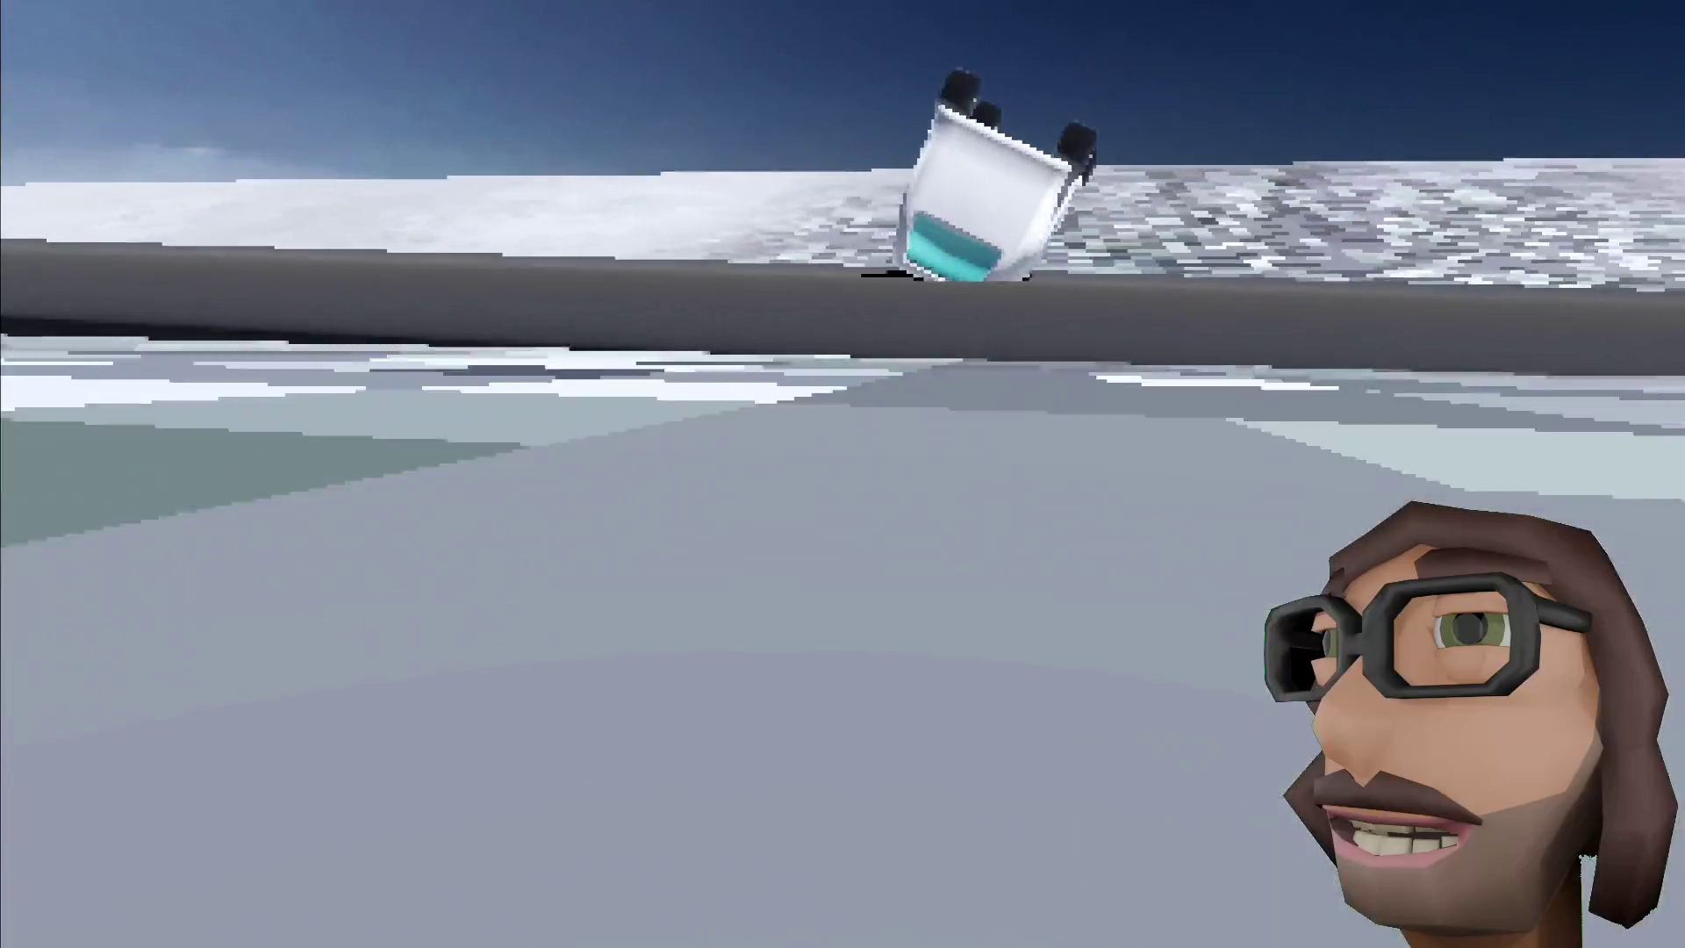
key(F8)
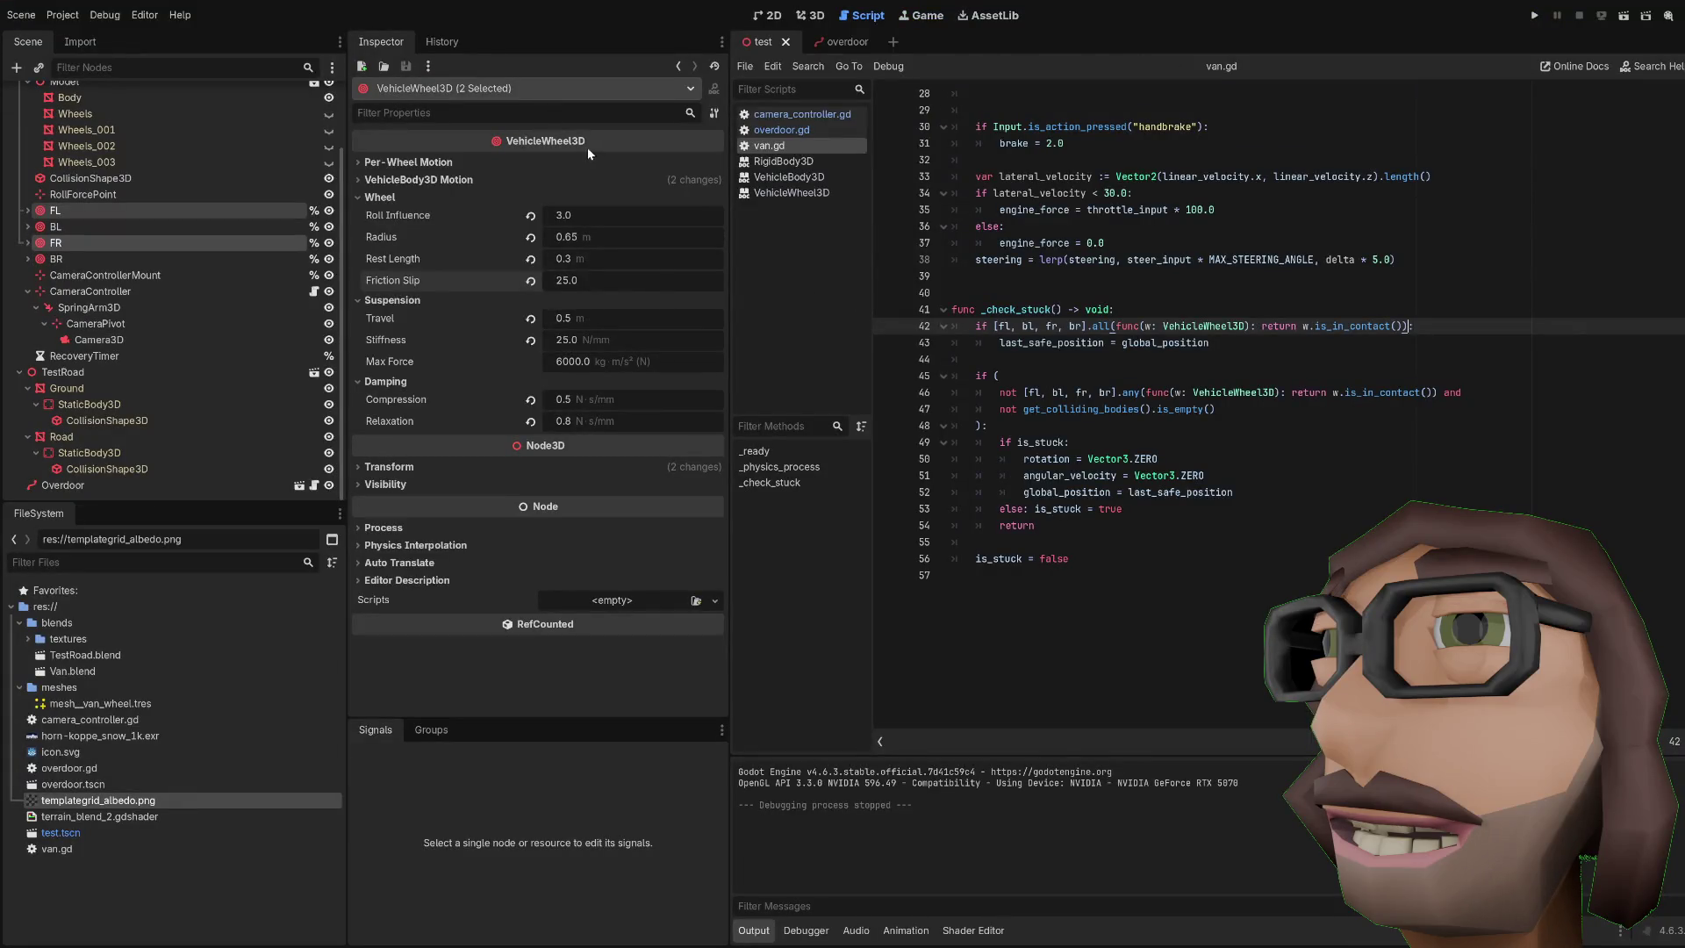
Step: Set Roll Influence to 5.0 on wheels FL, BL, FR and BR, then run the game
click(629, 217)
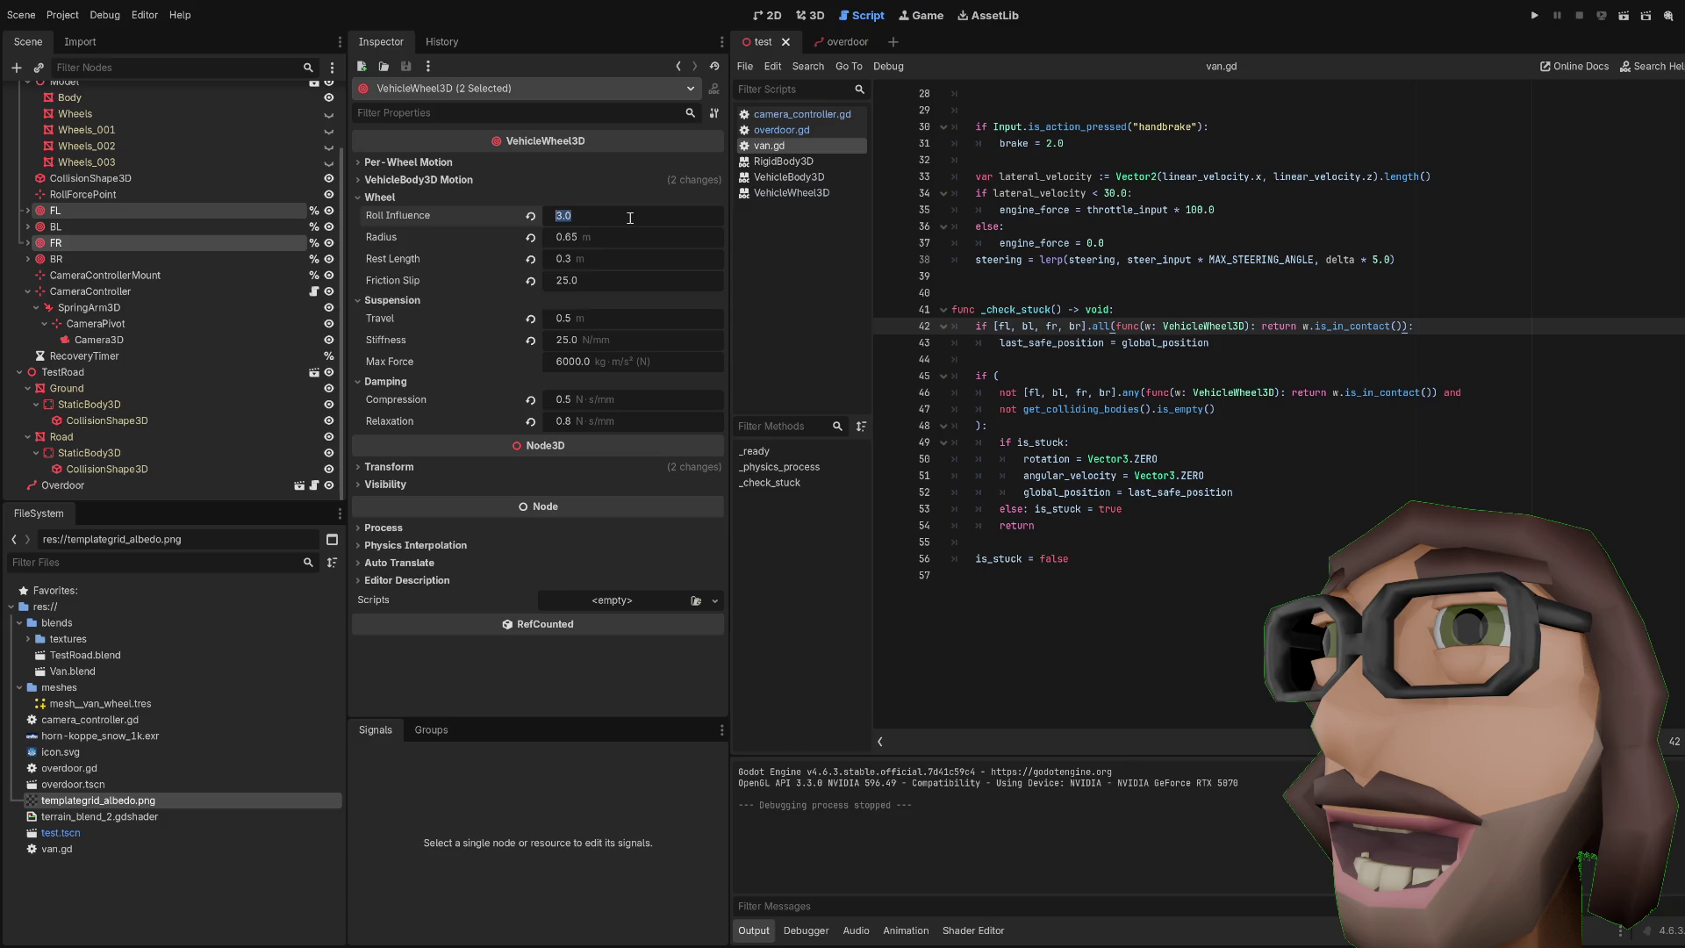
ctrl+click(101, 224)
ctrl+click(92, 256)
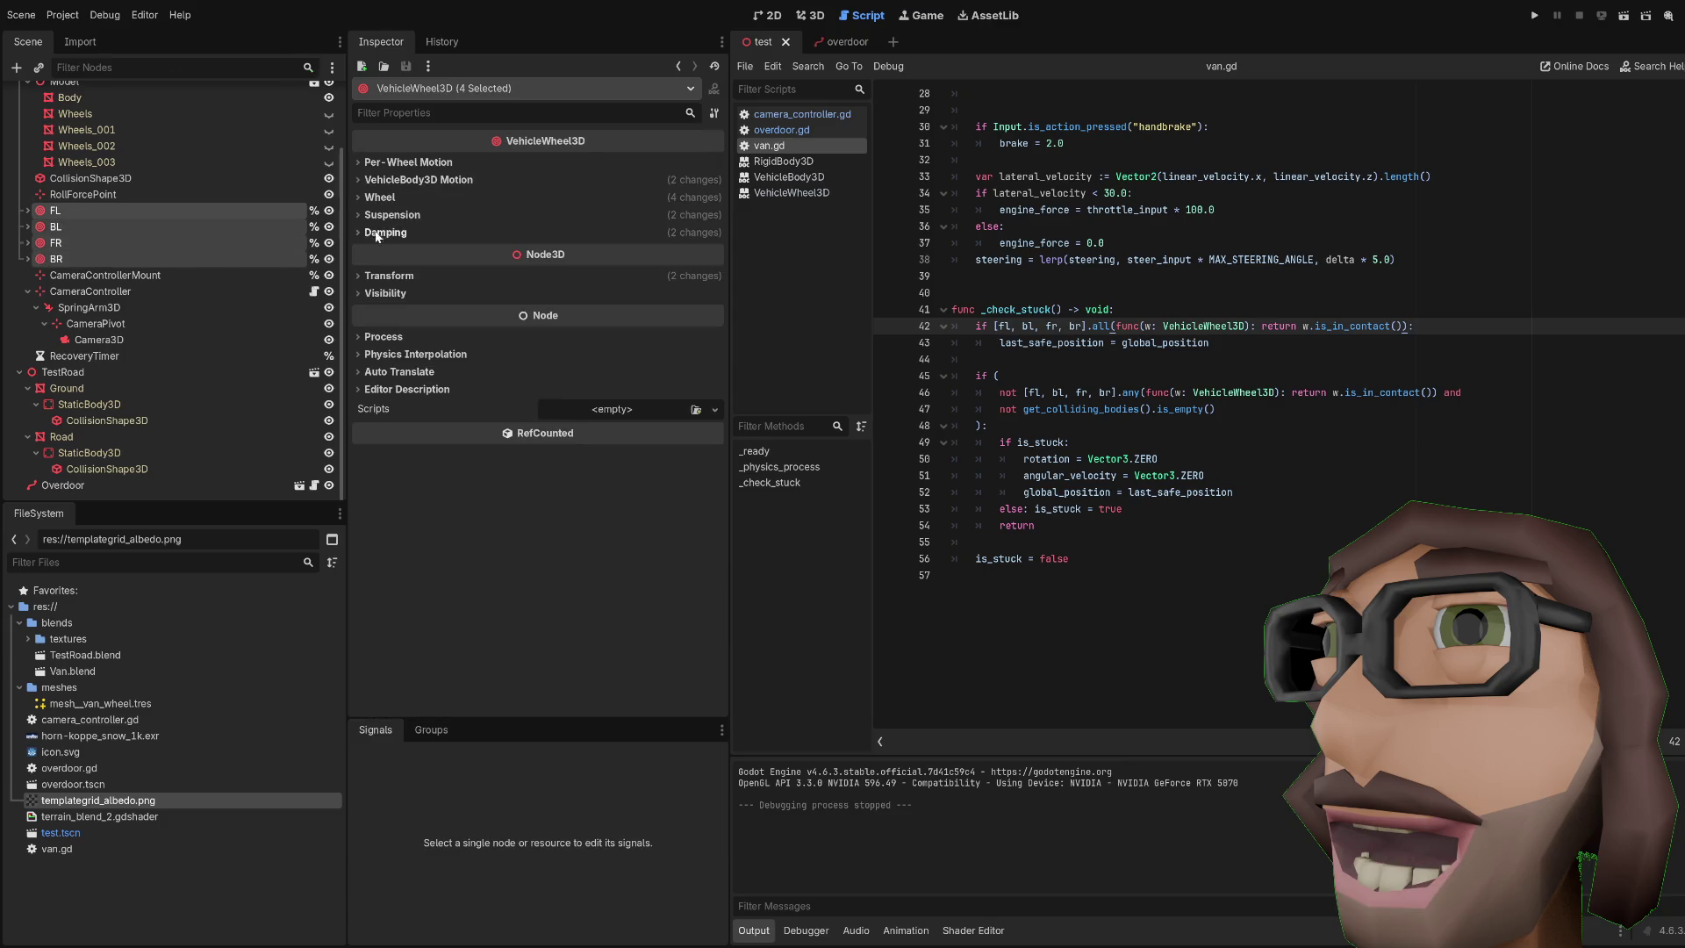
click(394, 164)
click(394, 164)
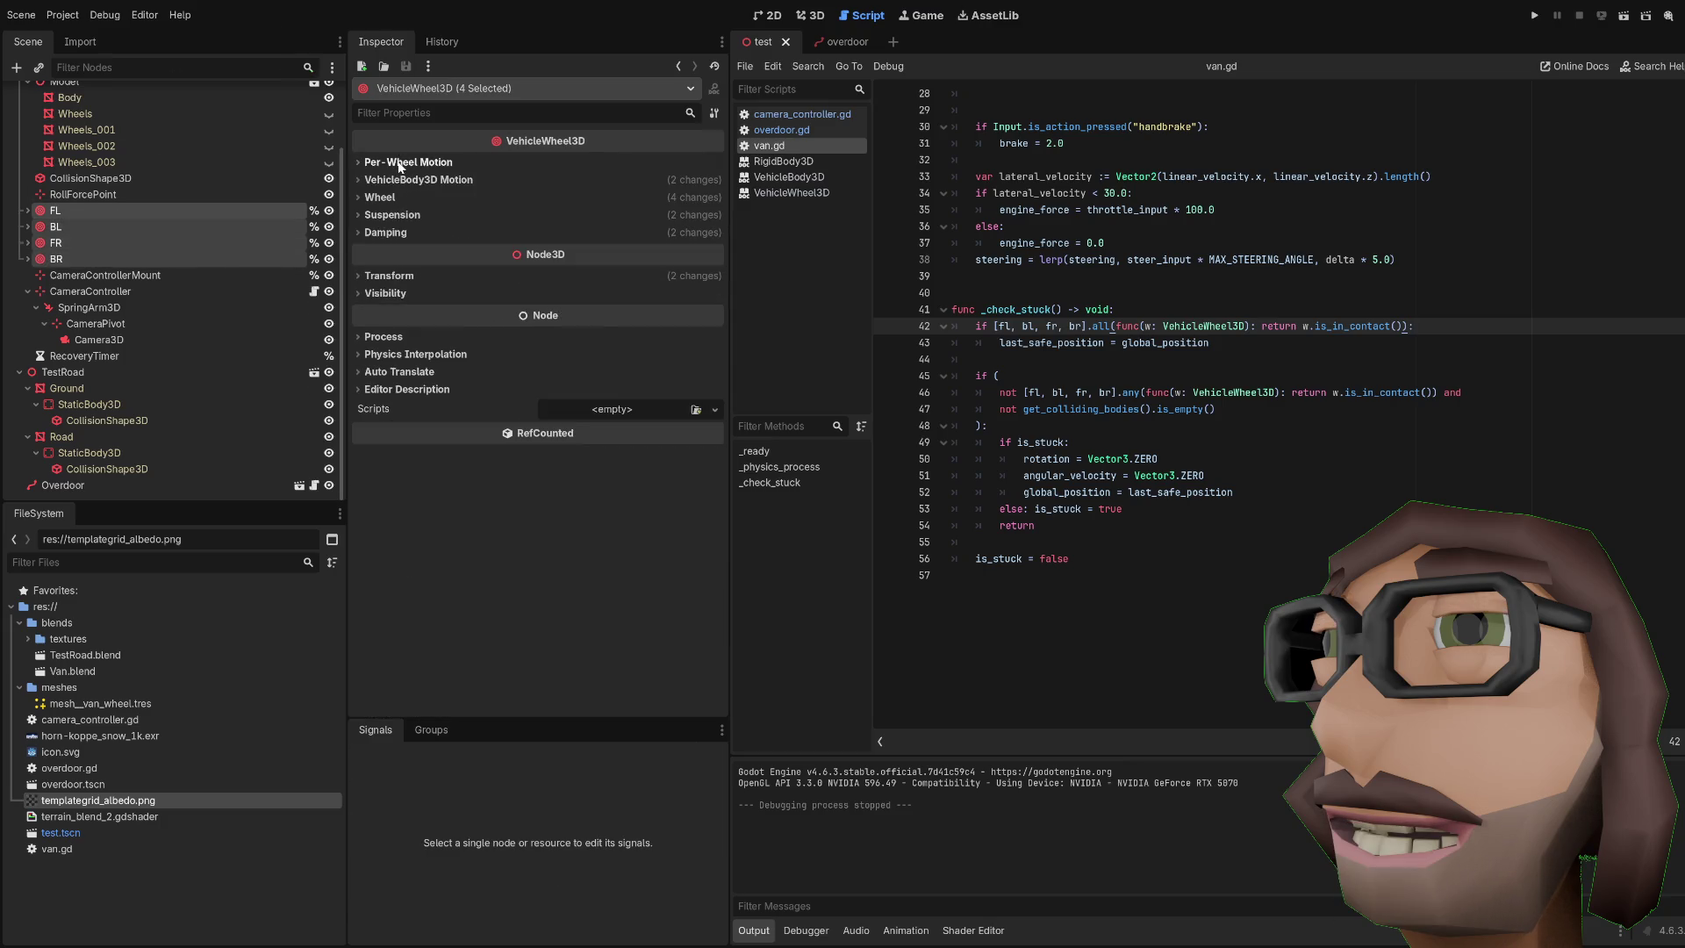
click(394, 199)
click(576, 212)
text(5)
key(Return)
key(F5)
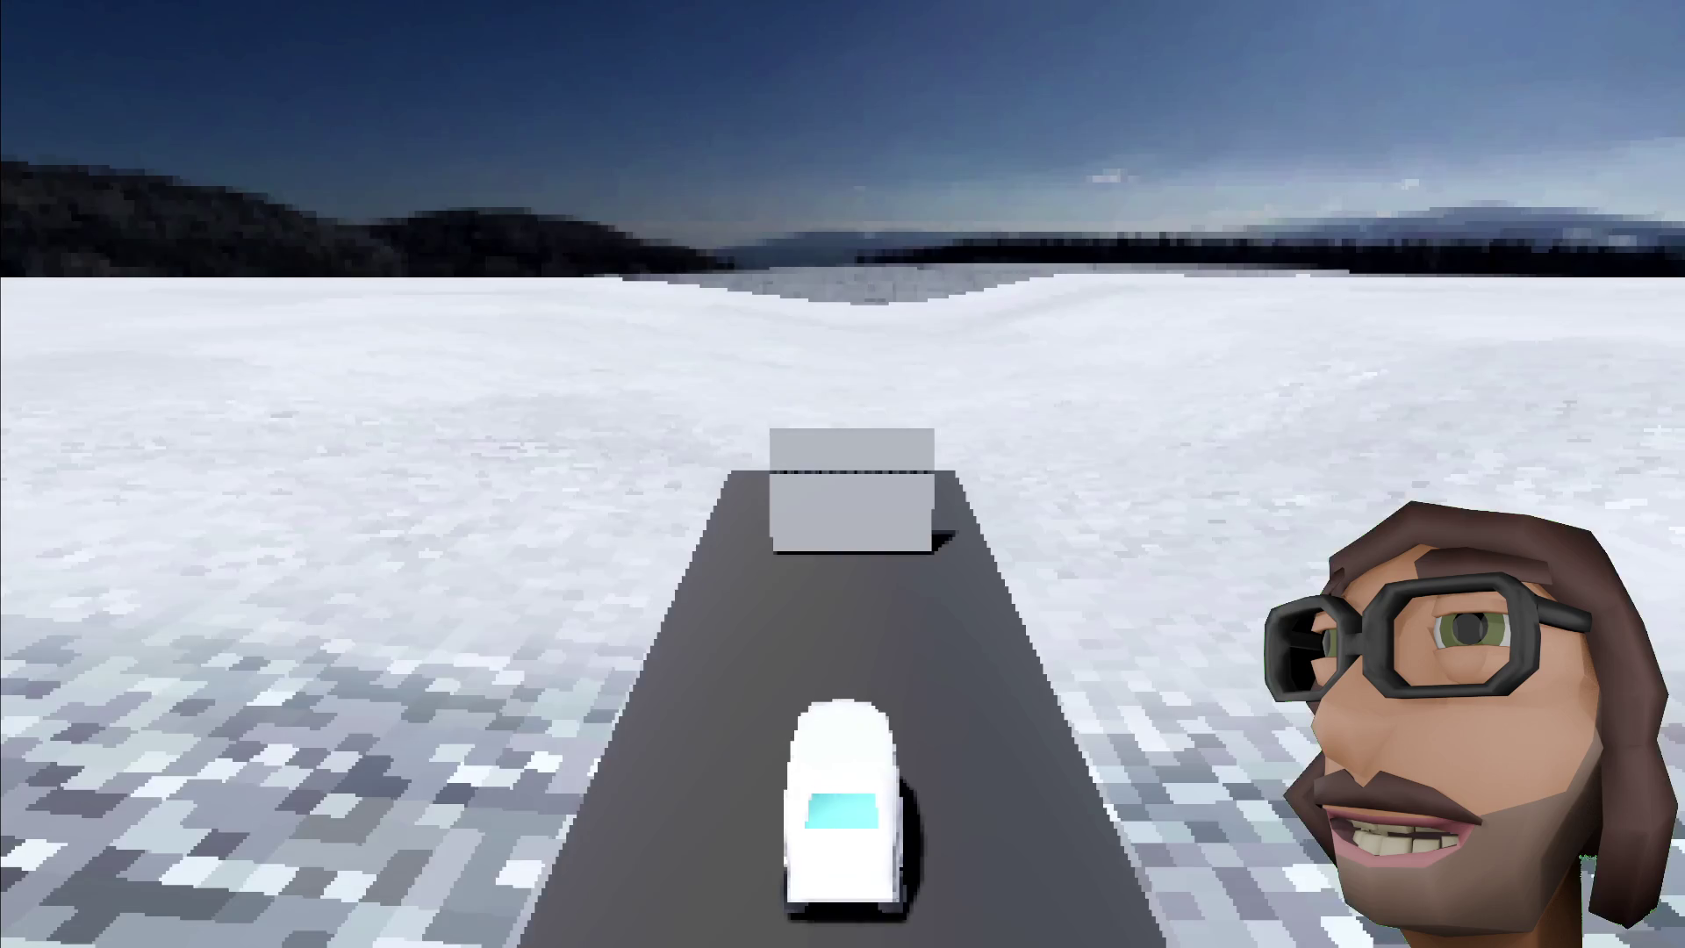
Step: Drive the van past the box and up the narrow snowy ramp road
key(w)
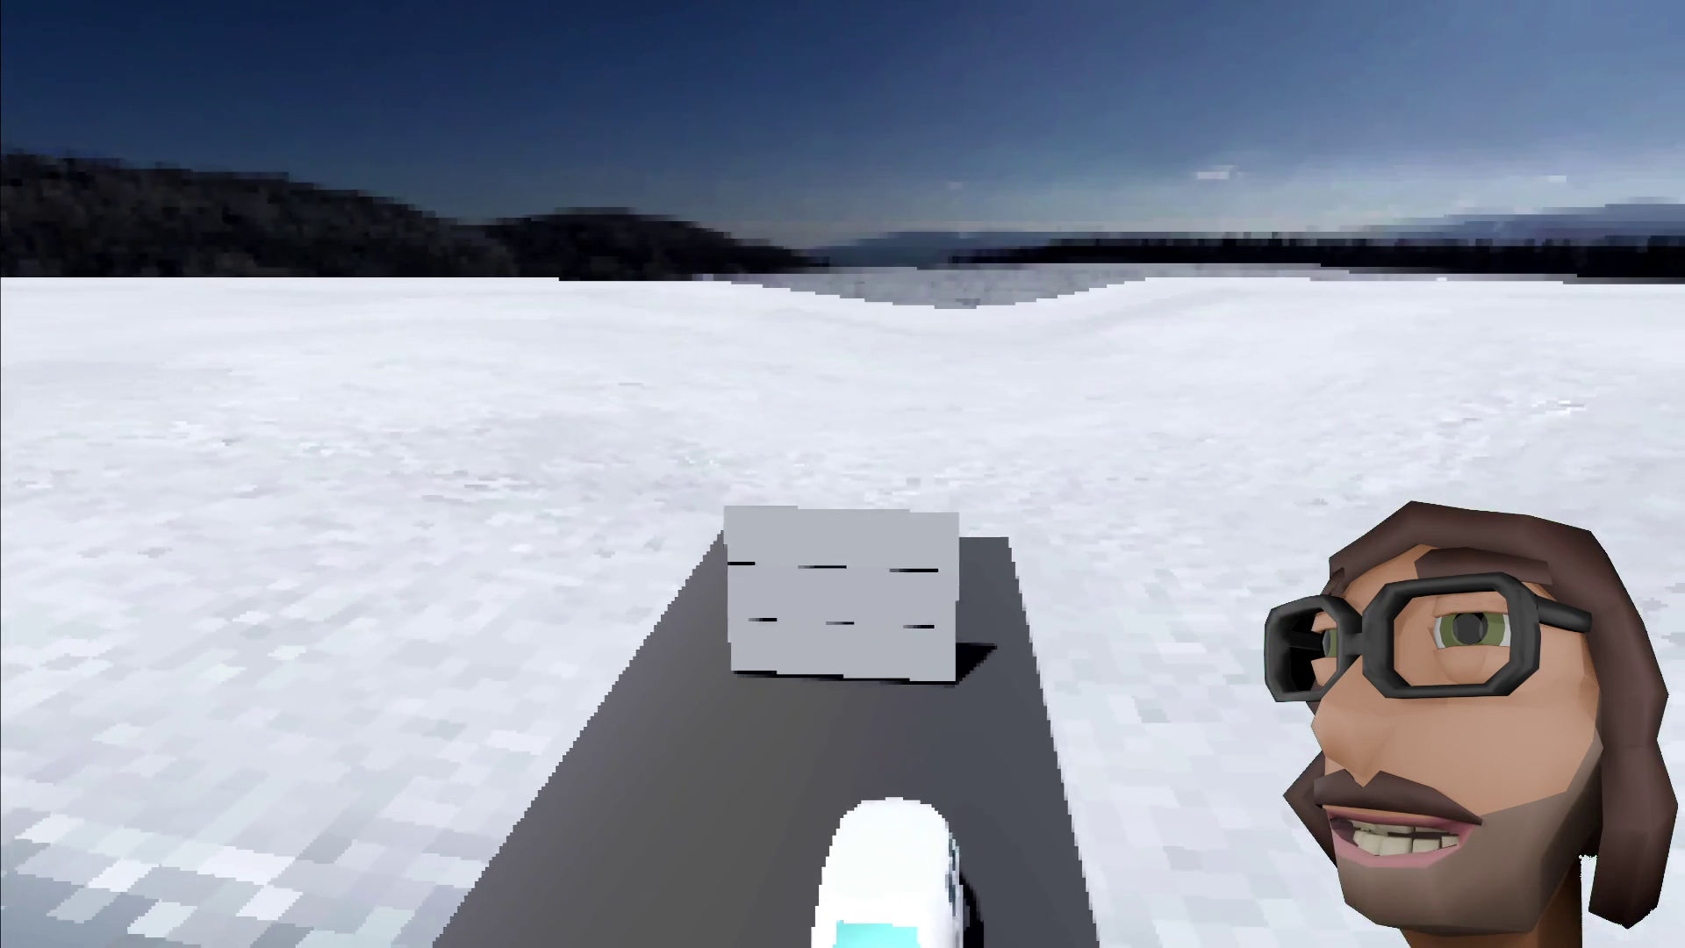
key(d)
key(d)
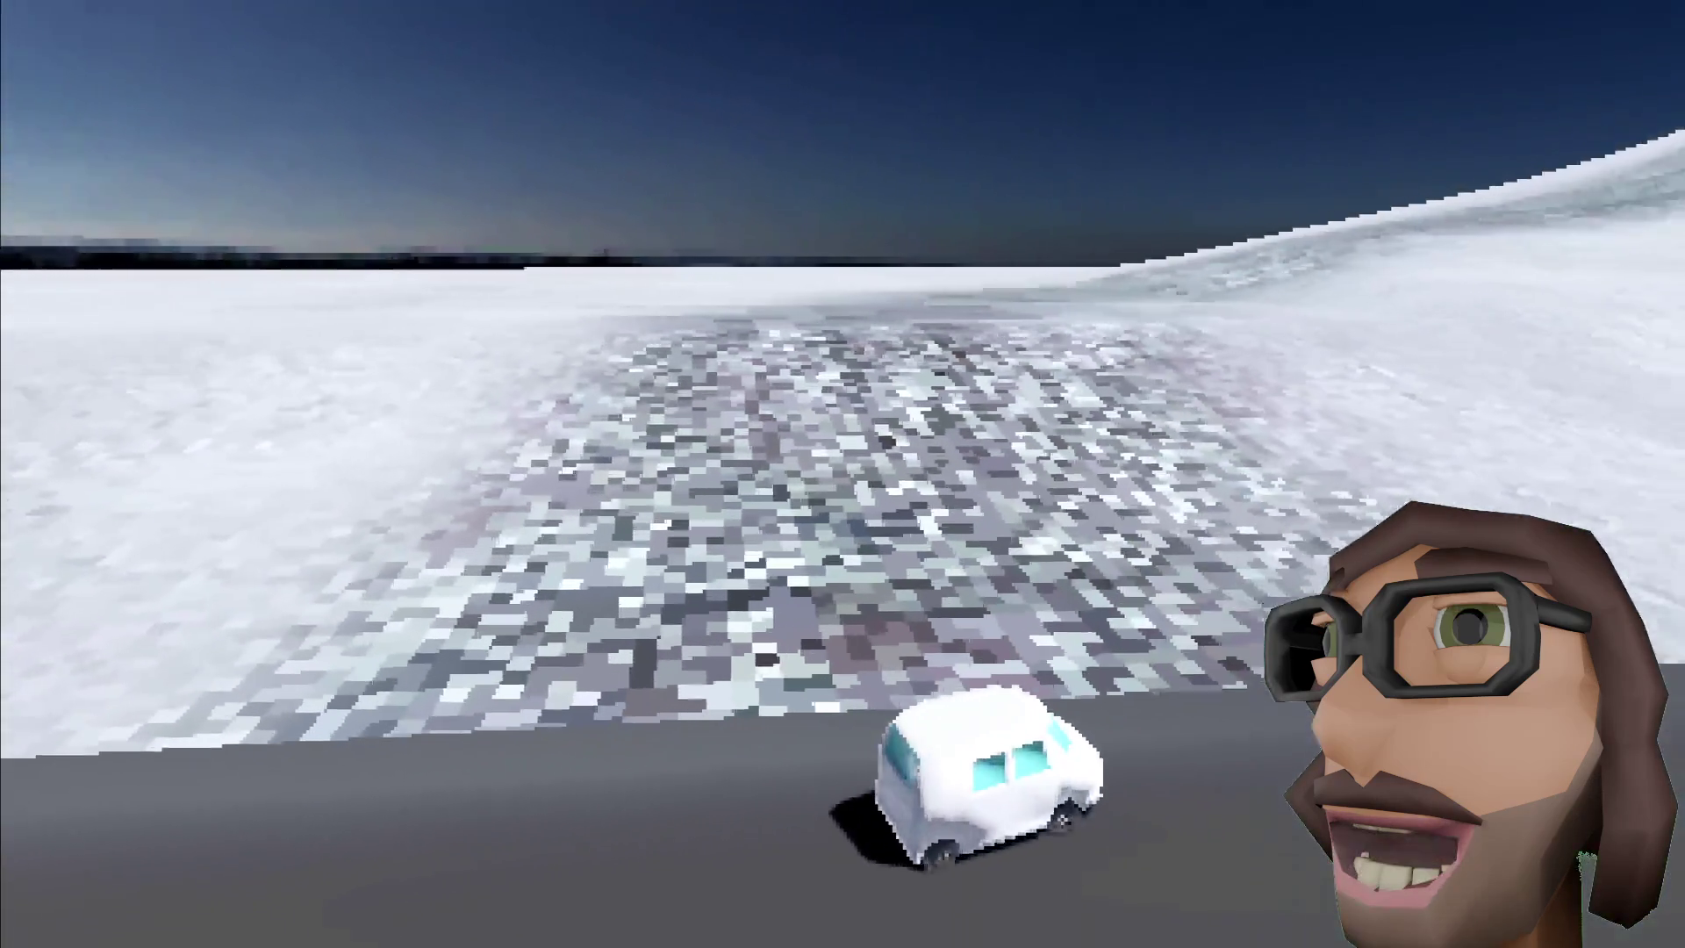
key(w)
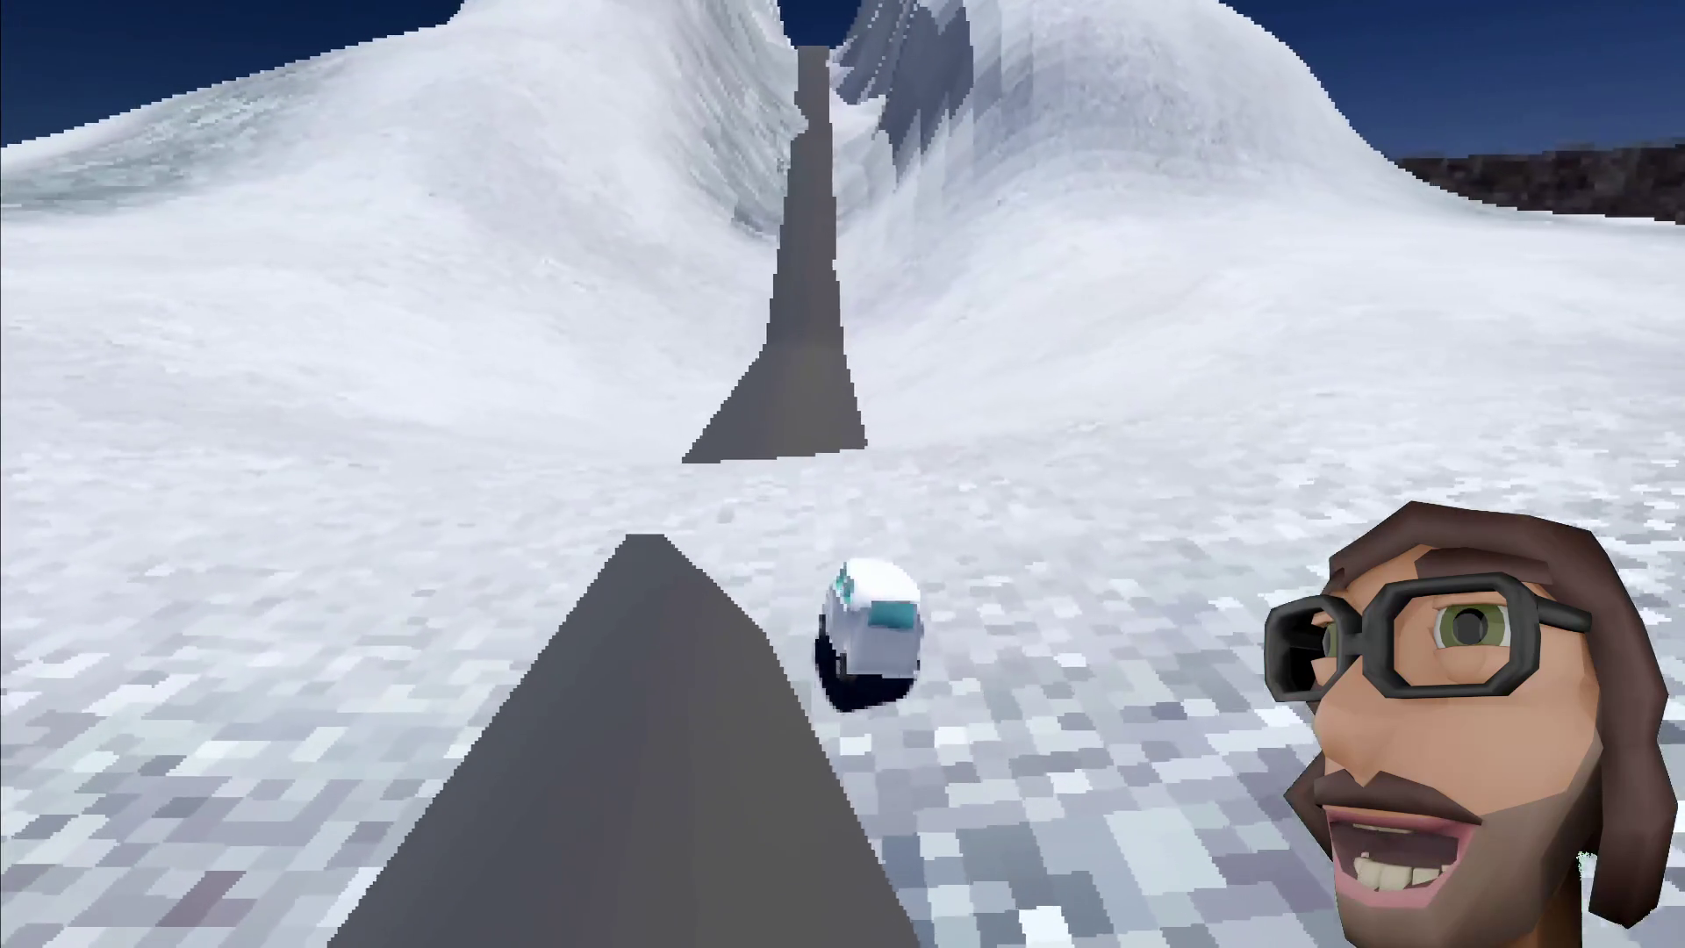
key(w)
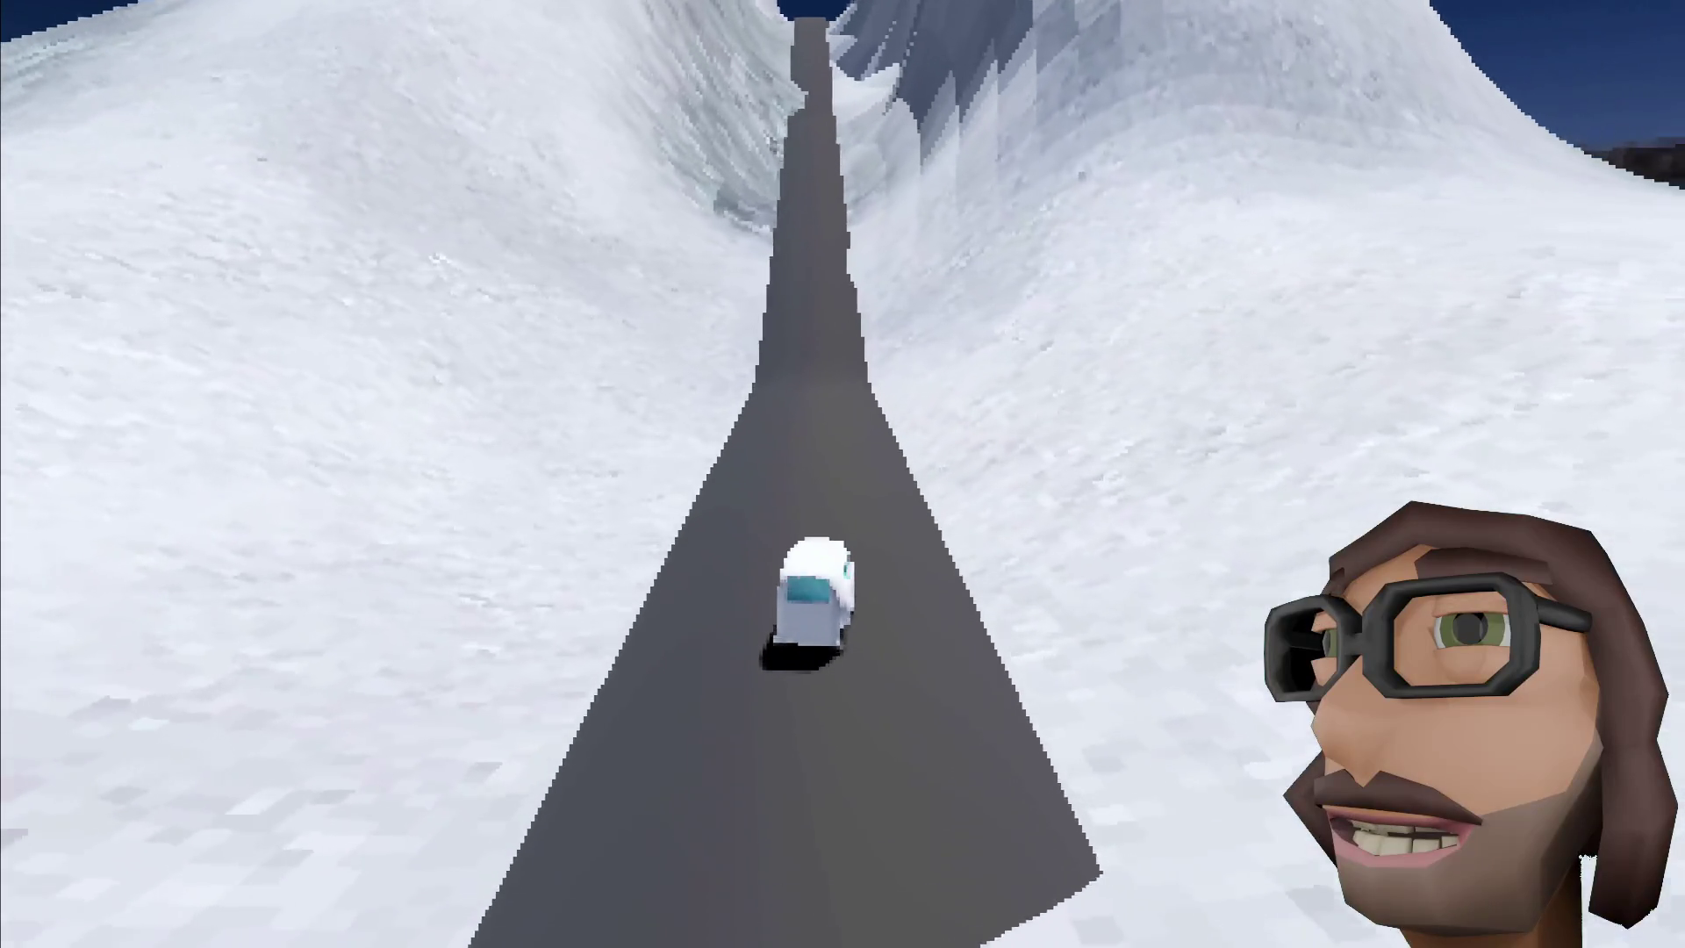
key(w)
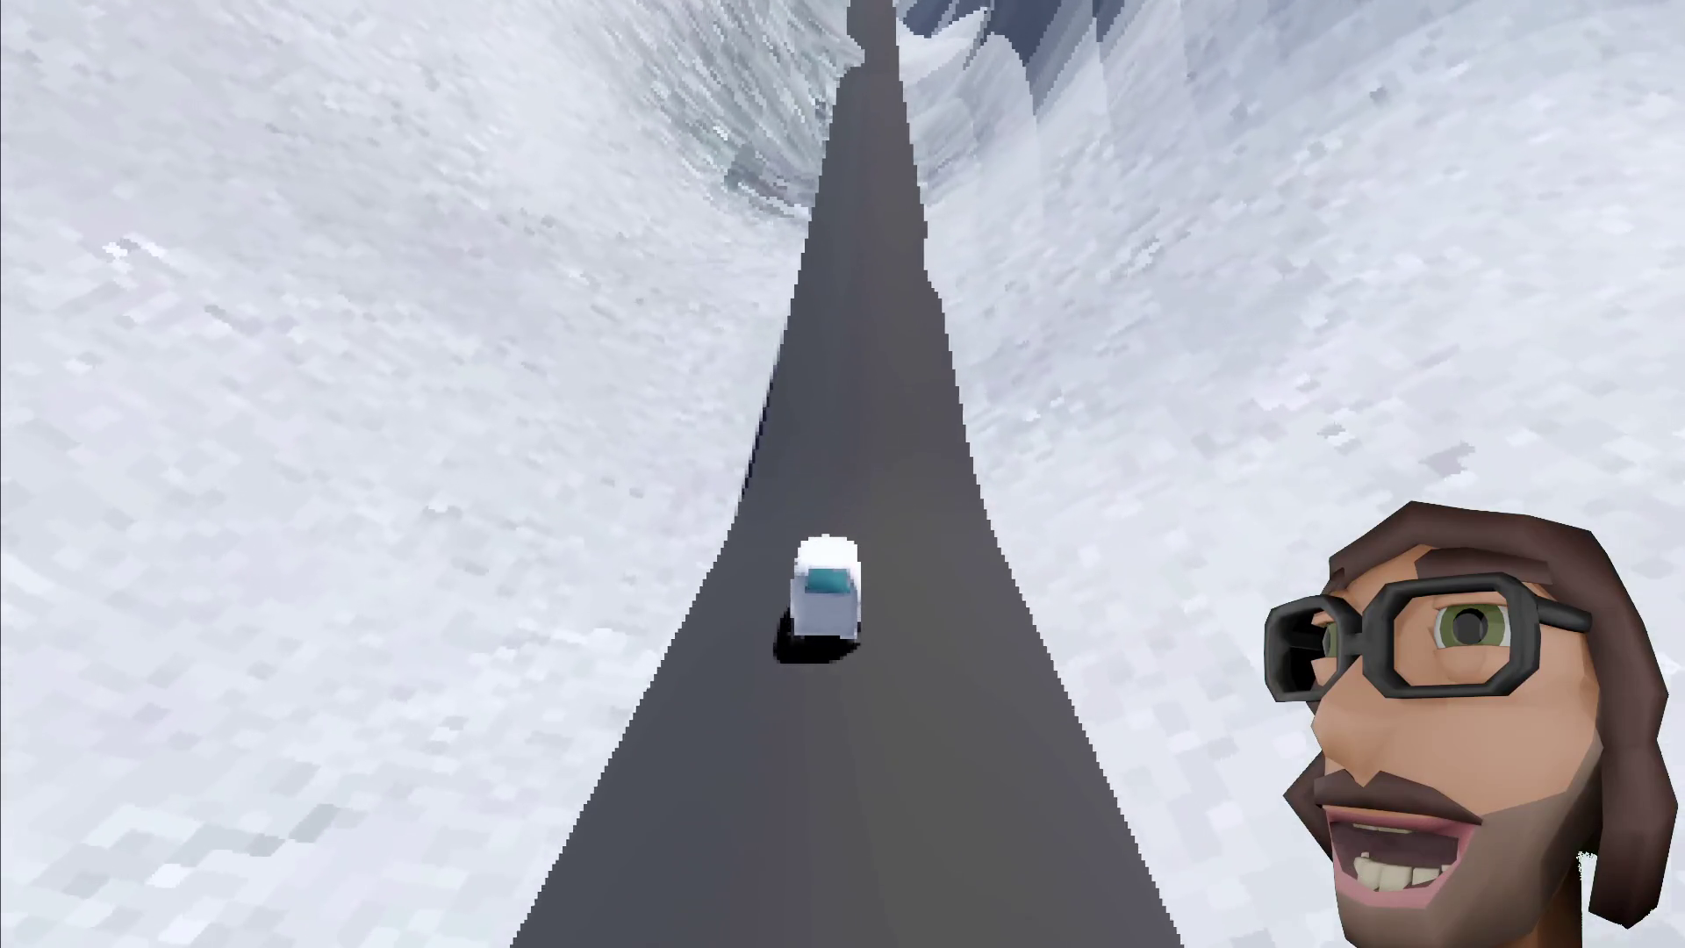
key(w)
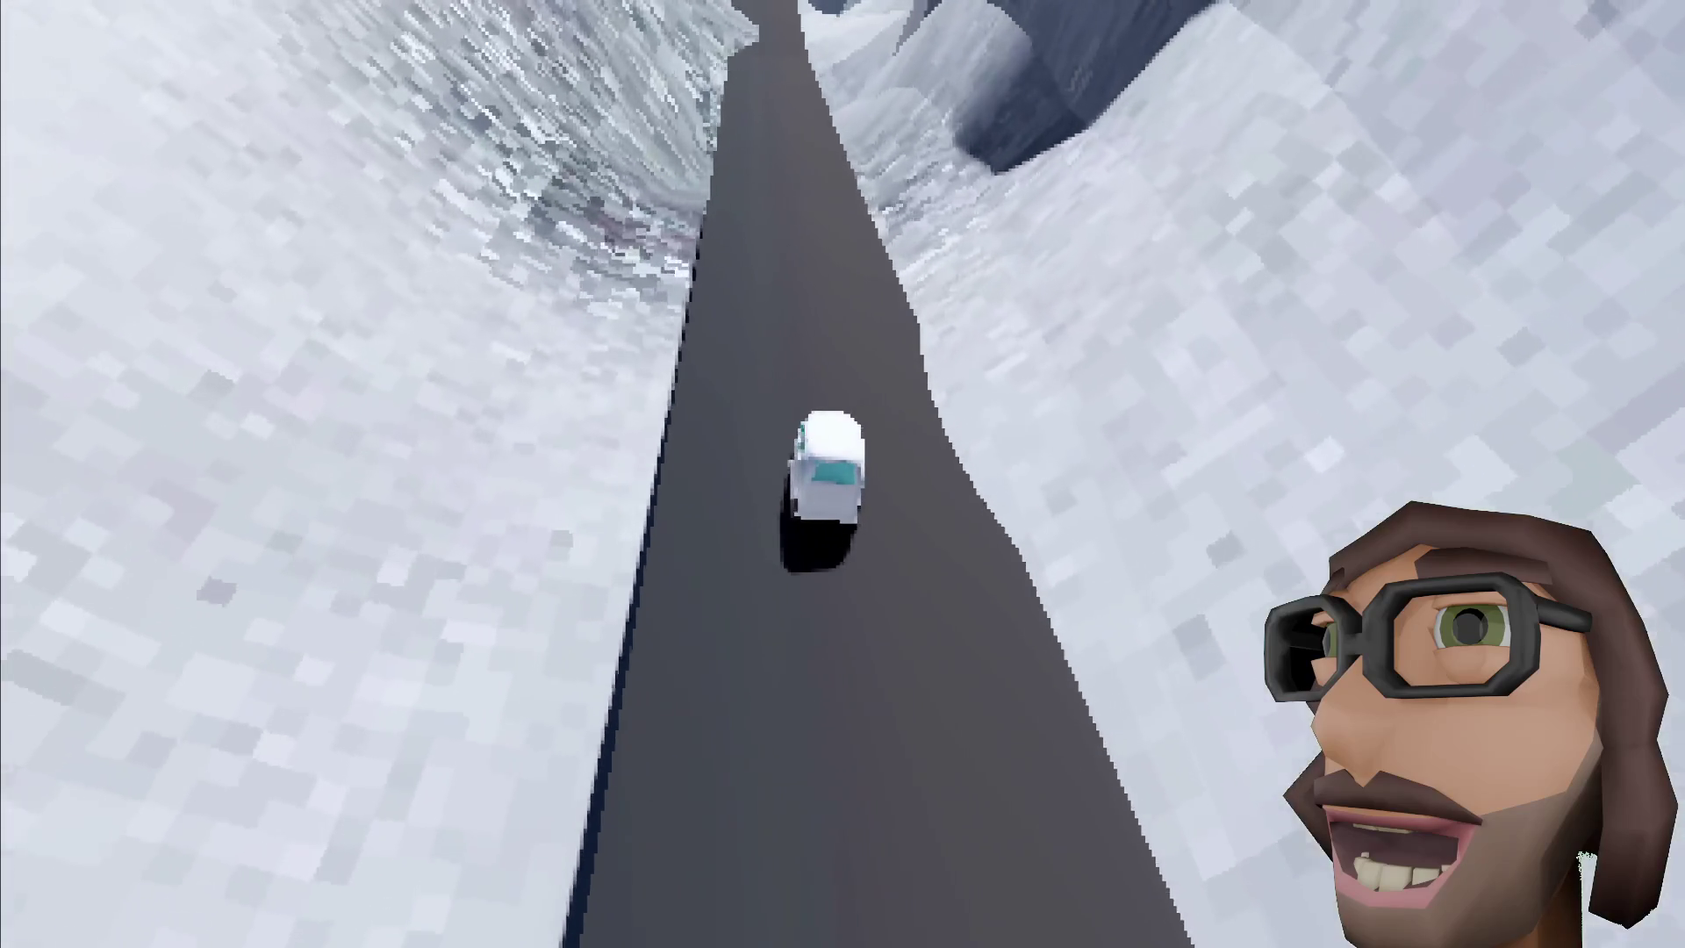
key(w)
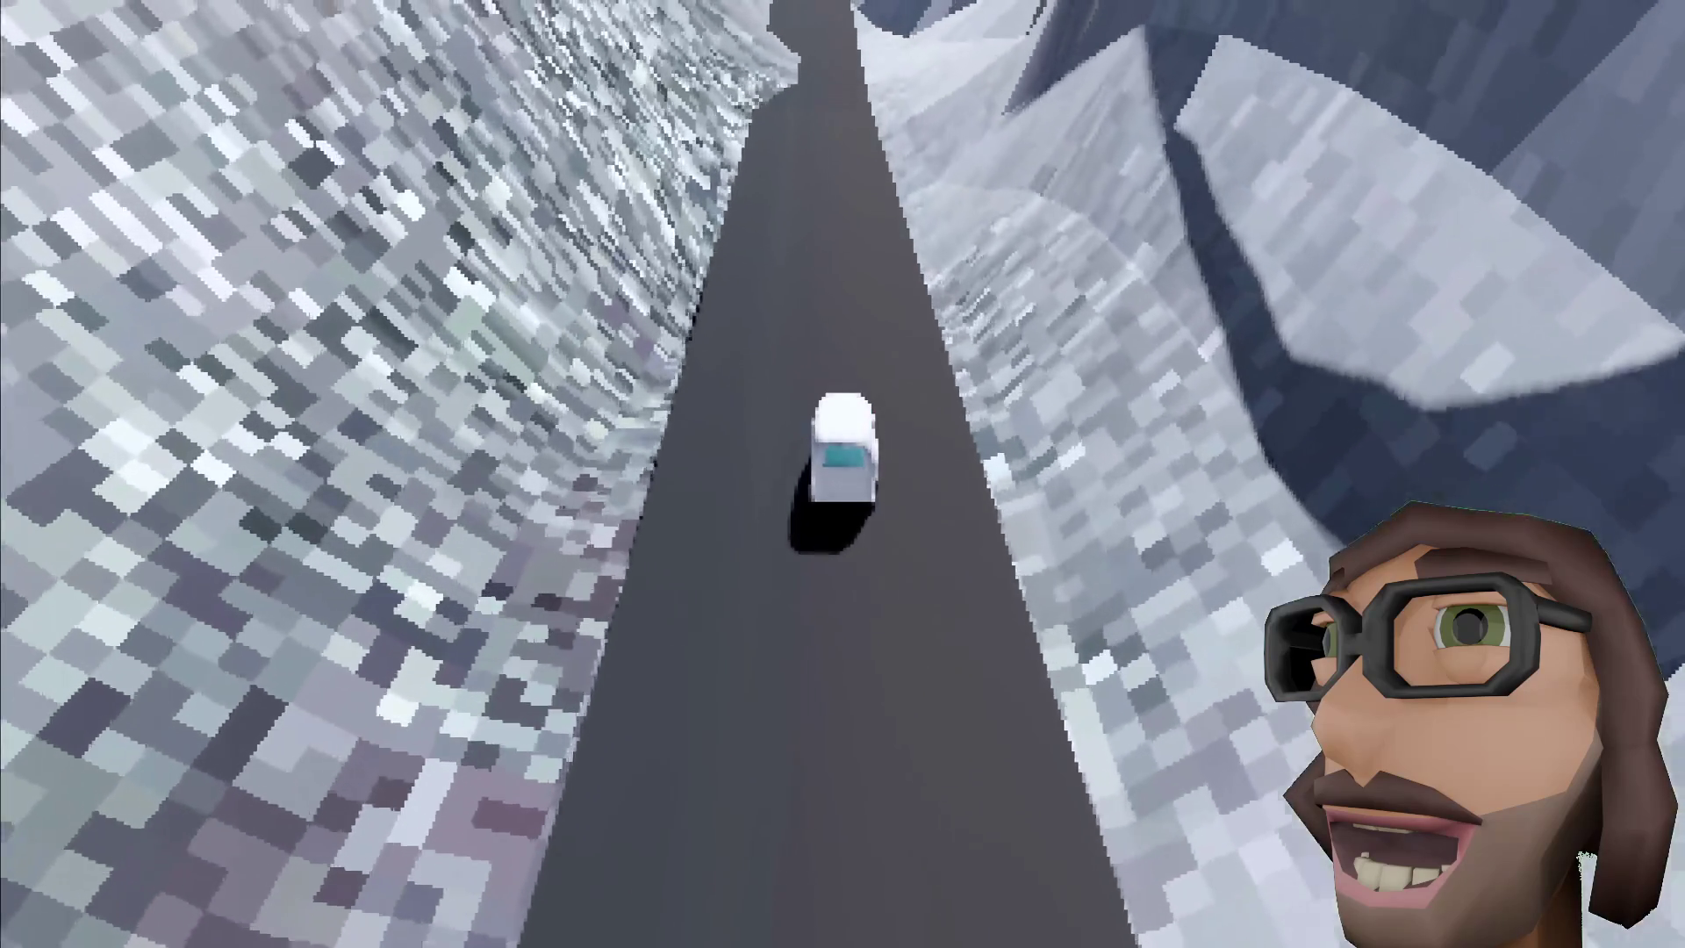
Step: Keep climbing to the road's end and up the steep slope until the van tips off
key(w)
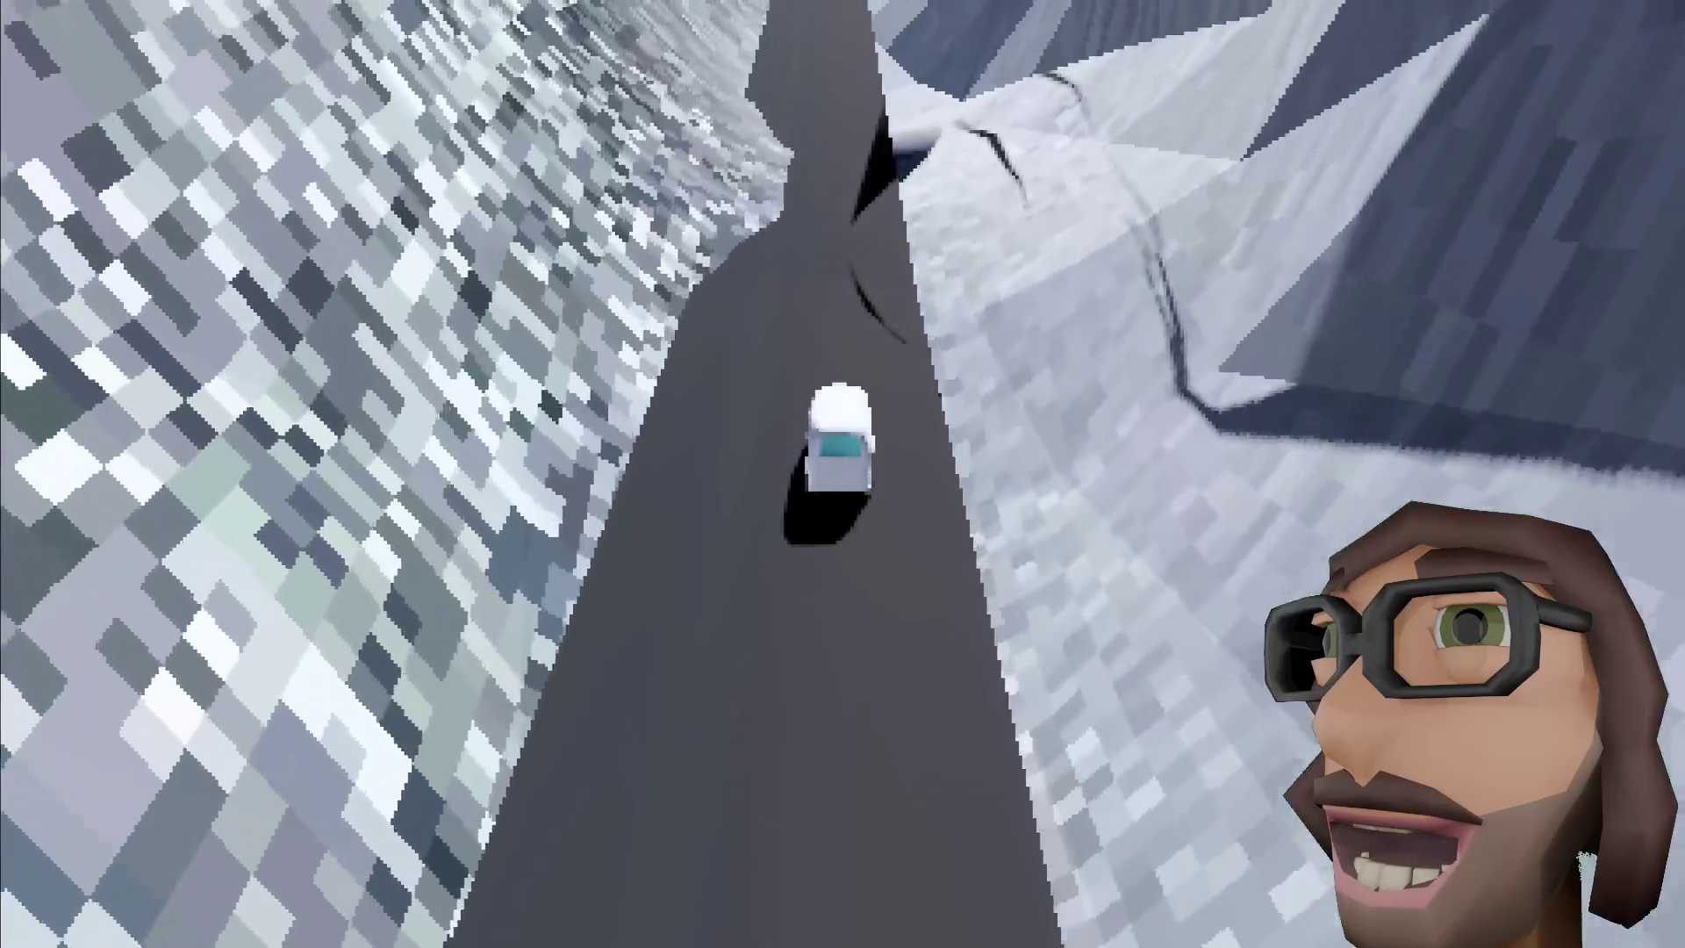
key(w)
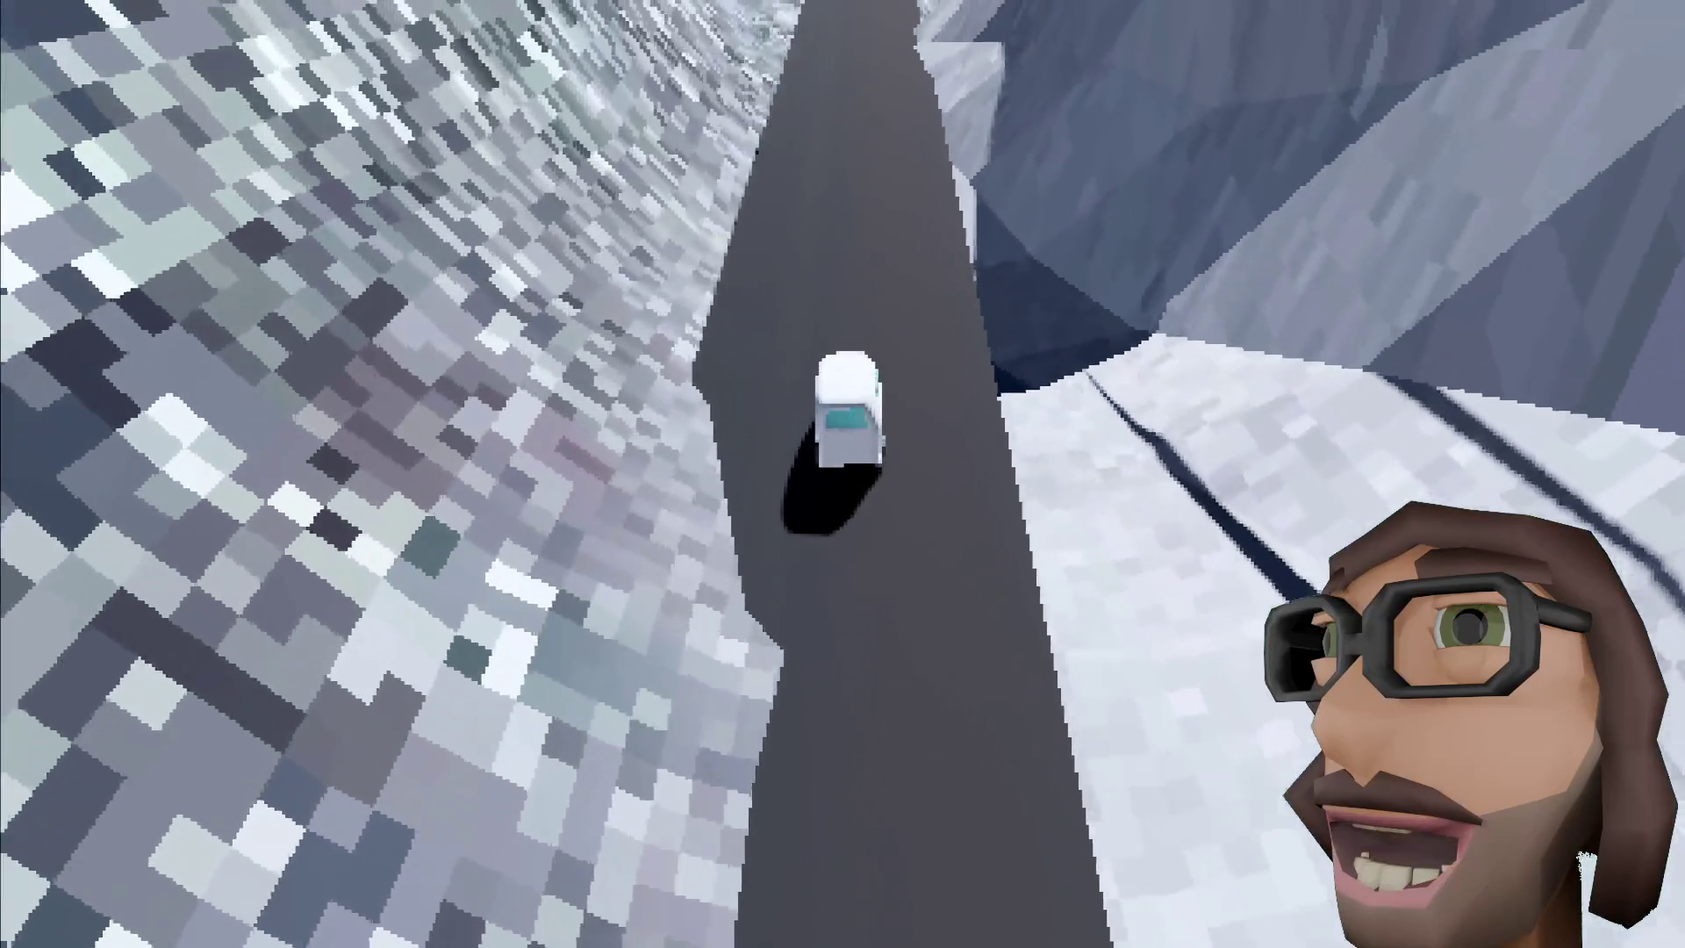
key(w)
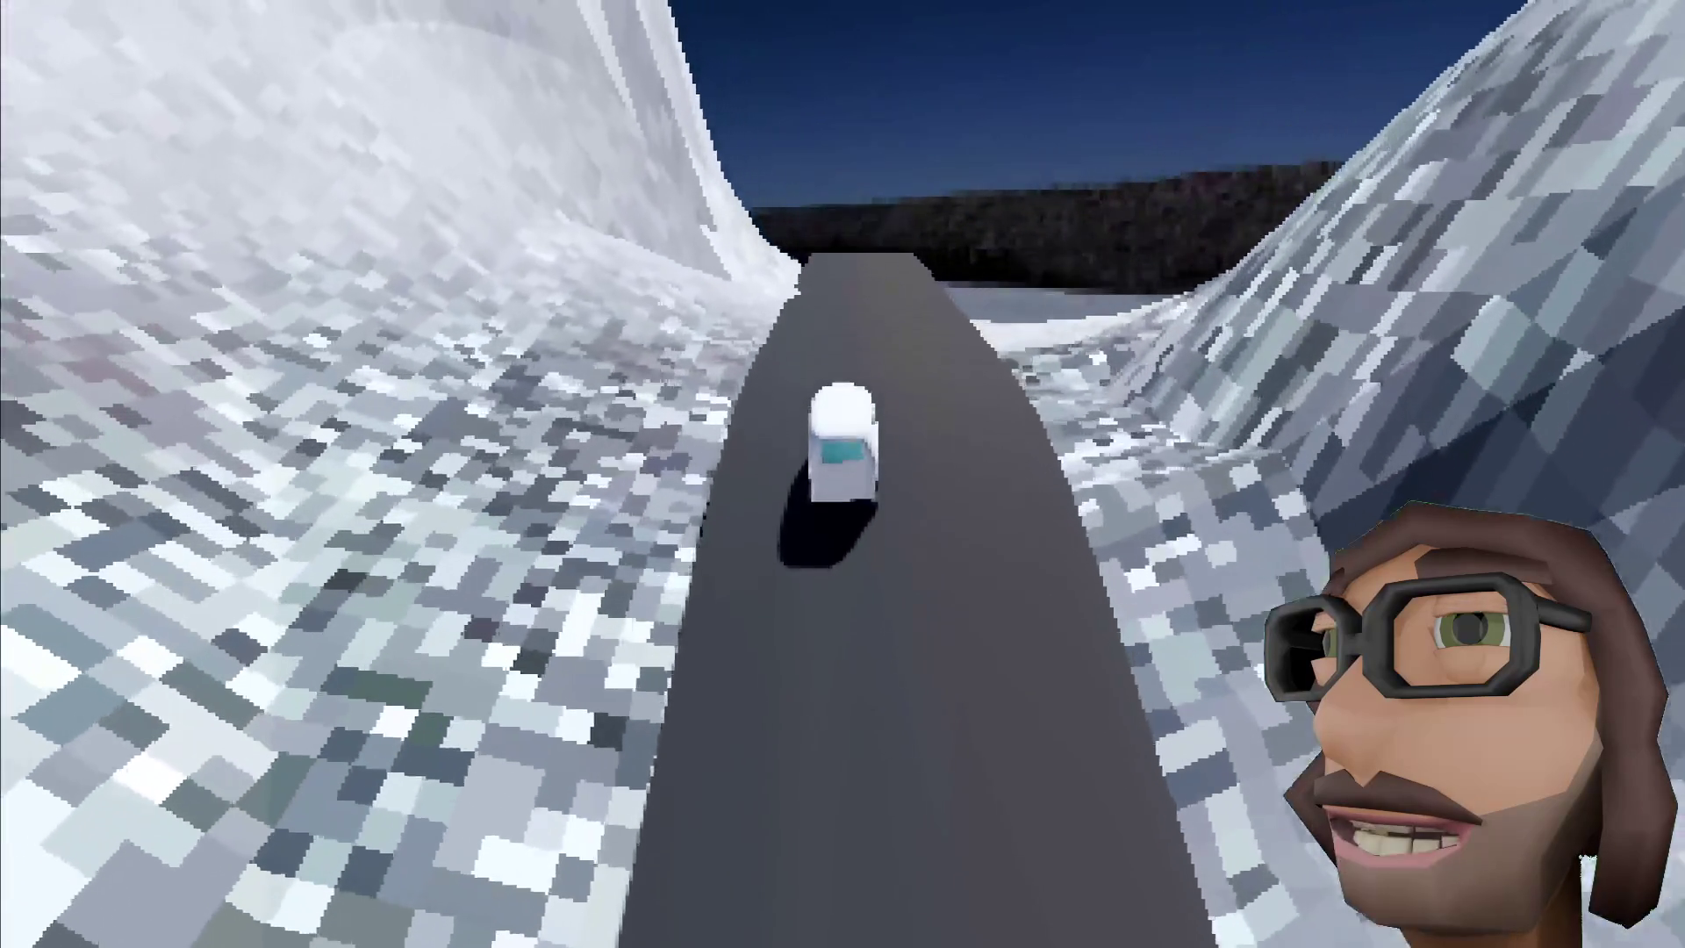
key(w)
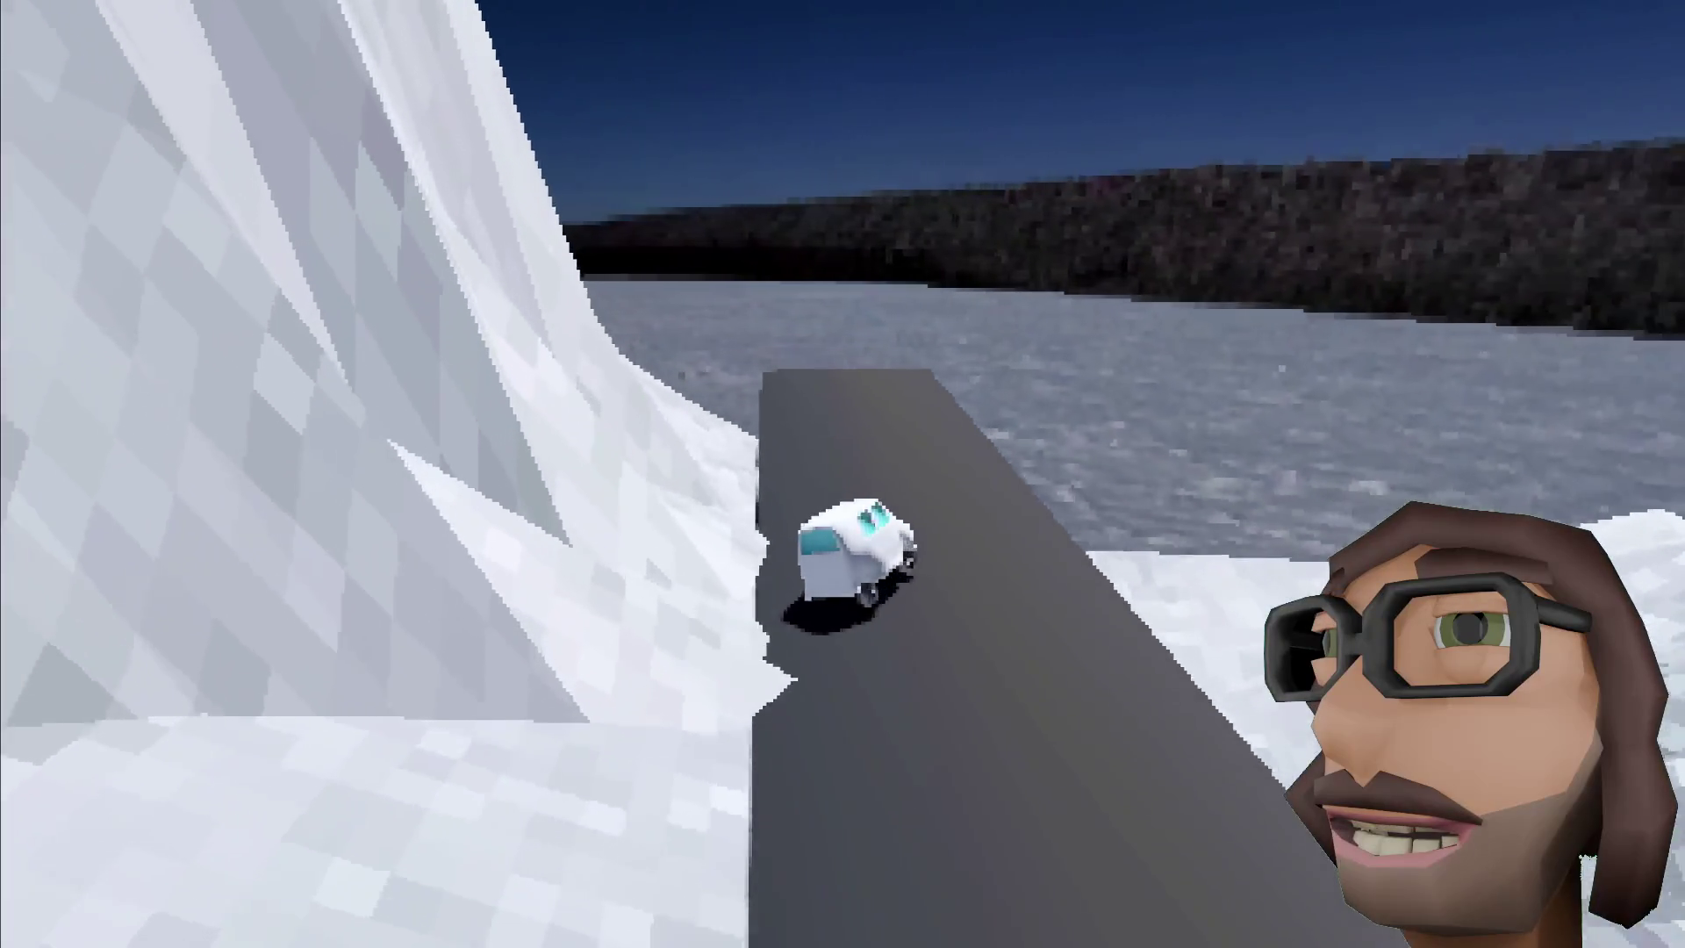
key(w)
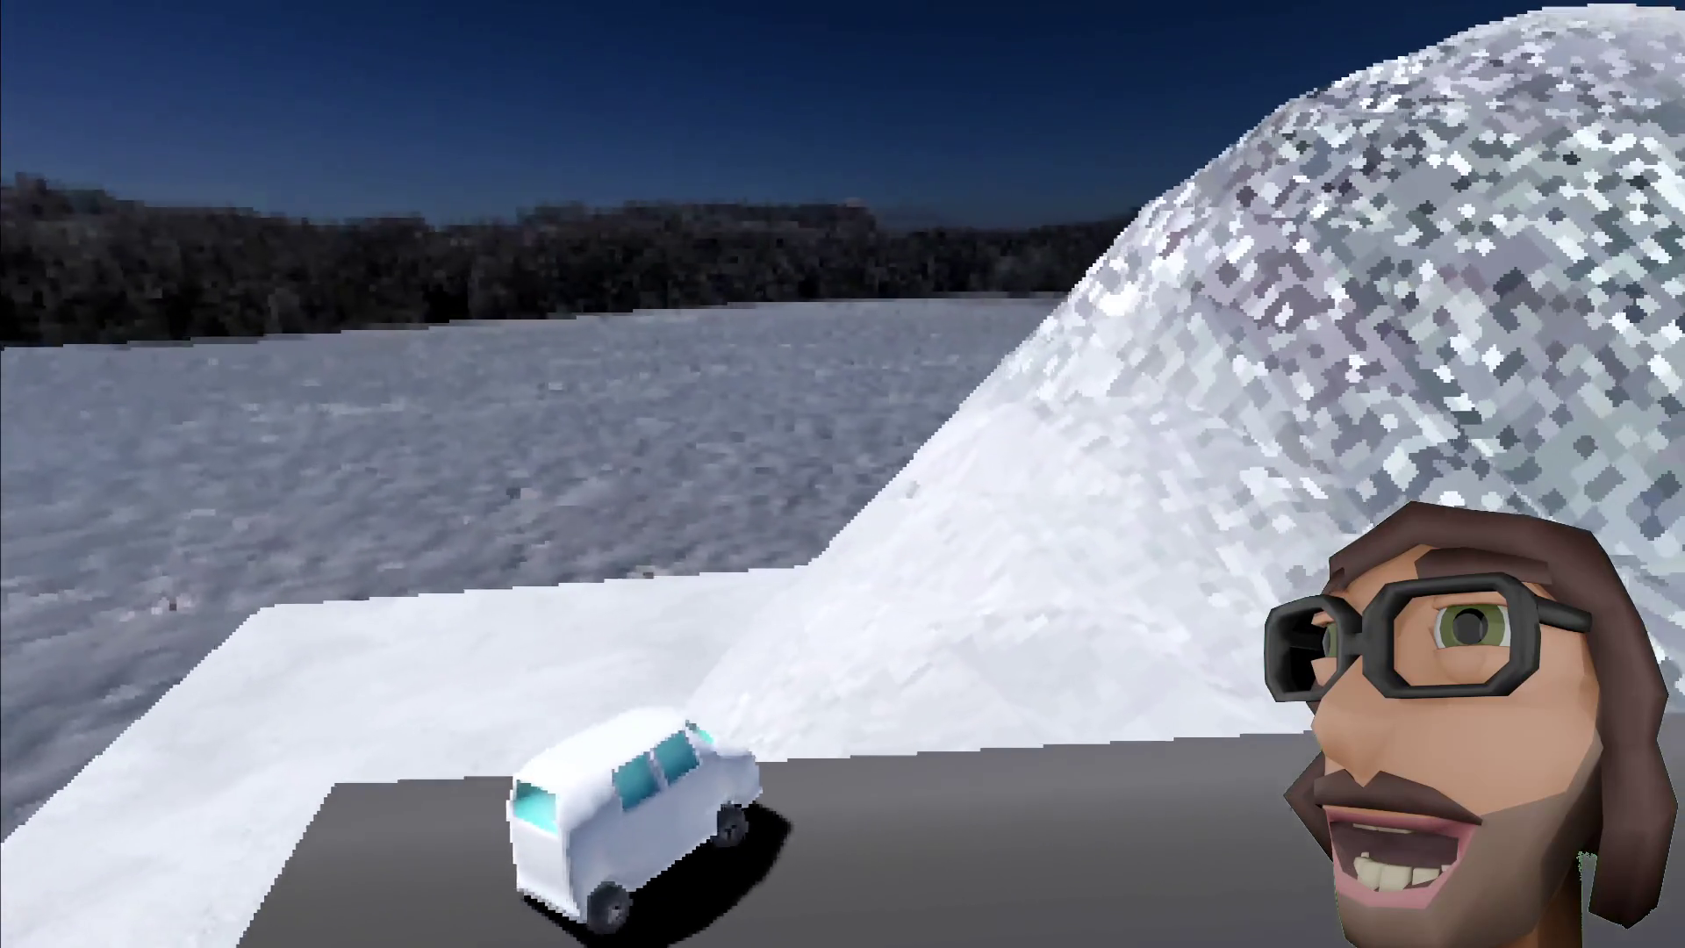
key(w)
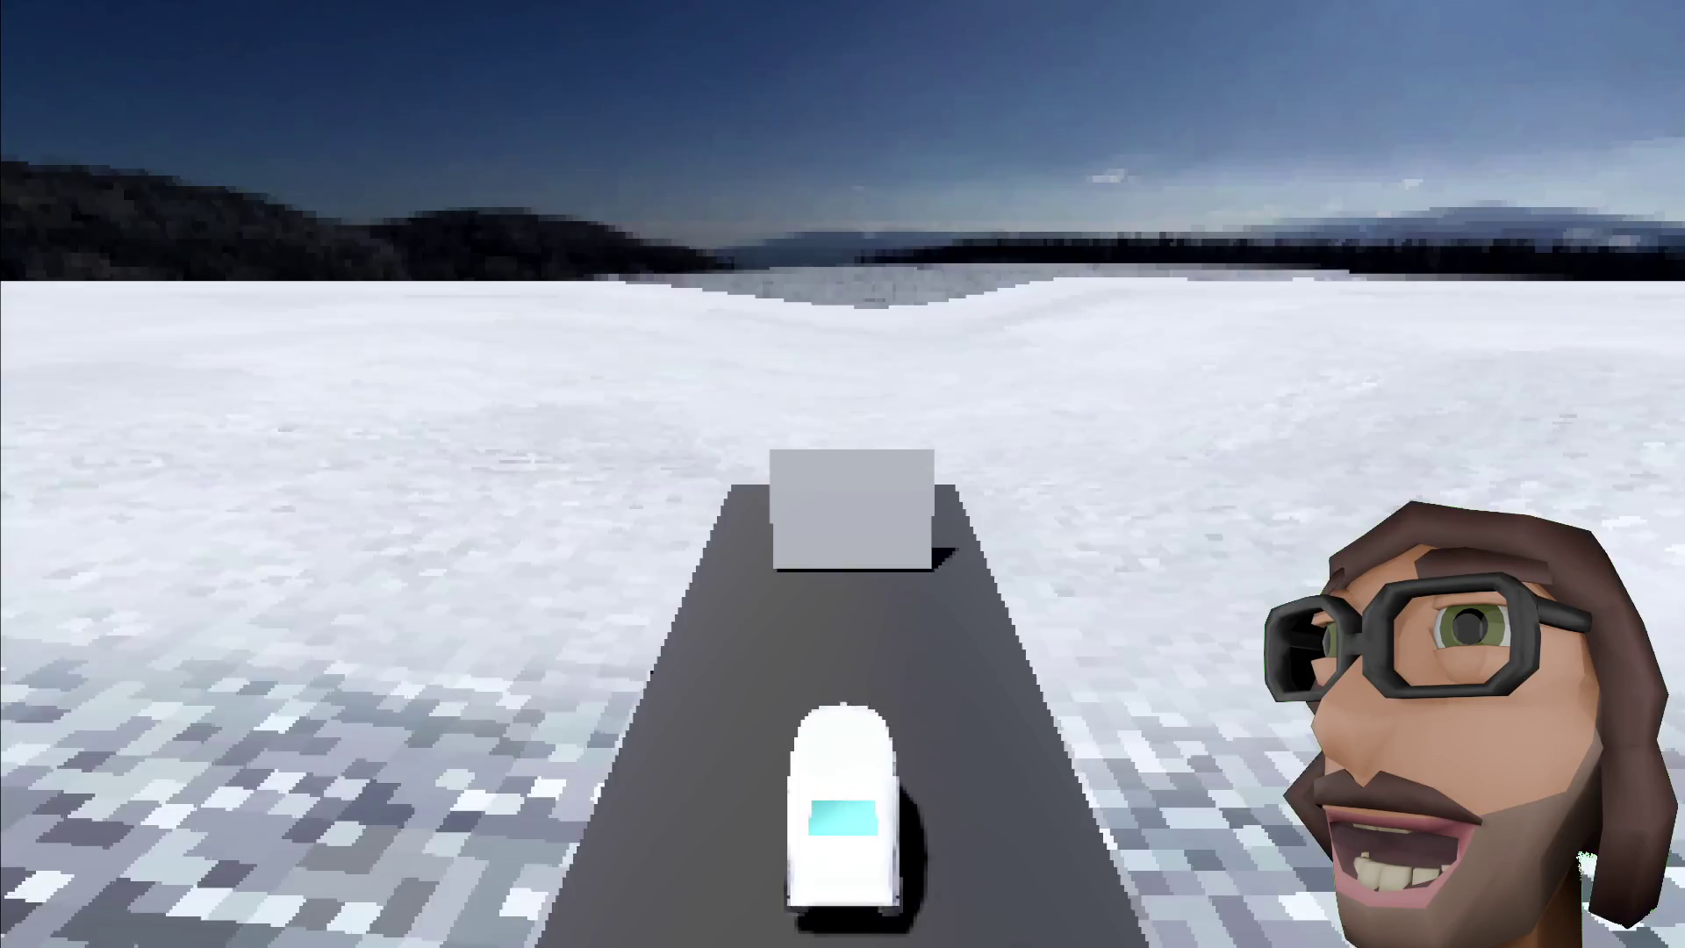
Step: Drive to the grey box, brake, turn right then left, and climb the ramp road
key(w)
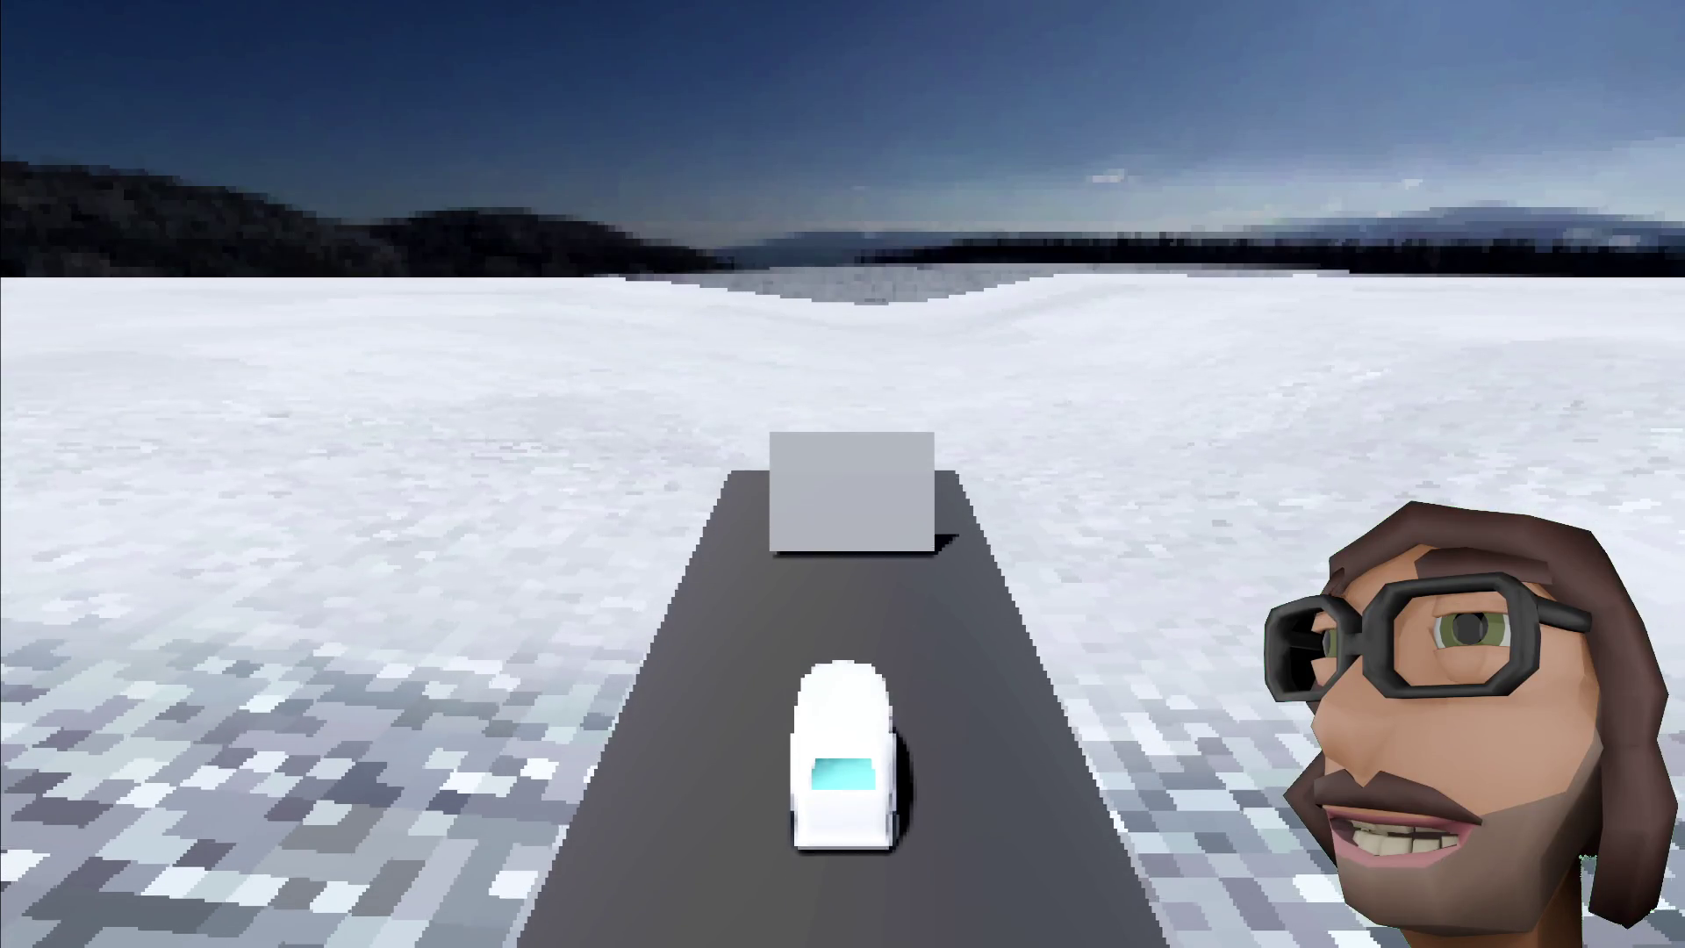
key(s)
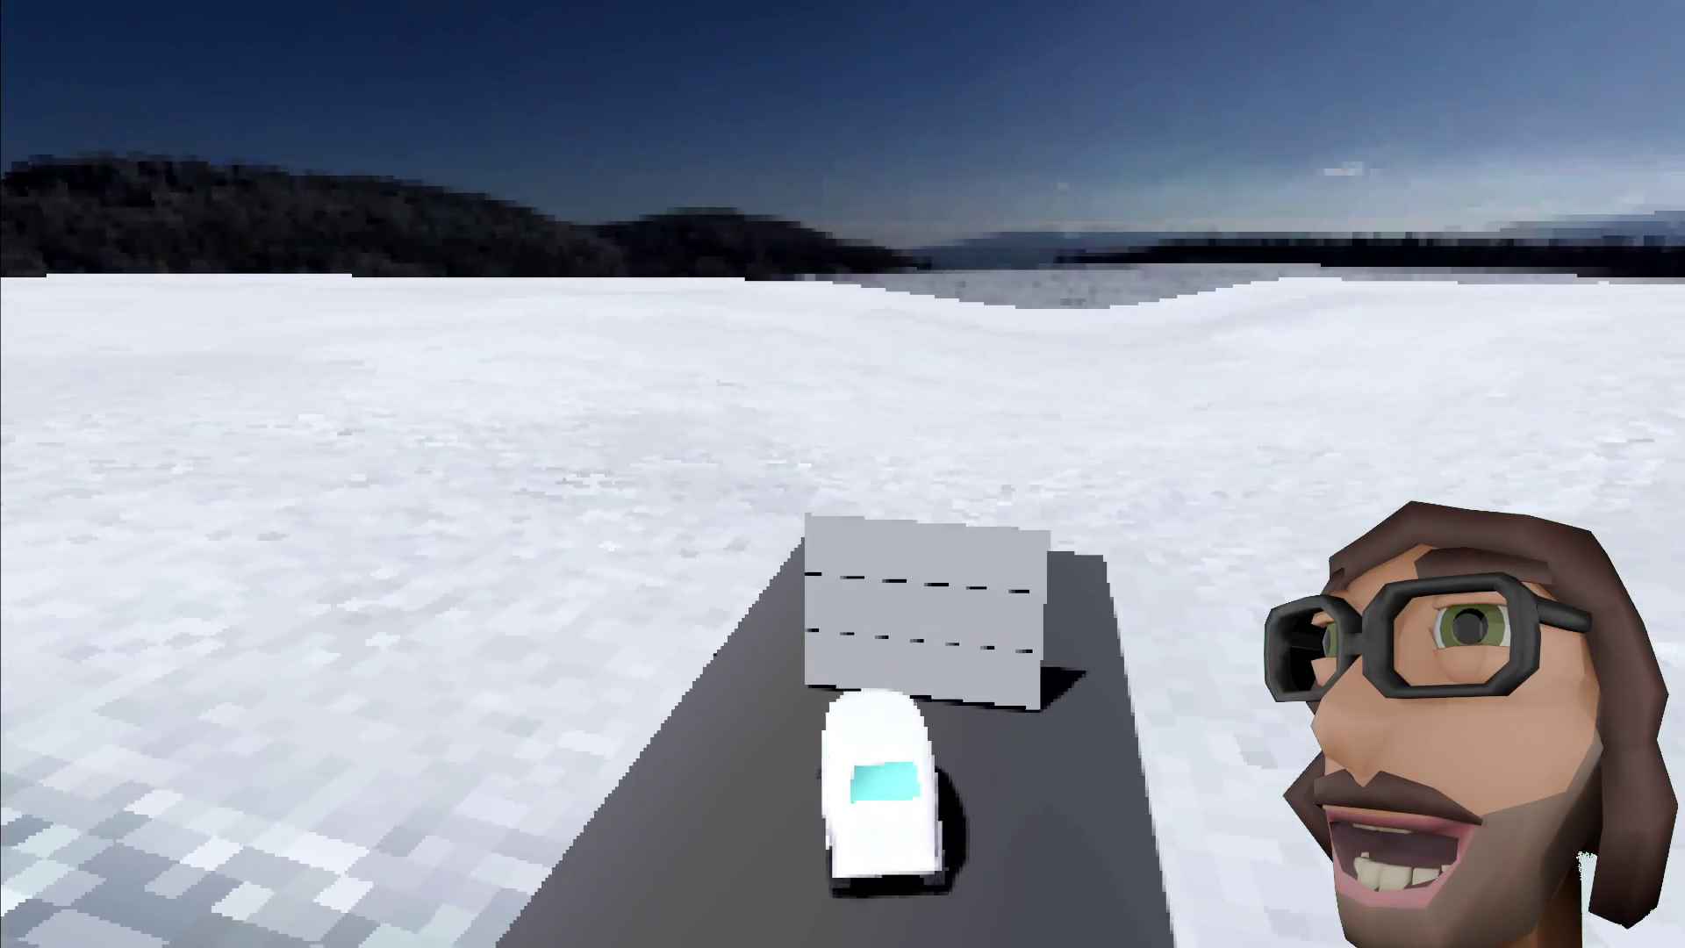
key(d)
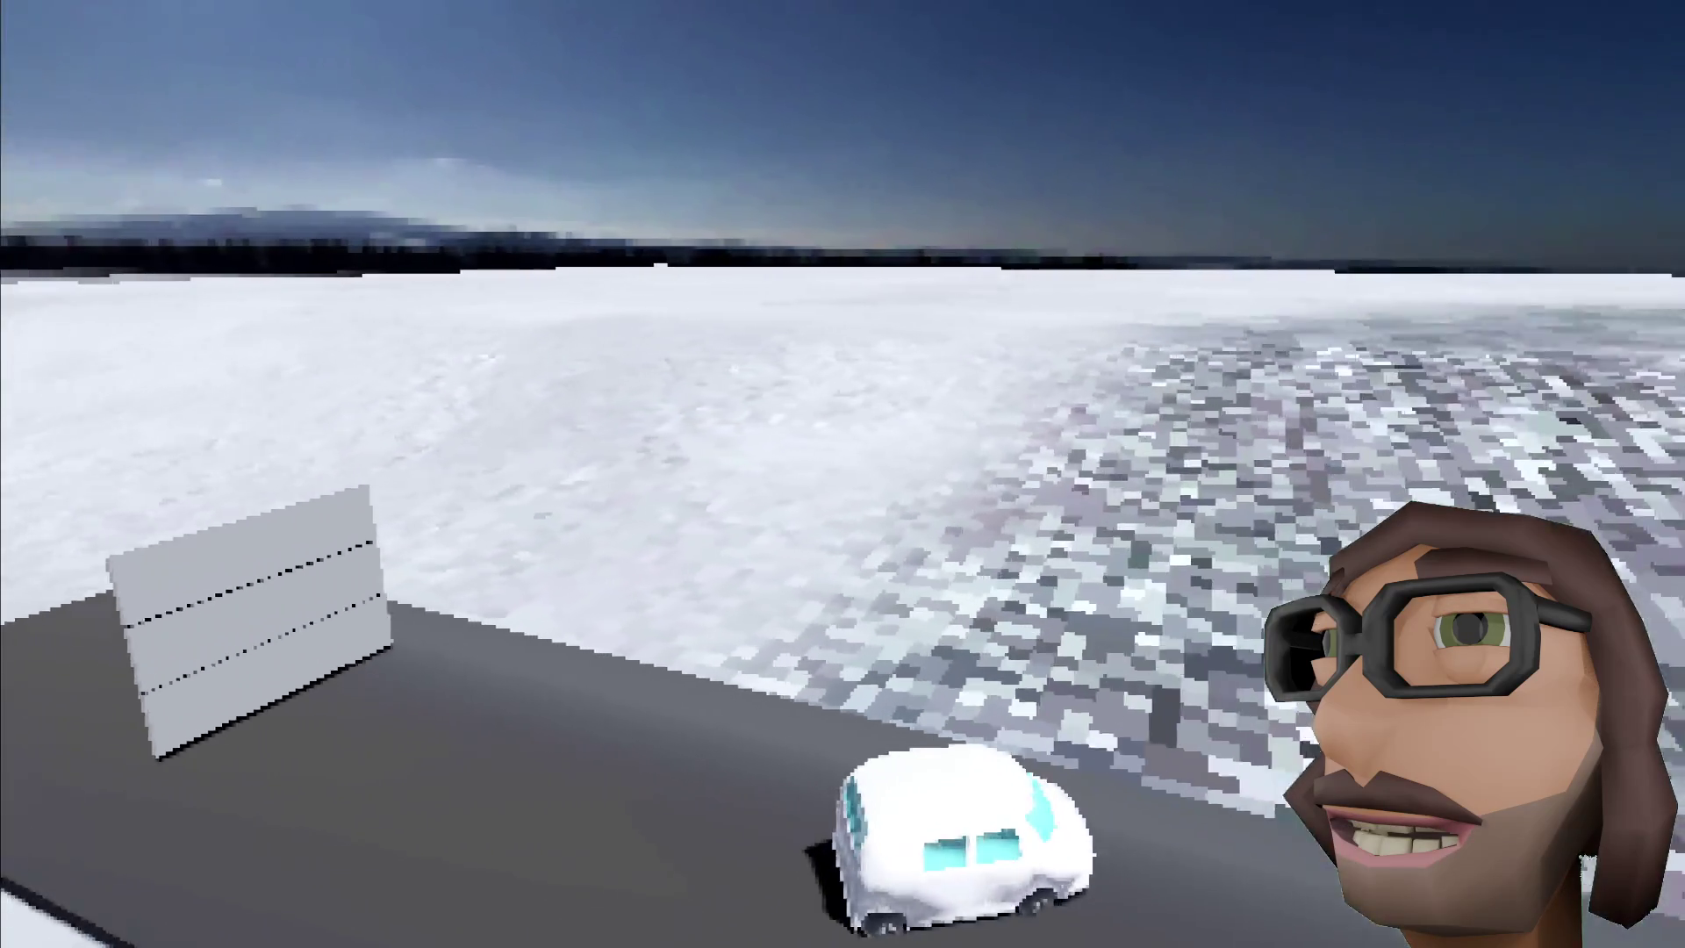
key(a)
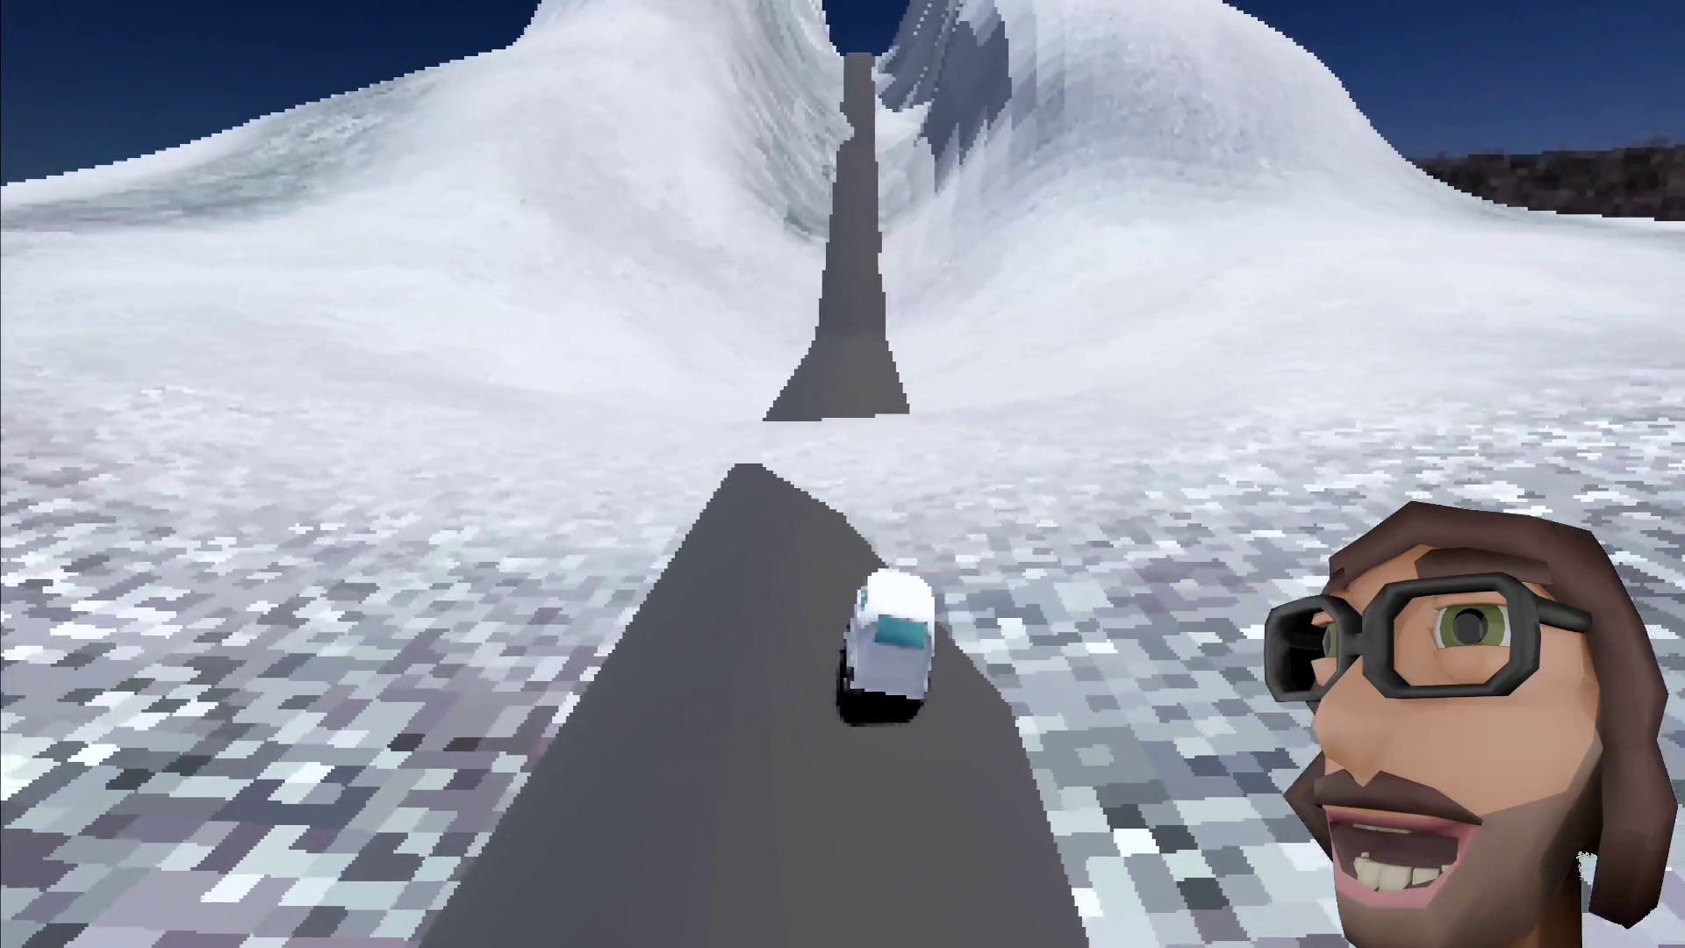
key(w)
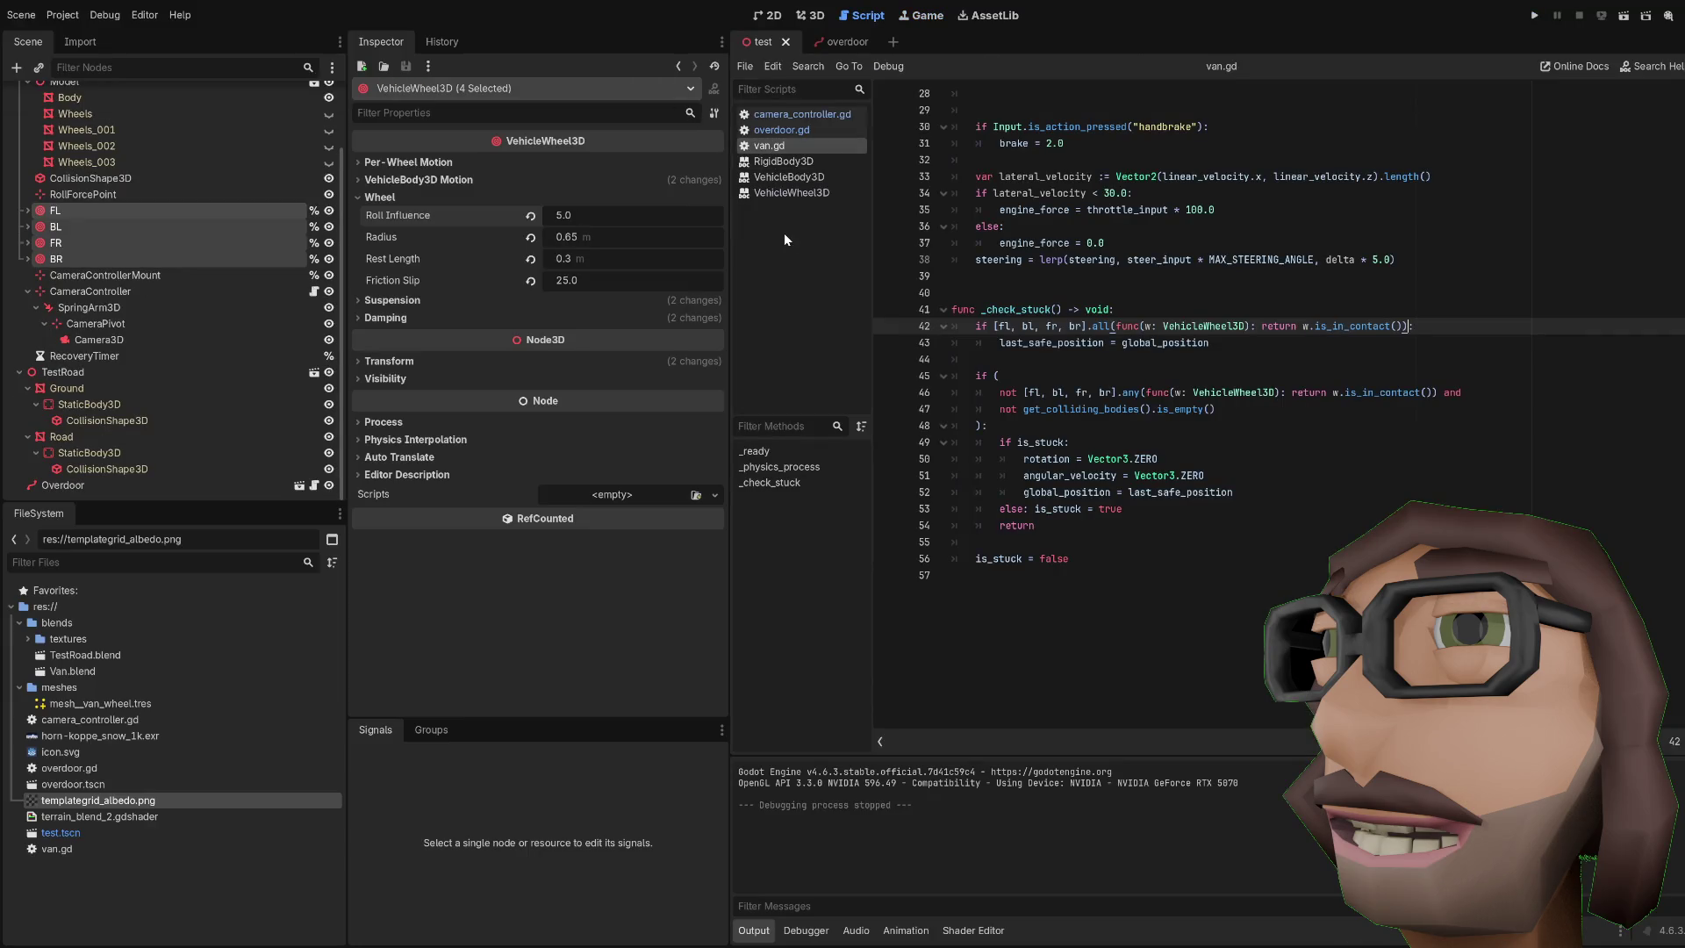
Step: Collapse the project folders and add a notes folder holding a new todo.md file
click(19, 623)
click(19, 638)
click(31, 605)
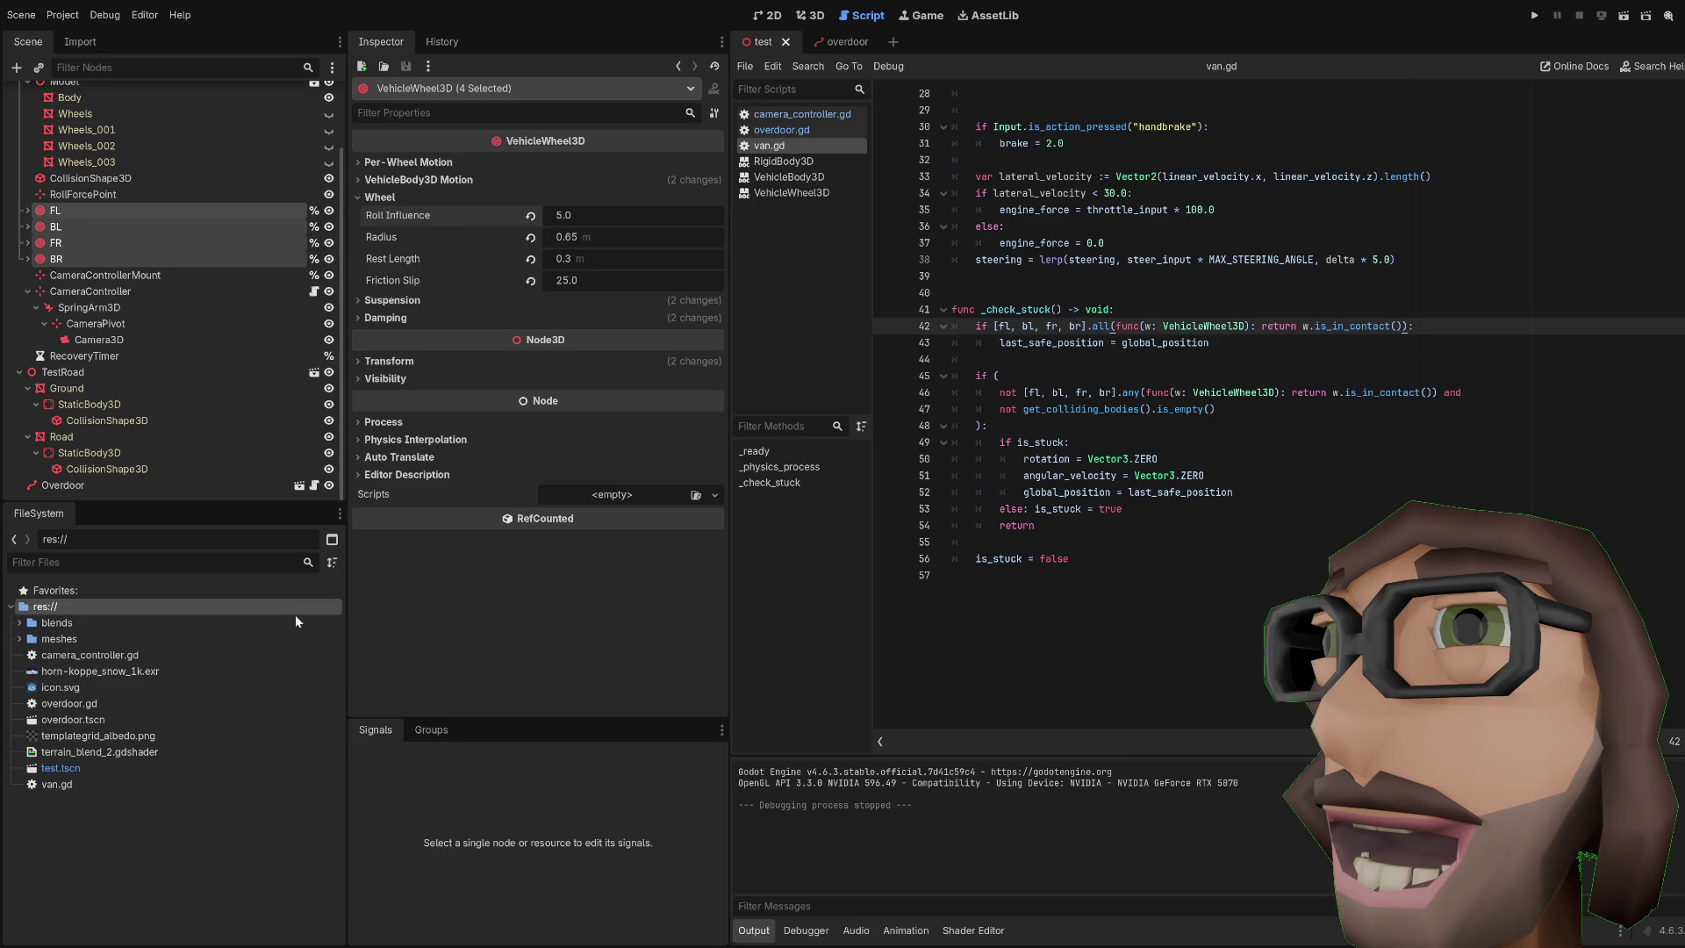
click(126, 658)
text(##)
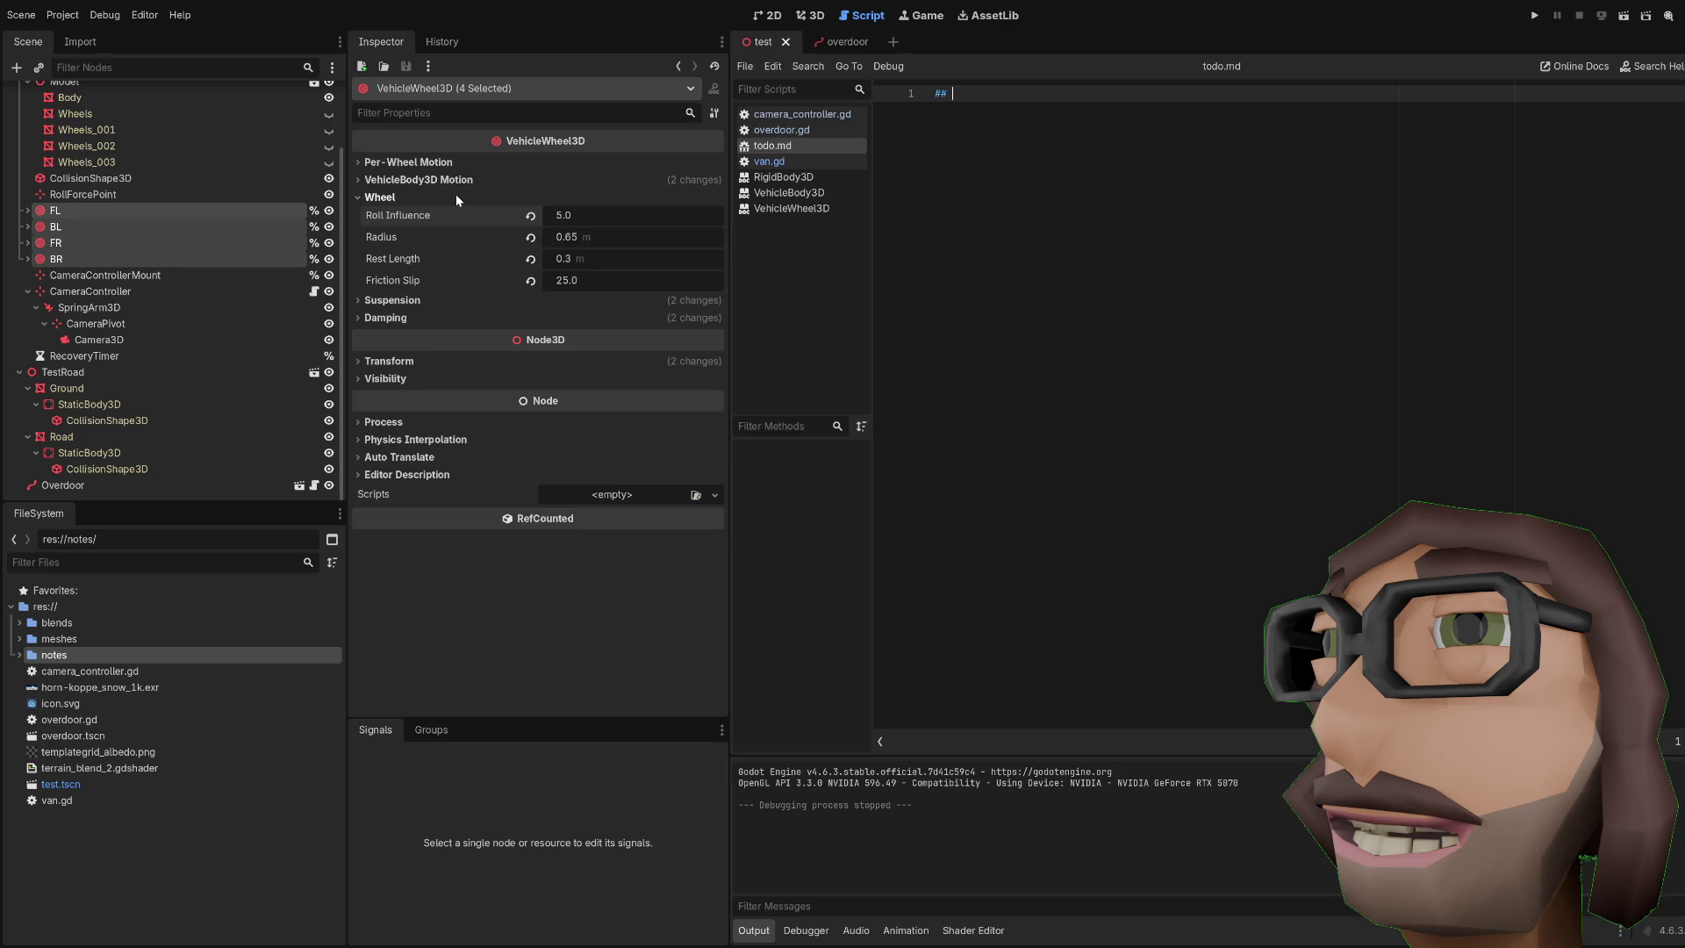
Step: Write the '## Next features to add' heading and a 'Hub town w/ post office, home (garage), etc.' item
text(# Me)
key(BackSpace)
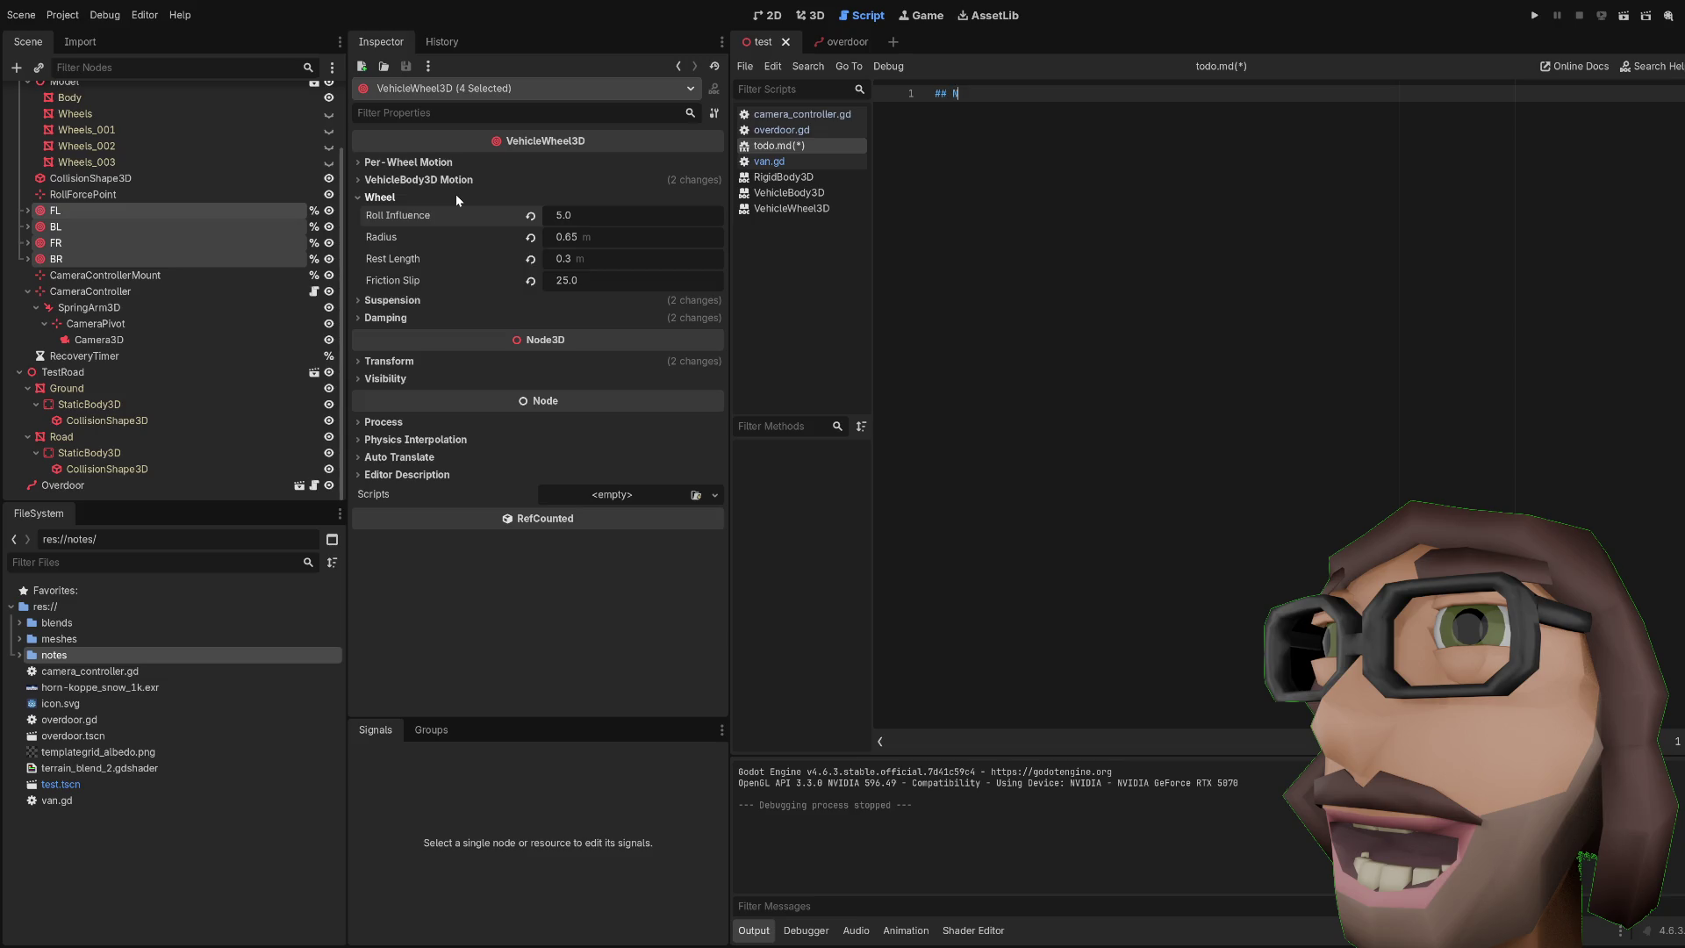
text(features t)
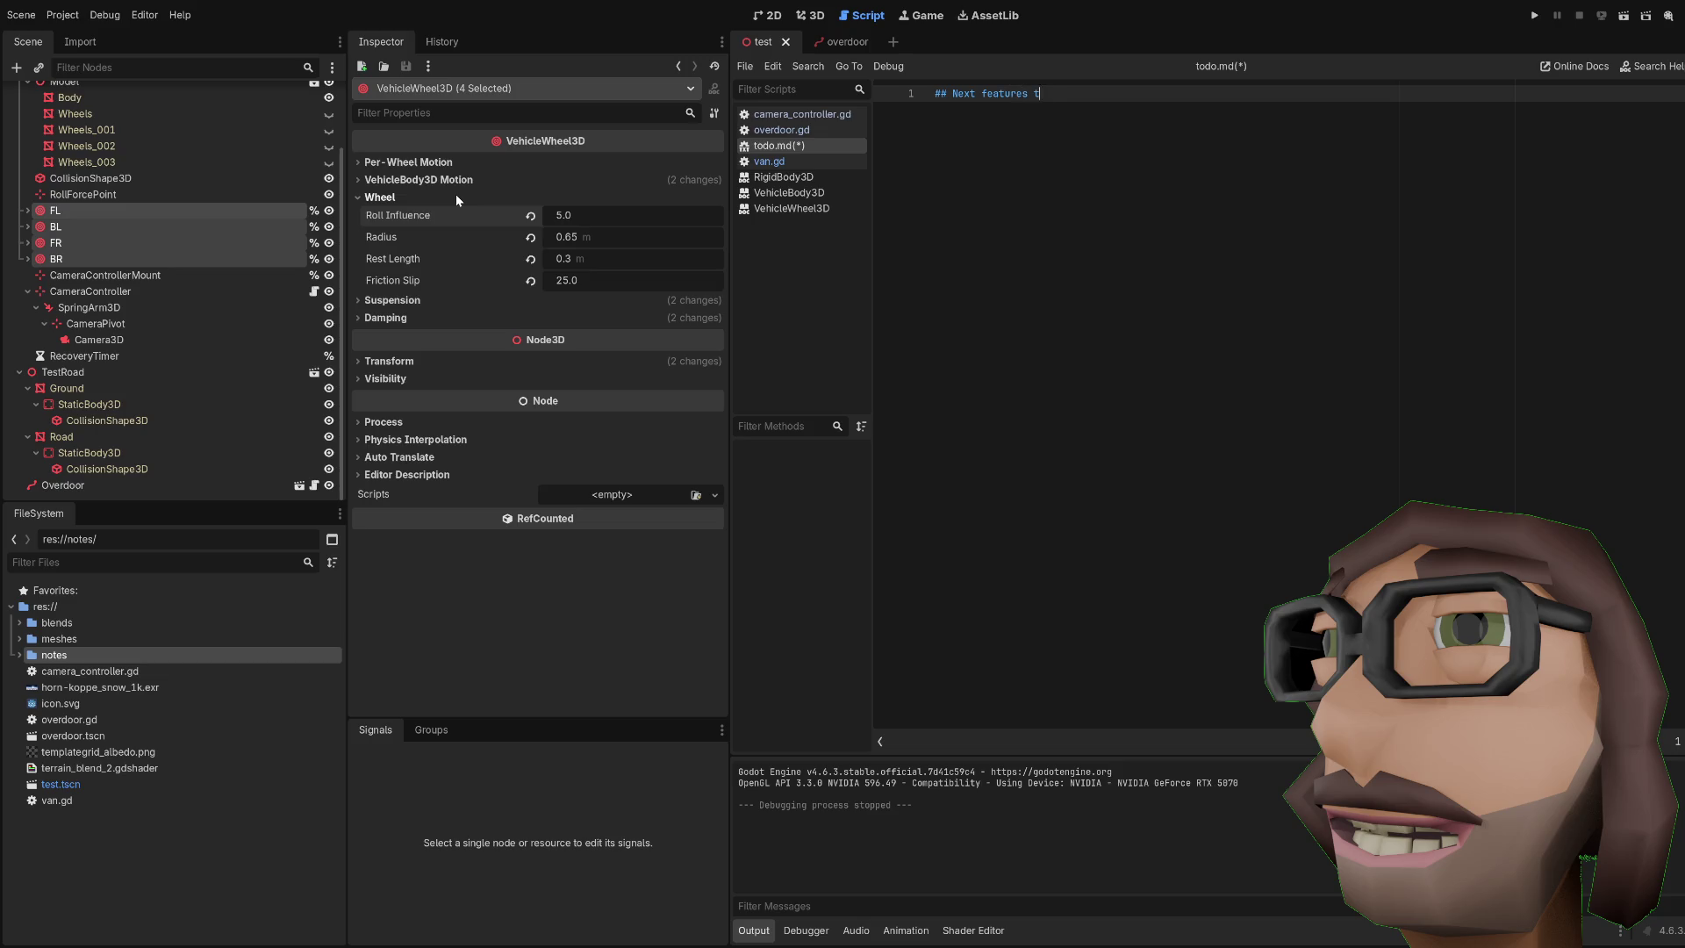
text(add)
key(Return)
key(Return)
text([ ] Hub)
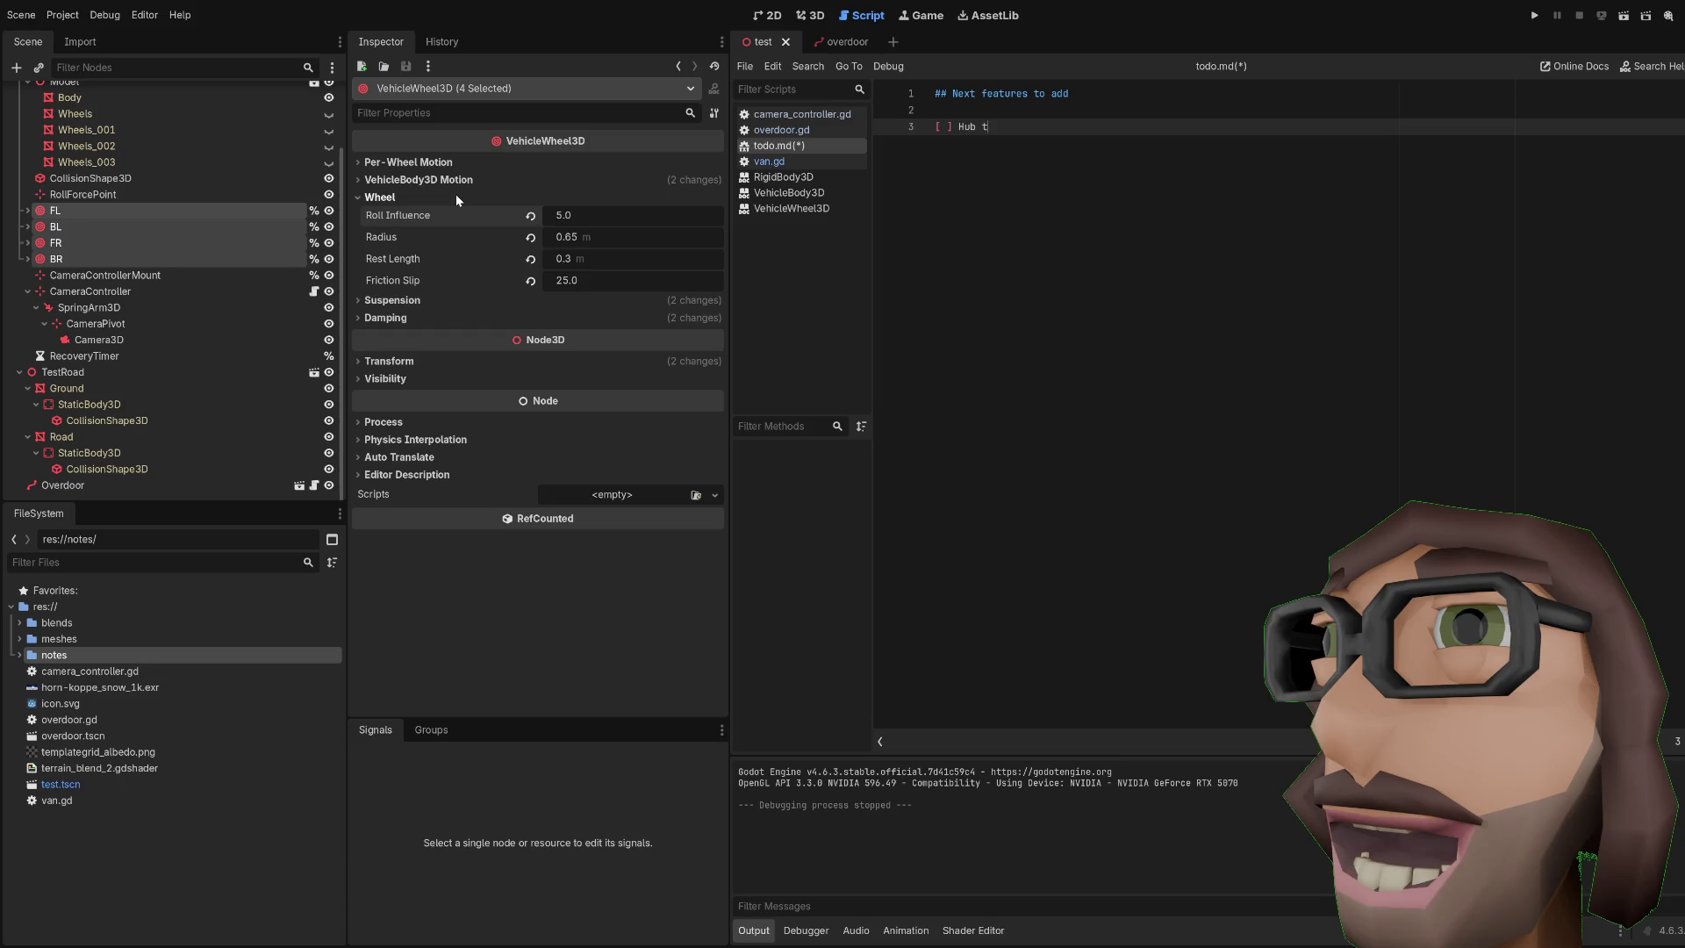
text(town w)
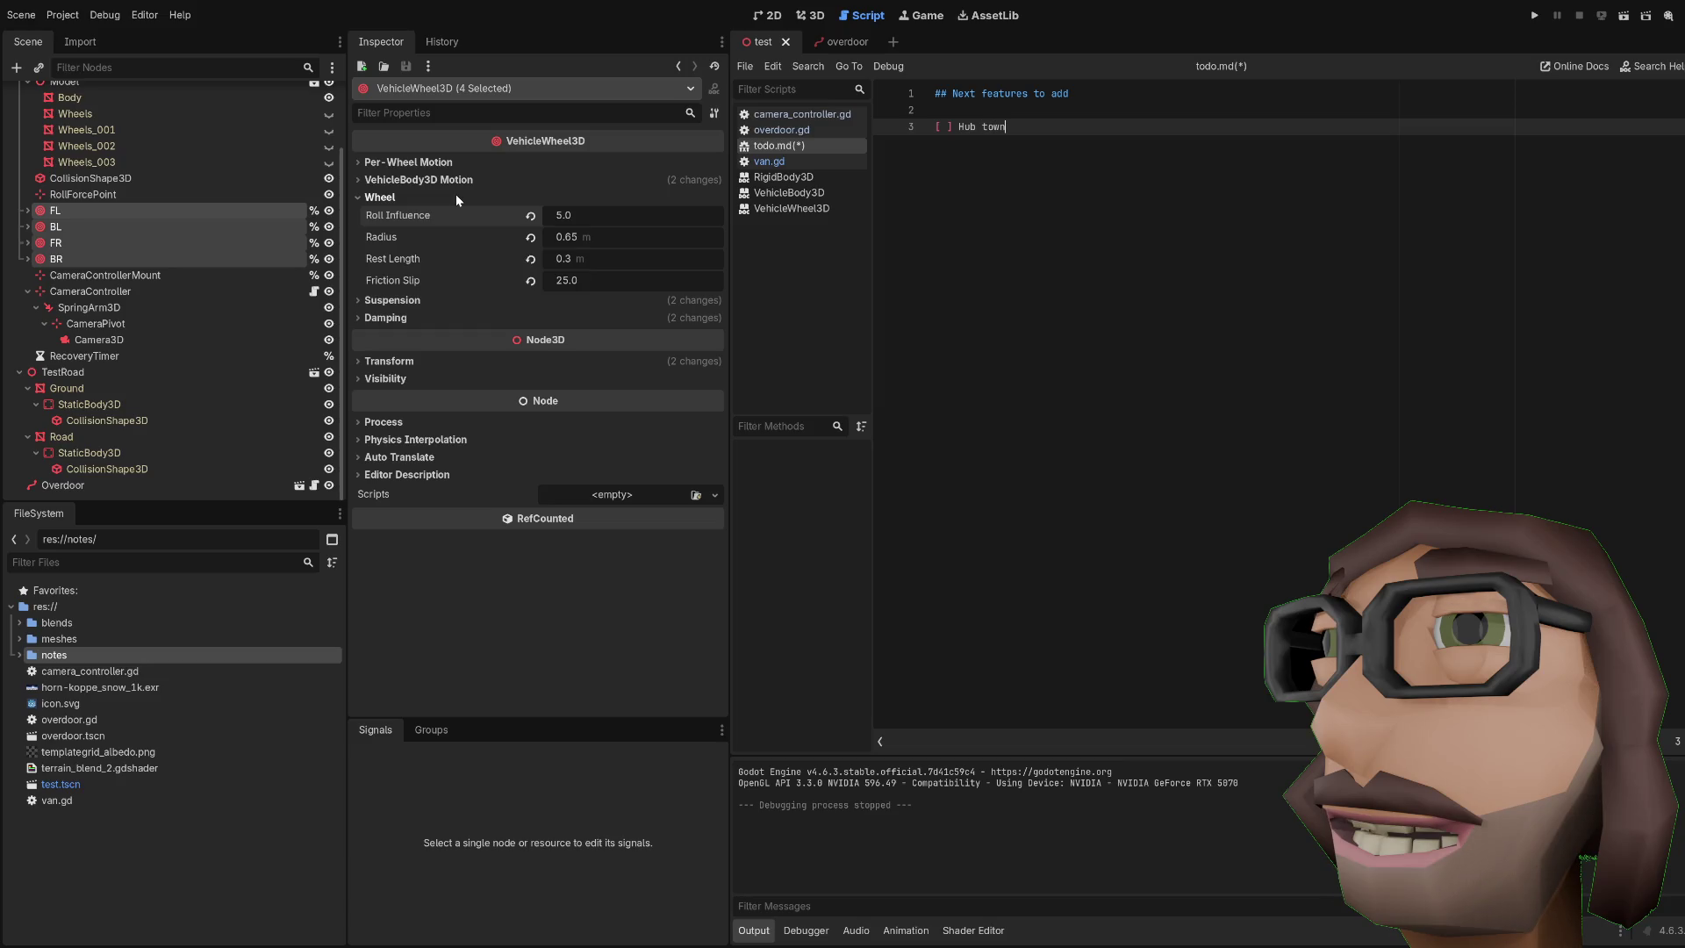
text(/ )
text(post office, home ()
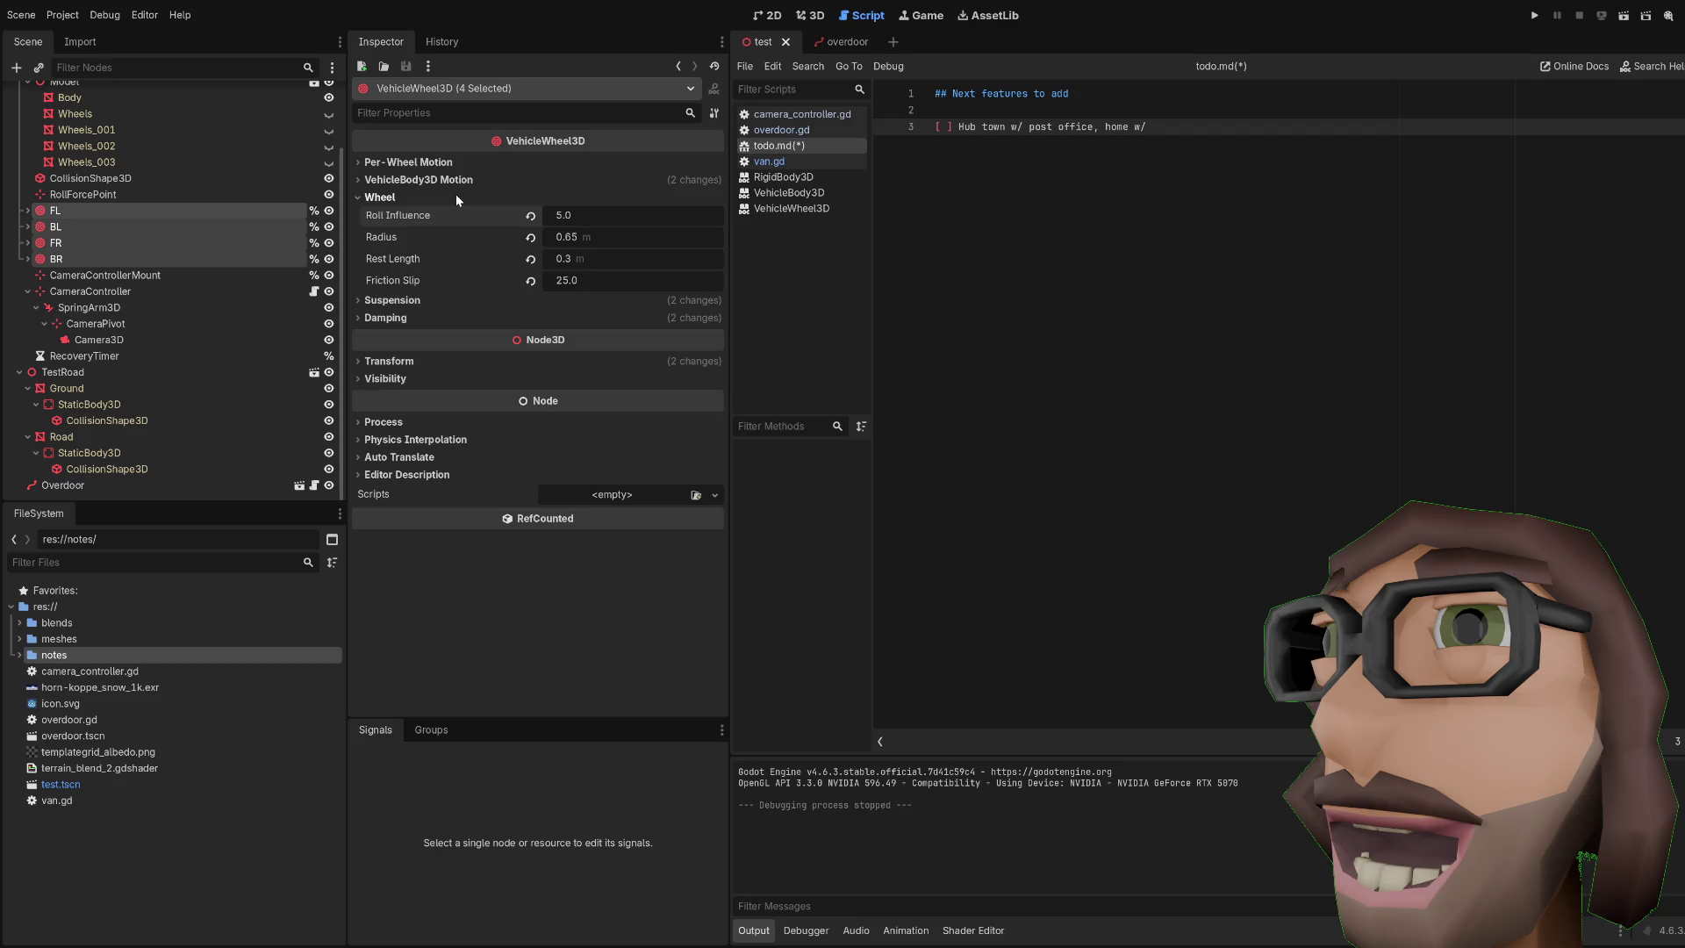
text(gara)
text(tc.)
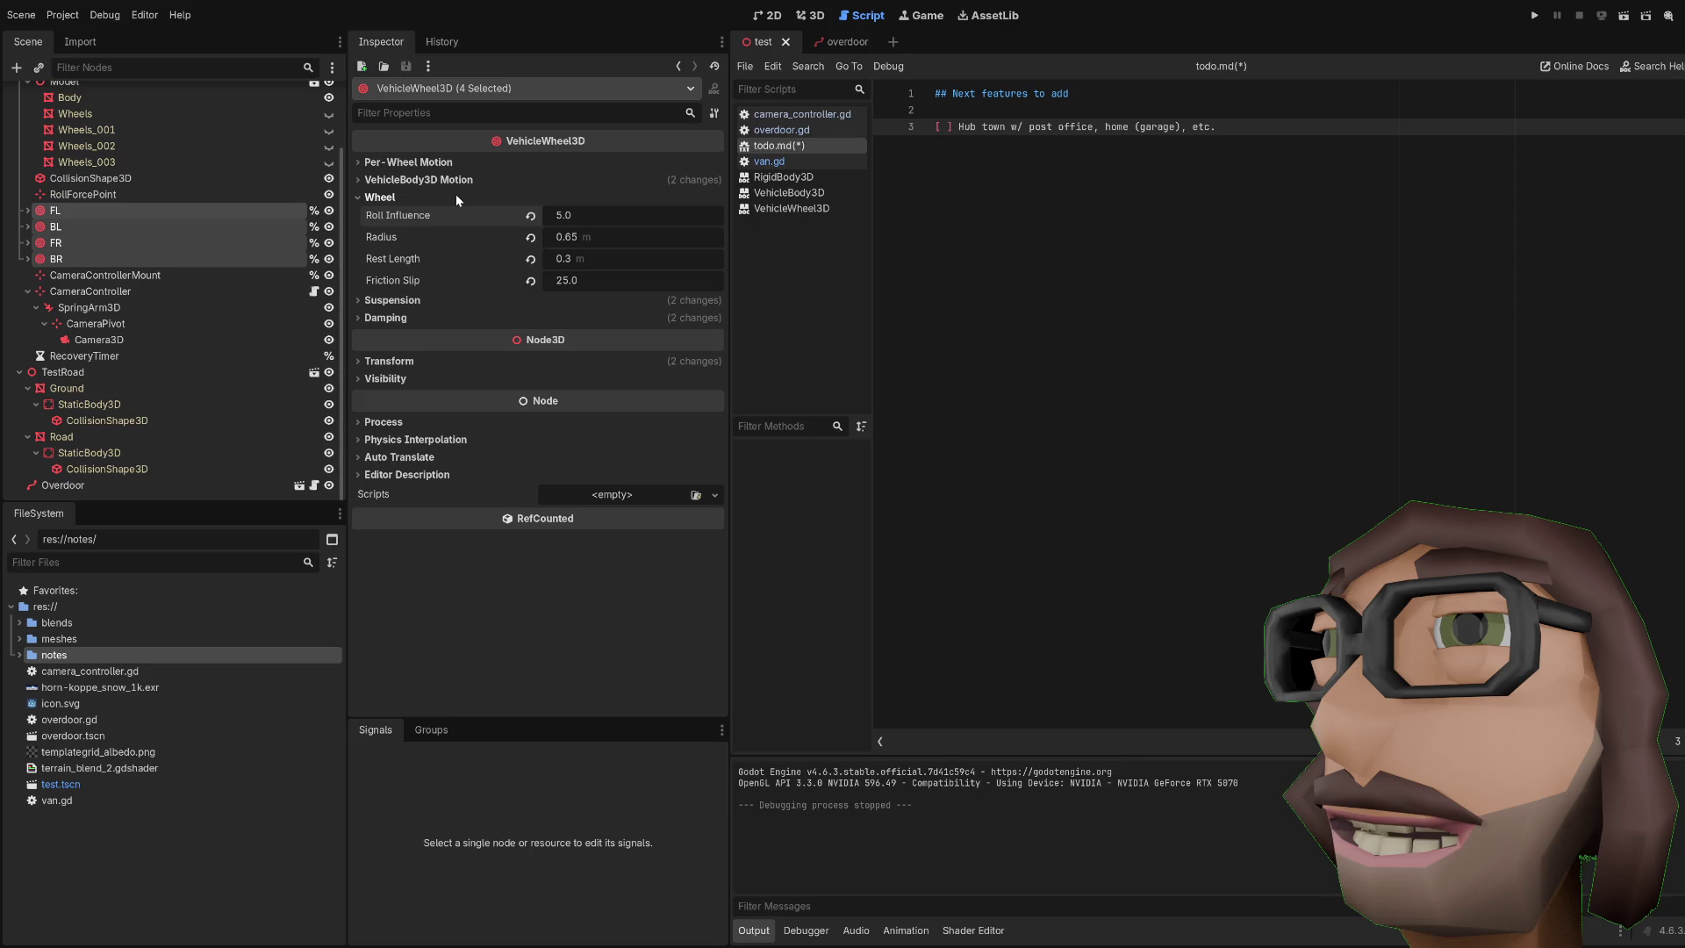
key(Return)
text([ ] Interaction)
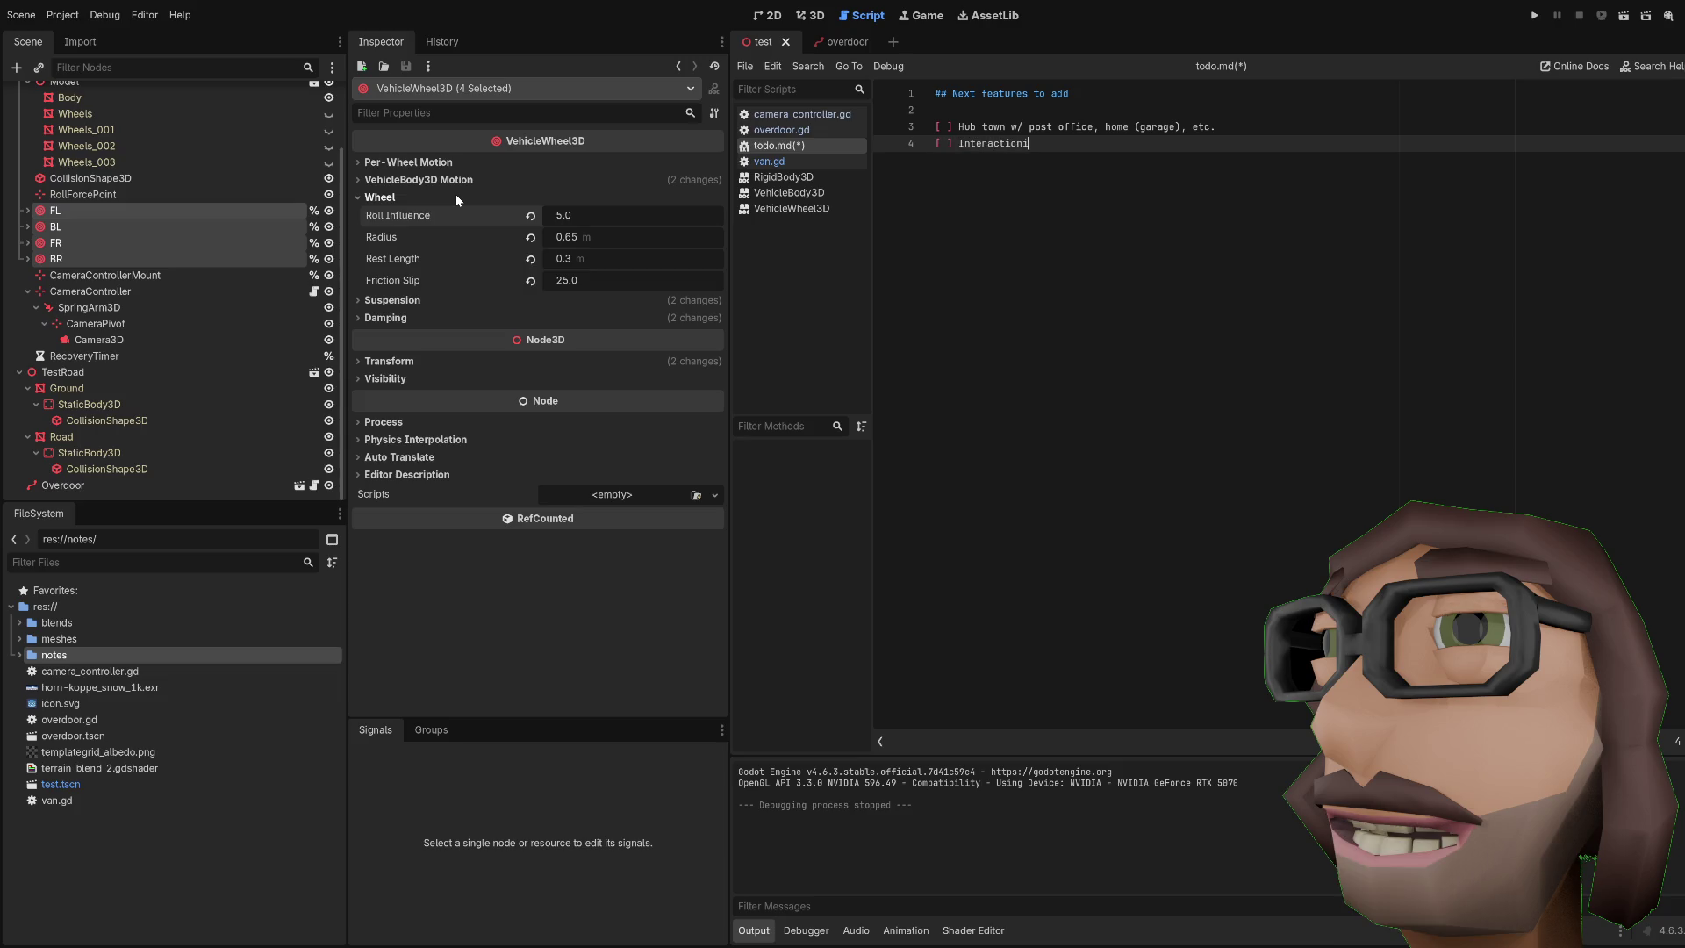
Step: Add todo items for ground hotspot interaction and SFX for the van
text(in -eral w/ hotspot)
text(s on ground etc.)
key(Return)
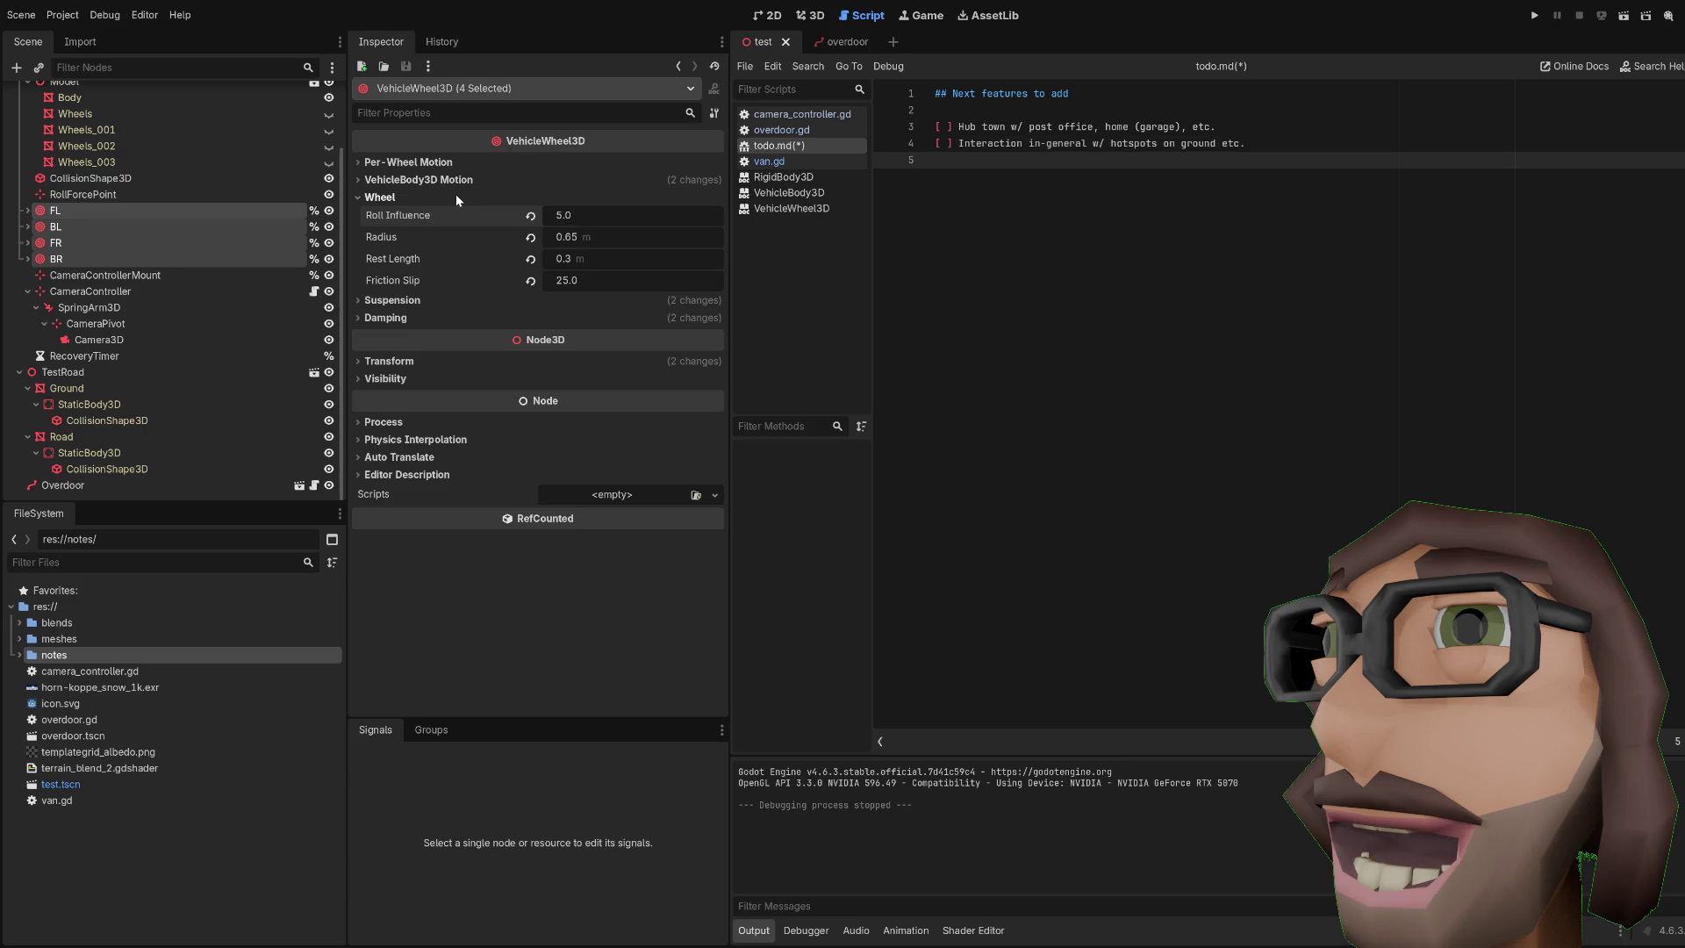
text([ ] SFX for van)
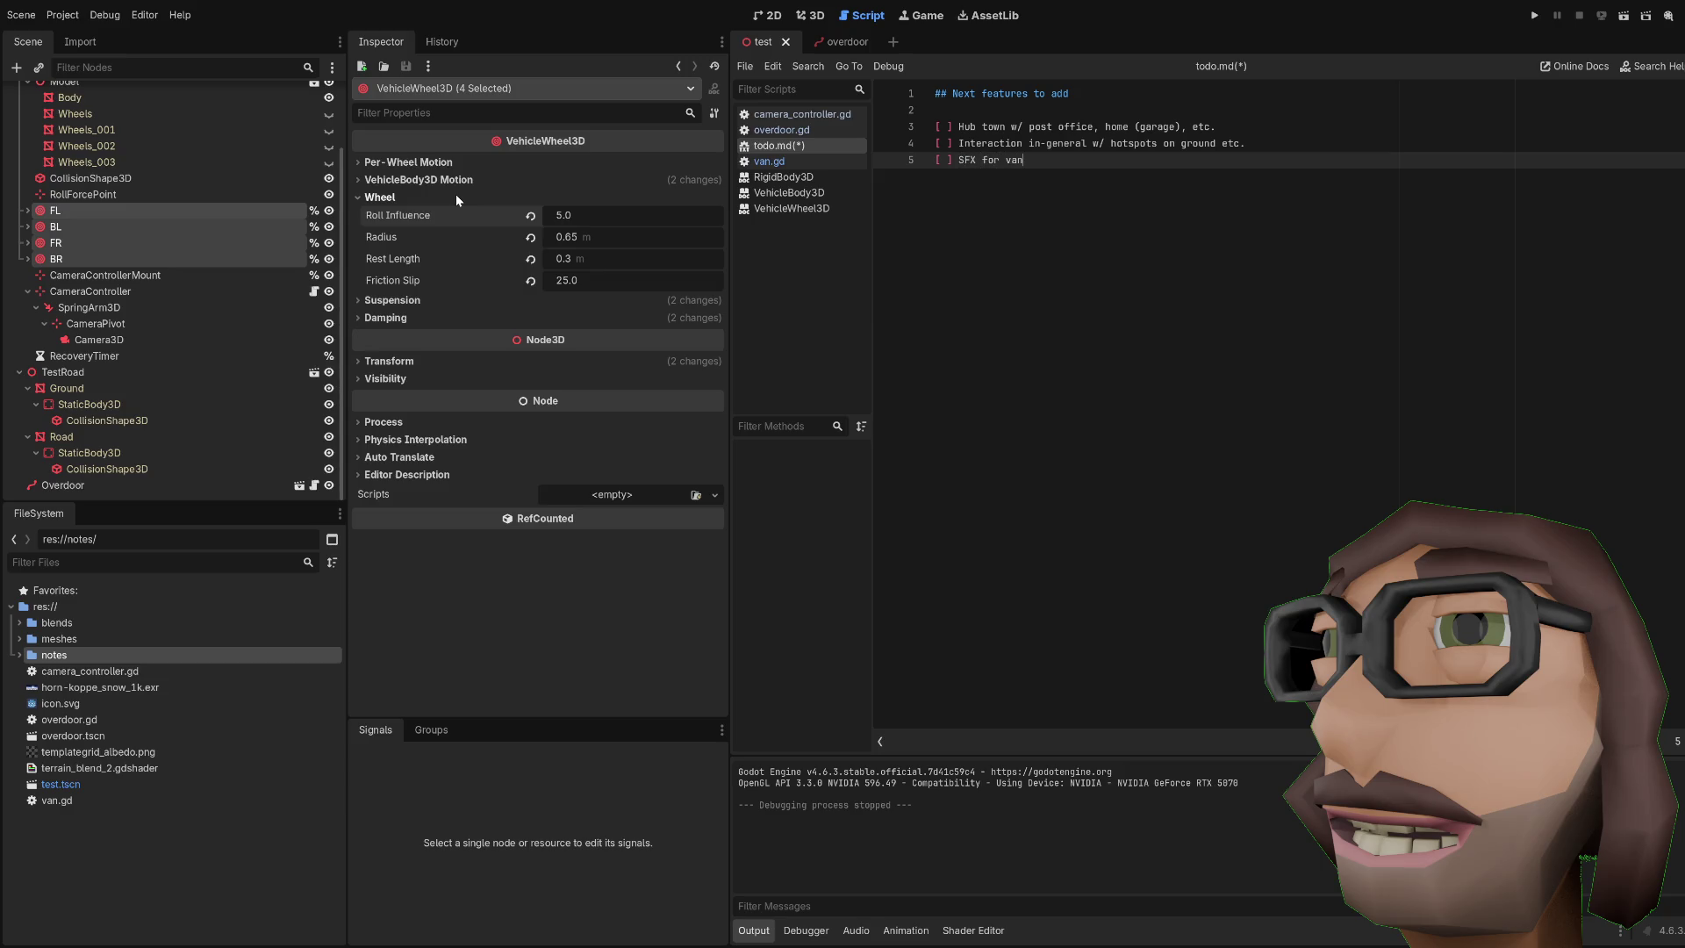
key(Return)
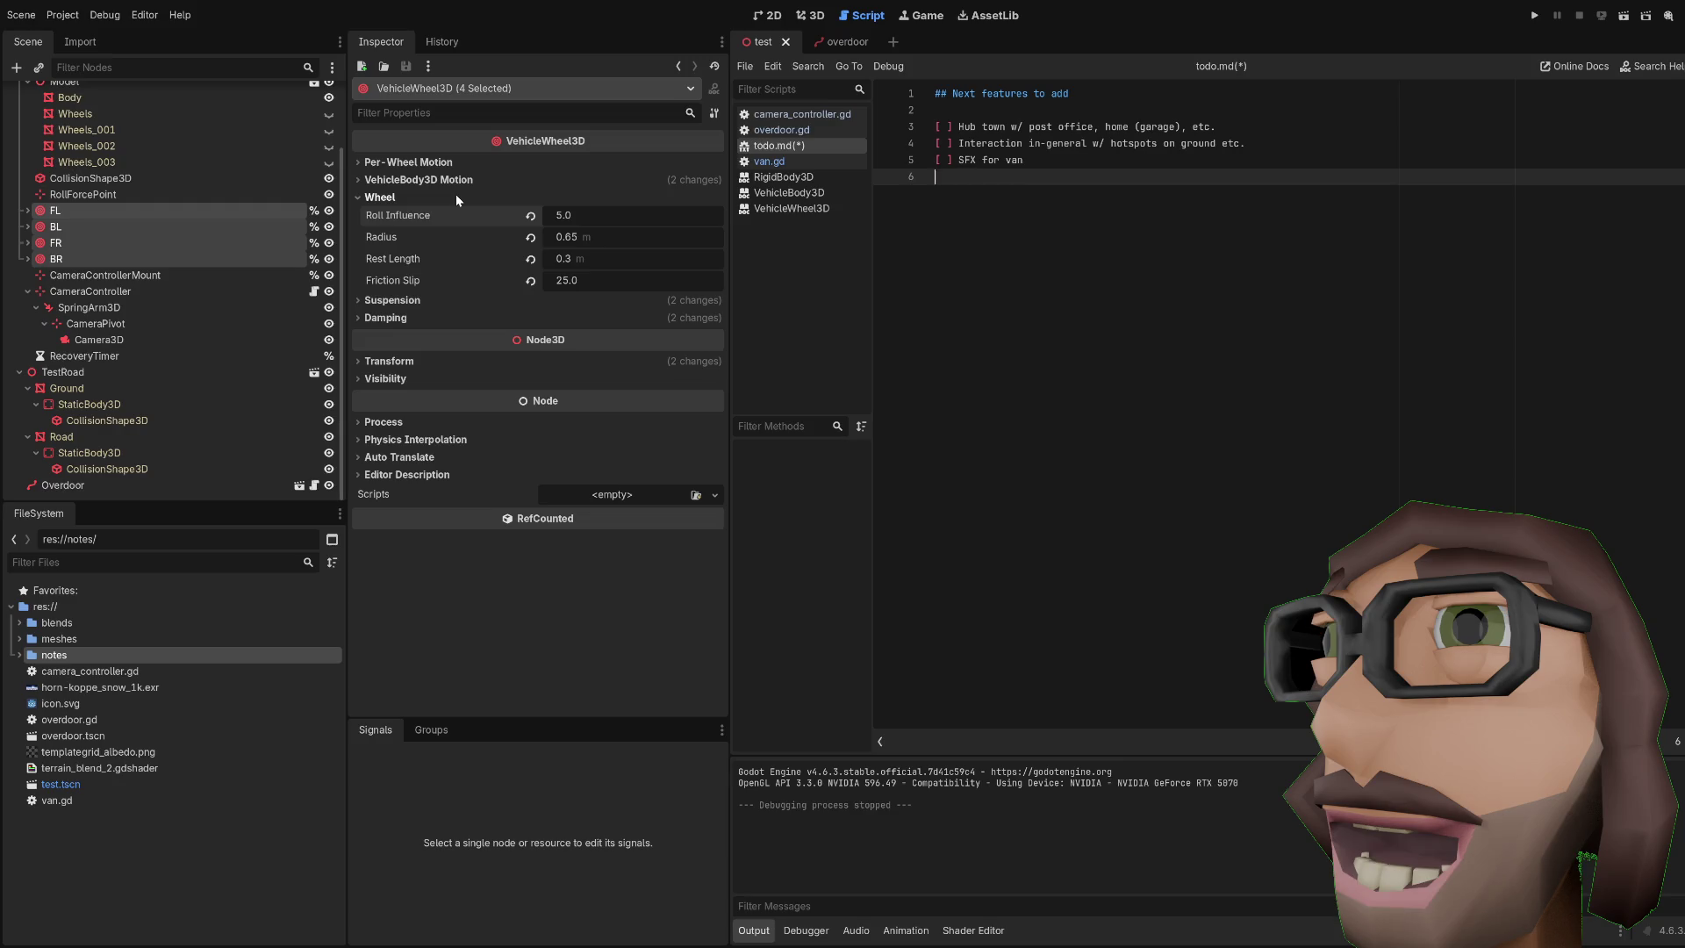
Step: Add a '[ ] VFX (w/ AnimatedSprite3D)' todo item
text([ ] )
text(FX)
key(BackSpace)
key(BackSpace)
text(VFX)
text(())
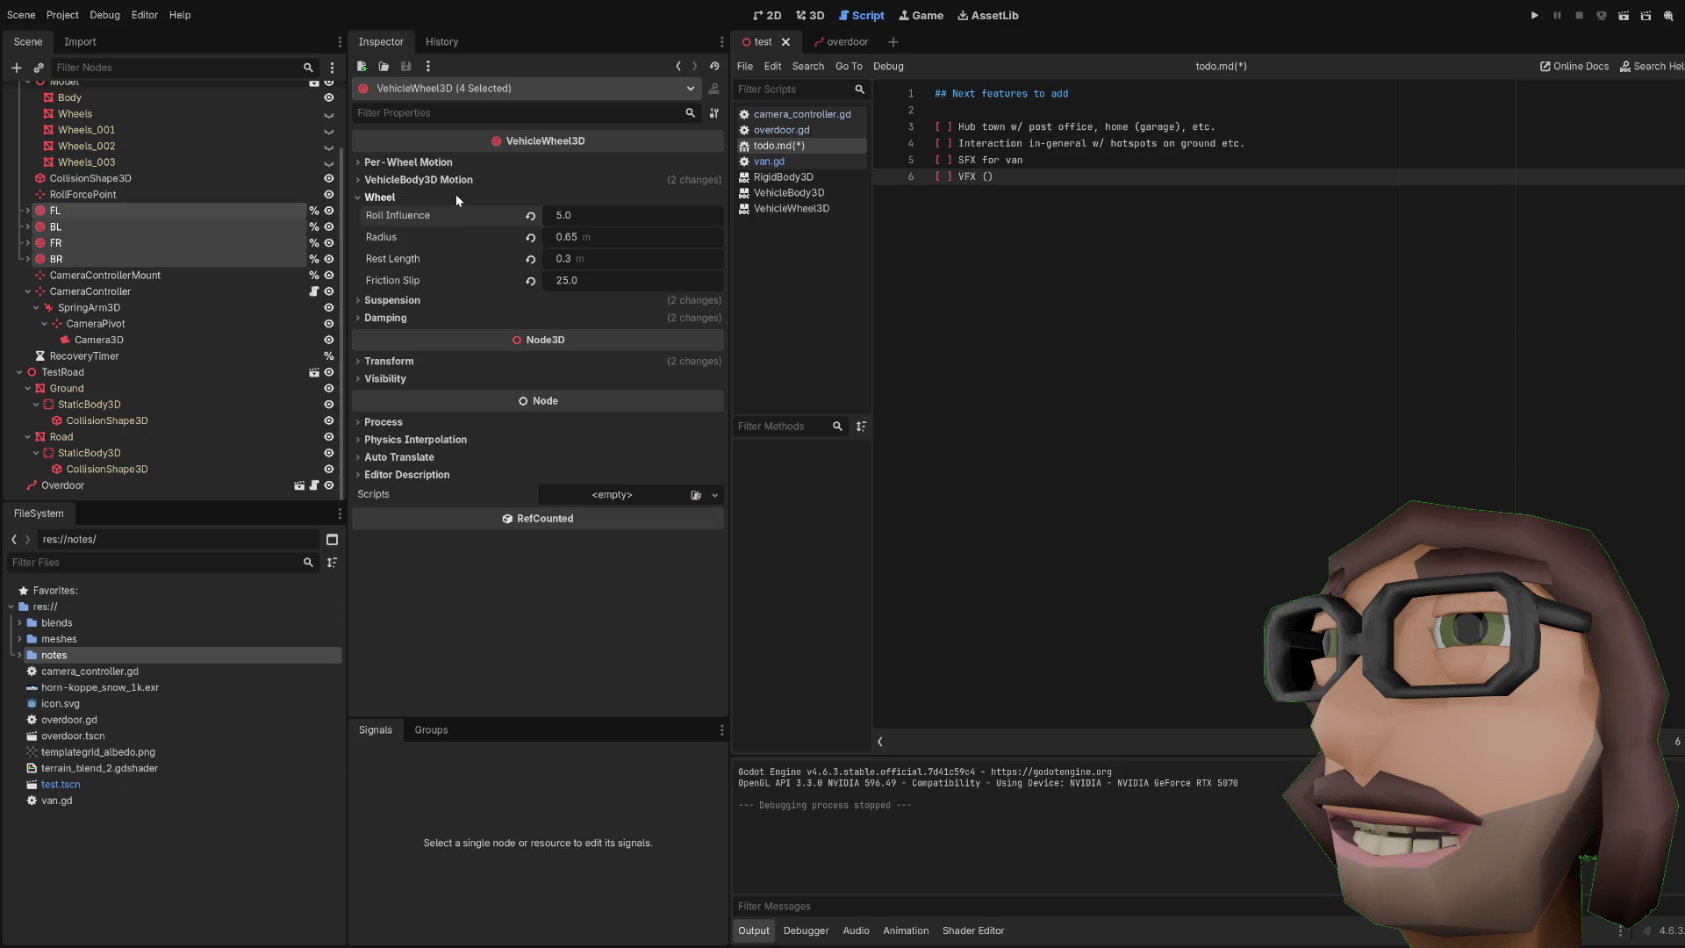
text(w/ Sprite)
text(3D)
key(ctrl+Left)
text(Anima)
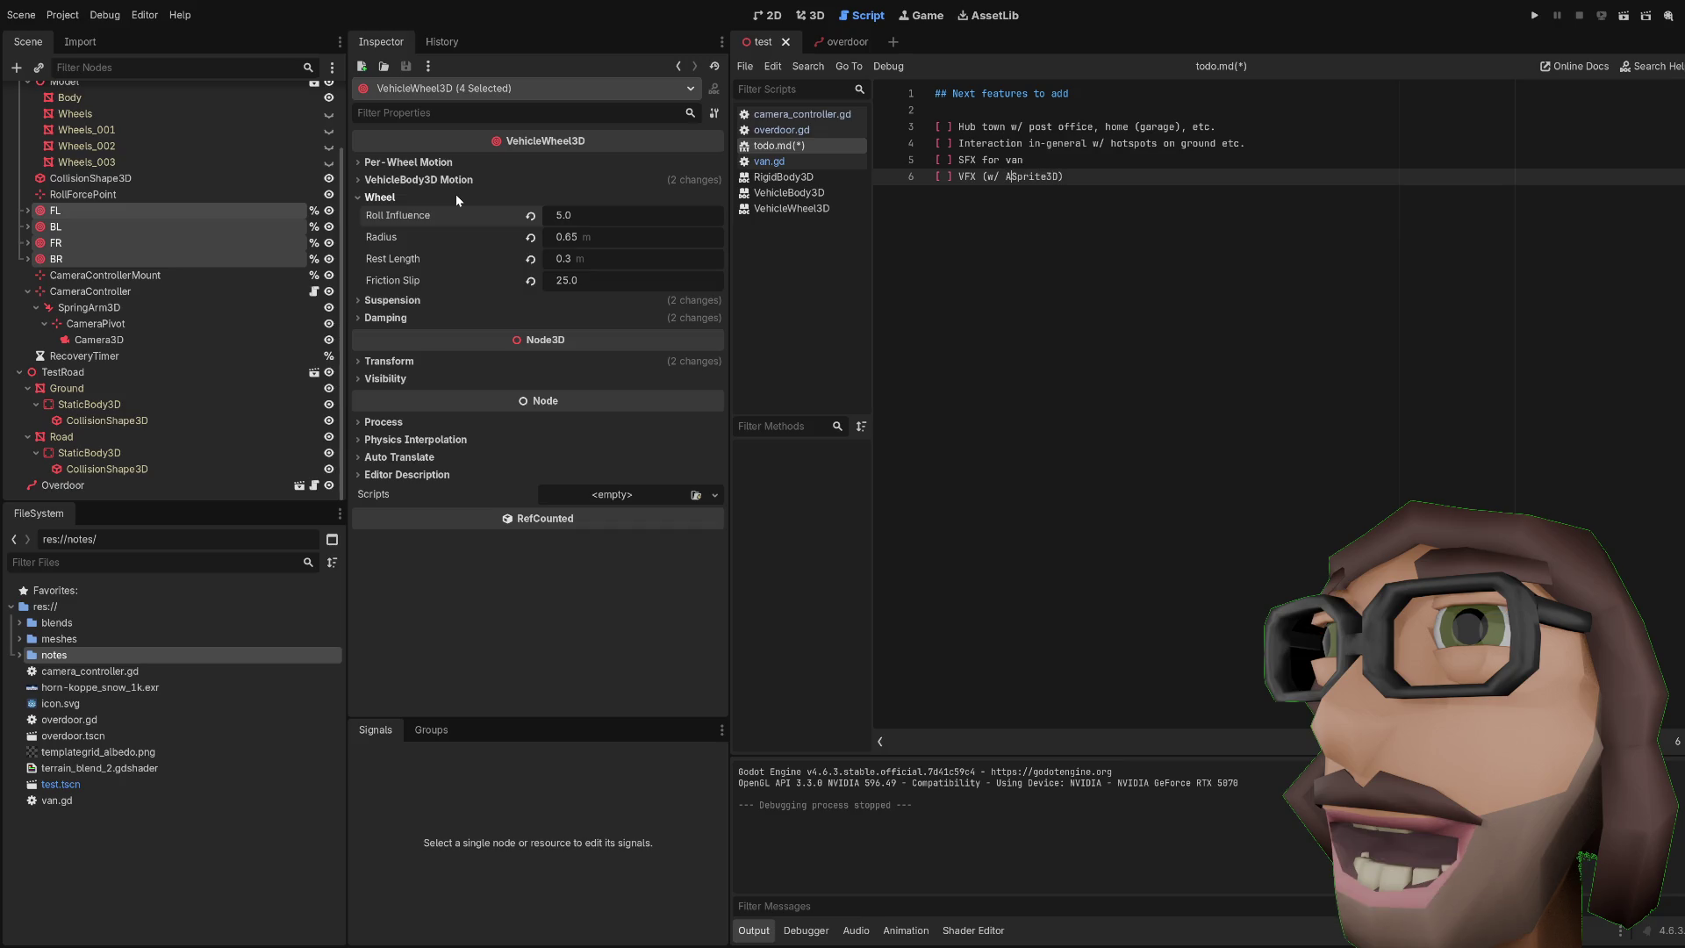